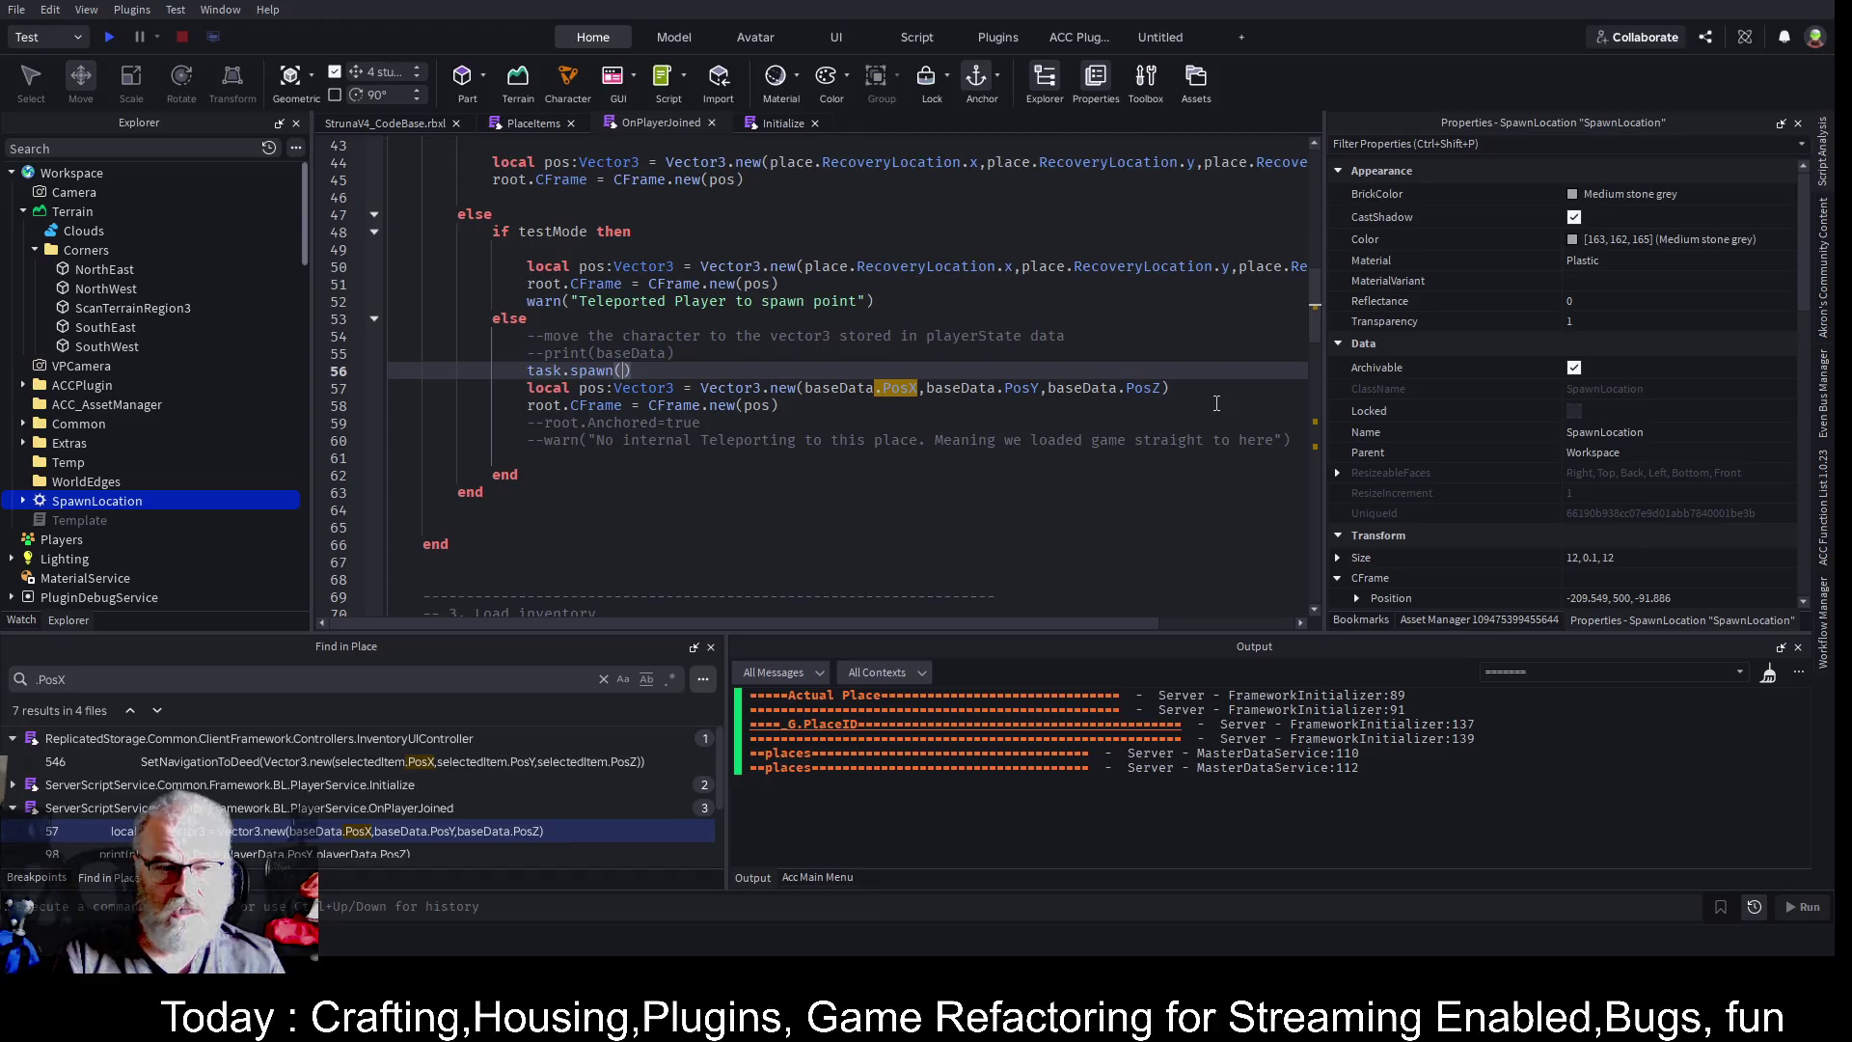
- Start a task.spawn(function() block whose first line is task.wait(20)
key(BackSpace)
key(BackSpace)
key(BackSpace)
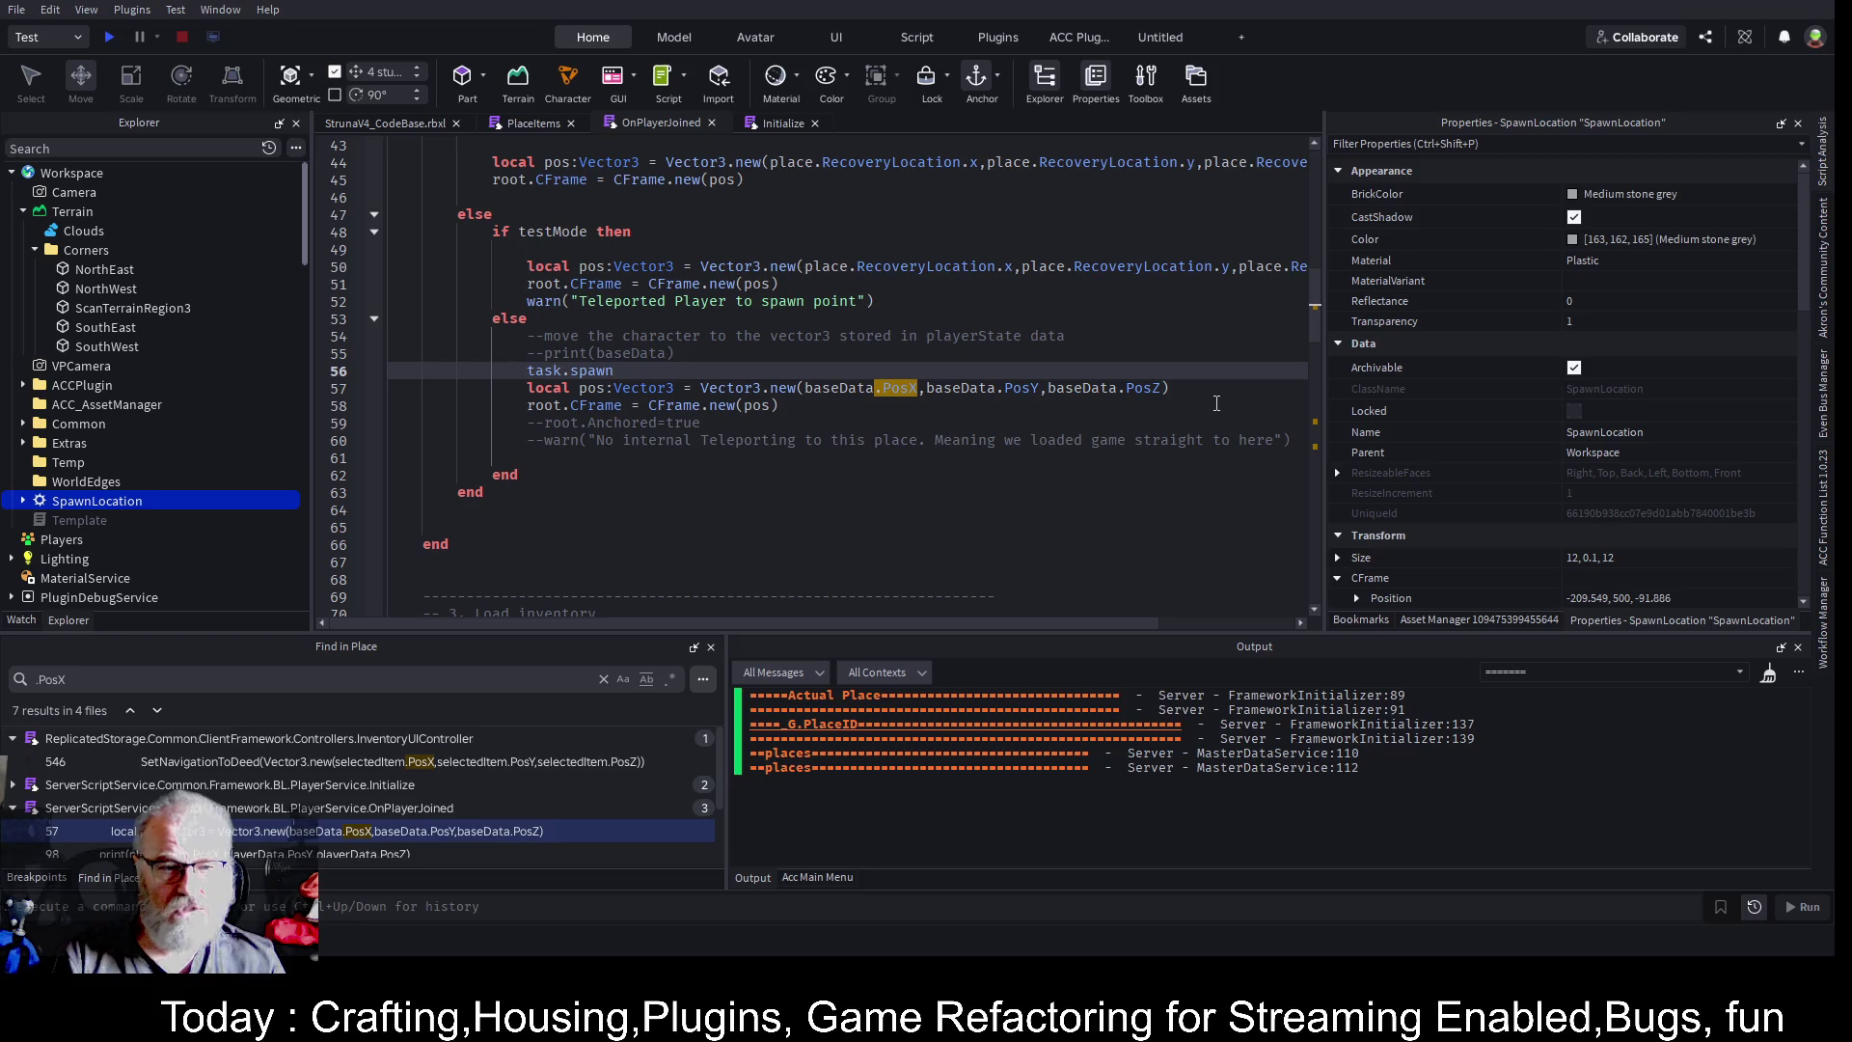
text((function()
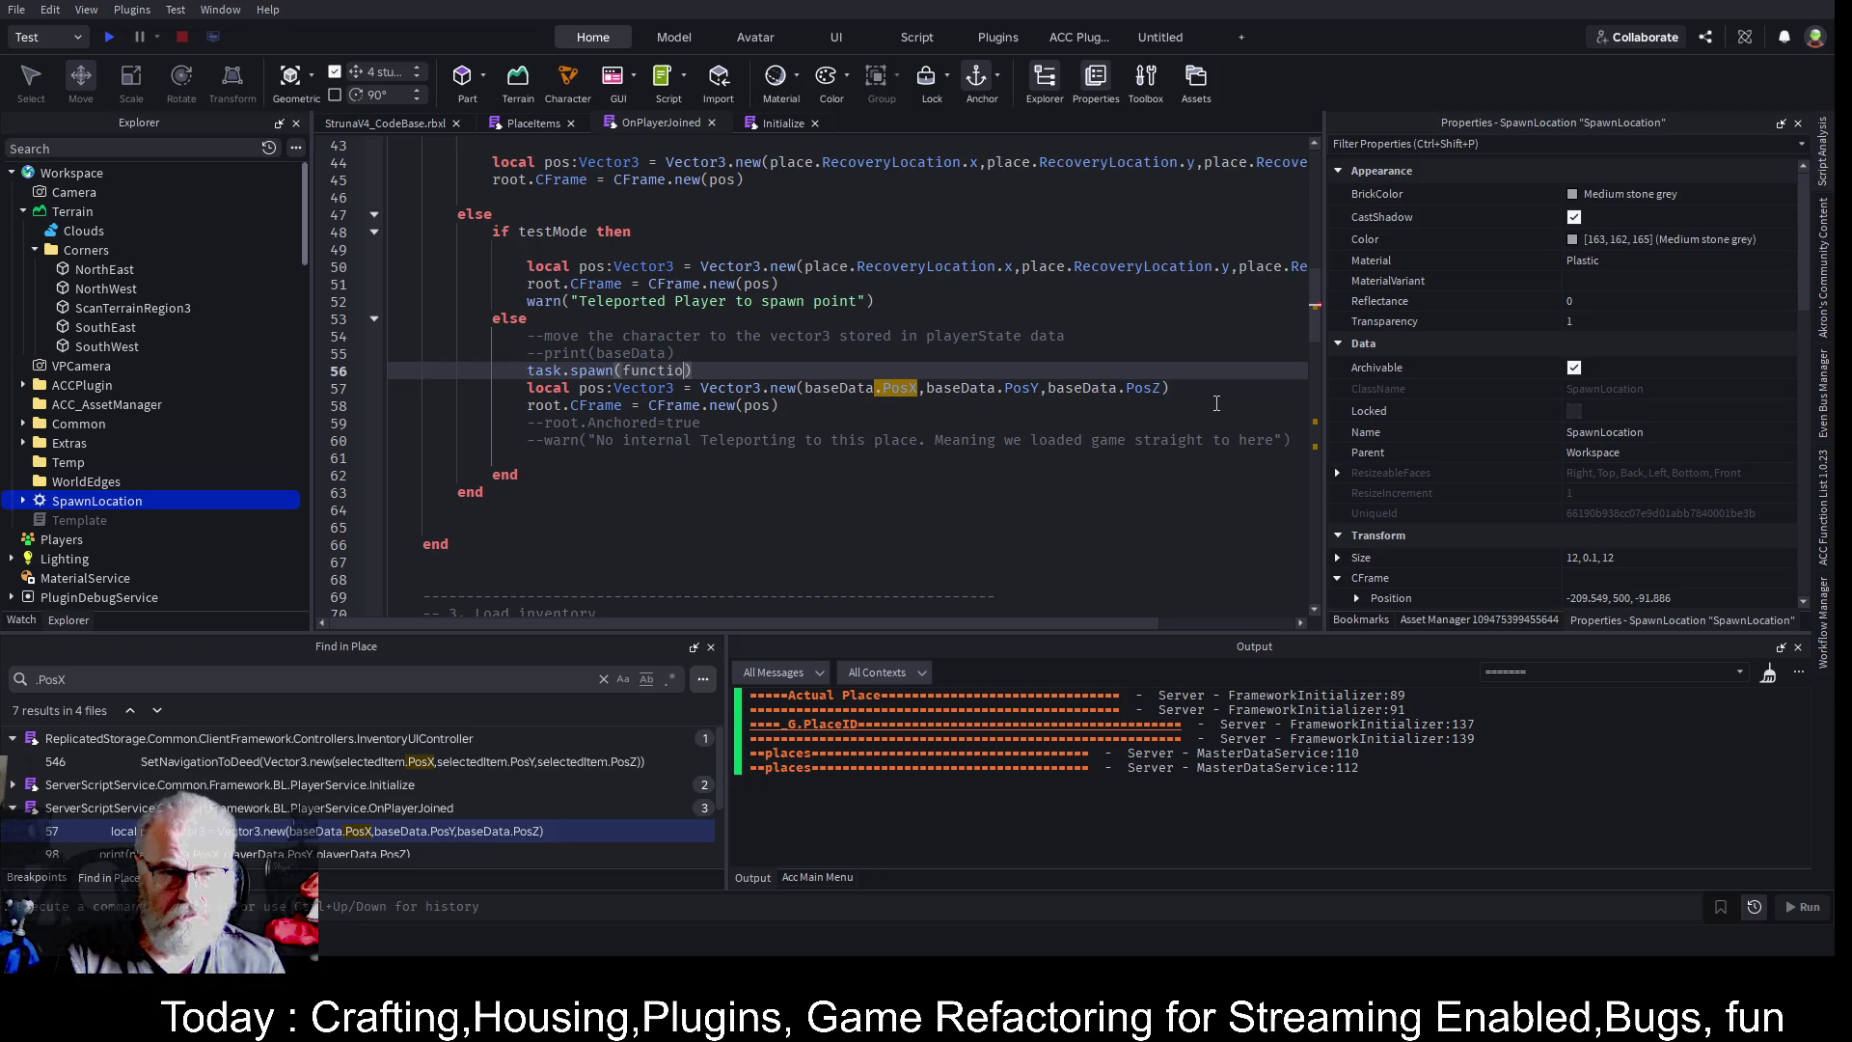
key(Right)
key(Return)
text(tas)
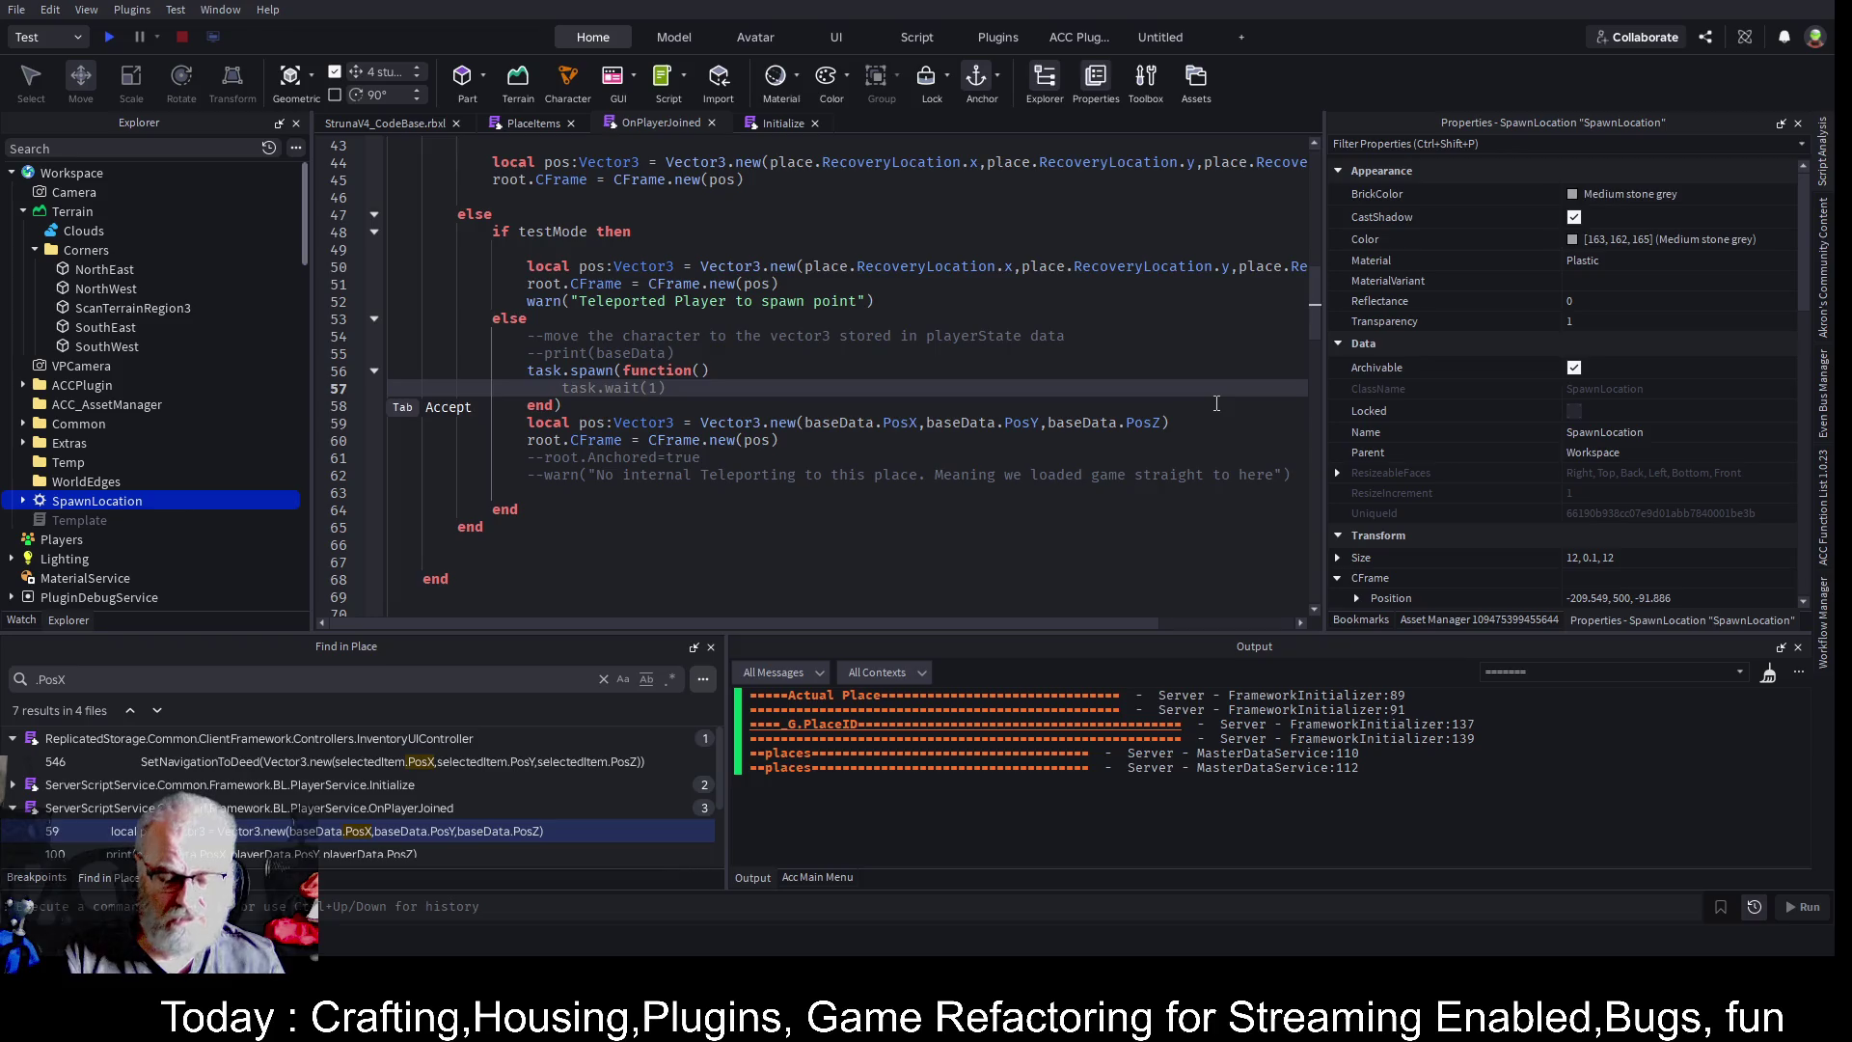
text(k.wait(20)
- Move the two character-move lines inside the spawned function and save the place
key(Down)
key(Down)
key(Home)
key(shift+Down)
key(shift+End)
key(shift+End)
key(ctrl+x)
key(Up)
key(Up)
key(End)
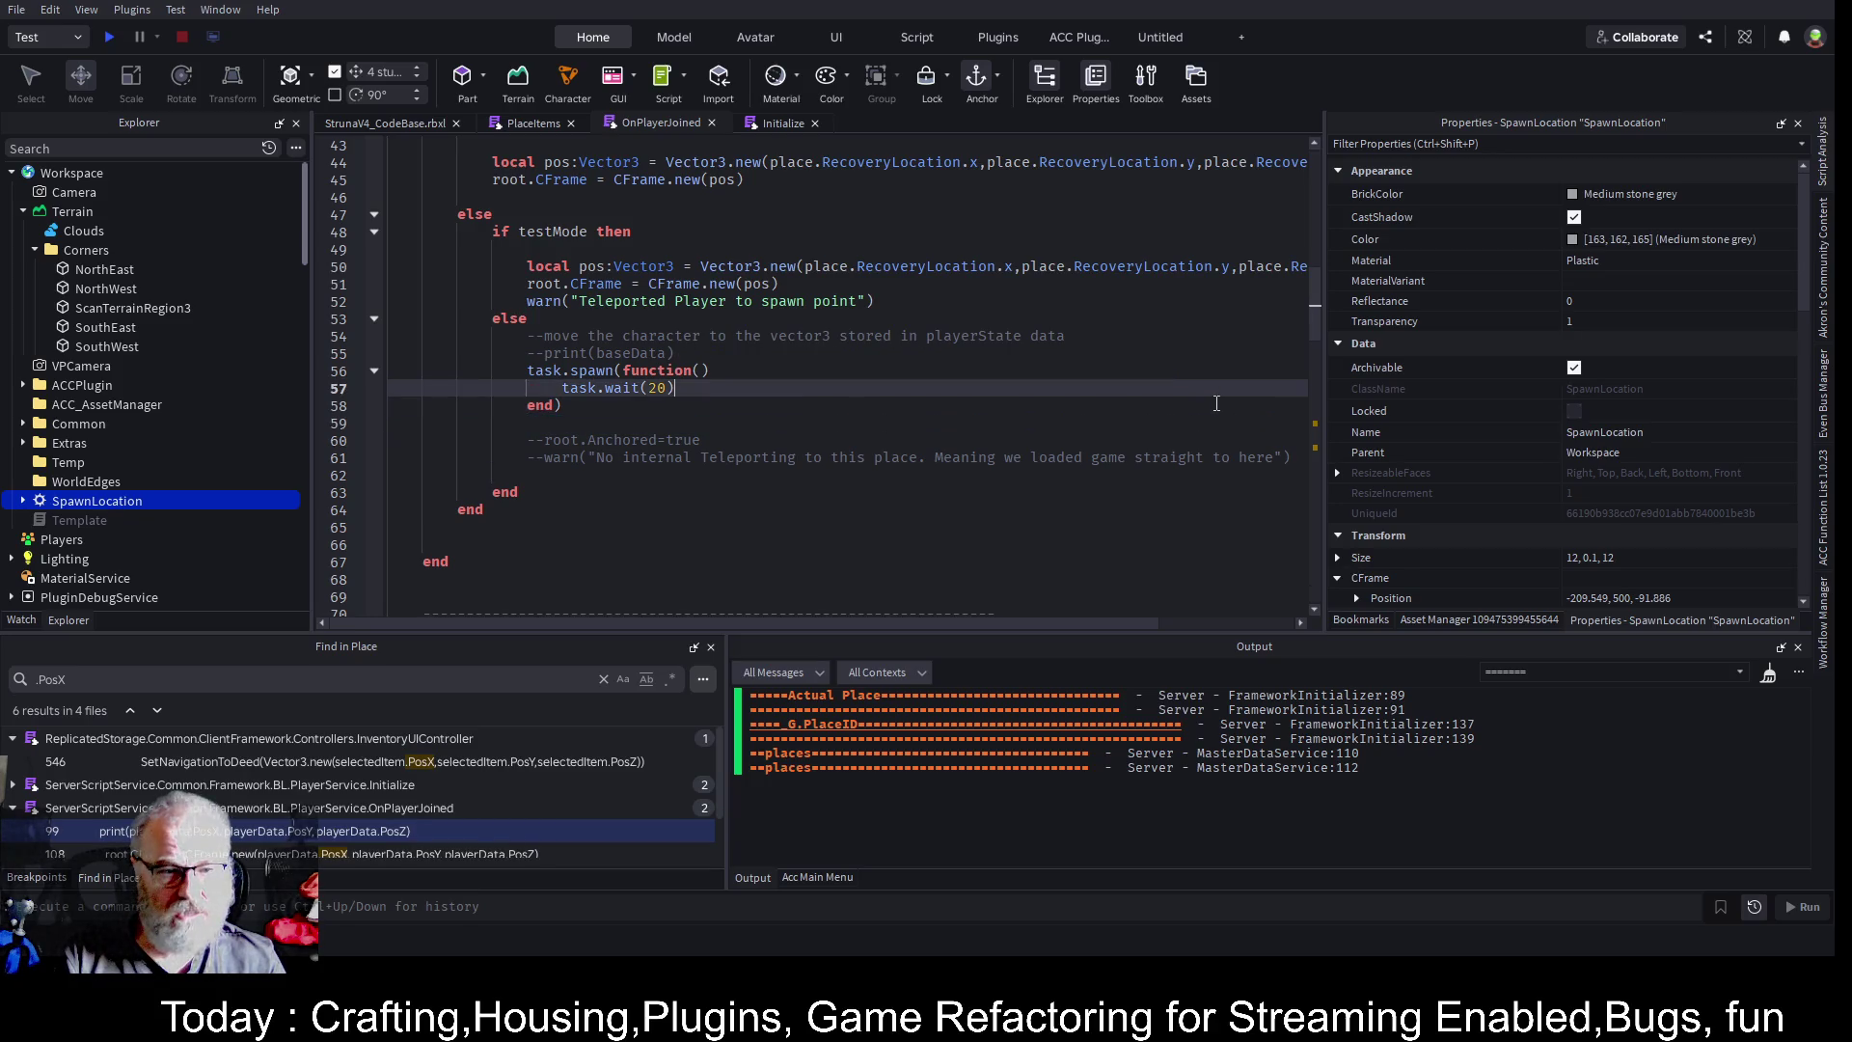
key(Return)
key(ctrl+v)
key(ctrl+s)
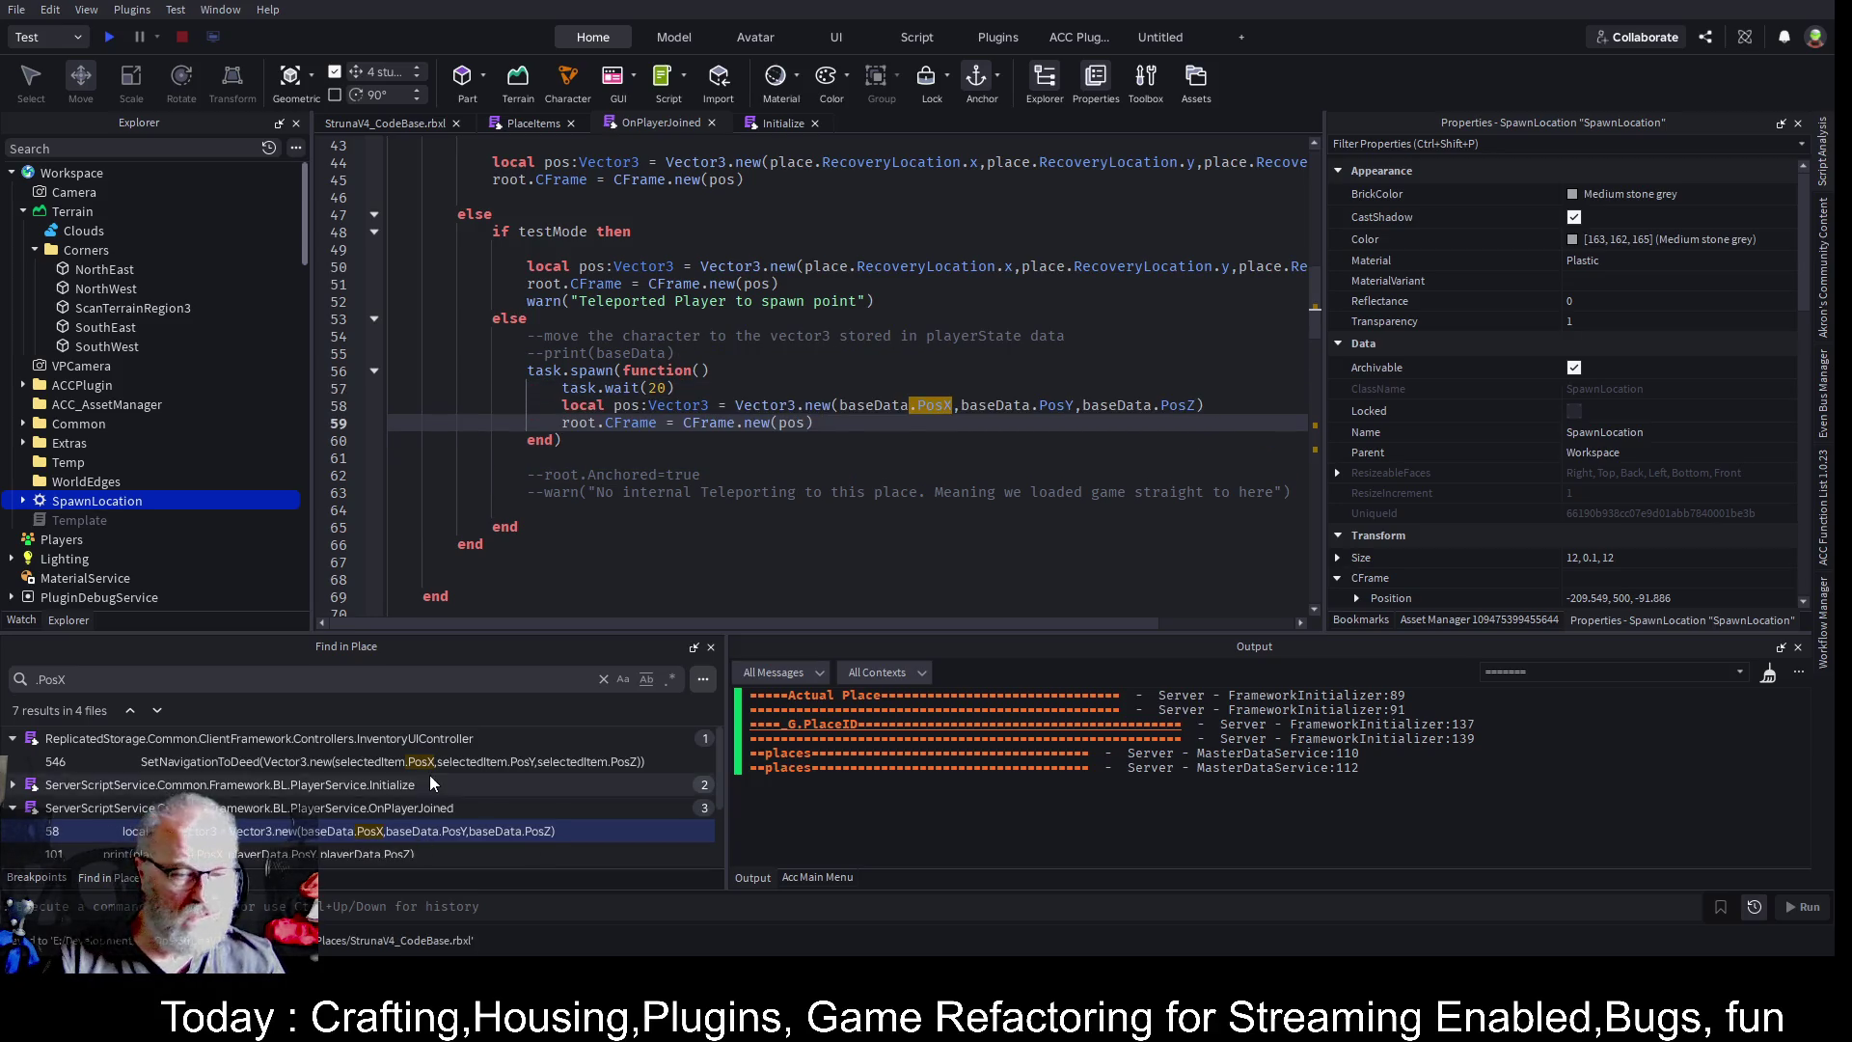
- Clear the old messages from the Output log
scroll(434, 784, down, 2)
click(1019, 491)
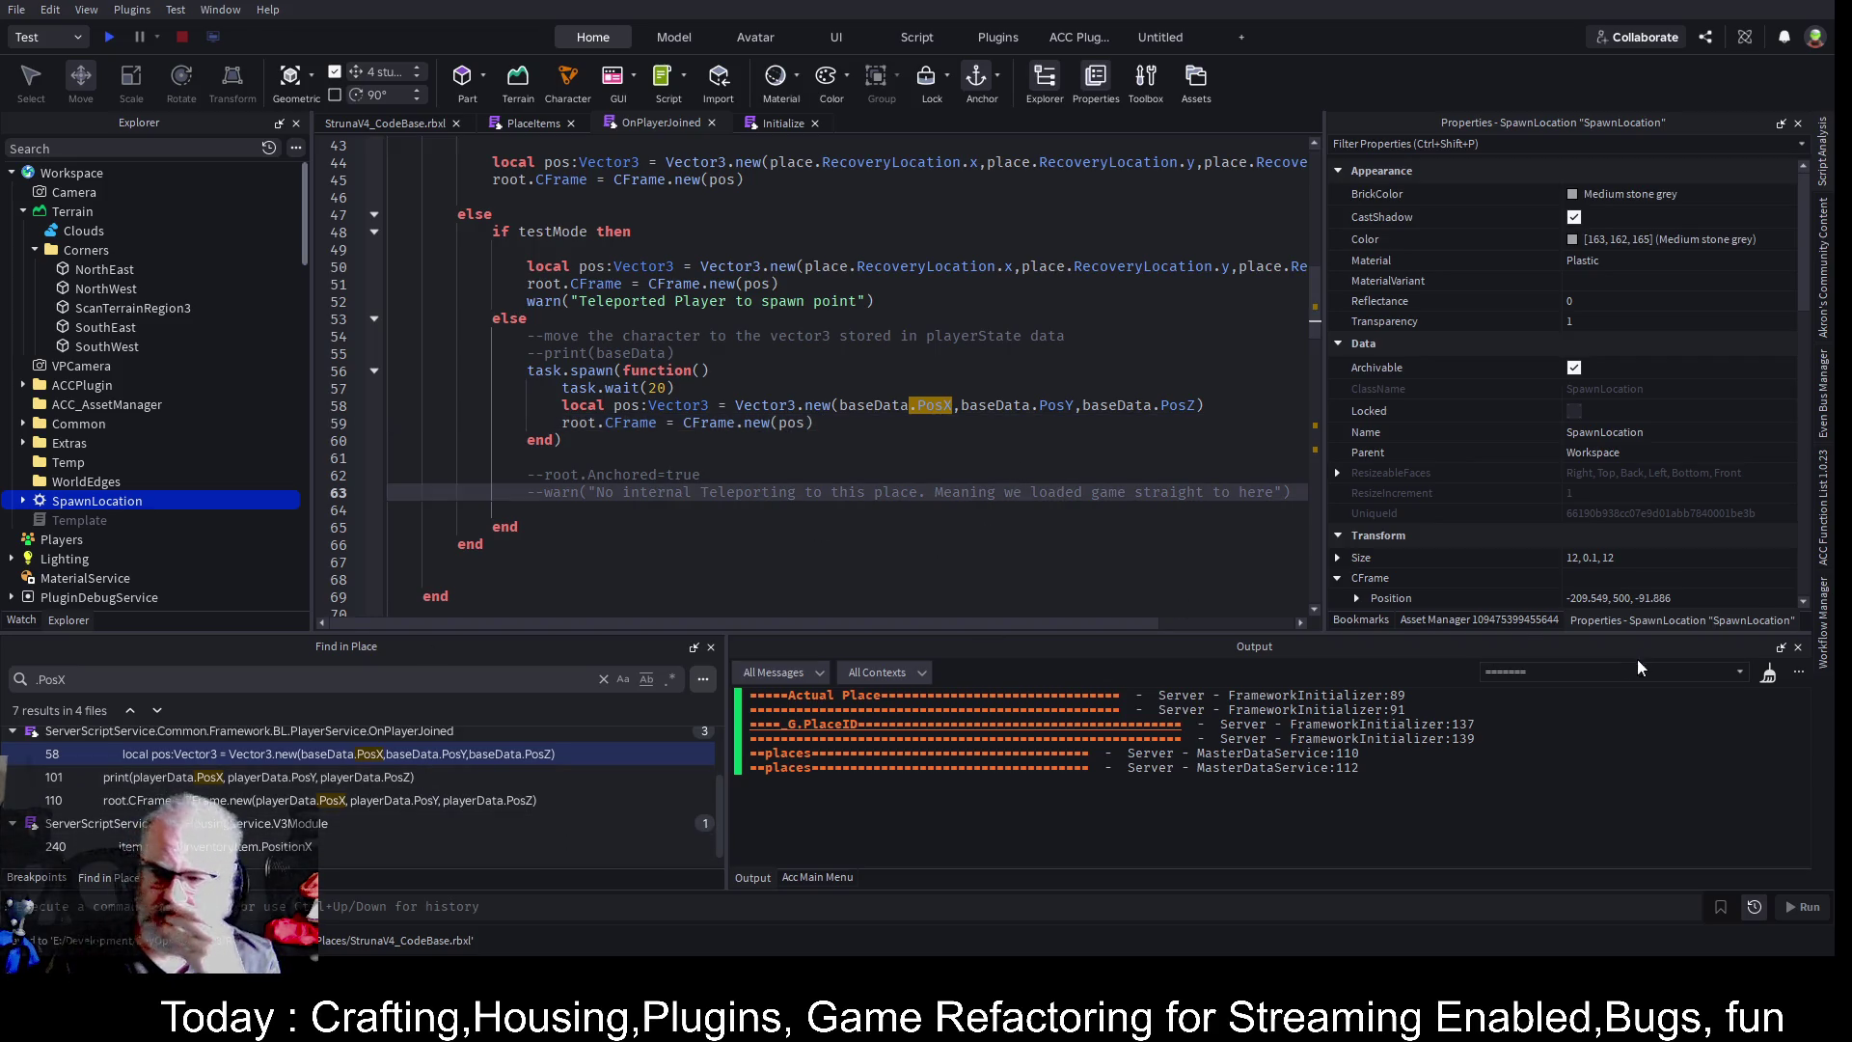
click(1768, 674)
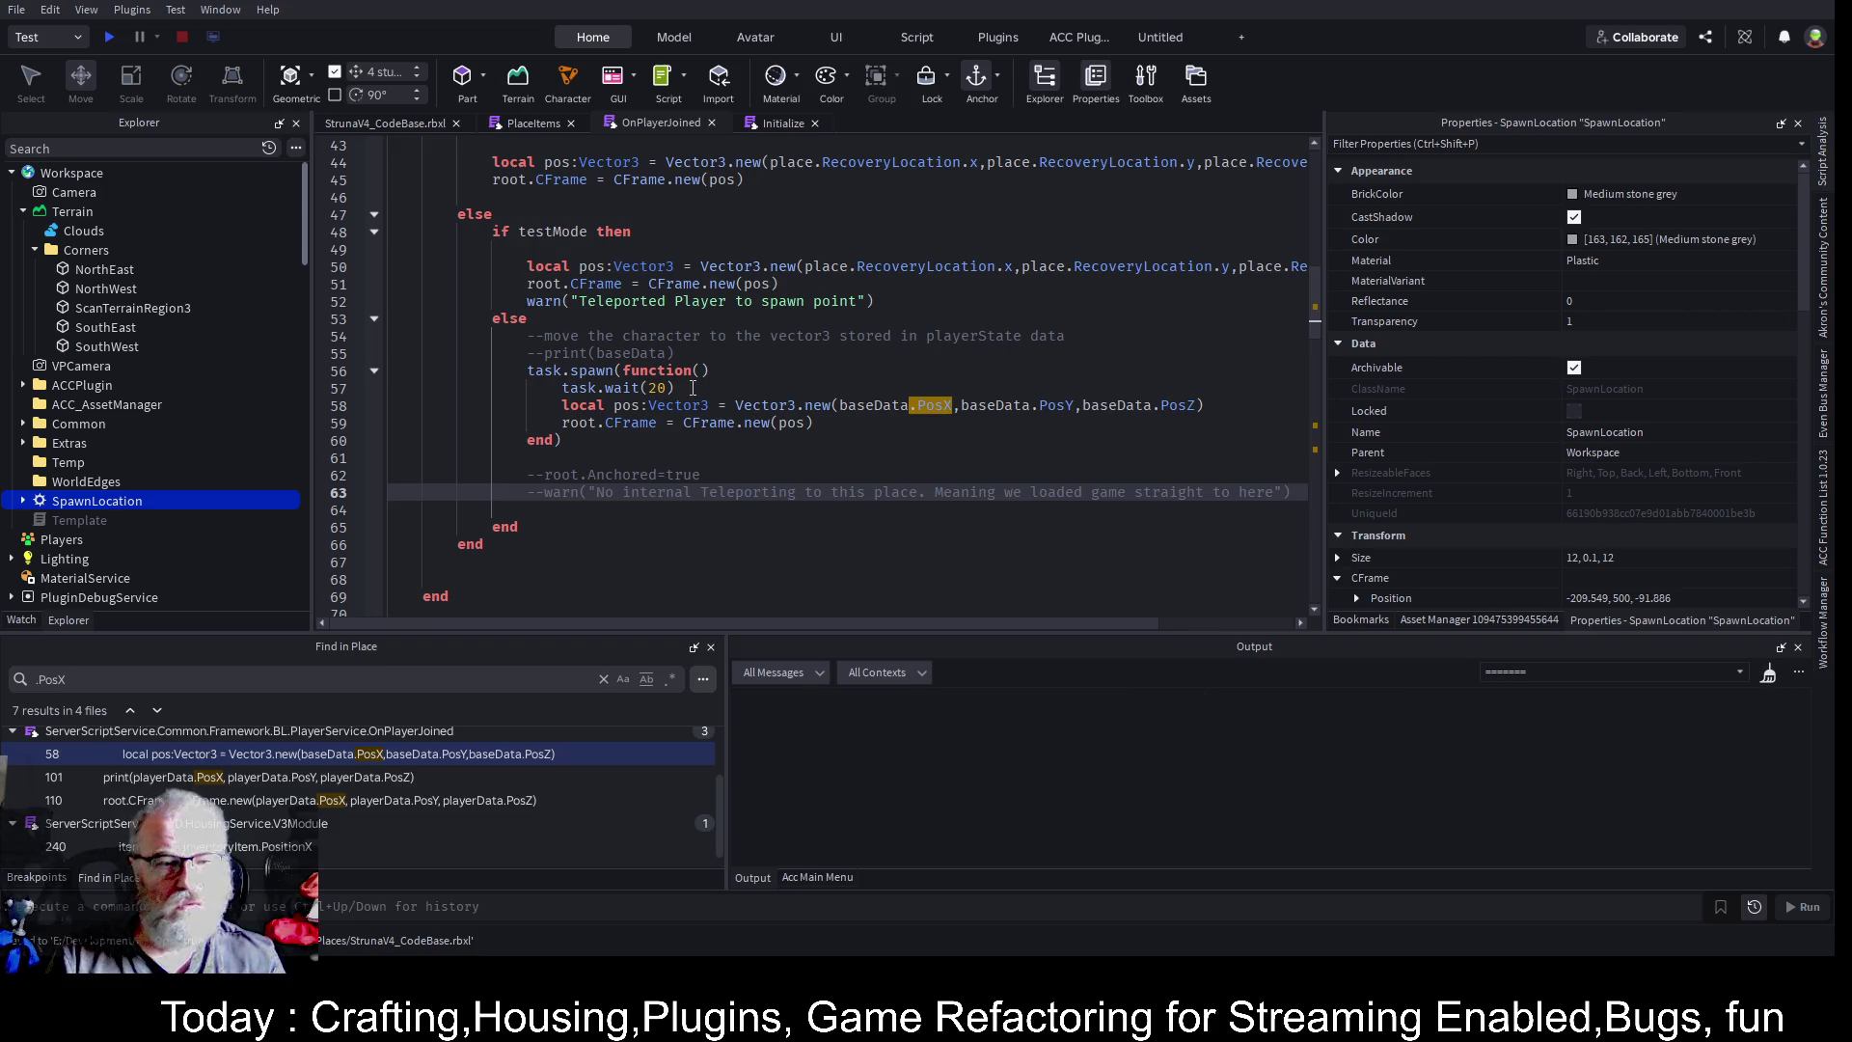
- Find the other task.wait(20) on line 109, comment it out with --, and save
drag(695, 389, 558, 389)
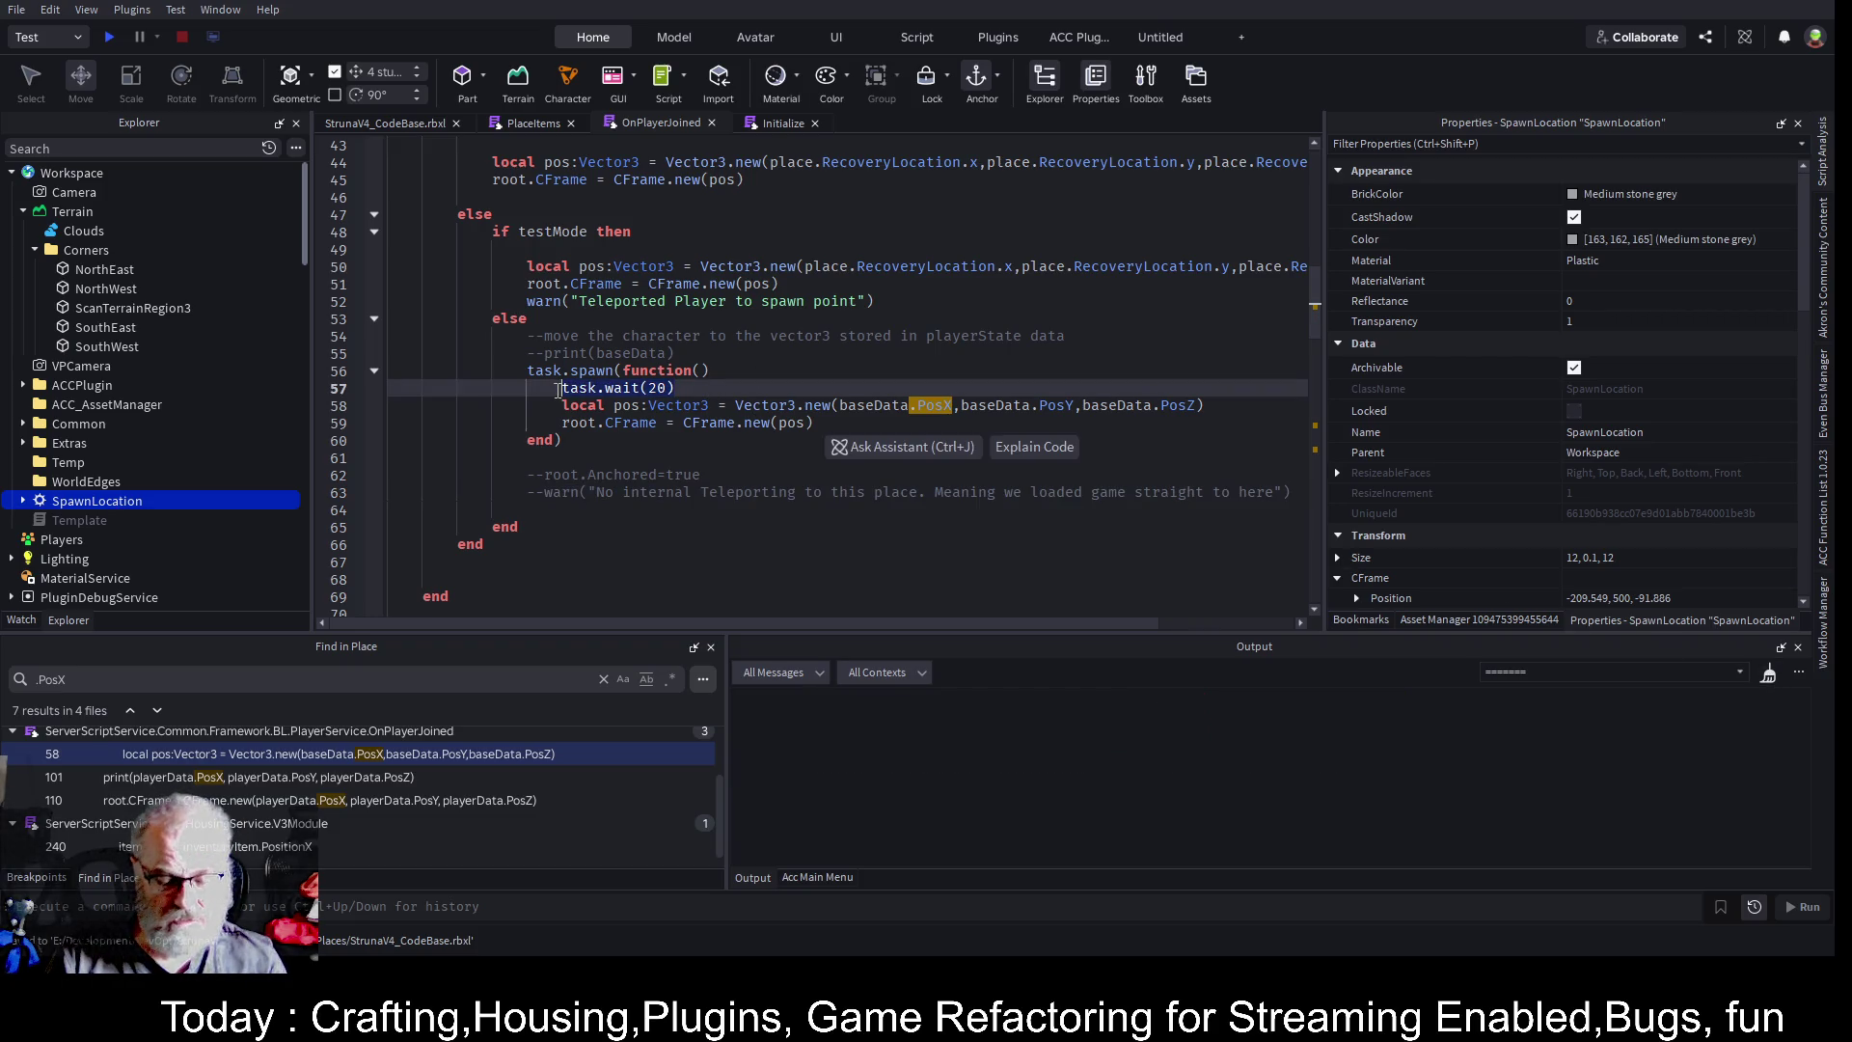
key(ctrl+f)
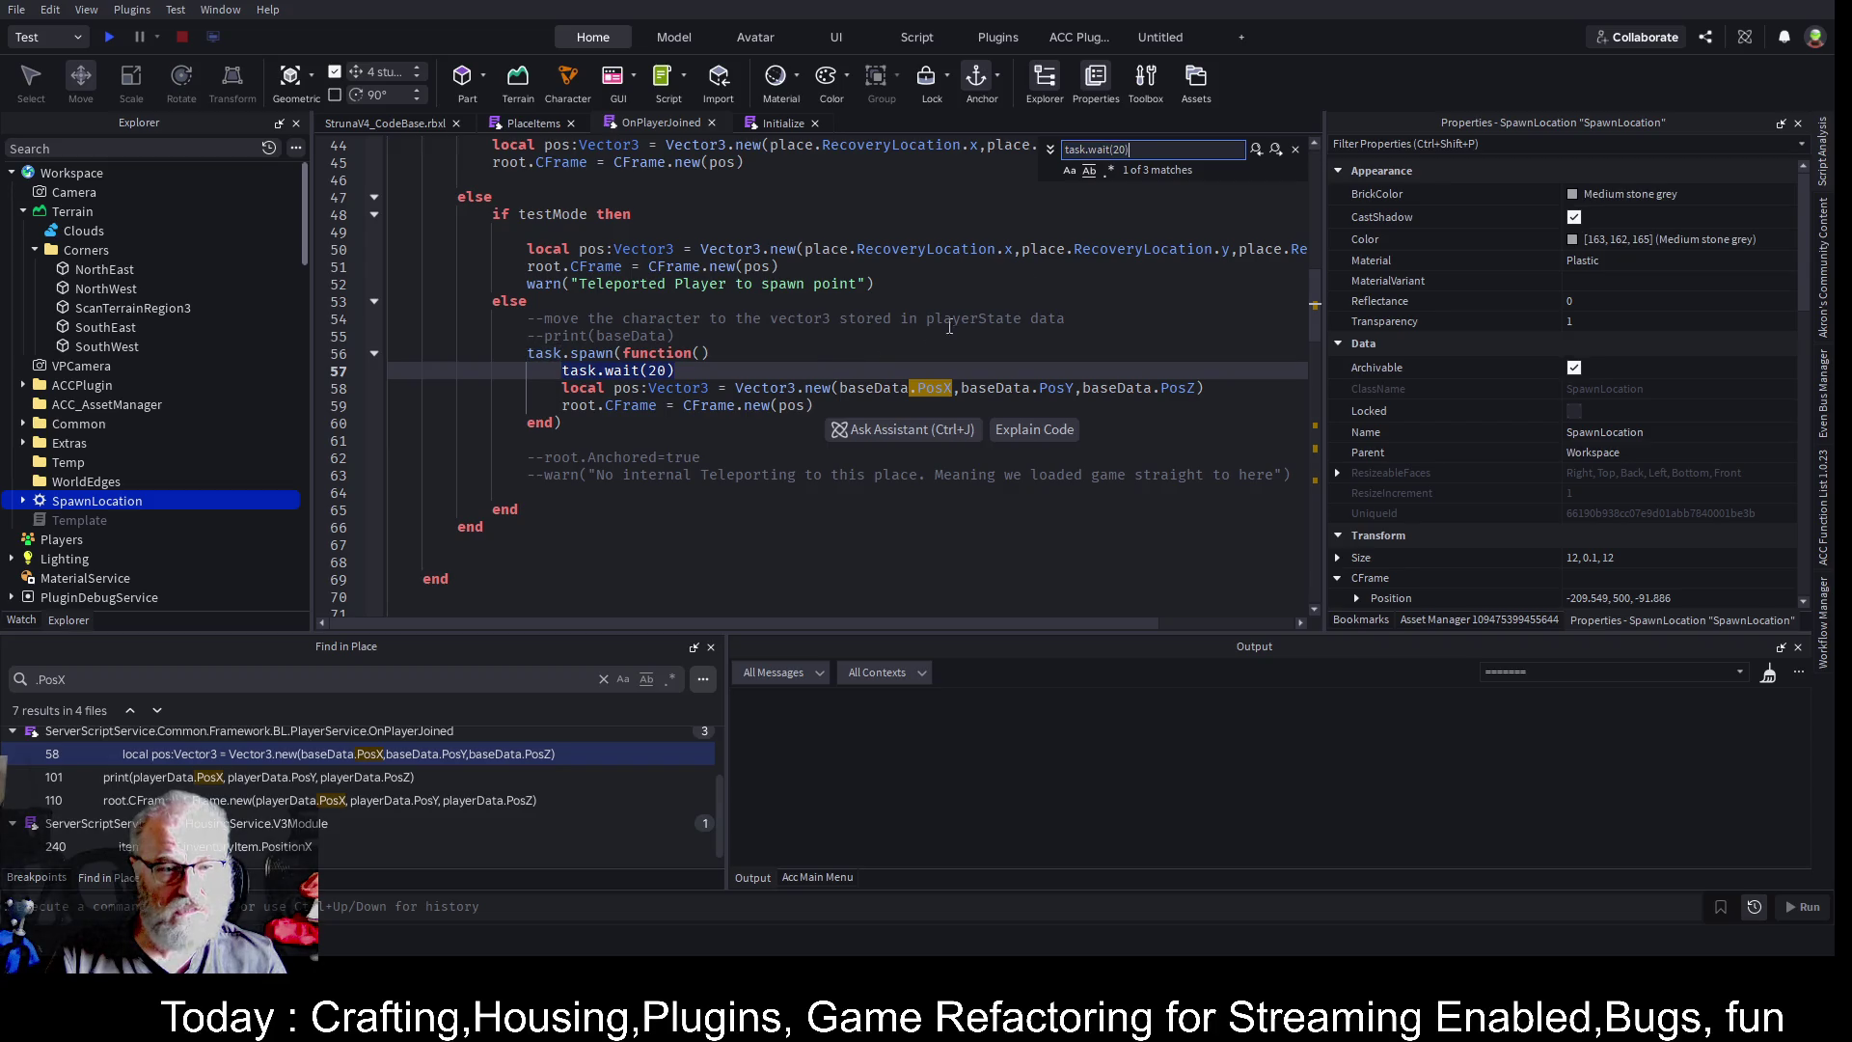
click(1275, 152)
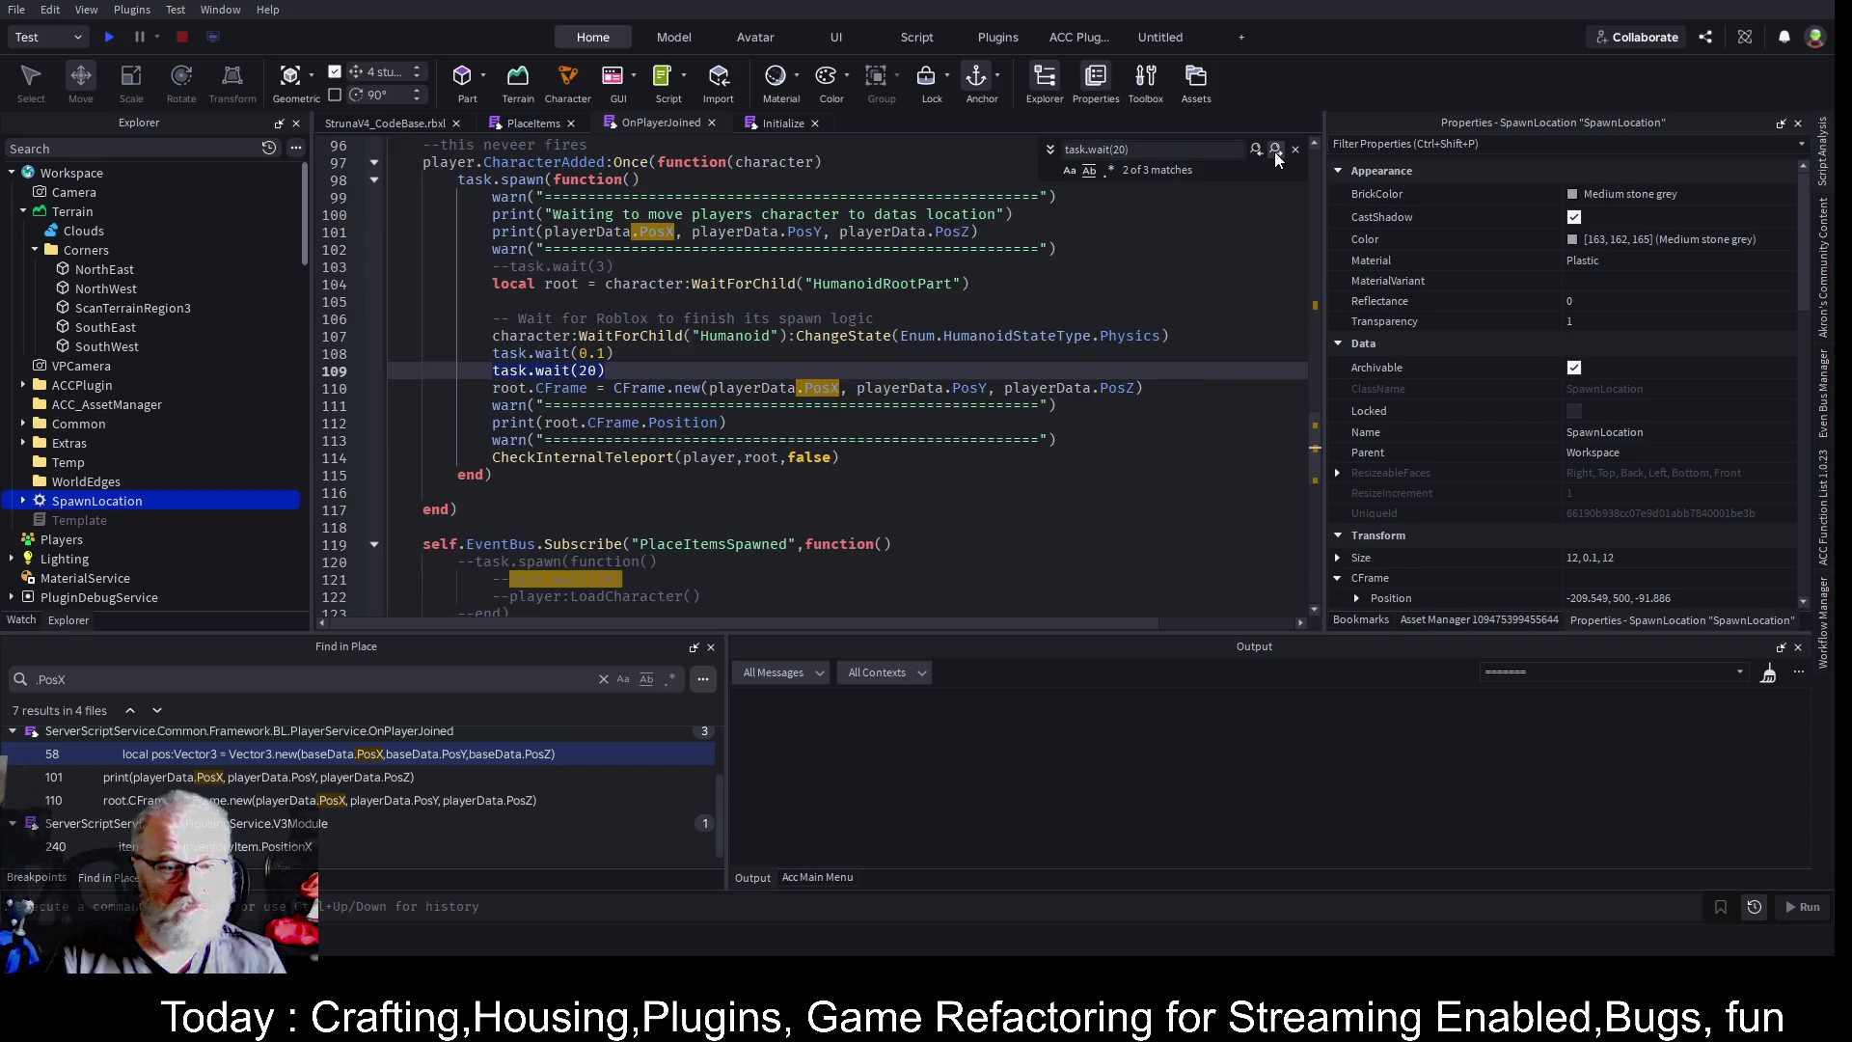
key(Home)
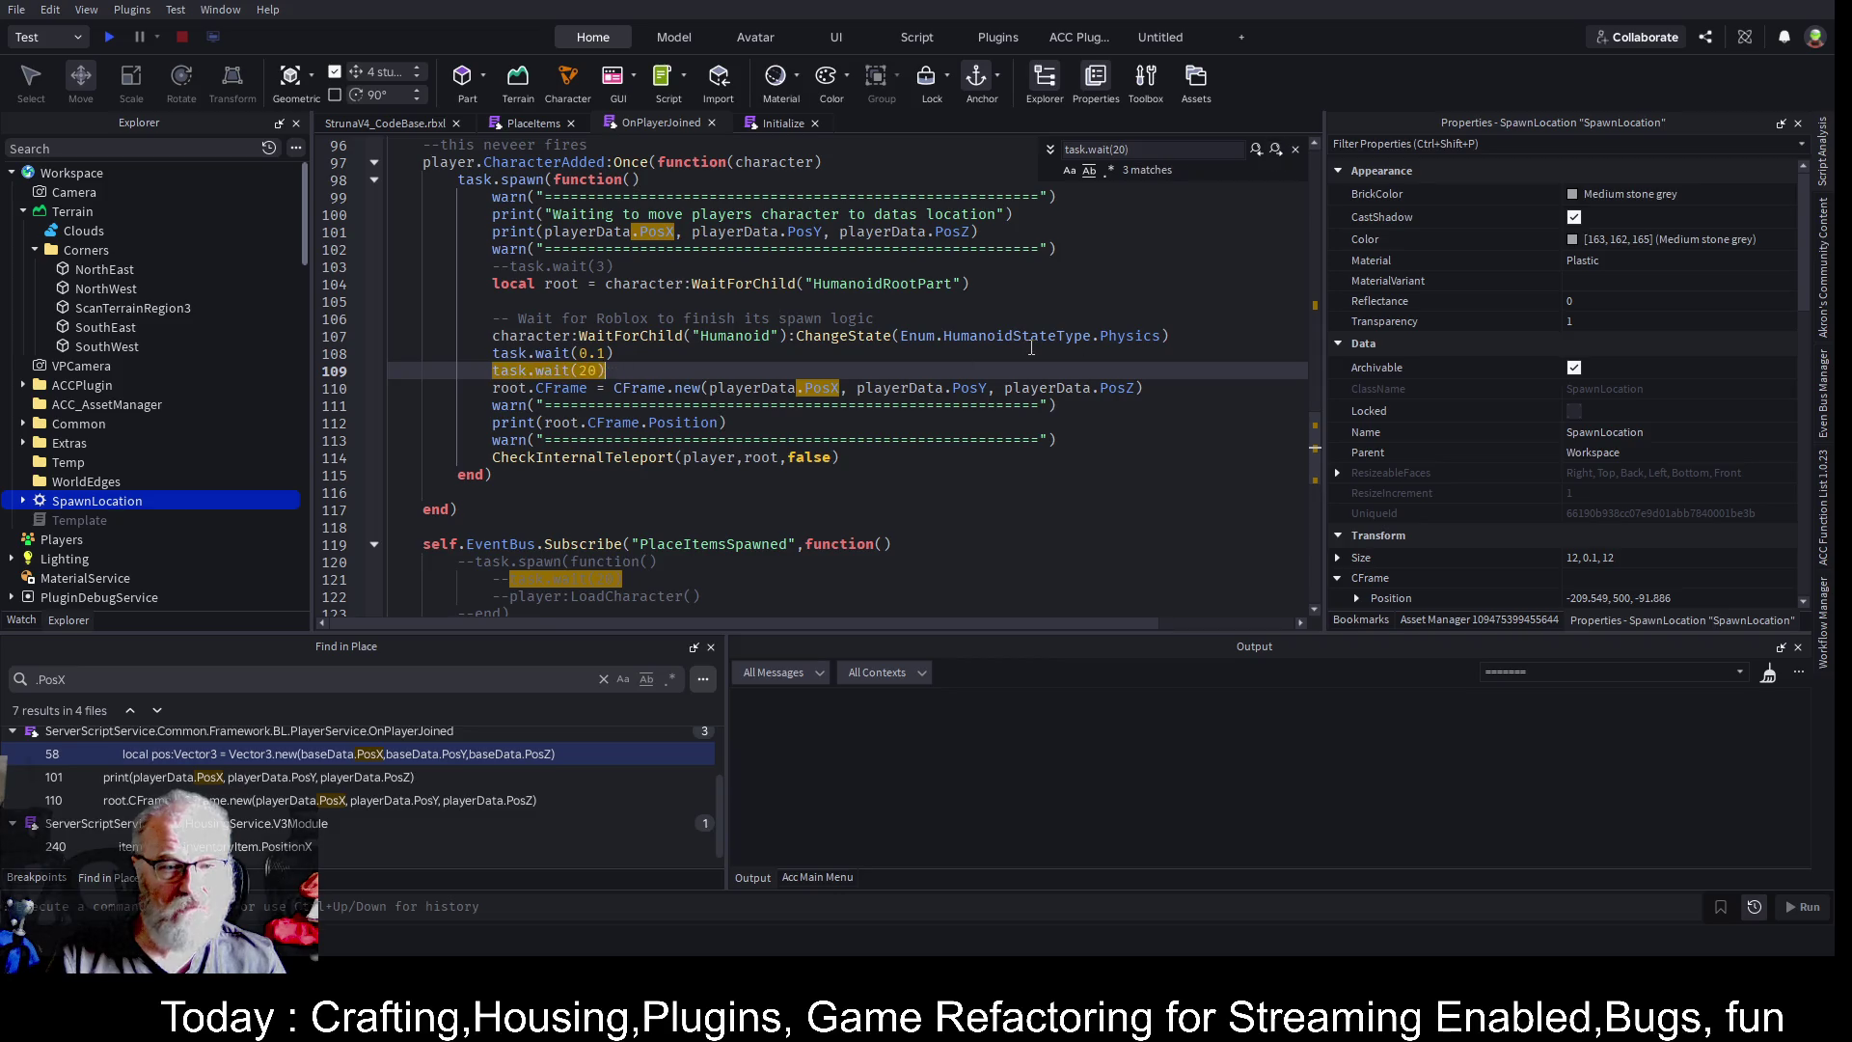
text(--)
key(ctrl+s)
click(820, 457)
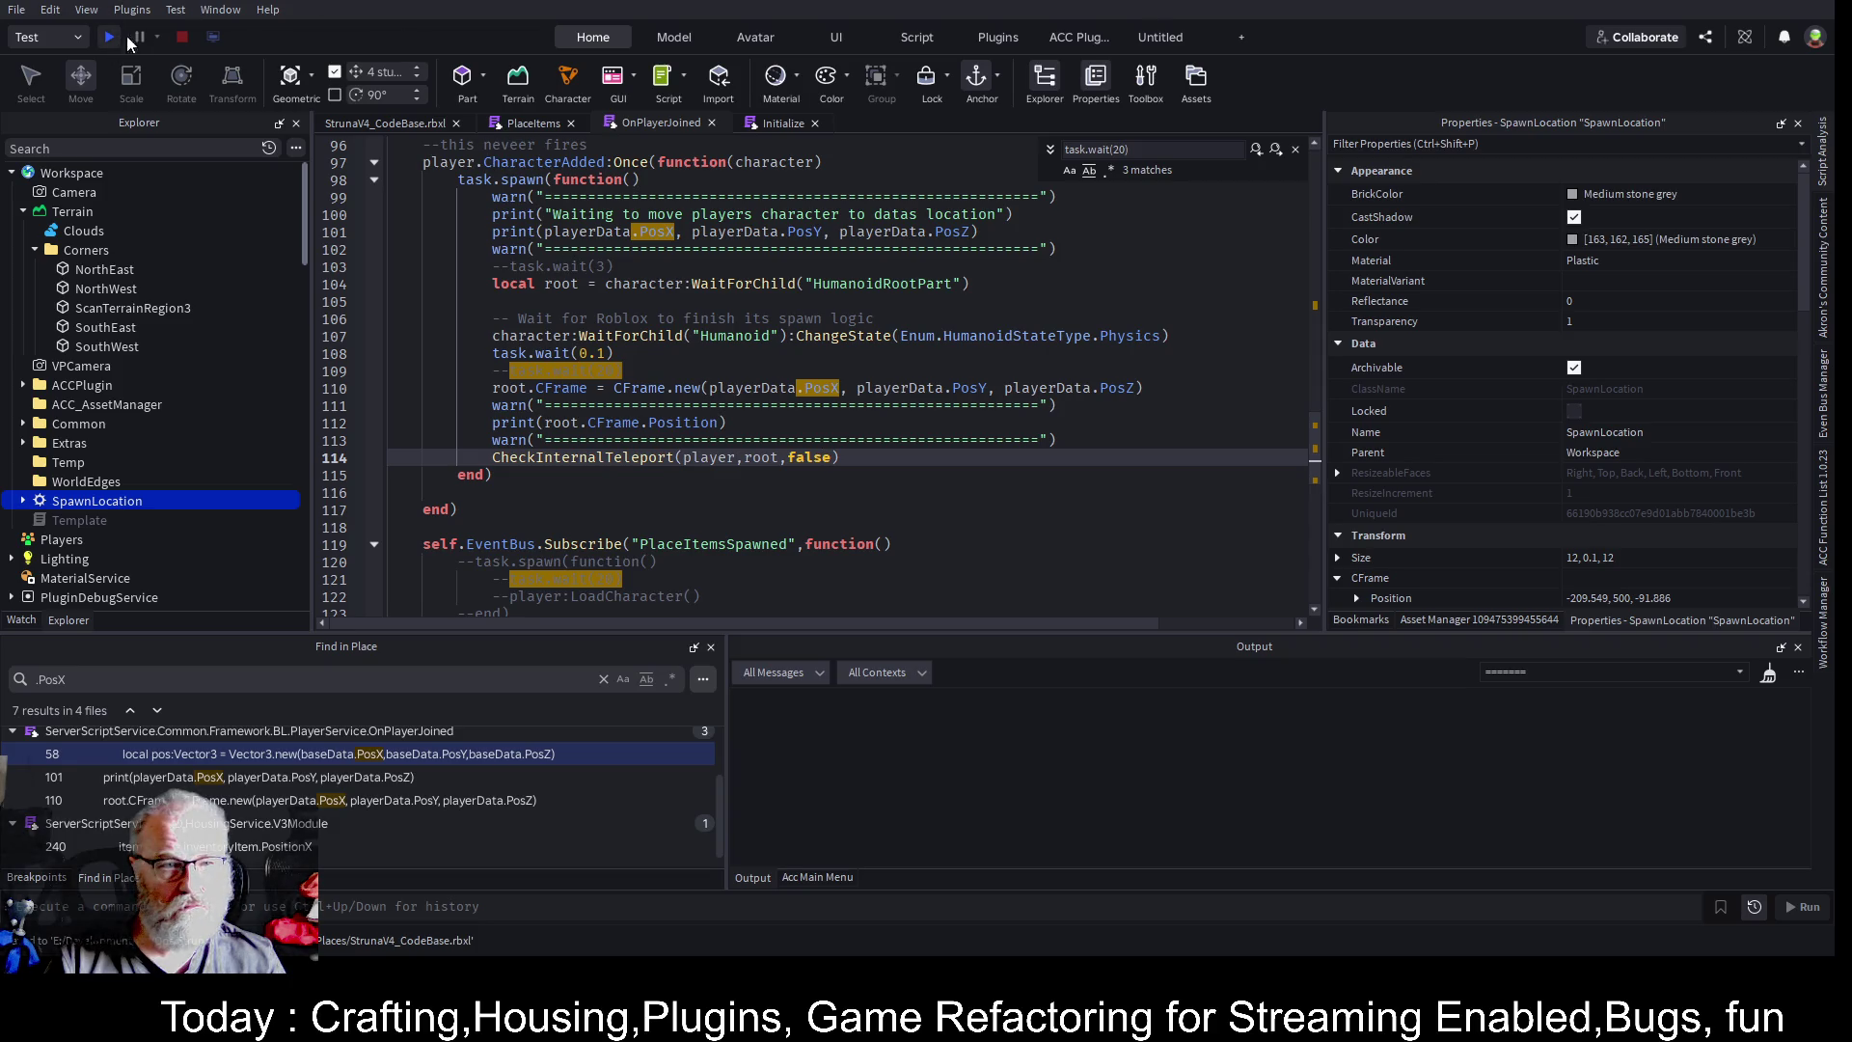
click(126, 39)
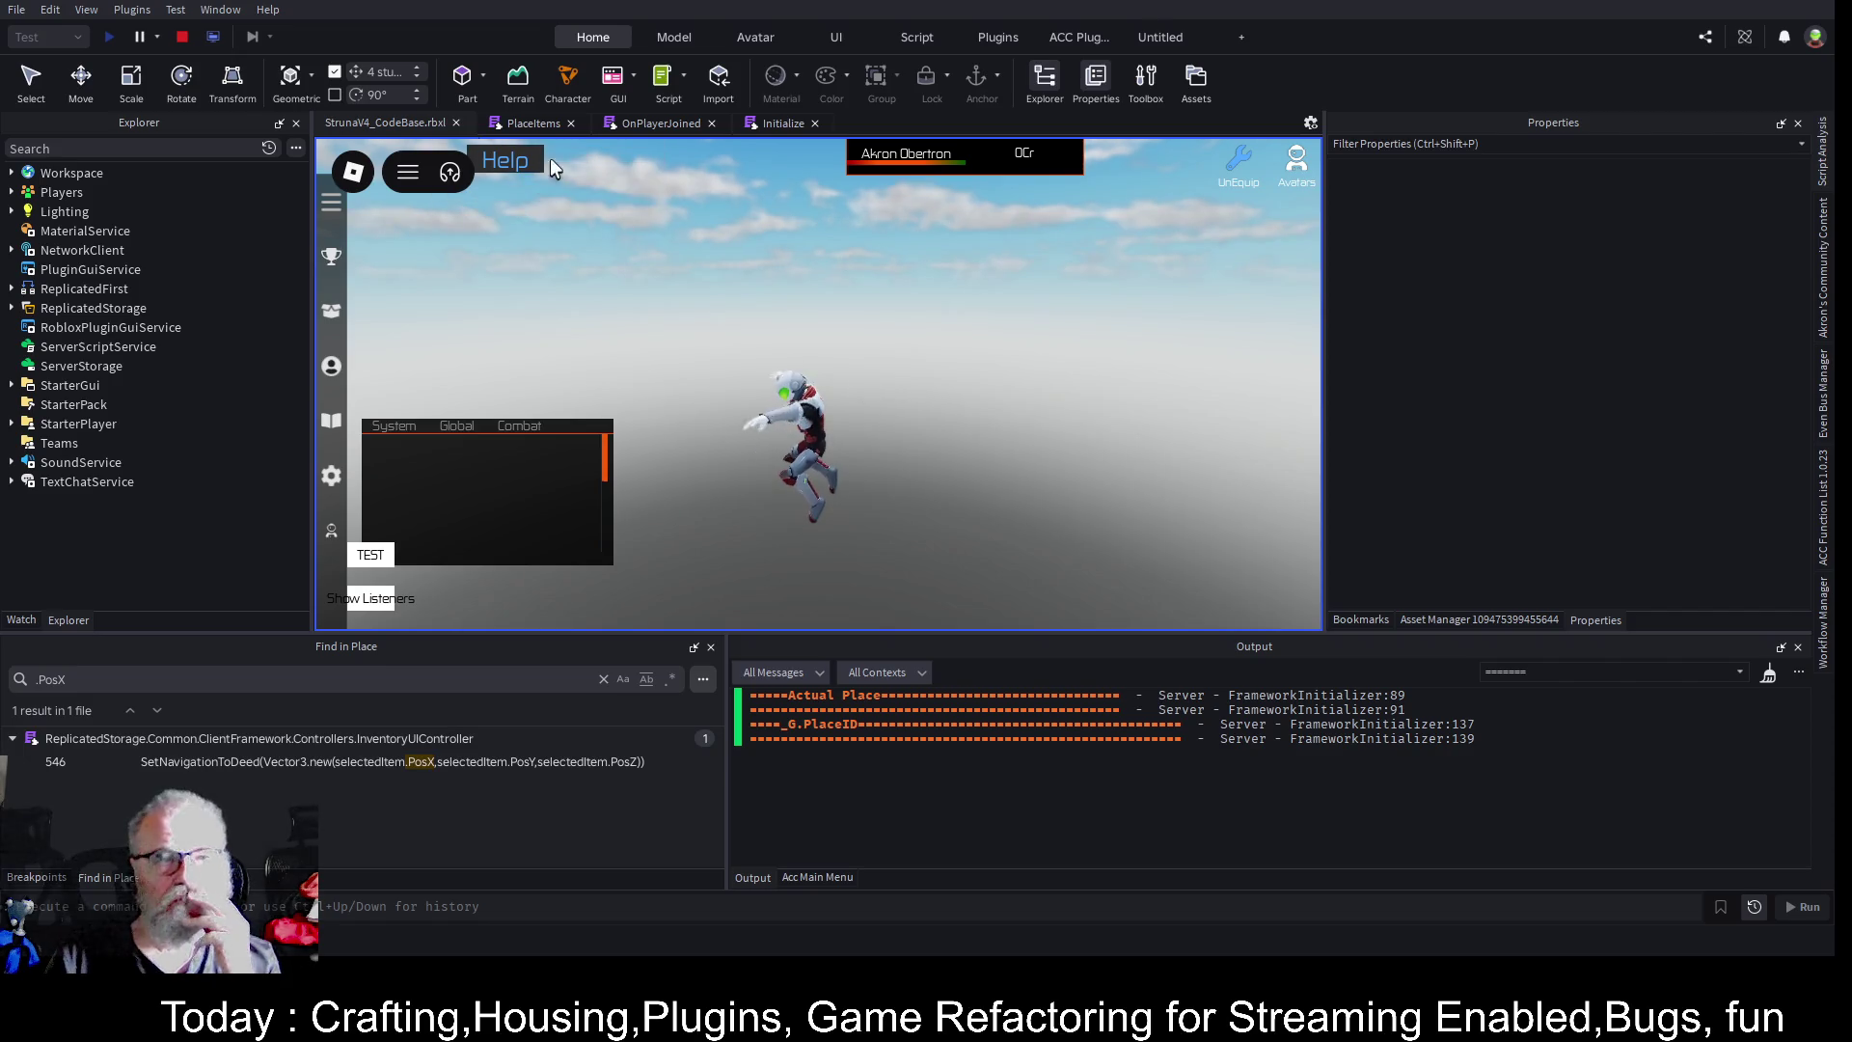
click(185, 39)
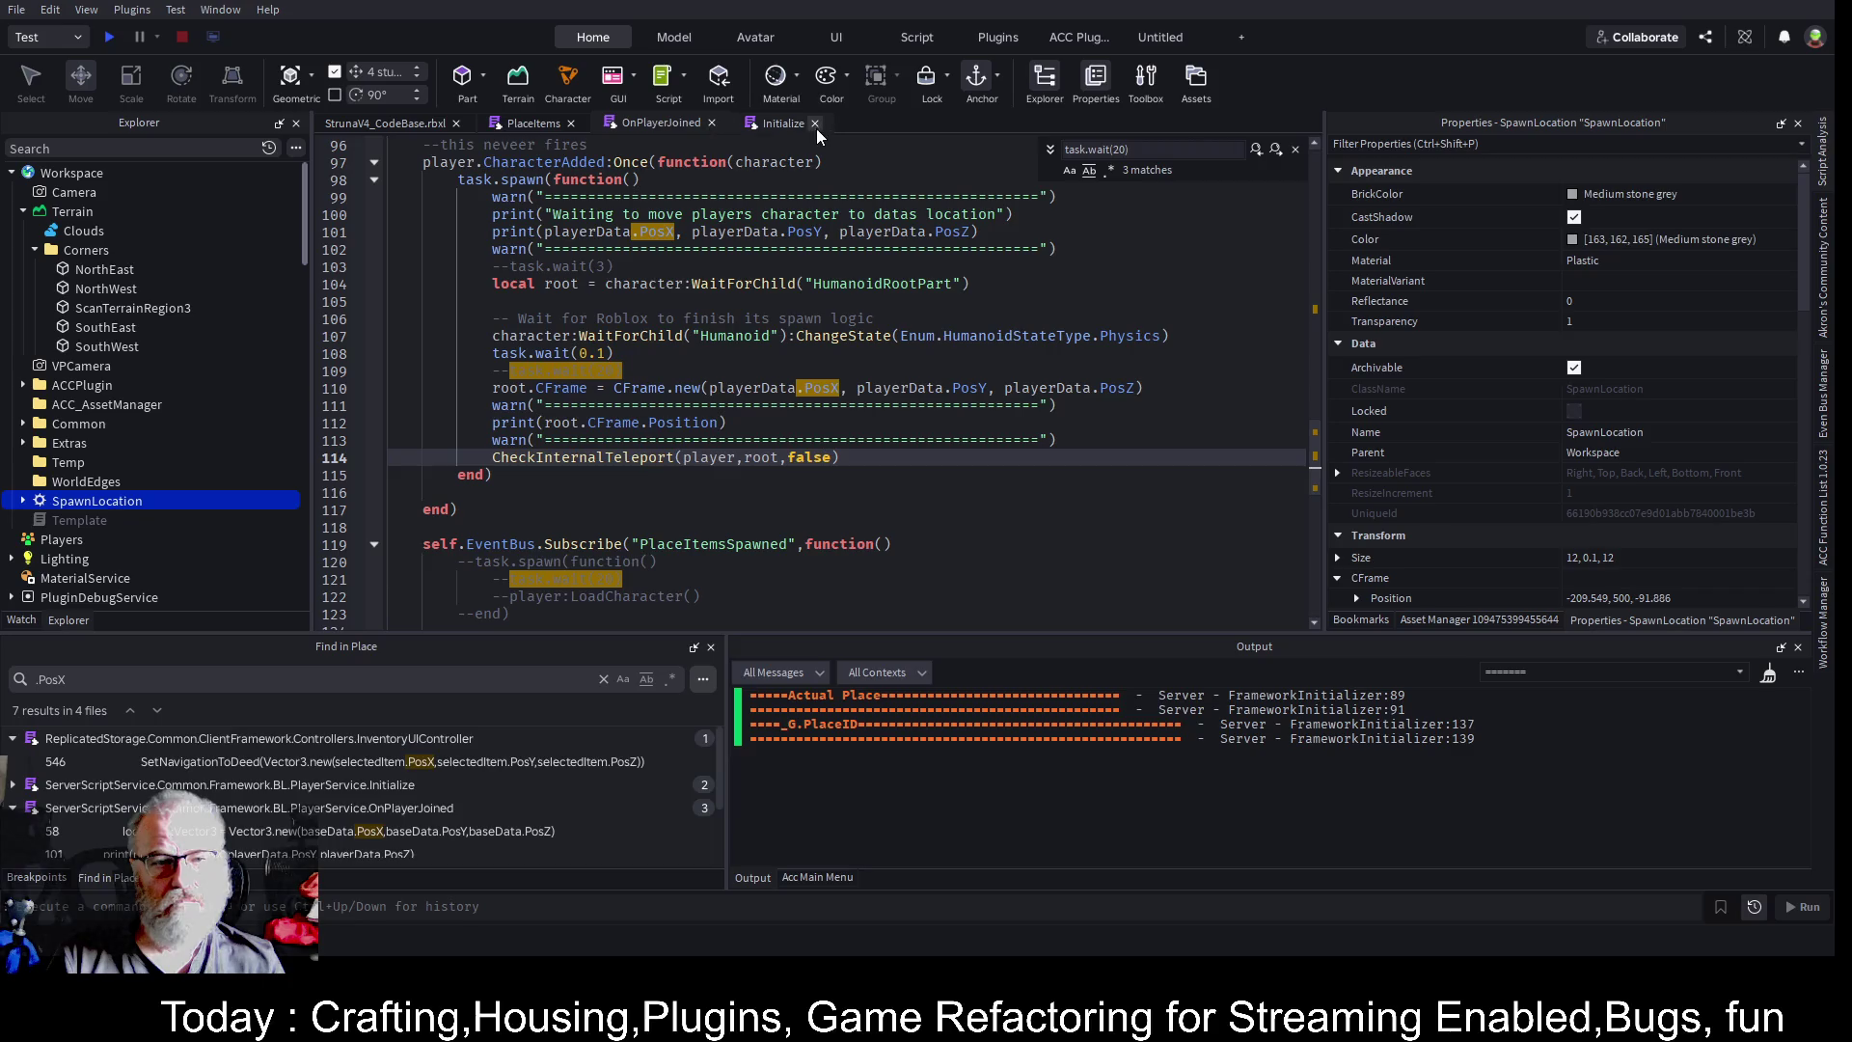
- Return to OnPlayerJoined and find the task.wait(20) on line 57
click(774, 122)
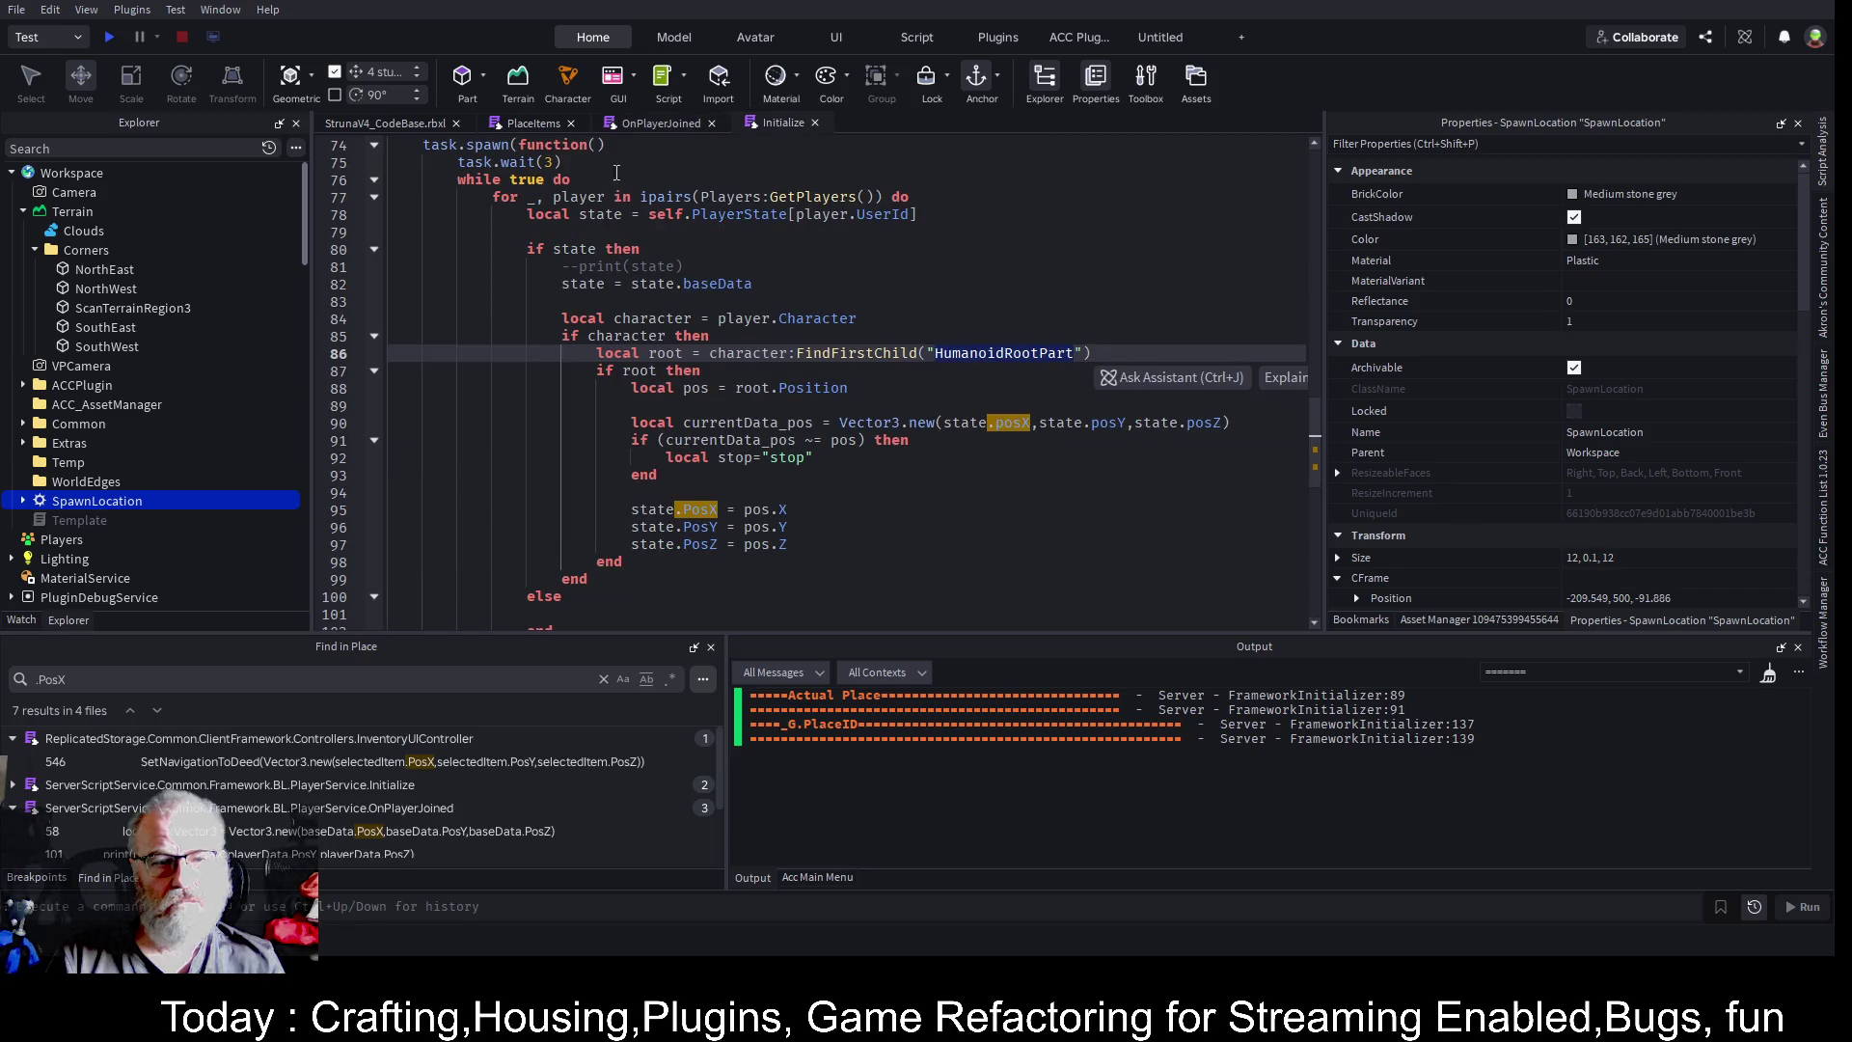
click(679, 130)
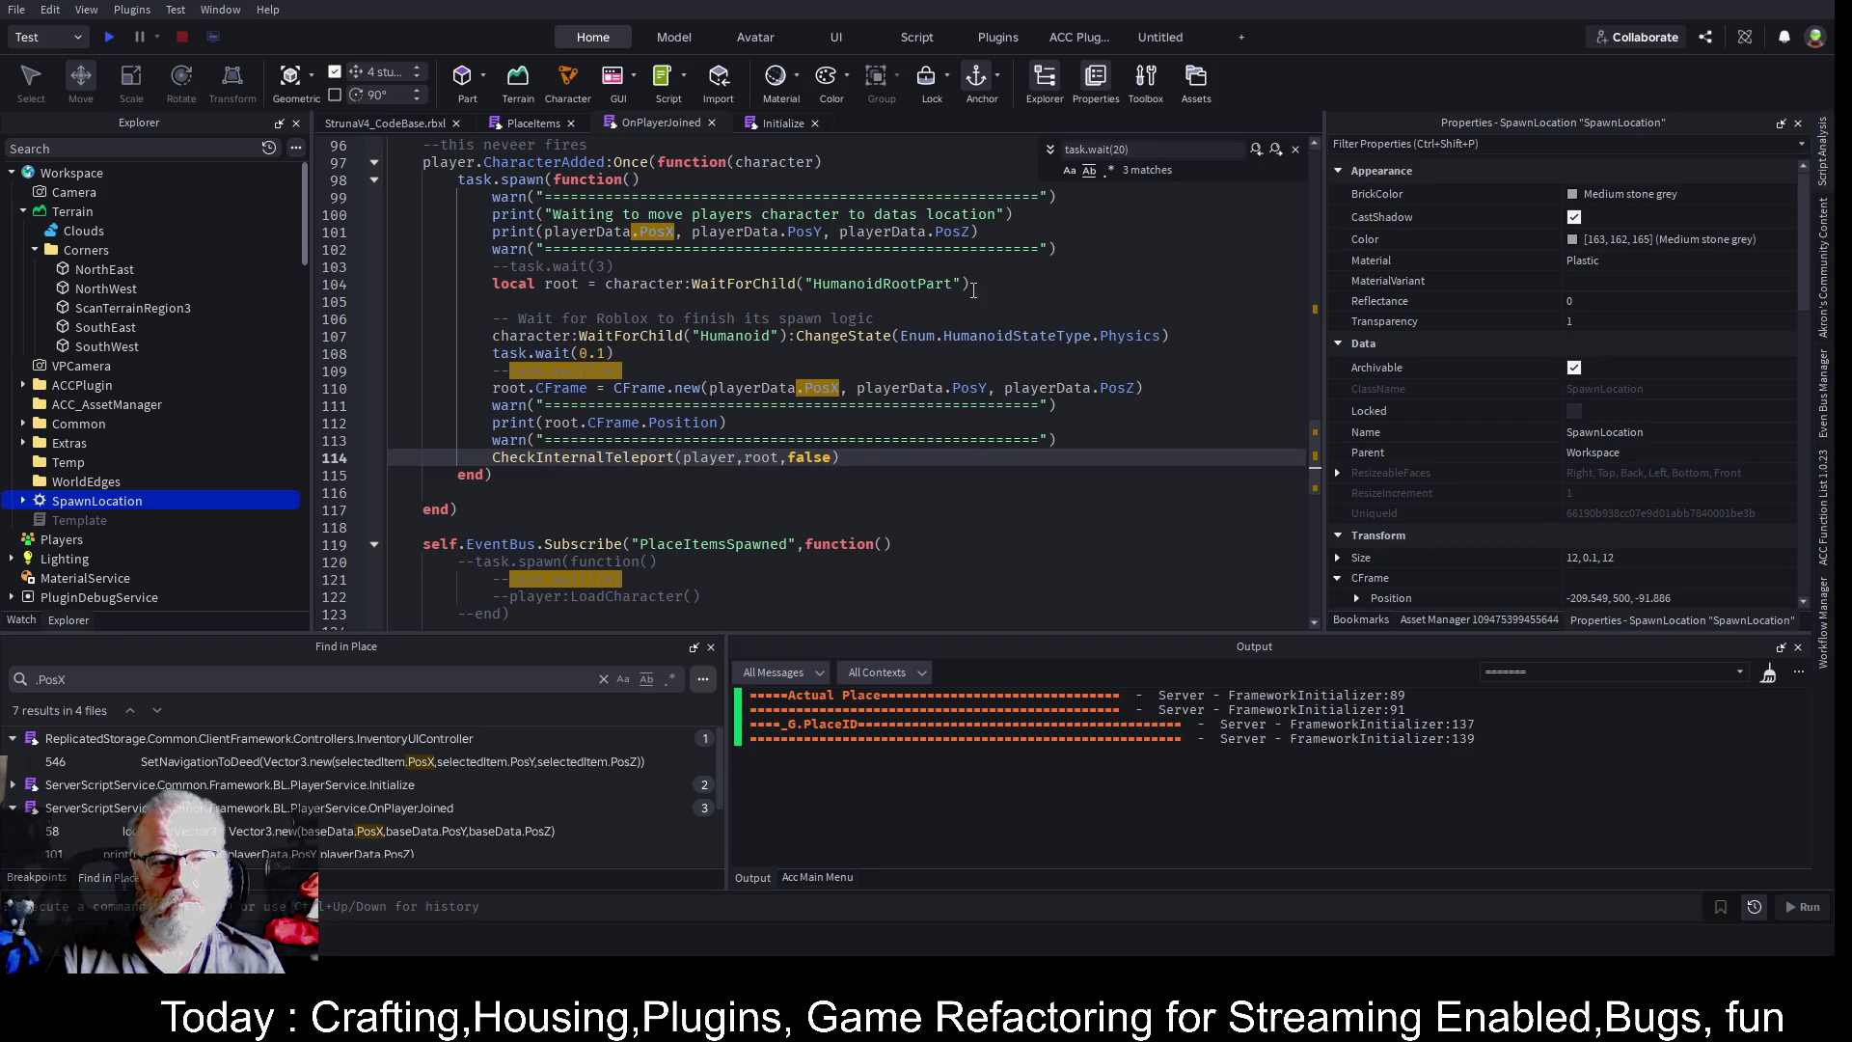
click(1255, 151)
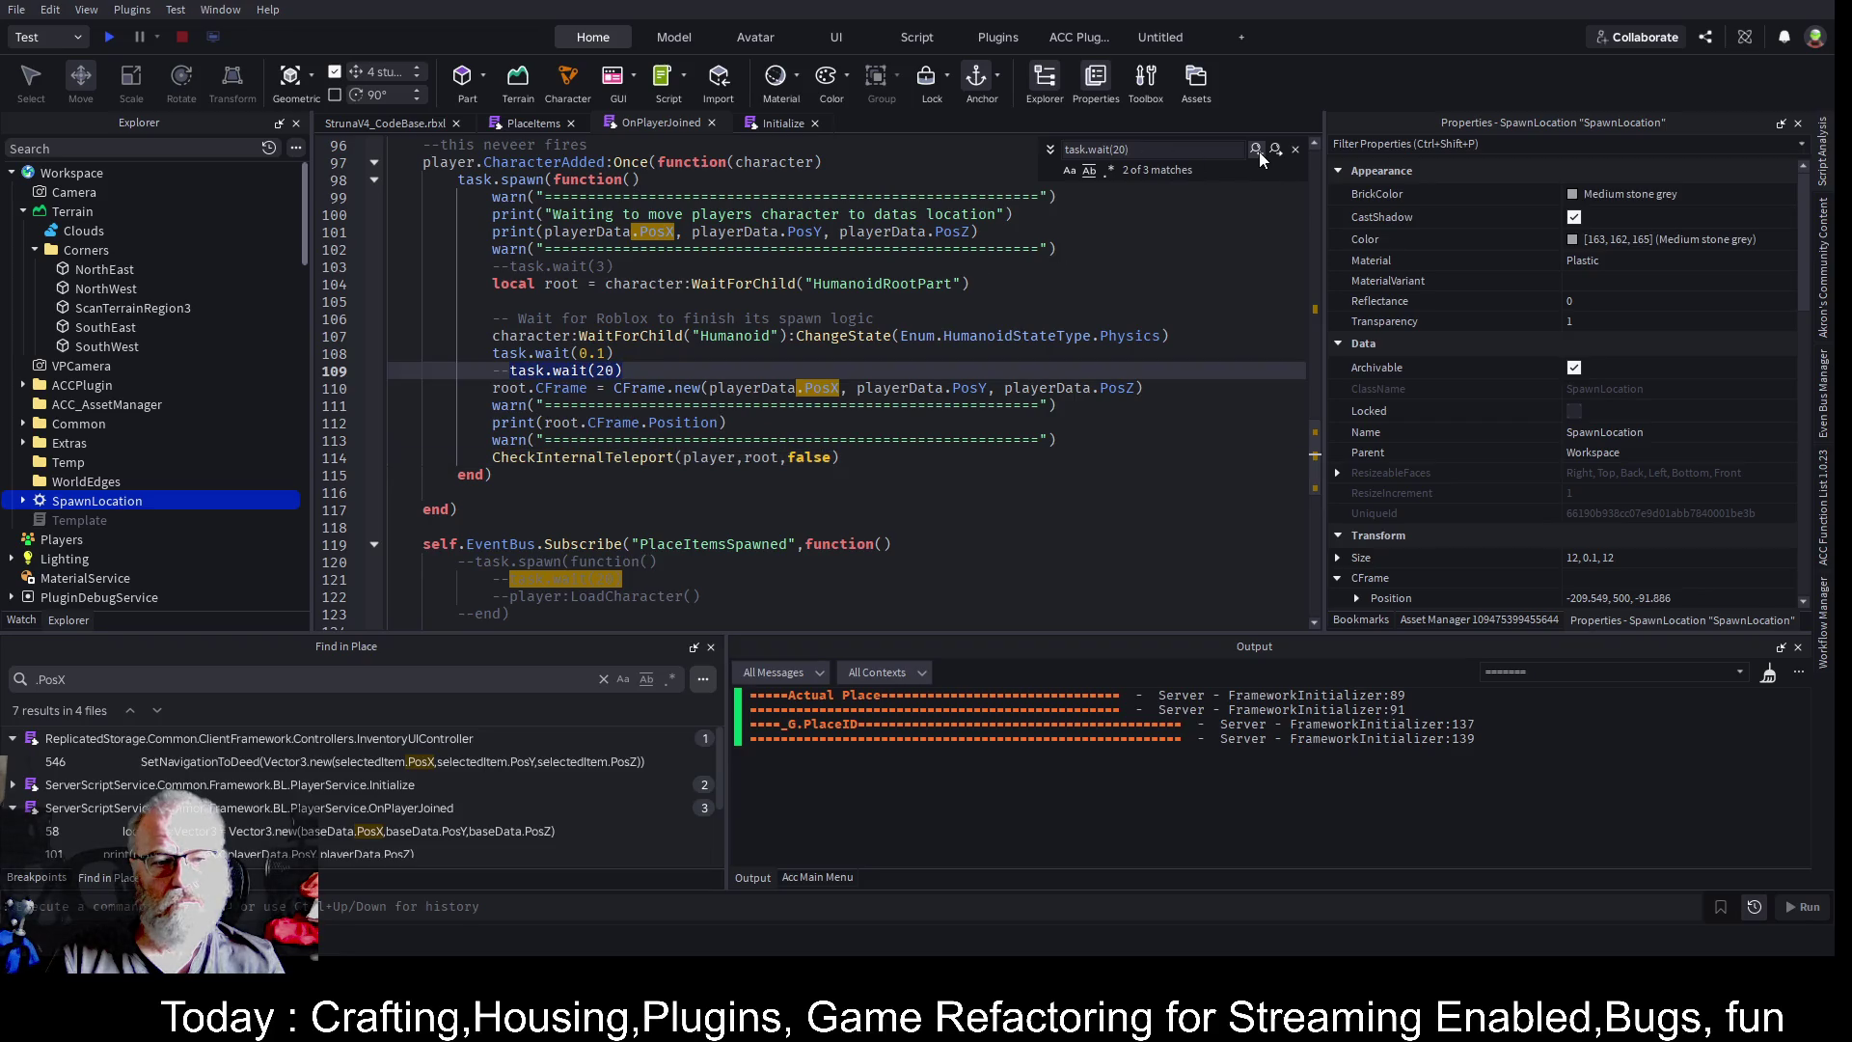
click(1255, 151)
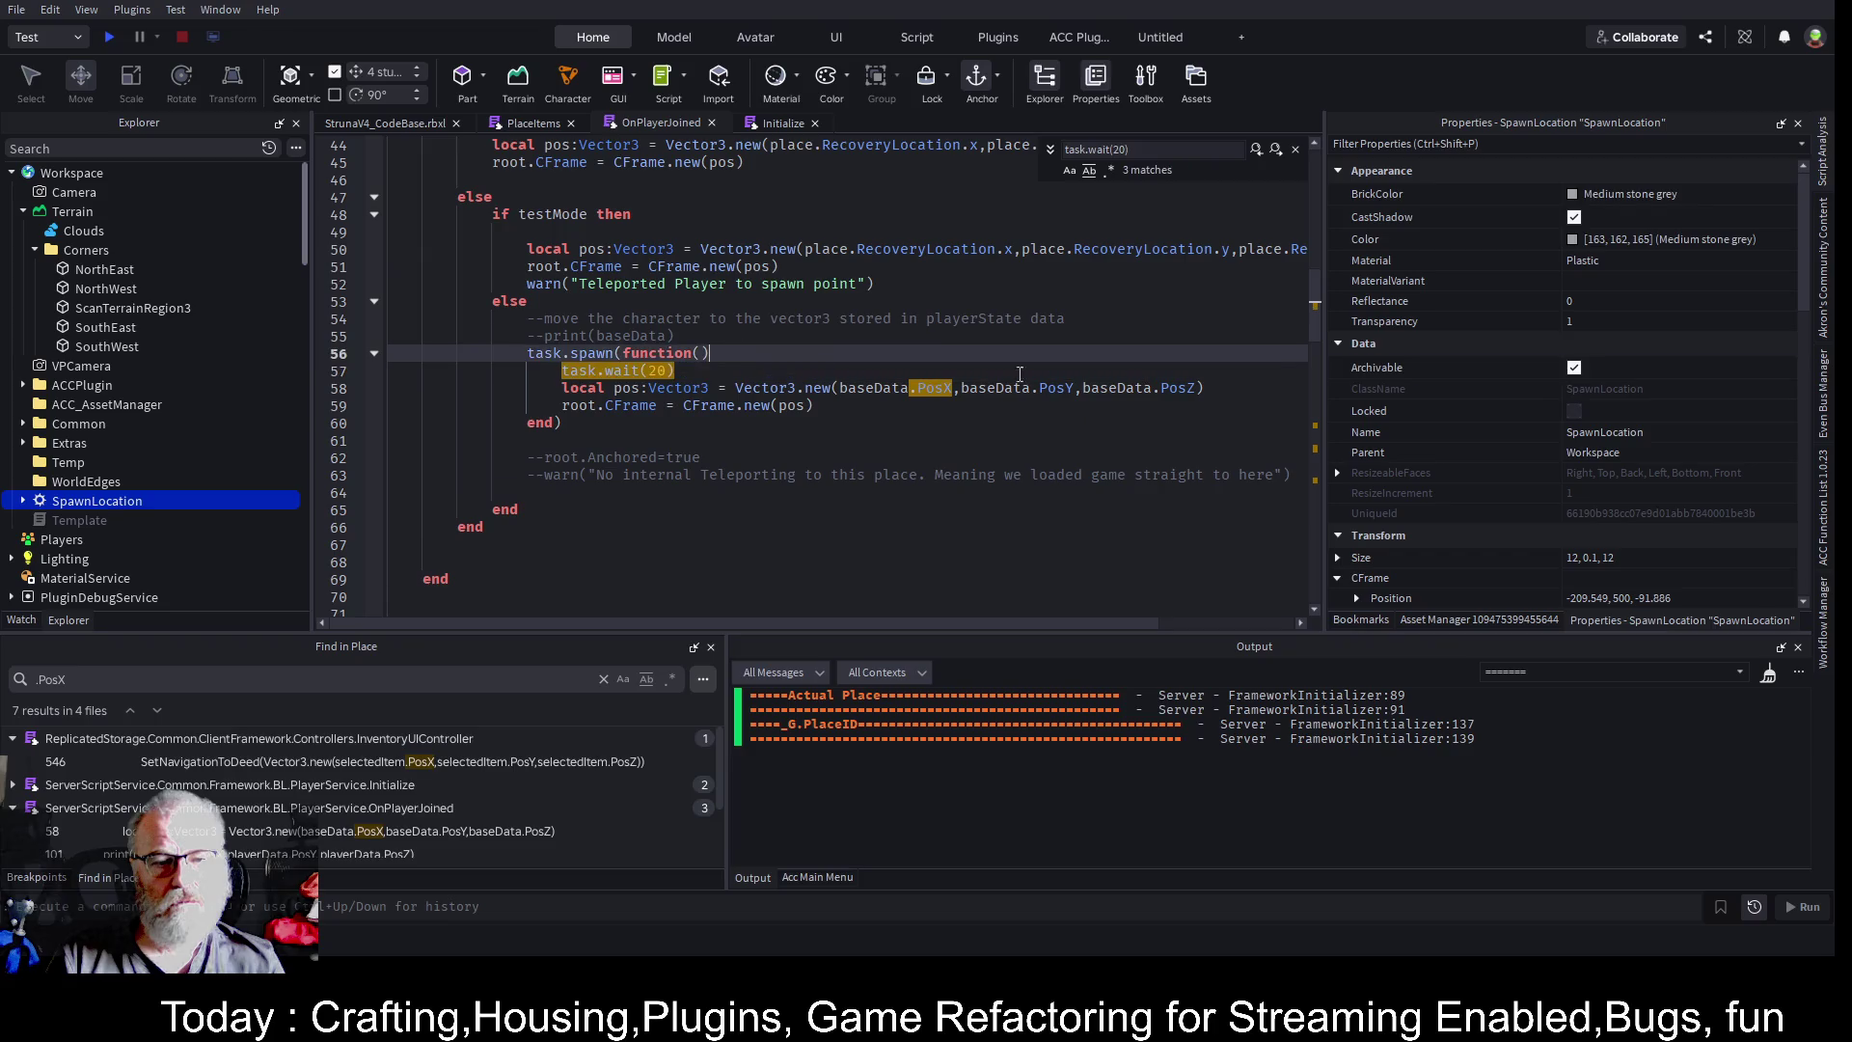
- Insert print("Waiting 20seconds to move character") above that wait and save
key(Up)
key(End)
key(Return)
text(prin)
text(t("Waiting)
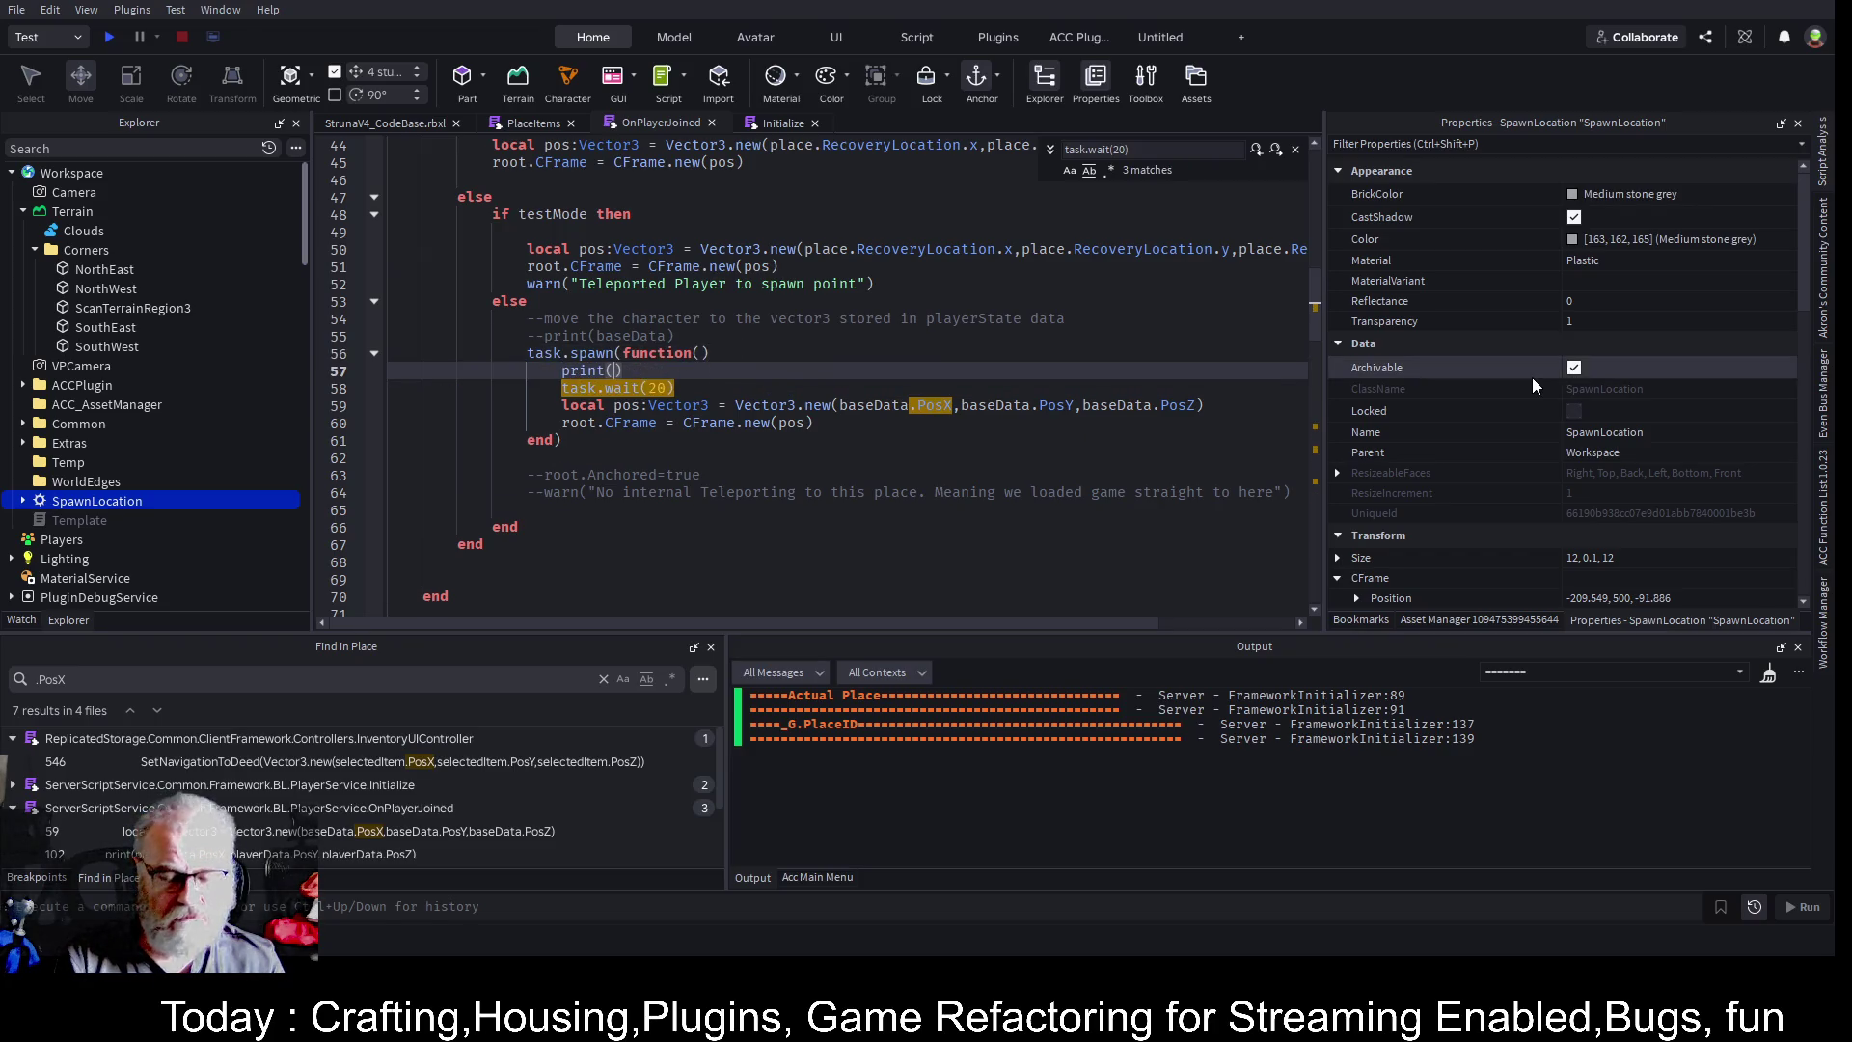
text( 20)
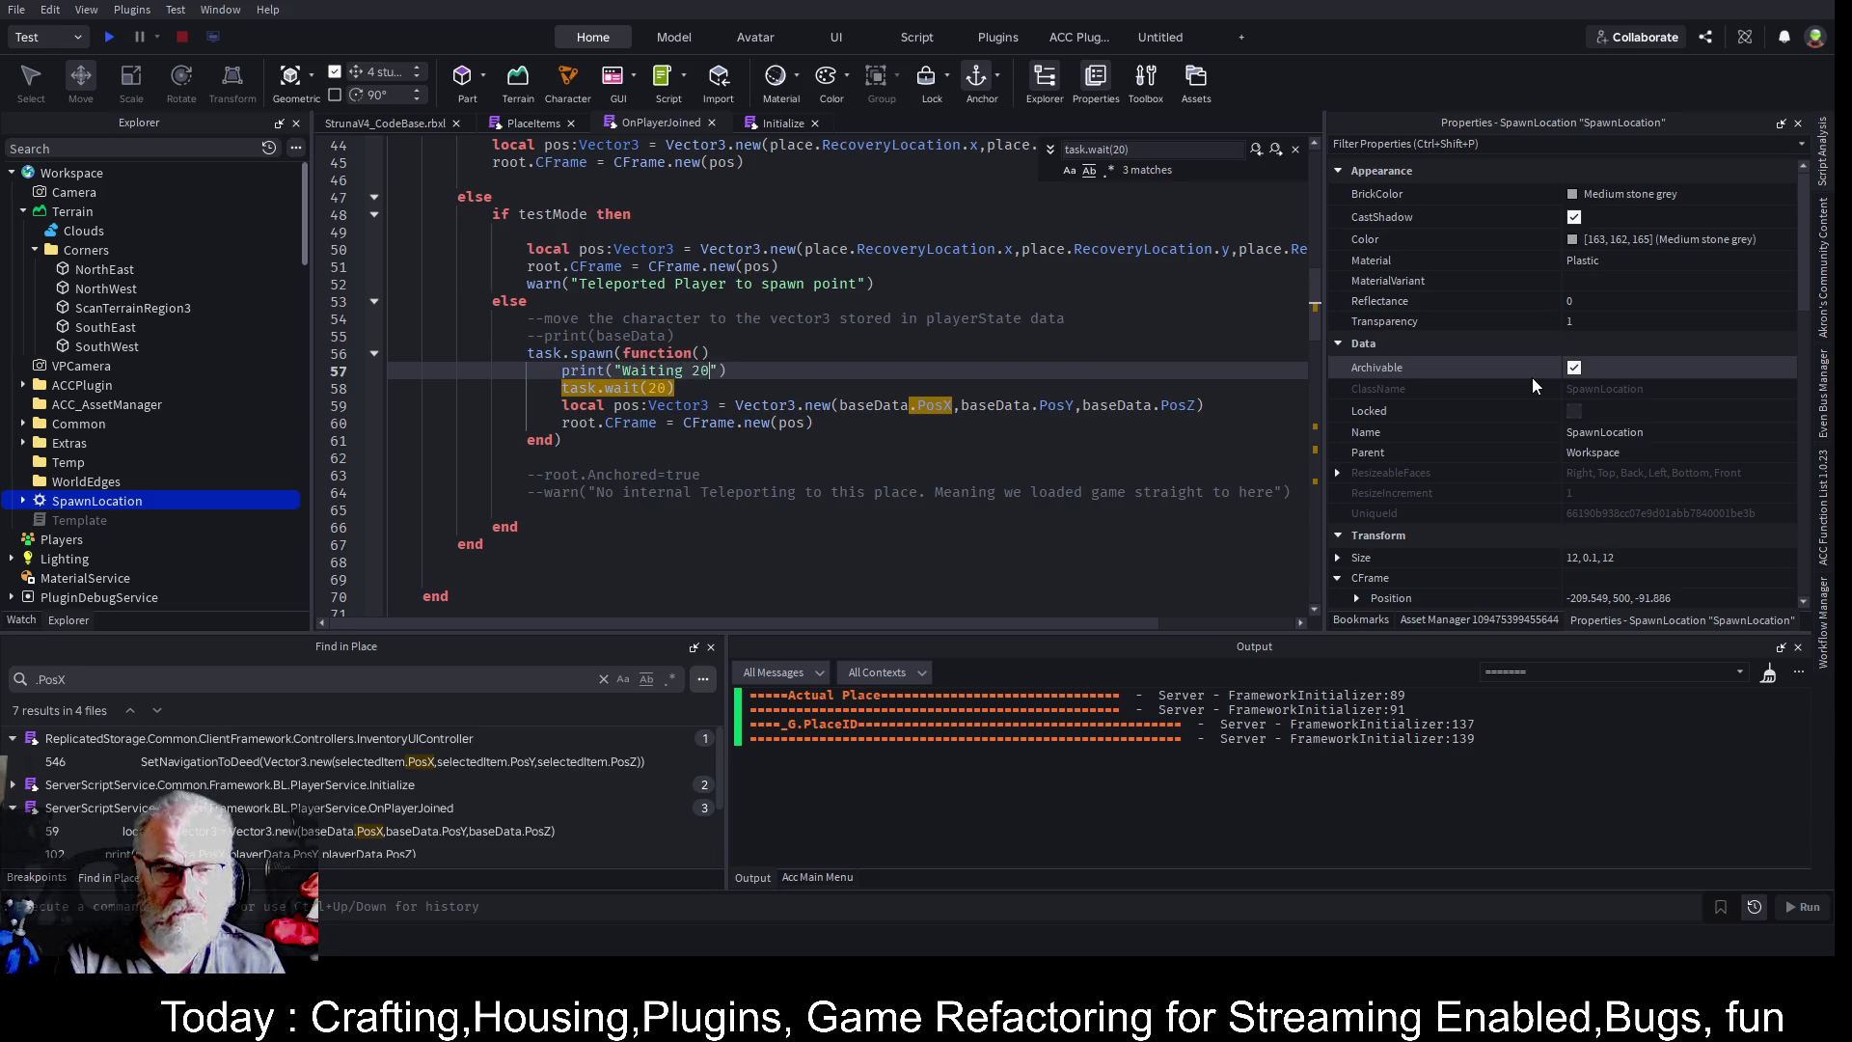
text(second)
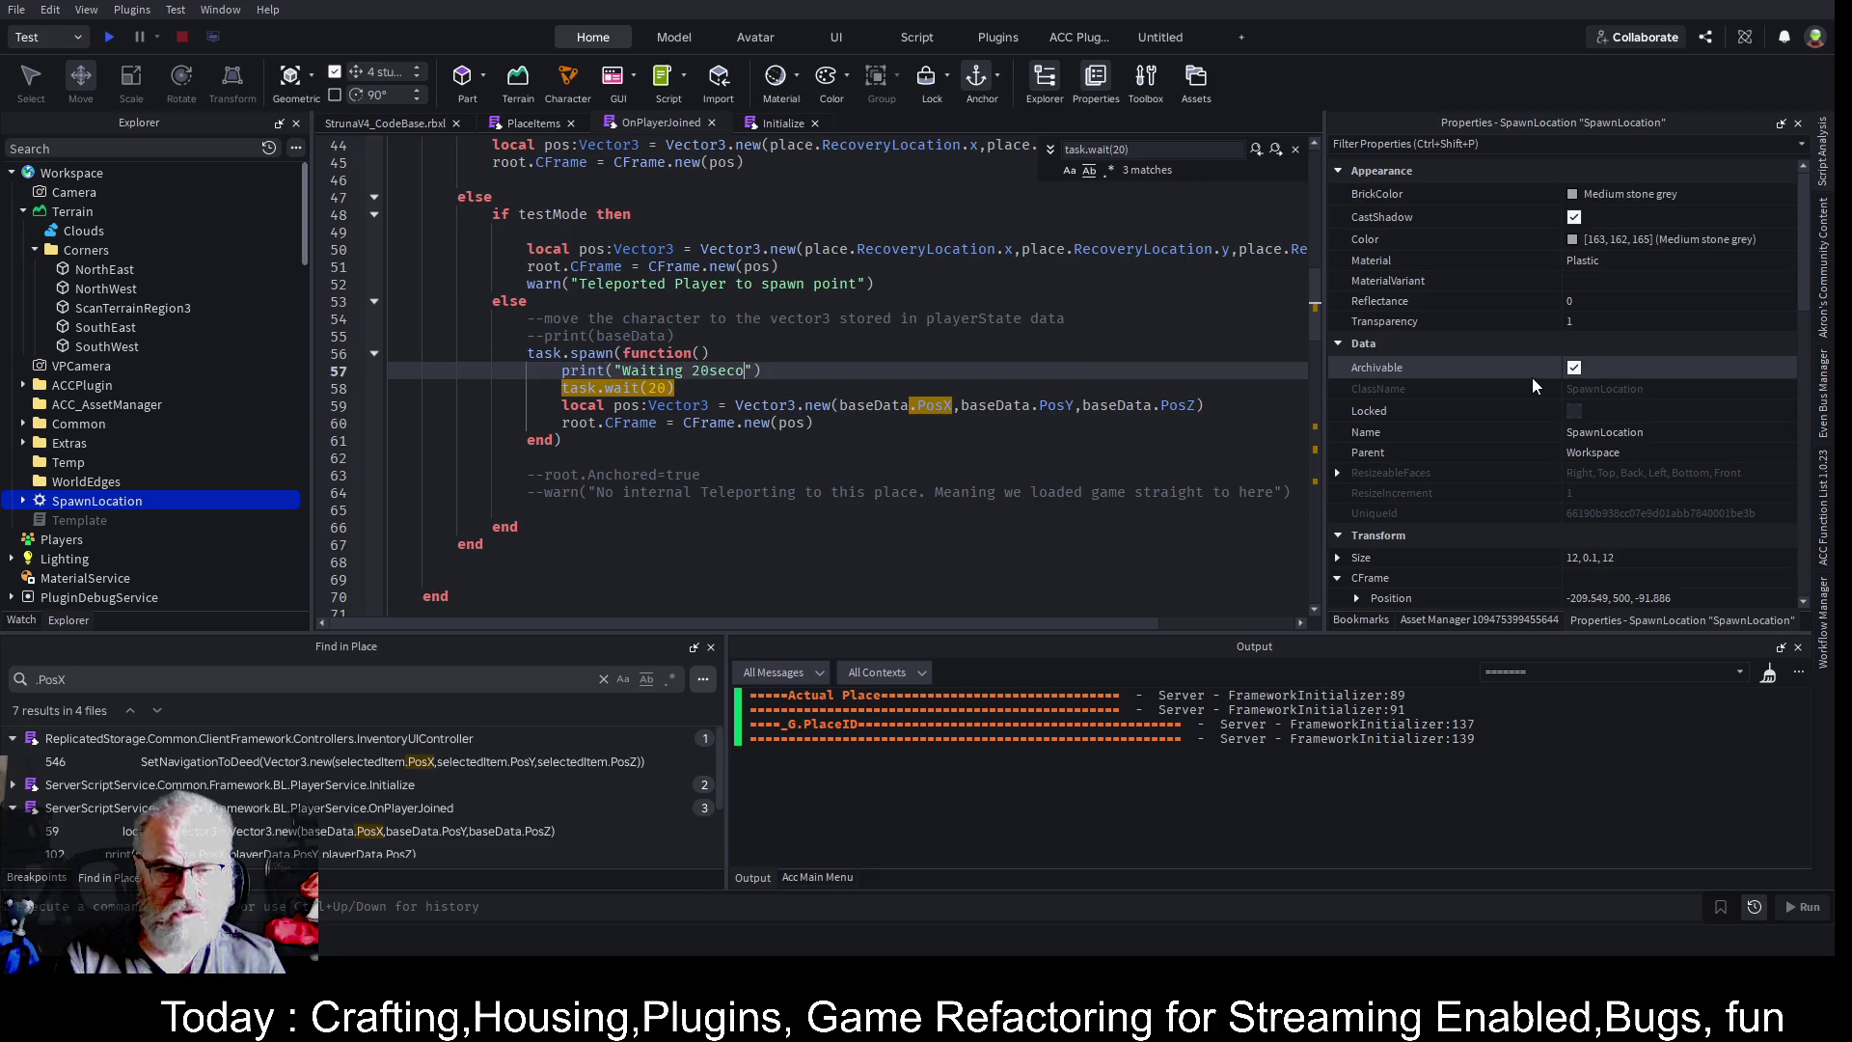
text(s to move chart)
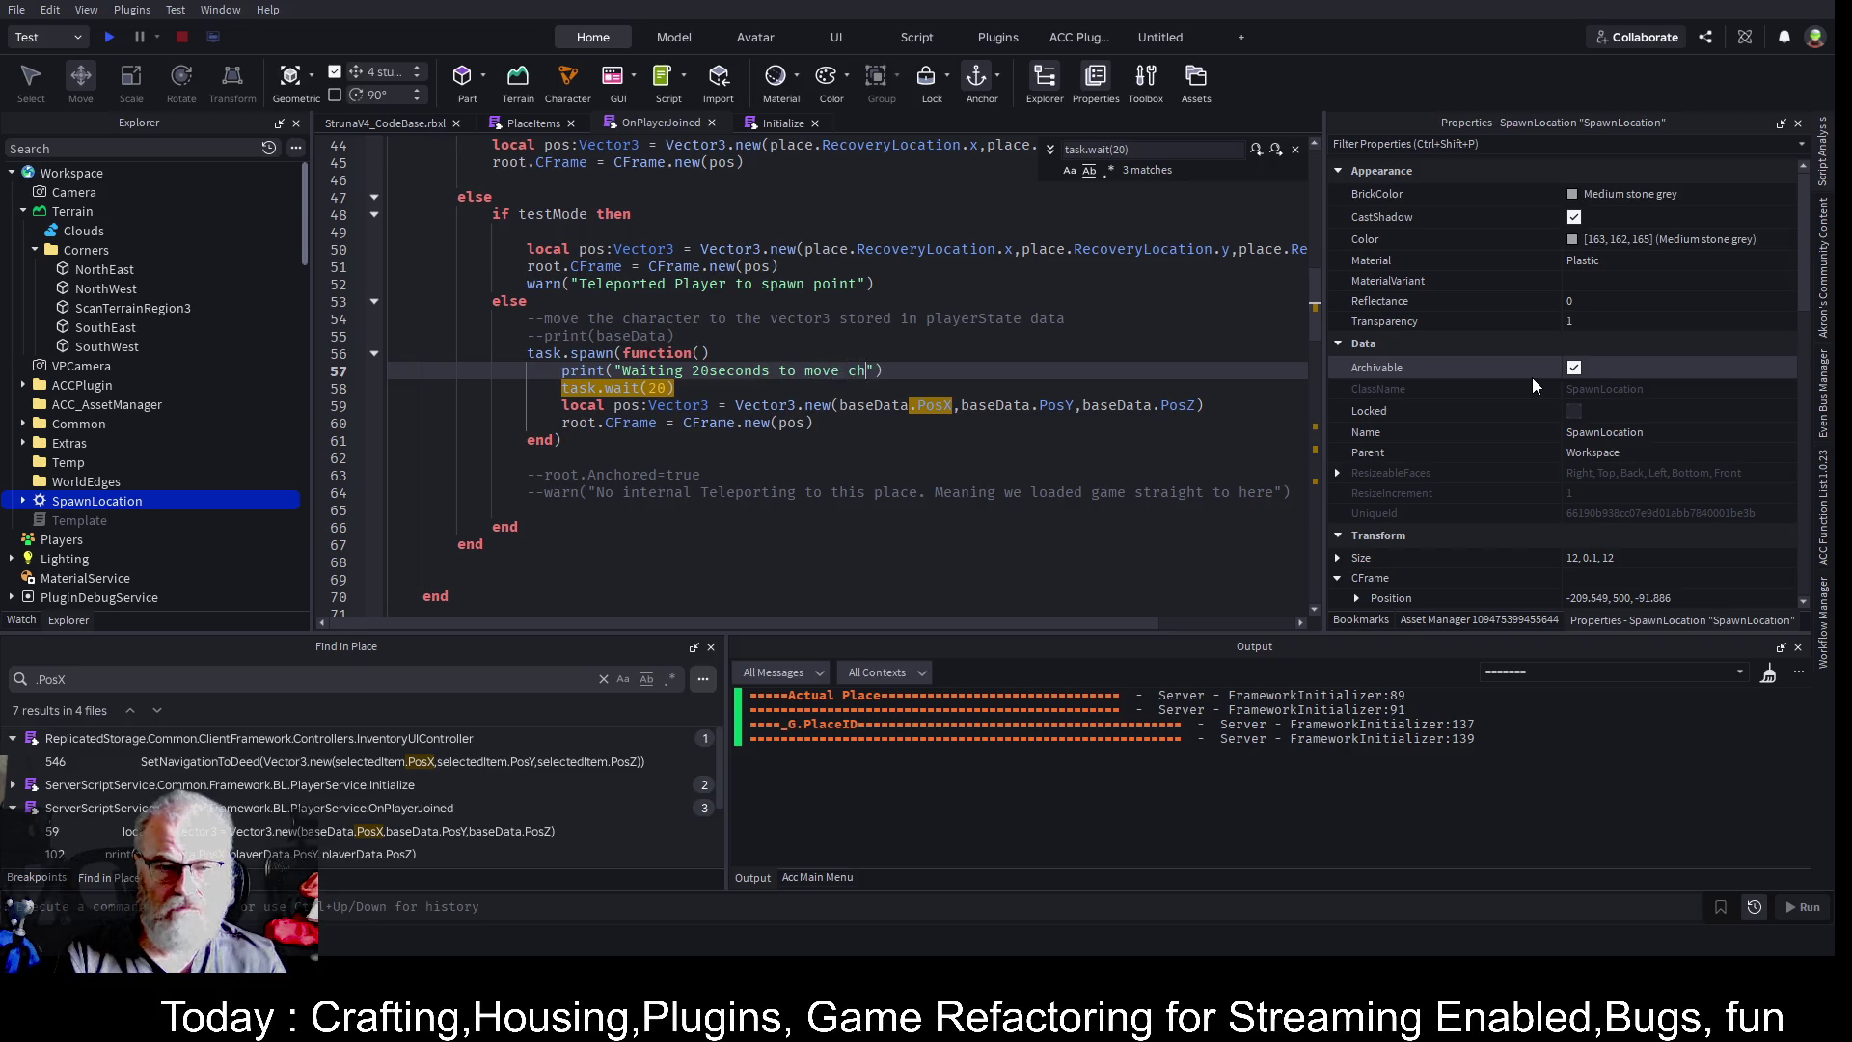
key(BackSpace)
text(acter)
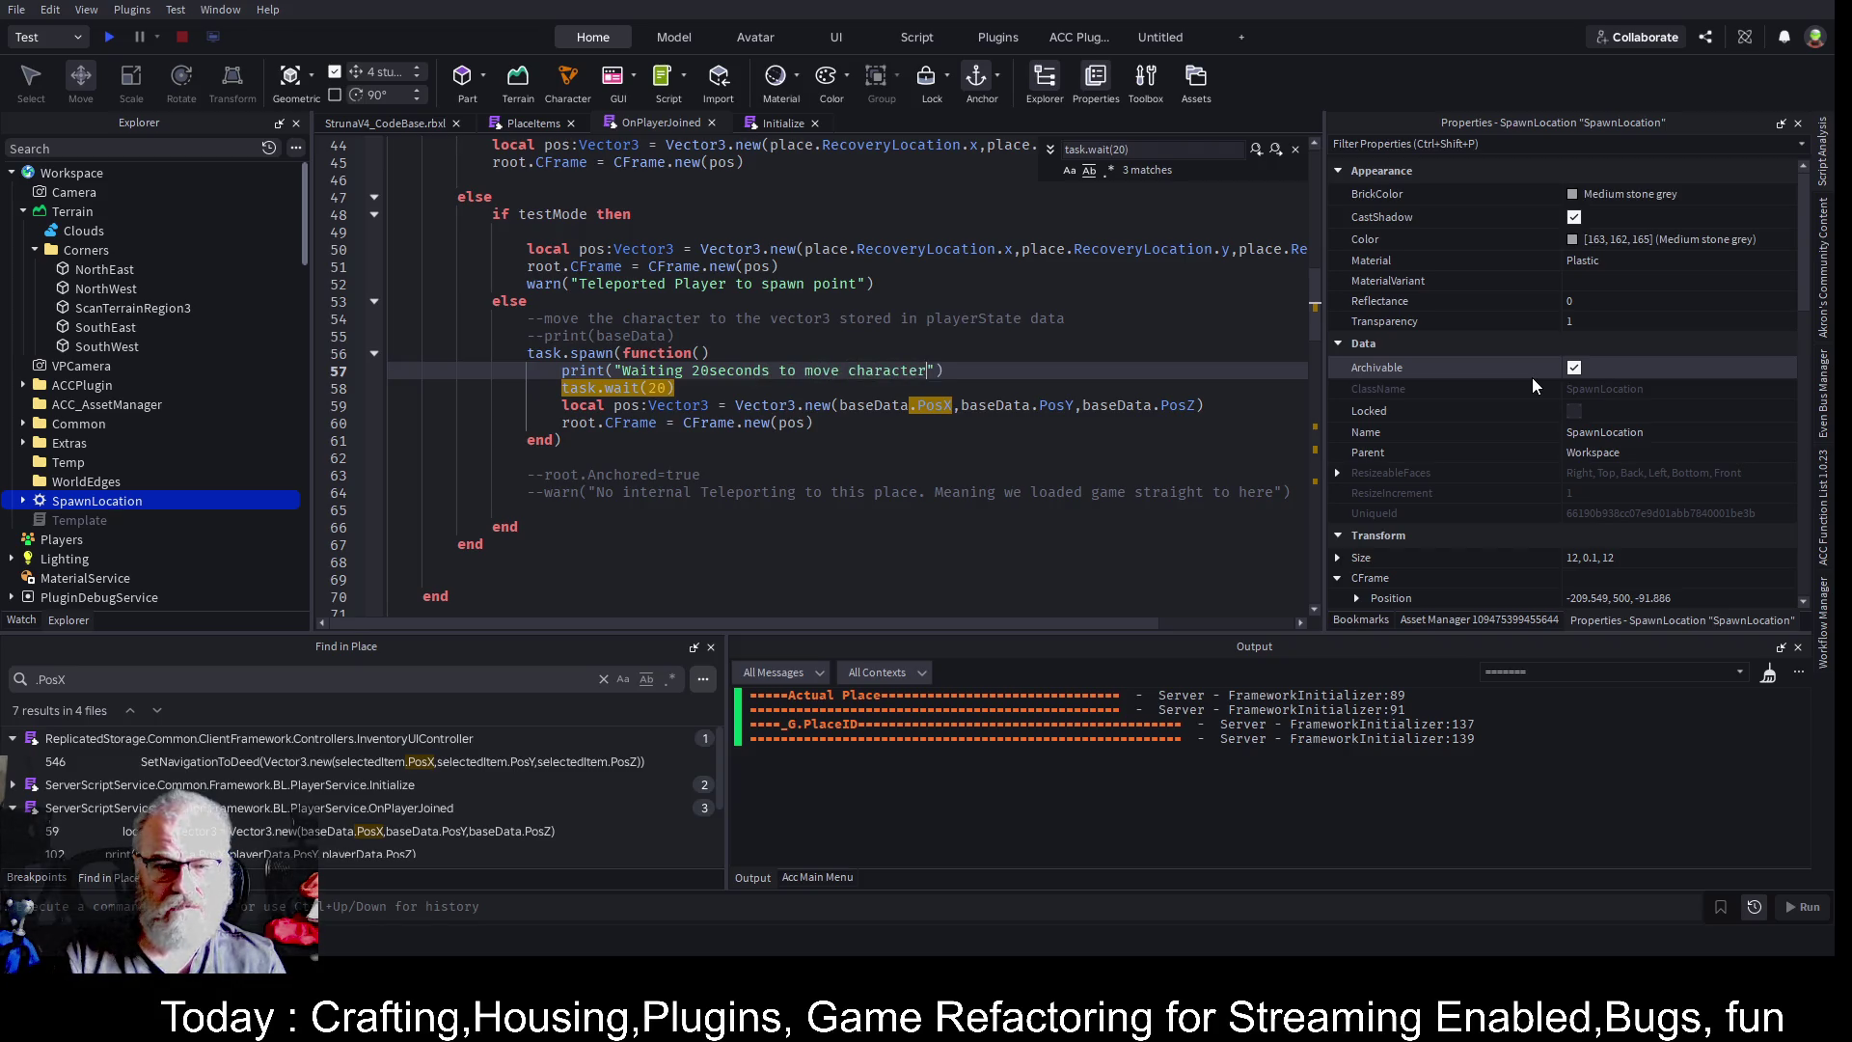
key(Escape)
key(ctrl+s)
- Start a playtest and try filtering the Output for 'wa' and 'second'
click(109, 36)
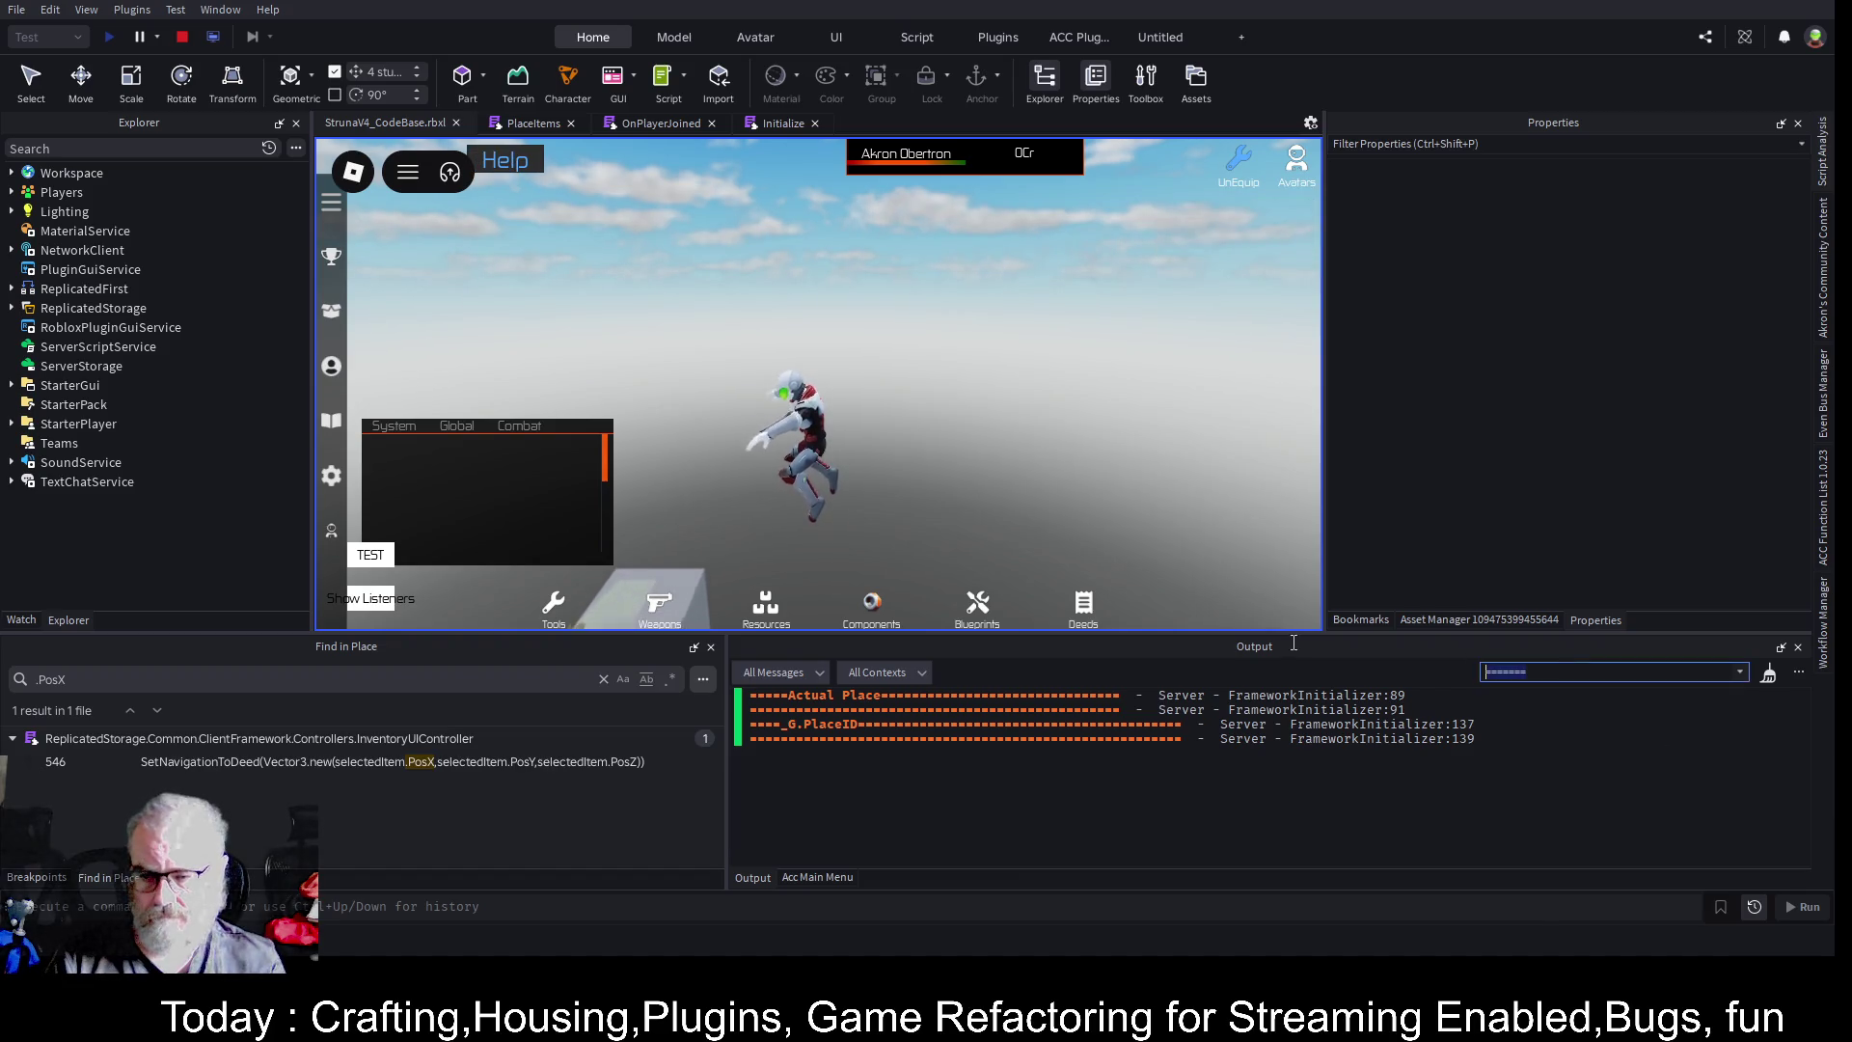
text(waiot)
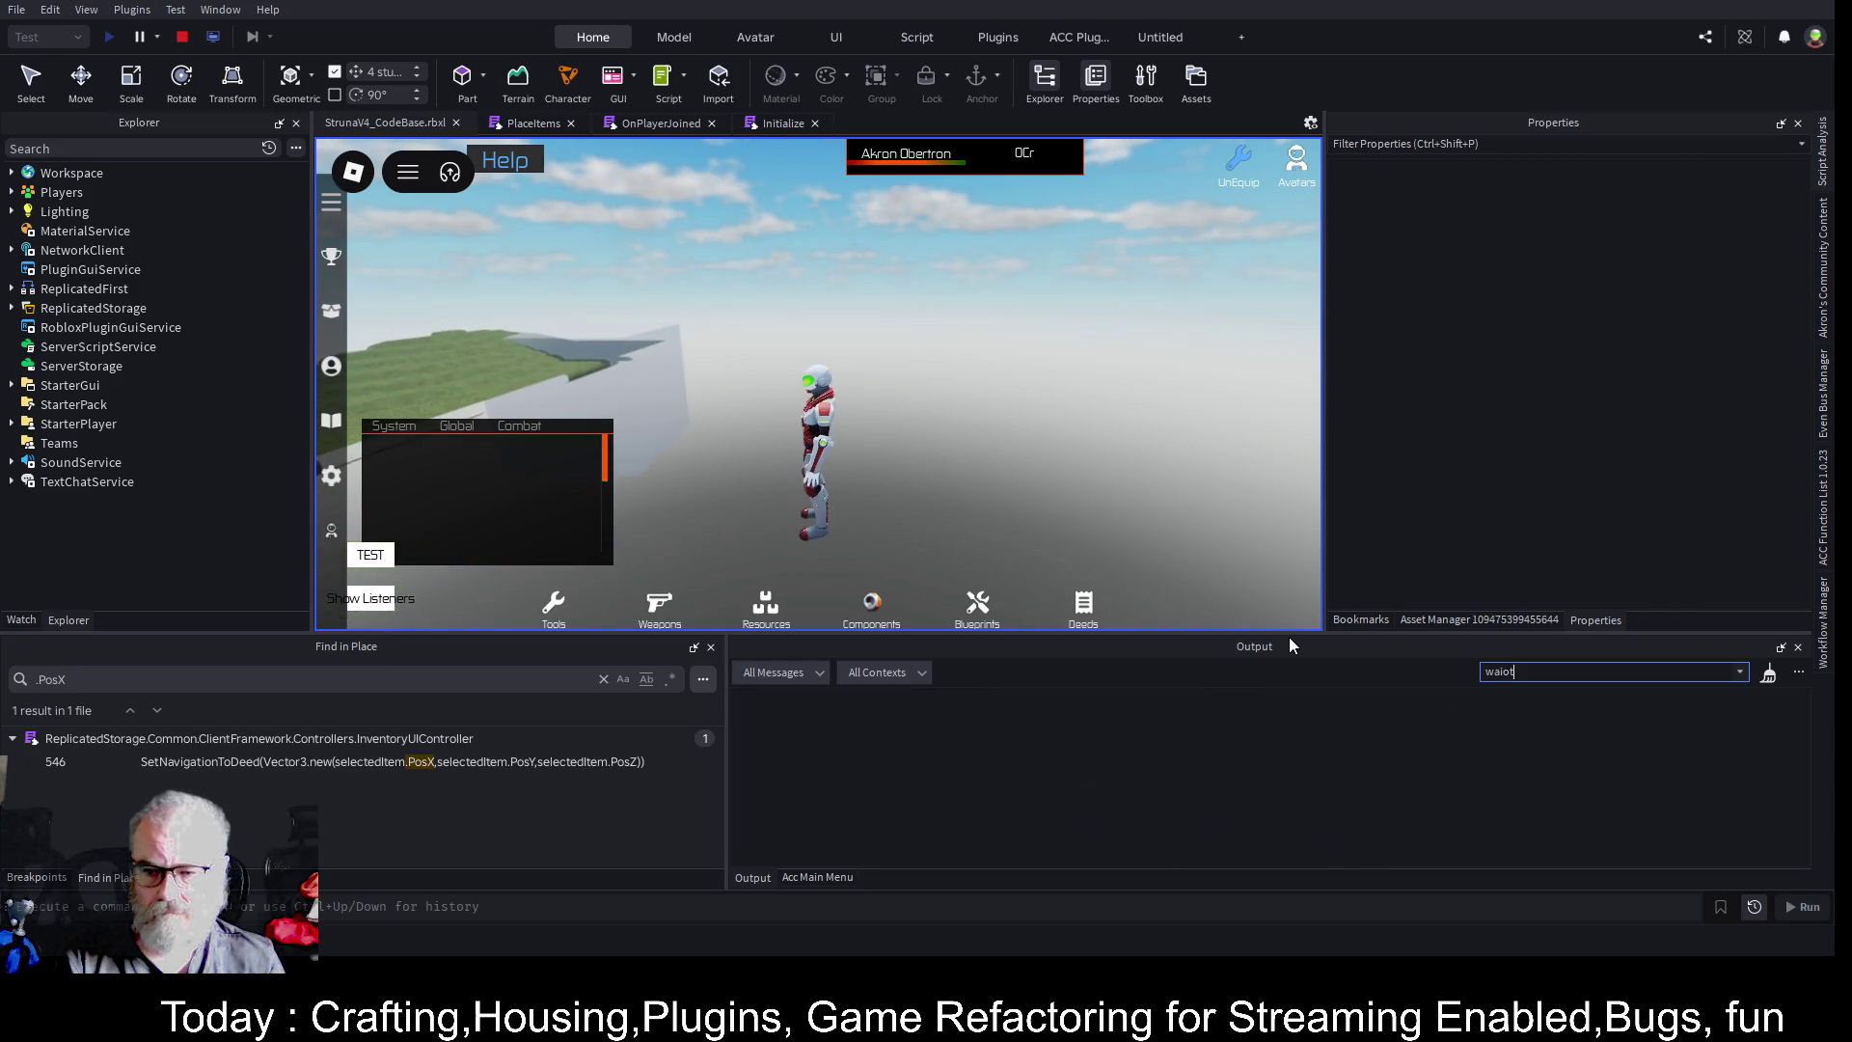
key(BackSpace)
key(BackSpace)
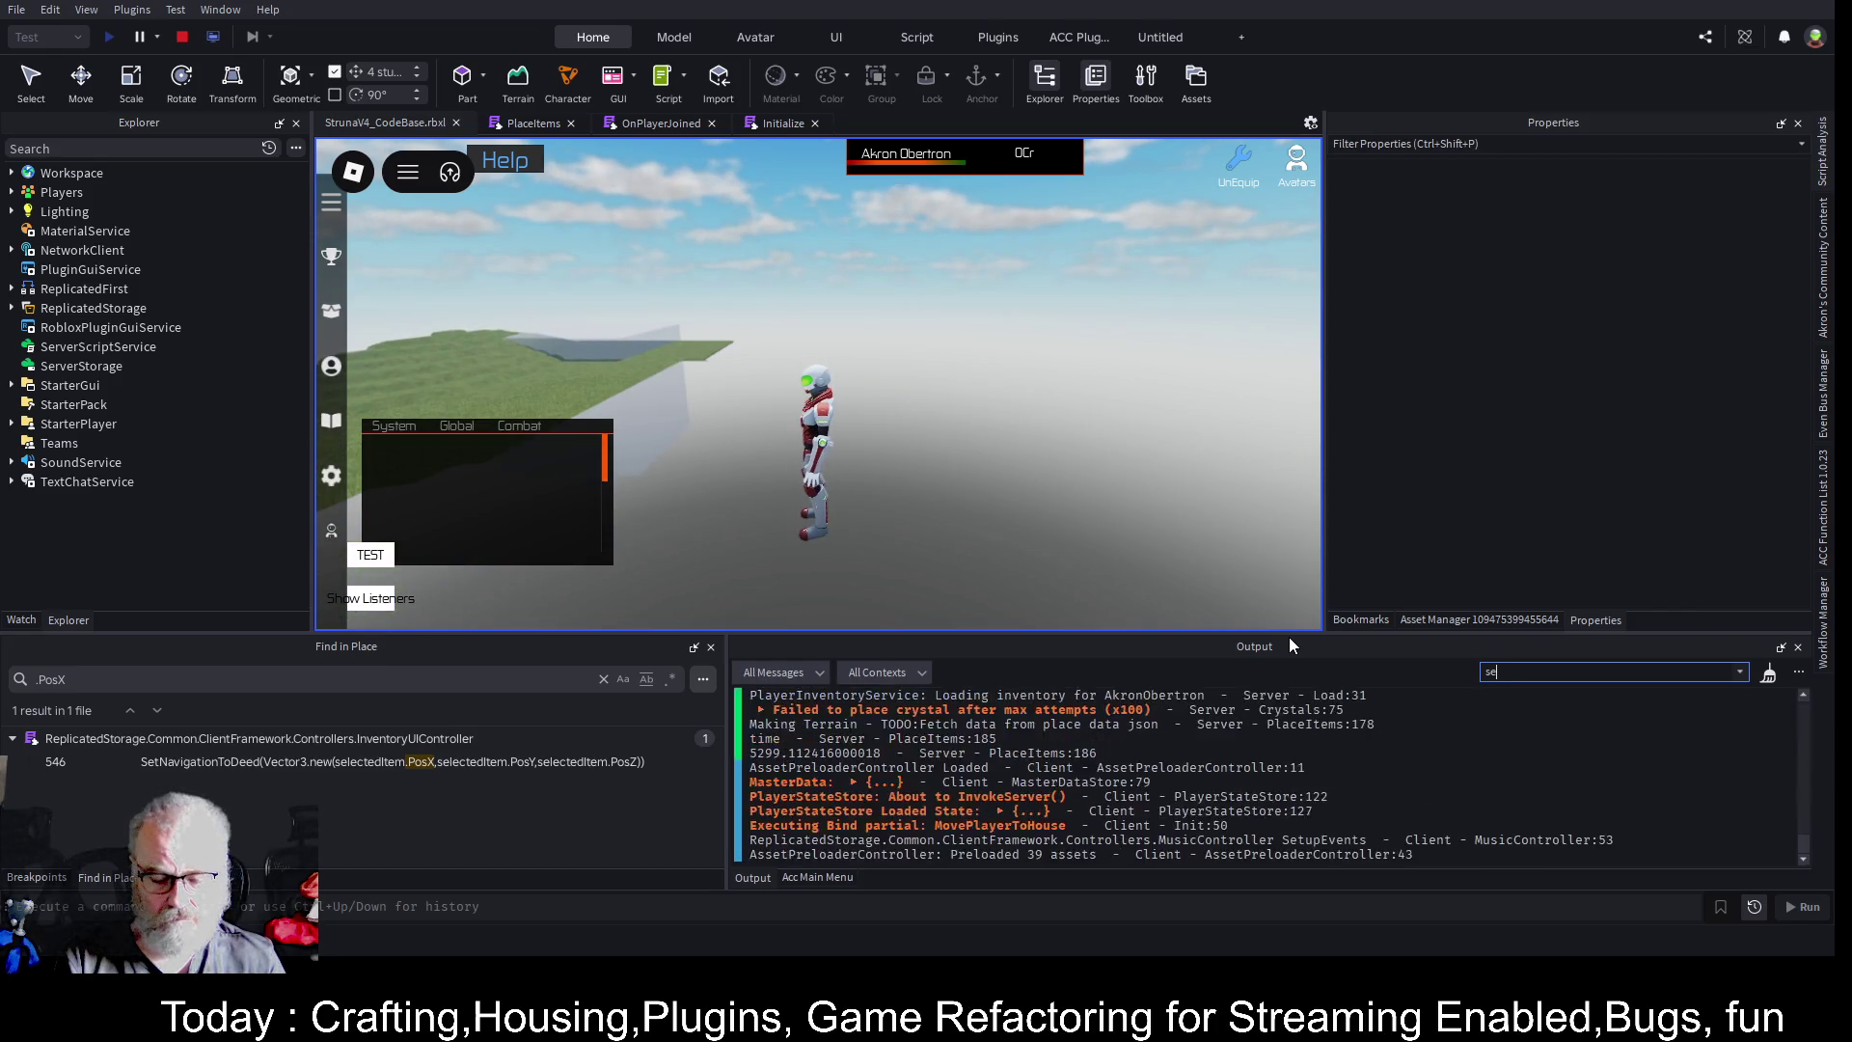
text(second)
key(BackSpace)
key(BackSpace)
key(BackSpace)
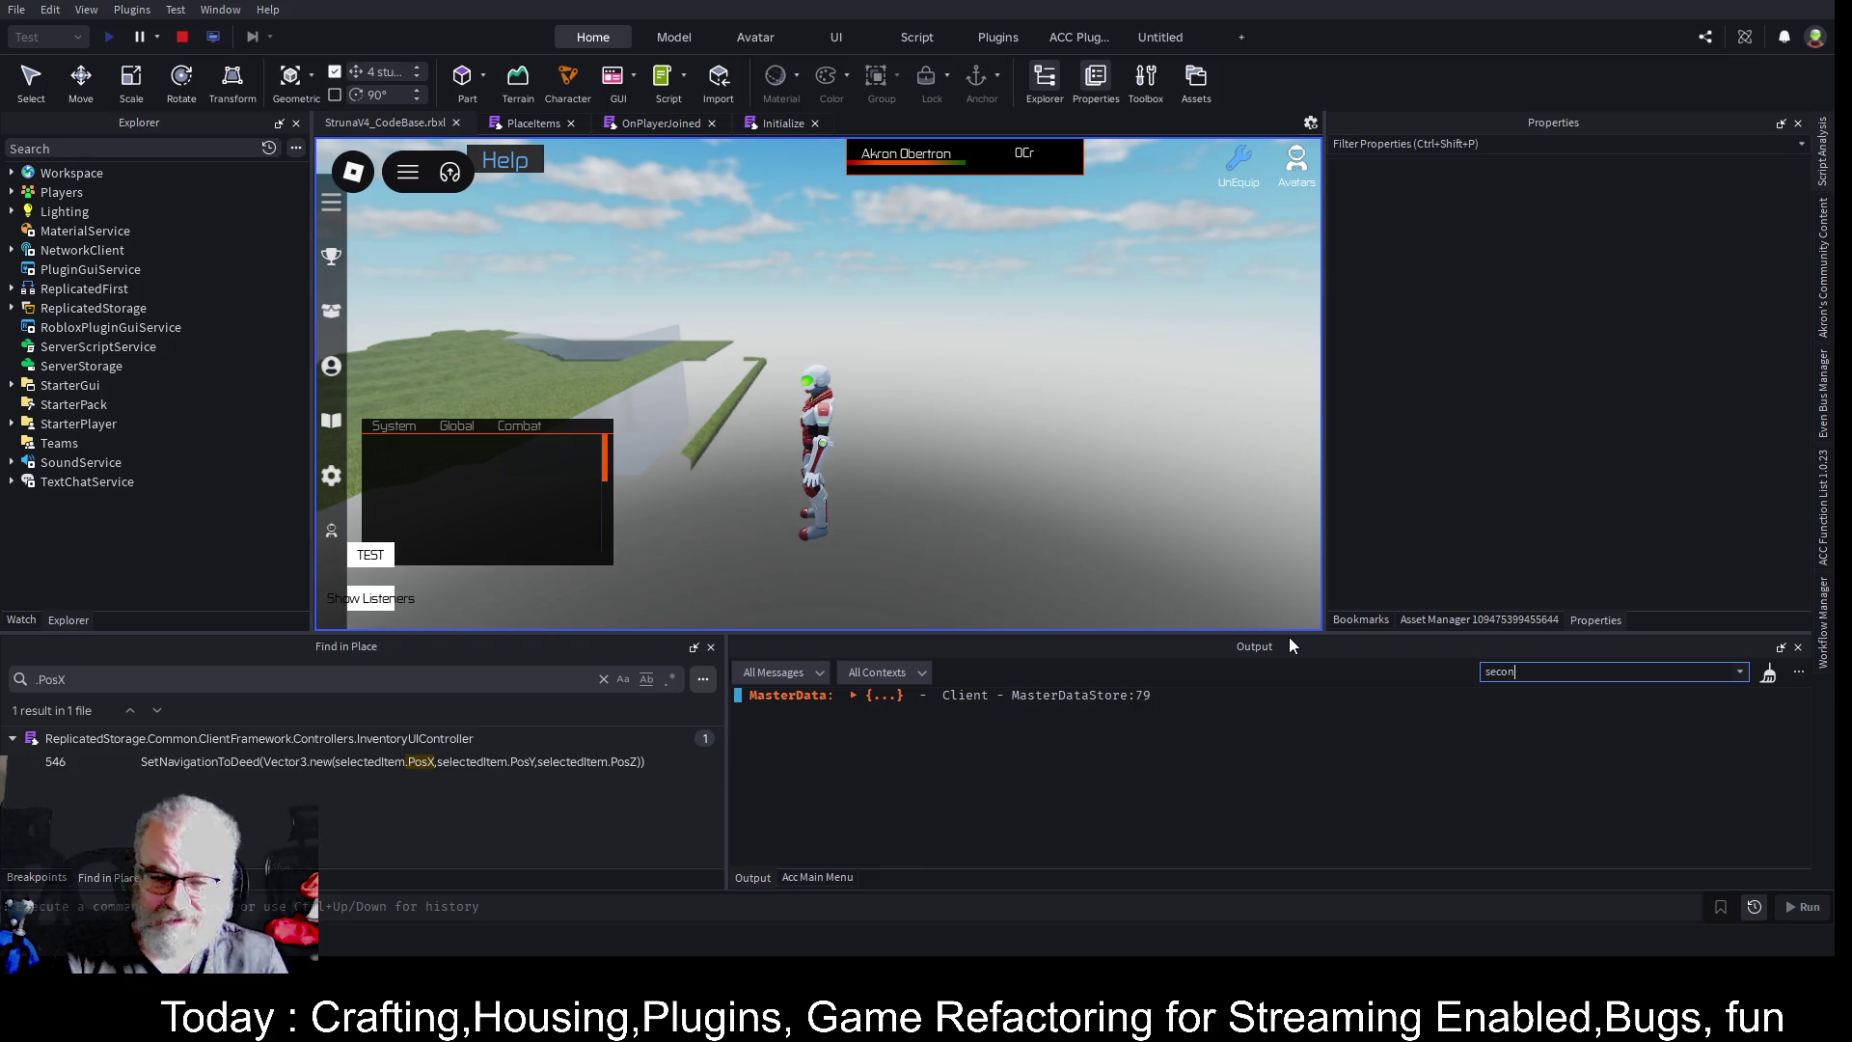
key(BackSpace)
key(BackSpace)
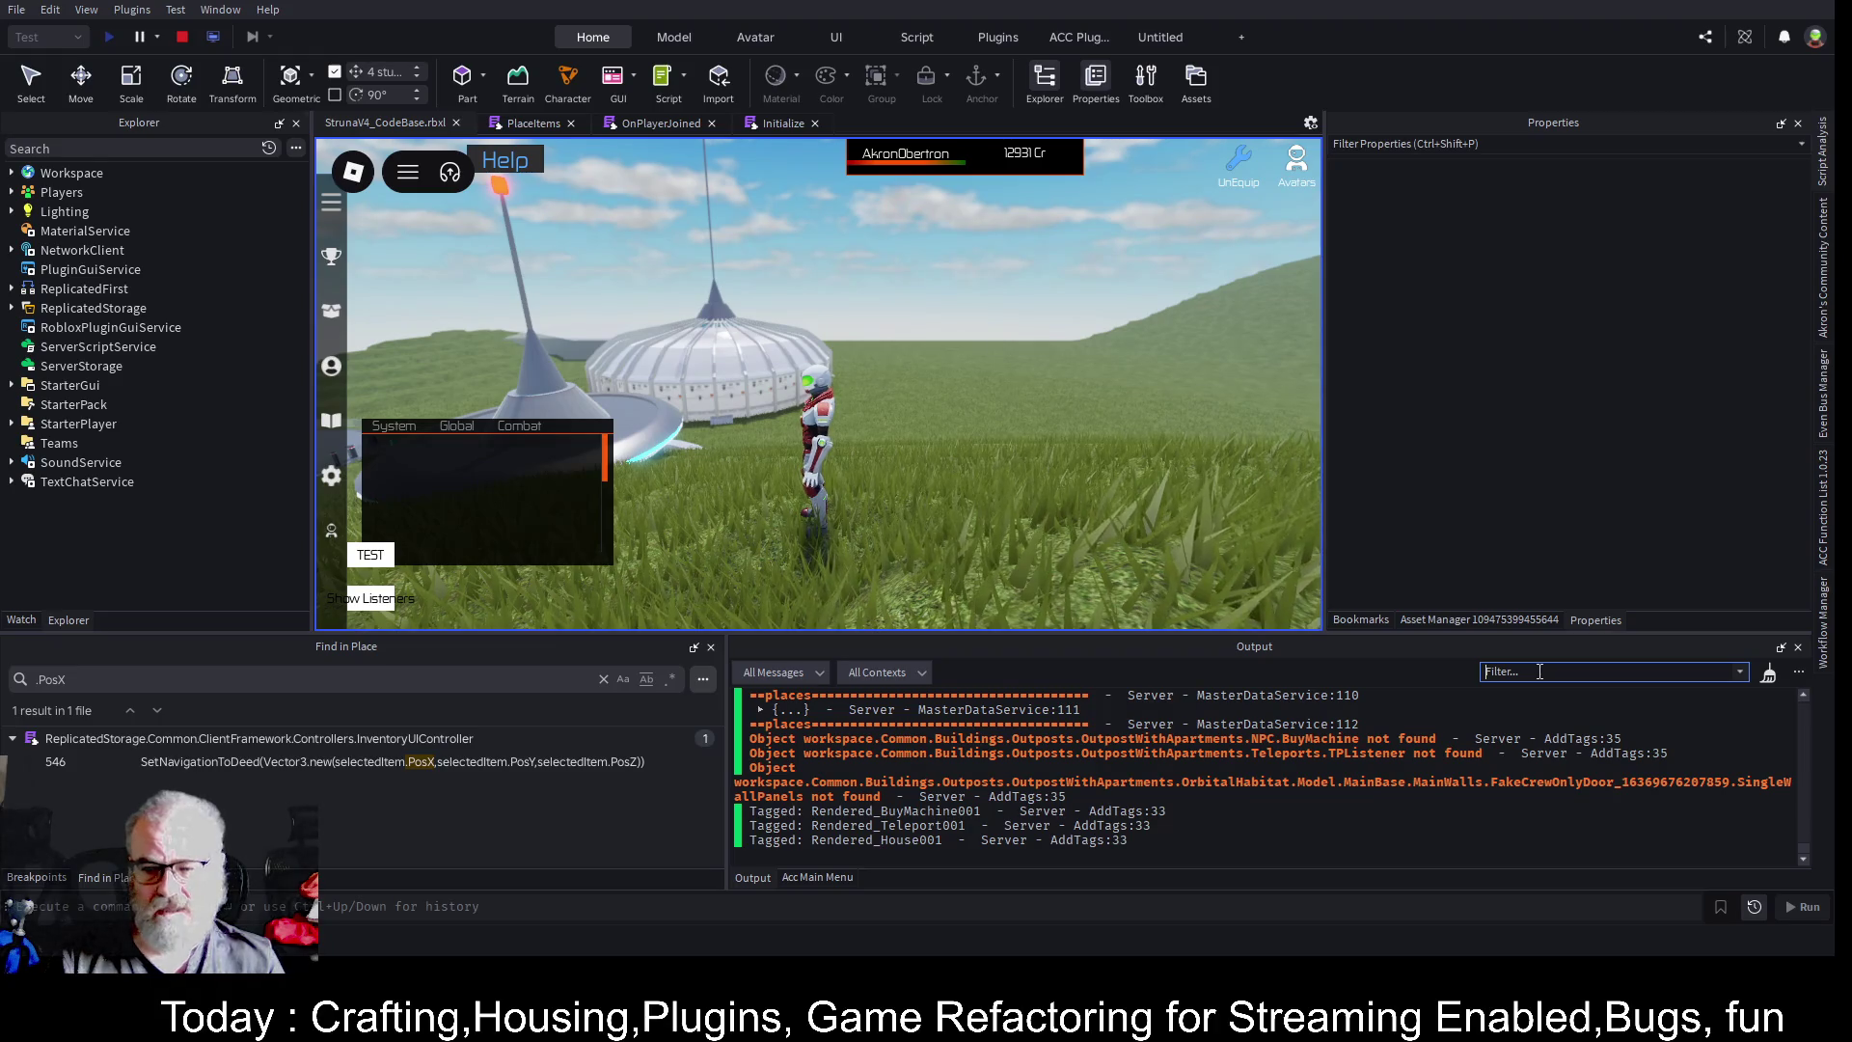
- Filter the Output log down to messages containing '20'
text(Wa)
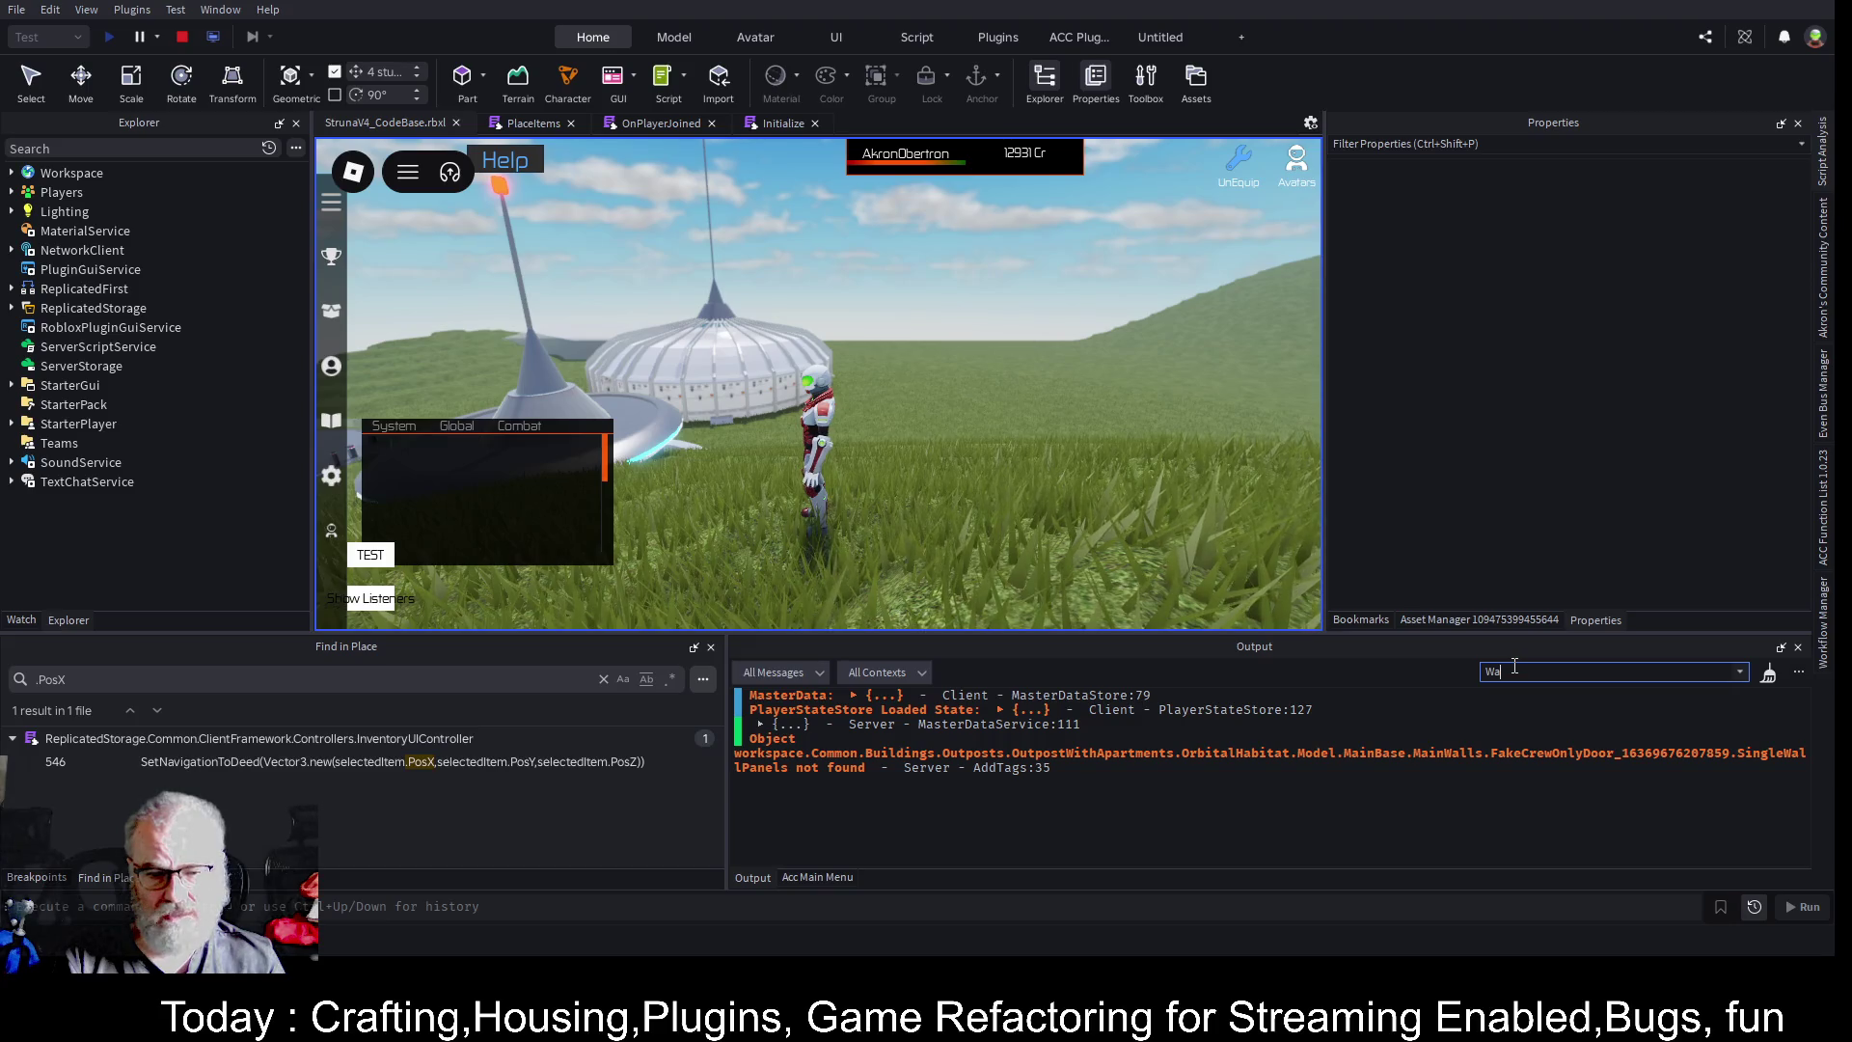
key(BackSpace)
key(BackSpace)
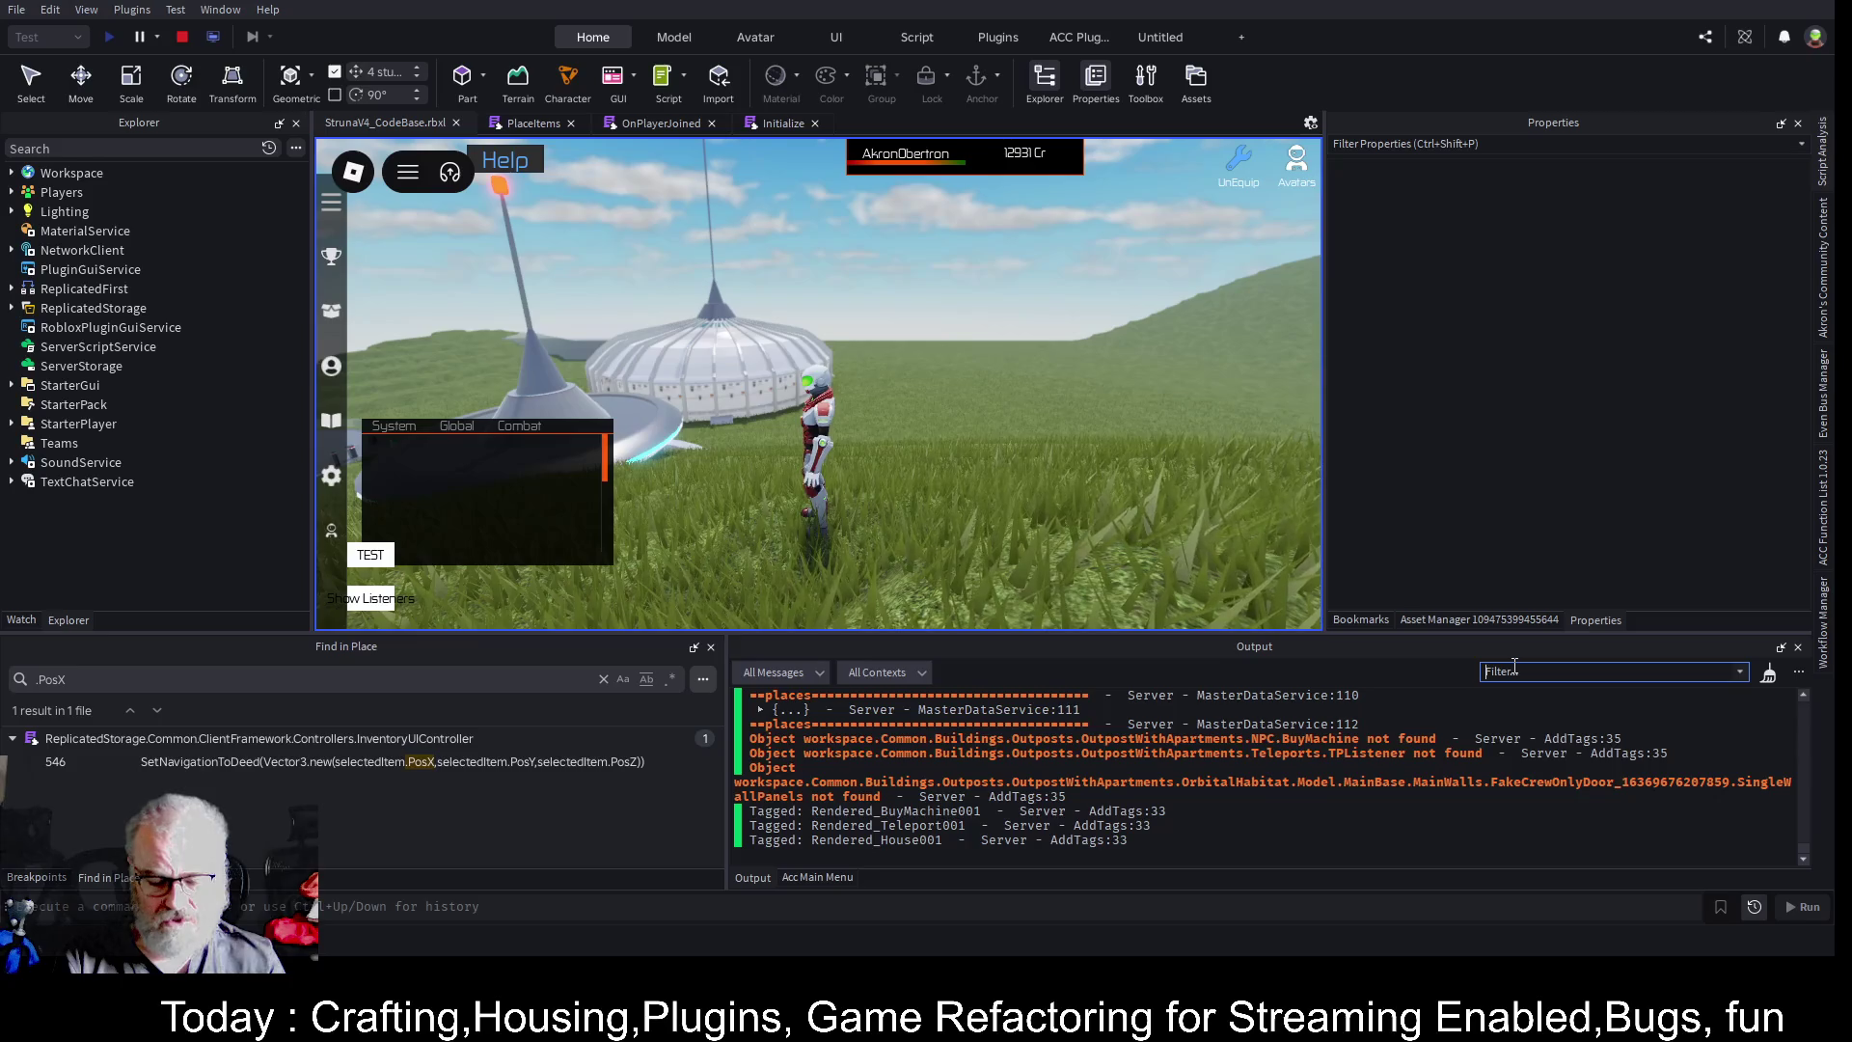
text(20)
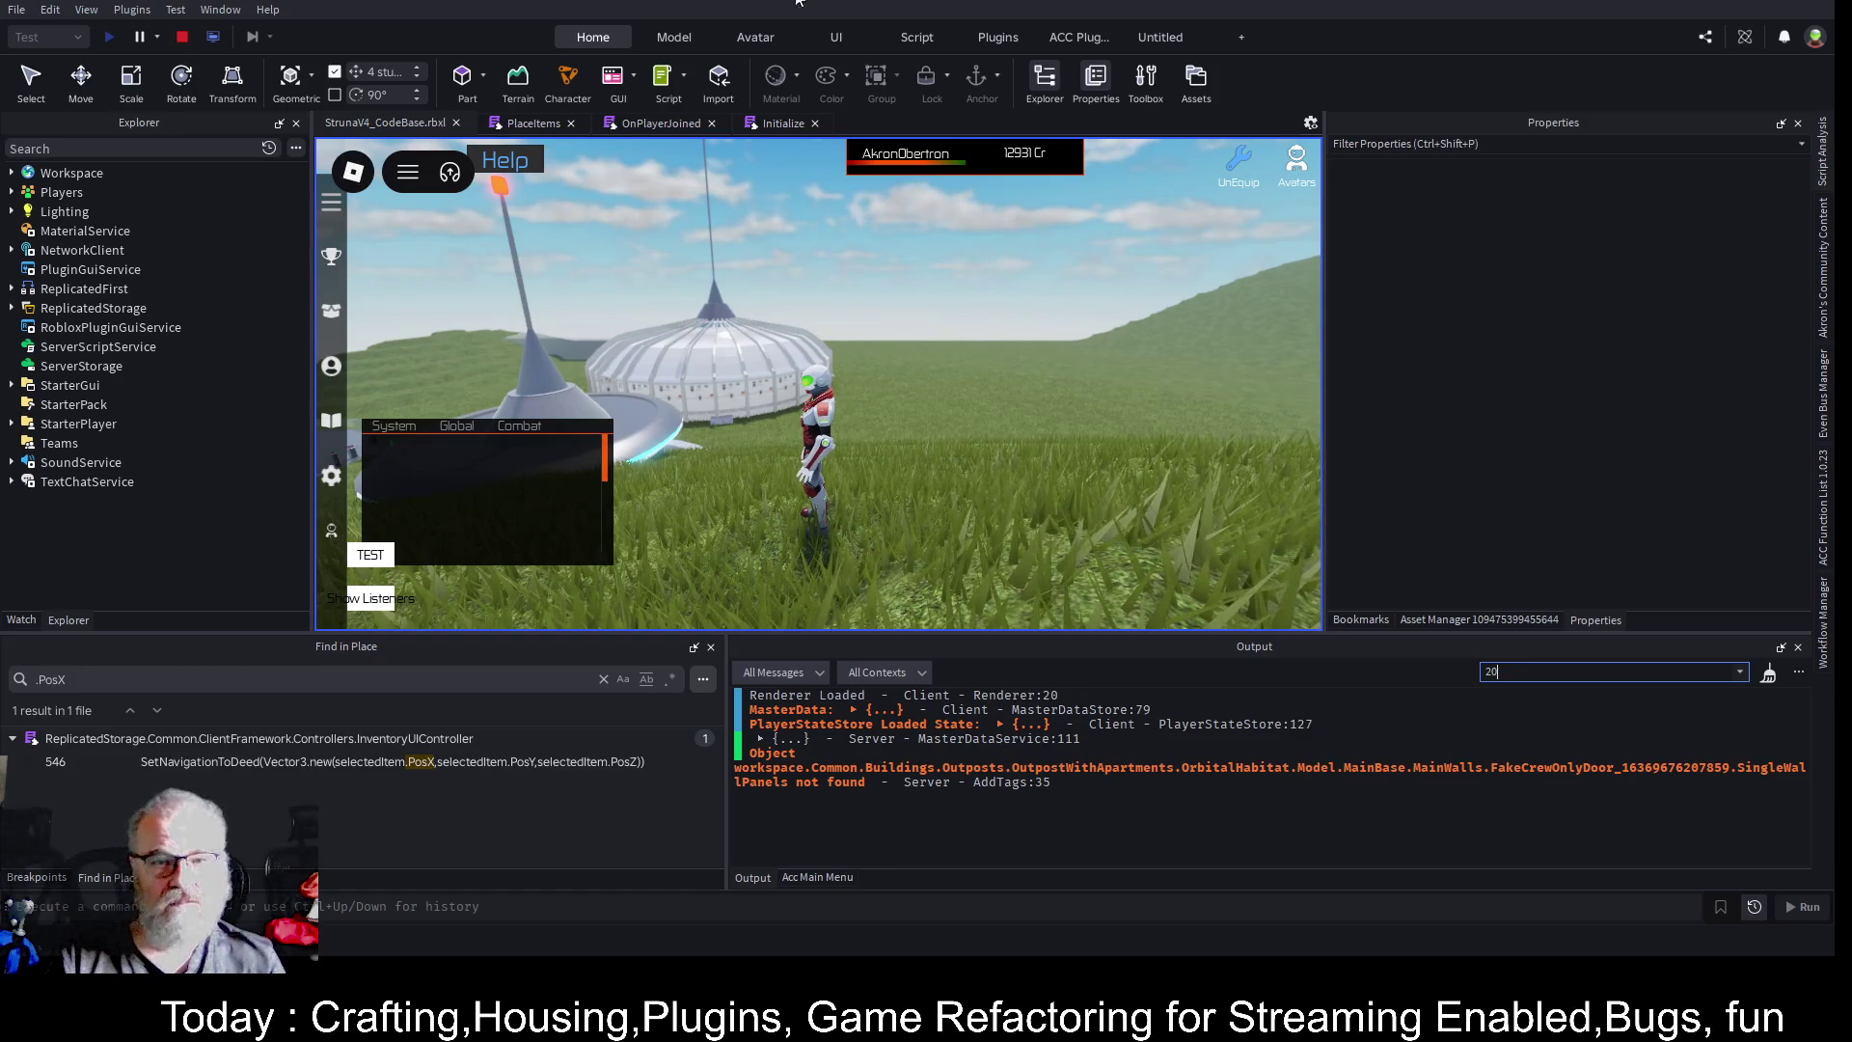
click(800, 123)
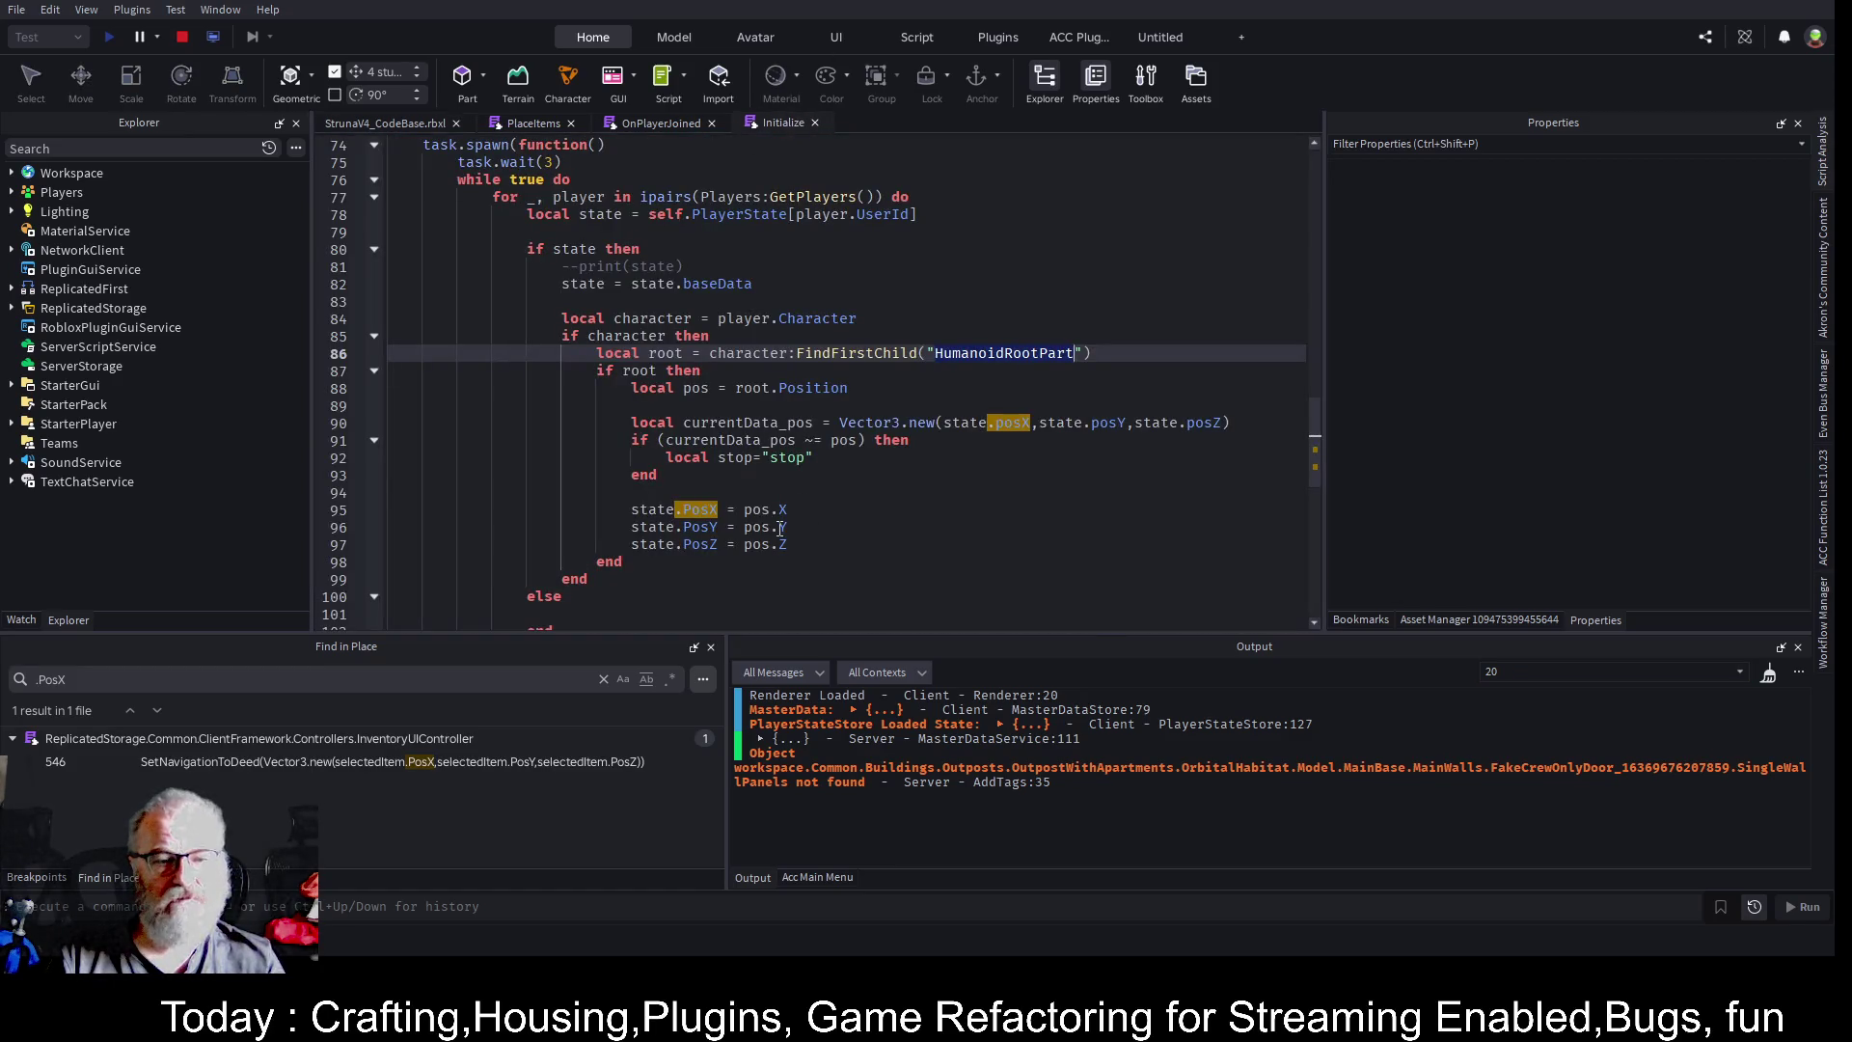
- Open OnPlayerJoined and locate the 'Teleported Player' warning line
scroll(570, 333, down, 5)
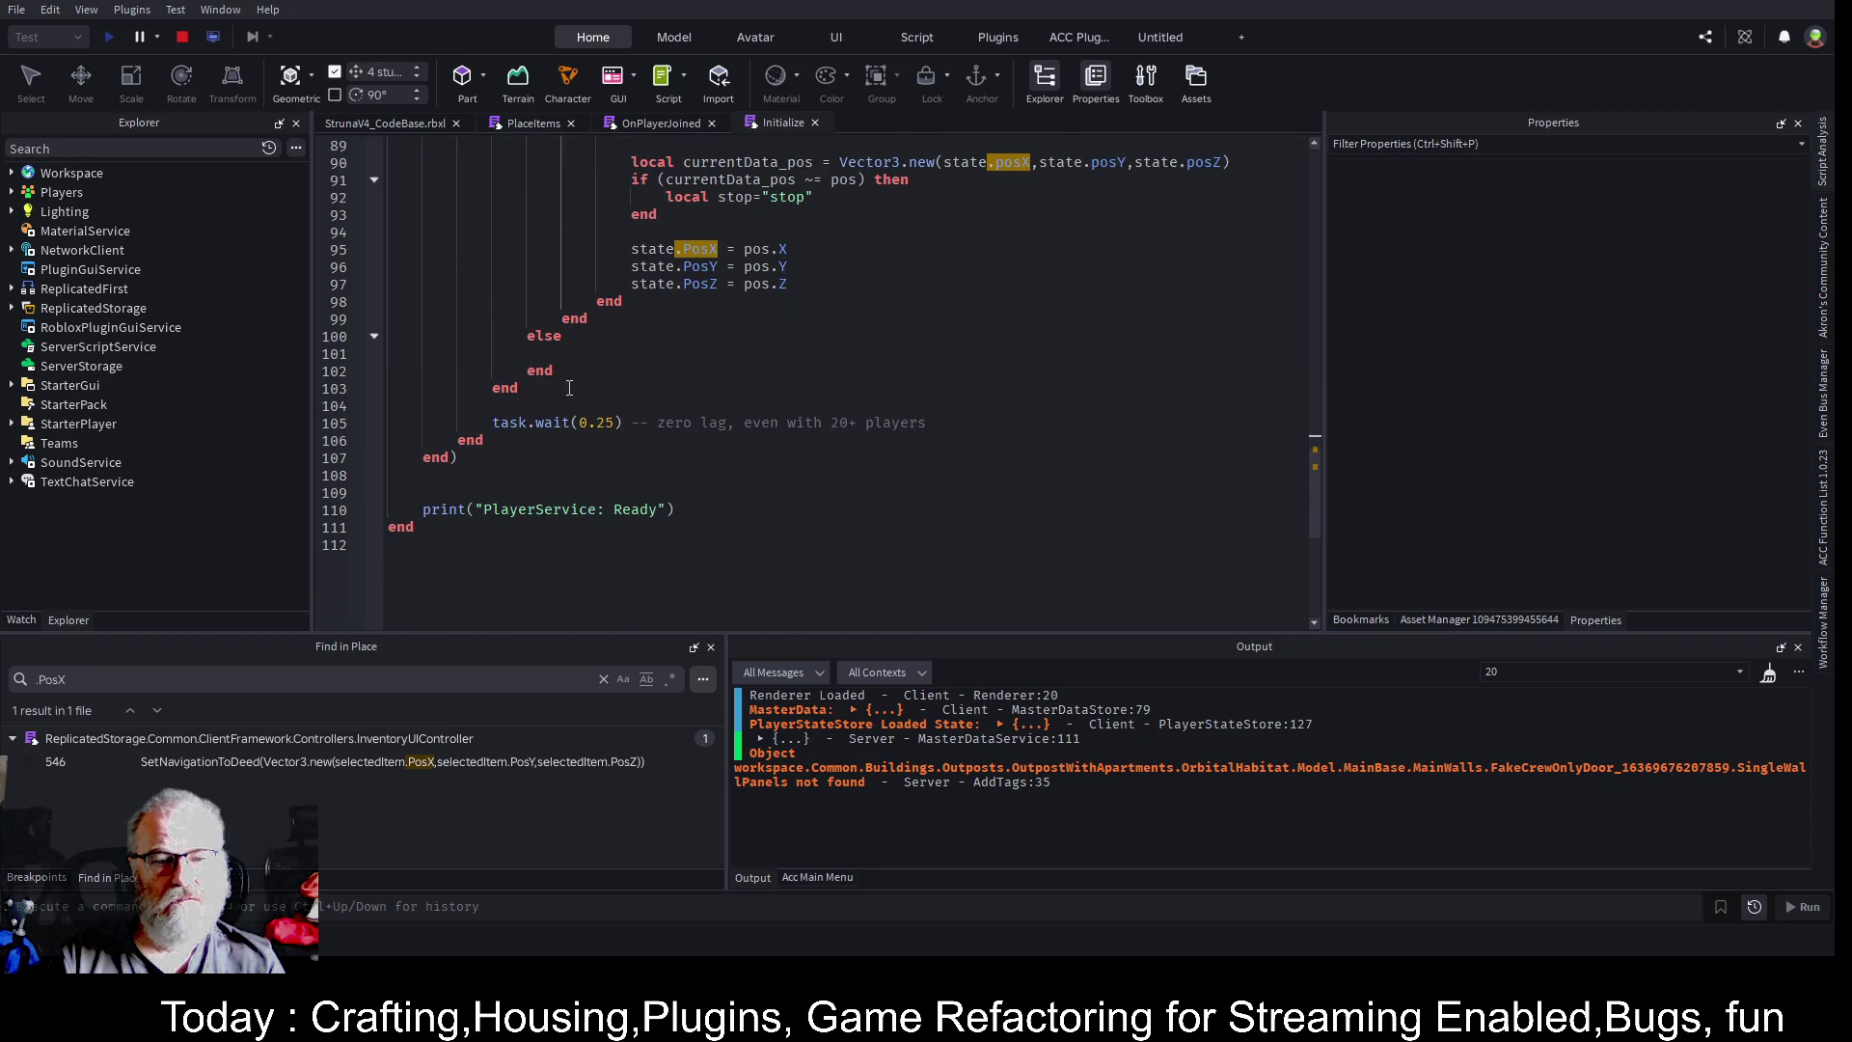
scroll(739, 435, up, 8)
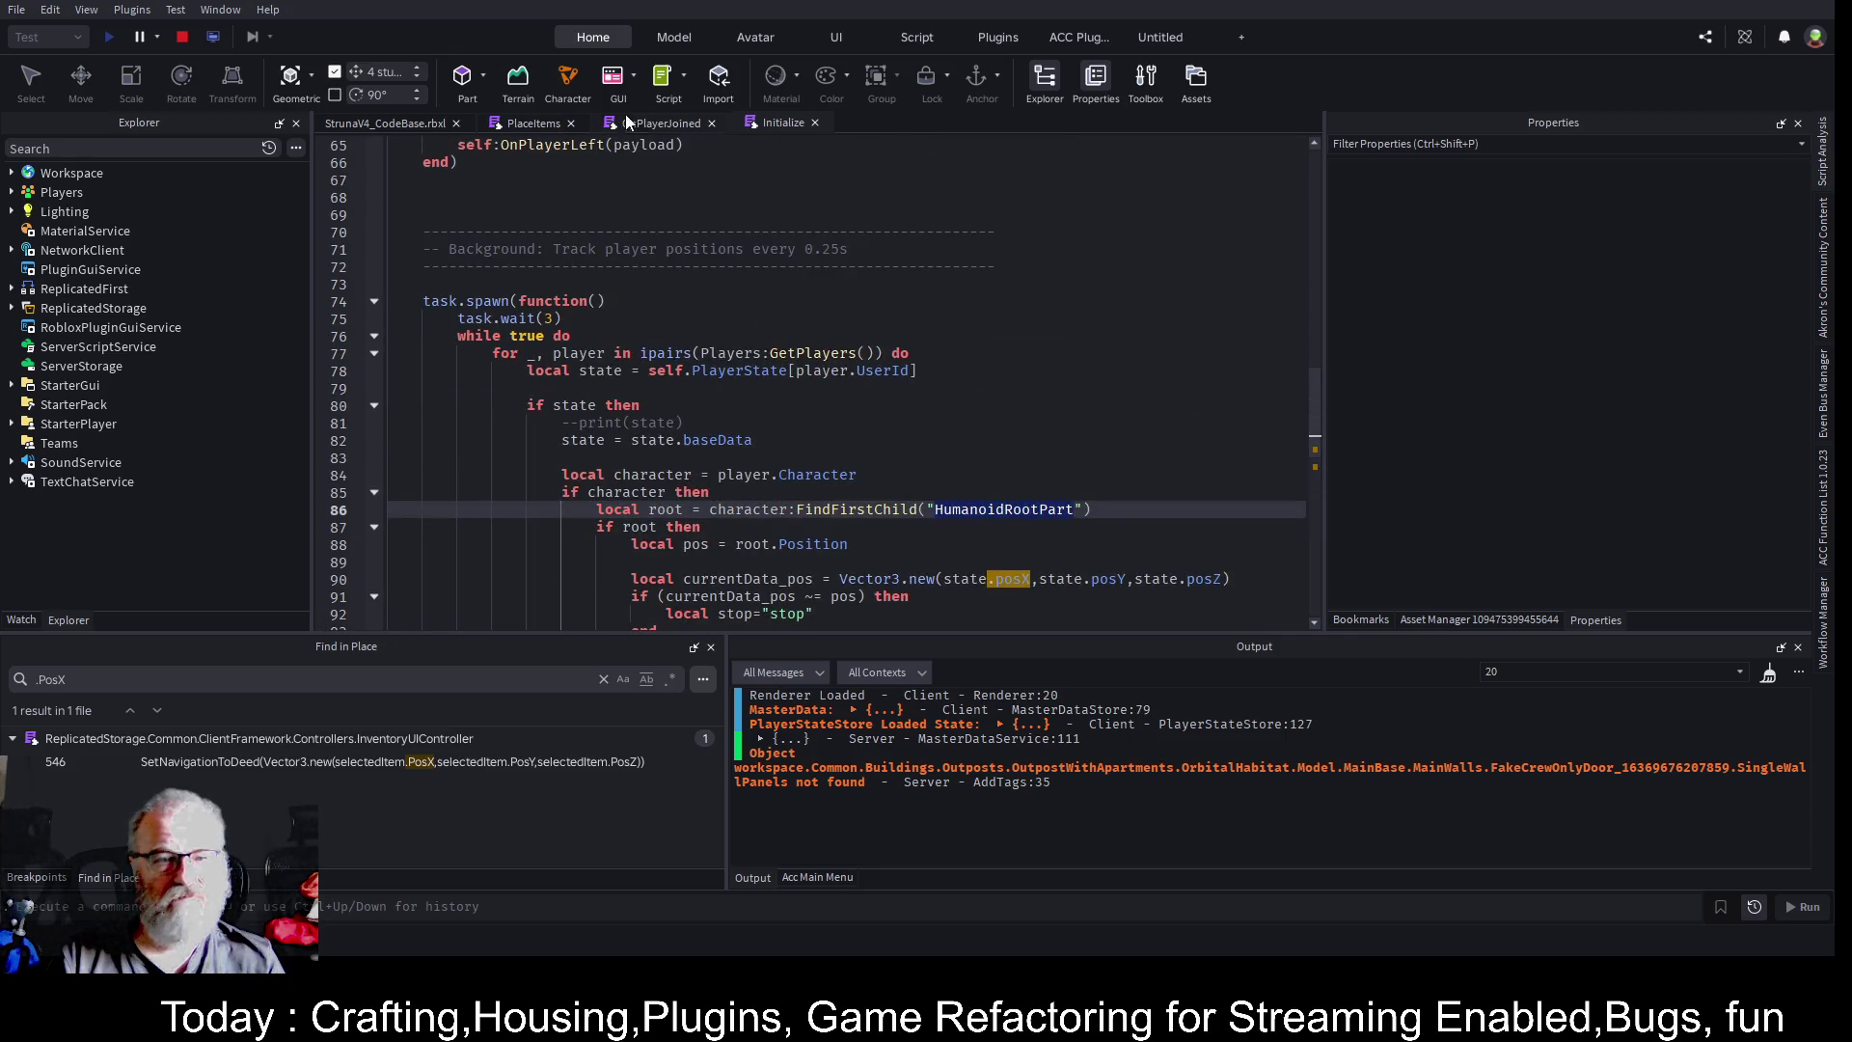
click(645, 124)
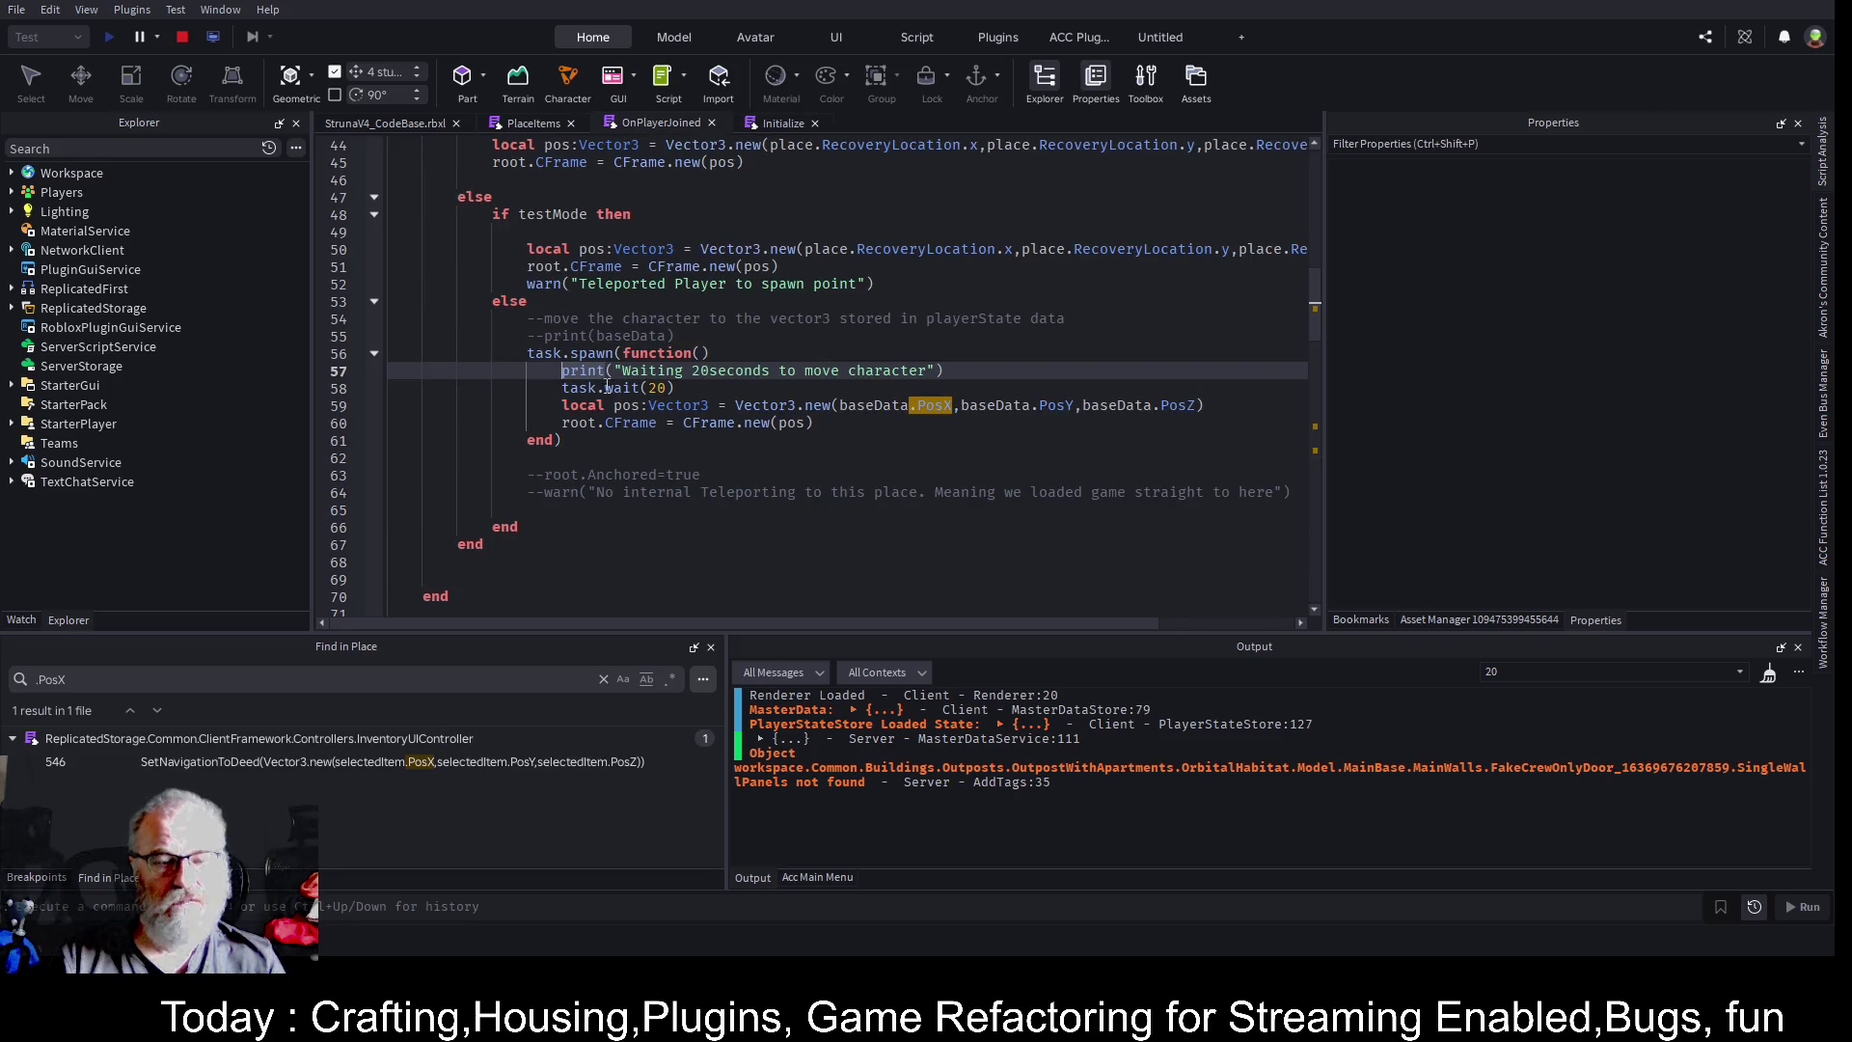
click(688, 386)
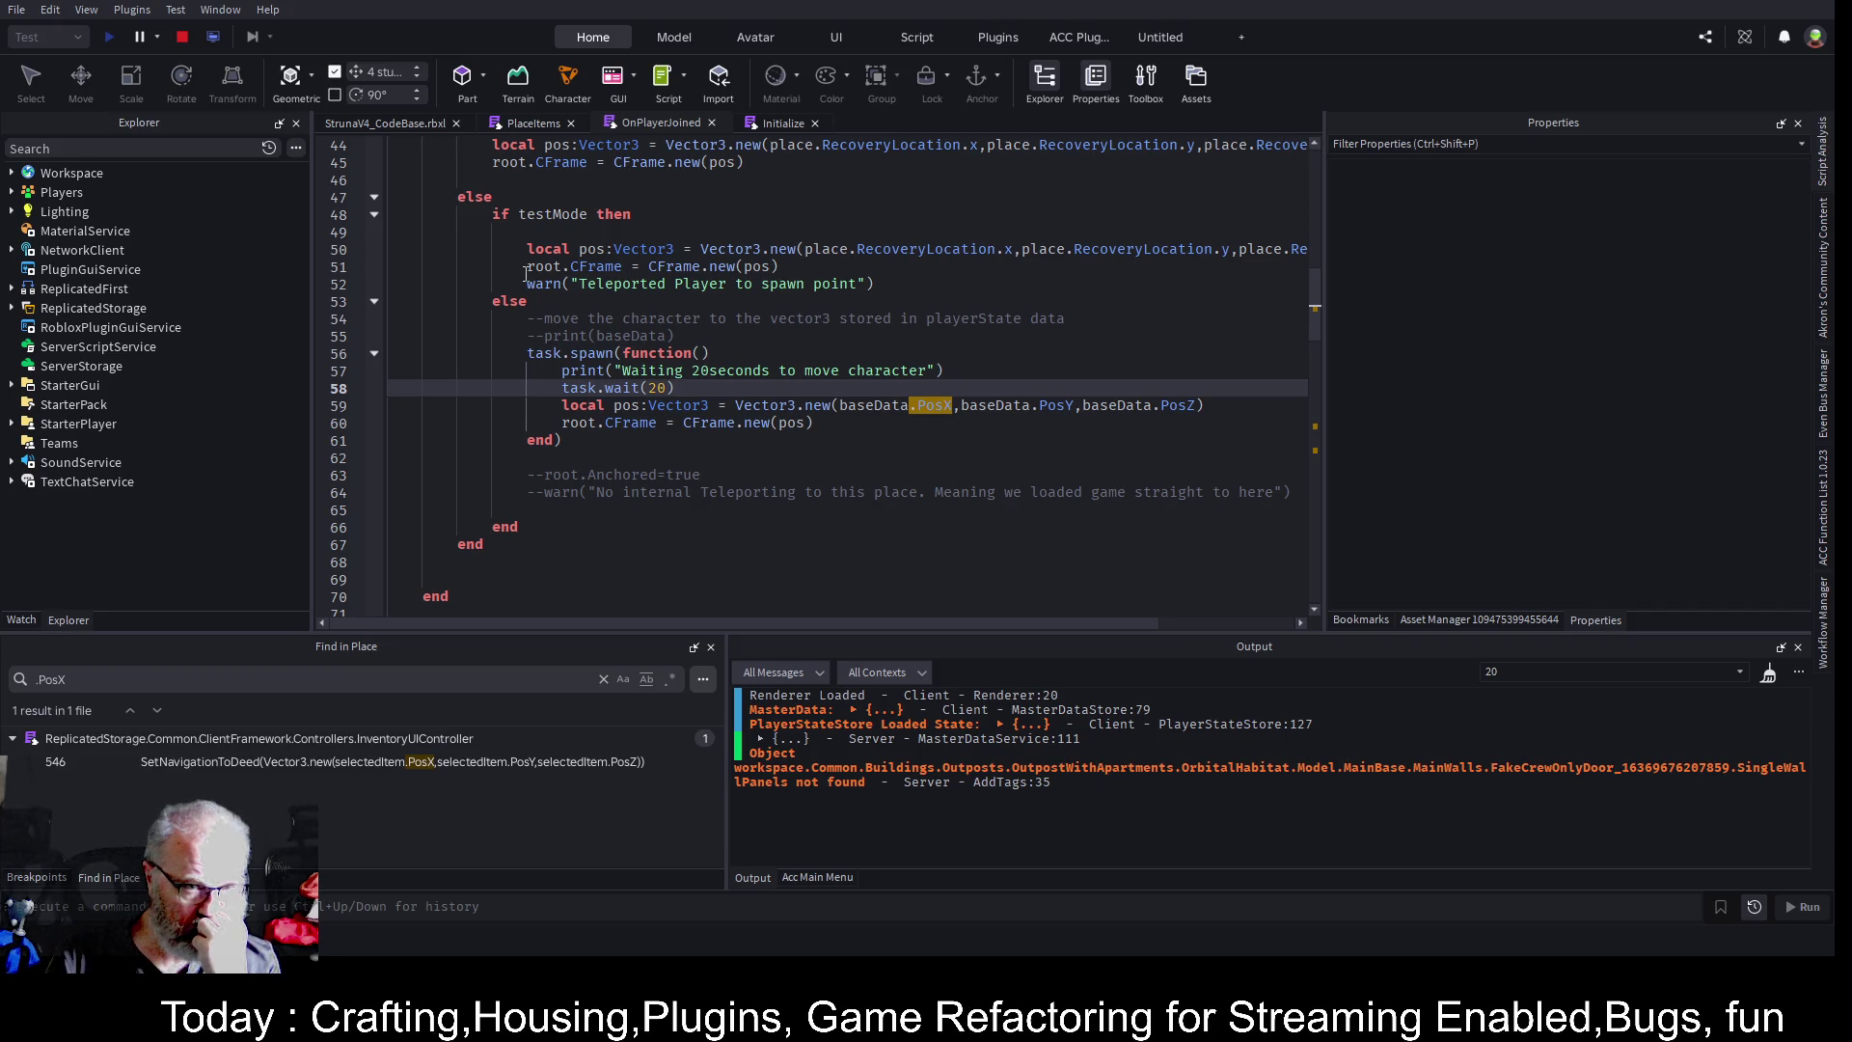
click(776, 283)
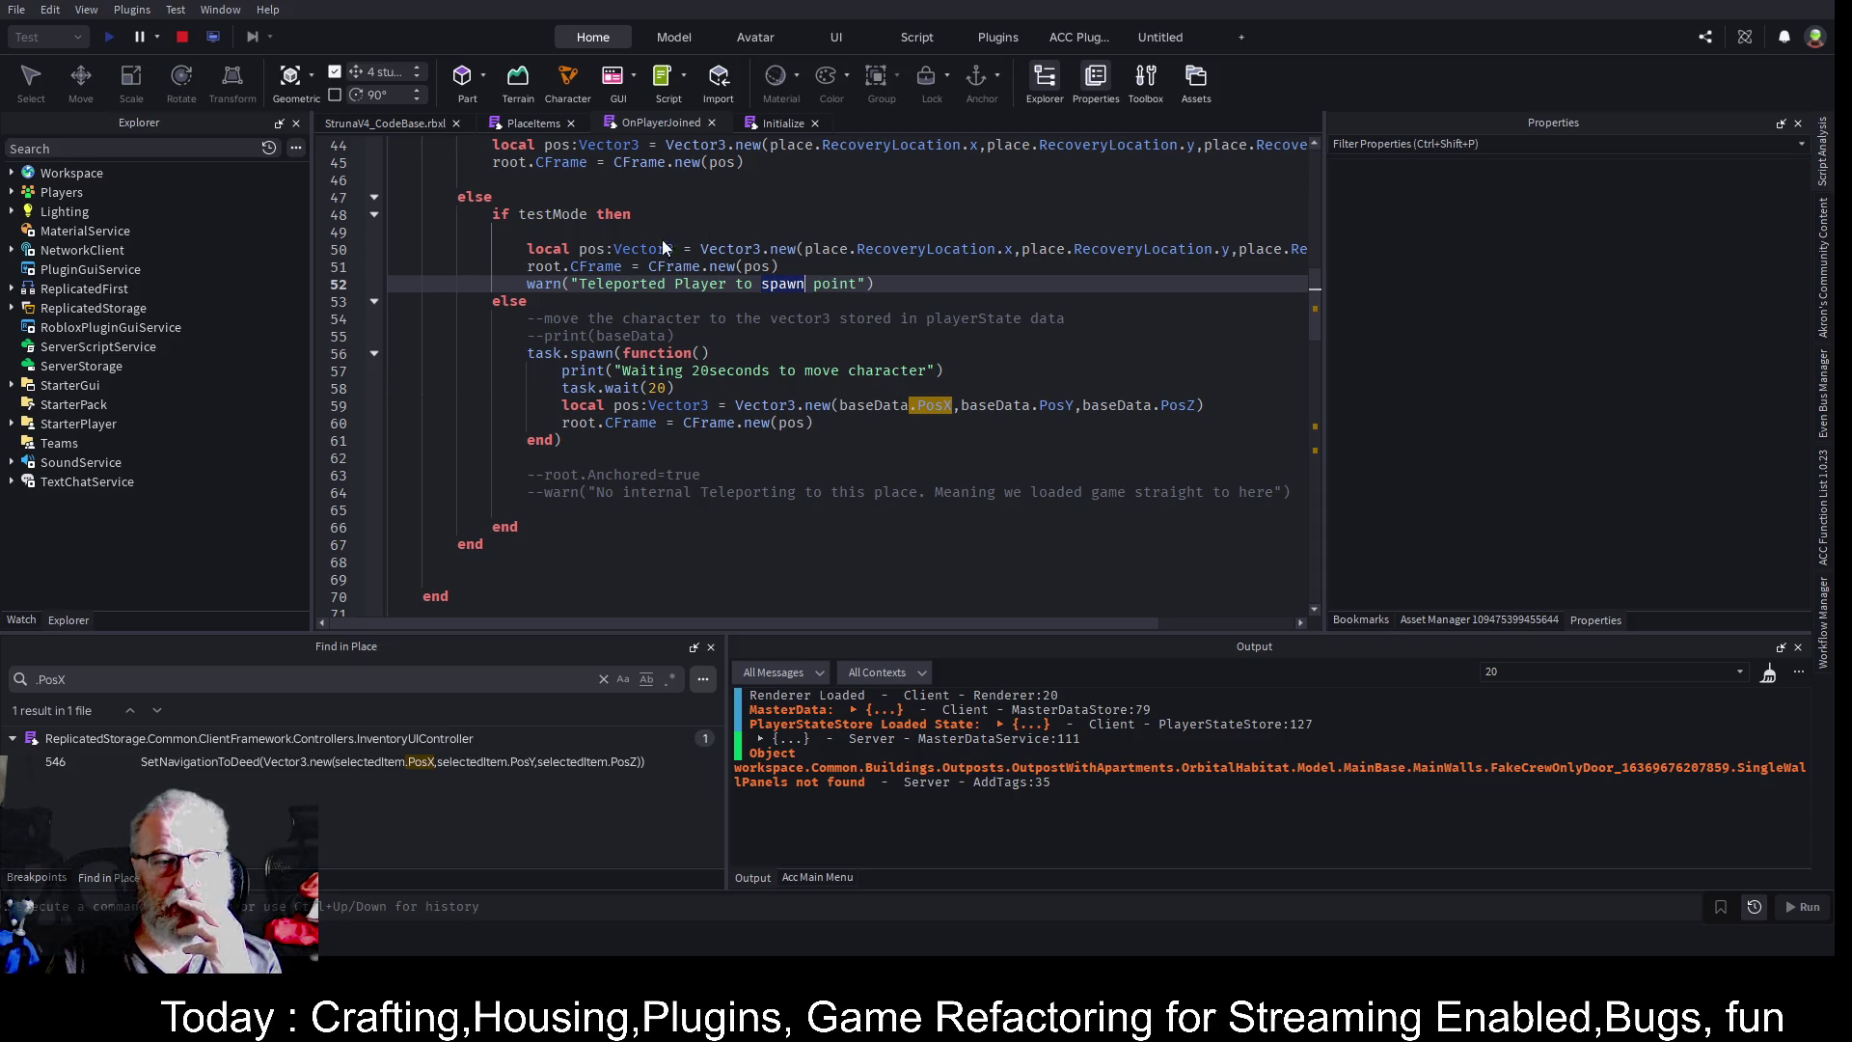
click(541, 232)
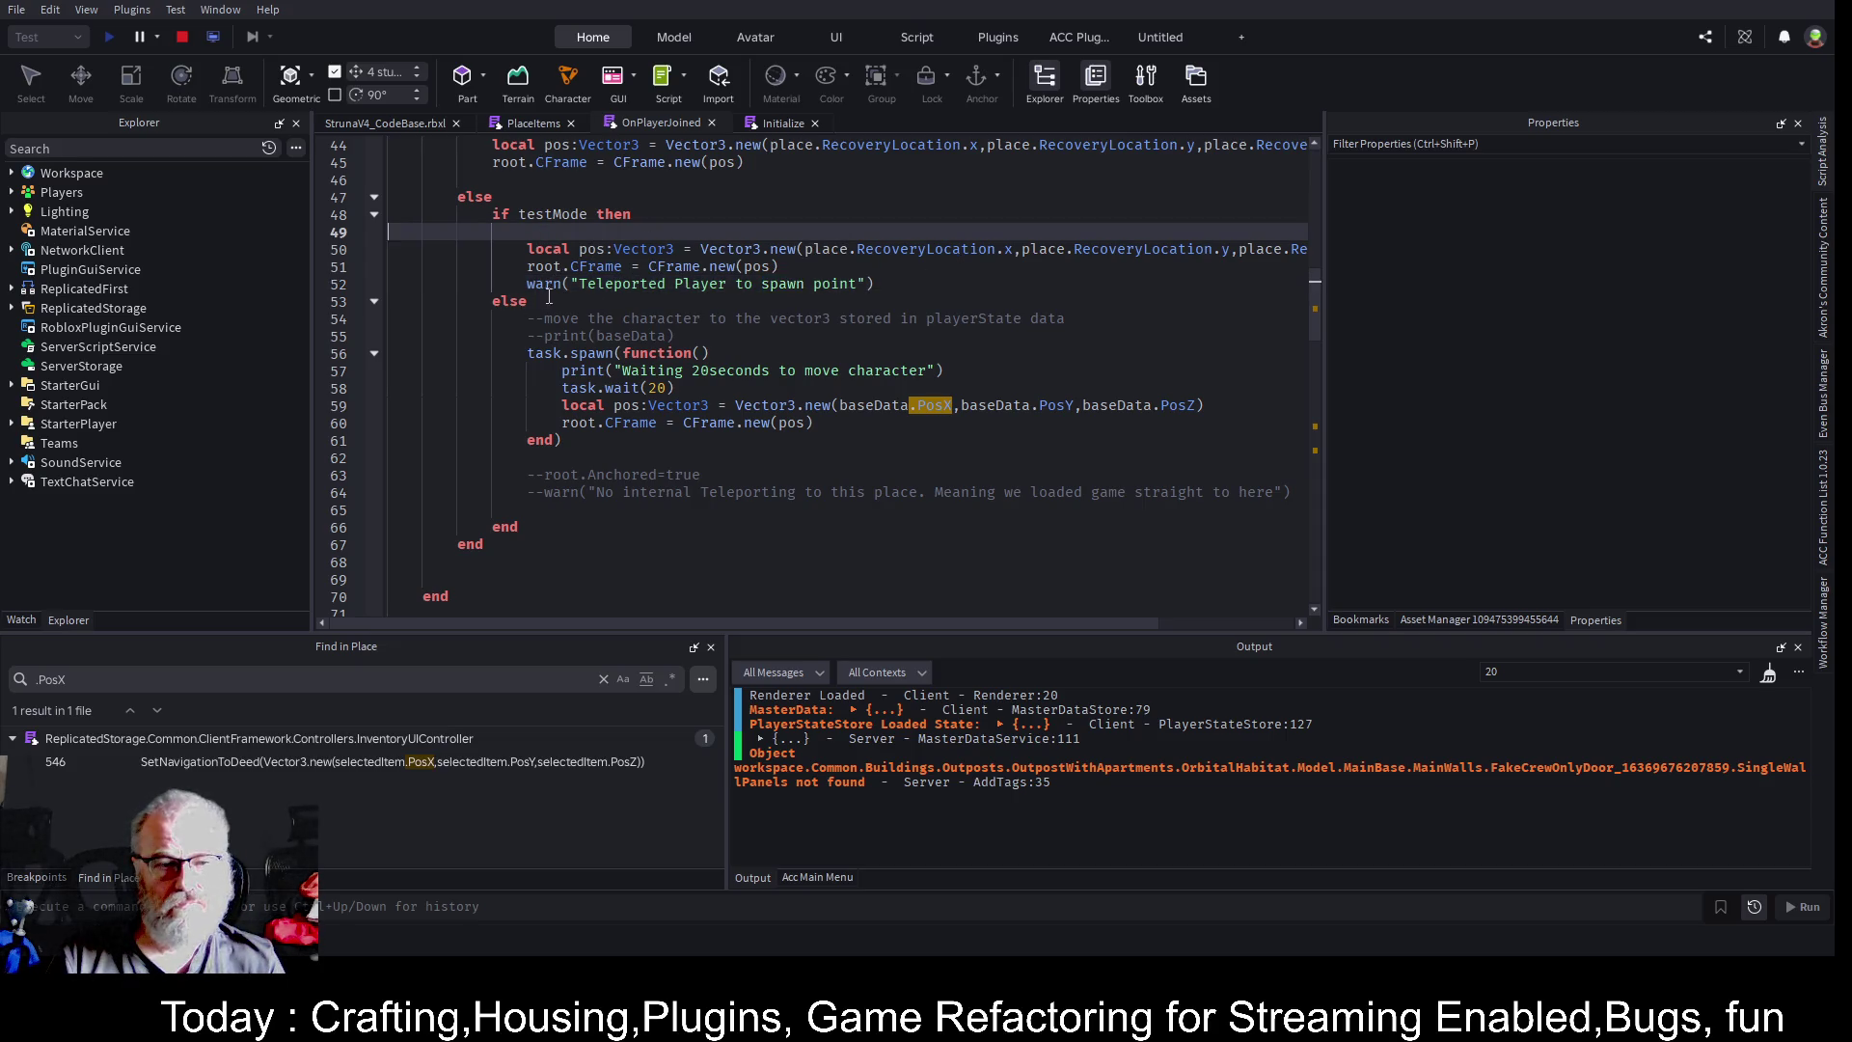
- Filter the Output log for 'Teleported', which shows no messages
double_click(646, 285)
key(ctrl+c)
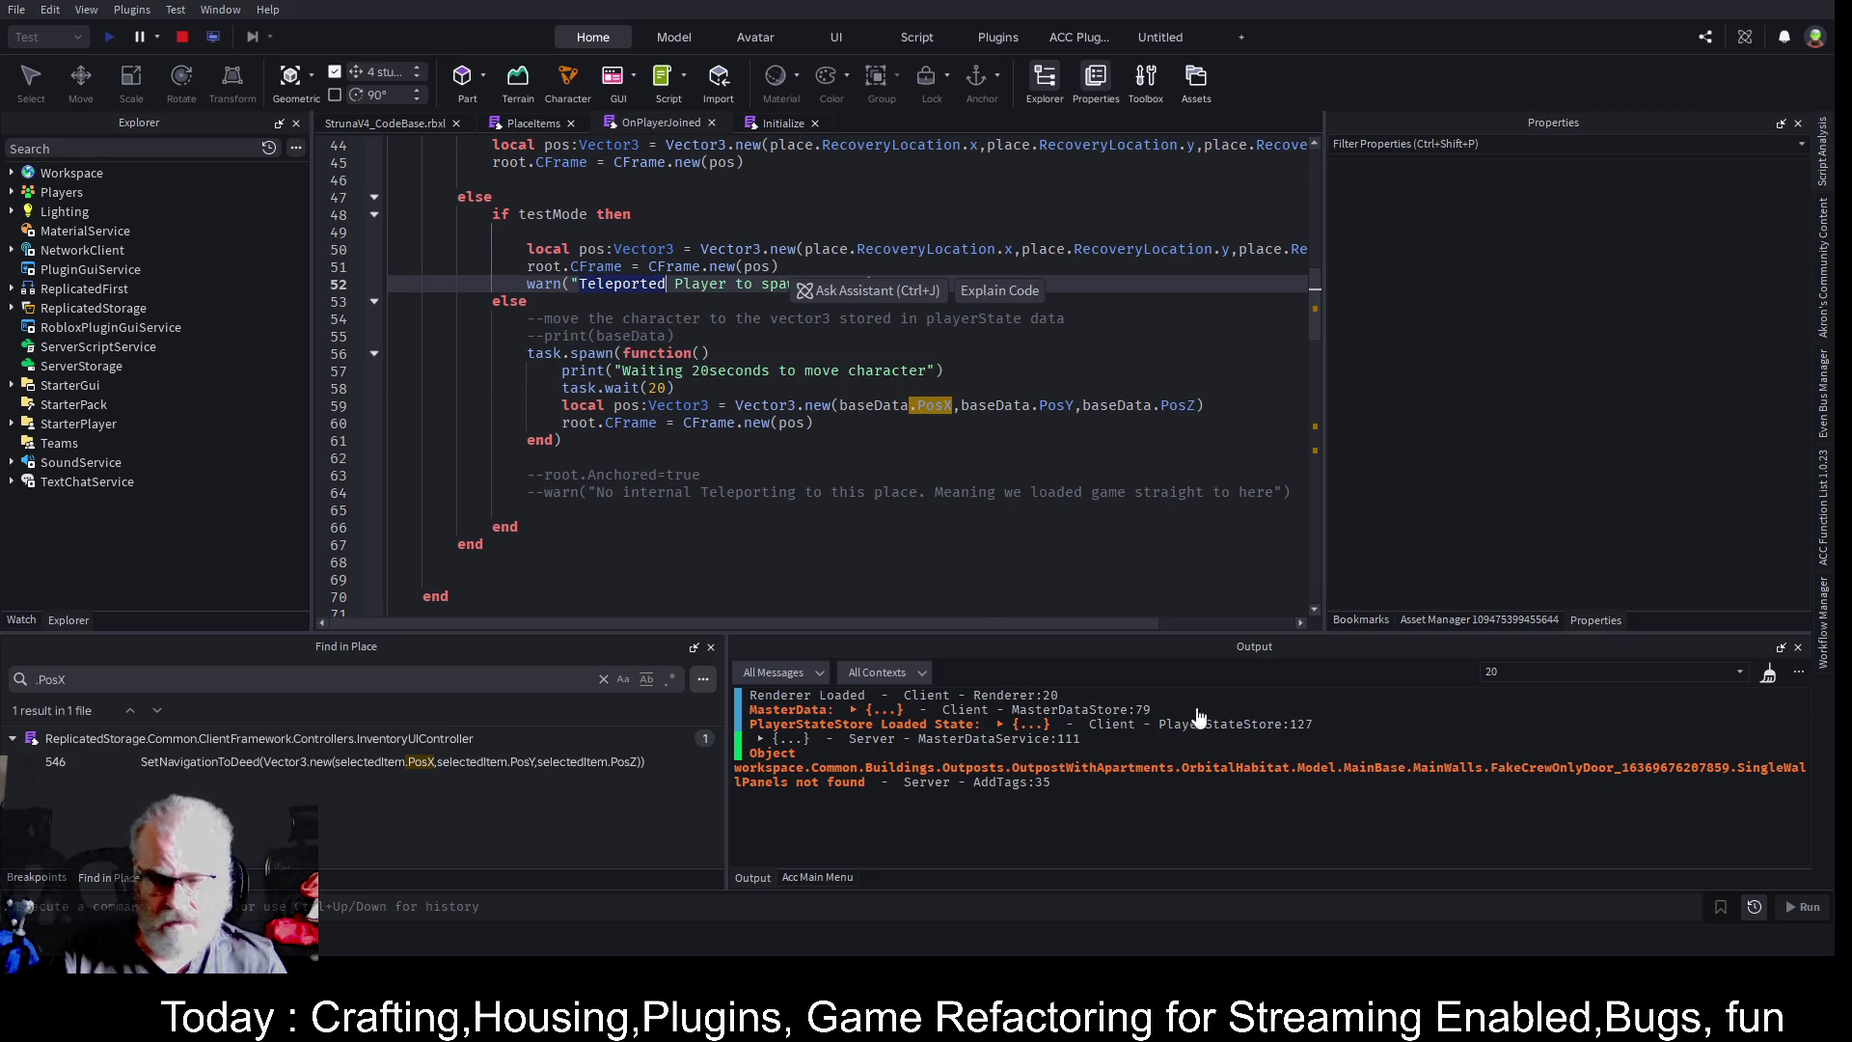
click(1562, 671)
key(ctrl+v)
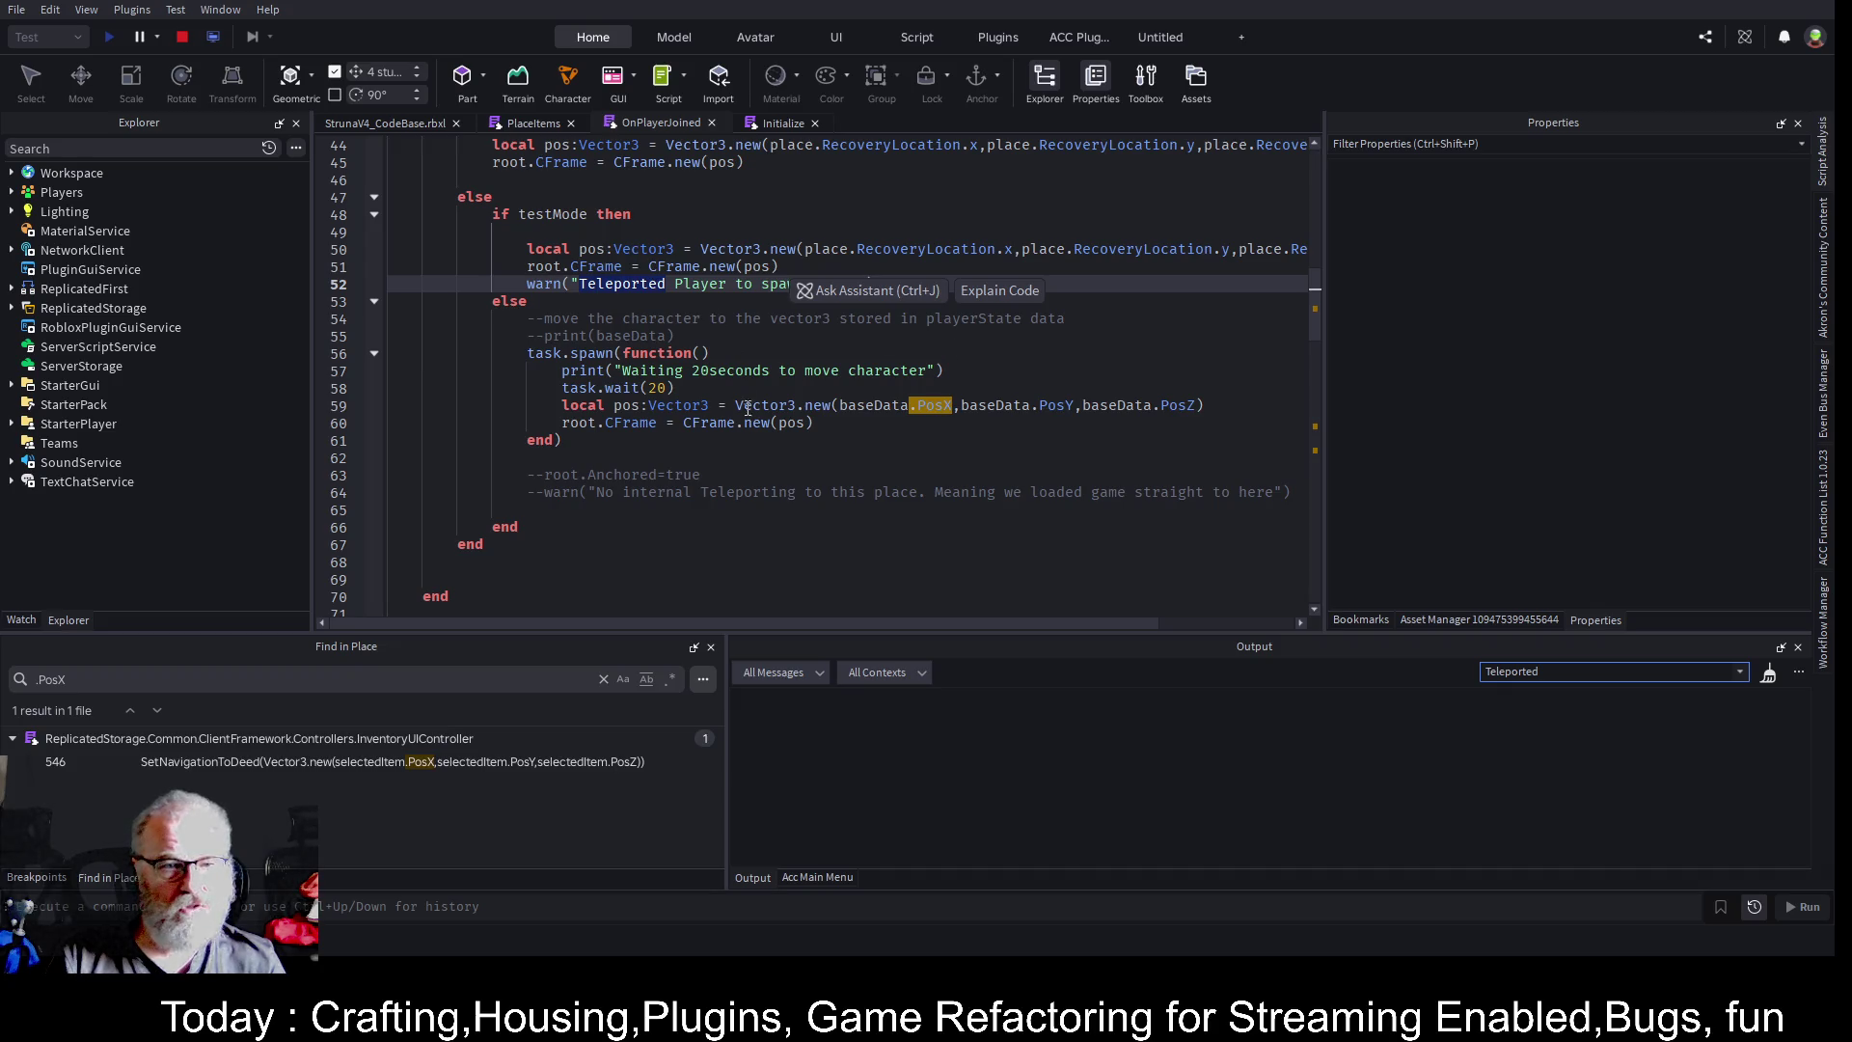
click(569, 372)
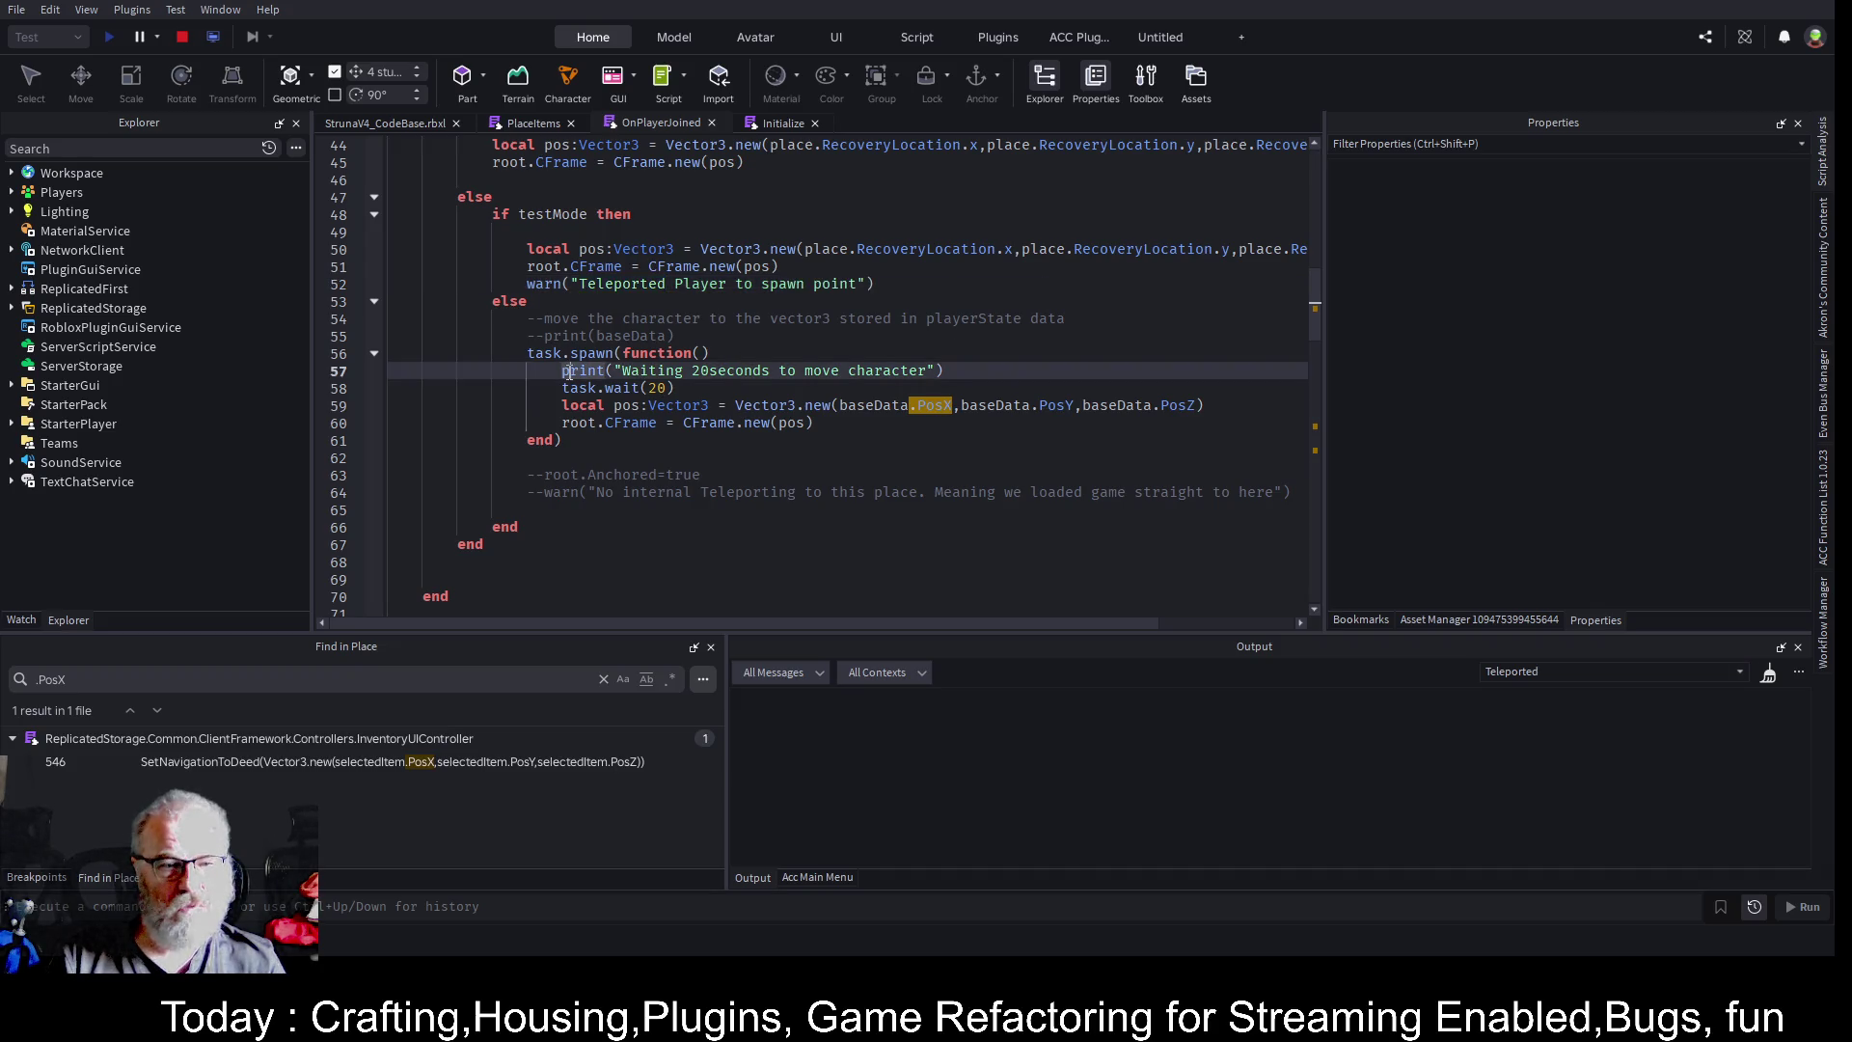
scroll(555, 280, up, 4)
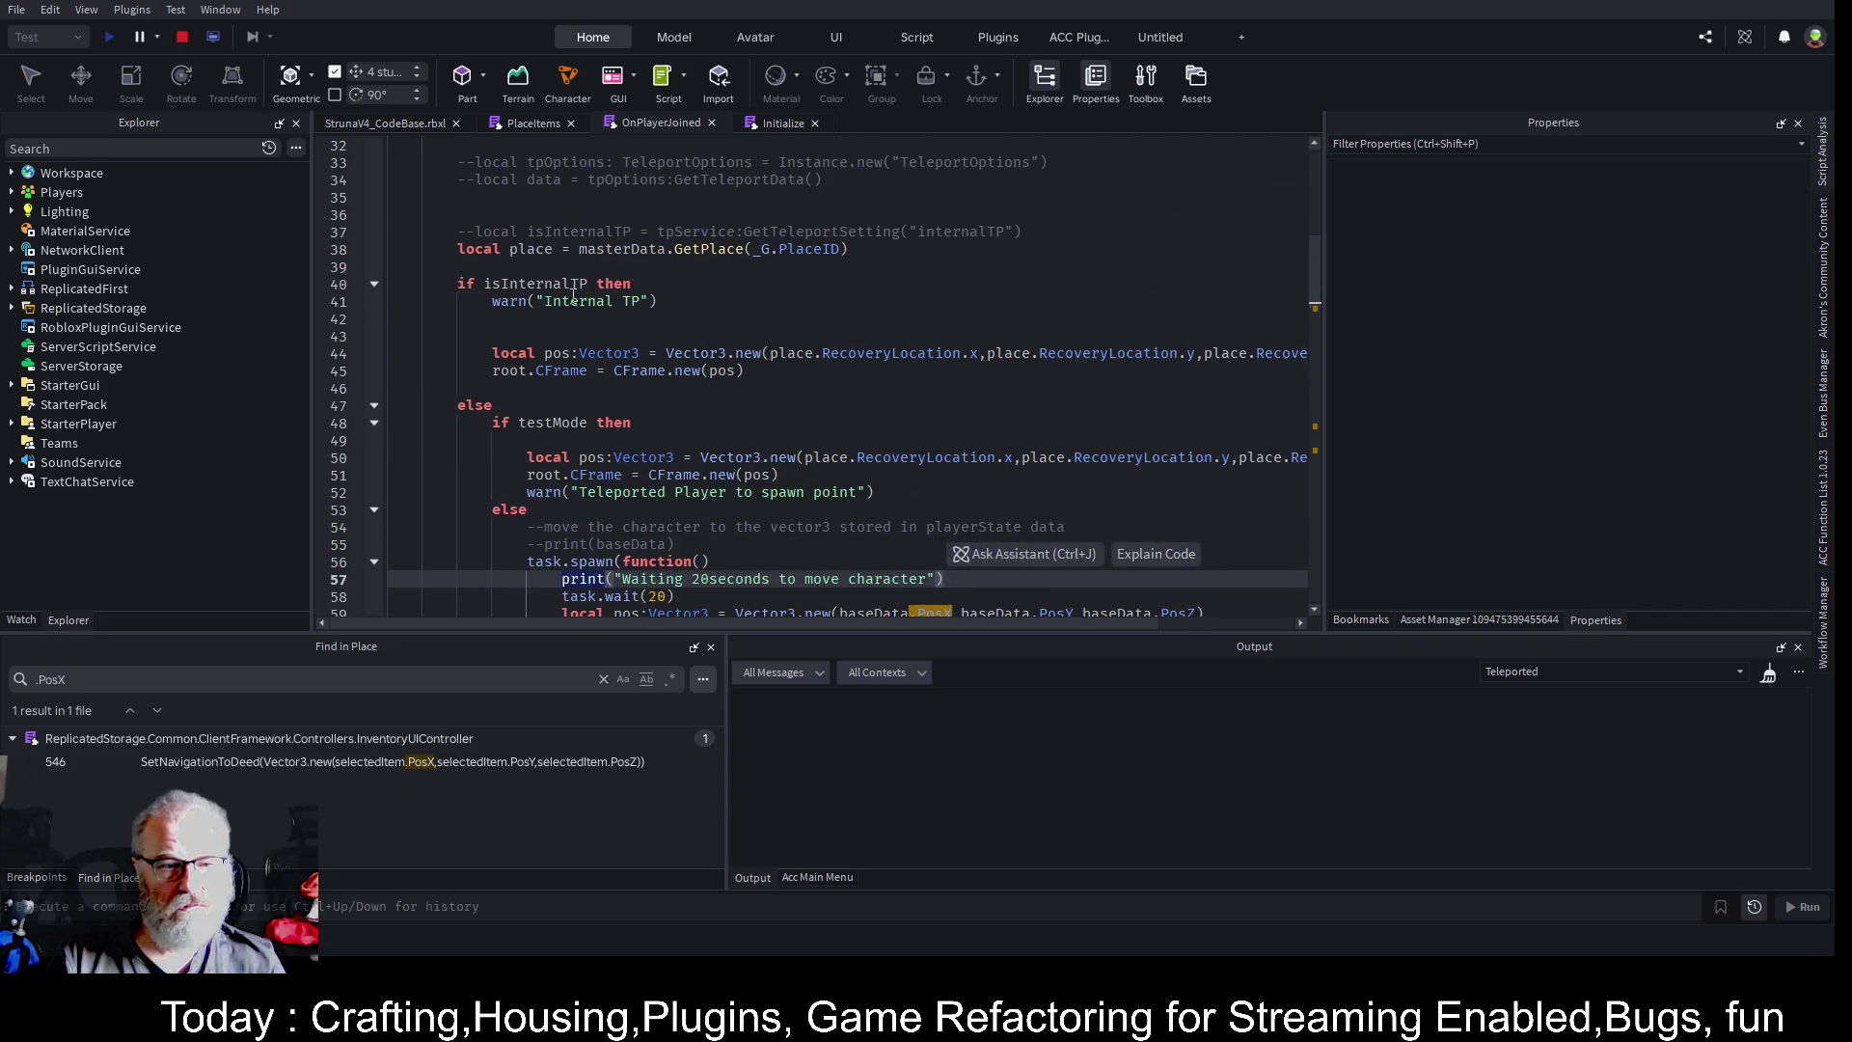
- Filter the Output log for 'Internal' messages
click(615, 301)
double_click(1526, 671)
text(Internal)
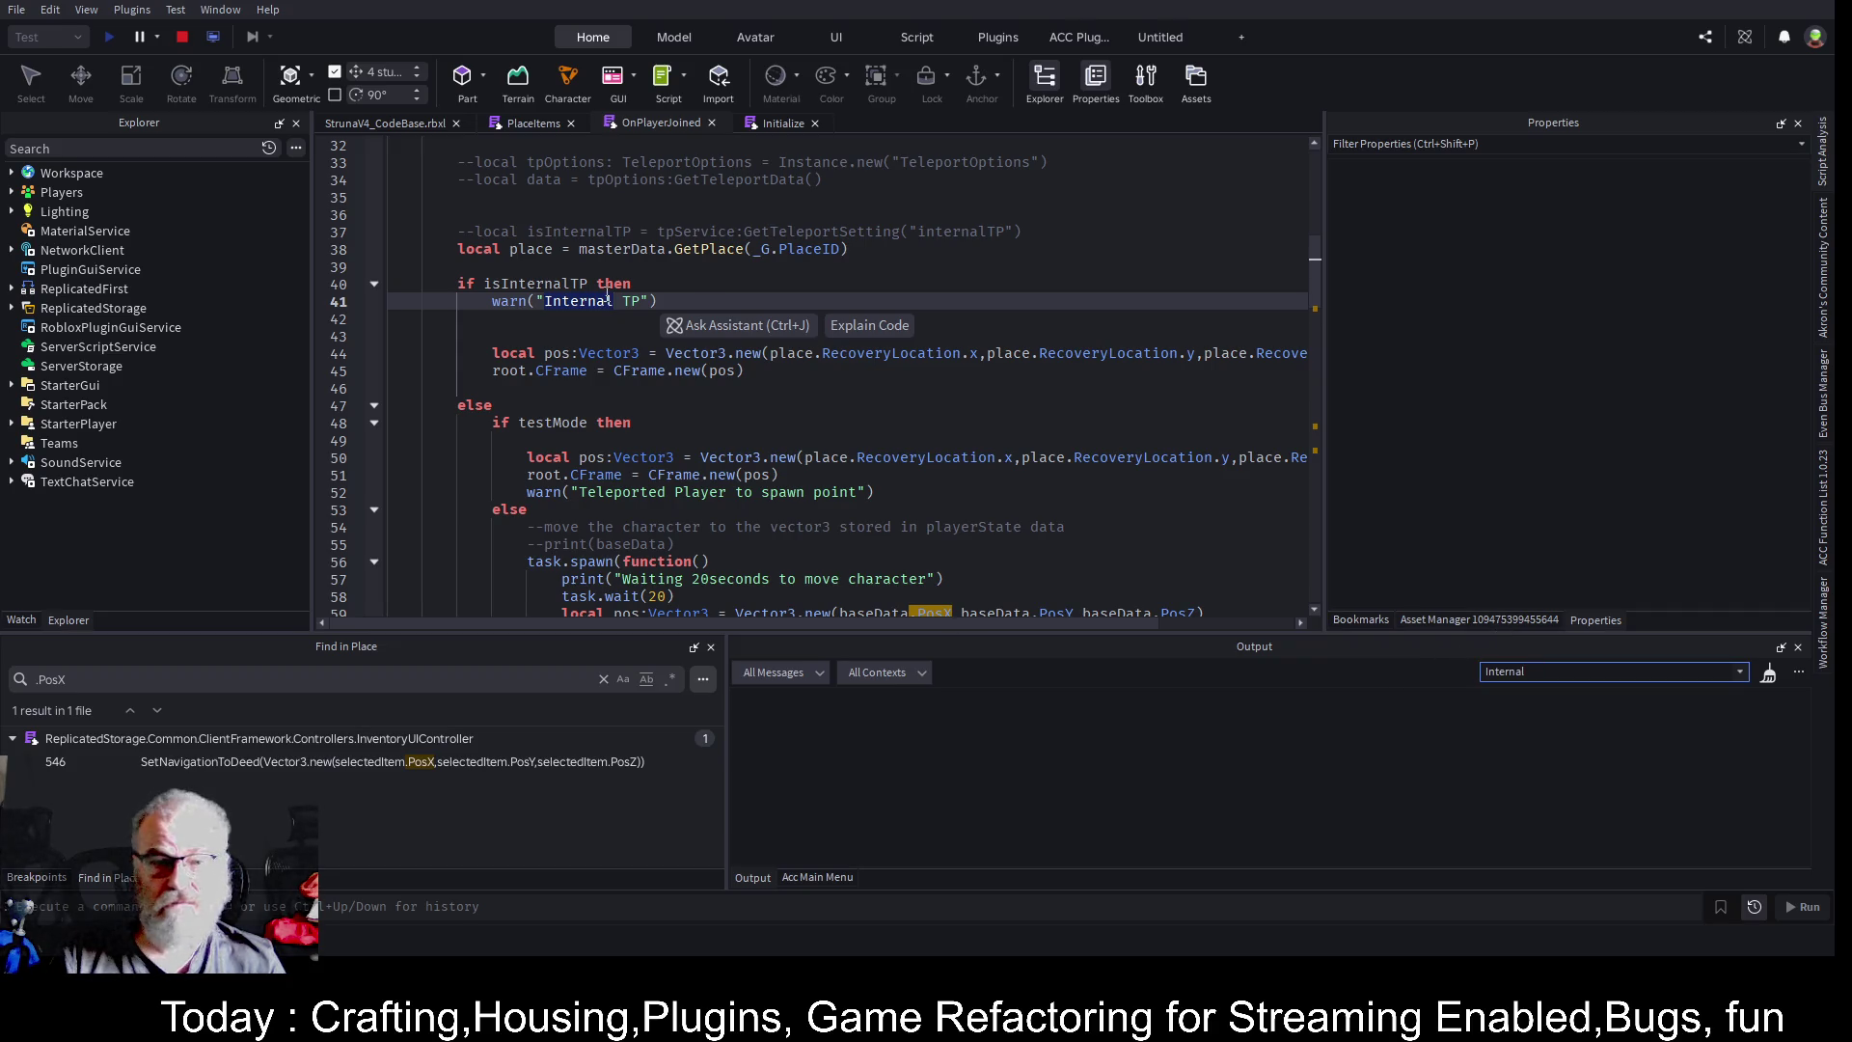
click(629, 285)
scroll(687, 266, up, 3)
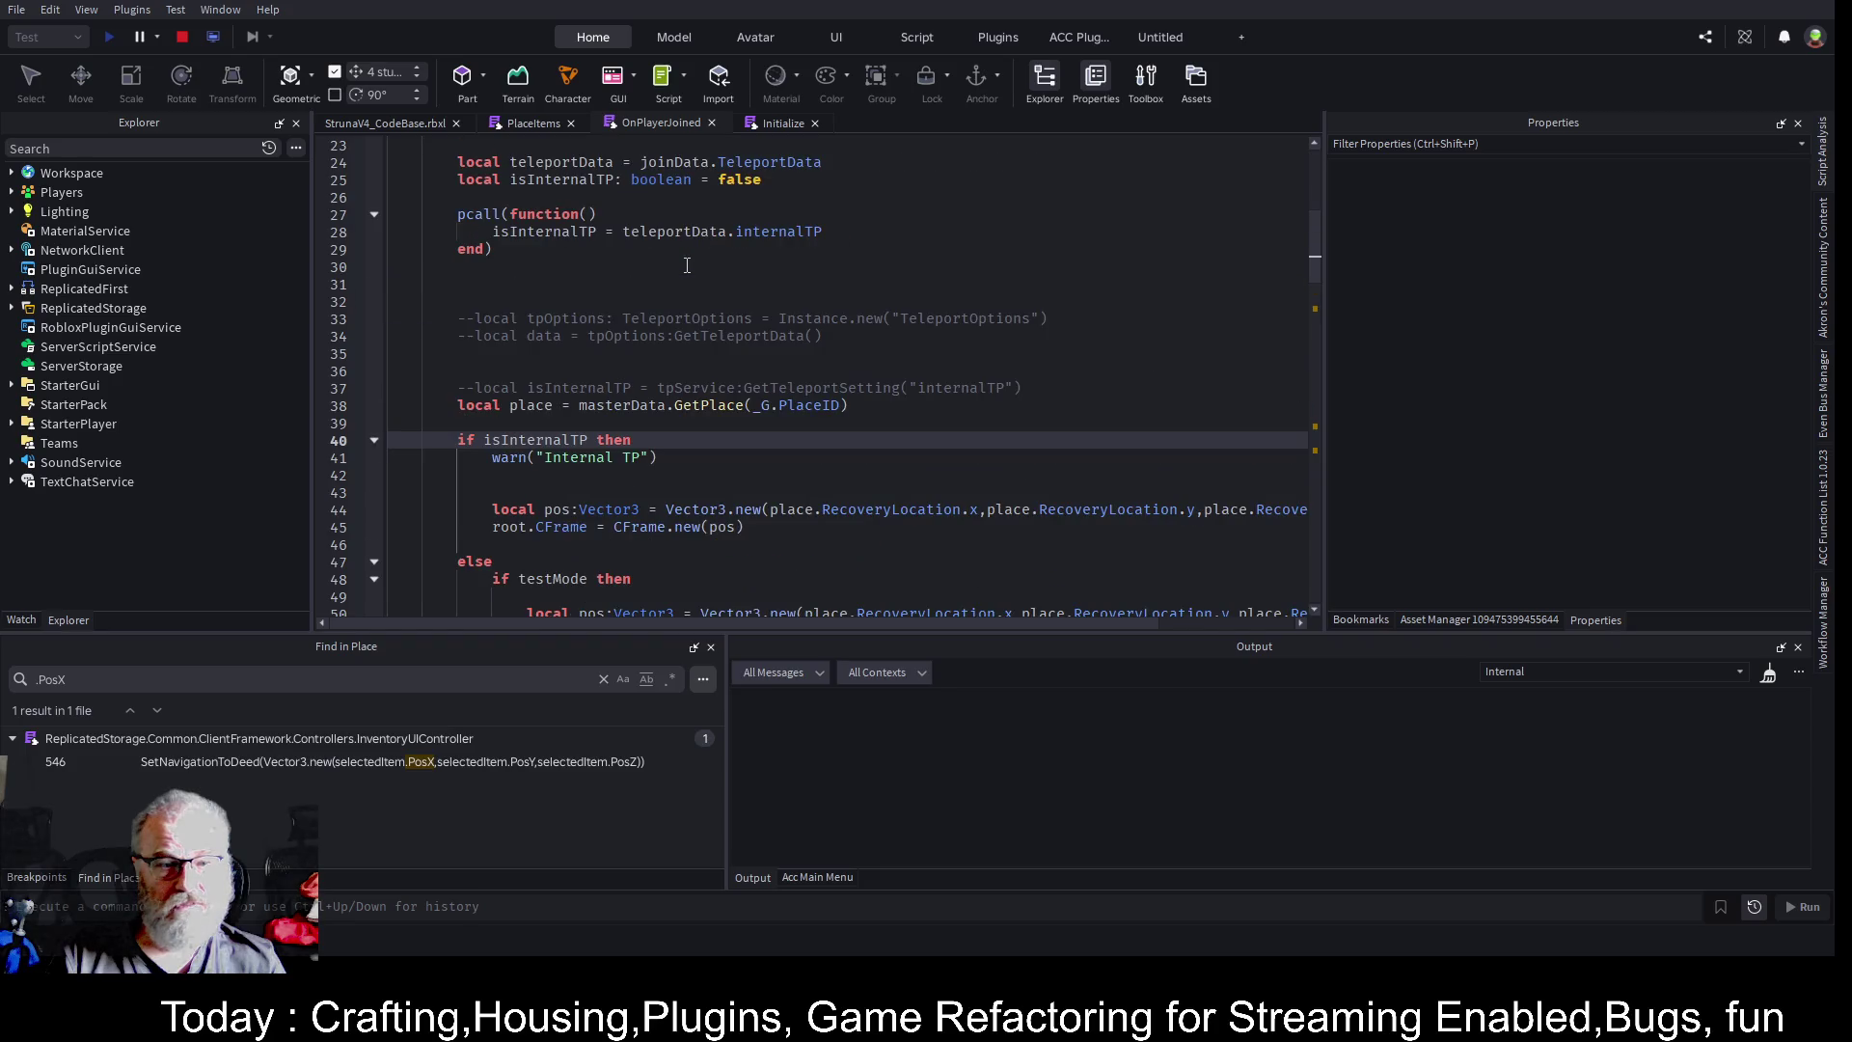
scroll(692, 271, up, 3)
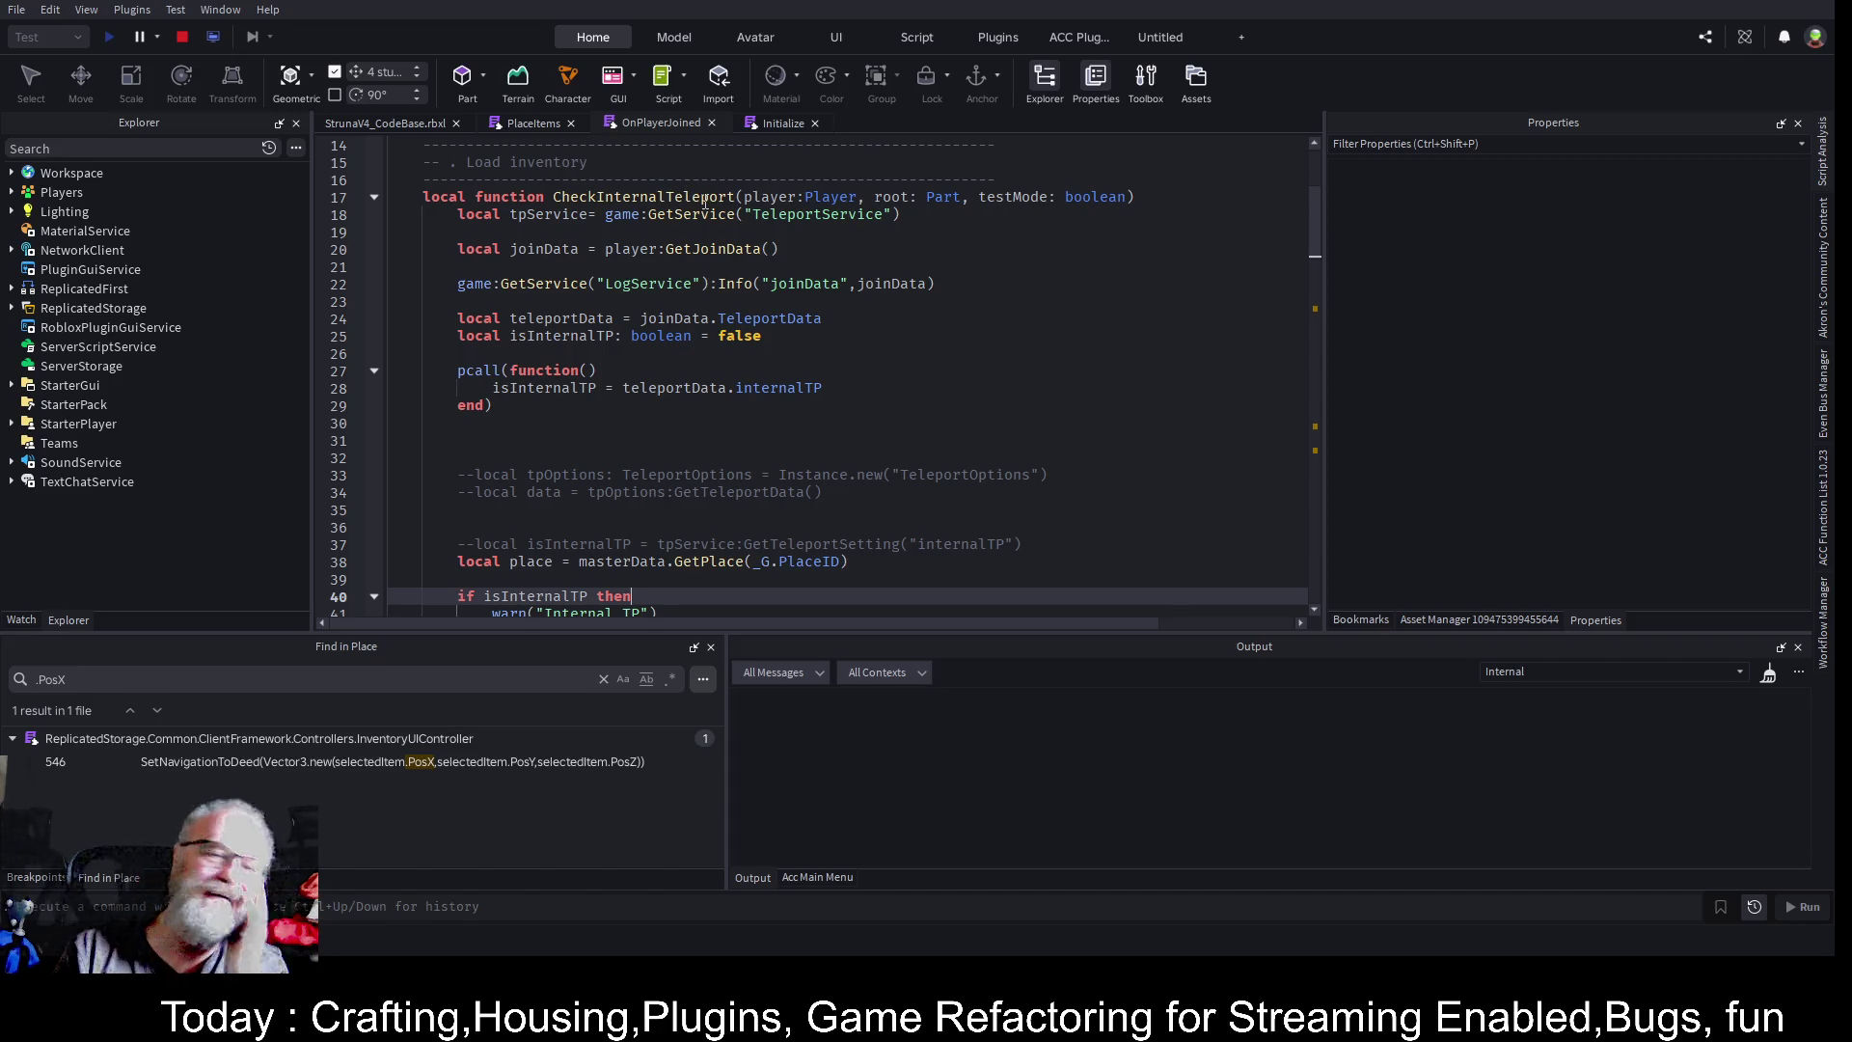
- Trace CheckInternalTeleport from its line 115 call back to its definition, selecting joinData
double_click(705, 199)
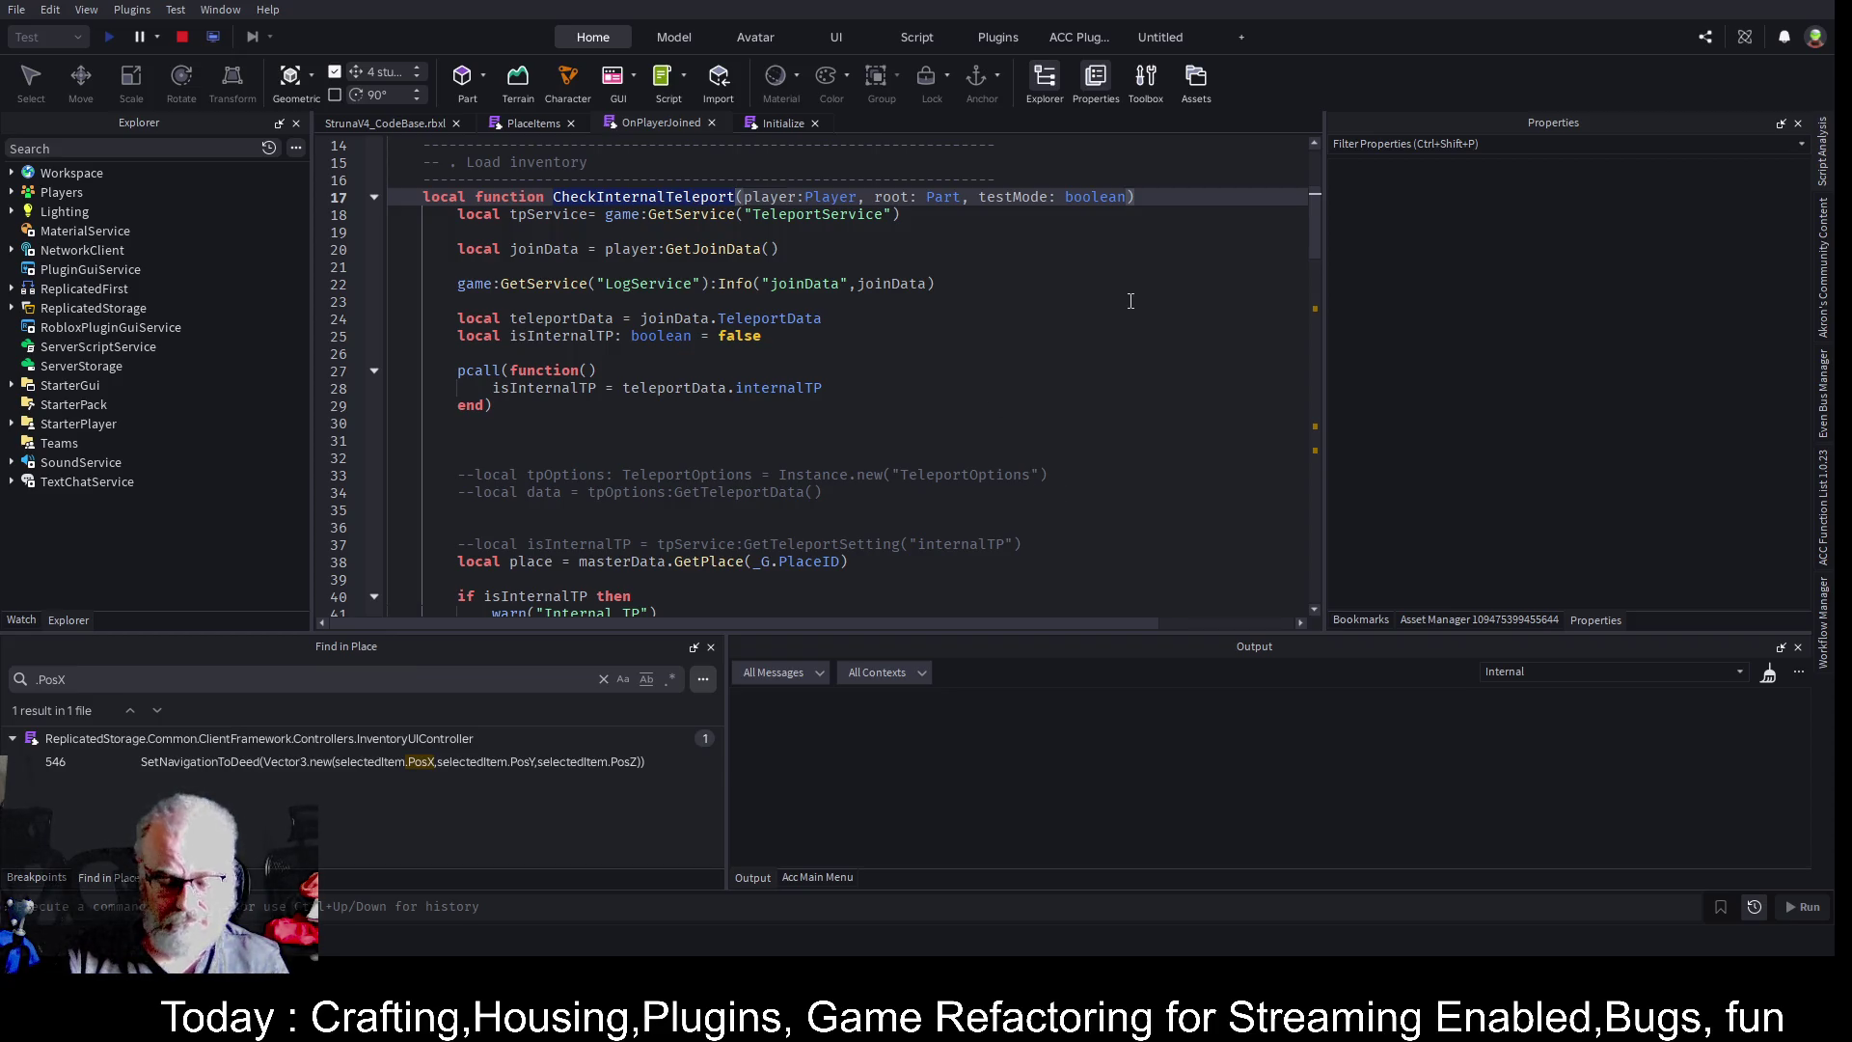
key(ctrl+f)
key(Return)
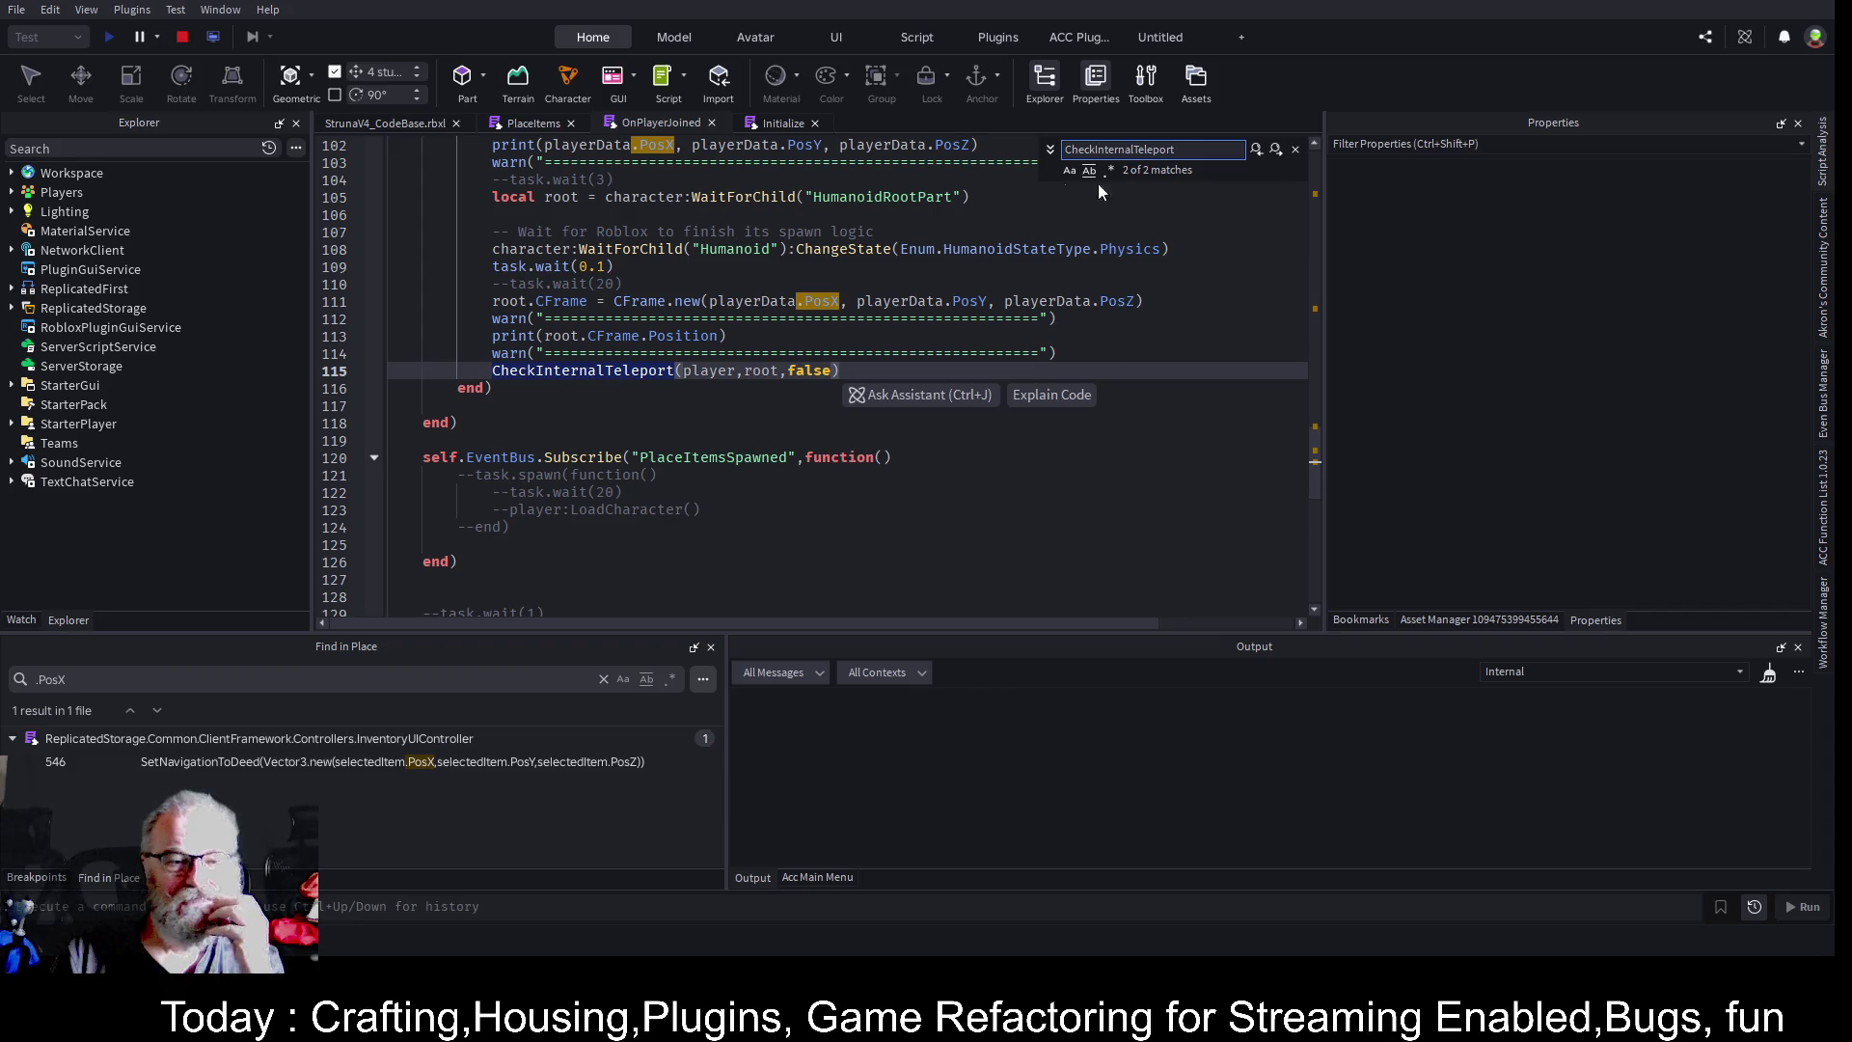
scroll(622, 342, up, 4)
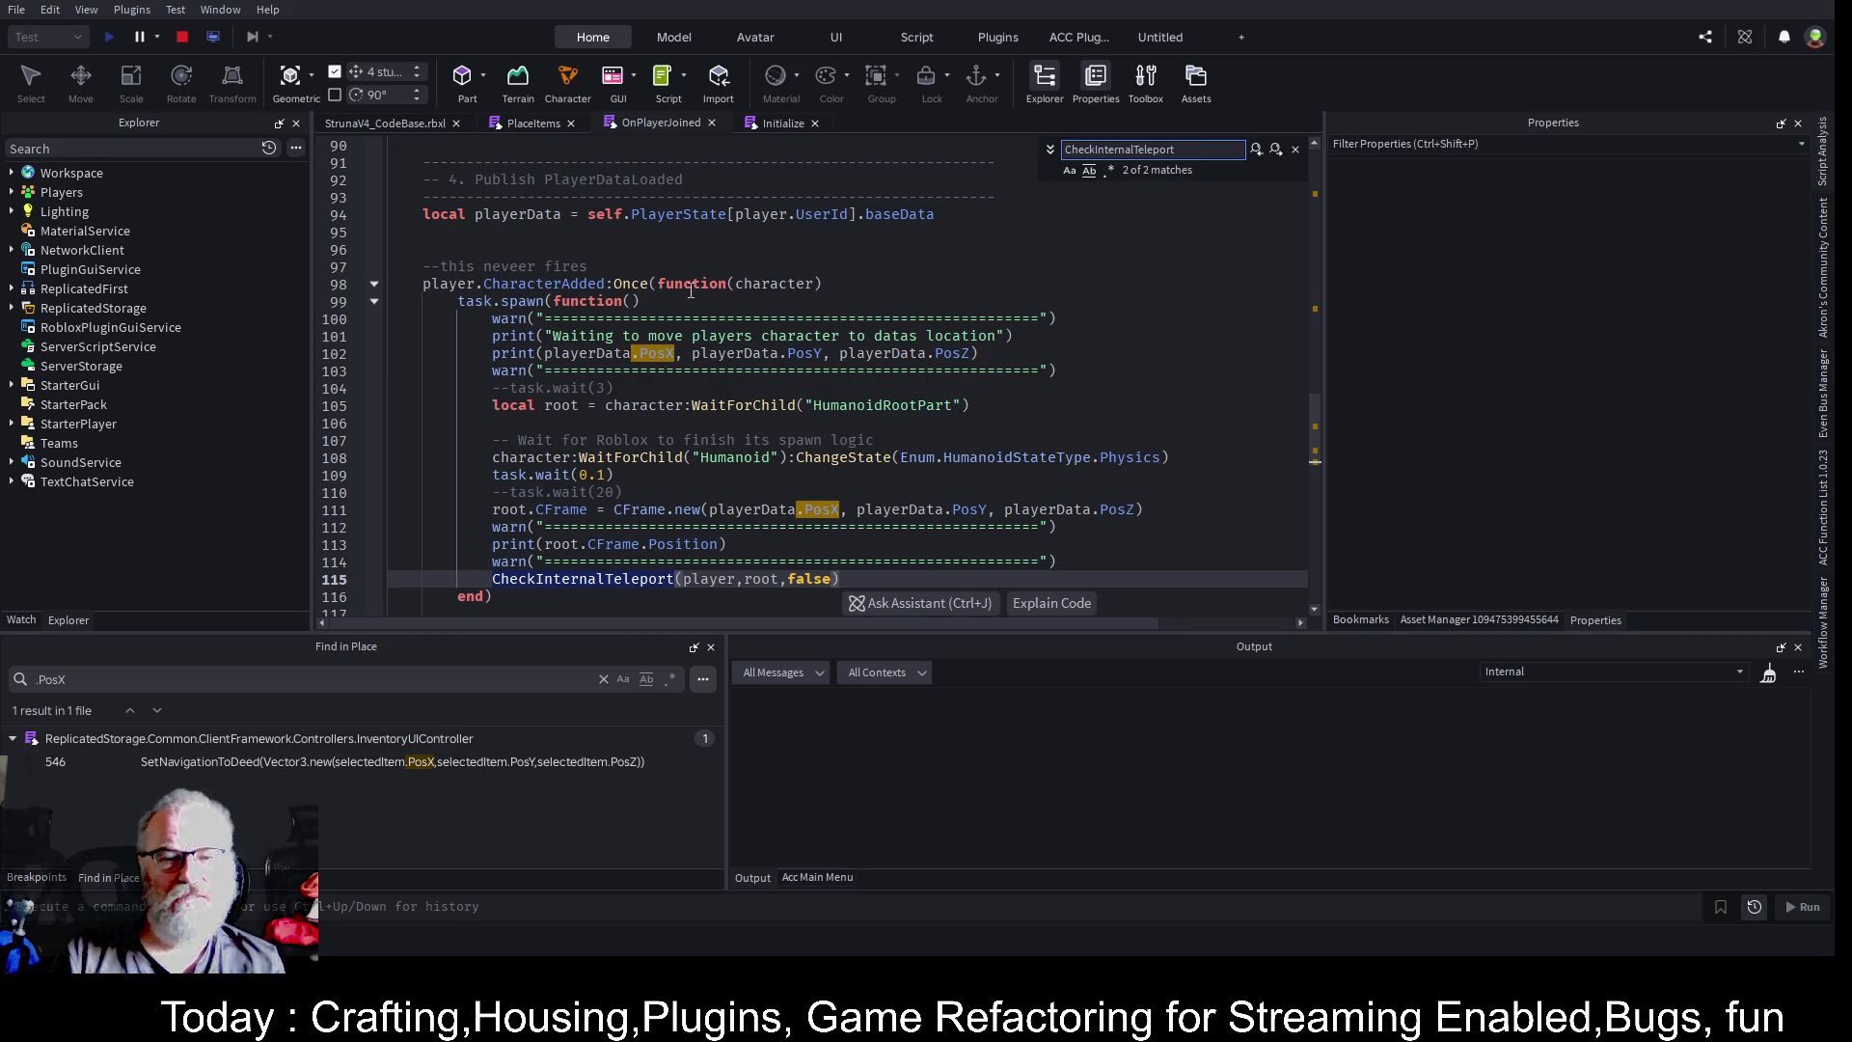
scroll(1251, 280, down, 1)
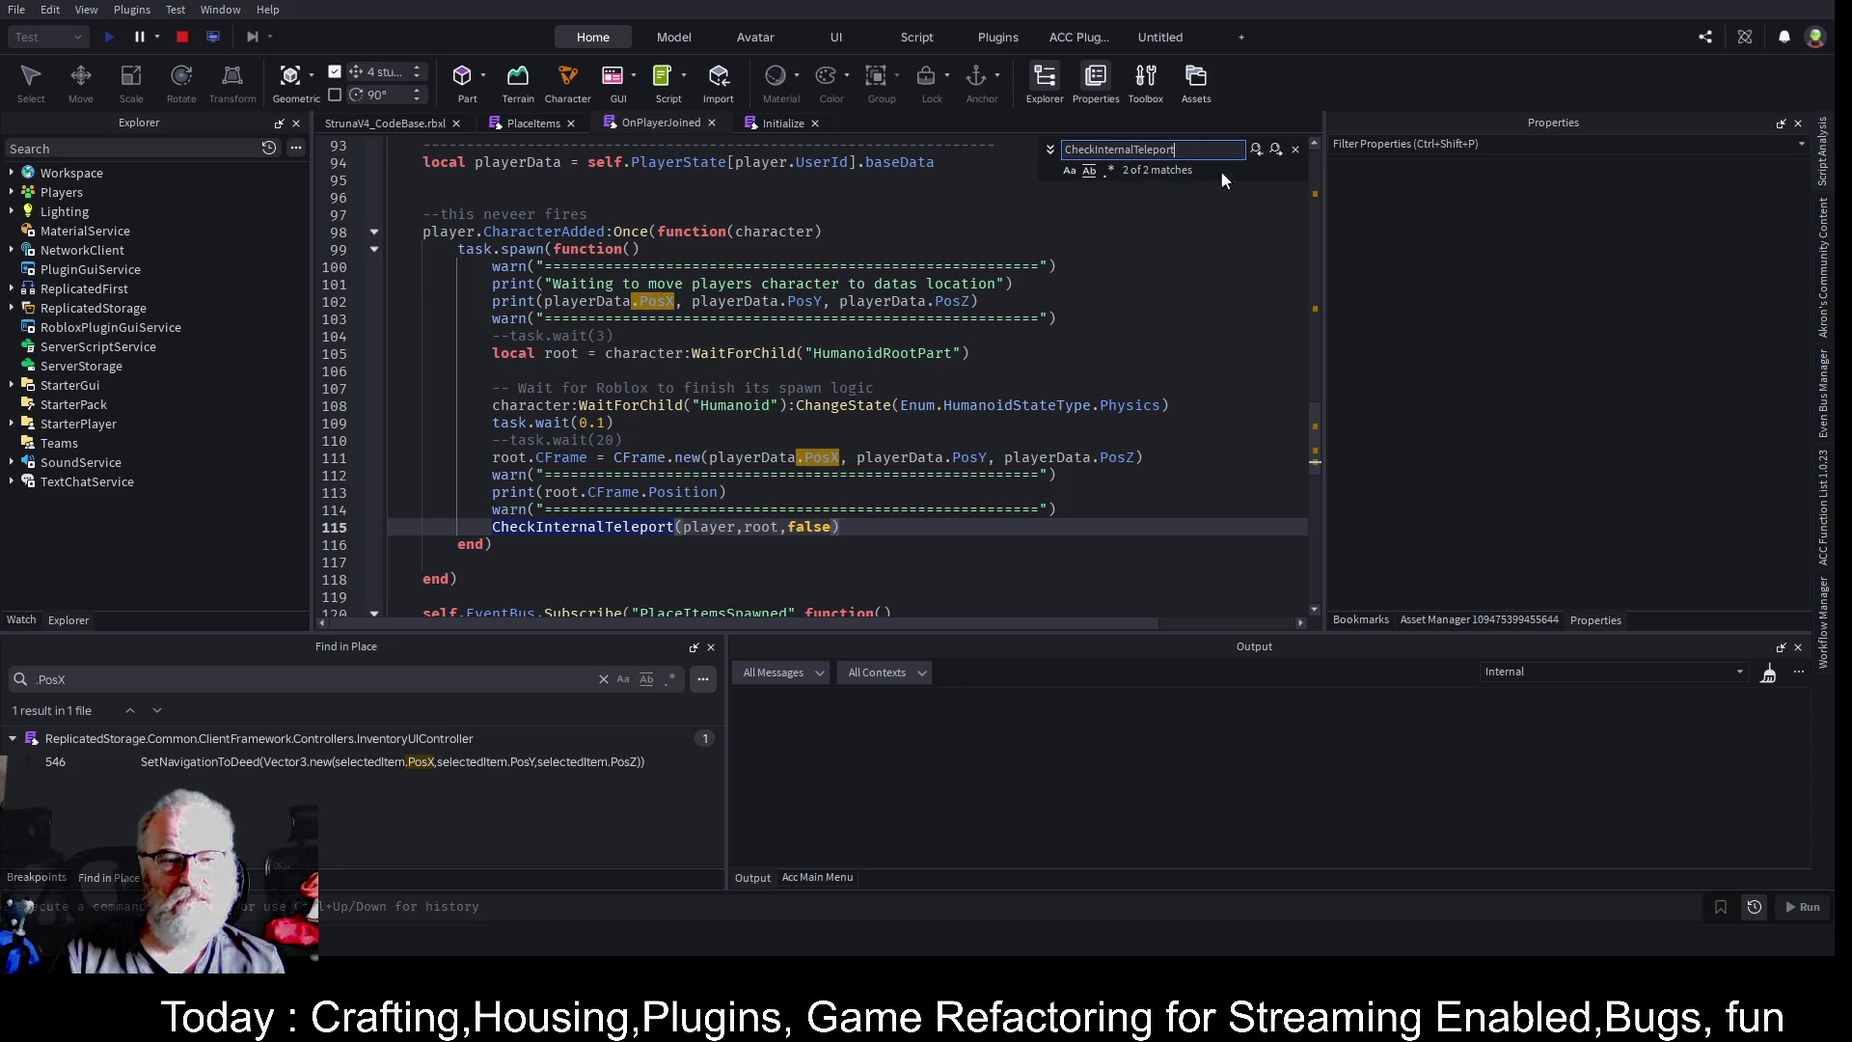
click(1278, 150)
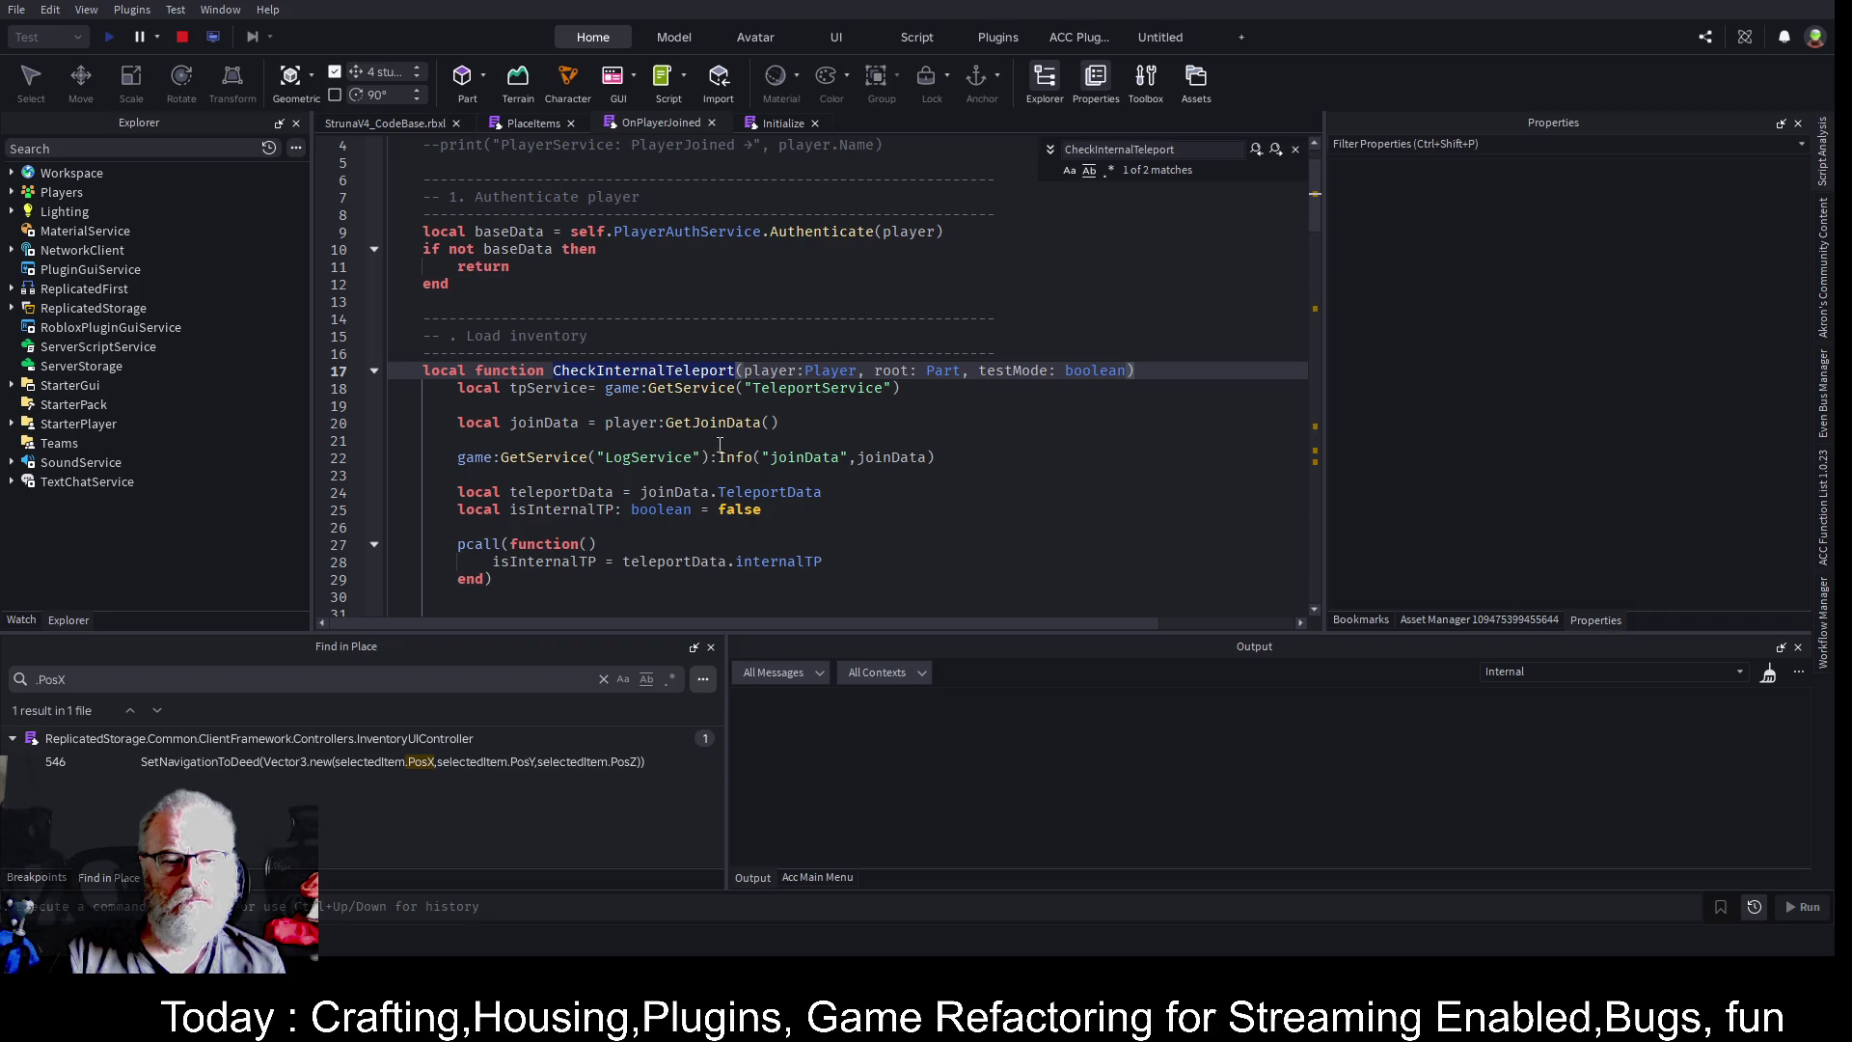
double_click(808, 455)
key(ctrl+c)
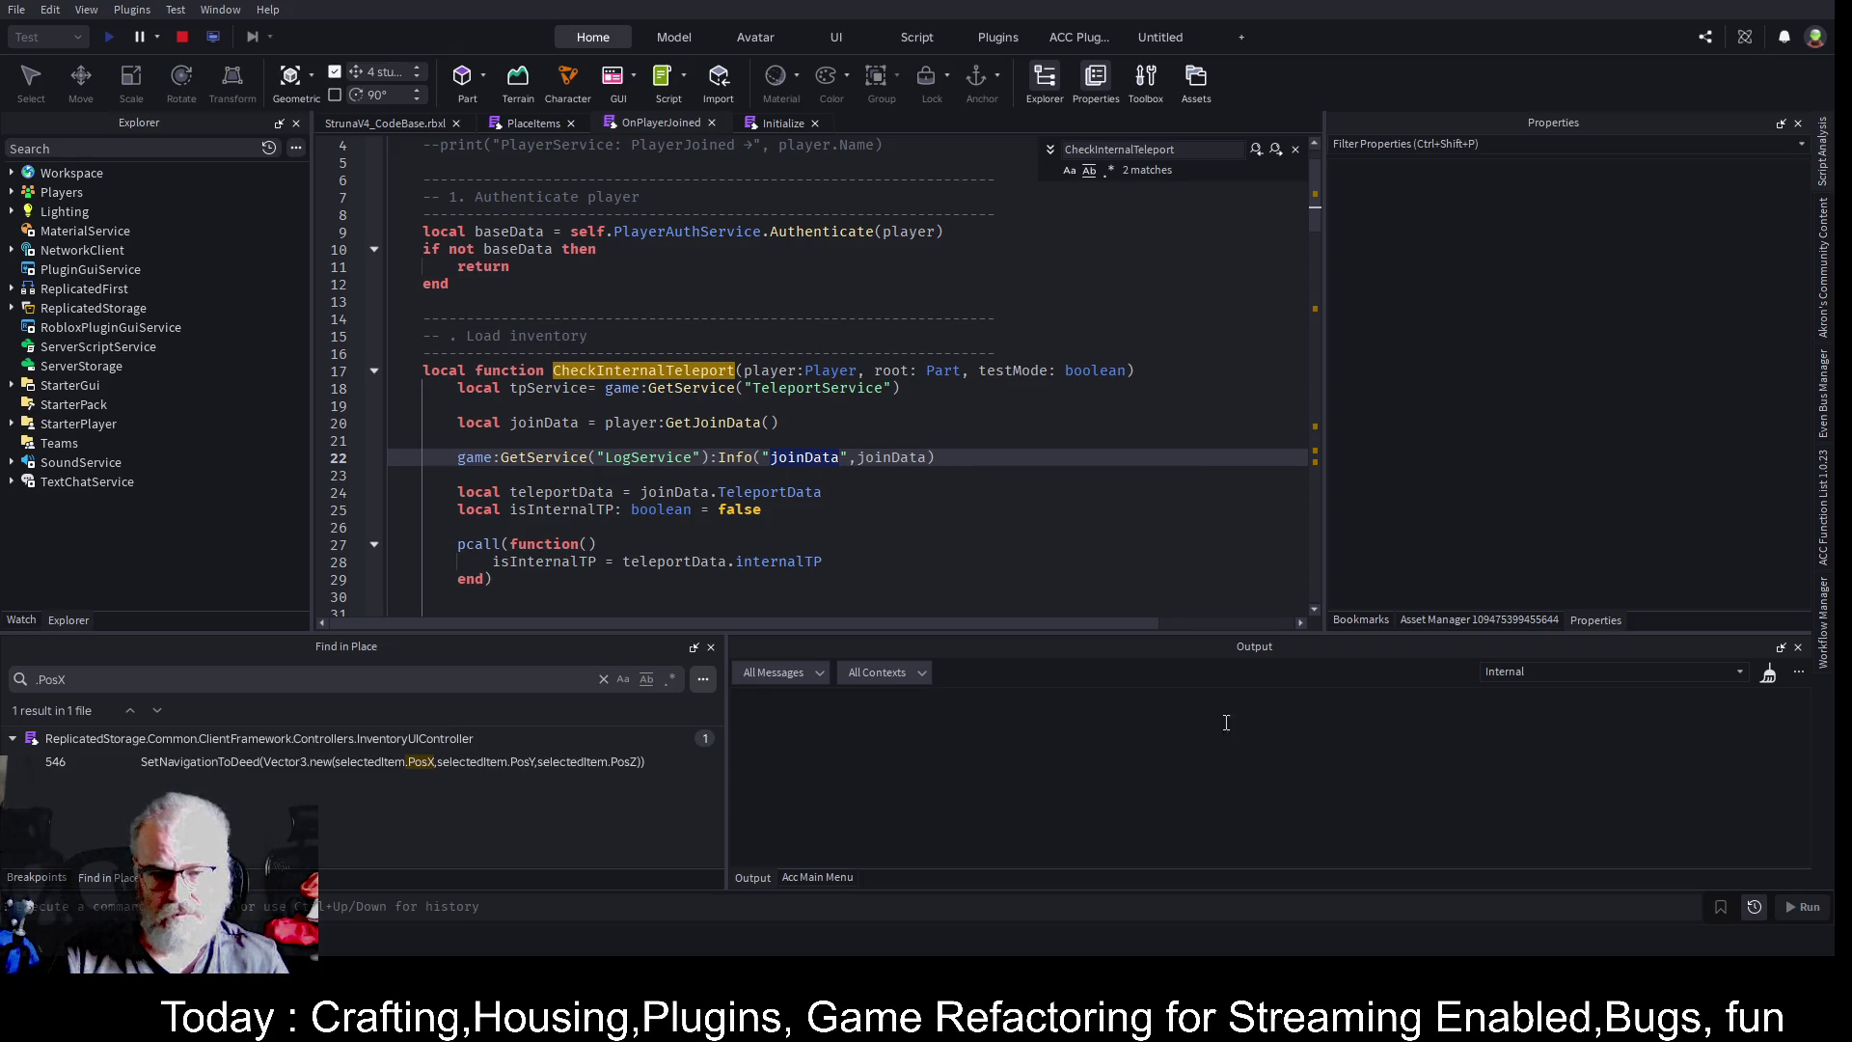
click(1639, 672)
- Filter the Output for 'joinData', clear the filter again, and stop the playtest
key(ctrl+v)
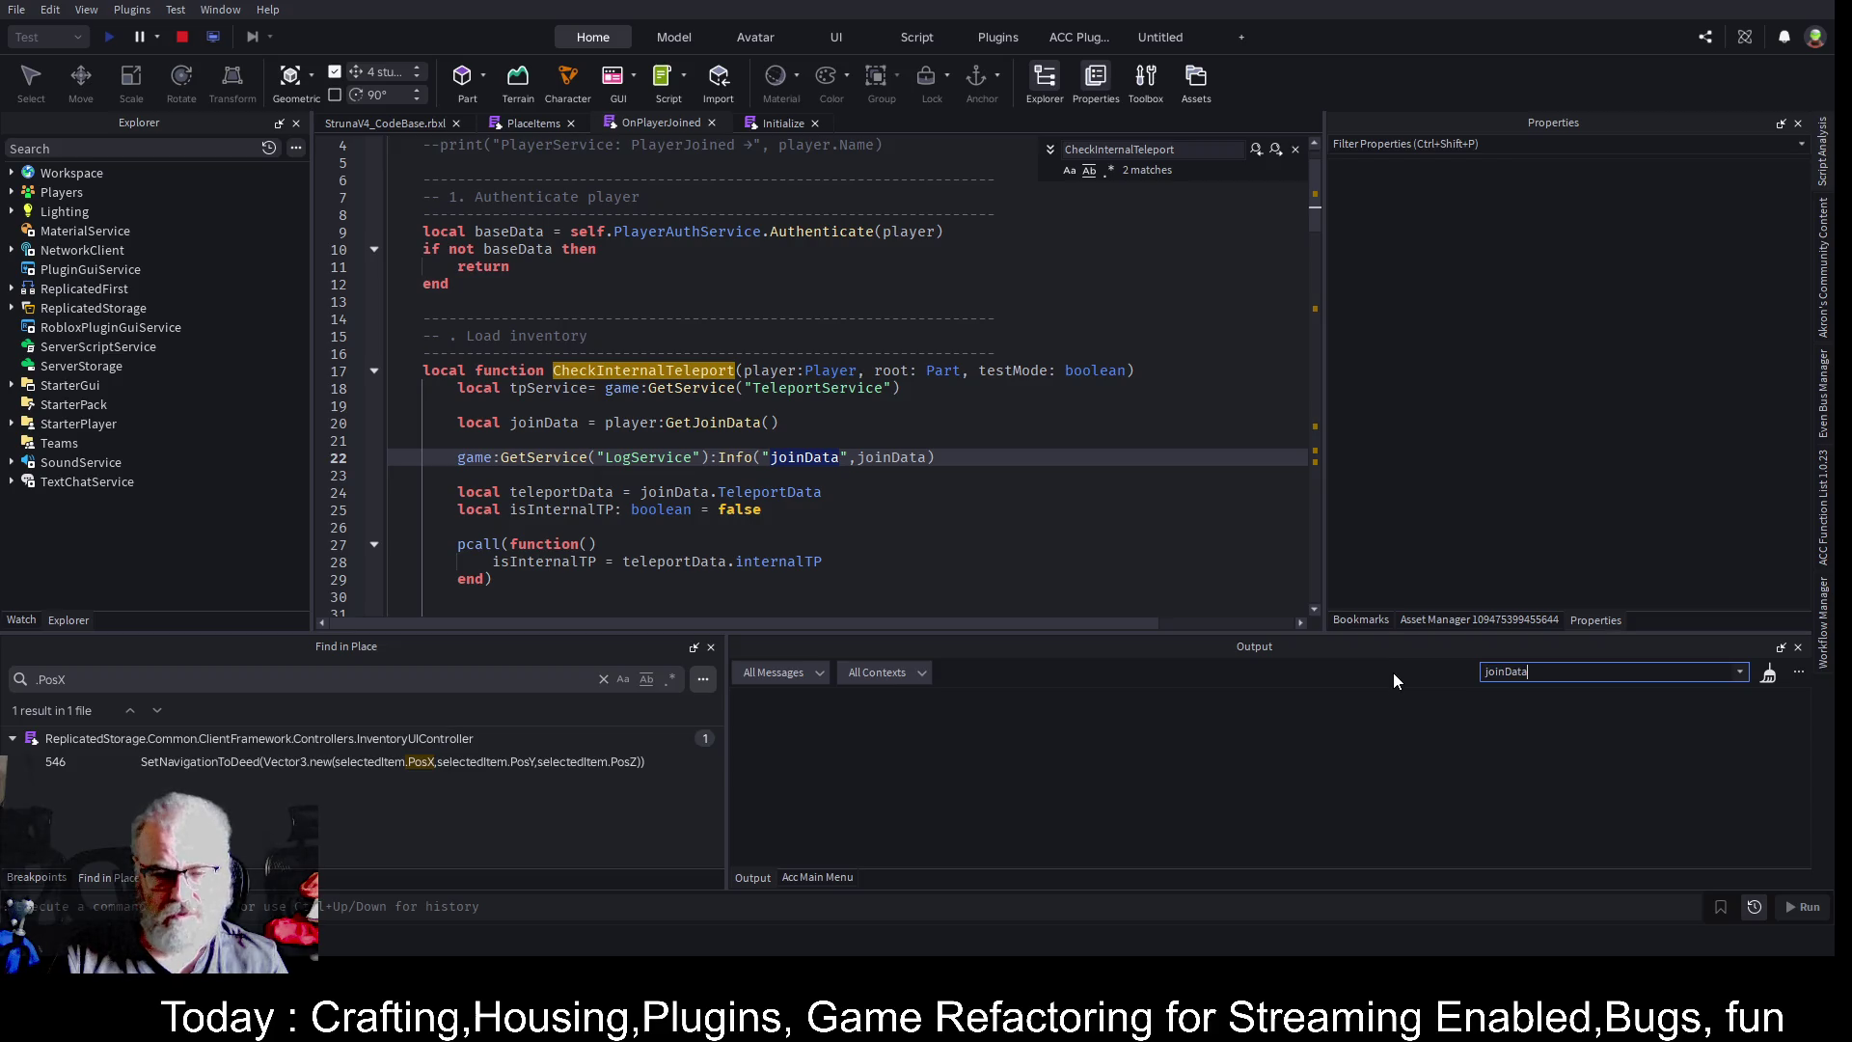
click(1059, 749)
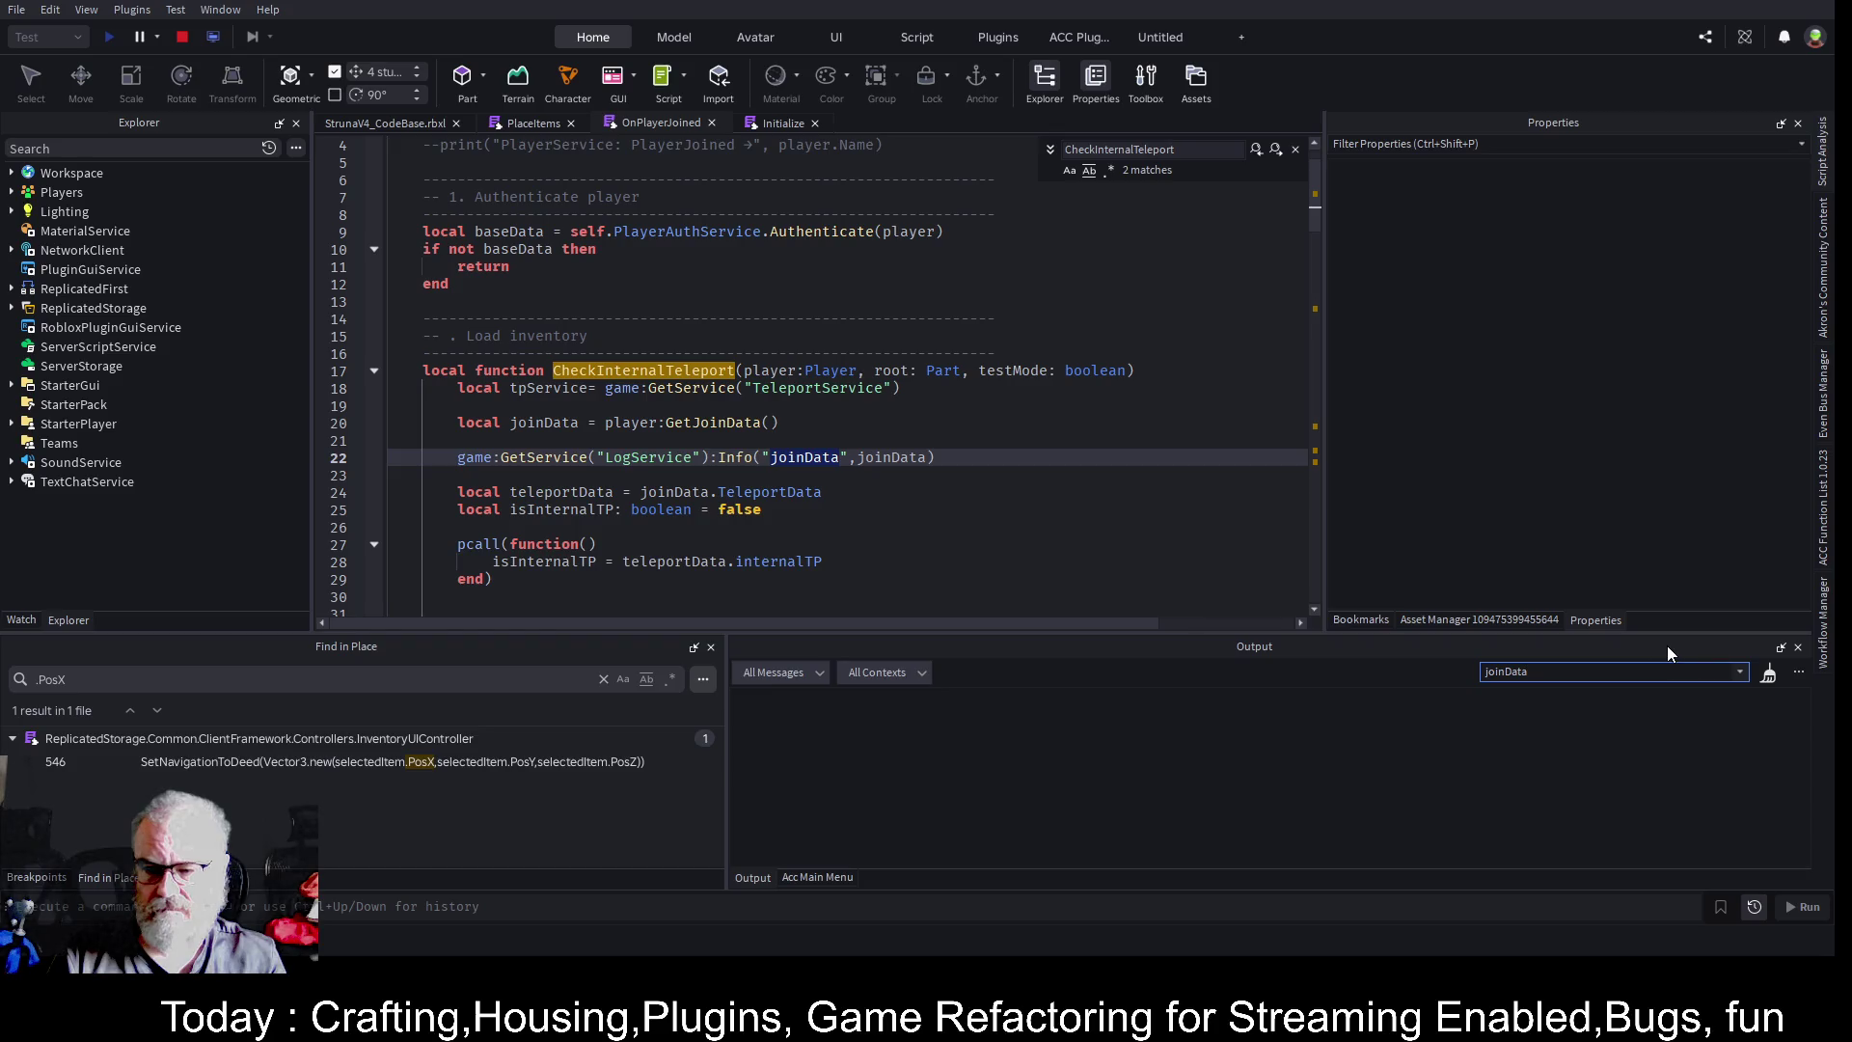
key(ctrl+a)
key(BackSpace)
click(902, 319)
click(182, 39)
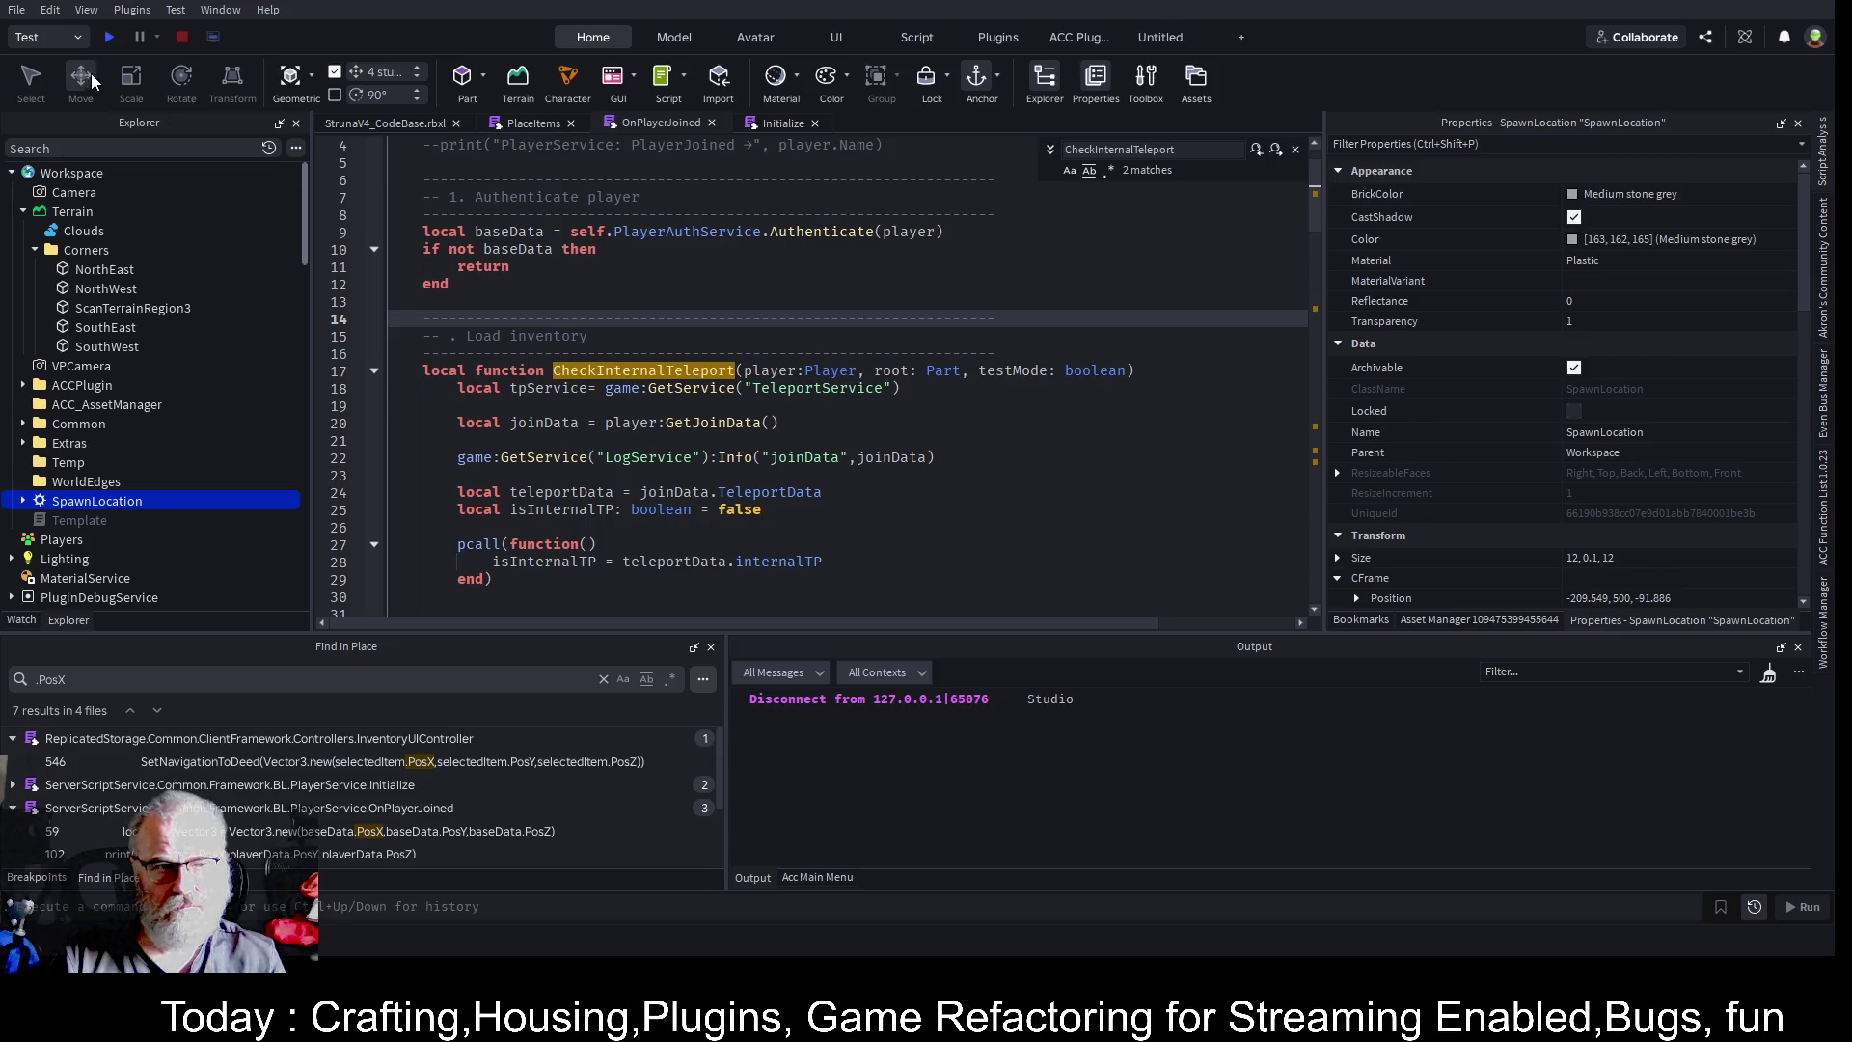
click(112, 35)
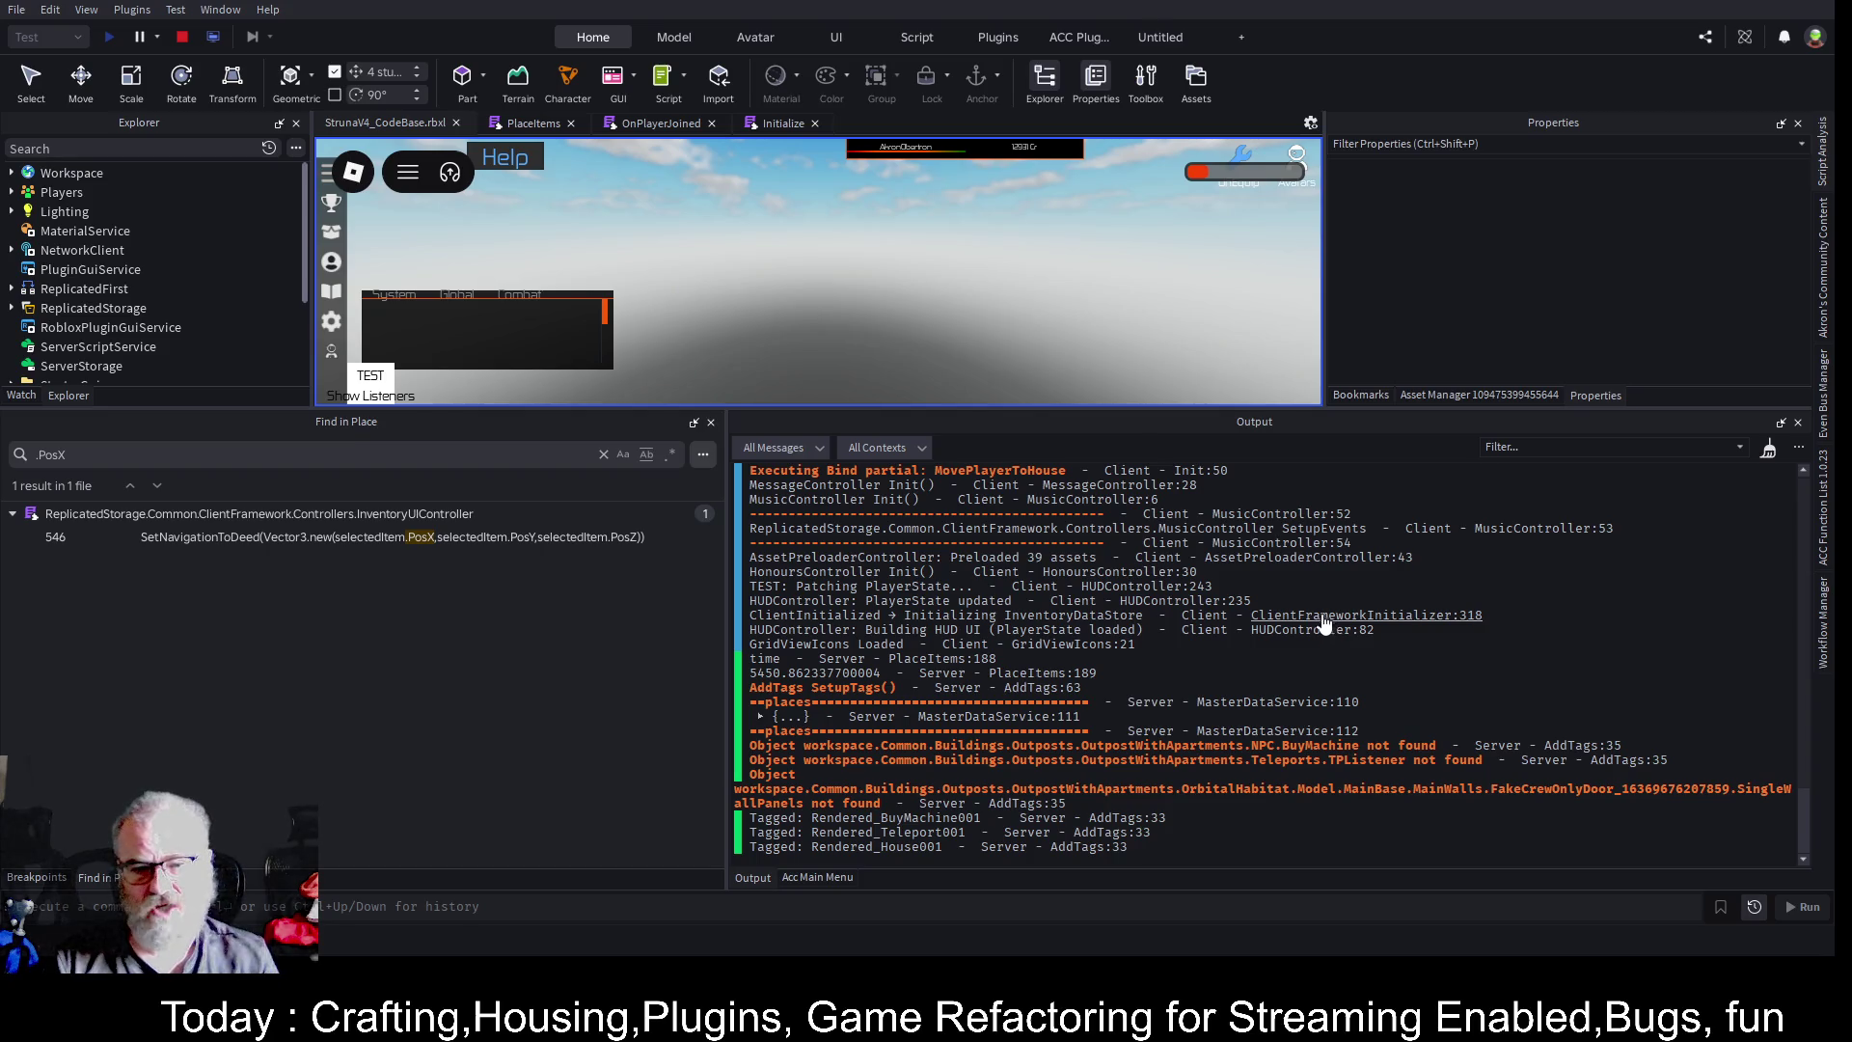
- Scroll up through the new playtest's startup log, then return to OnPlayerJoined
scroll(1321, 619, up, 3)
scroll(1322, 619, up, 5)
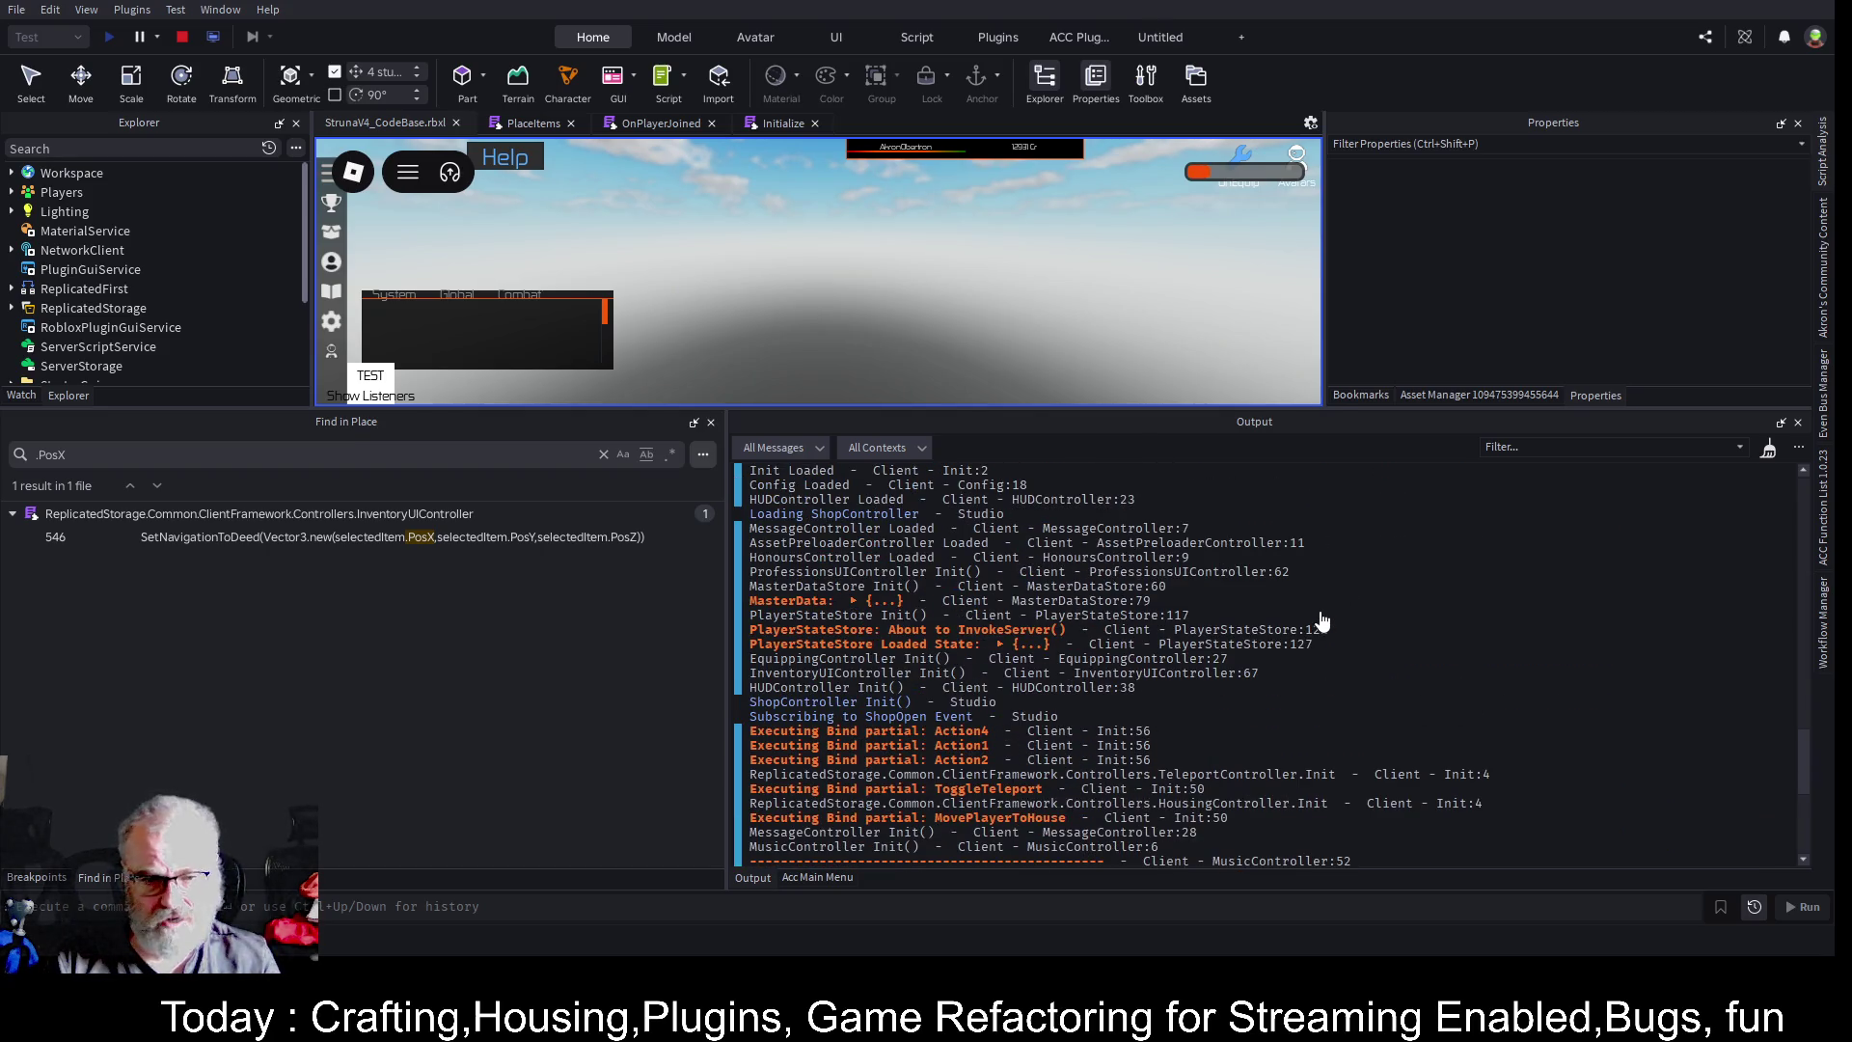
scroll(1322, 620, up, 9)
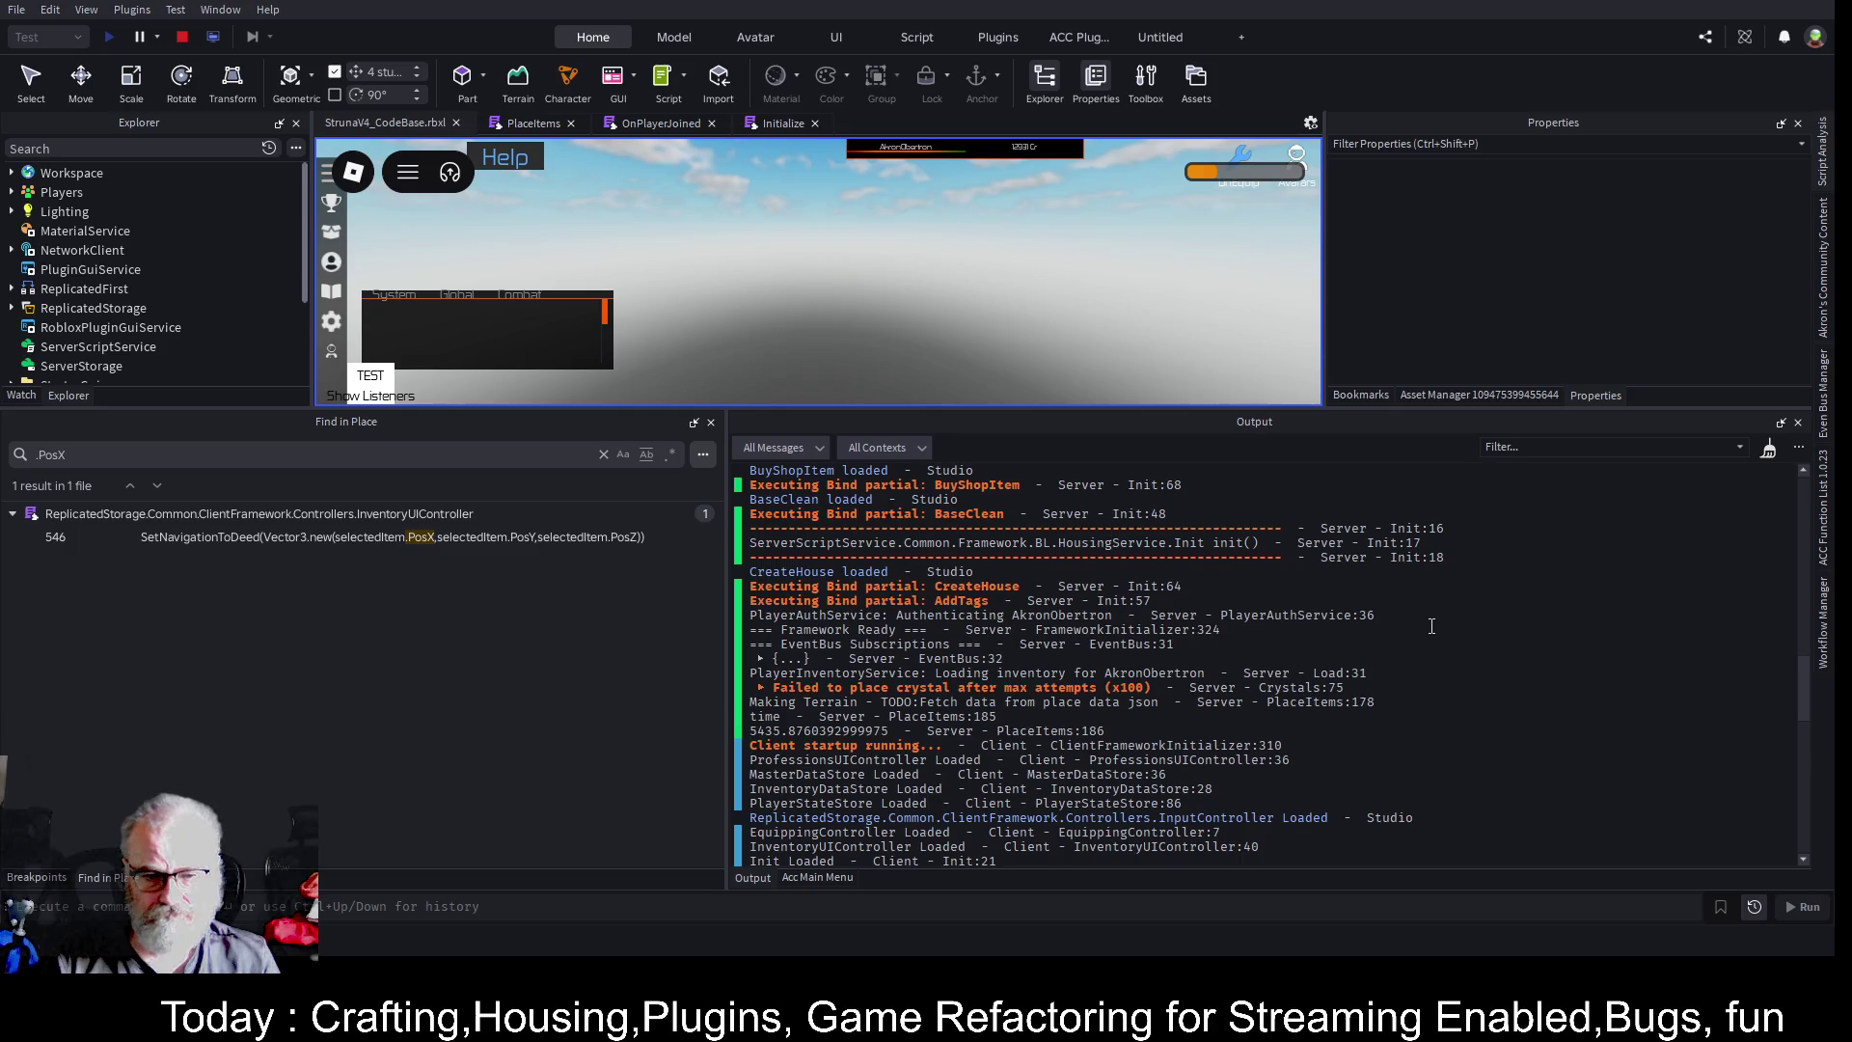
scroll(1431, 626, up, 4)
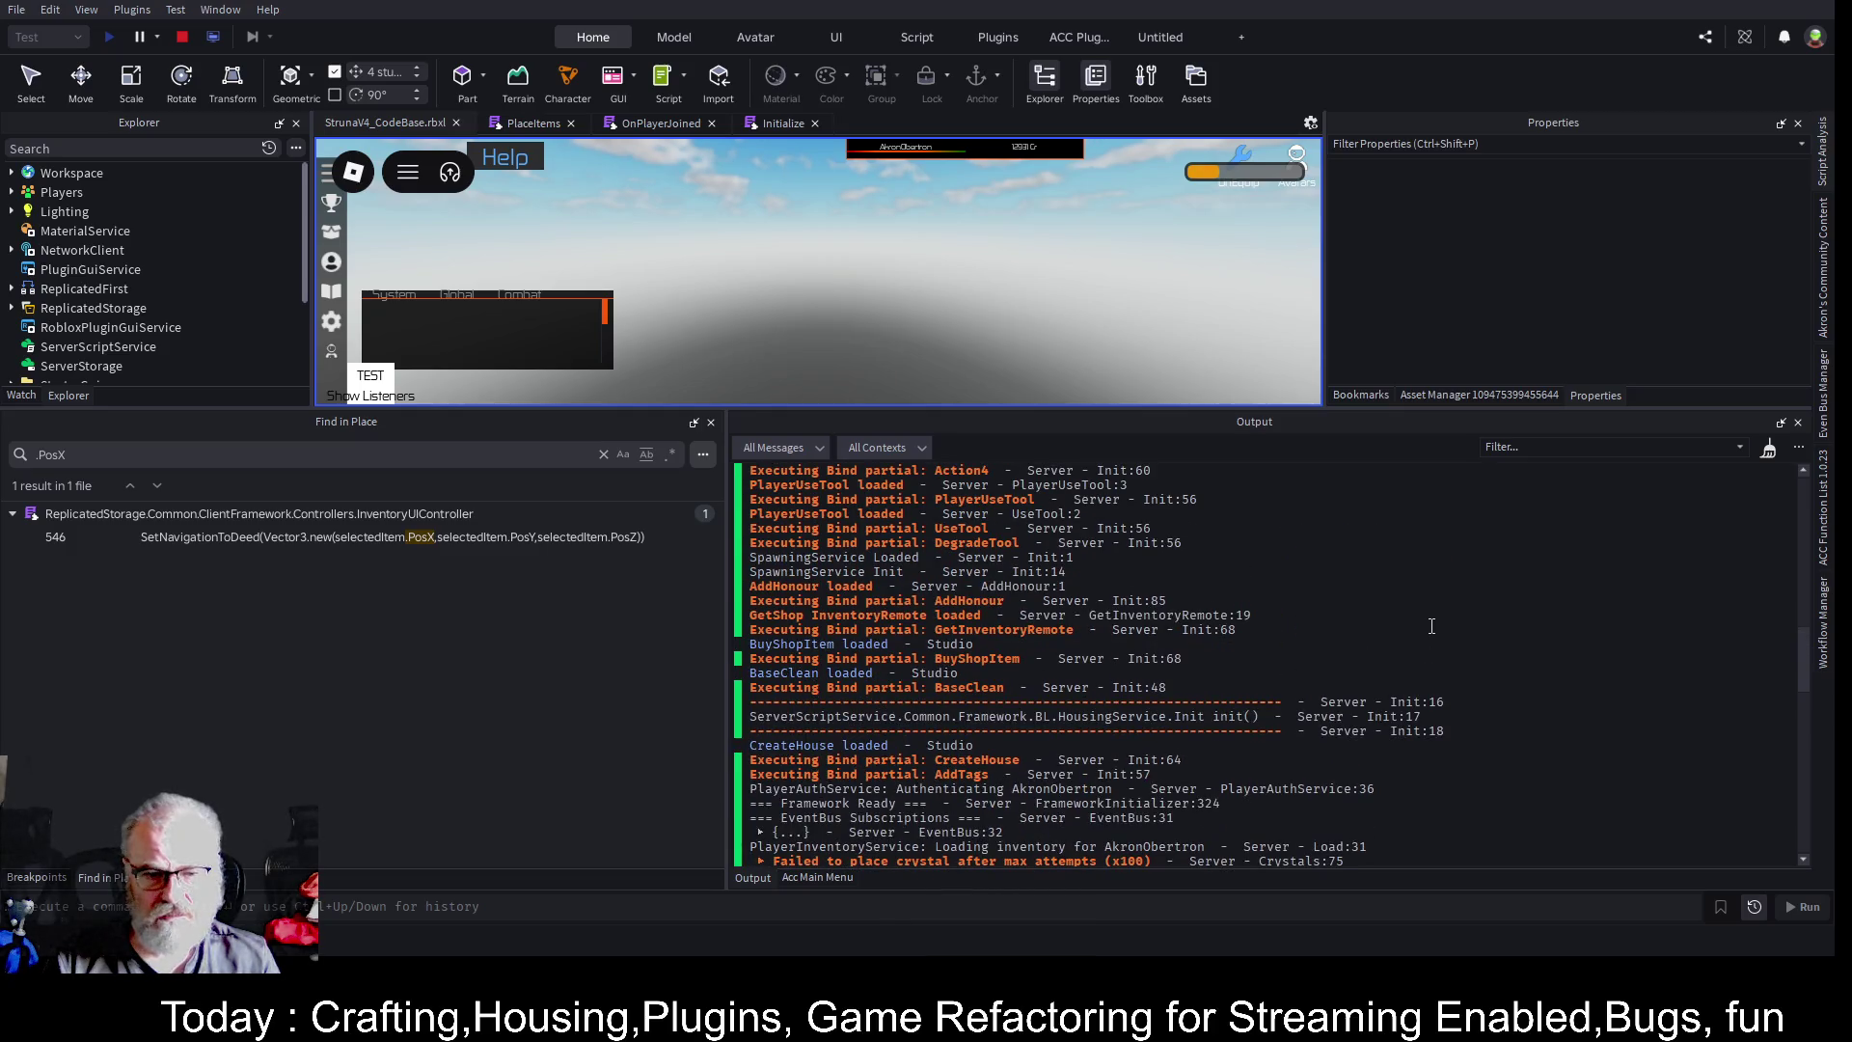
scroll(1431, 626, up, 9)
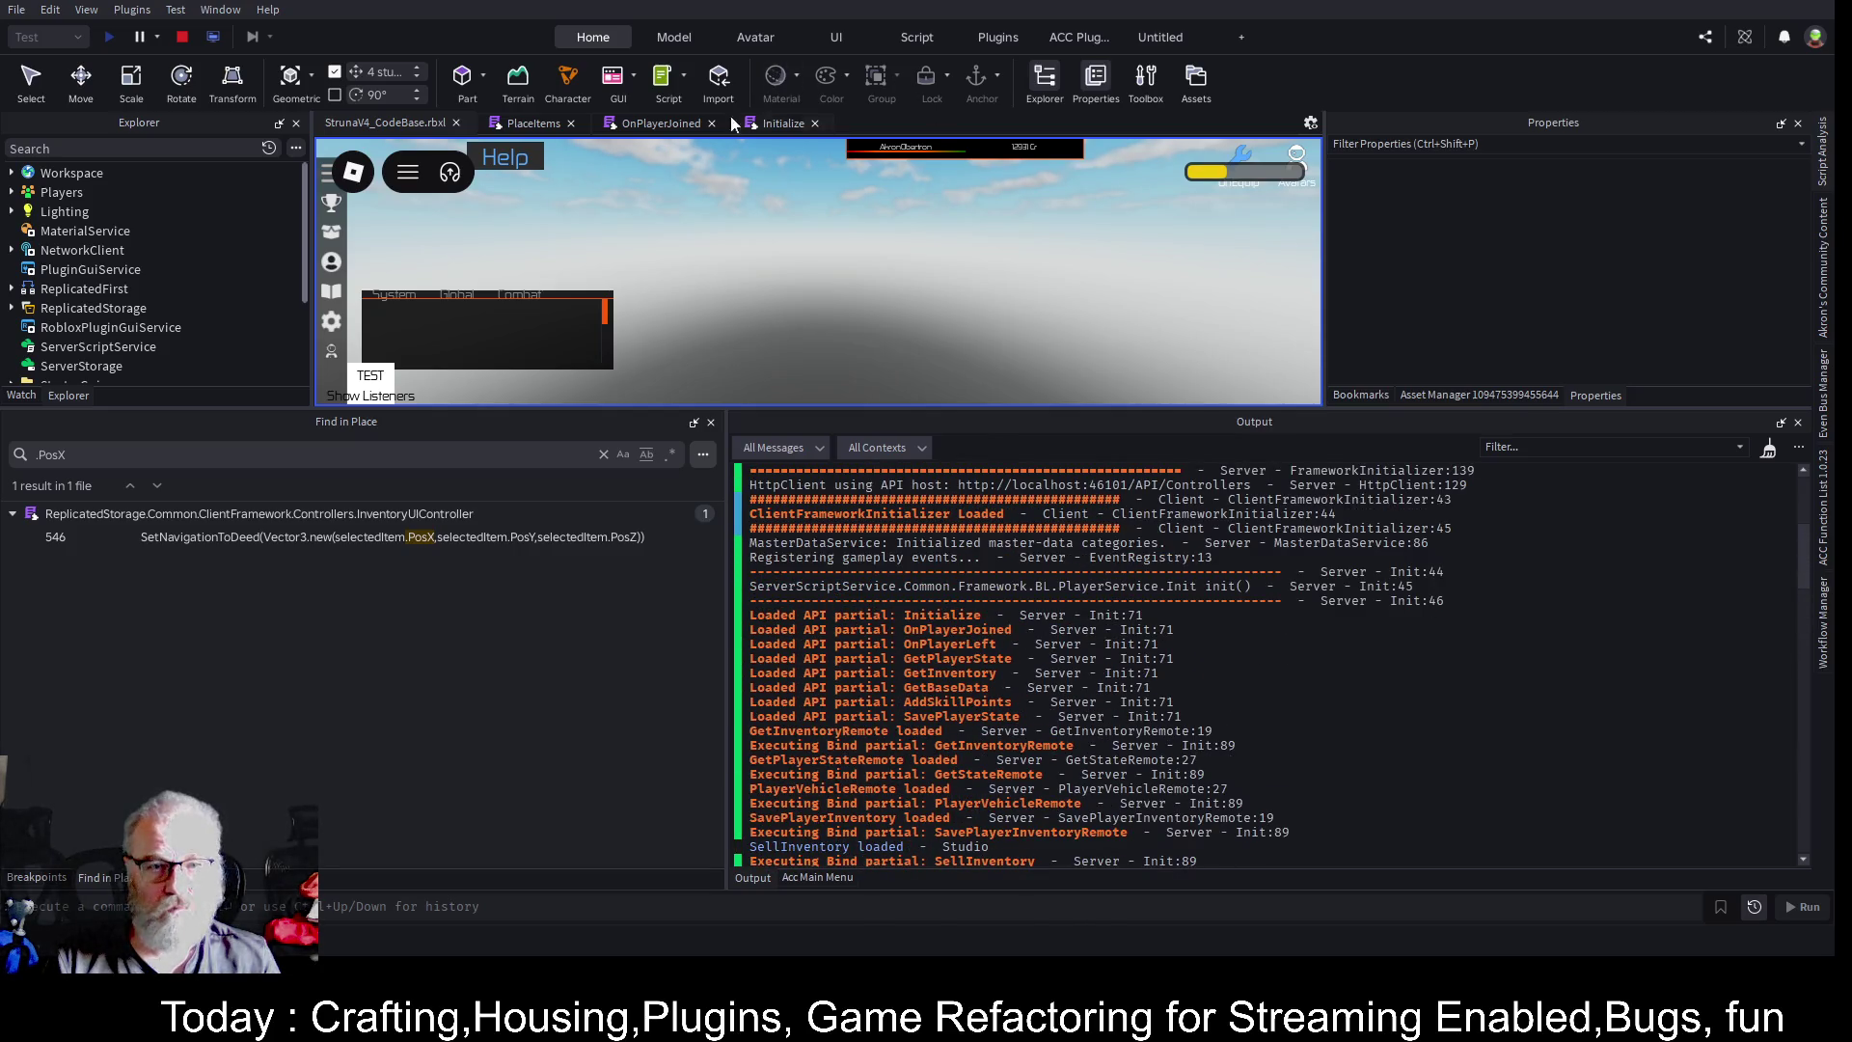
click(668, 125)
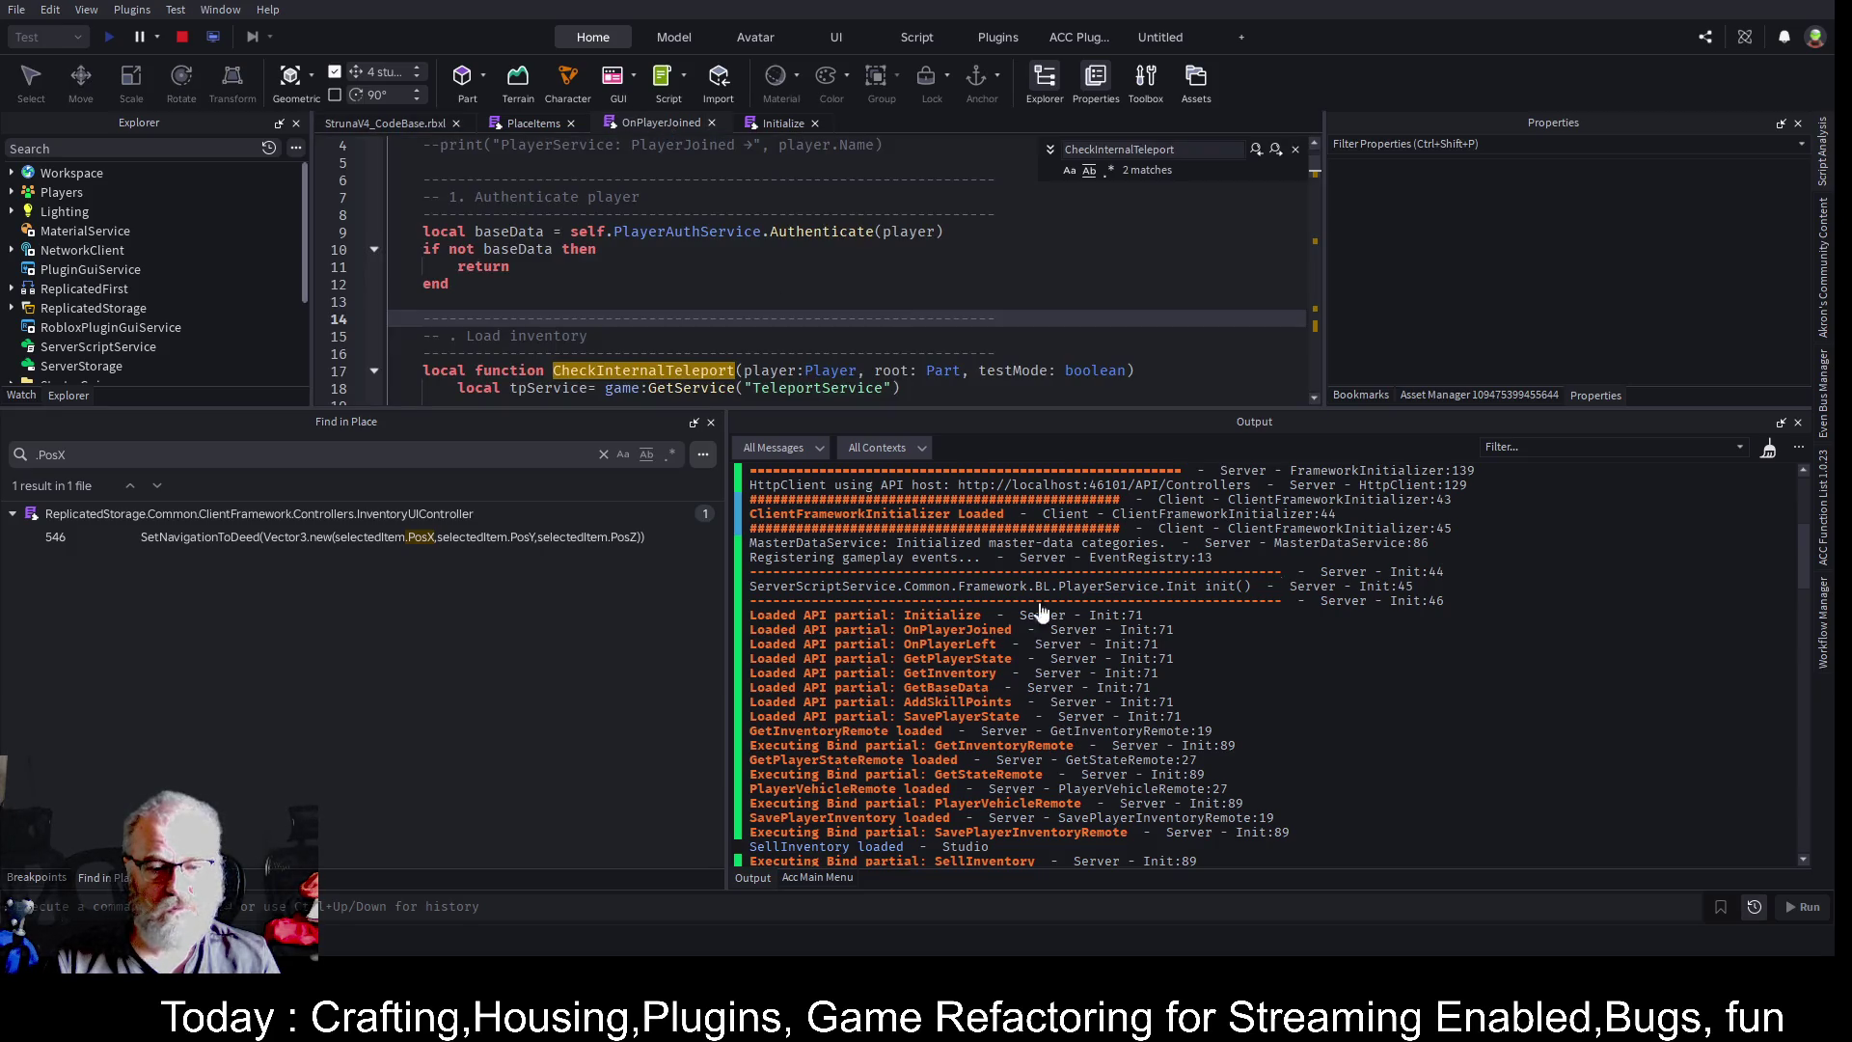
scroll(753, 688, down, 8)
scroll(754, 687, down, 3)
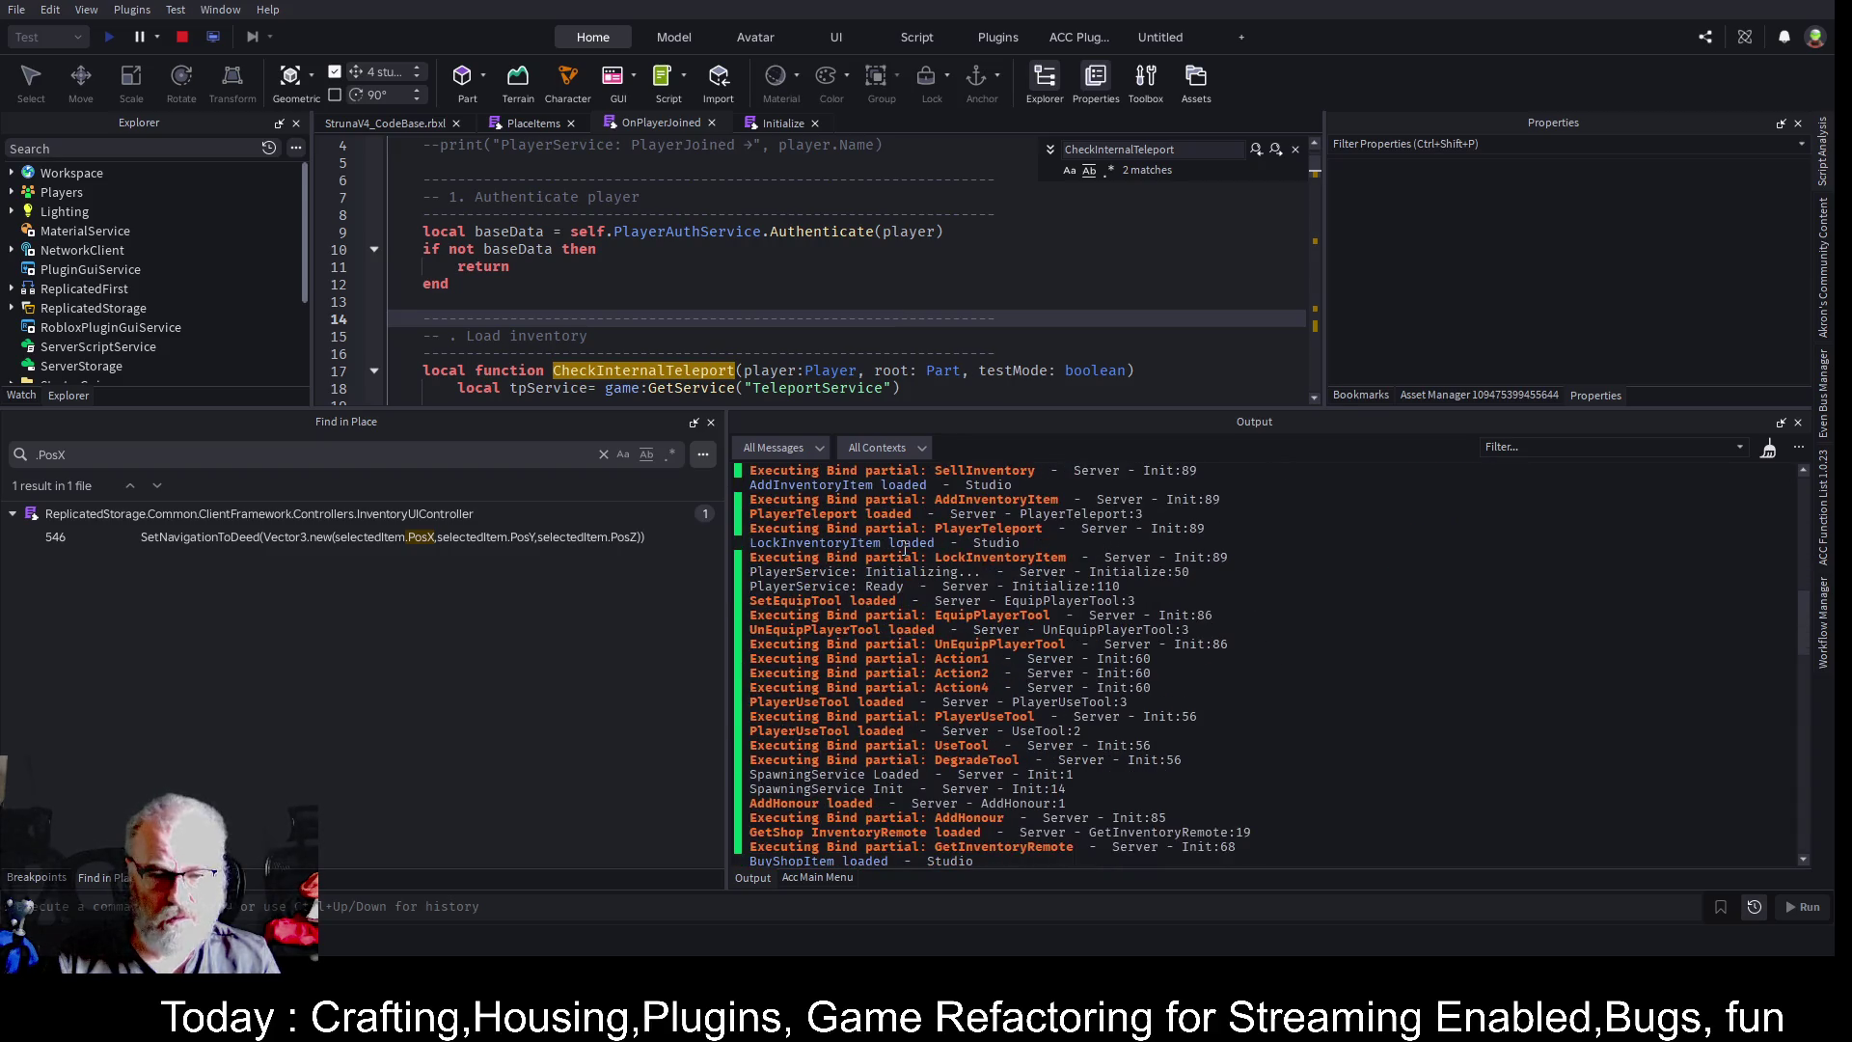
scroll(846, 632, down, 4)
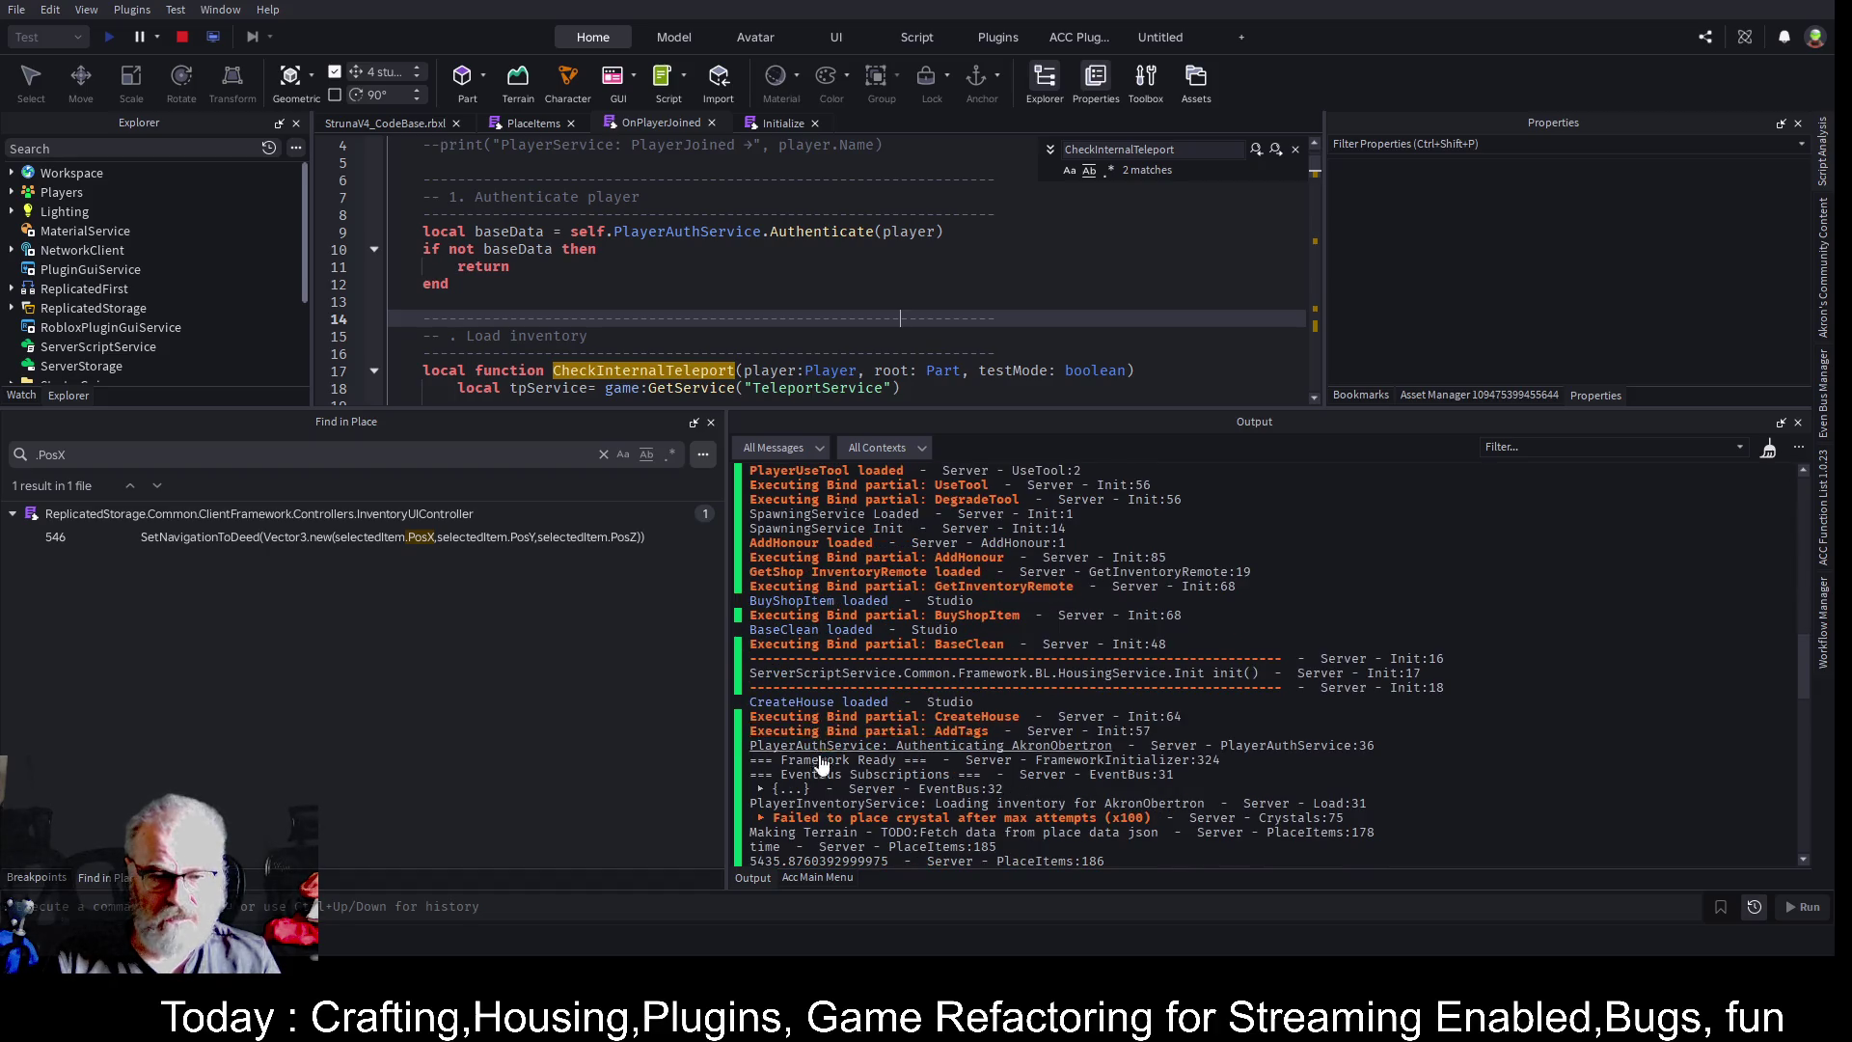
scroll(828, 762, down, 5)
scroll(825, 767, down, 3)
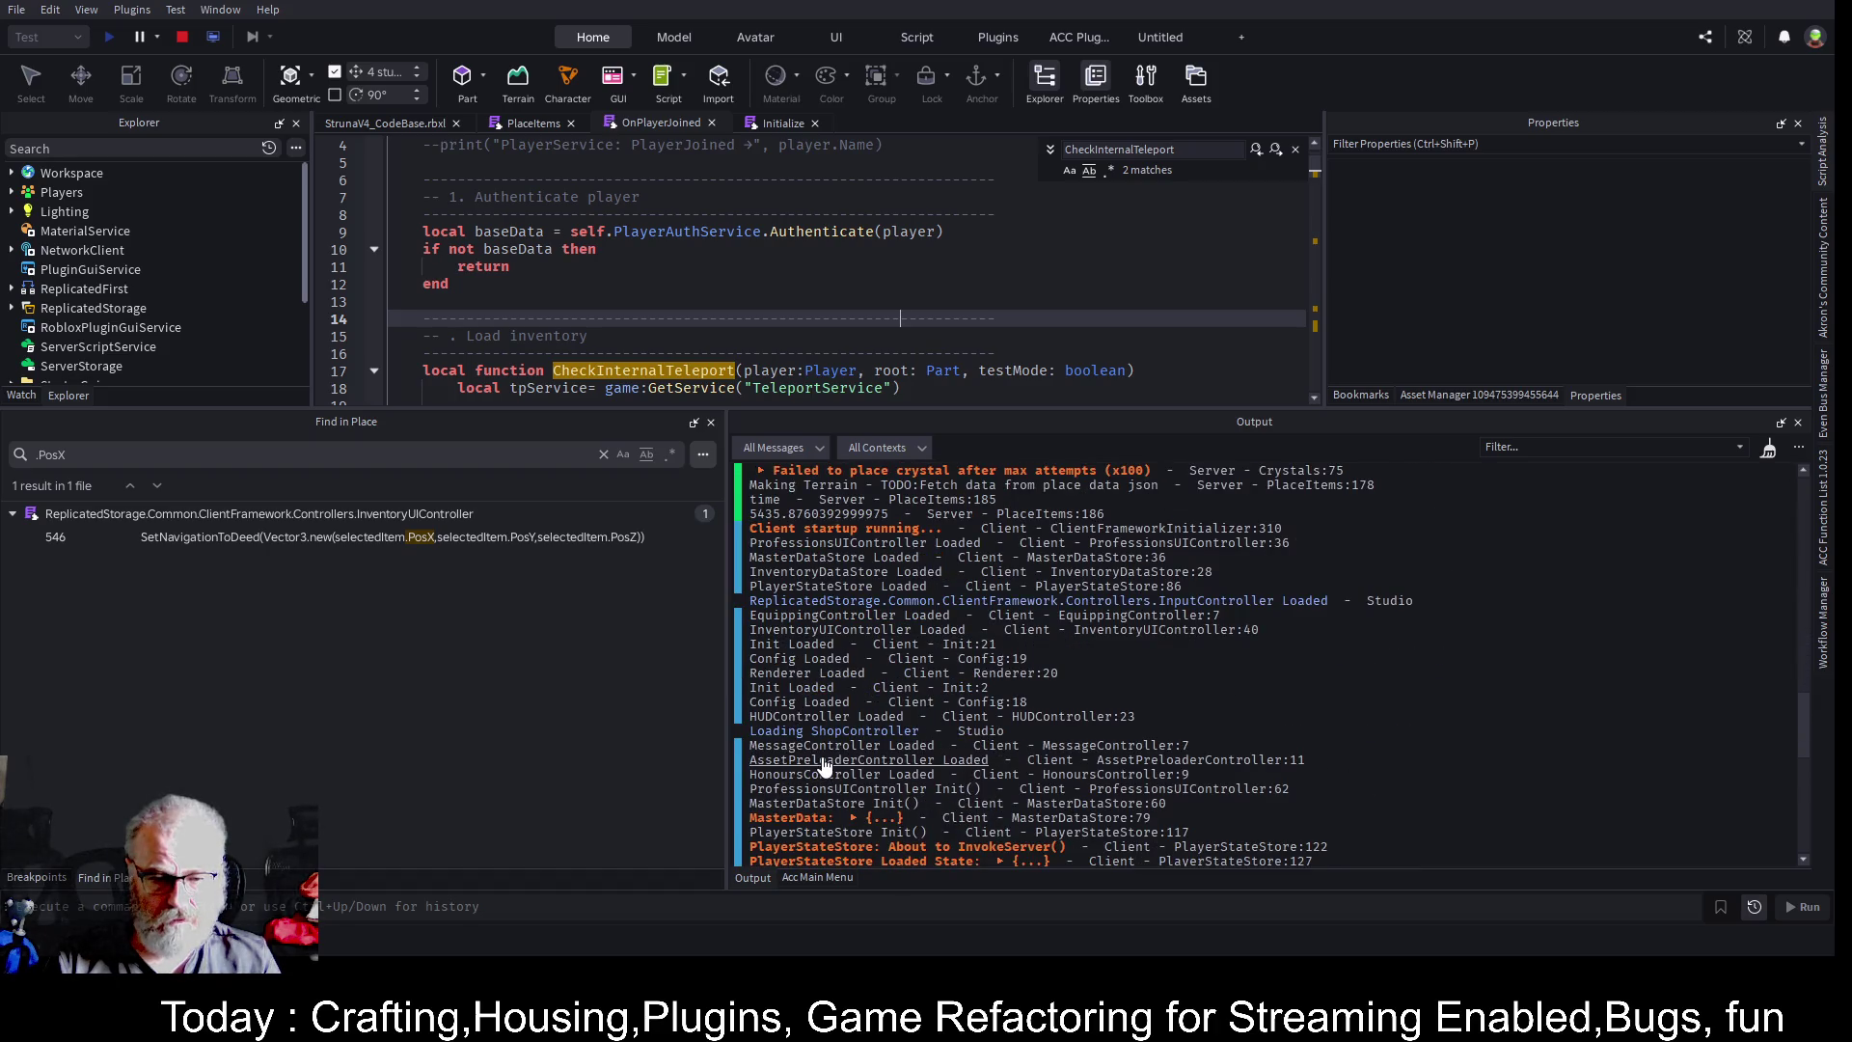
scroll(823, 762, down, 3)
scroll(823, 762, down, 10)
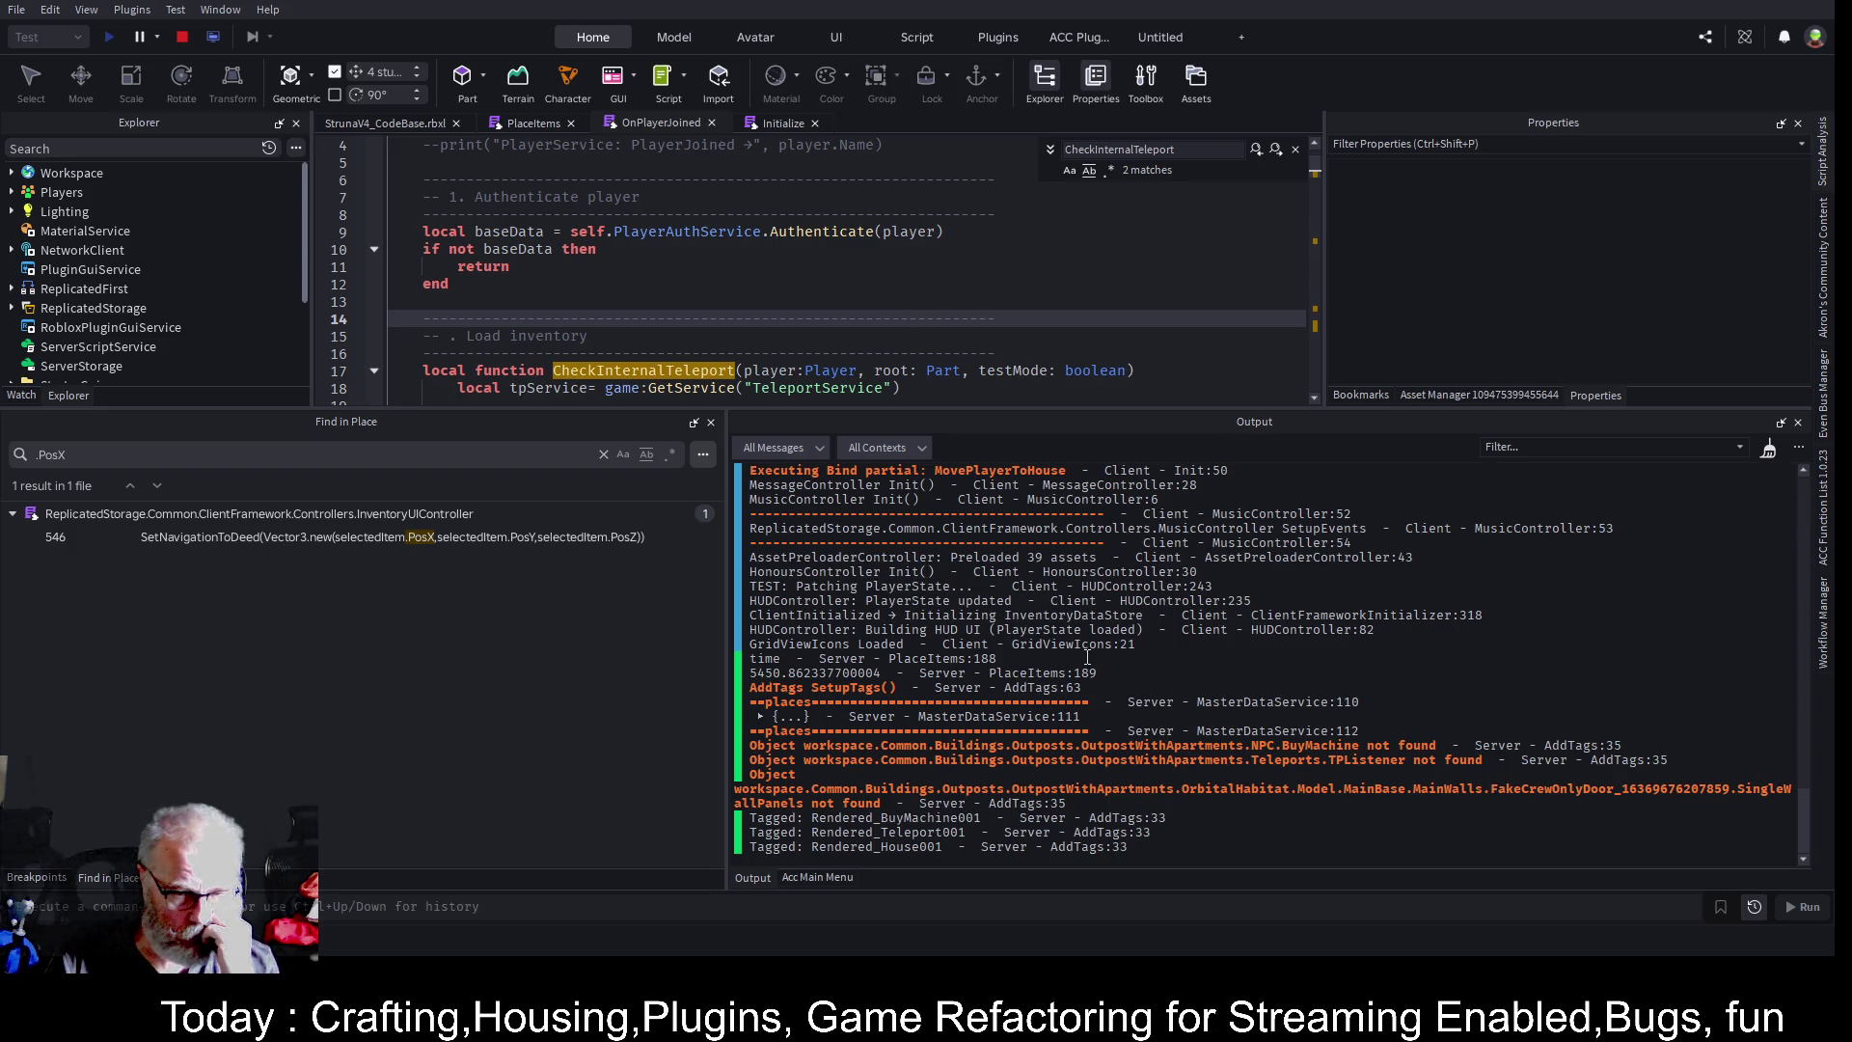
scroll(1088, 658, up, 3)
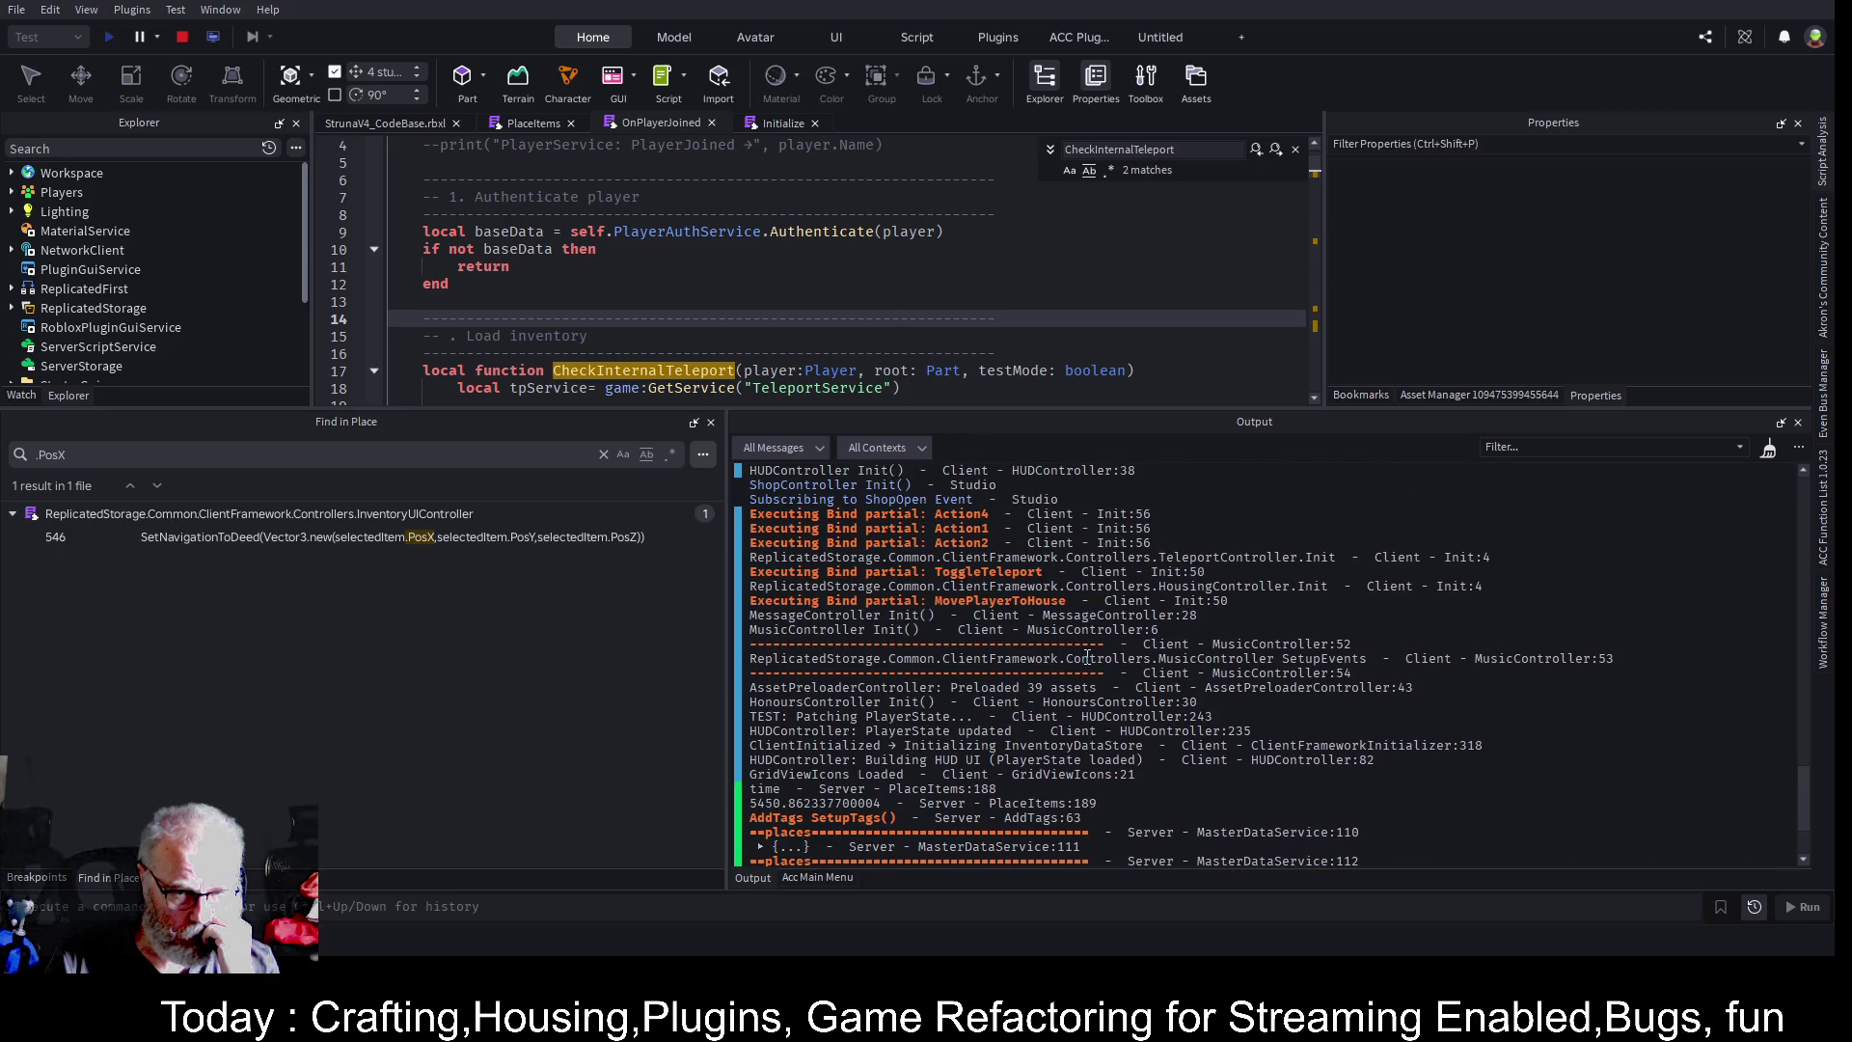
scroll(1087, 658, up, 6)
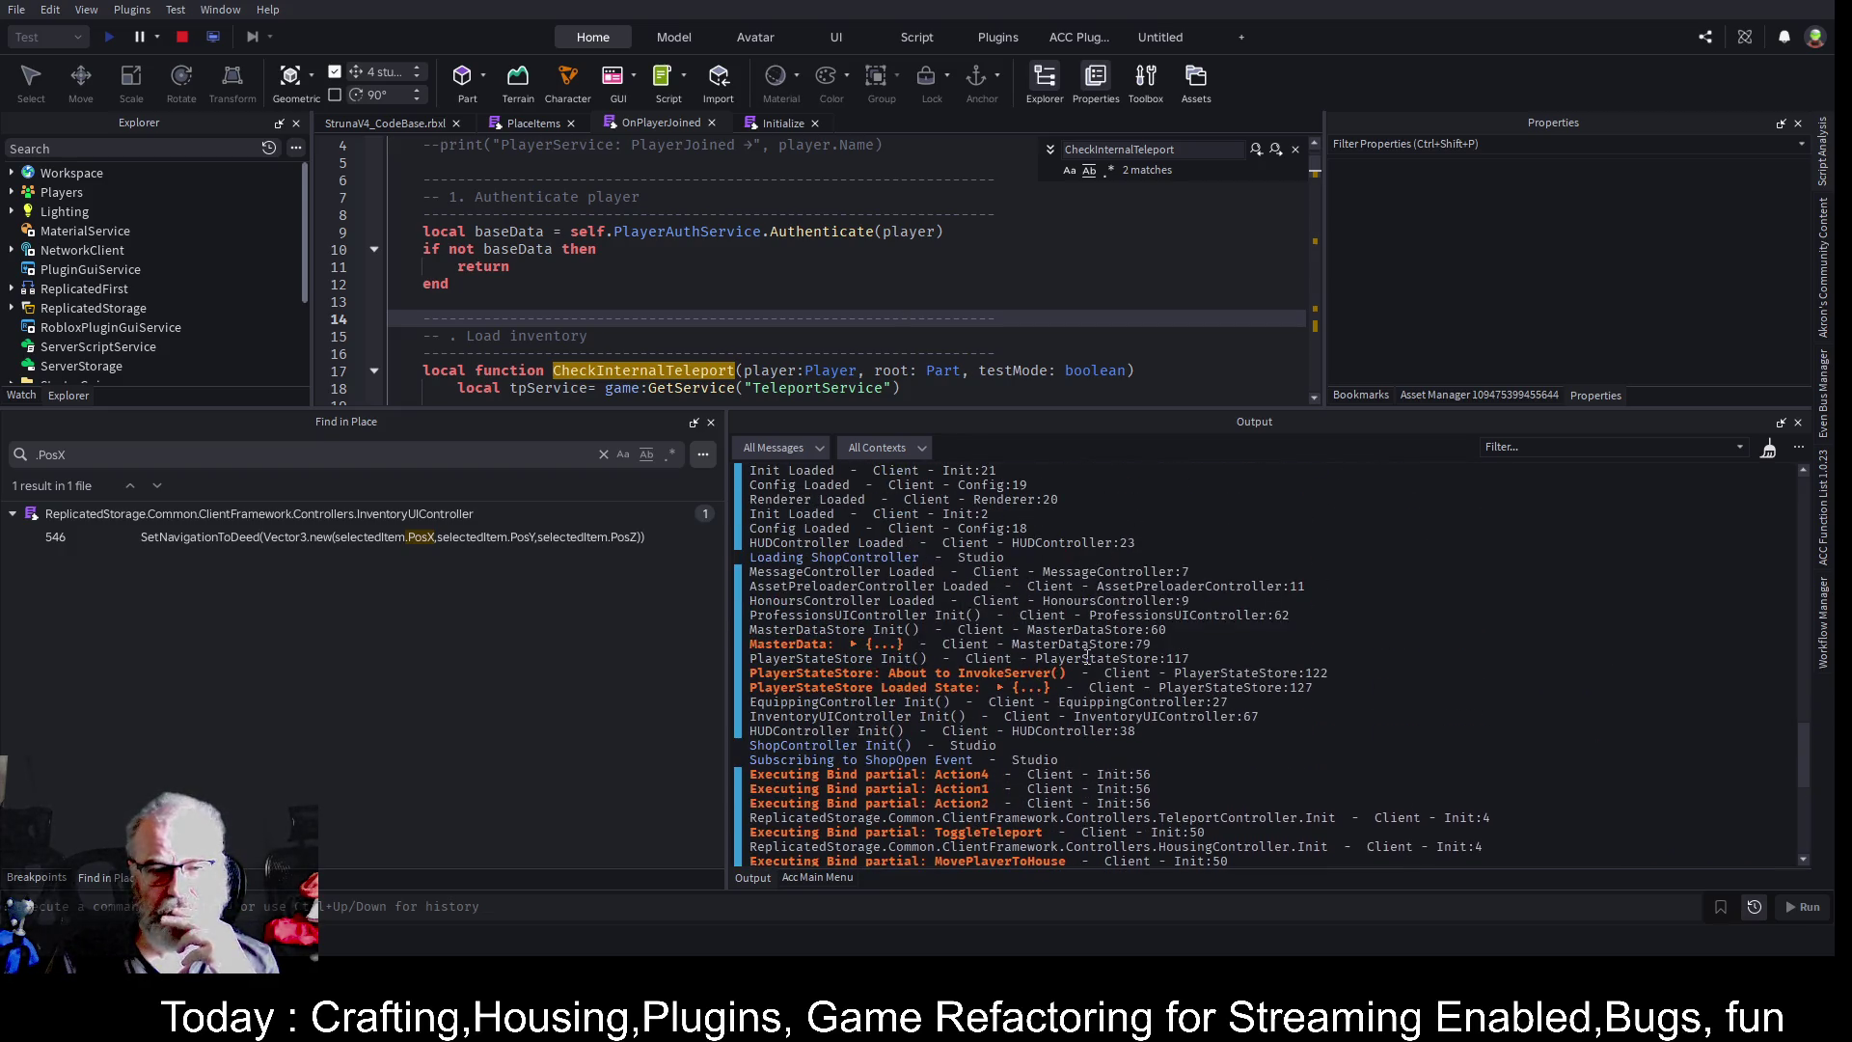
scroll(1087, 658, up, 3)
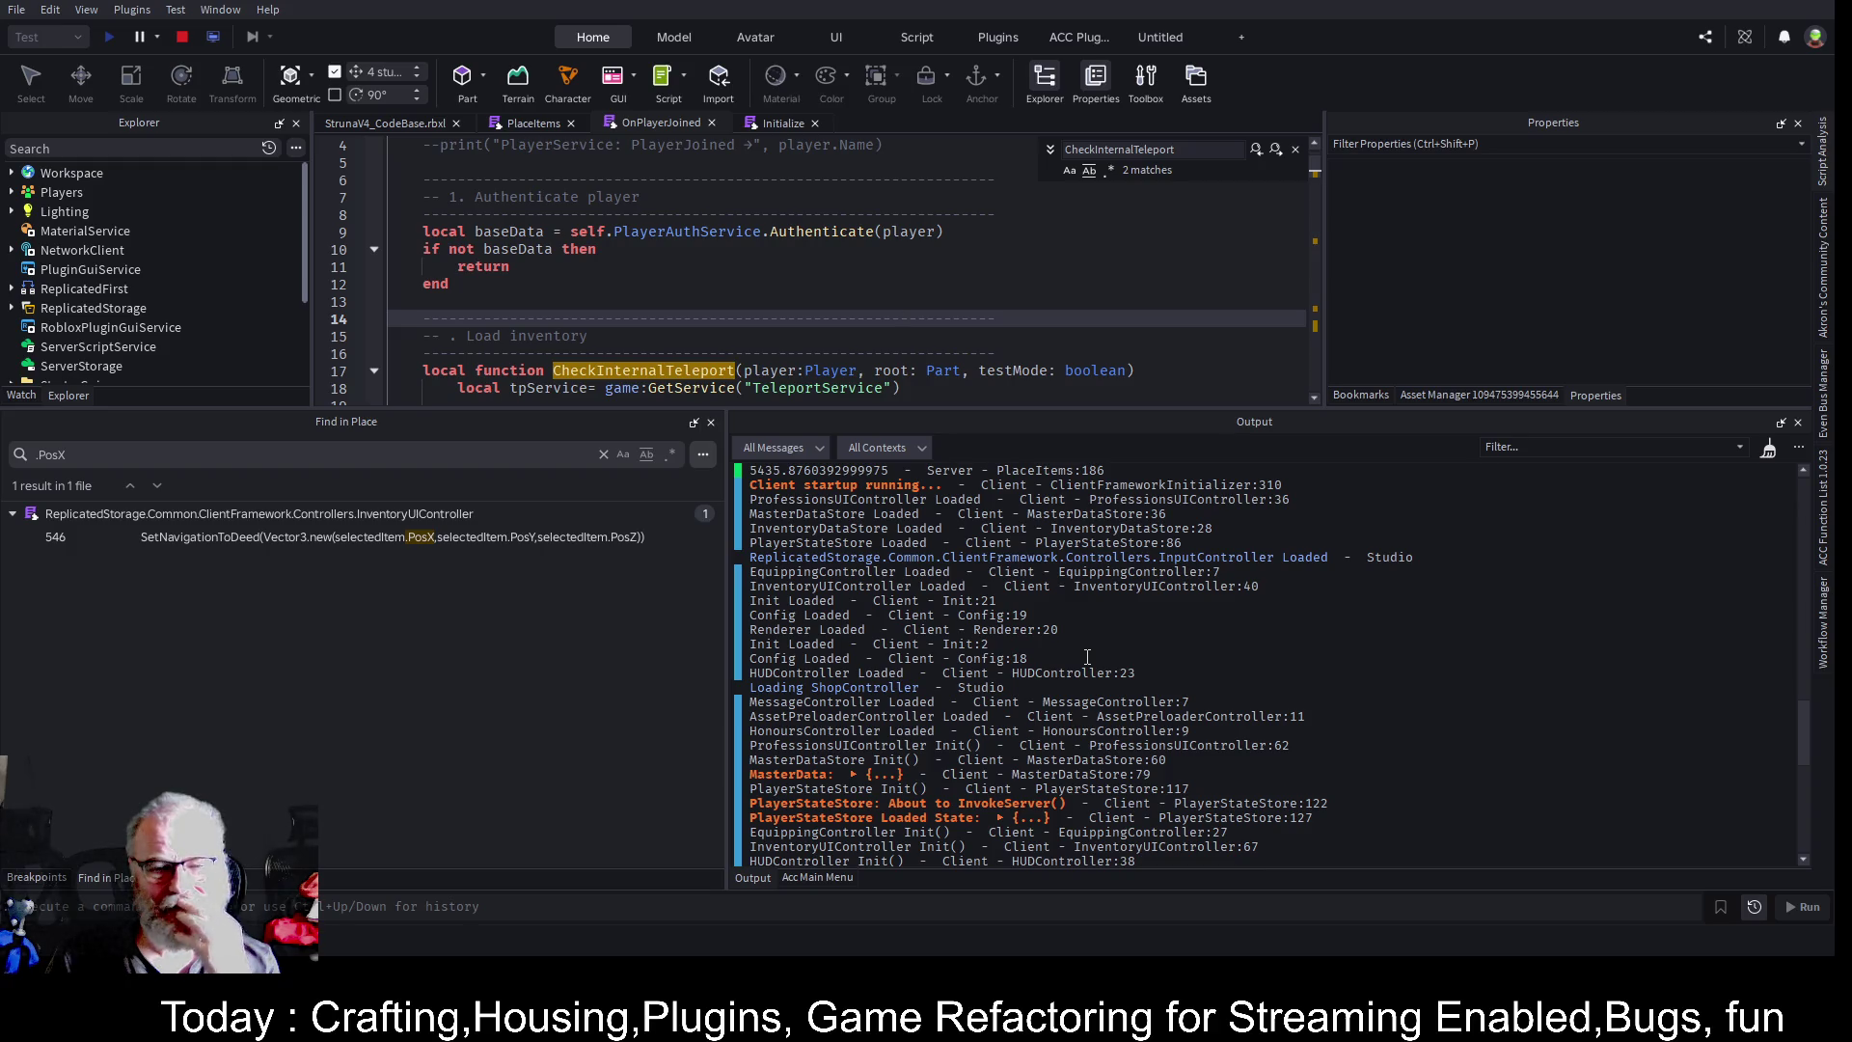
scroll(1087, 658, up, 1)
scroll(1087, 658, up, 2)
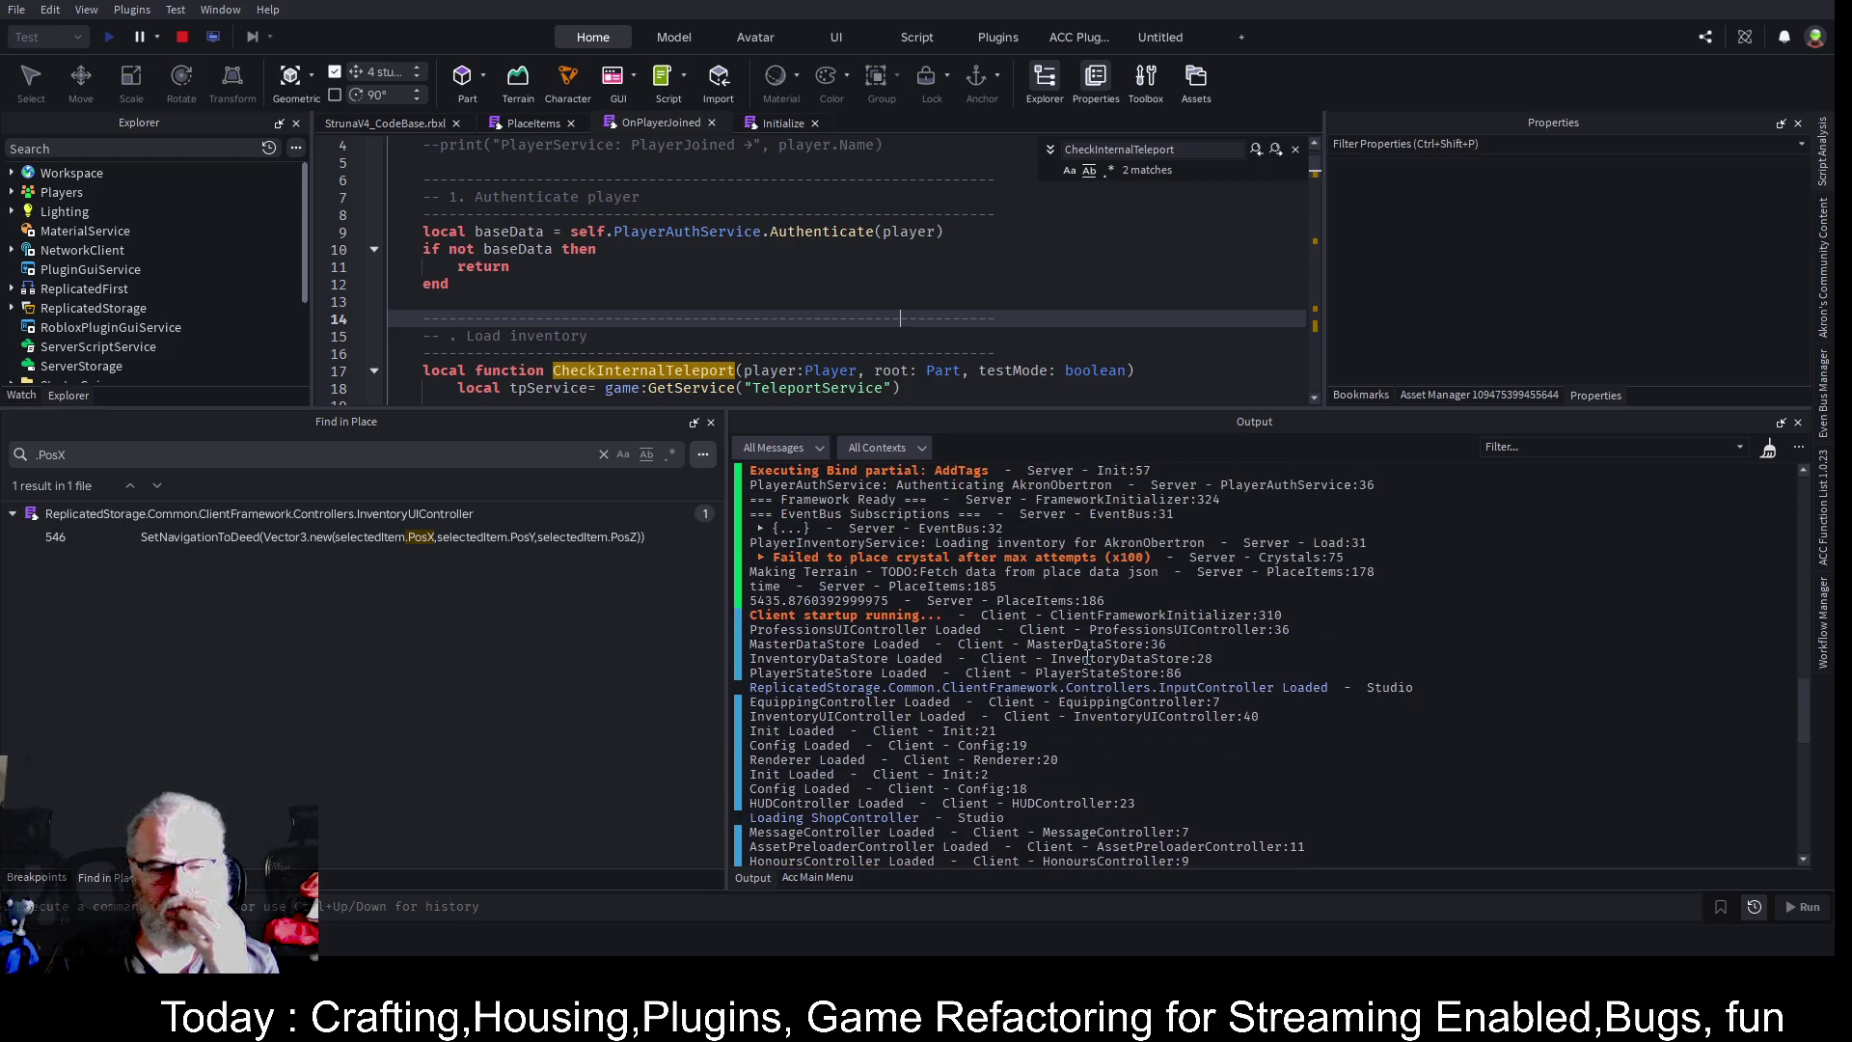
scroll(1163, 637, up, 1)
scroll(1163, 636, up, 3)
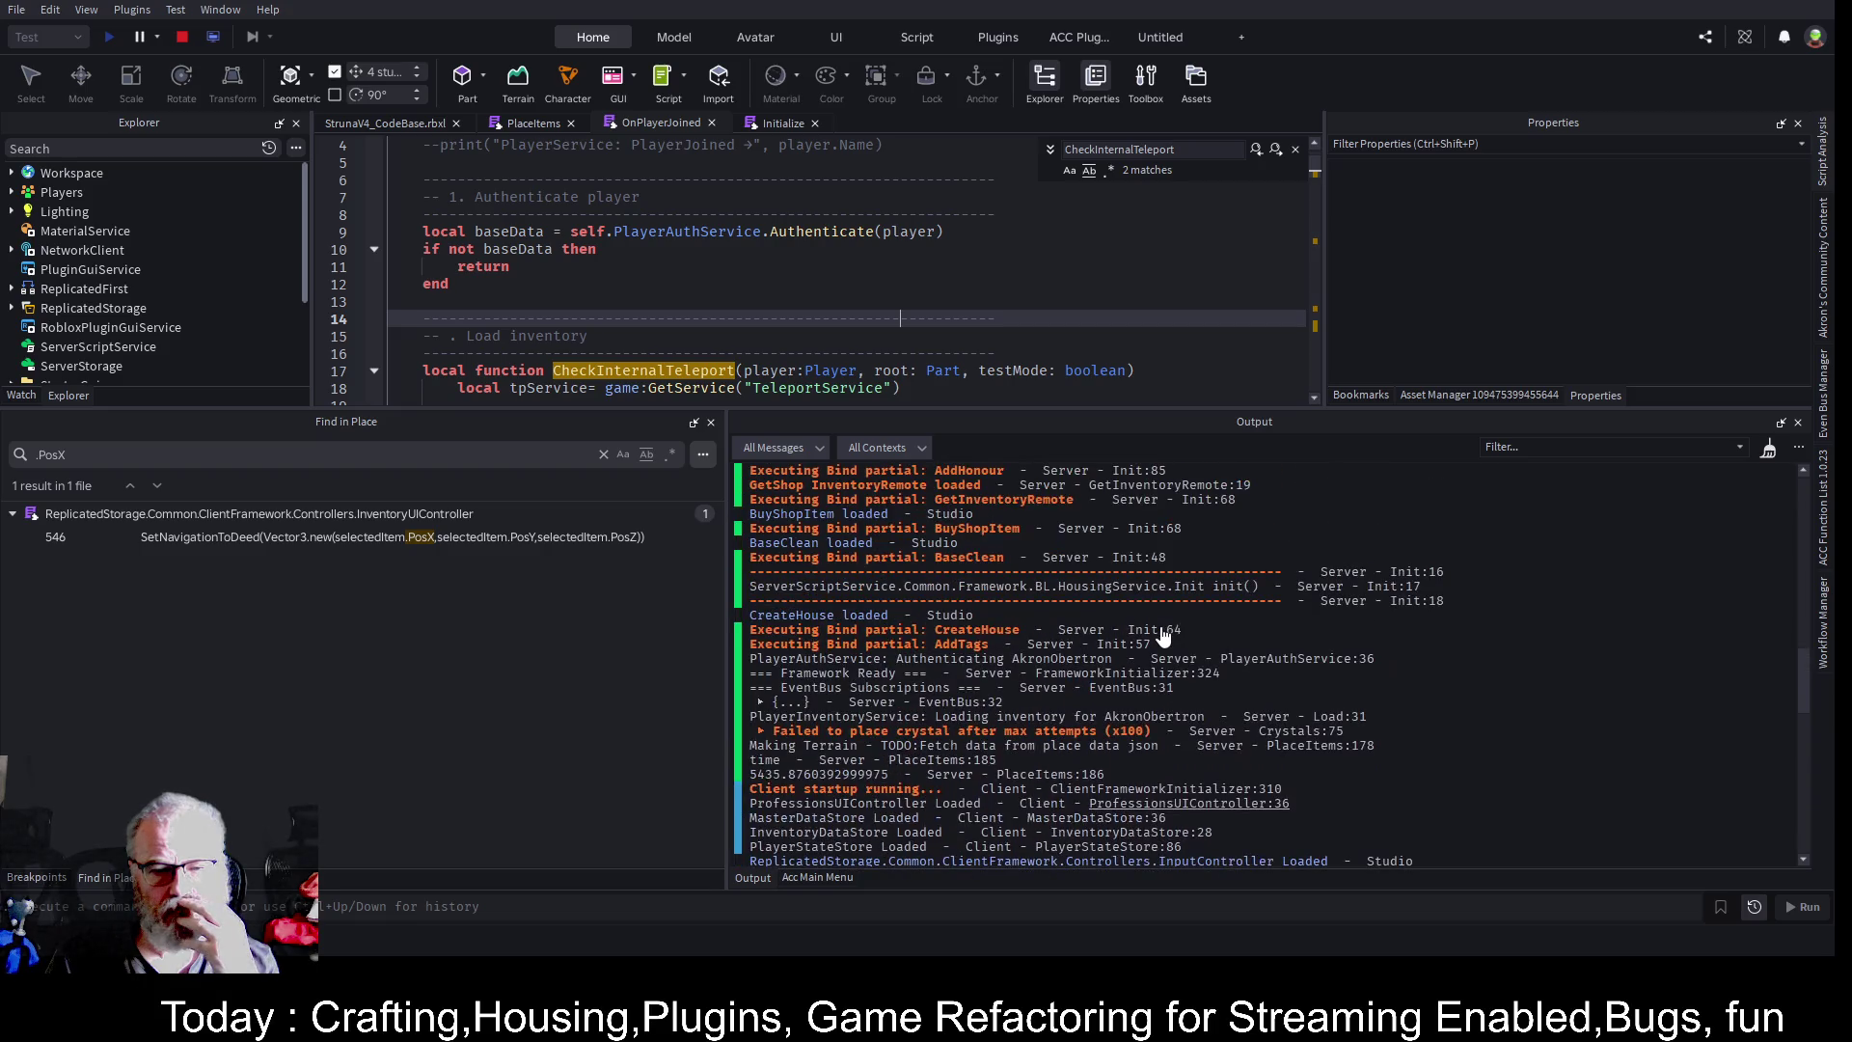
scroll(1162, 637, up, 3)
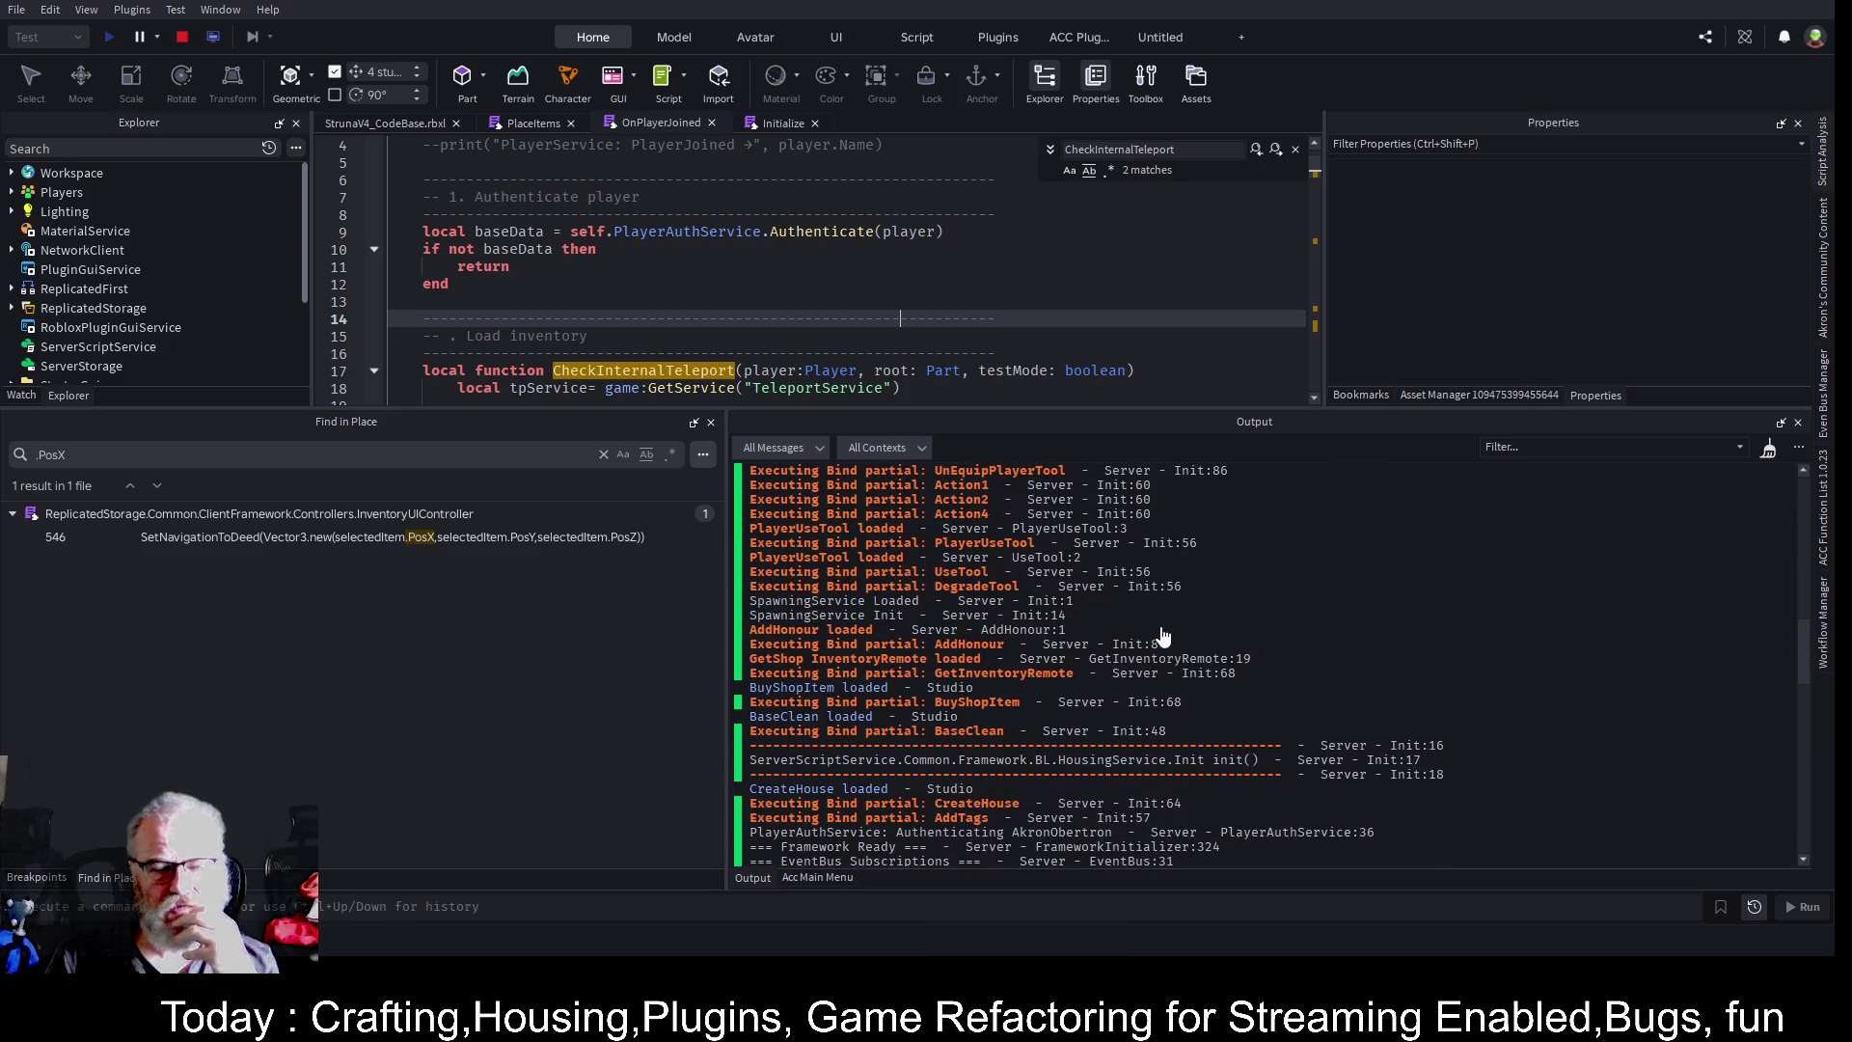
scroll(1163, 636, up, 6)
scroll(1162, 635, up, 8)
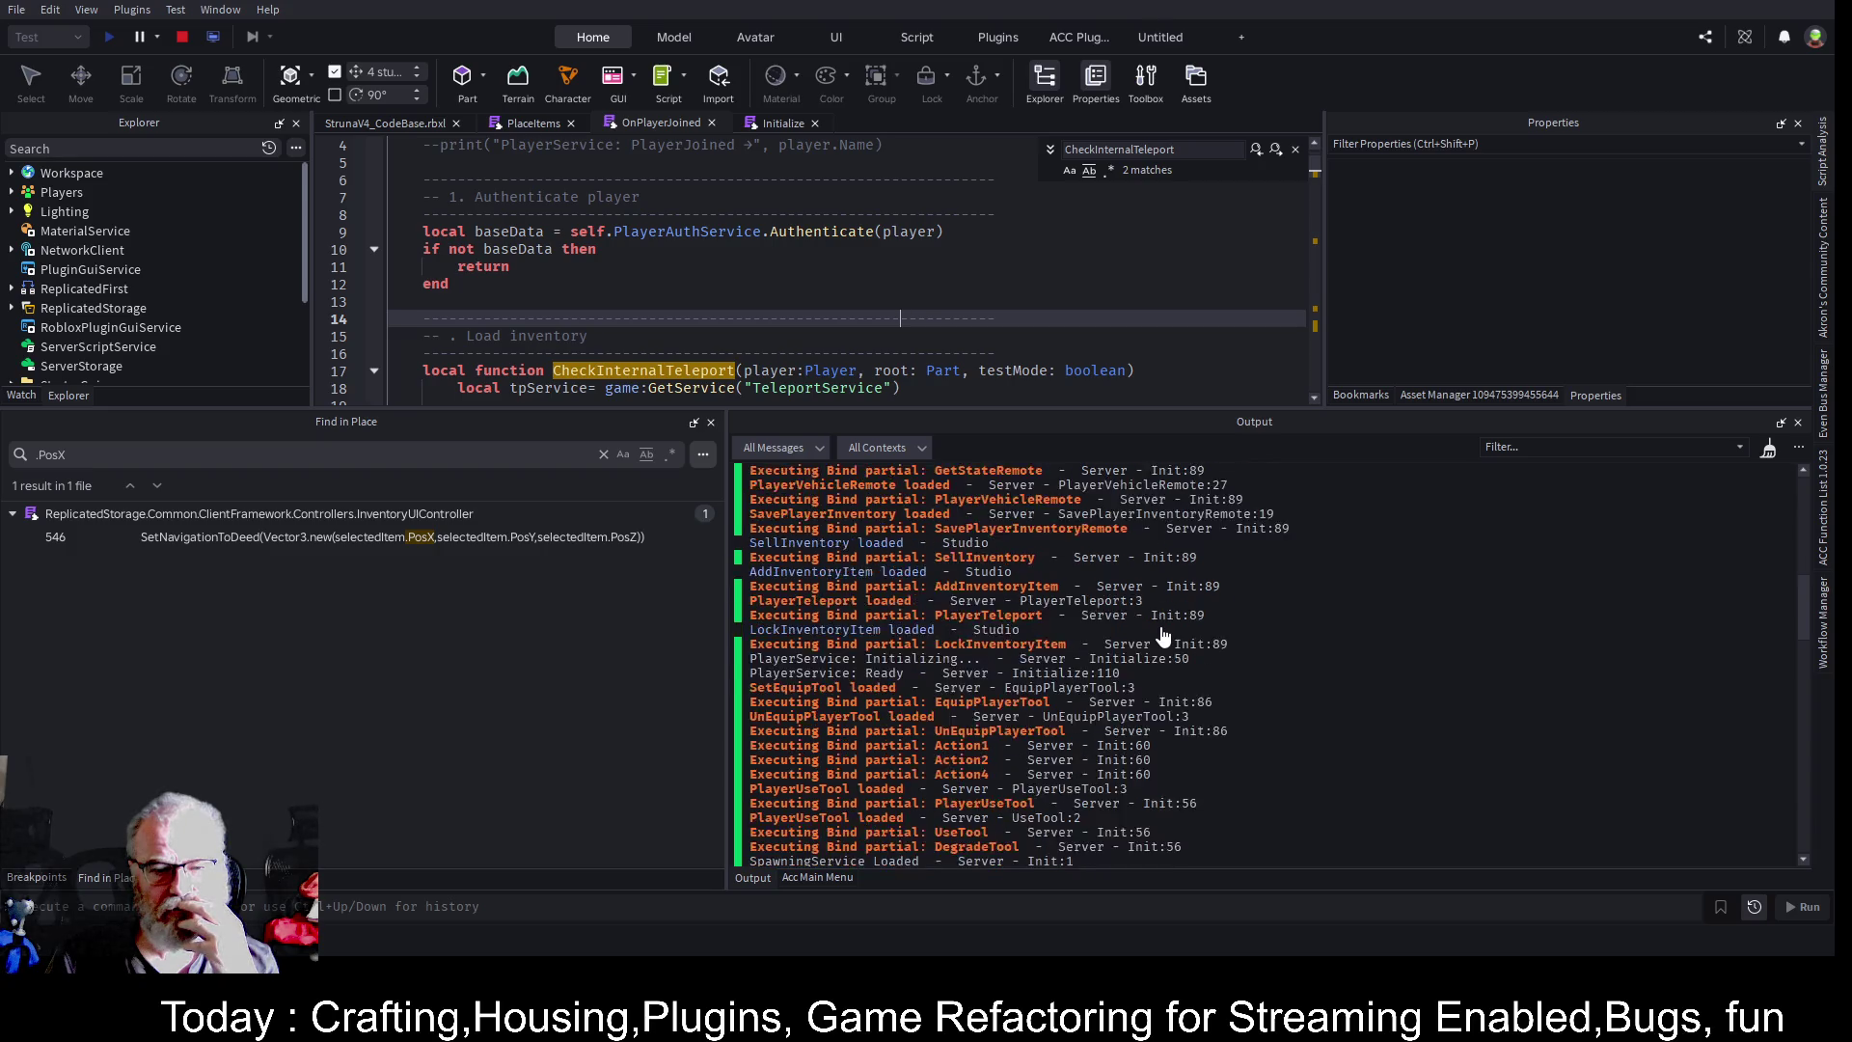
scroll(1163, 635, up, 2)
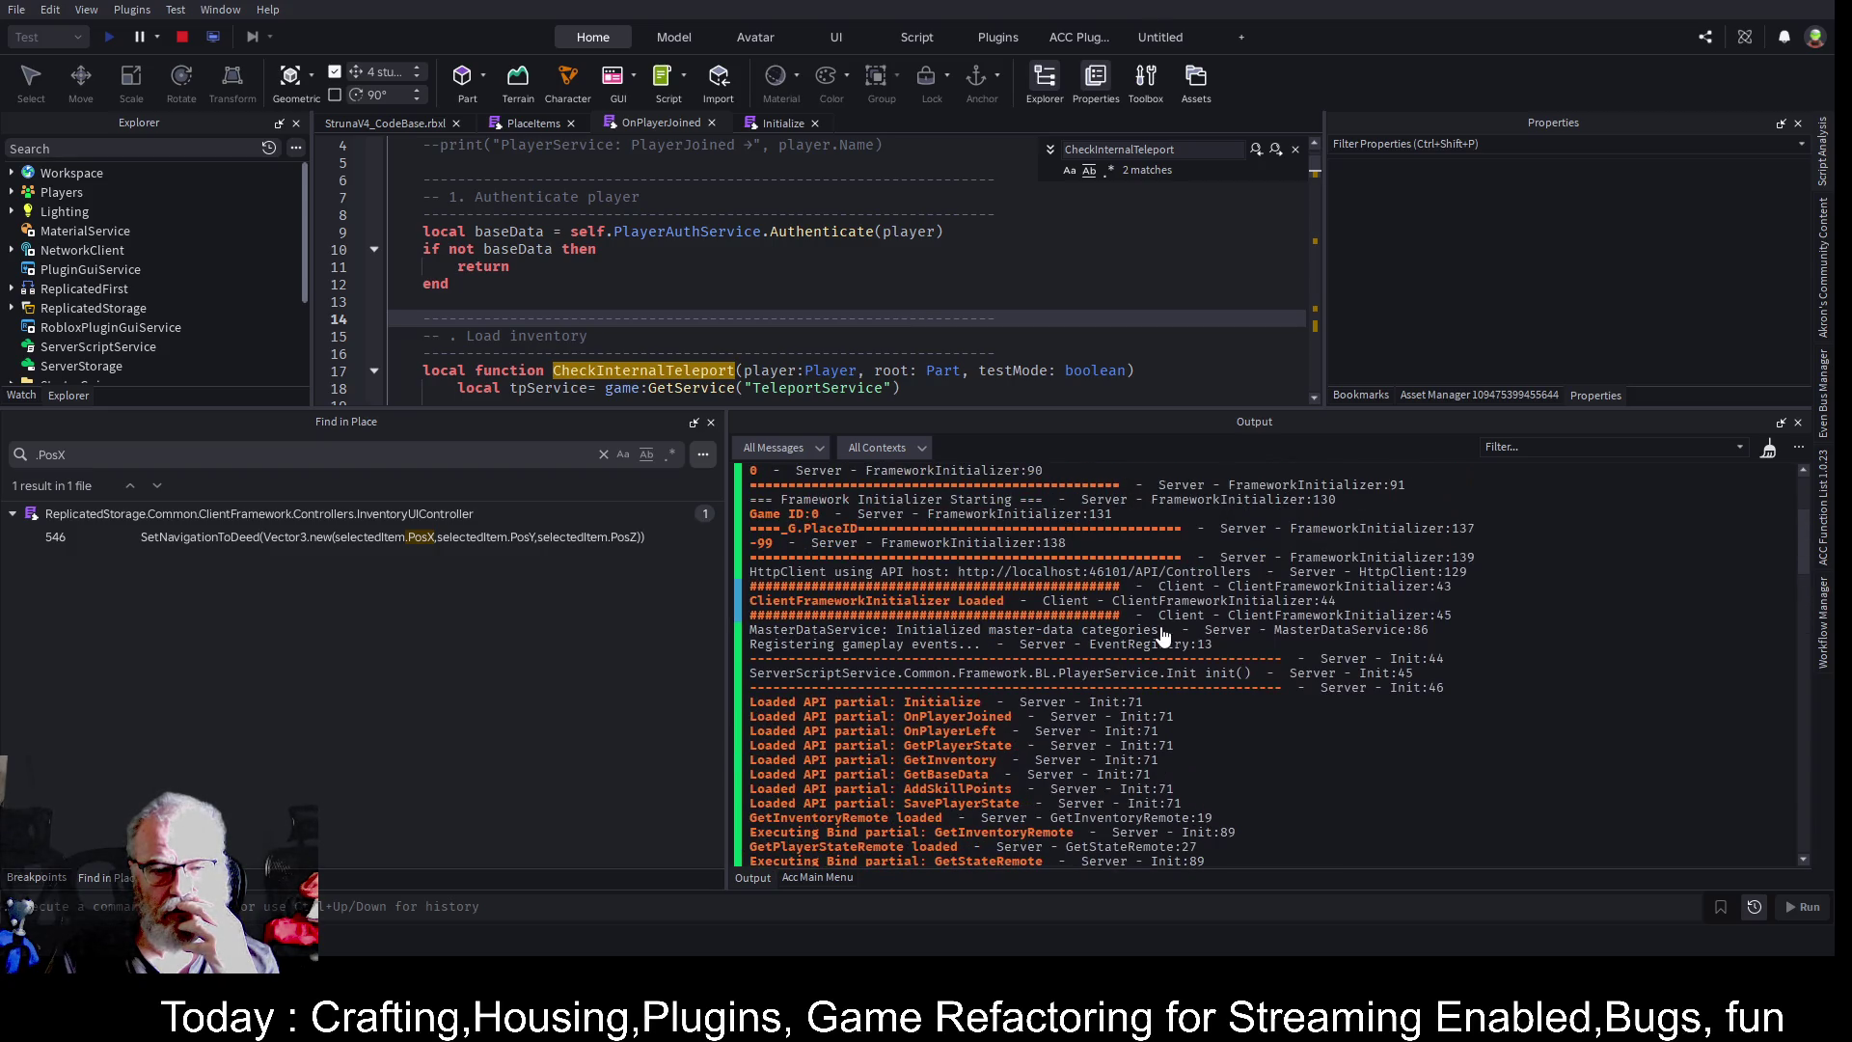
scroll(1163, 637, up, 4)
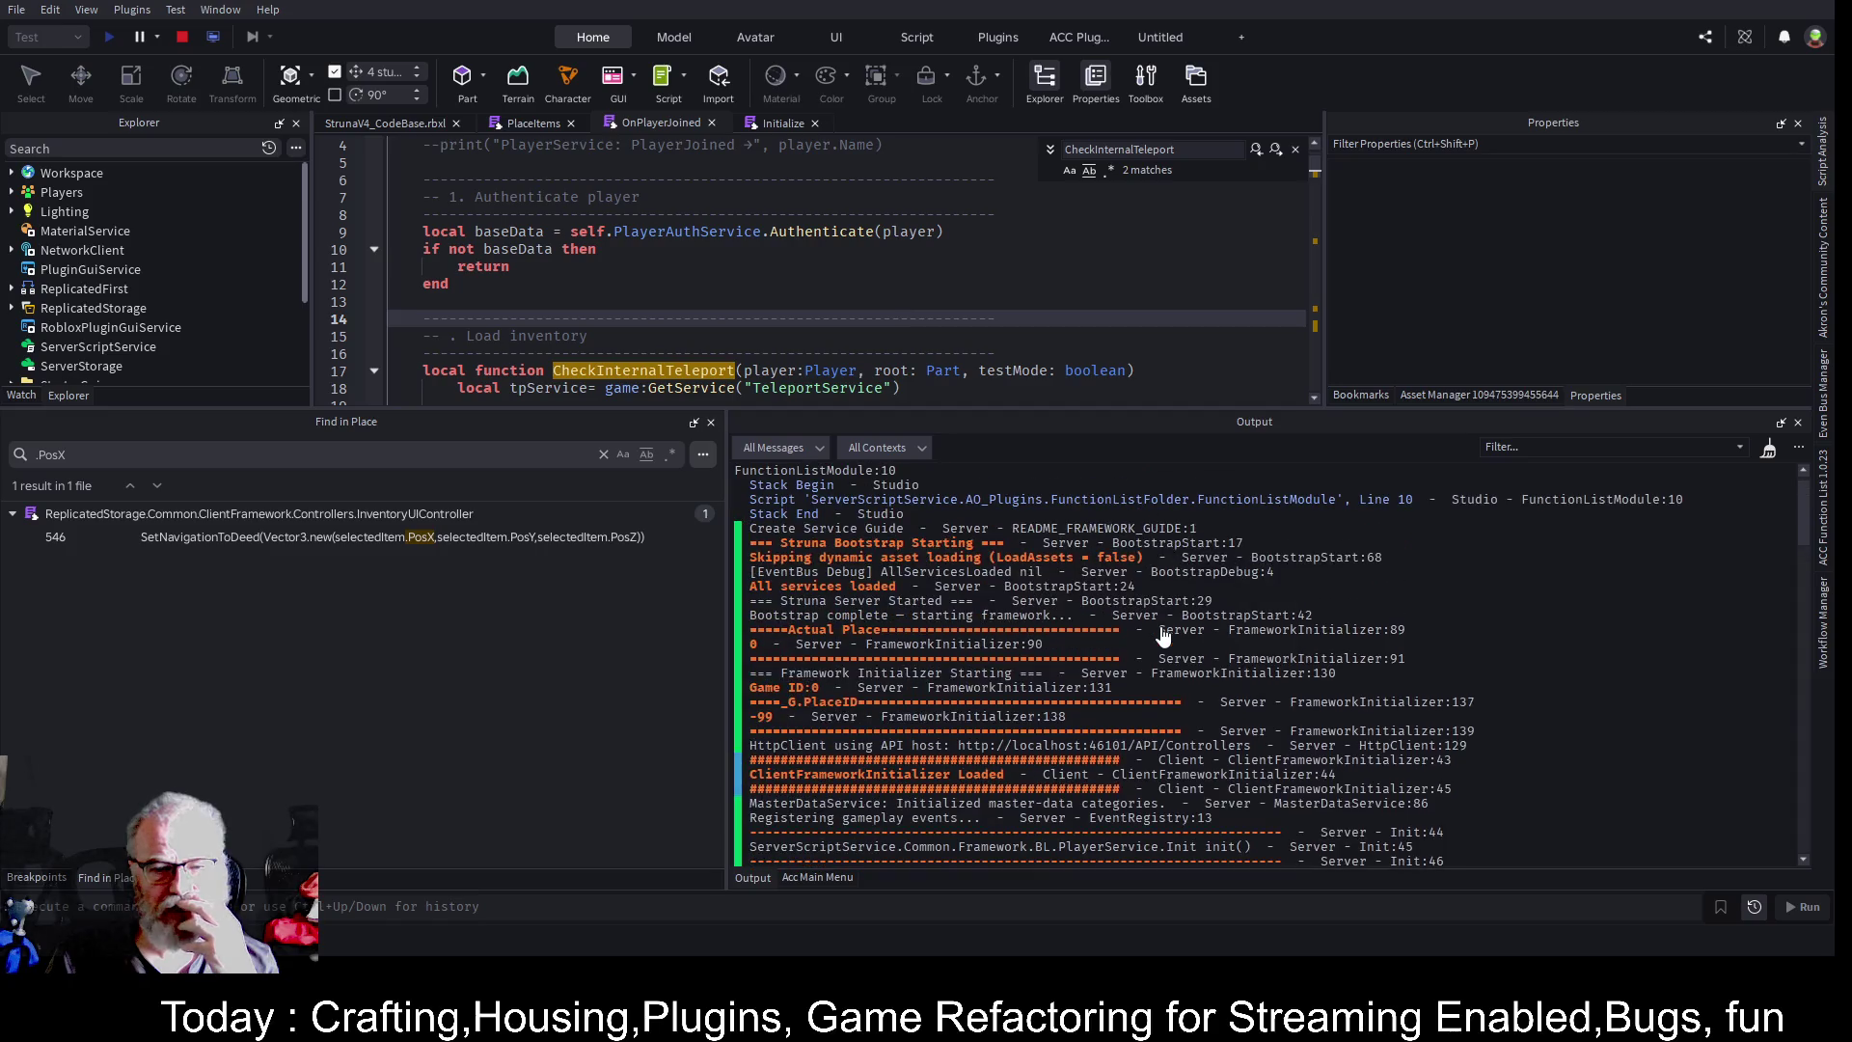
scroll(1163, 636, up, 1)
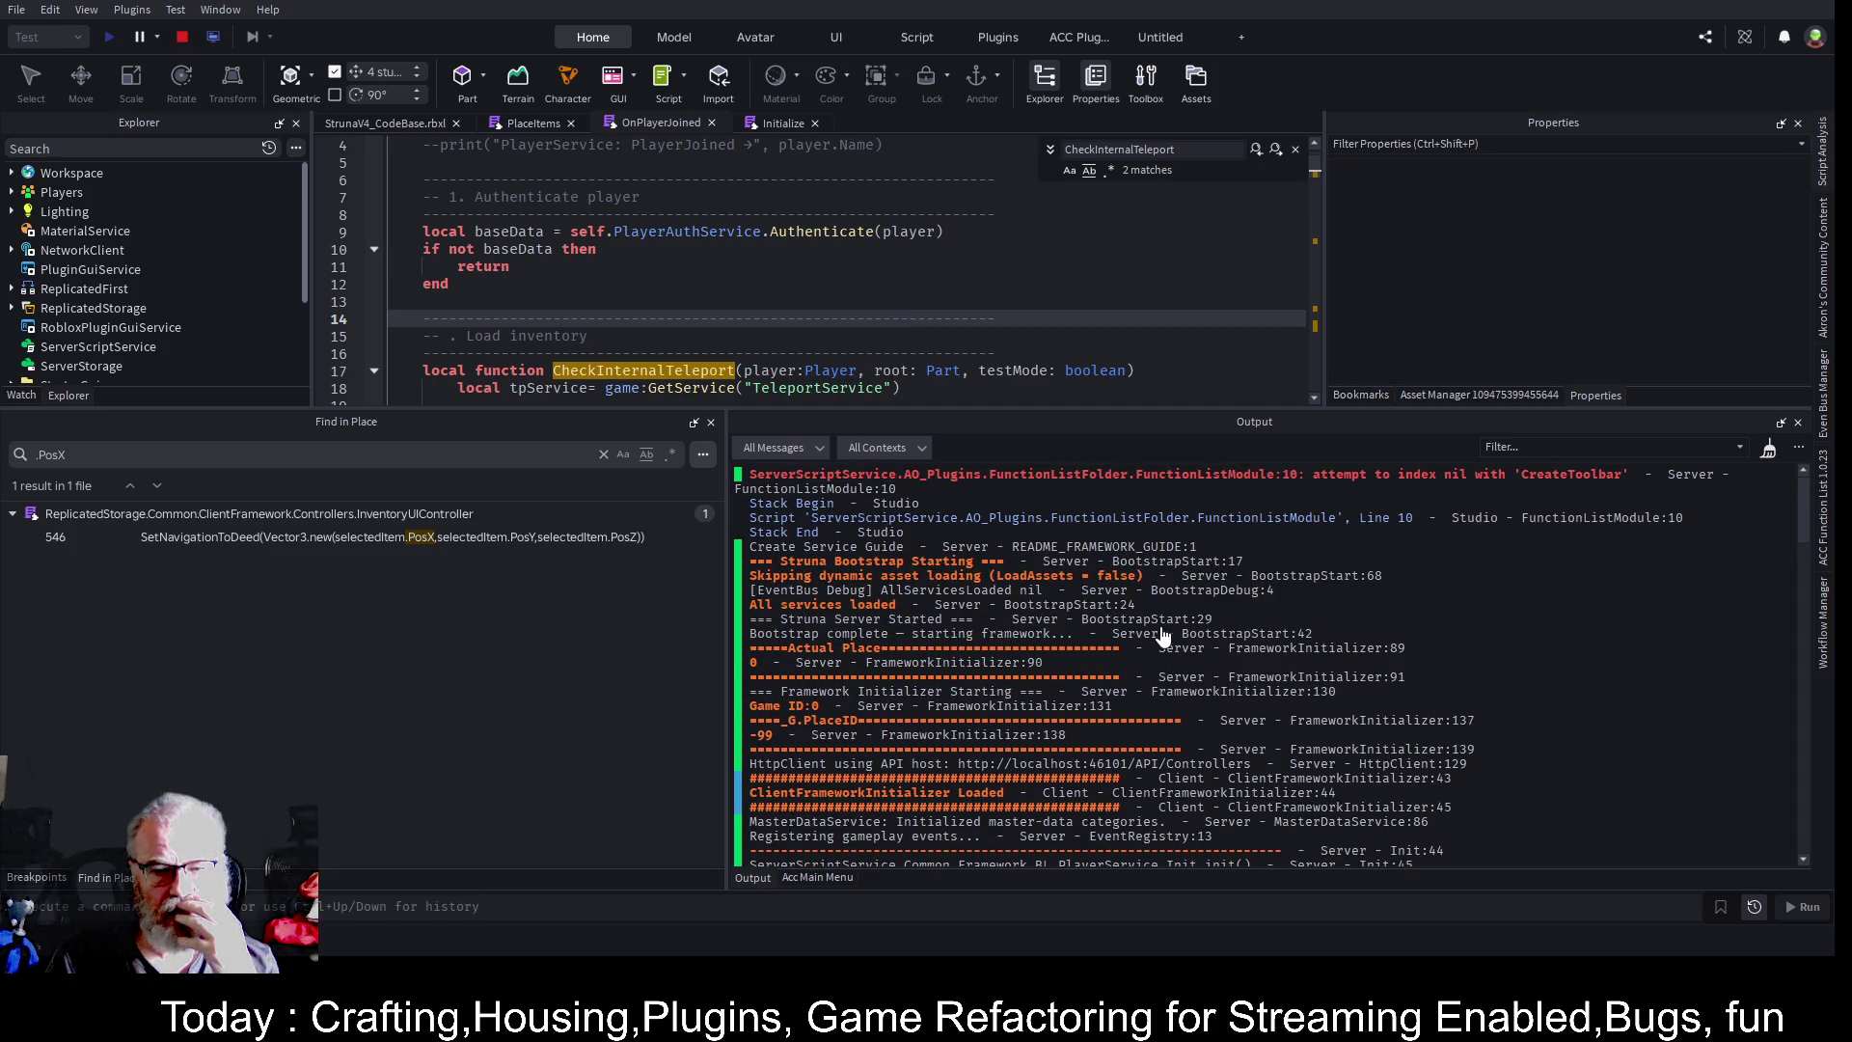
scroll(1162, 635, down, 3)
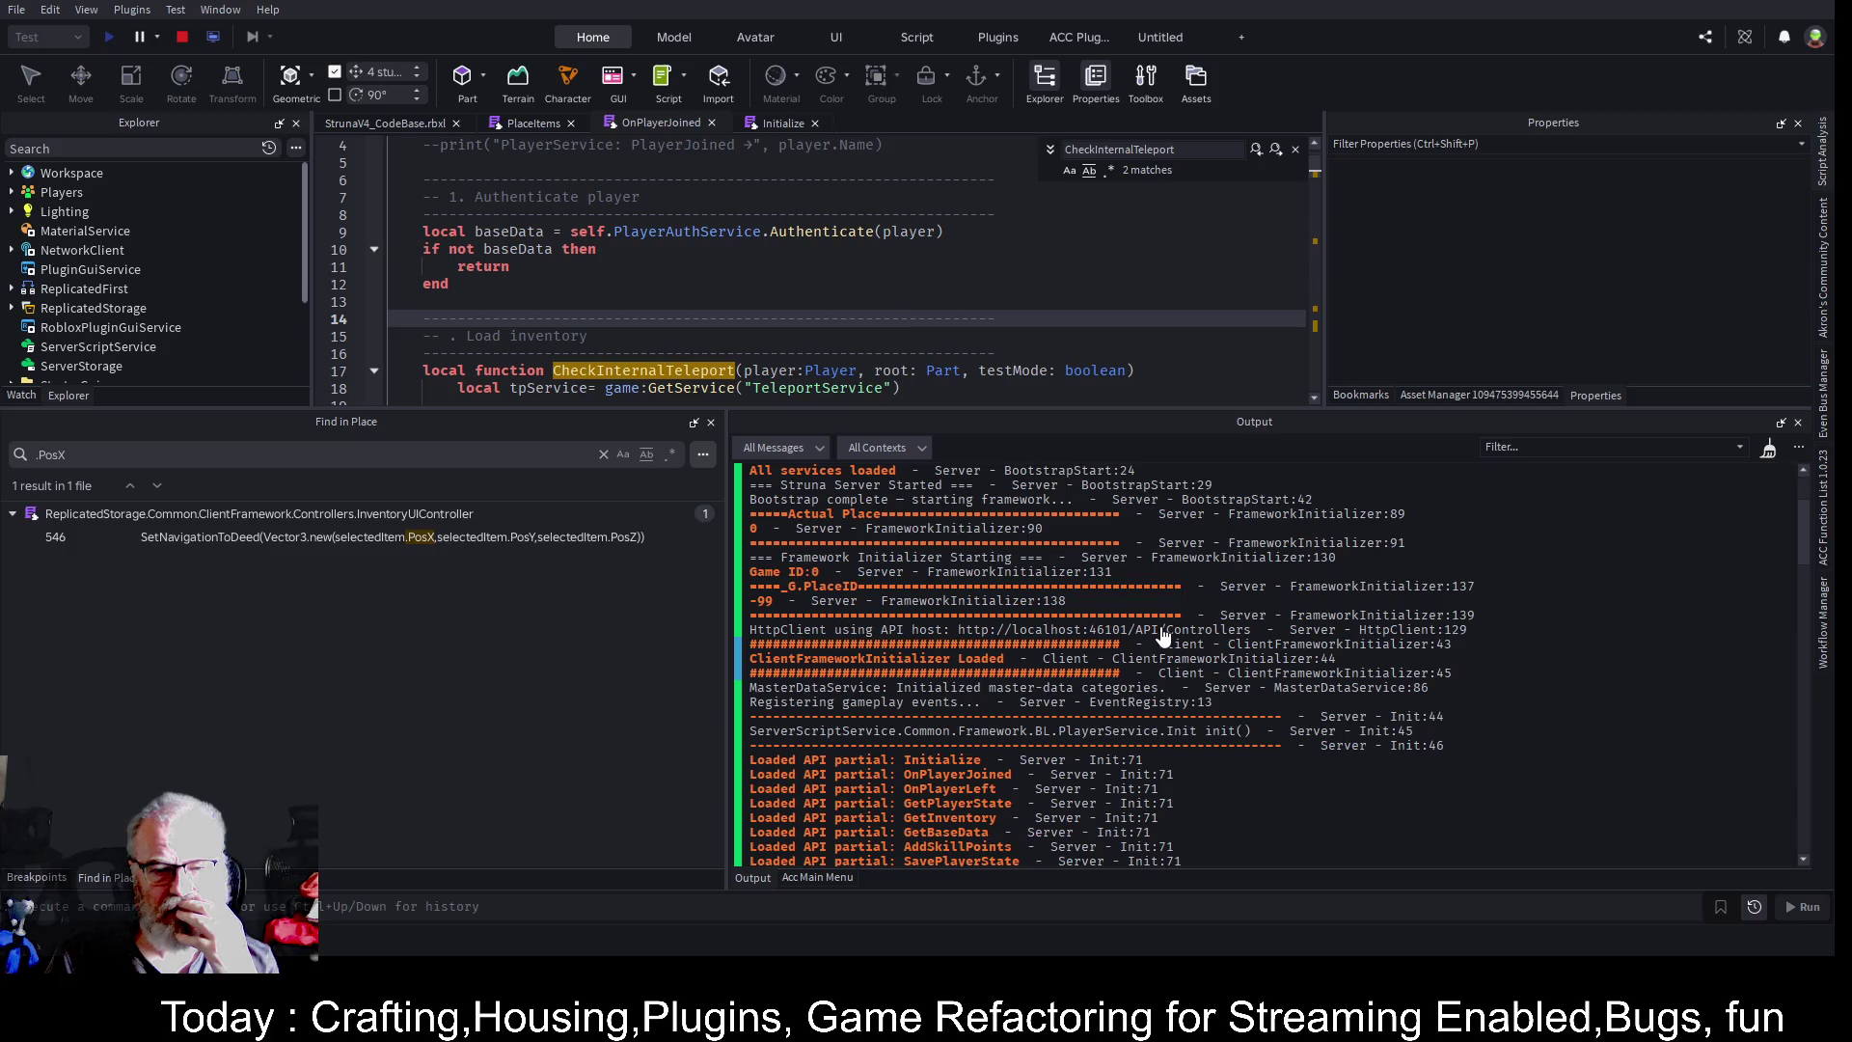
scroll(1162, 637, down, 8)
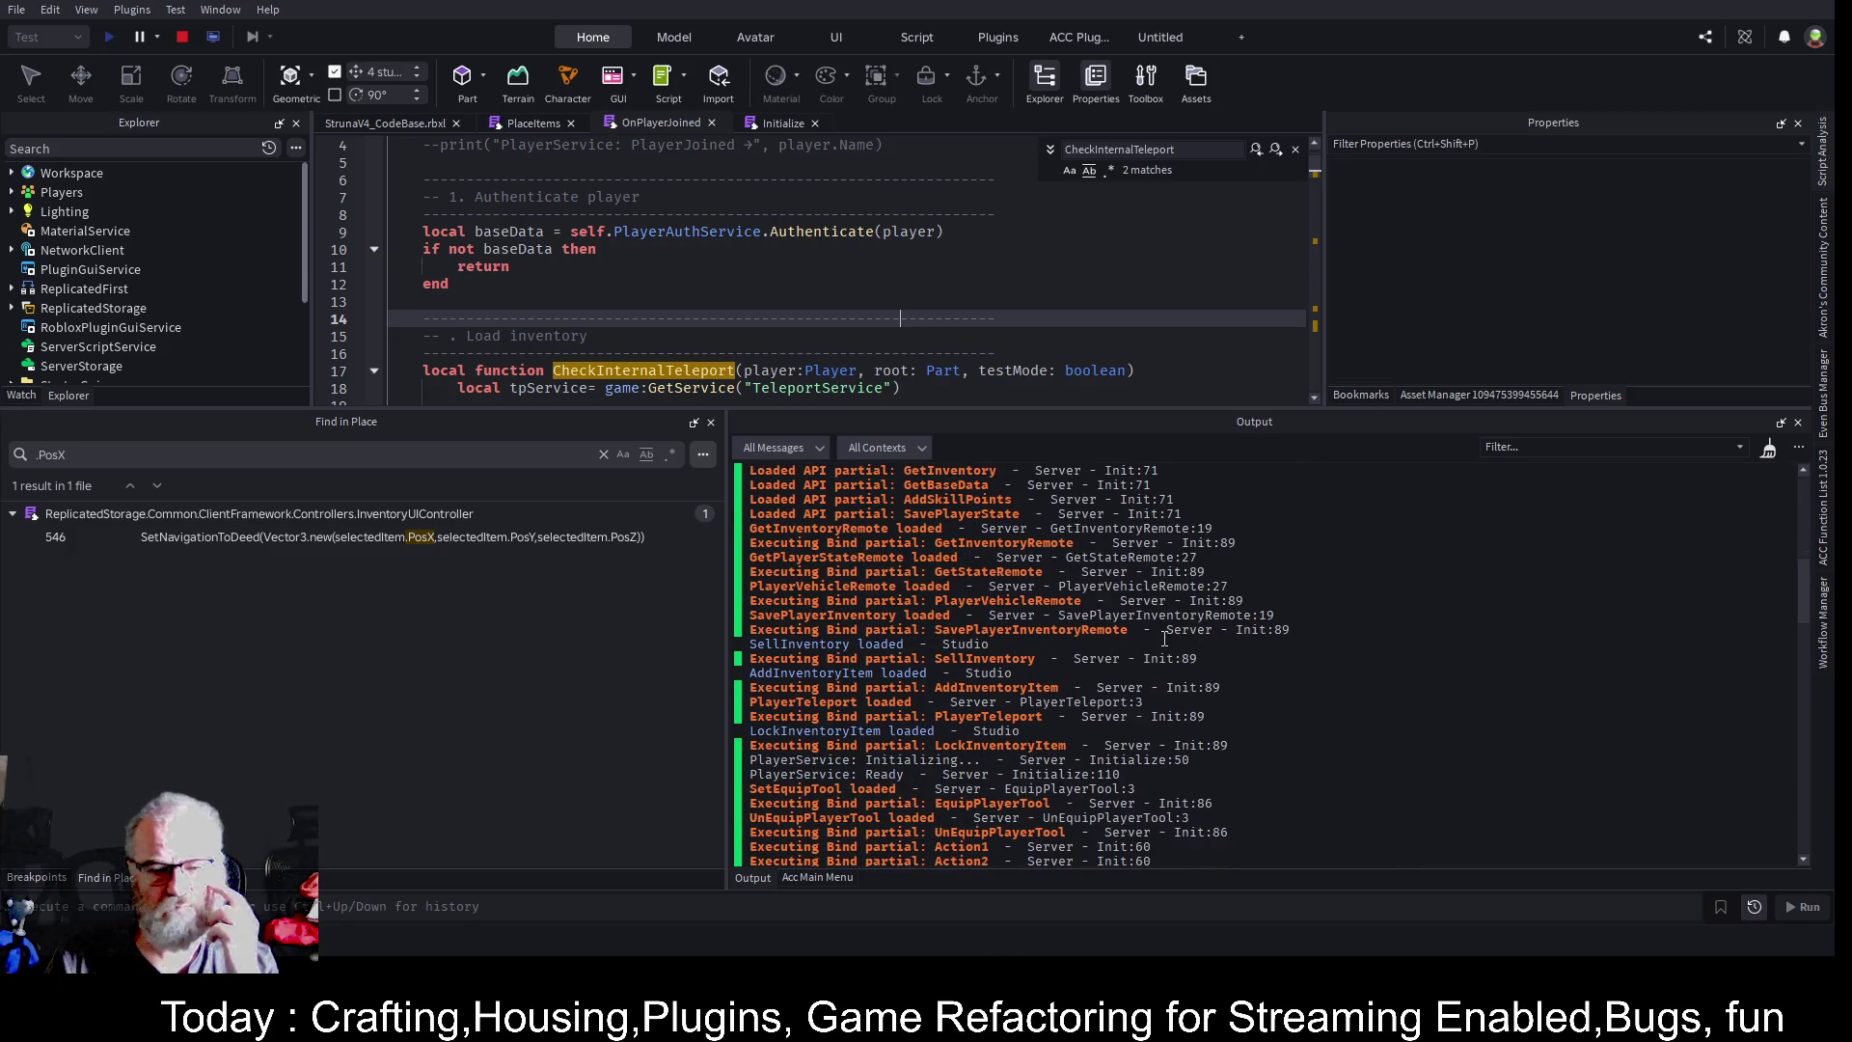
scroll(1164, 638, down, 2)
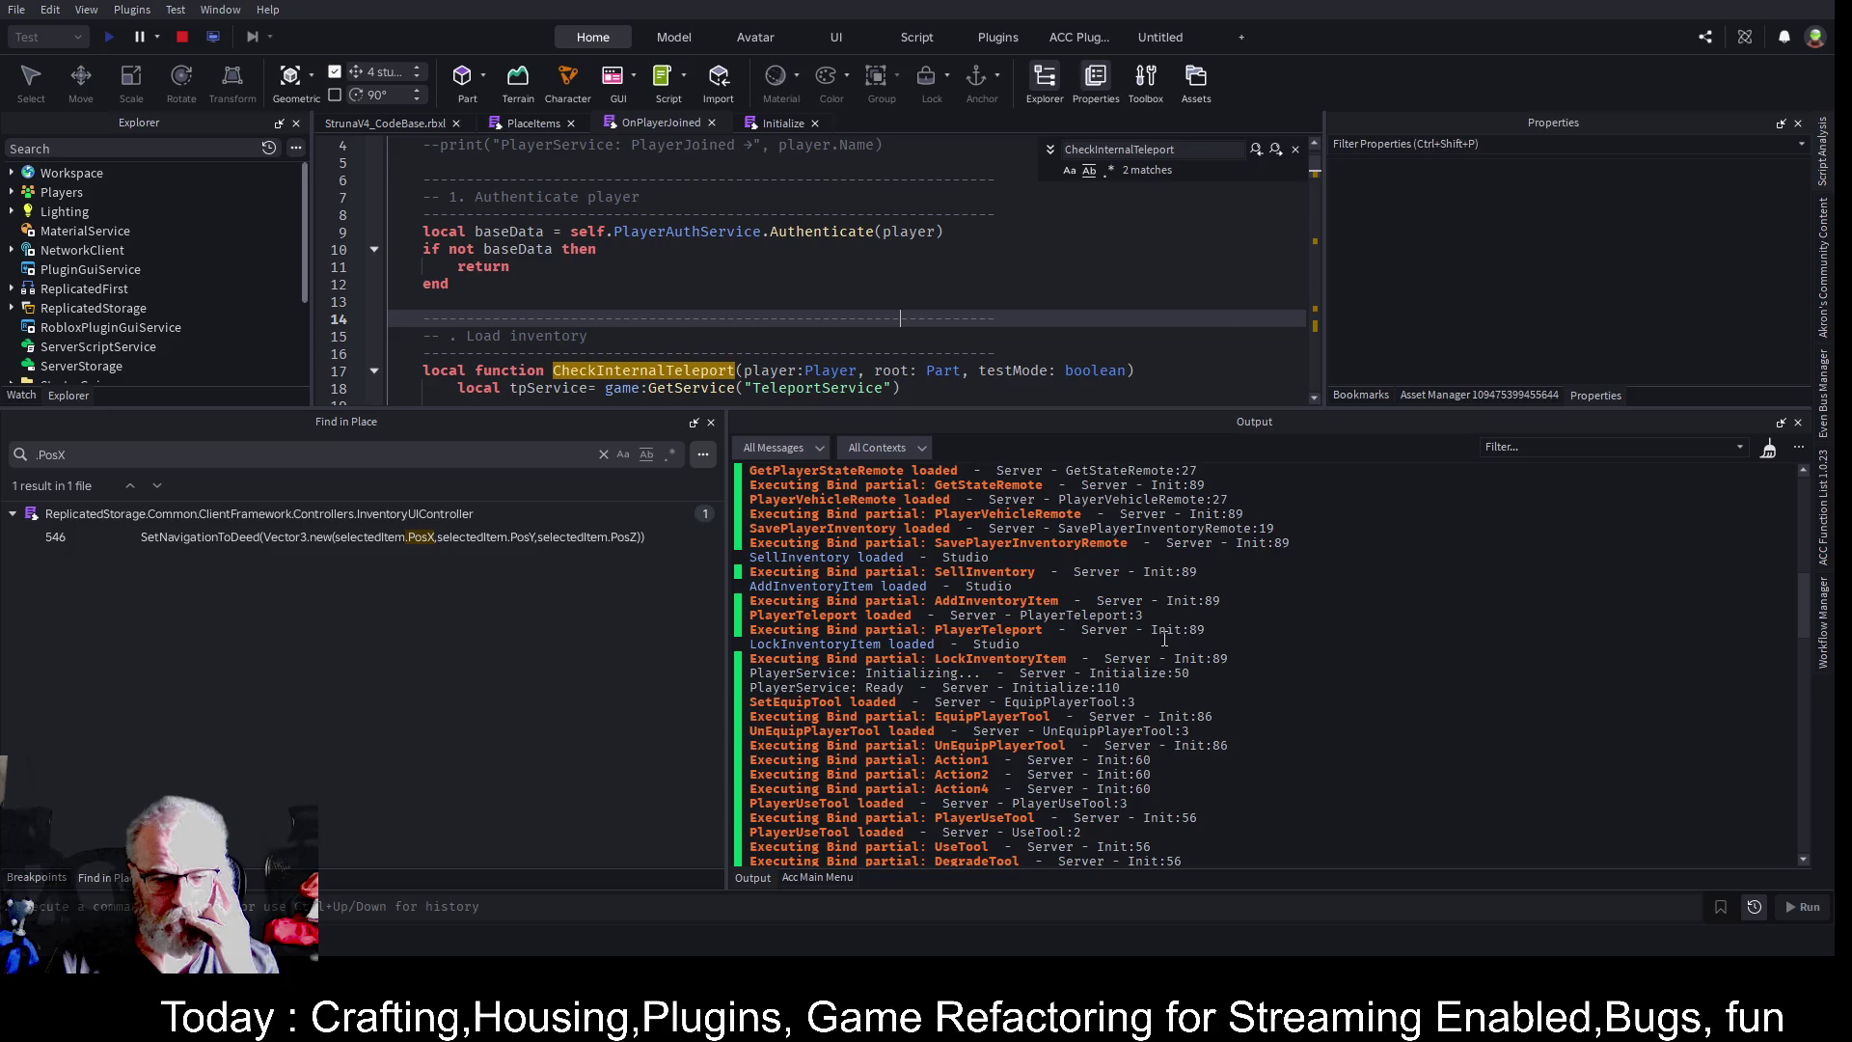
scroll(1164, 638, down, 6)
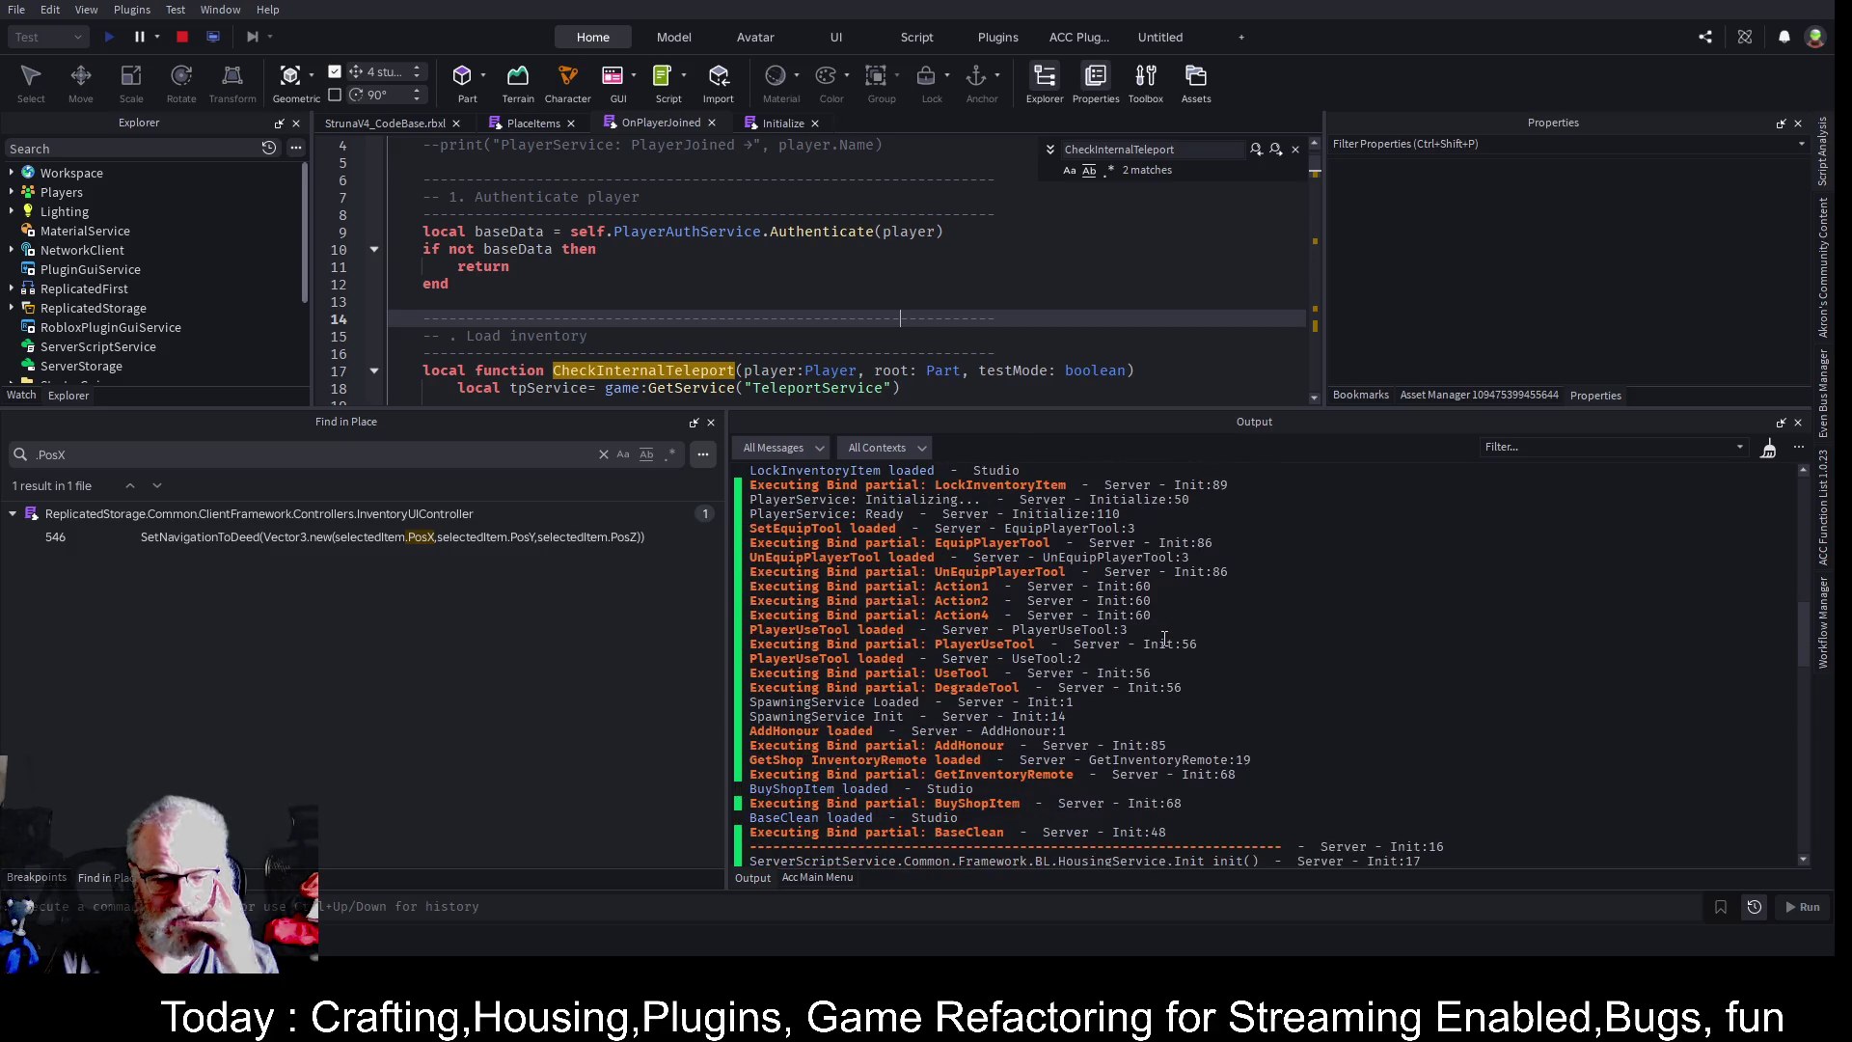
scroll(1164, 639, down, 4)
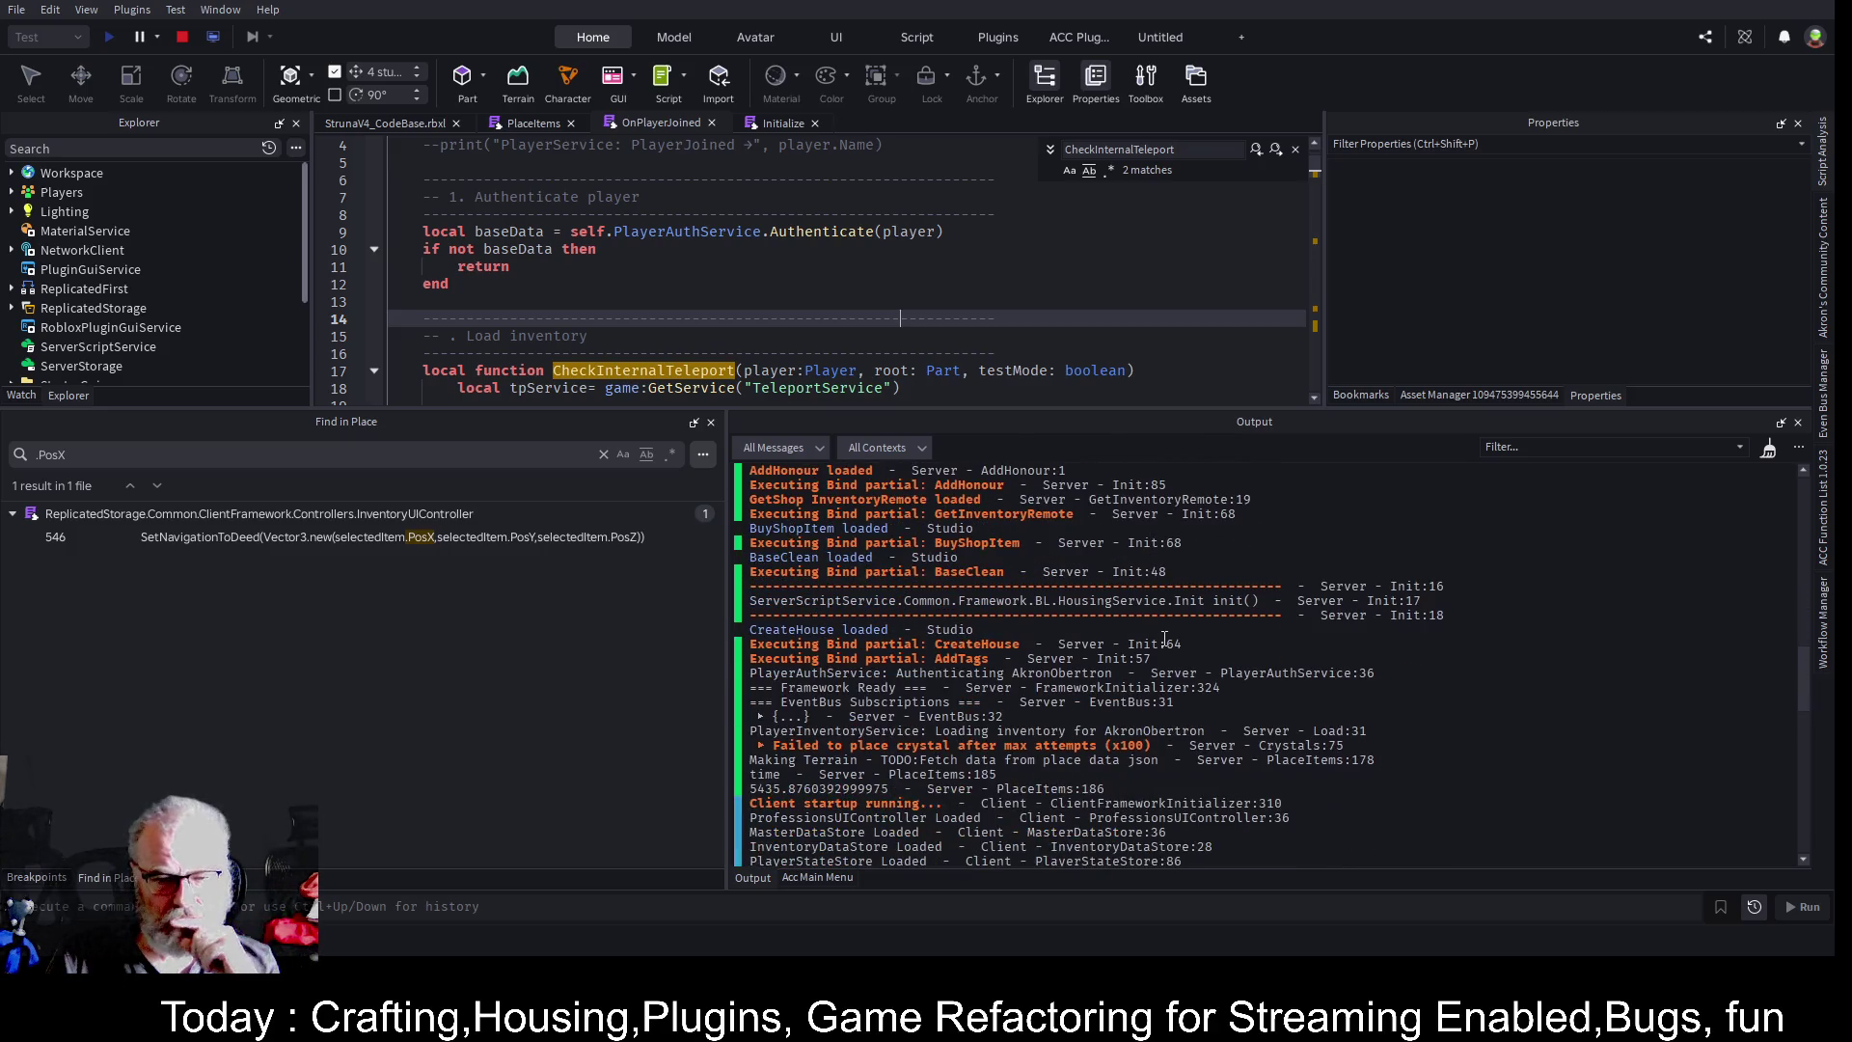
scroll(1165, 639, down, 1)
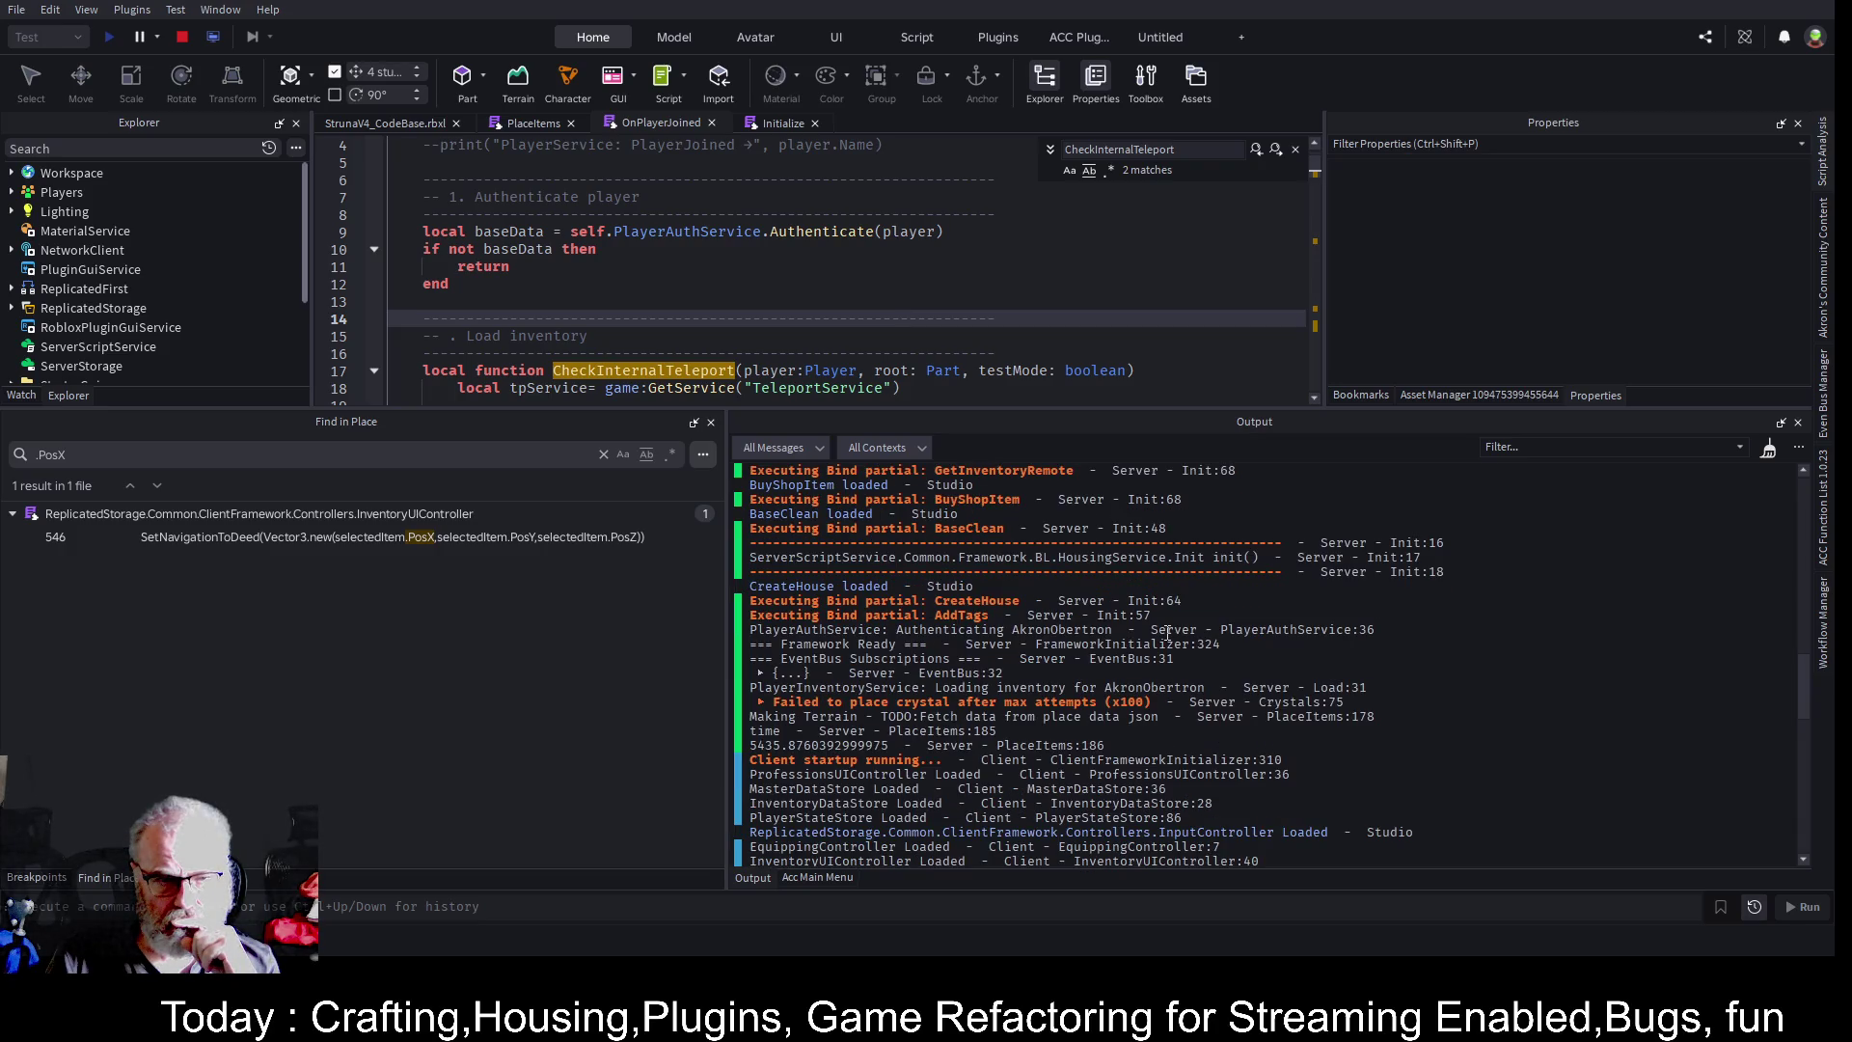
scroll(1167, 632, down, 3)
scroll(1167, 633, down, 9)
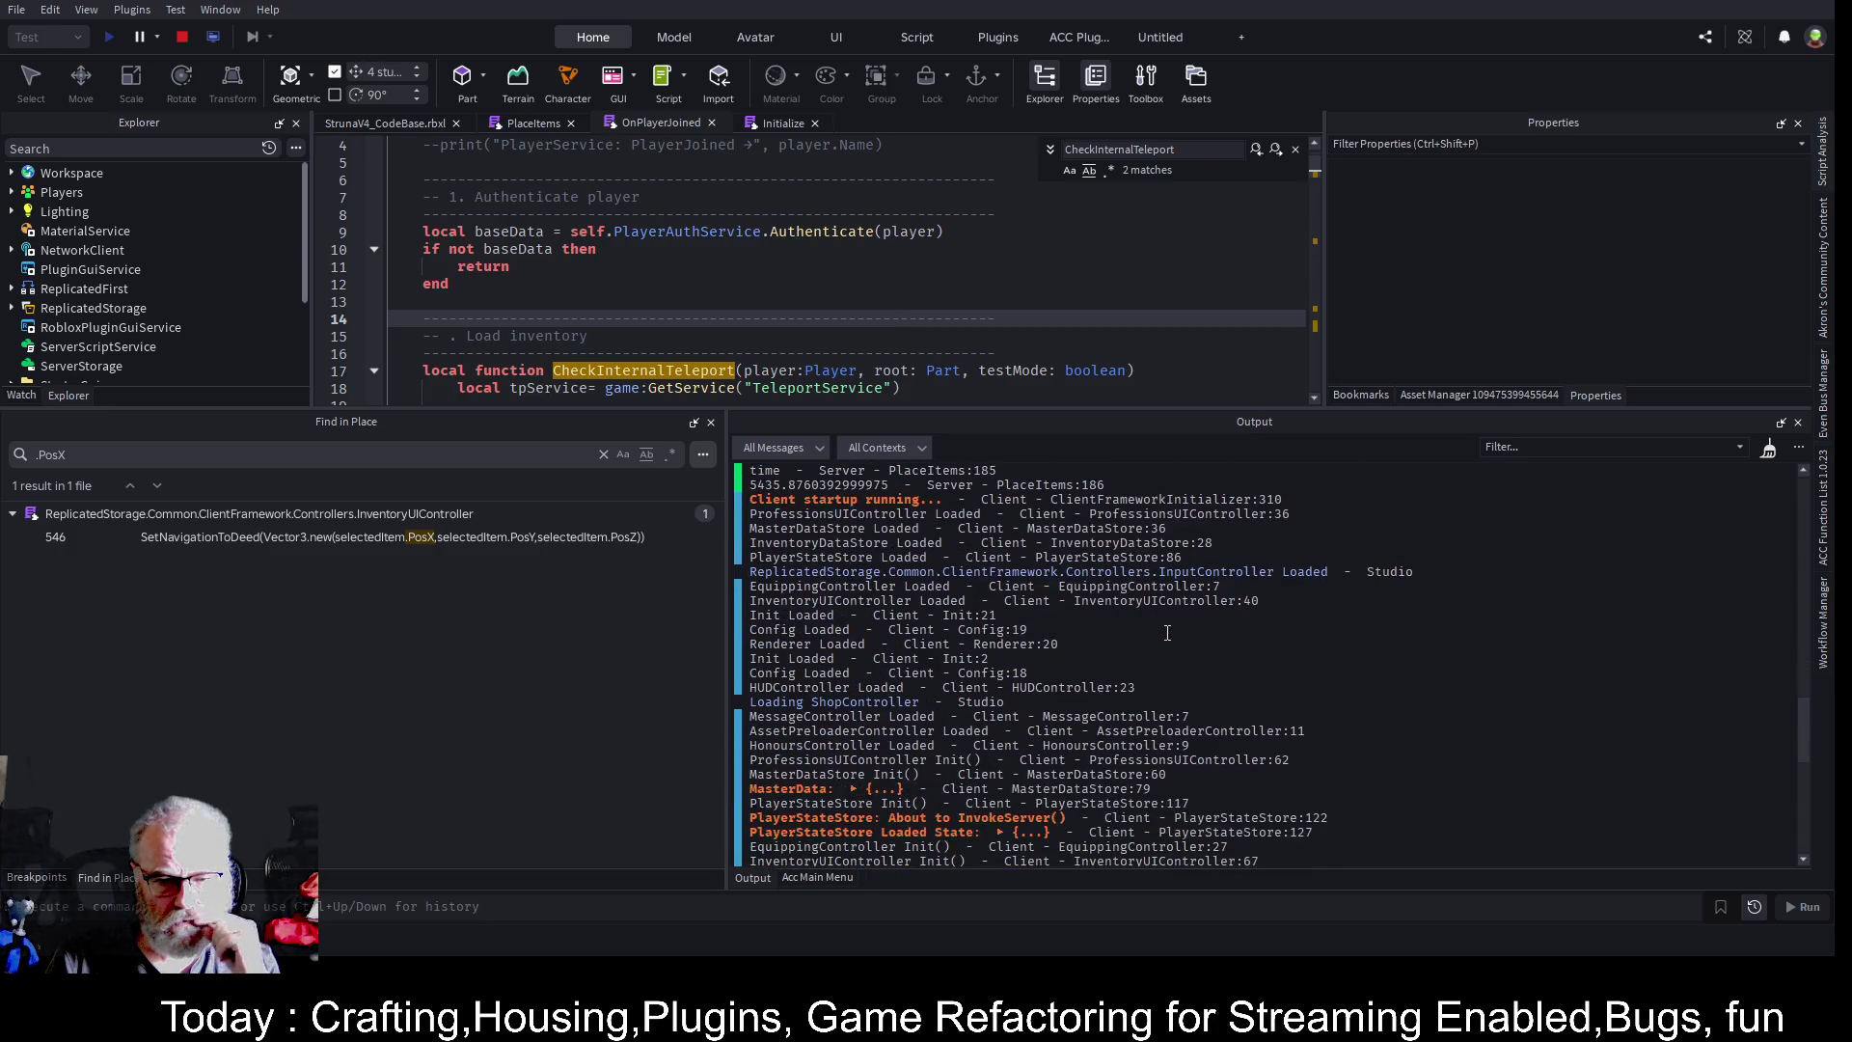
scroll(1167, 633, down, 6)
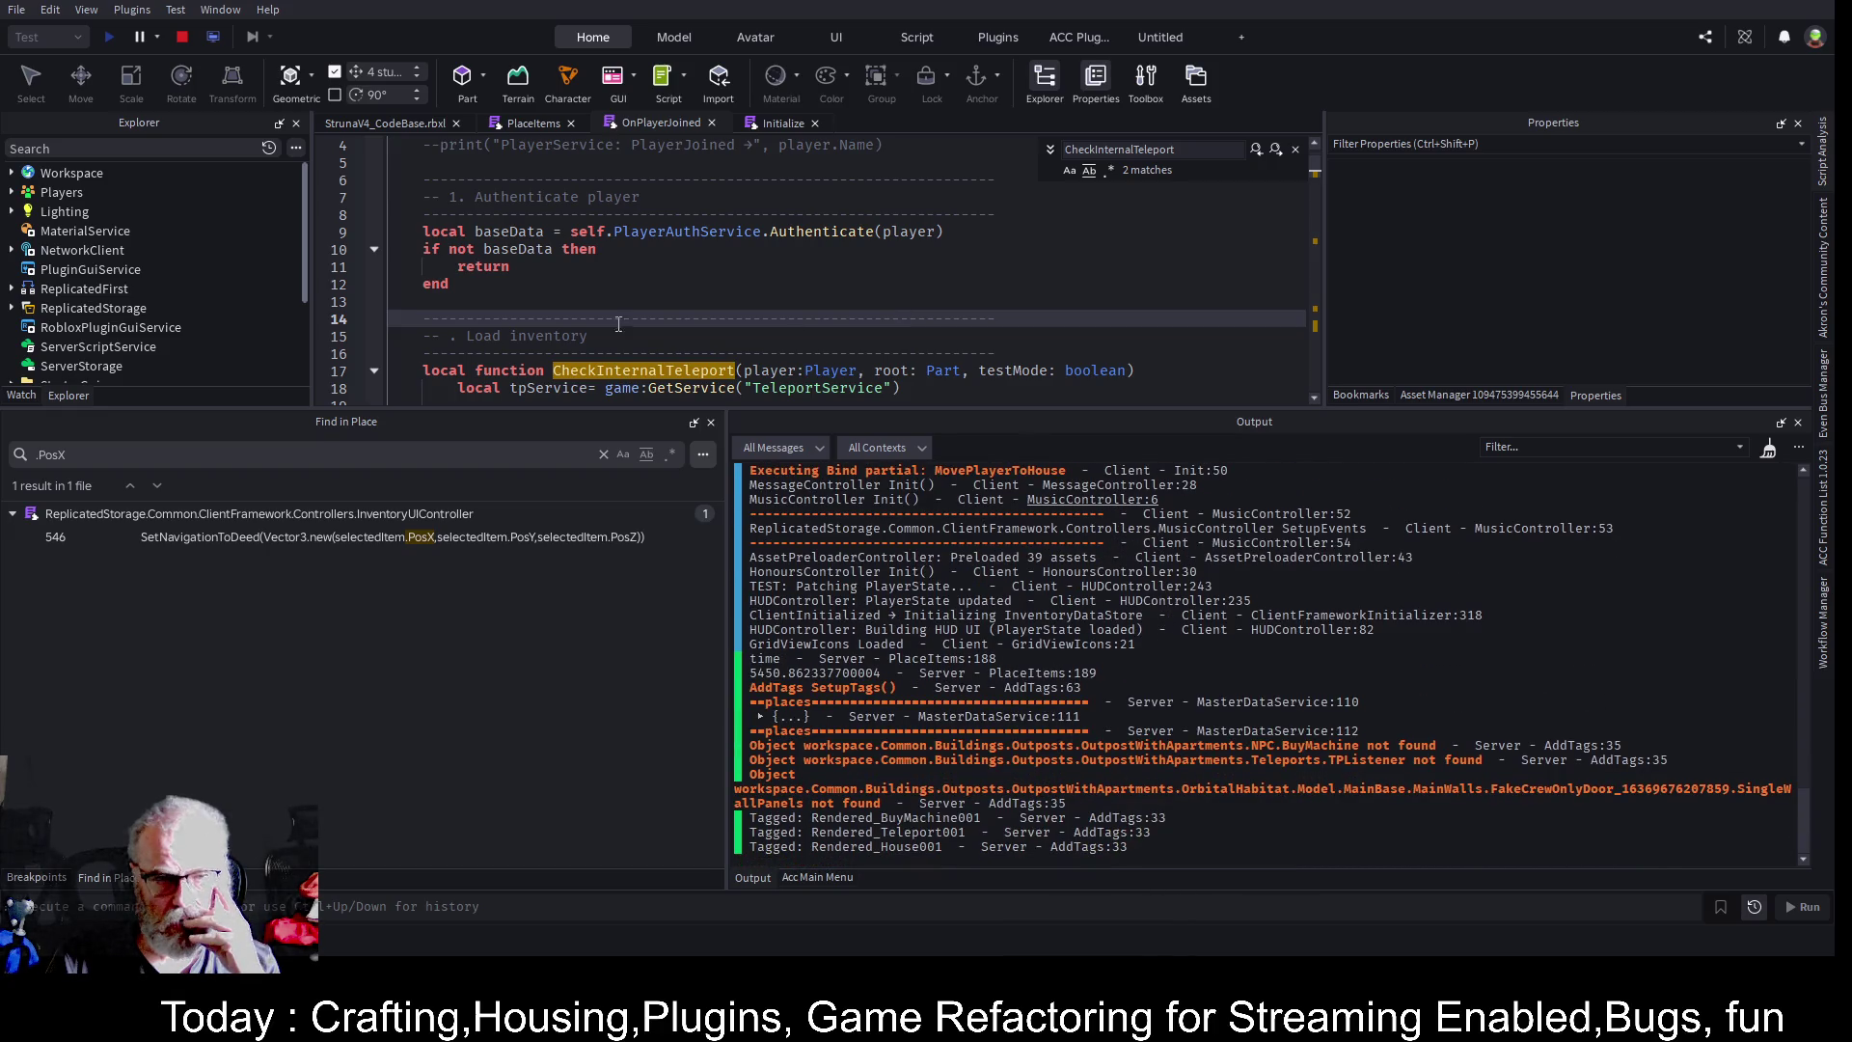
drag(741, 409, 740, 719)
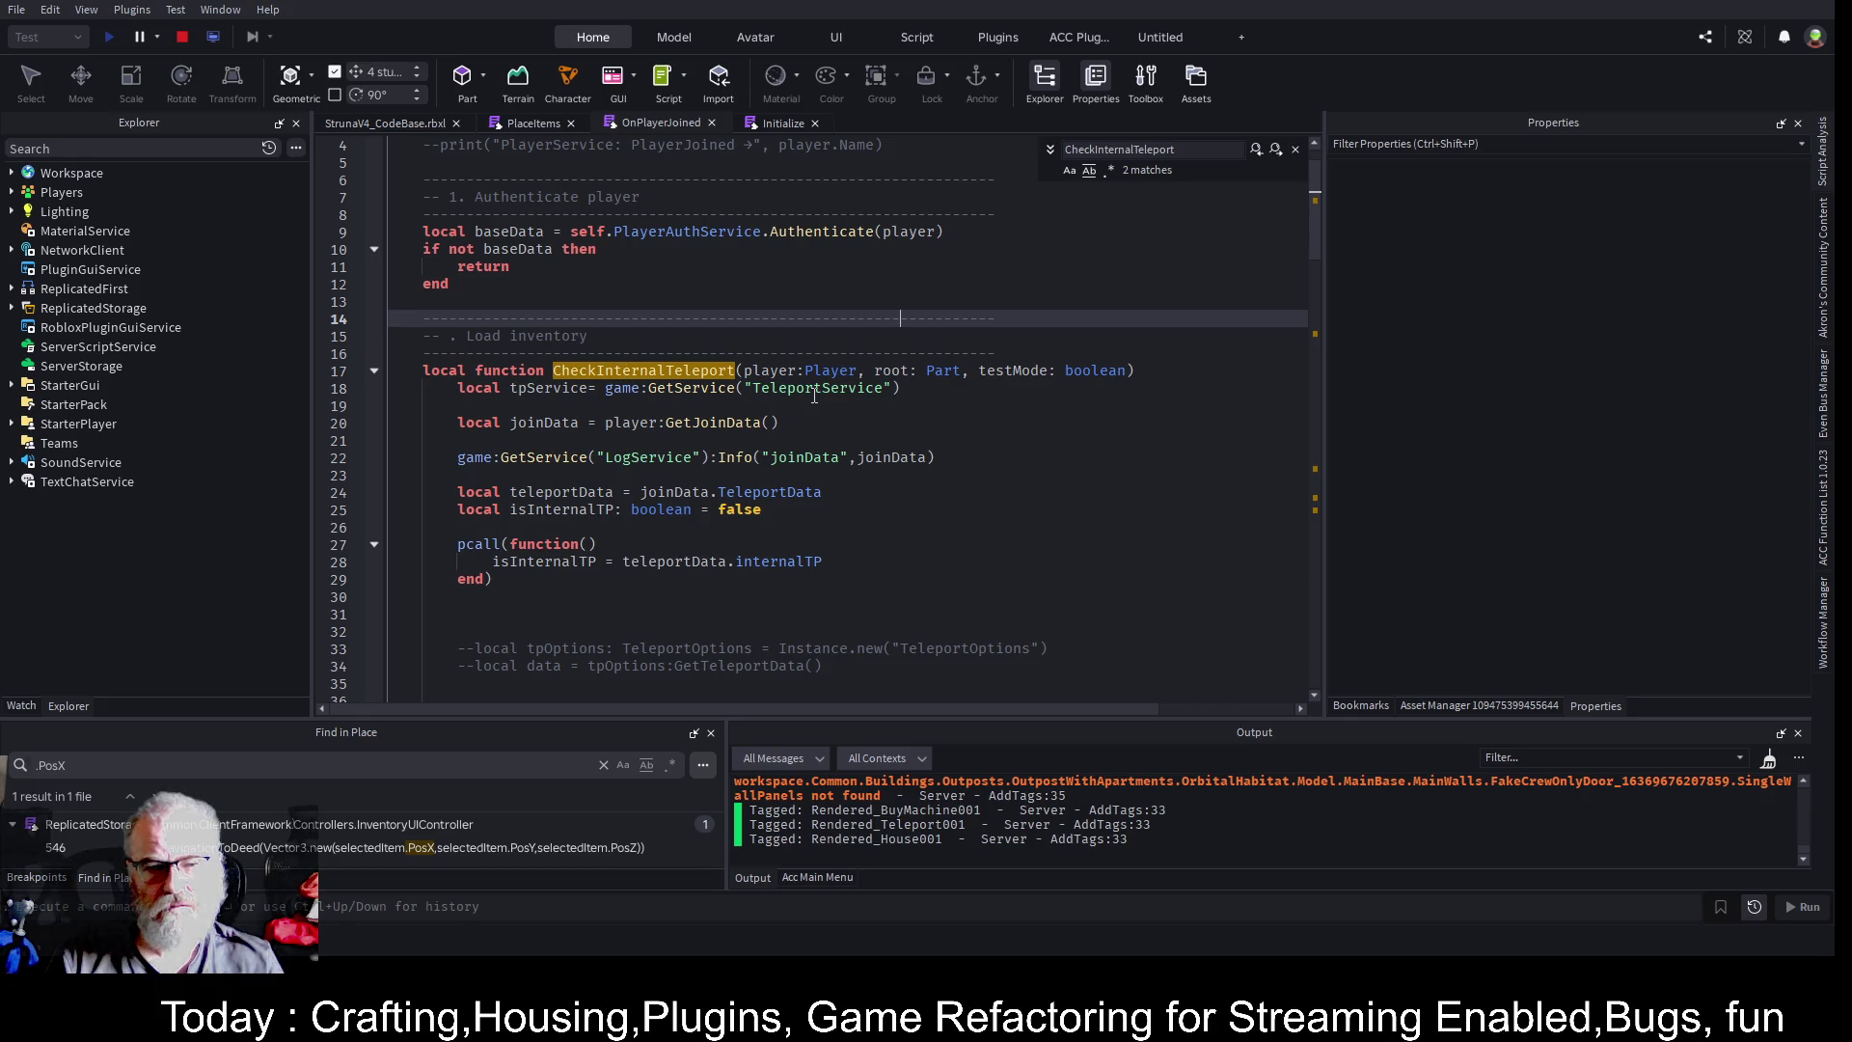
- Jump to the CheckInternalTeleport call on line 115 and place the caret on blank line 96
click(1276, 151)
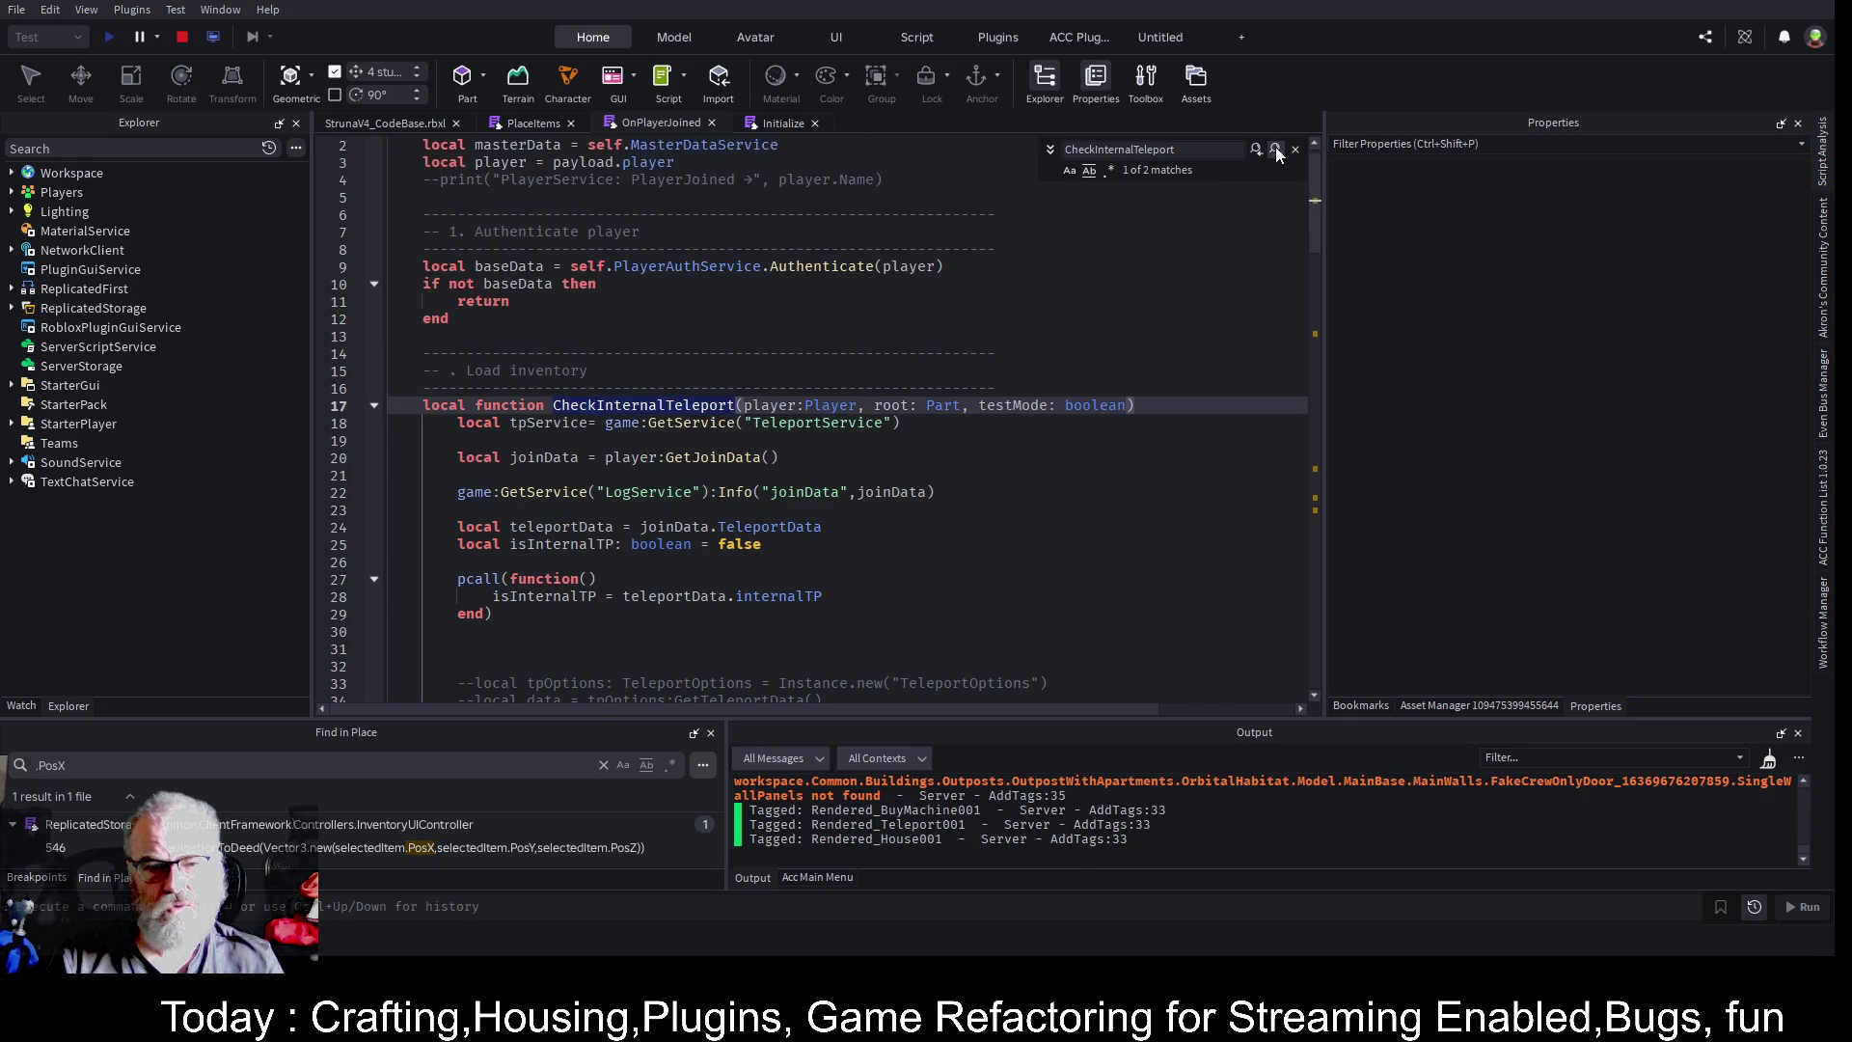
click(1276, 150)
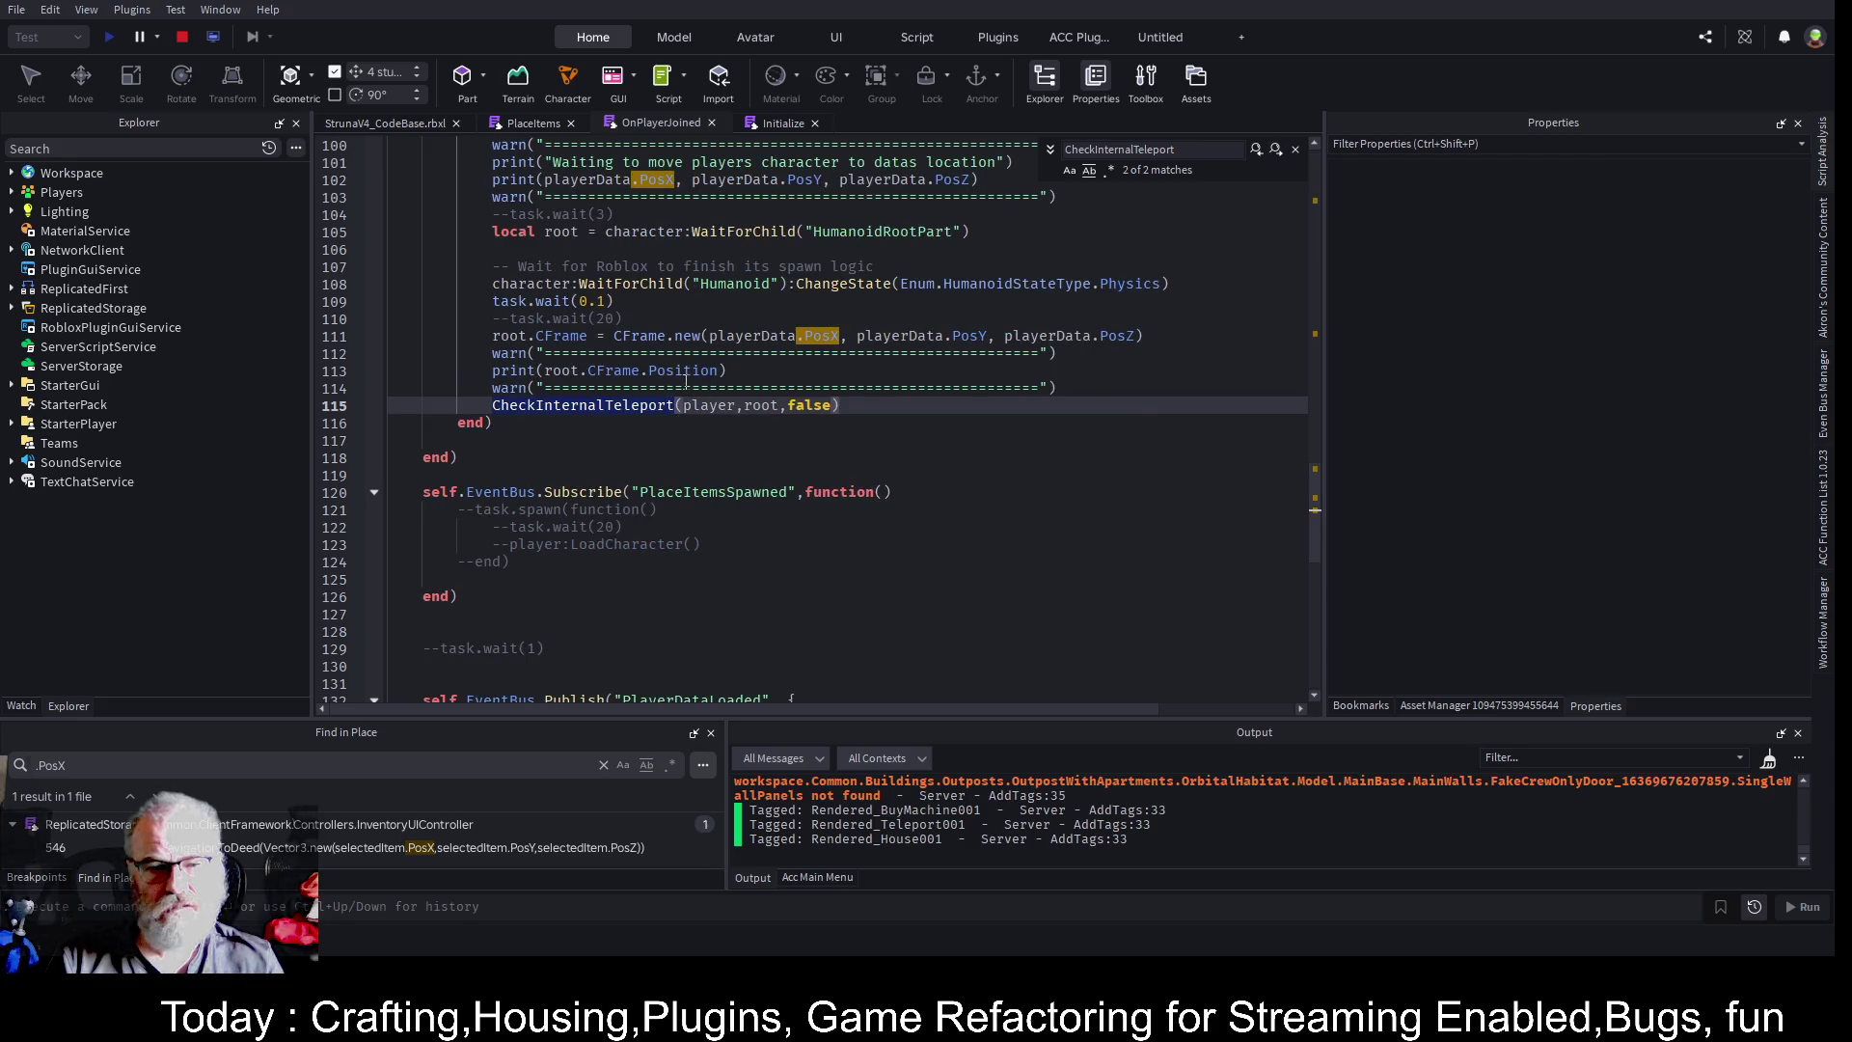
scroll(685, 381, up, 5)
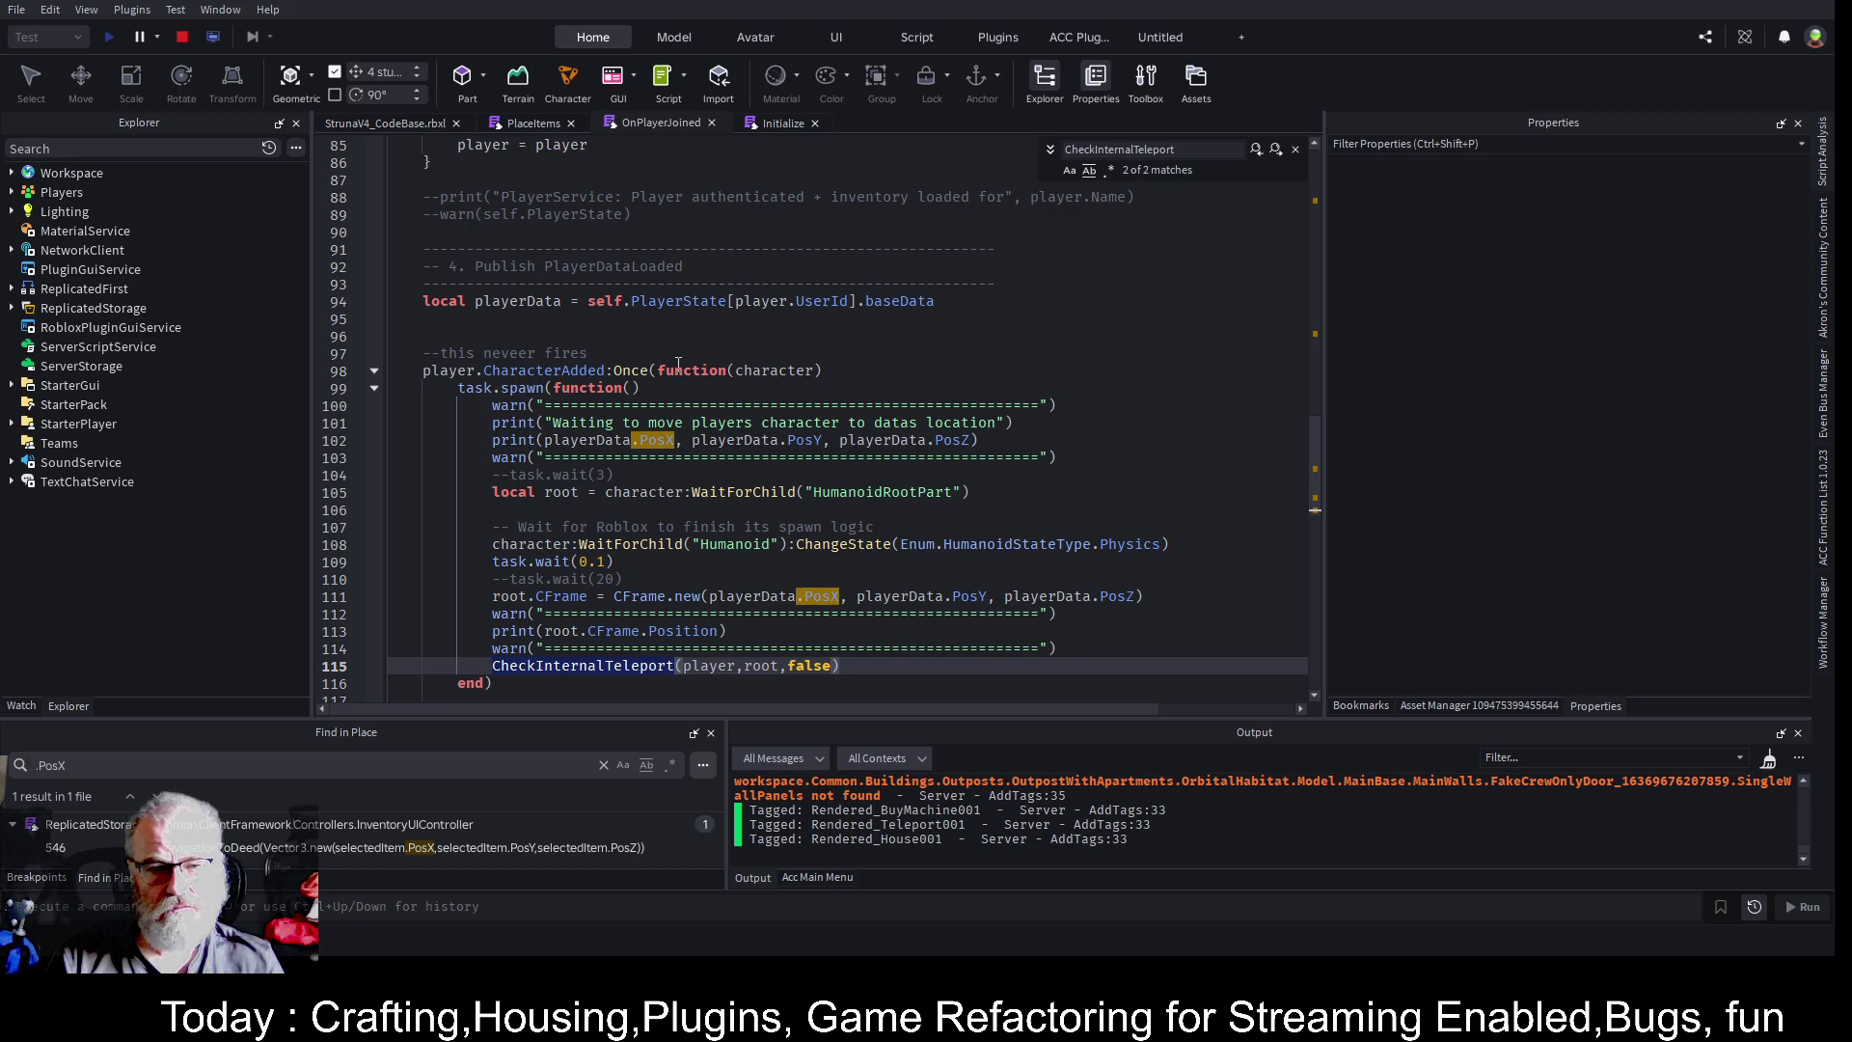
click(516, 333)
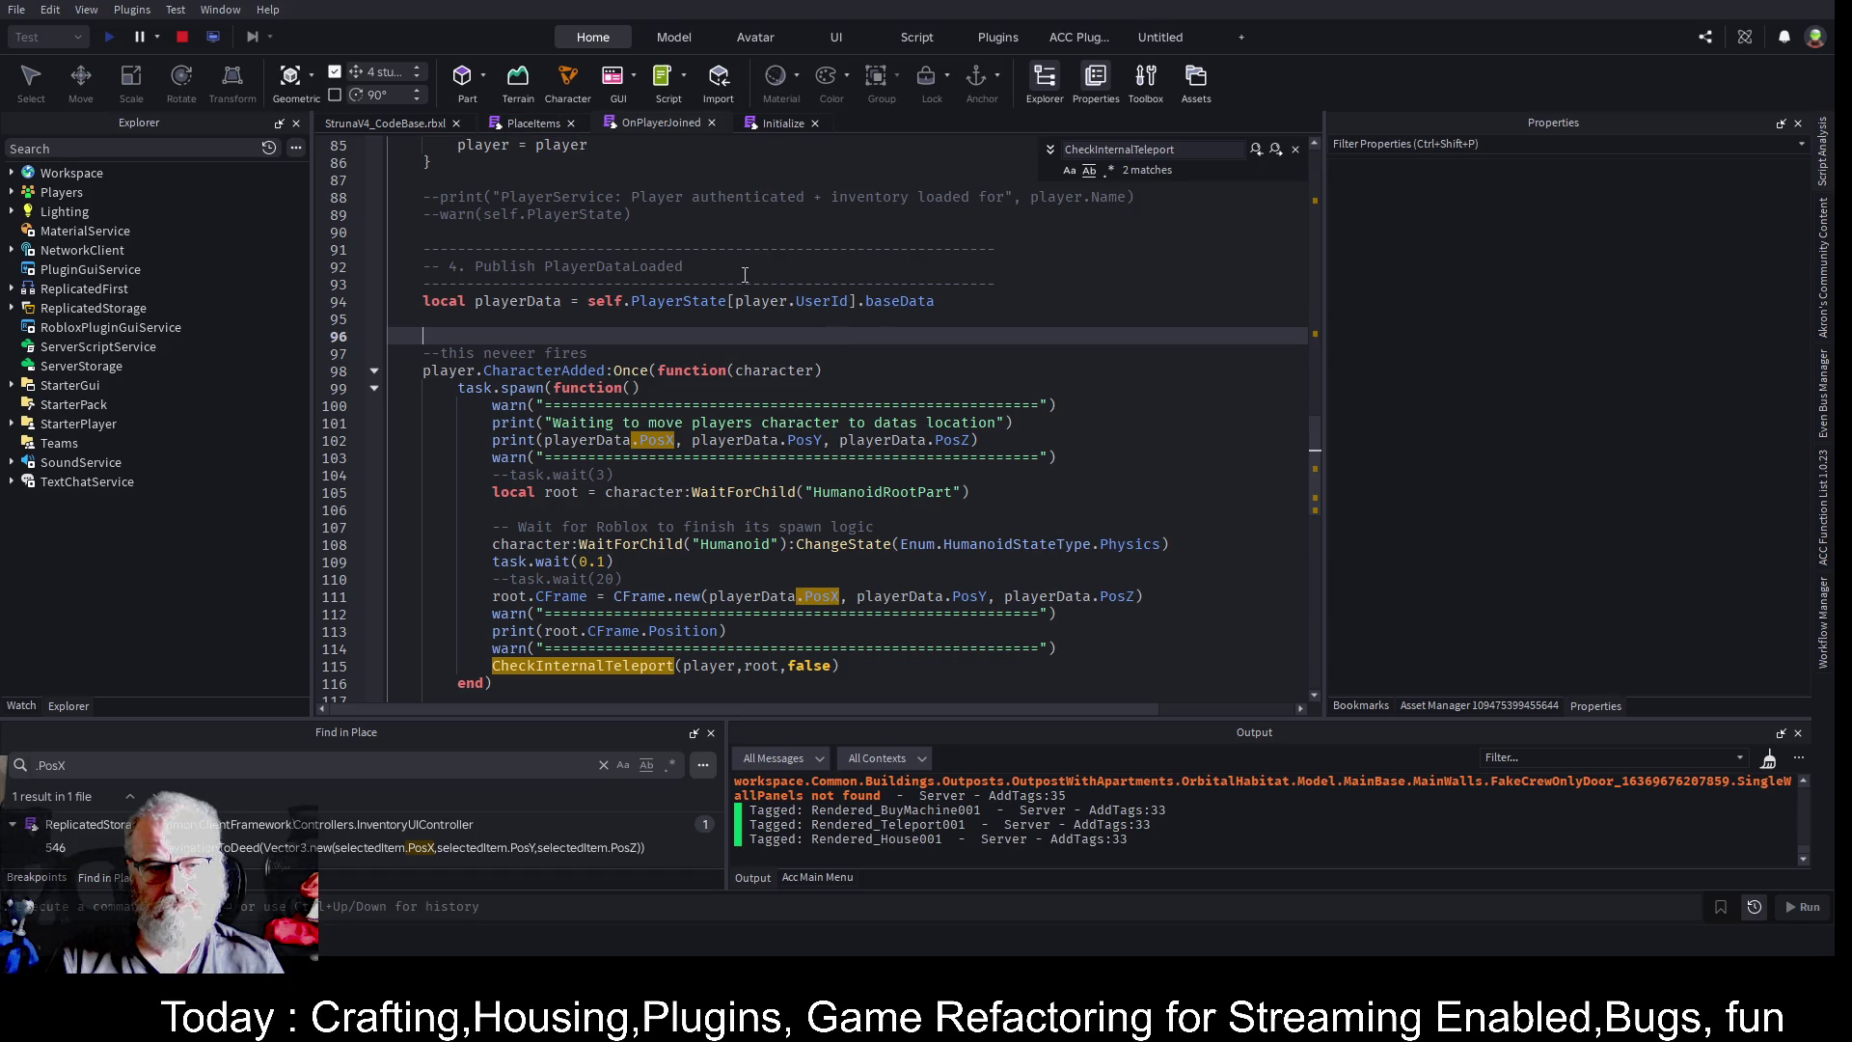
- Search the whole project for 'Recover', finding 4 RecoveryLocation matches in InputController
click(92, 764)
text(Recover)
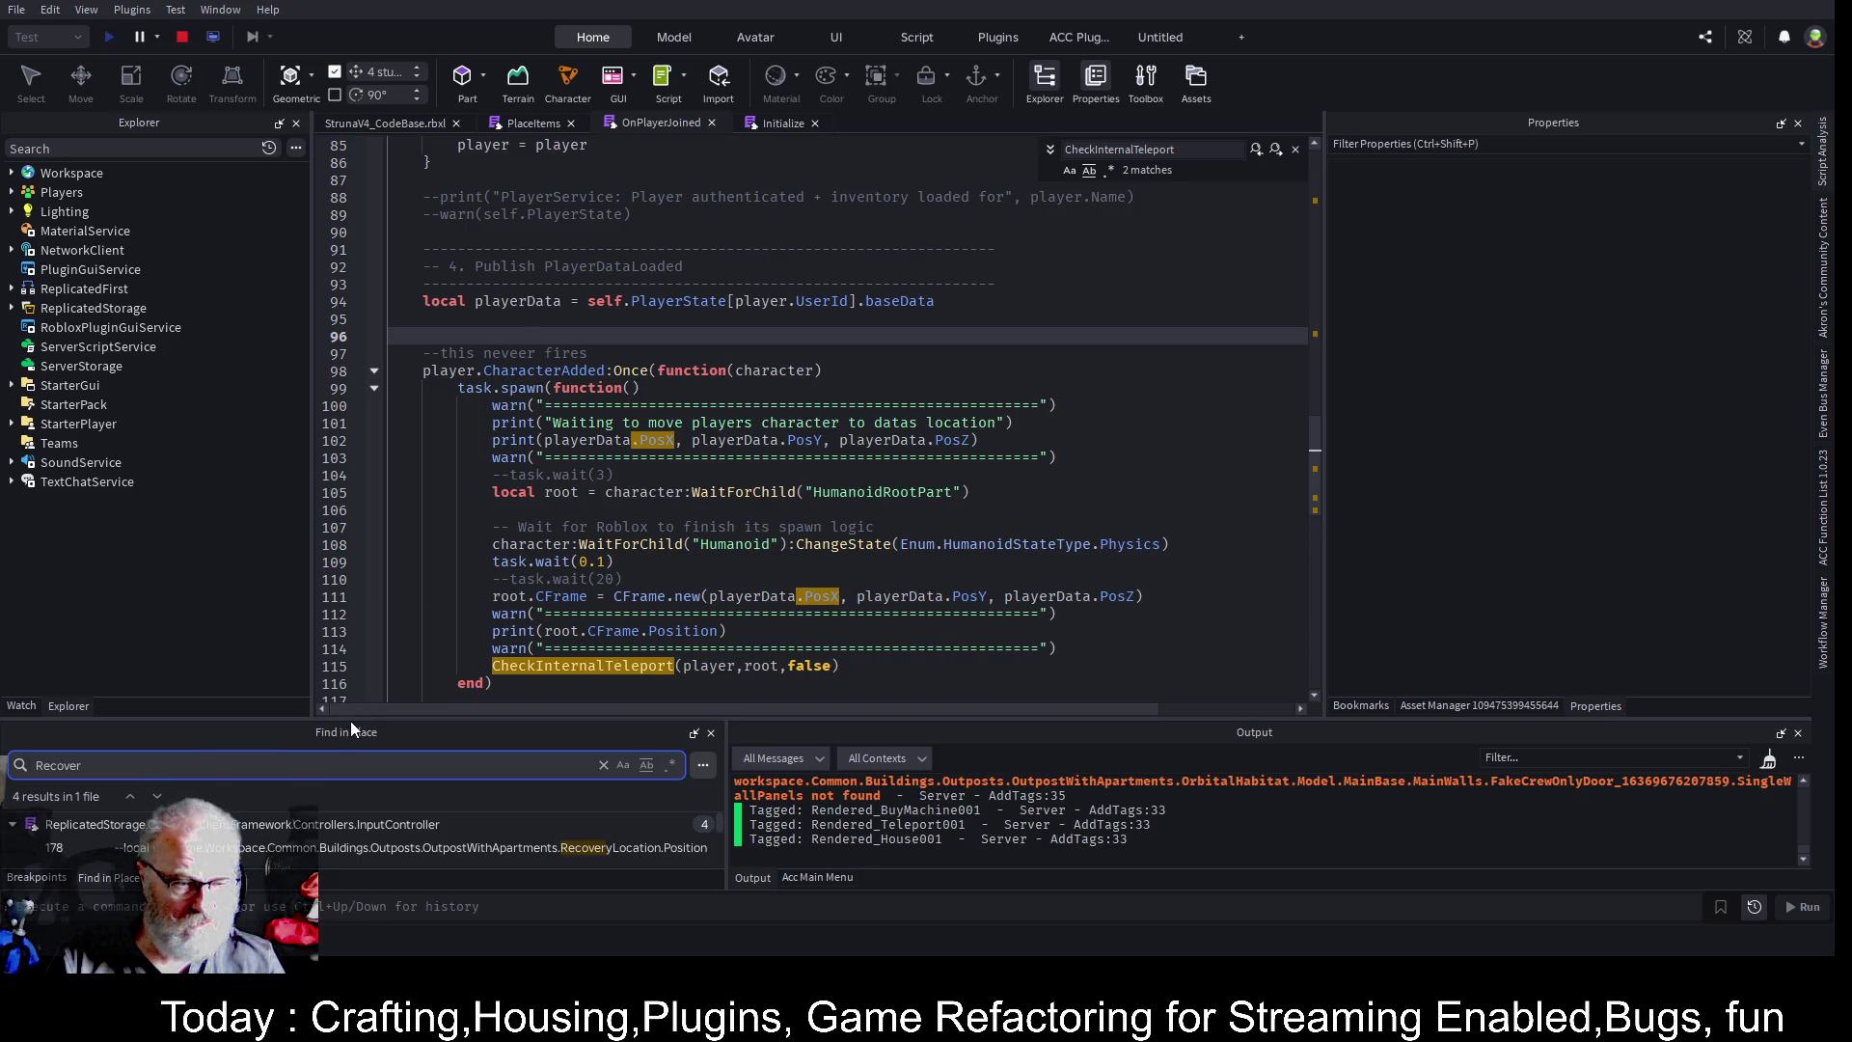
drag(355, 718, 347, 489)
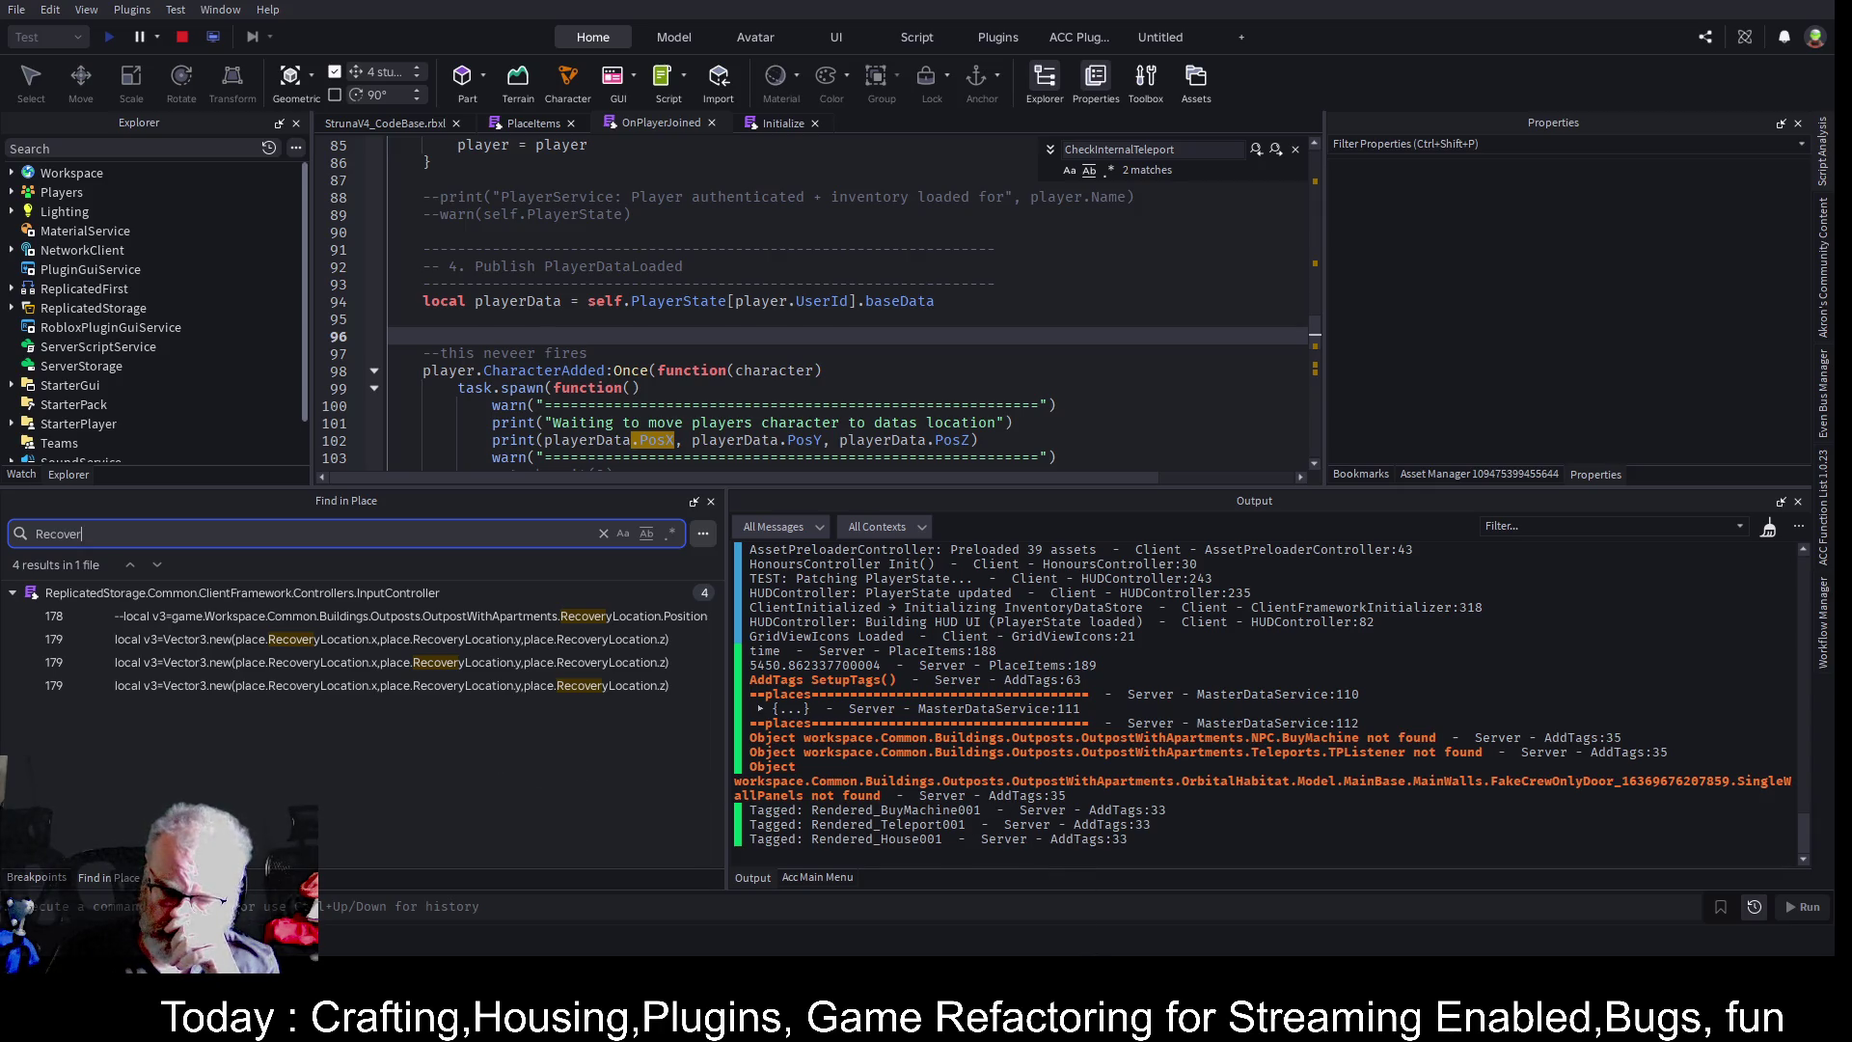
key(Escape)
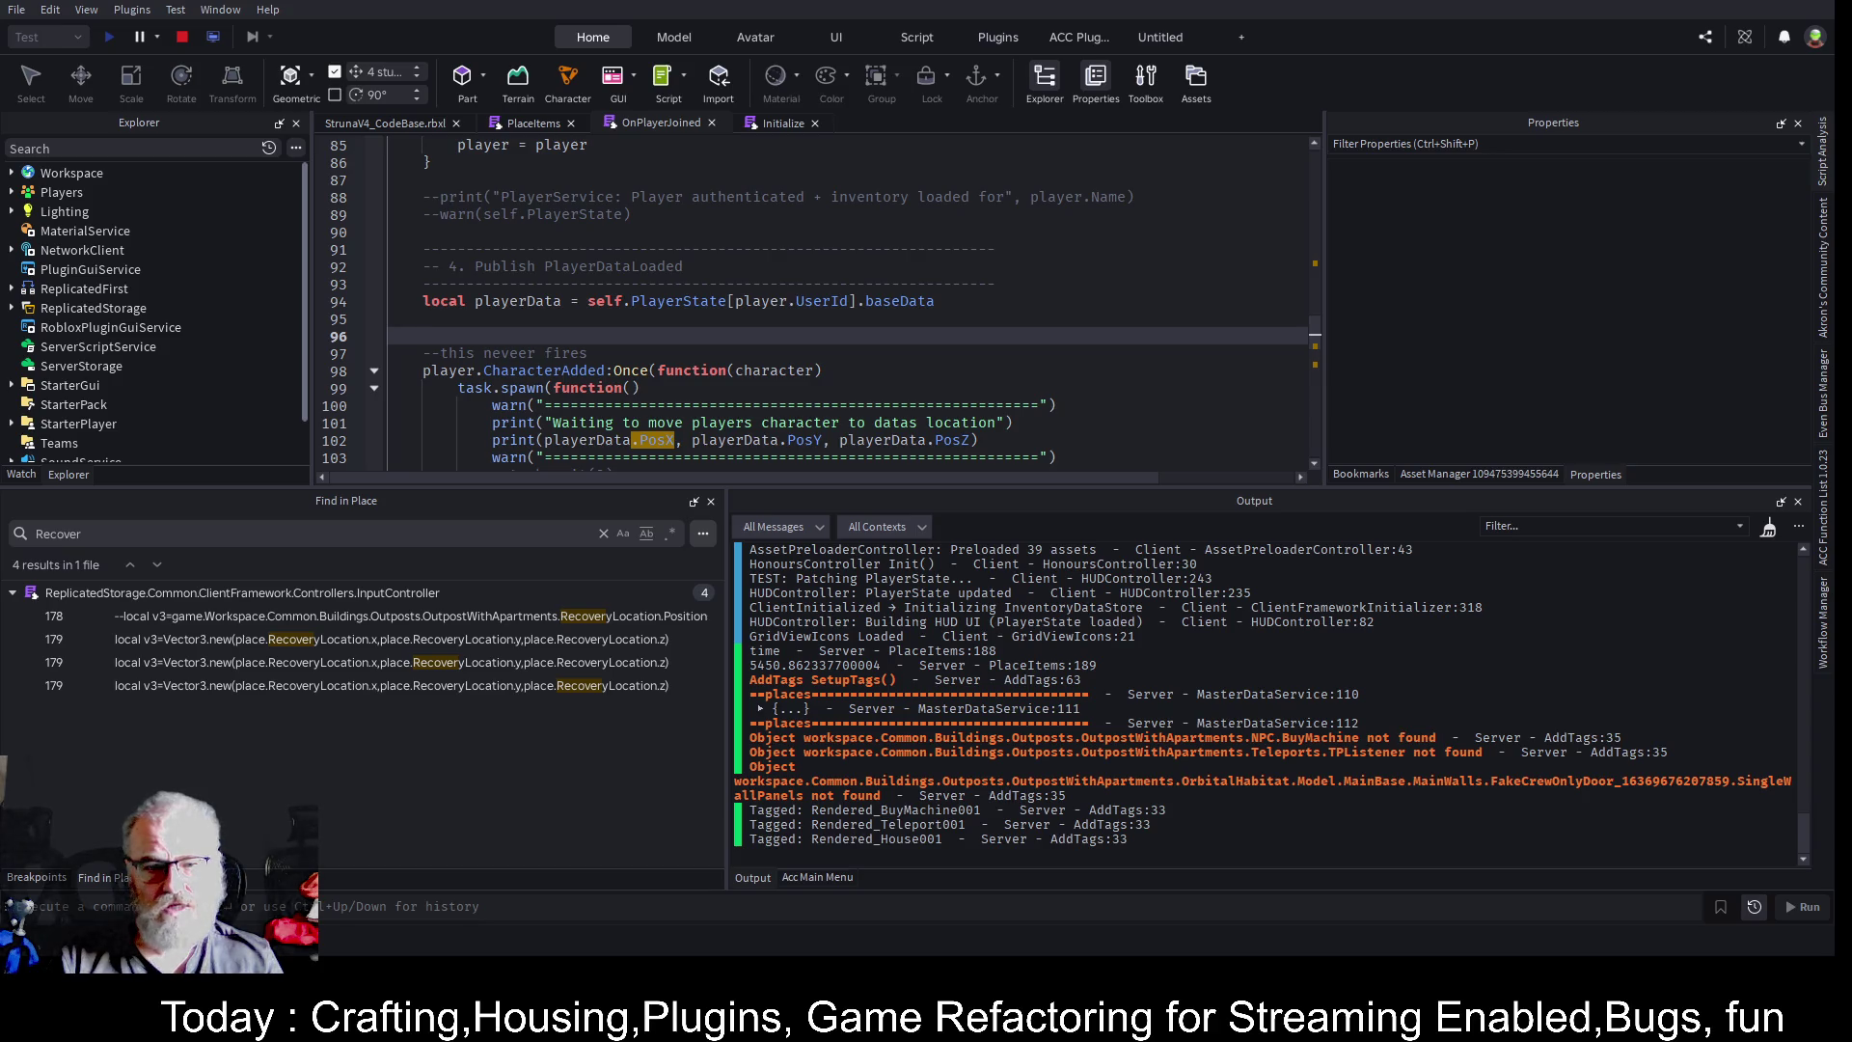
- Switch to the game view, clear the Output, and stop the playtest with Shift+F5
click(424, 124)
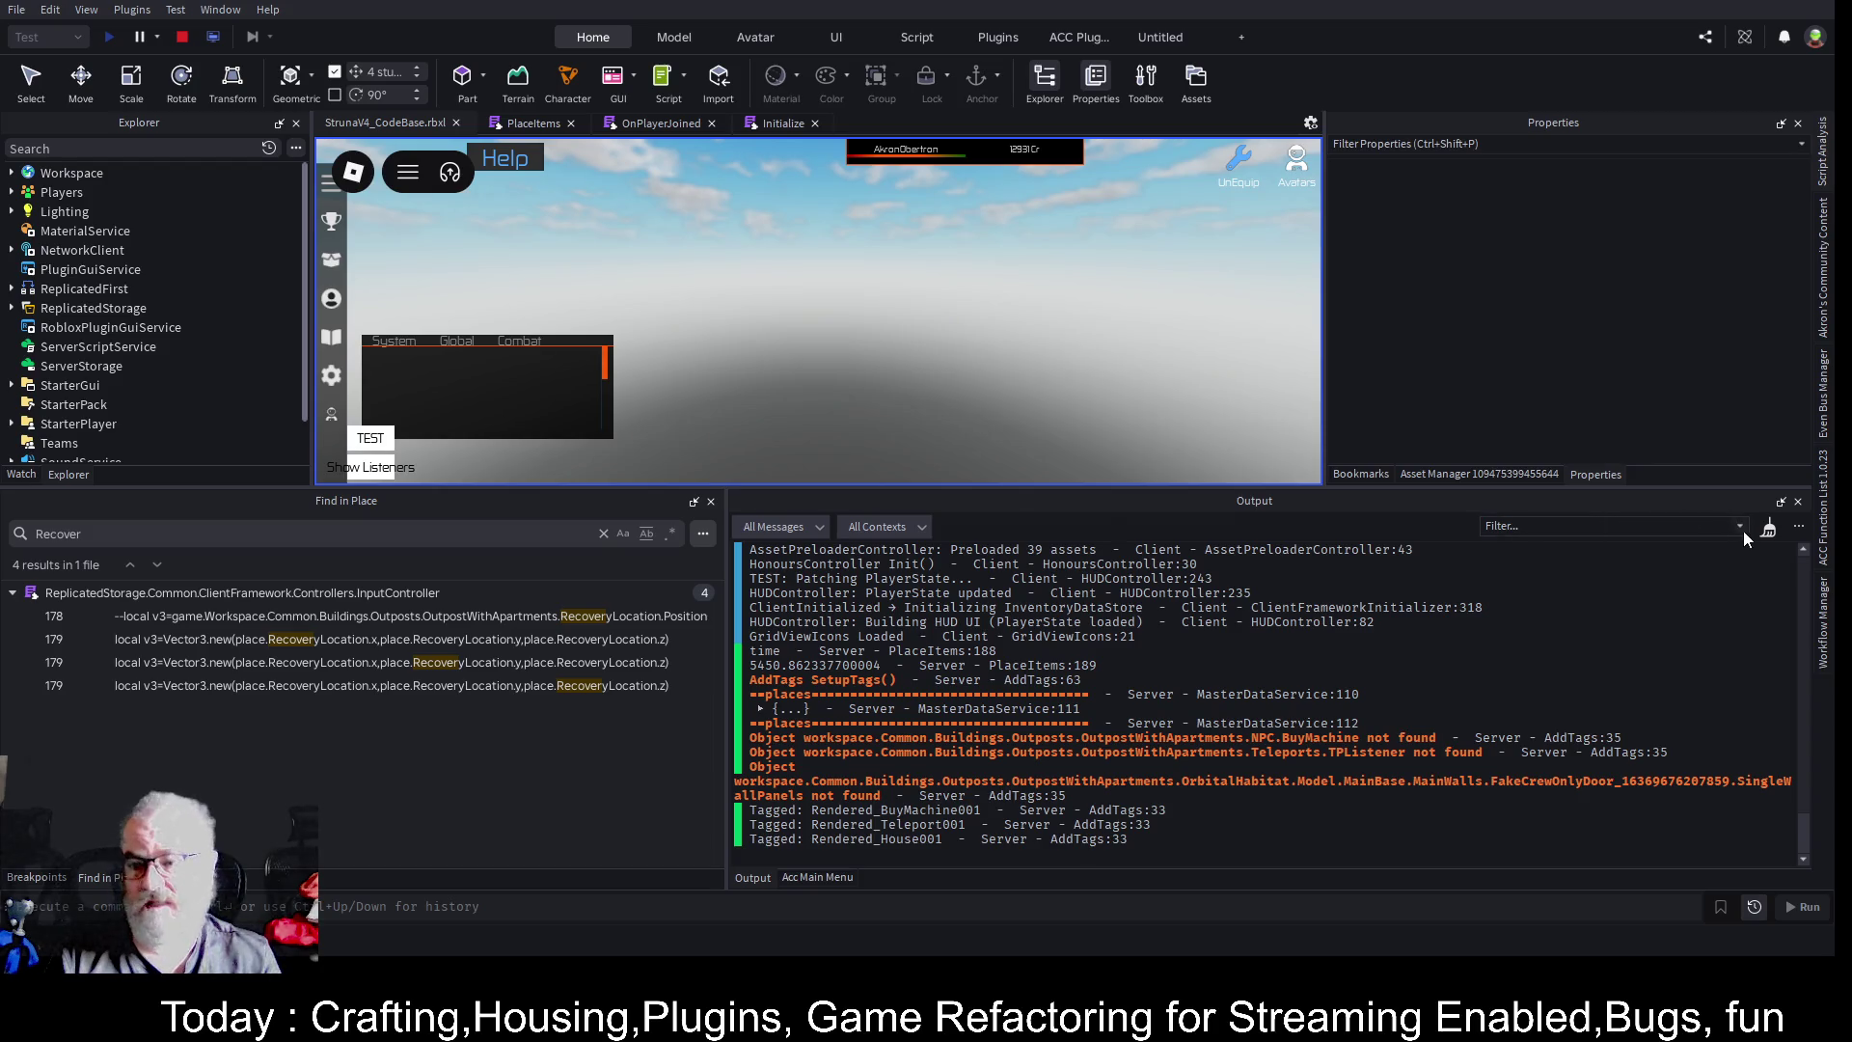
click(1769, 532)
key(shift+F5)
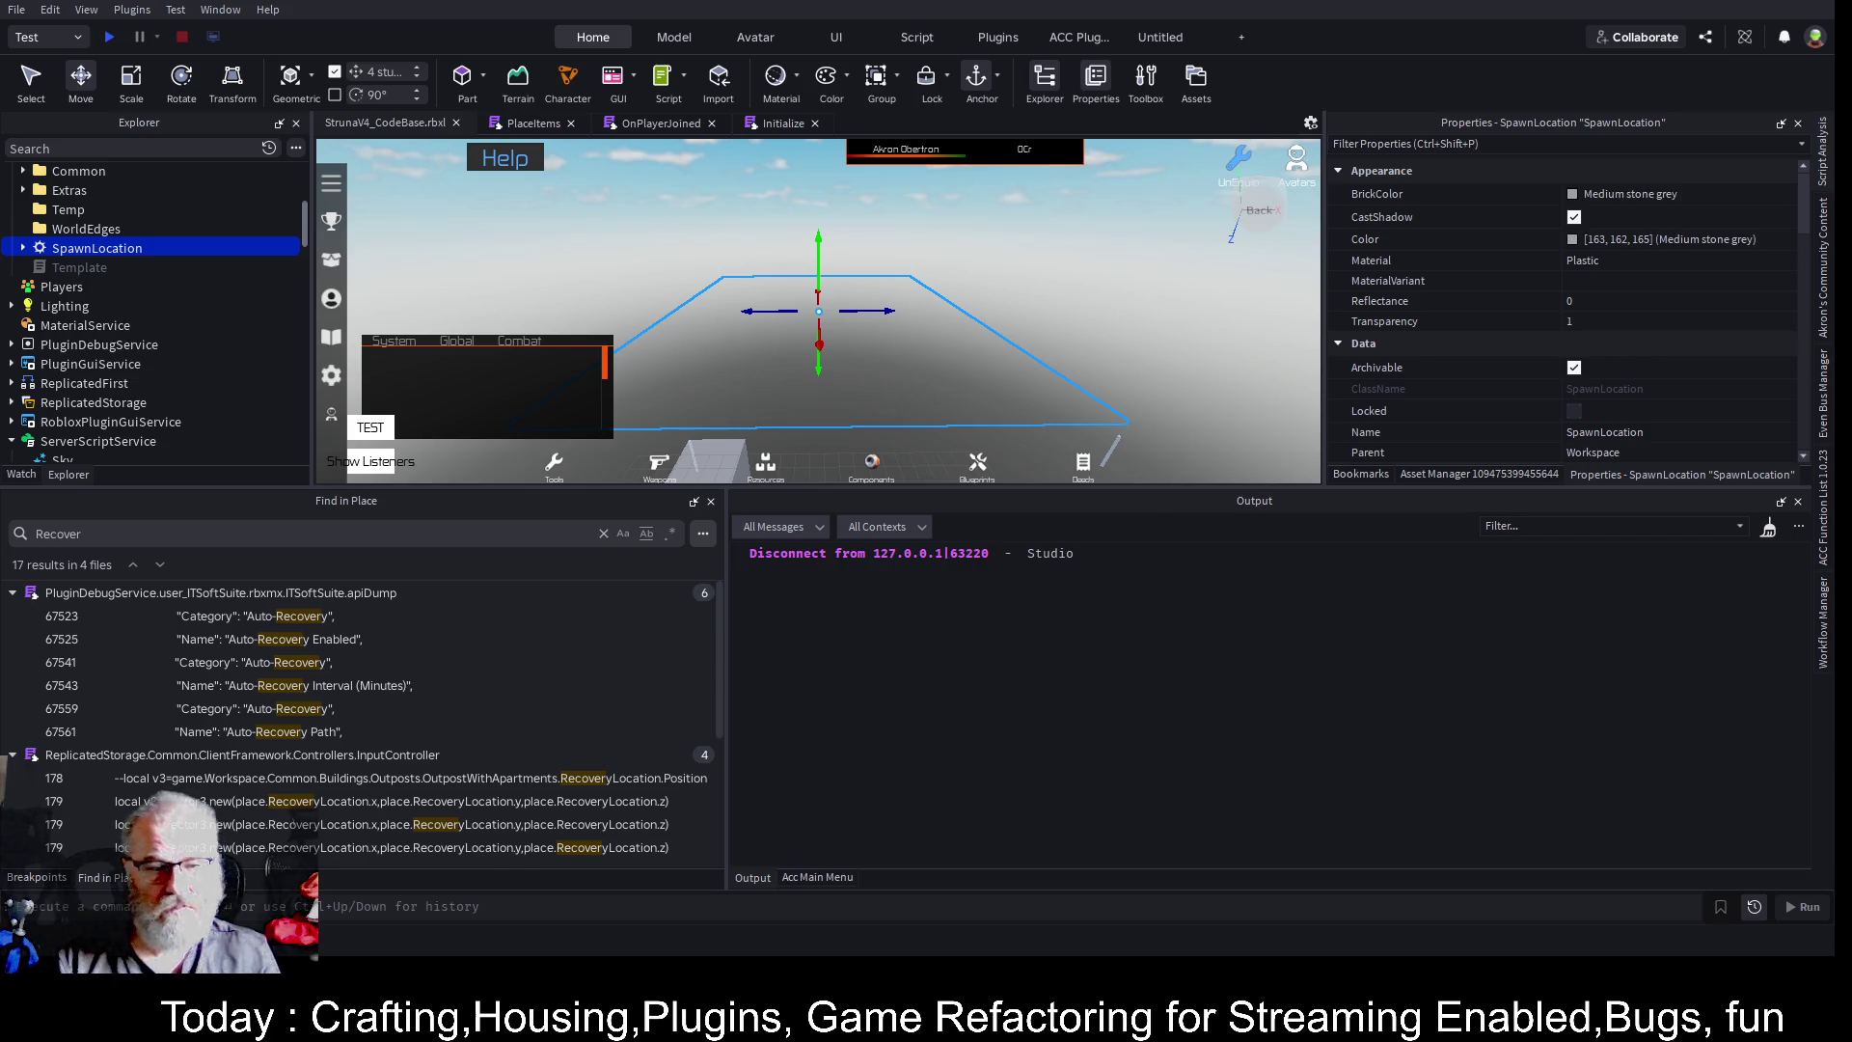
click(109, 37)
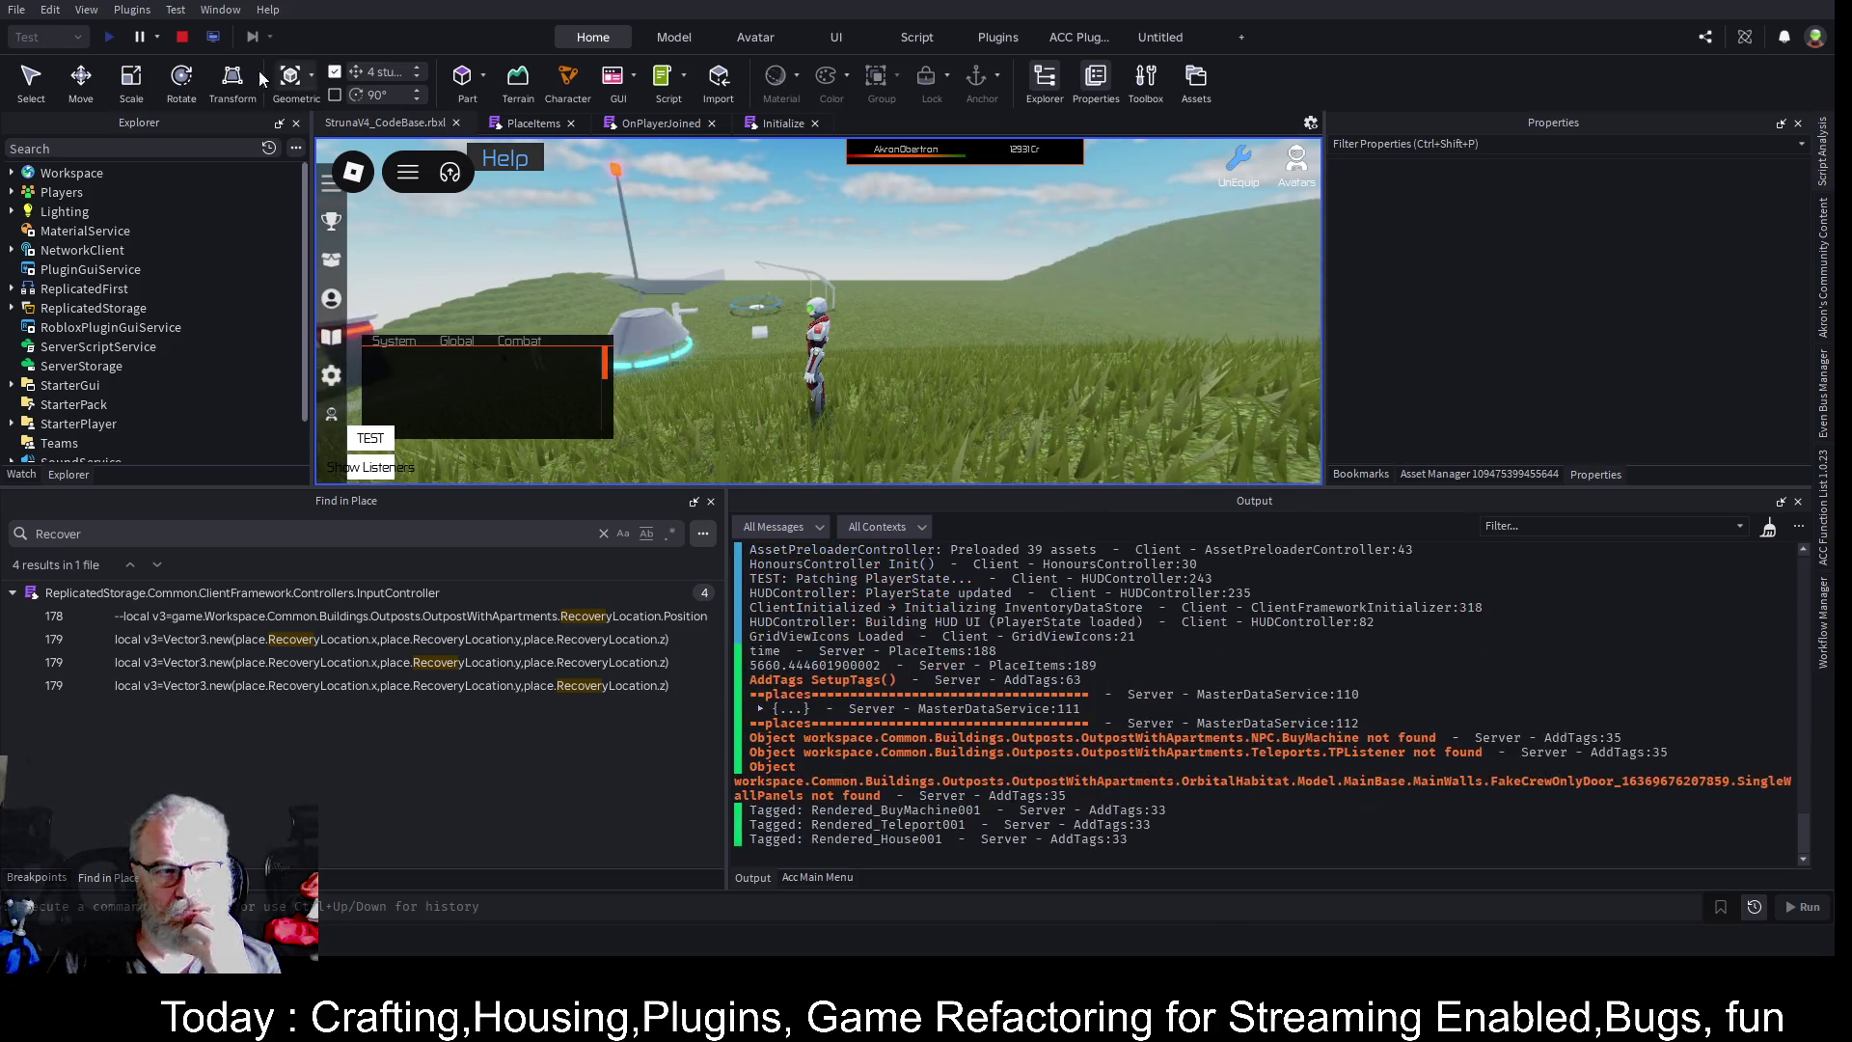
- Switch the running playtest to the server's view
click(214, 38)
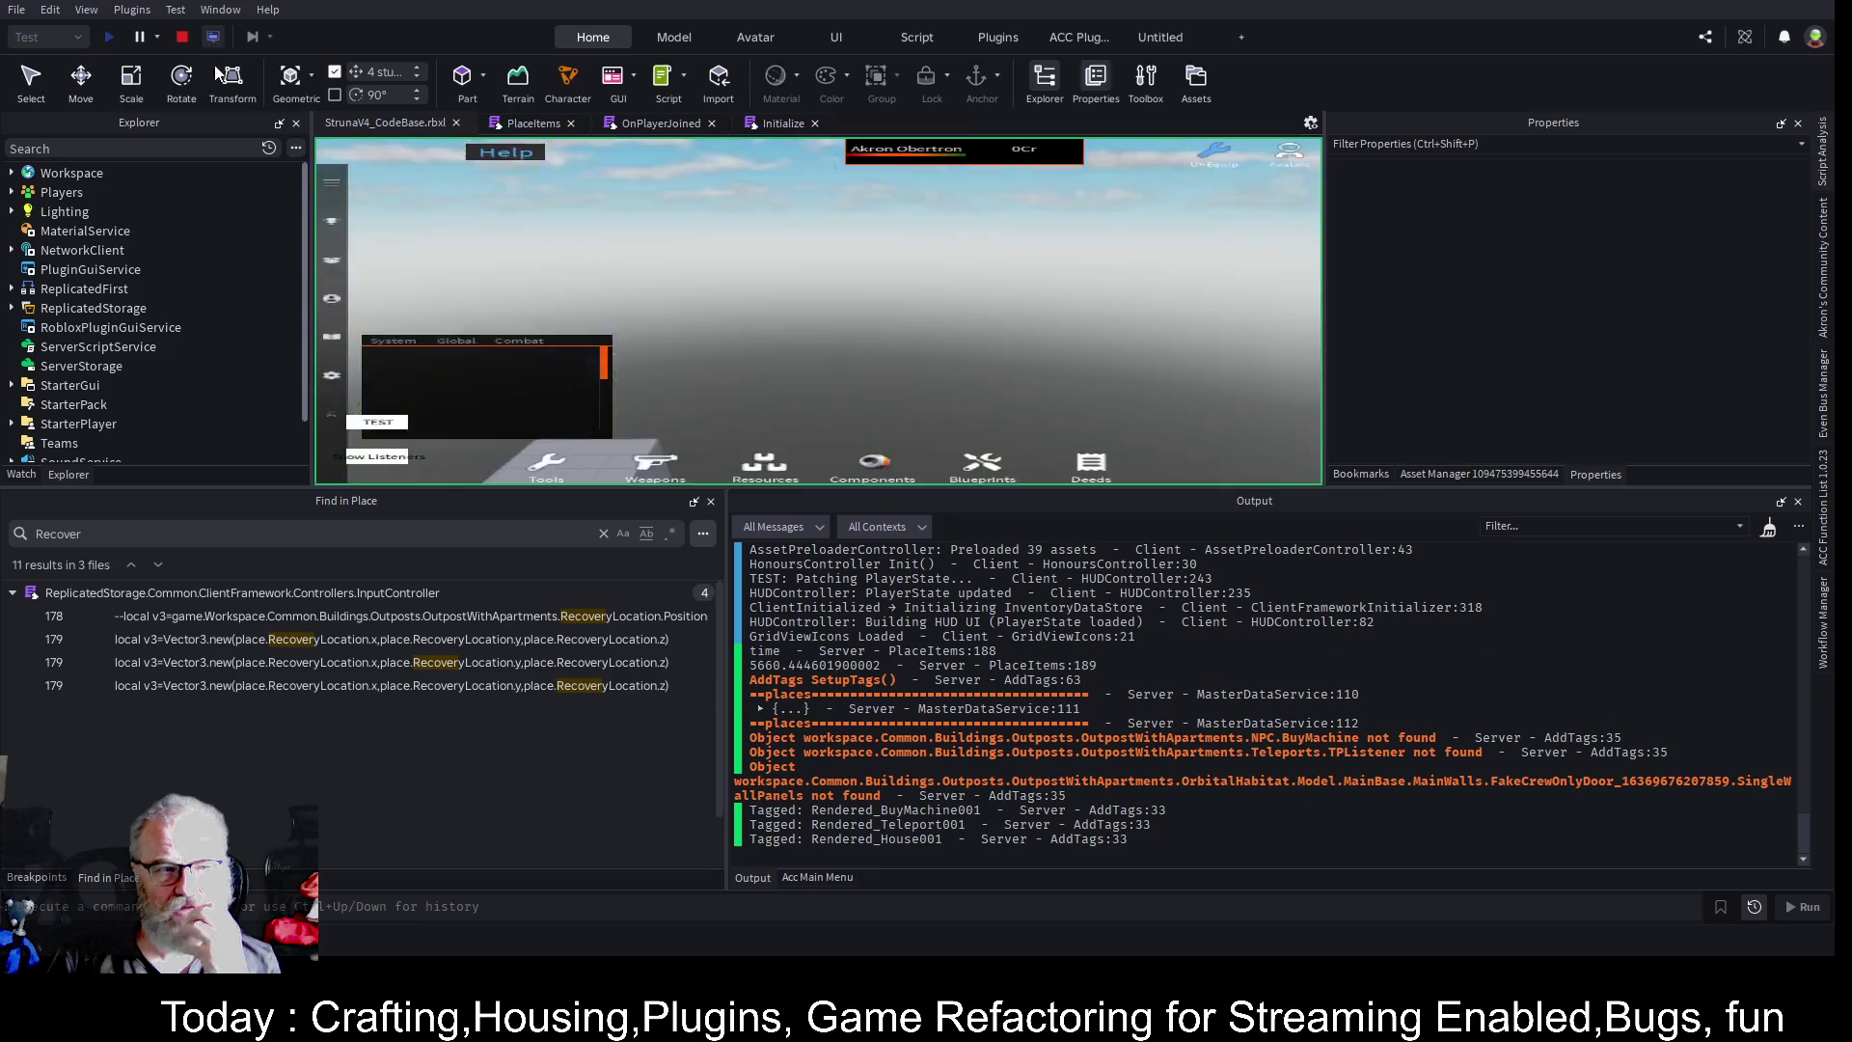
- On the server, tick CanCollide for Workspace's SpawnLocation, then stop the playtest with Shift+F5
click(12, 173)
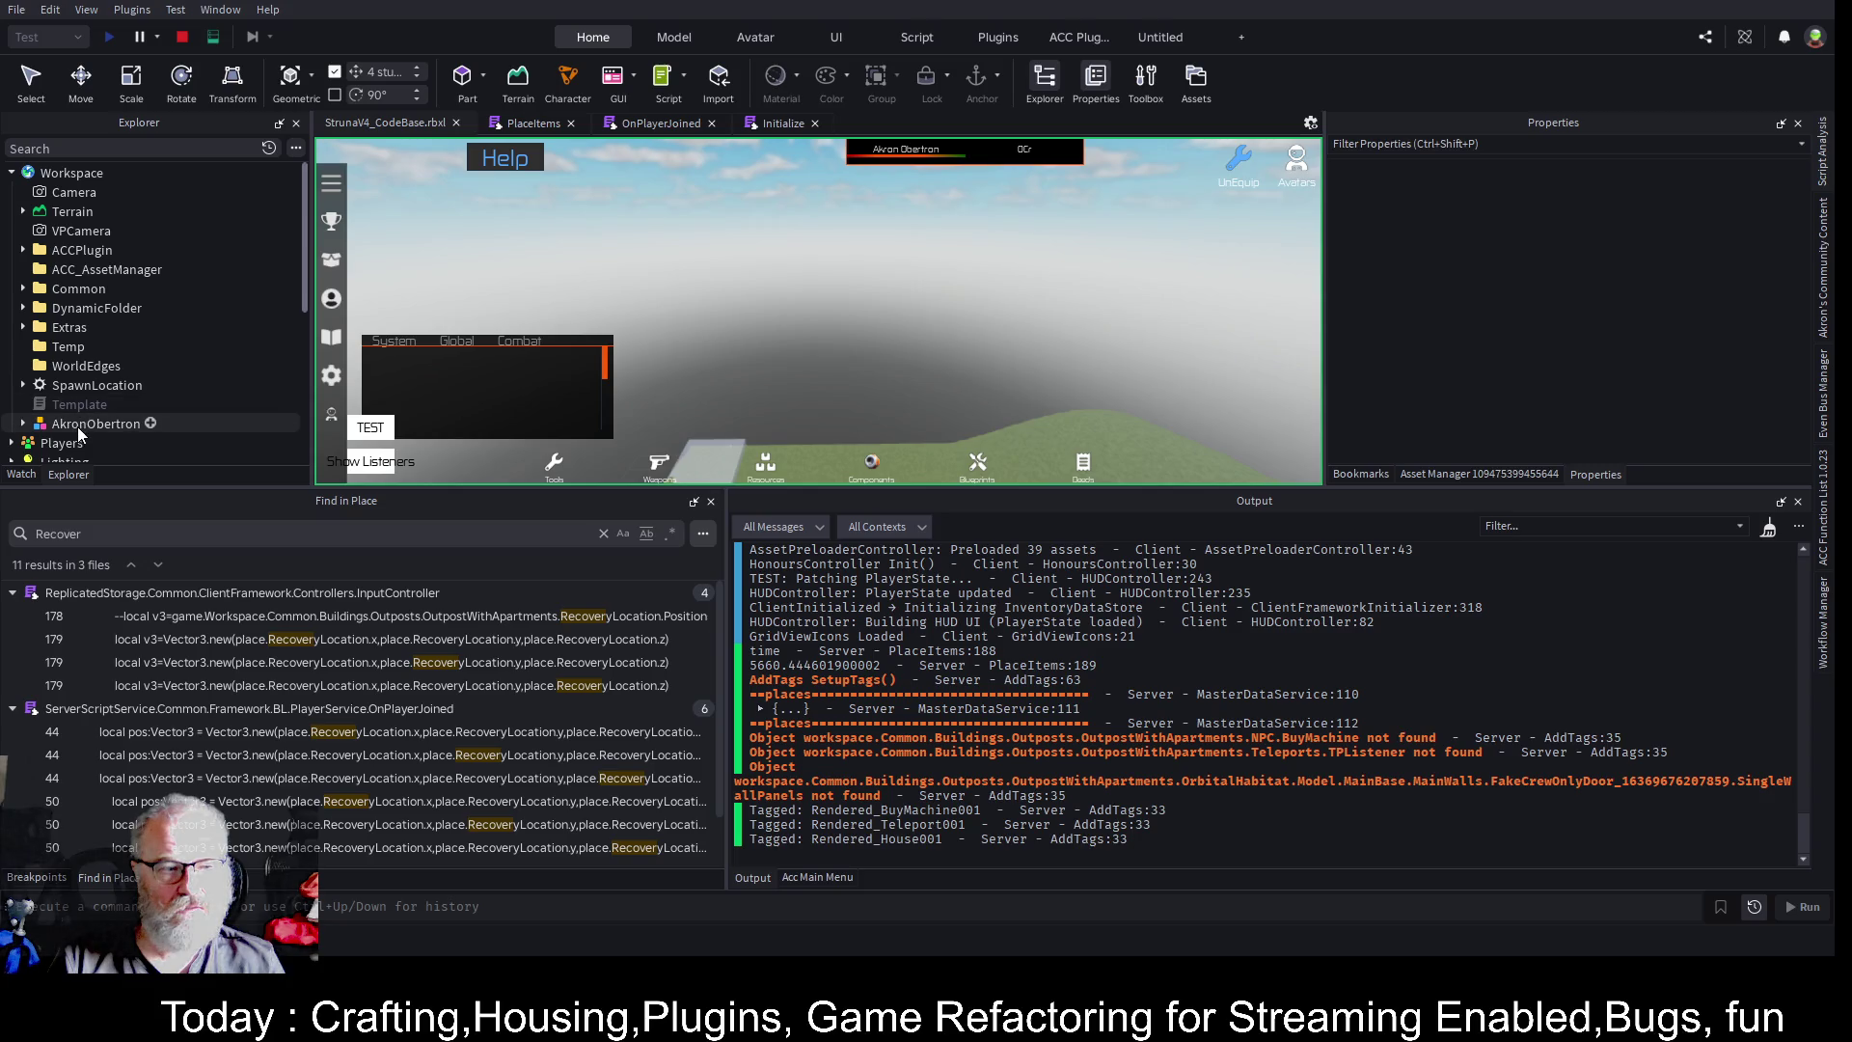
click(130, 388)
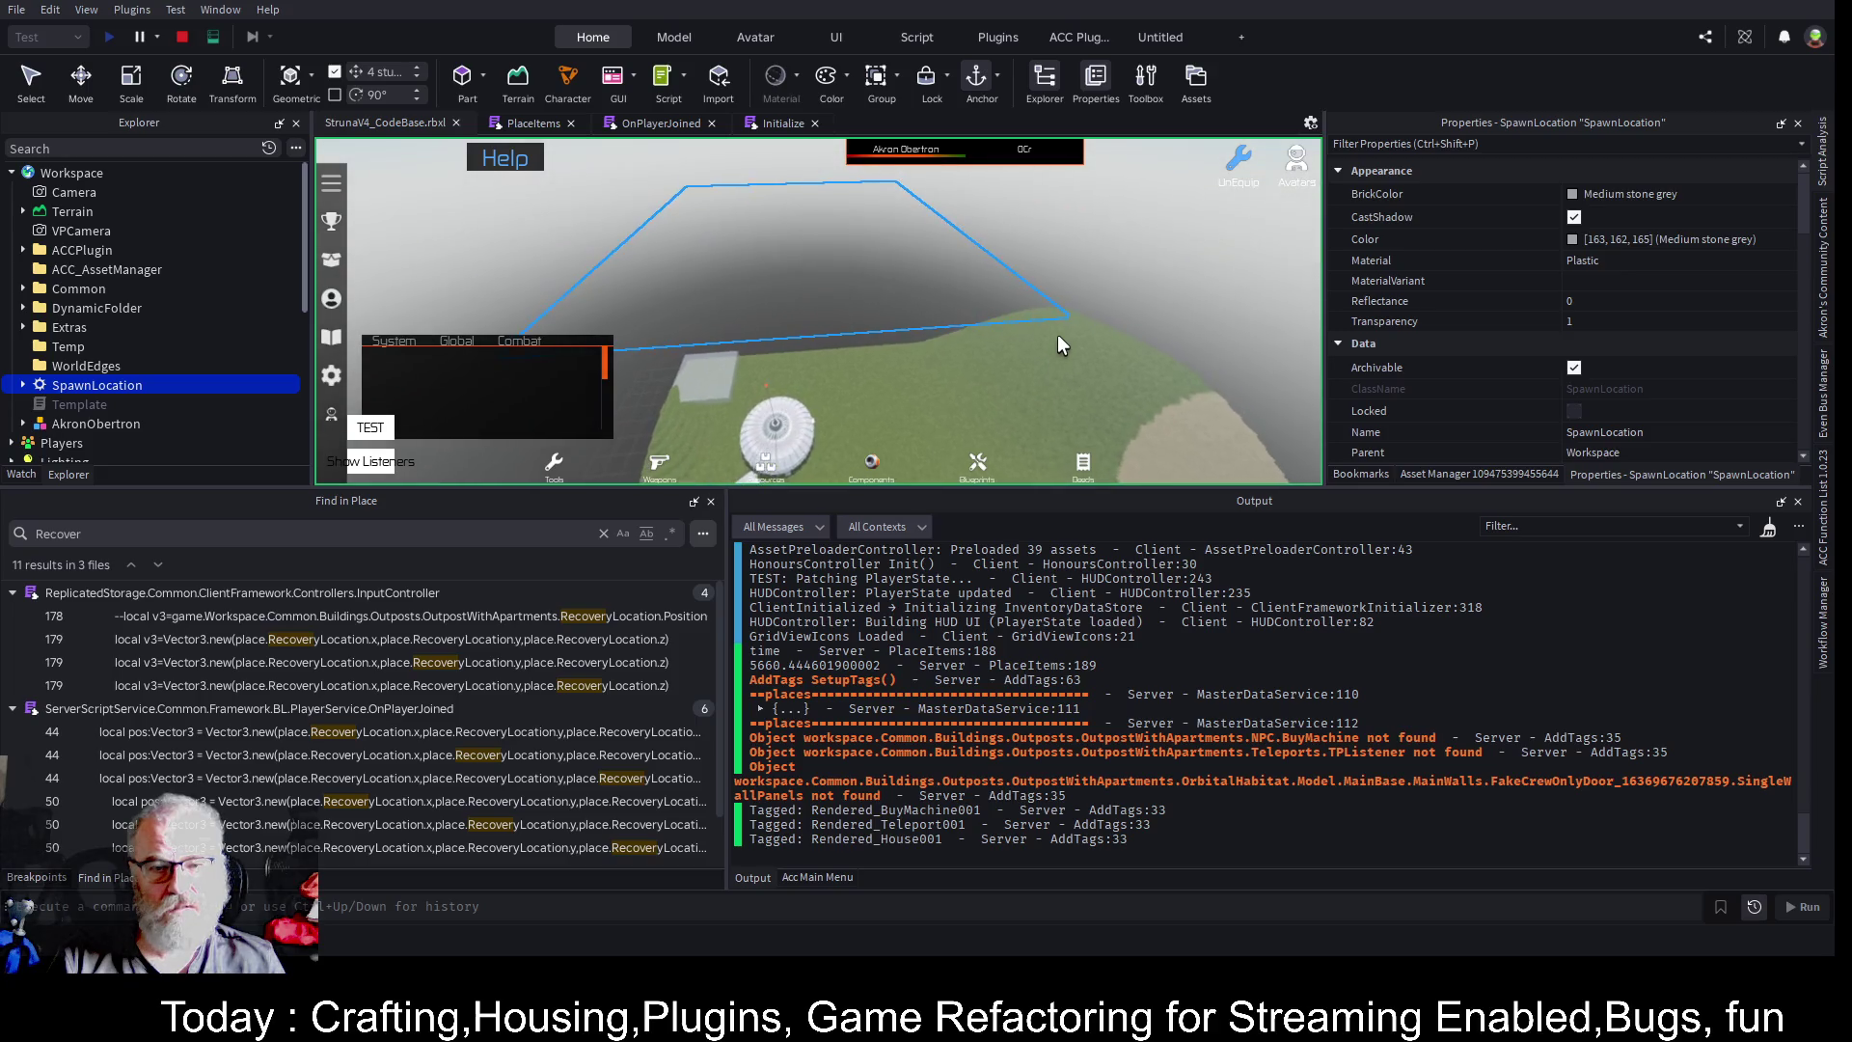
scroll(1651, 349, down, 8)
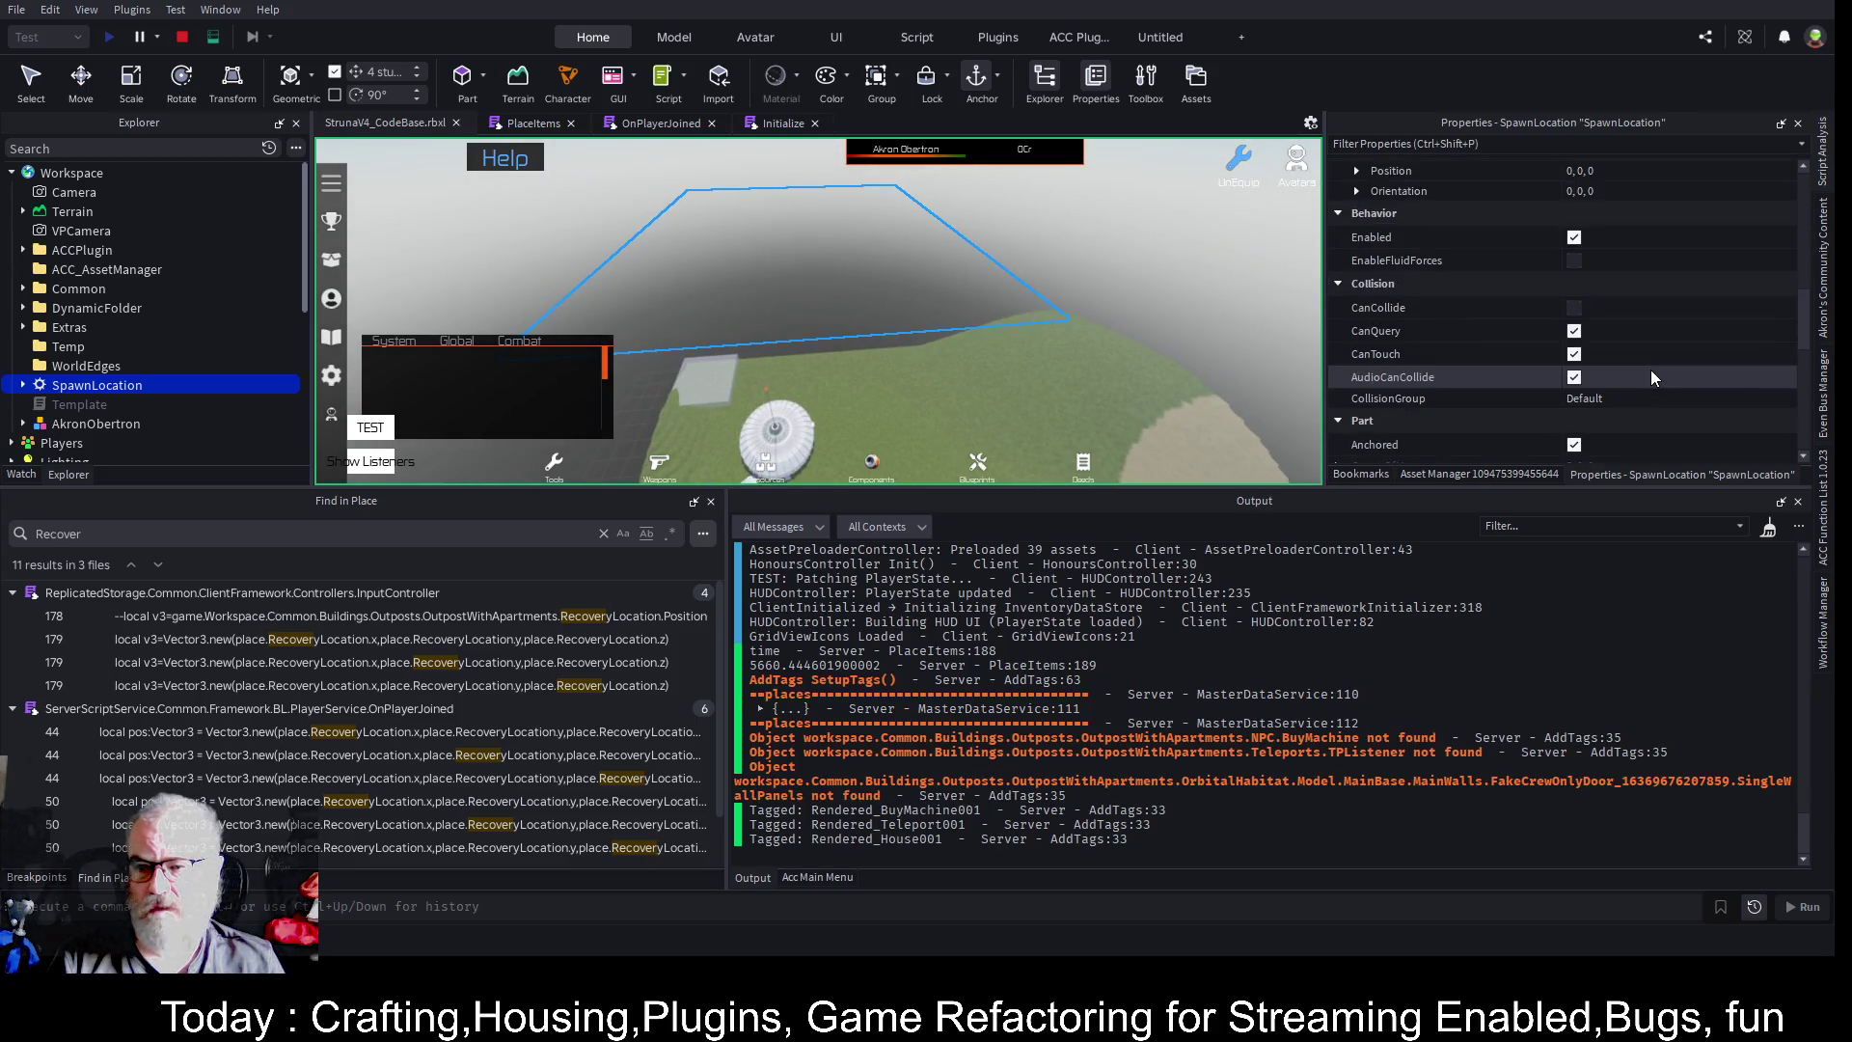
scroll(1647, 357, down, 3)
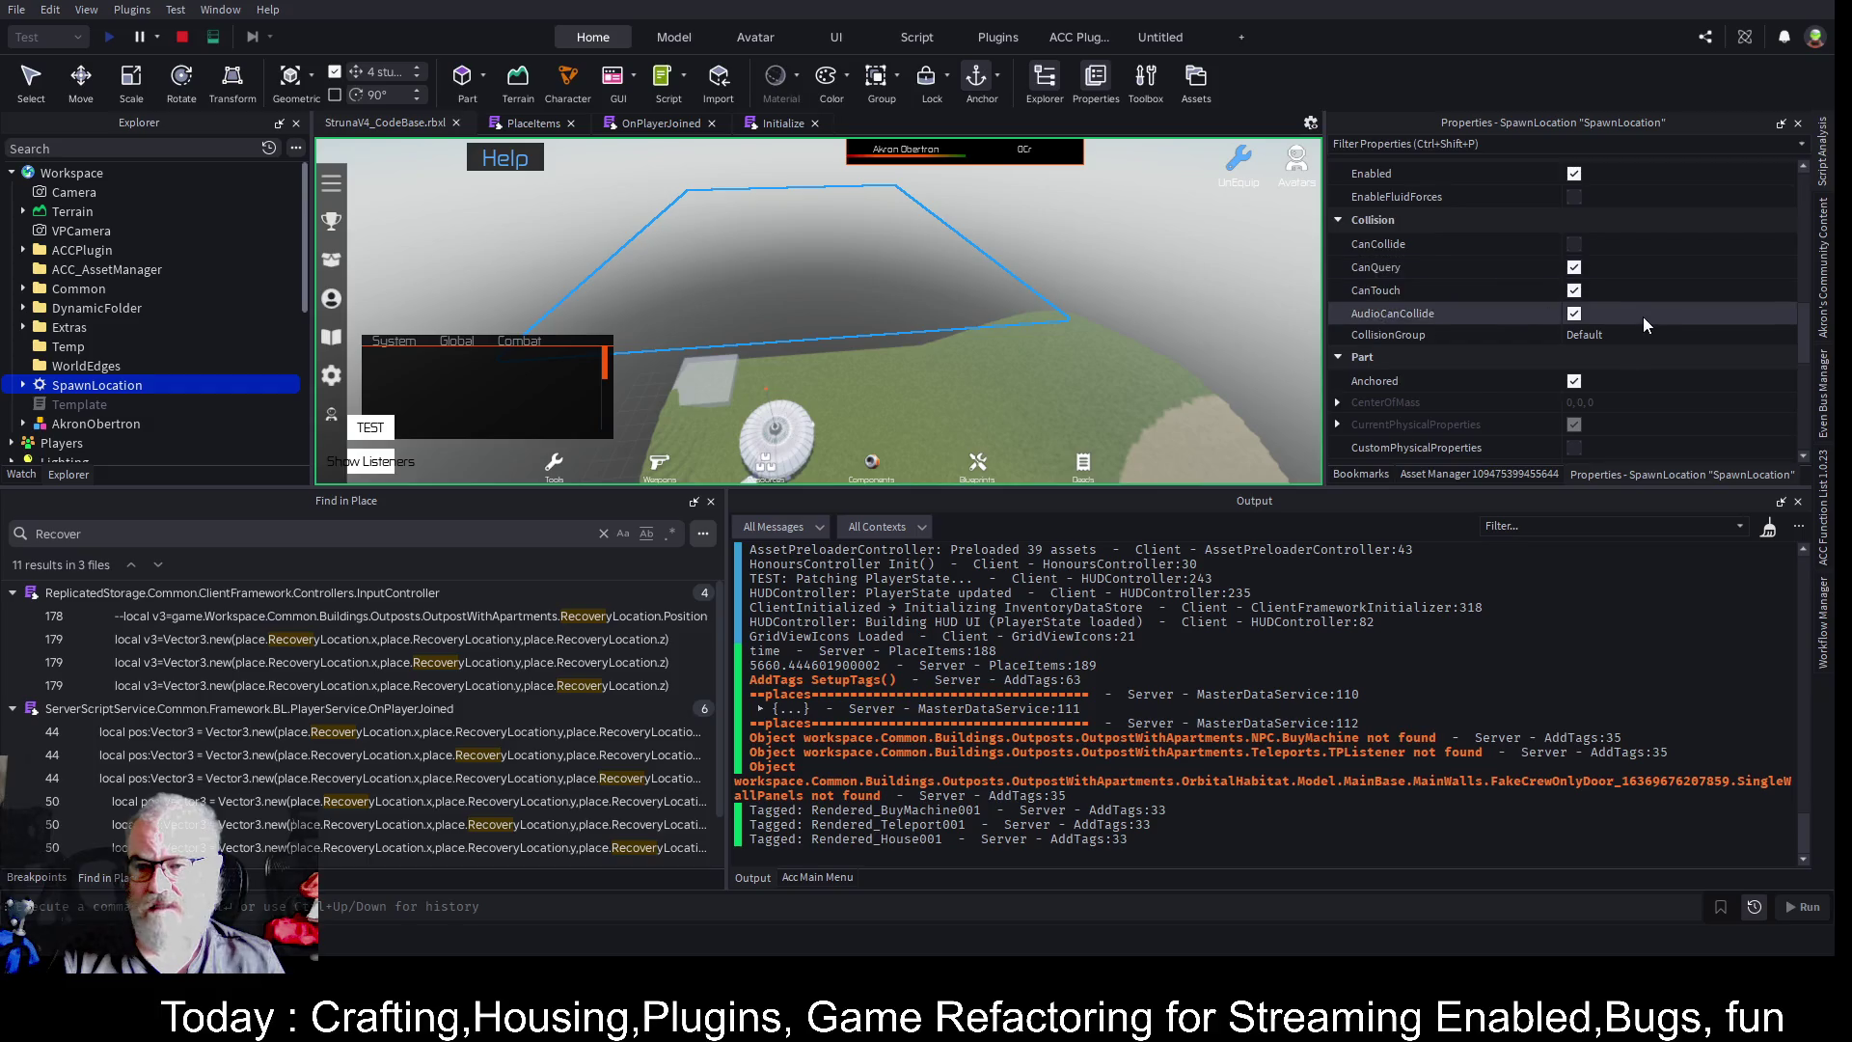
scroll(1647, 328, down, 1)
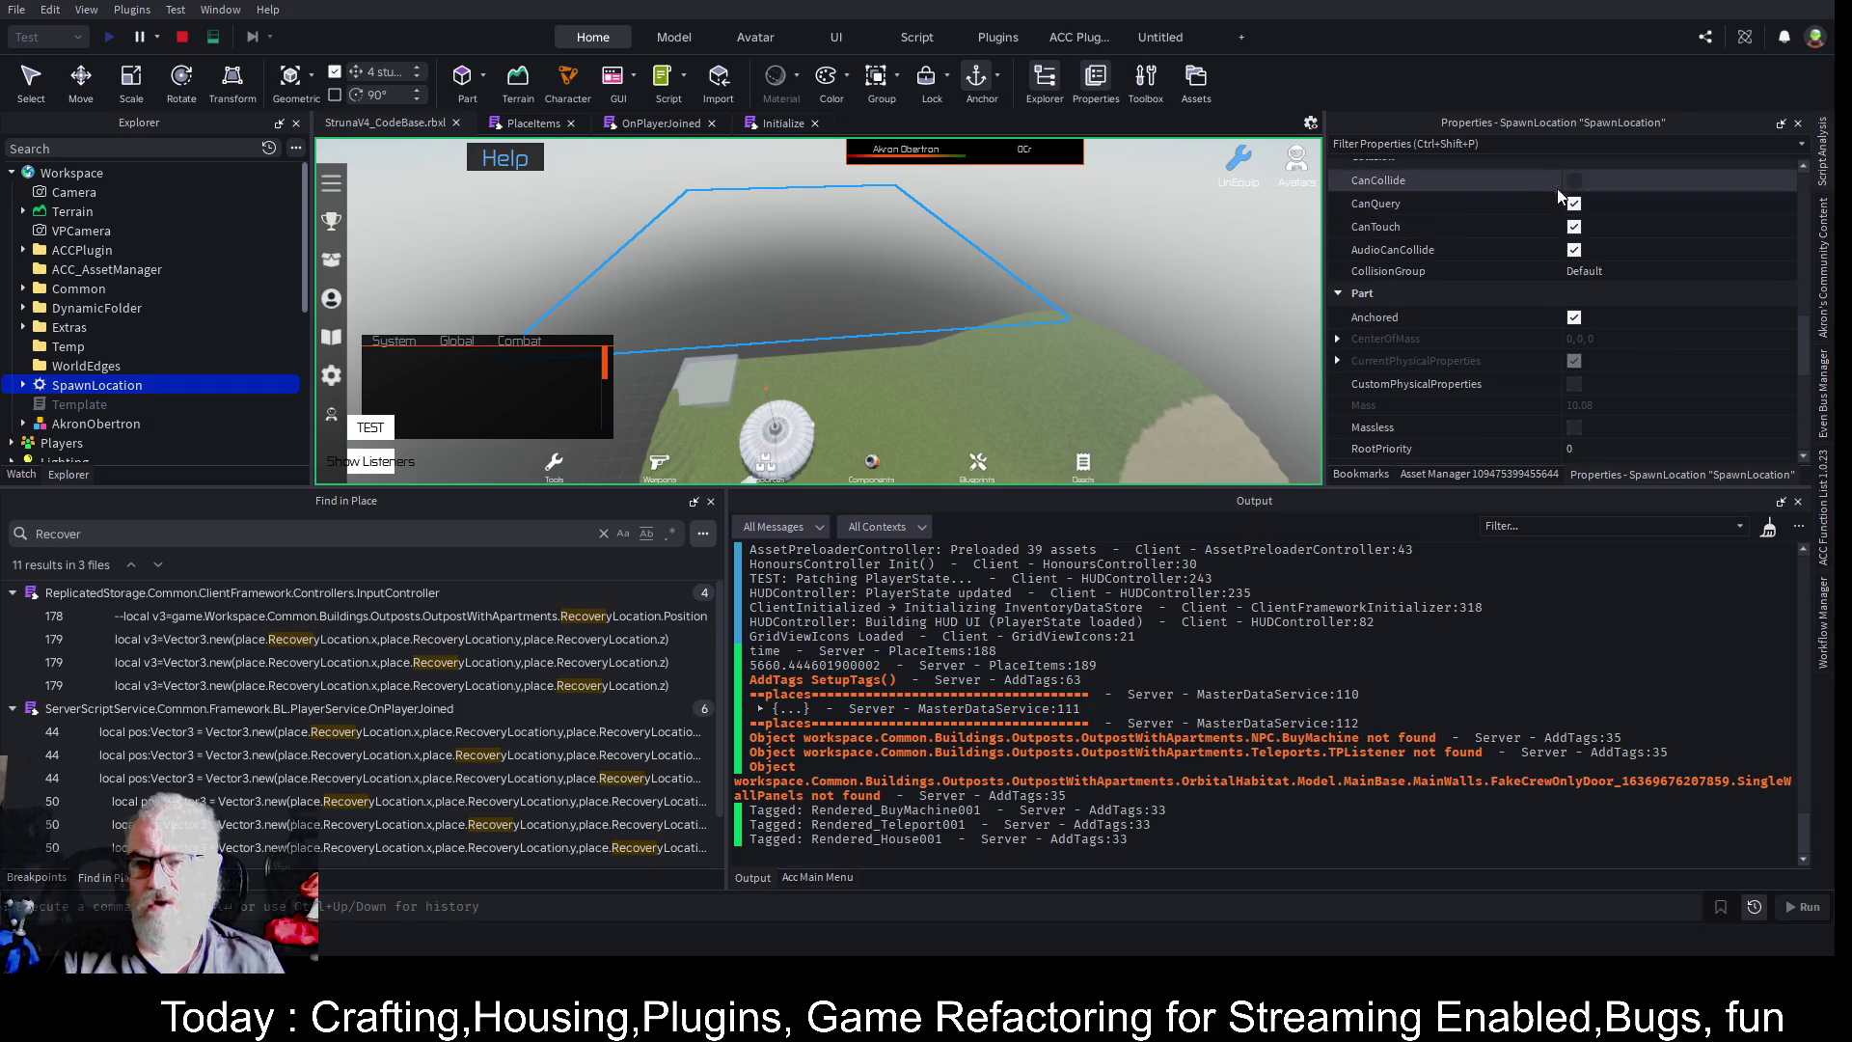
scroll(1636, 295, up, 2)
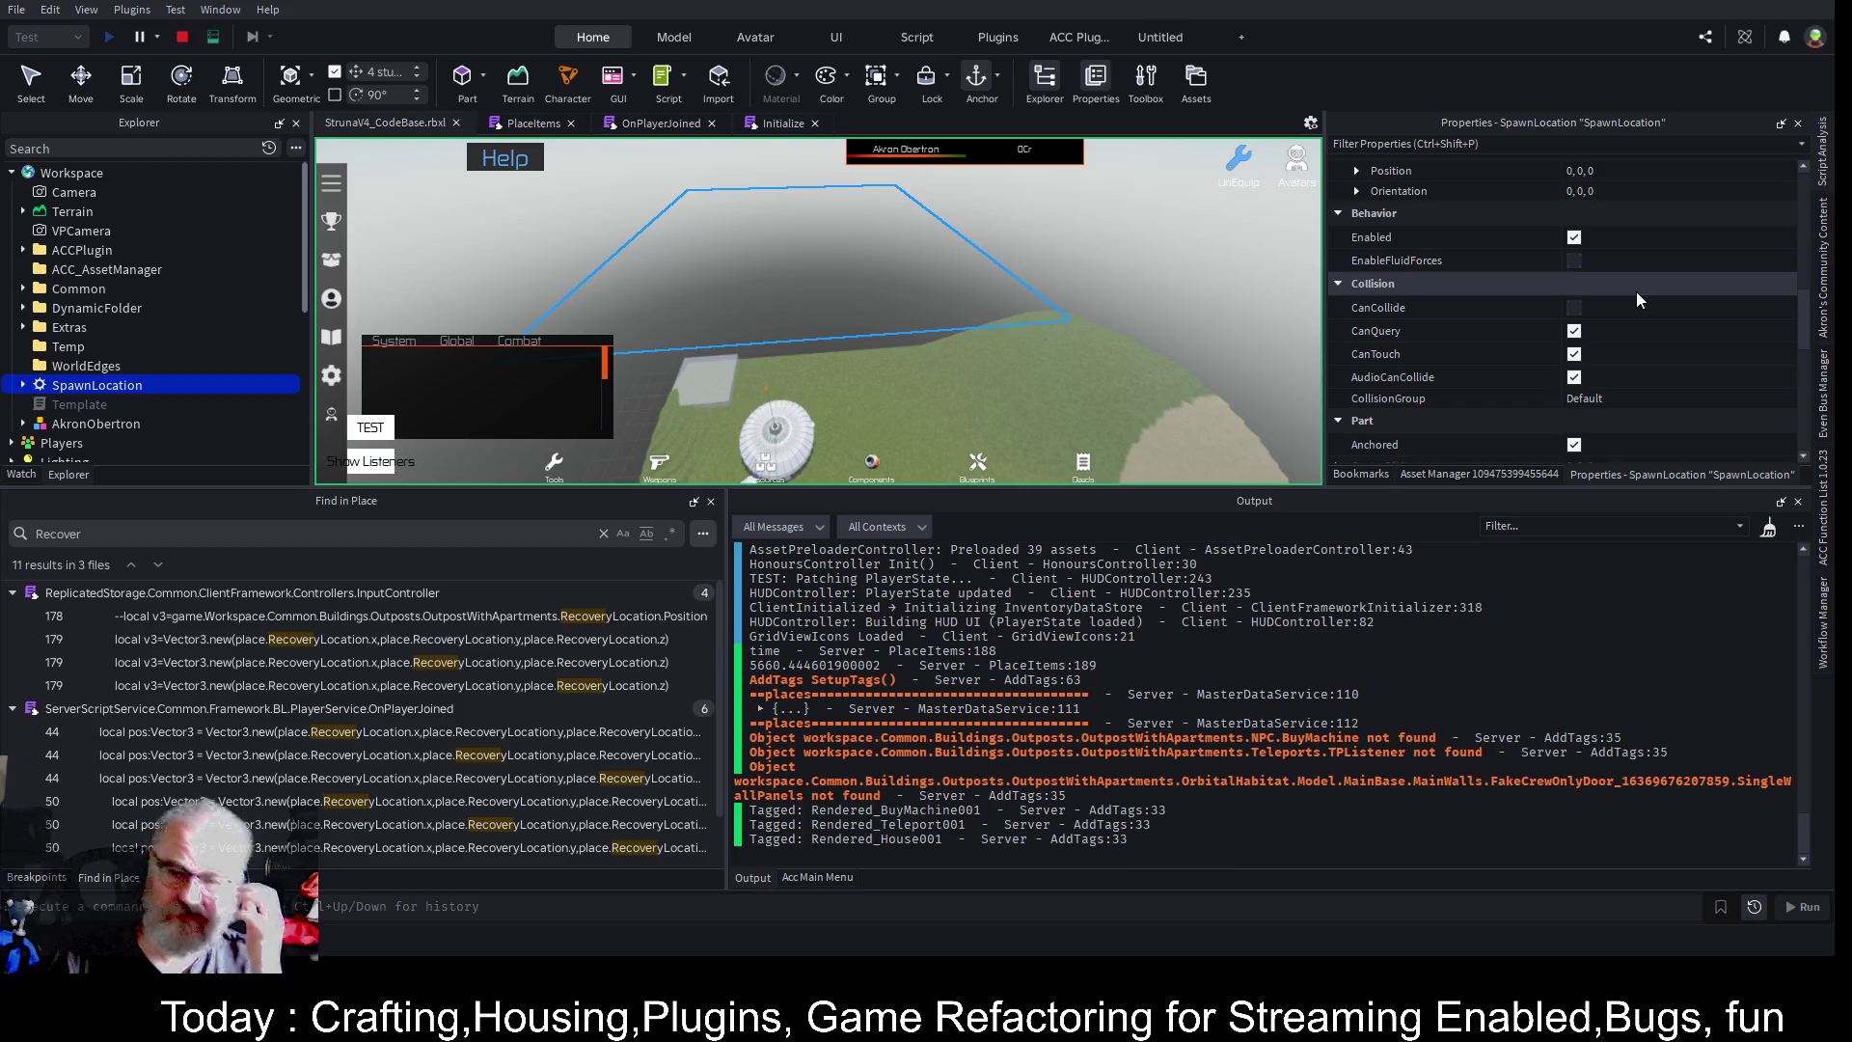
click(1570, 307)
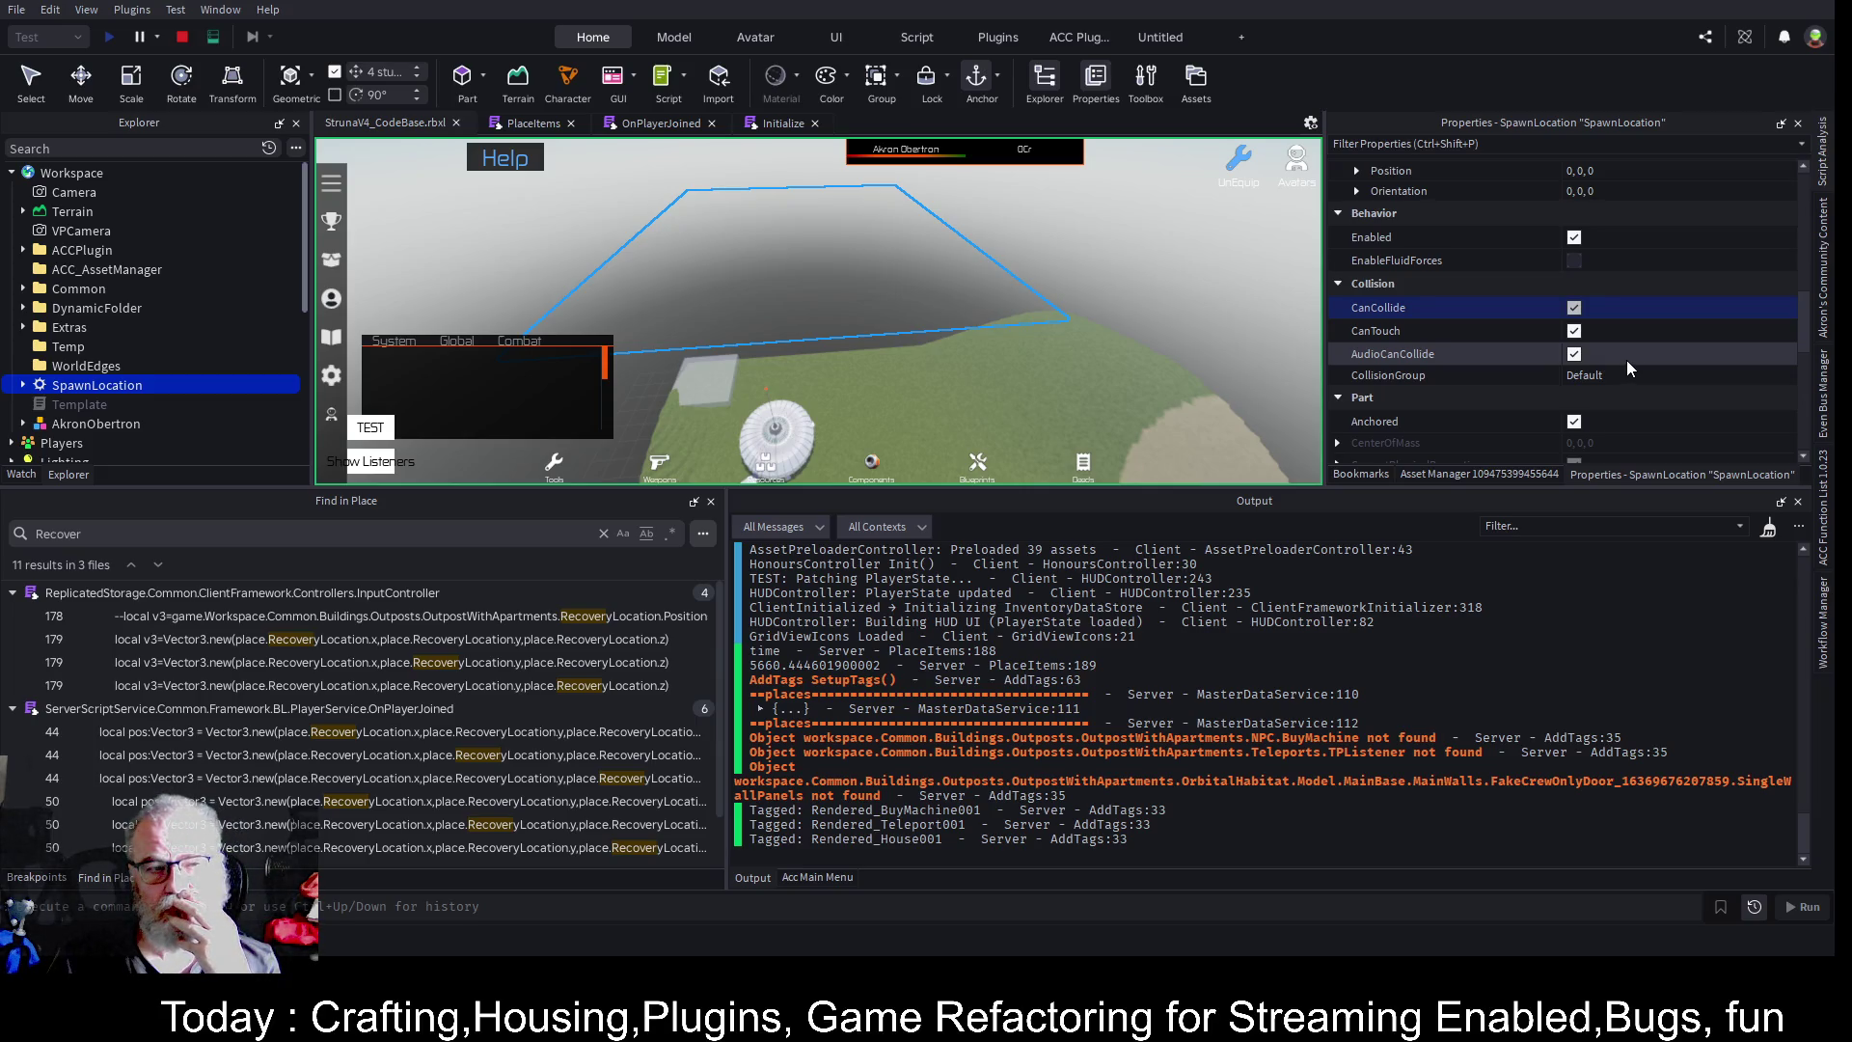
click(663, 345)
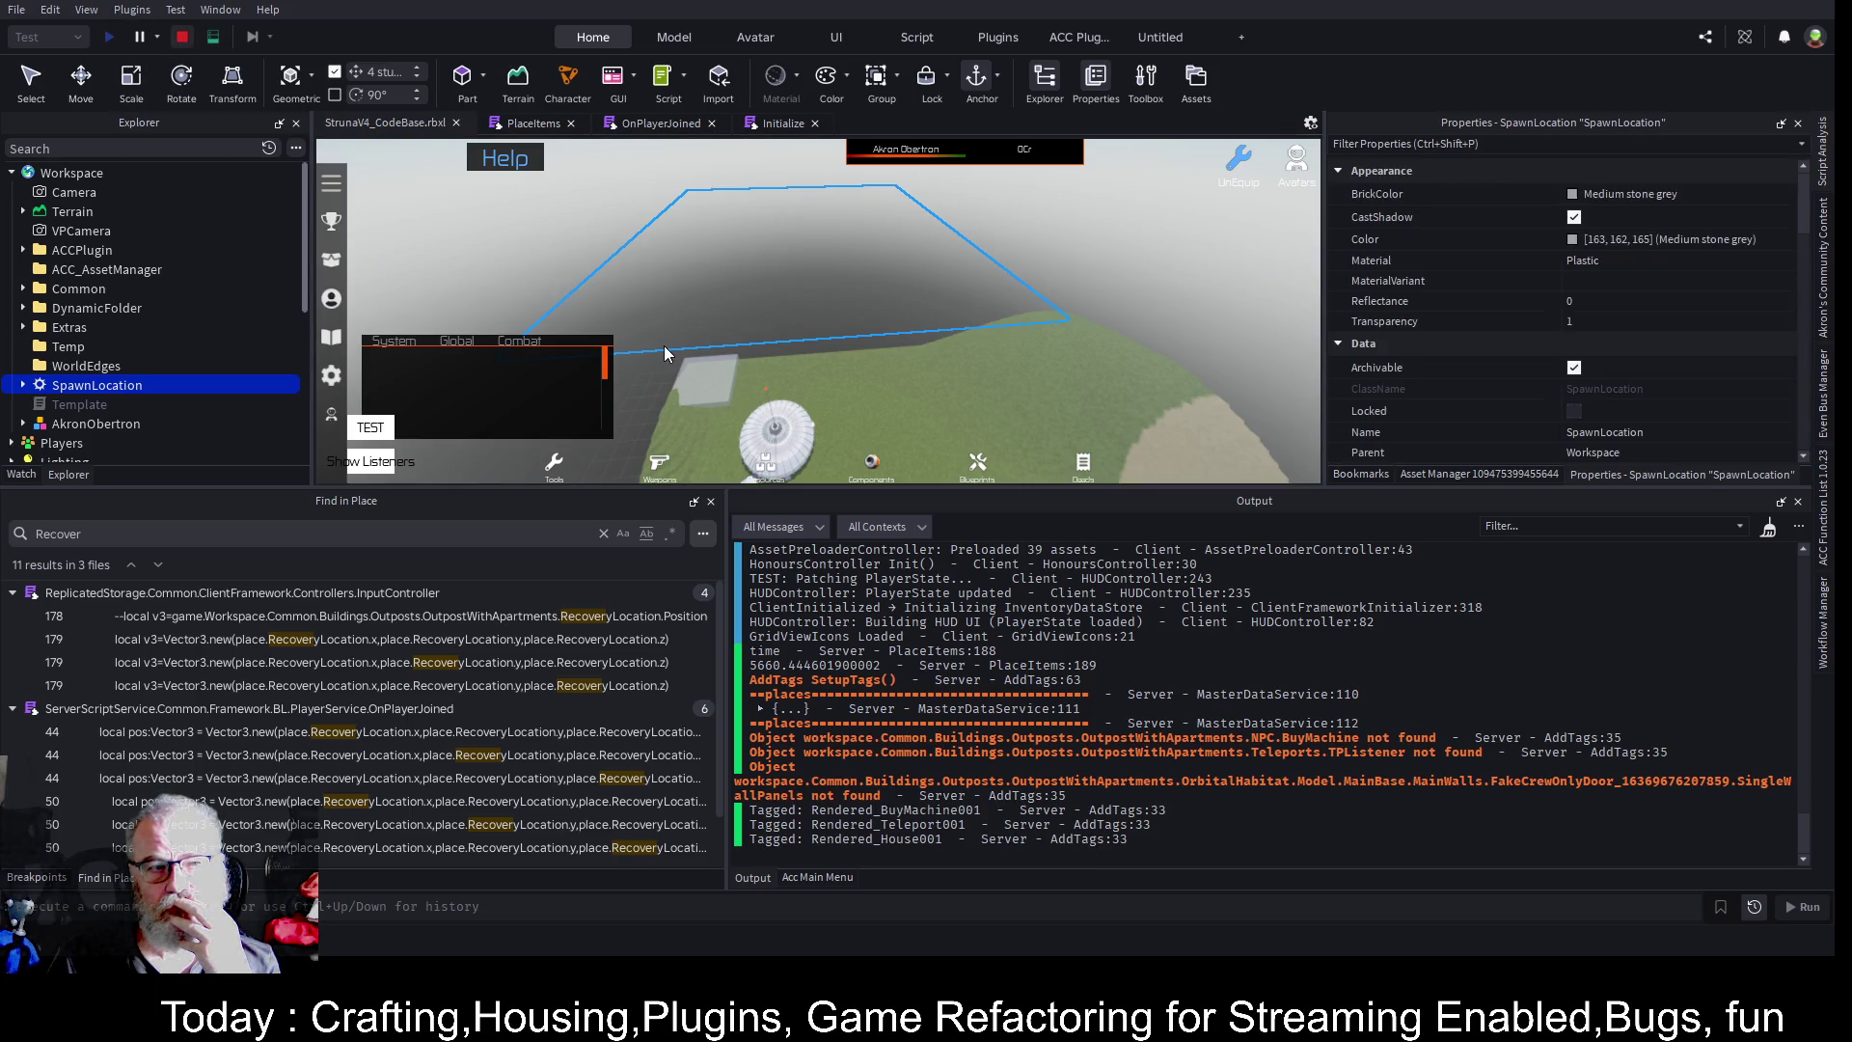
key(shift+F5)
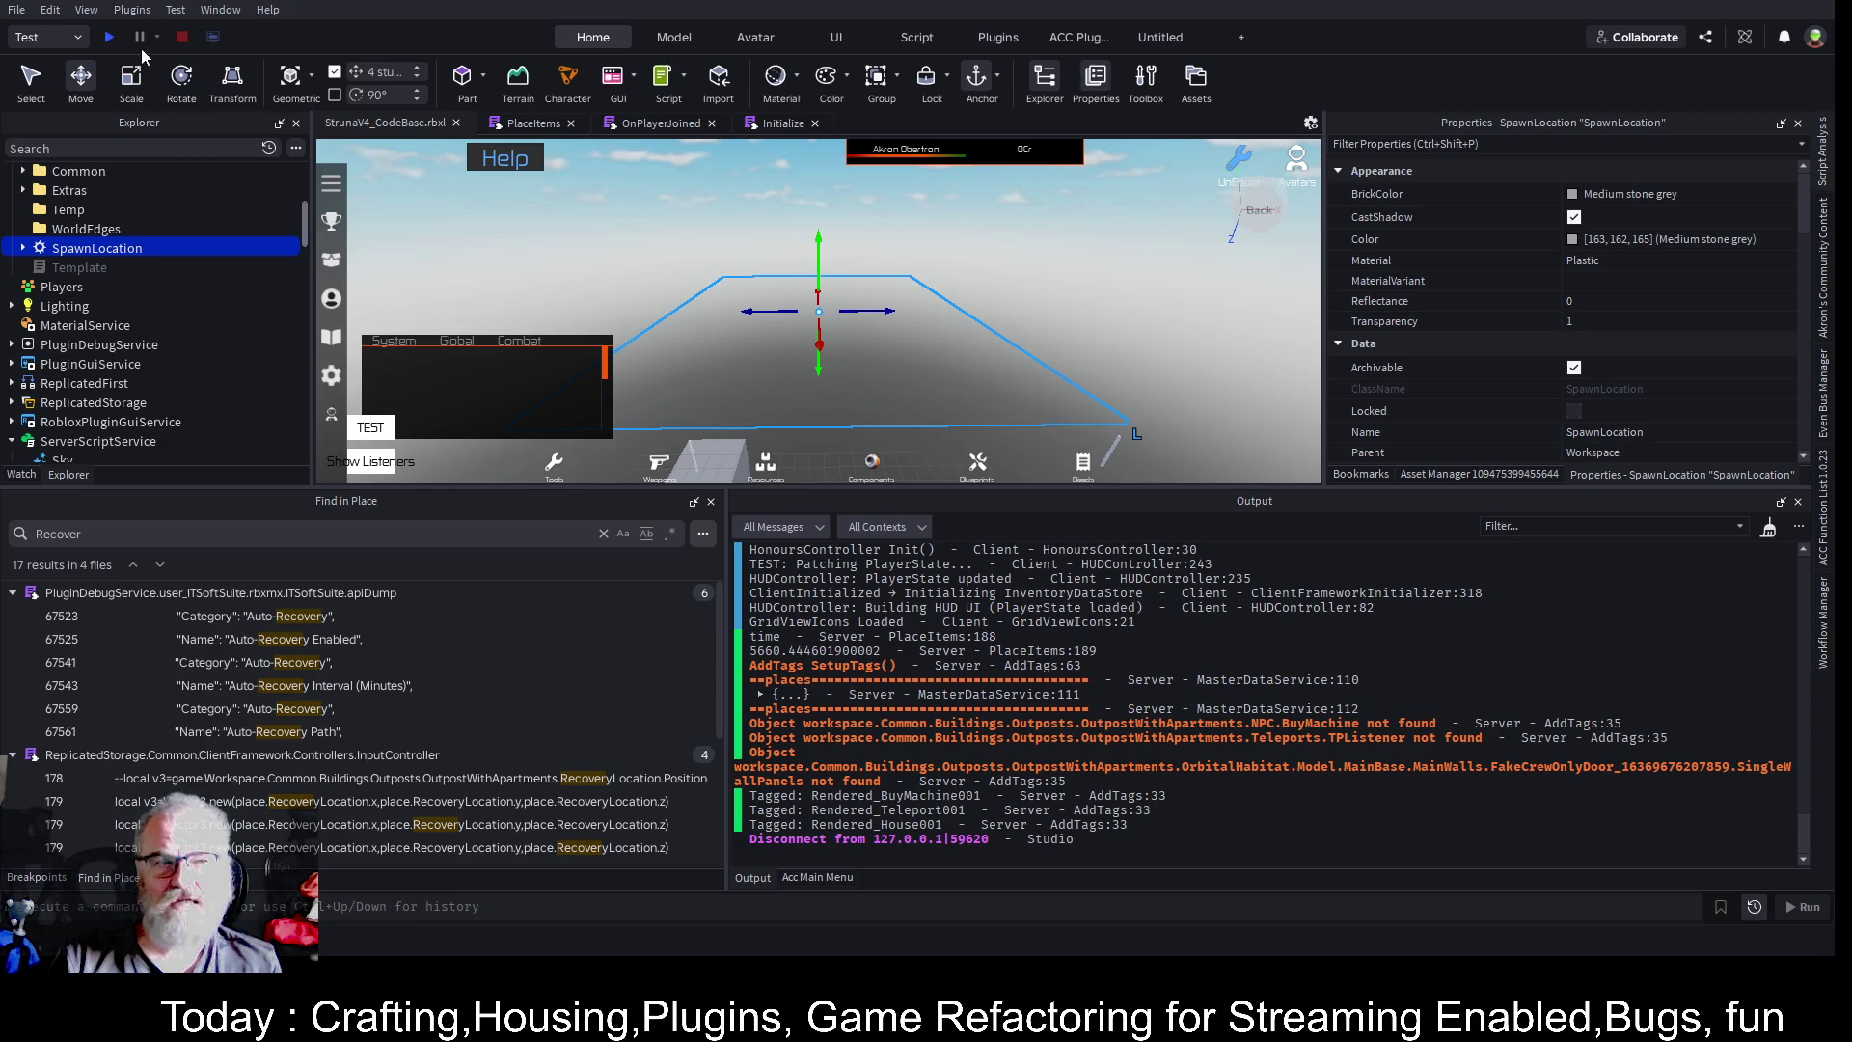
- After a quick play-and-stop, turn on SpawnLocation's CanCollide in edit mode and save the place
click(110, 37)
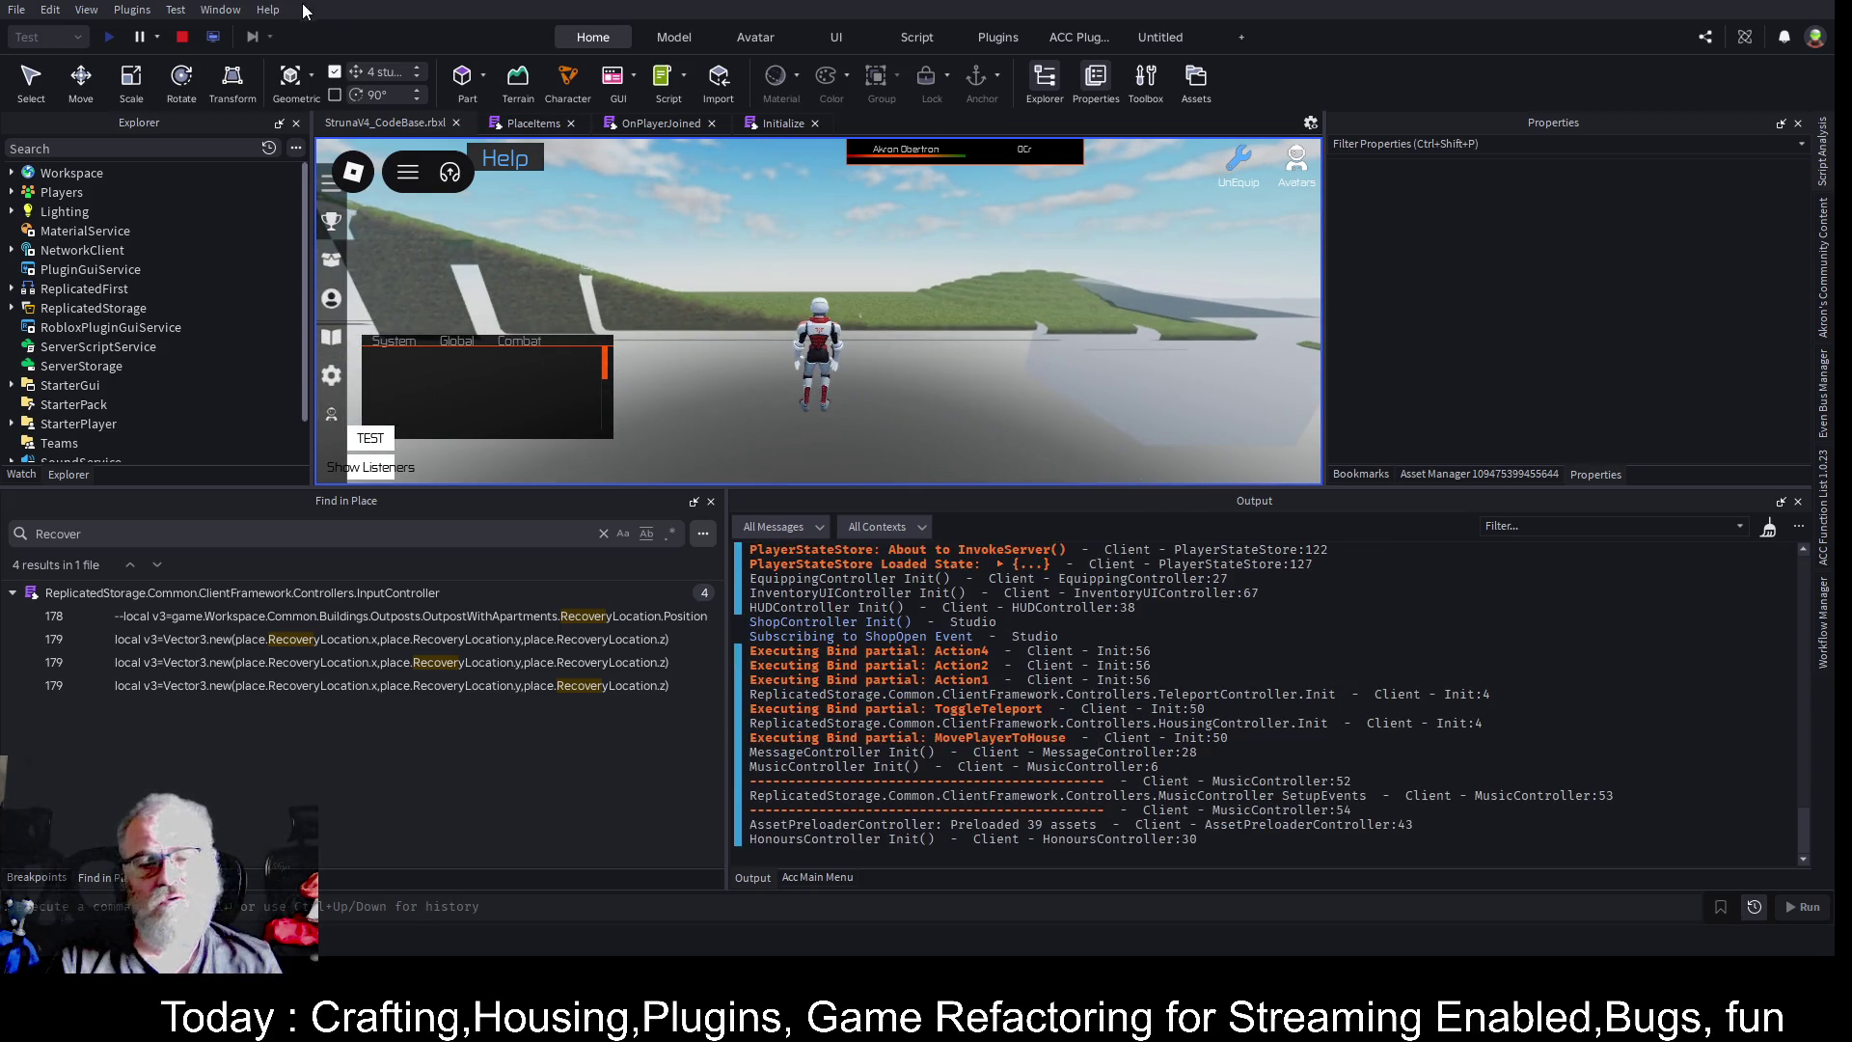
click(837, 310)
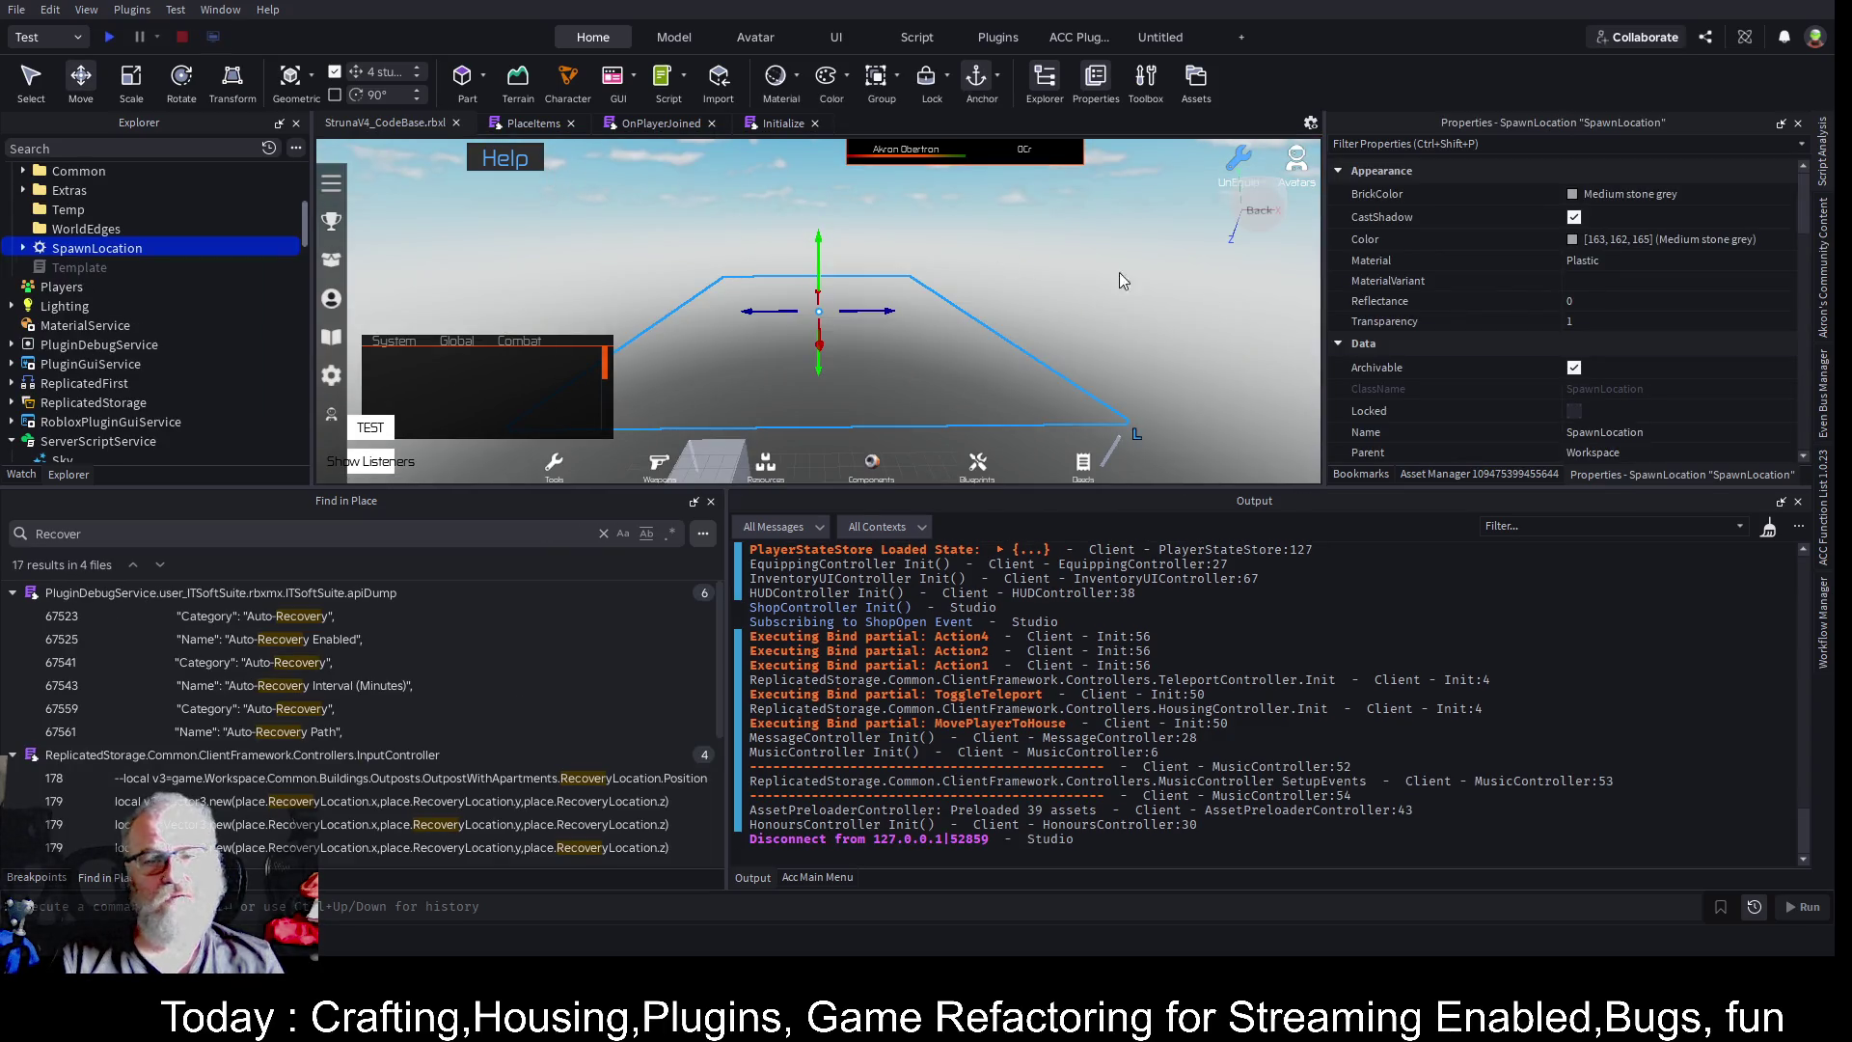
scroll(1592, 370, down, 5)
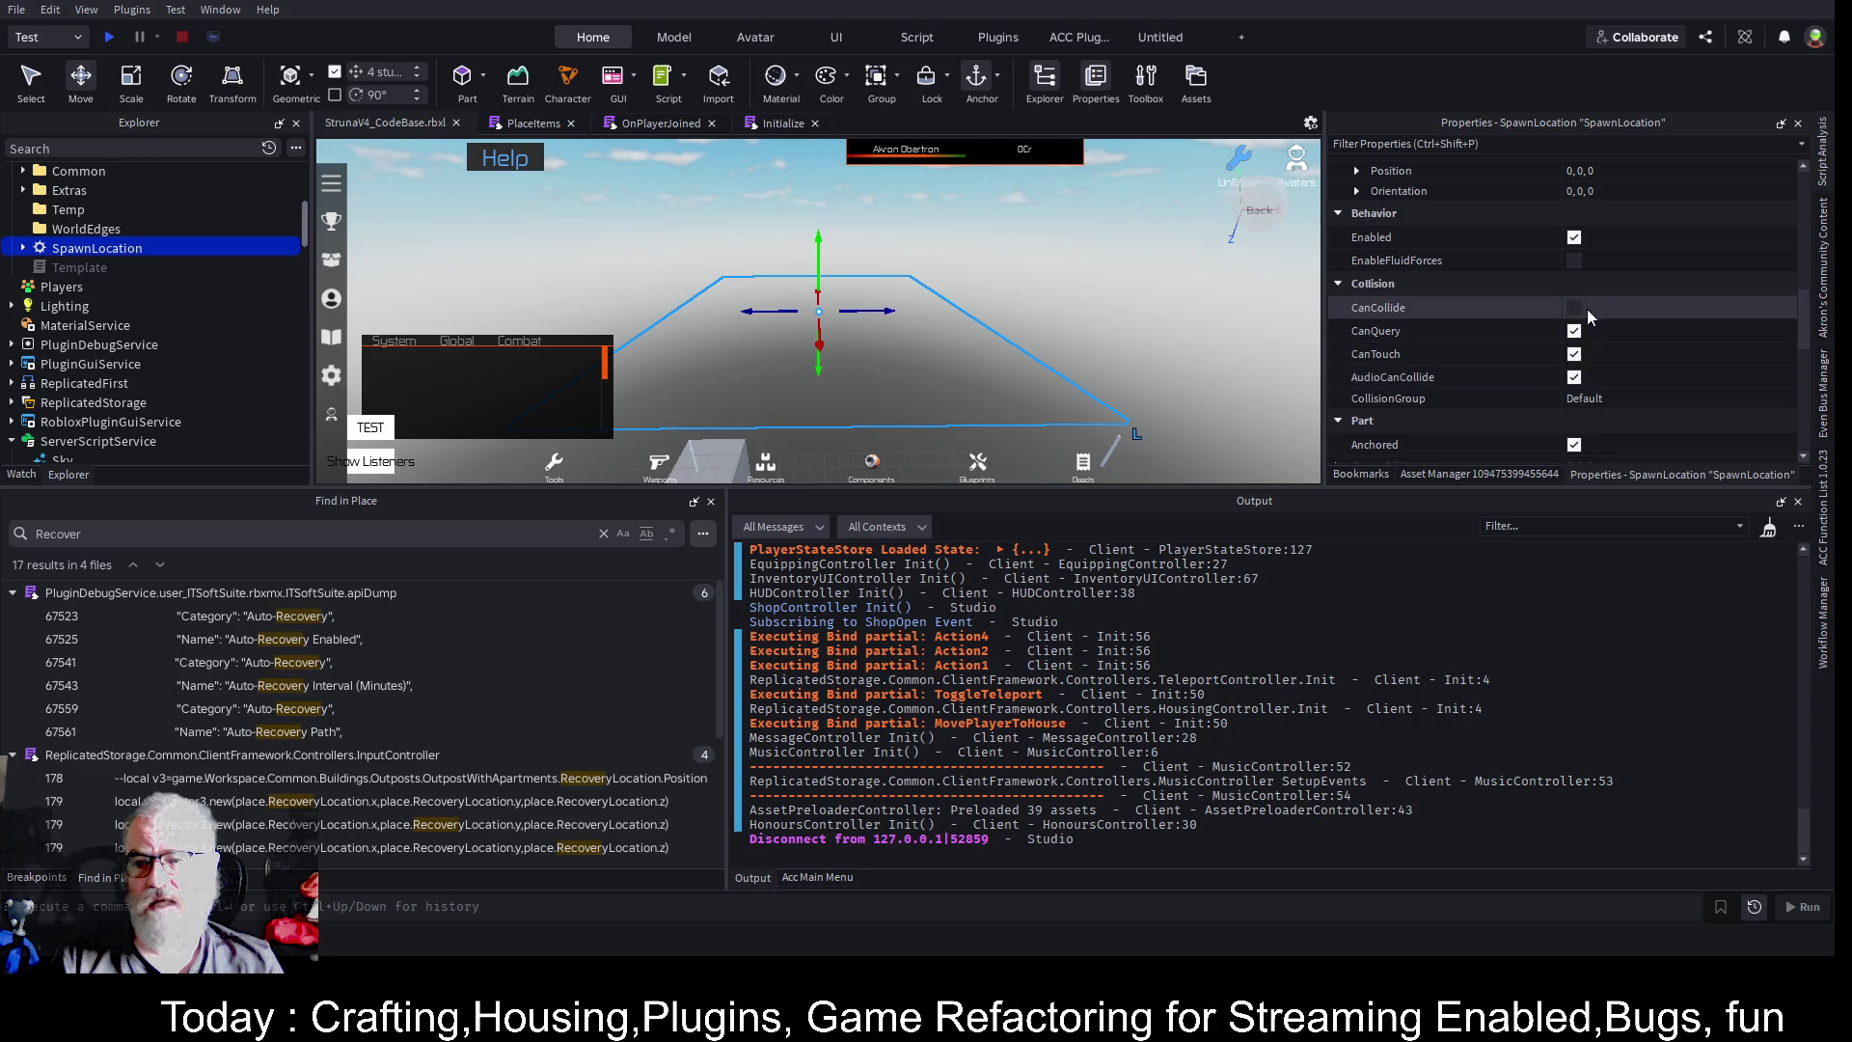
click(1578, 308)
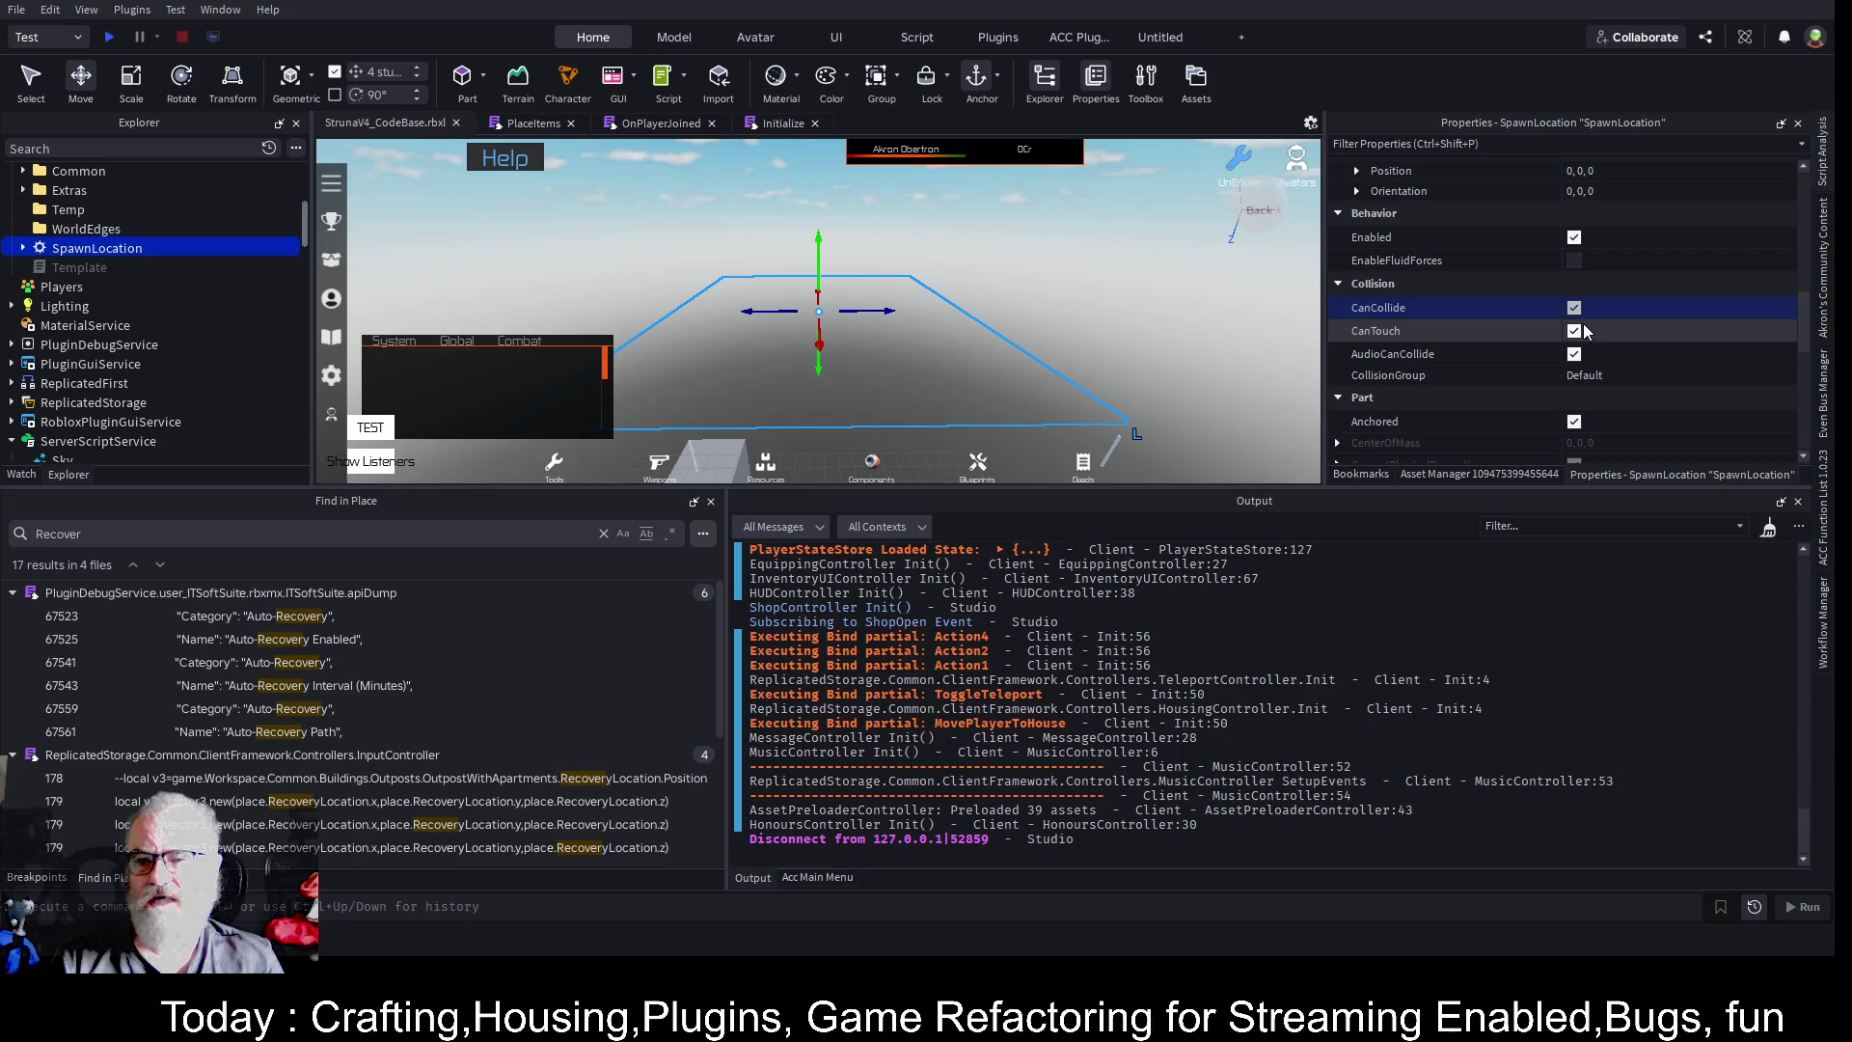
key(ctrl+s)
click(142, 536)
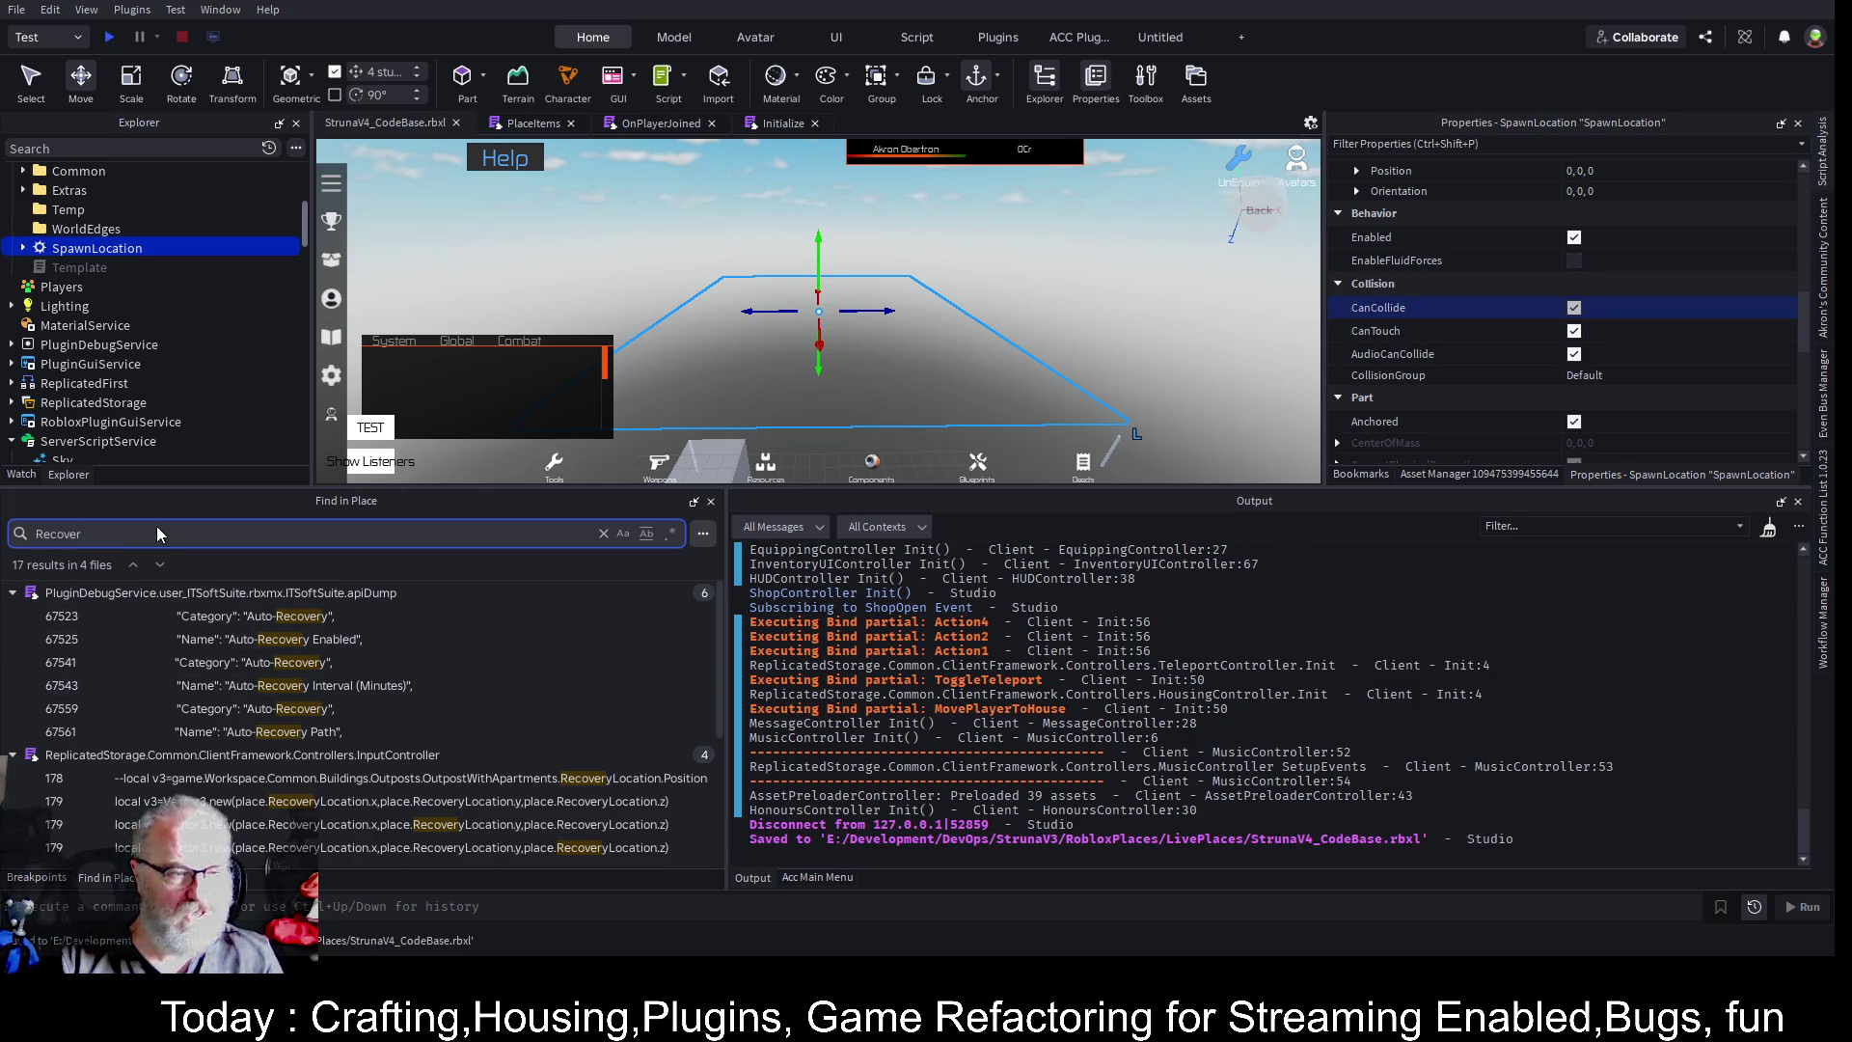
- Search the whole place for 'CanCollide' and scroll through the 91 results in 45 files
key(ctrl+a)
text(CanC)
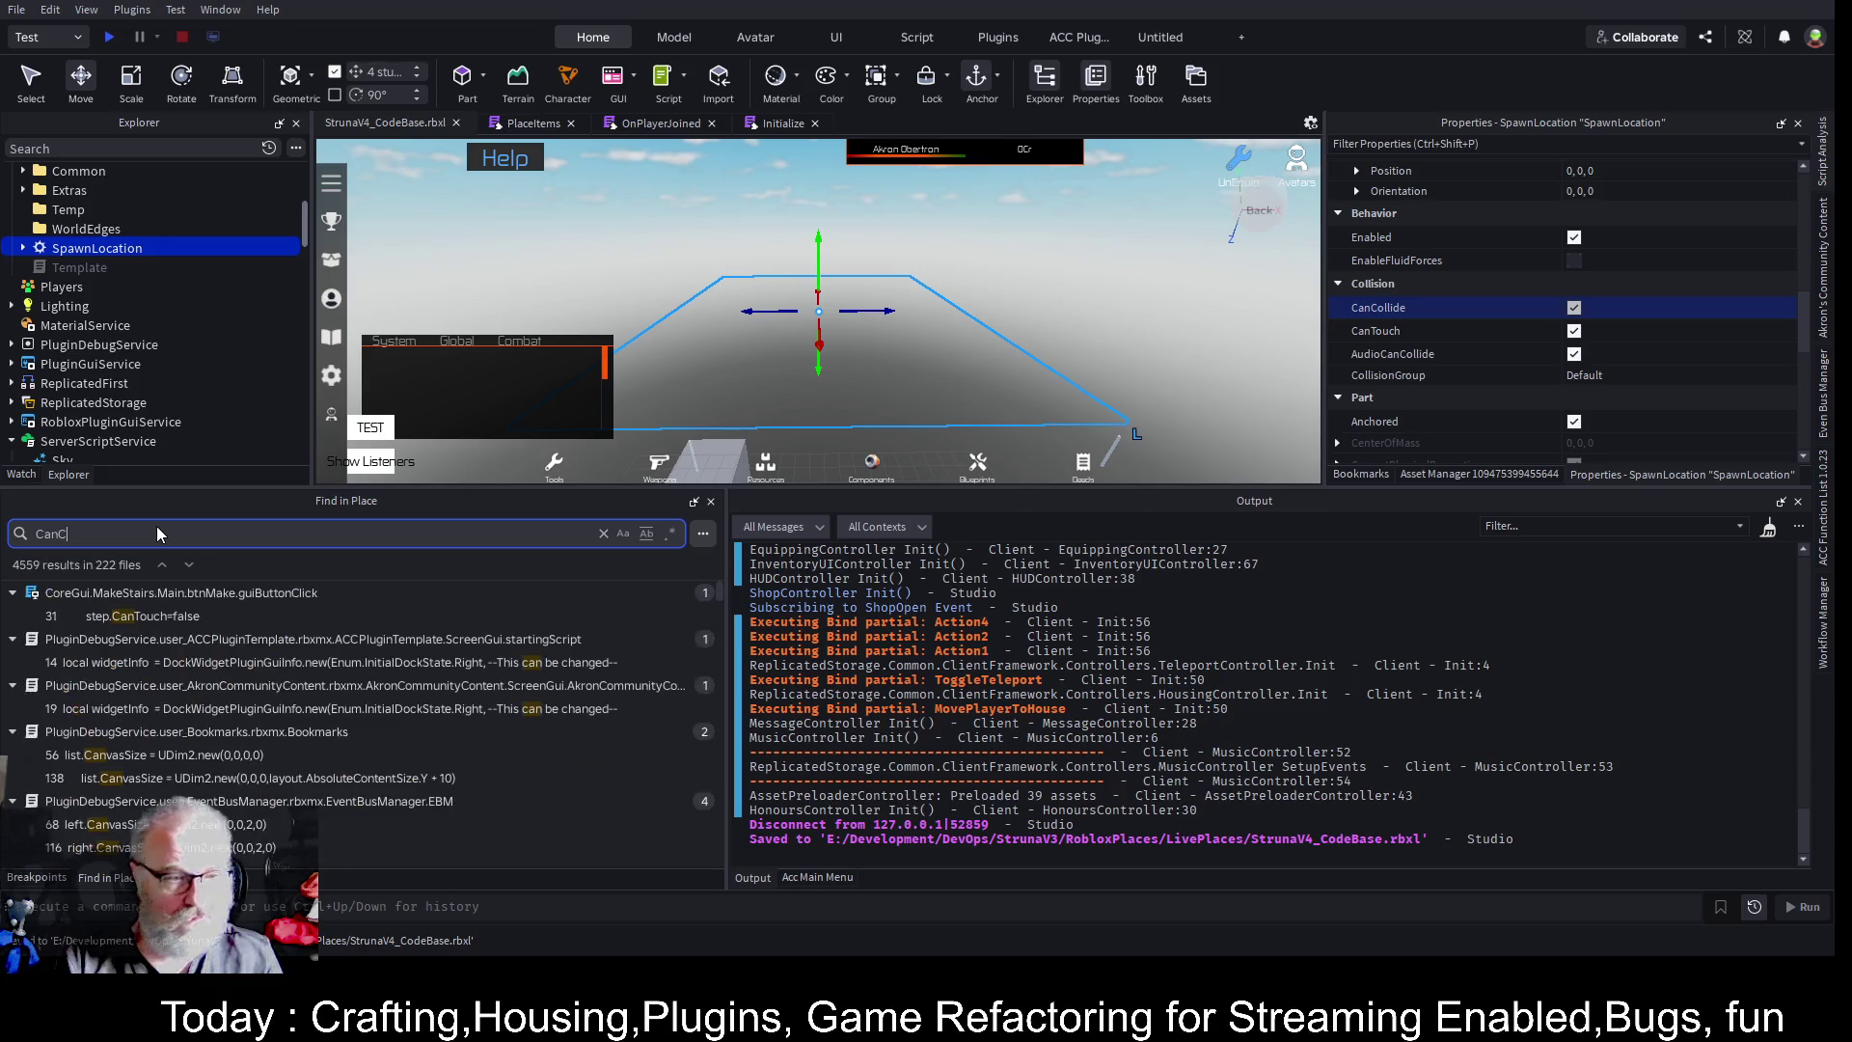
text(ollide)
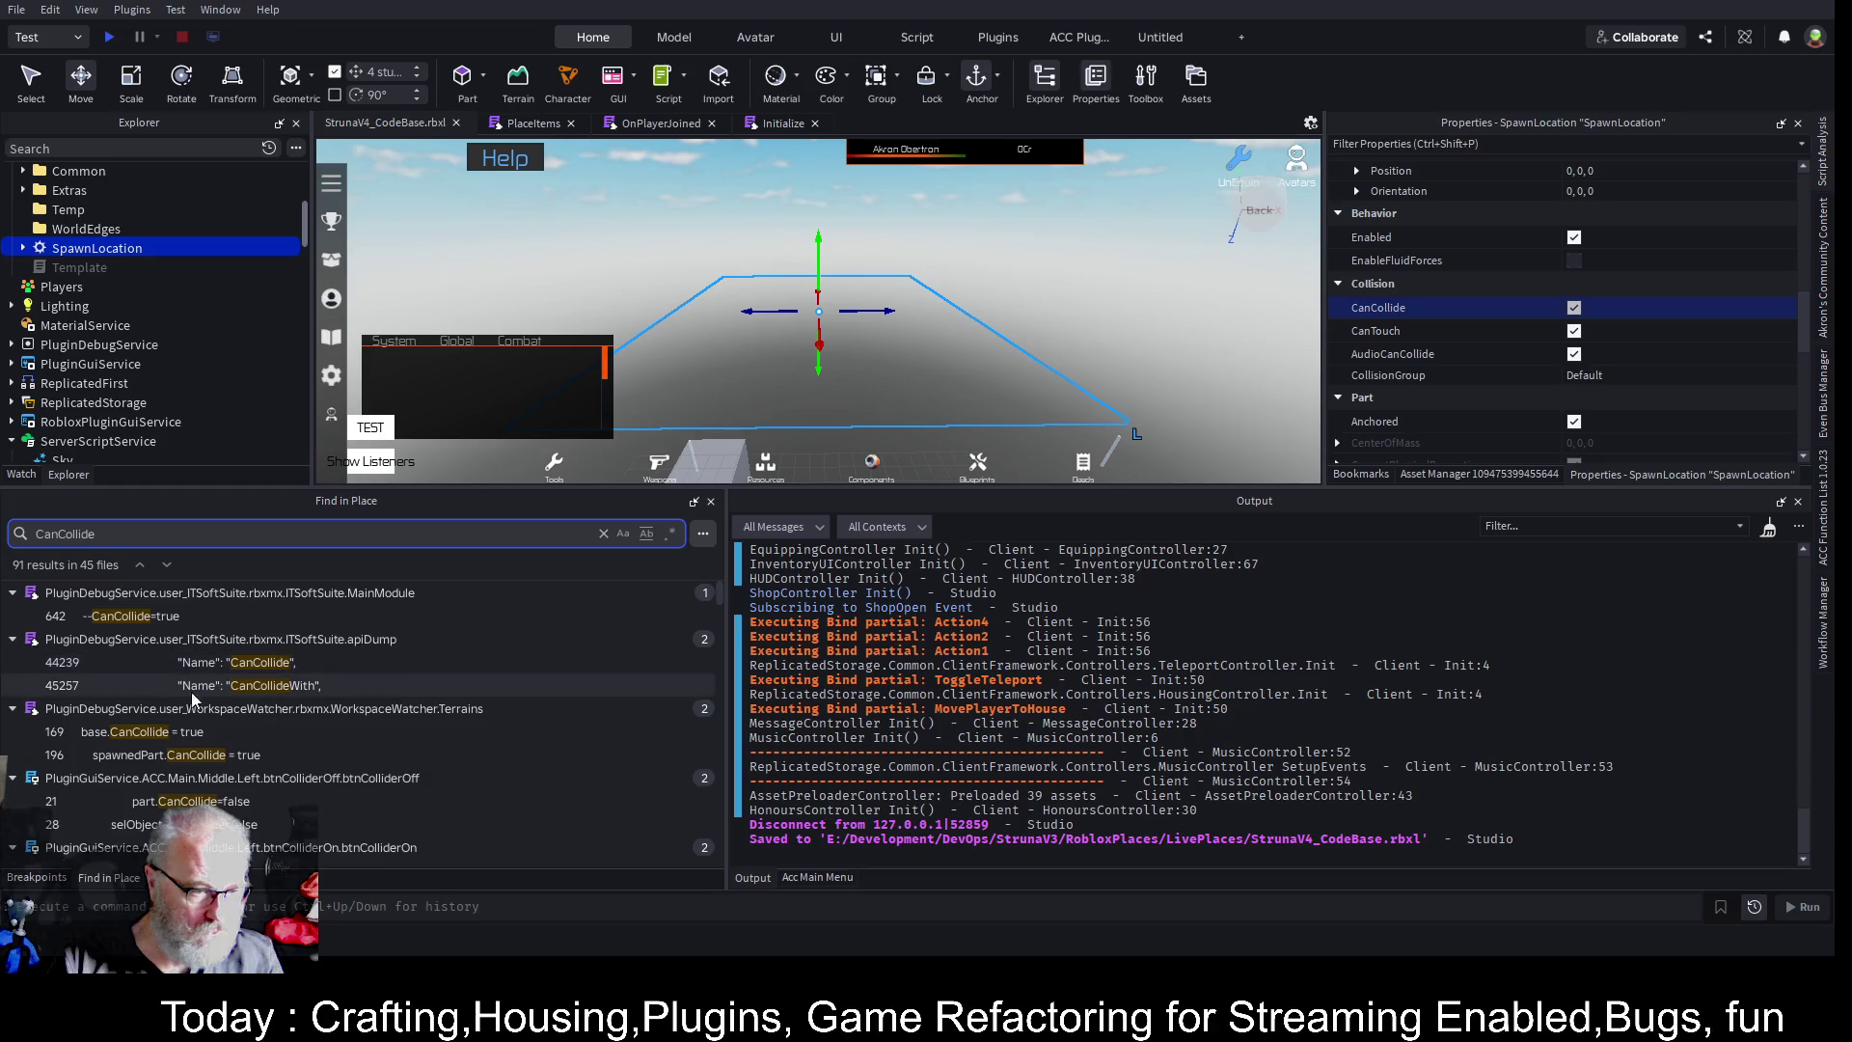
scroll(260, 724, down, 5)
scroll(338, 766, down, 4)
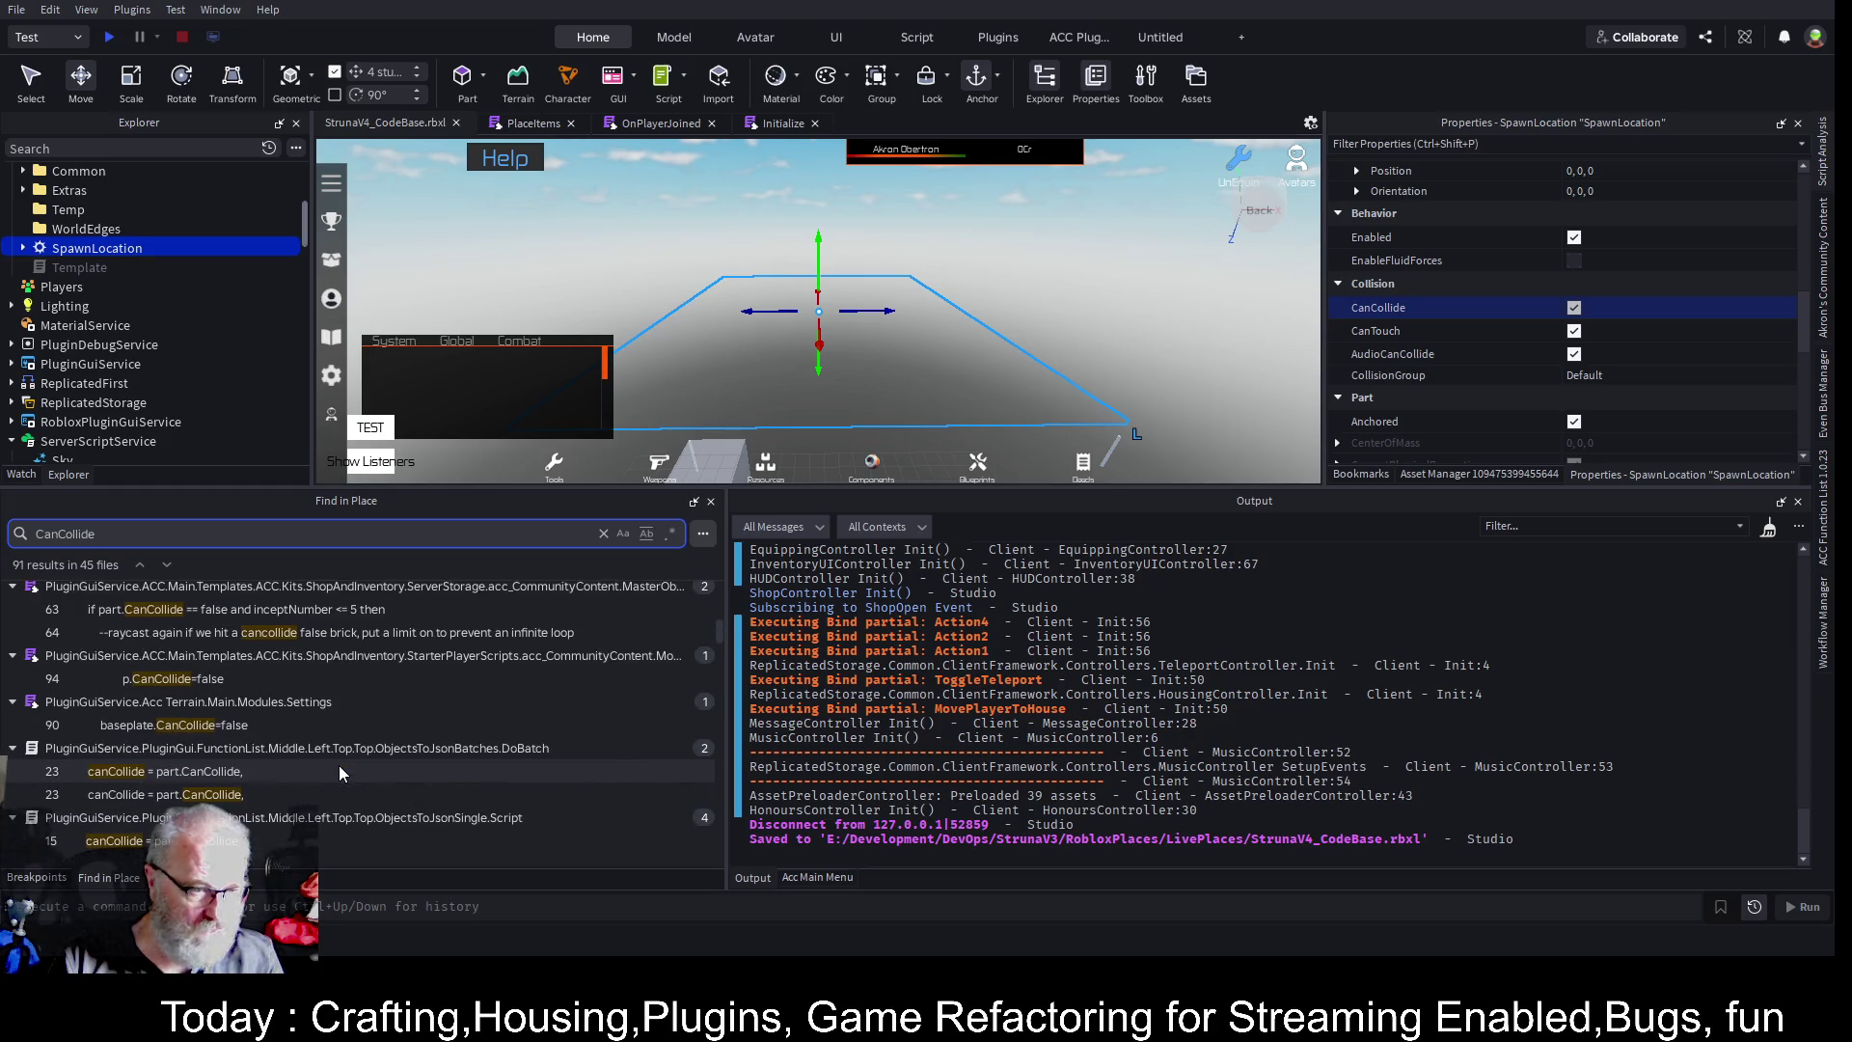
scroll(339, 766, down, 1)
scroll(338, 765, down, 7)
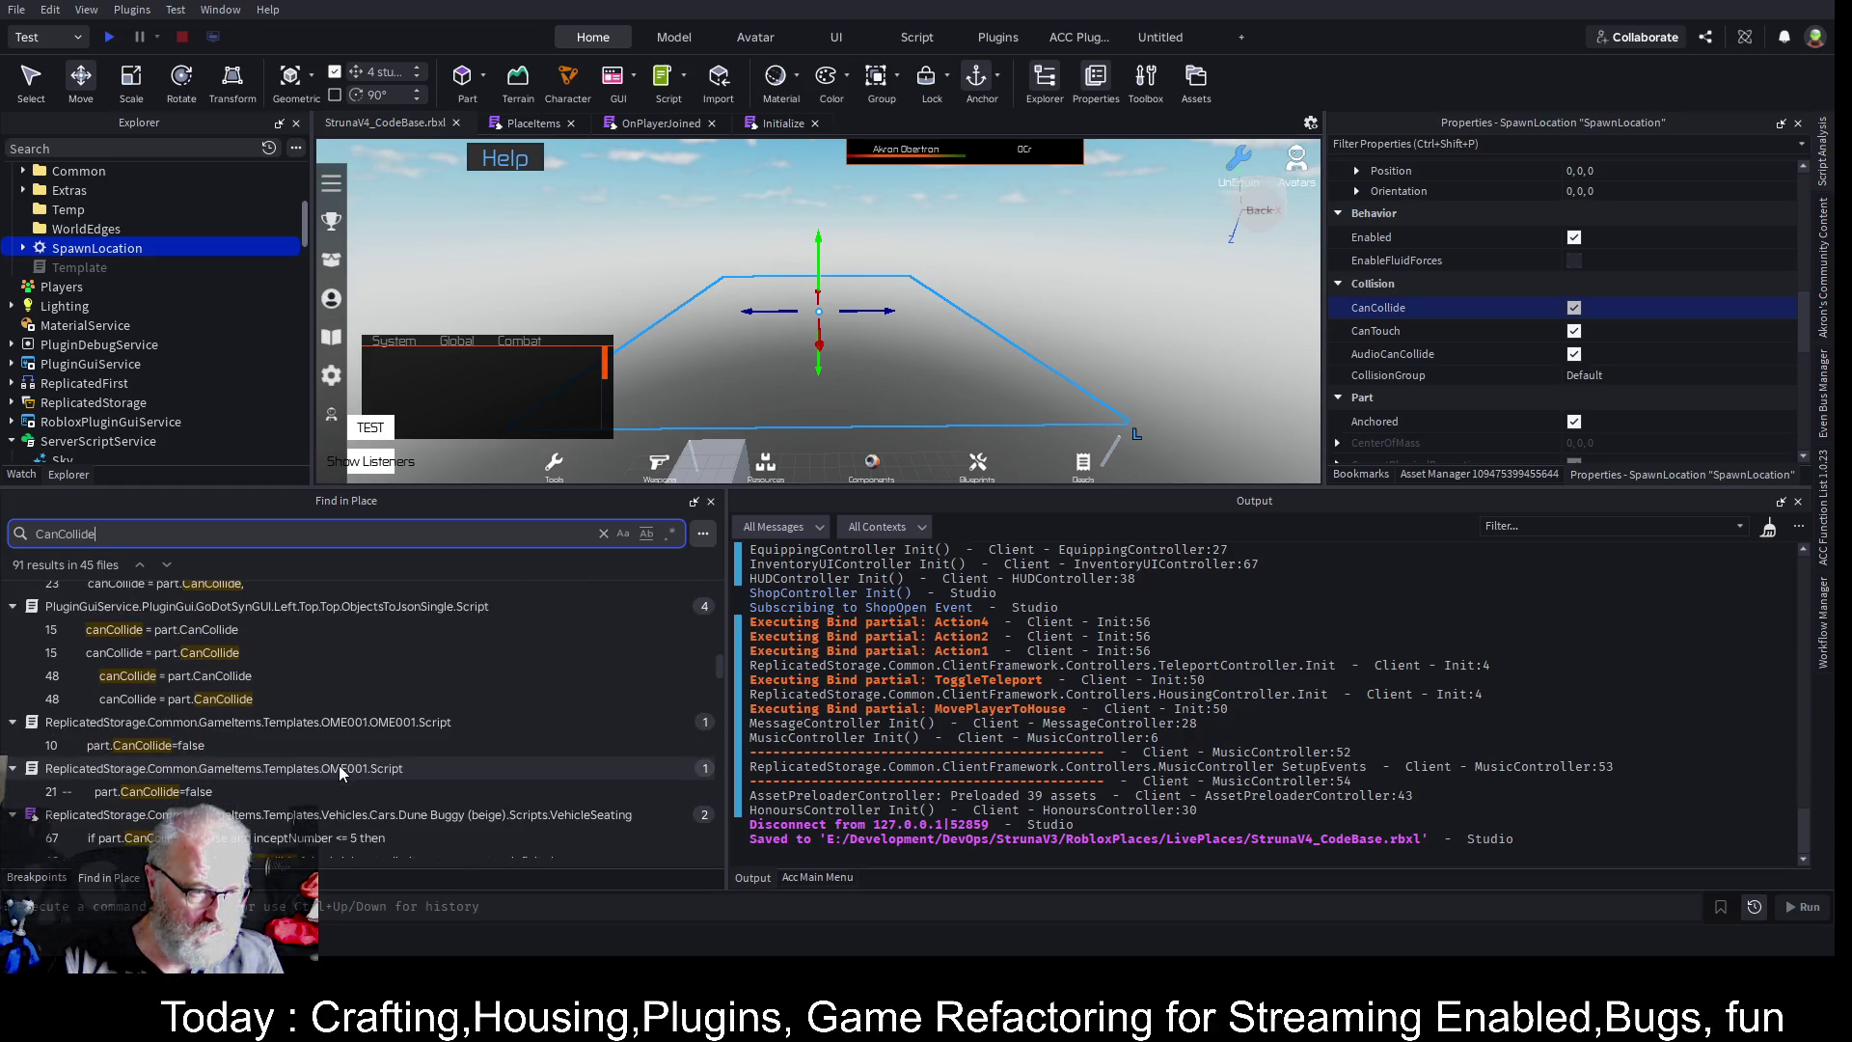
scroll(406, 784, down, 6)
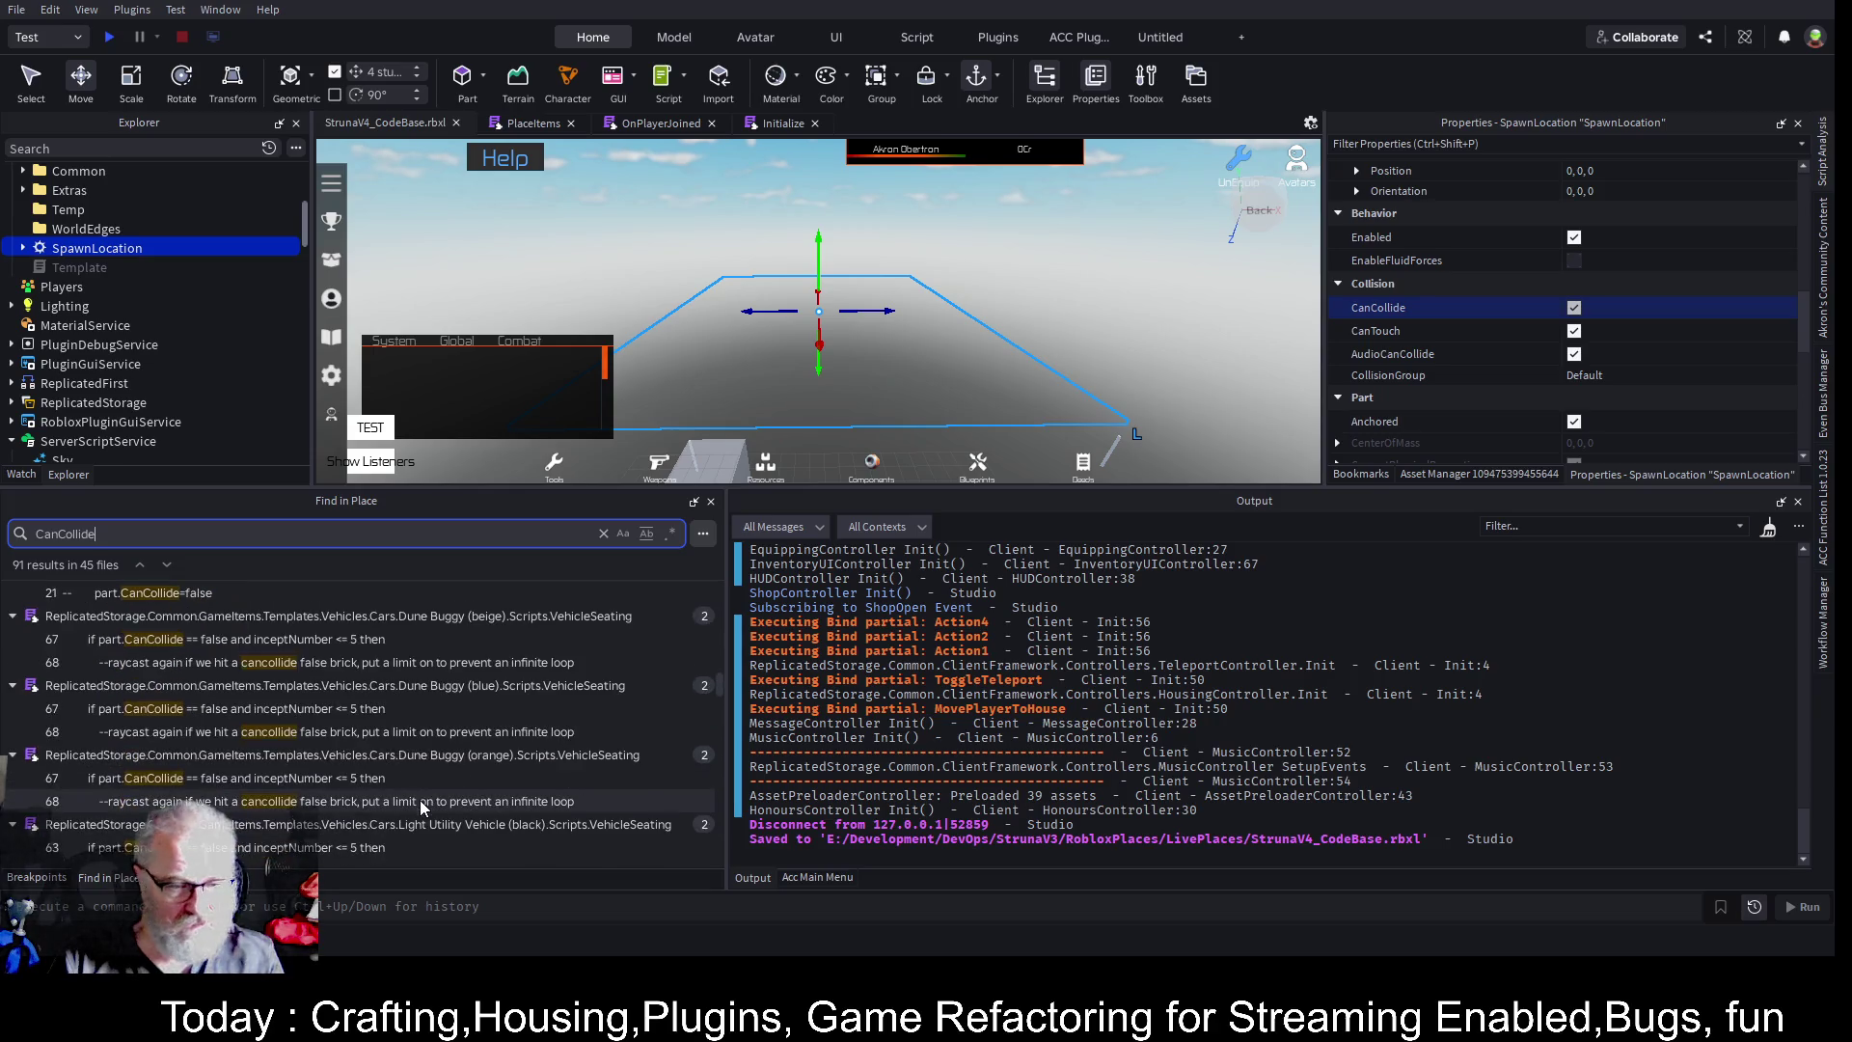
scroll(473, 789, down, 3)
scroll(472, 789, down, 6)
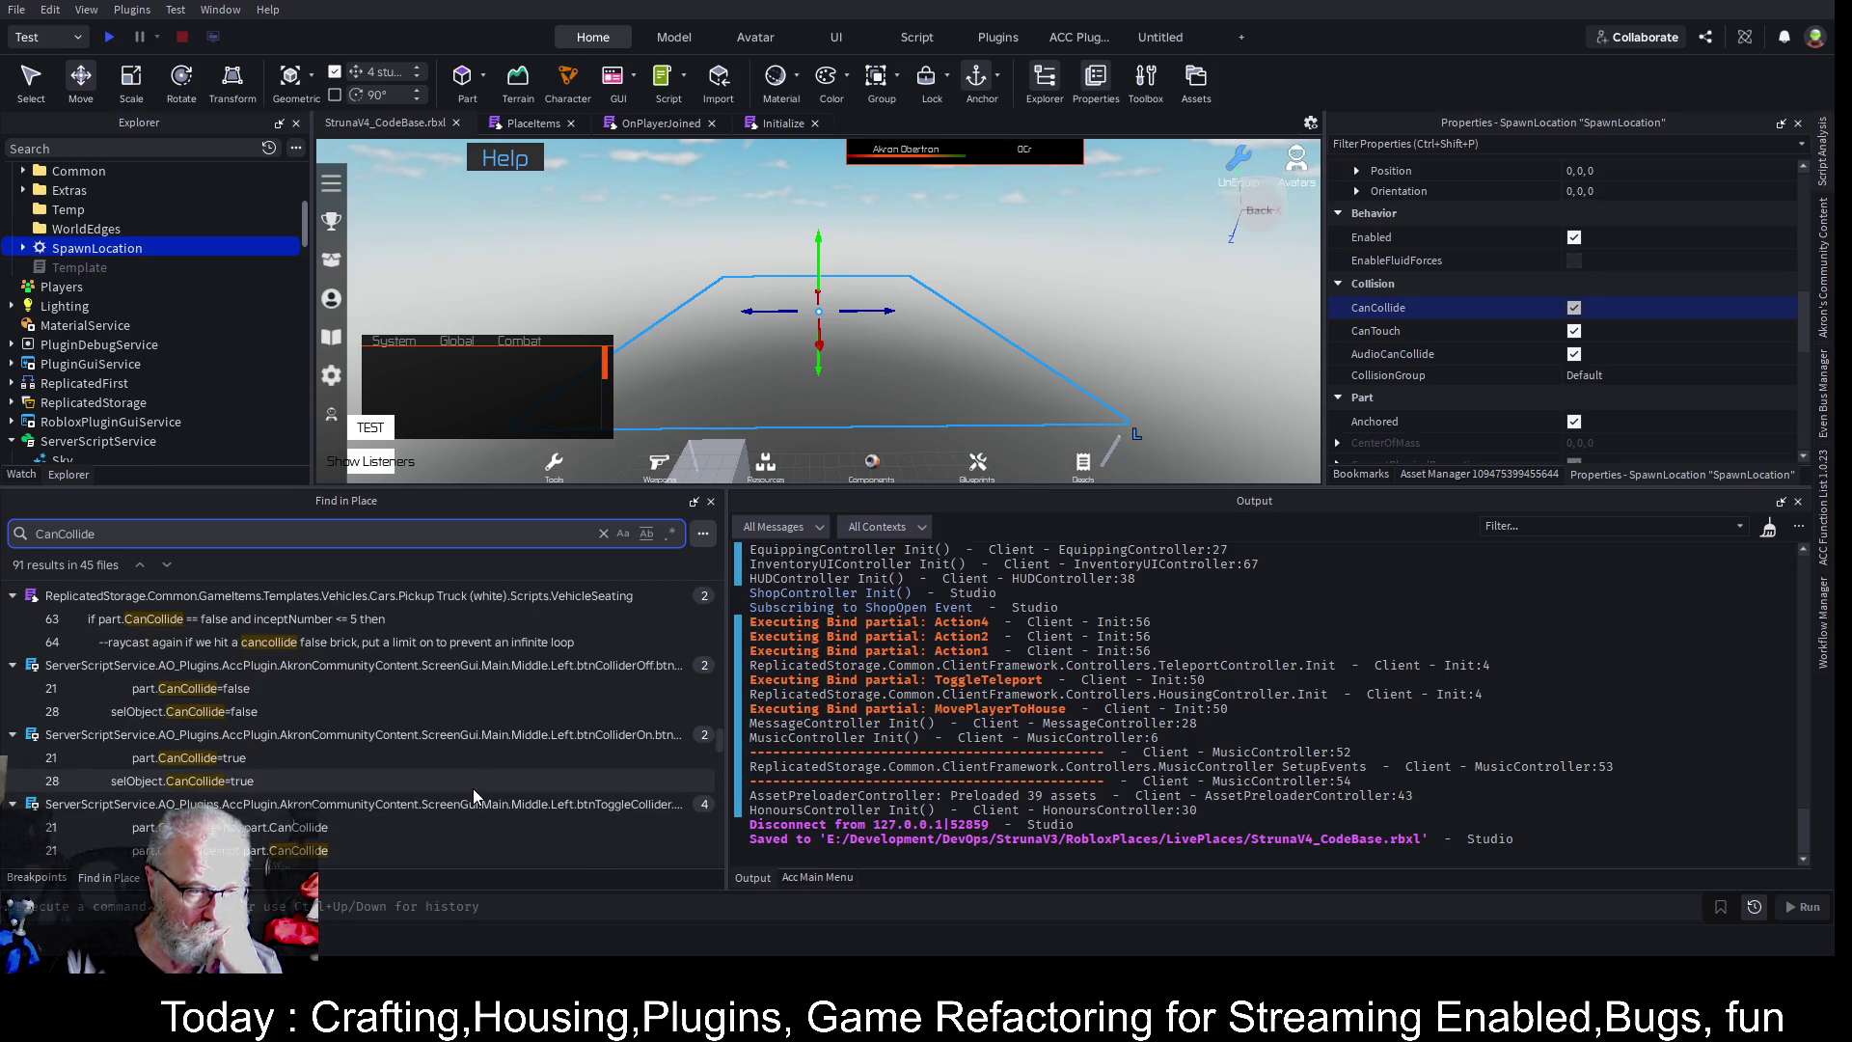
scroll(473, 789, down, 6)
scroll(473, 789, down, 4)
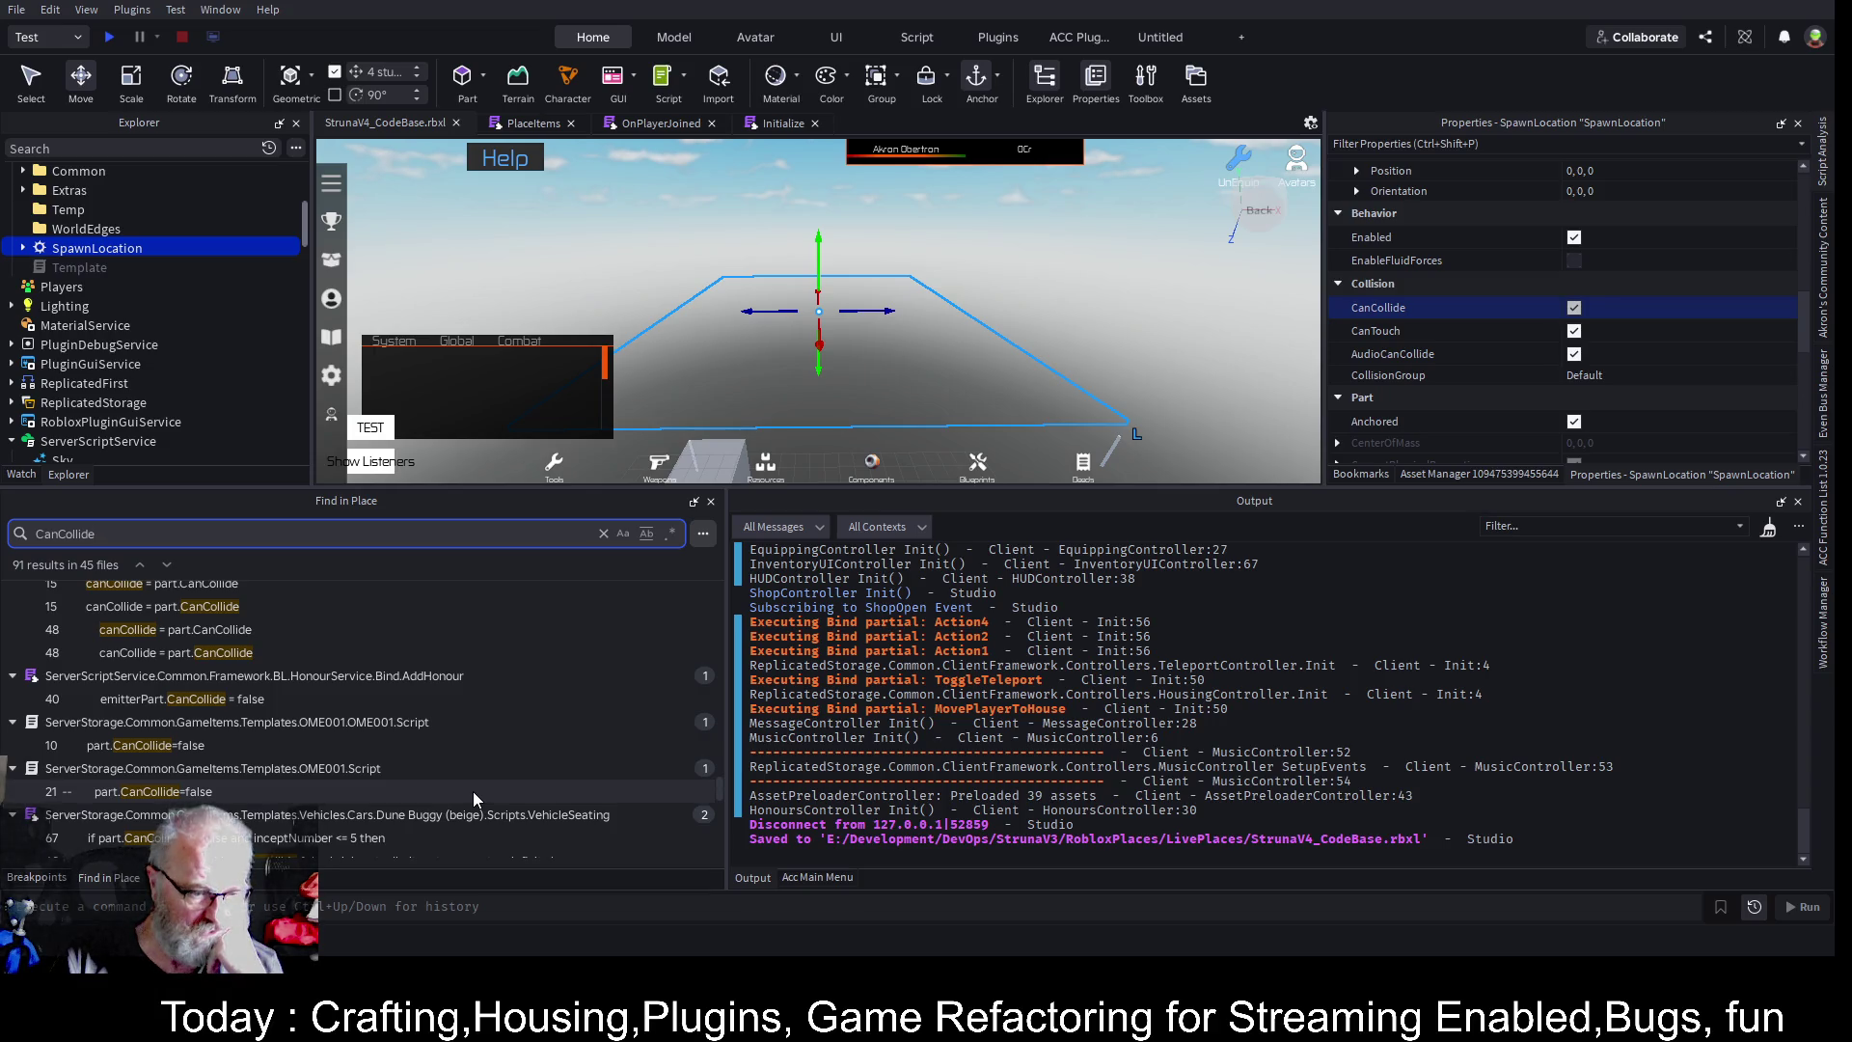
scroll(472, 791, down, 3)
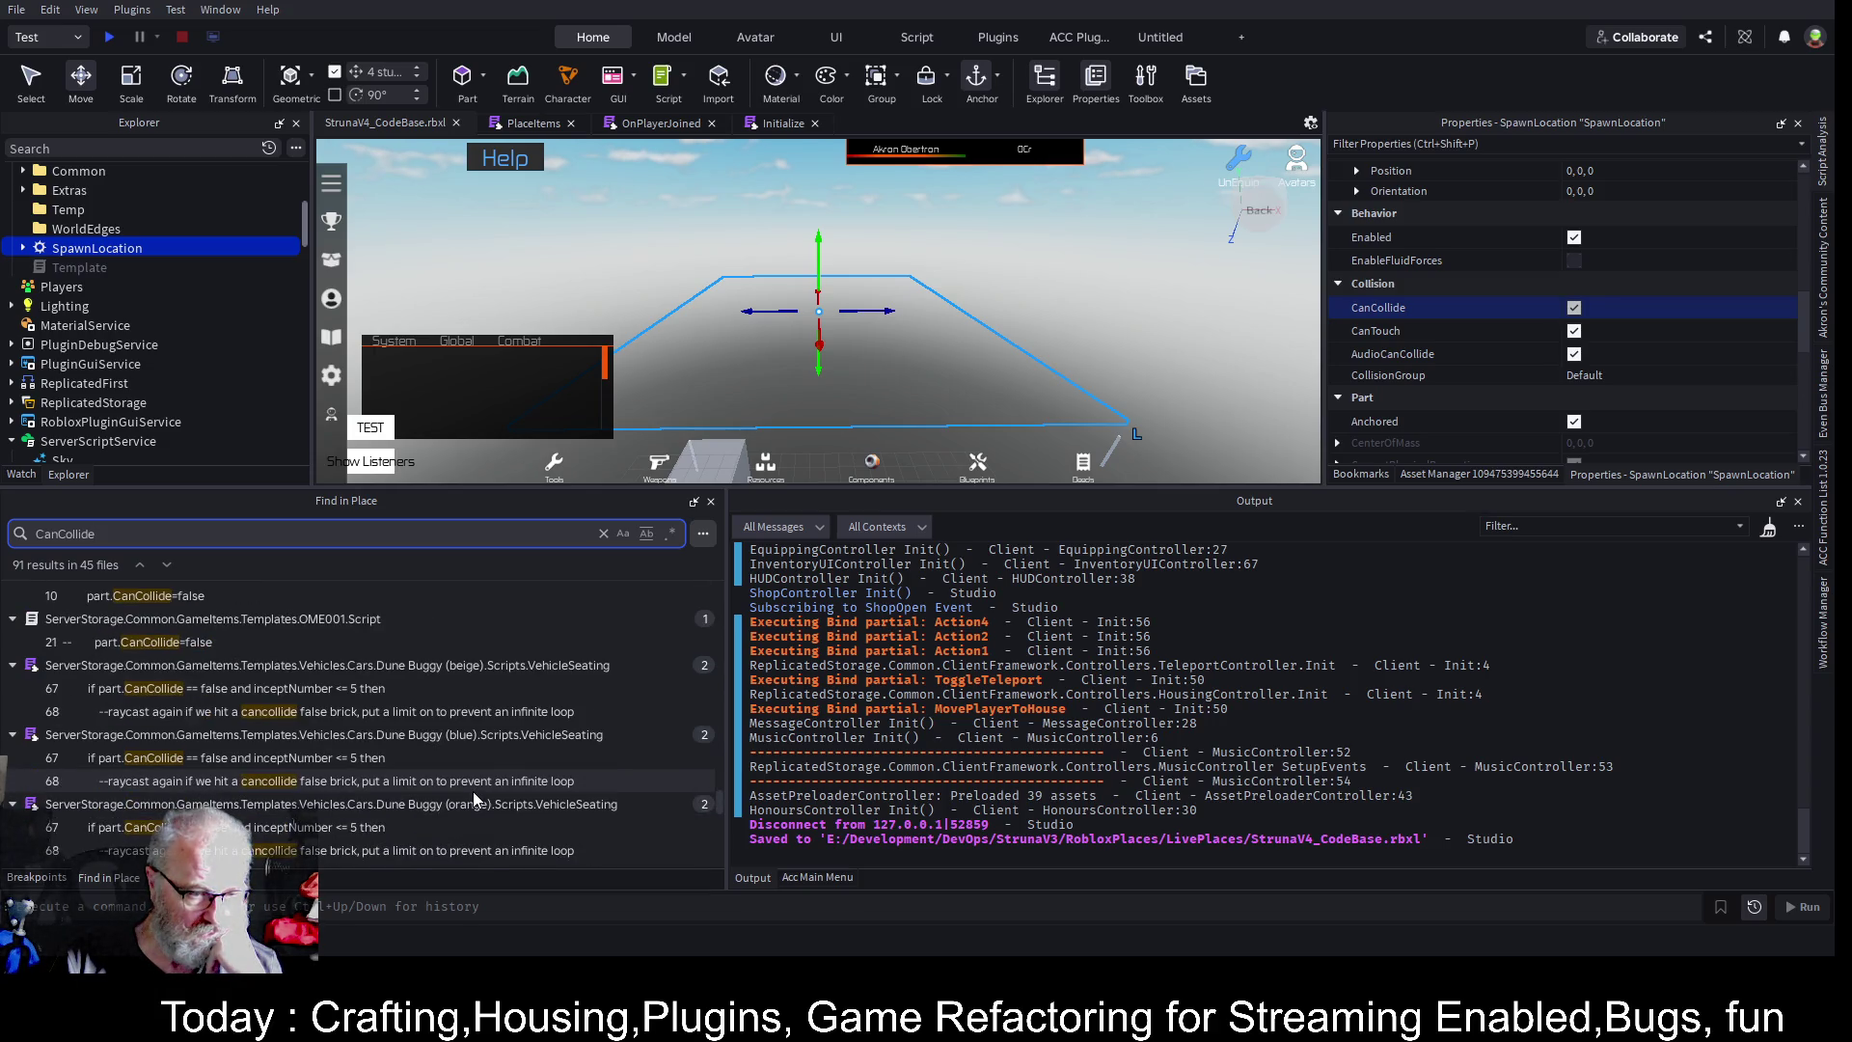
scroll(472, 791, down, 3)
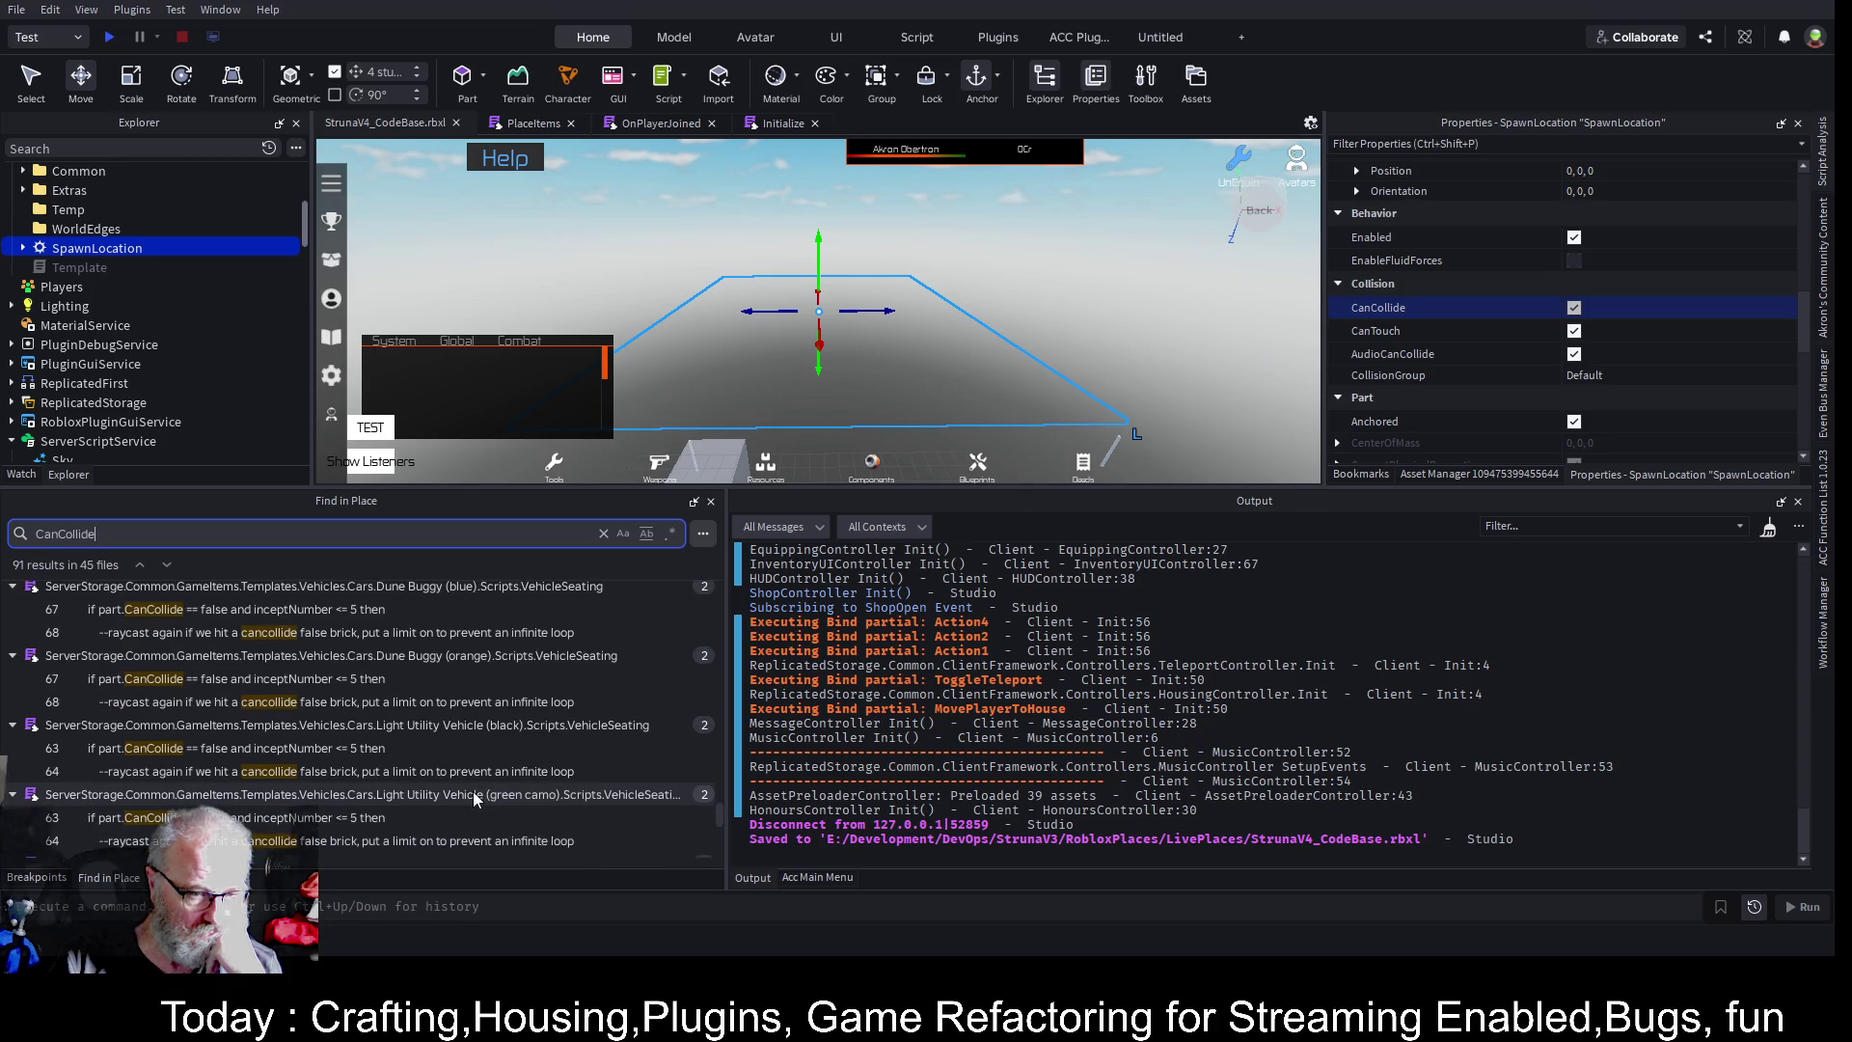
scroll(474, 796, down, 5)
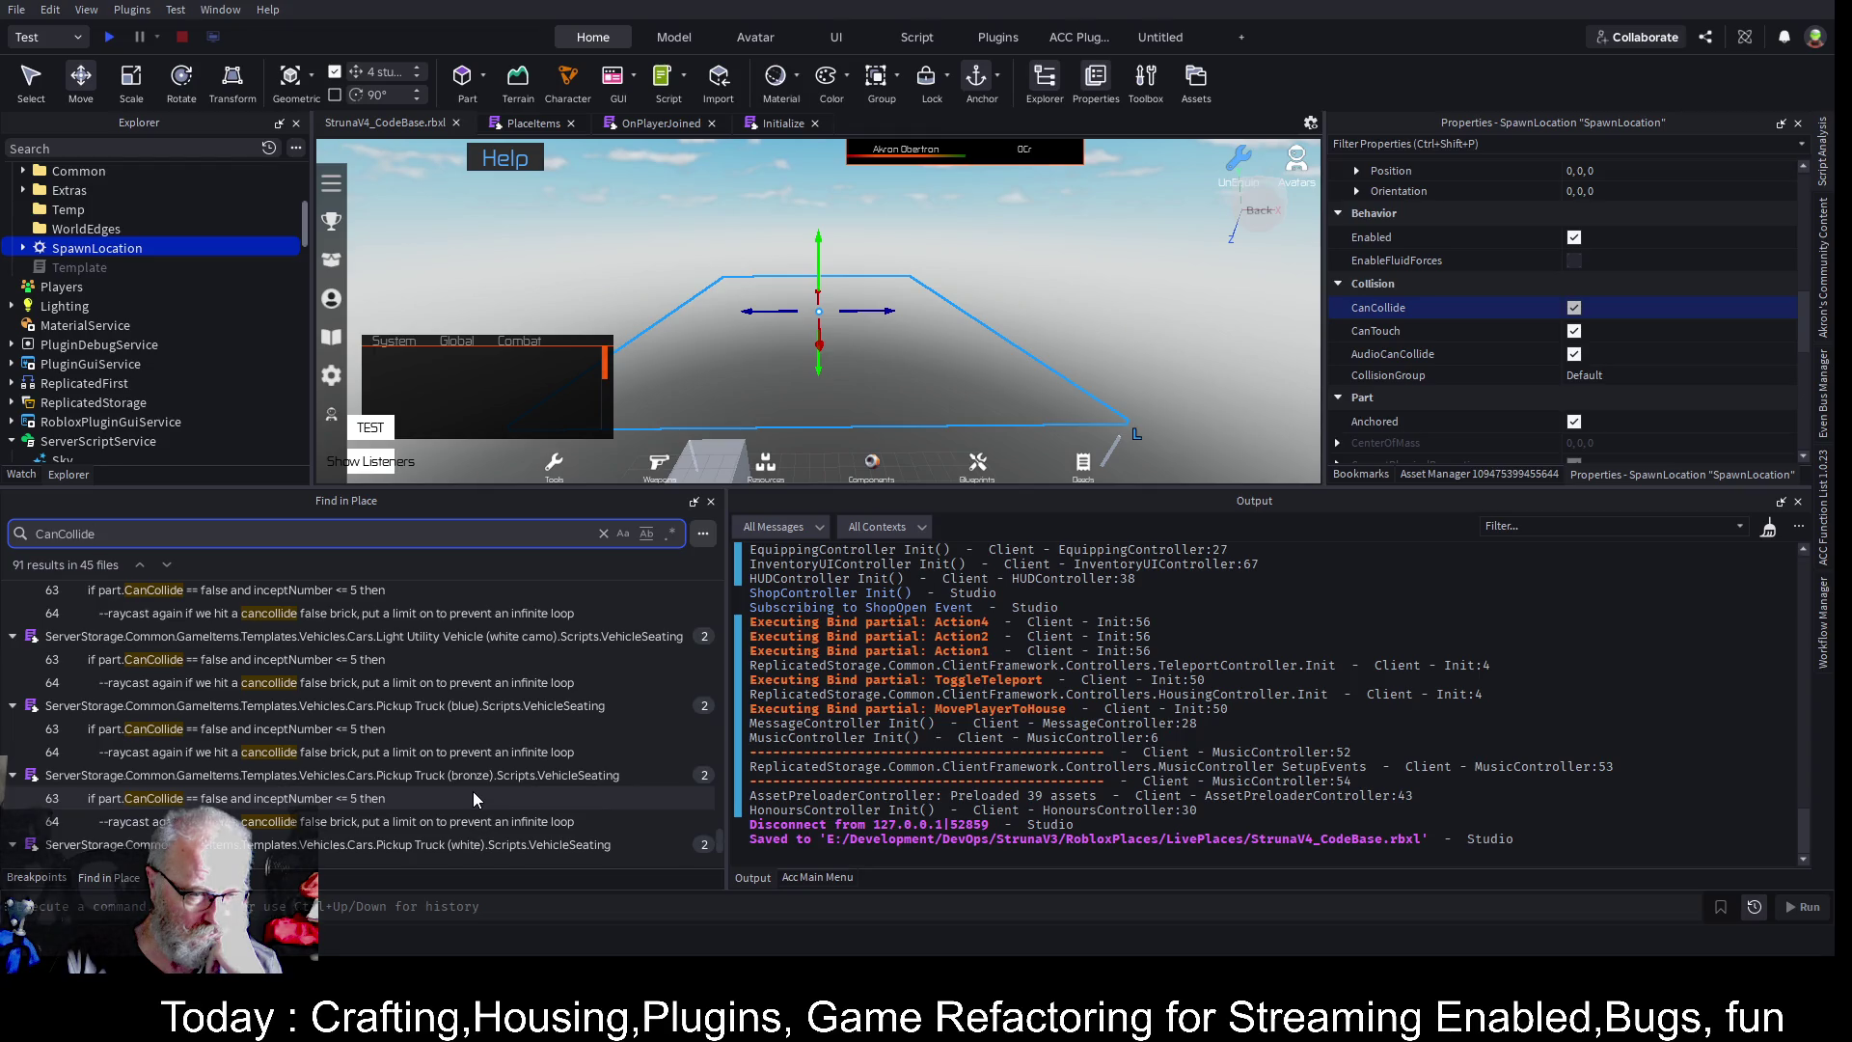
scroll(473, 797, down, 1)
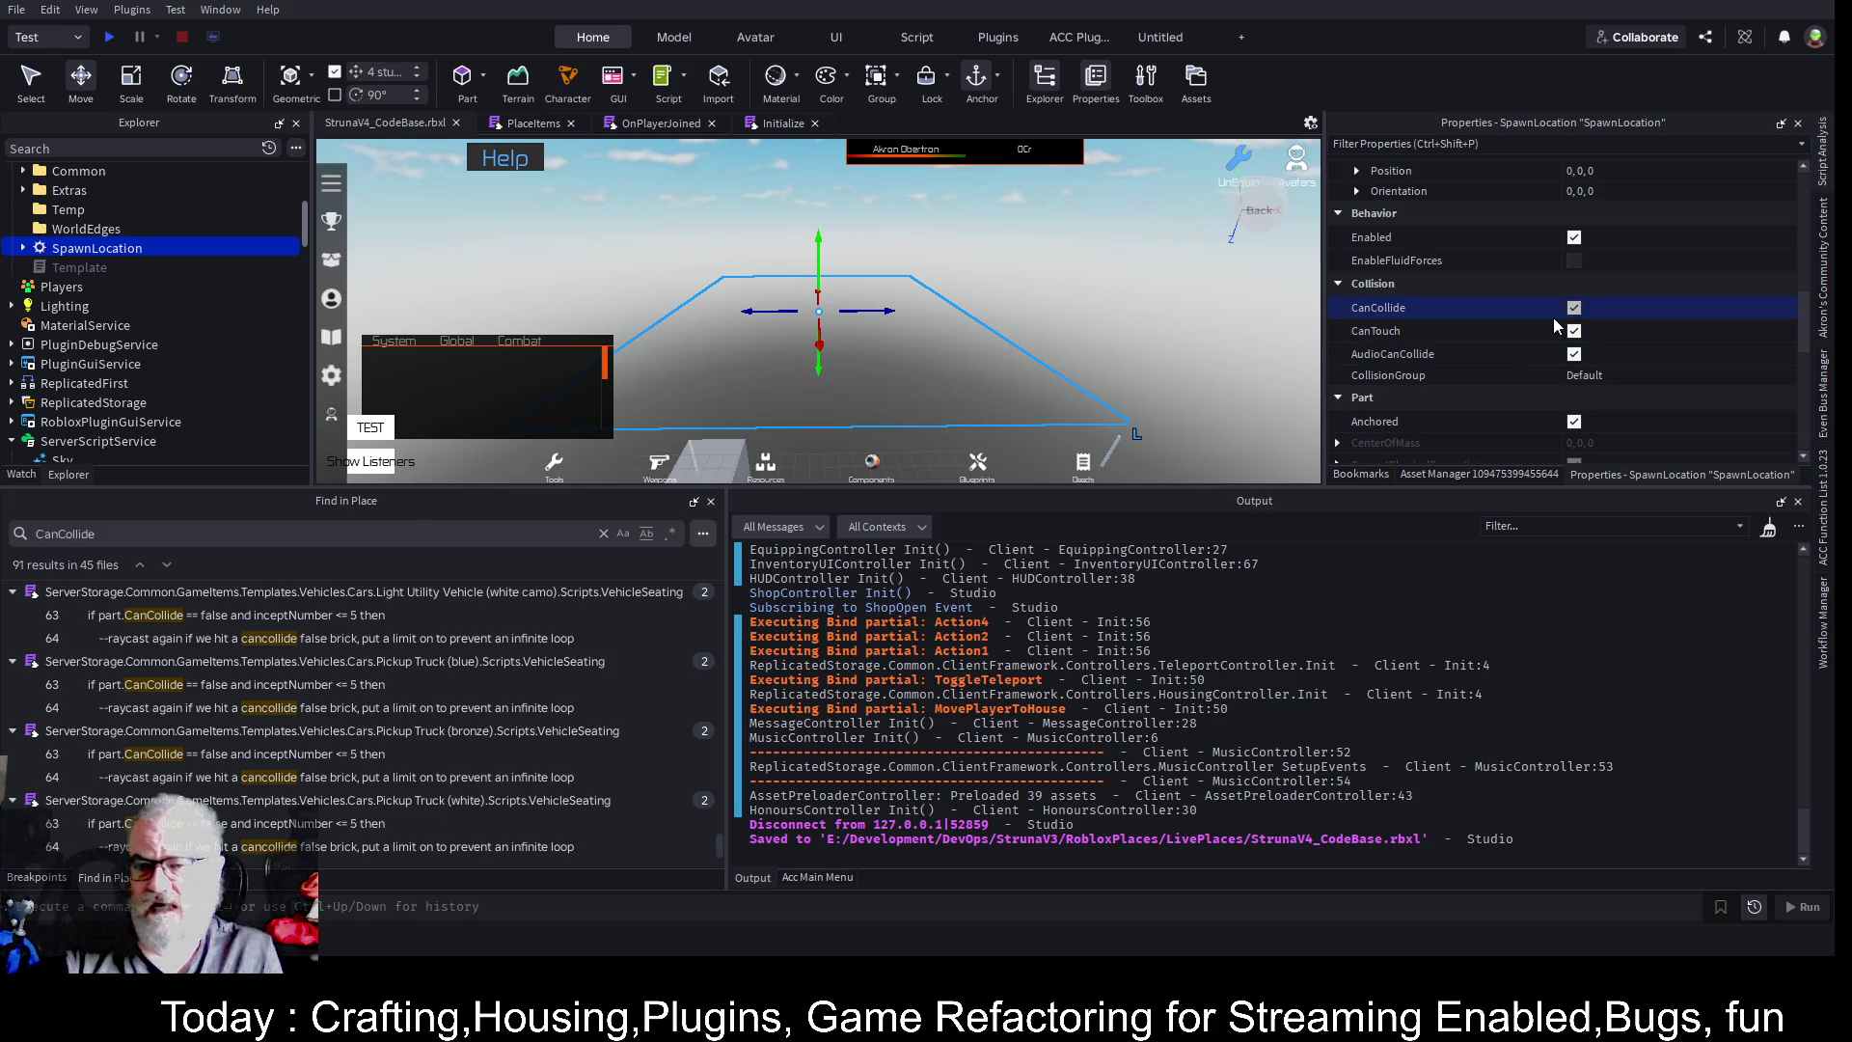
- Save, scale the SpawnLocation up to about 4.1 studs tall, and start a playtest
key(ctrl+s)
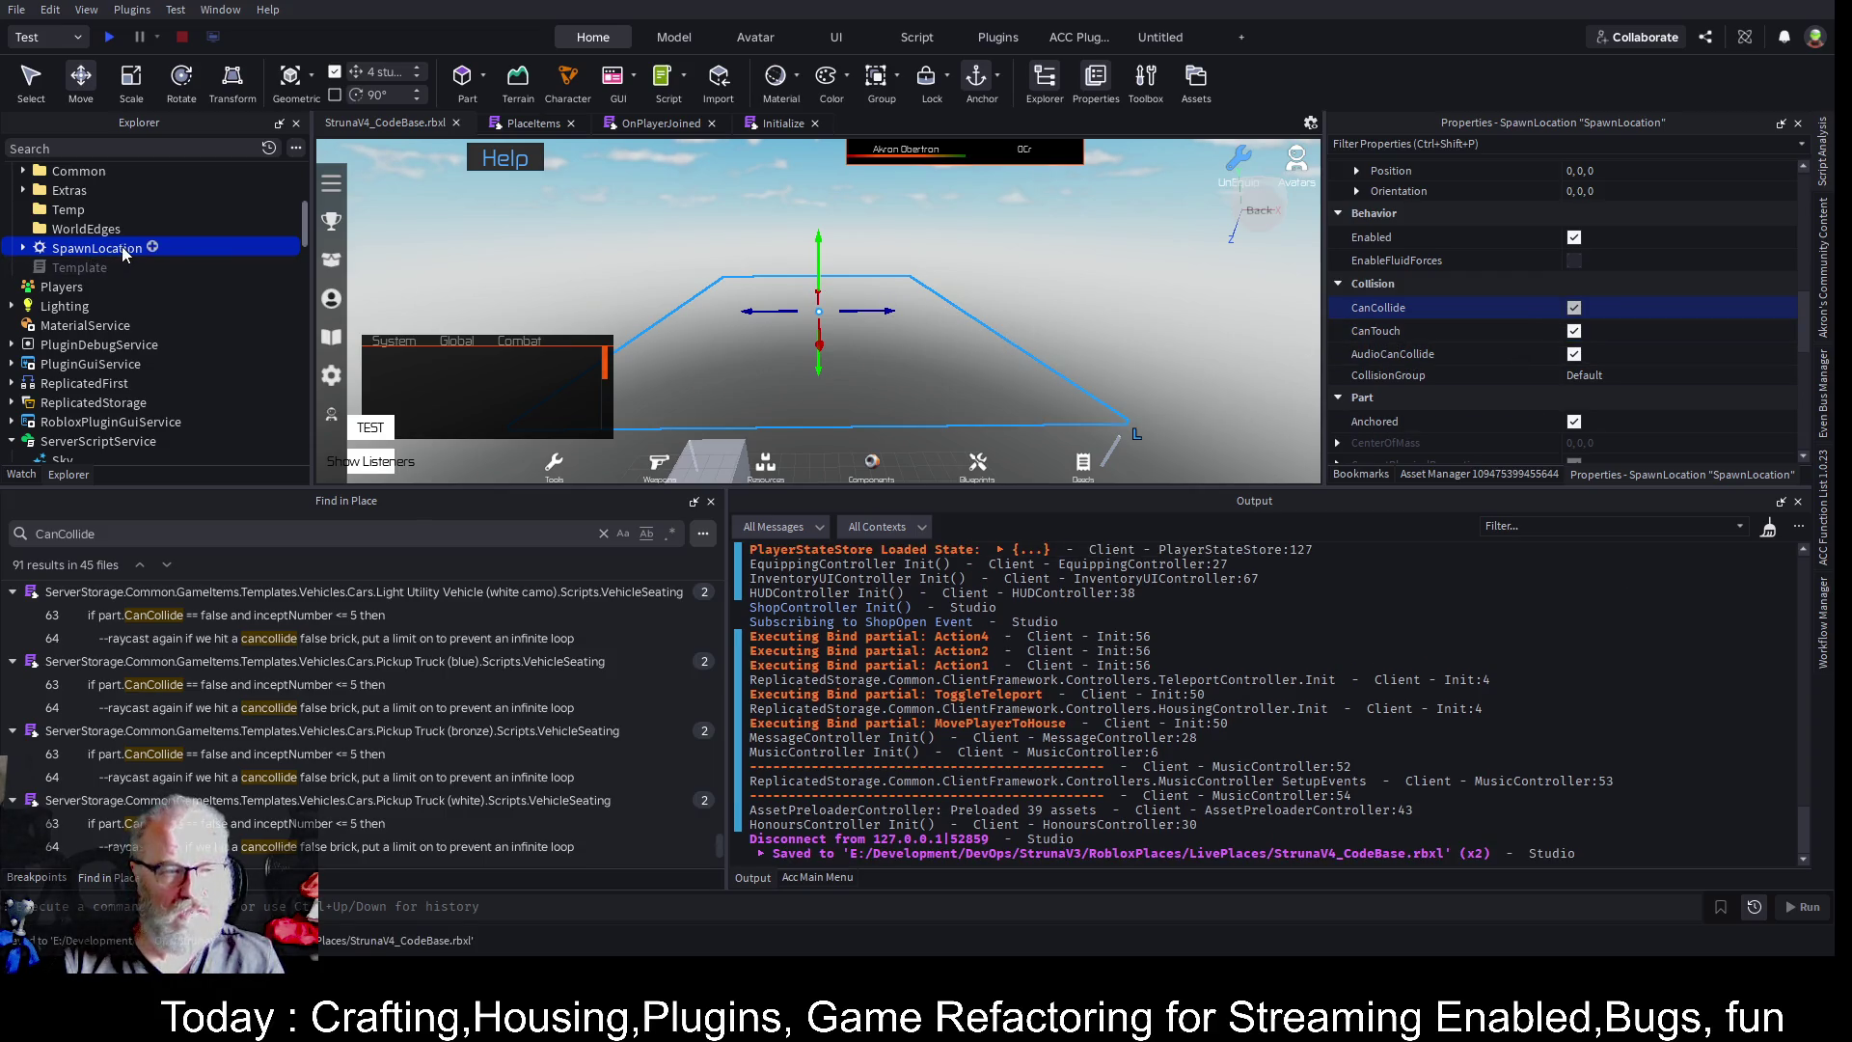
key(ctrl+3)
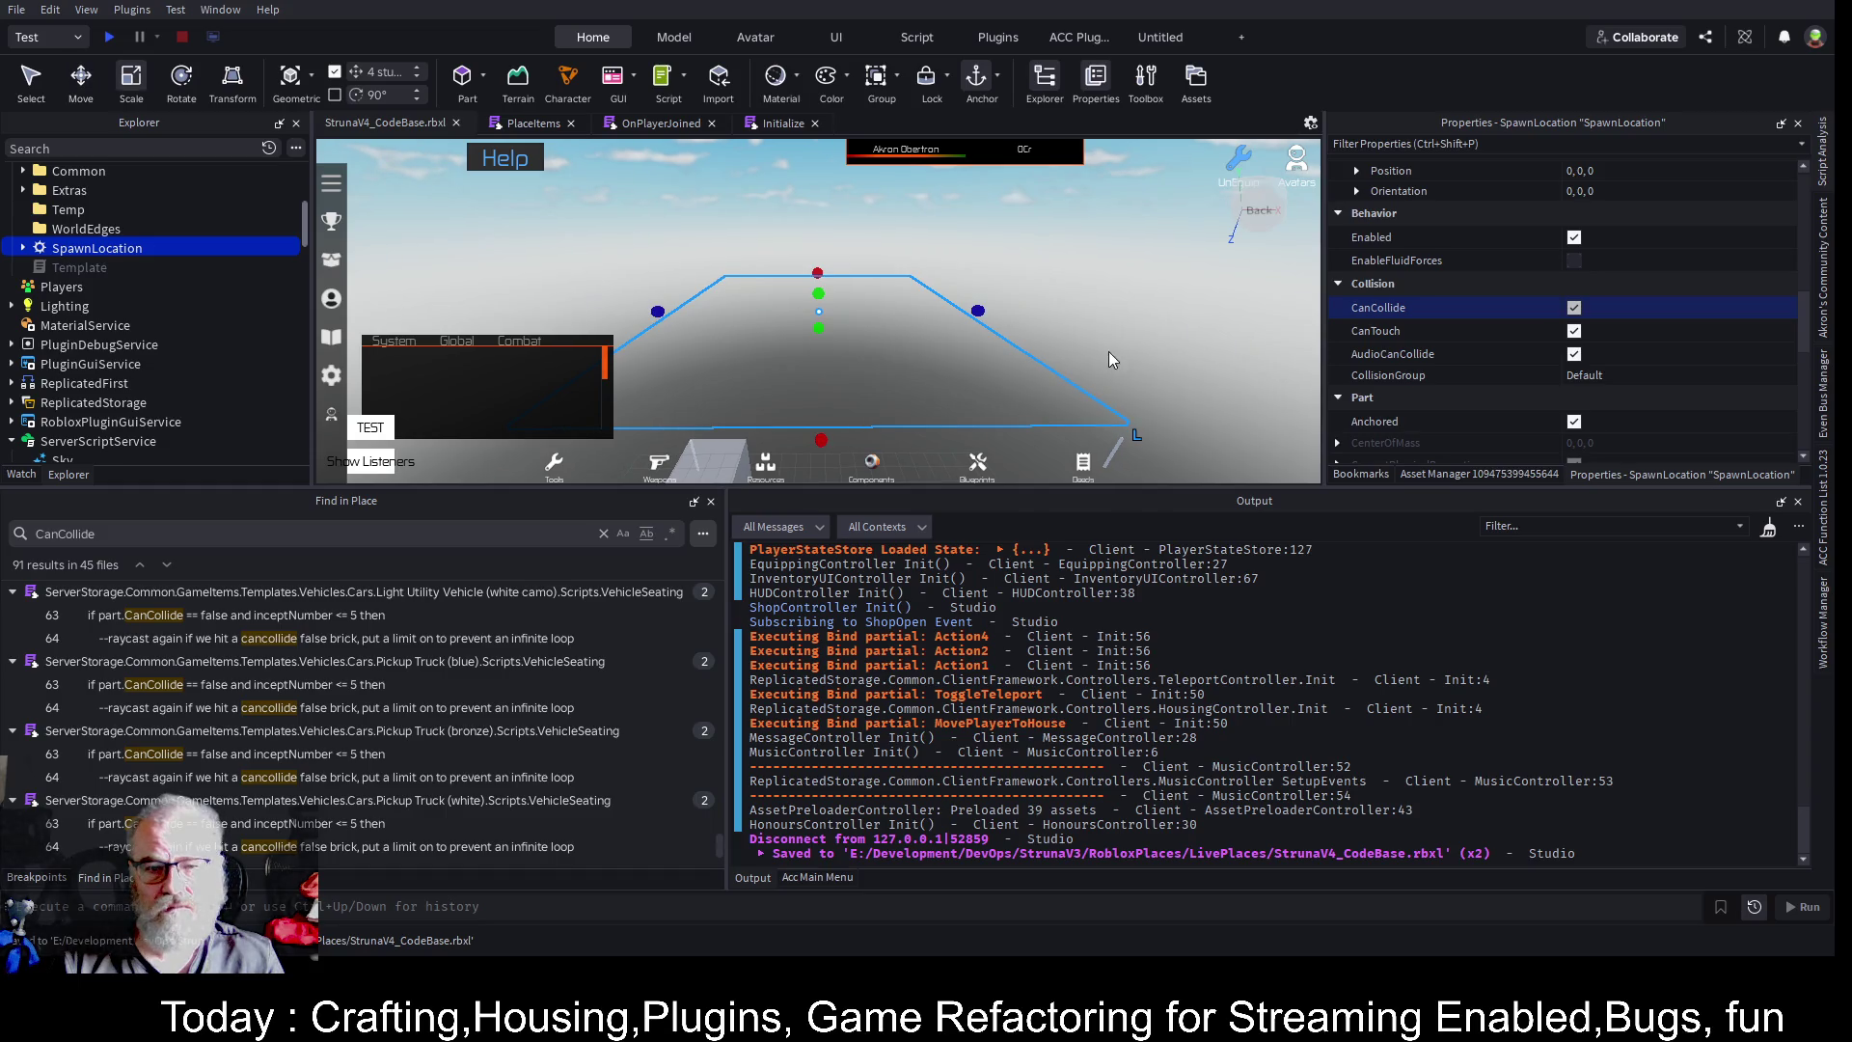
drag(818, 293, 820, 210)
scroll(888, 268, down, 5)
drag(861, 287, 800, 290)
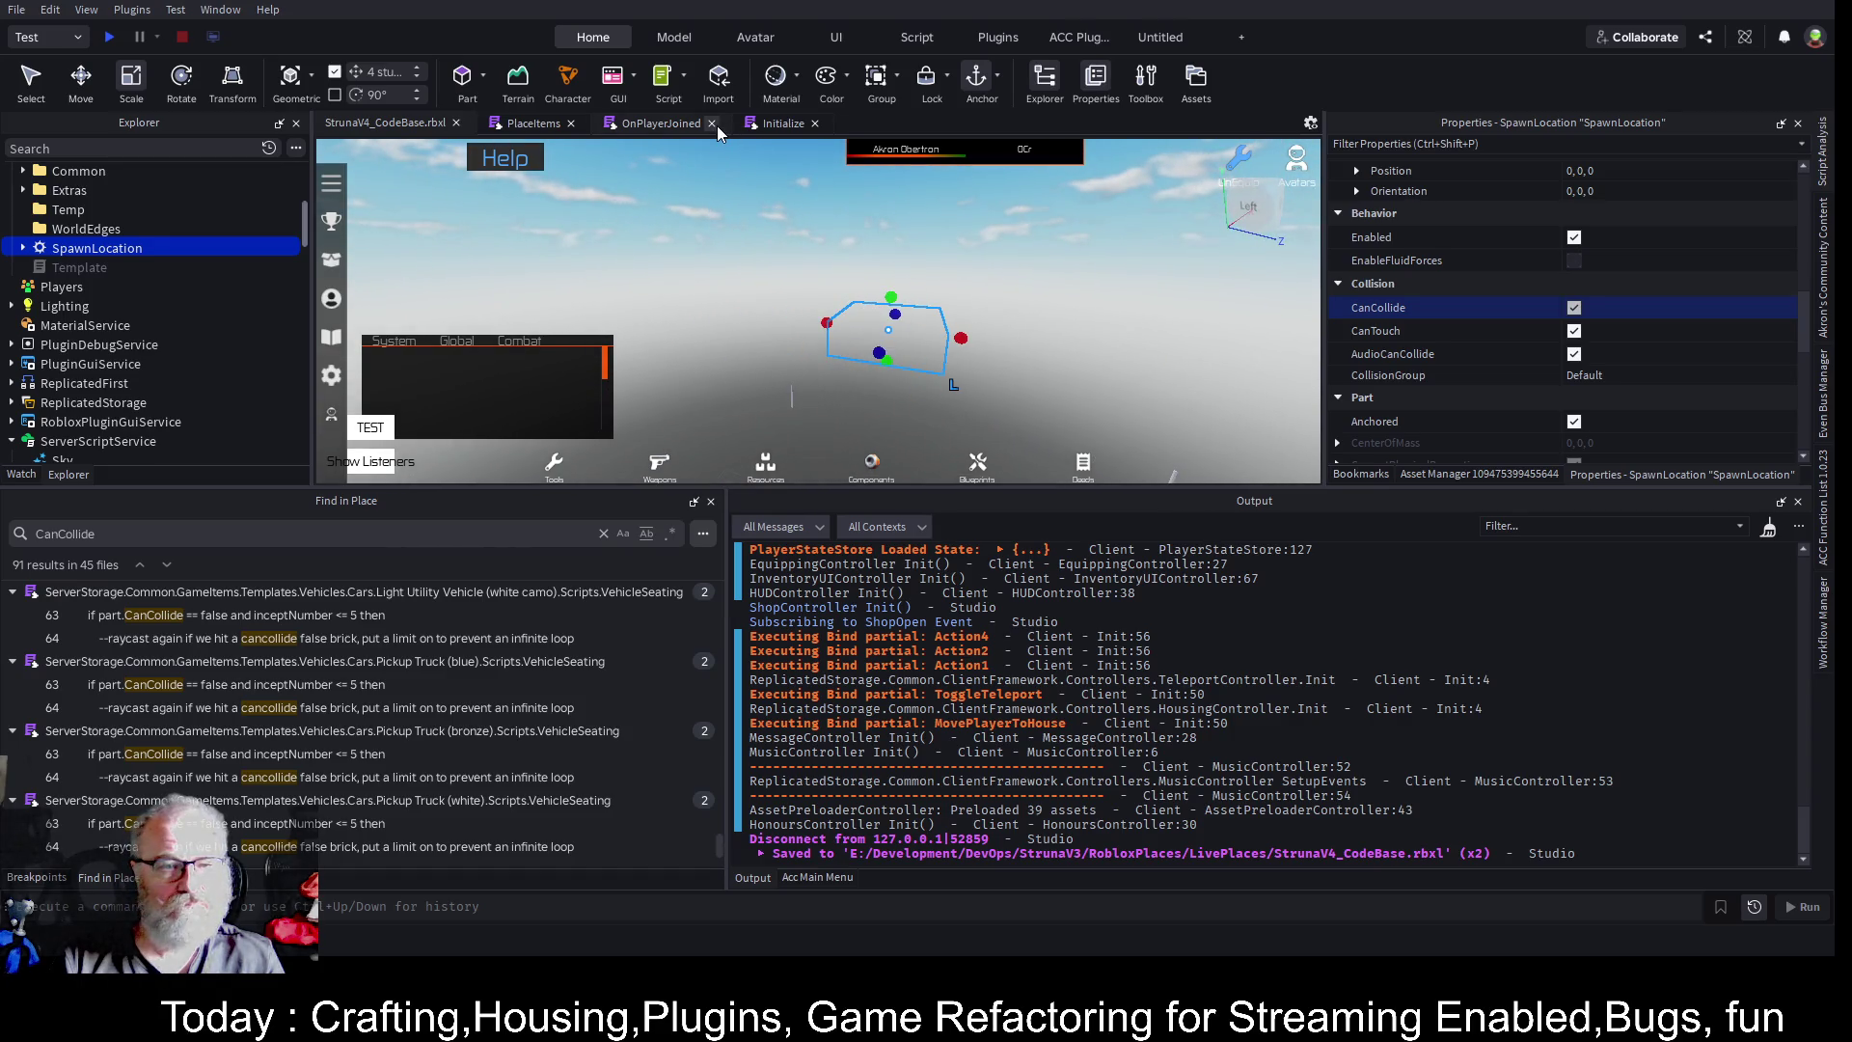
click(109, 36)
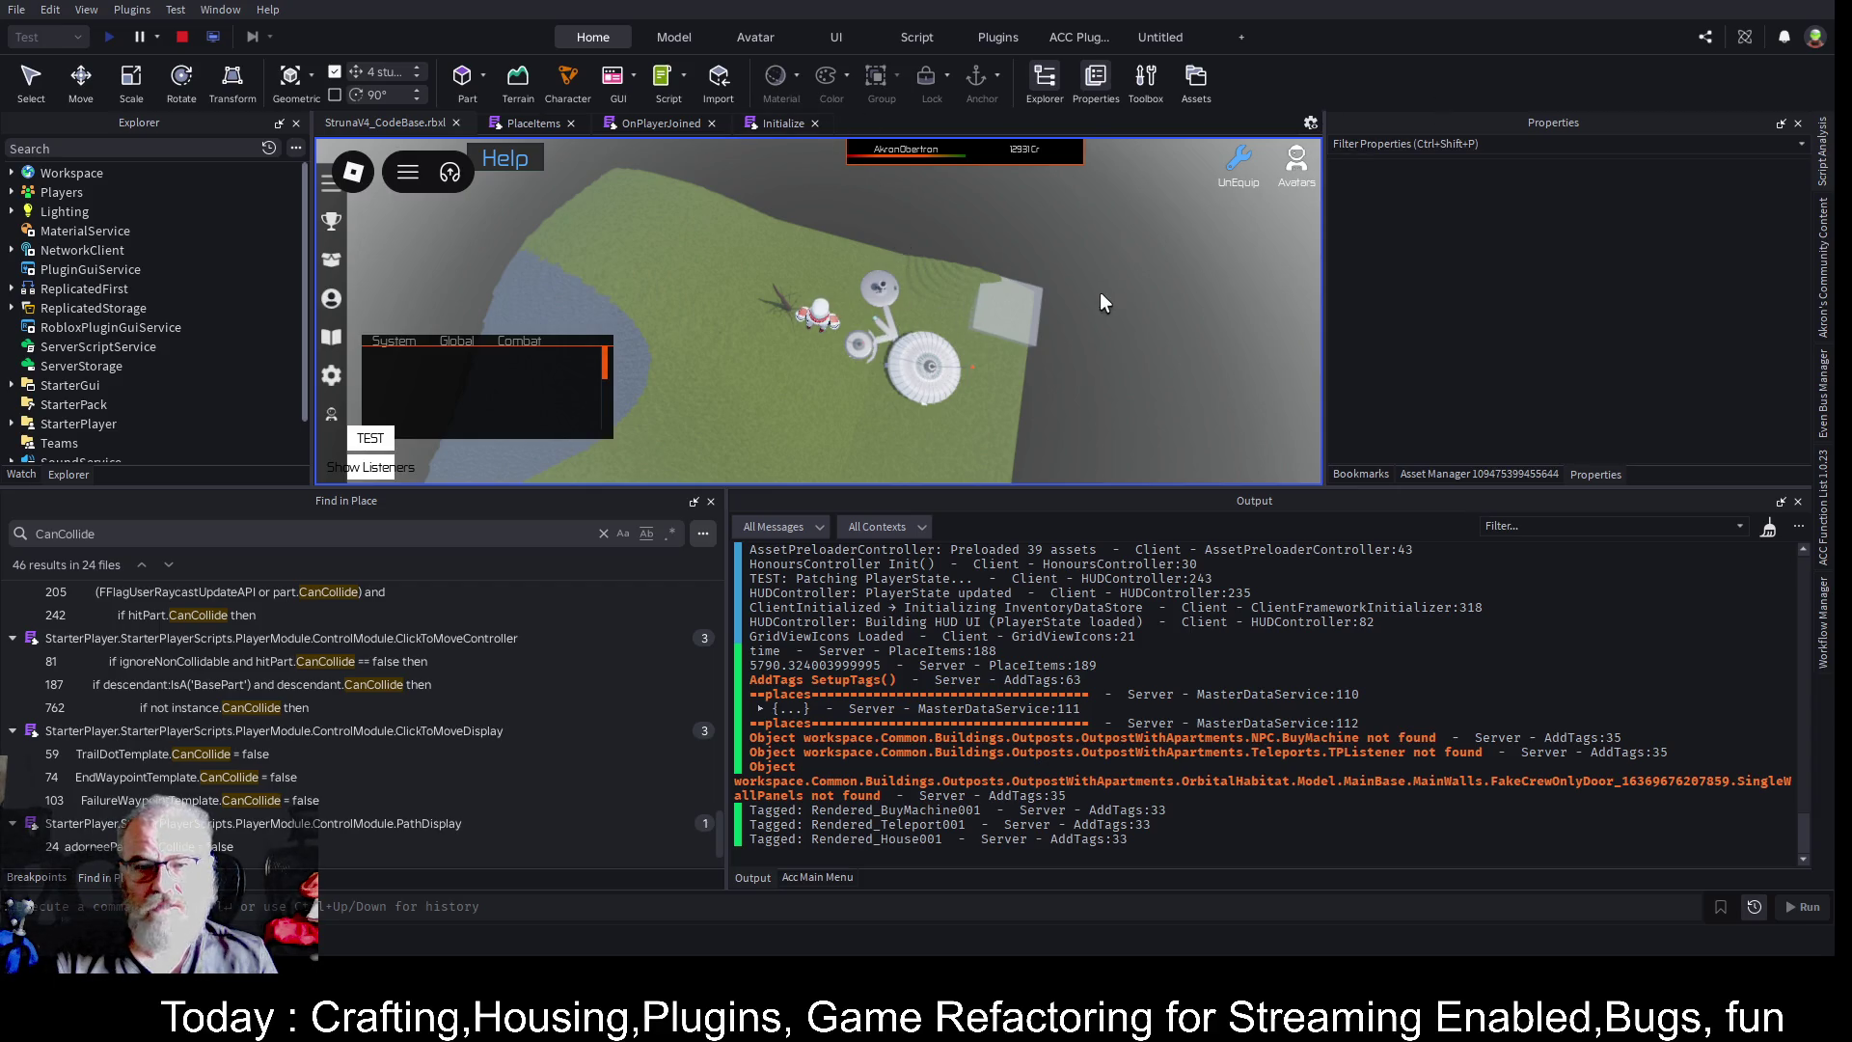
- Give the game view more height and walk the character forward, turning to face the hill
scroll(1099, 292, up, 5)
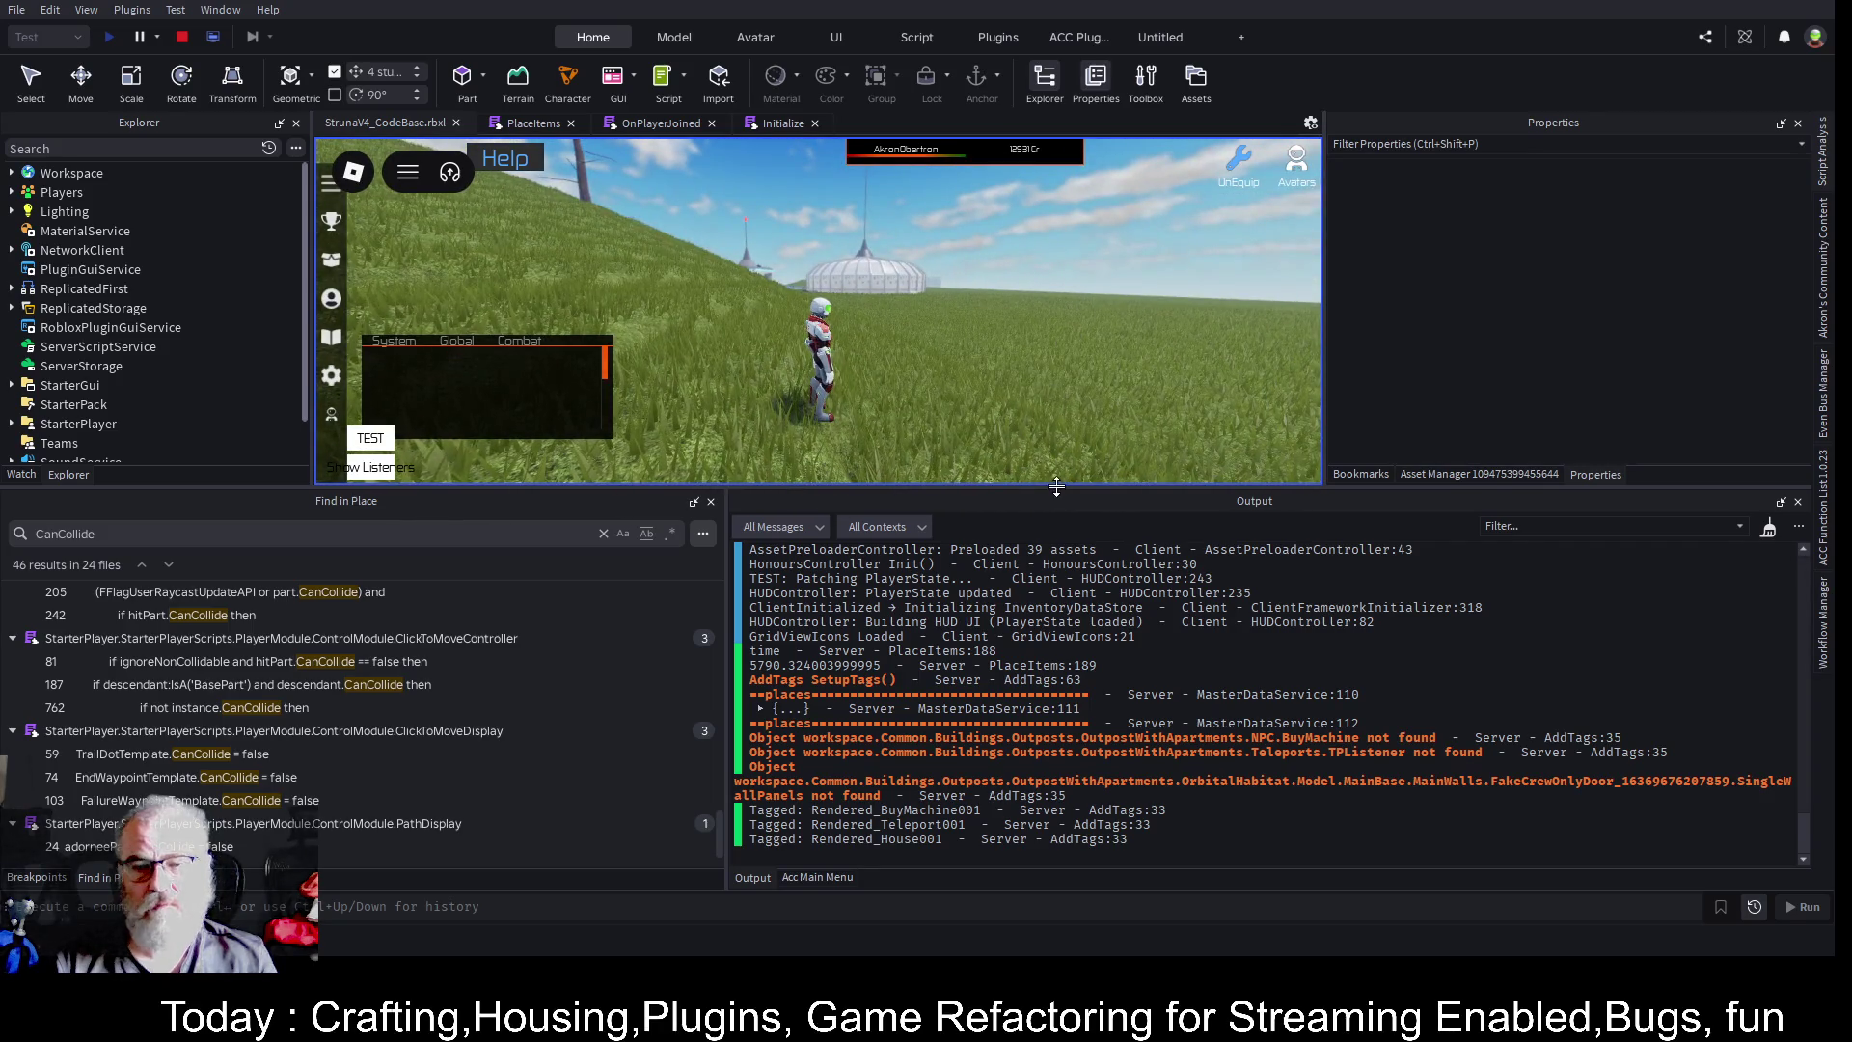
drag(1101, 489, 1101, 749)
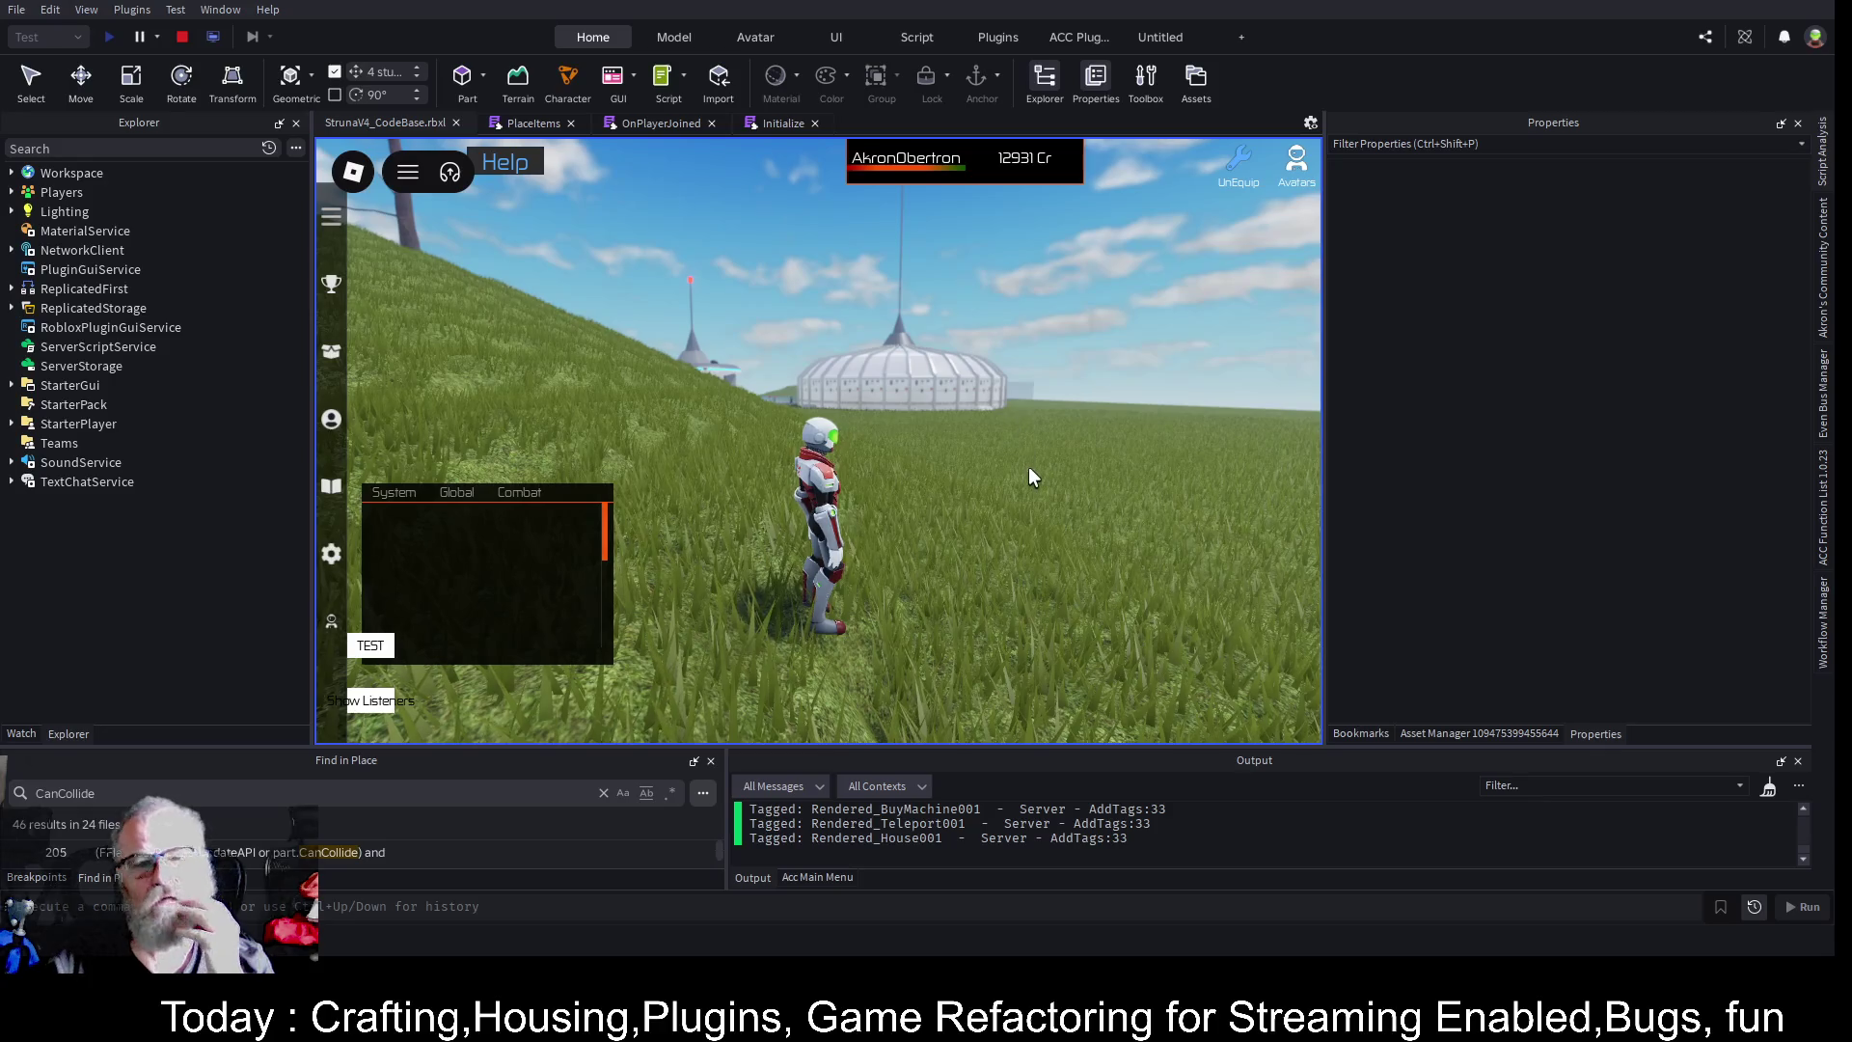
key(w)
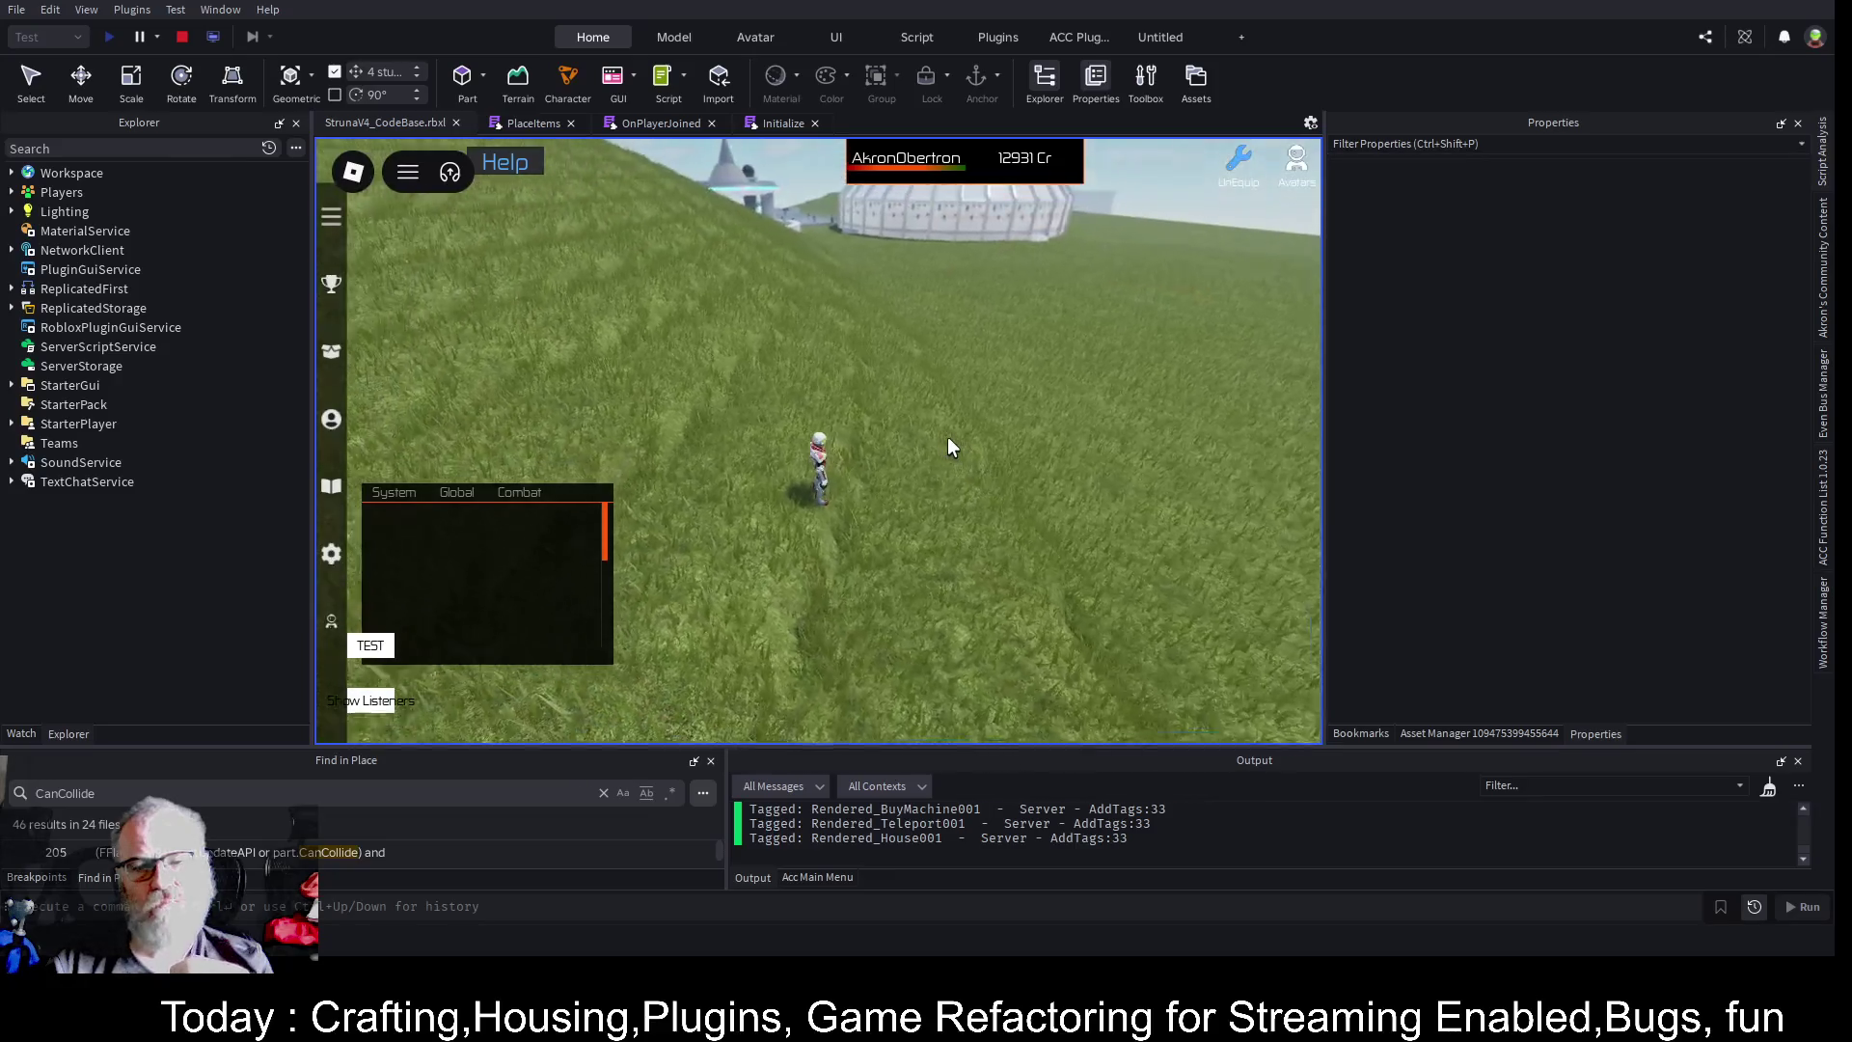
key(Left)
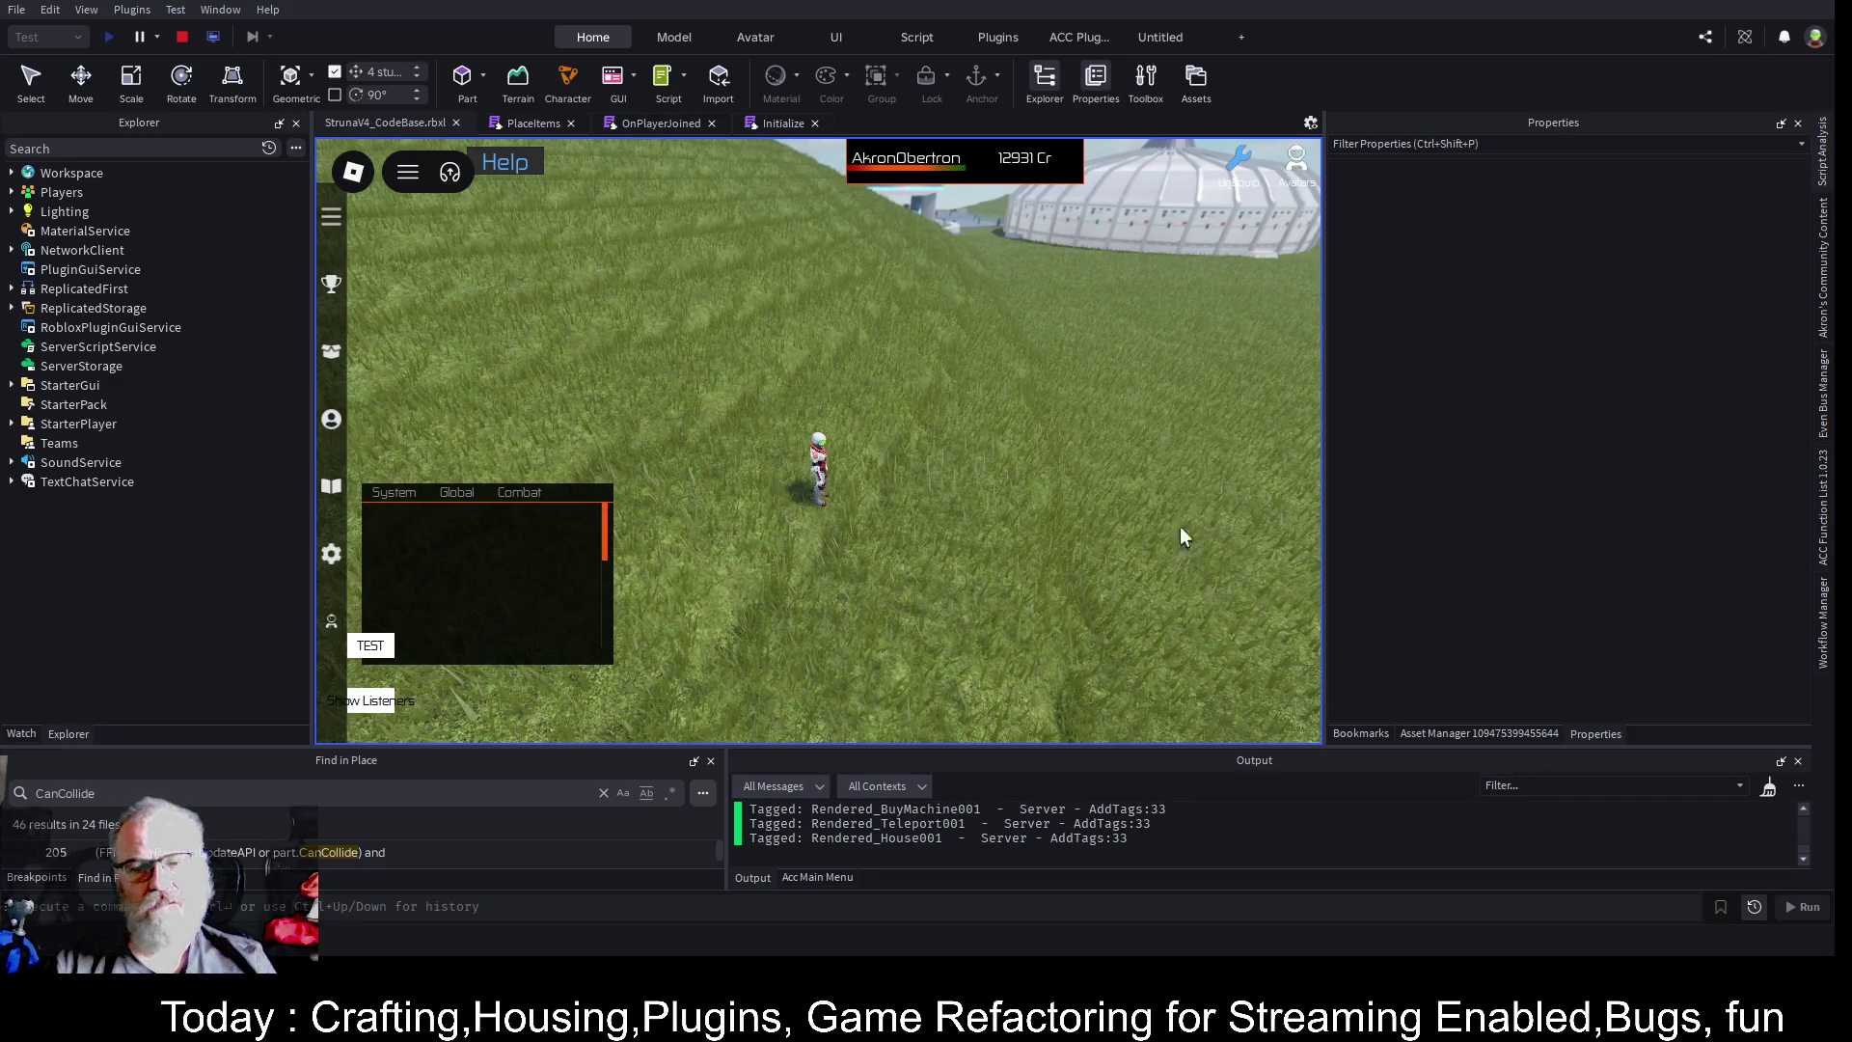
- Widen the game view, run the character up the hill toward the domed outpost, and stop
drag(1325, 445, 1585, 445)
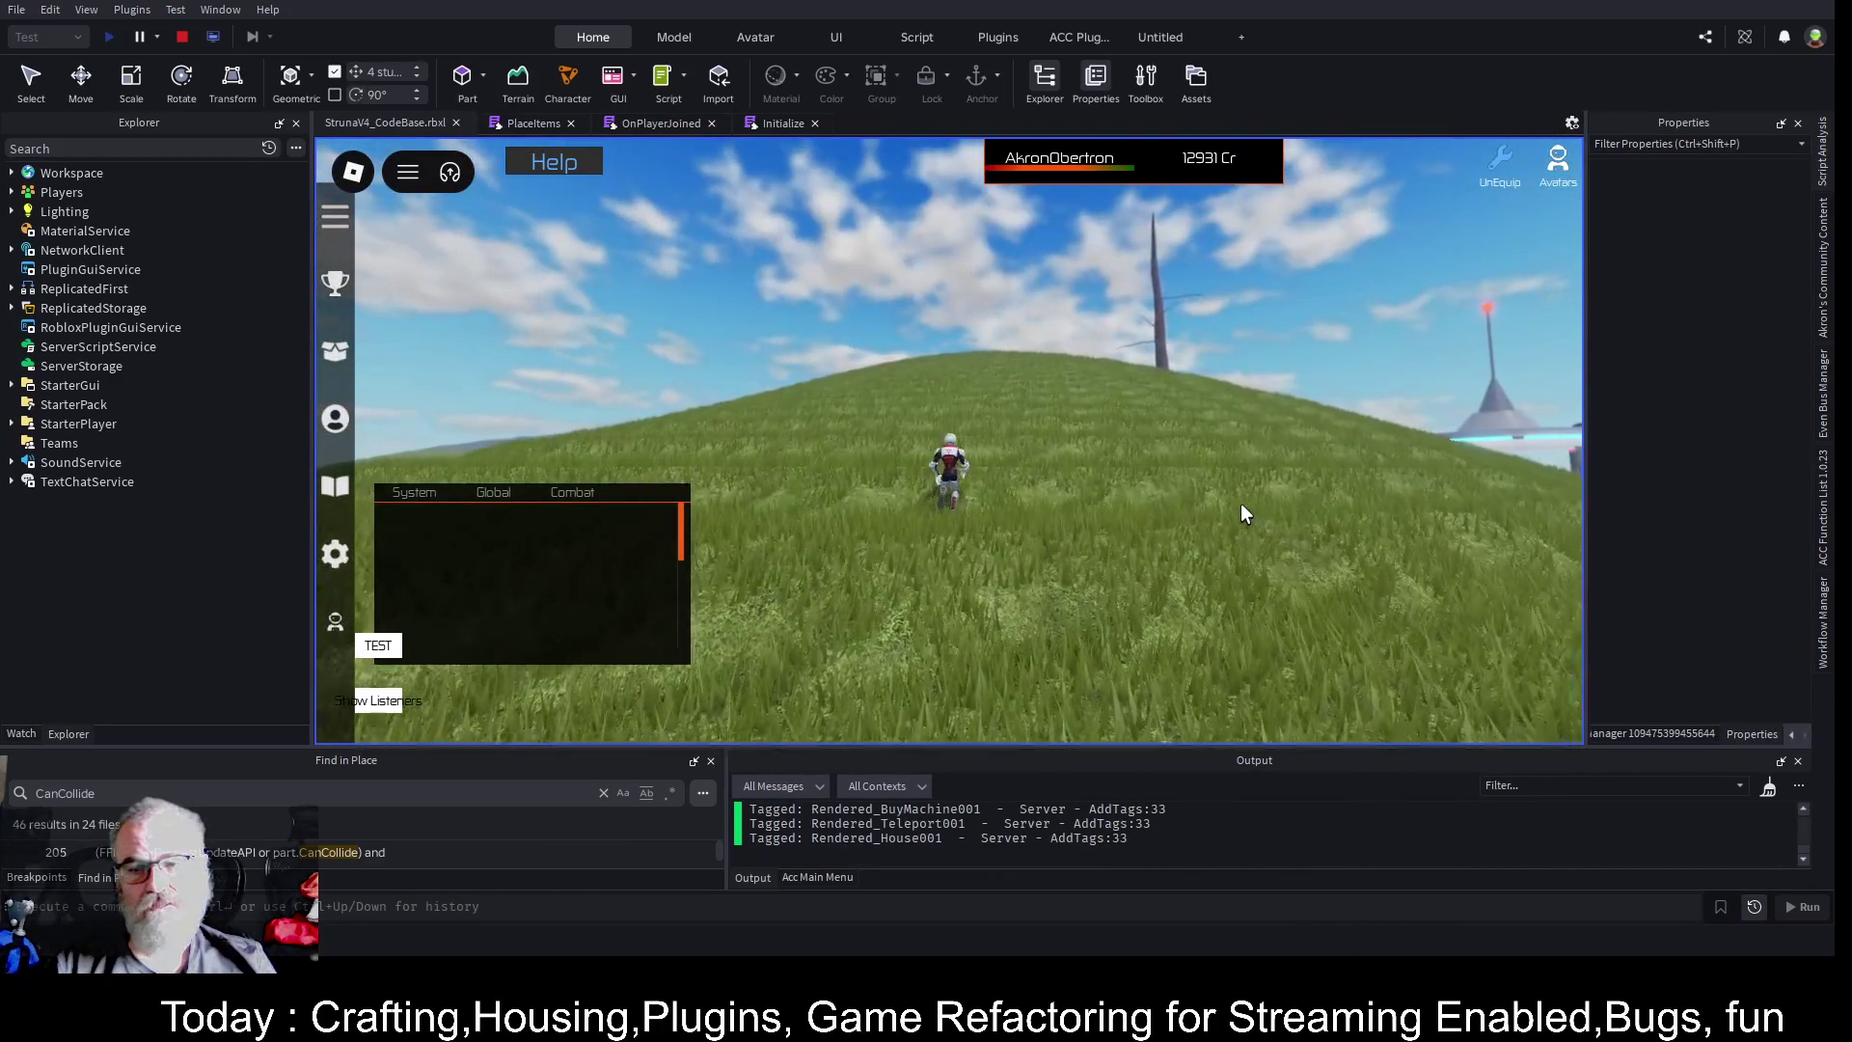
key(d)
key(d)
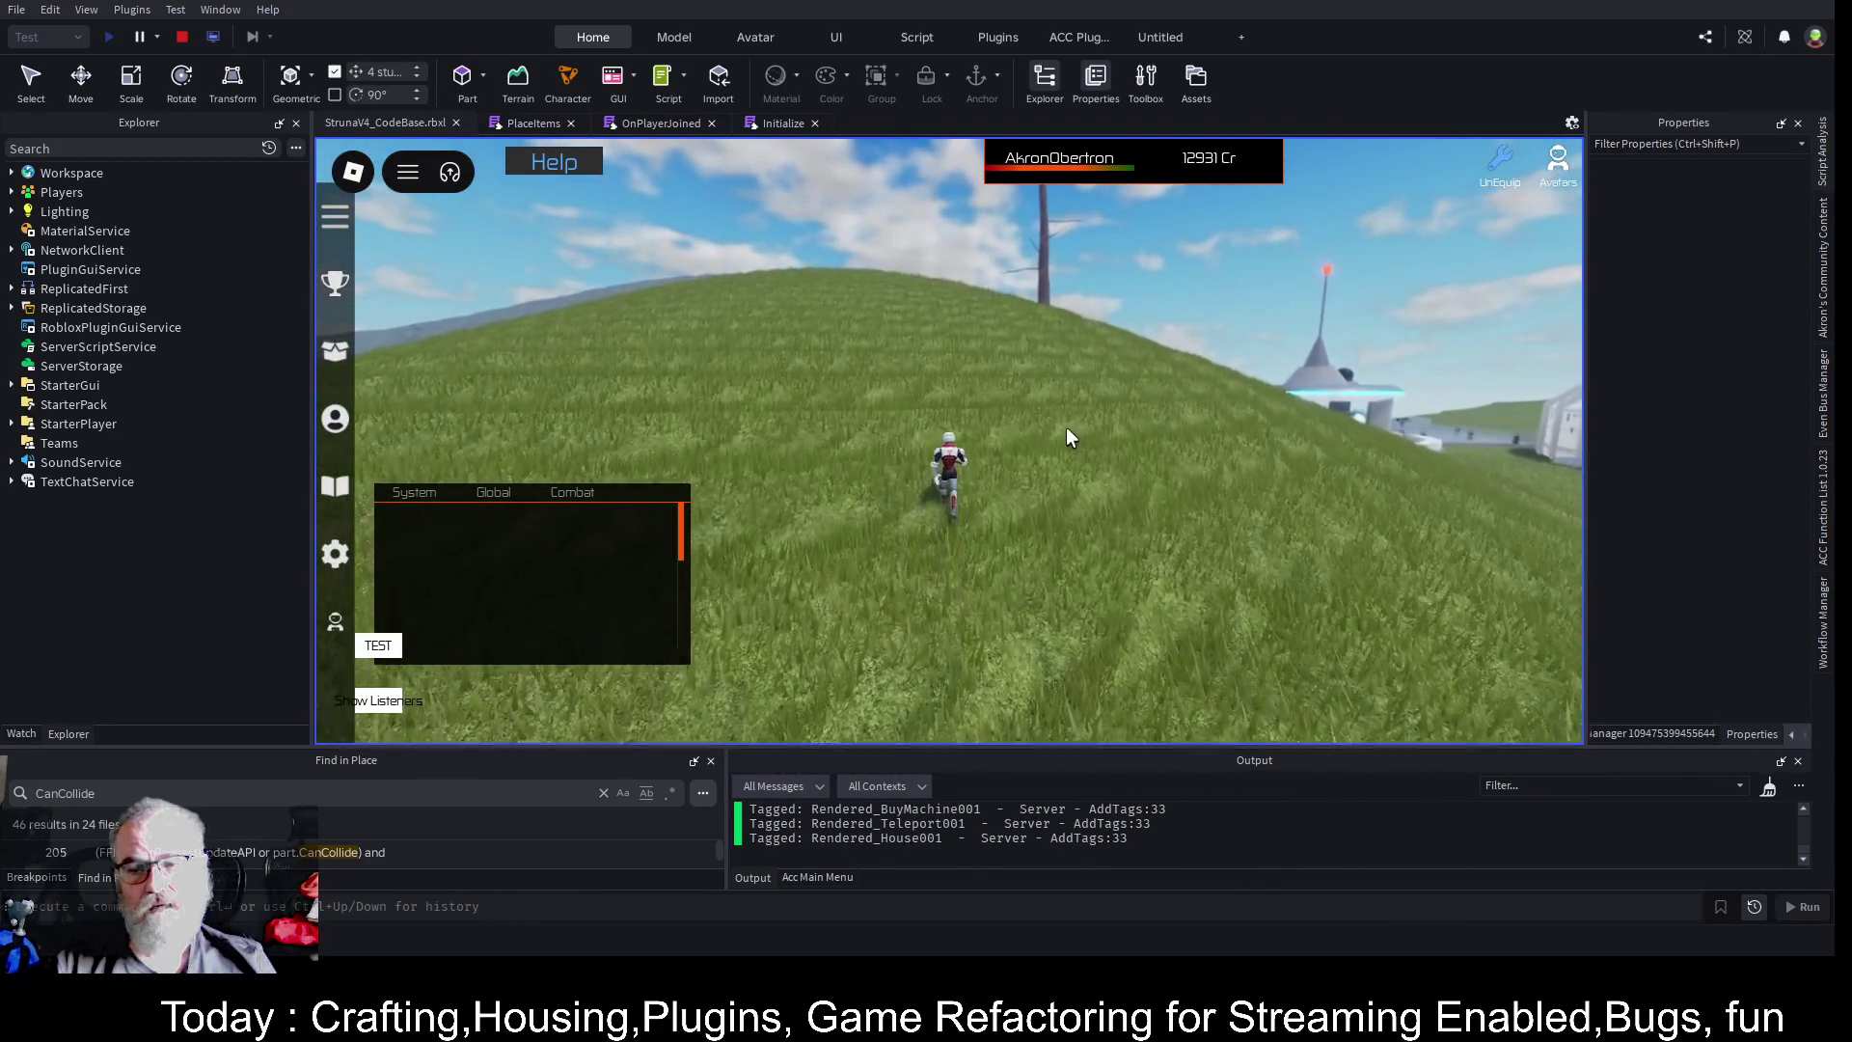
key(d)
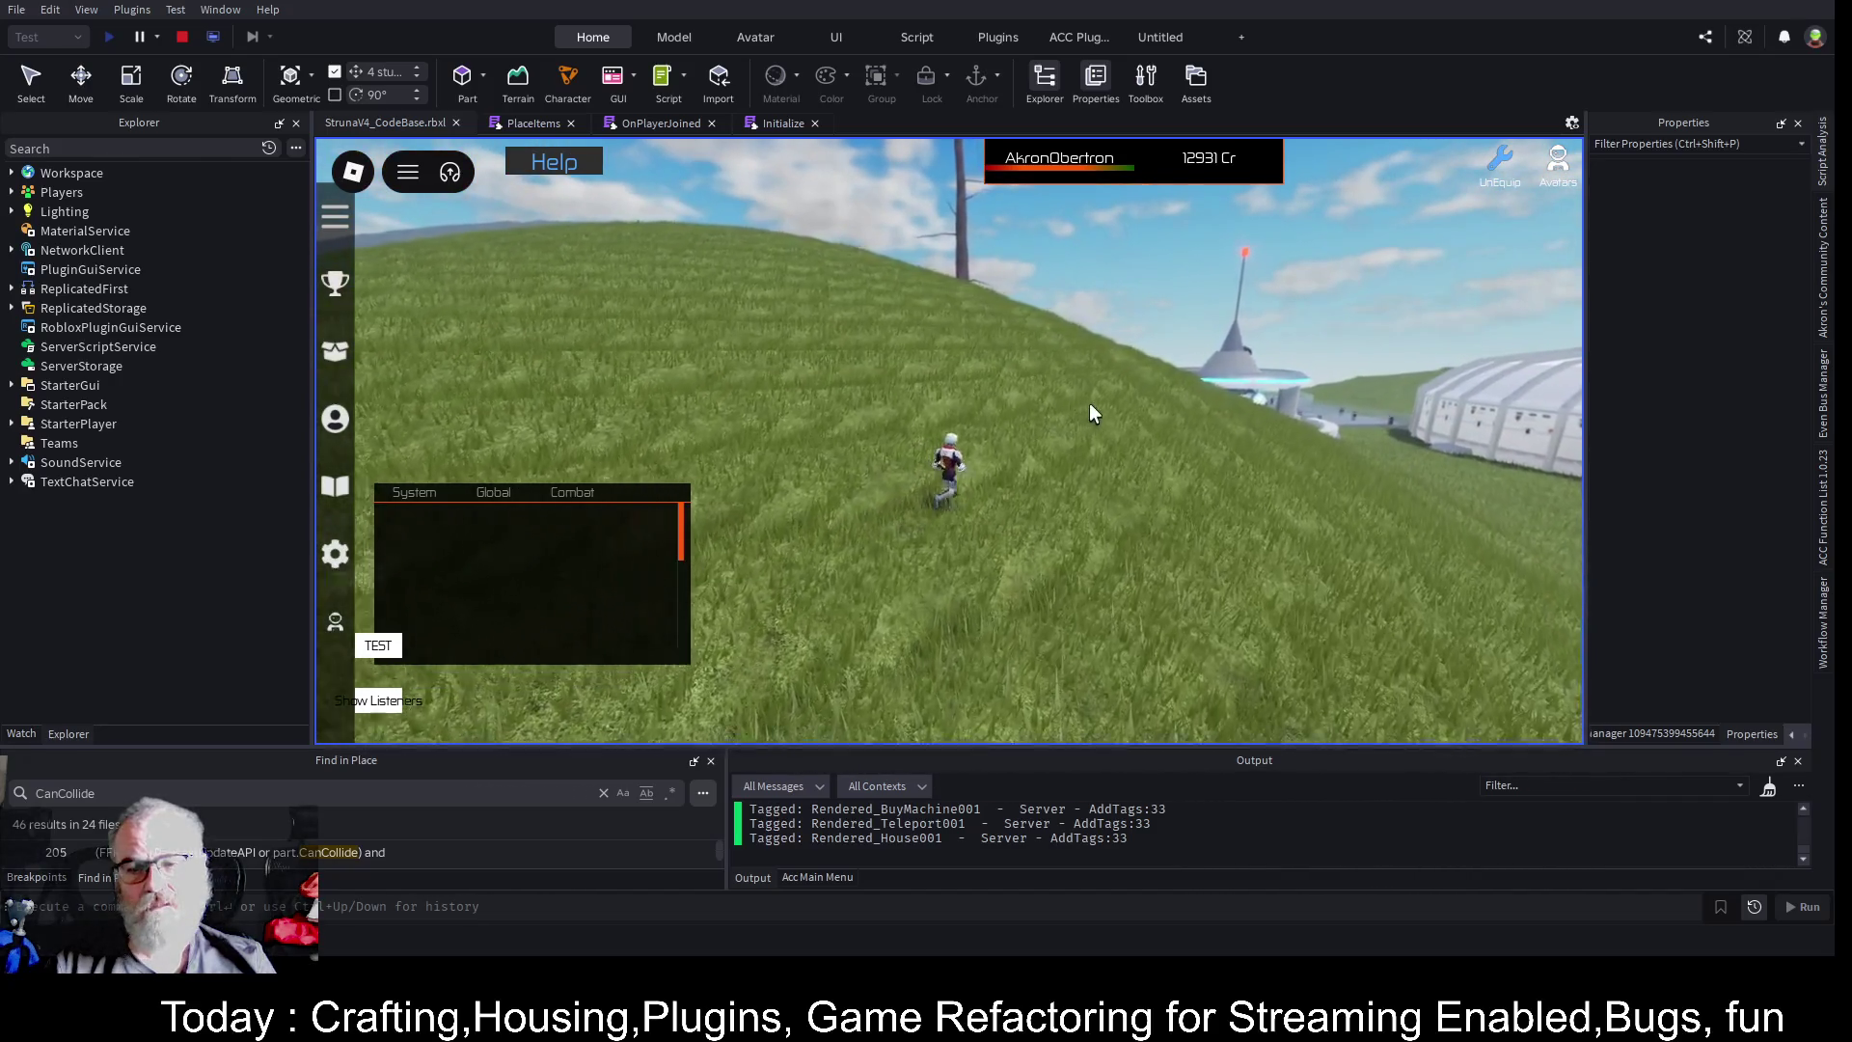
key(w)
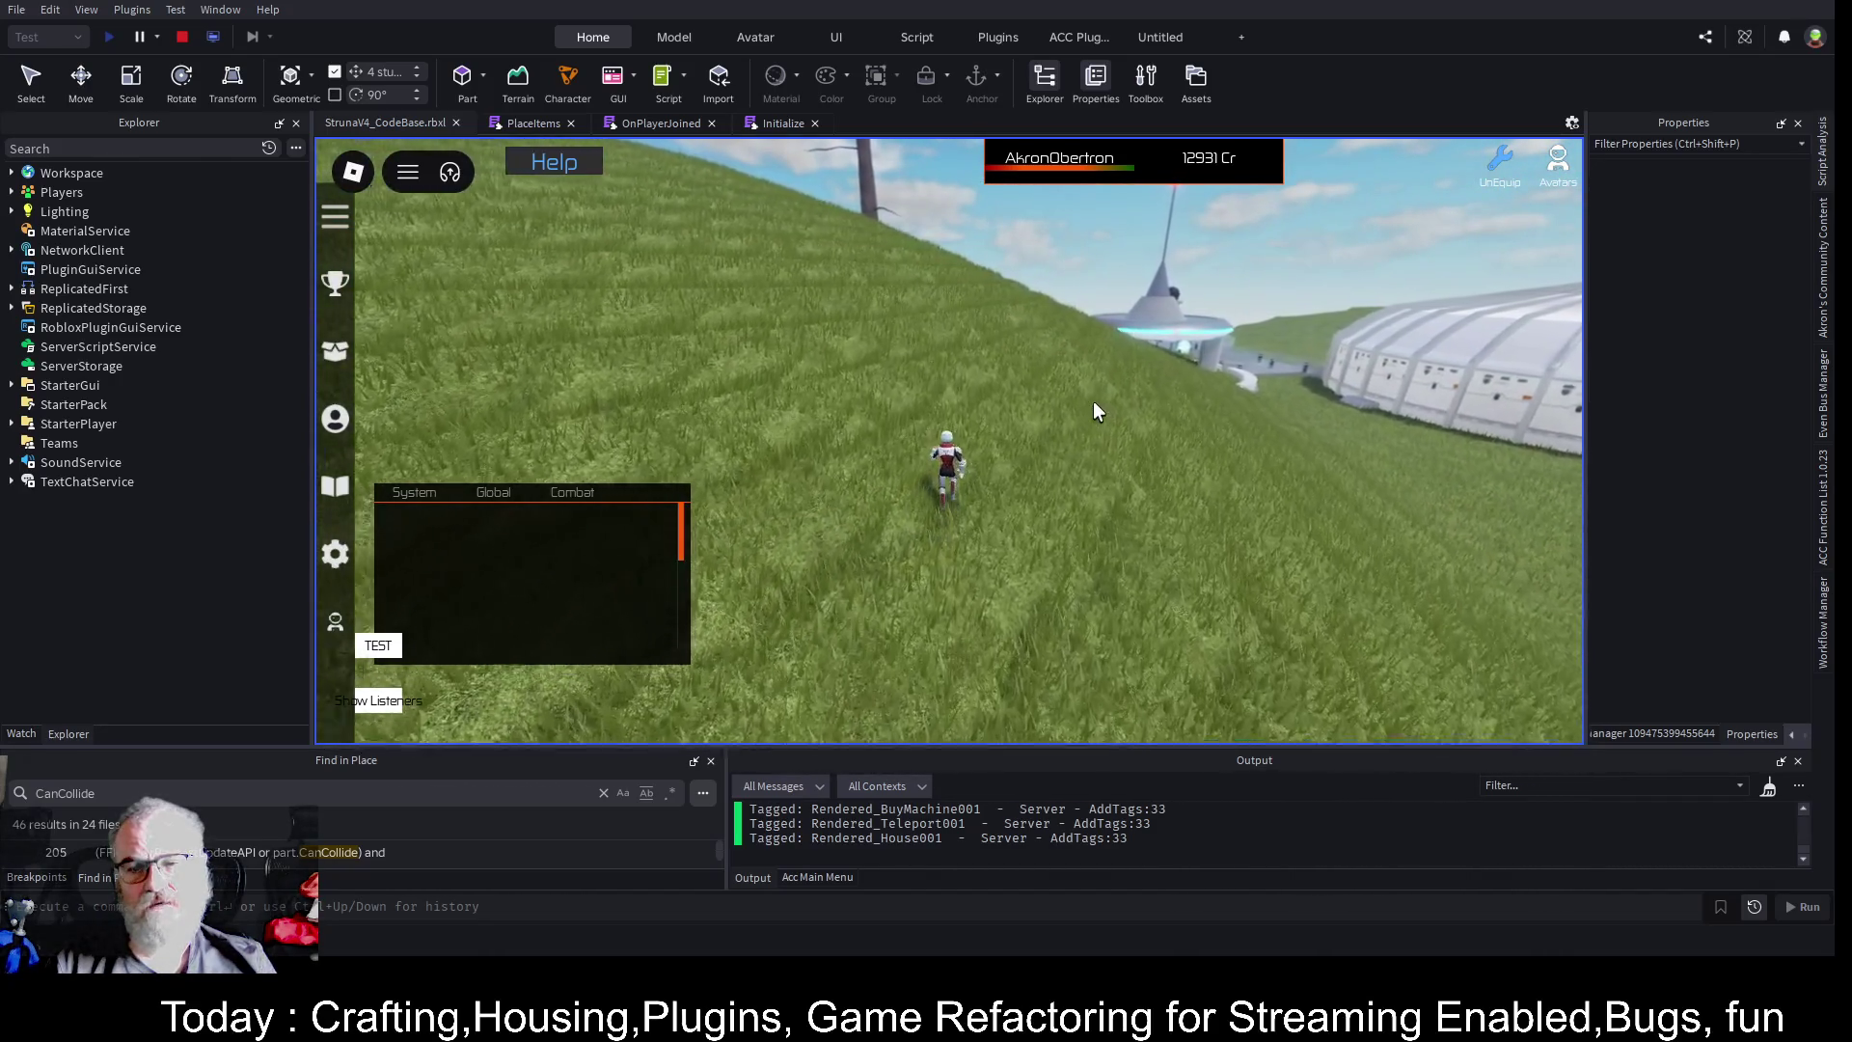
key(d)
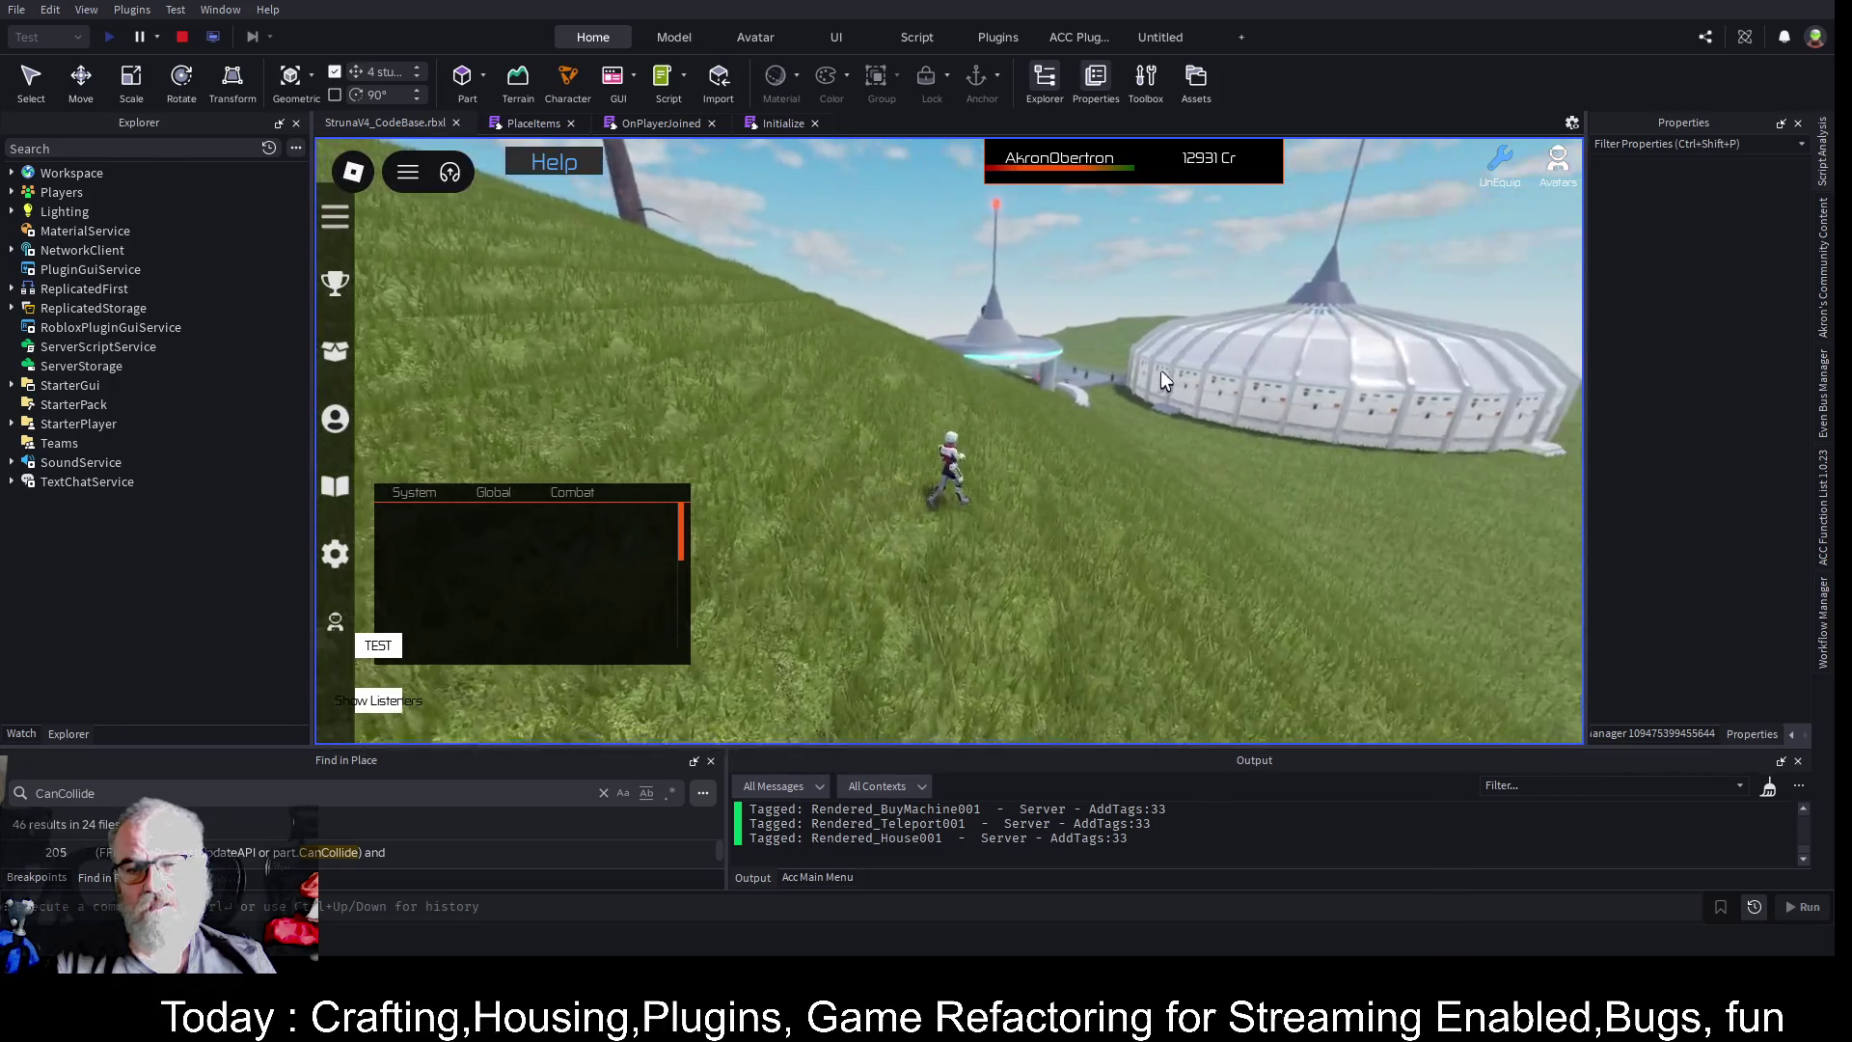
key(w)
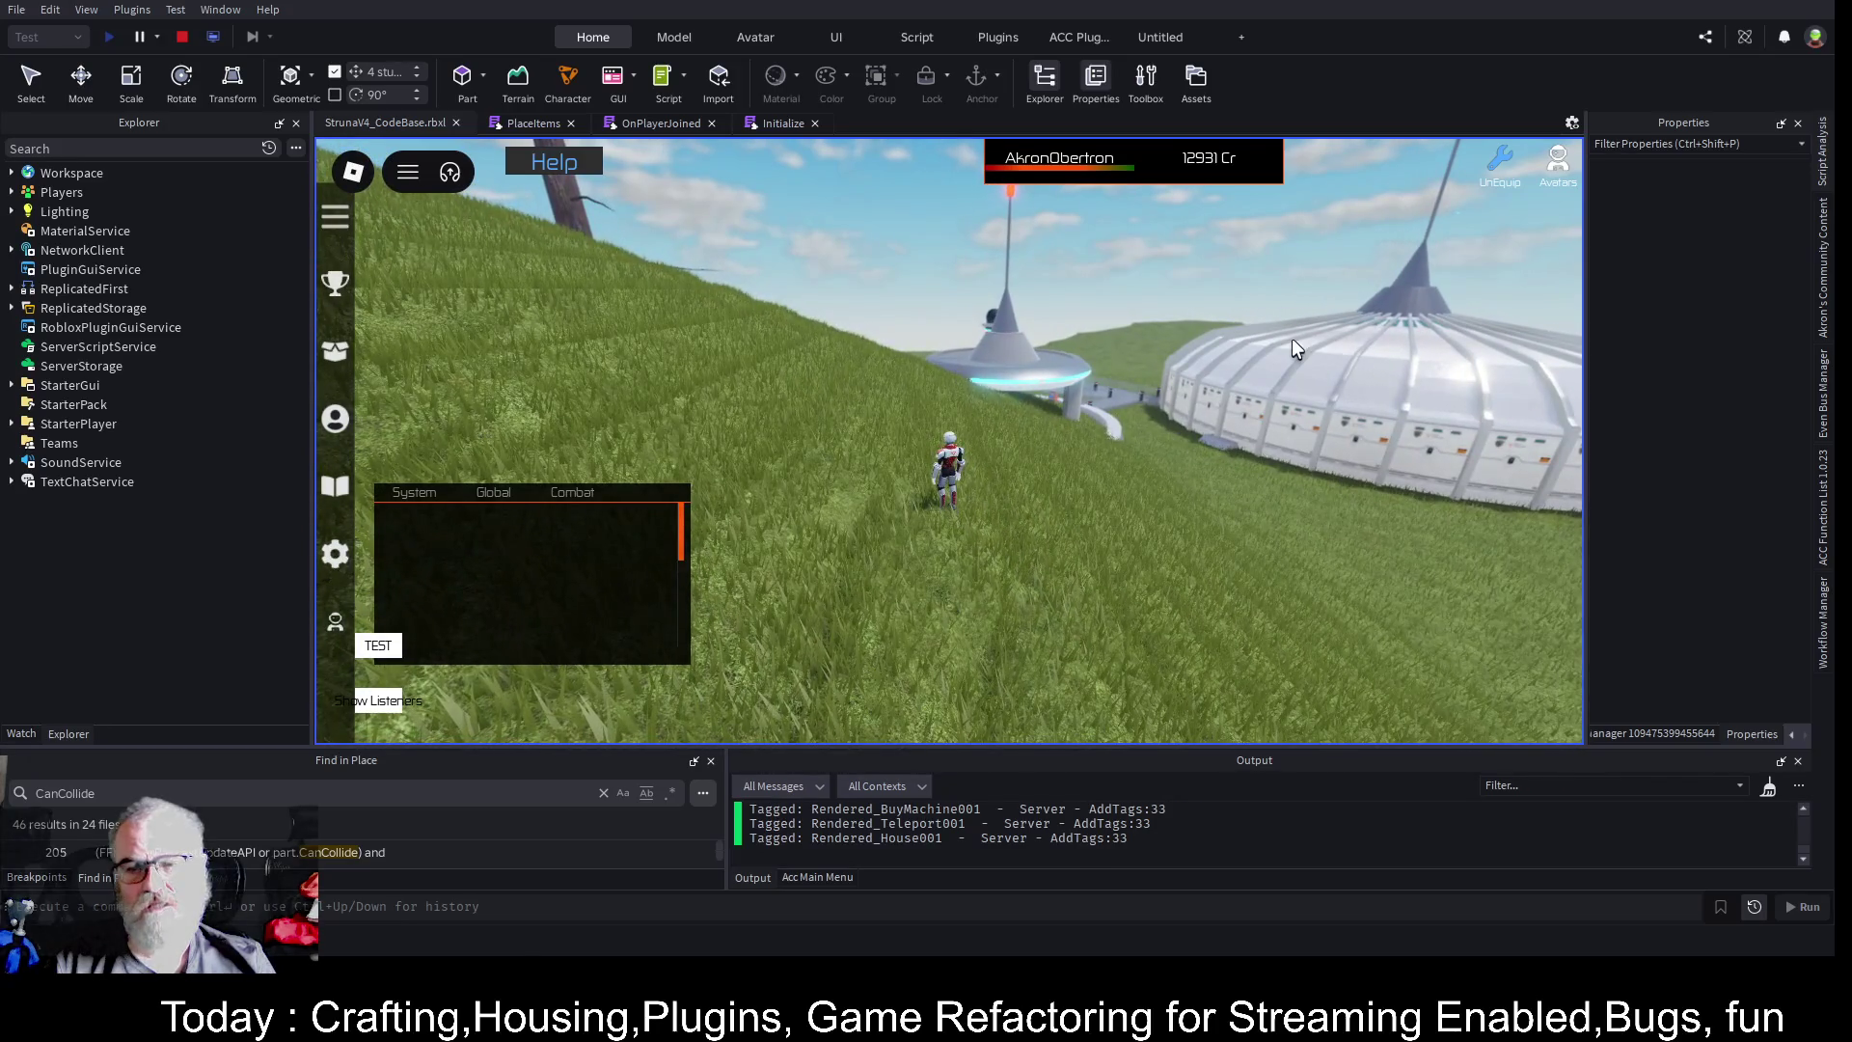
click(181, 39)
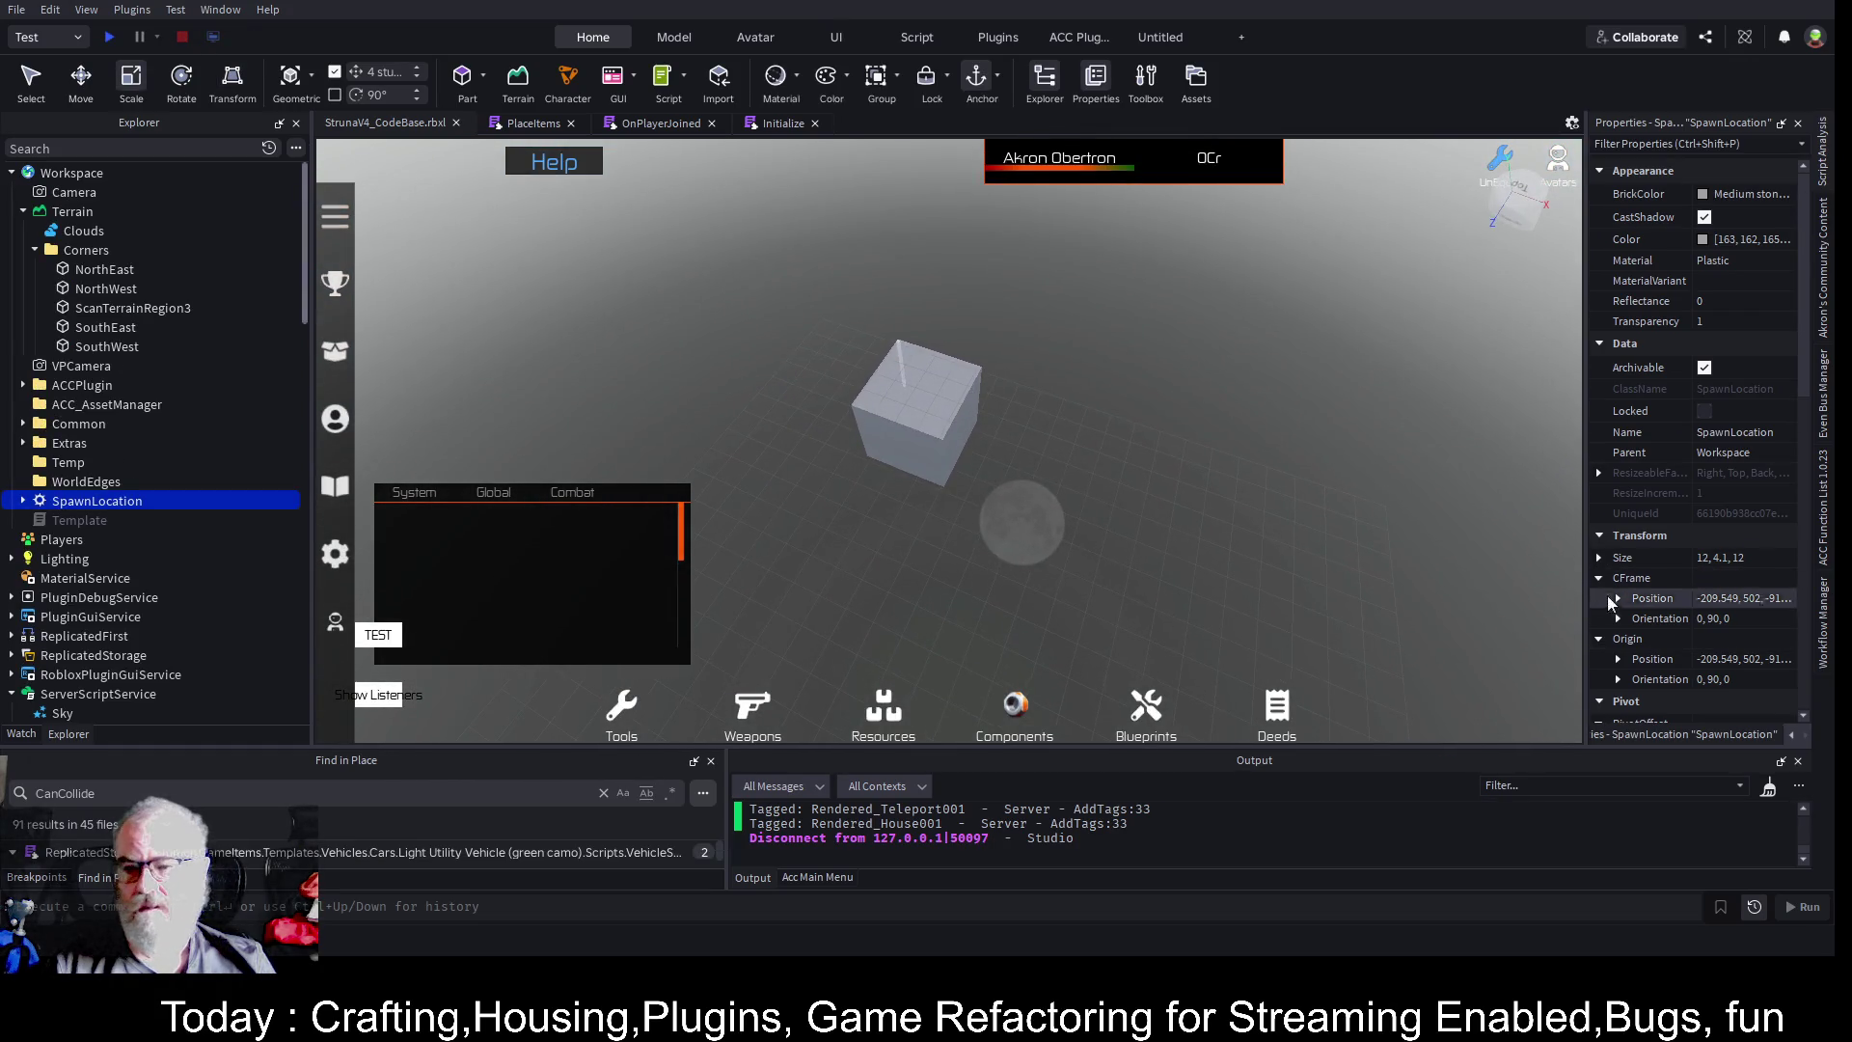
- Open the plugin's Asset Manager, widen it, choose Terrain, and review the PlaceItems terrain code
click(818, 879)
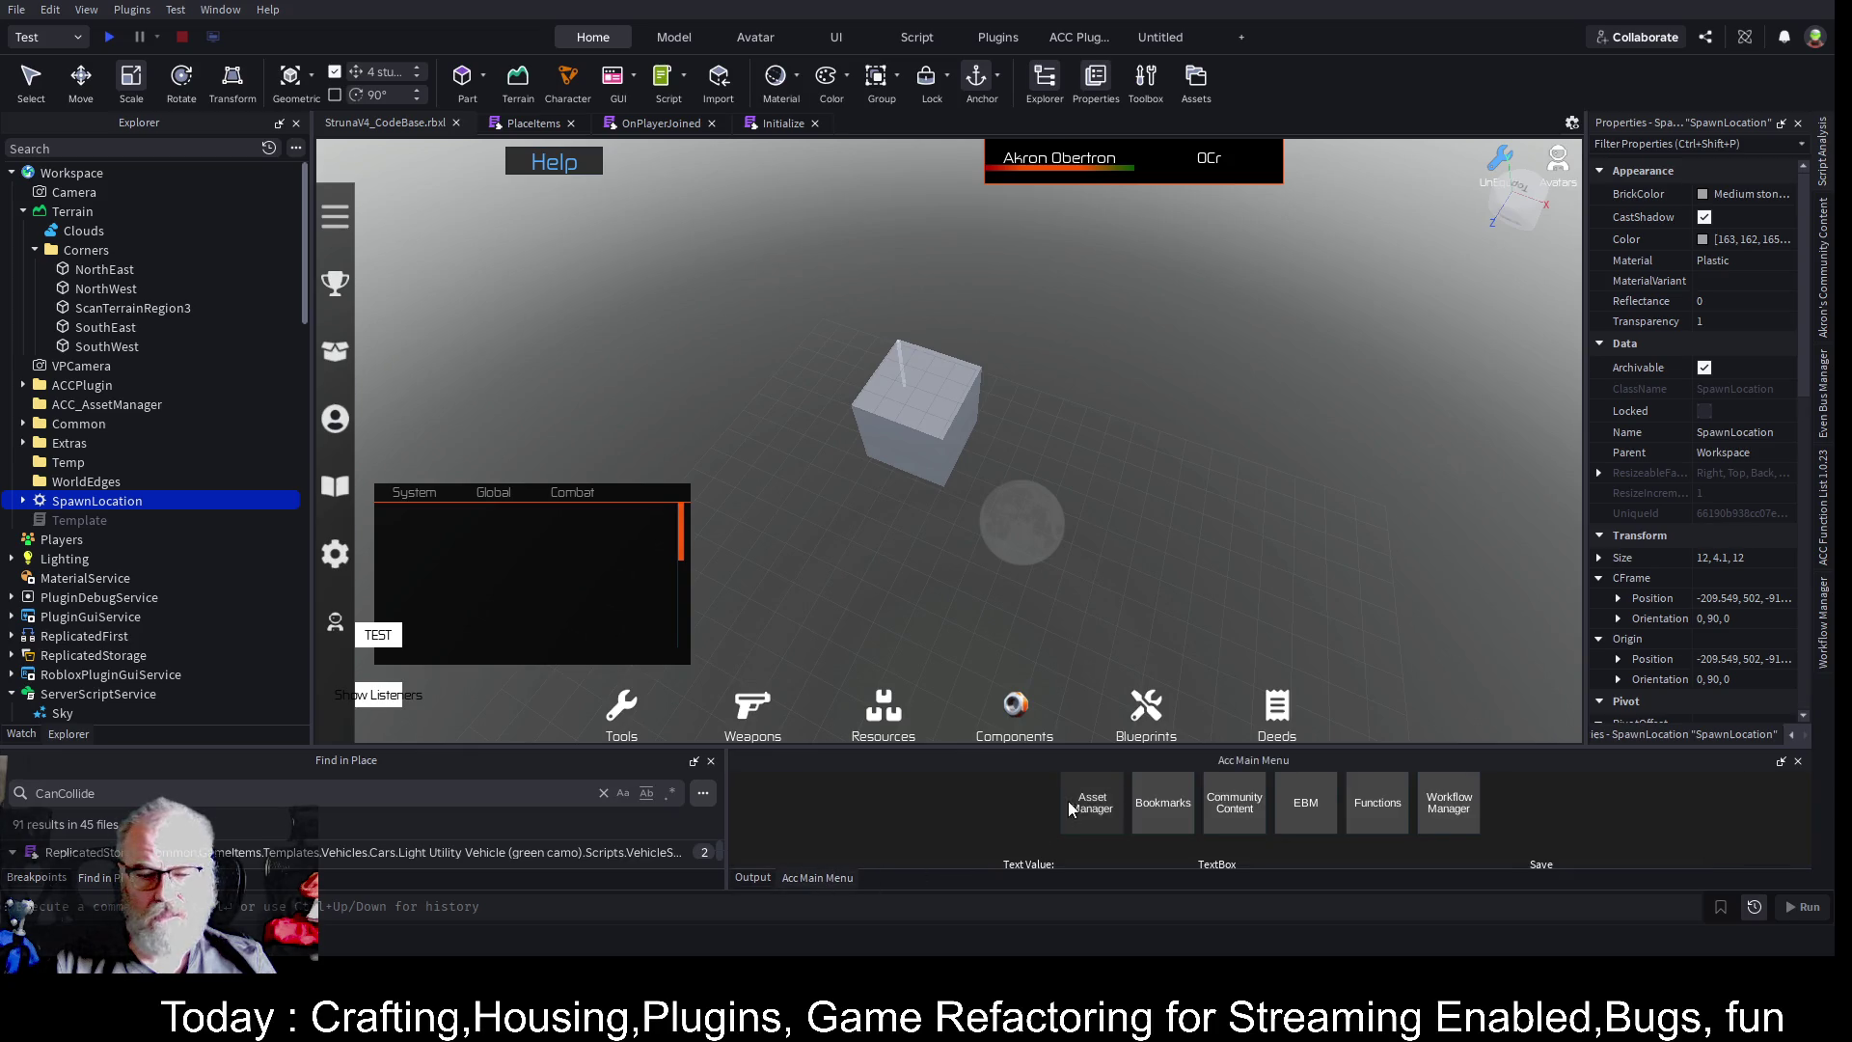
click(1091, 803)
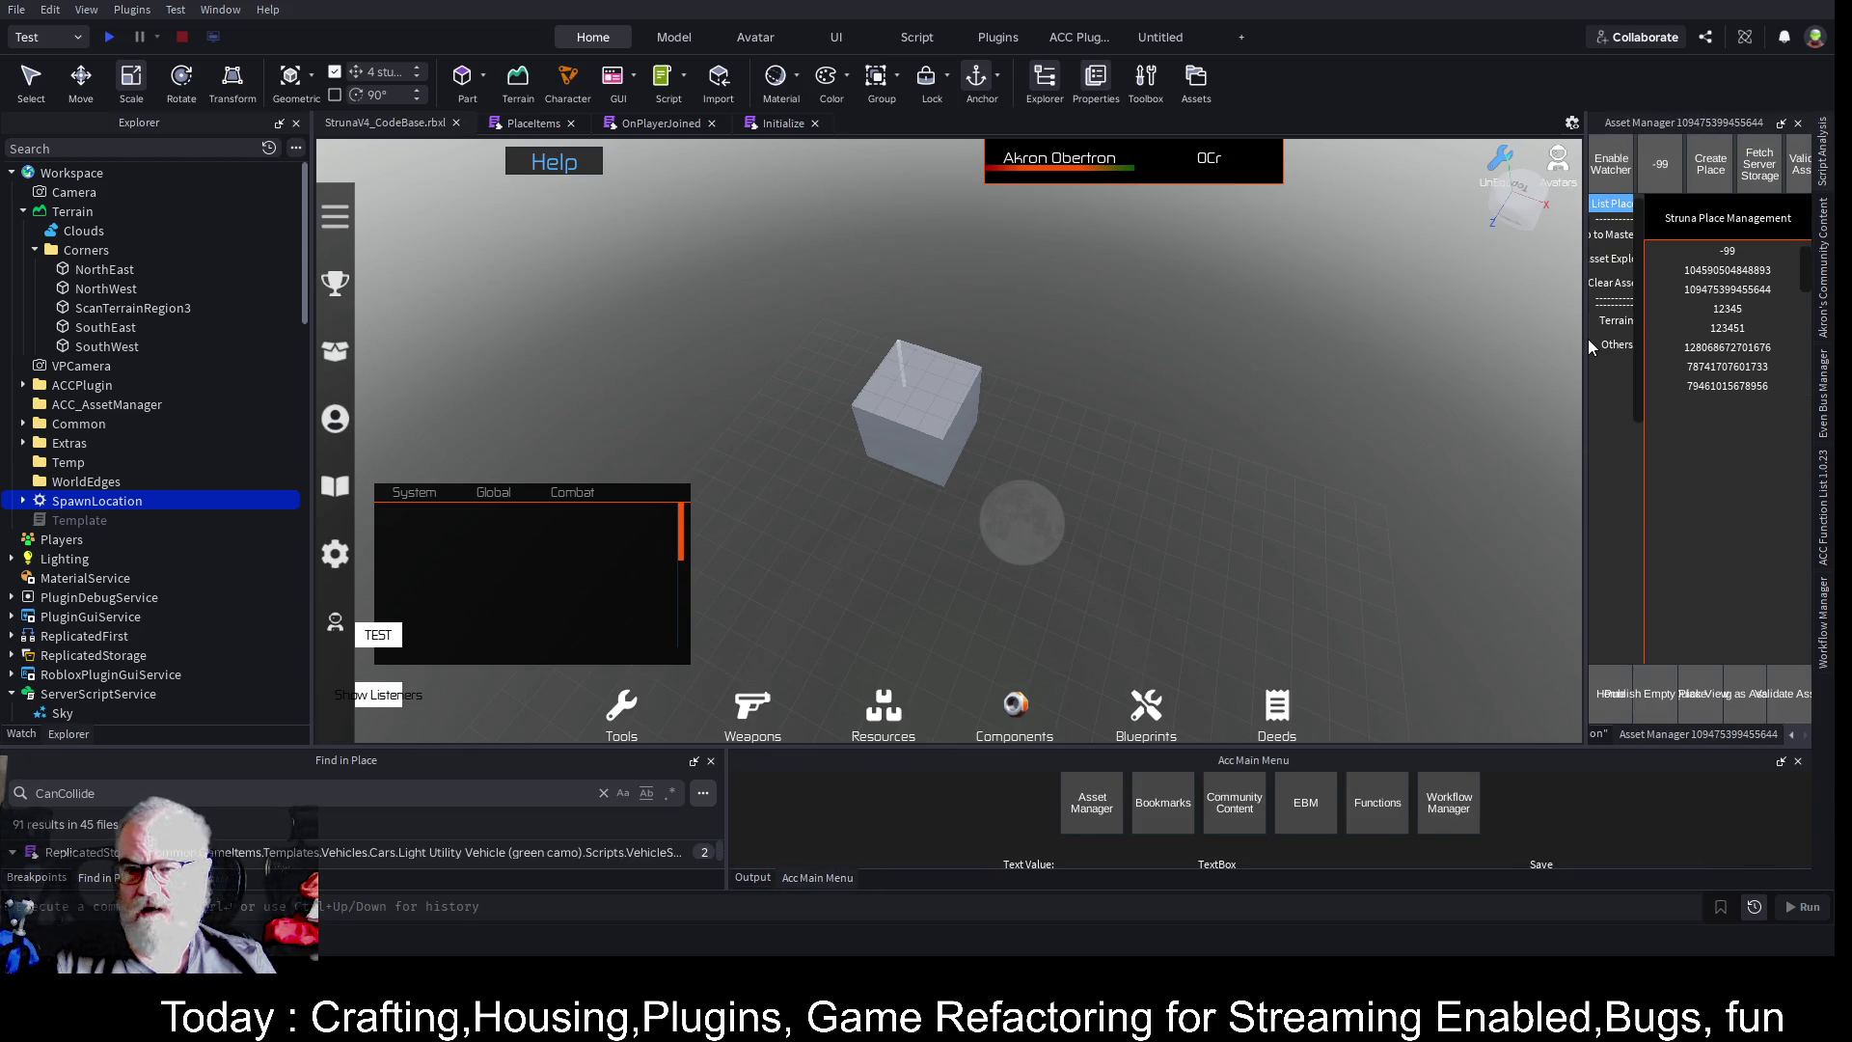
mouse_move(1576, 338)
mouse_down()
mouse_move(1312, 328)
mouse_move(1223, 290)
mouse_up()
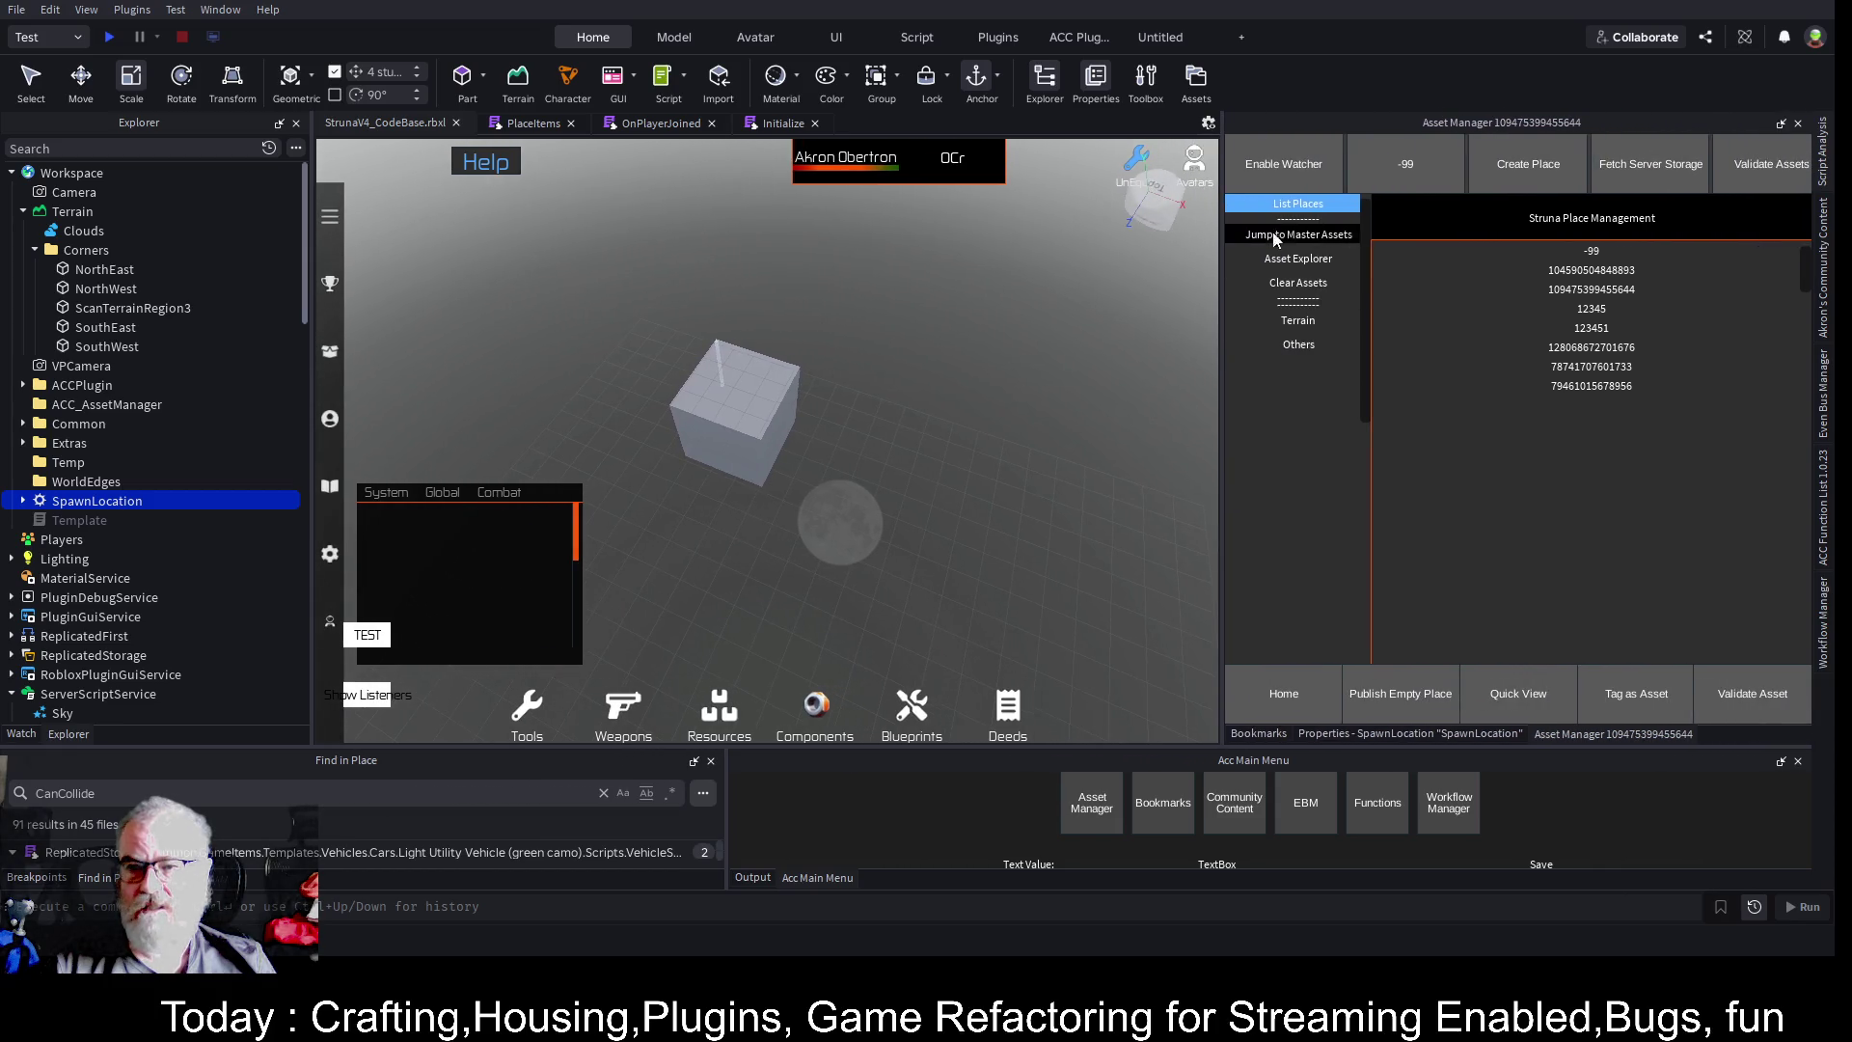
click(1298, 321)
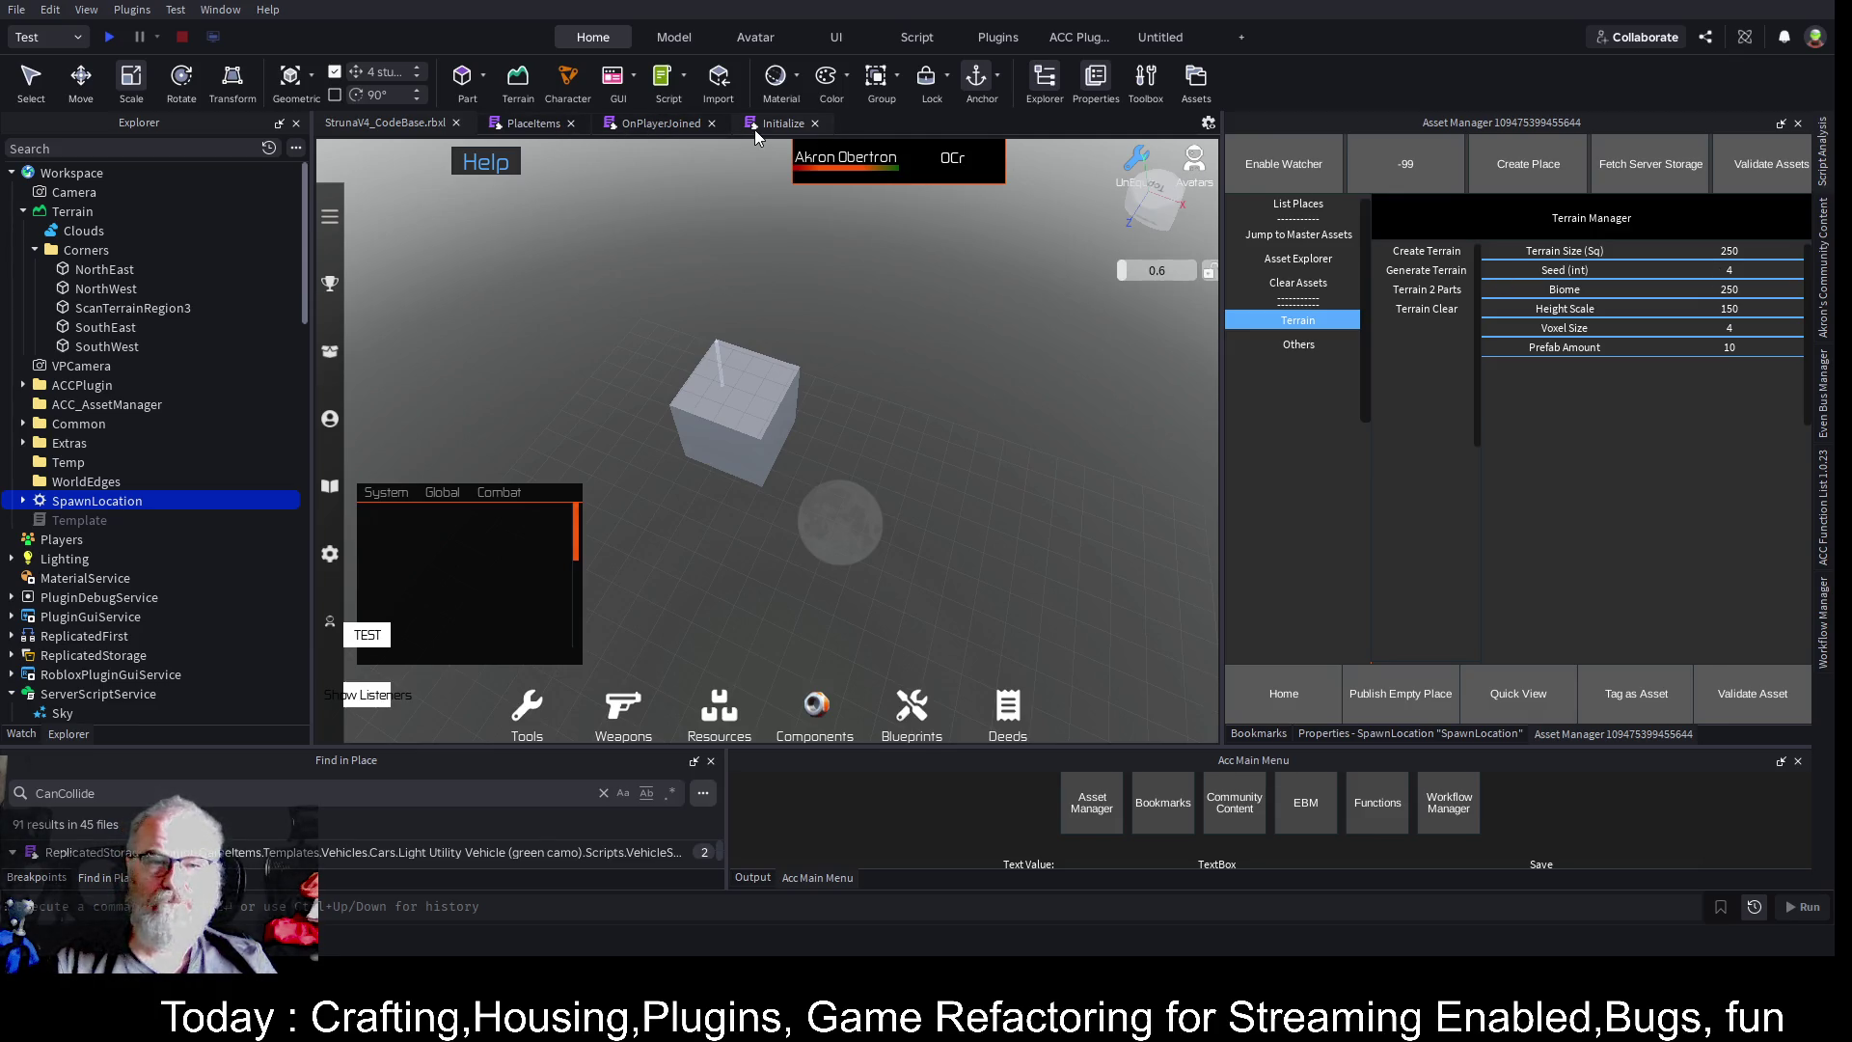
click(518, 124)
scroll(862, 463, down, 19)
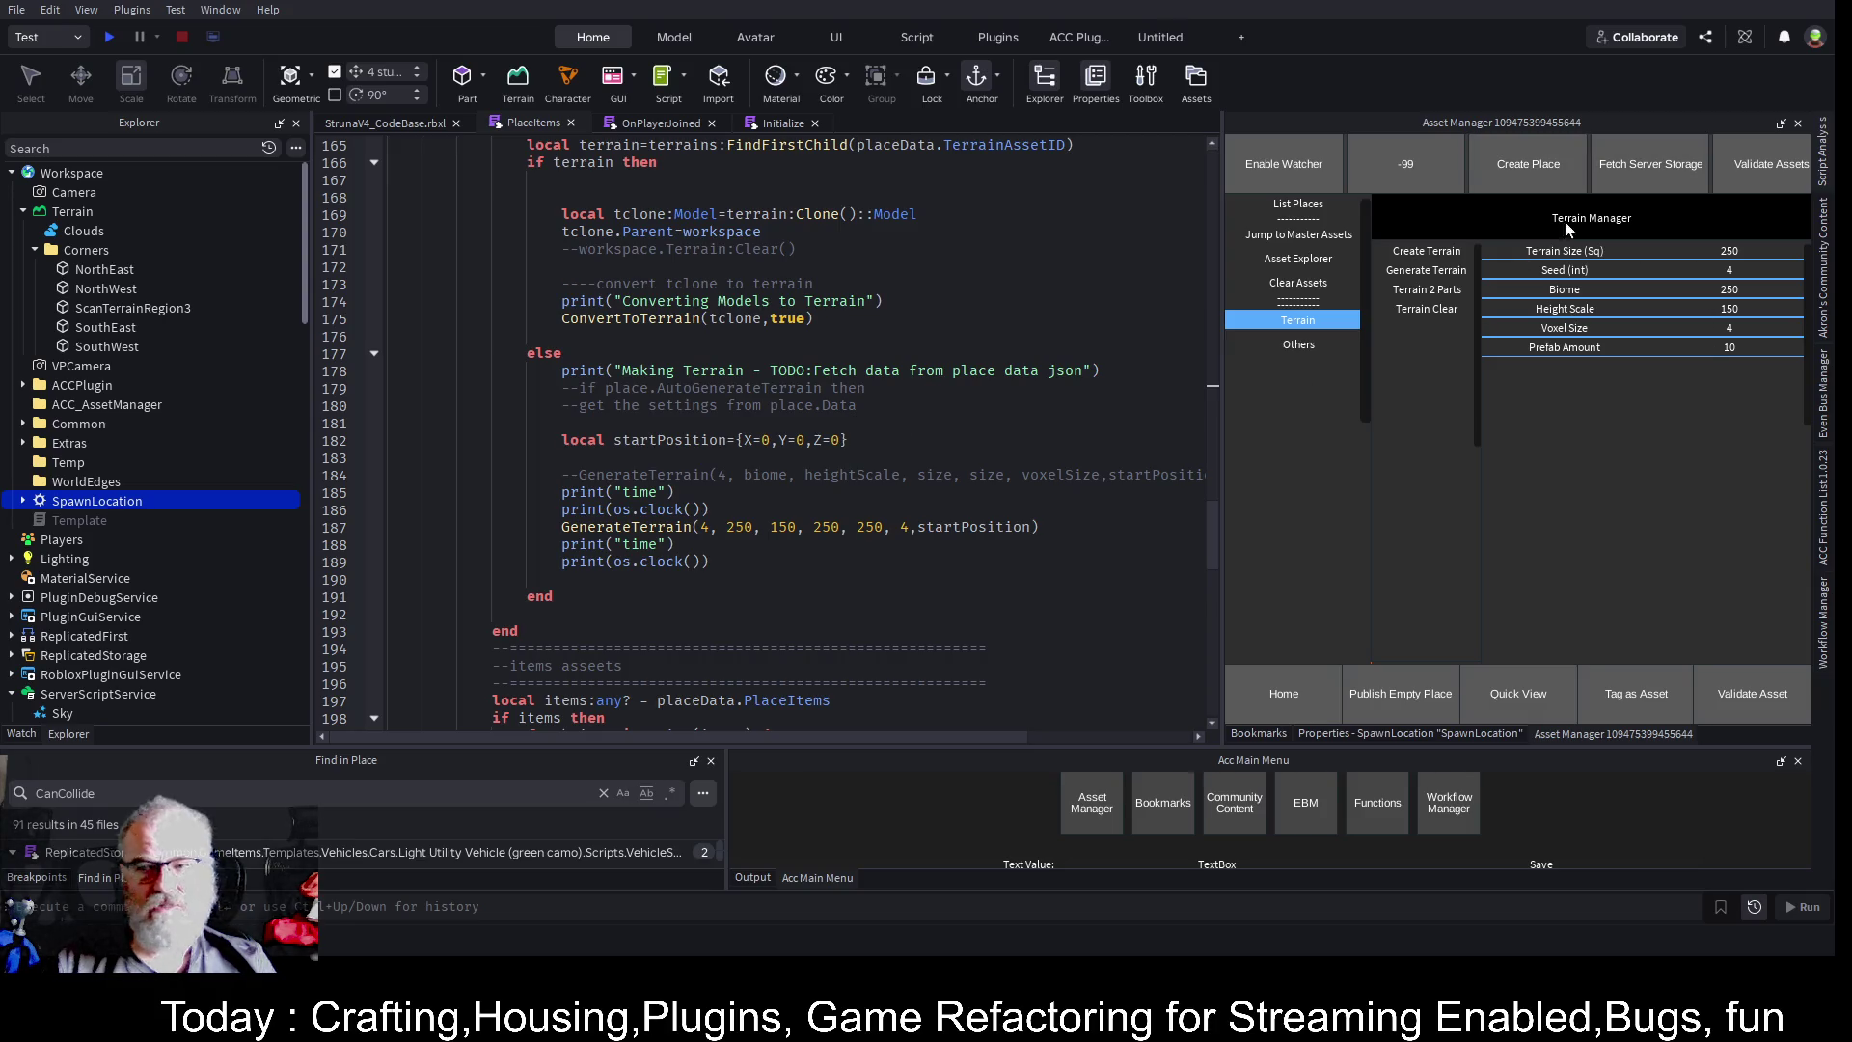
- Generate new terrain with grassy hills, sand and water, then show the Struna places list
click(370, 127)
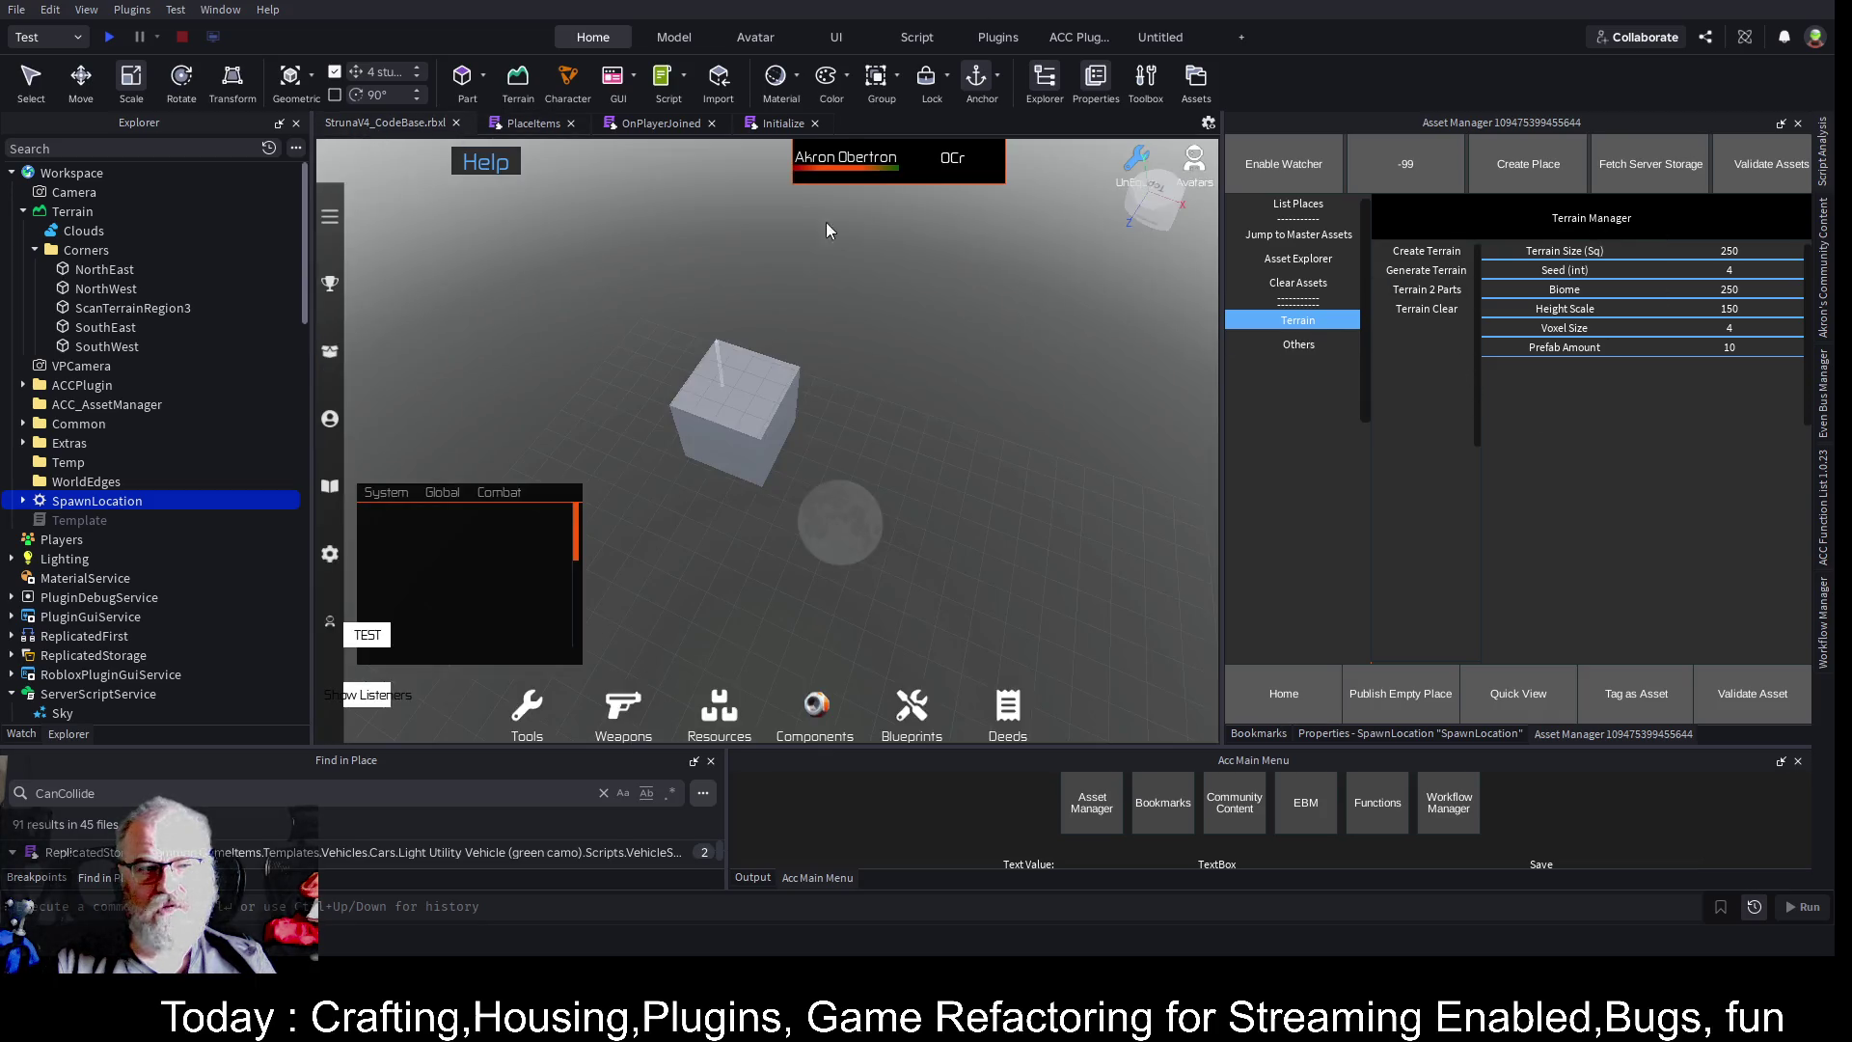
click(1449, 270)
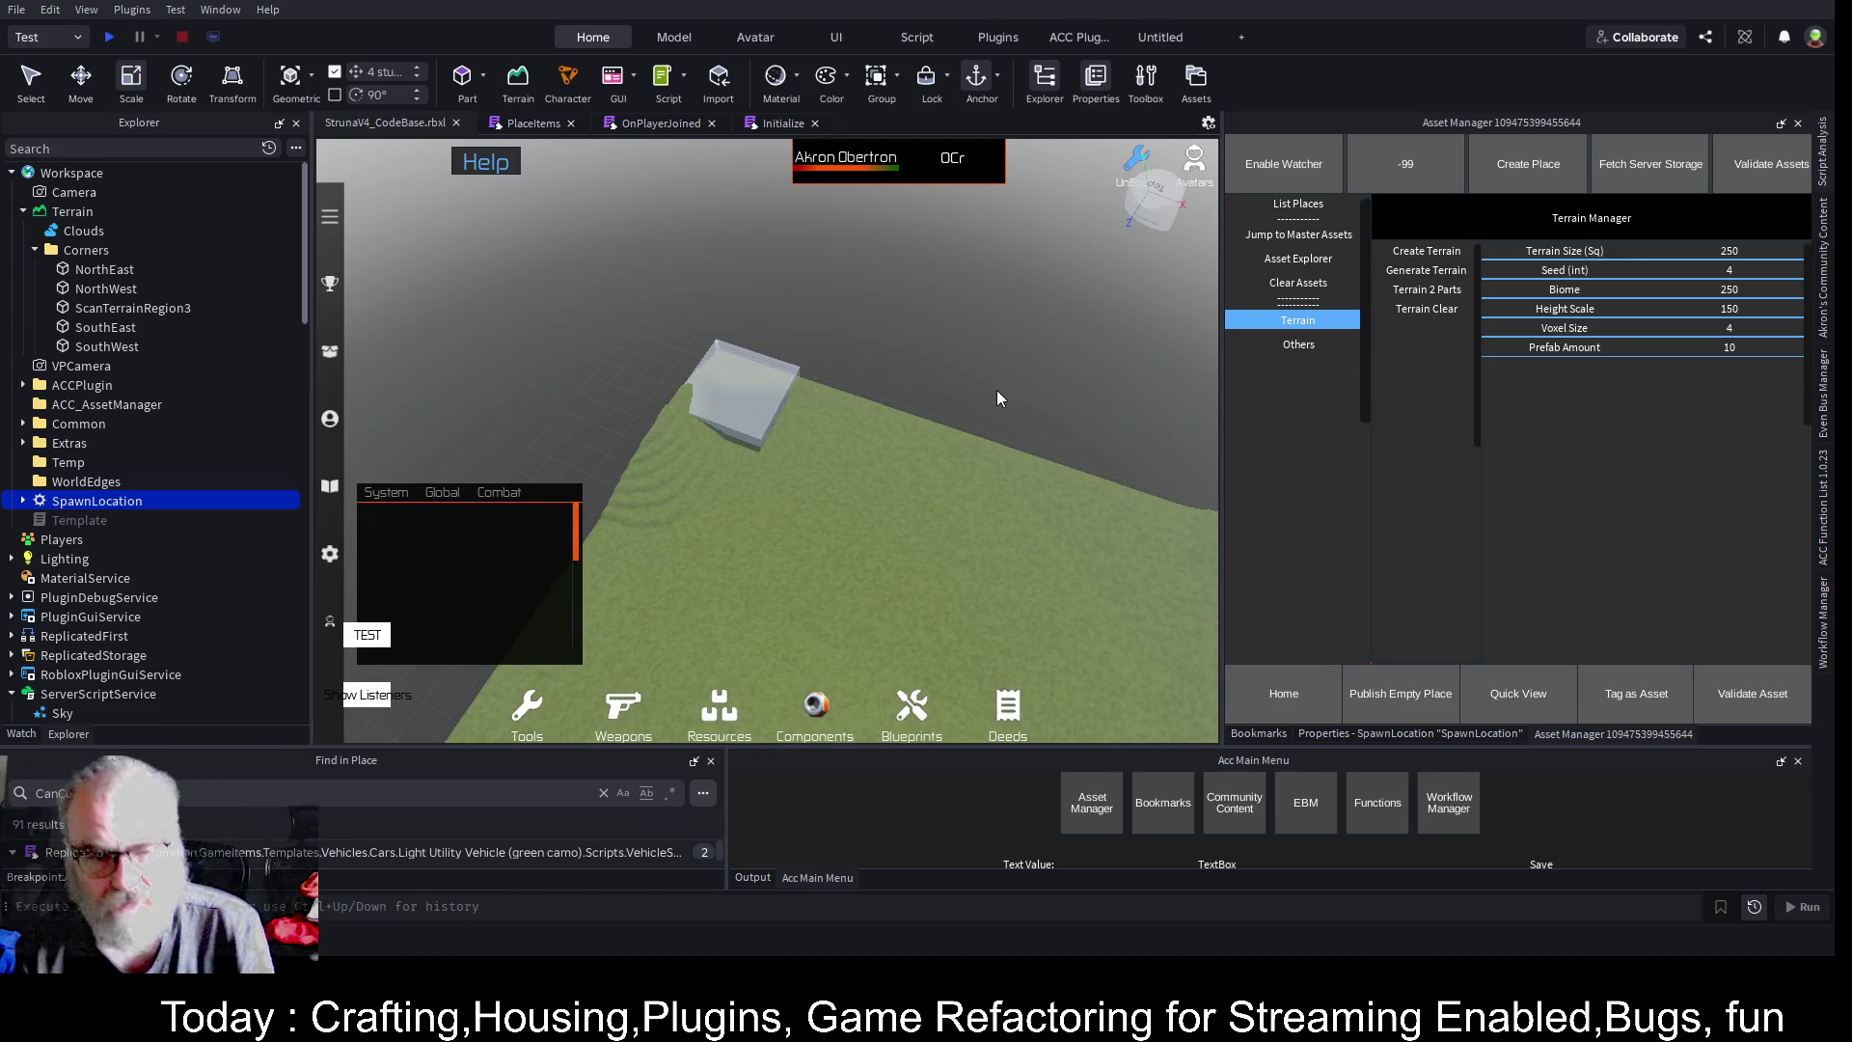
scroll(1017, 396, up, 5)
scroll(1017, 409, down, 3)
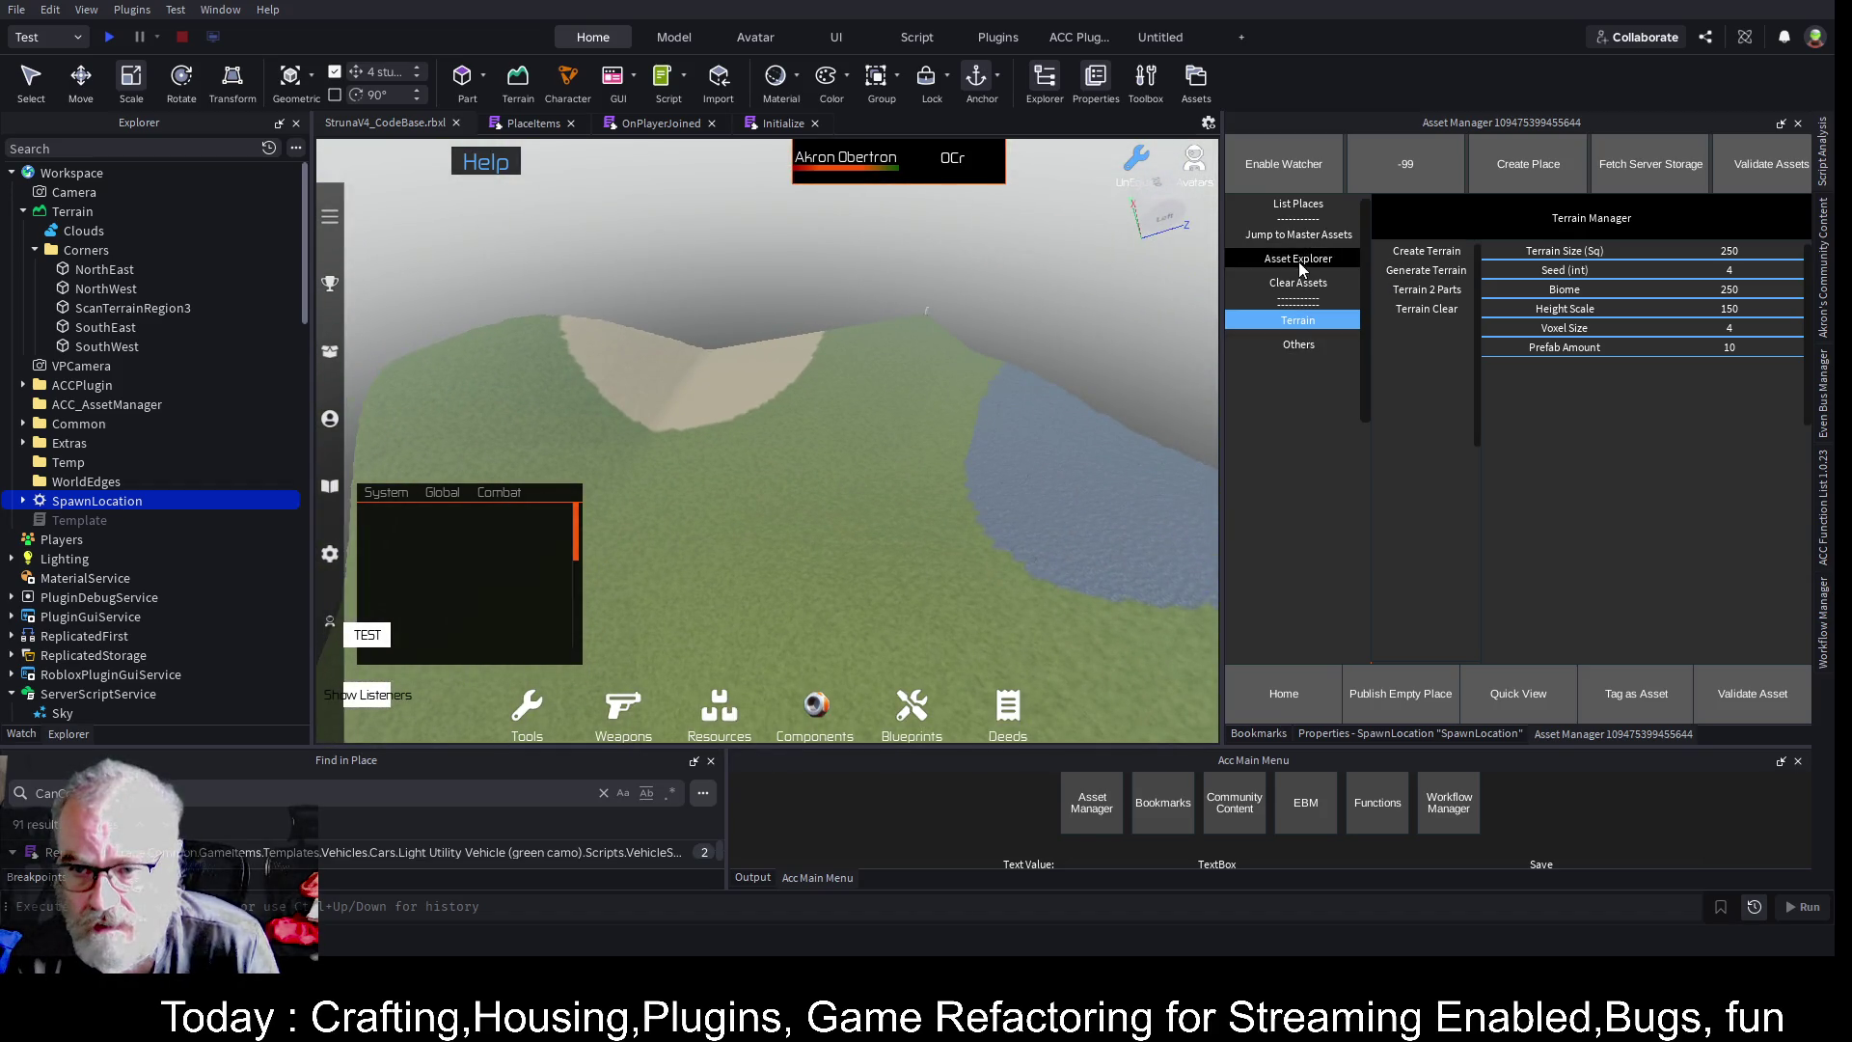
click(1309, 206)
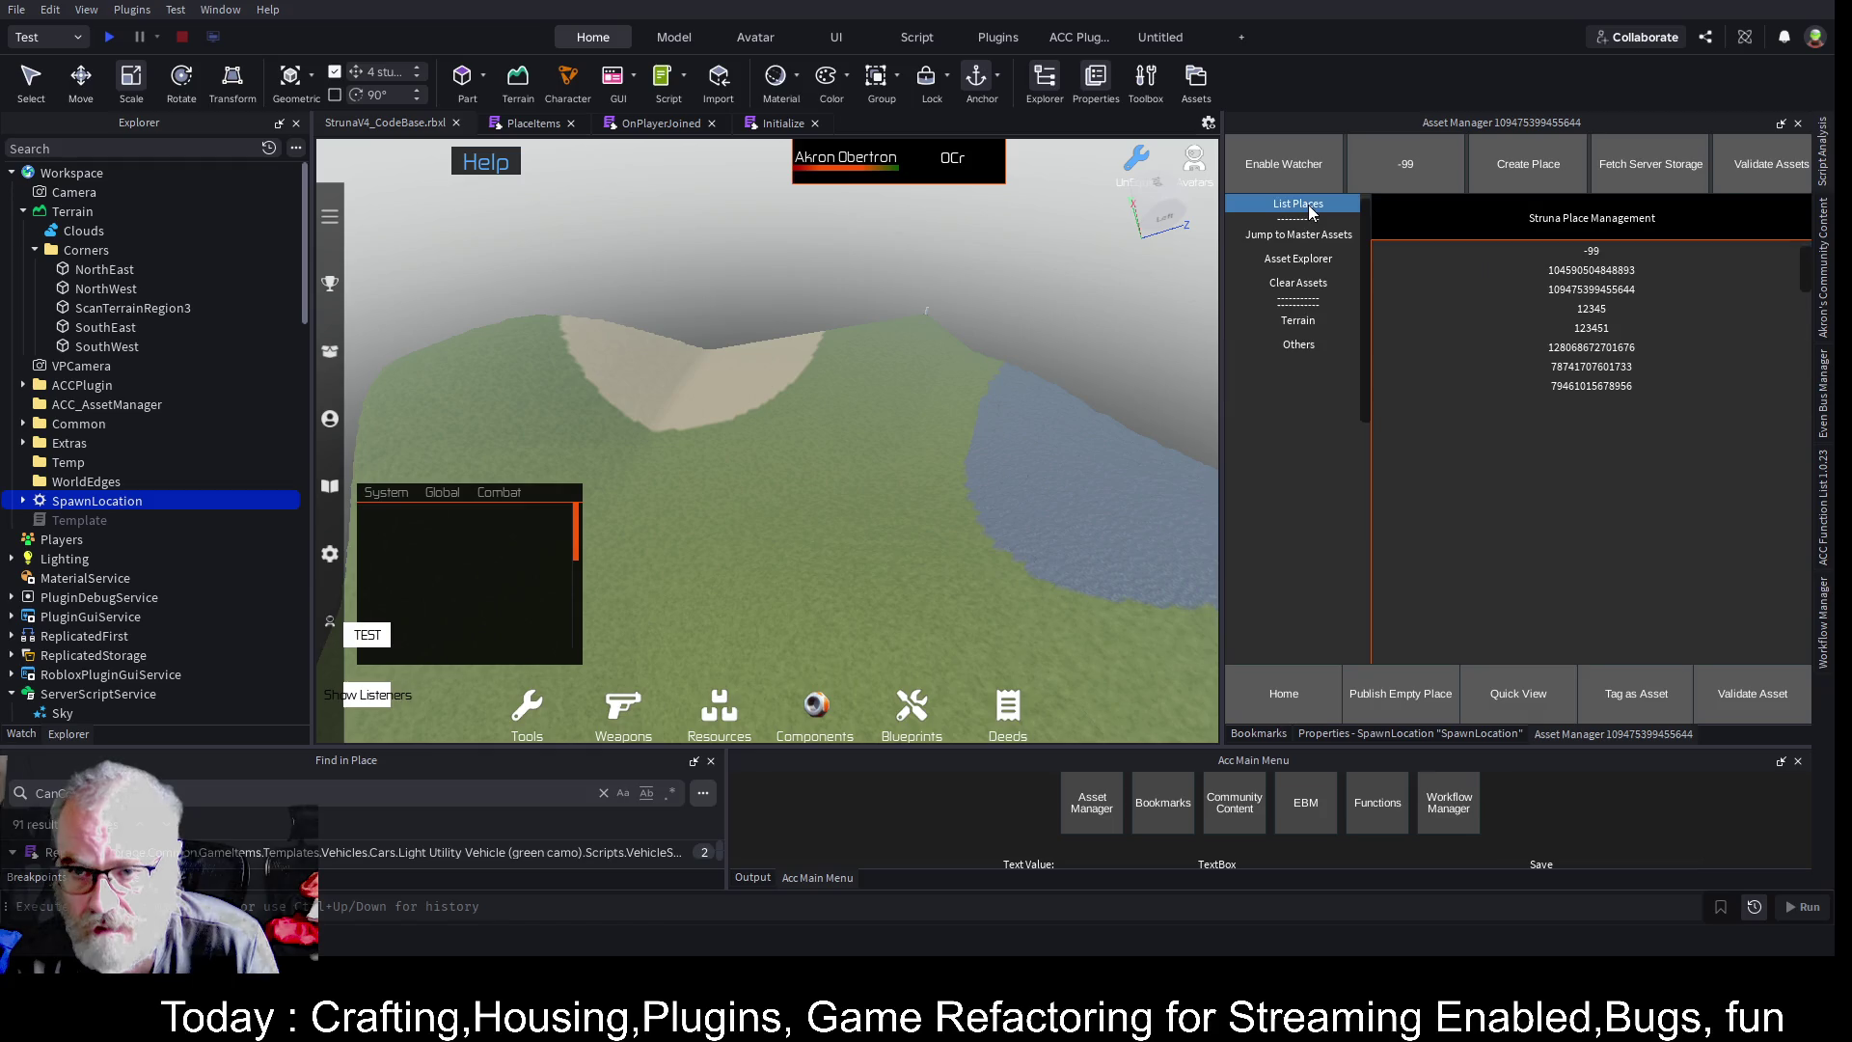
- Load the -99 place from the list and return to the Terrain settings
click(1592, 253)
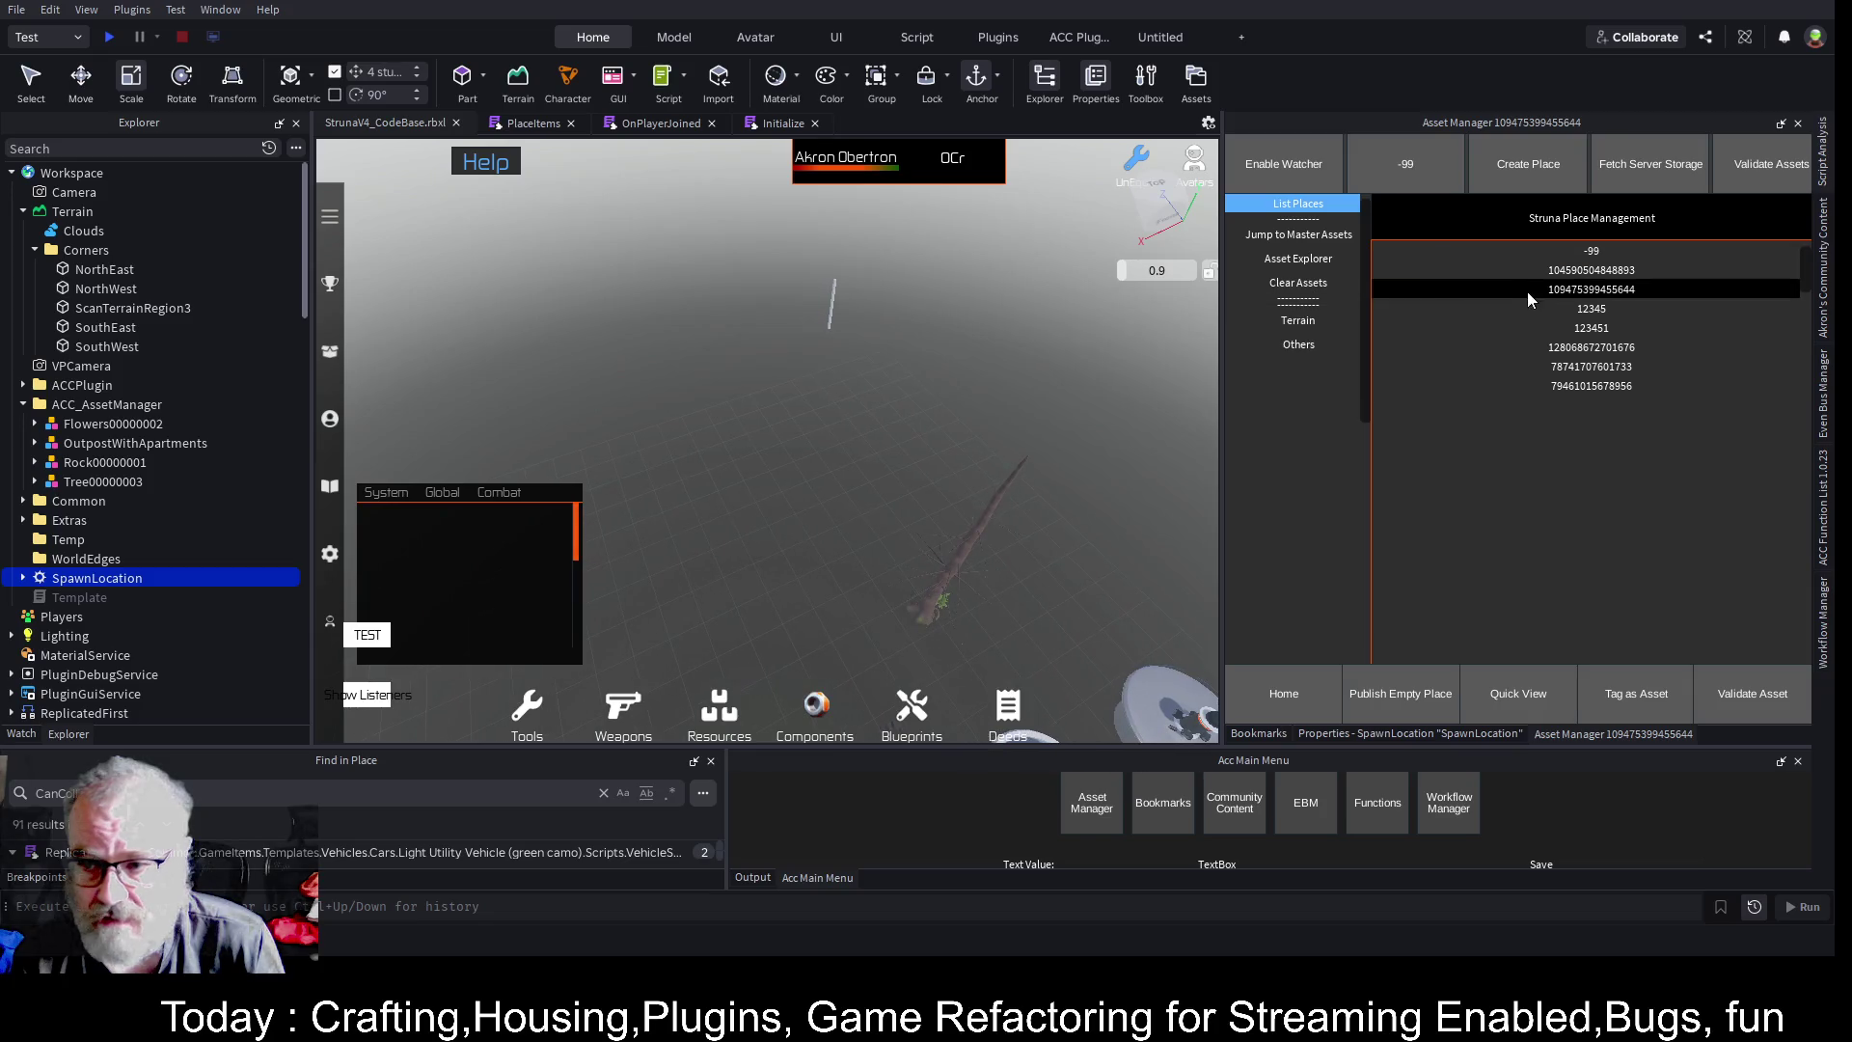
click(1298, 322)
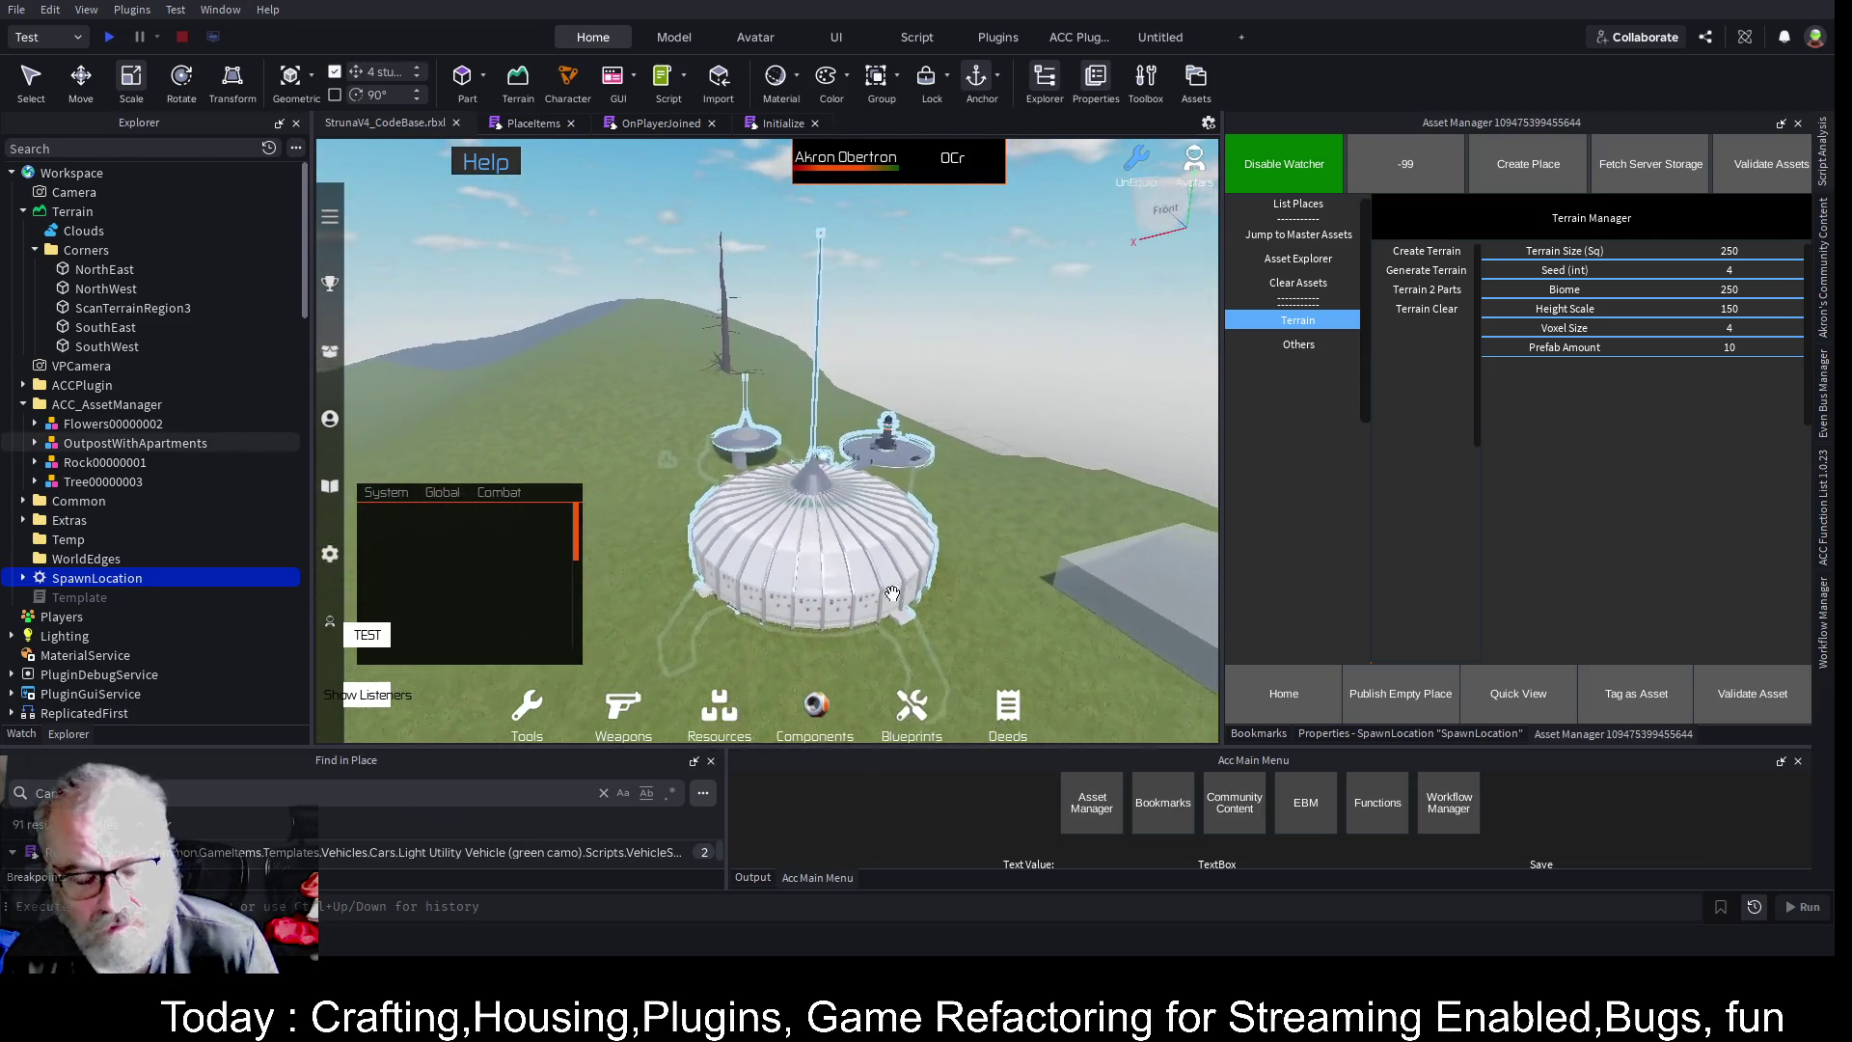
- Raise the domed outpost off the ground and rotate it about 29 degrees
click(852, 566)
key(ctrl+2)
mouse_move(808, 450)
mouse_down()
mouse_move(815, 402)
mouse_move(884, 402)
mouse_move(884, 425)
mouse_move(961, 435)
mouse_move(1051, 424)
mouse_up()
key(ctrl+3)
key(ctrl+2)
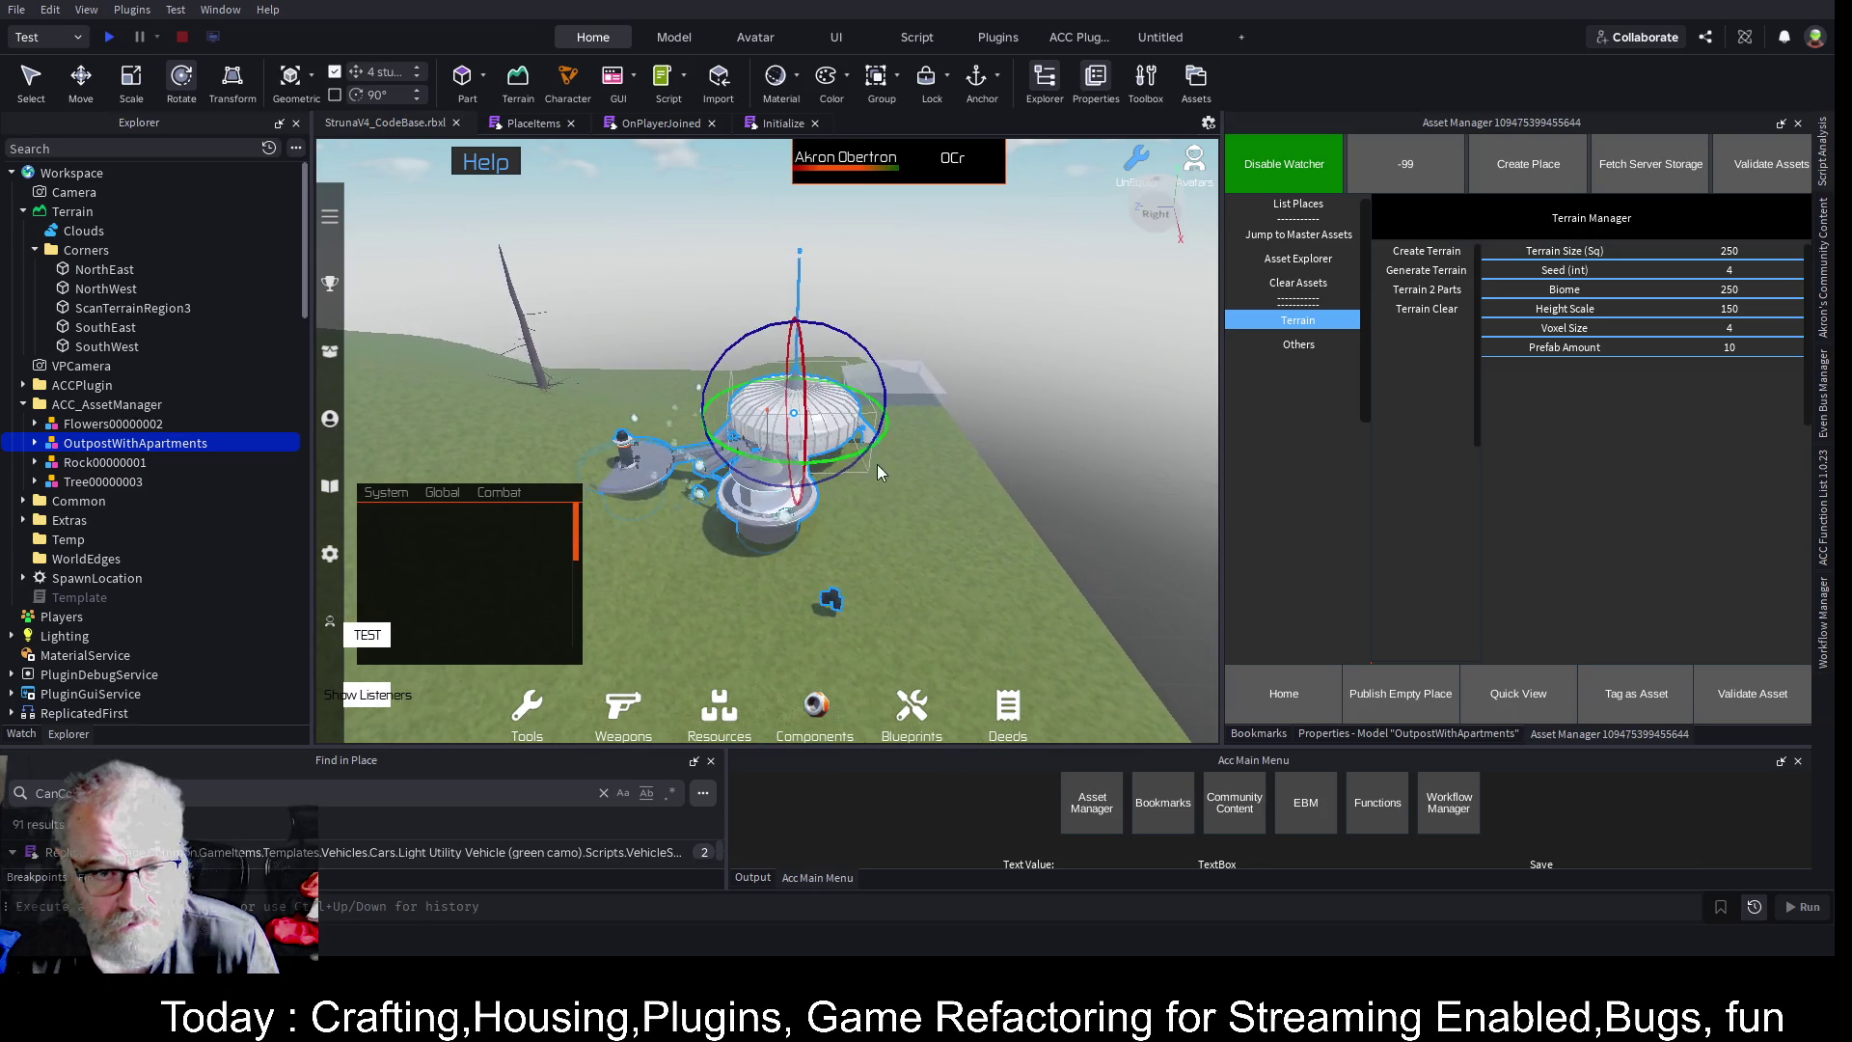
mouse_move(848, 461)
mouse_down()
mouse_move(934, 457)
mouse_move(911, 463)
mouse_up()
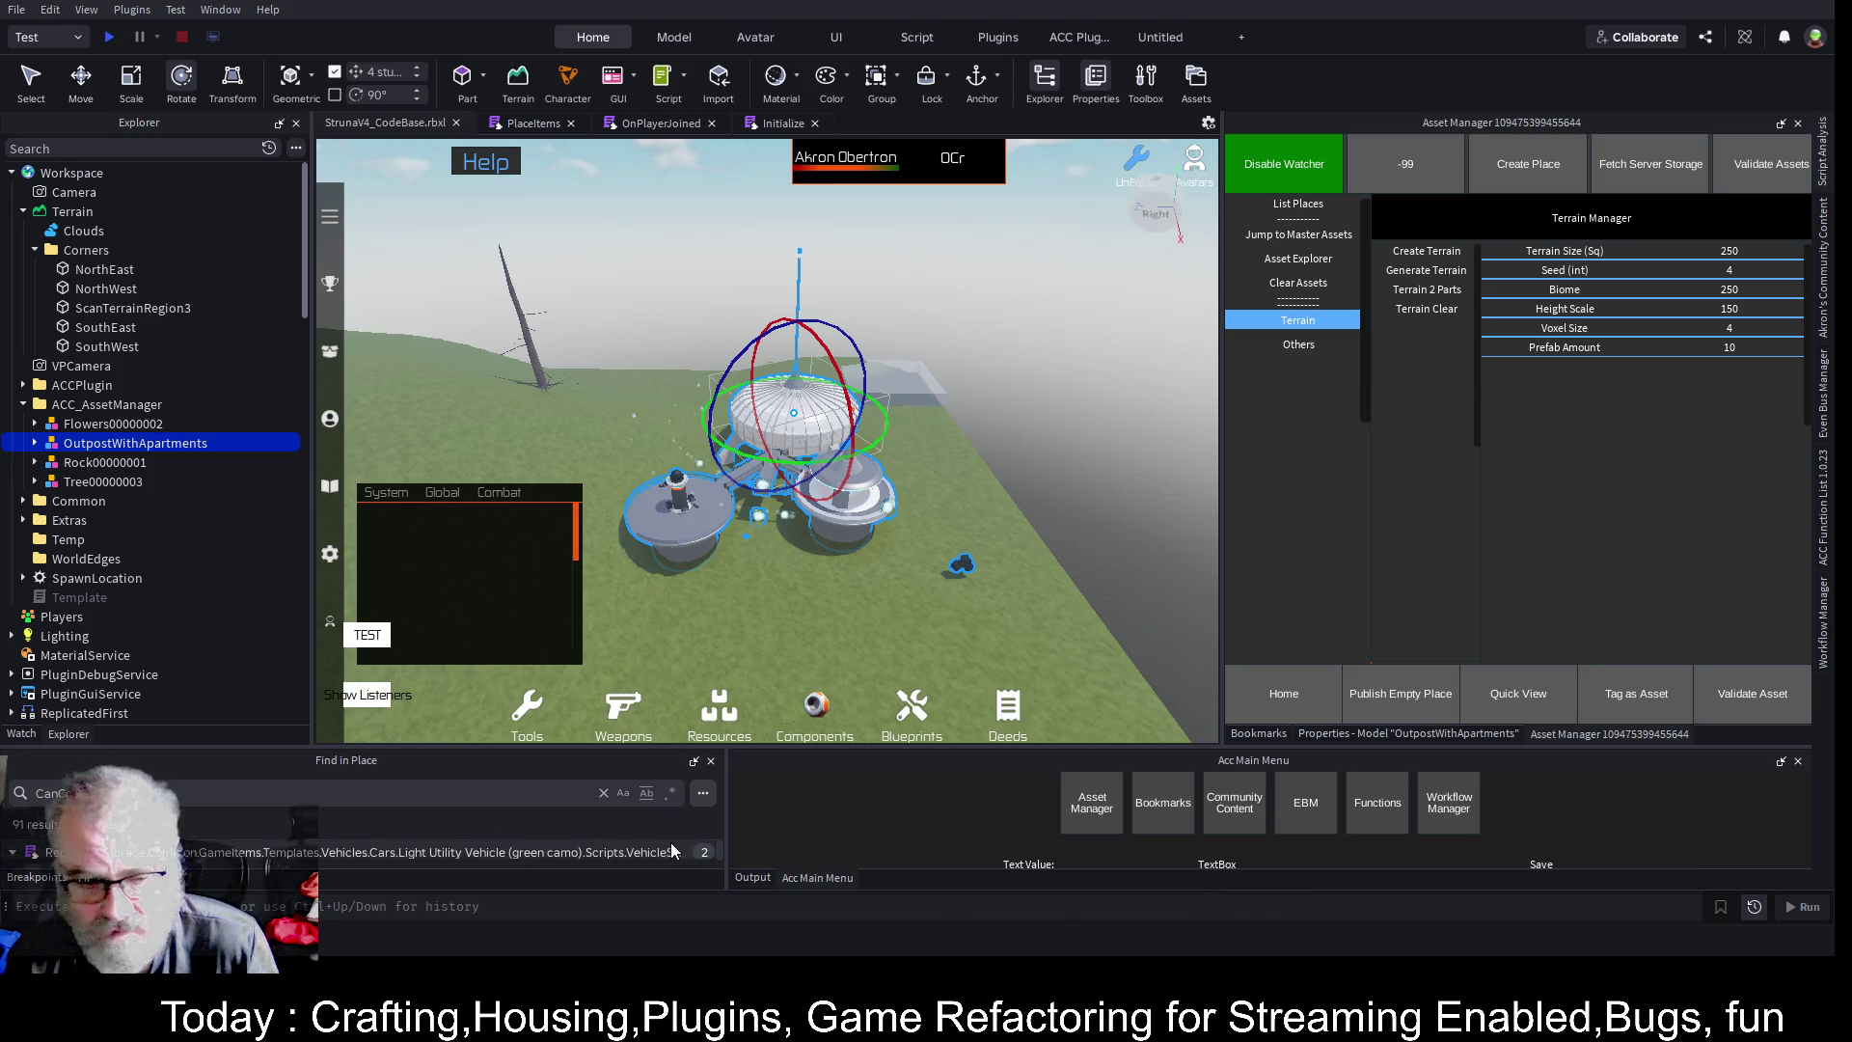
- Move the tree beside the outpost, lower it 28 studs, and disable the selection watcher
click(767, 878)
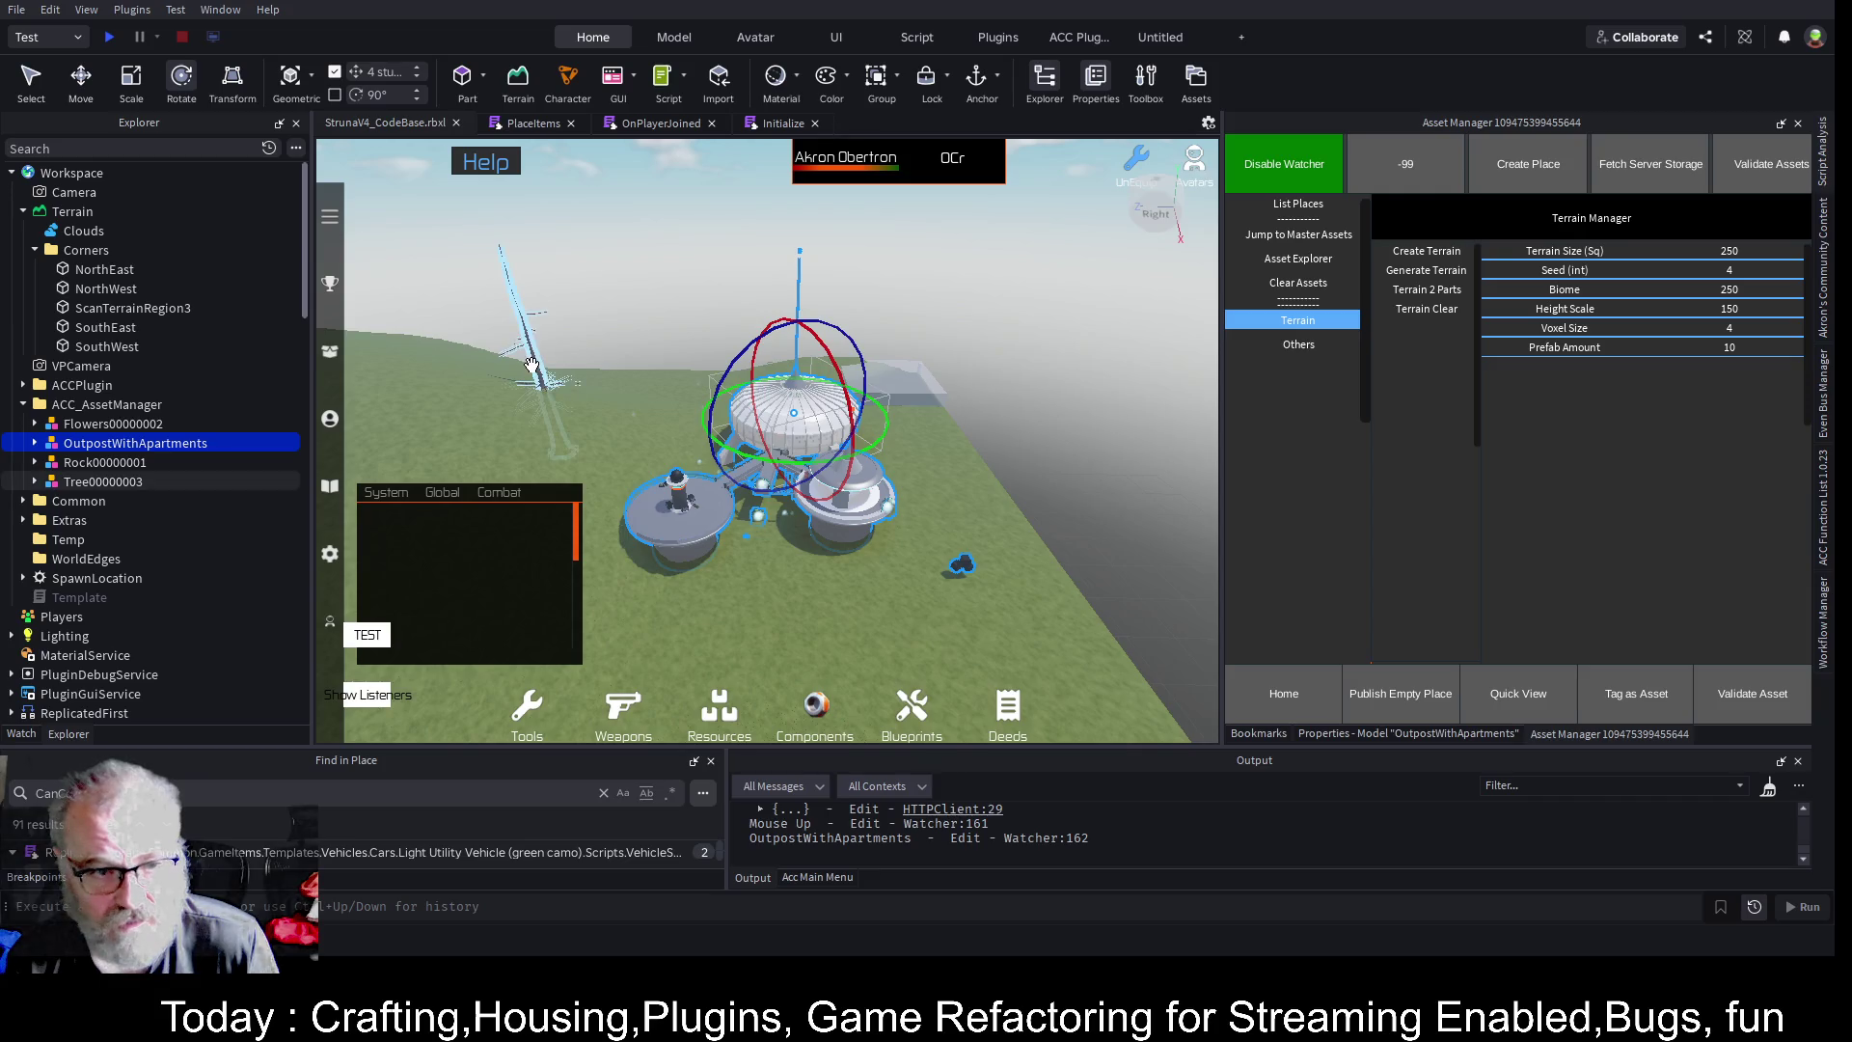
mouse_move(531, 365)
mouse_down()
mouse_move(982, 530)
mouse_move(907, 531)
mouse_move(931, 526)
mouse_up()
key(ctrl+2)
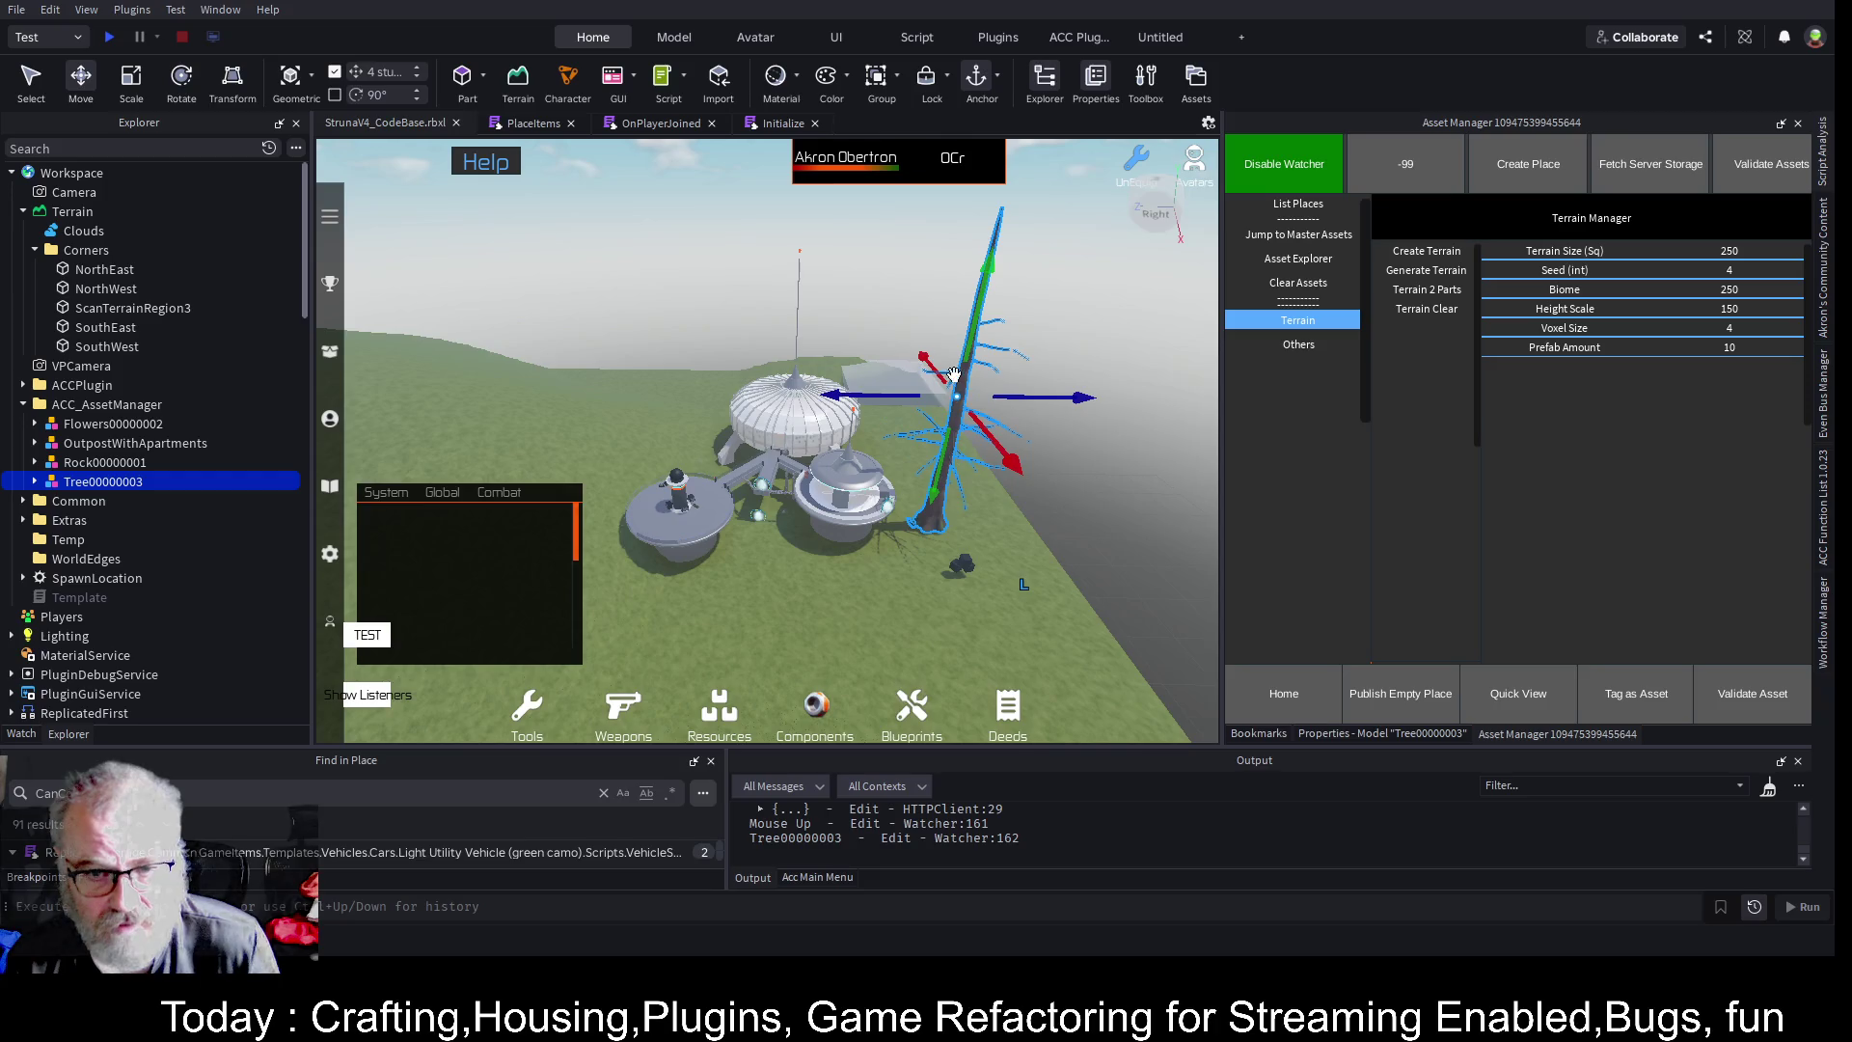
drag(970, 337, 1004, 390)
click(1293, 187)
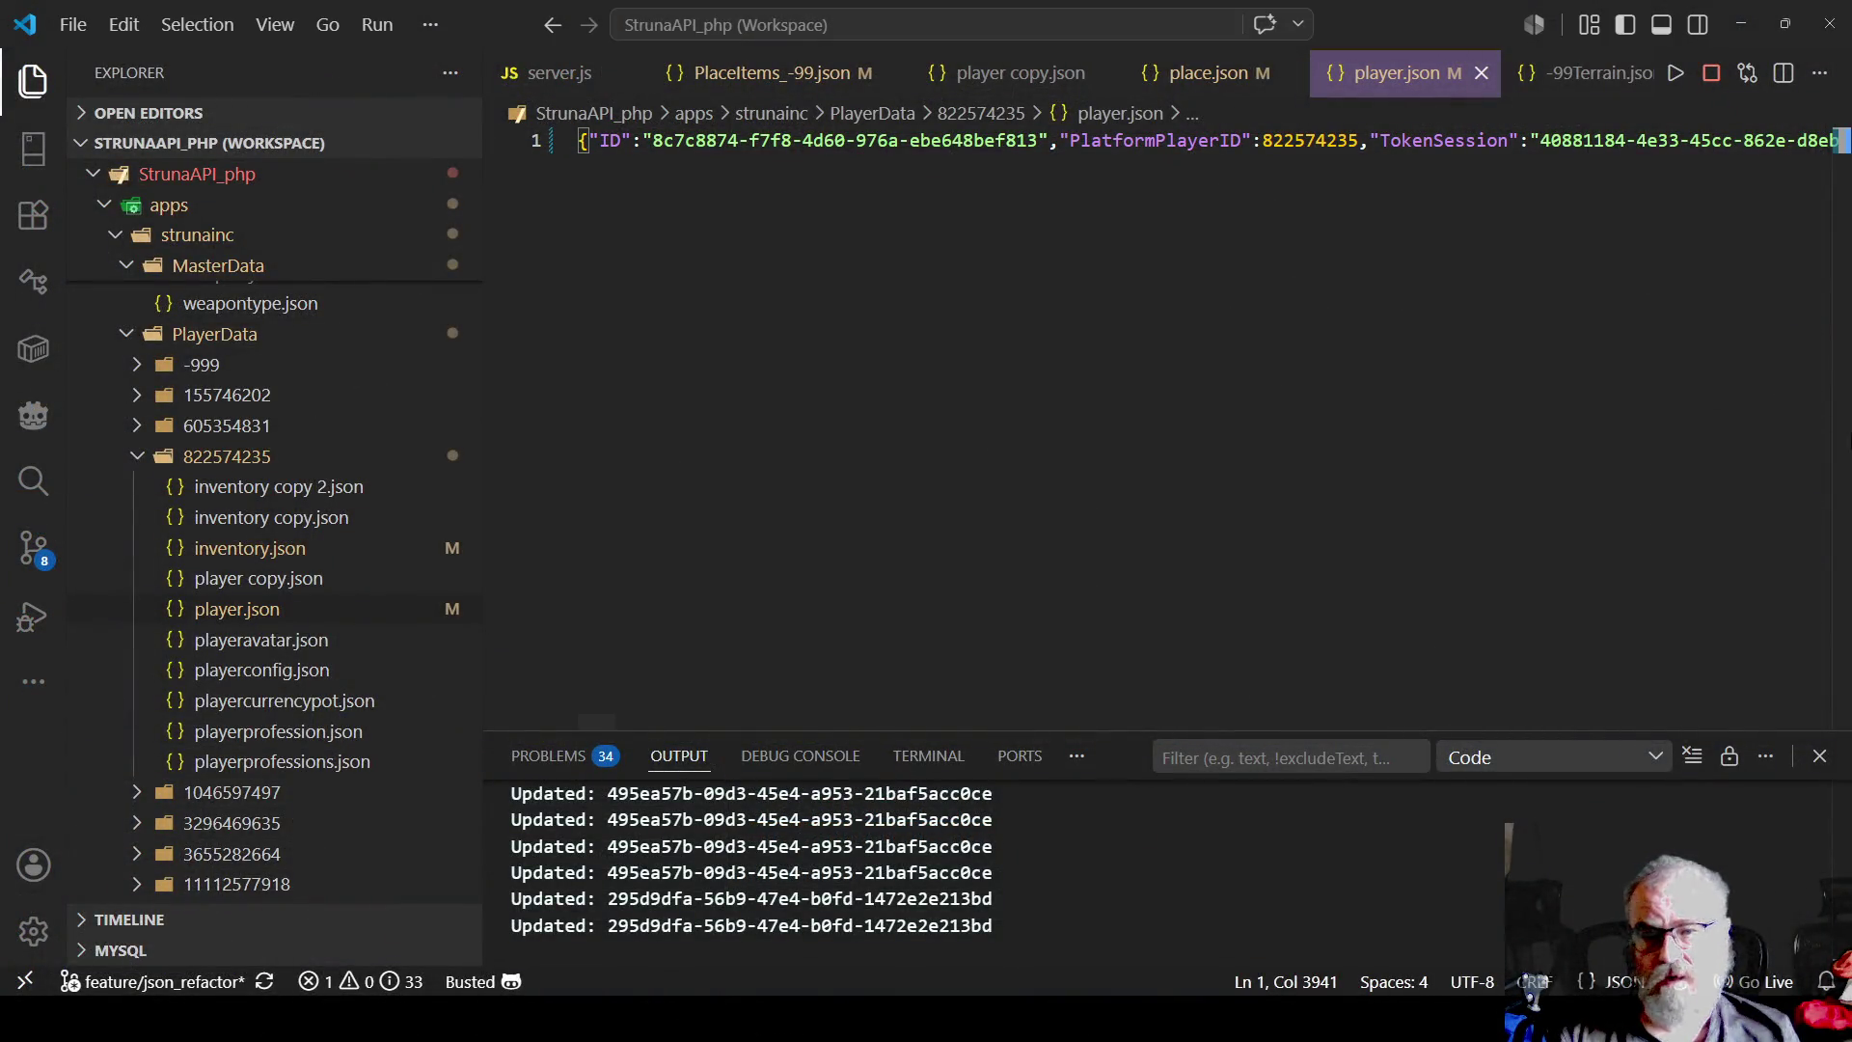
- Select the place item objects in PlaceItems_-99.json
click(733, 75)
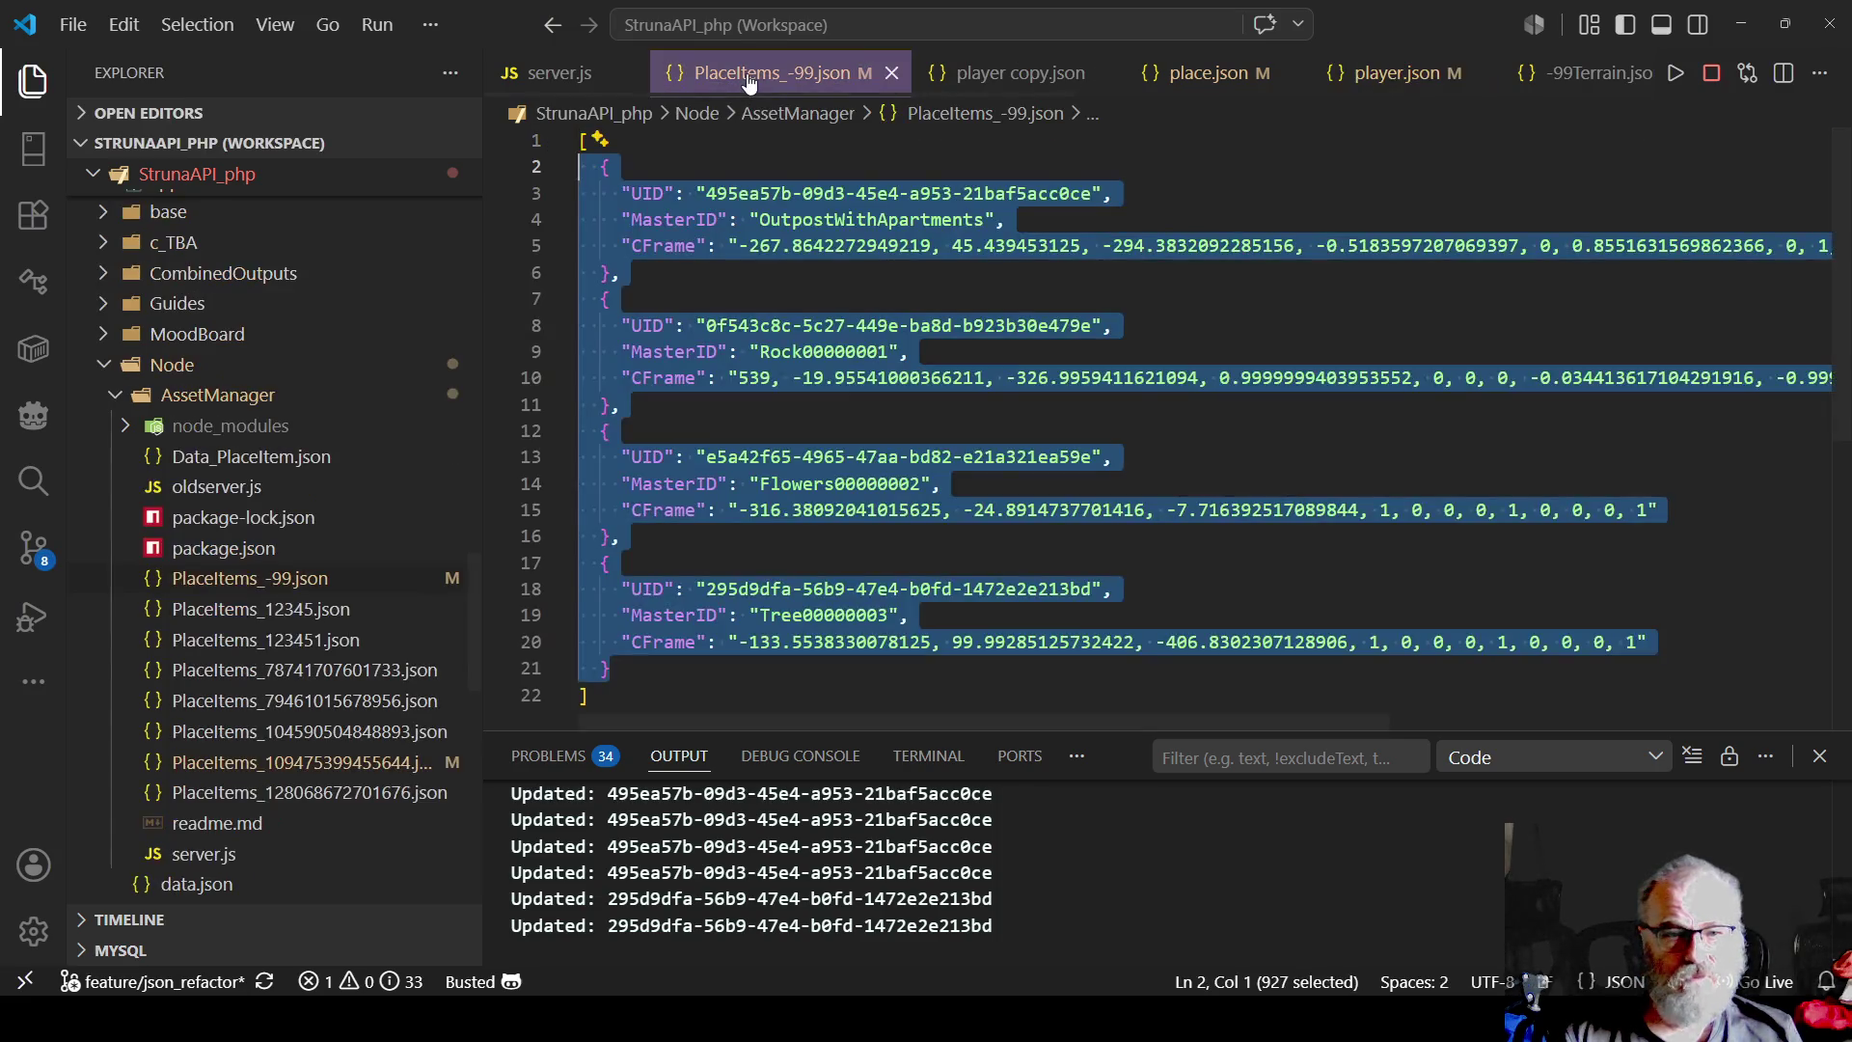
click(1157, 482)
scroll(772, 598, down, 1)
scroll(698, 653, up, 1)
mouse_move(629, 679)
mouse_down()
mouse_move(608, 584)
mouse_move(598, 173)
mouse_up()
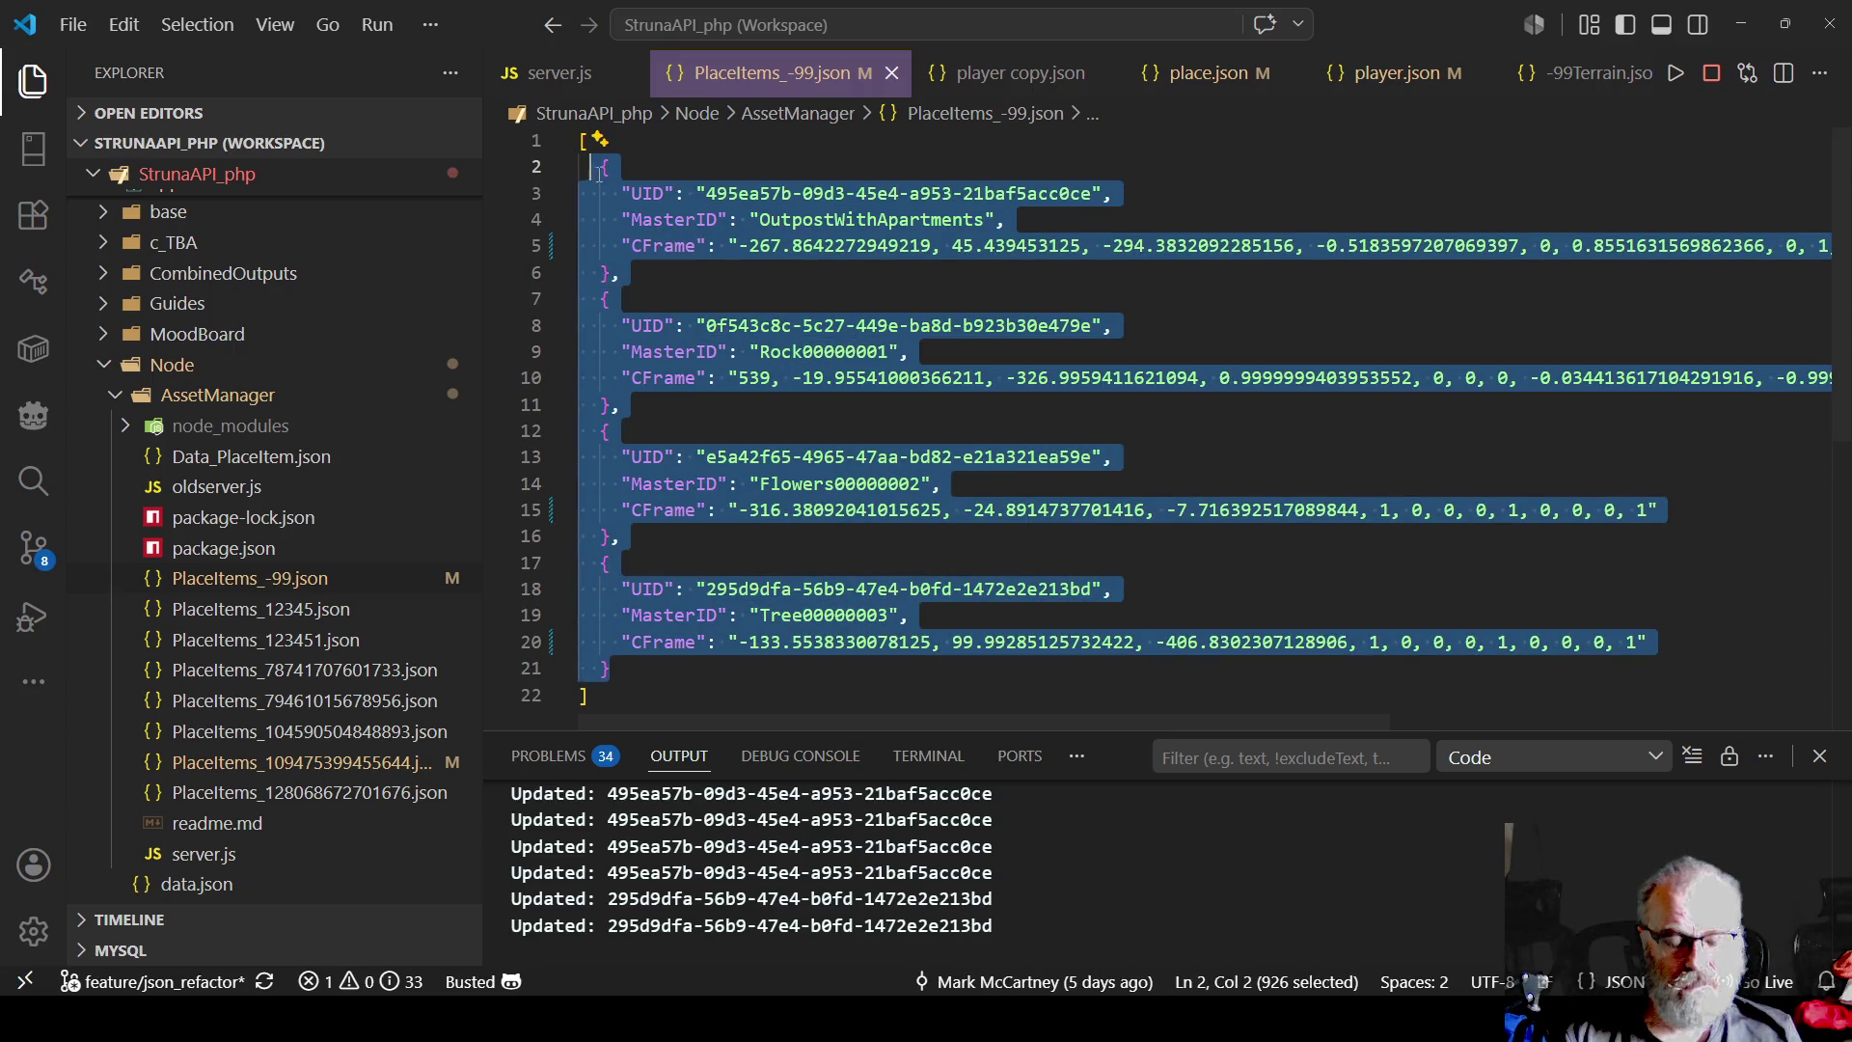
- Replace the old PlaceItems objects in place.json with the copied ones and save
click(1217, 76)
click(893, 404)
scroll(887, 414, up, 3)
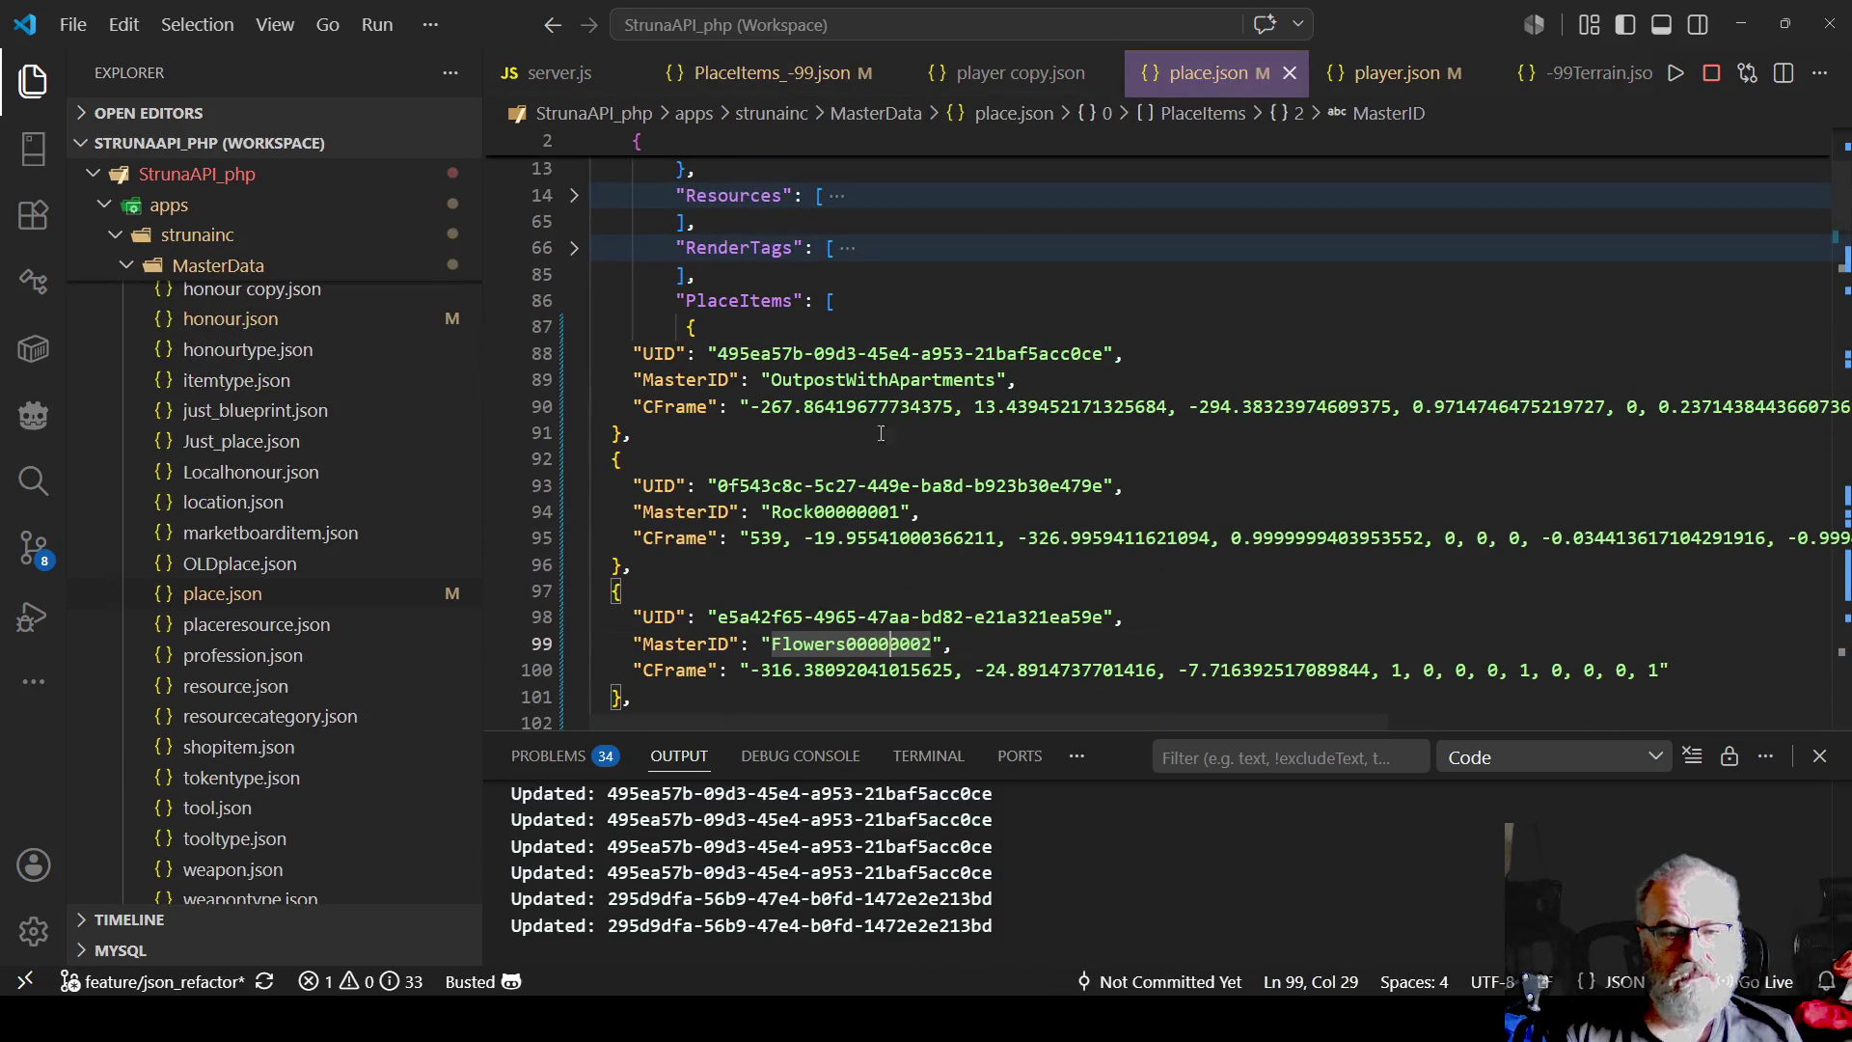
scroll(788, 368, up, 3)
scroll(779, 429, down, 3)
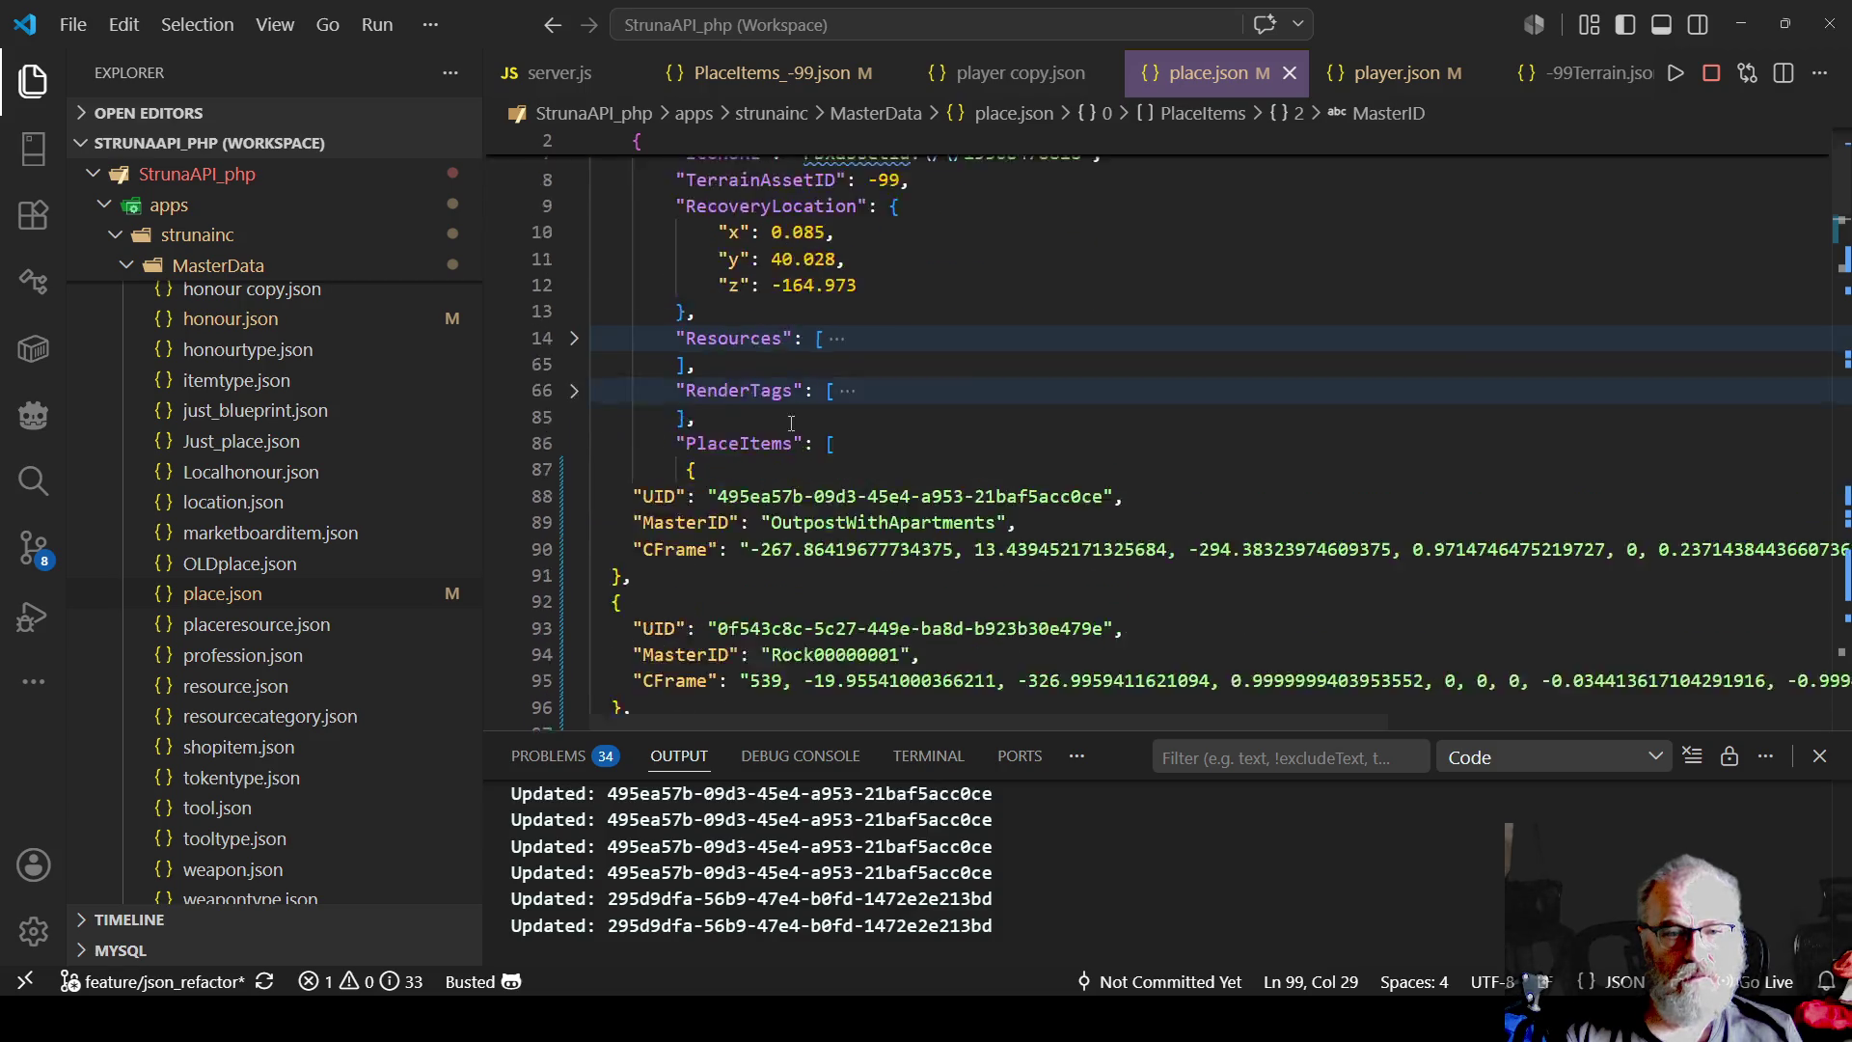
mouse_move(607, 344)
mouse_down()
mouse_move(627, 540)
mouse_move(675, 675)
mouse_move(752, 627)
mouse_move(777, 586)
mouse_up()
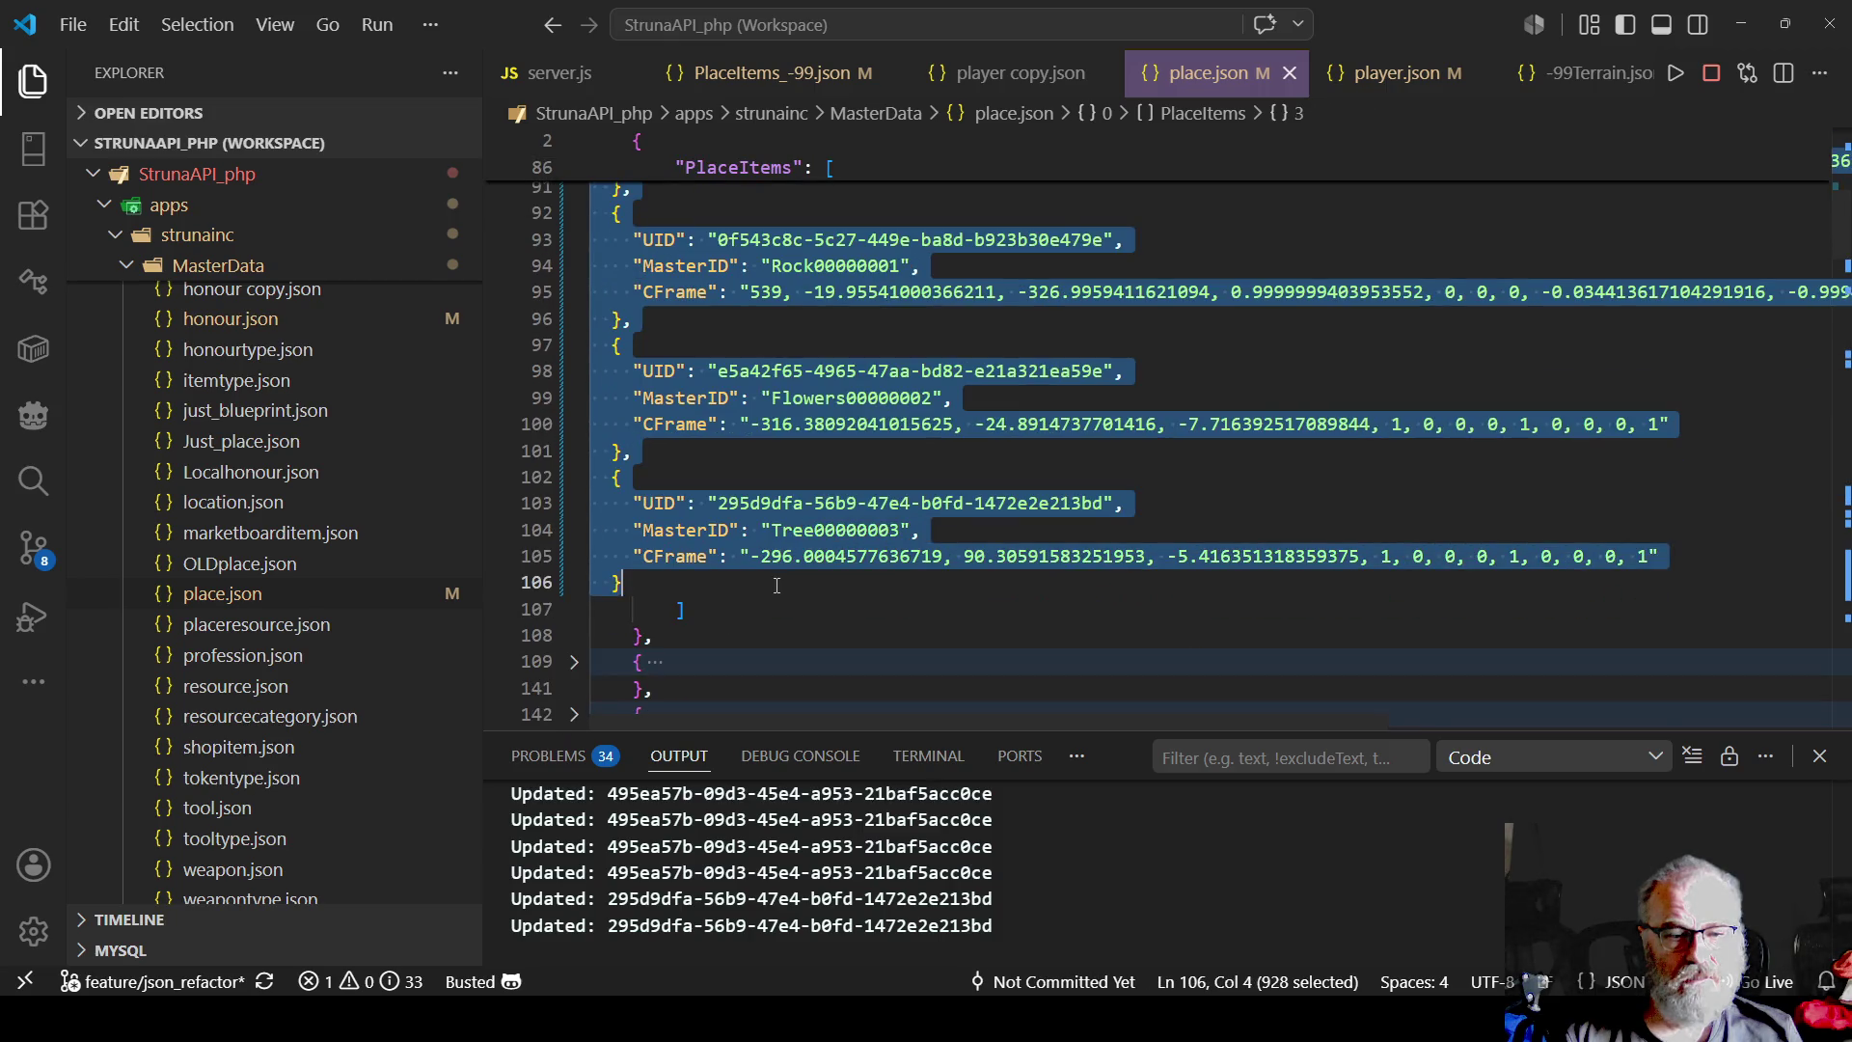
key(Delete)
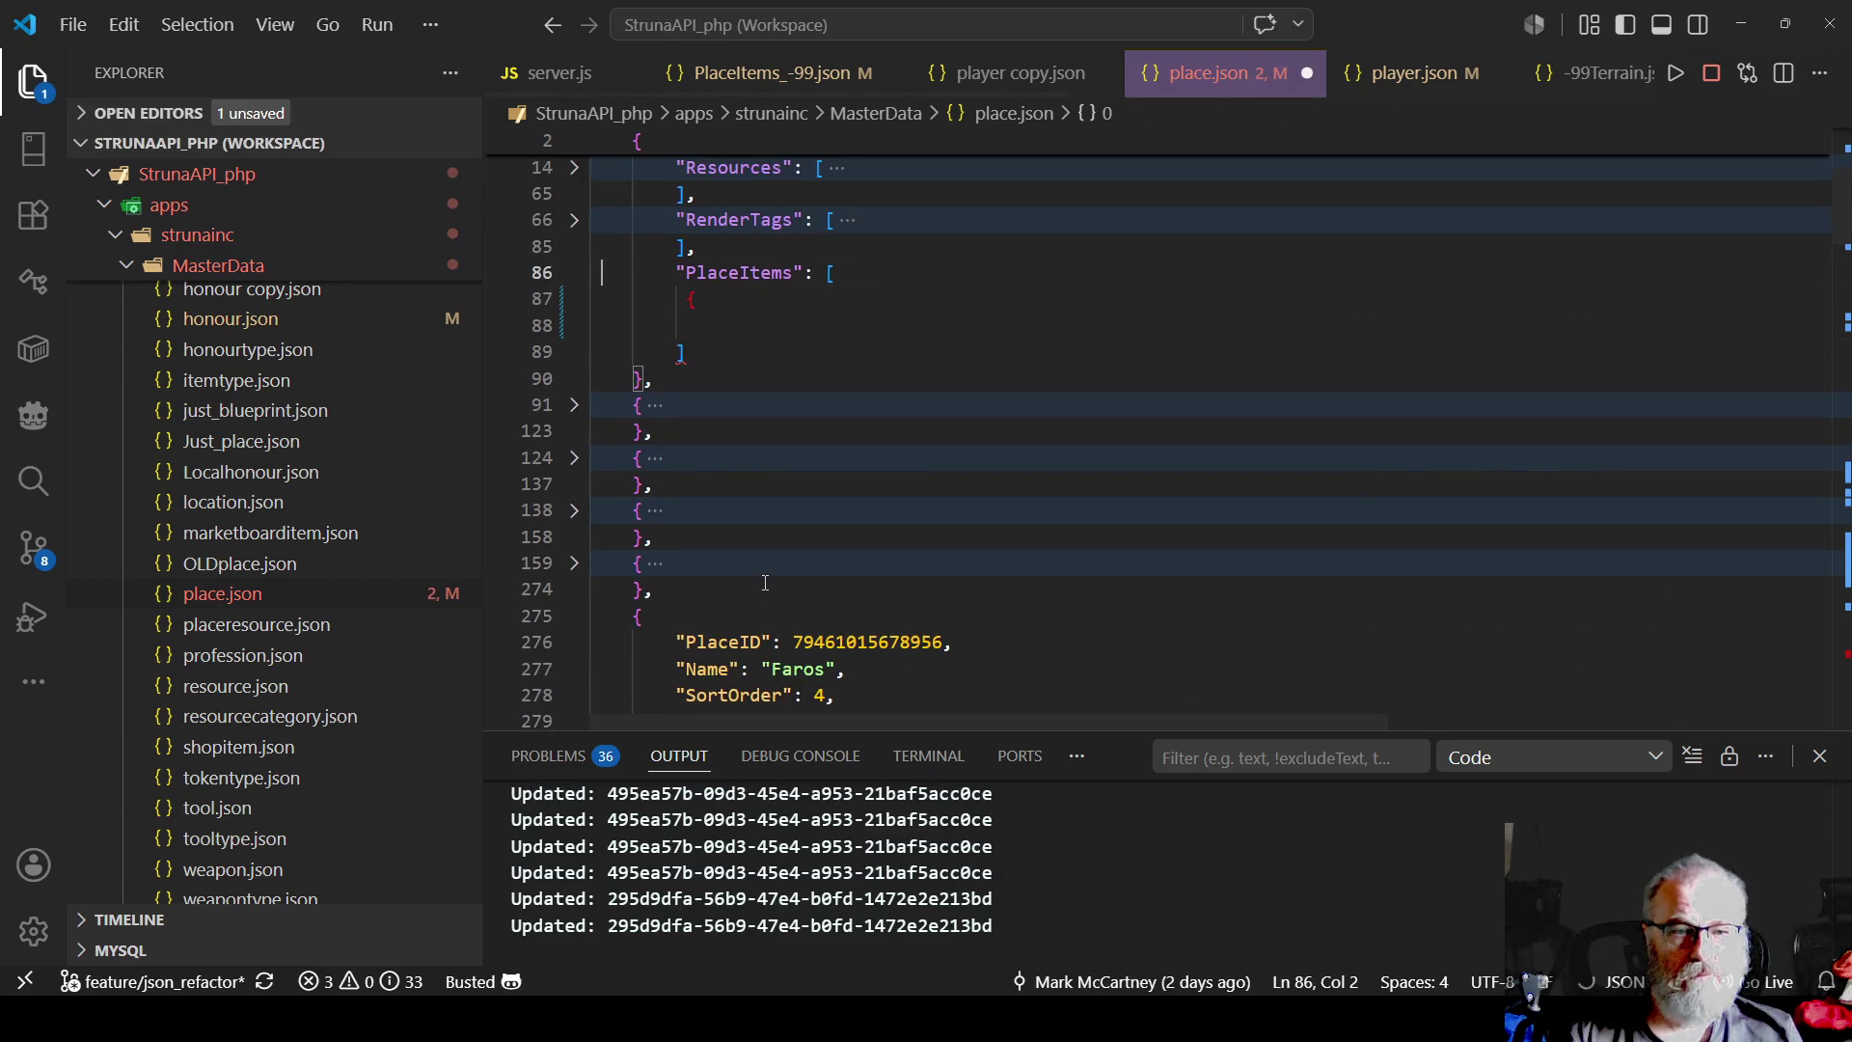
key(ctrl+v)
key(ctrl+s)
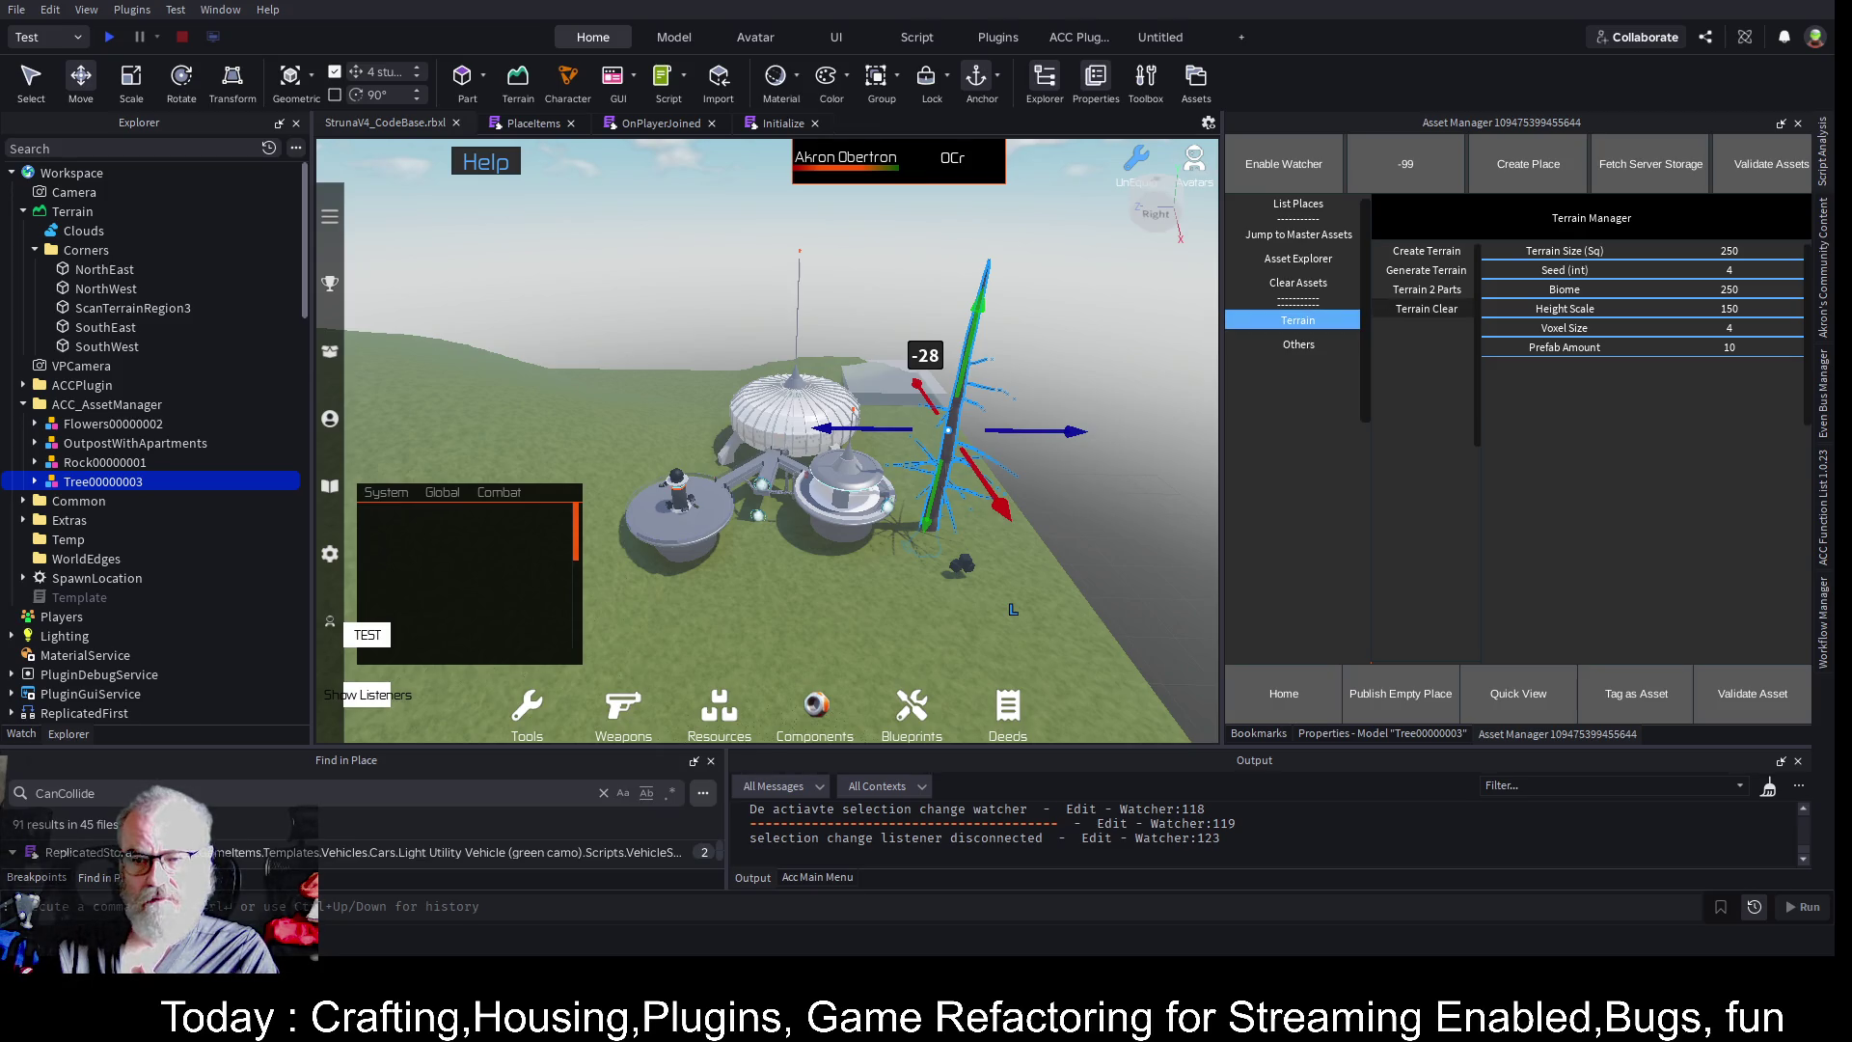
- Clear the generated terrain and placed assets in Asset Manager, then start a playtest
click(1421, 311)
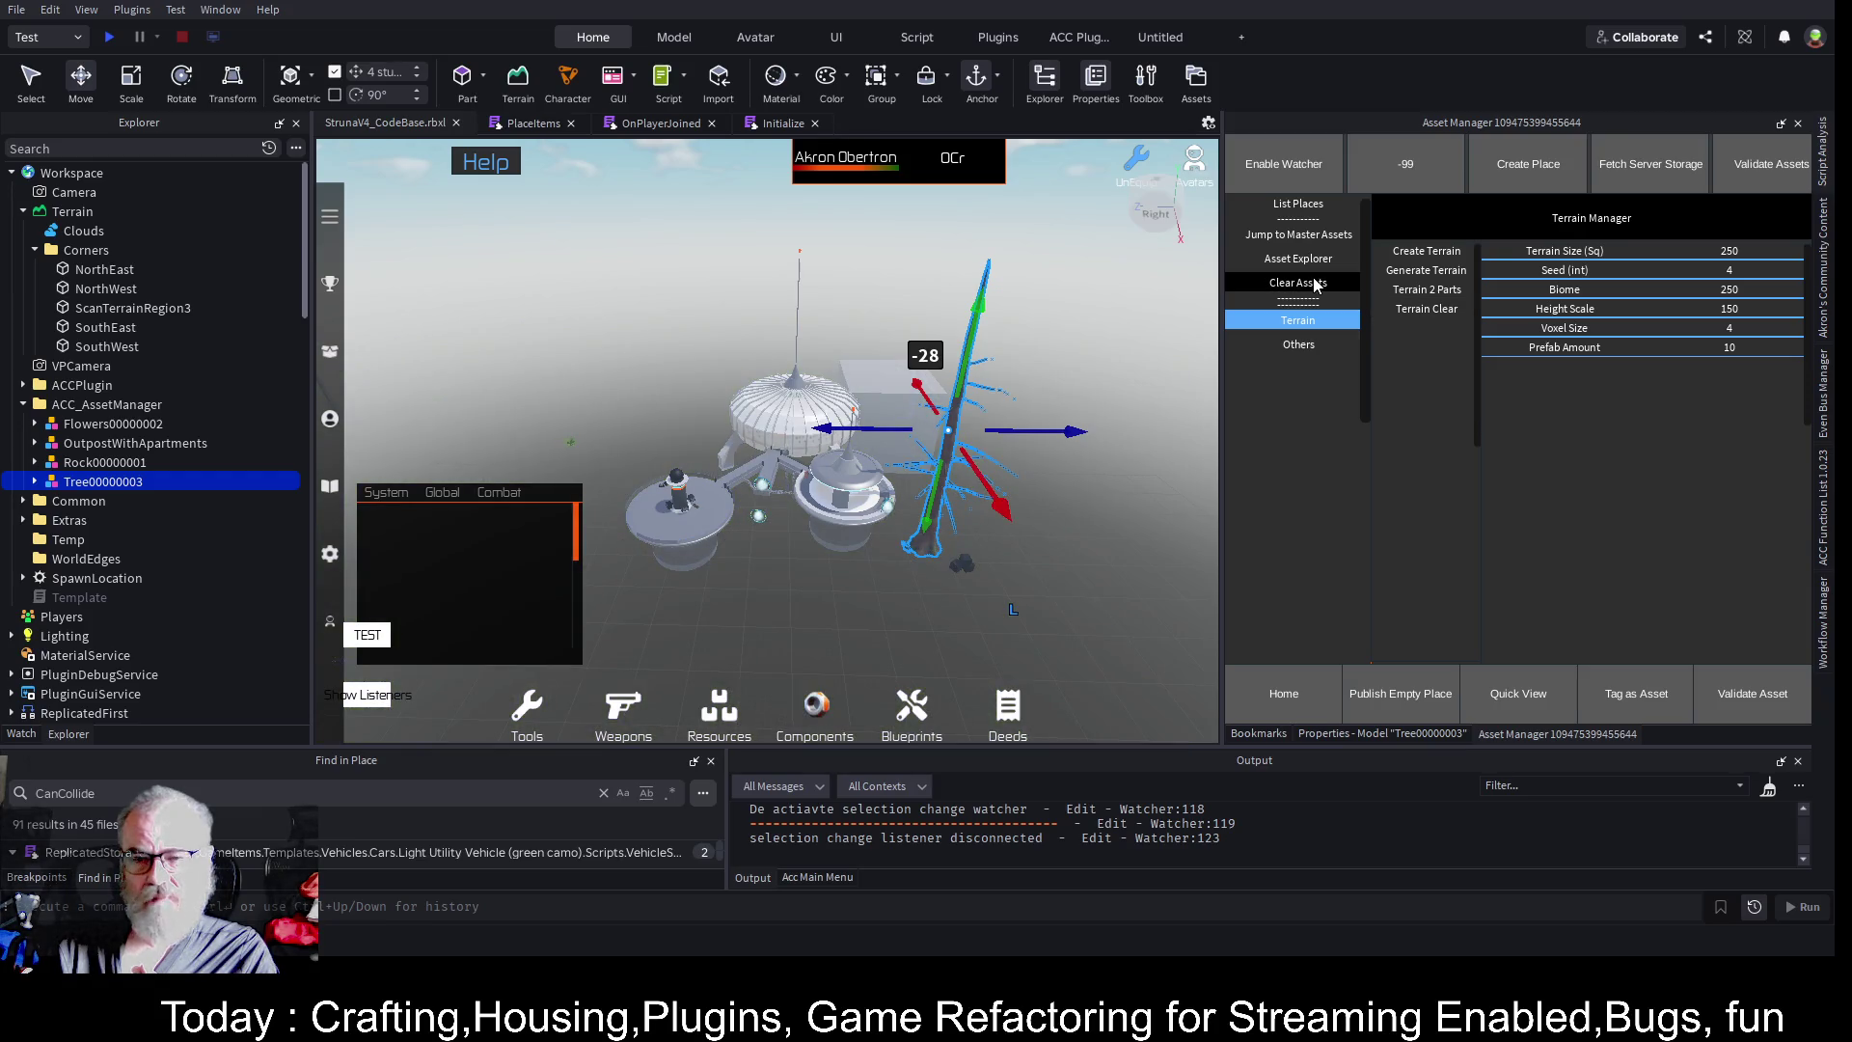
click(1314, 283)
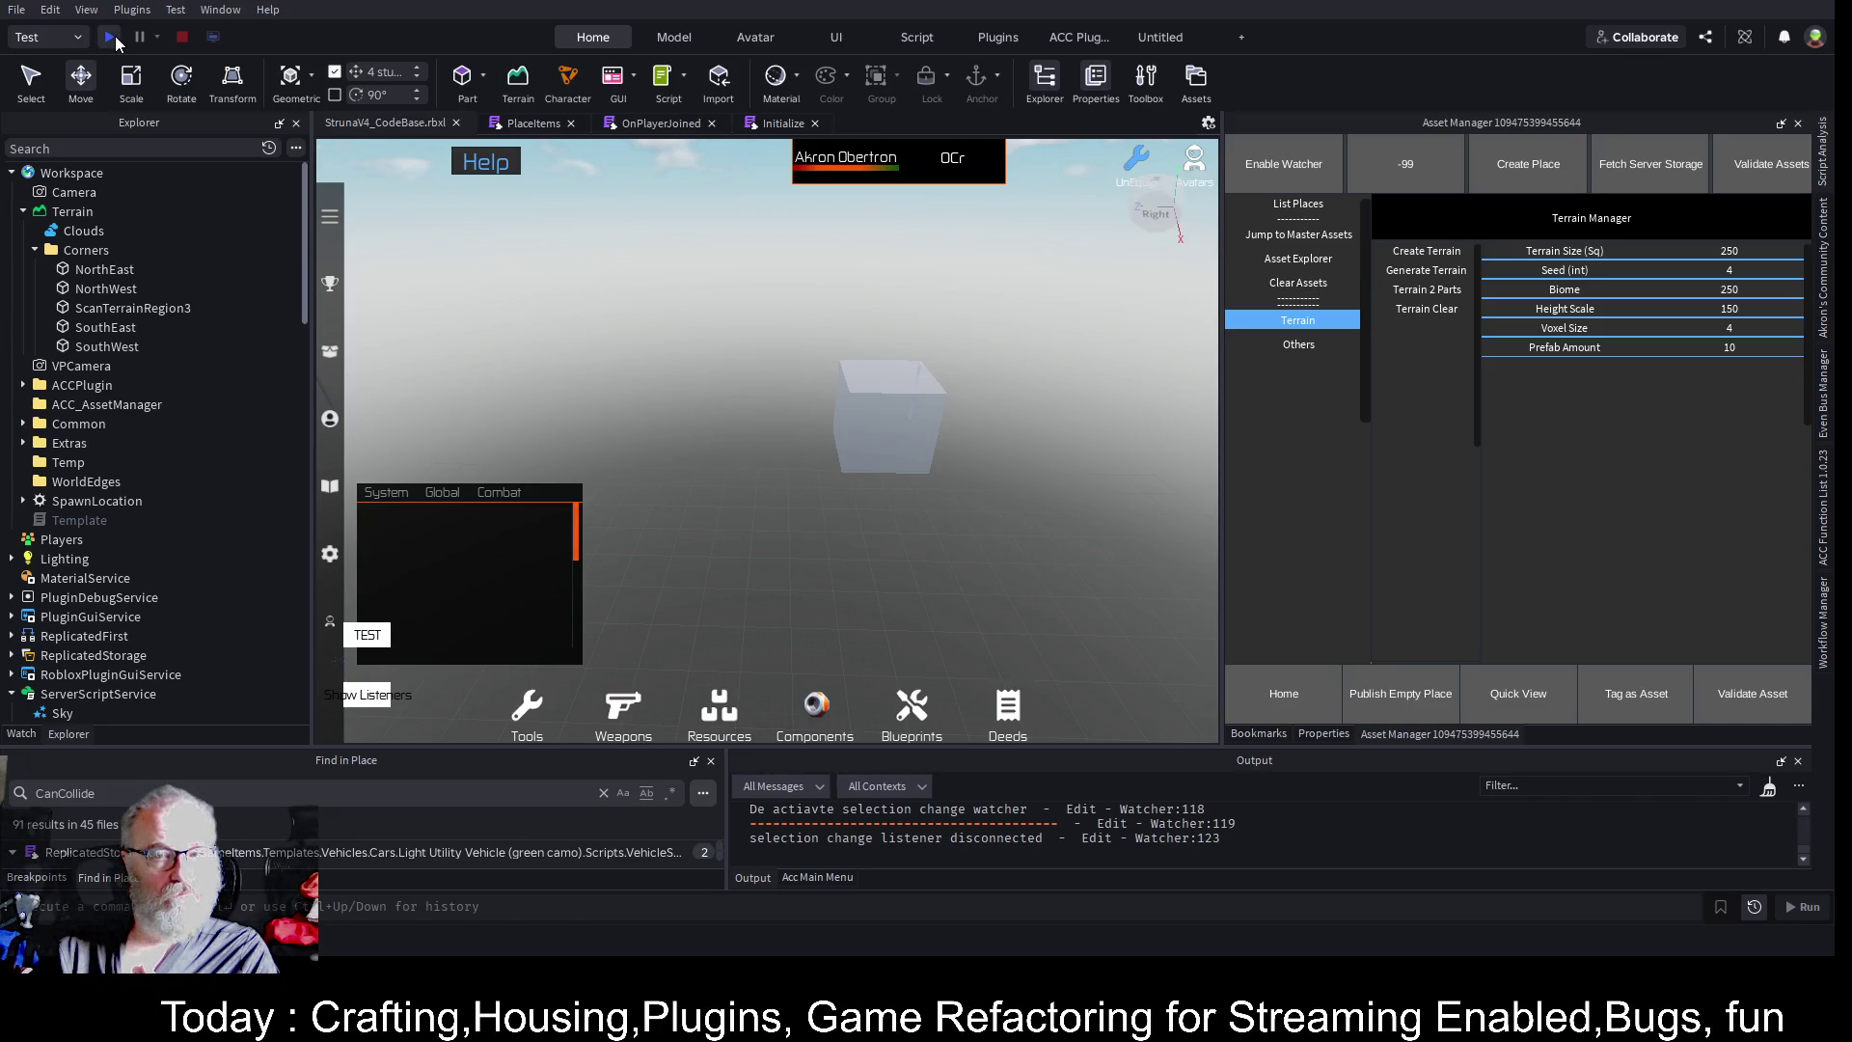
click(113, 39)
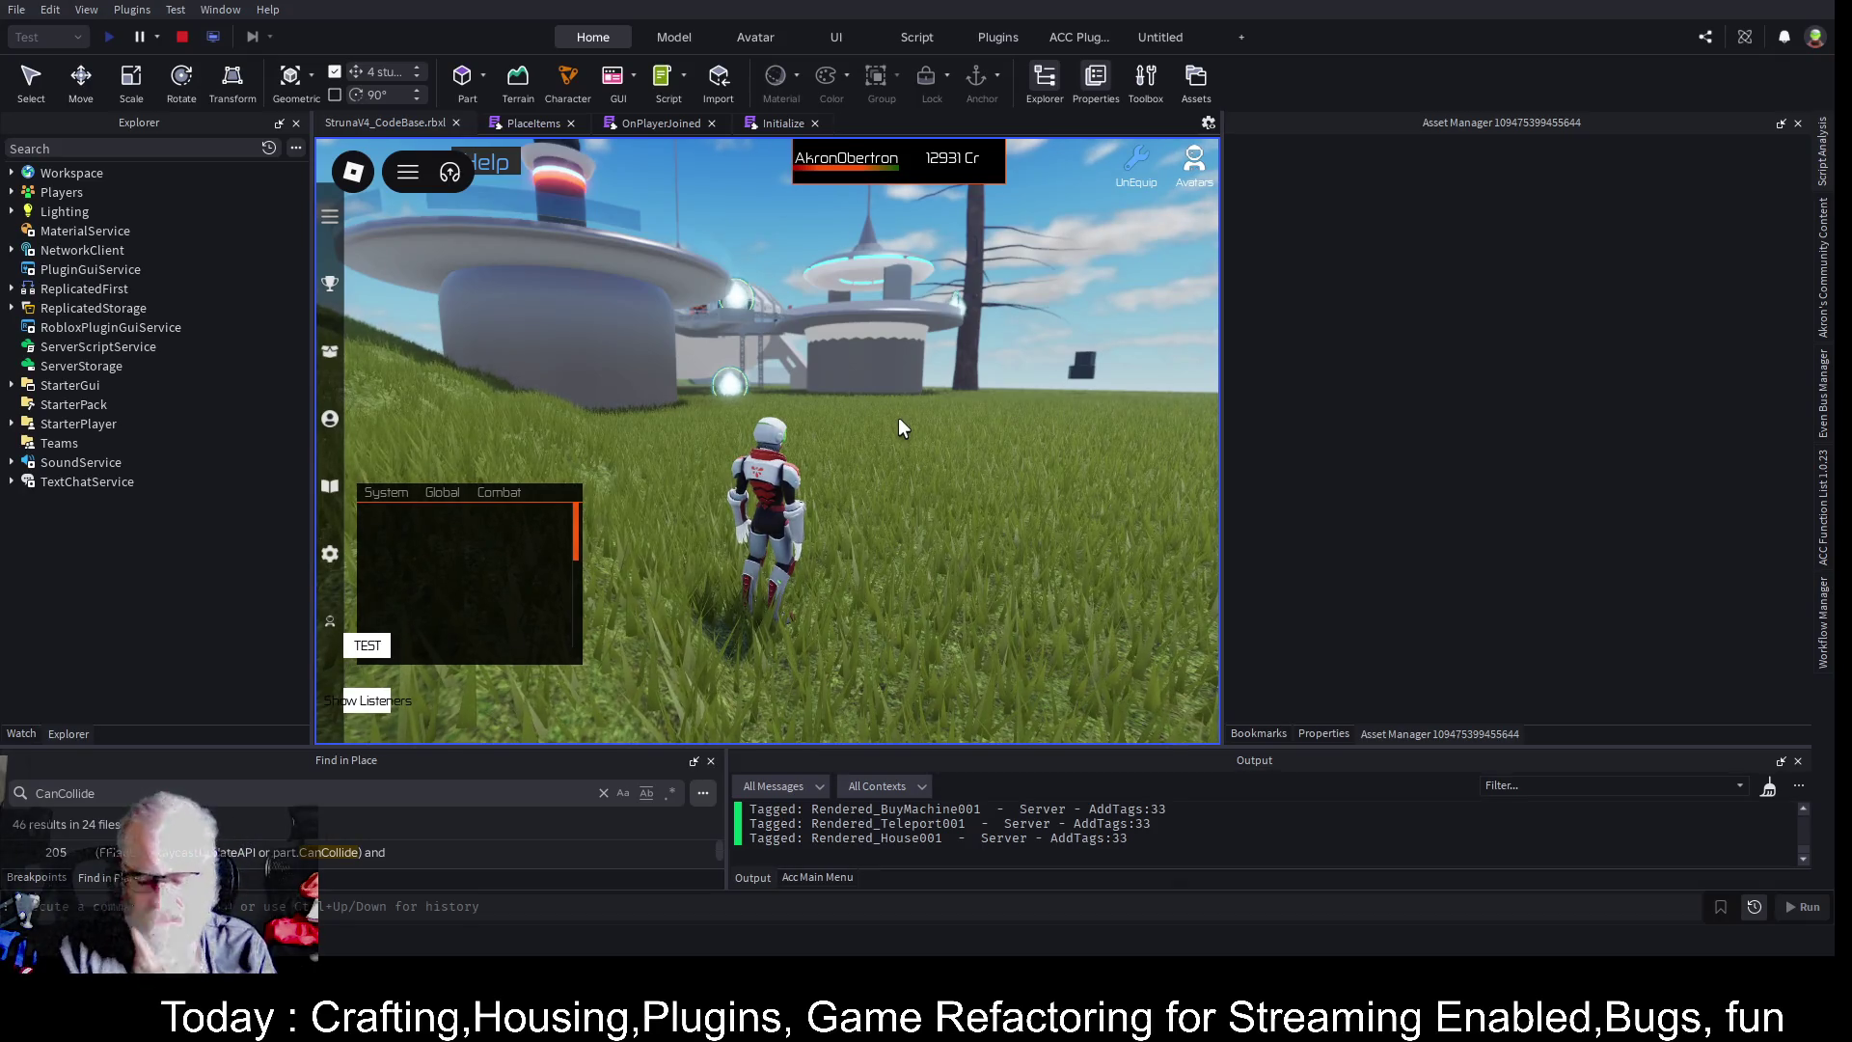
- Widen the game view and run the character around toward the buildings
key(w)
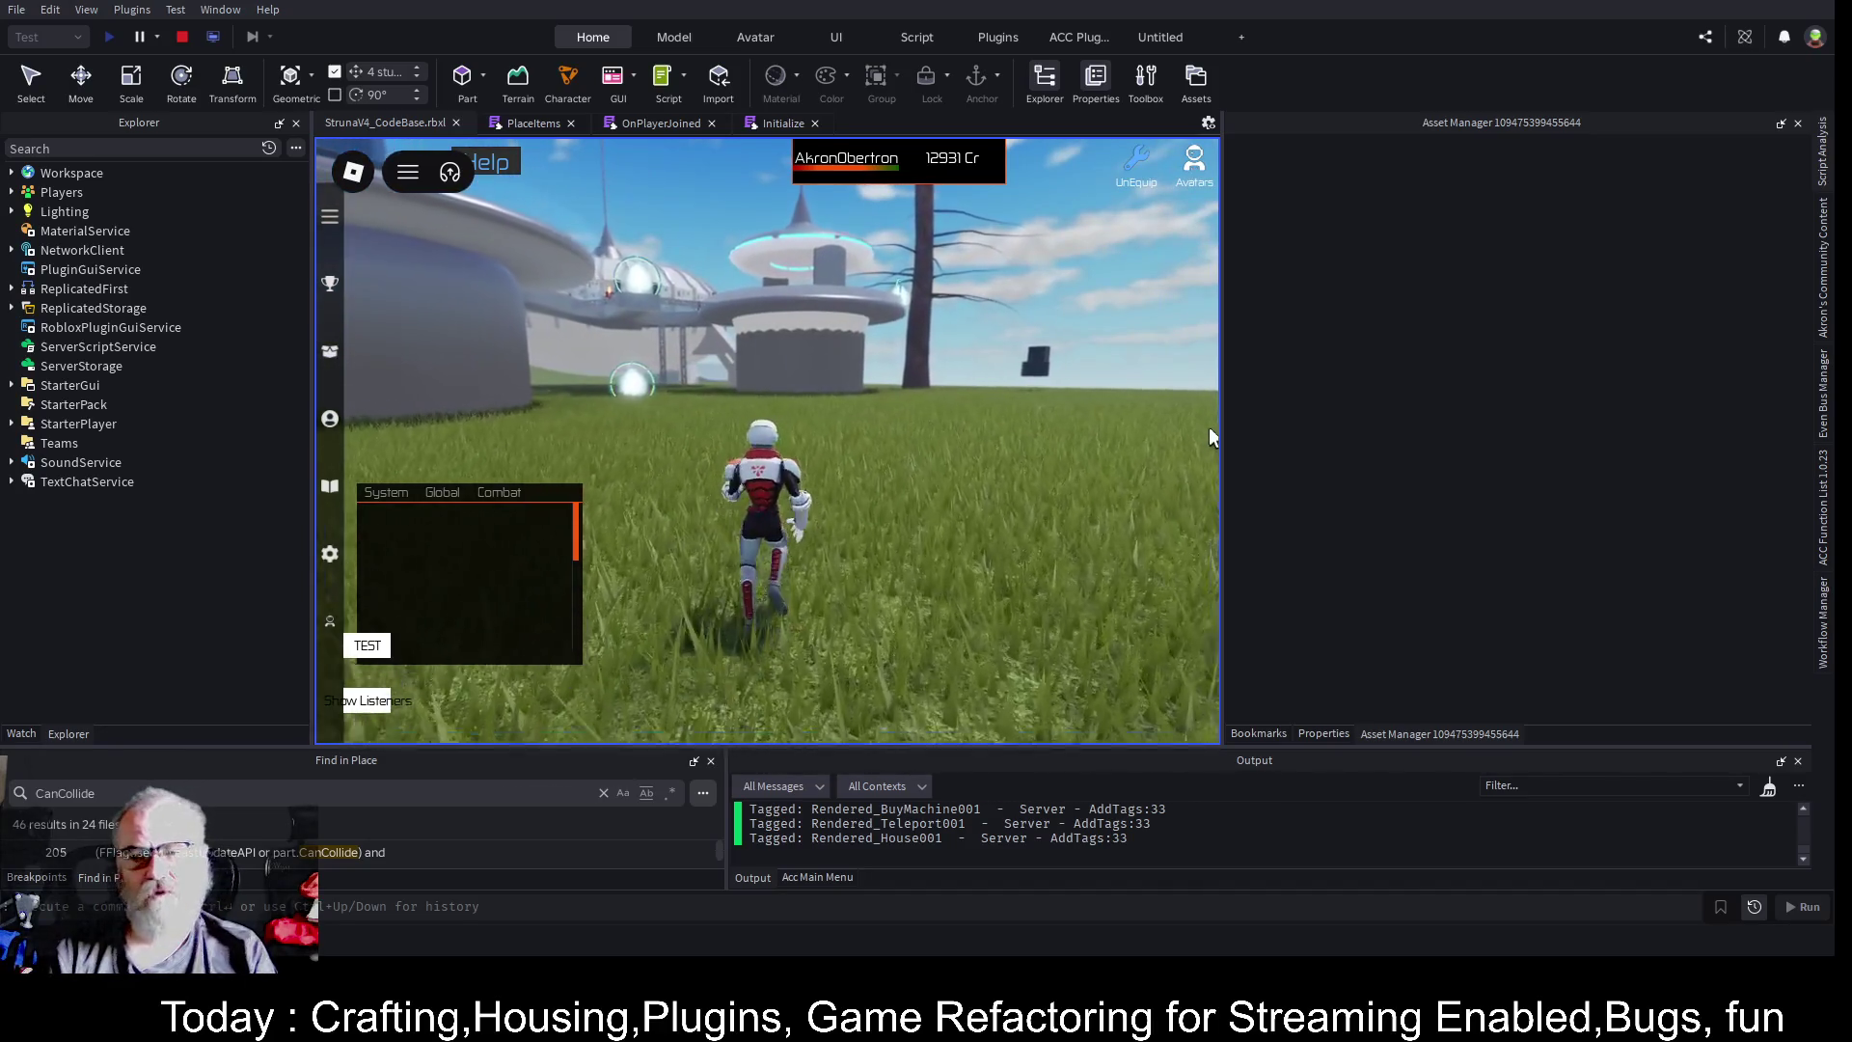
drag(1221, 426, 1489, 426)
key(a)
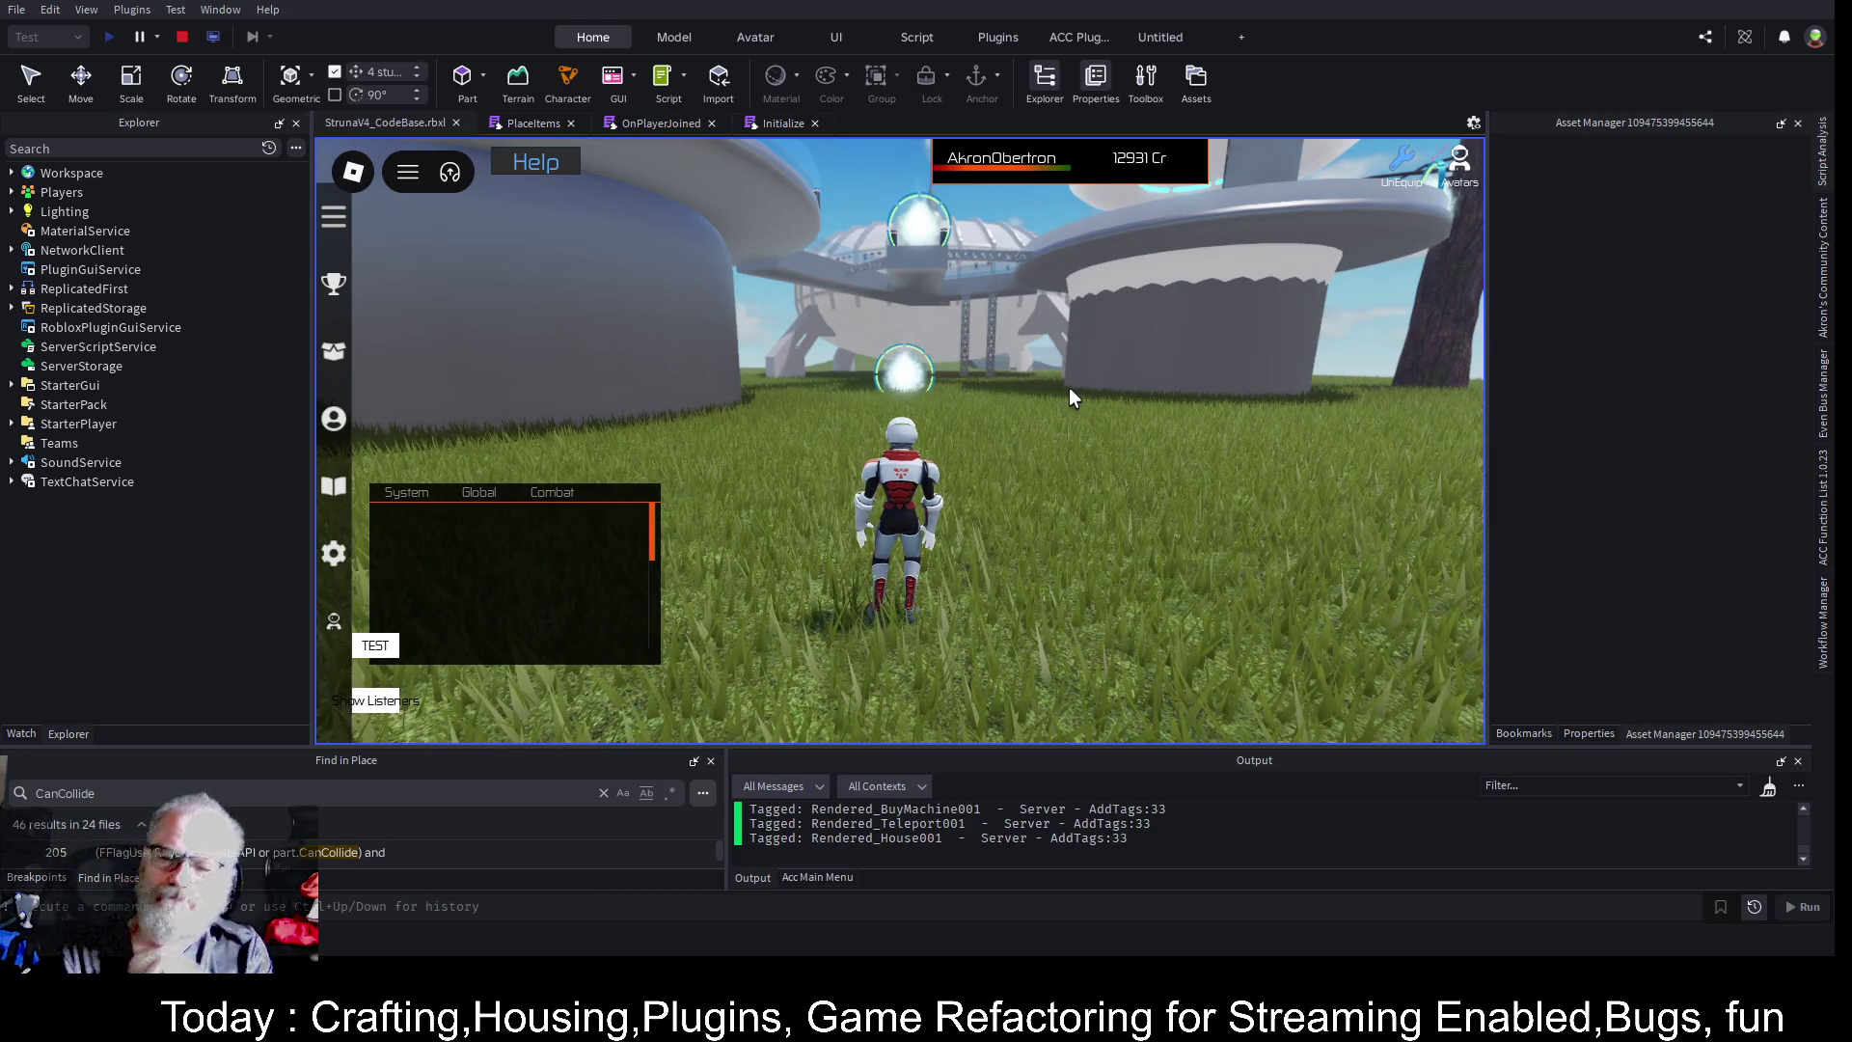
key(d)
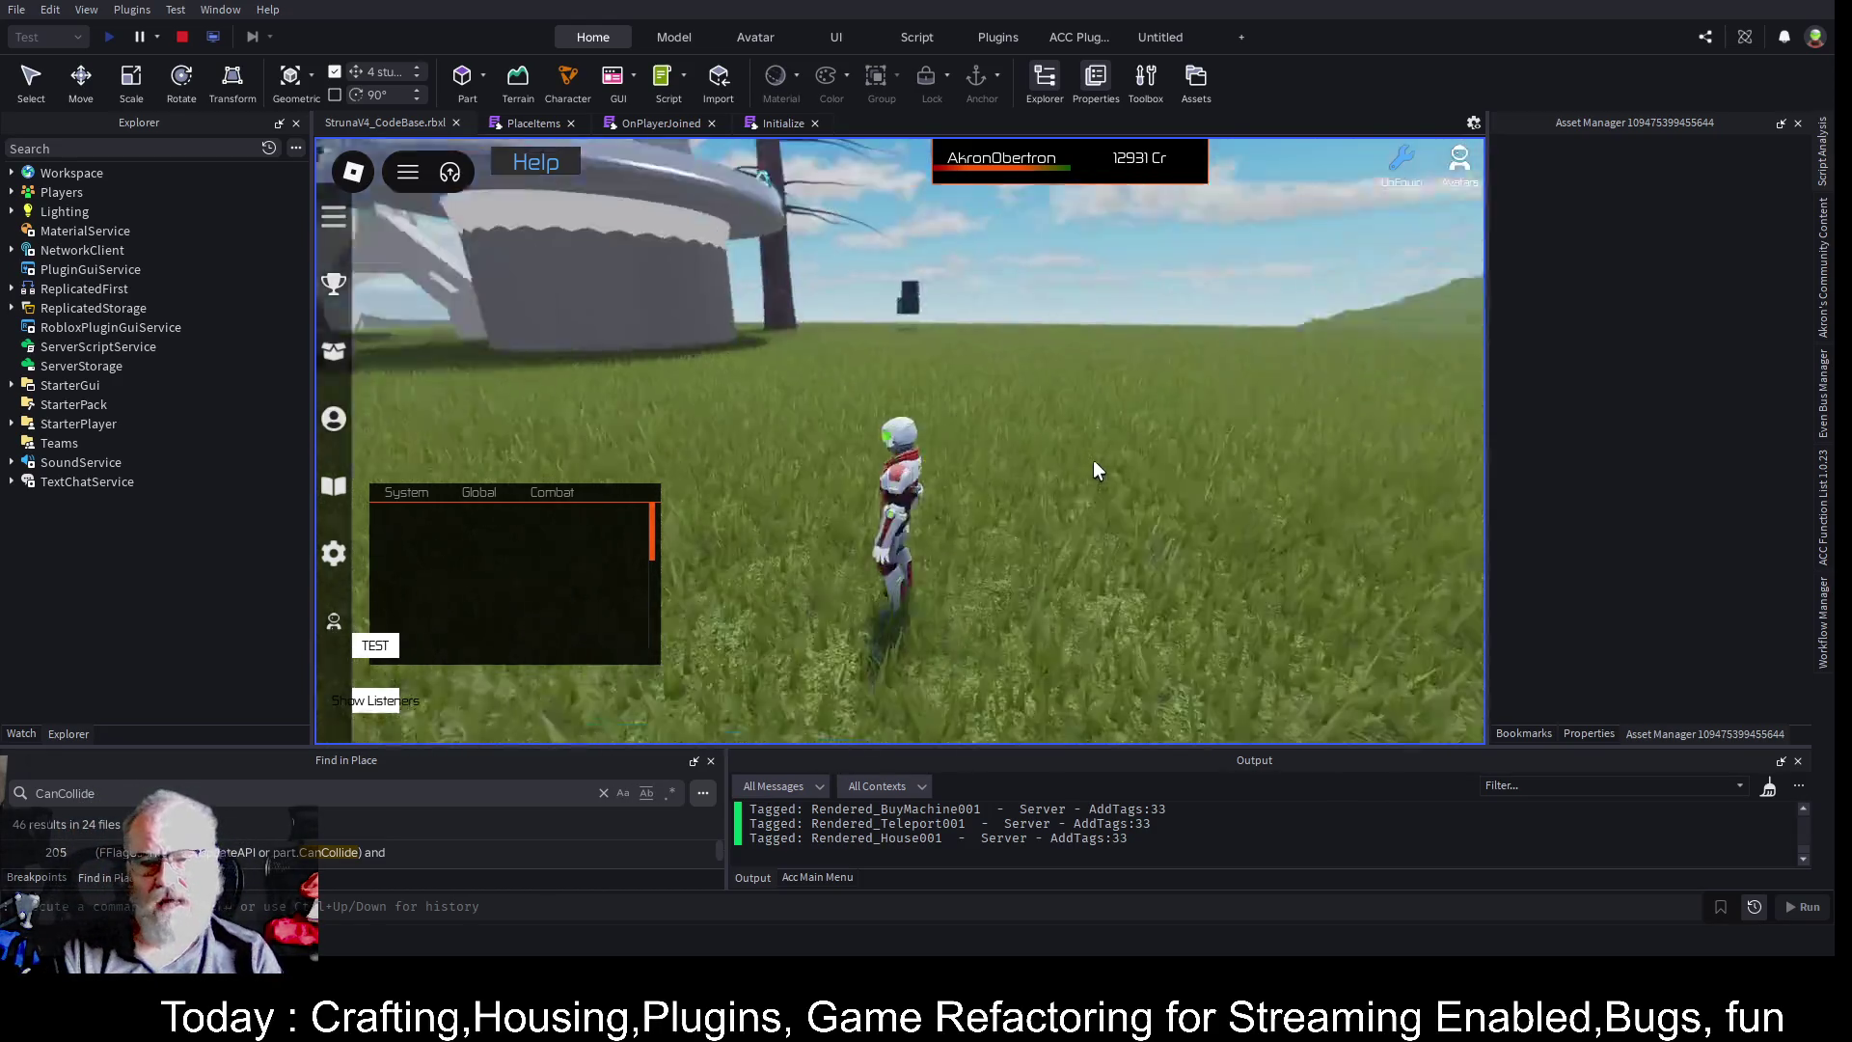
key(w)
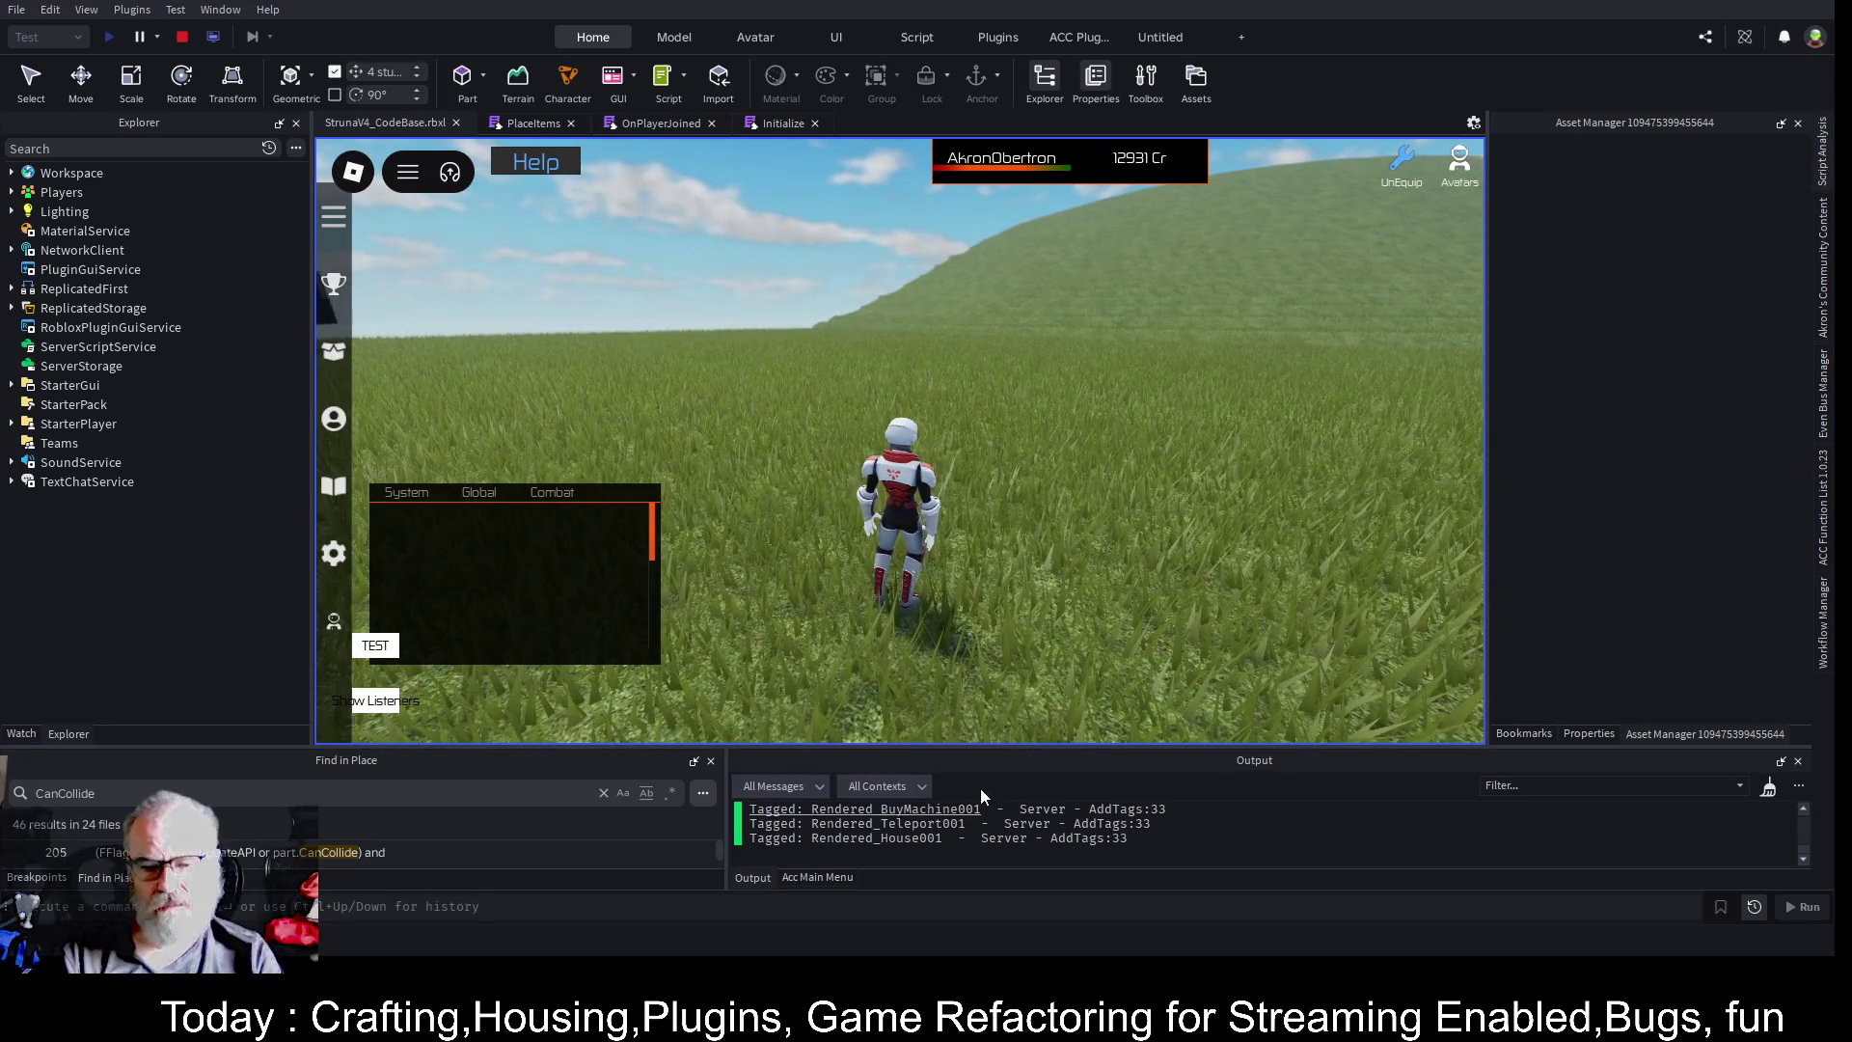
drag(1045, 745, 1051, 431)
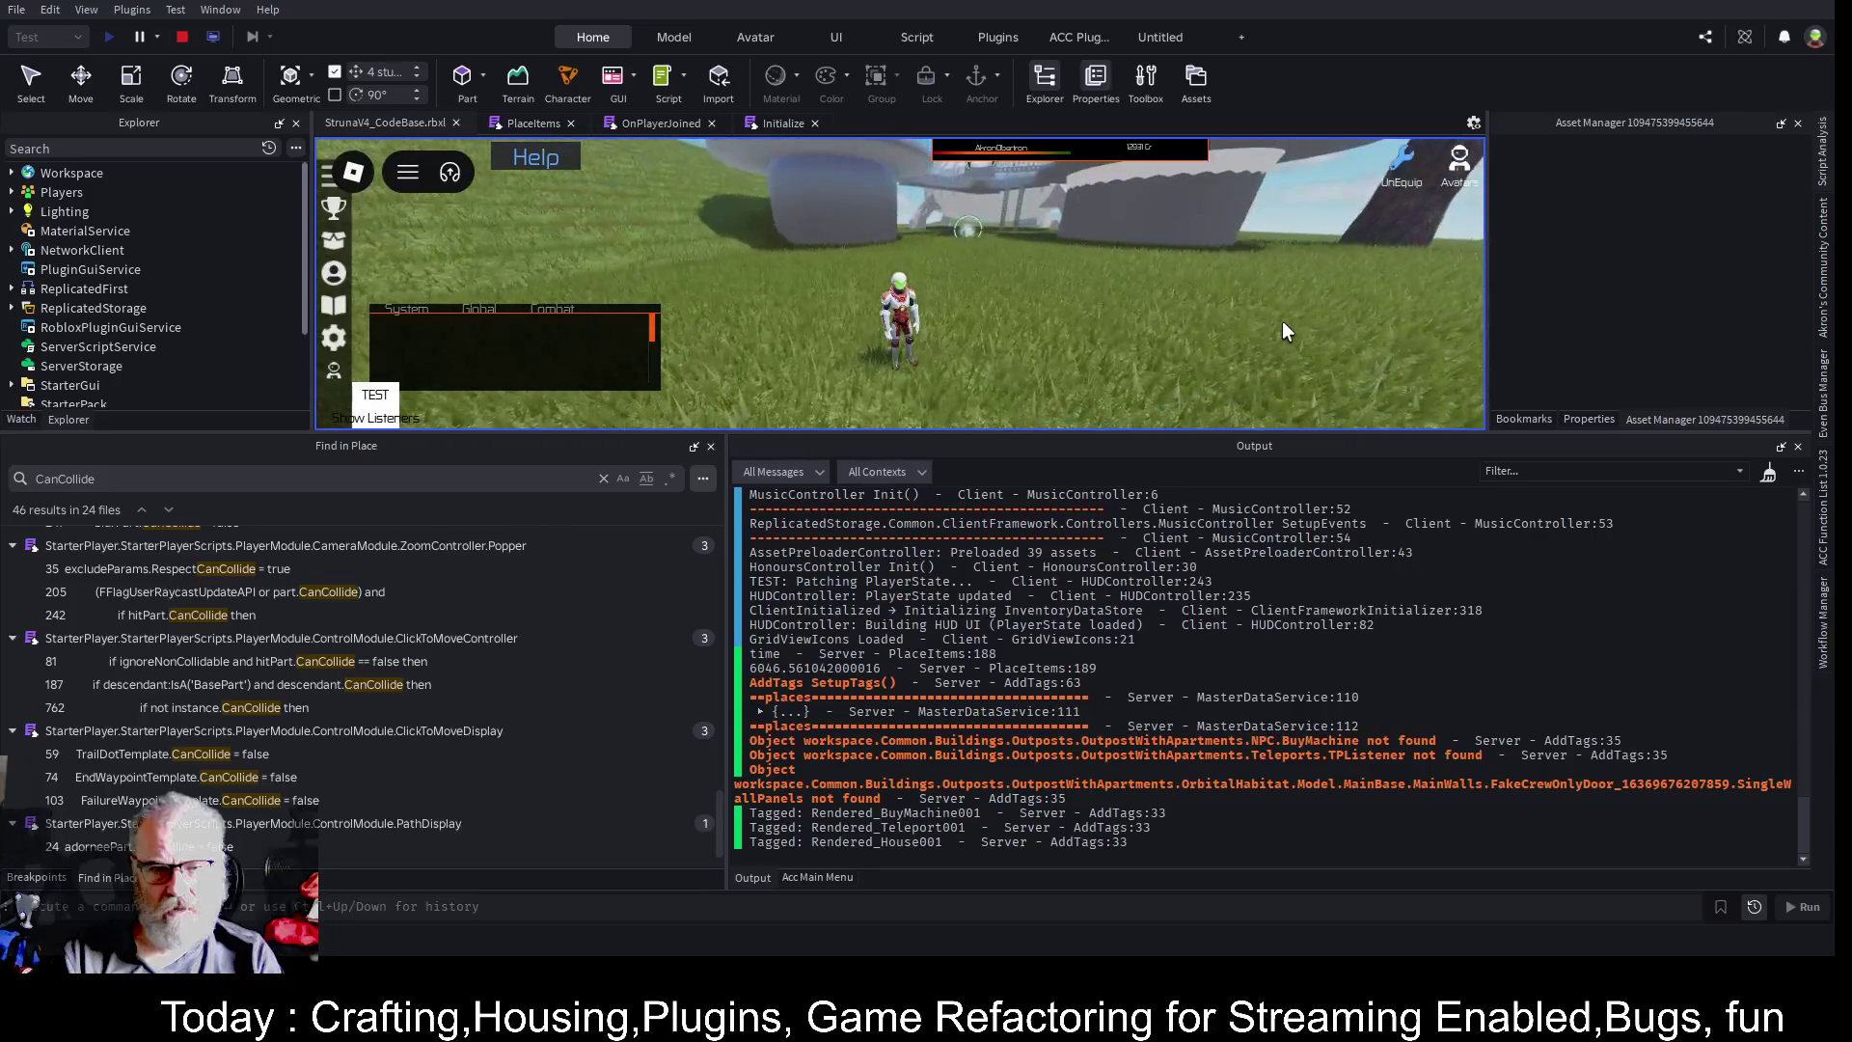
key(w)
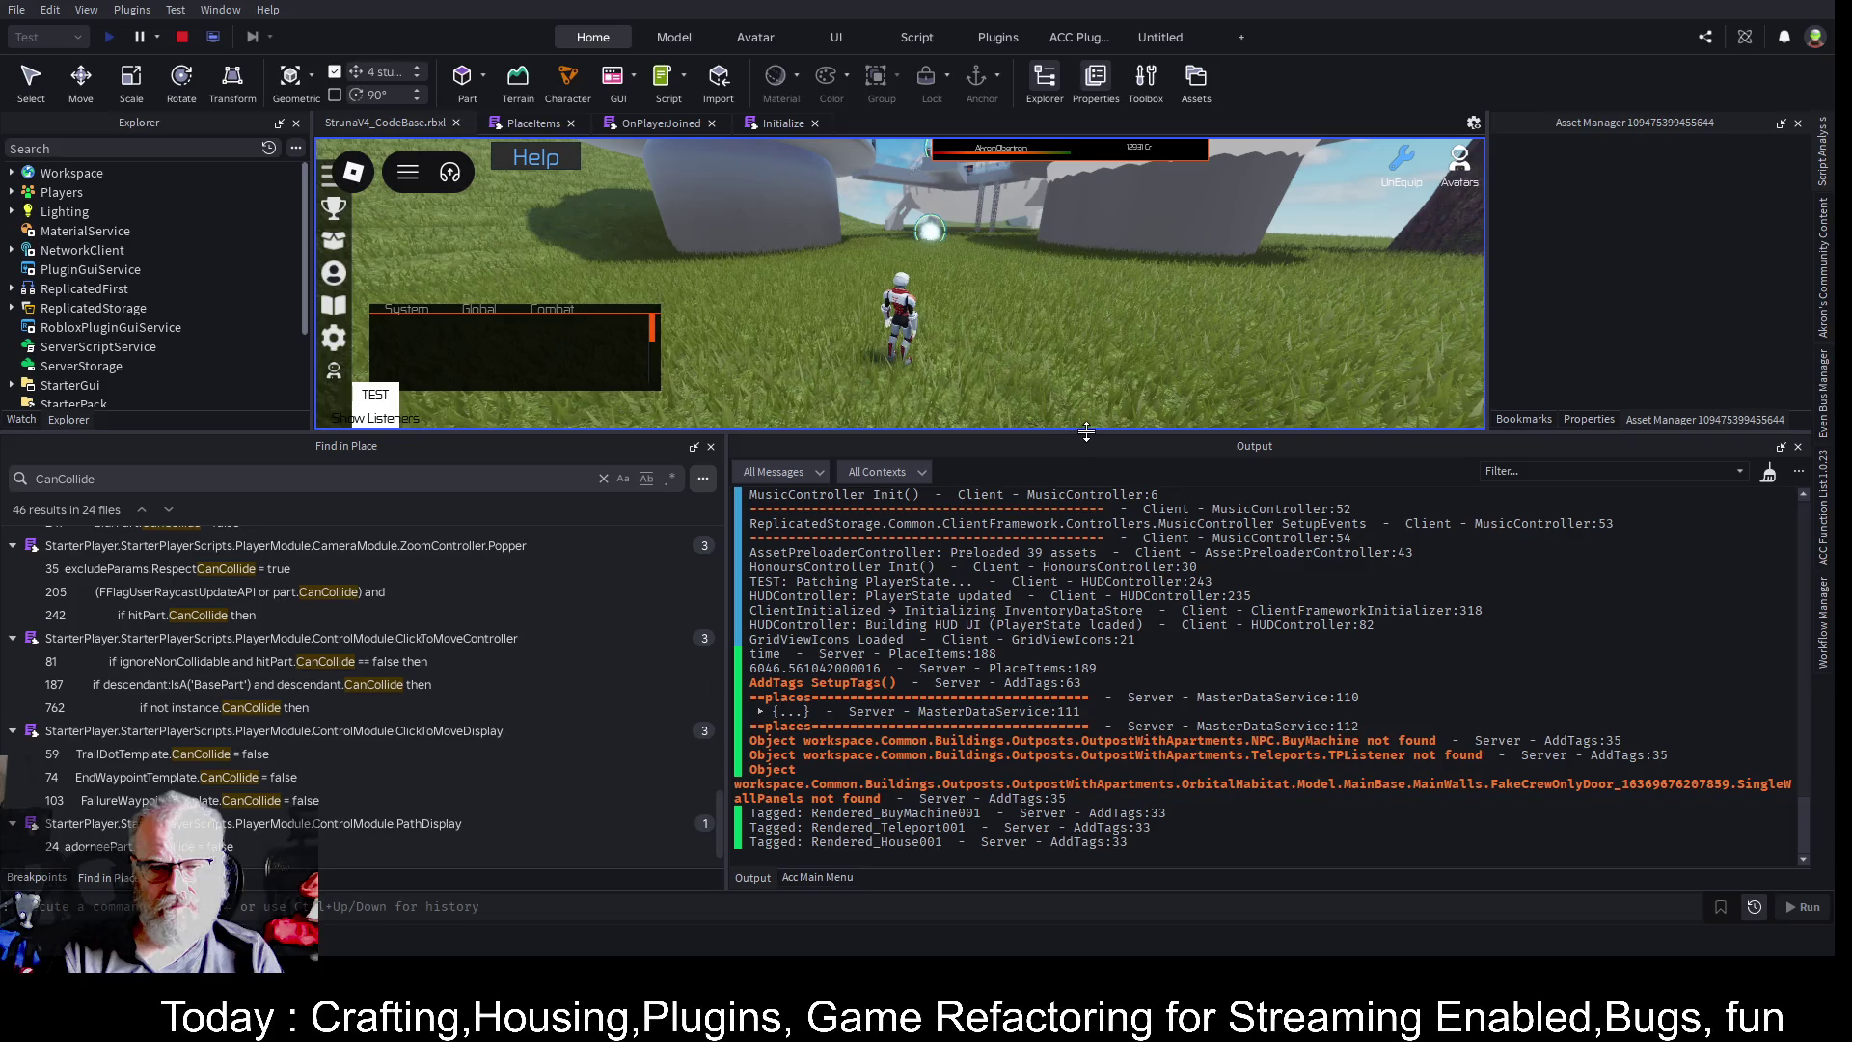
drag(1086, 431, 1085, 744)
- Run to the tree and floating blocks, glance at OnPlayerJoined, then resume the game
key(d)
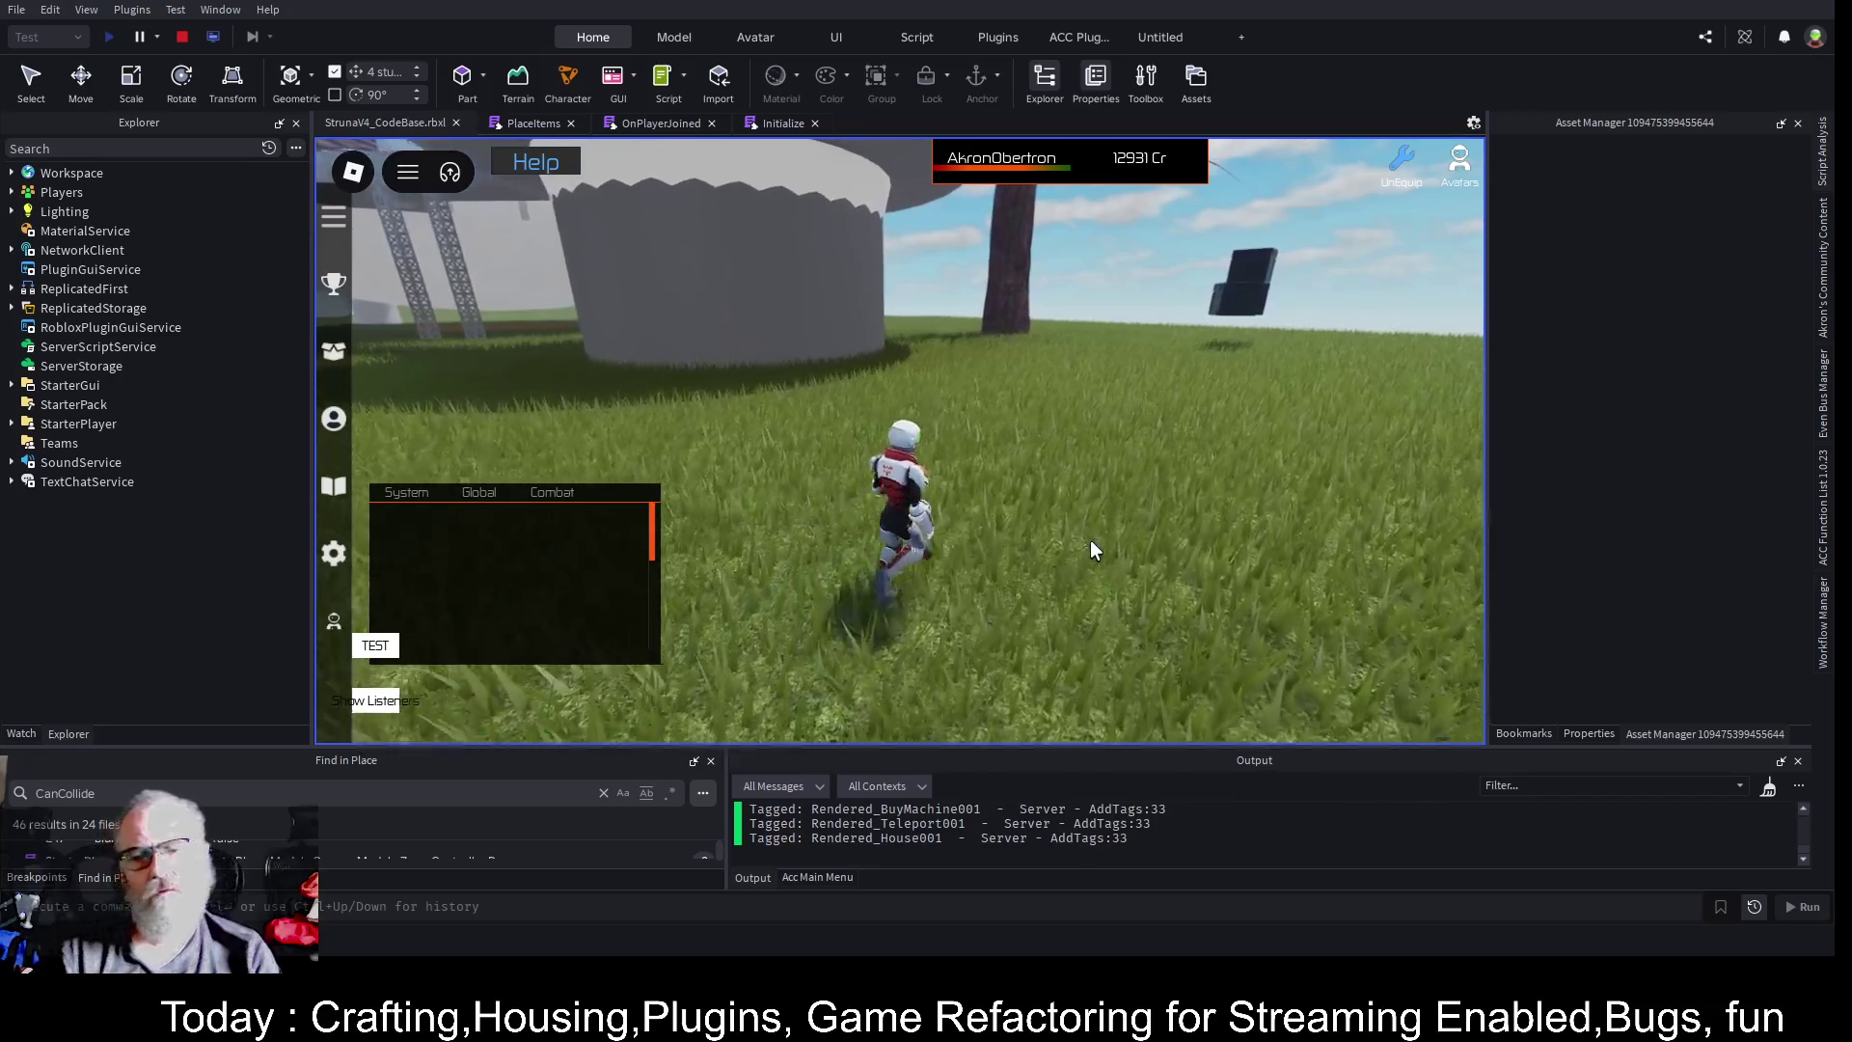
key(d)
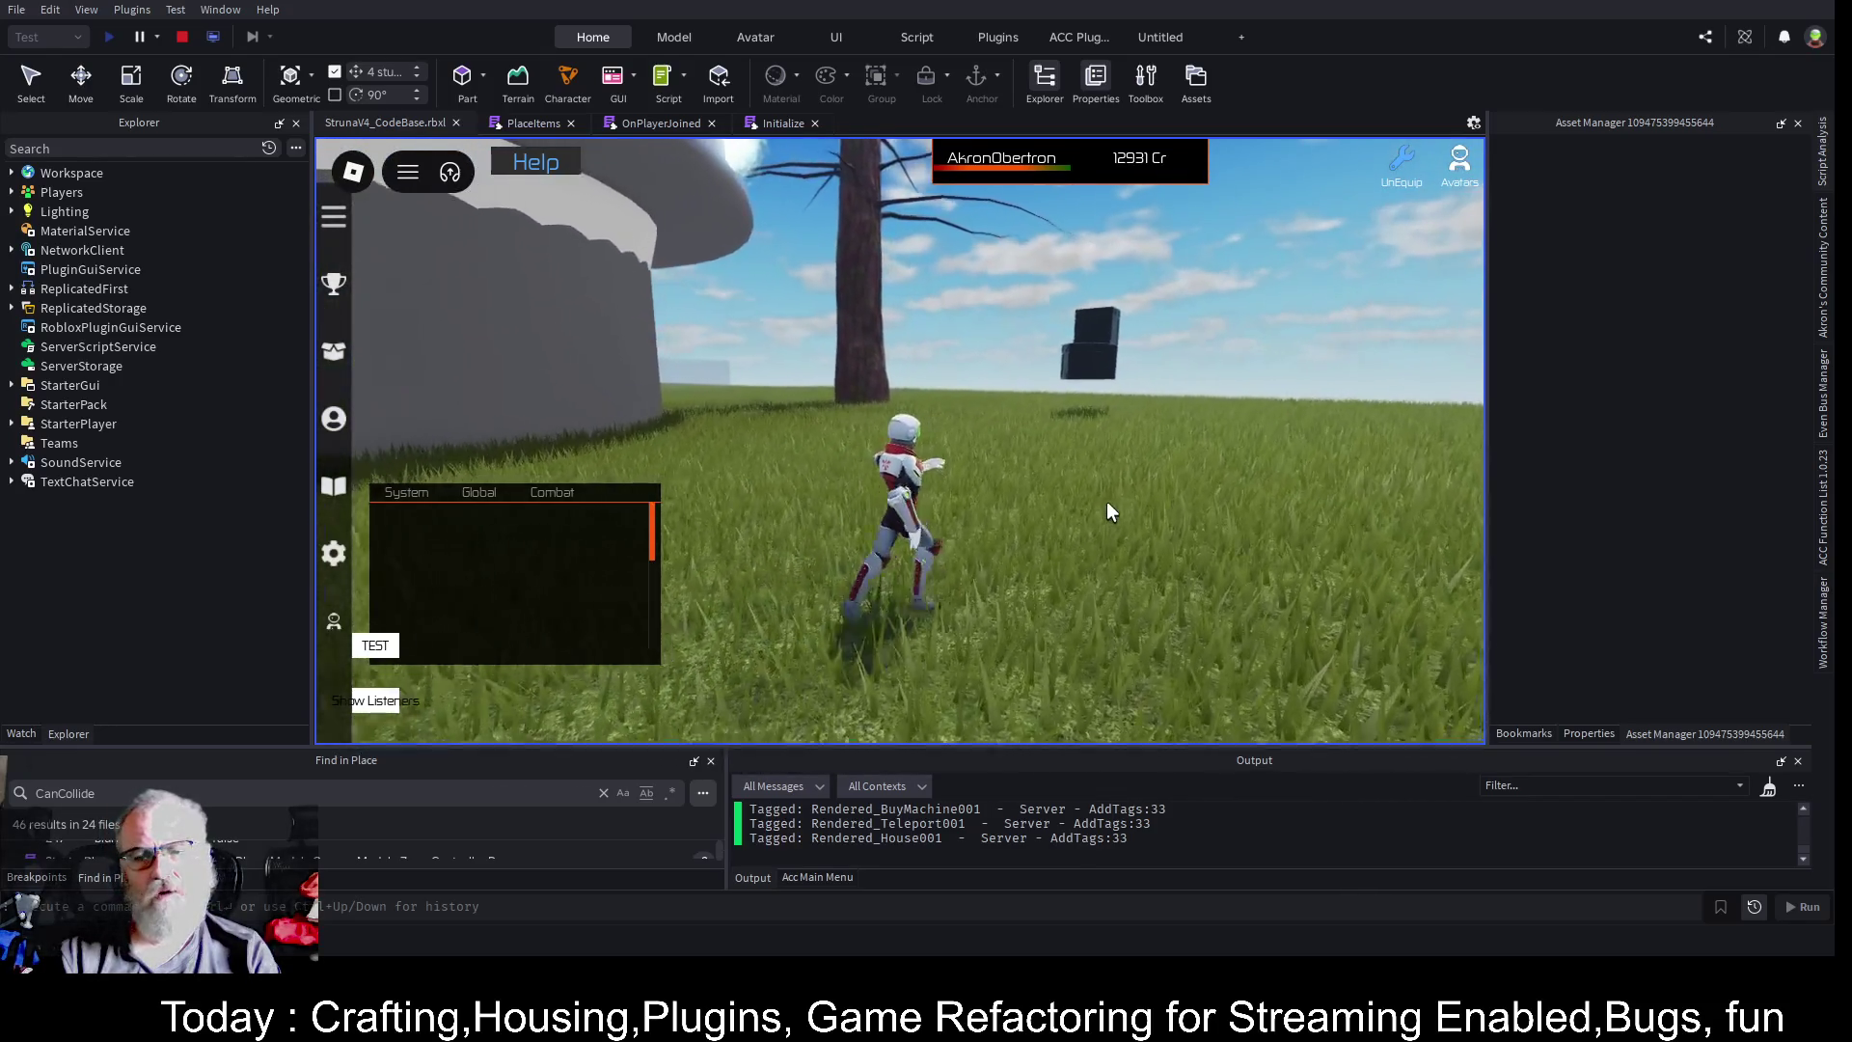
key(d)
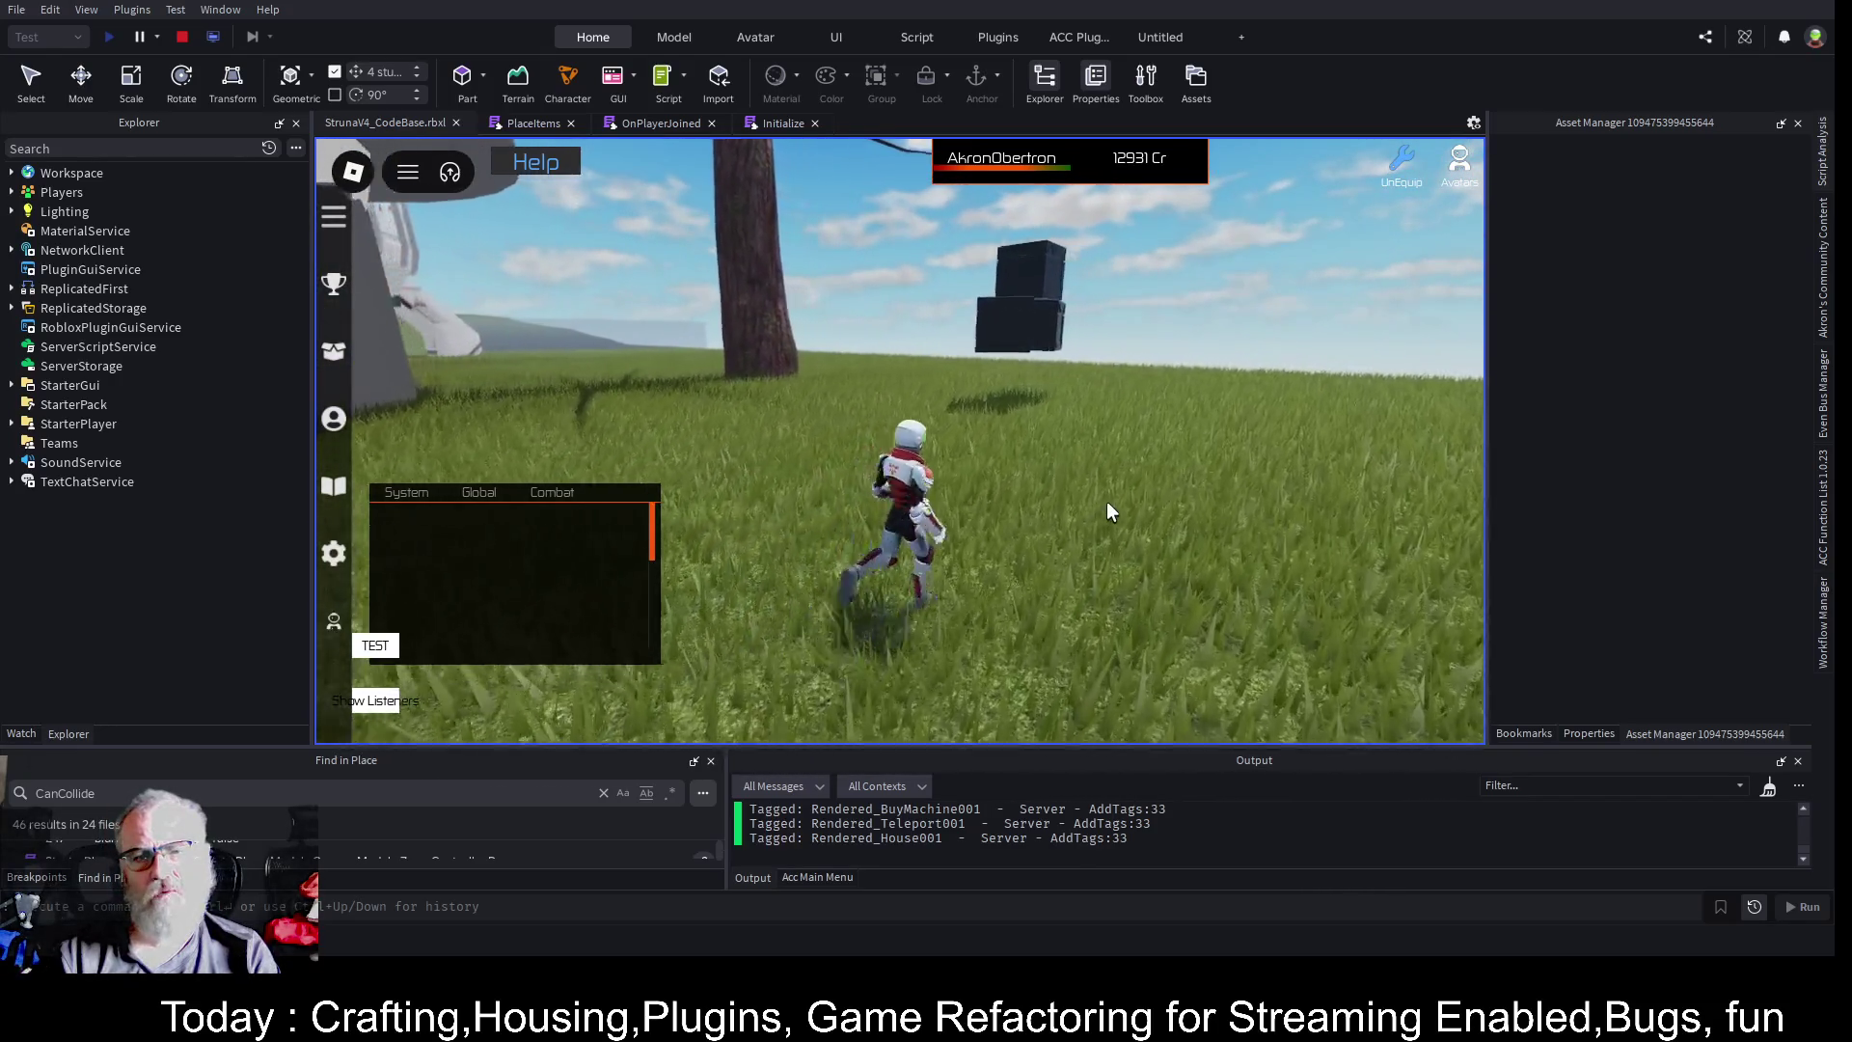
key(d)
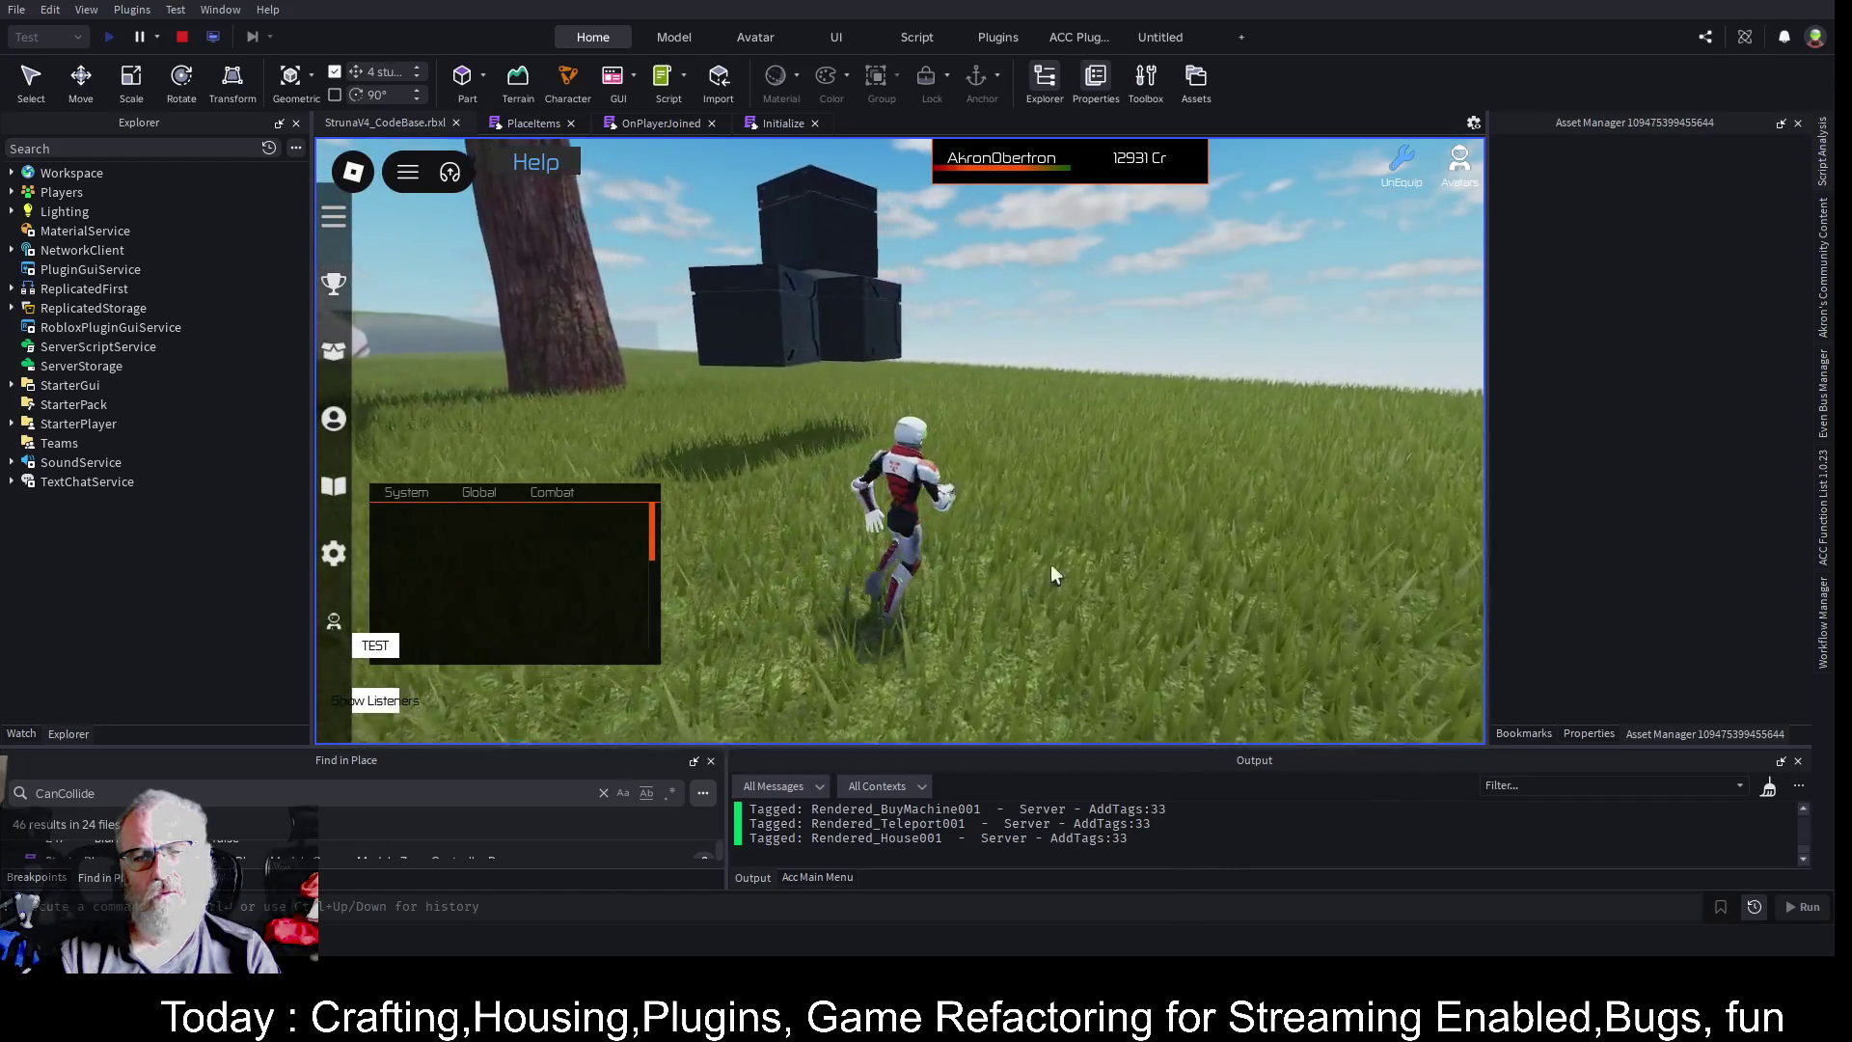
key(d)
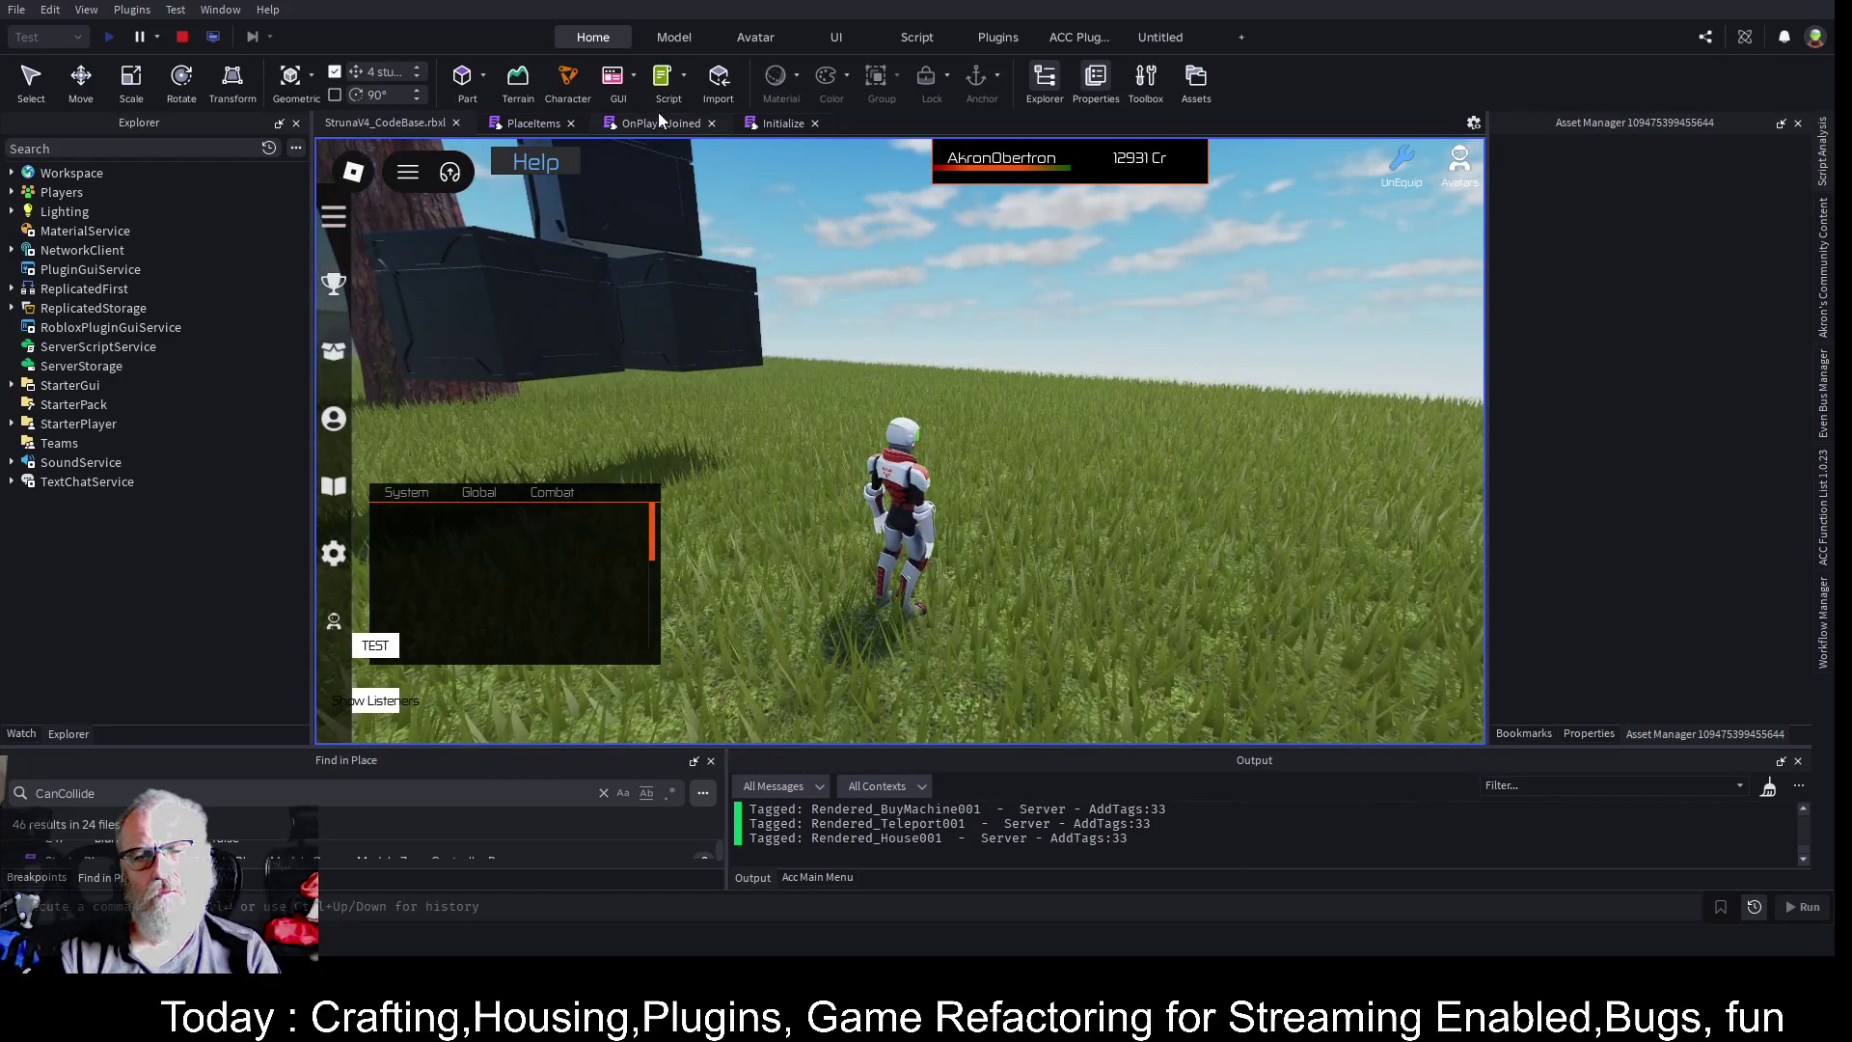
click(651, 121)
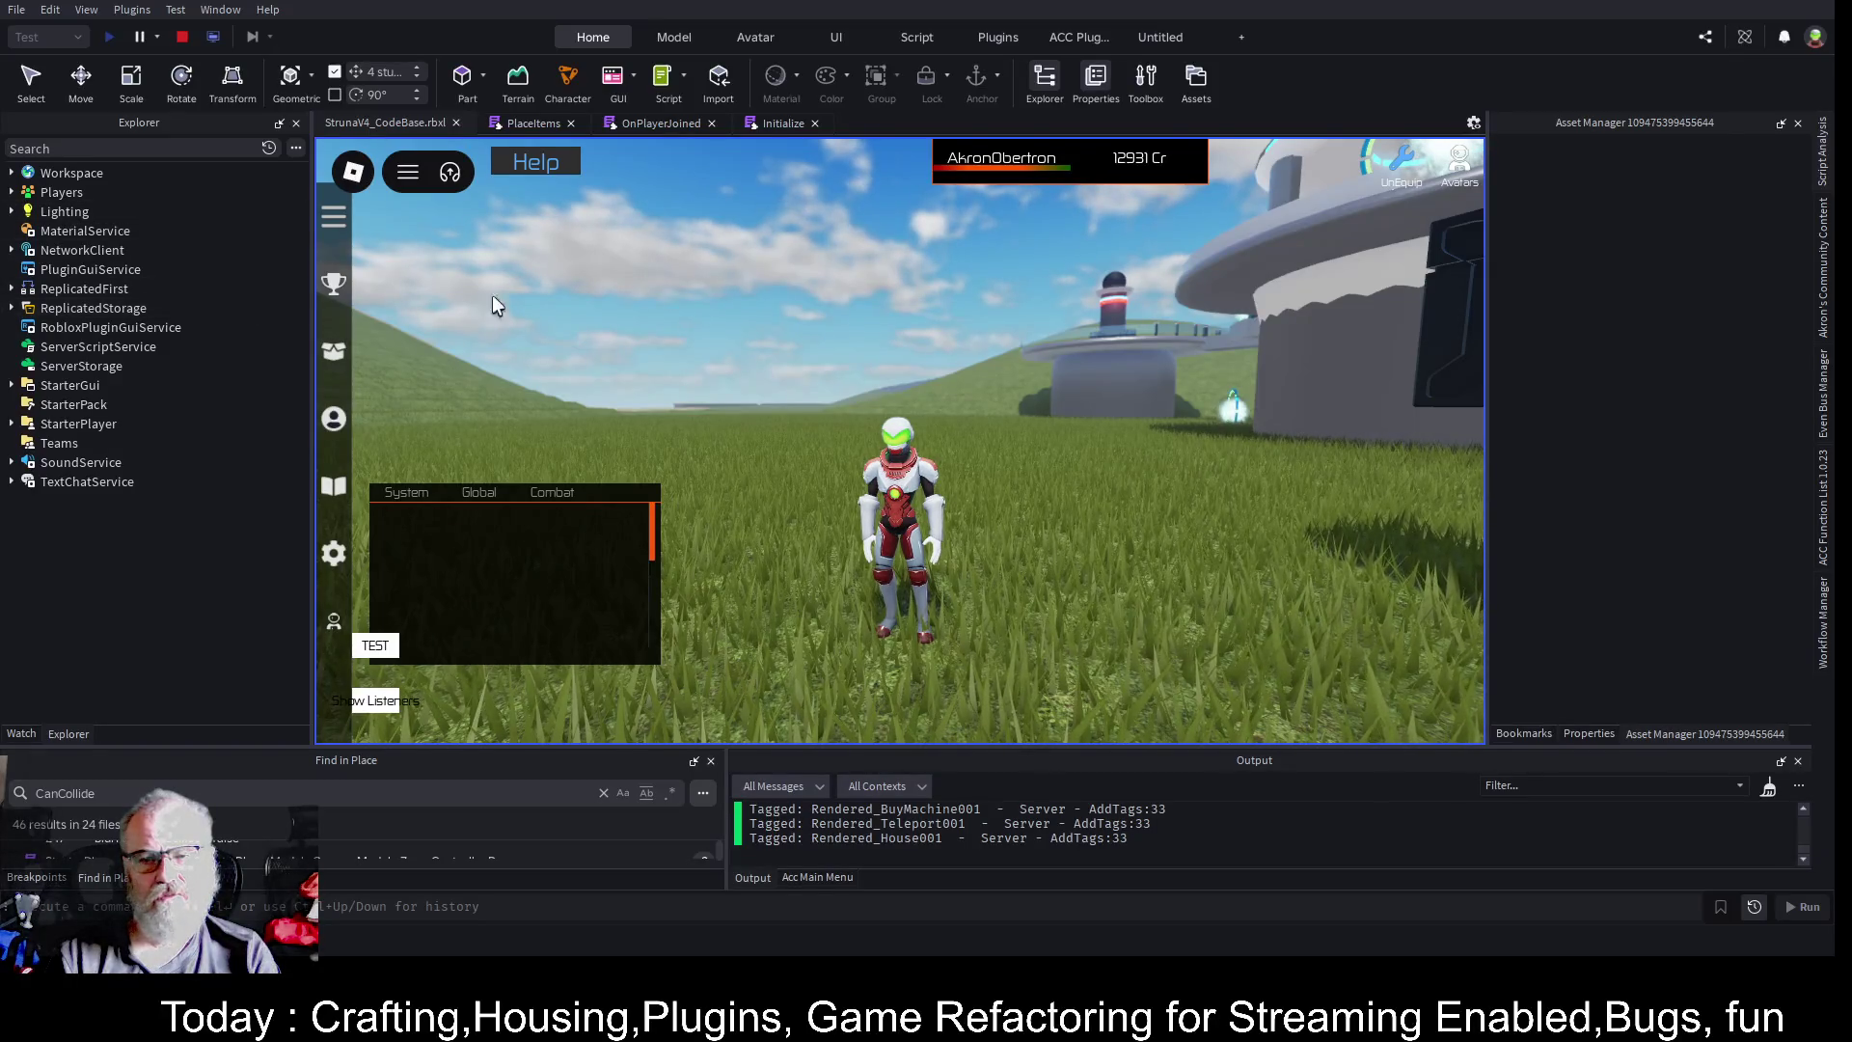
click(941, 390)
key(d)
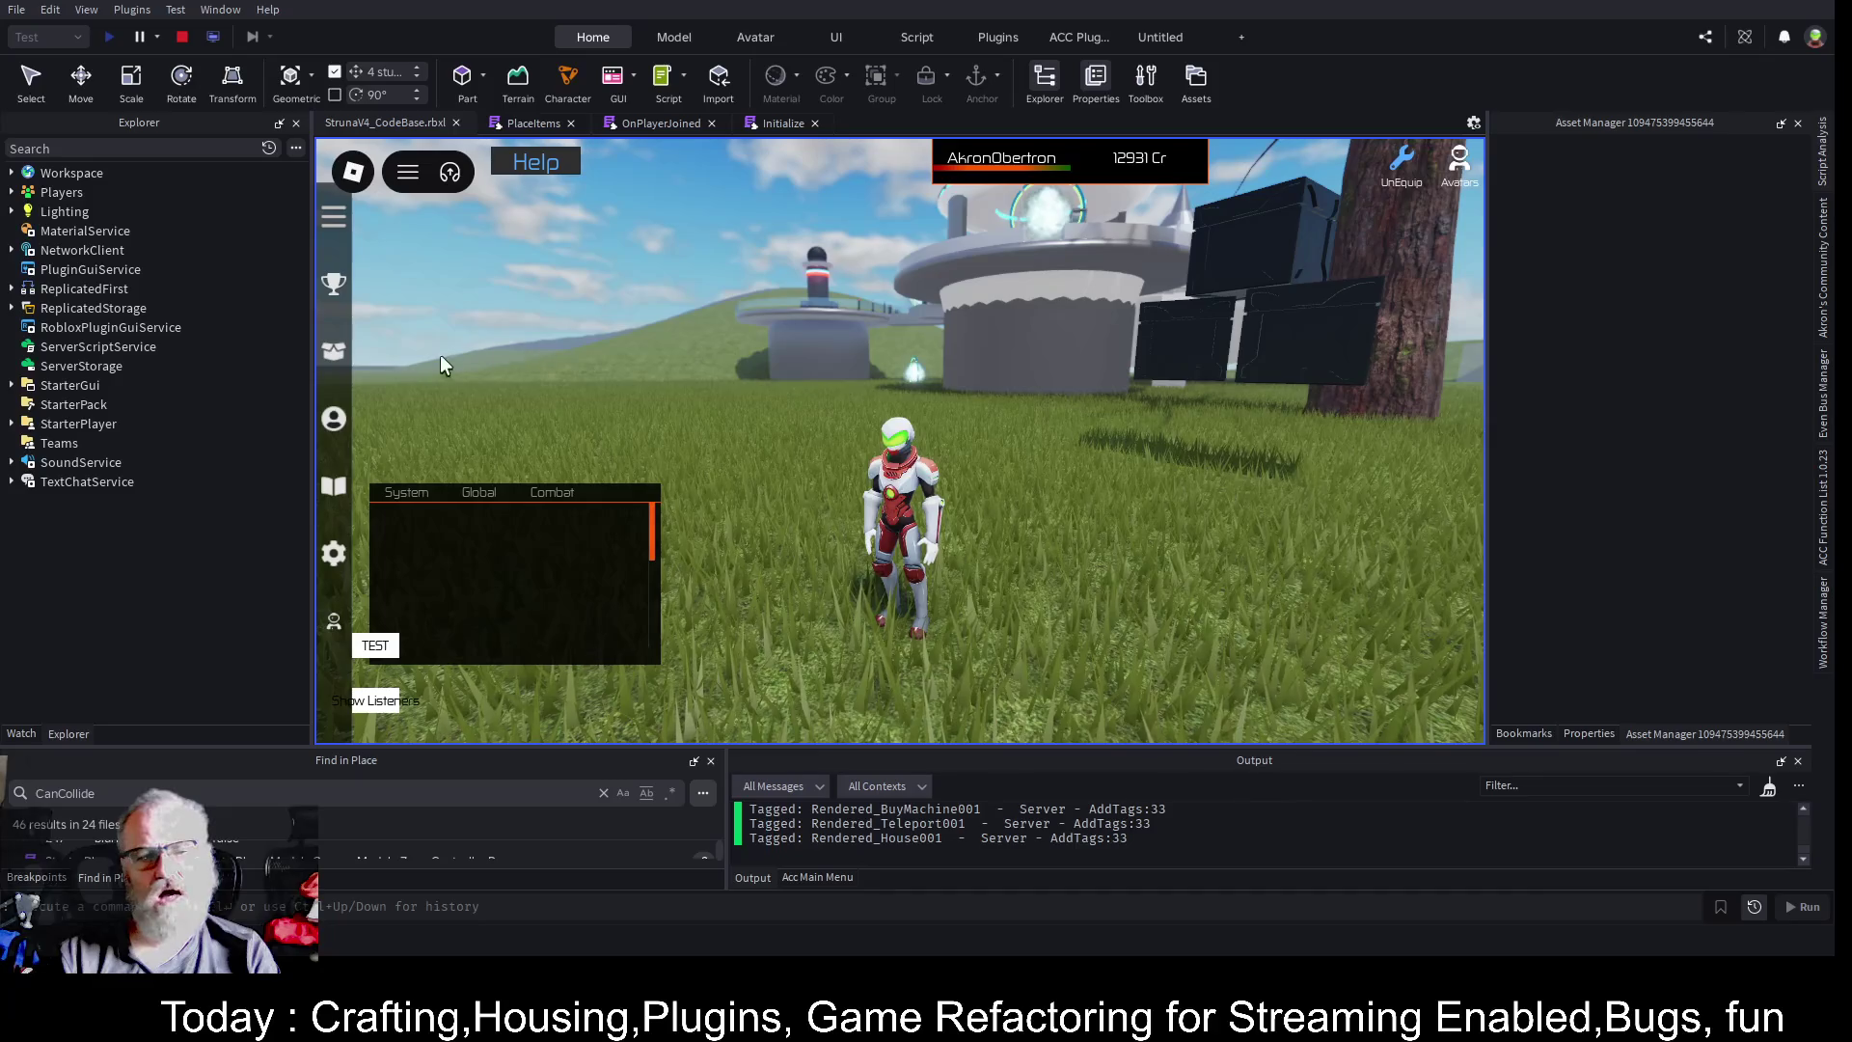
- Walk the character to the orange buggy and get in
key(comma)
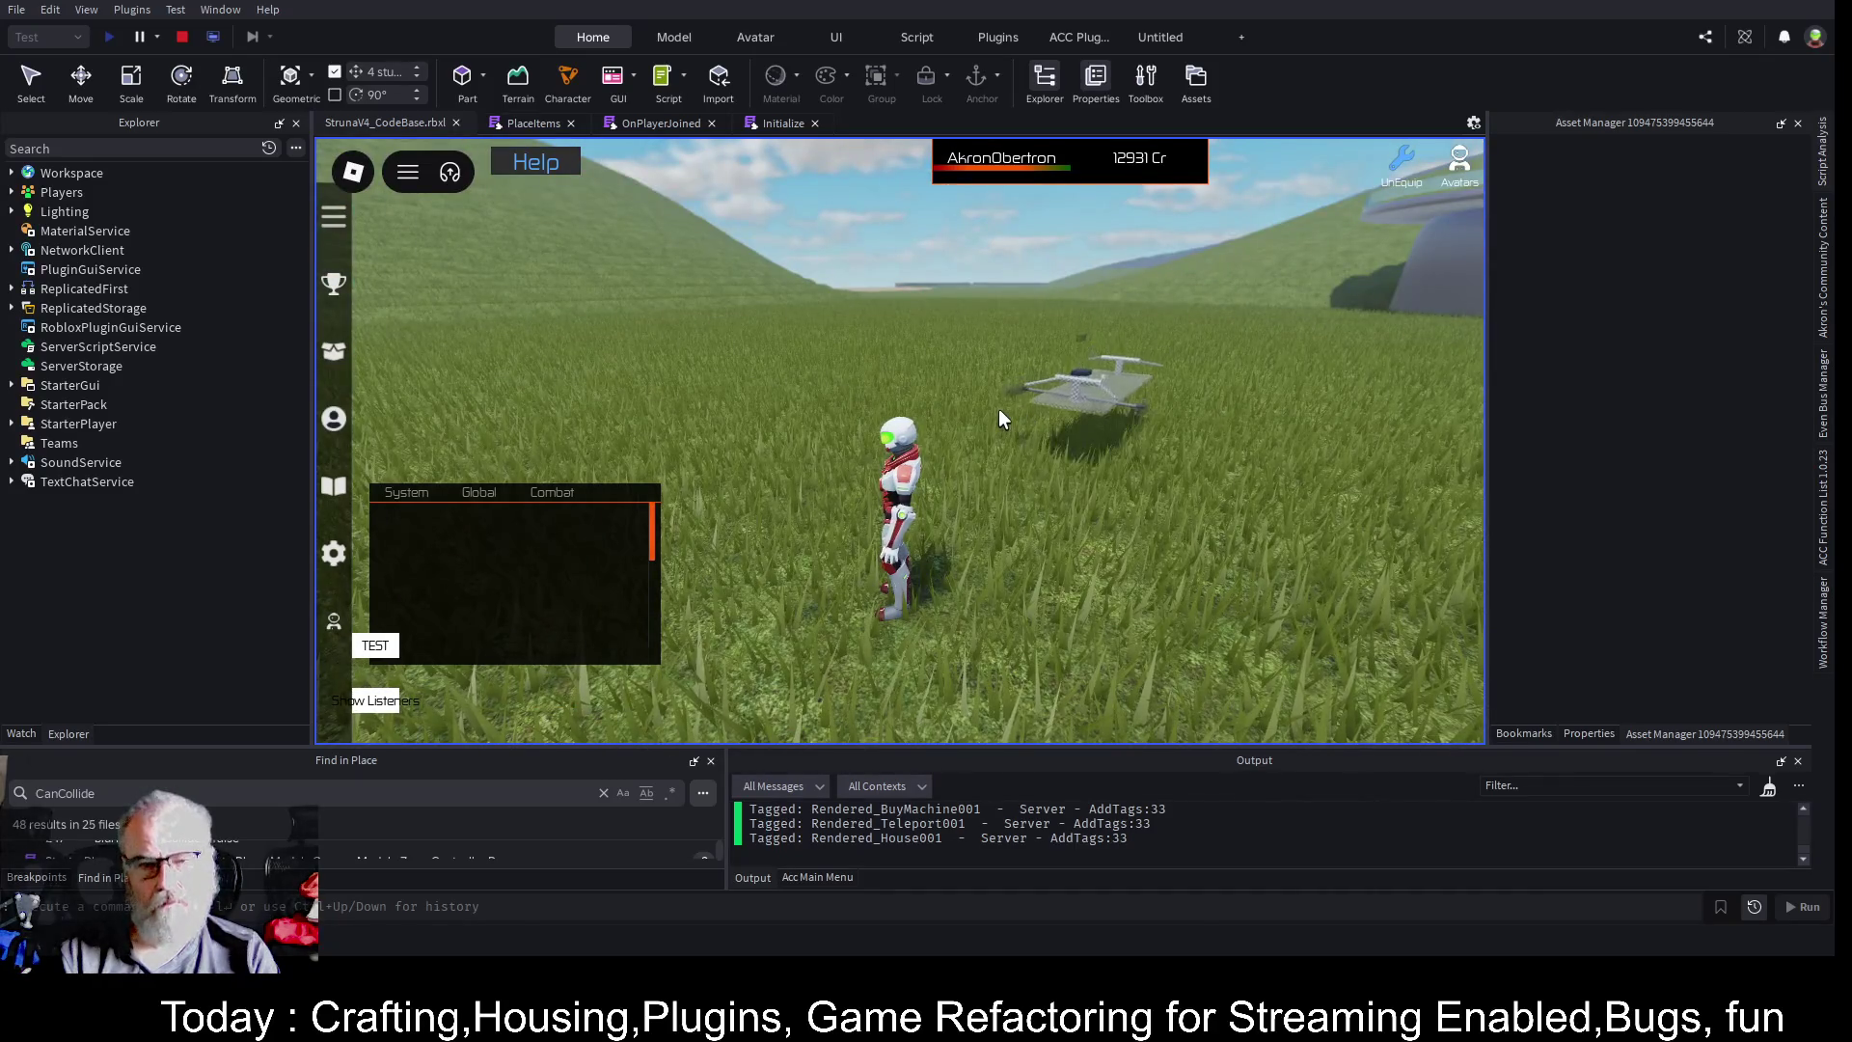
key(d)
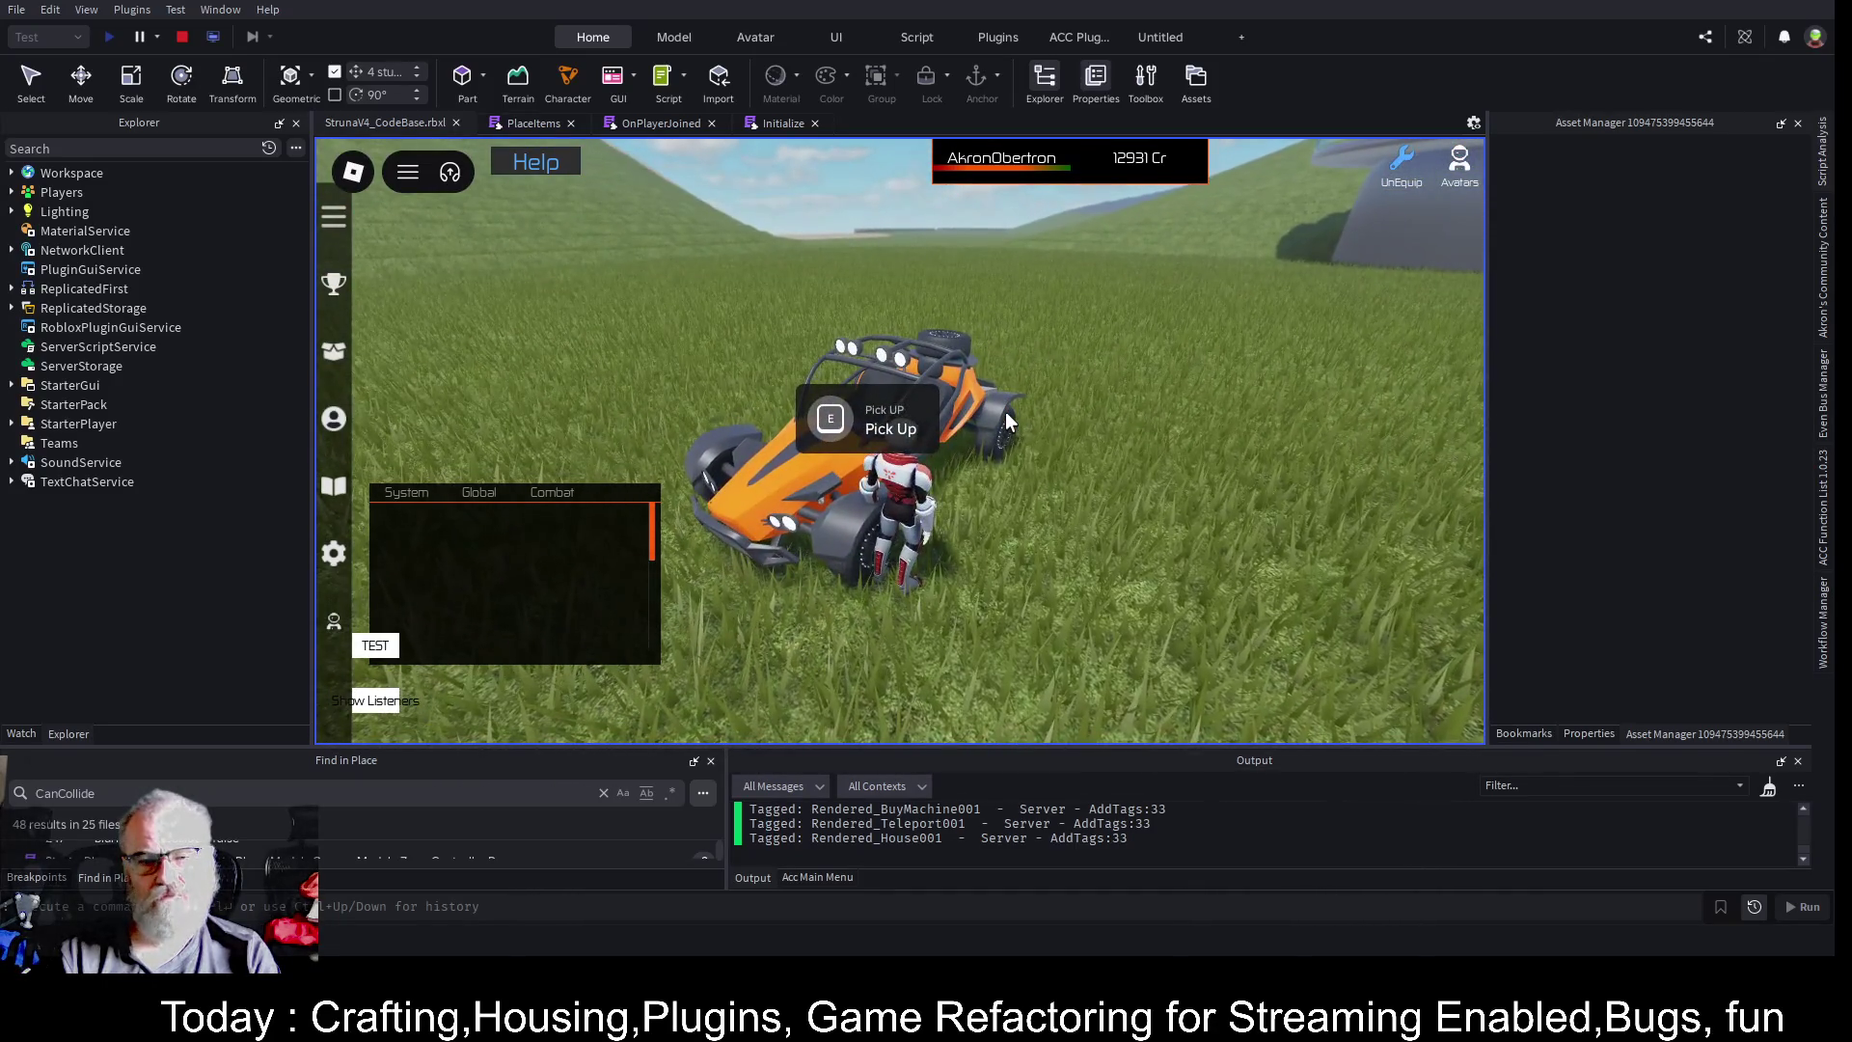
key(comma)
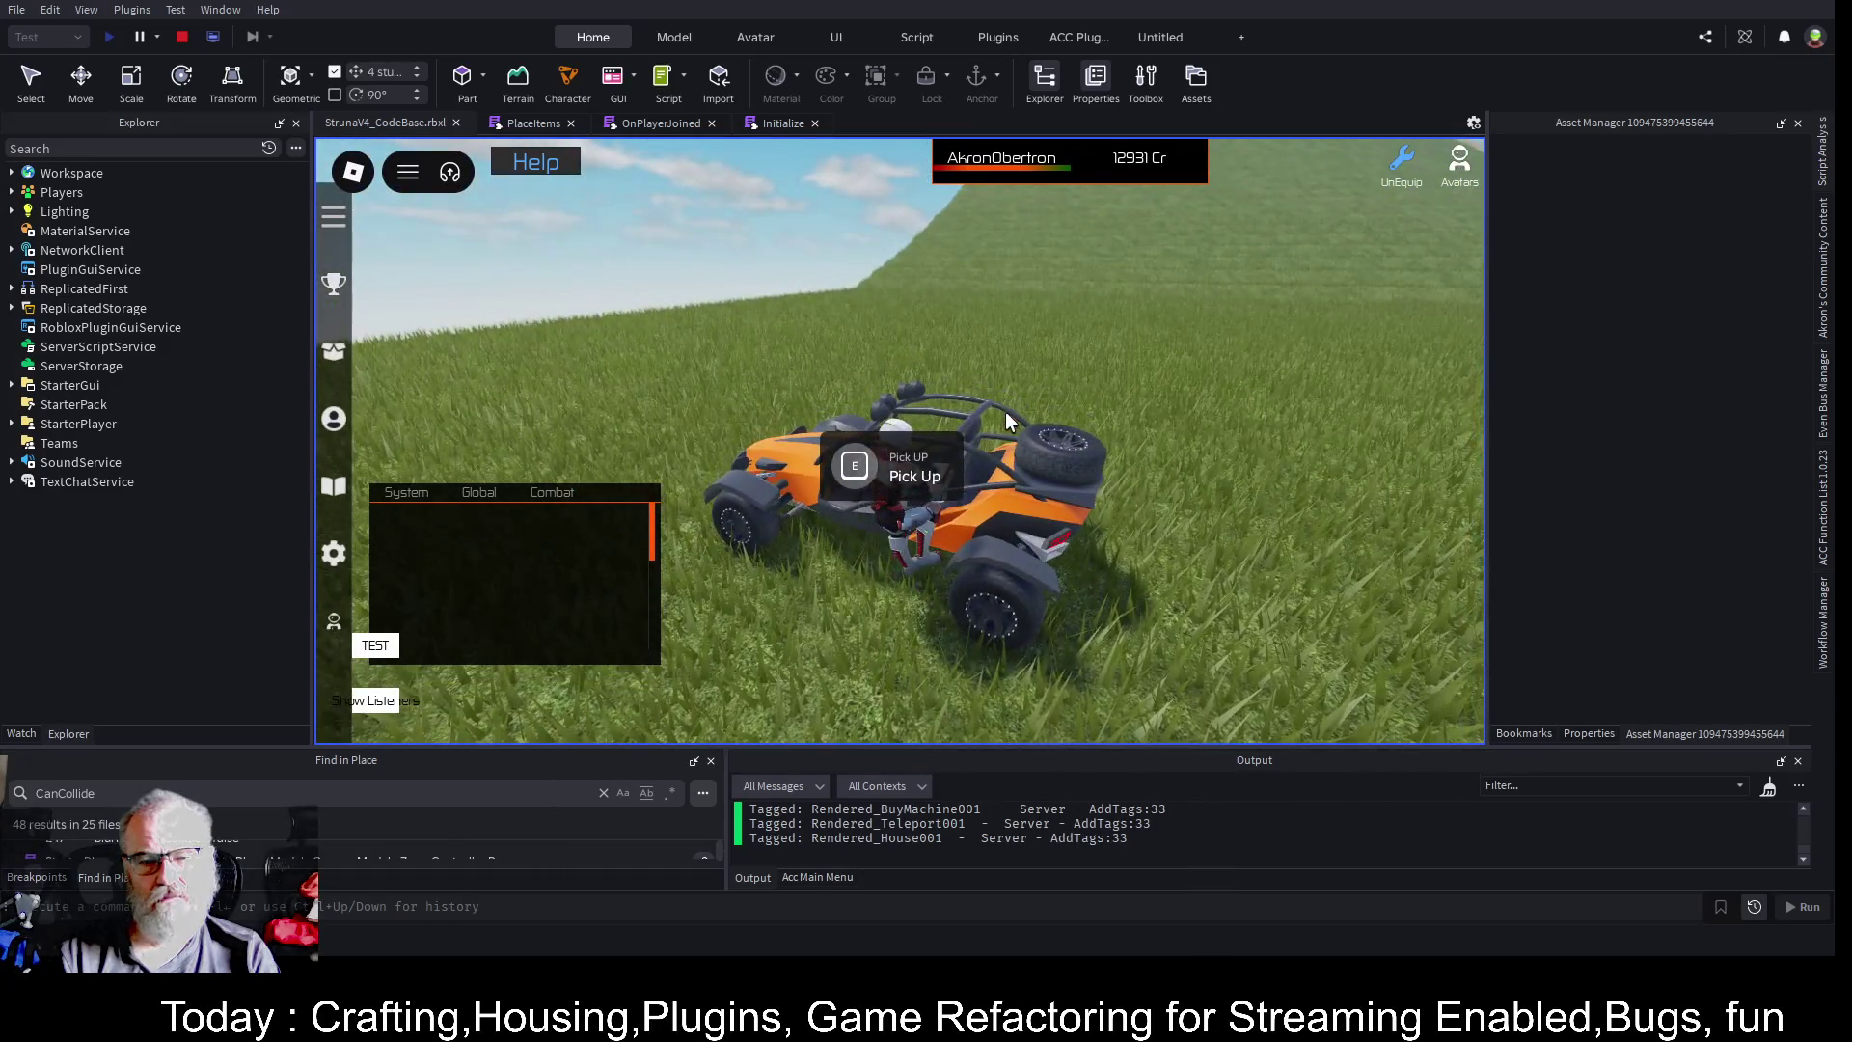
key(e)
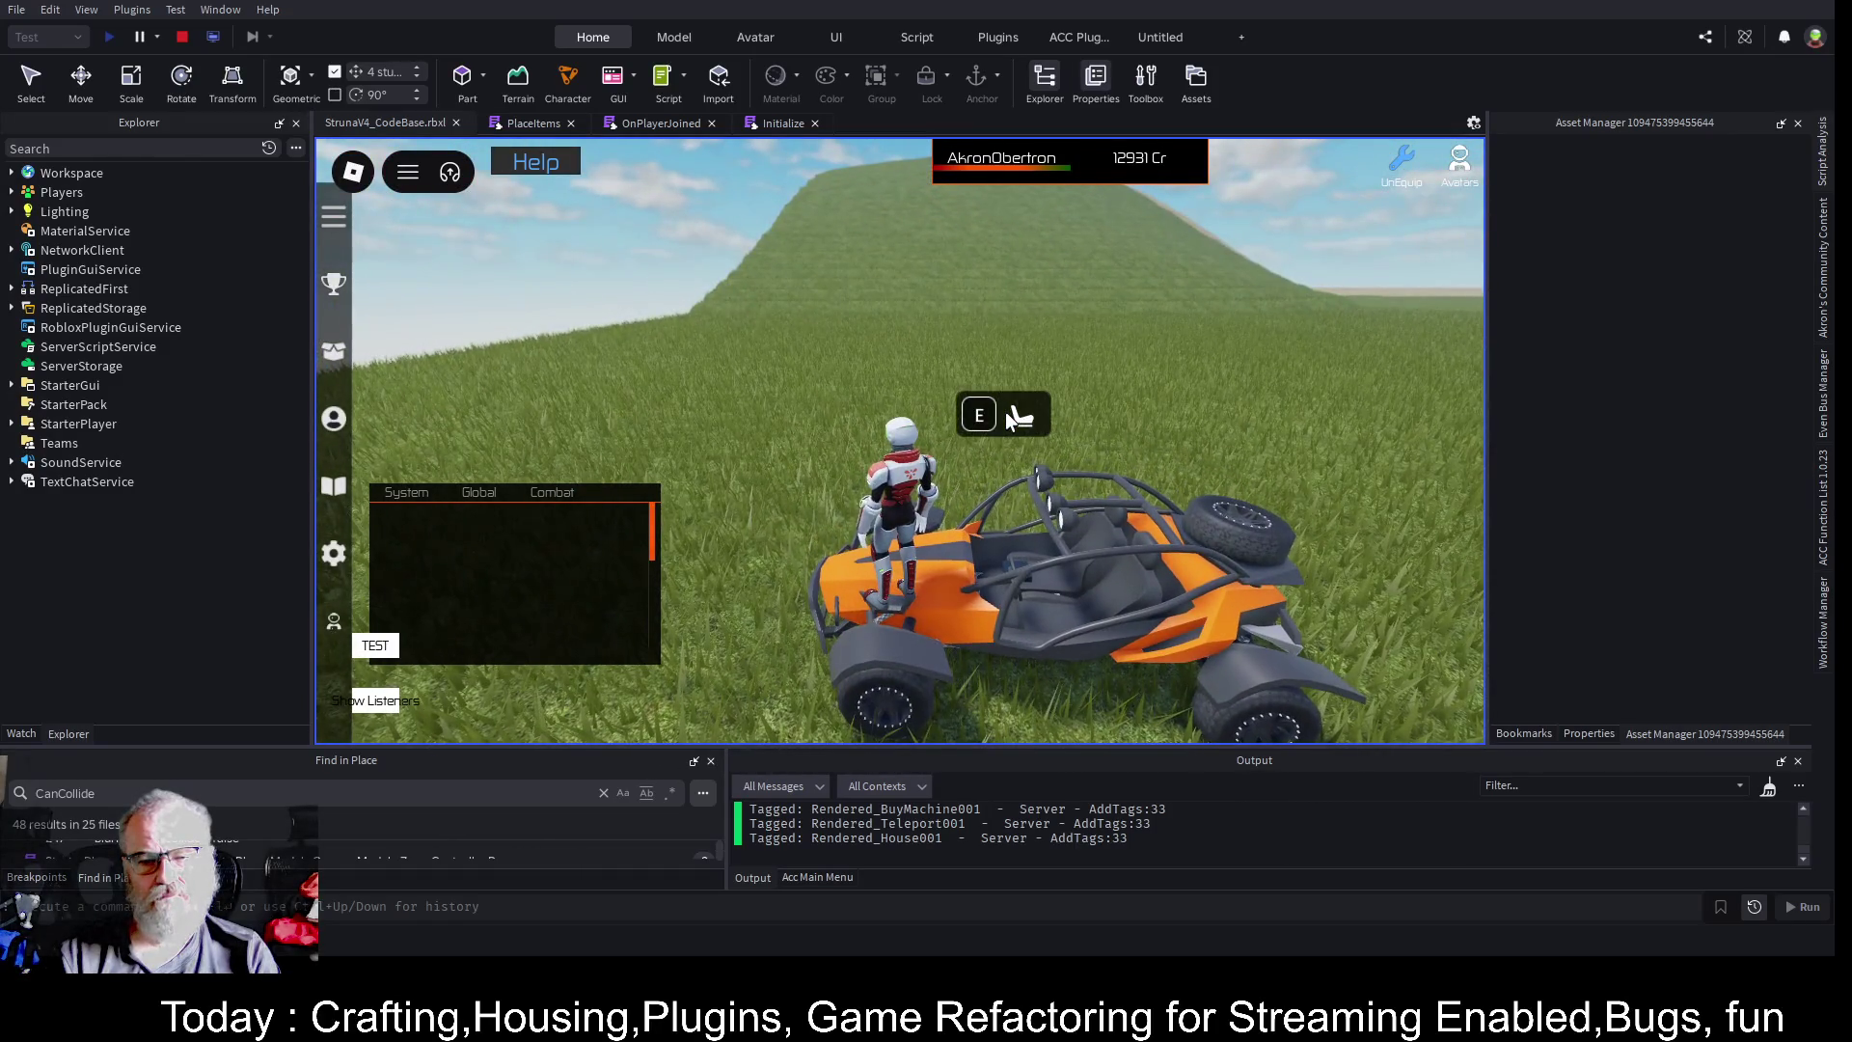
key(s)
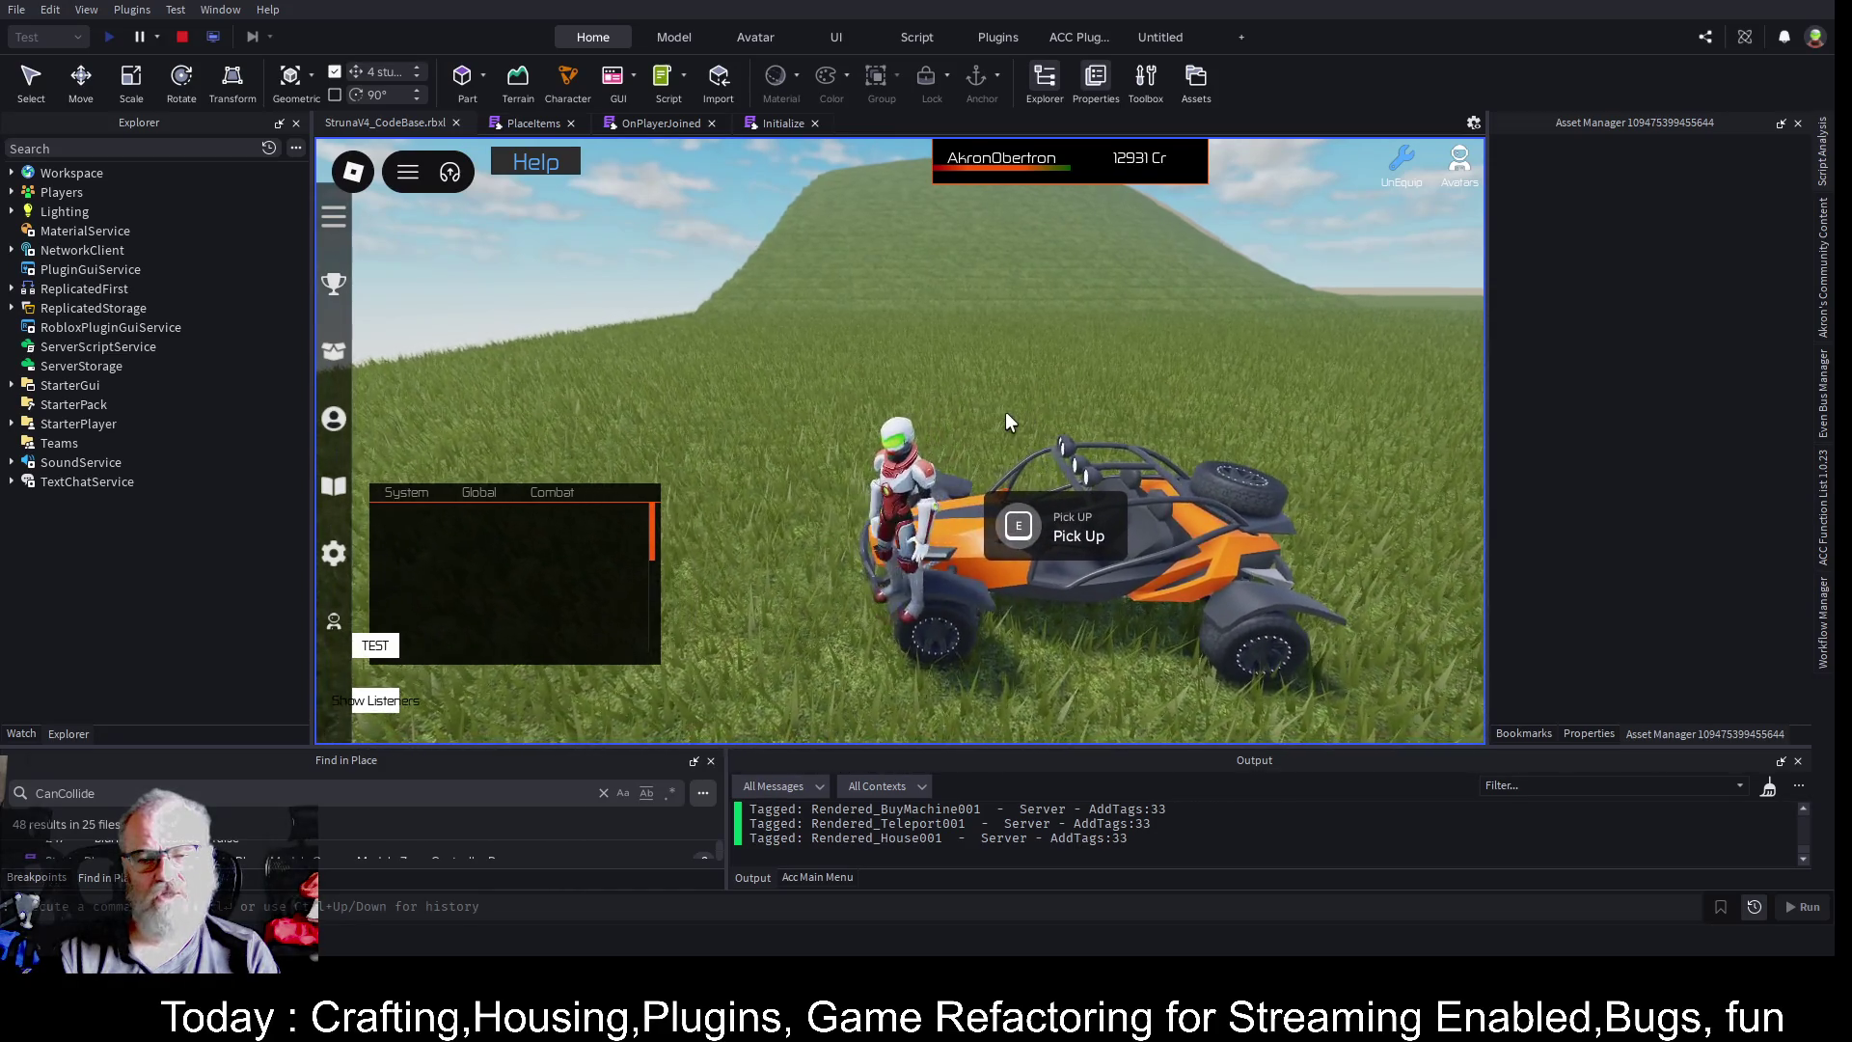
key(e)
- Drive the buggy along the hillside onto the sandy patch and get out
key(w)
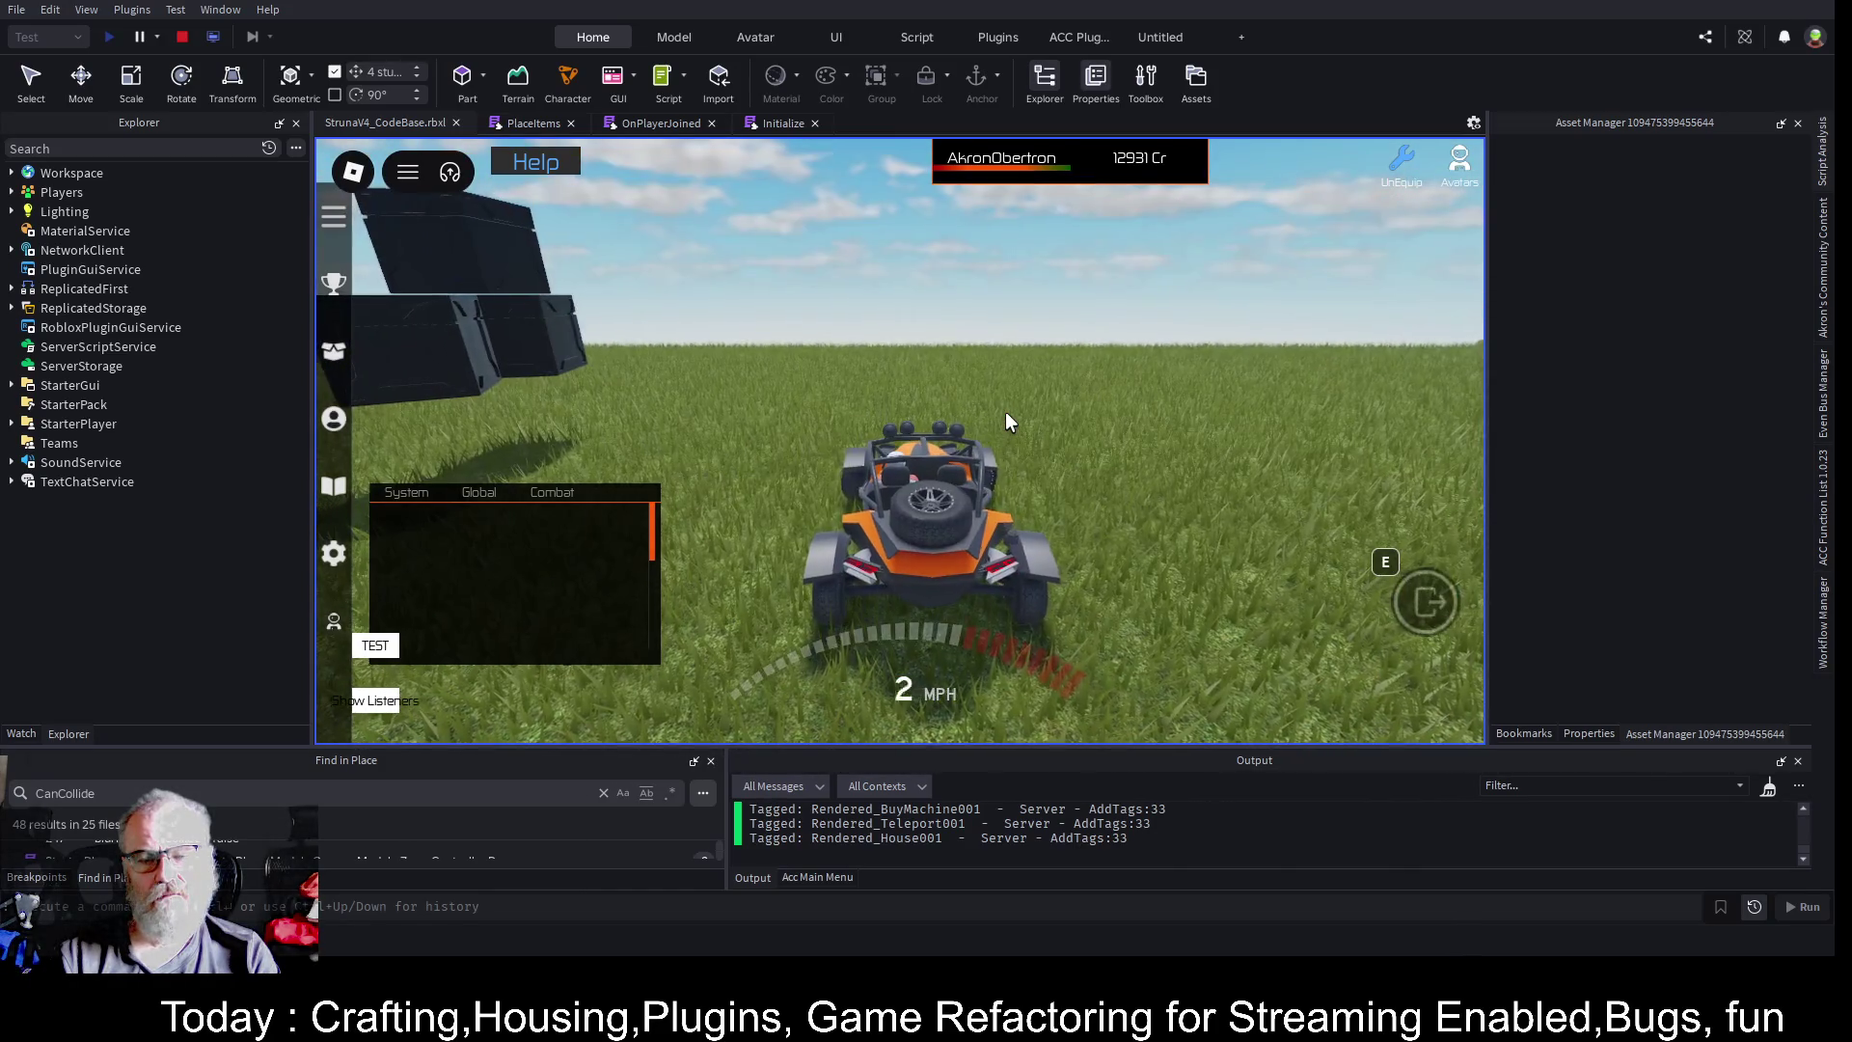
key(a)
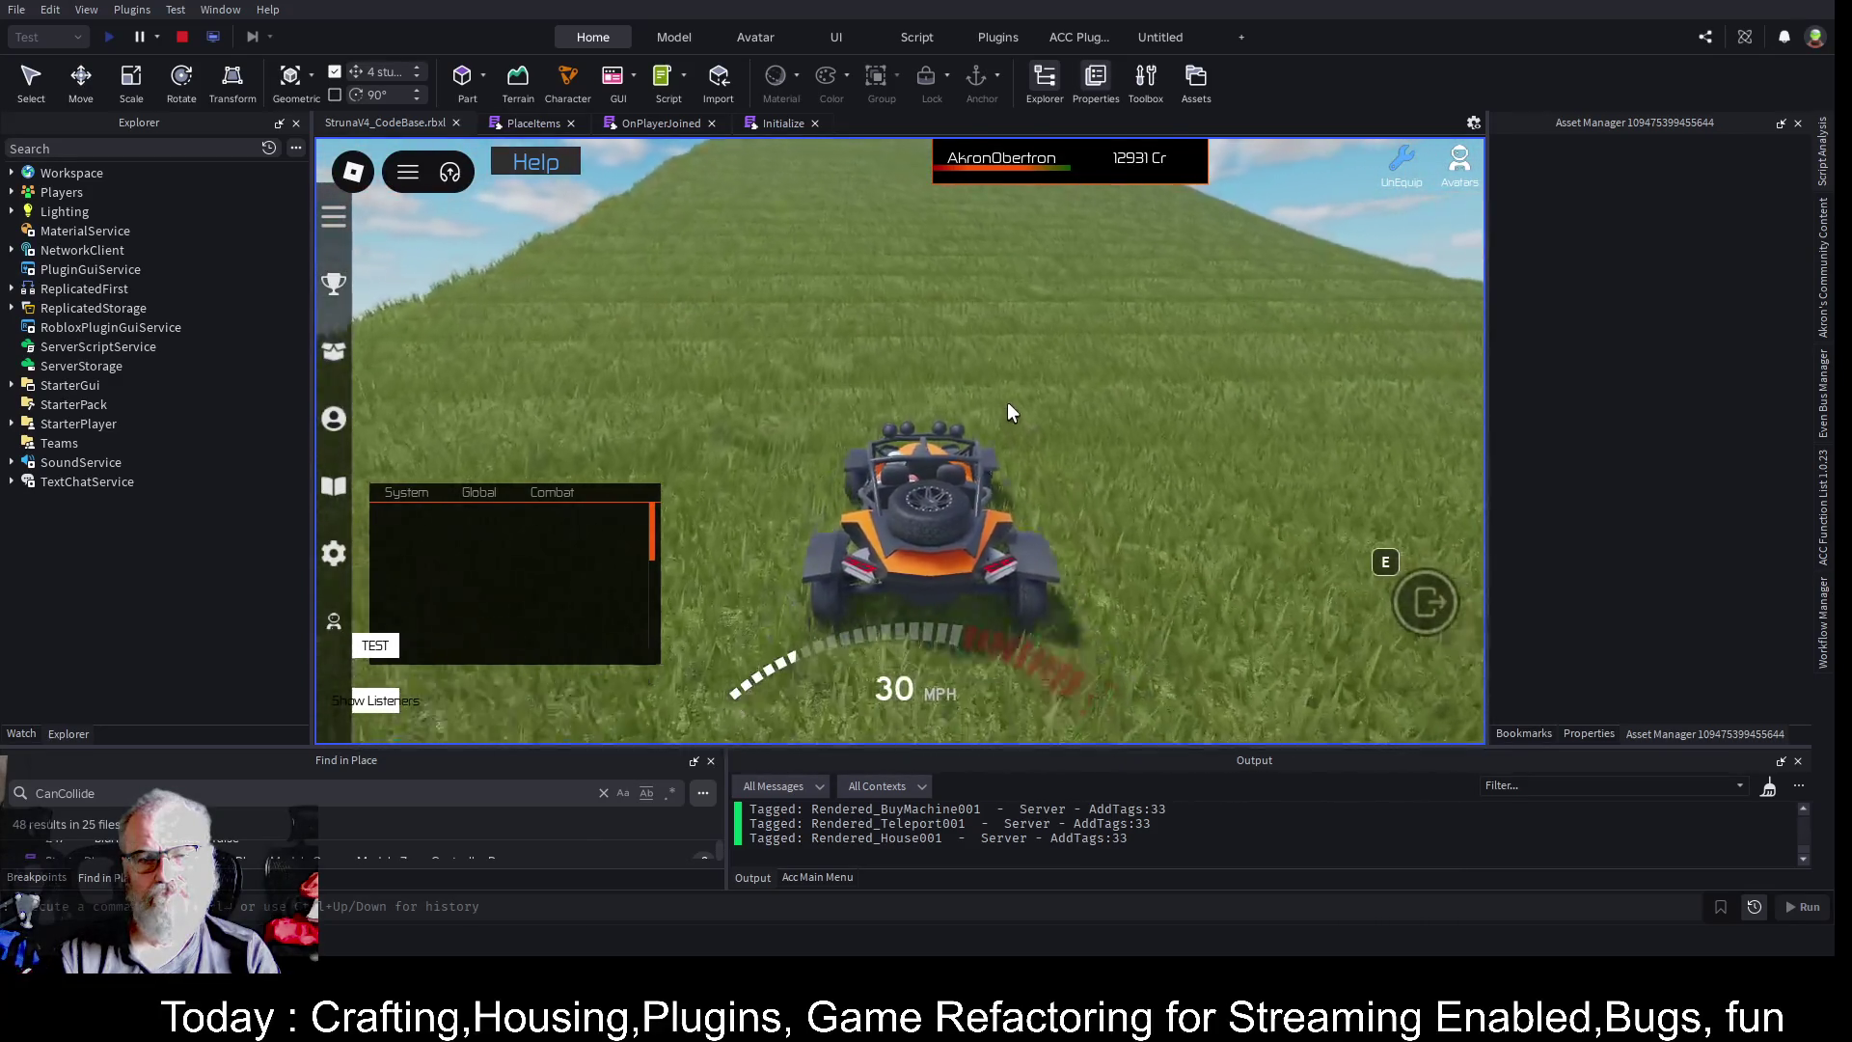
key(d)
key(w)
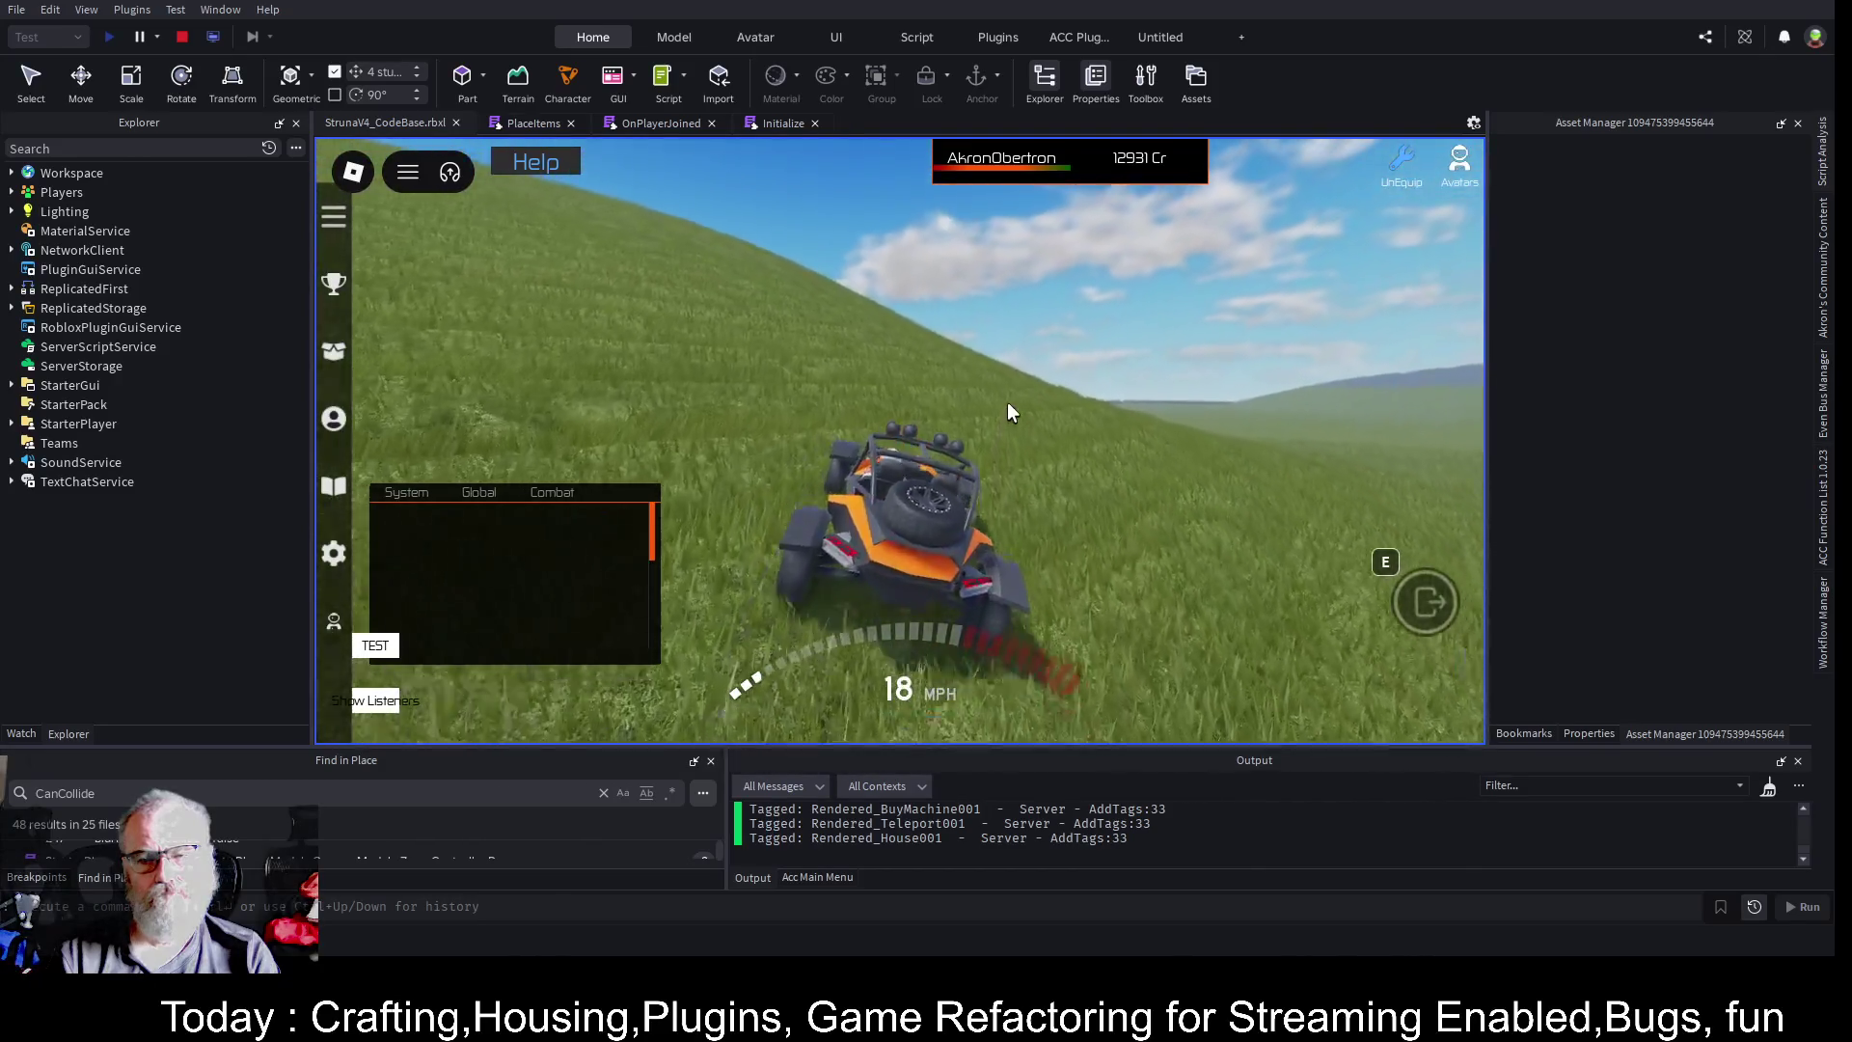
key(w)
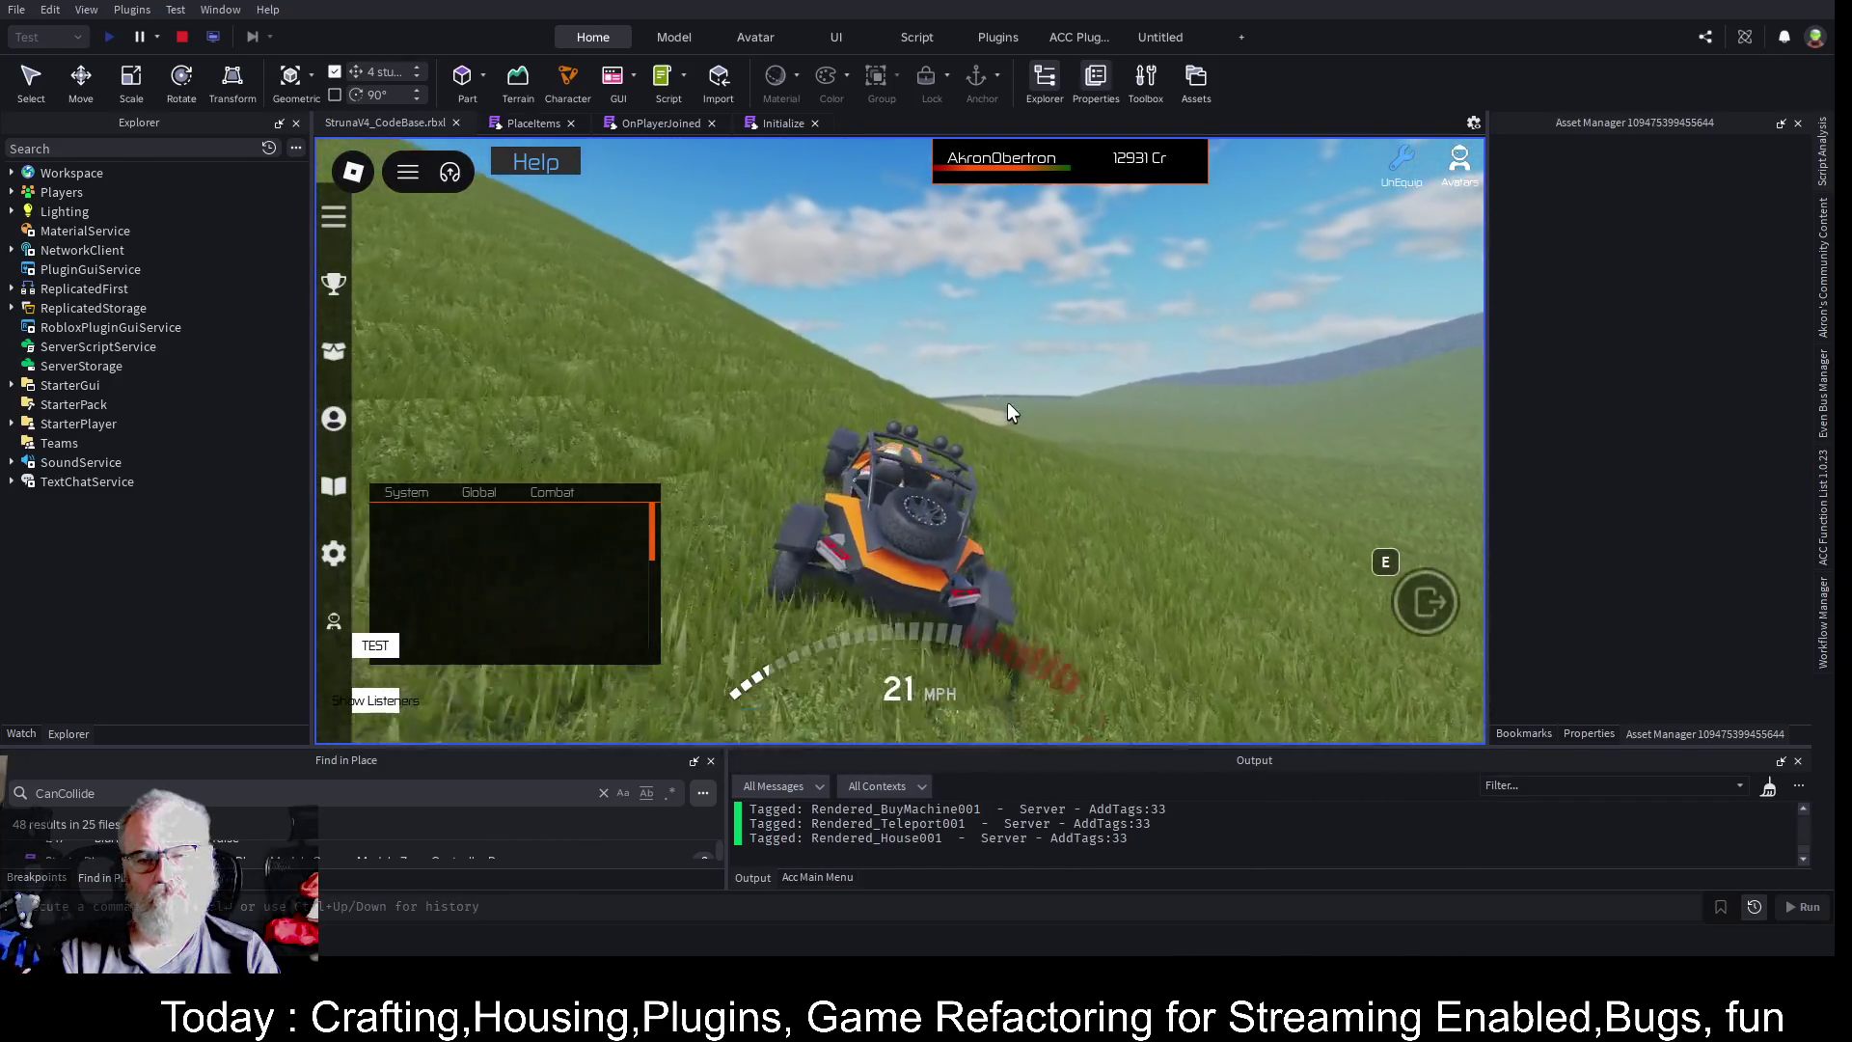
key(w)
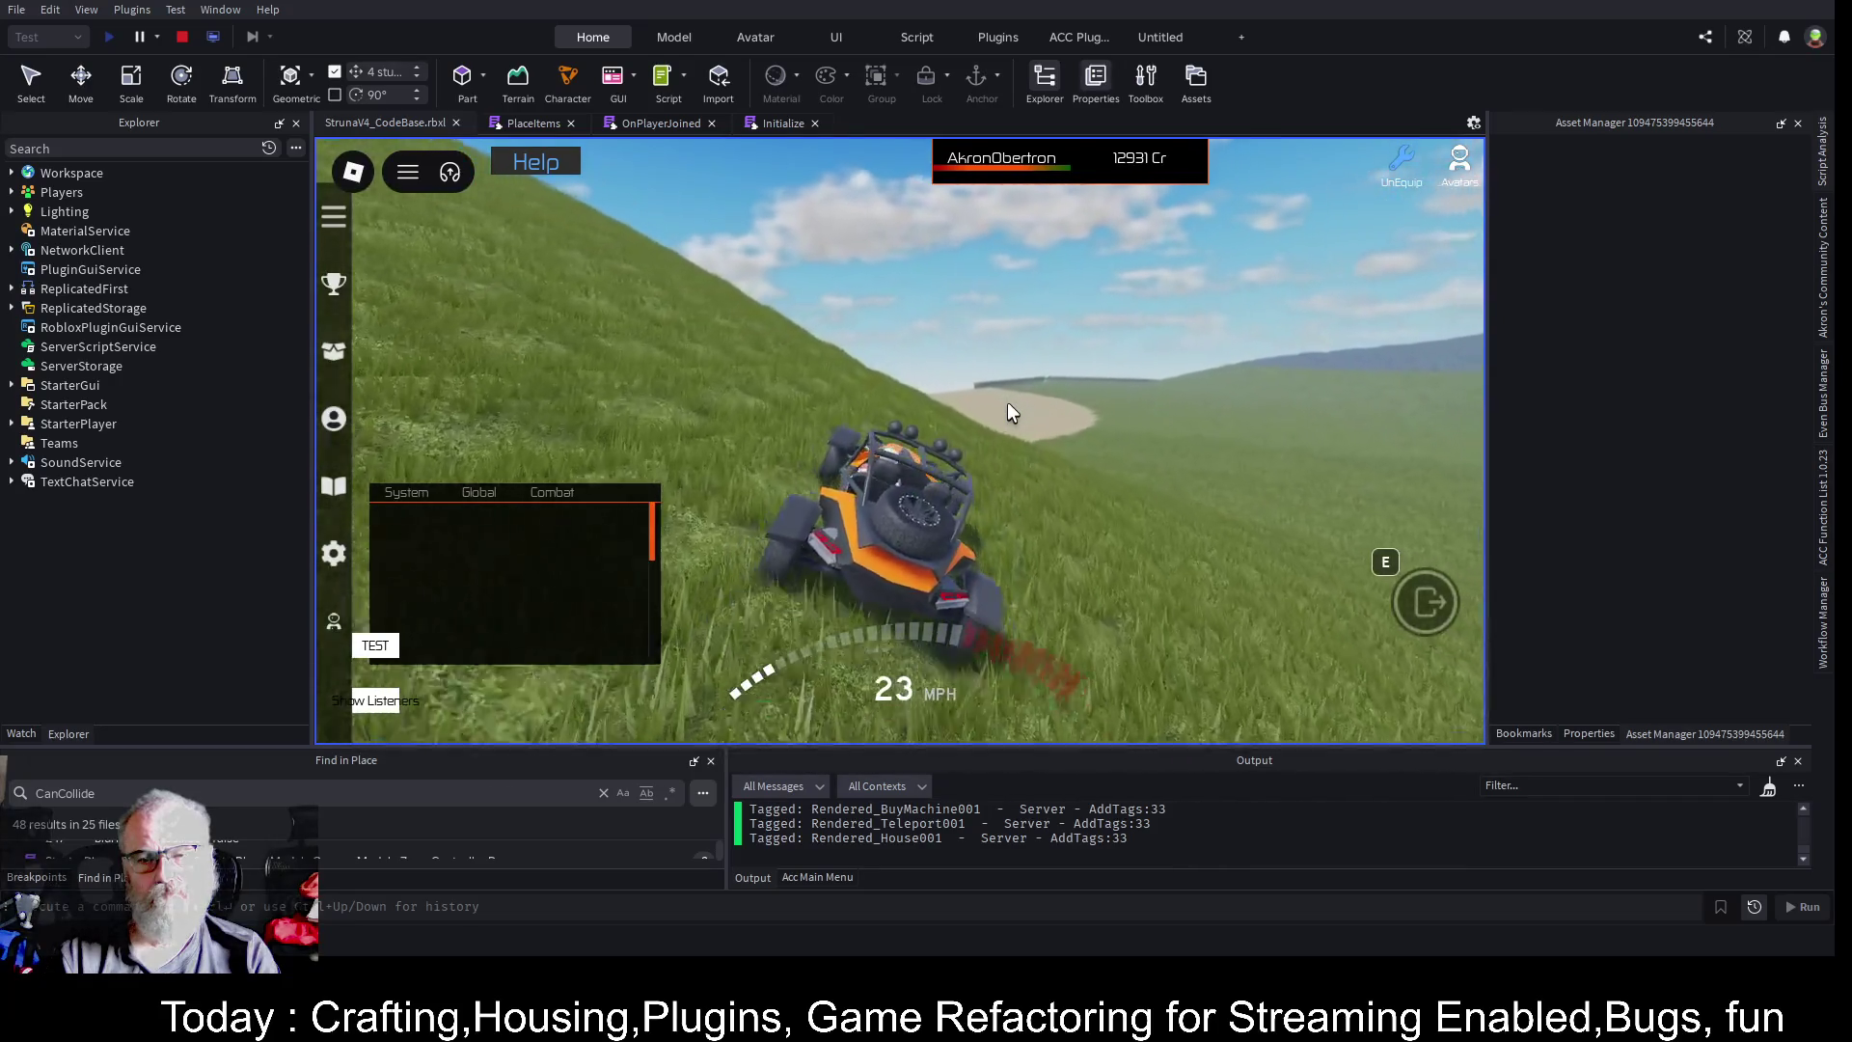
key(w)
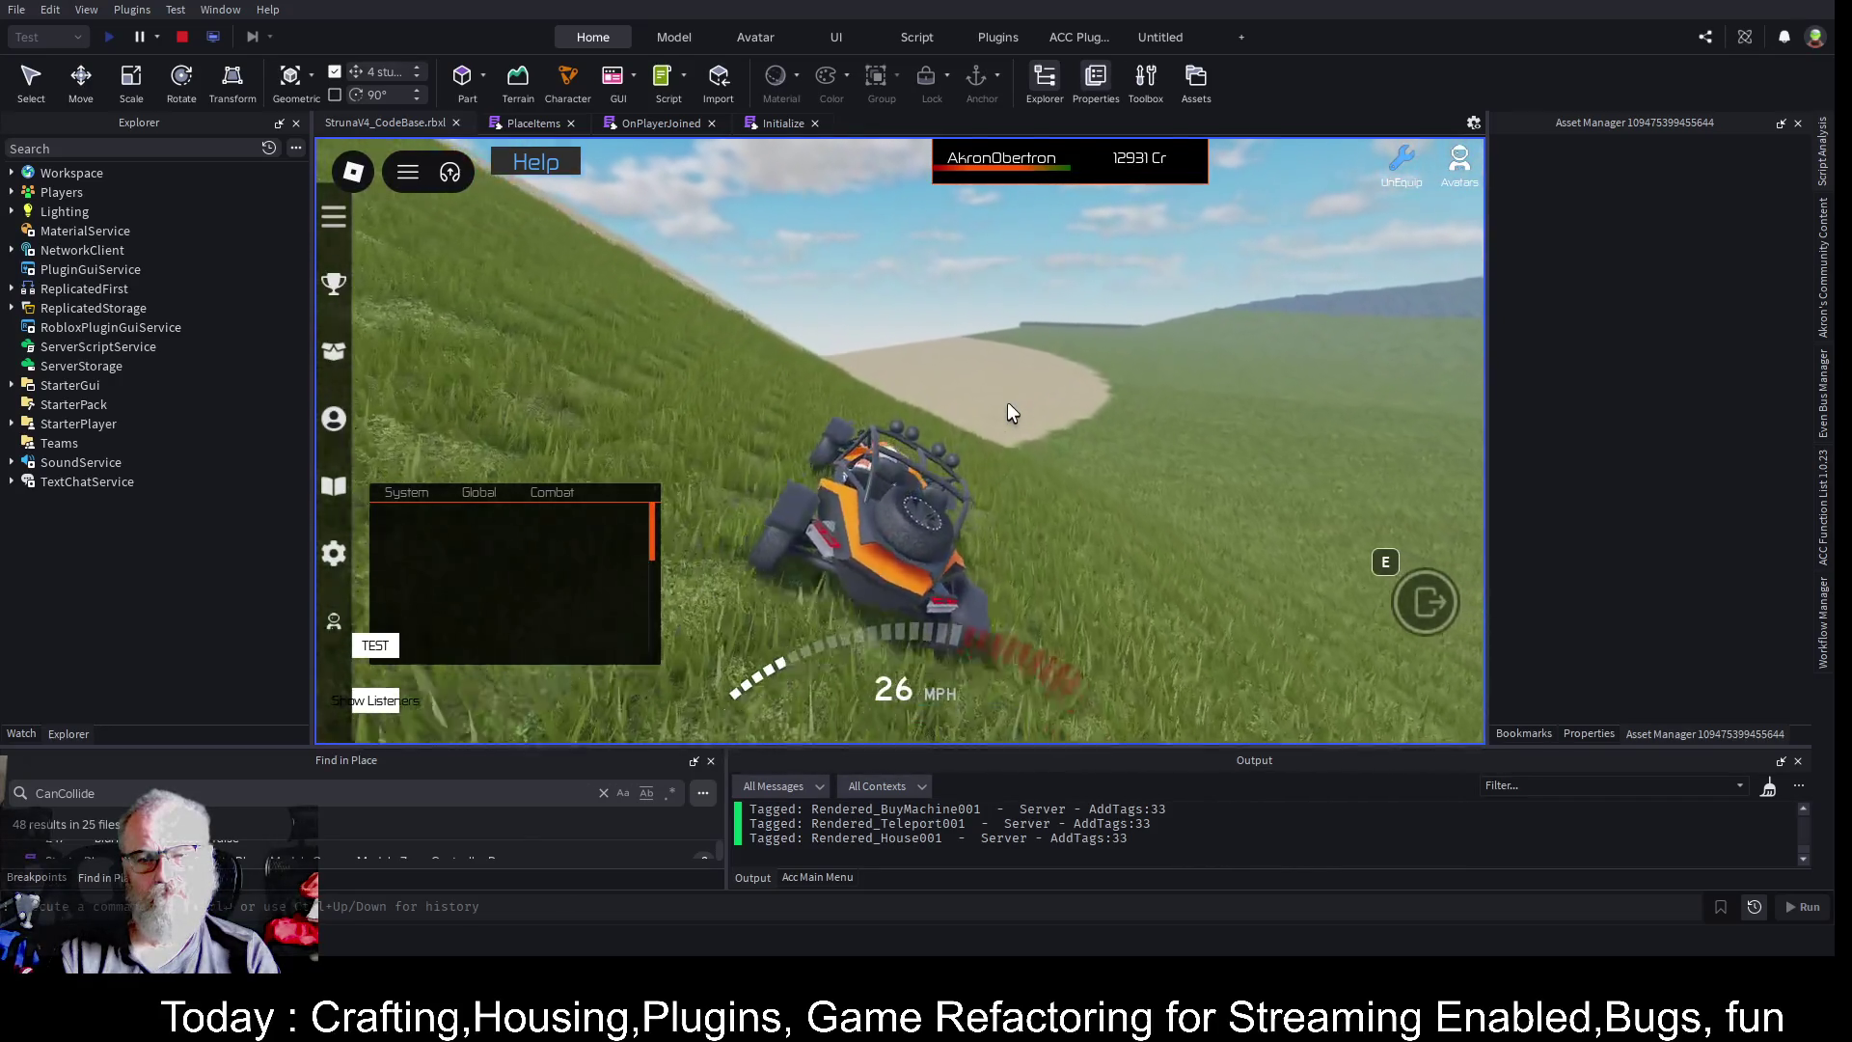
key(w)
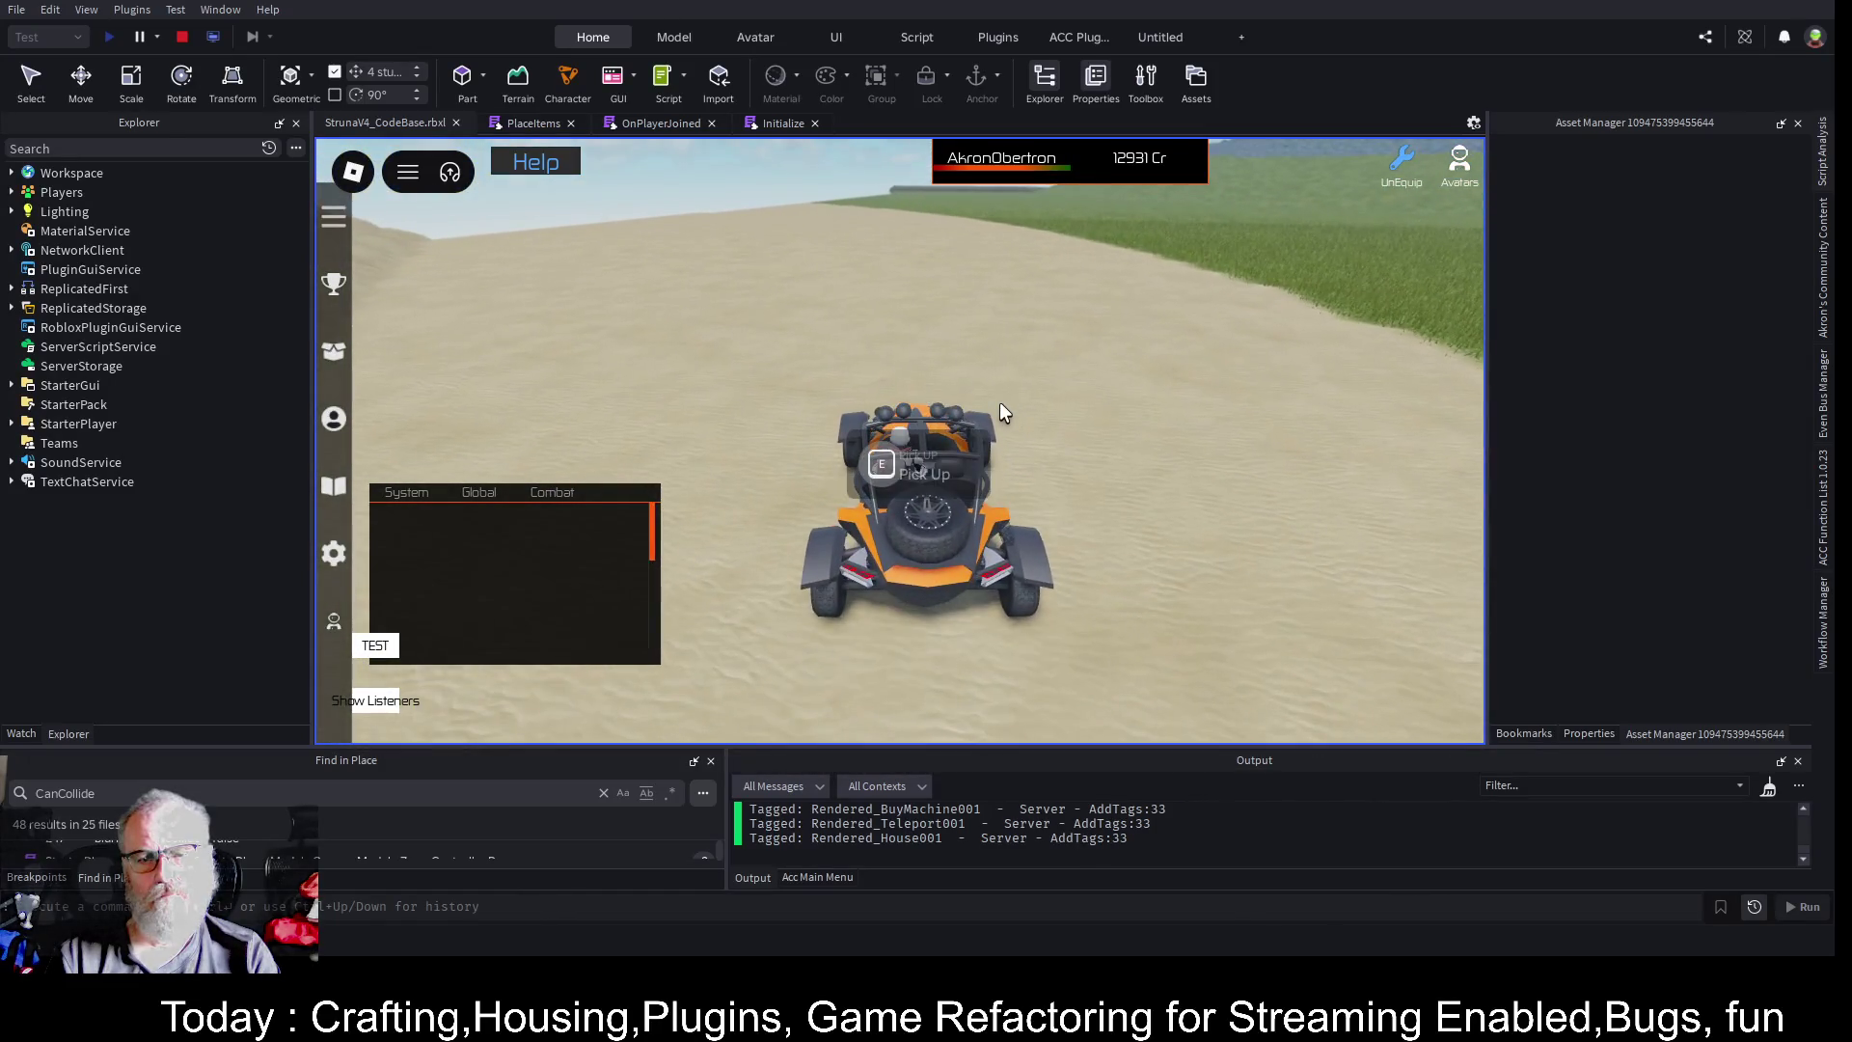
key(e)
- Equip the OOF001 tool from the inventory, then put it away
key(i)
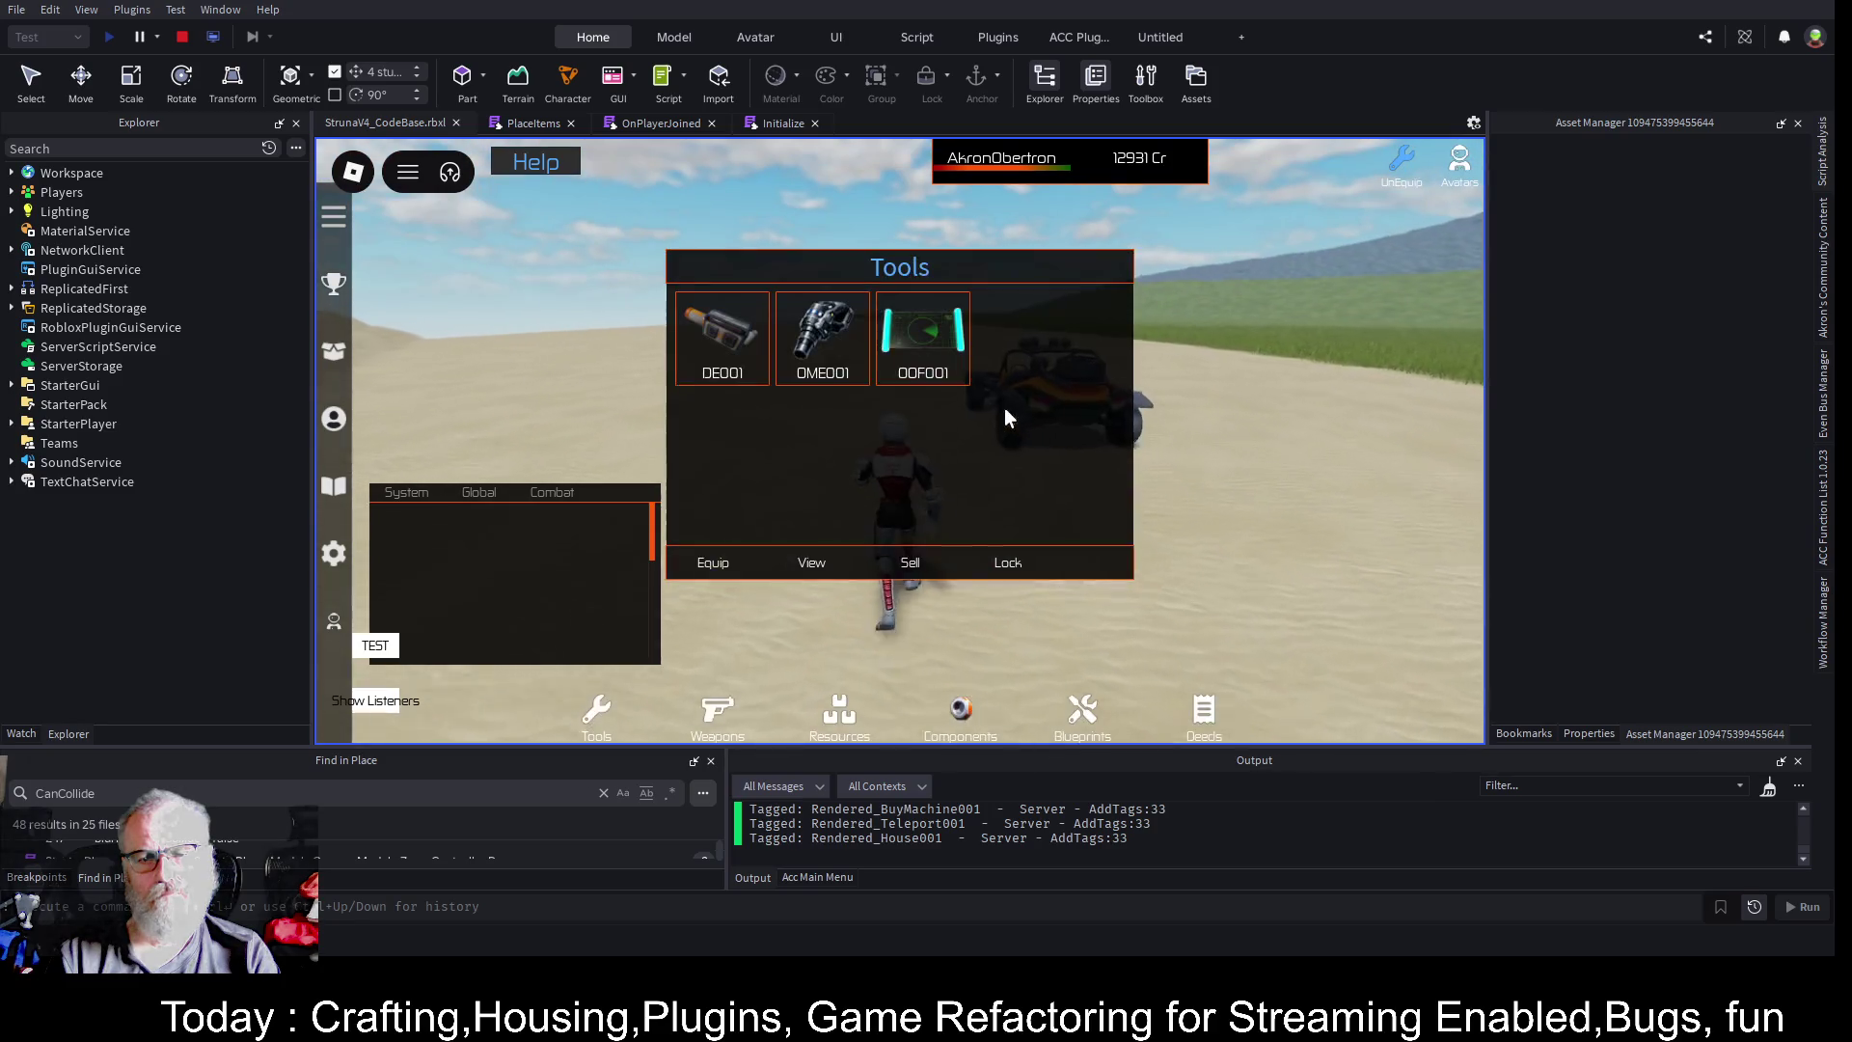
click(893, 333)
click(751, 577)
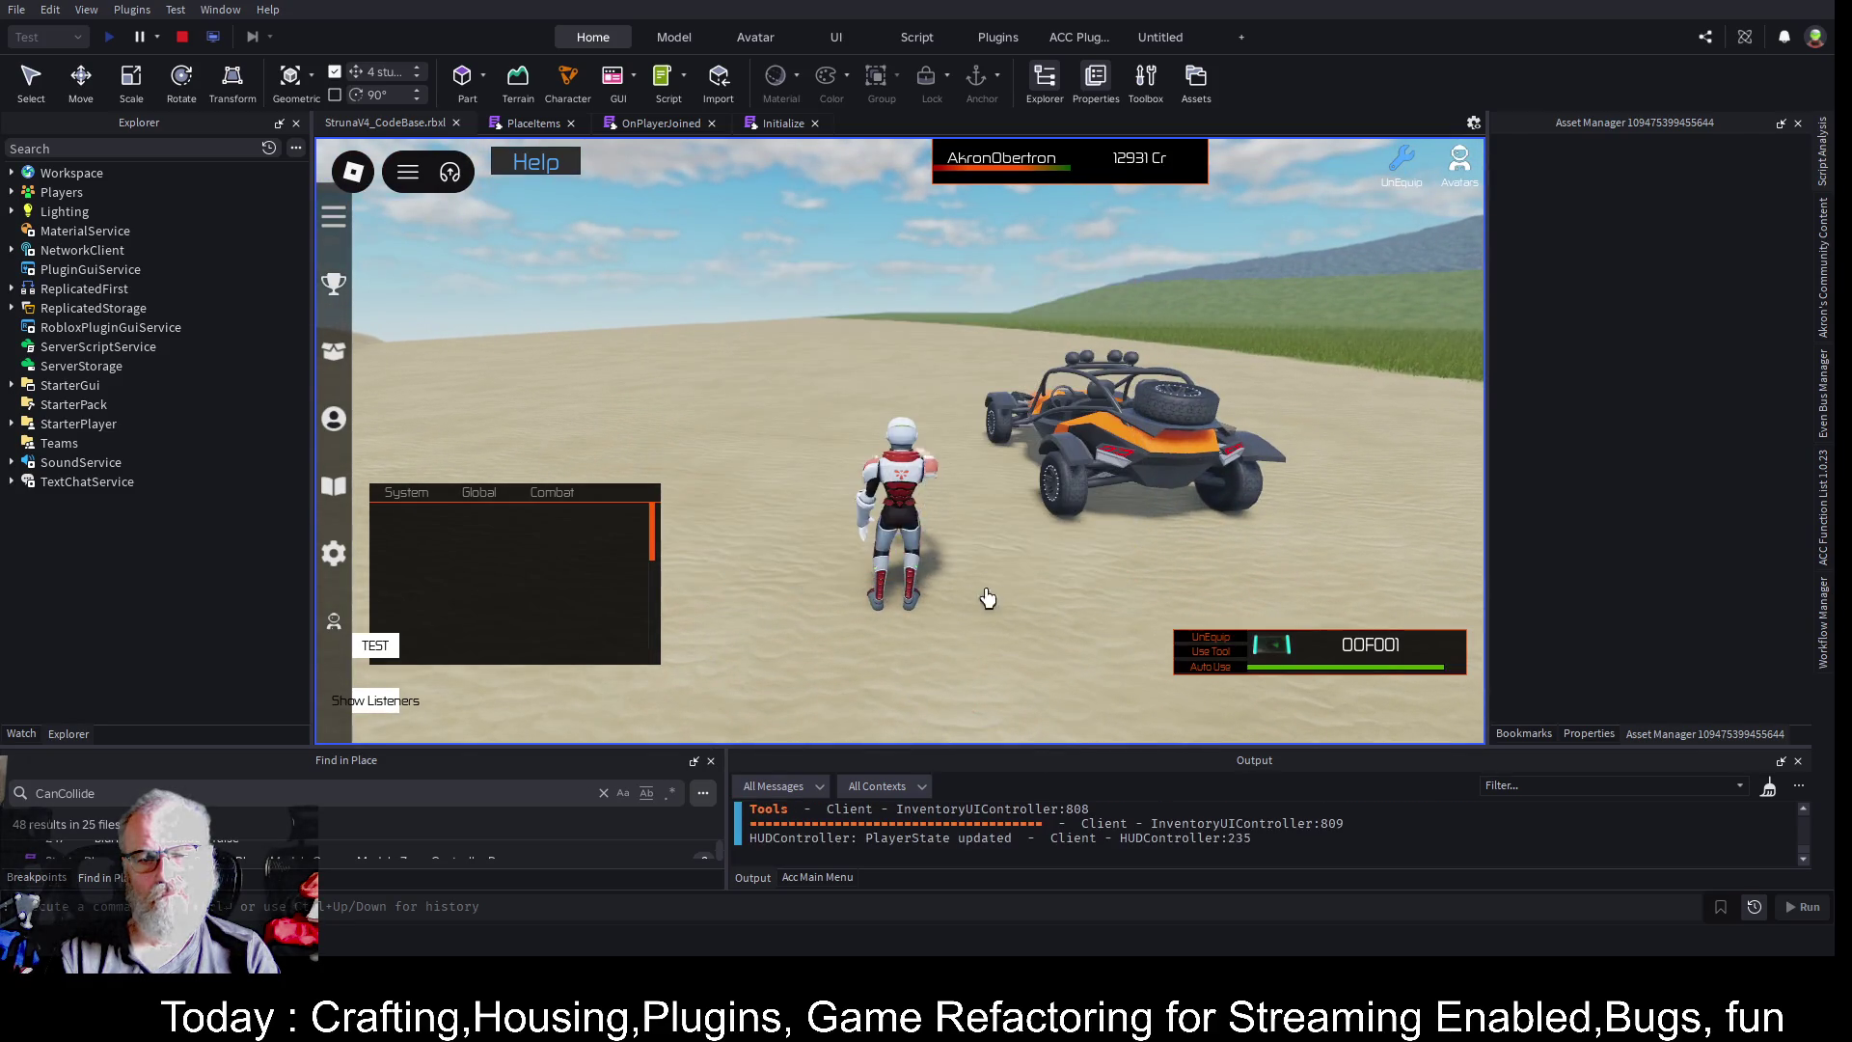
key(Right)
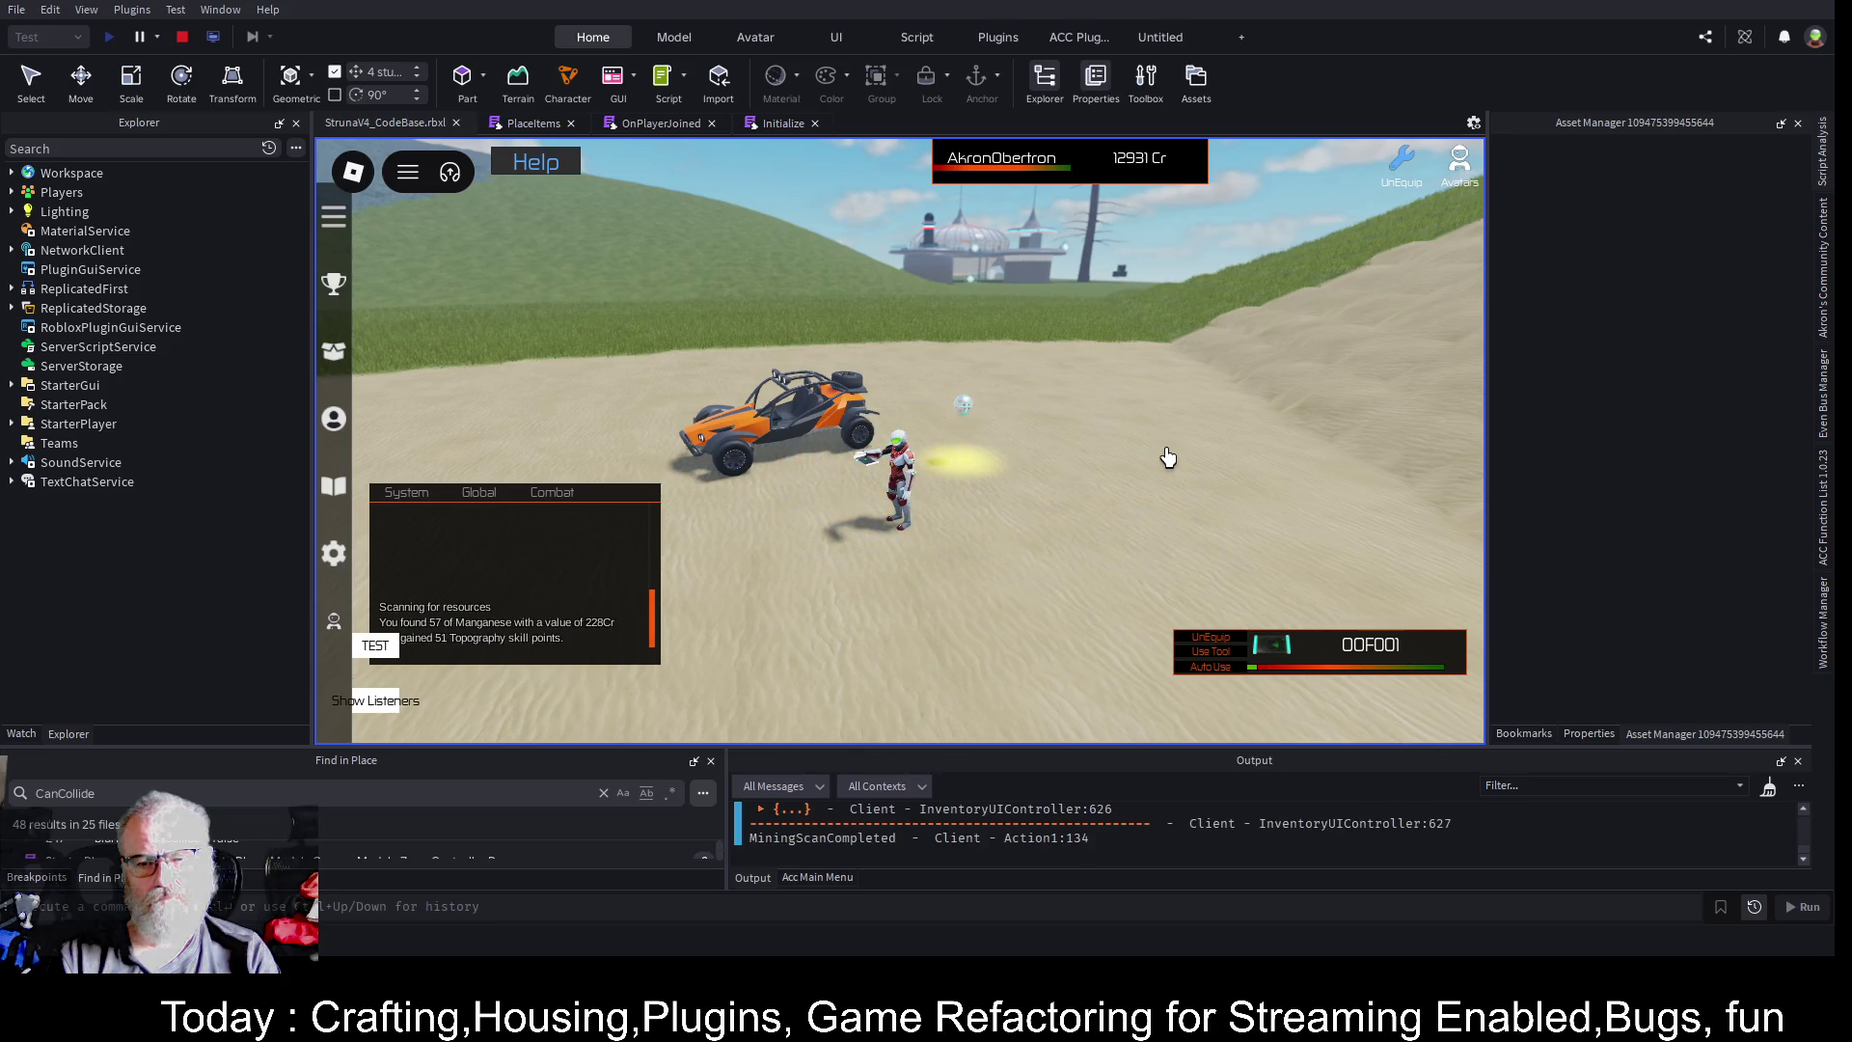
scroll(1167, 457, up, 3)
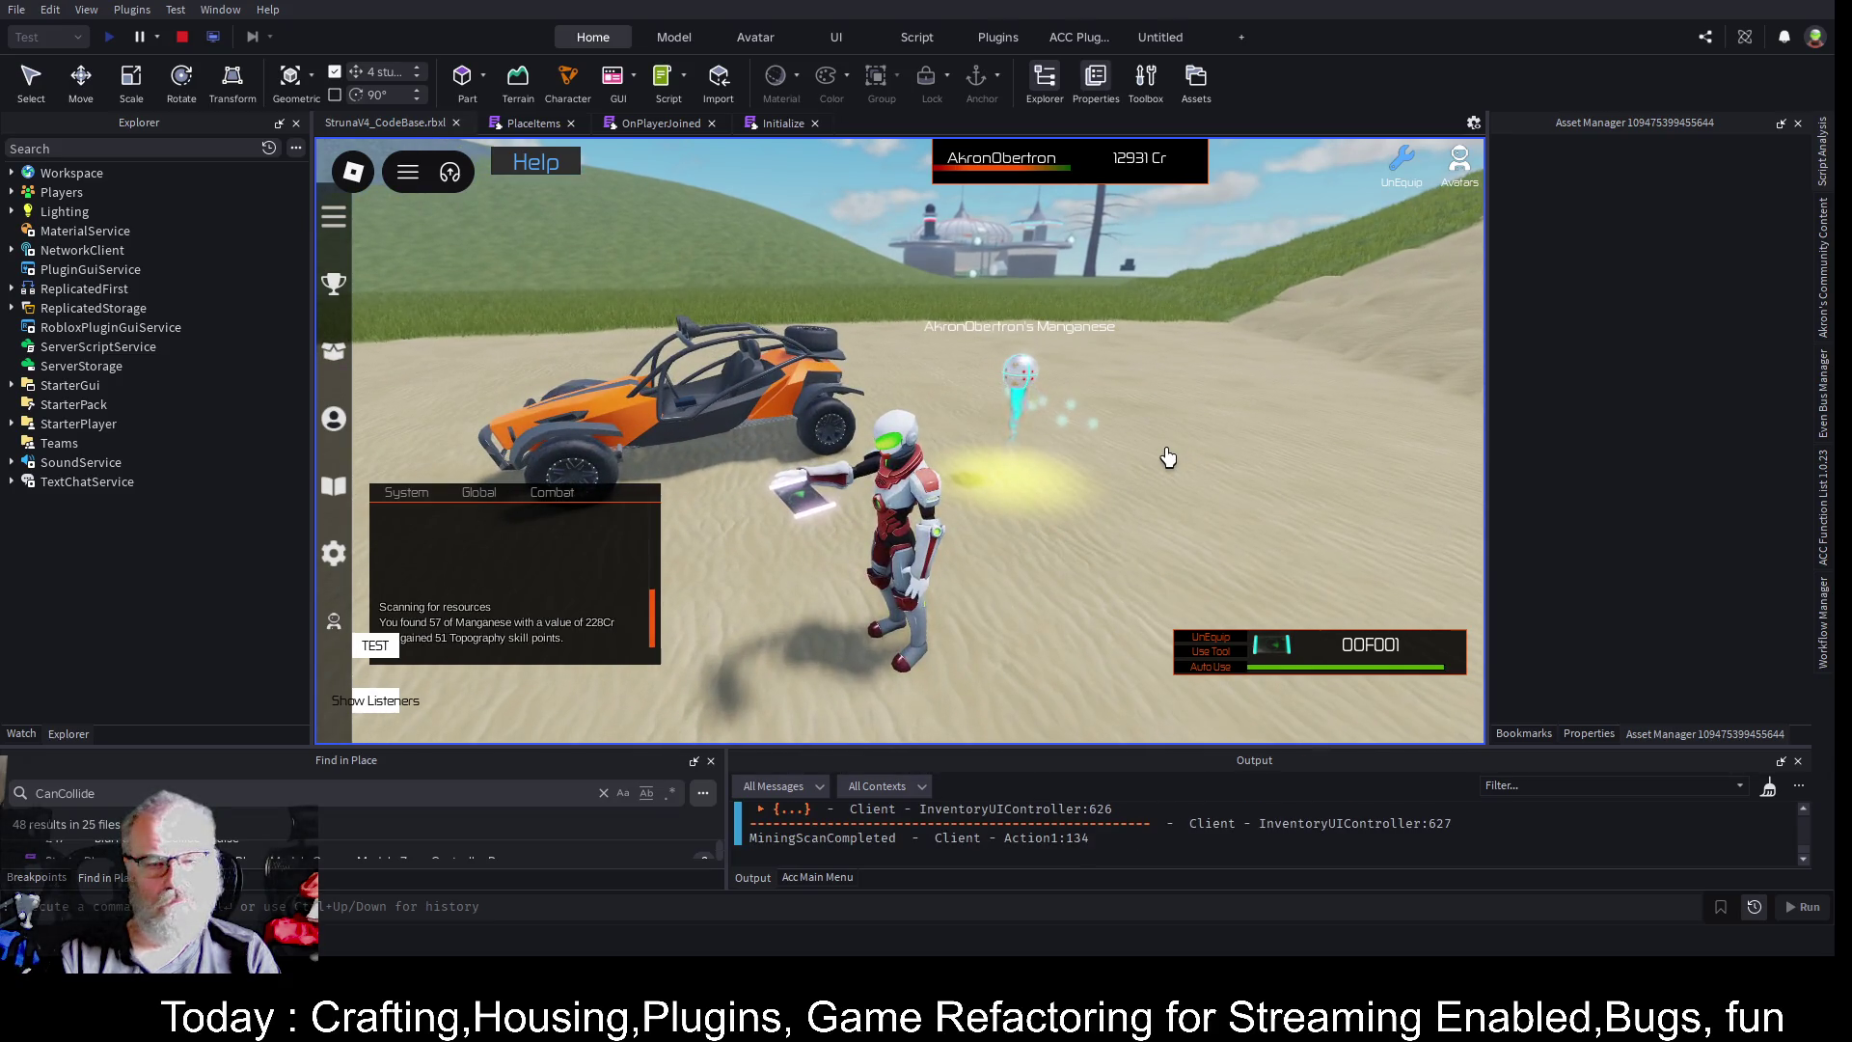
key(1)
- Equip the OME001 scanner with Auto Use on, then bring up the PlaceItems script
key(i)
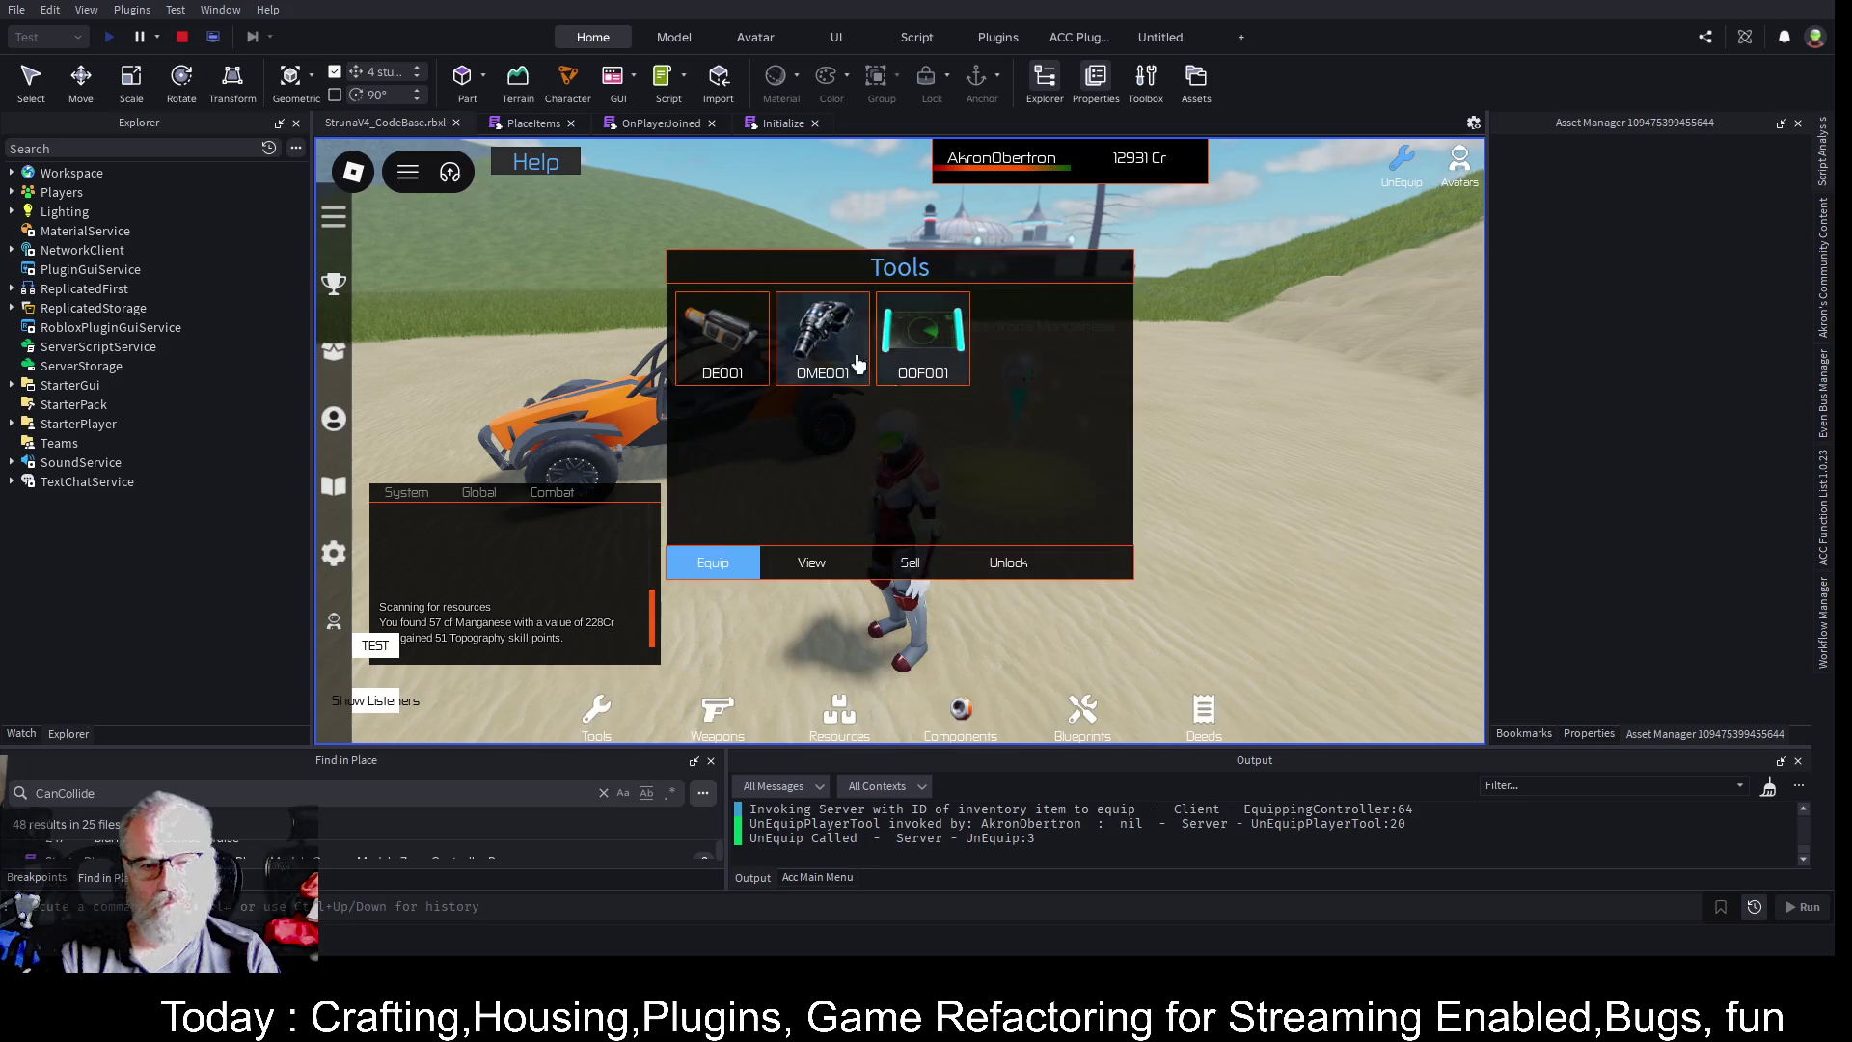
click(714, 569)
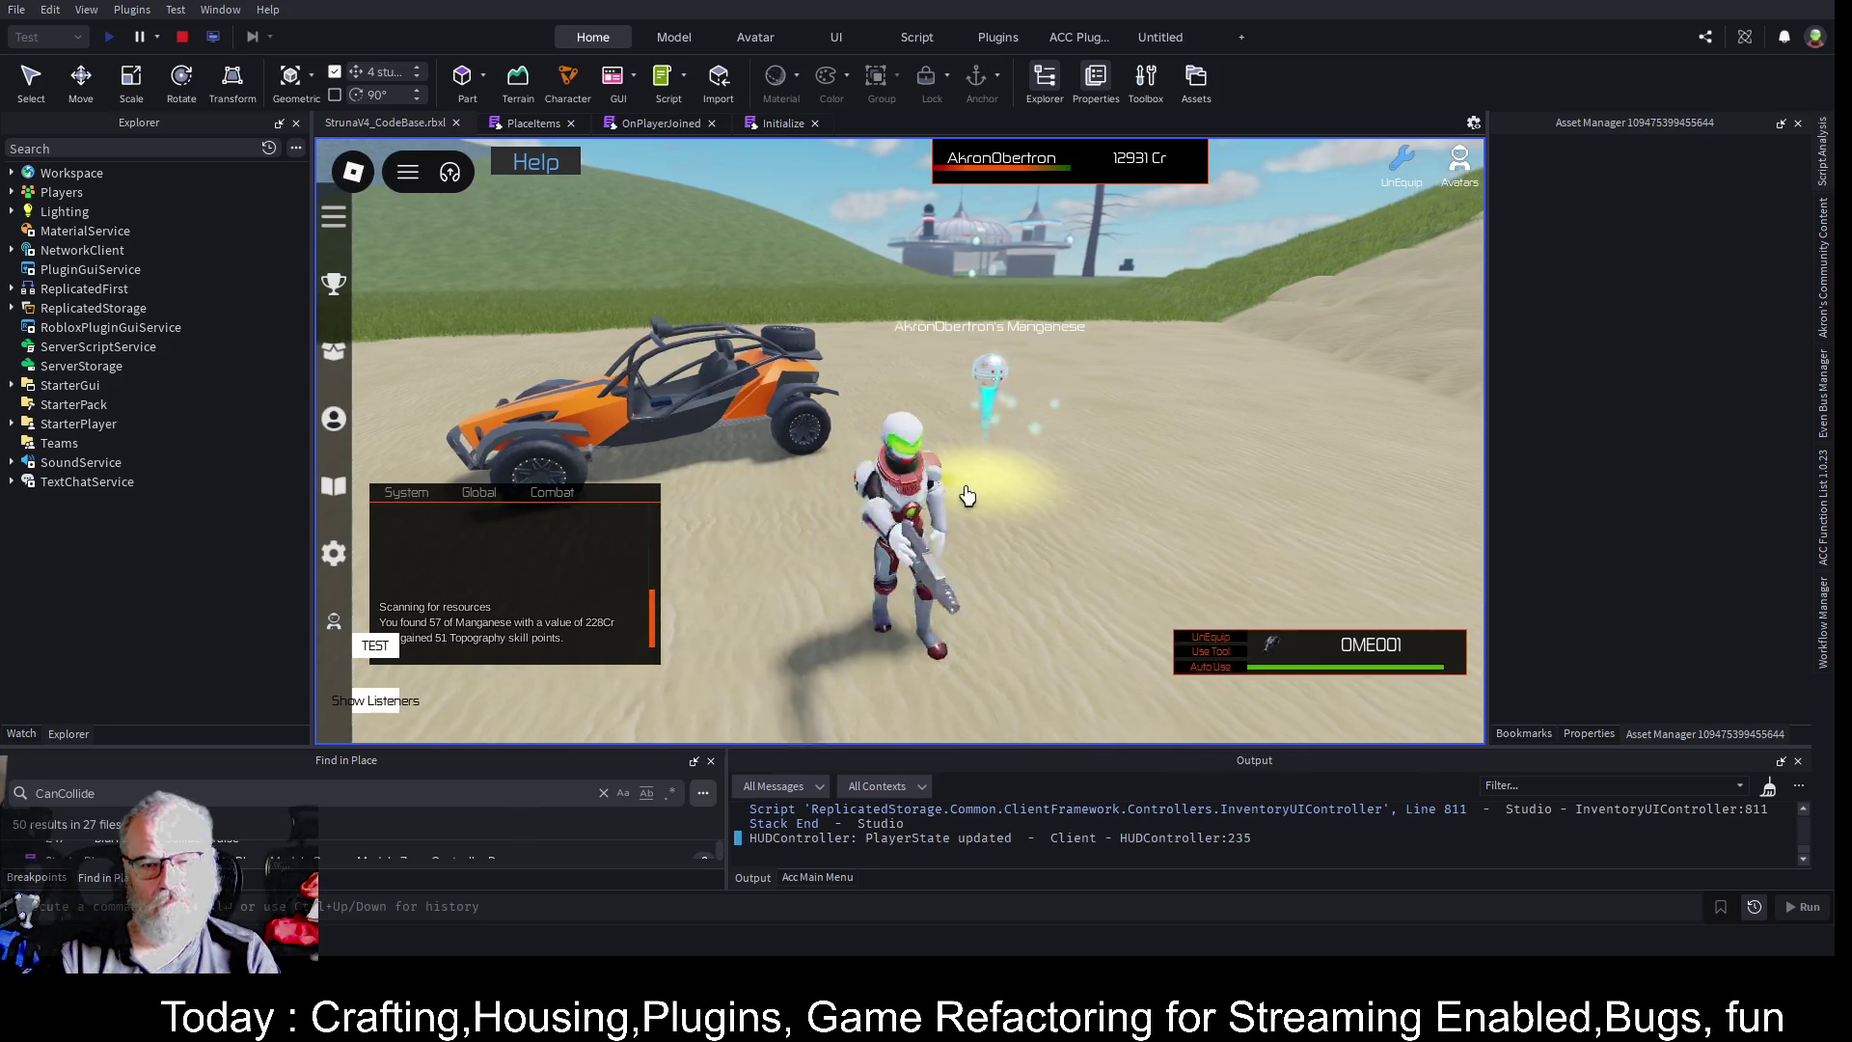
click(1218, 671)
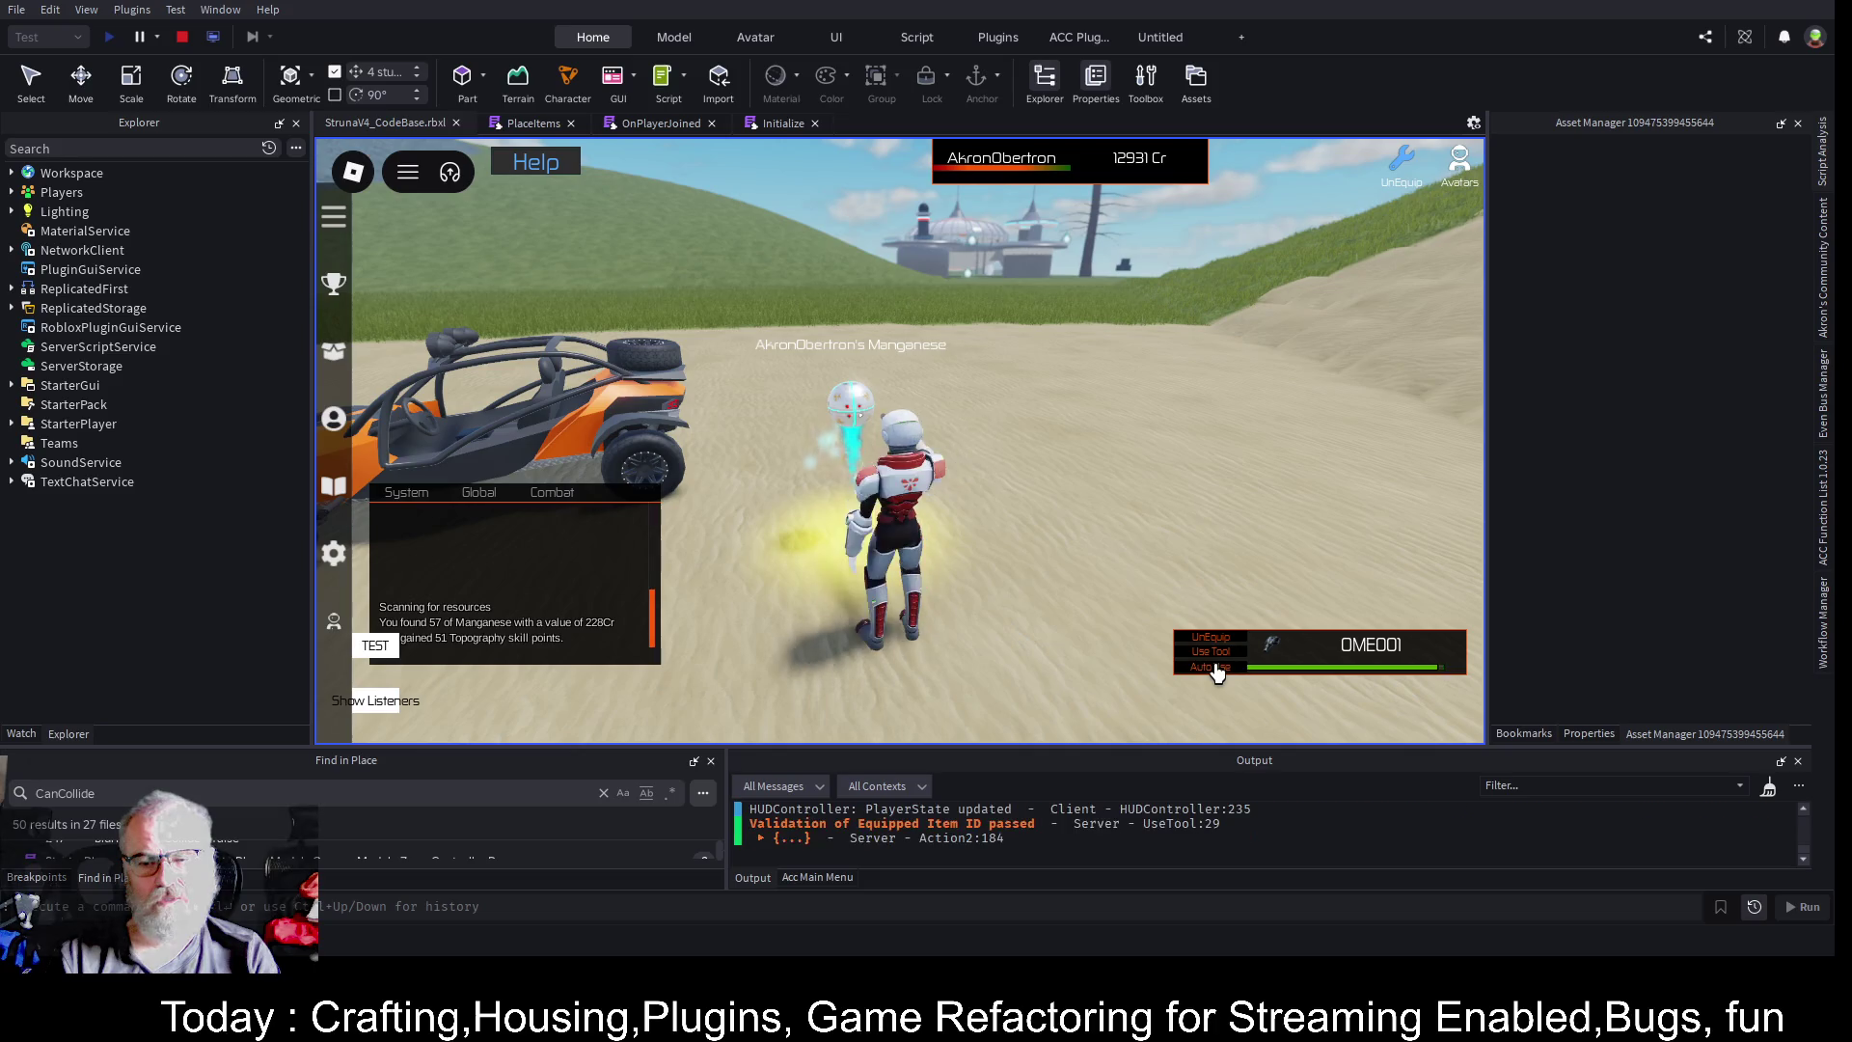
key(i)
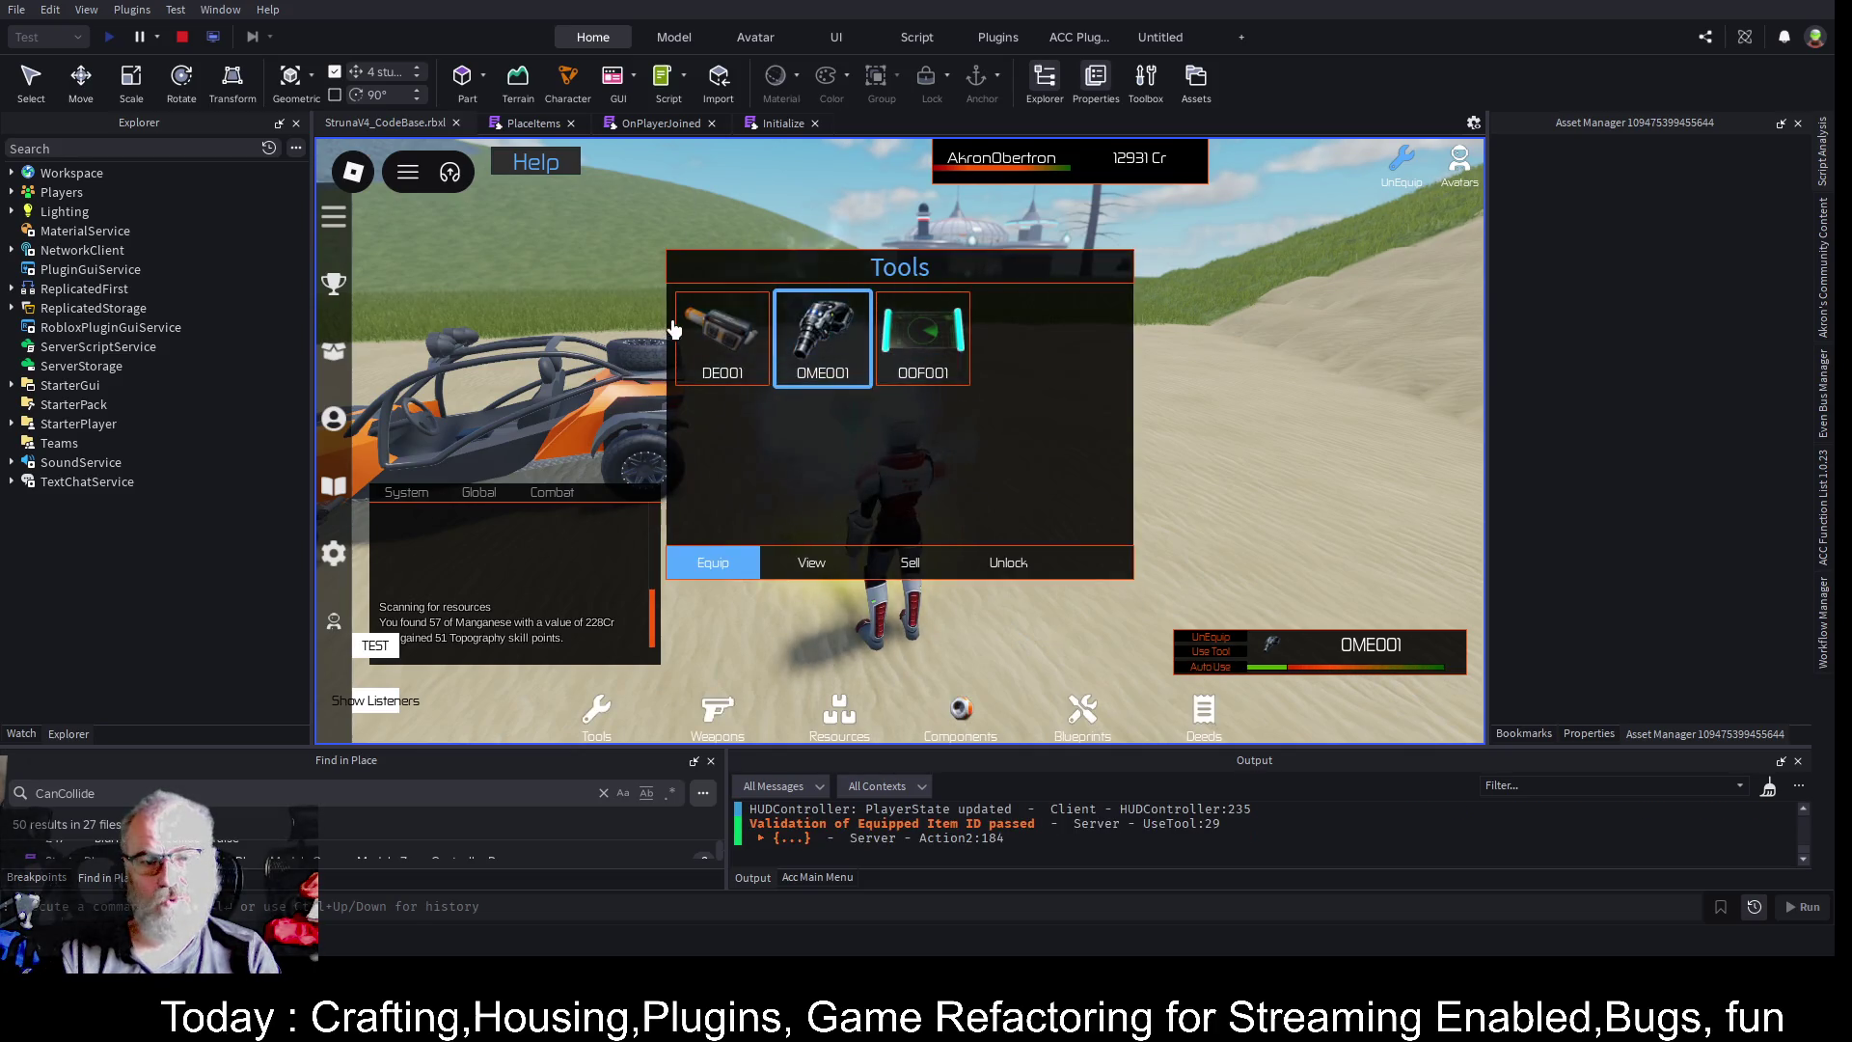
key(i)
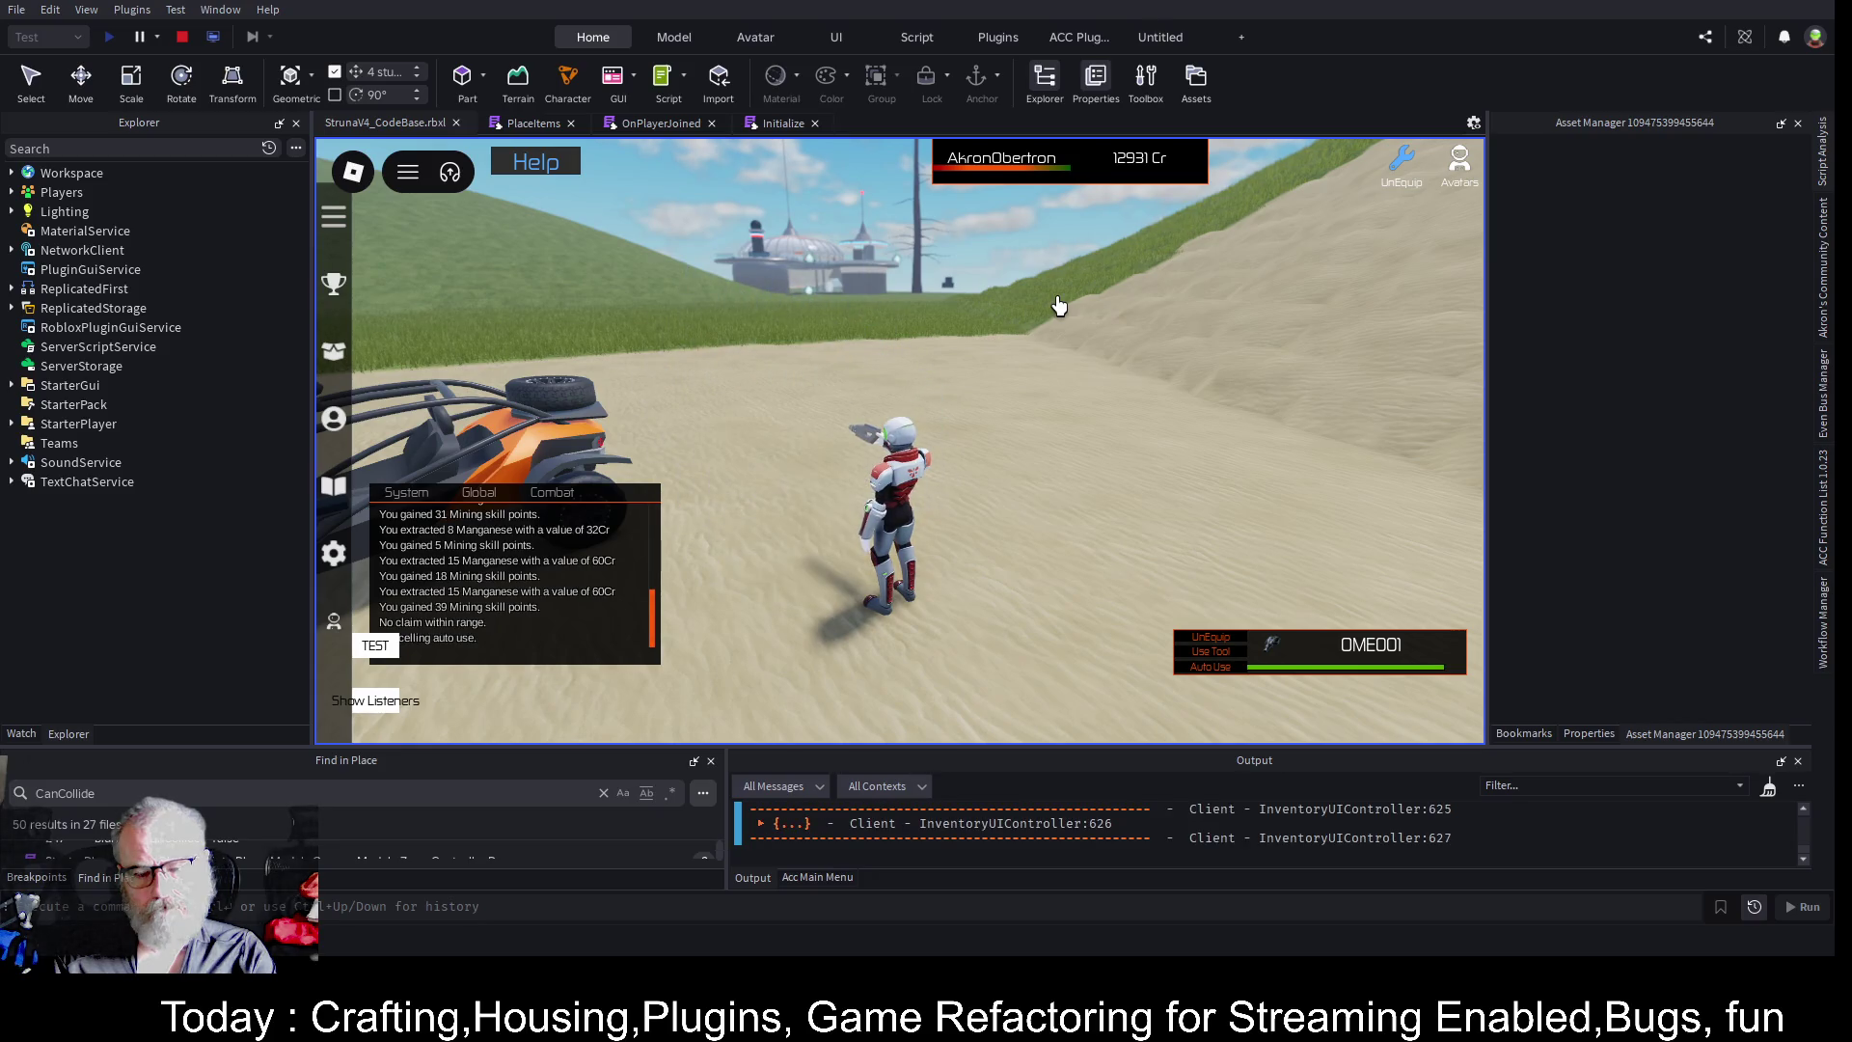
click(540, 125)
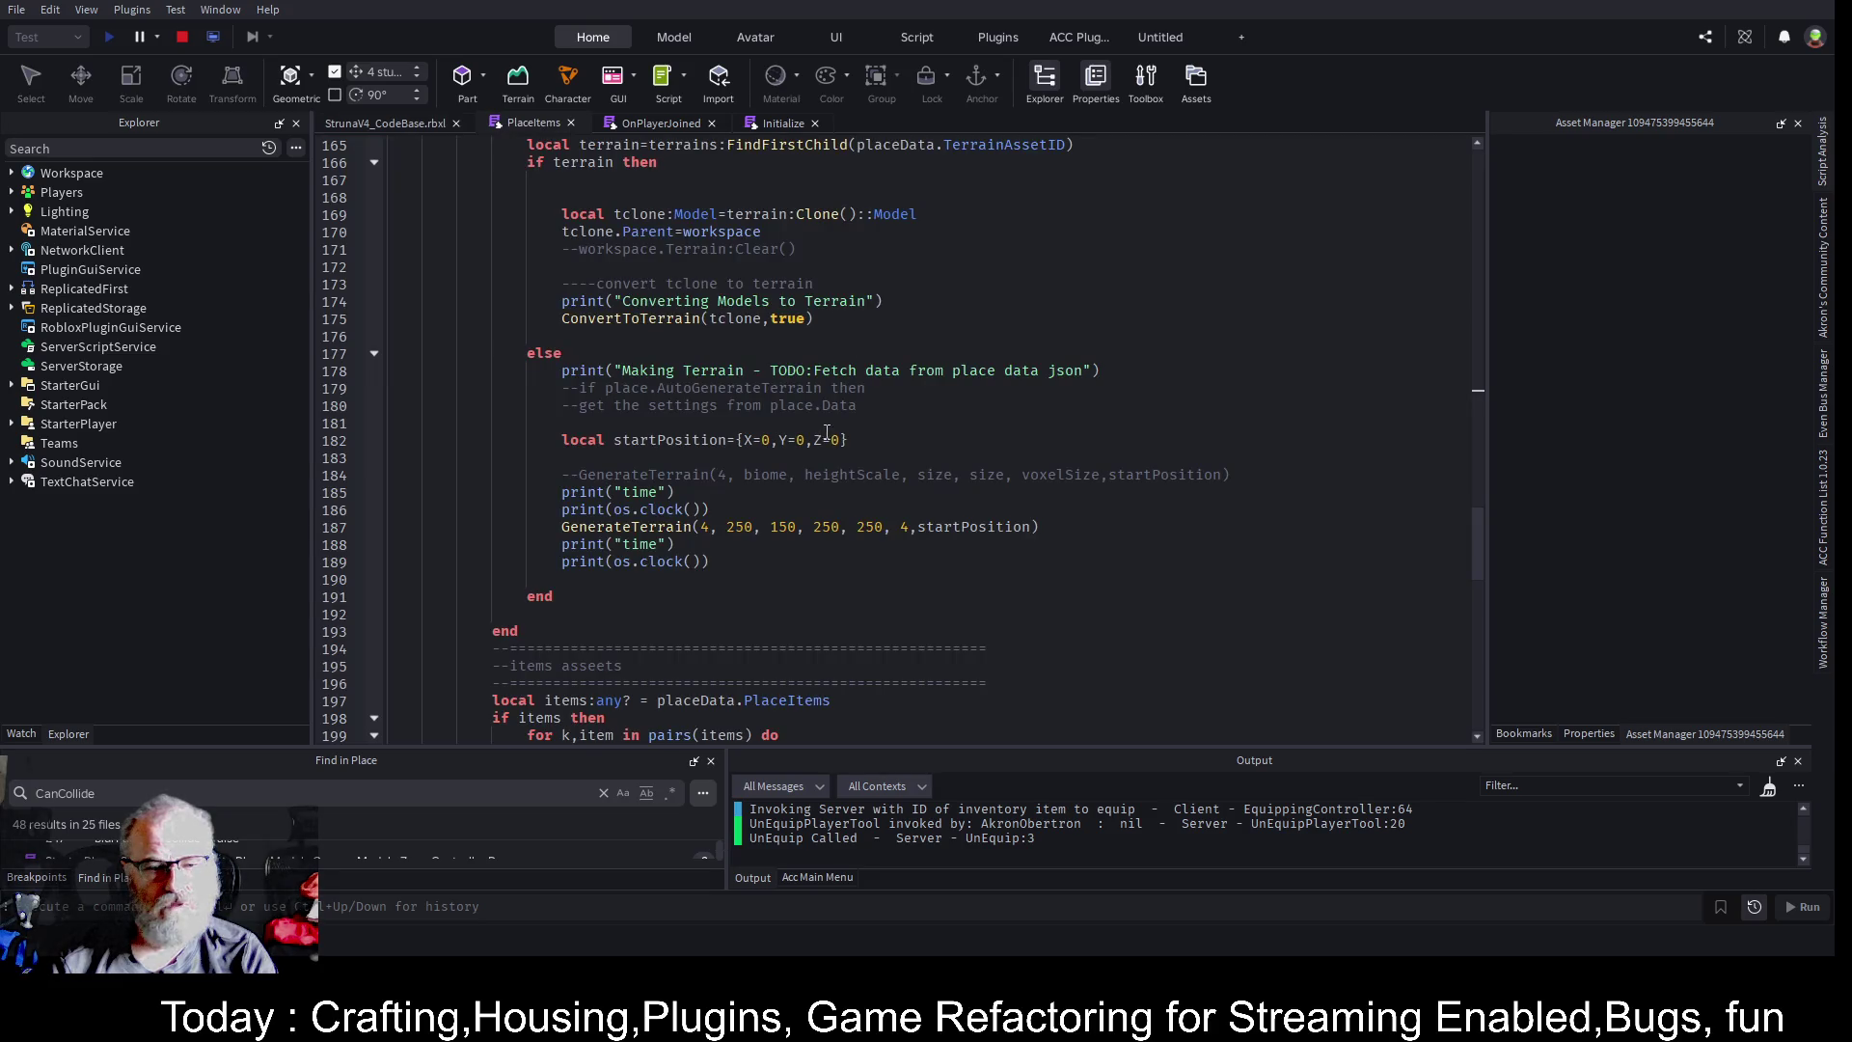
- Add self.EventBus.Publish("TerrainGenerated",nil) on a new line after print("time")
click(678, 529)
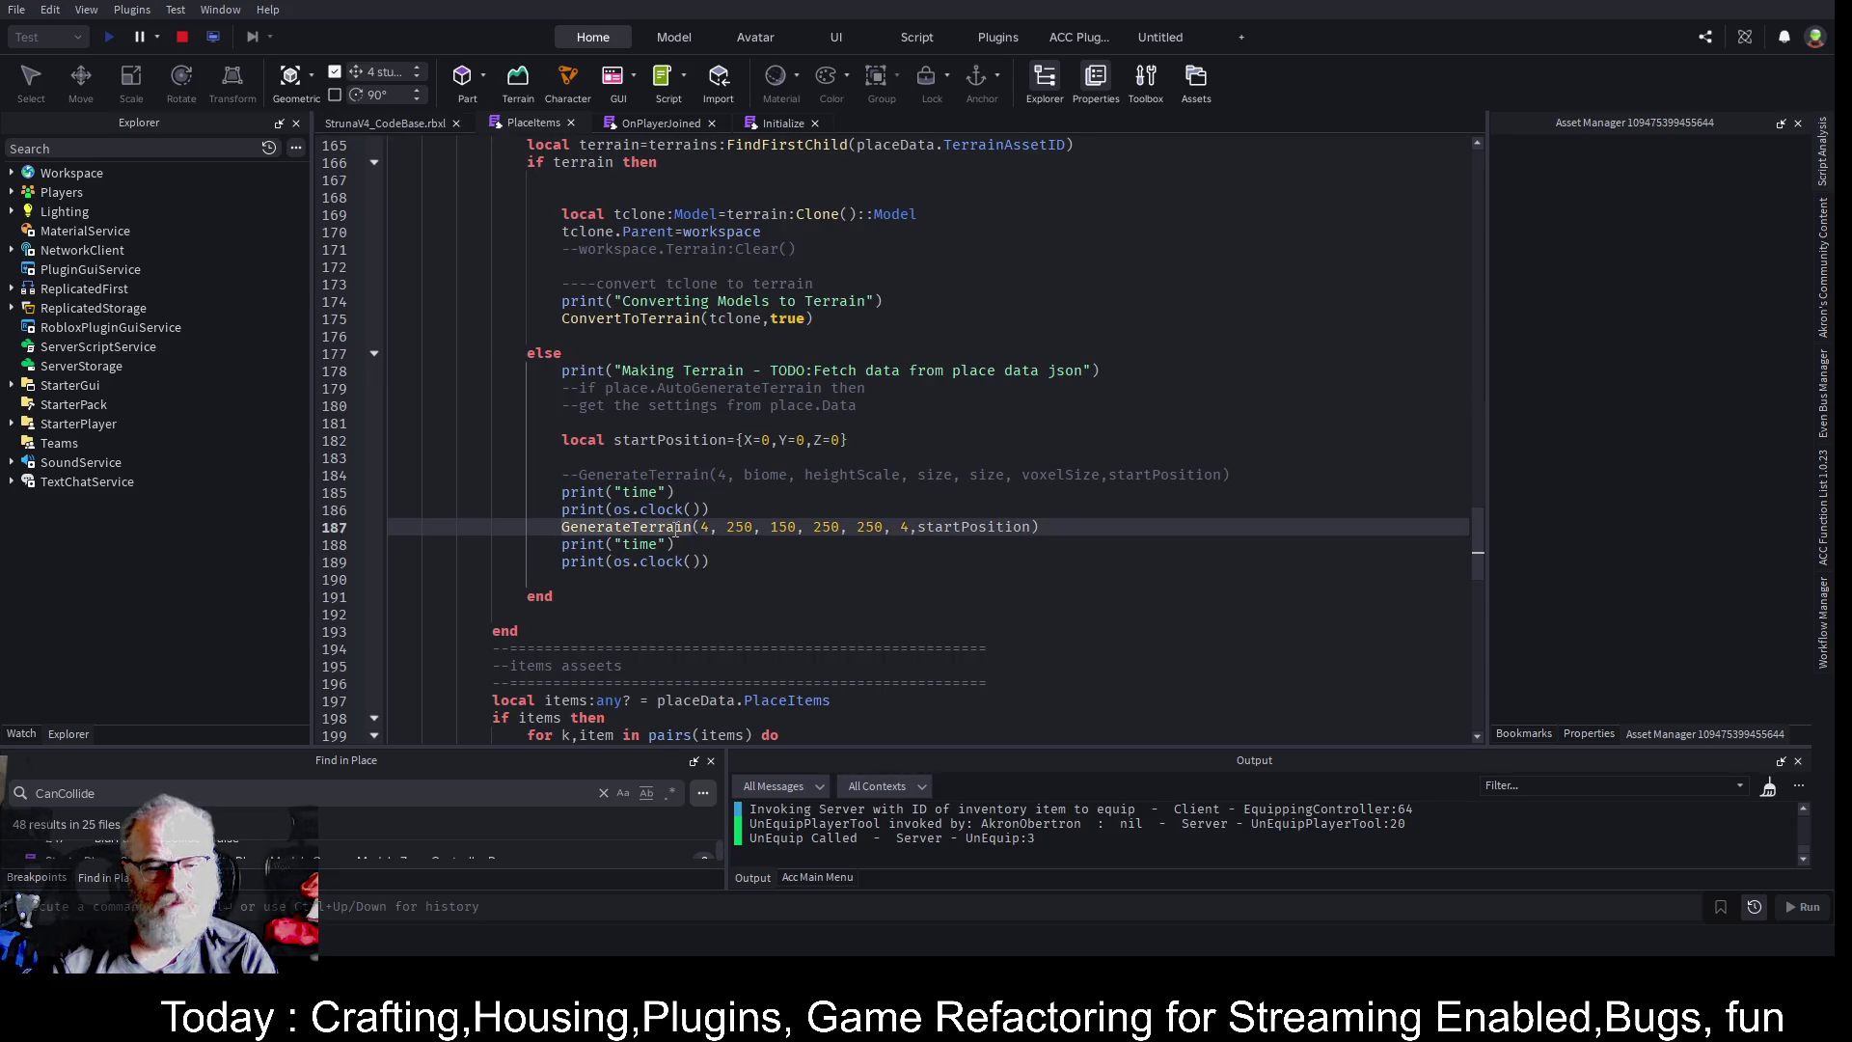
click(755, 557)
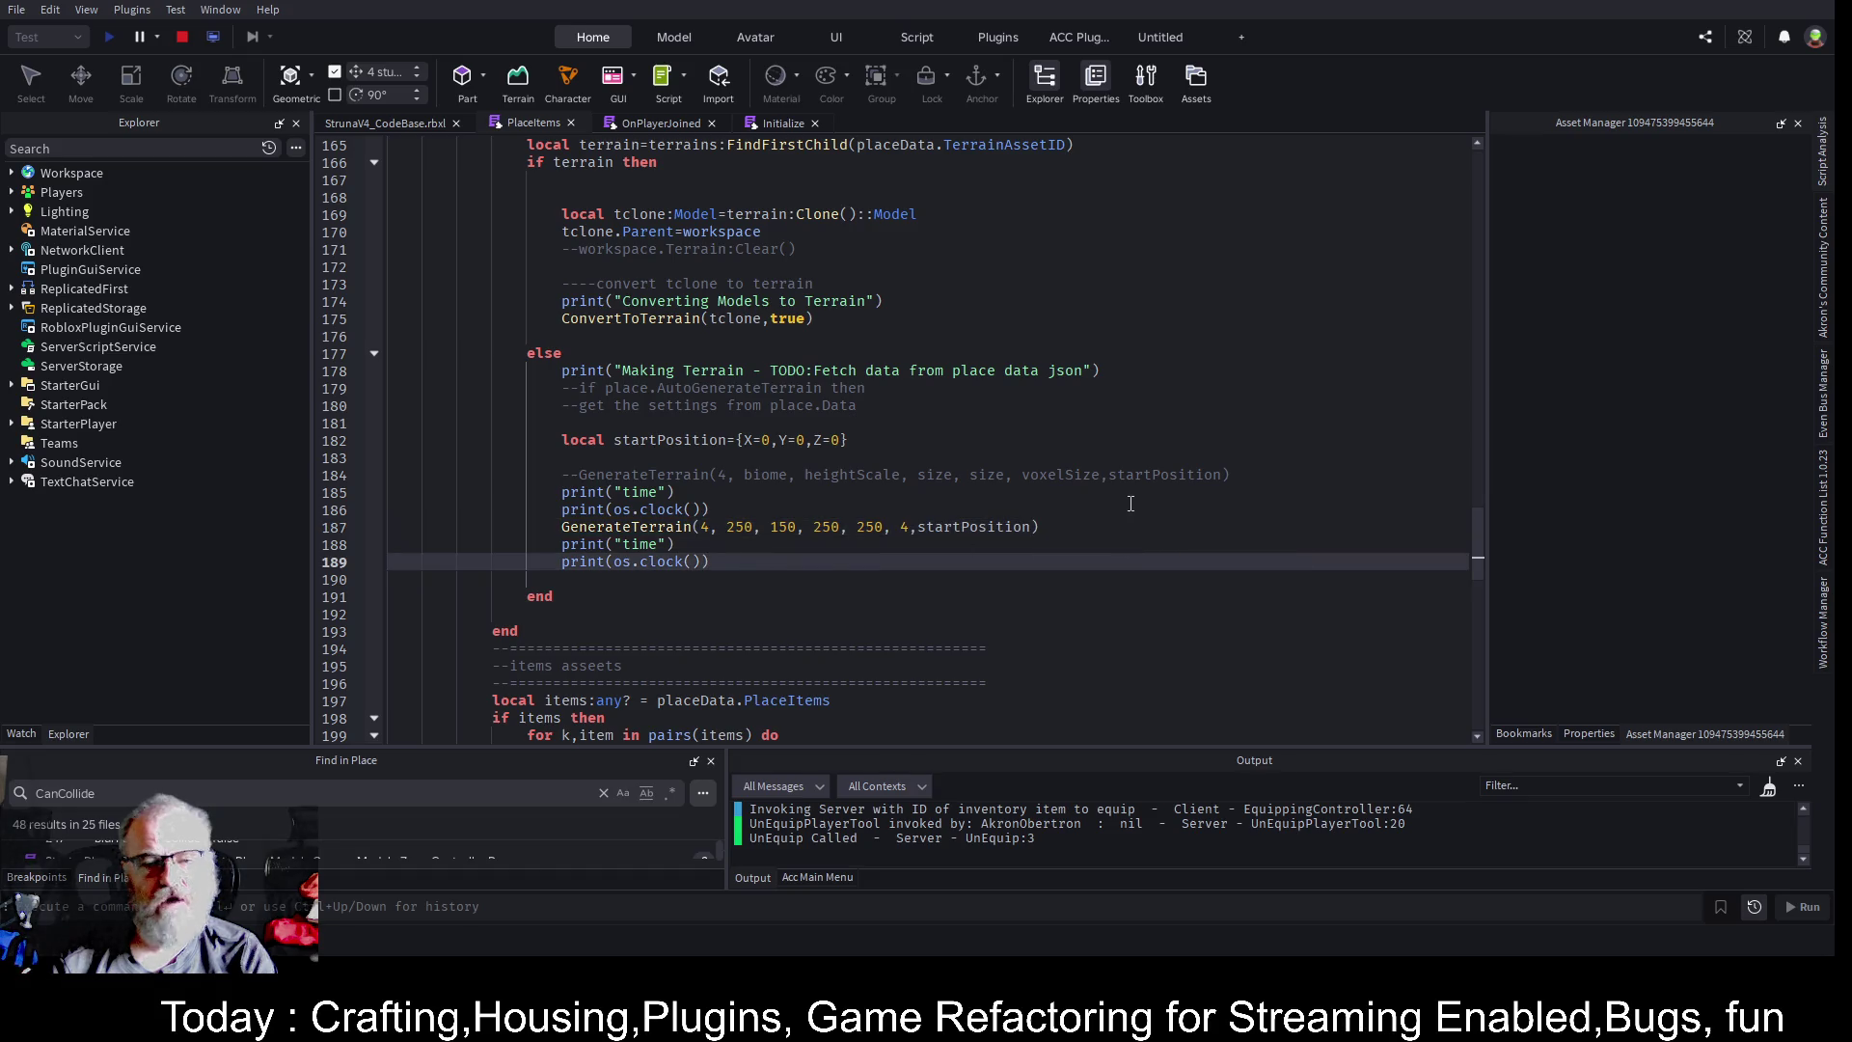
key(Up)
key(Return)
text(self.Ev)
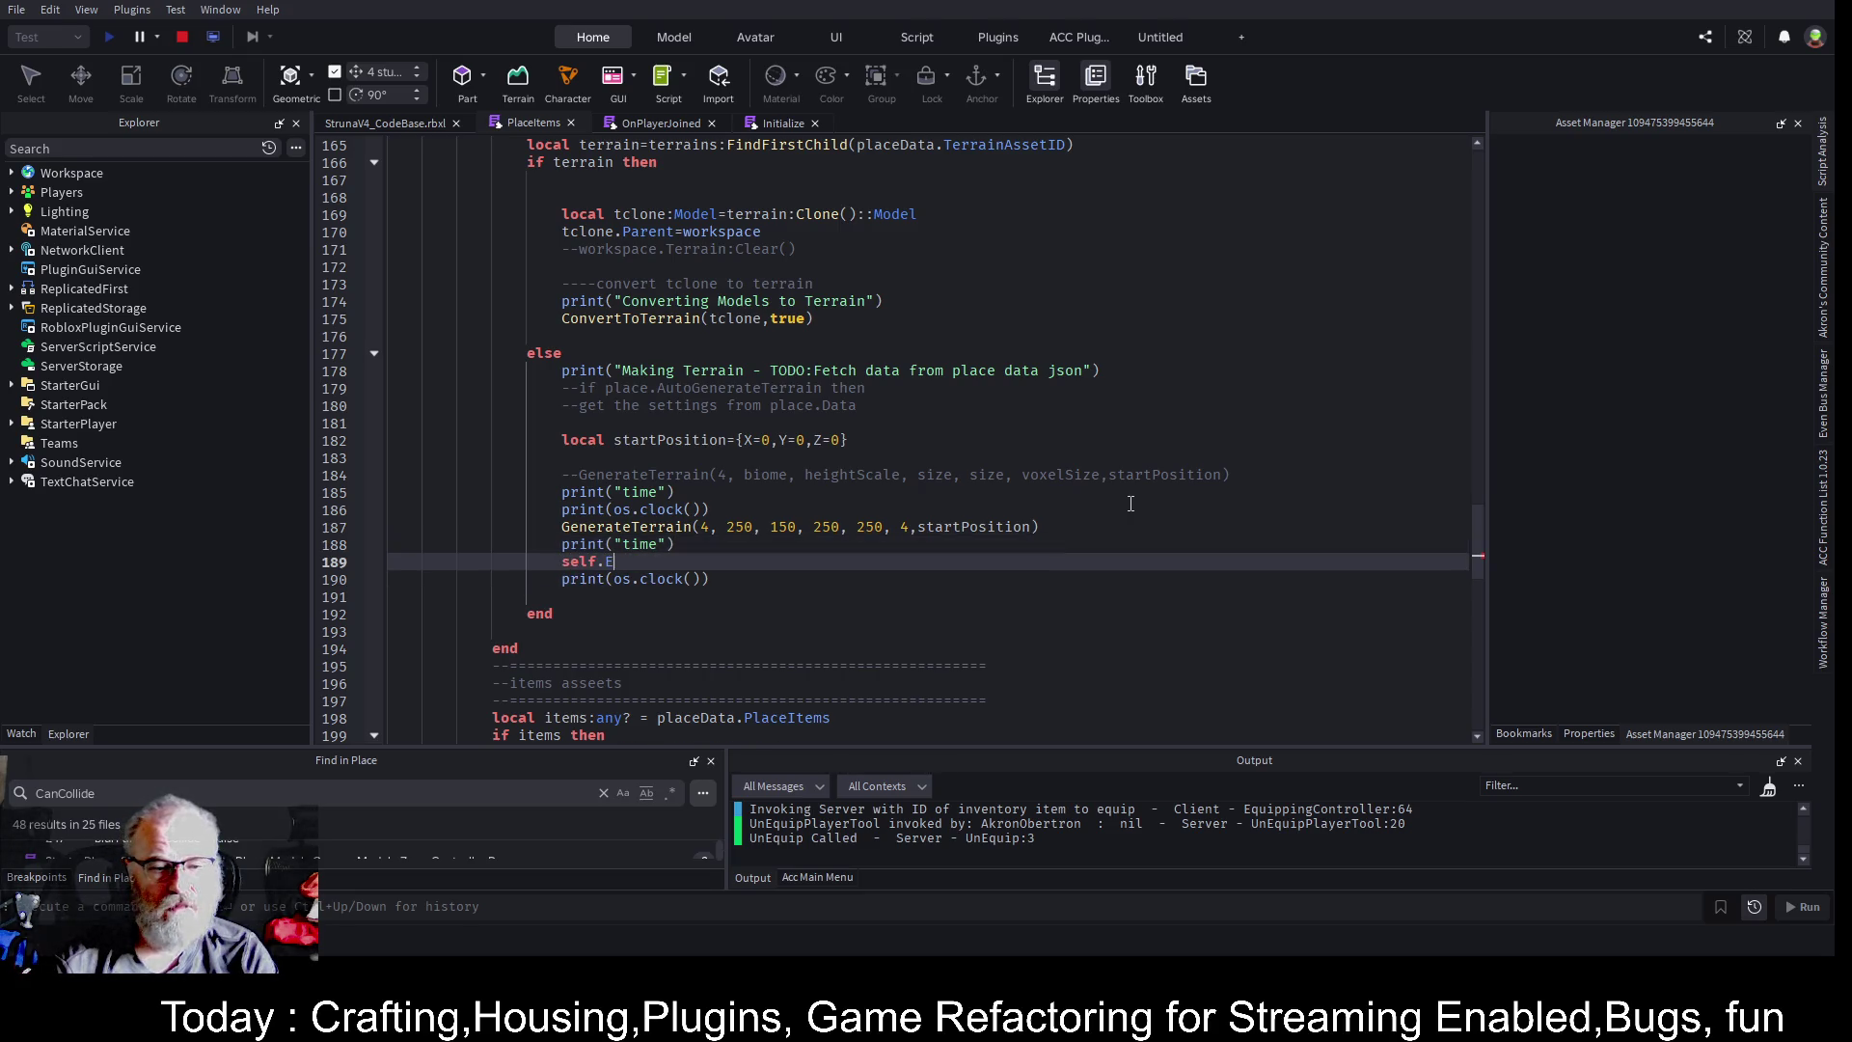
text(entBus.Publish(")
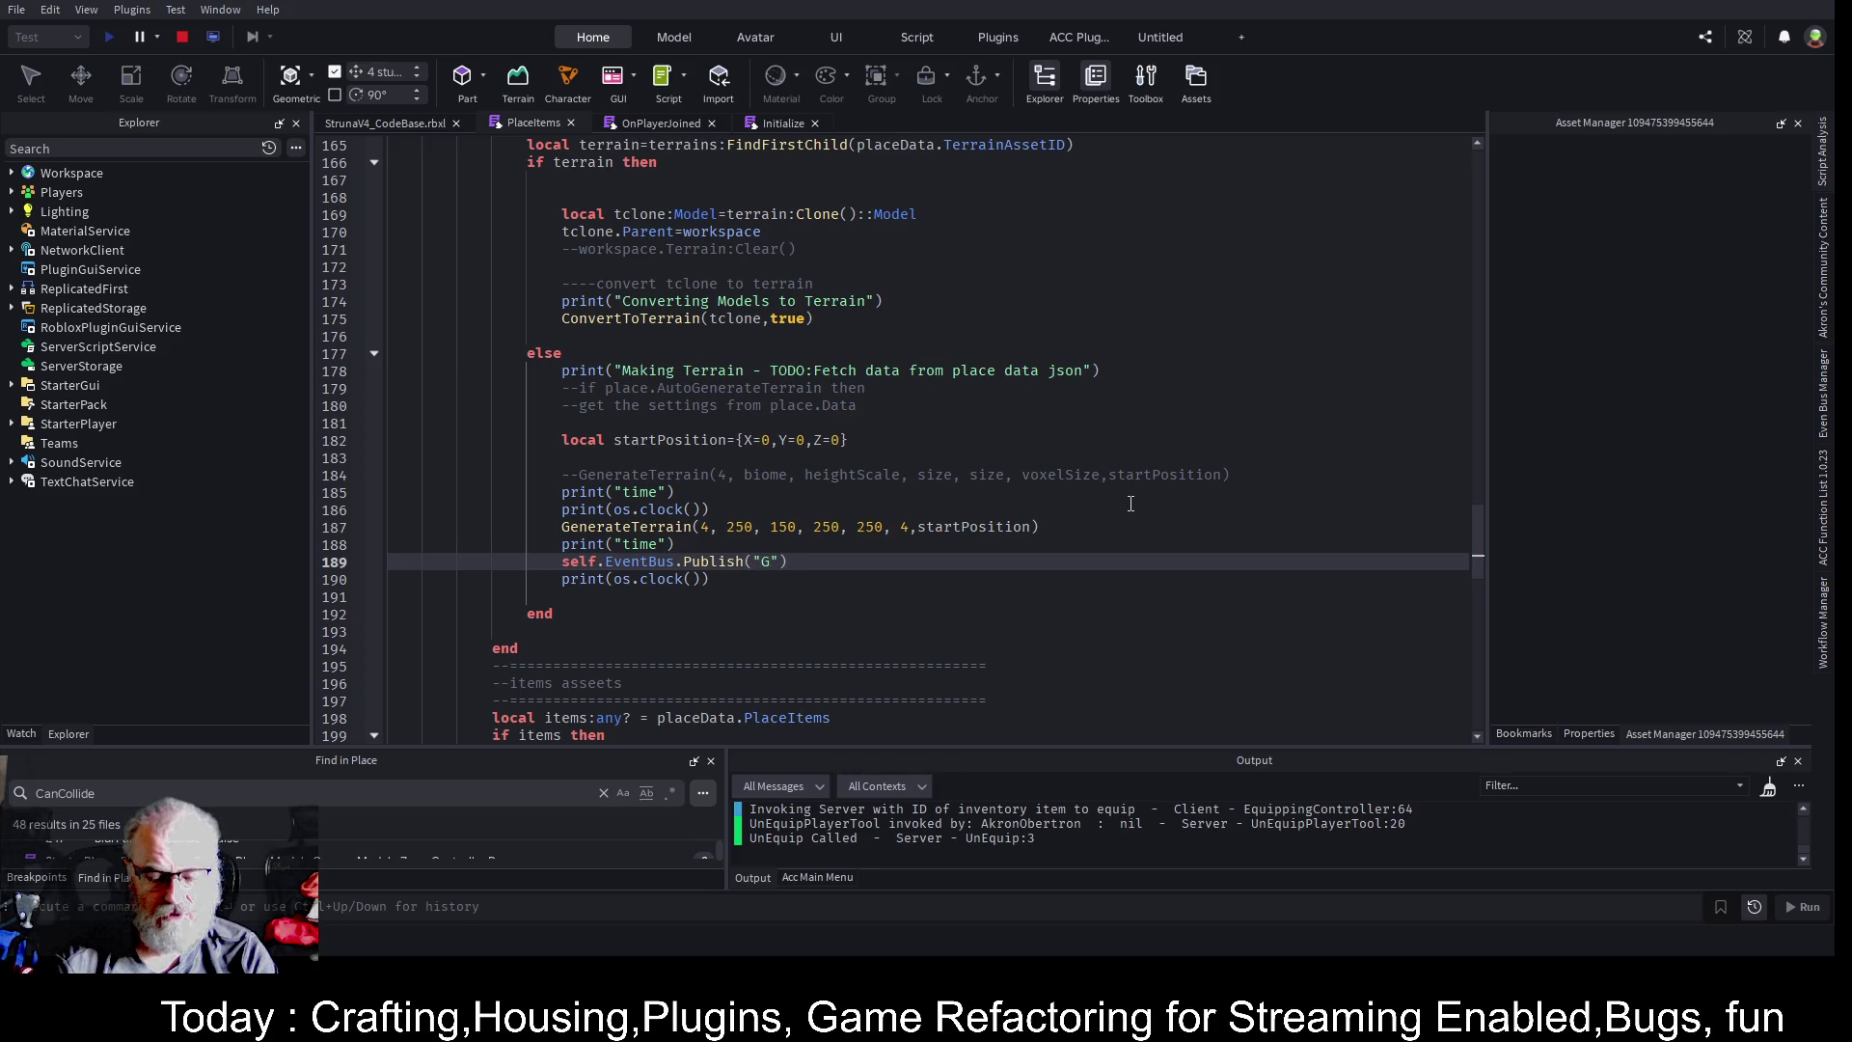
text(Terrain)
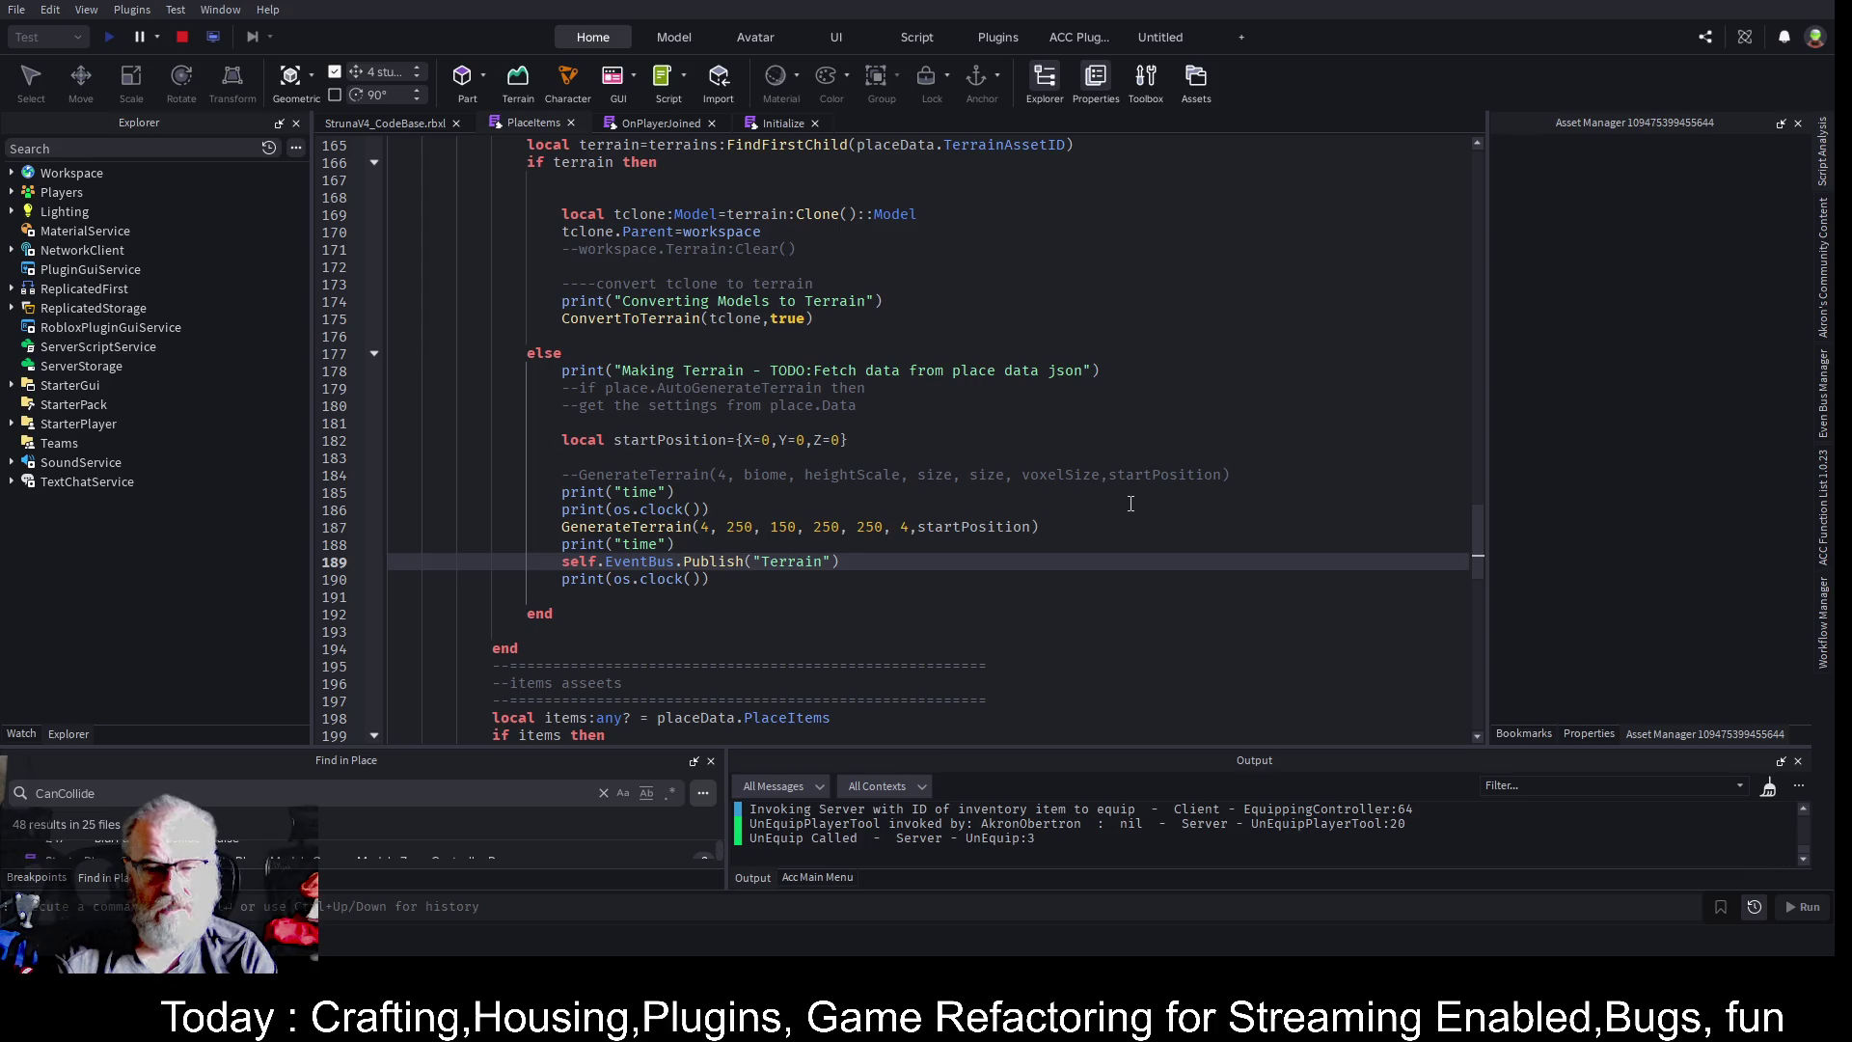
text(Generated)
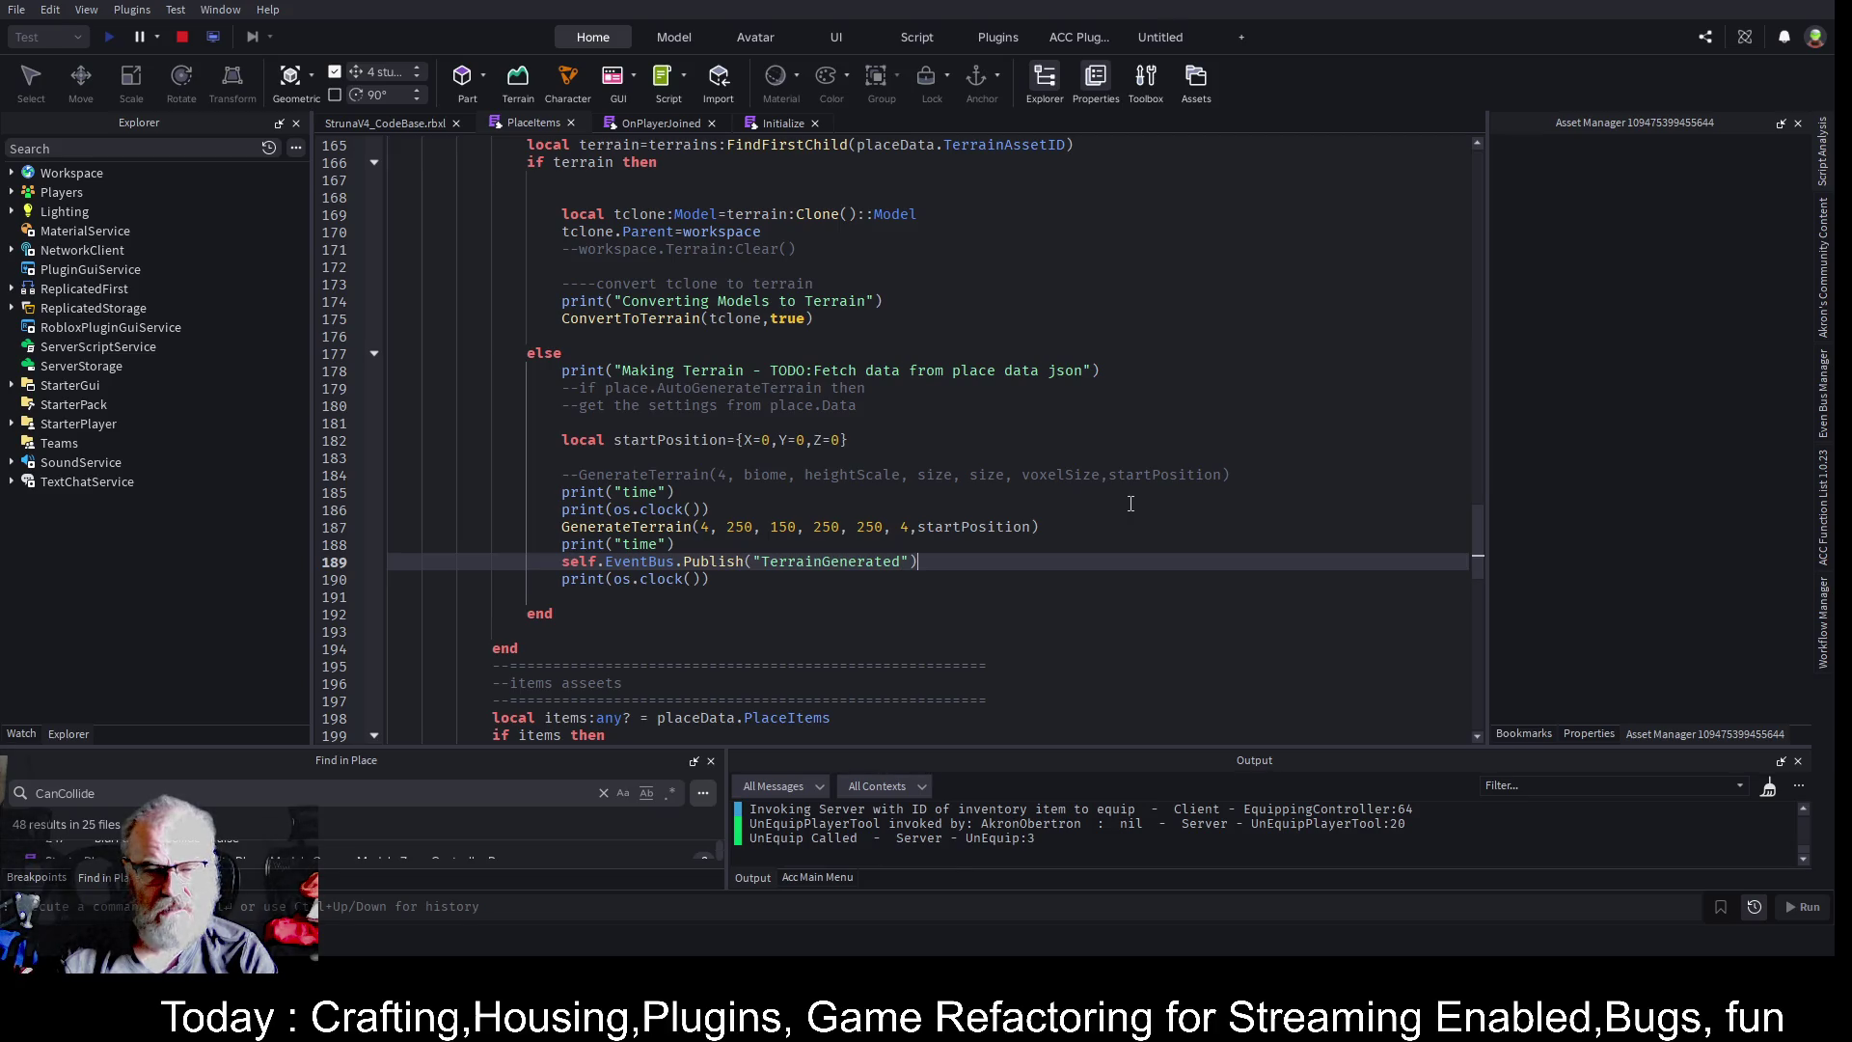
key(Left)
text(,)
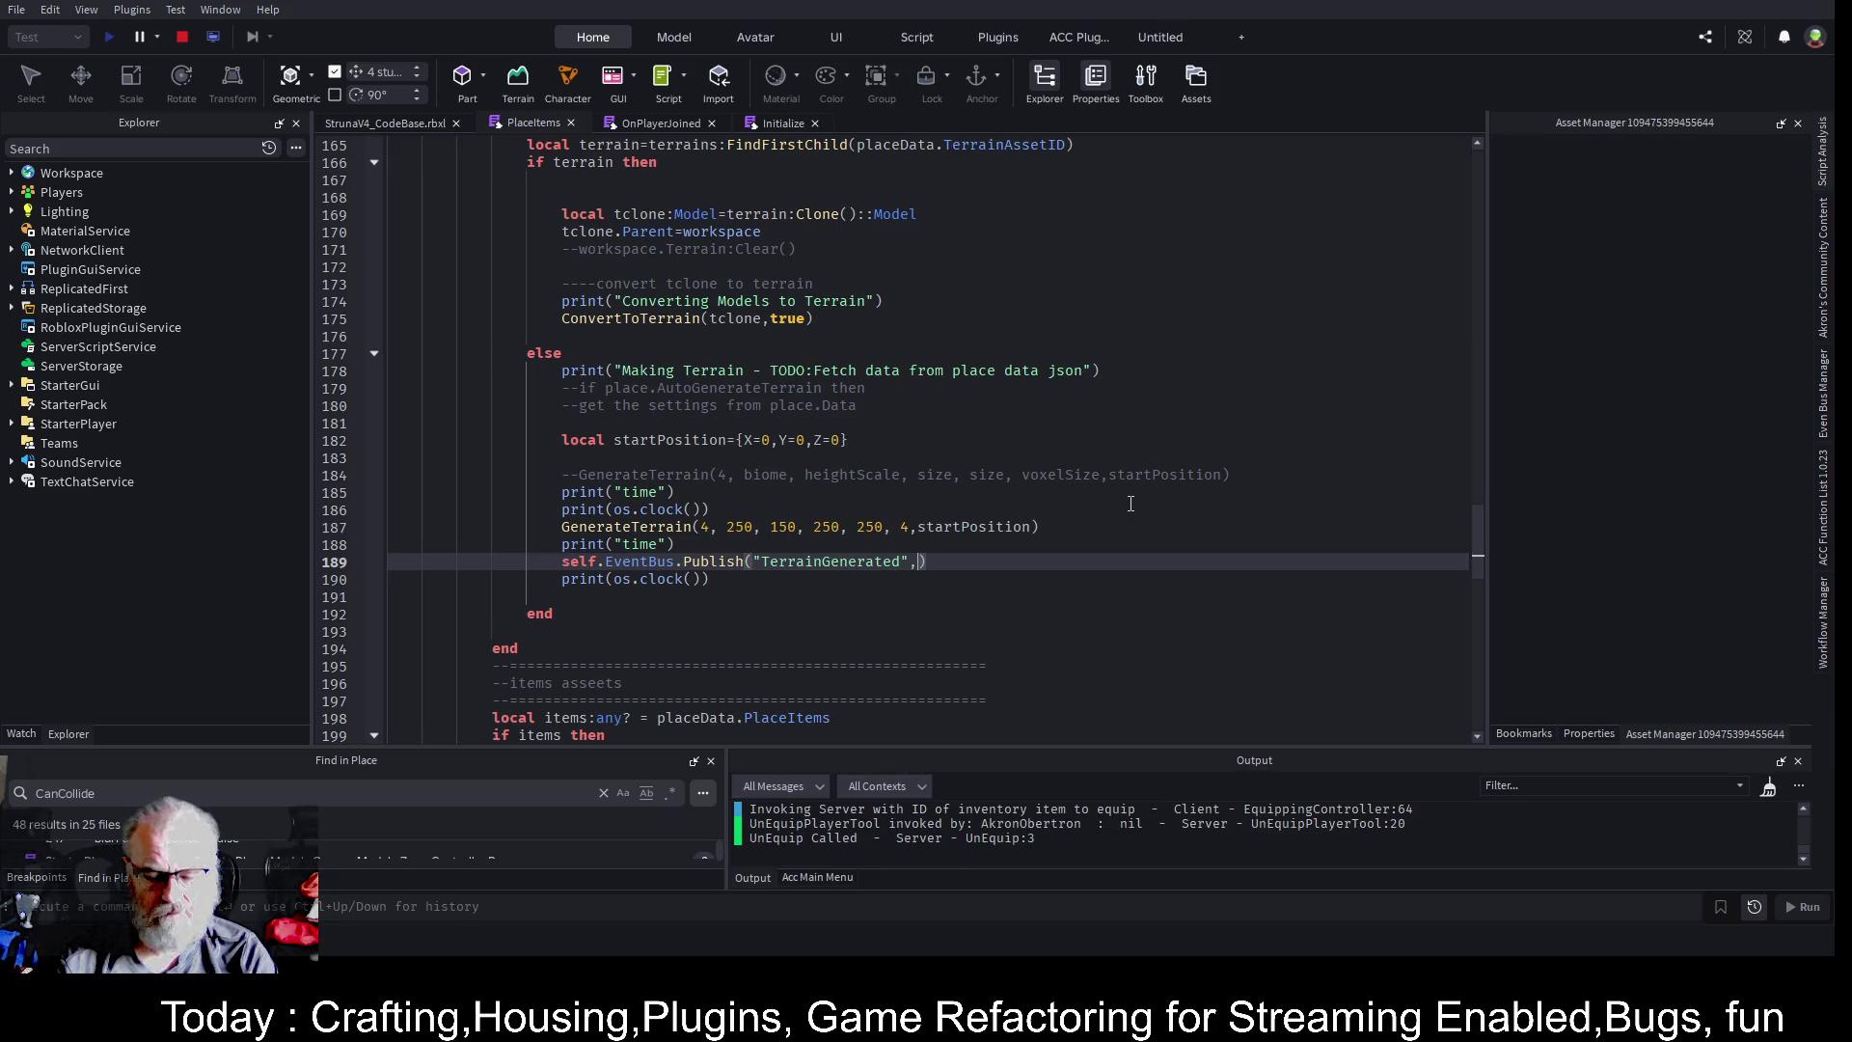
text(nil)
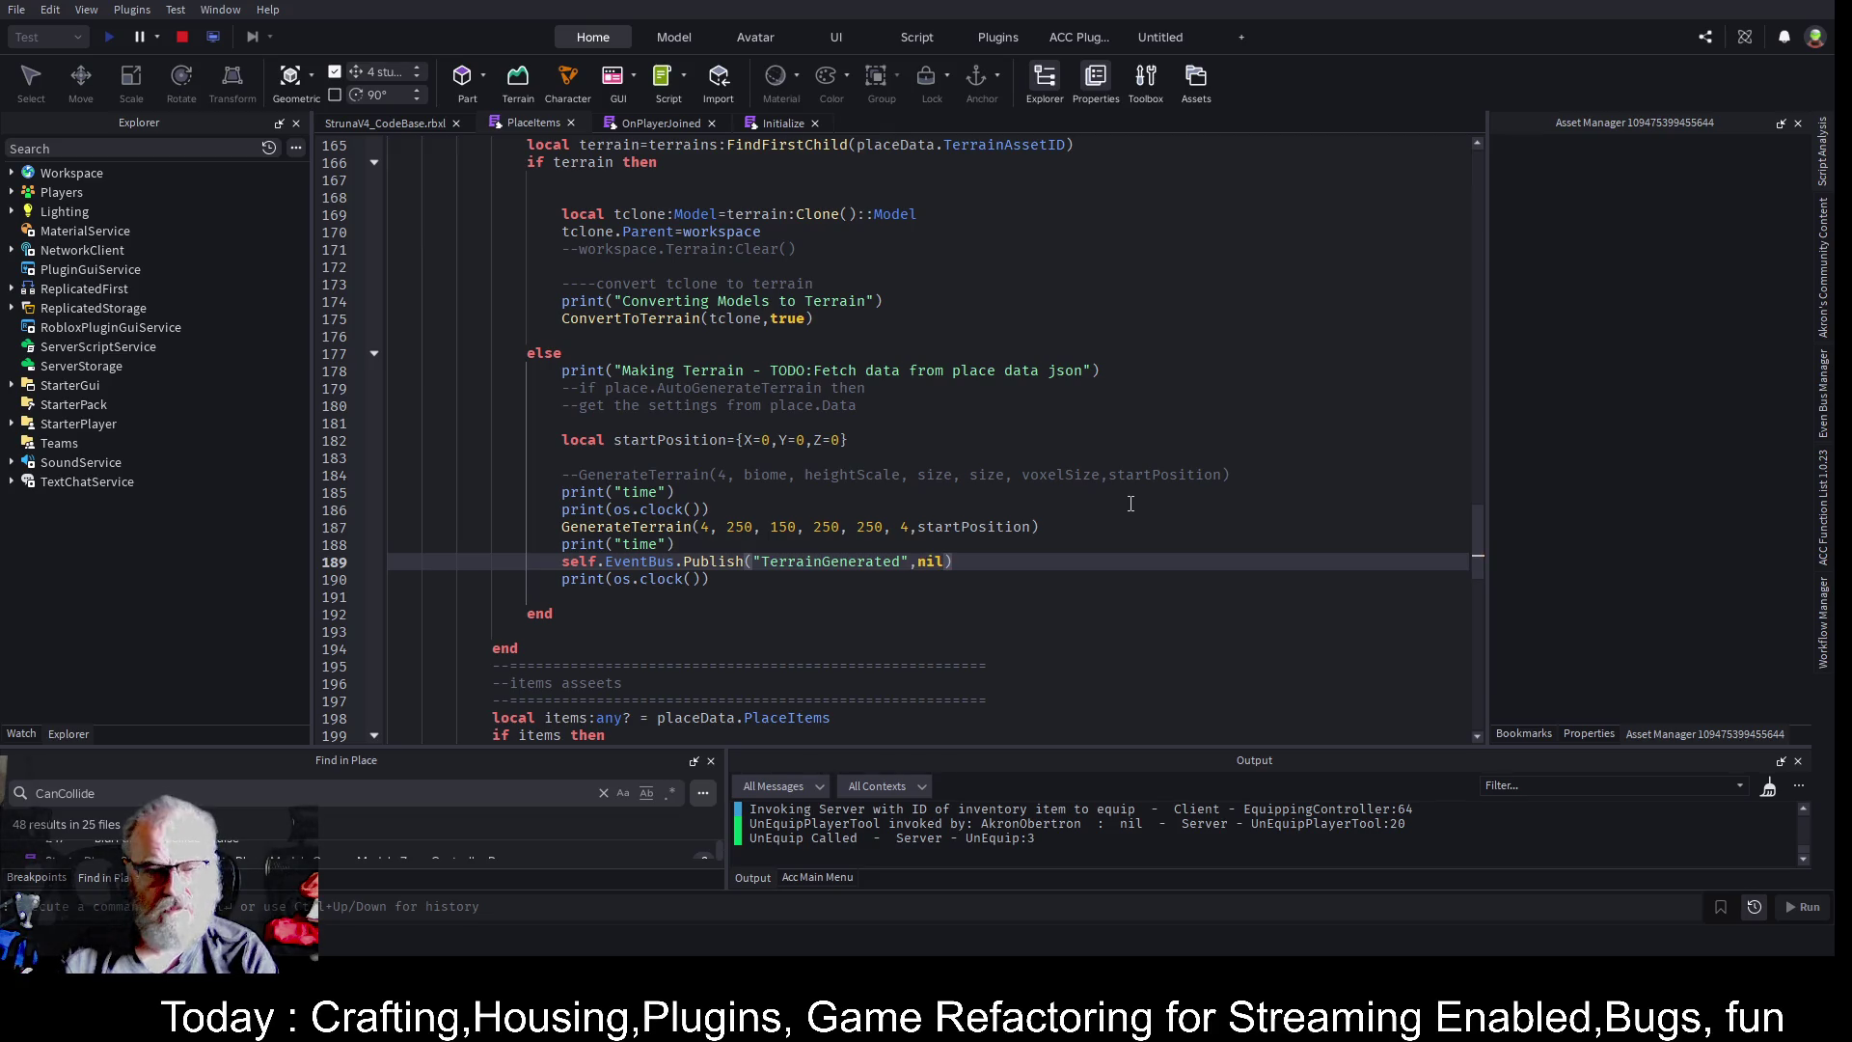
key(End)
- Add a blank line after the Publish call, check the event name, and stop the playtest
key(Return)
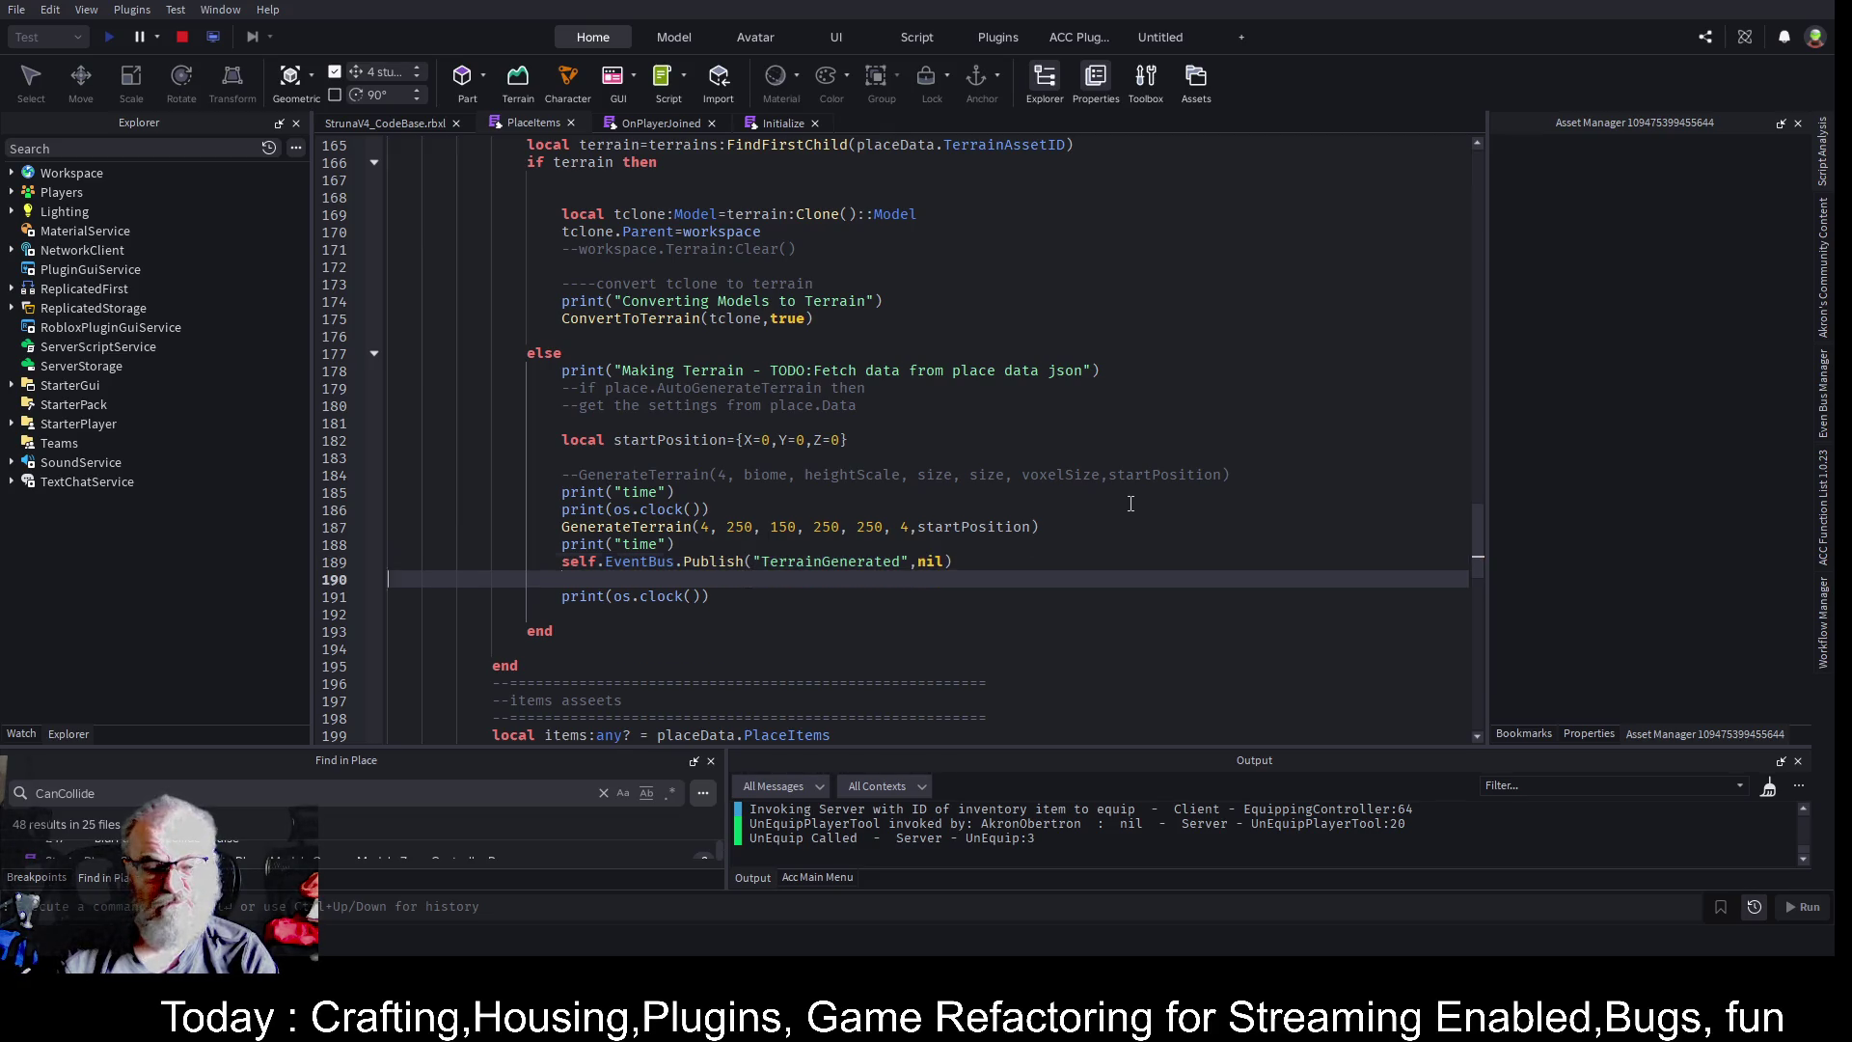
key(Up)
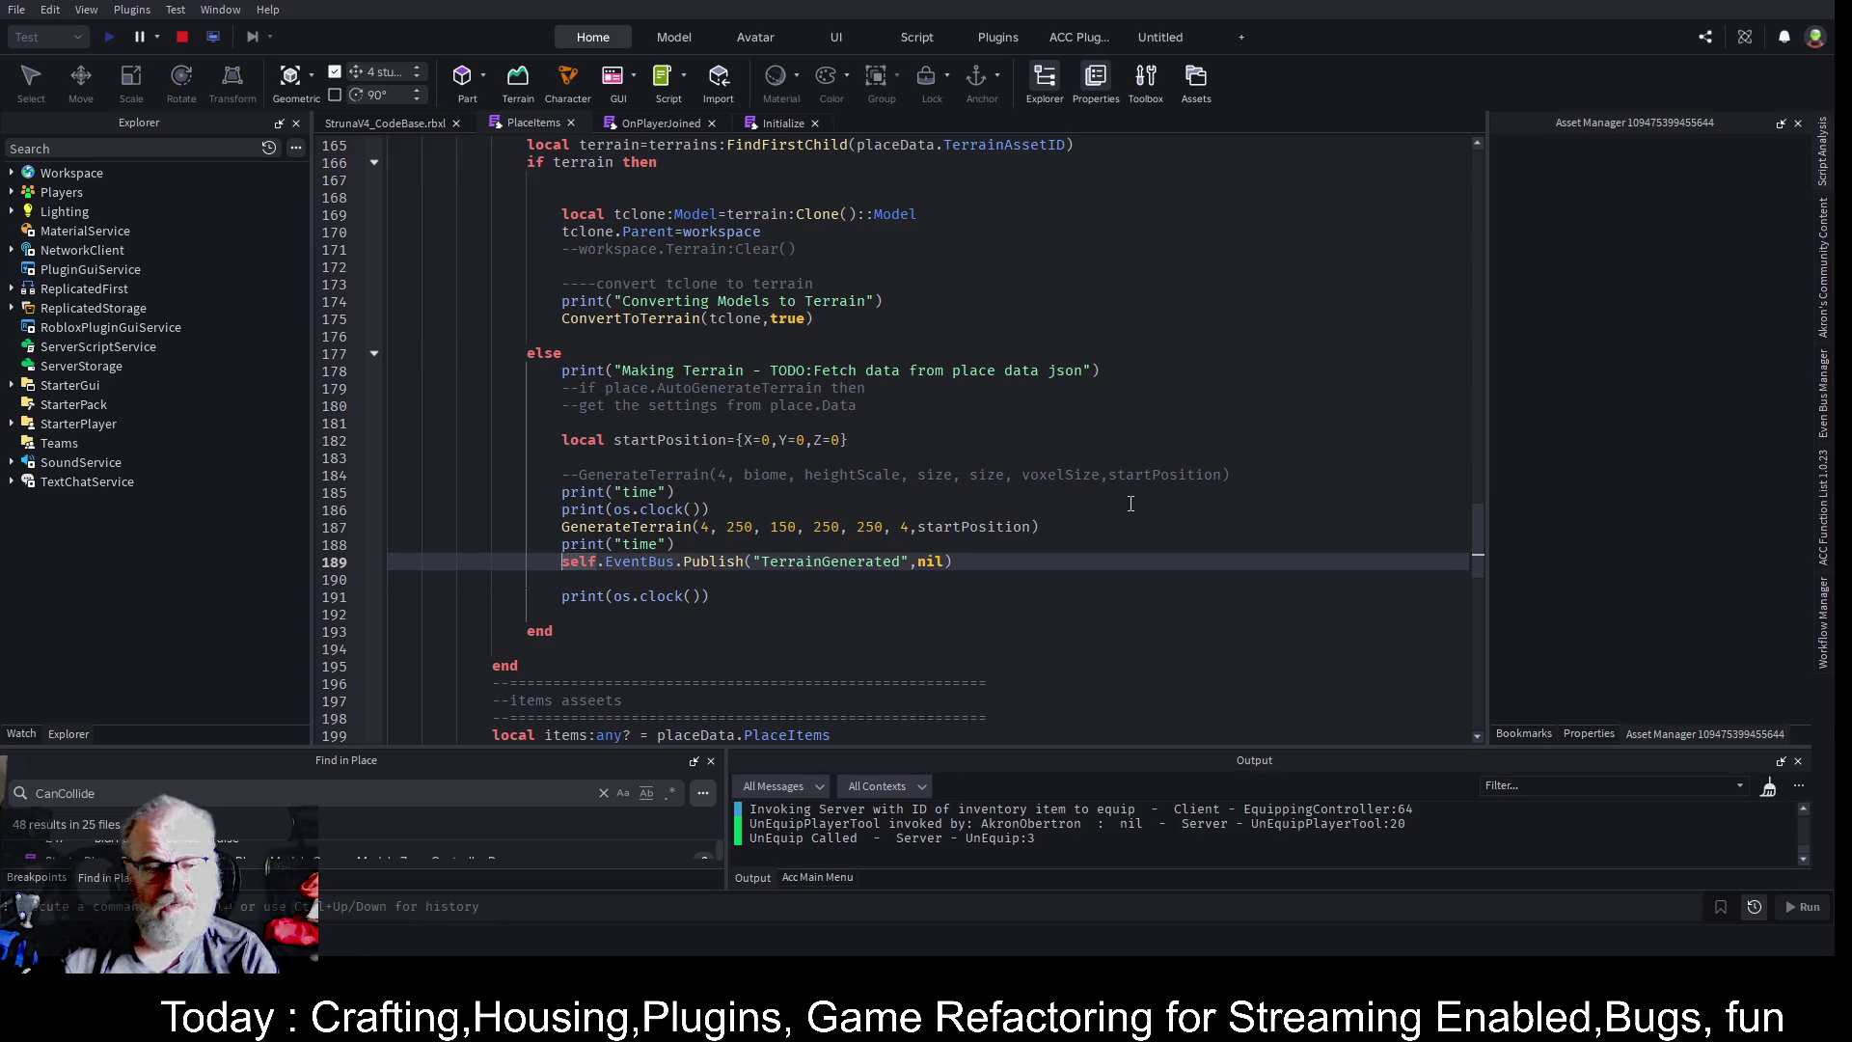
double_click(830, 561)
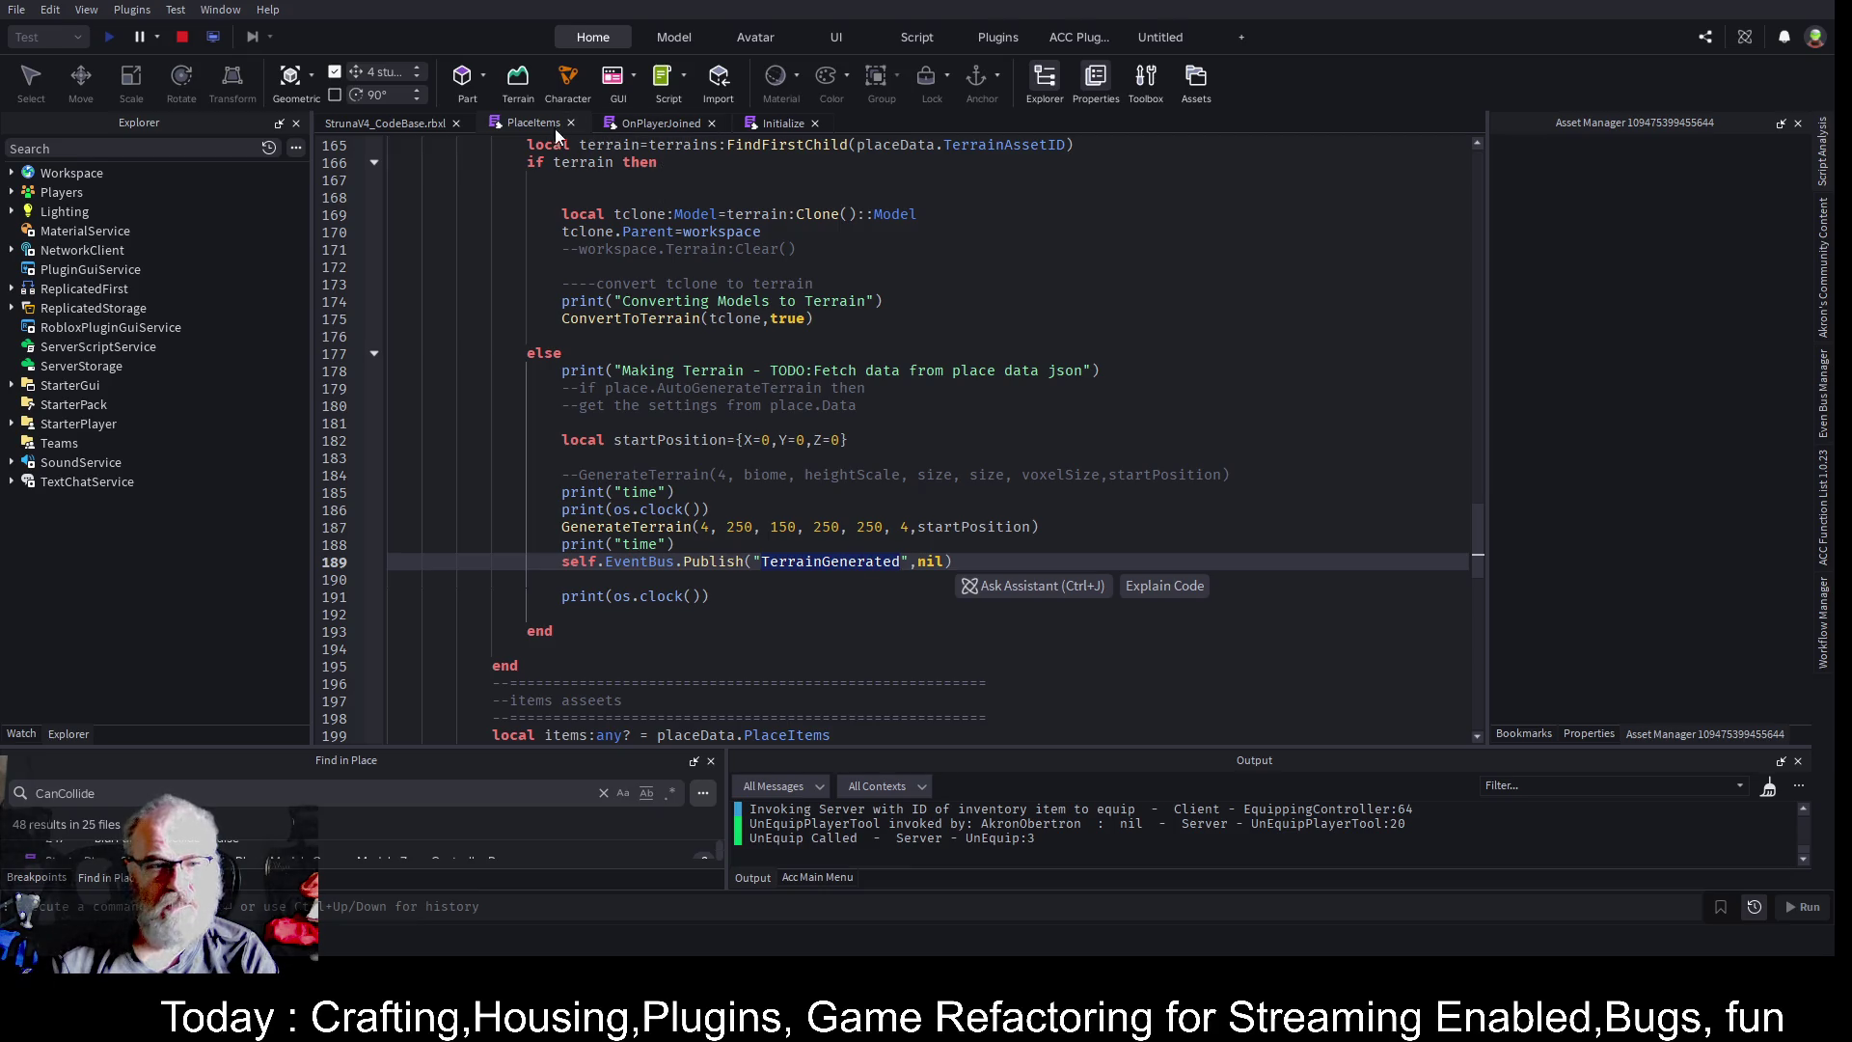
scroll(596, 531, down, 6)
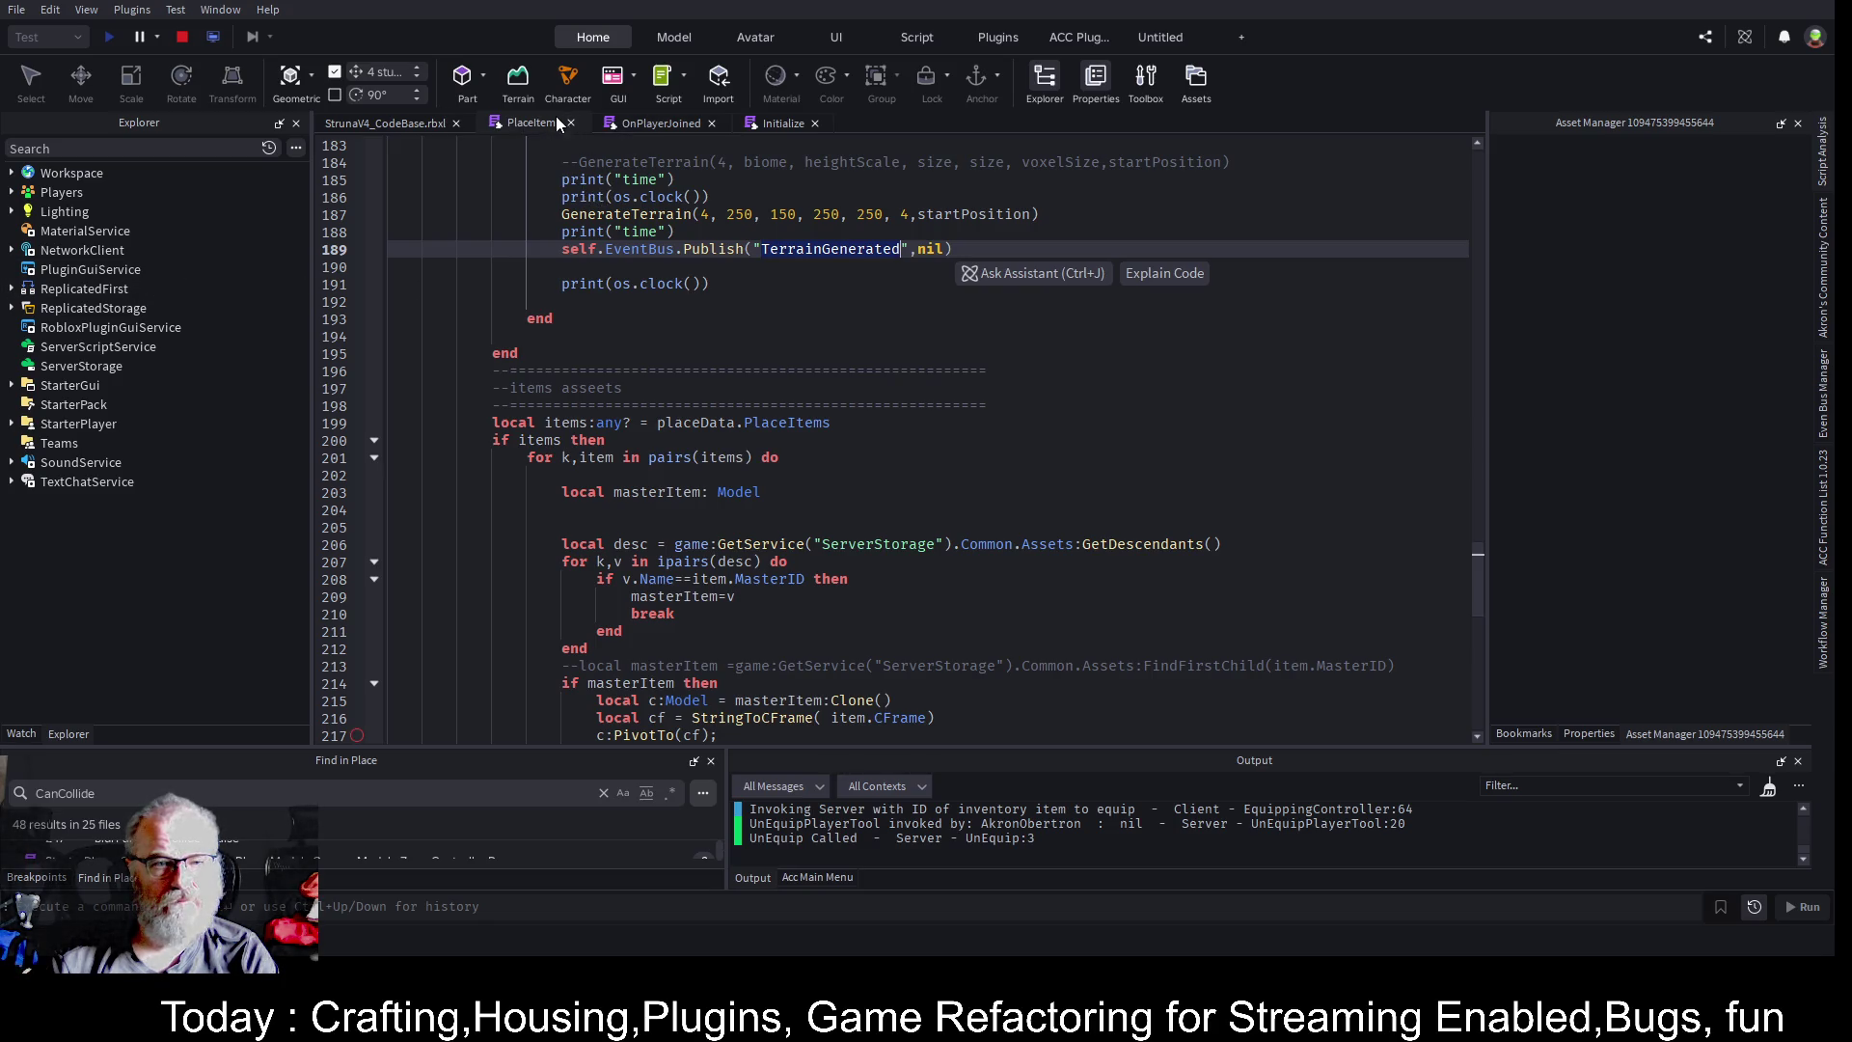
click(183, 37)
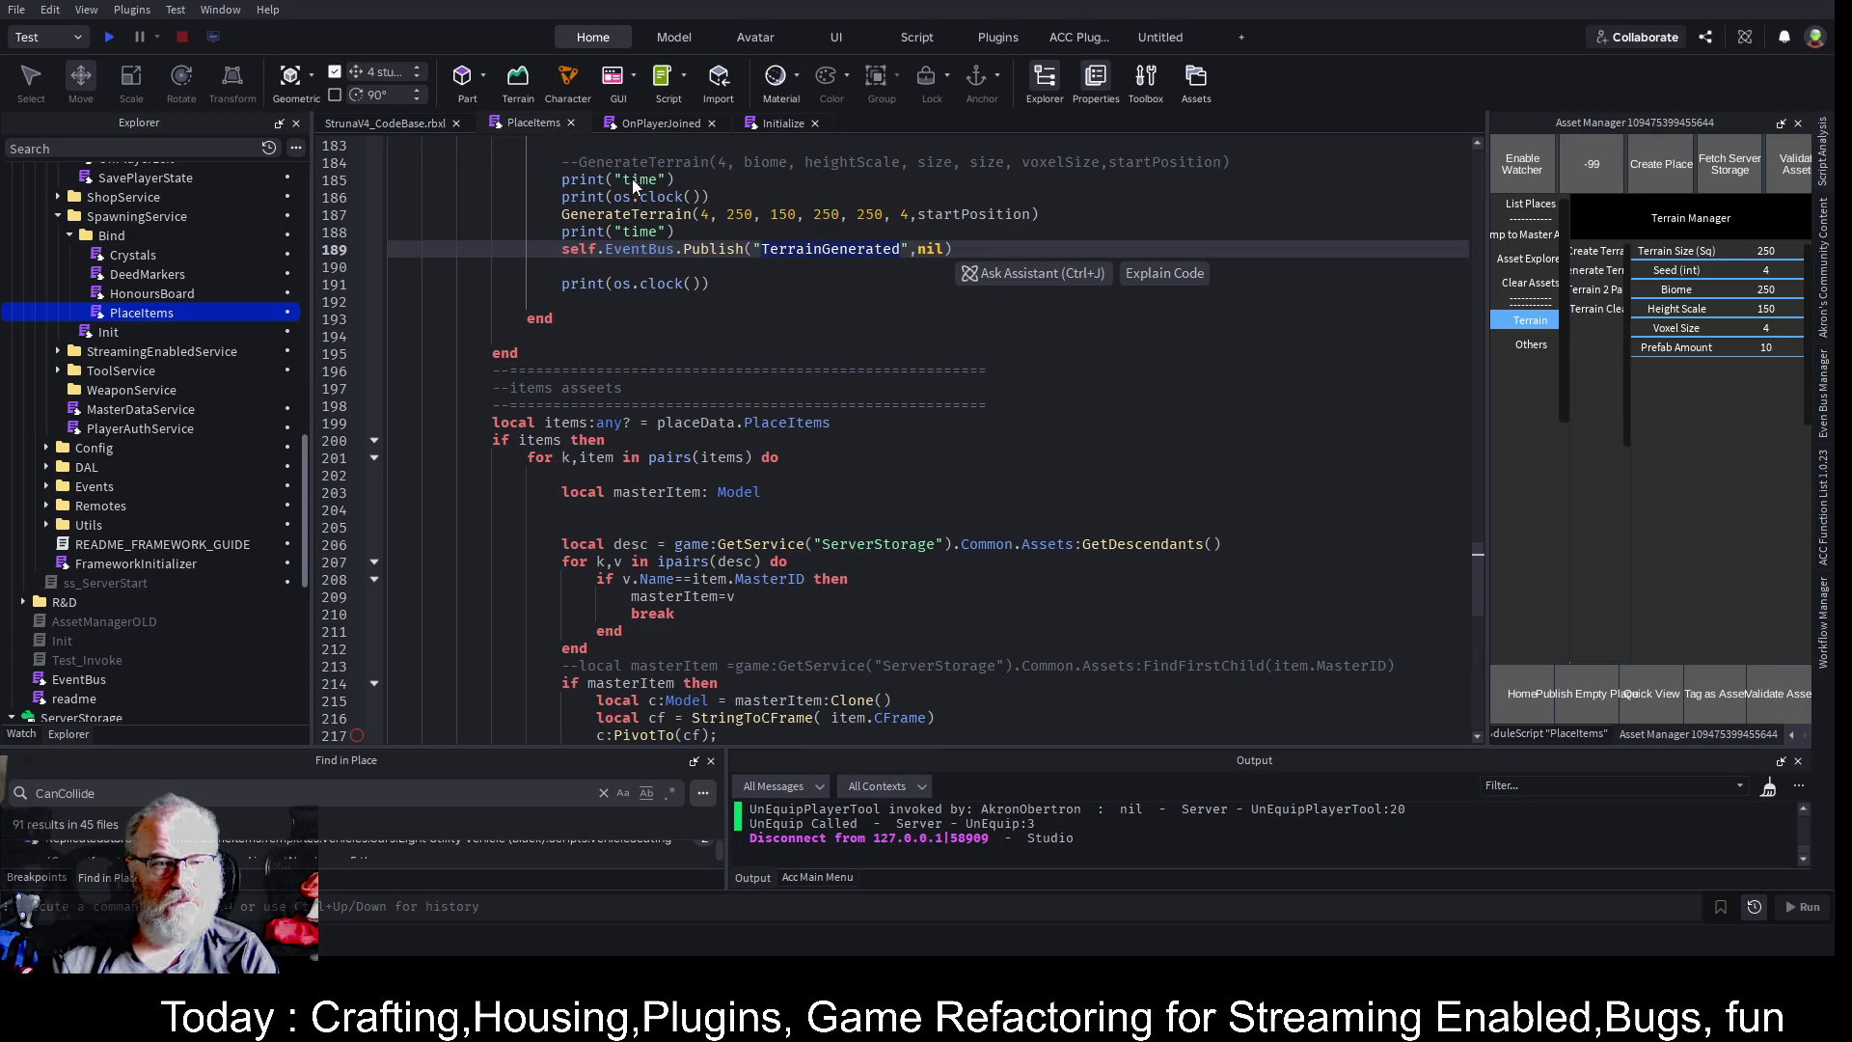
- Change the Crystals script's subscribed event from PlayerDataLoaded to TerrainGenerated and save
double_click(143, 253)
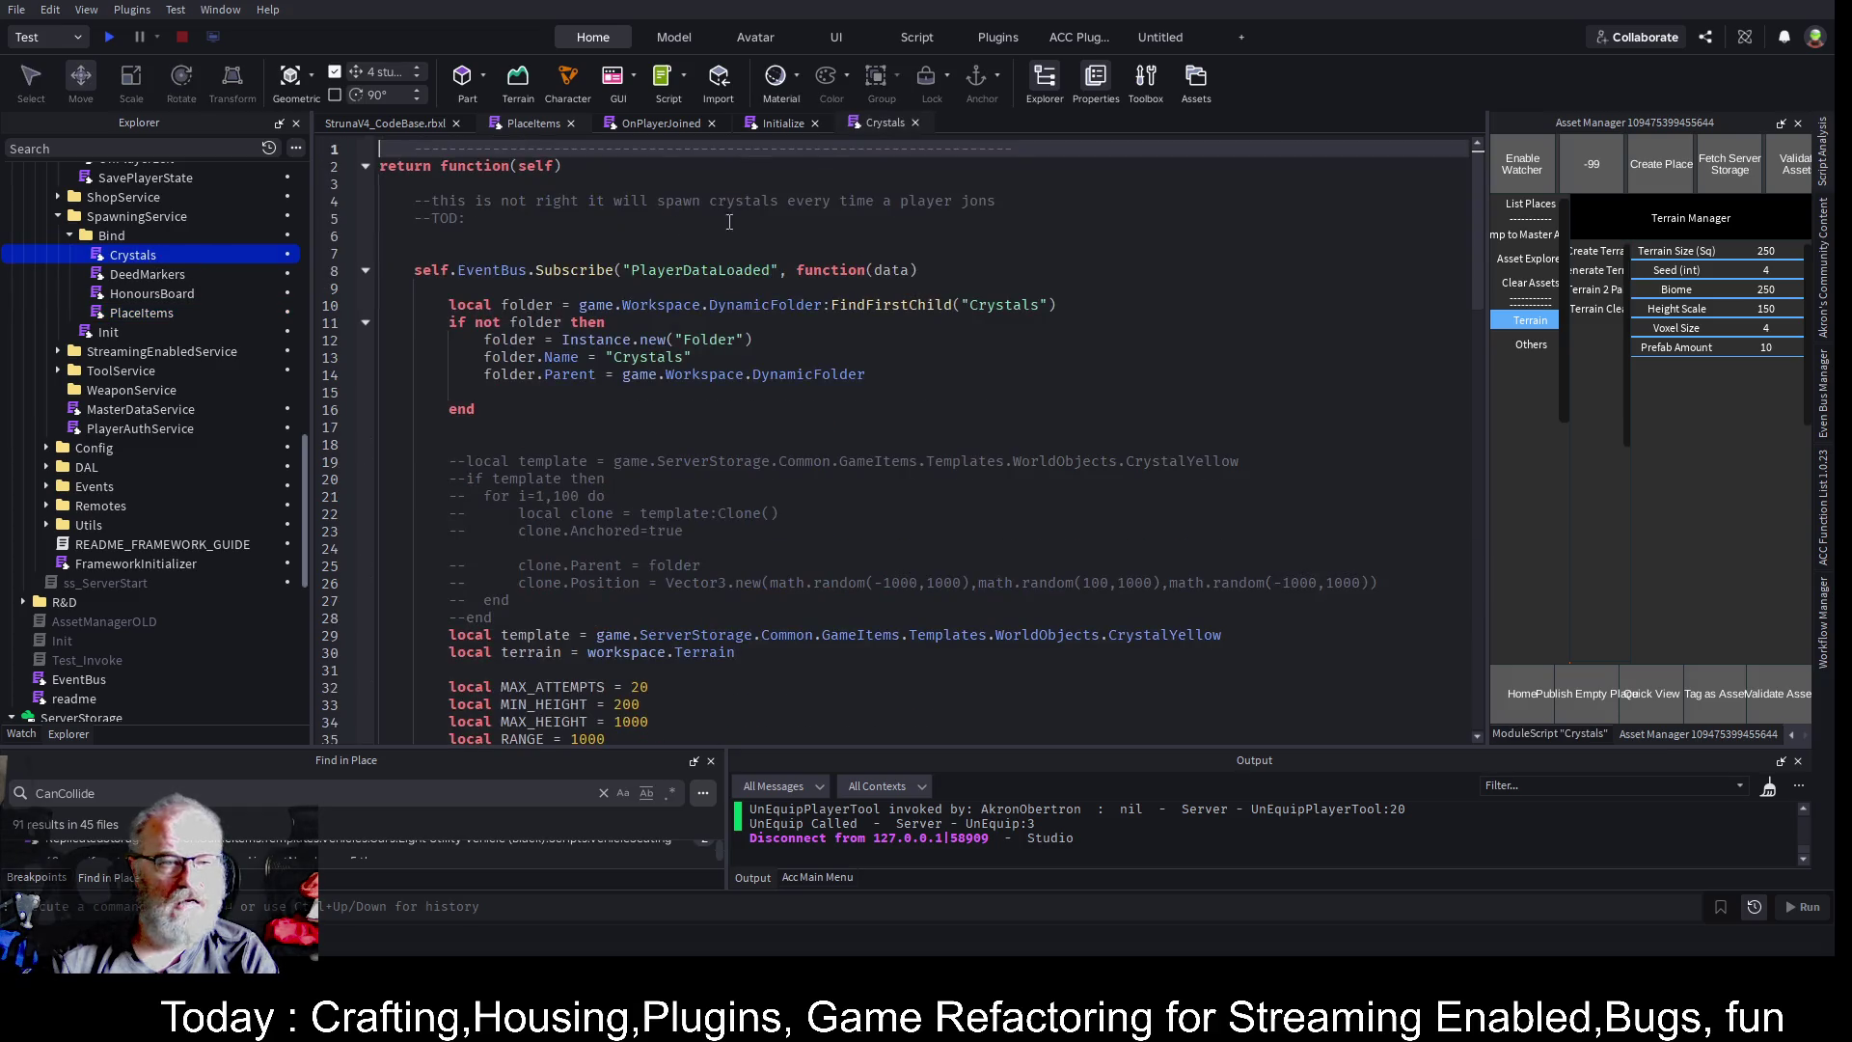
double_click(707, 270)
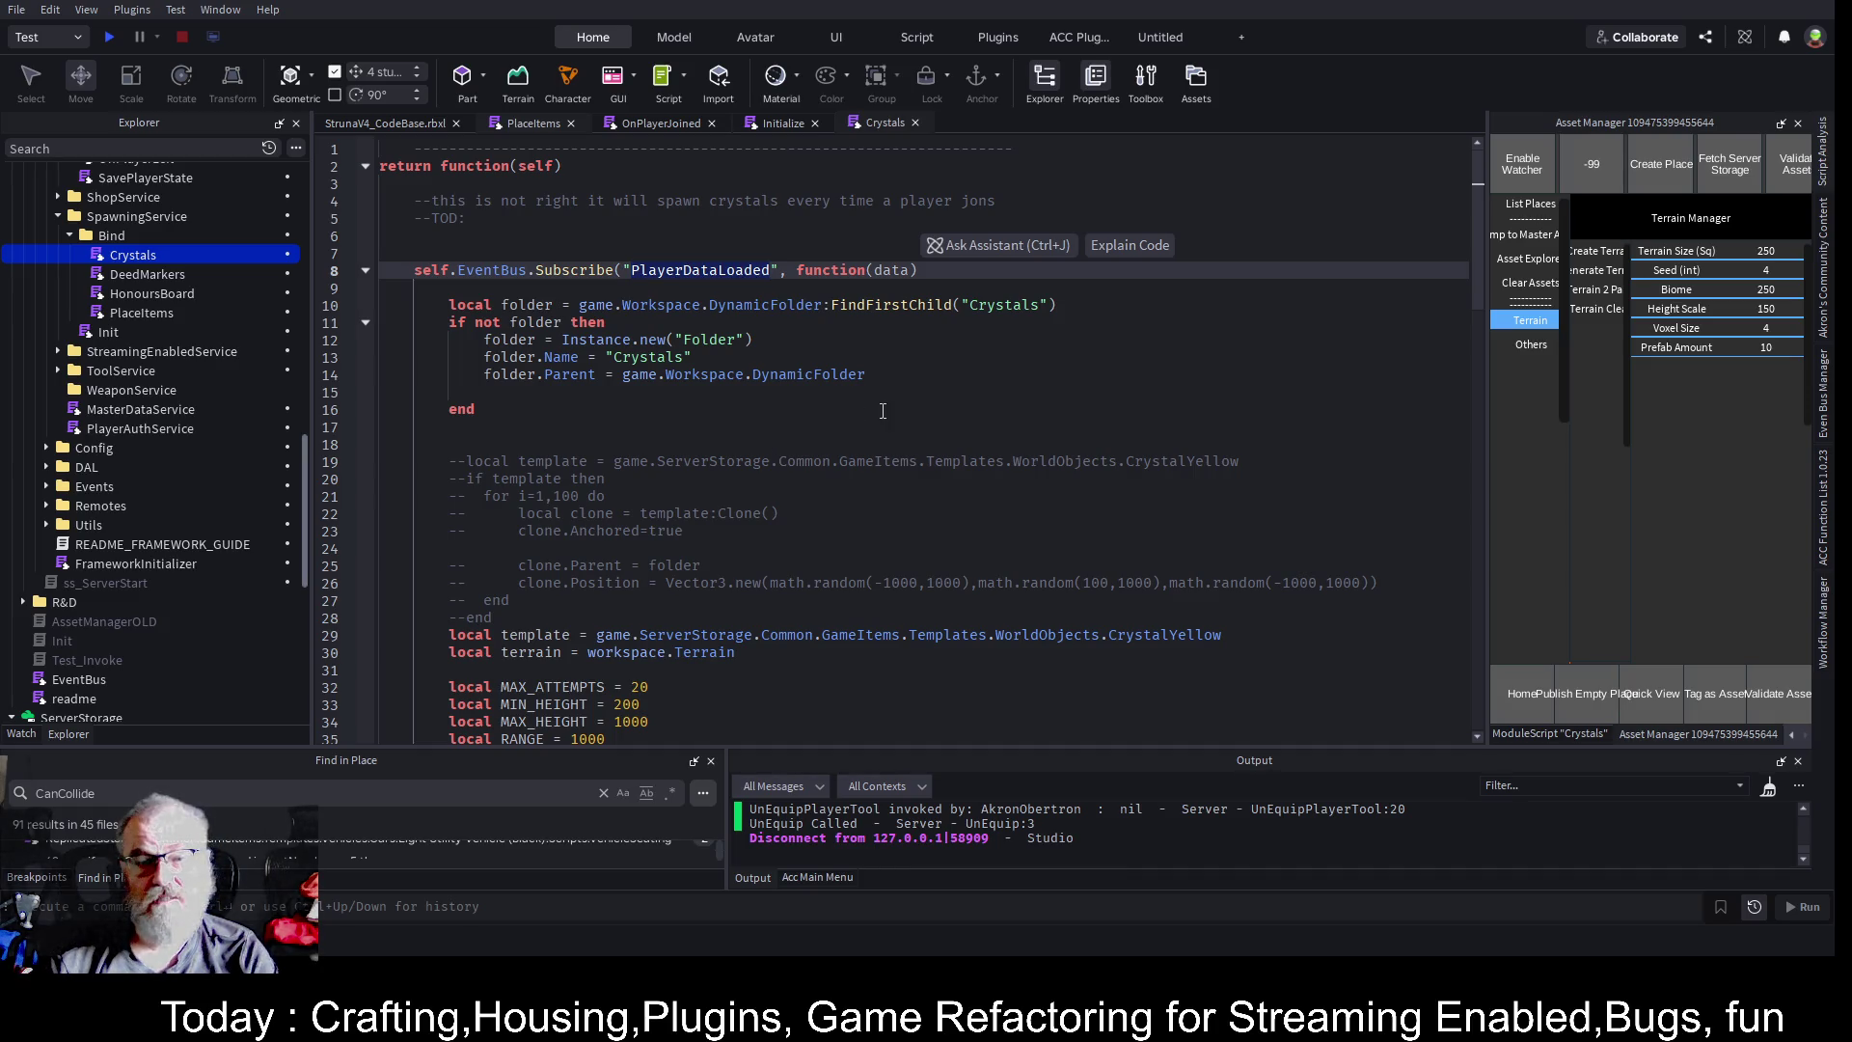
key(Right)
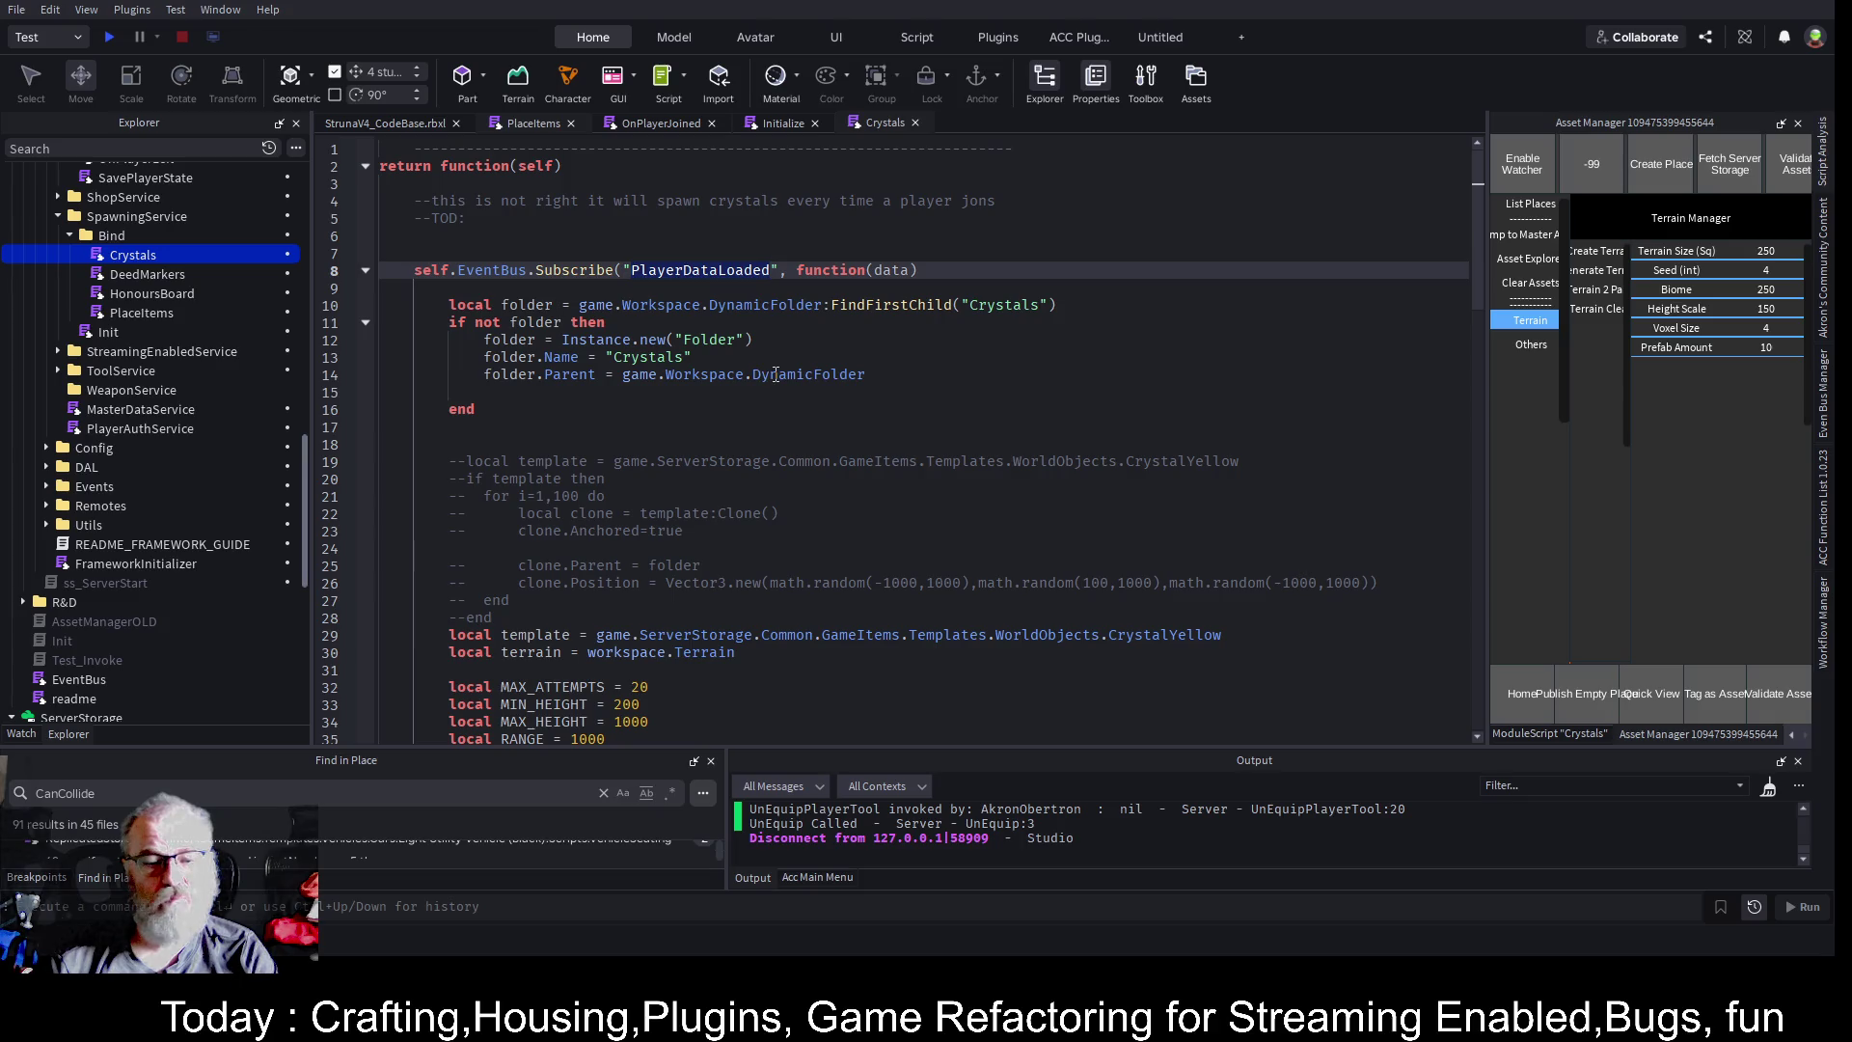
scroll(806, 518, down, 2)
scroll(807, 518, up, 2)
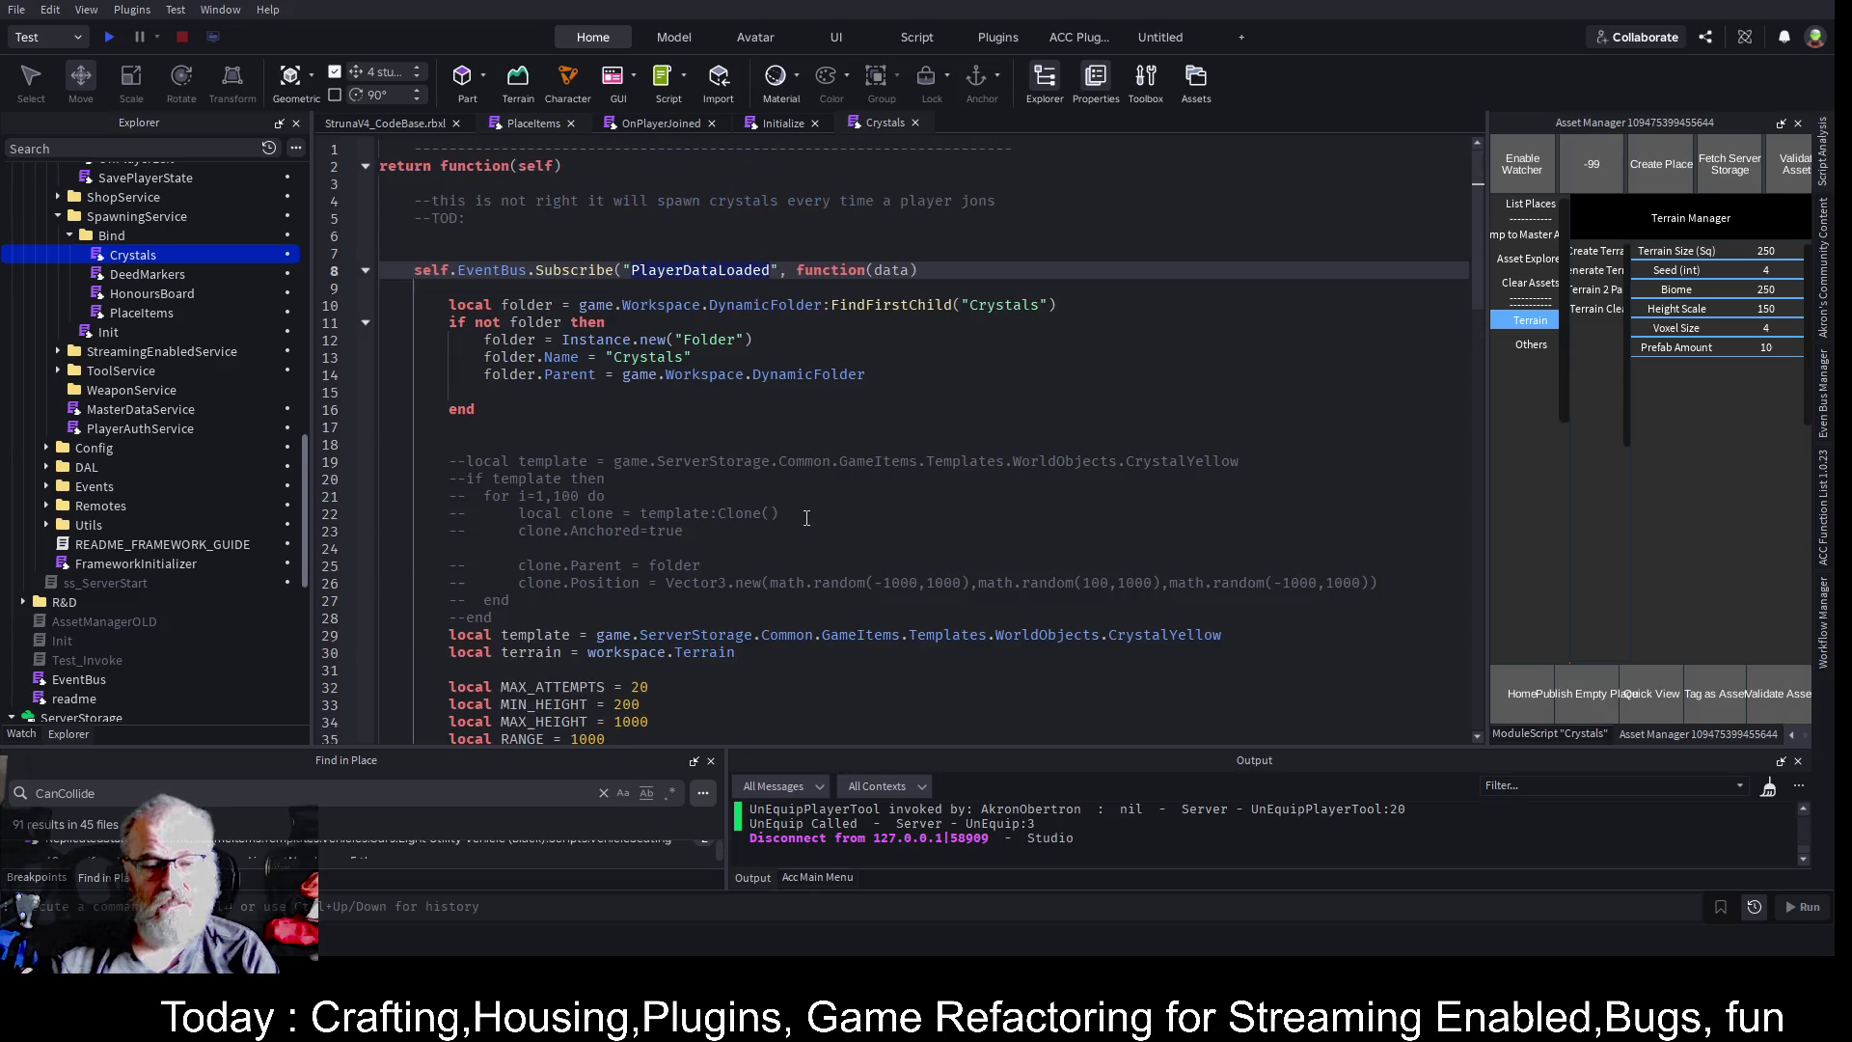
double_click(701, 272)
text(TerrainGenerated)
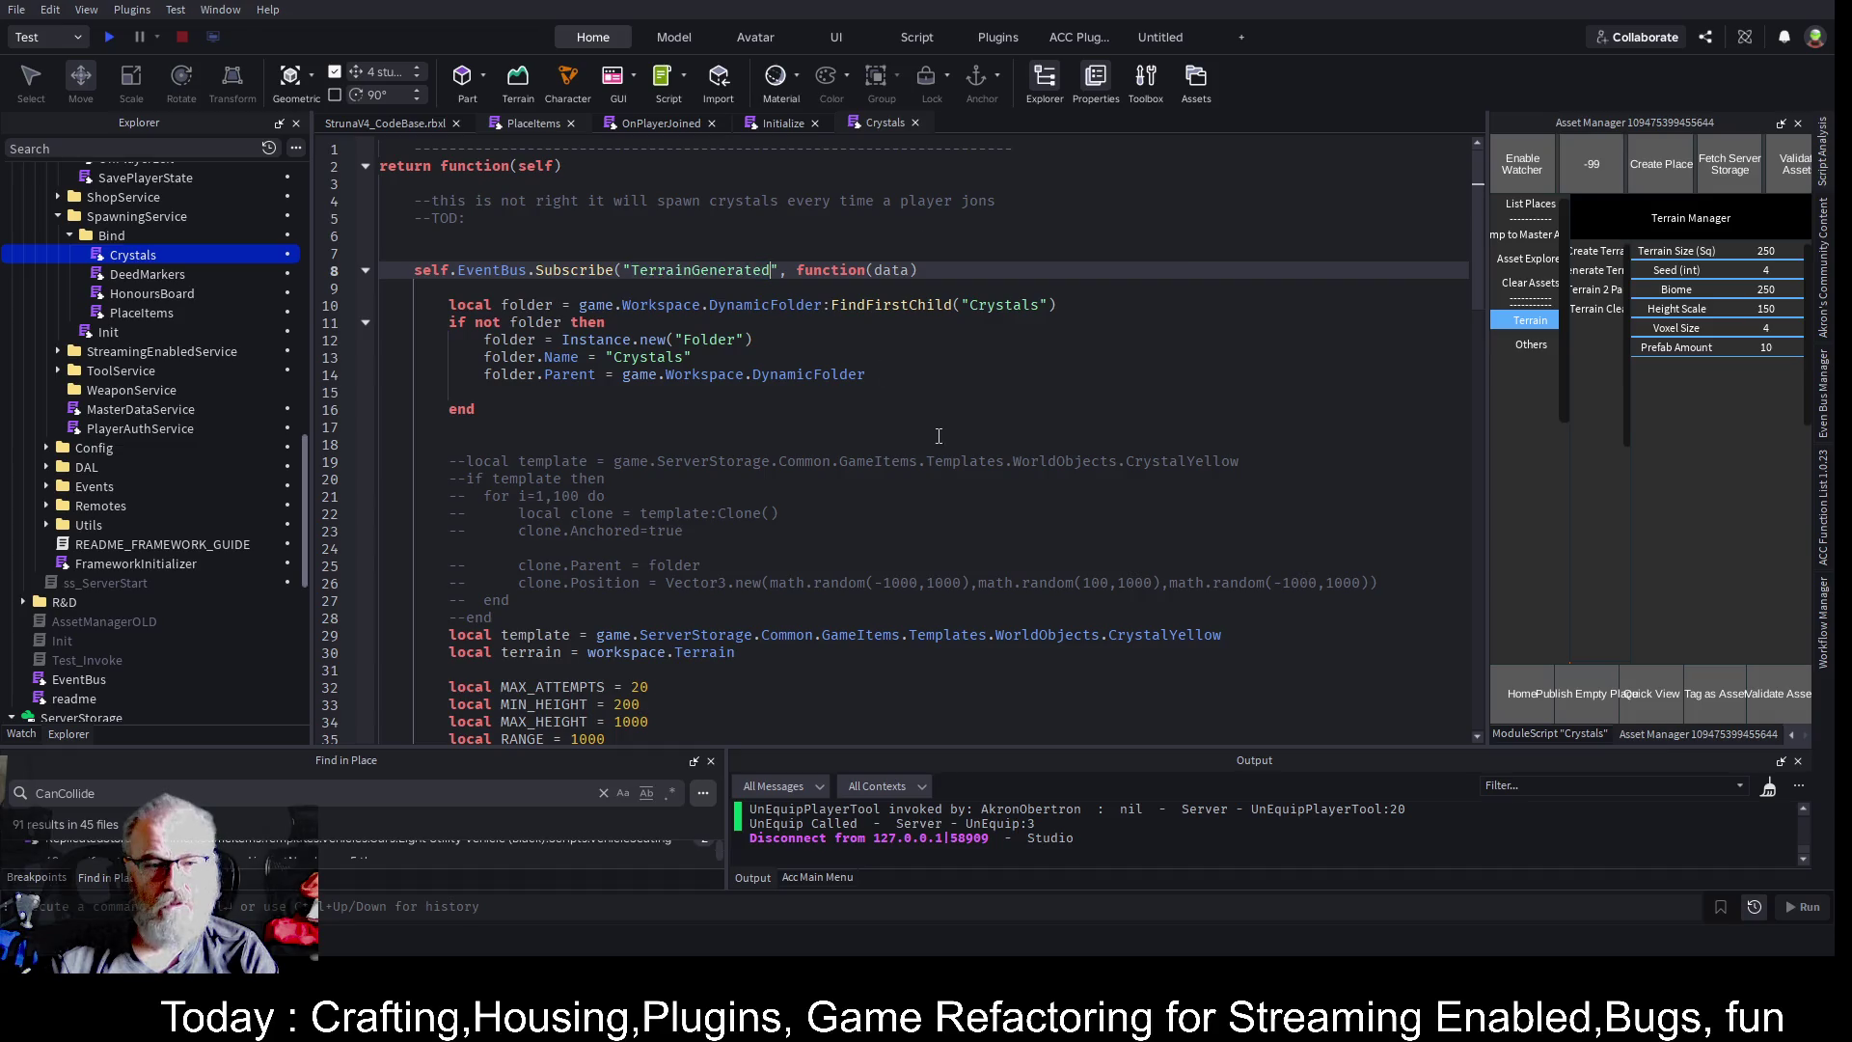
key(ctrl+s)
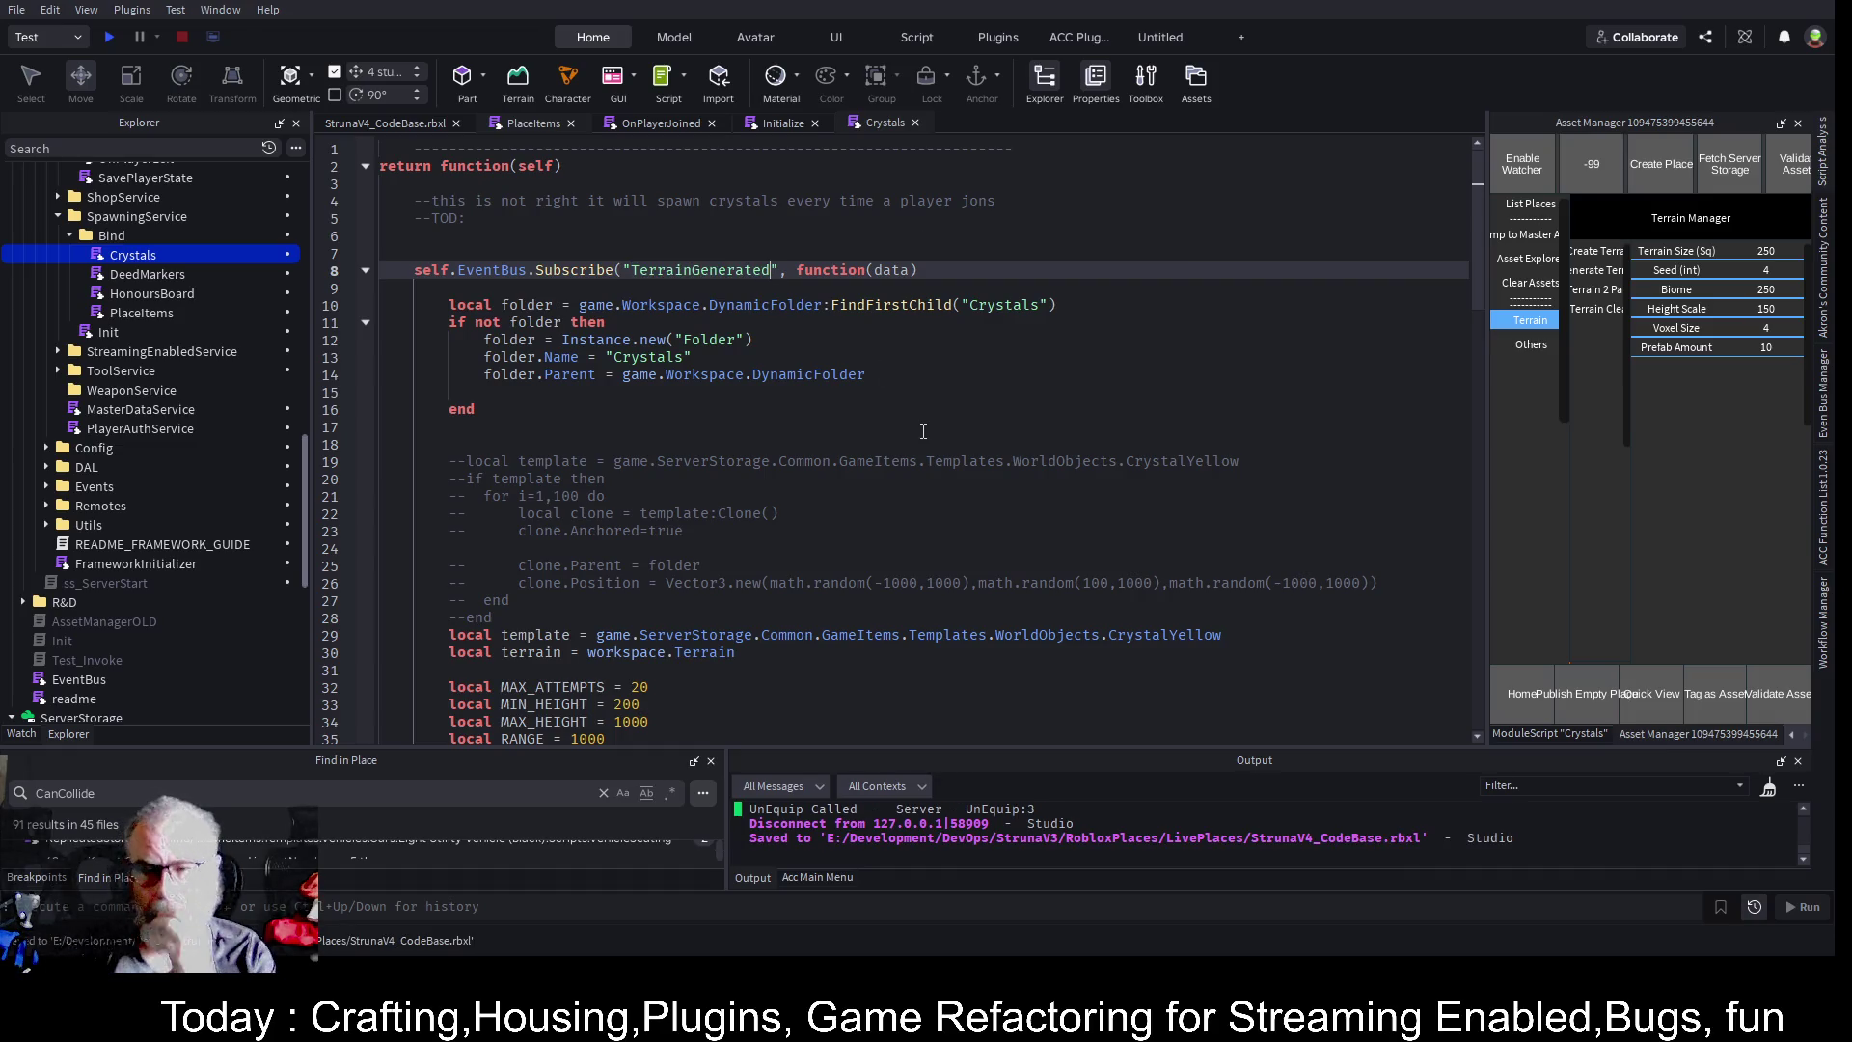
click(915, 374)
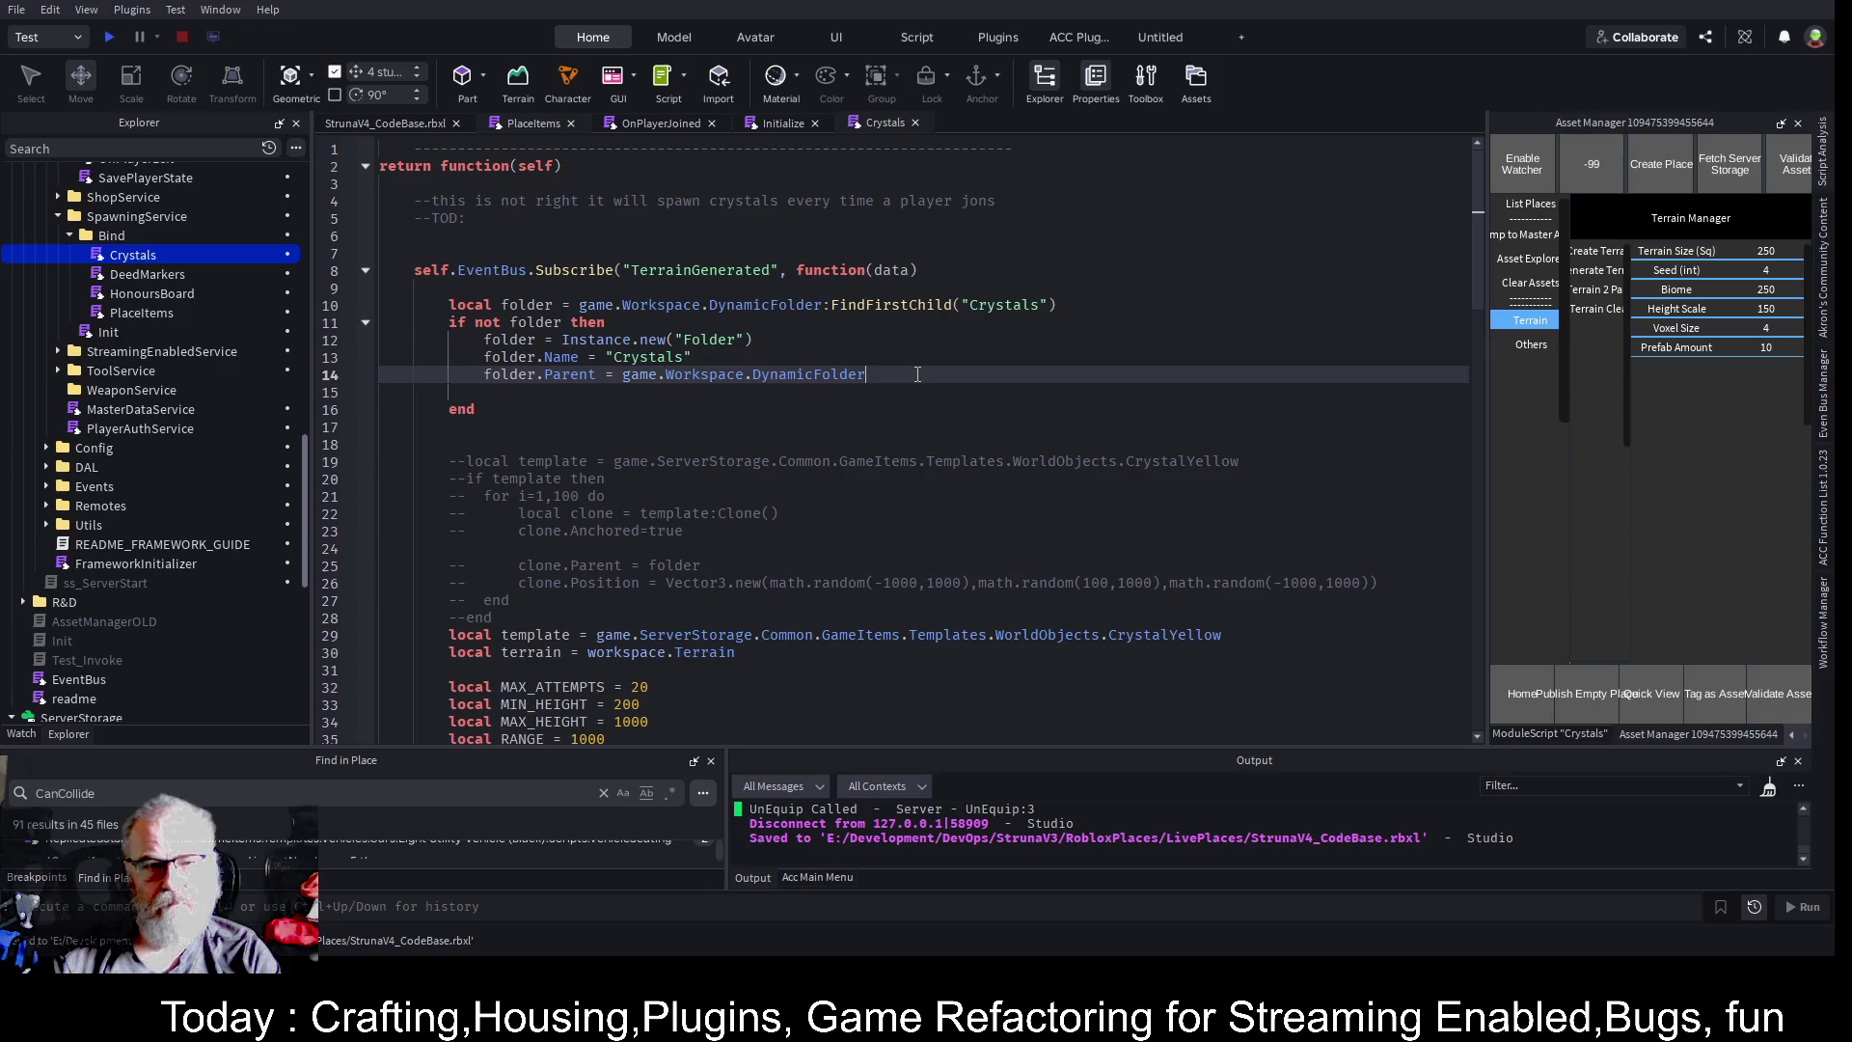
key(ctrl+s)
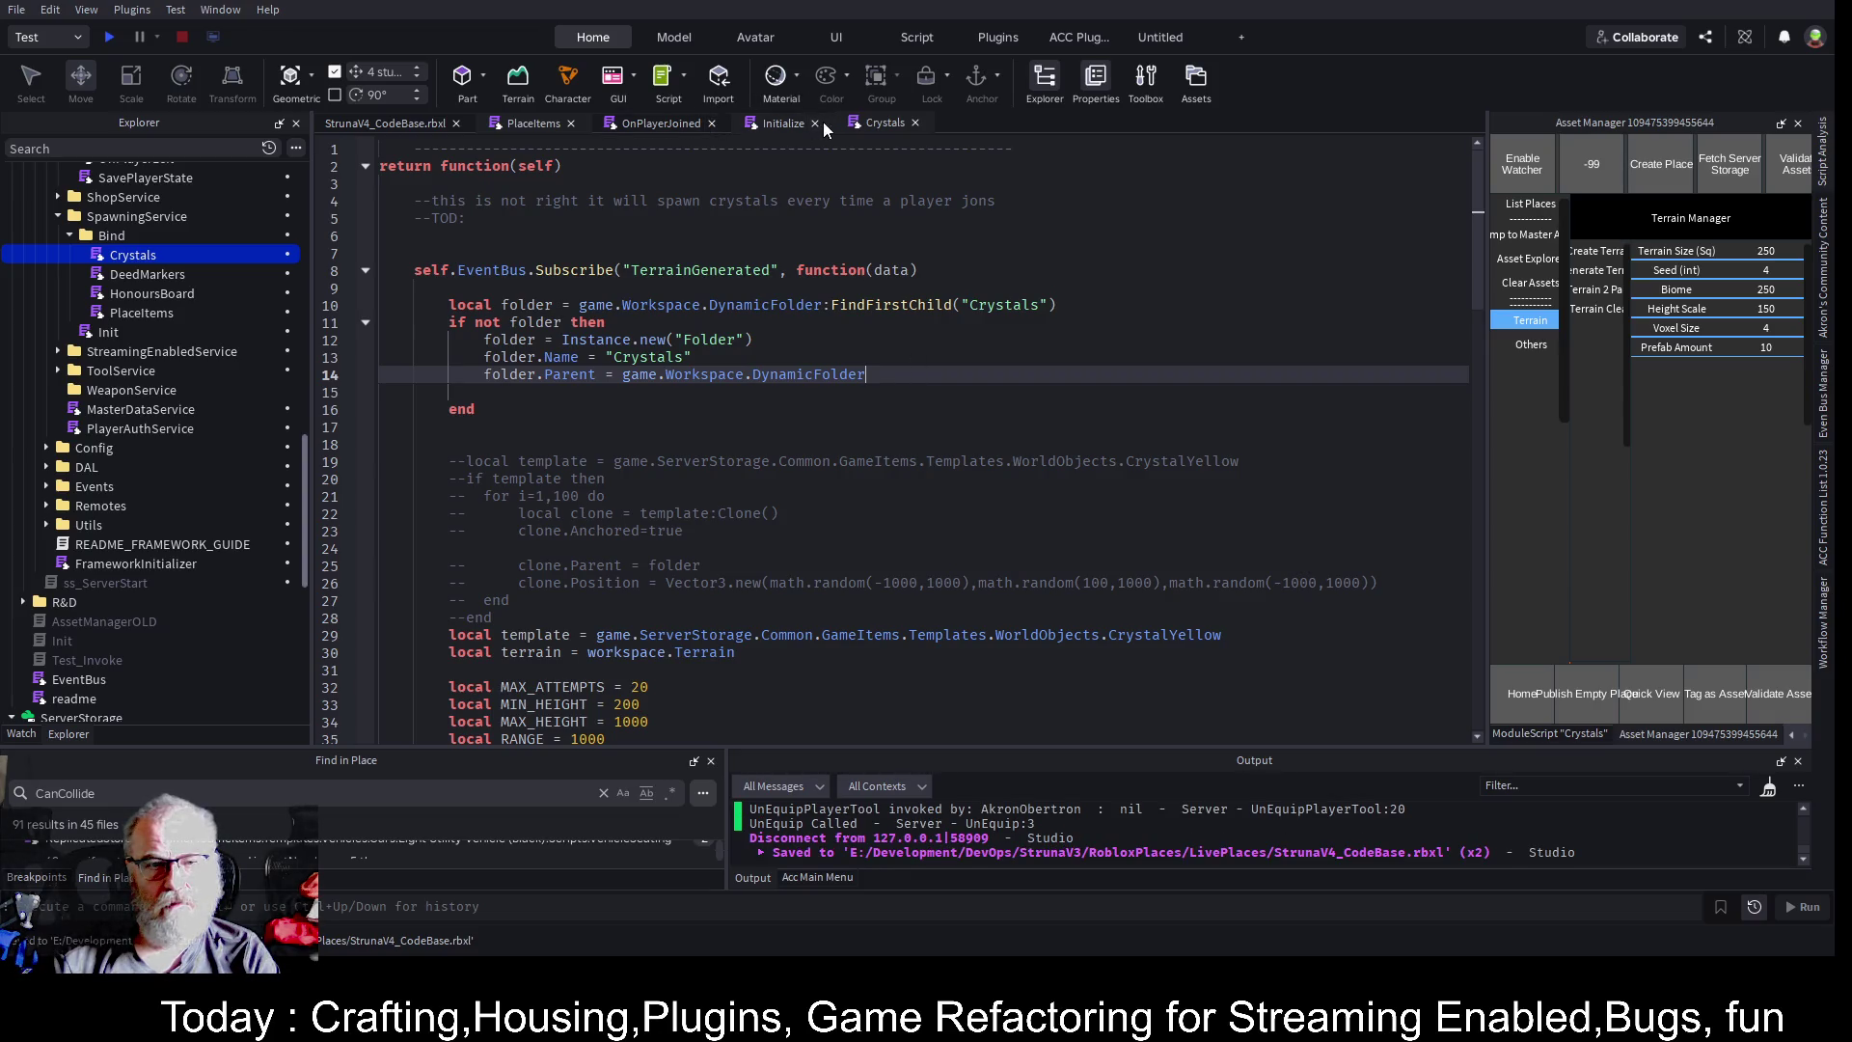
- Paste the TerrainGenerated Publish call on a new line after ConvertToTerrain and save
click(520, 125)
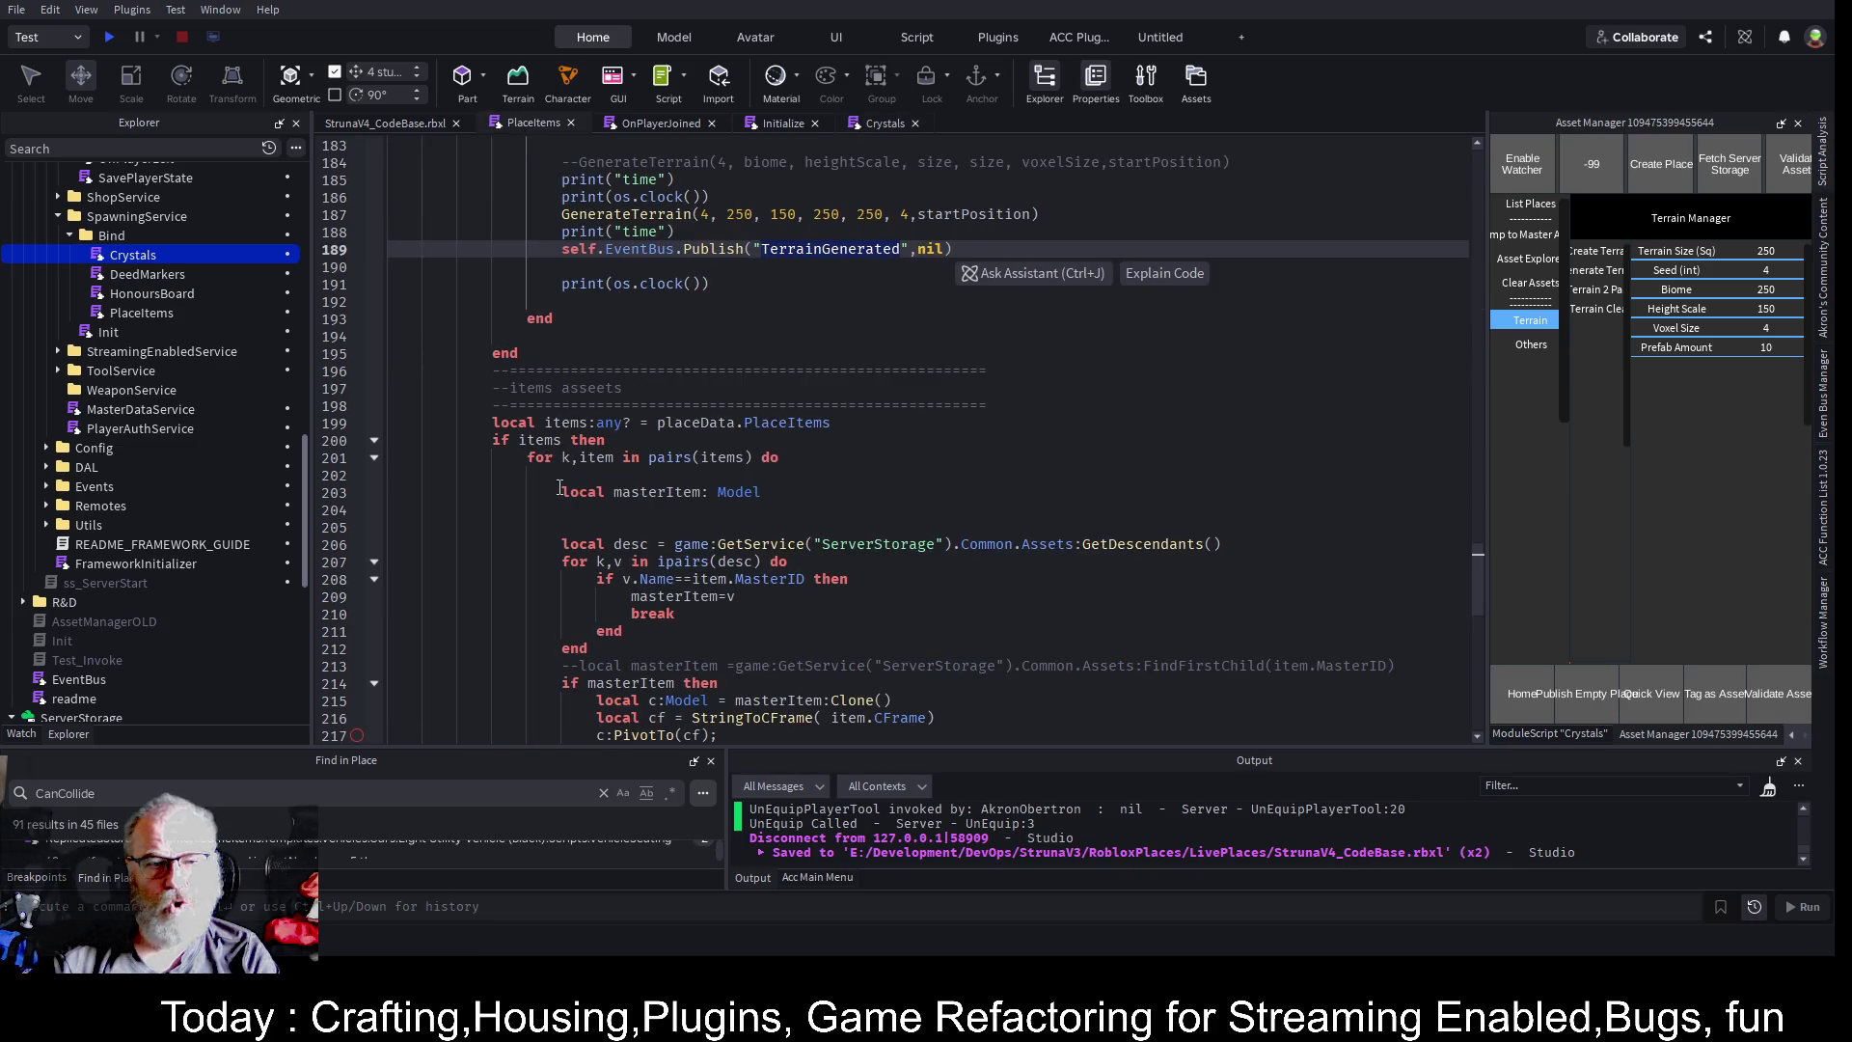
scroll(694, 348, down, 9)
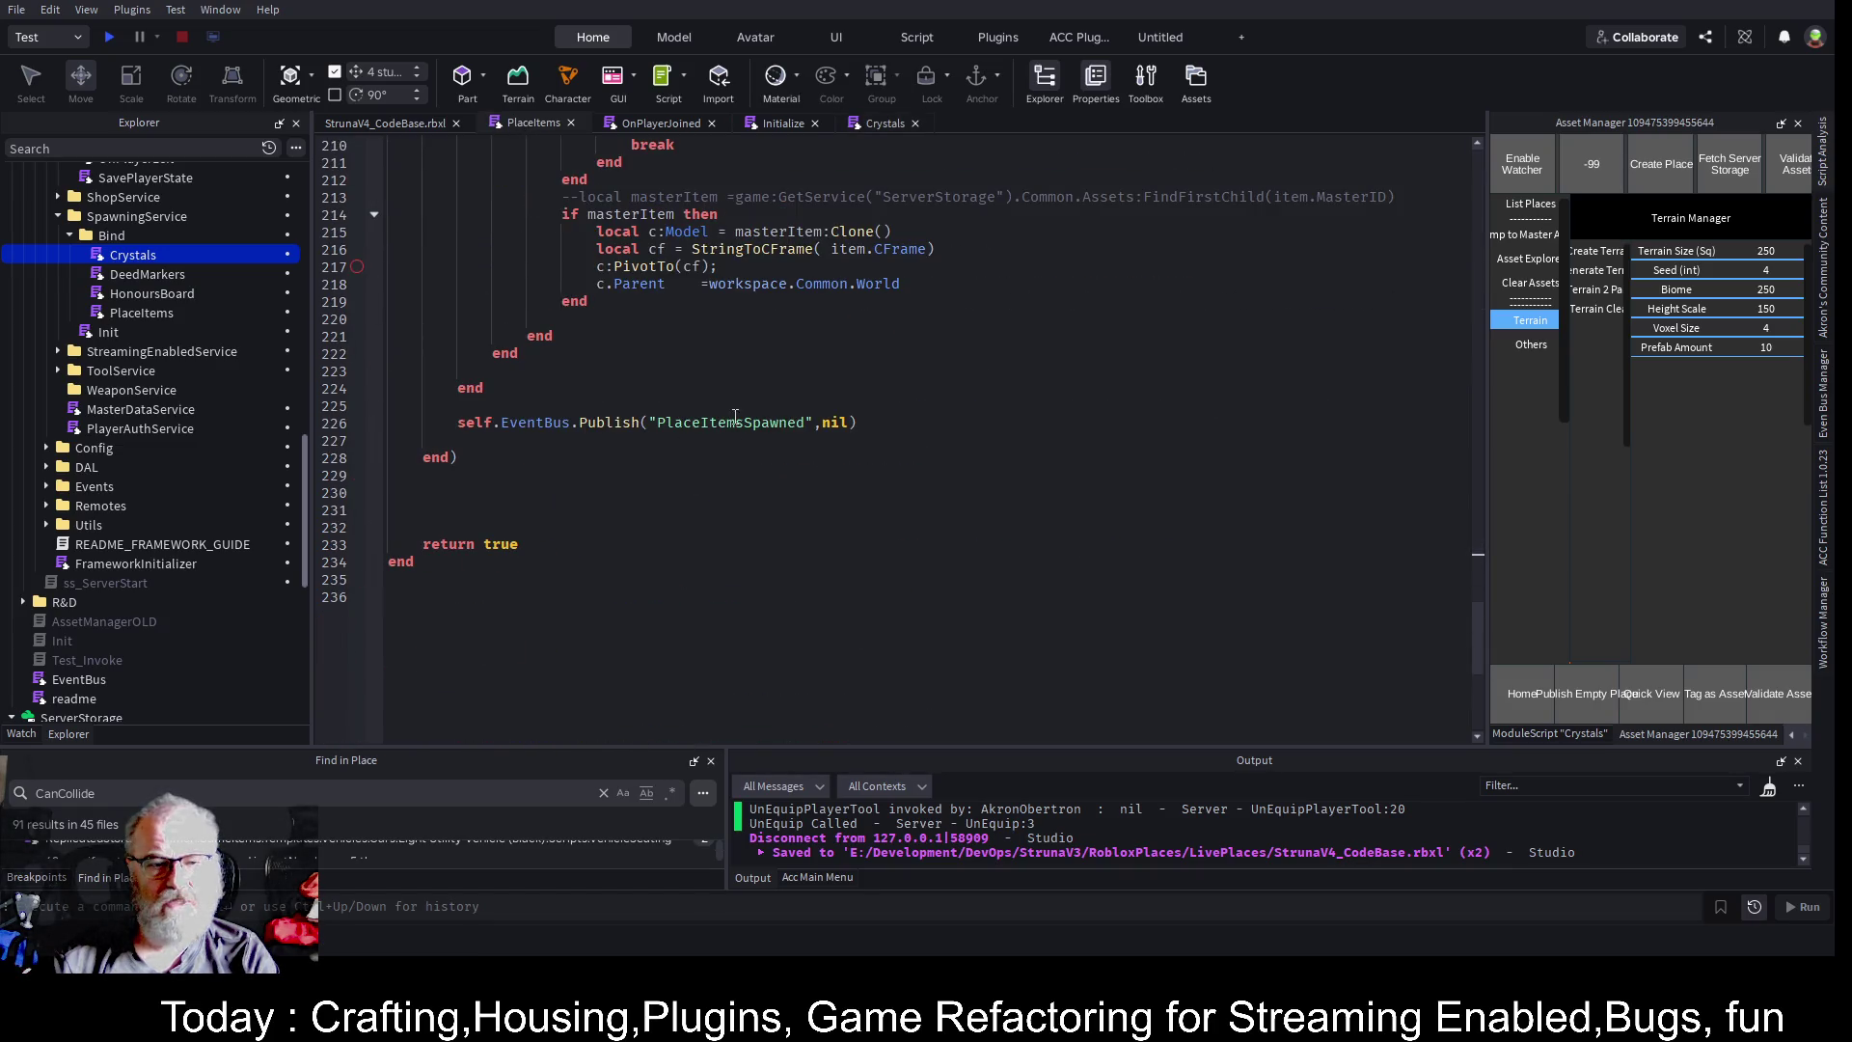
double_click(711, 424)
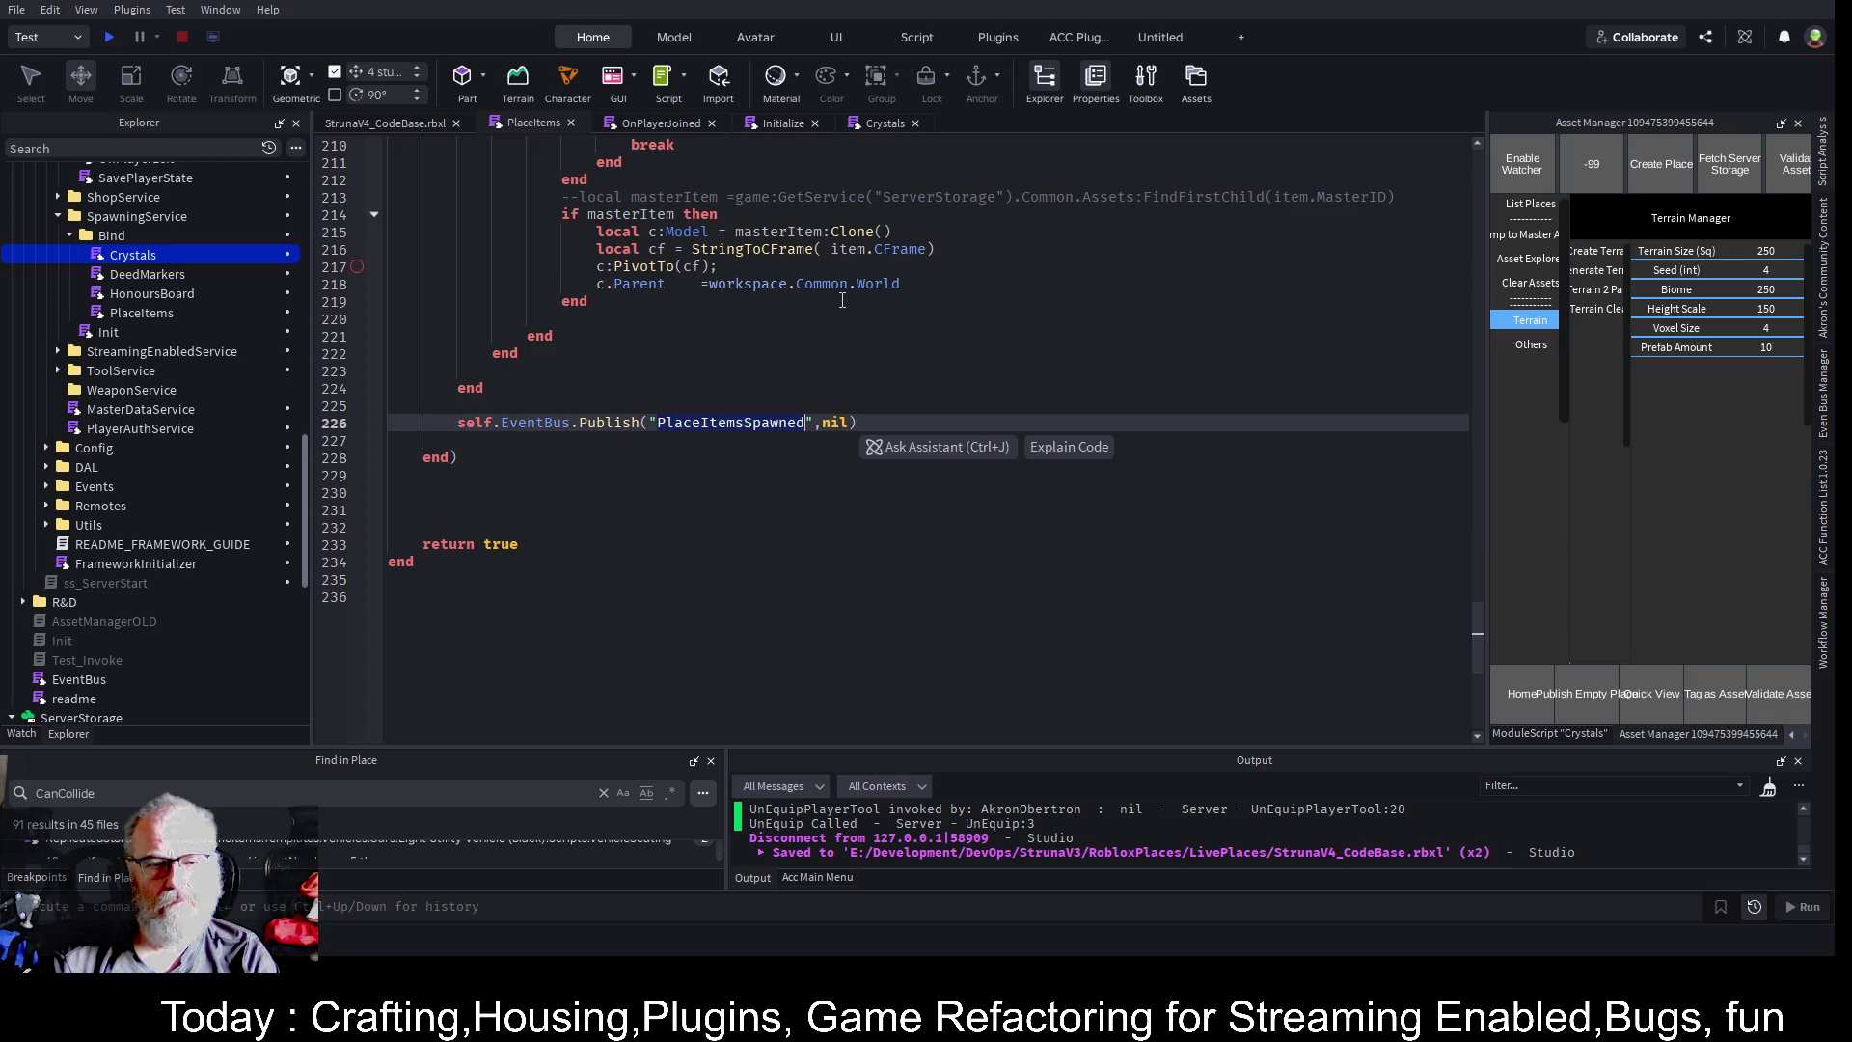
scroll(847, 318, up, 5)
scroll(847, 317, up, 6)
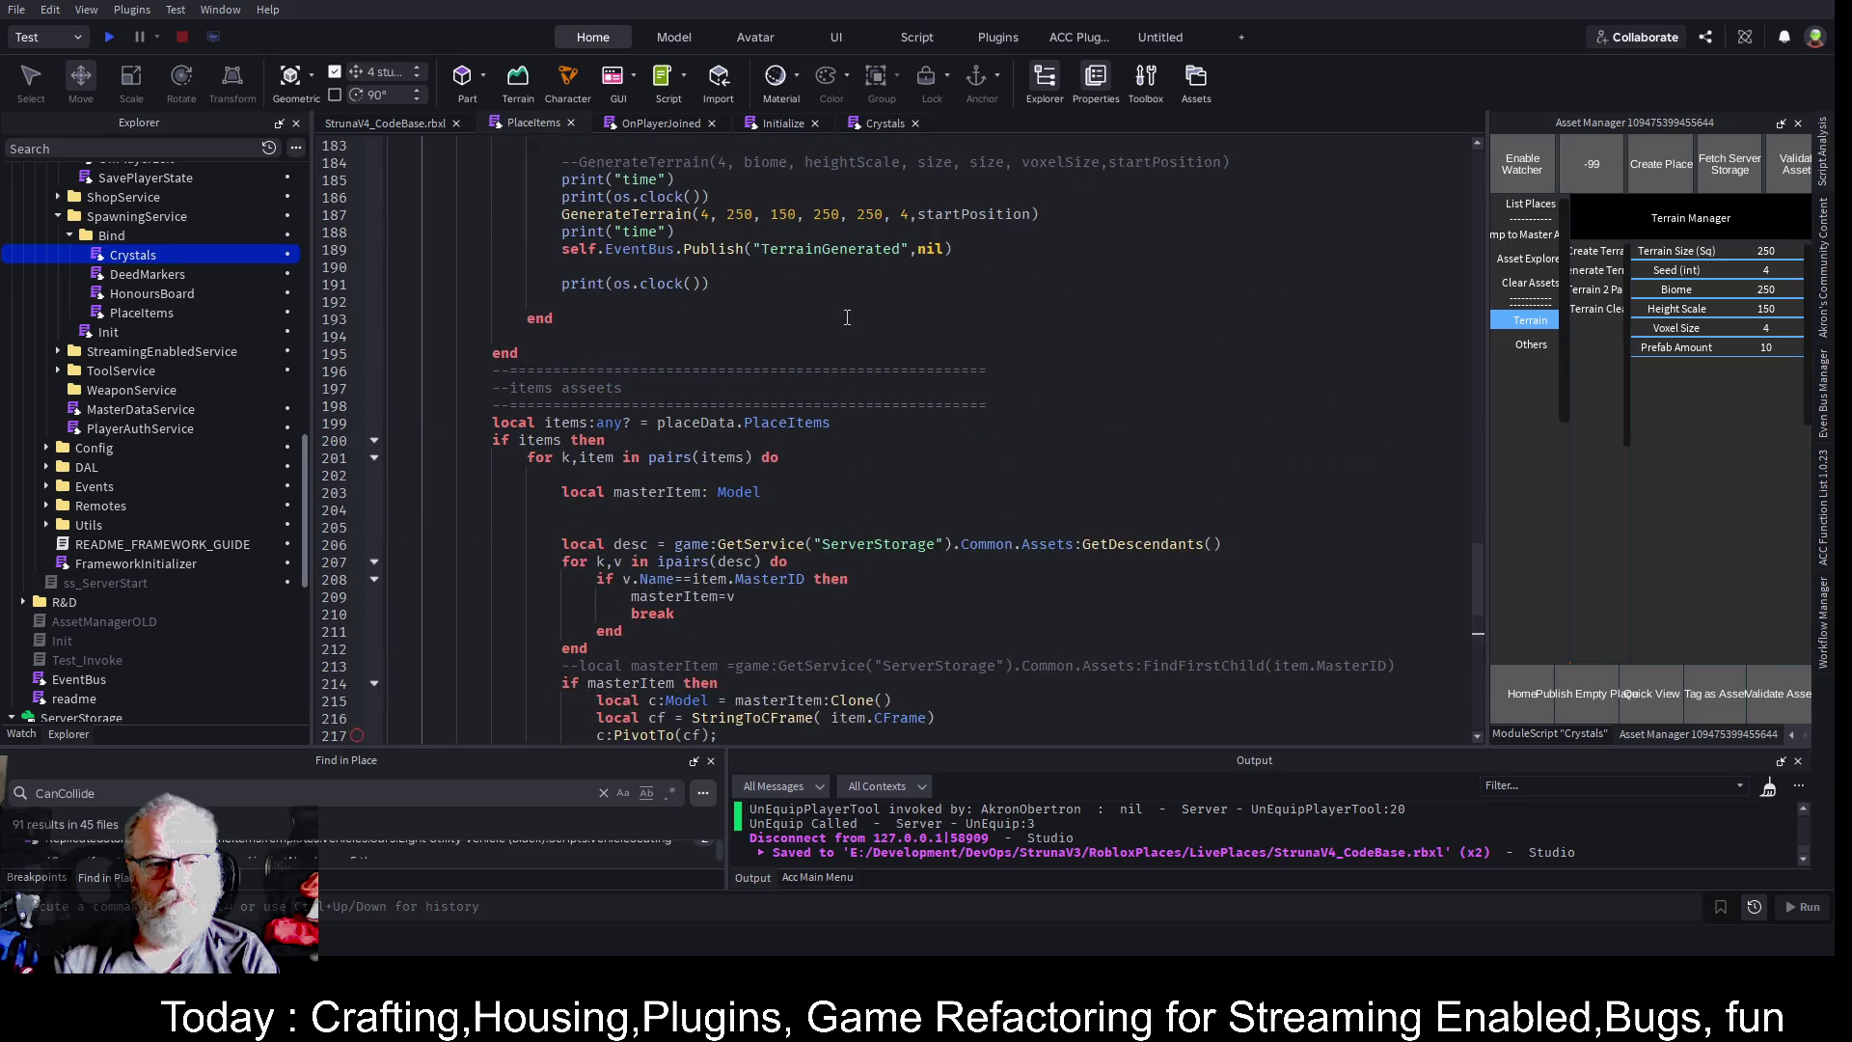
drag(528, 352, 953, 353)
key(ctrl+c)
scroll(856, 313, up, 5)
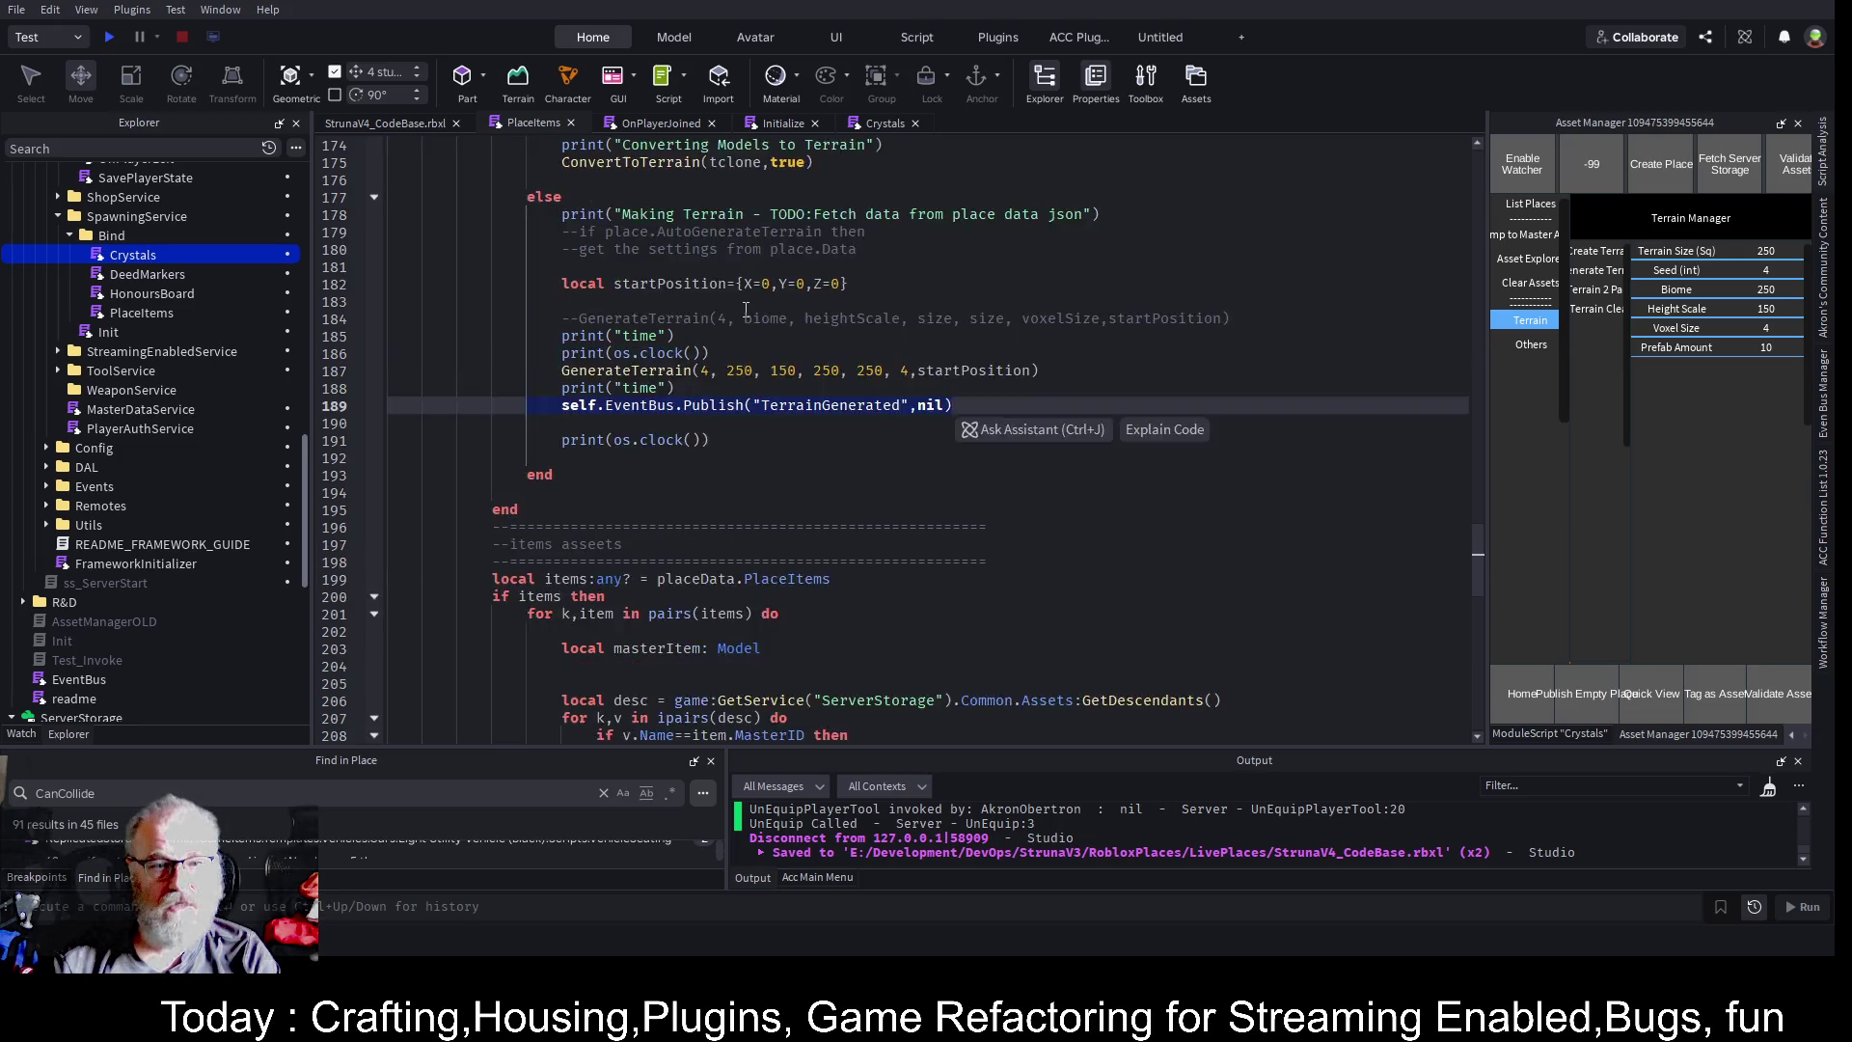
click(1104, 363)
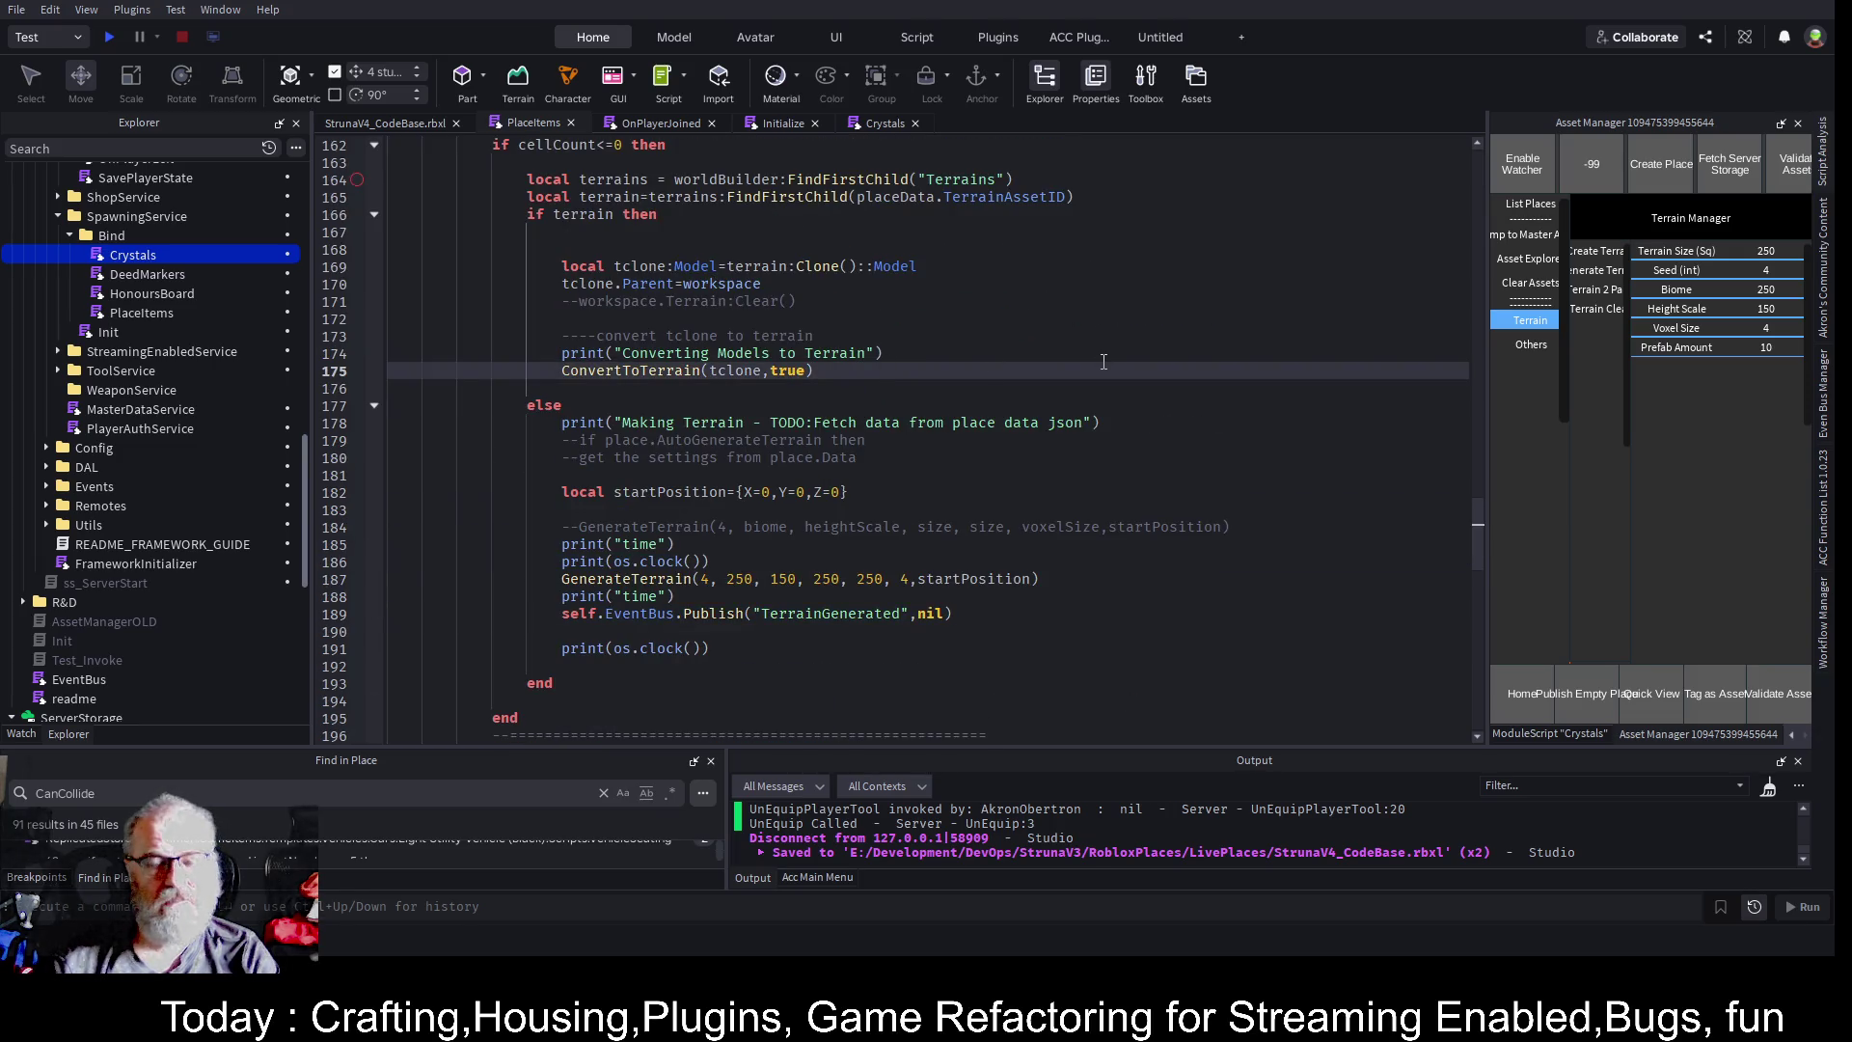
key(Return)
key(ctrl+v)
key(ctrl+s)
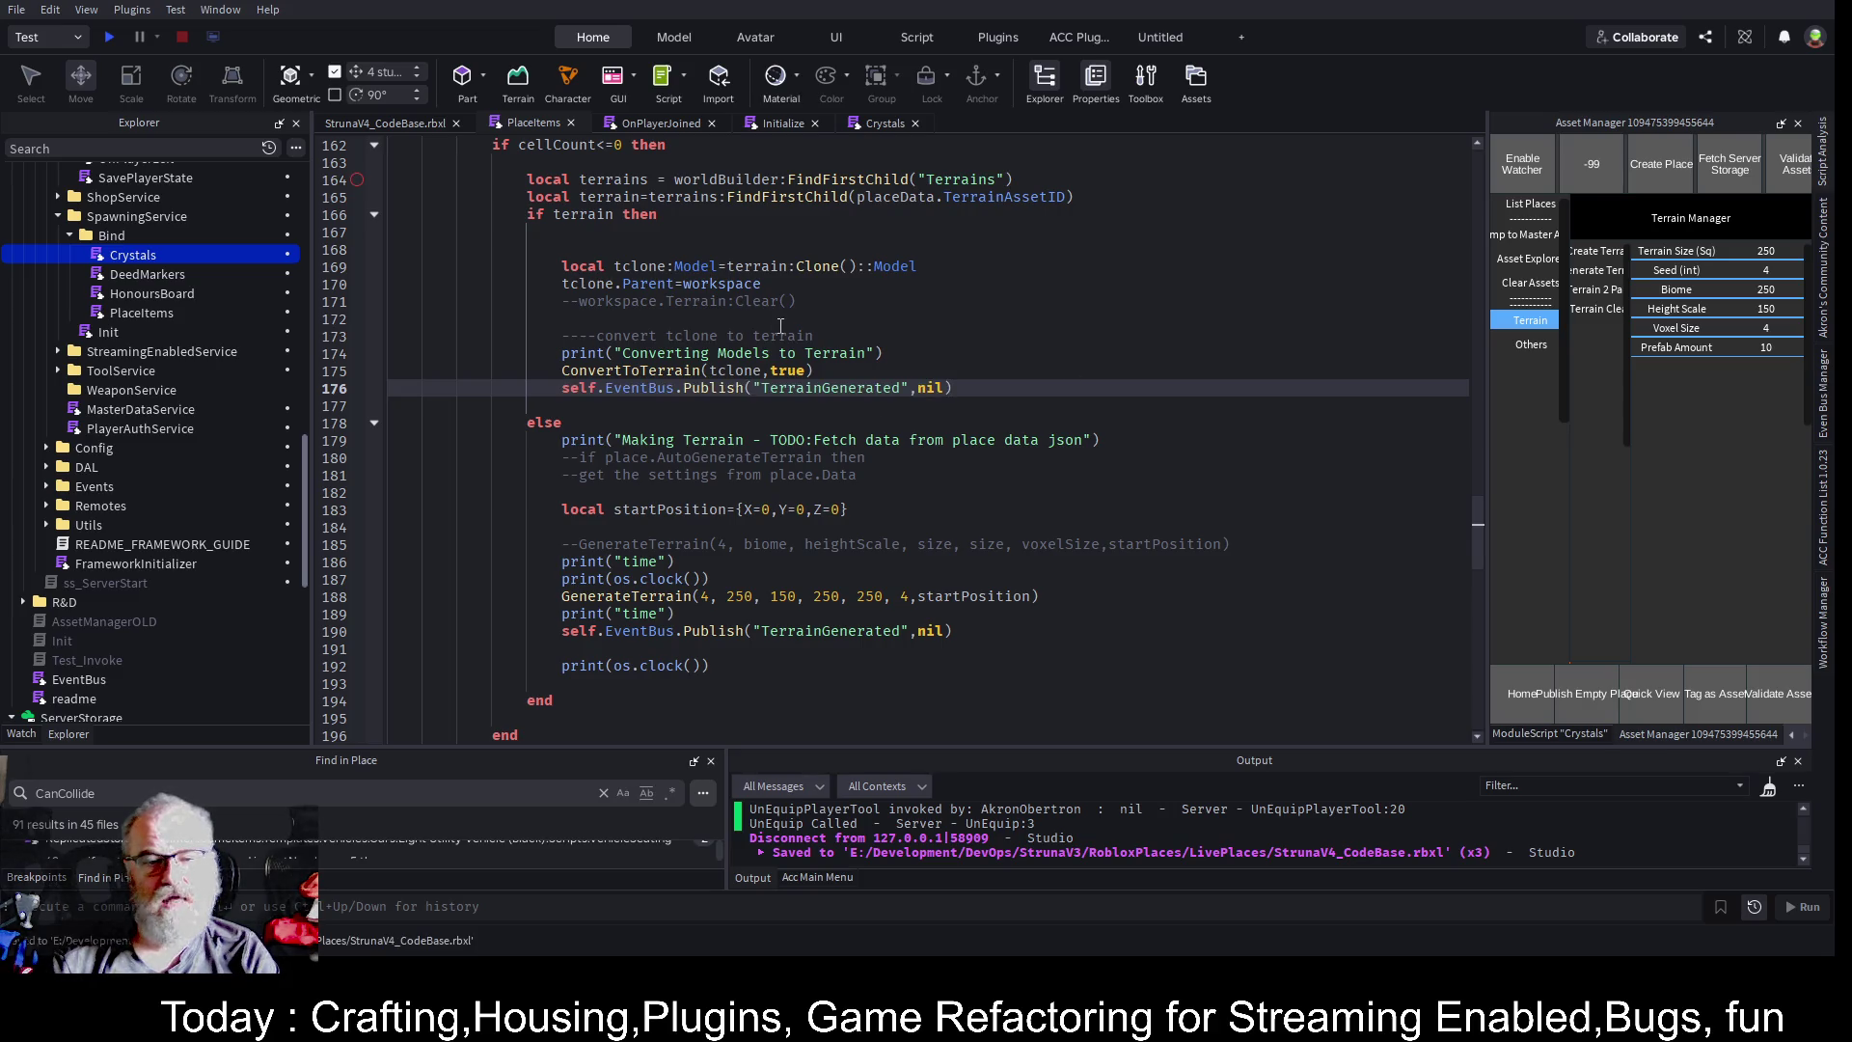
- Add an else branch with its end after the terrain block and save
scroll(762, 333, up, 3)
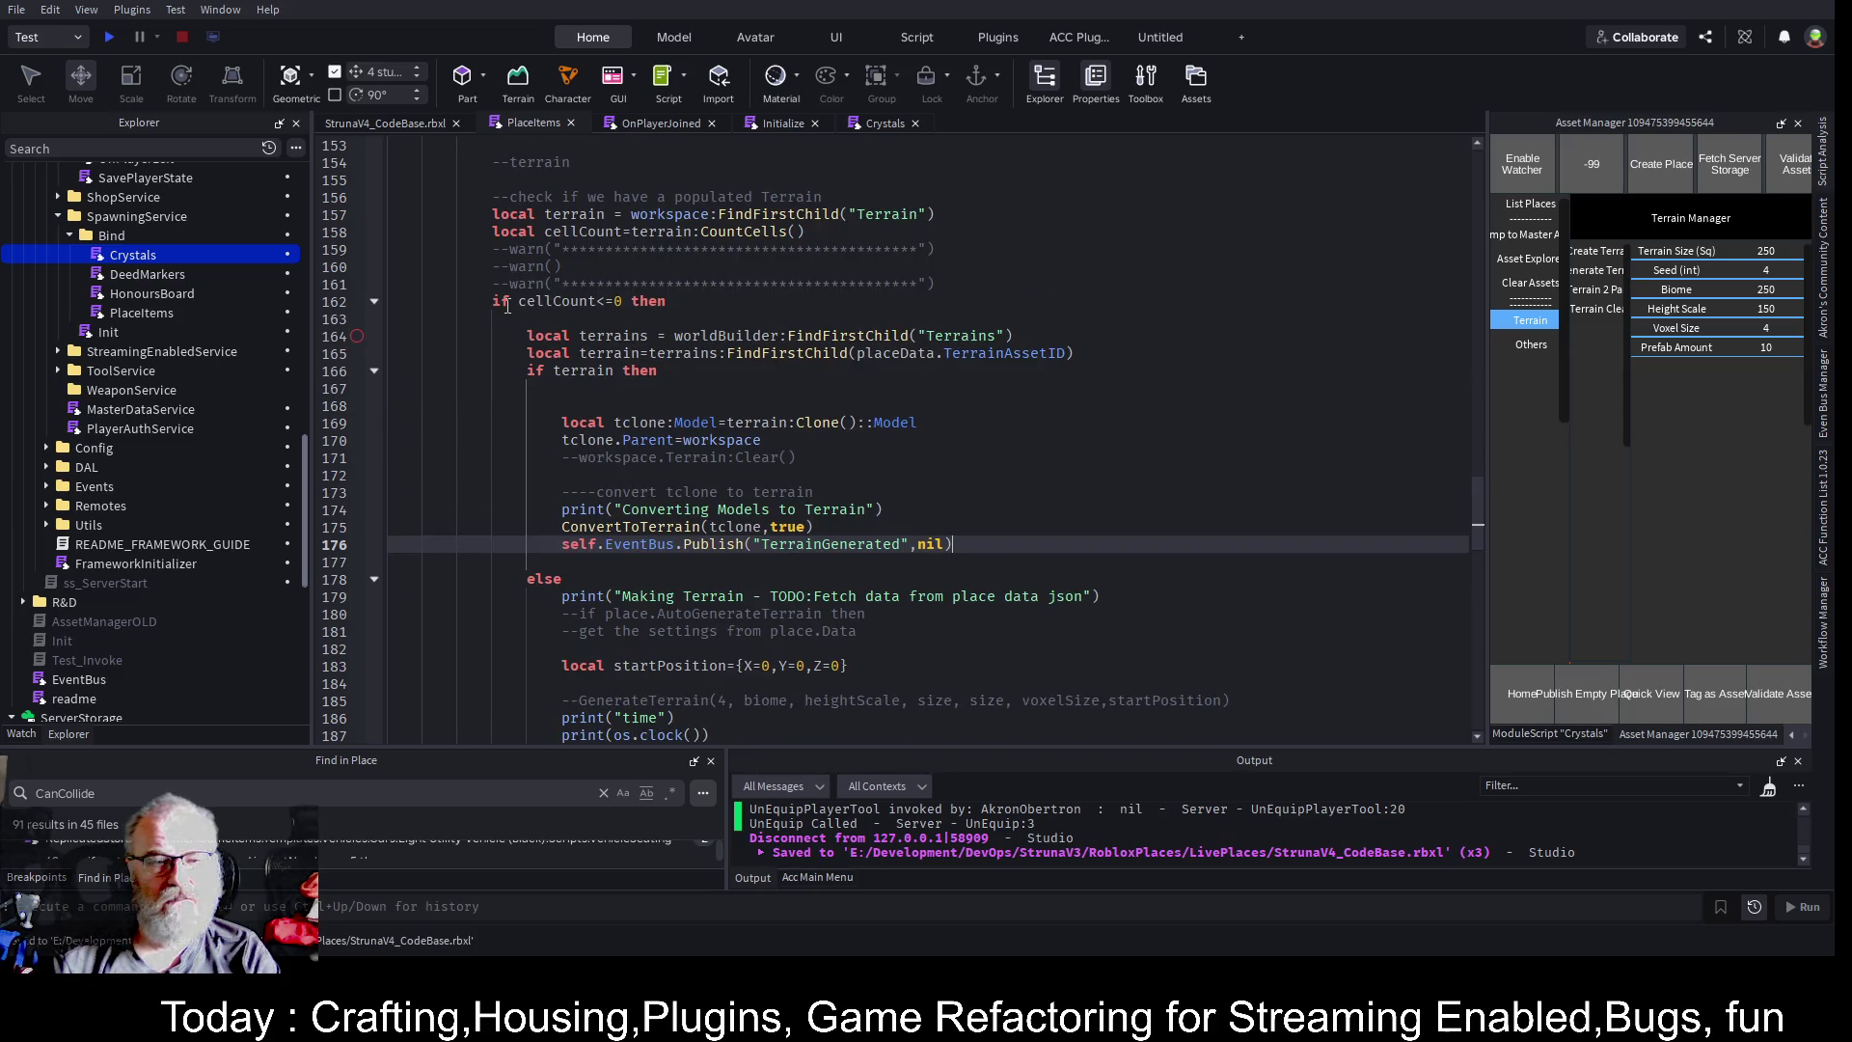
scroll(496, 309, down, 10)
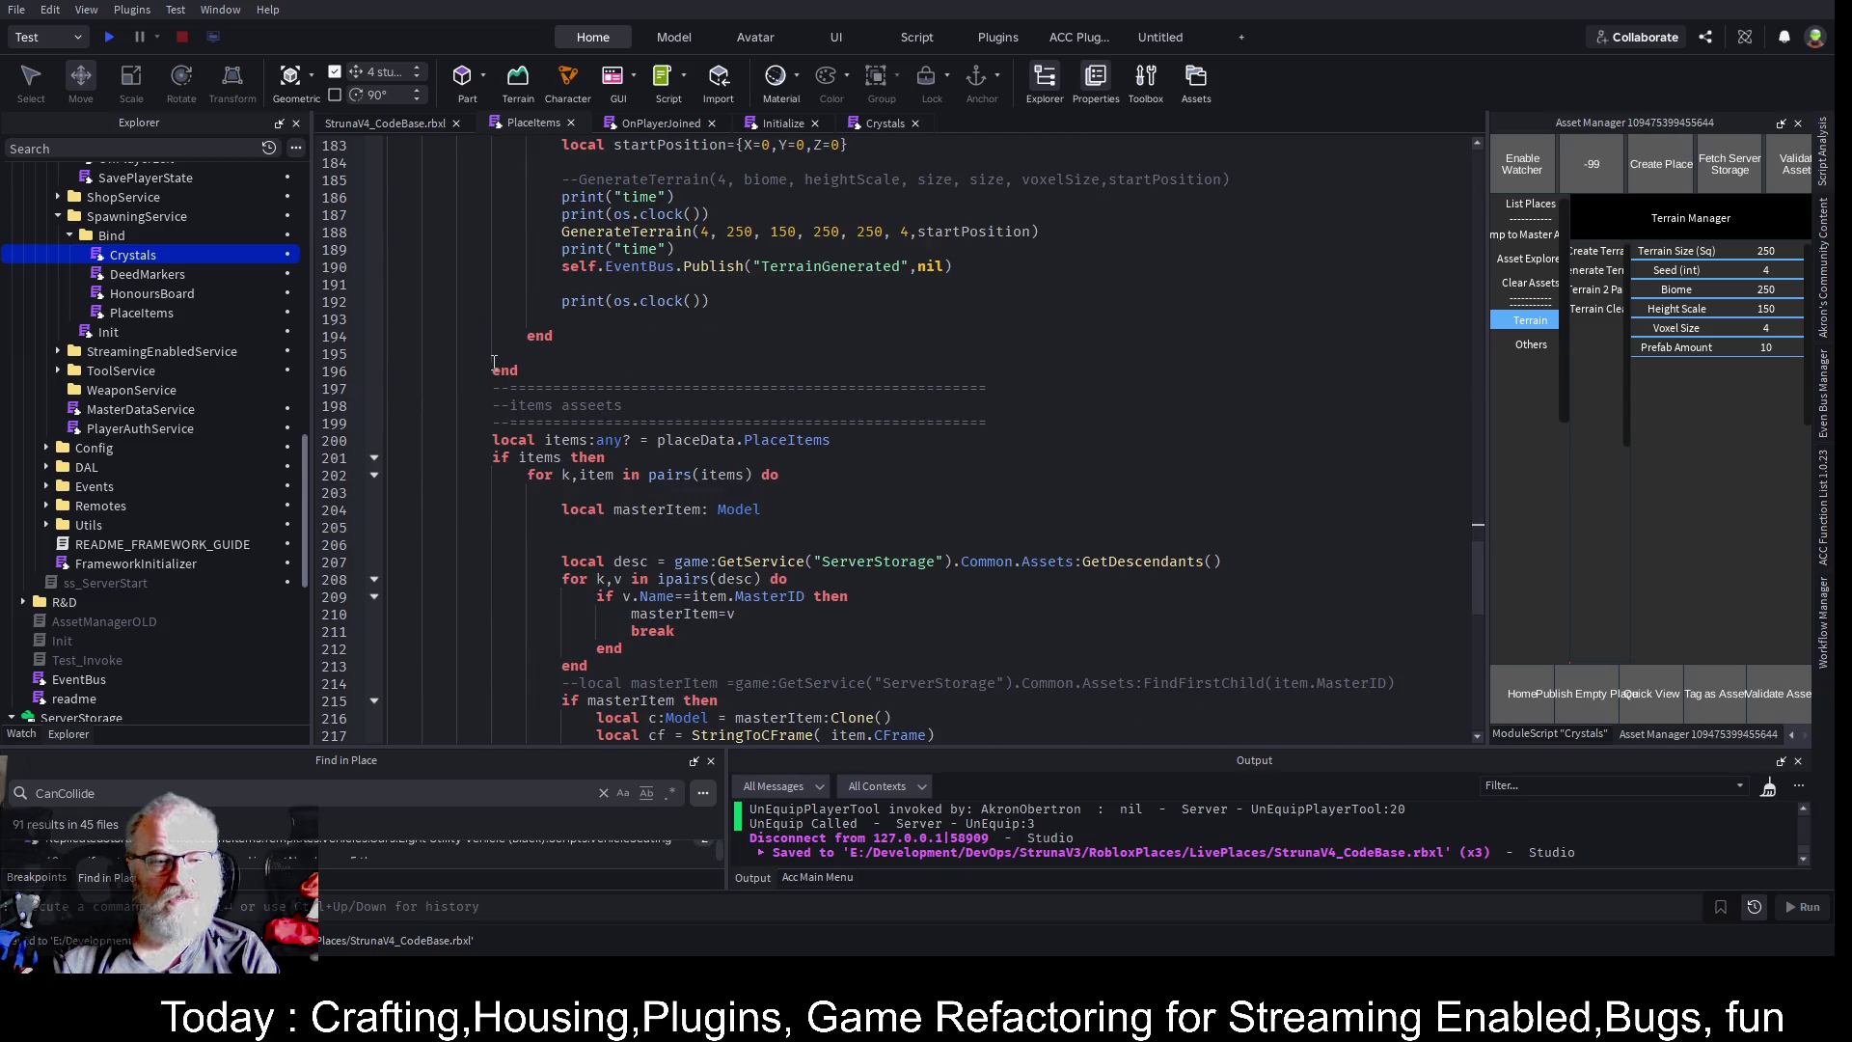
scroll(488, 320, up, 3)
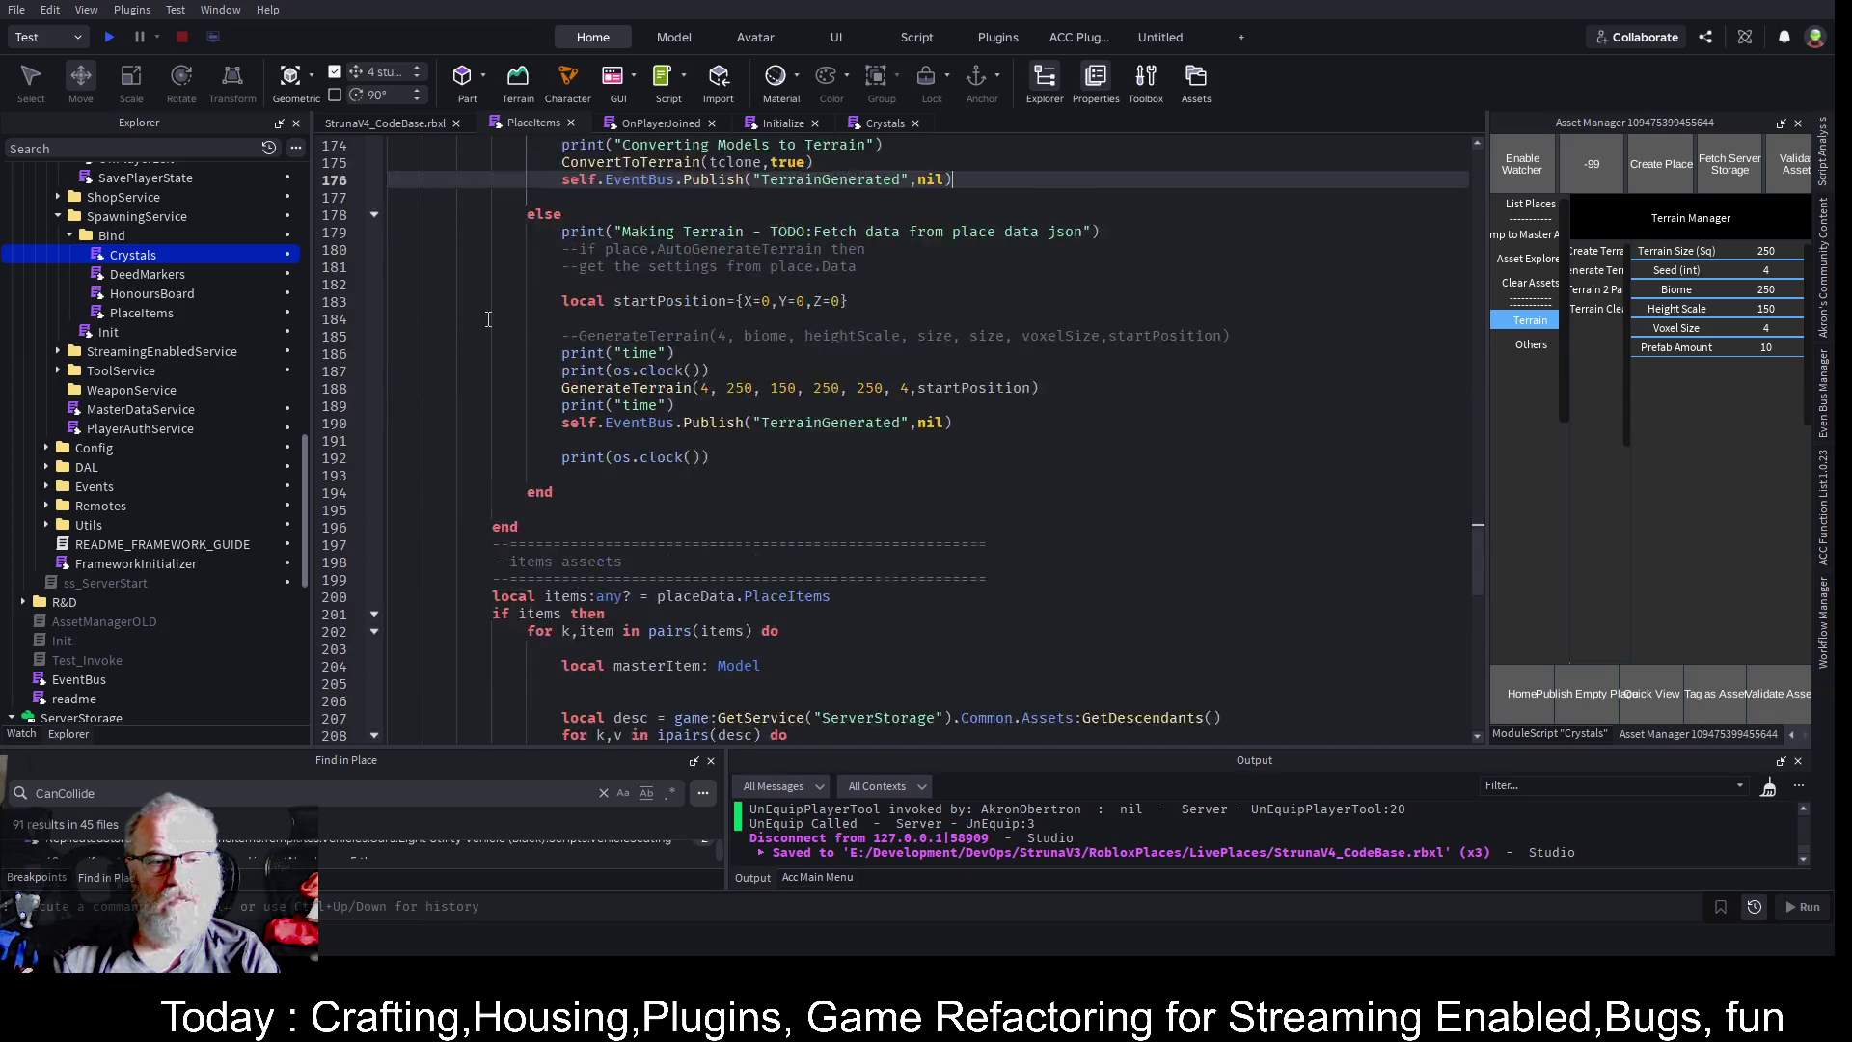
scroll(488, 320, up, 1)
scroll(498, 262, up, 5)
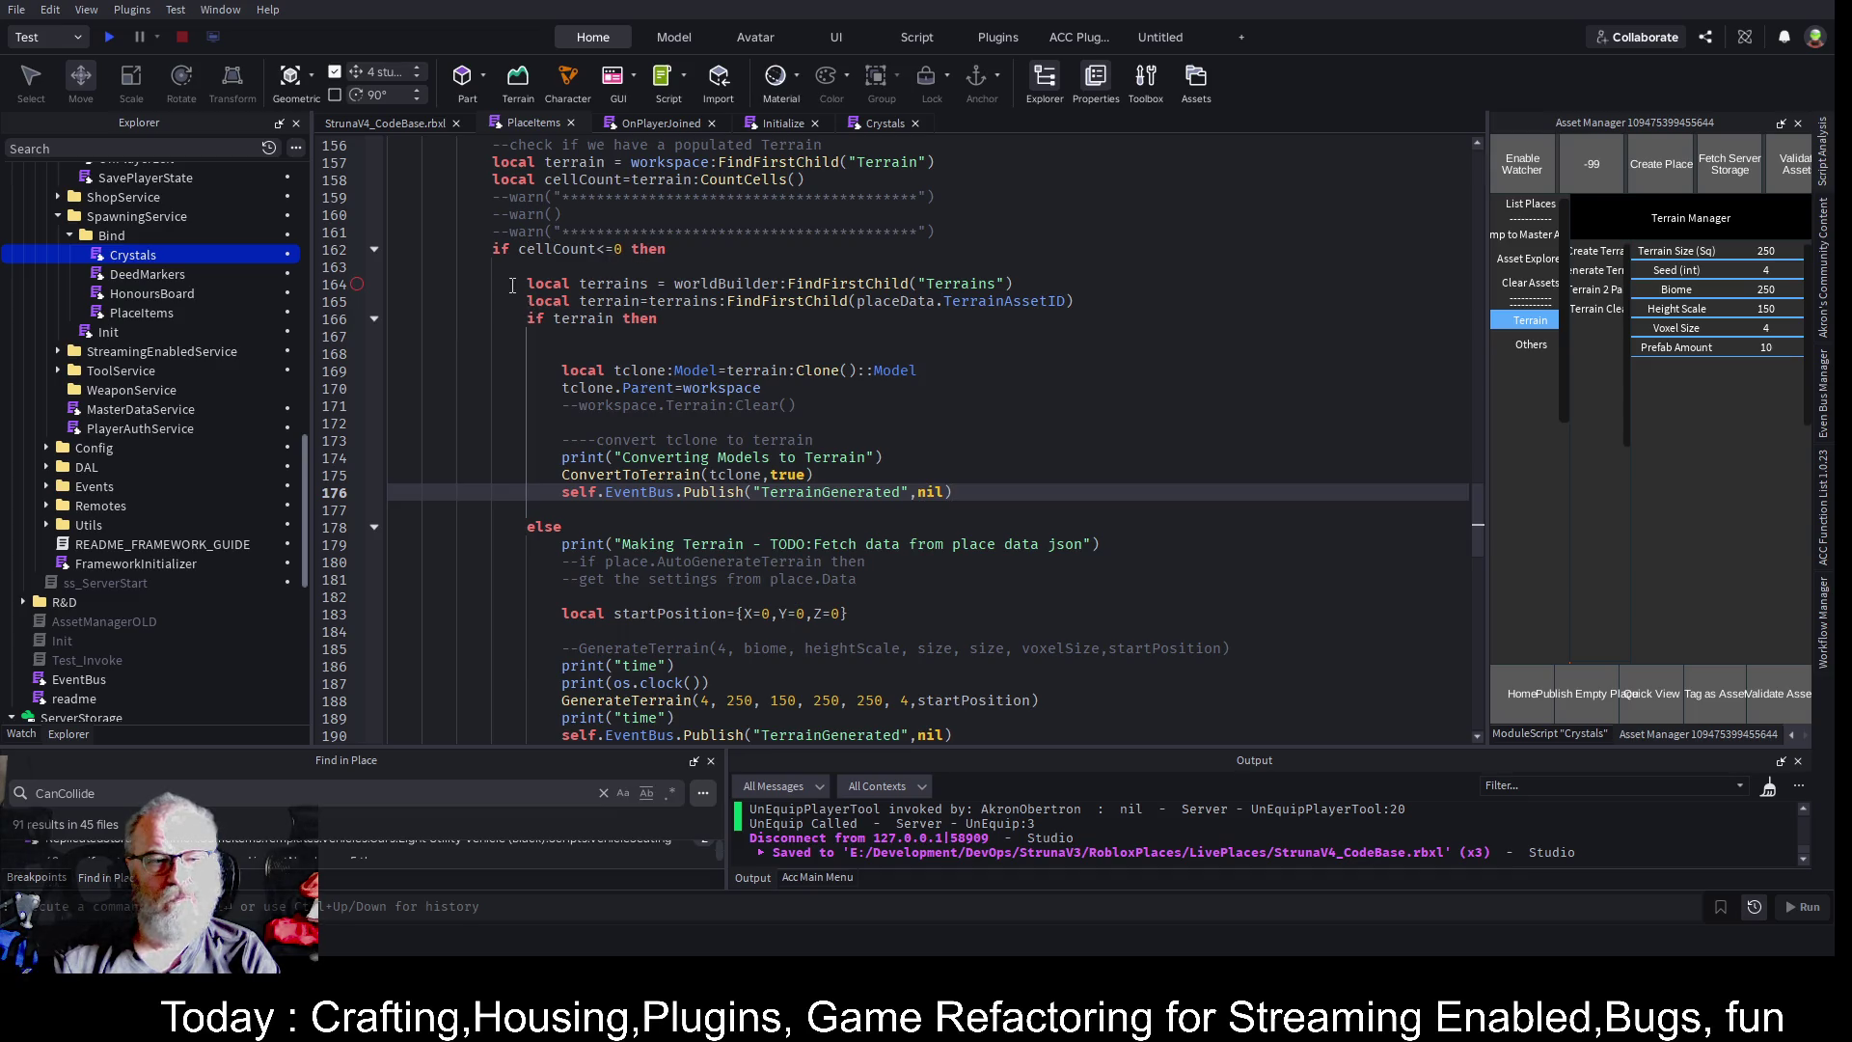
scroll(513, 285, down, 6)
click(1042, 507)
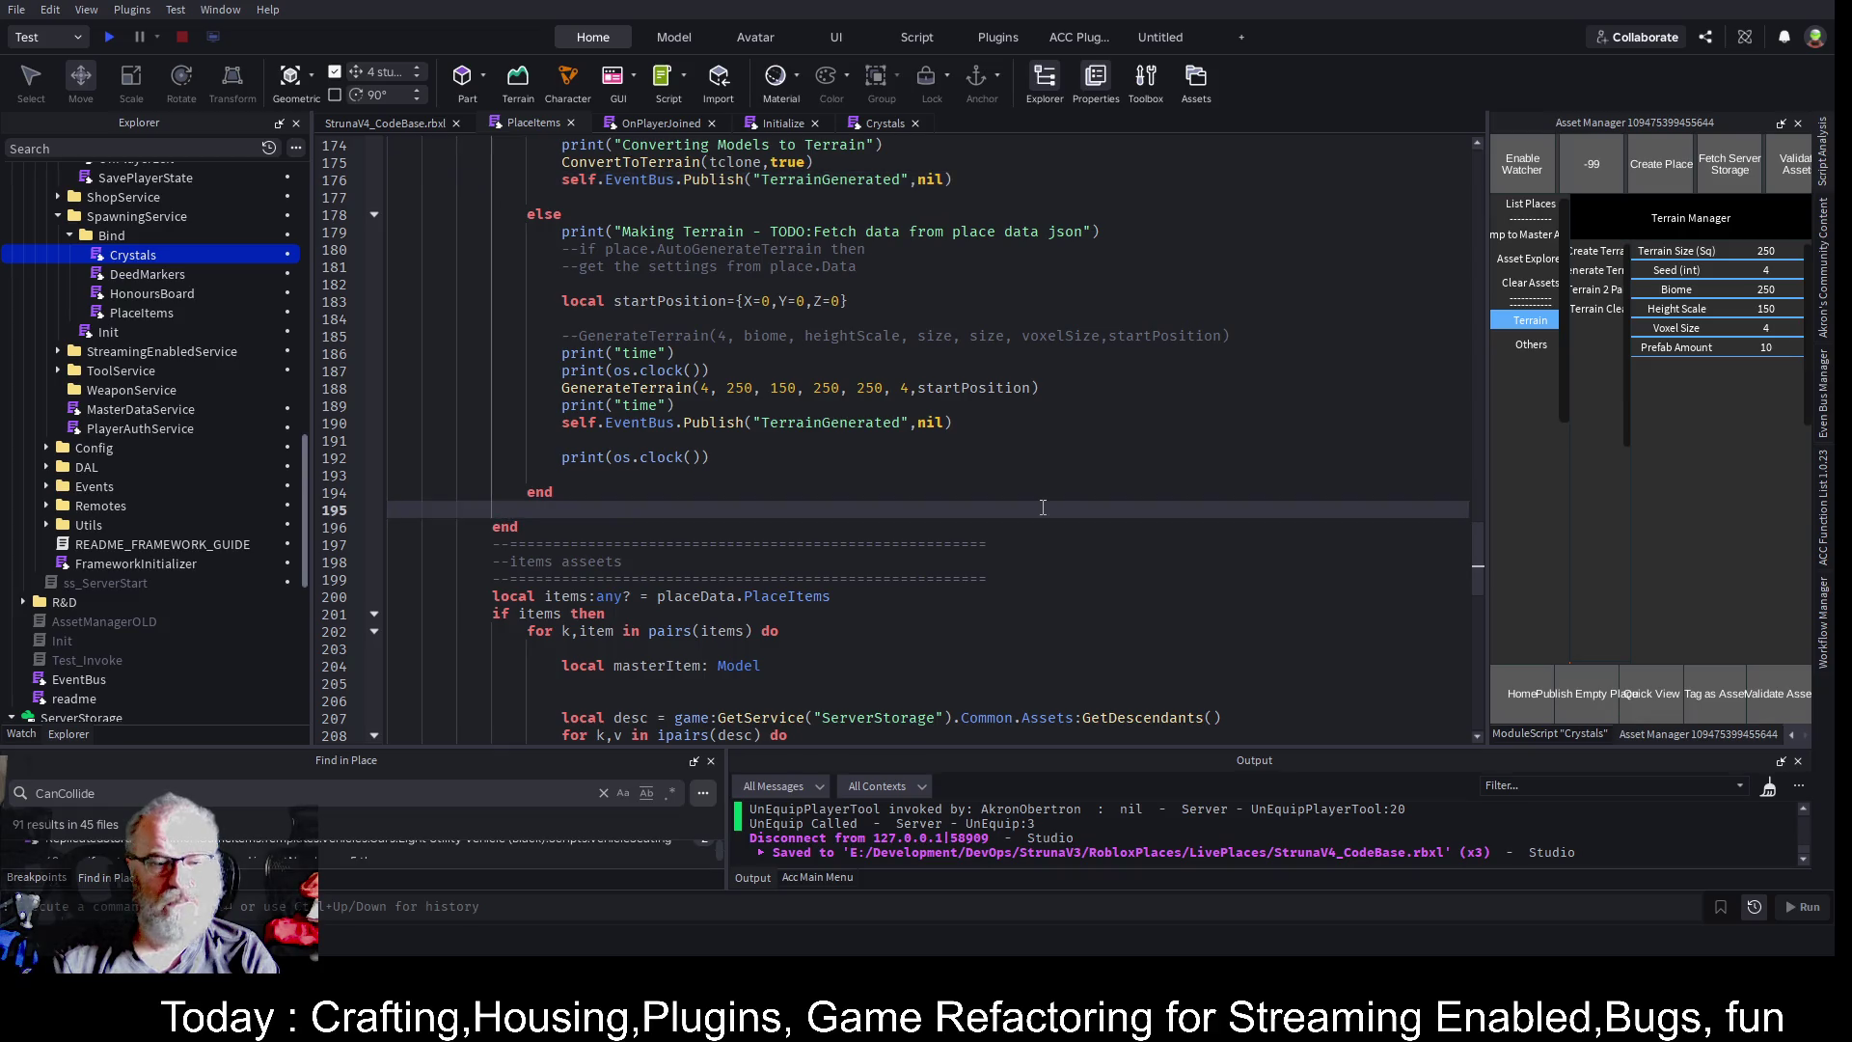
text(else)
key(Return)
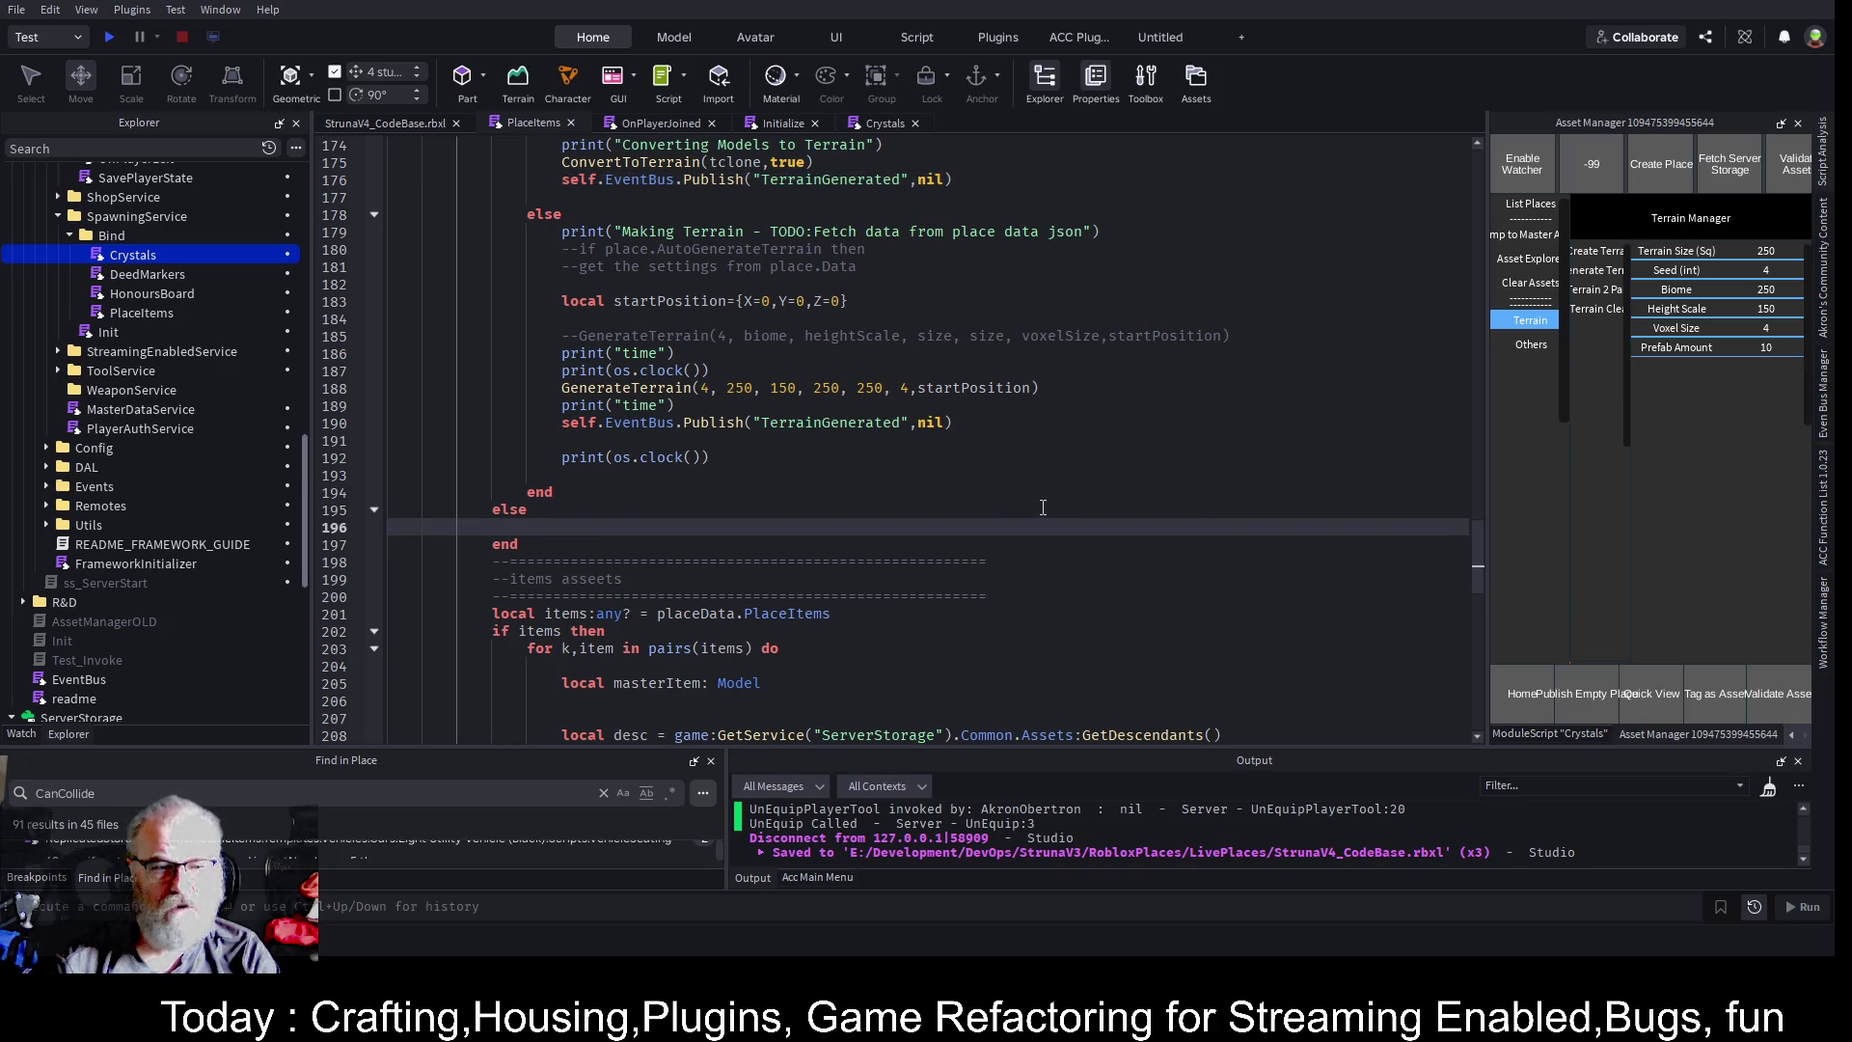
key(Tab)
click(1043, 508)
key(ctrl+s)
- Put the TerrainGenerated Publish call inside the else branch, remove the duplicate, save, and playtest
click(844, 556)
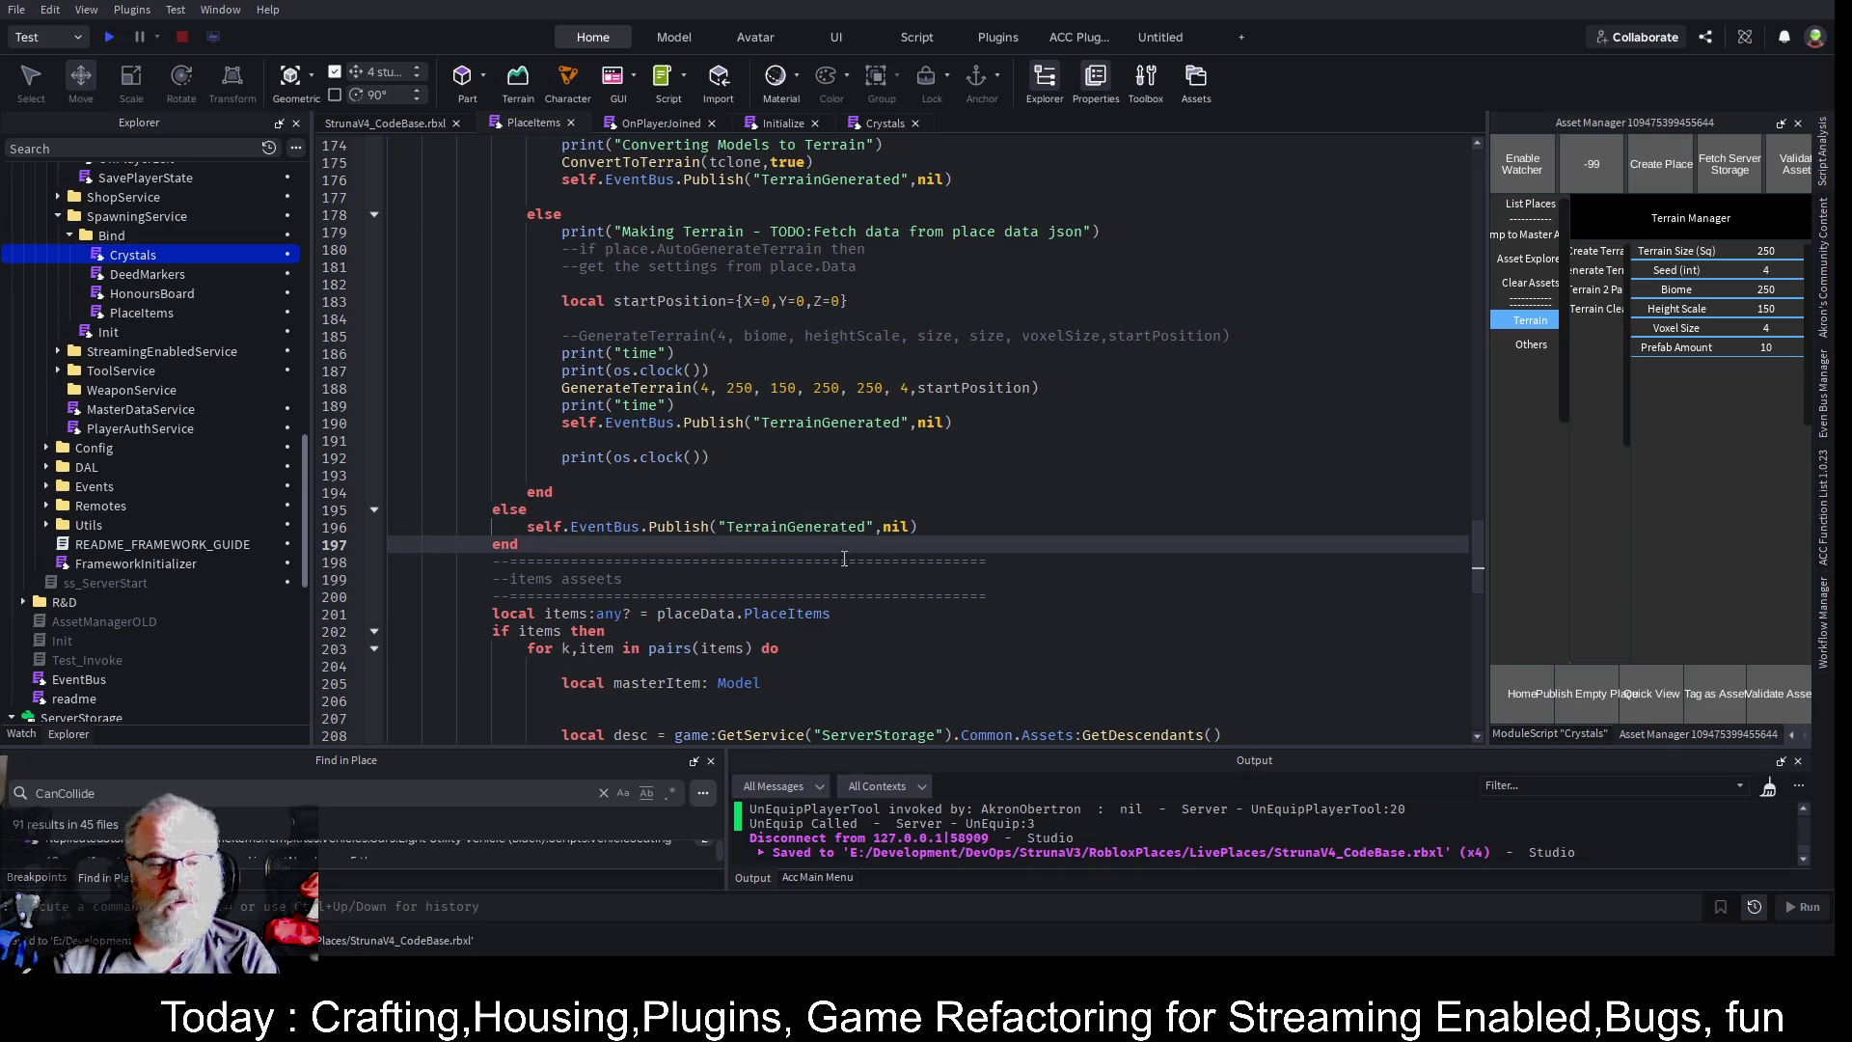
key(Return)
key(Tab)
key(shift+Home)
key(BackSpace)
key(ctrl+s)
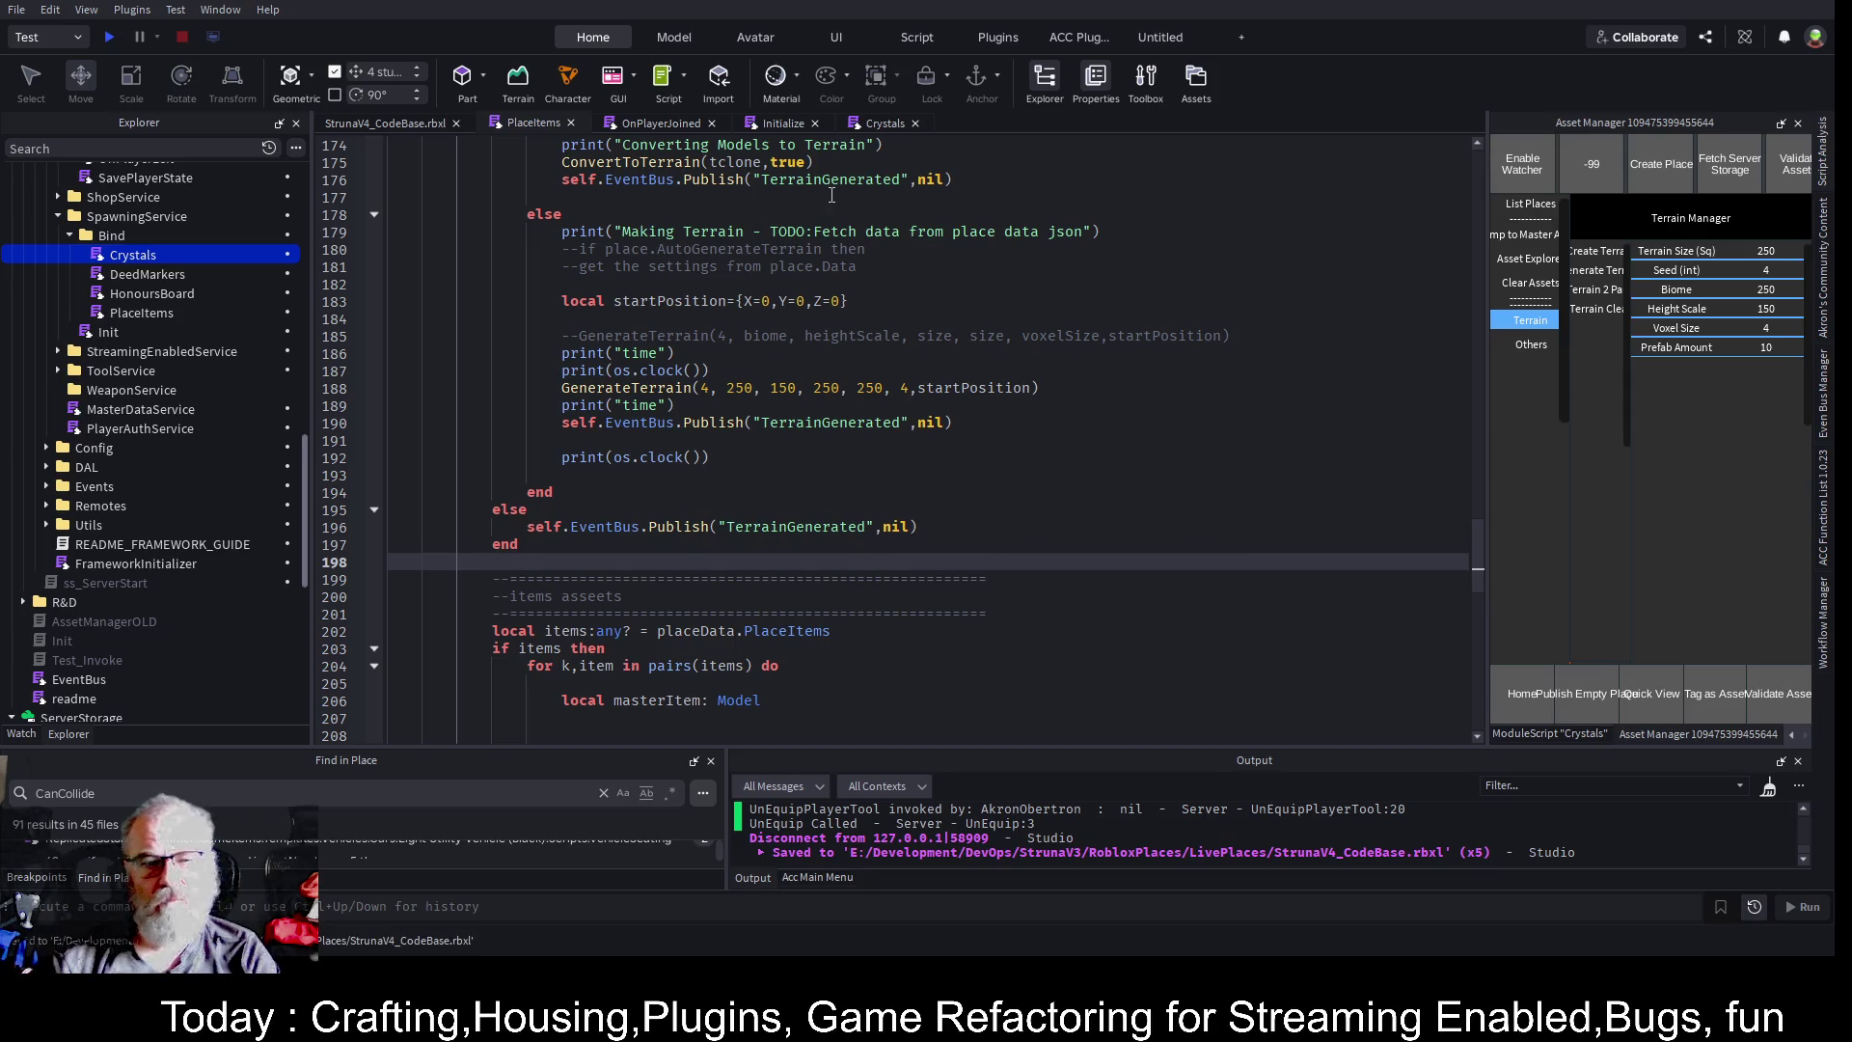
key(ctrl+s)
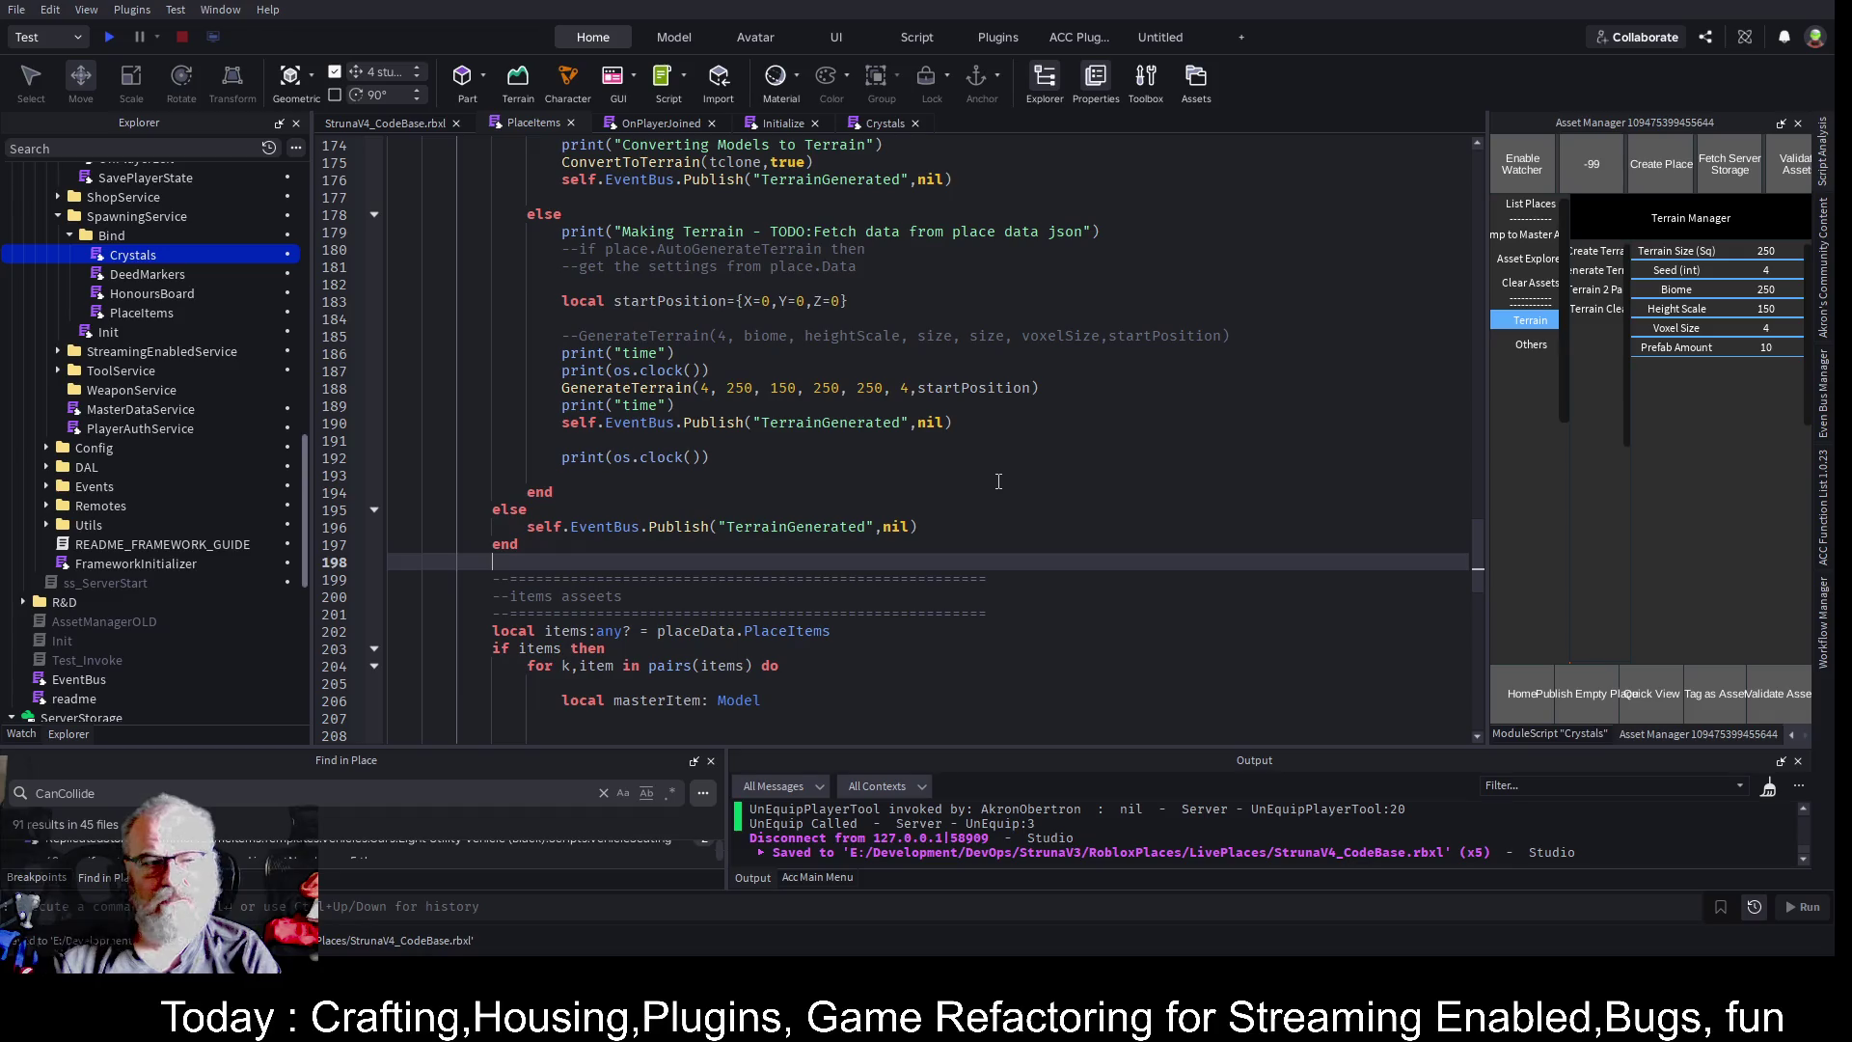
click(108, 36)
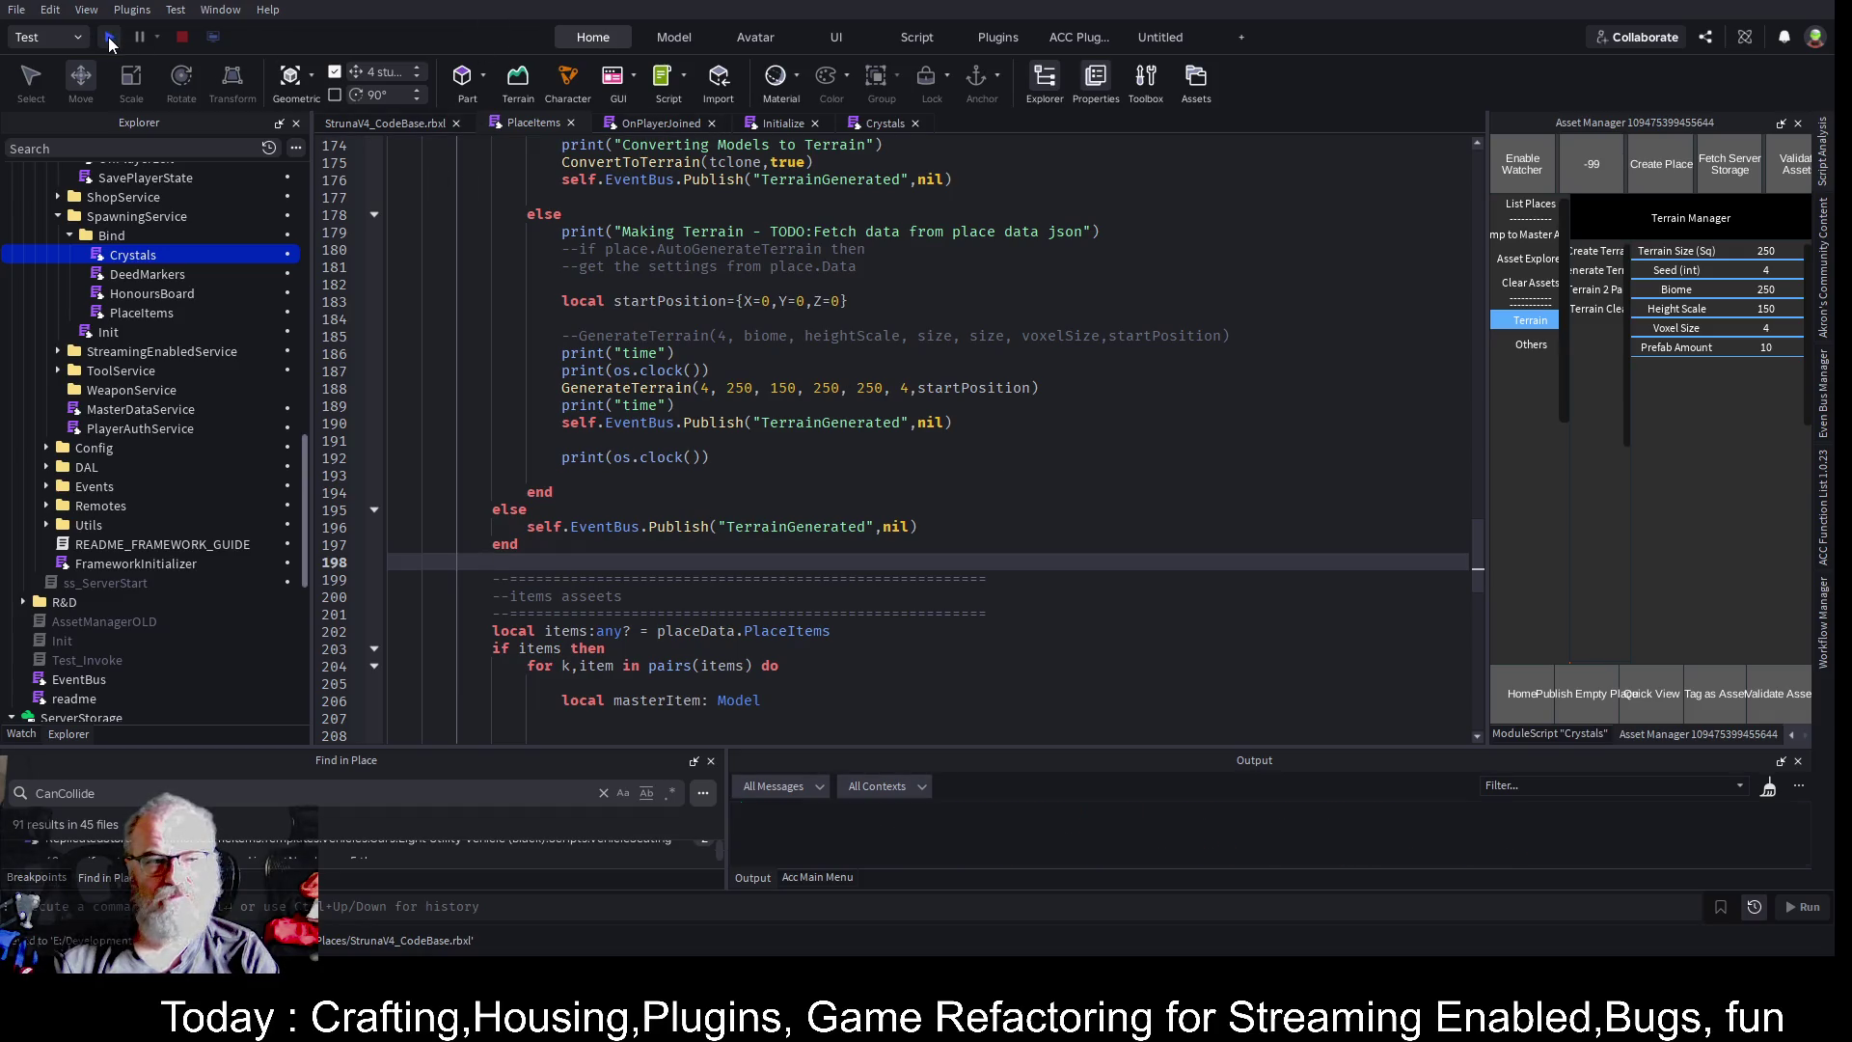
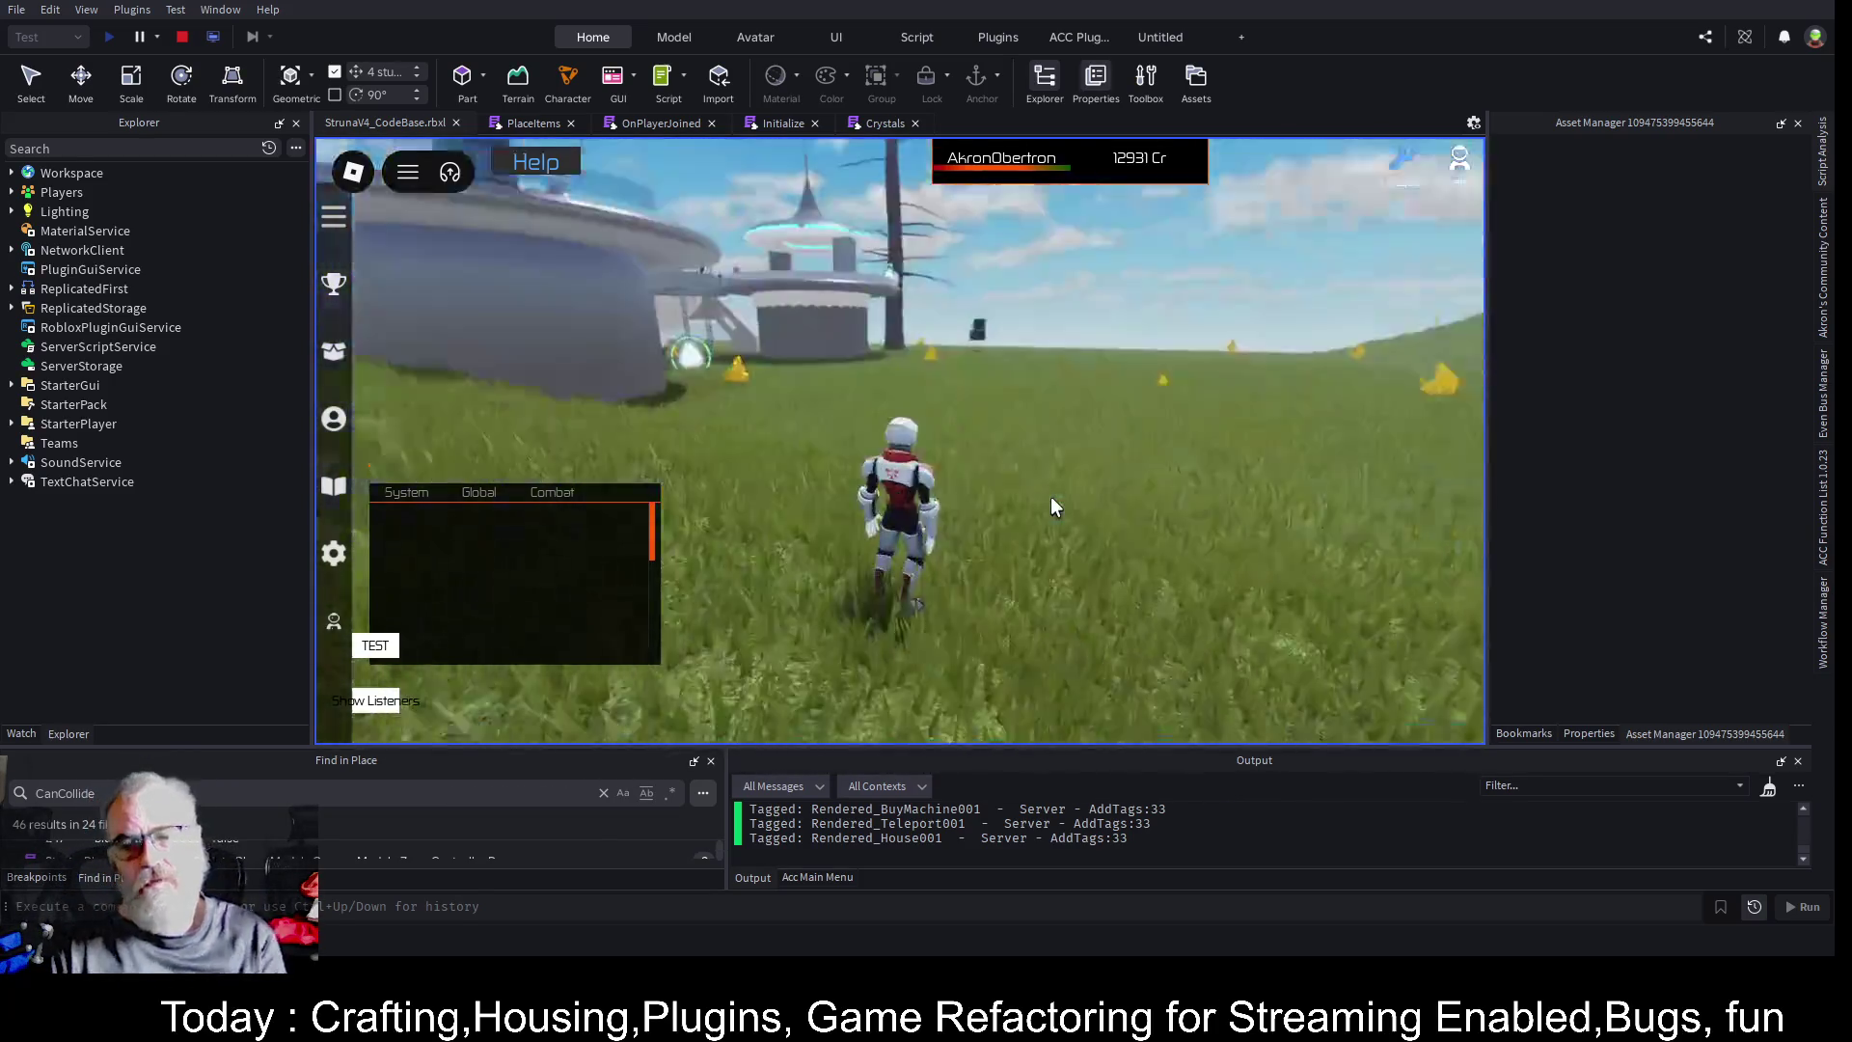
- Run up the hill to the crystal and equip the DE001 extractor from the Tools inventory
key(w)
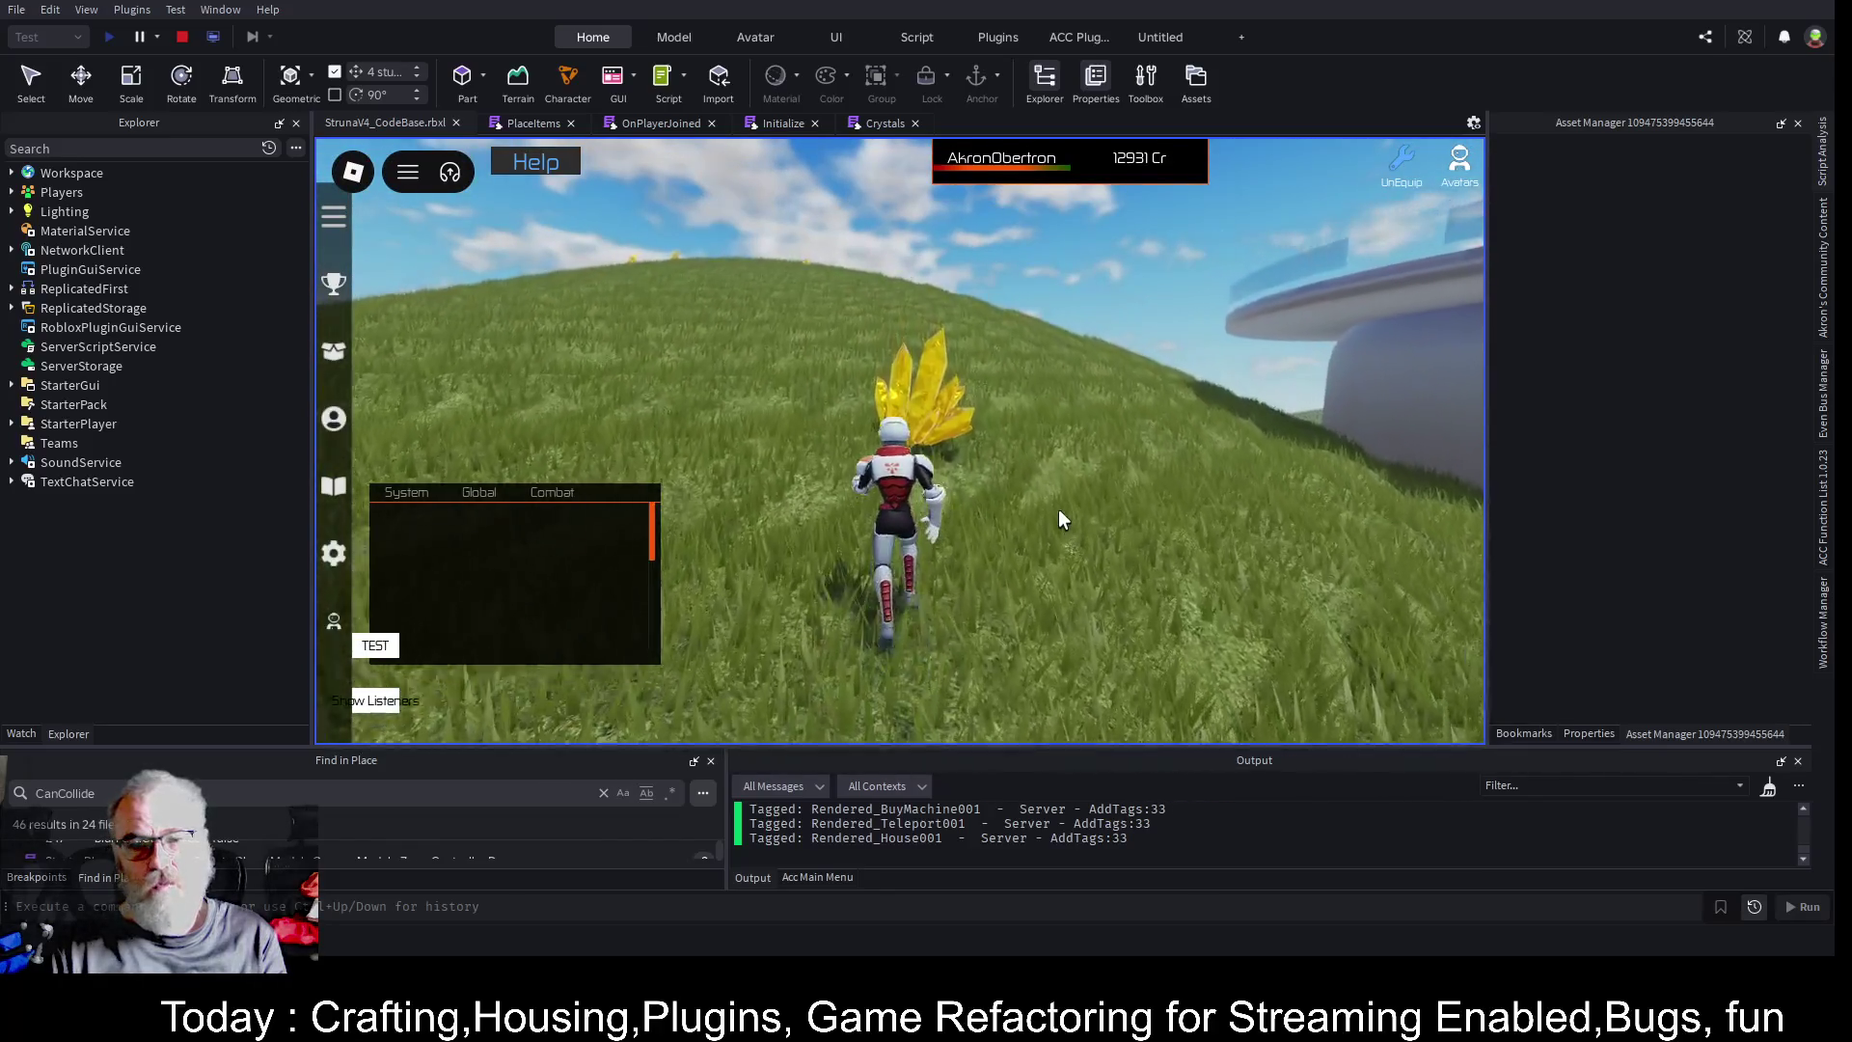
key(i)
click(722, 333)
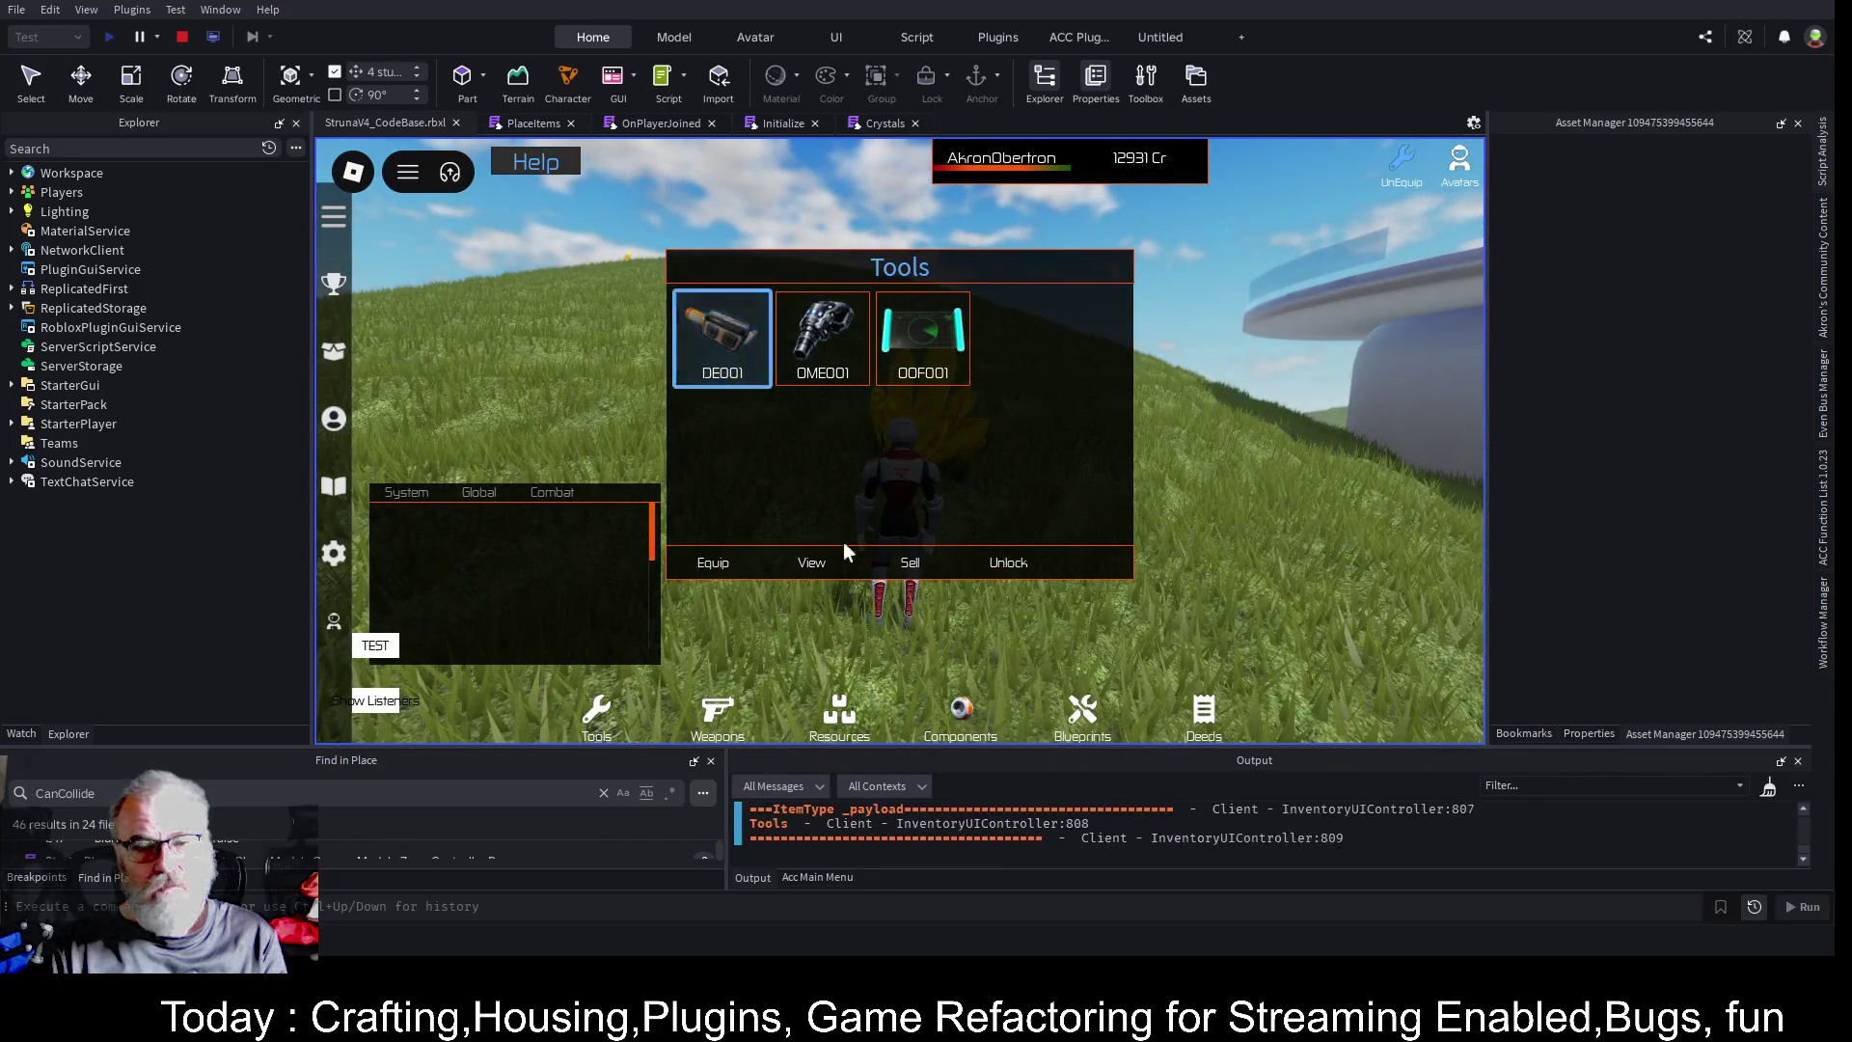
click(728, 576)
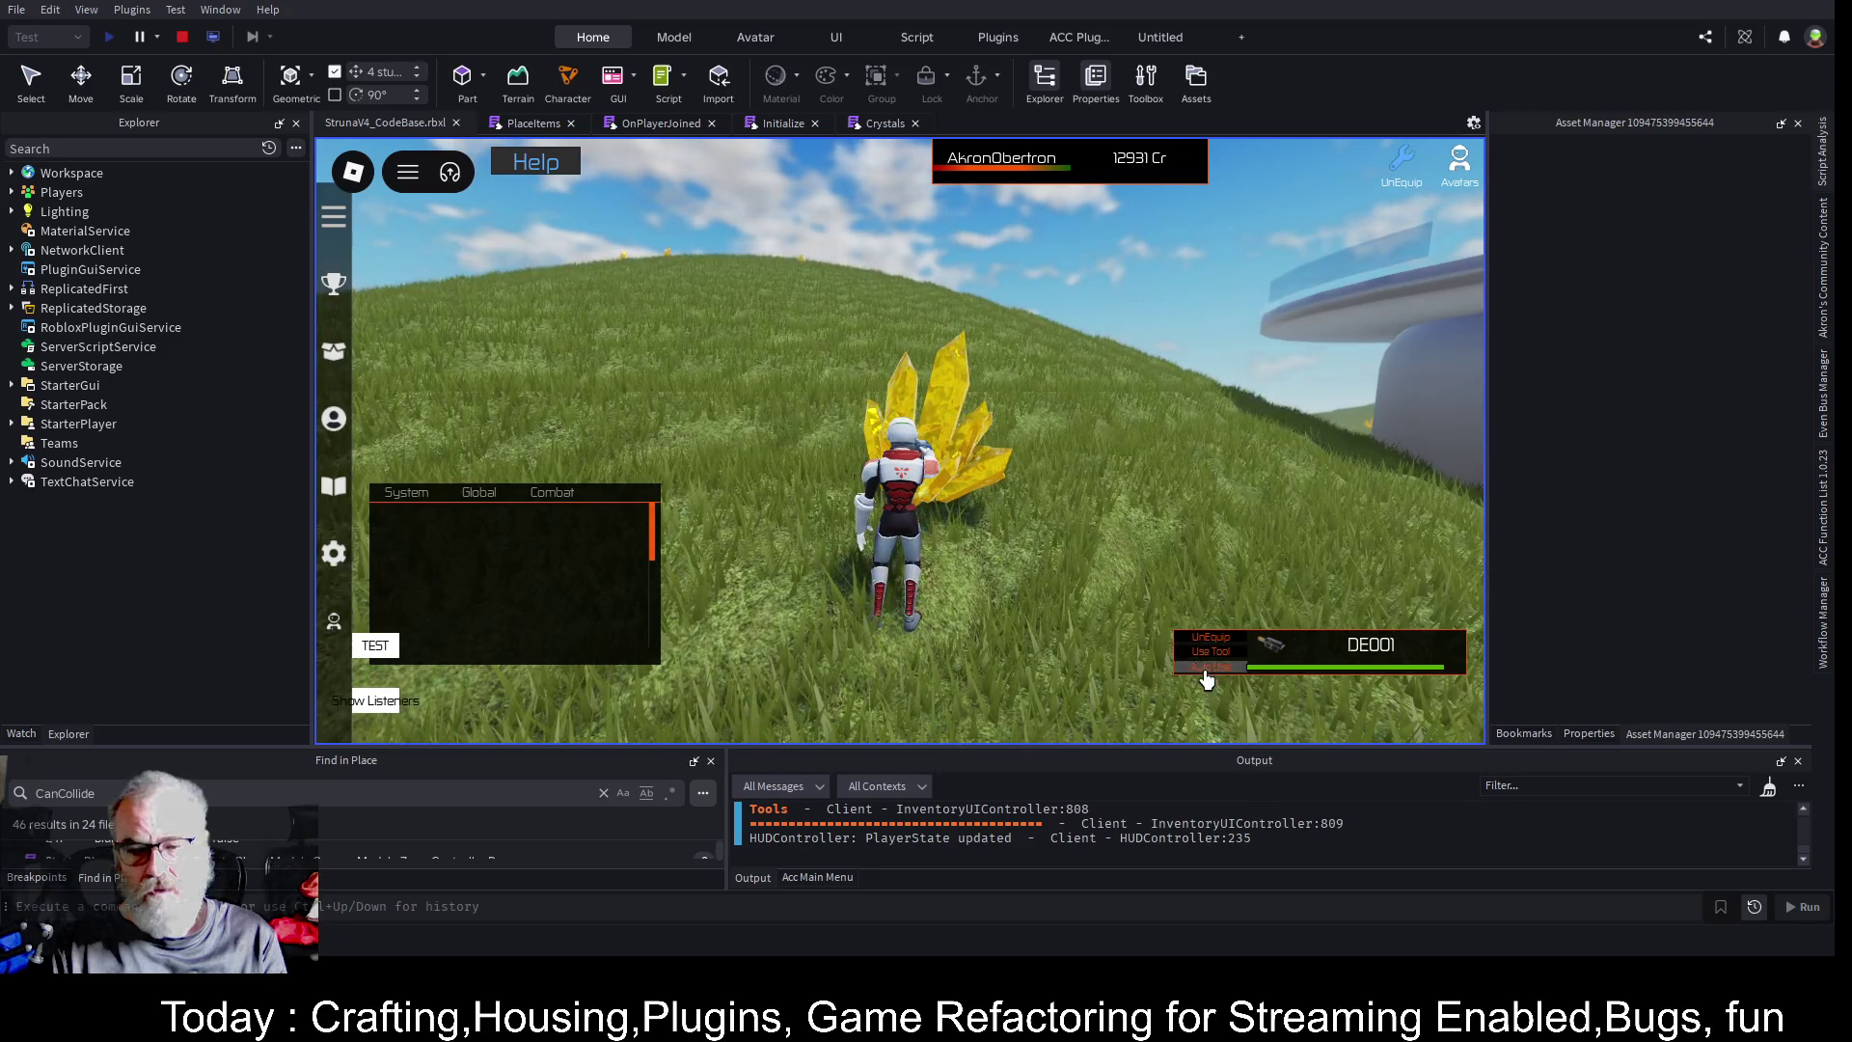
- Mine the crystal with Auto Use, move the chat panel higher, then stop mining and end the playtest
click(1206, 670)
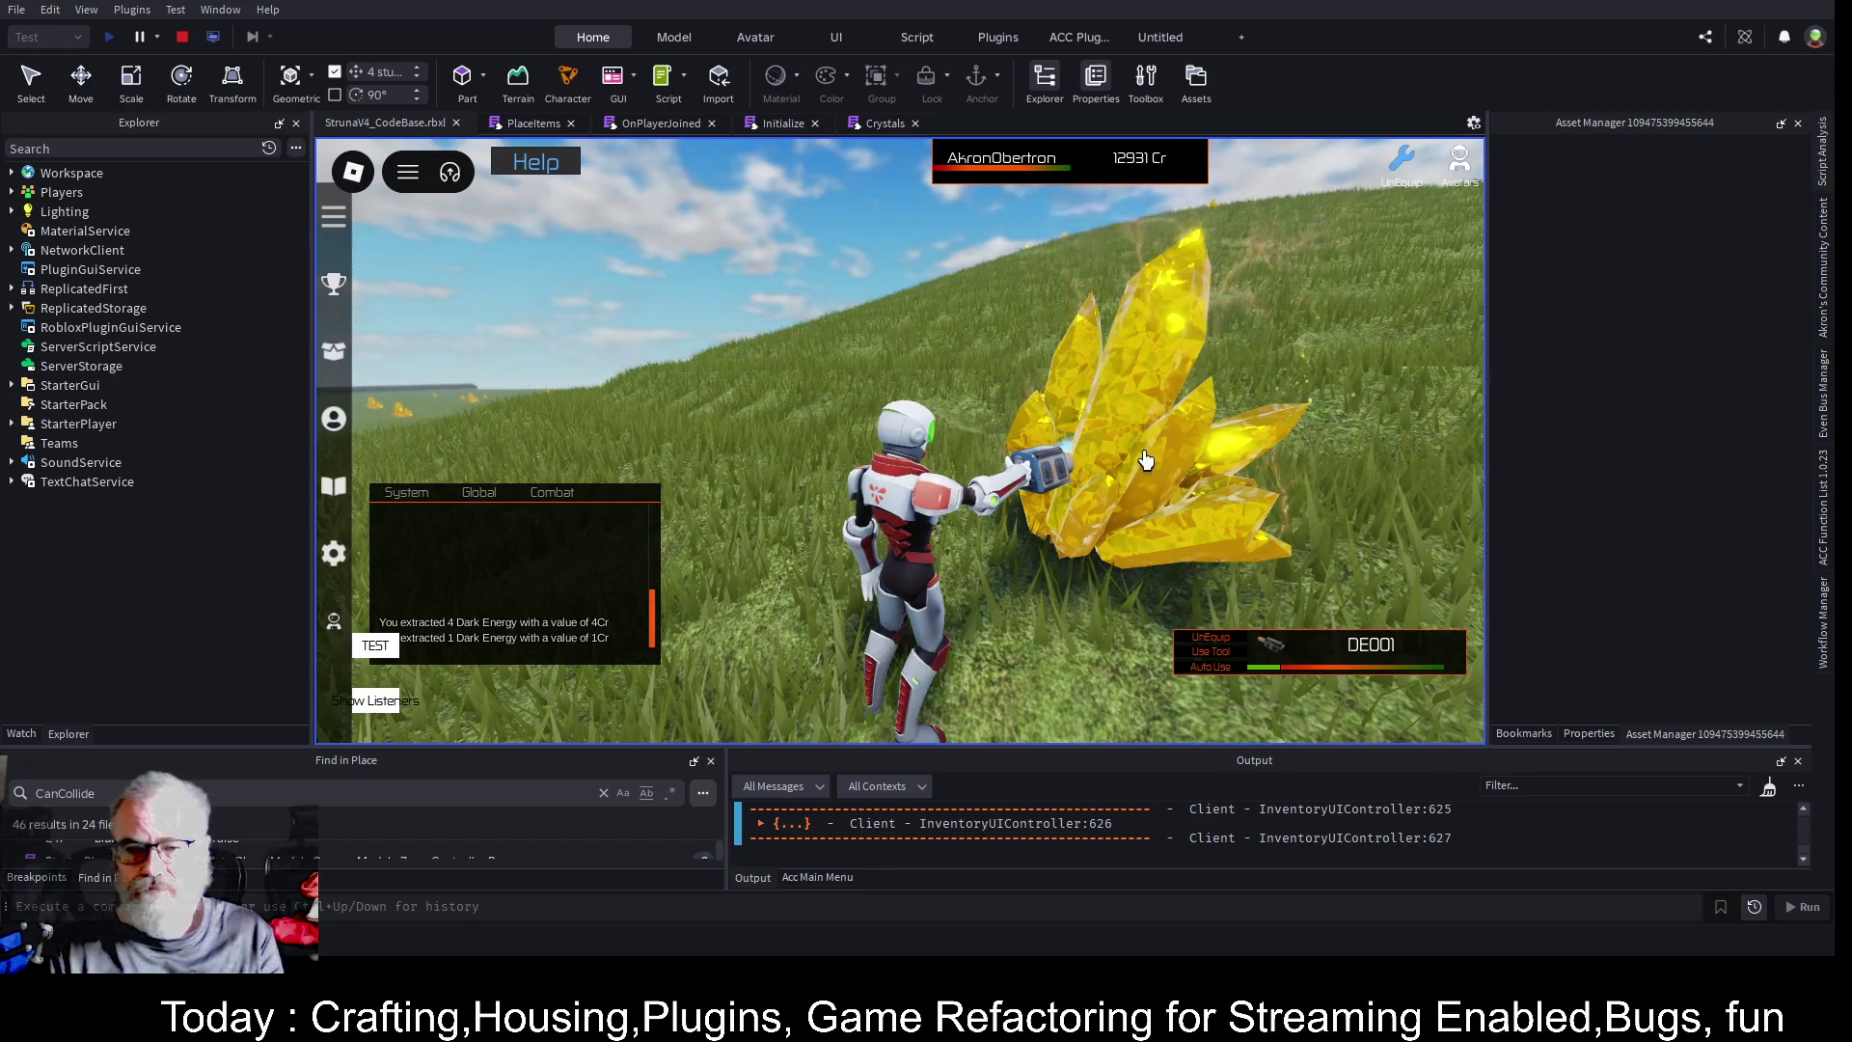
mouse_move(569, 593)
mouse_down()
mouse_move(608, 497)
mouse_move(596, 400)
mouse_up()
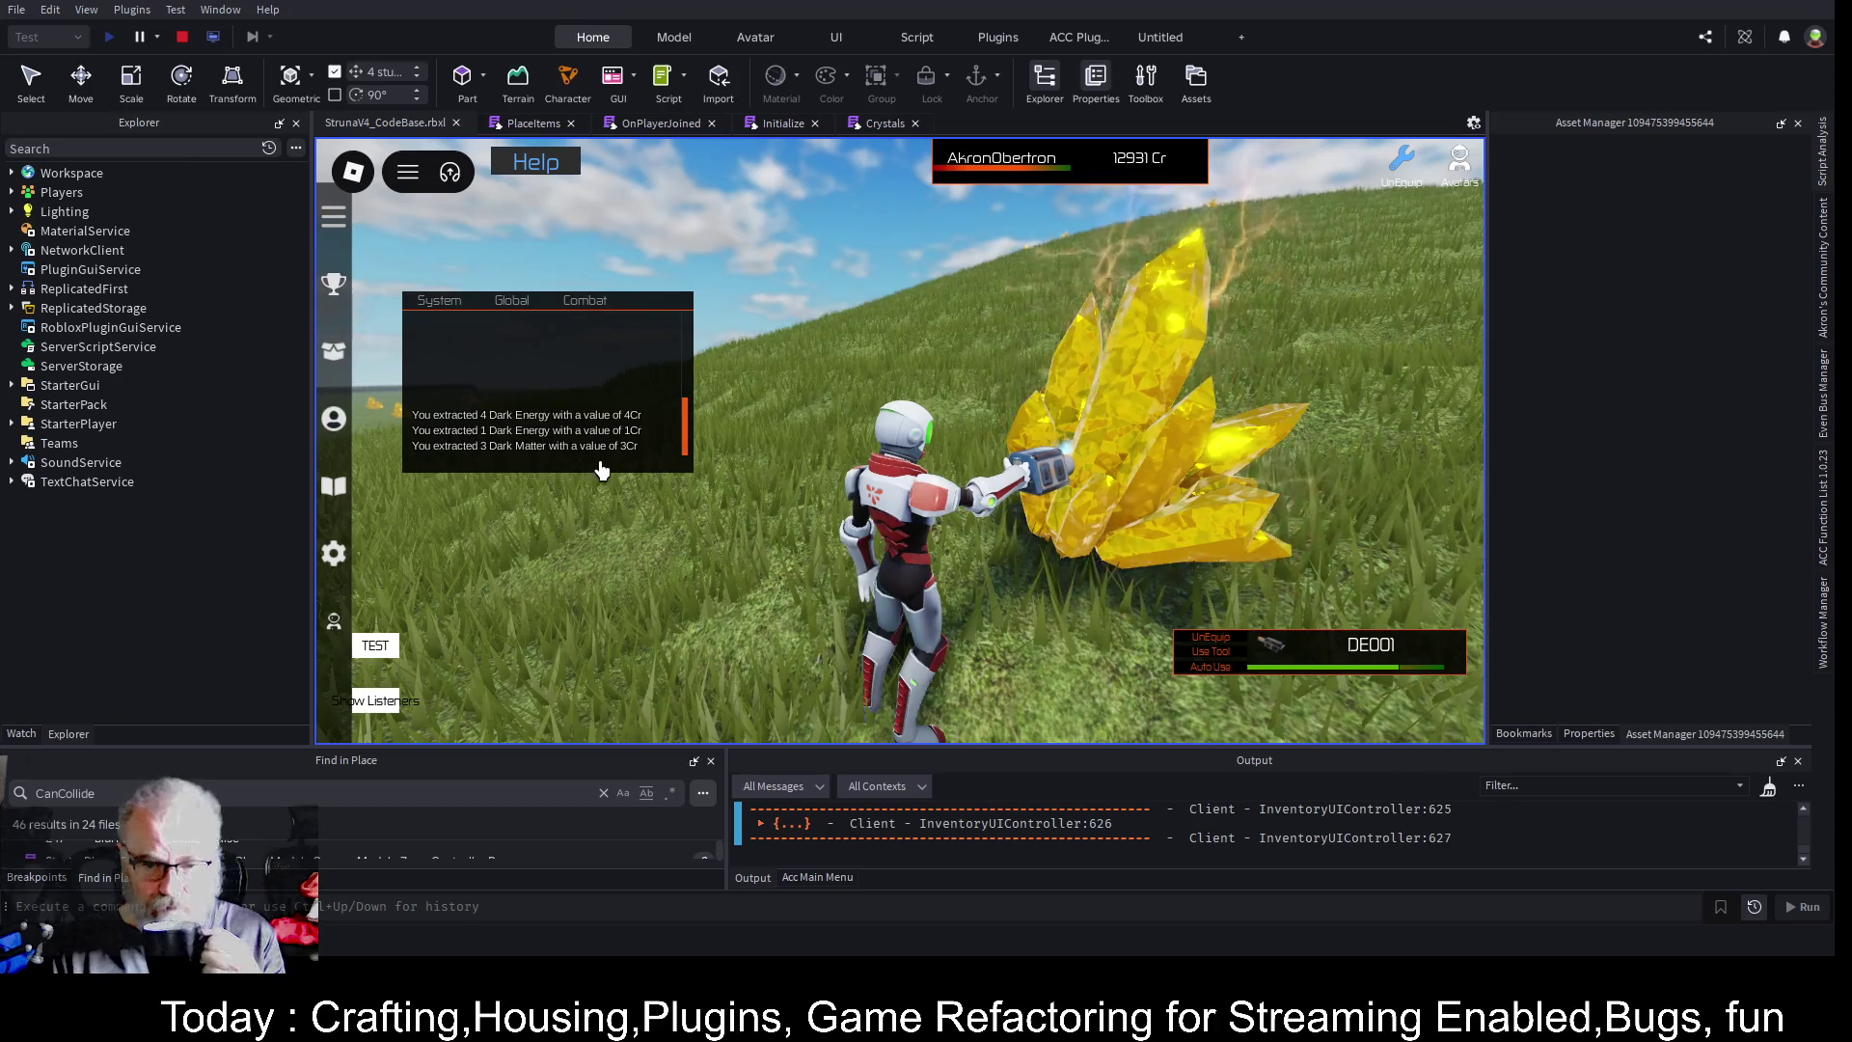
click(1200, 669)
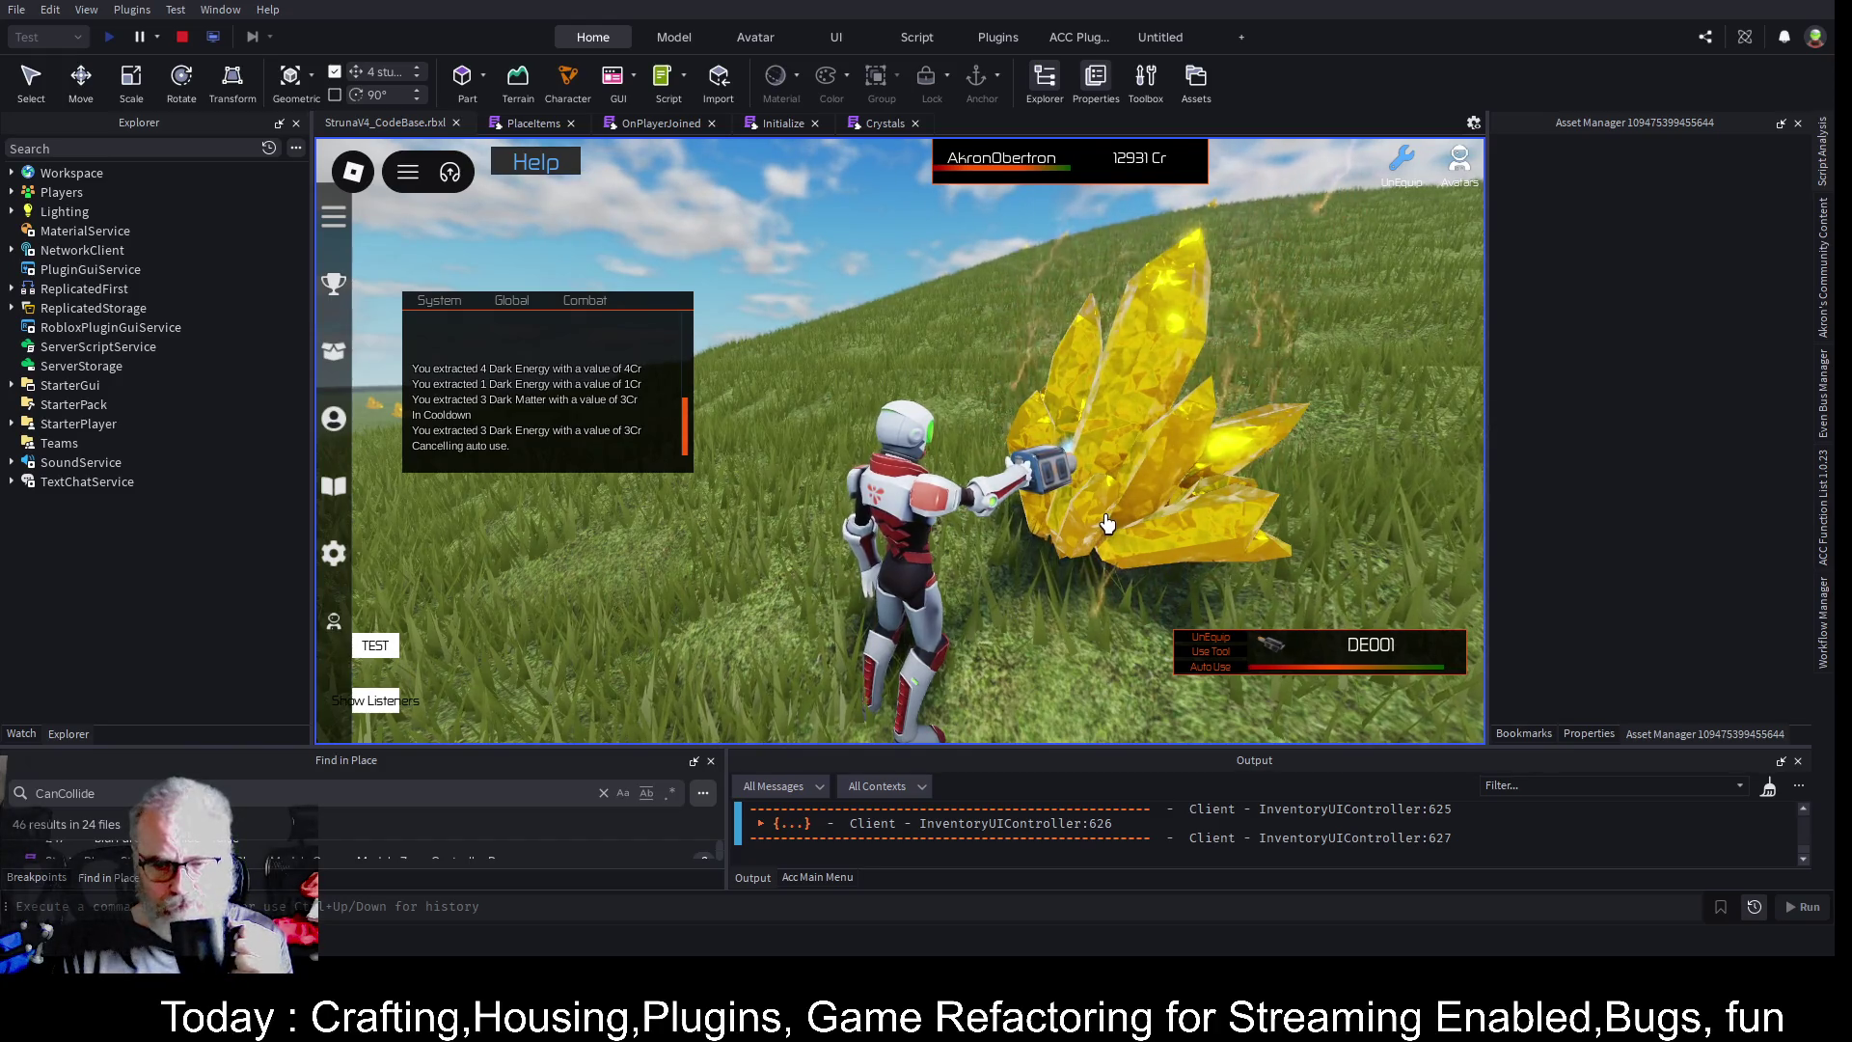
scroll(1106, 524, down, 5)
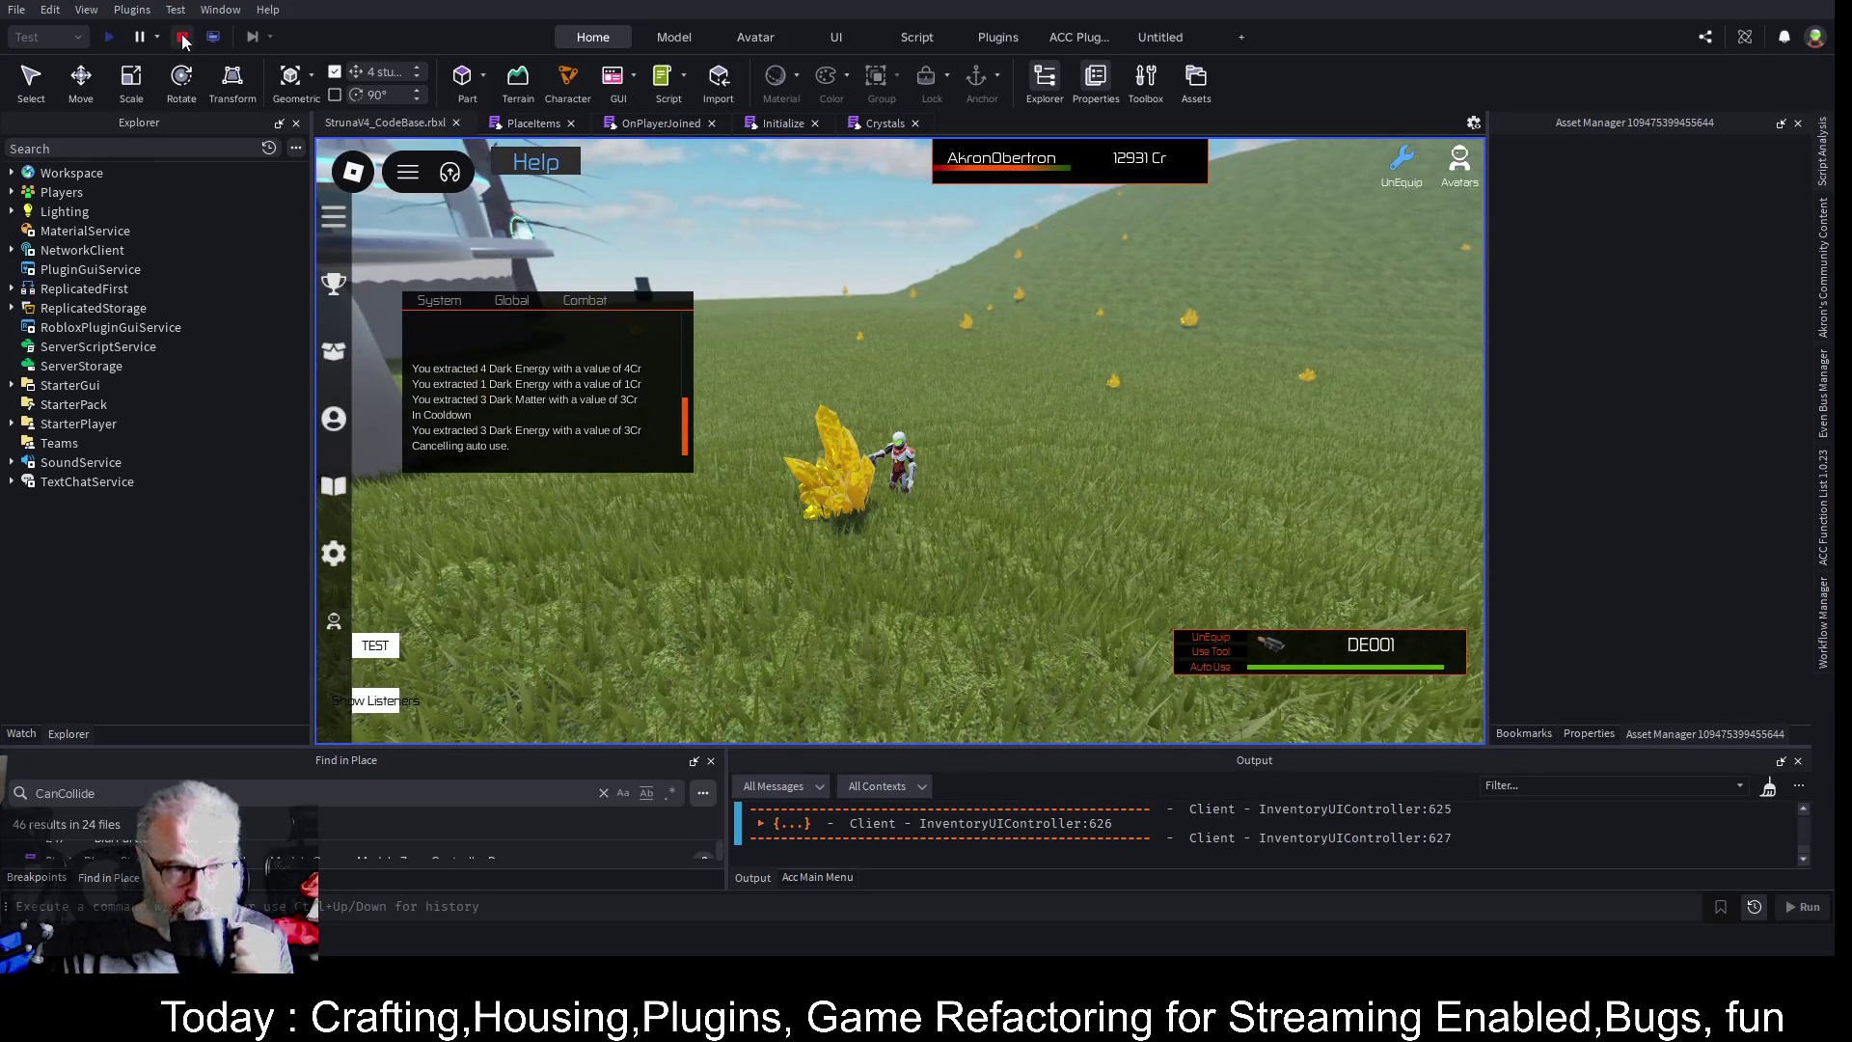
key(shift+F5)
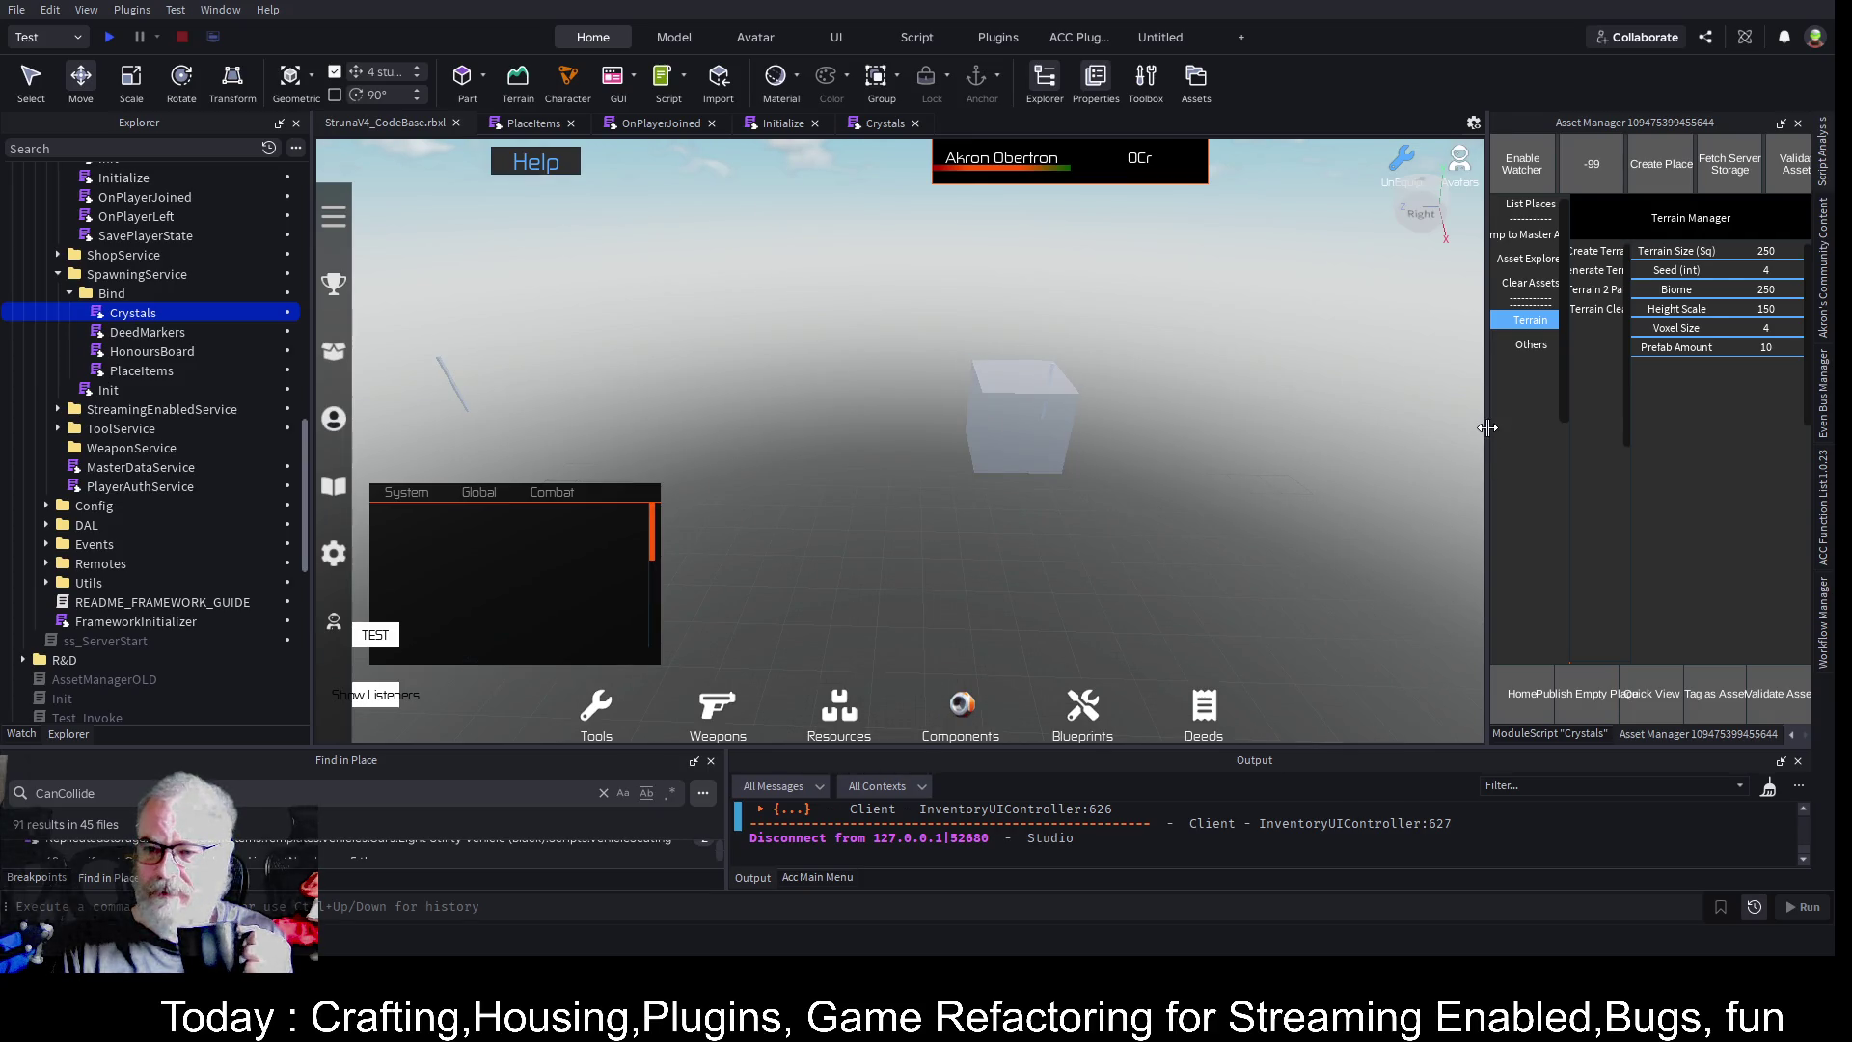
- Widen the Asset Manager dock leftward and open its Asset Explorer library
drag(1488, 424, 1114, 413)
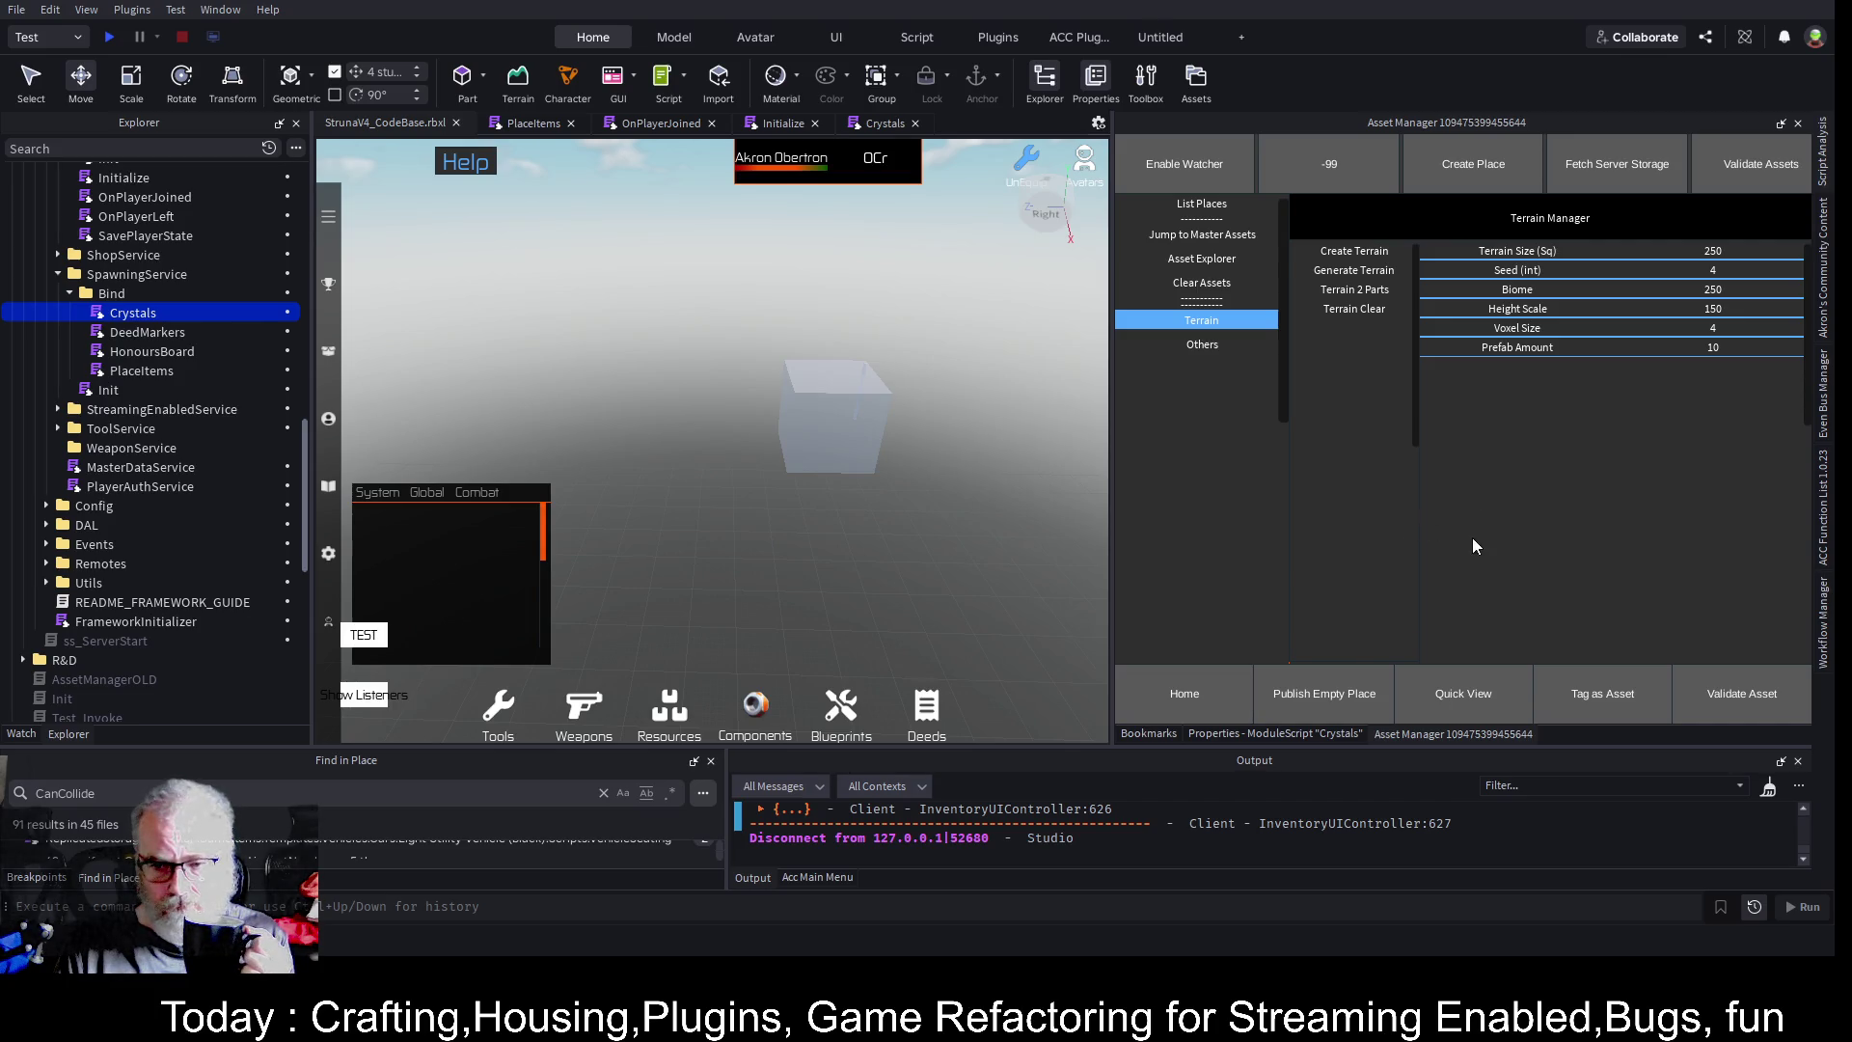
click(1233, 259)
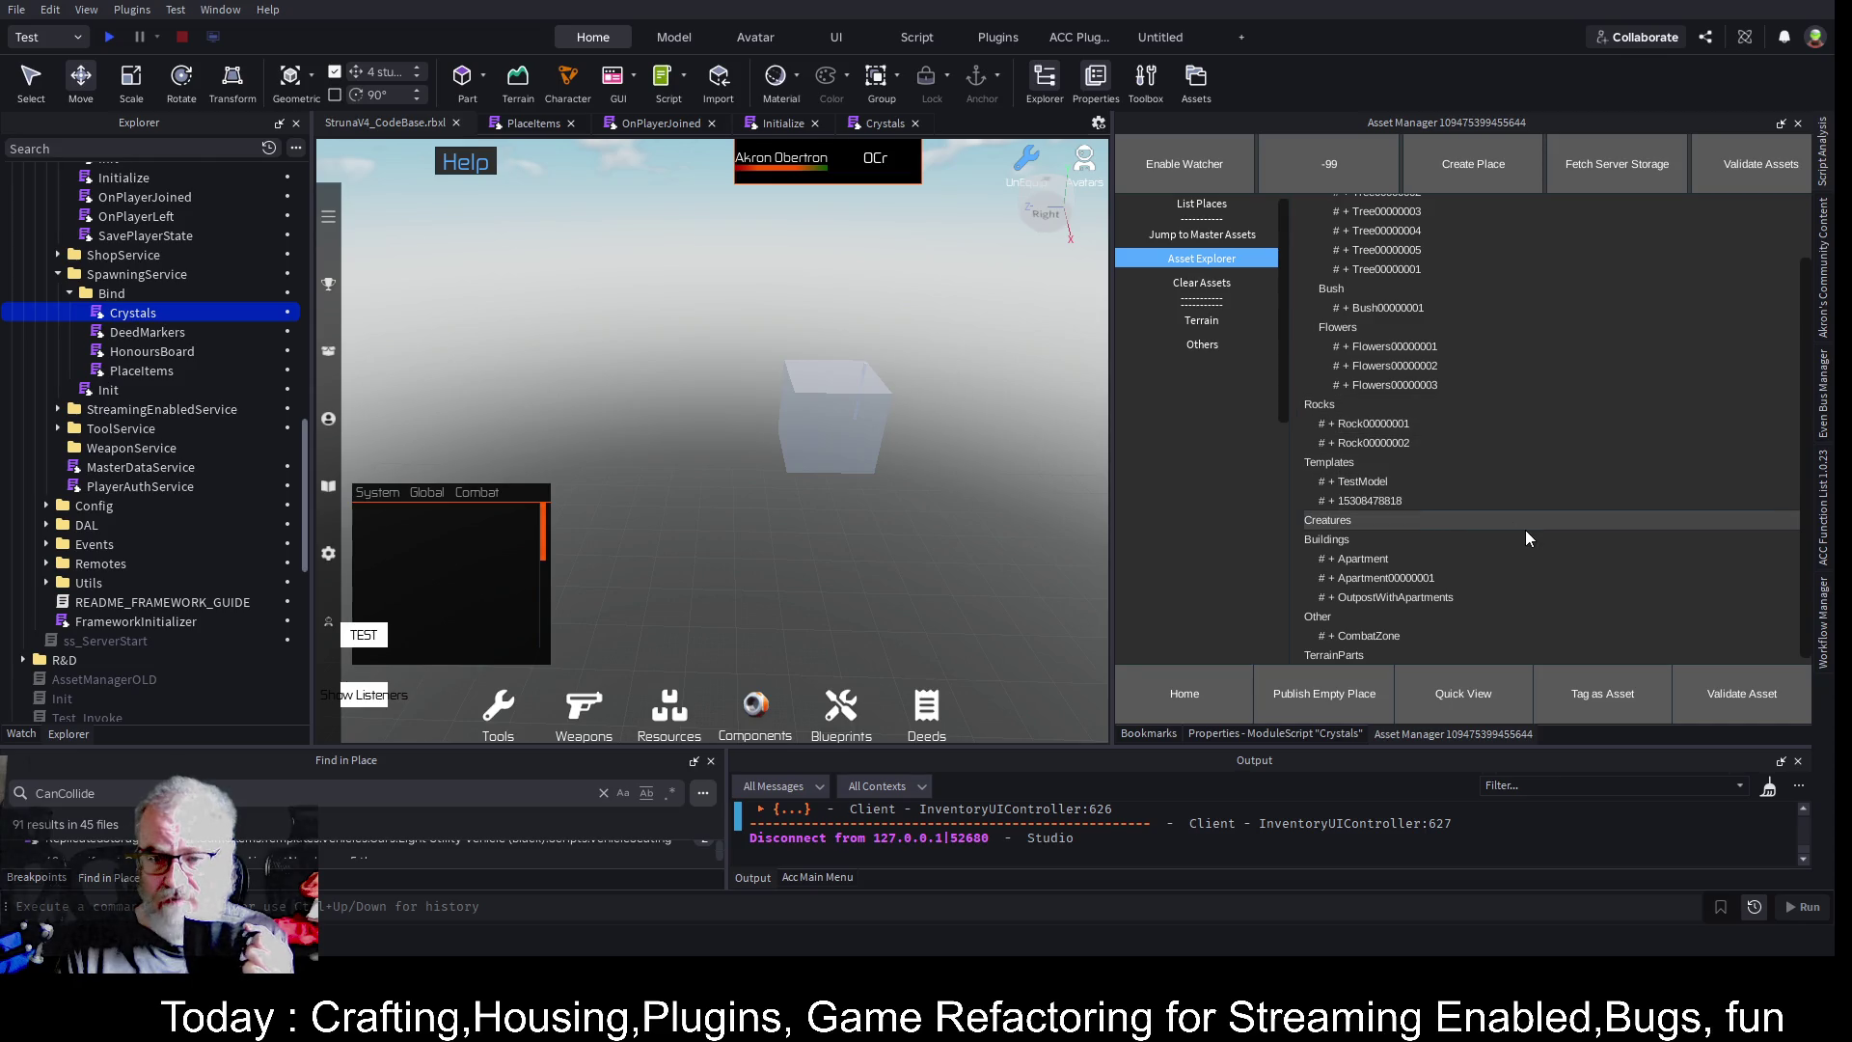
- Preview the Apartment building asset, enlarge the Output area and clear its log
click(1329, 560)
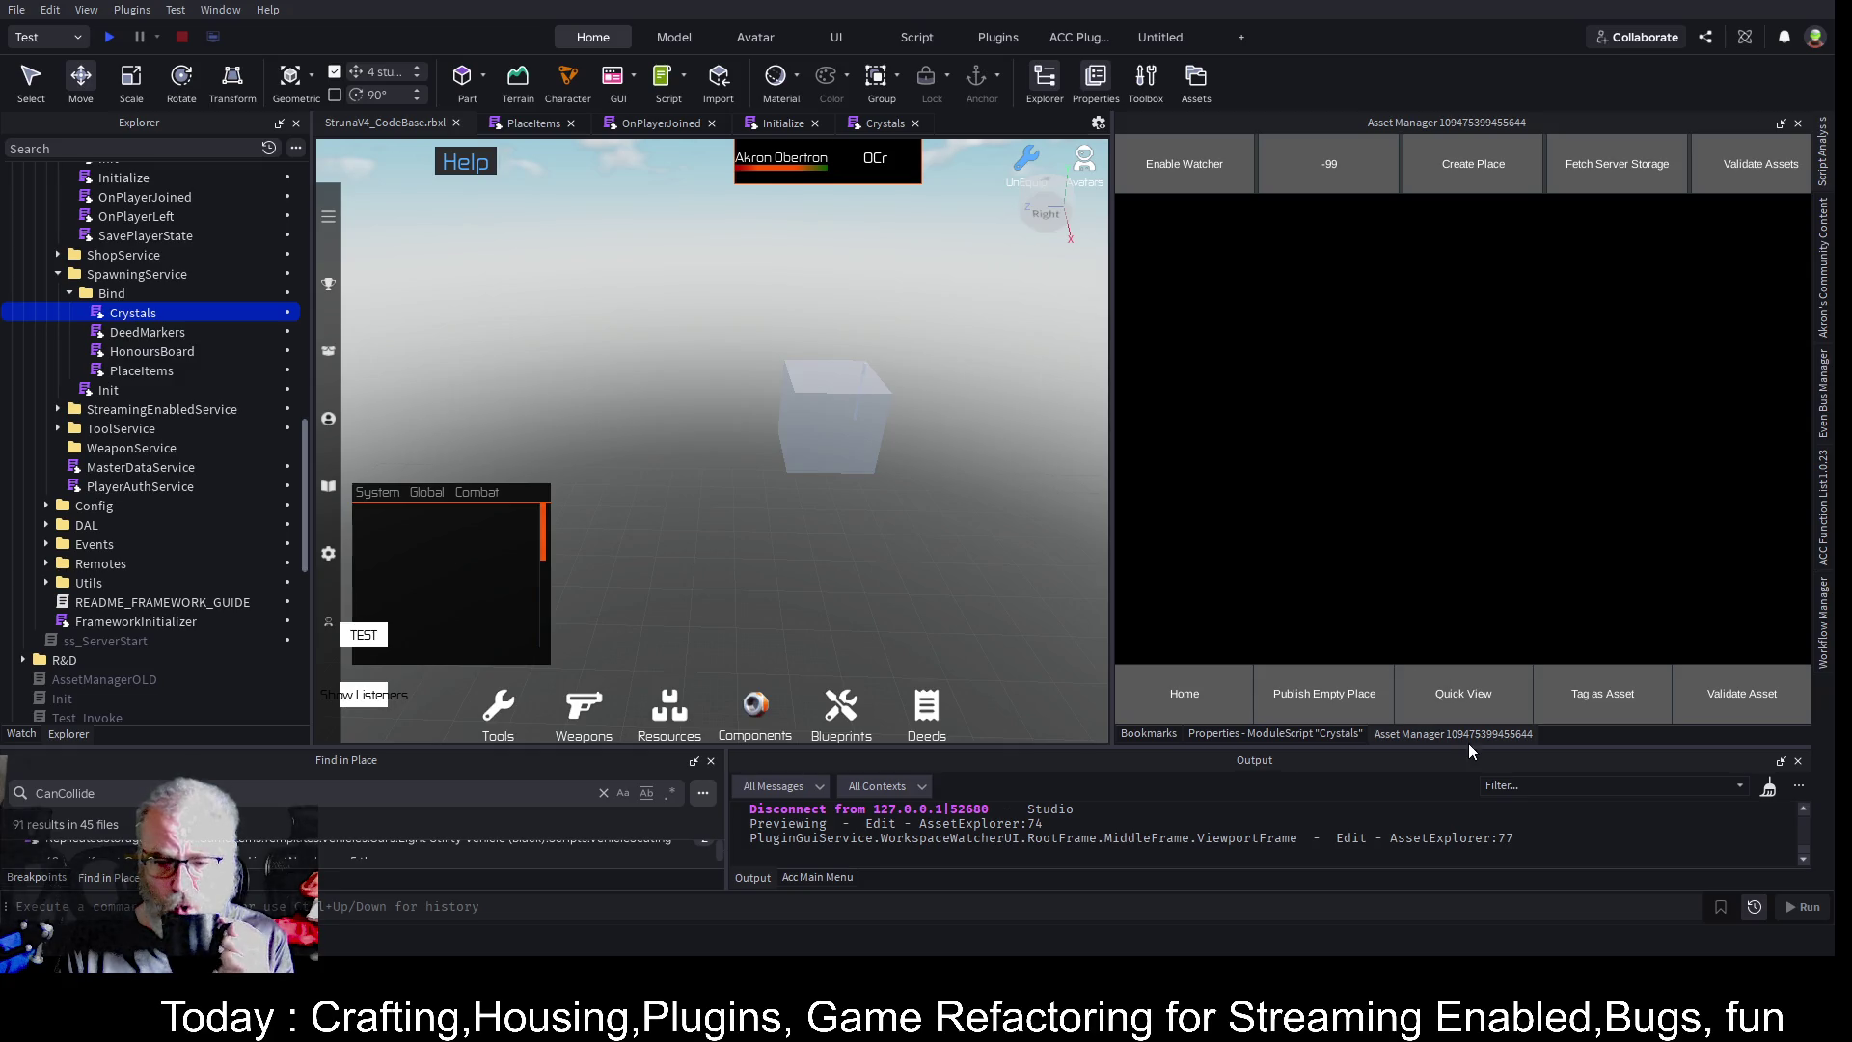
drag(1466, 749, 1442, 591)
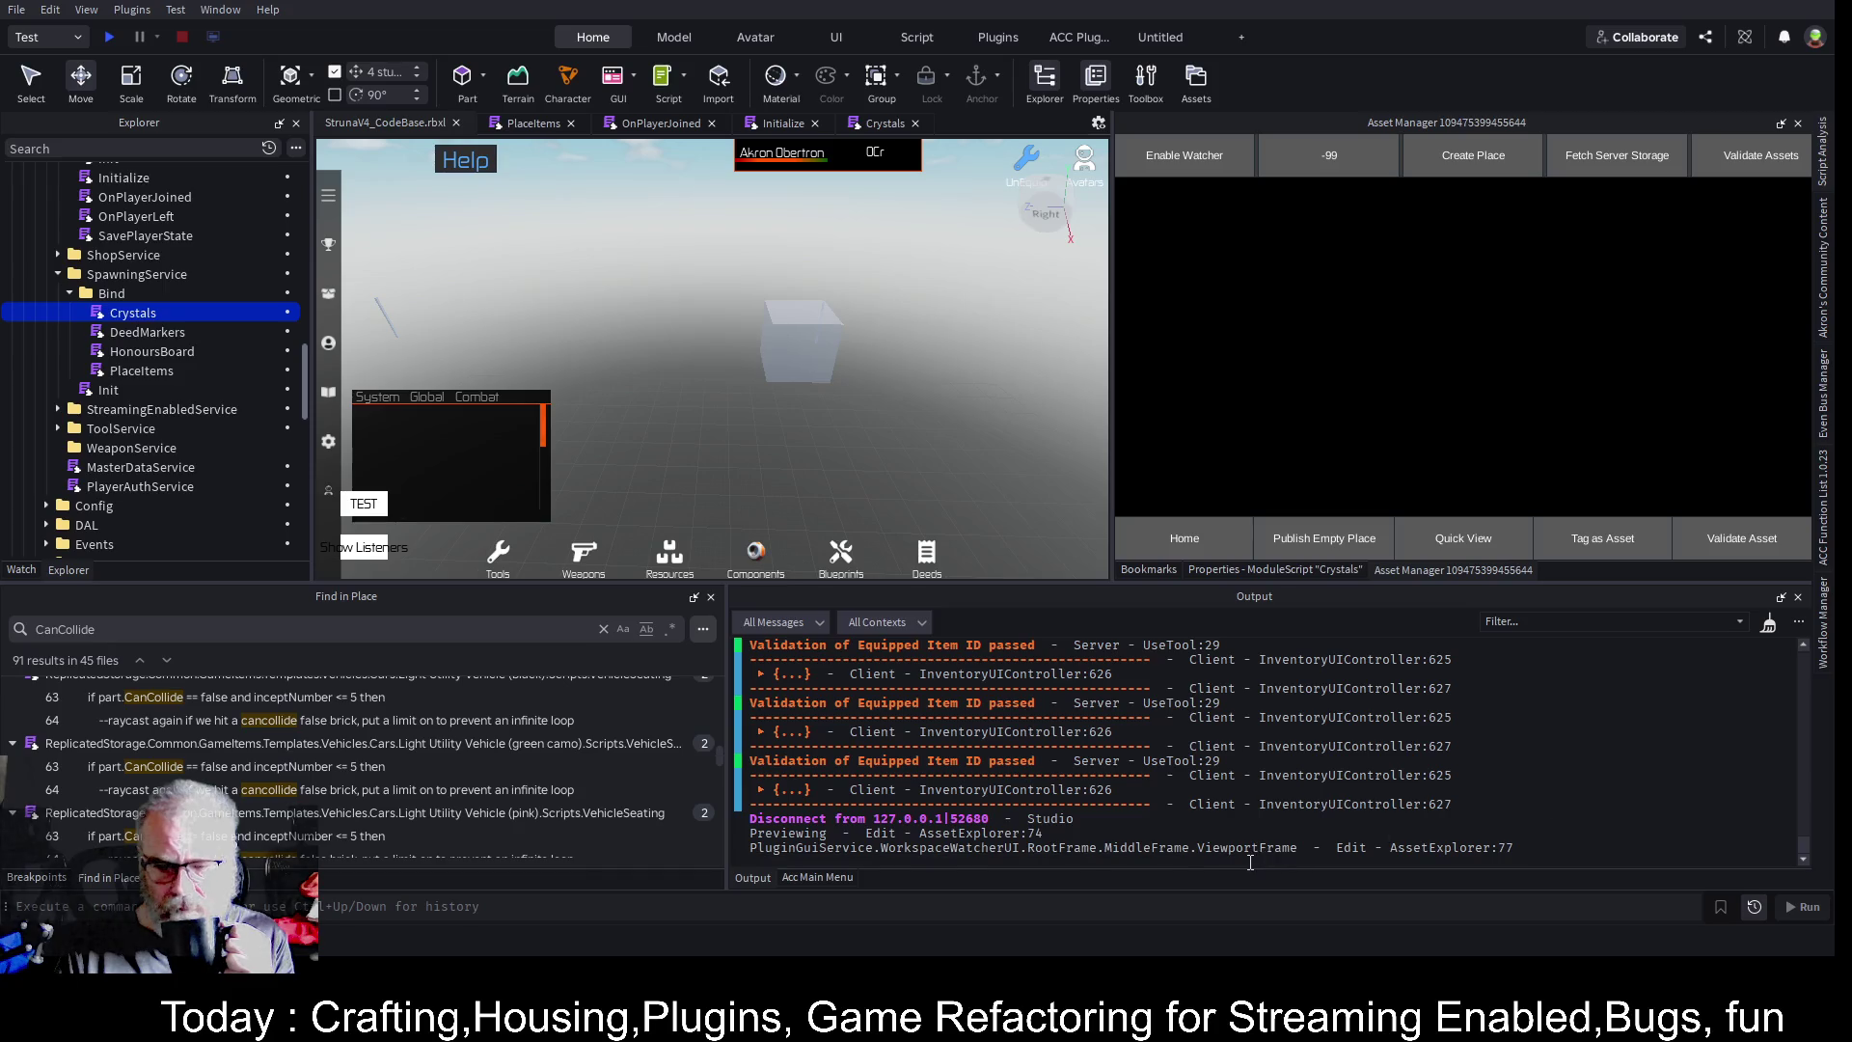
click(1768, 622)
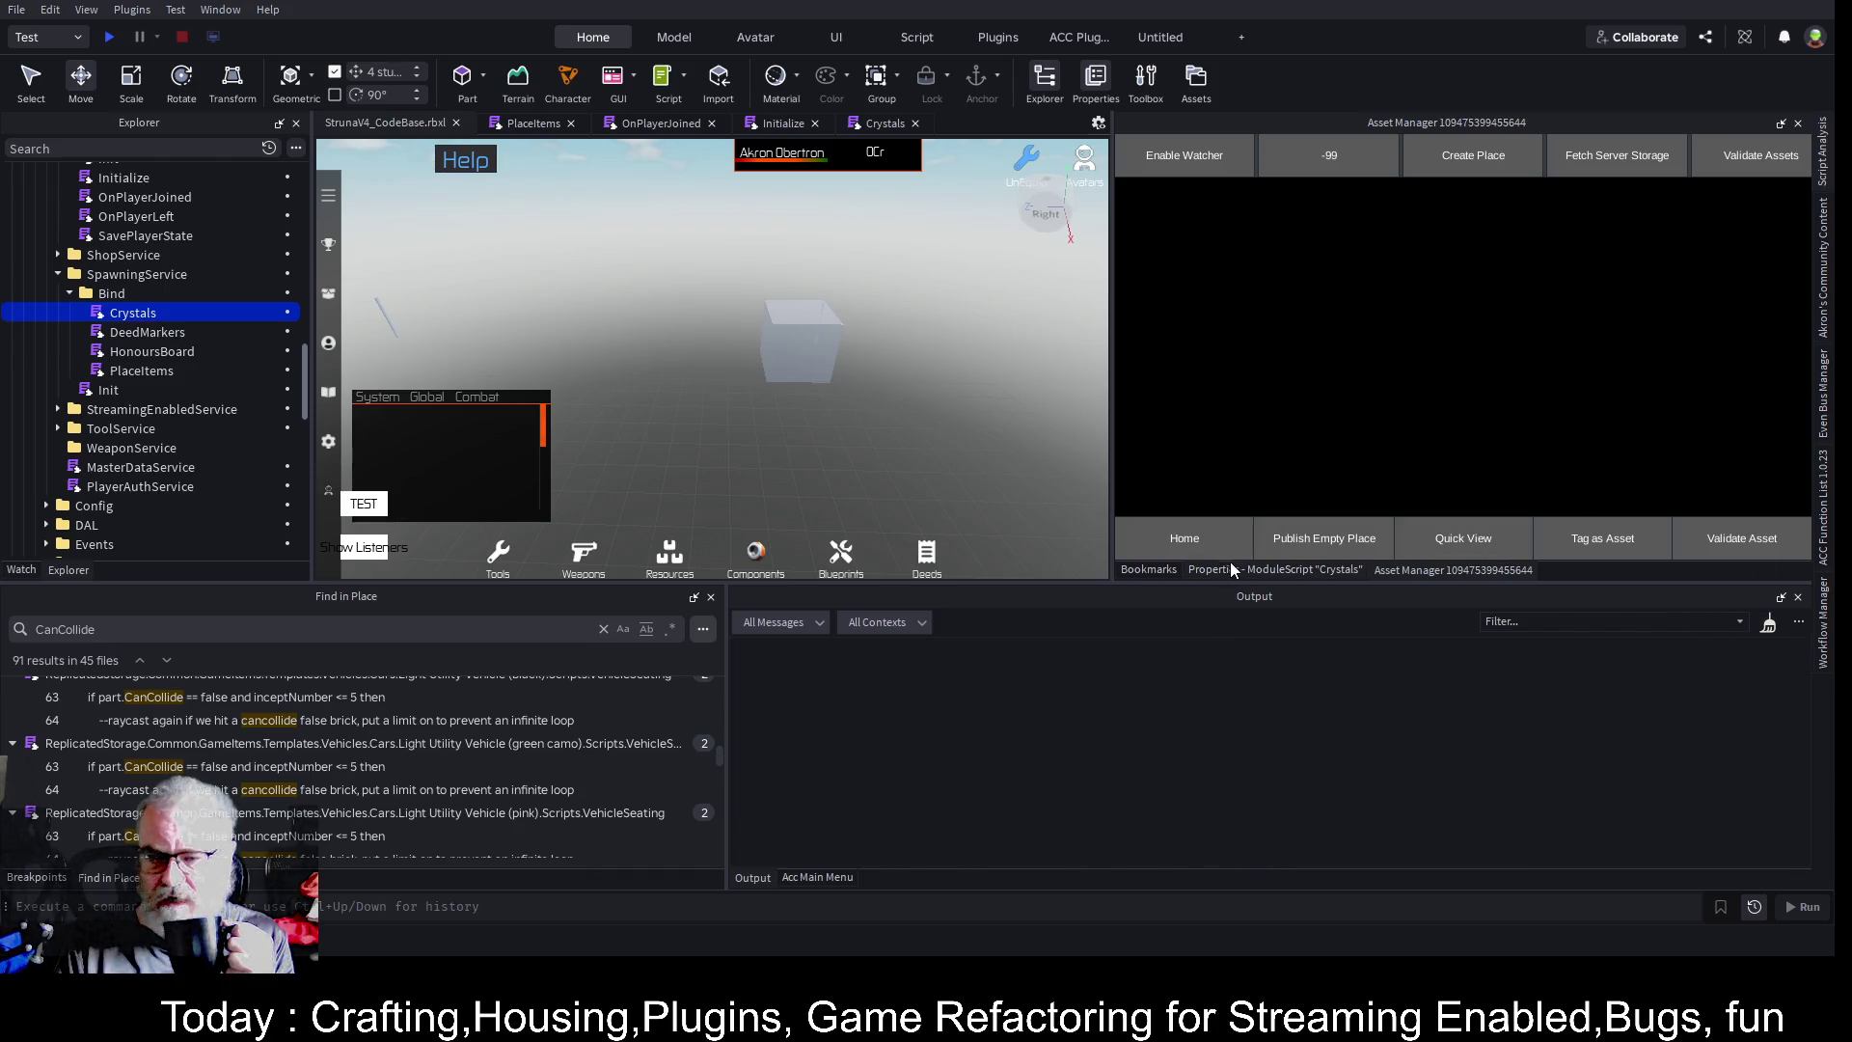
click(1183, 546)
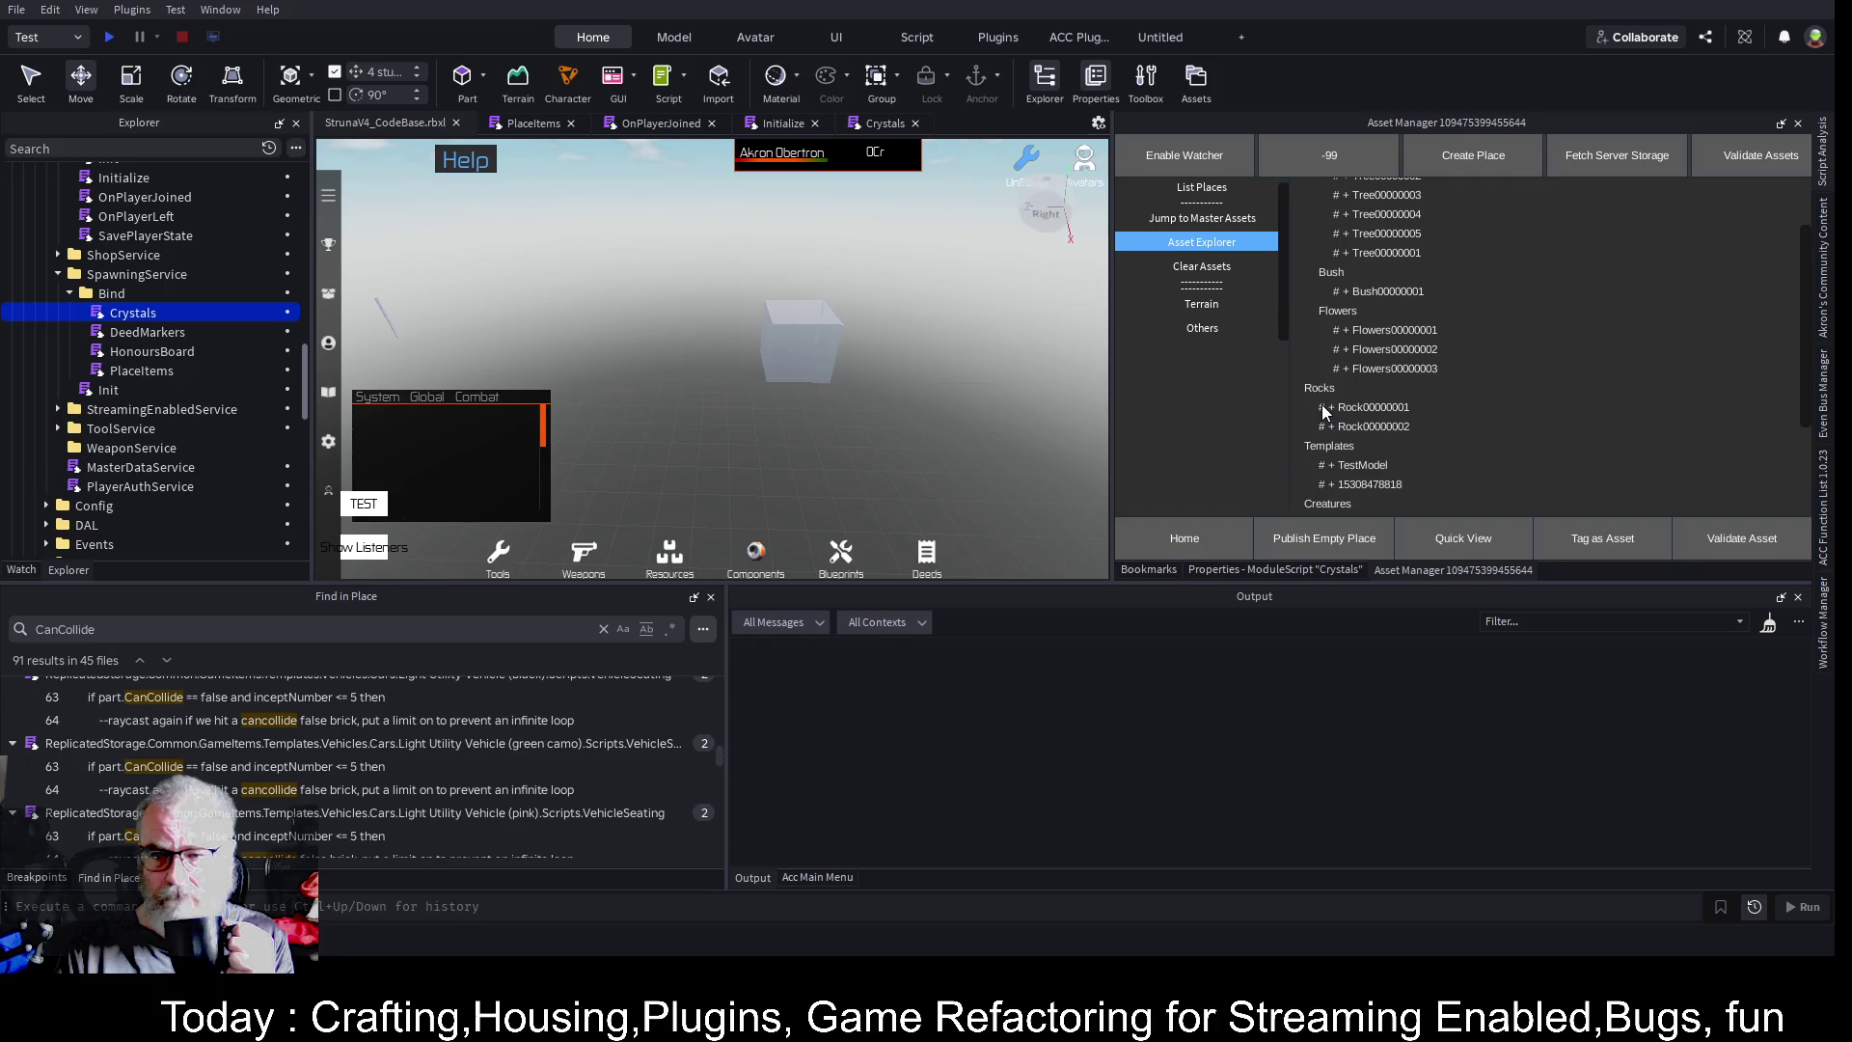
- Preview the first rock, Rock00000002, TestModel and one more asset from the list
click(1322, 406)
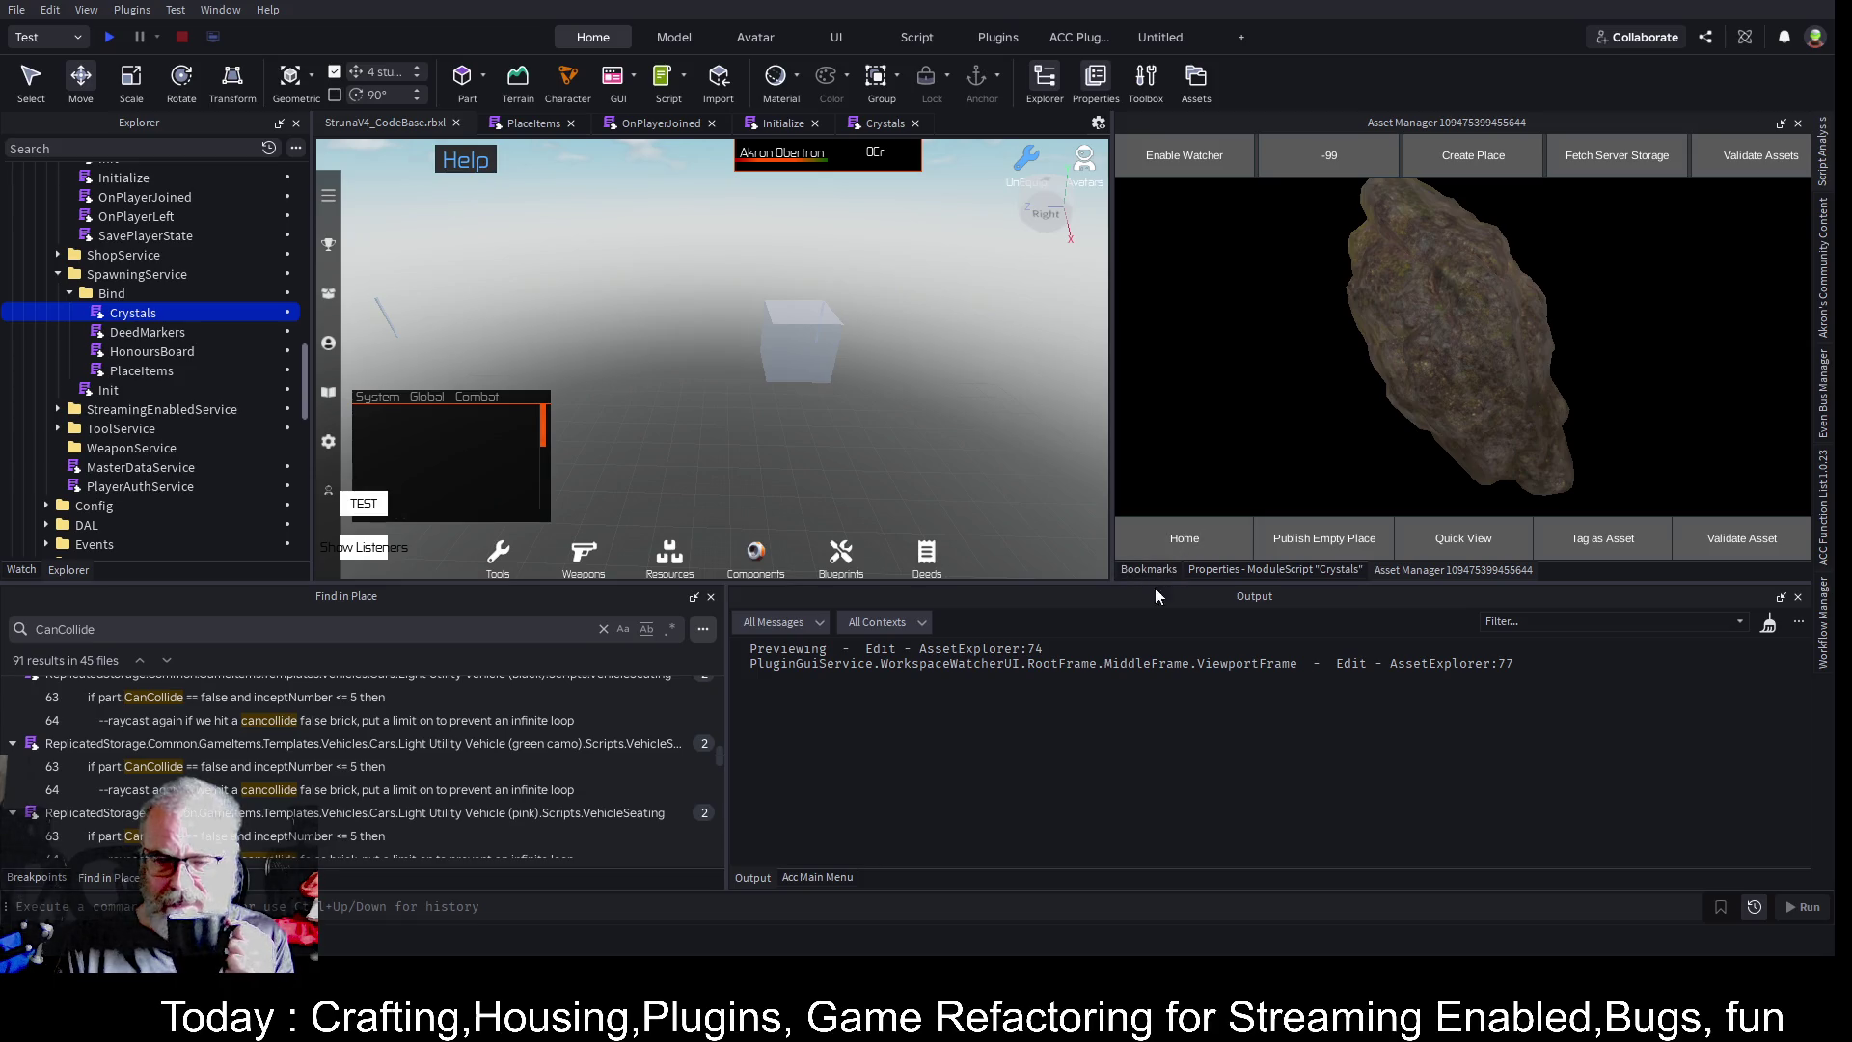
click(1768, 624)
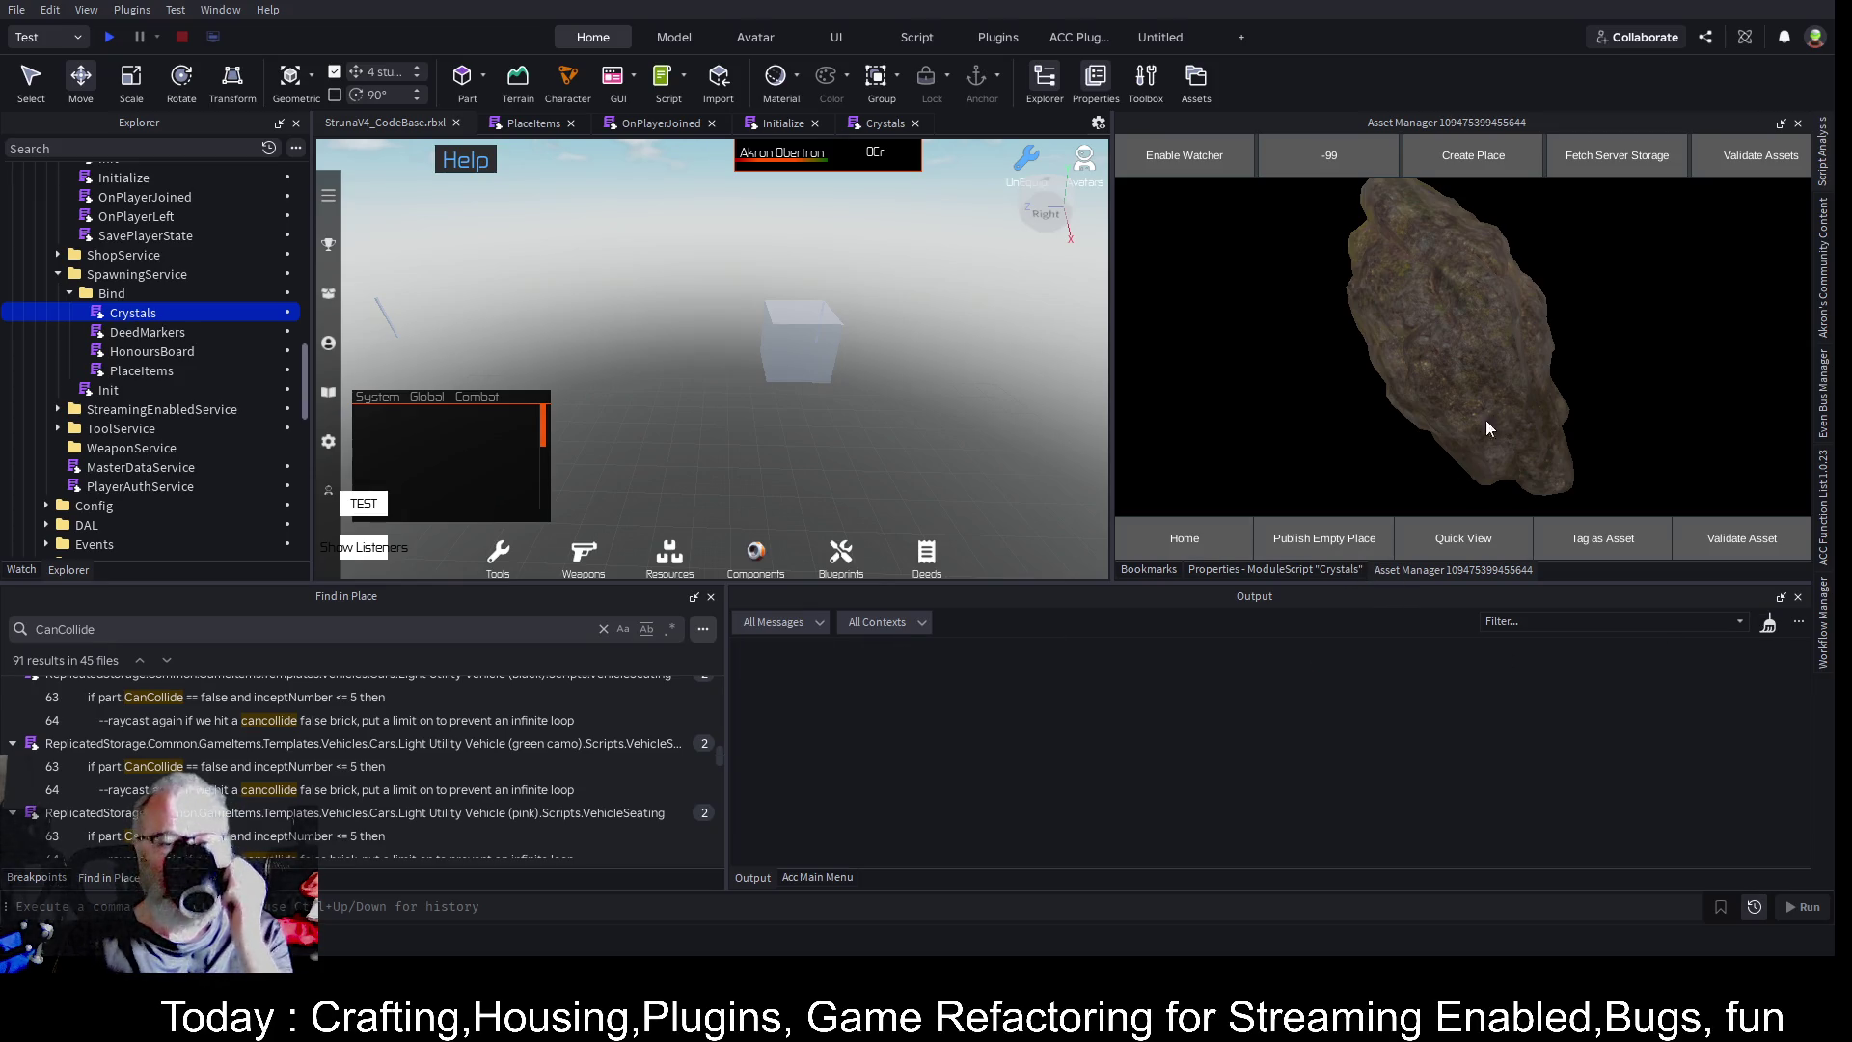
click(1189, 537)
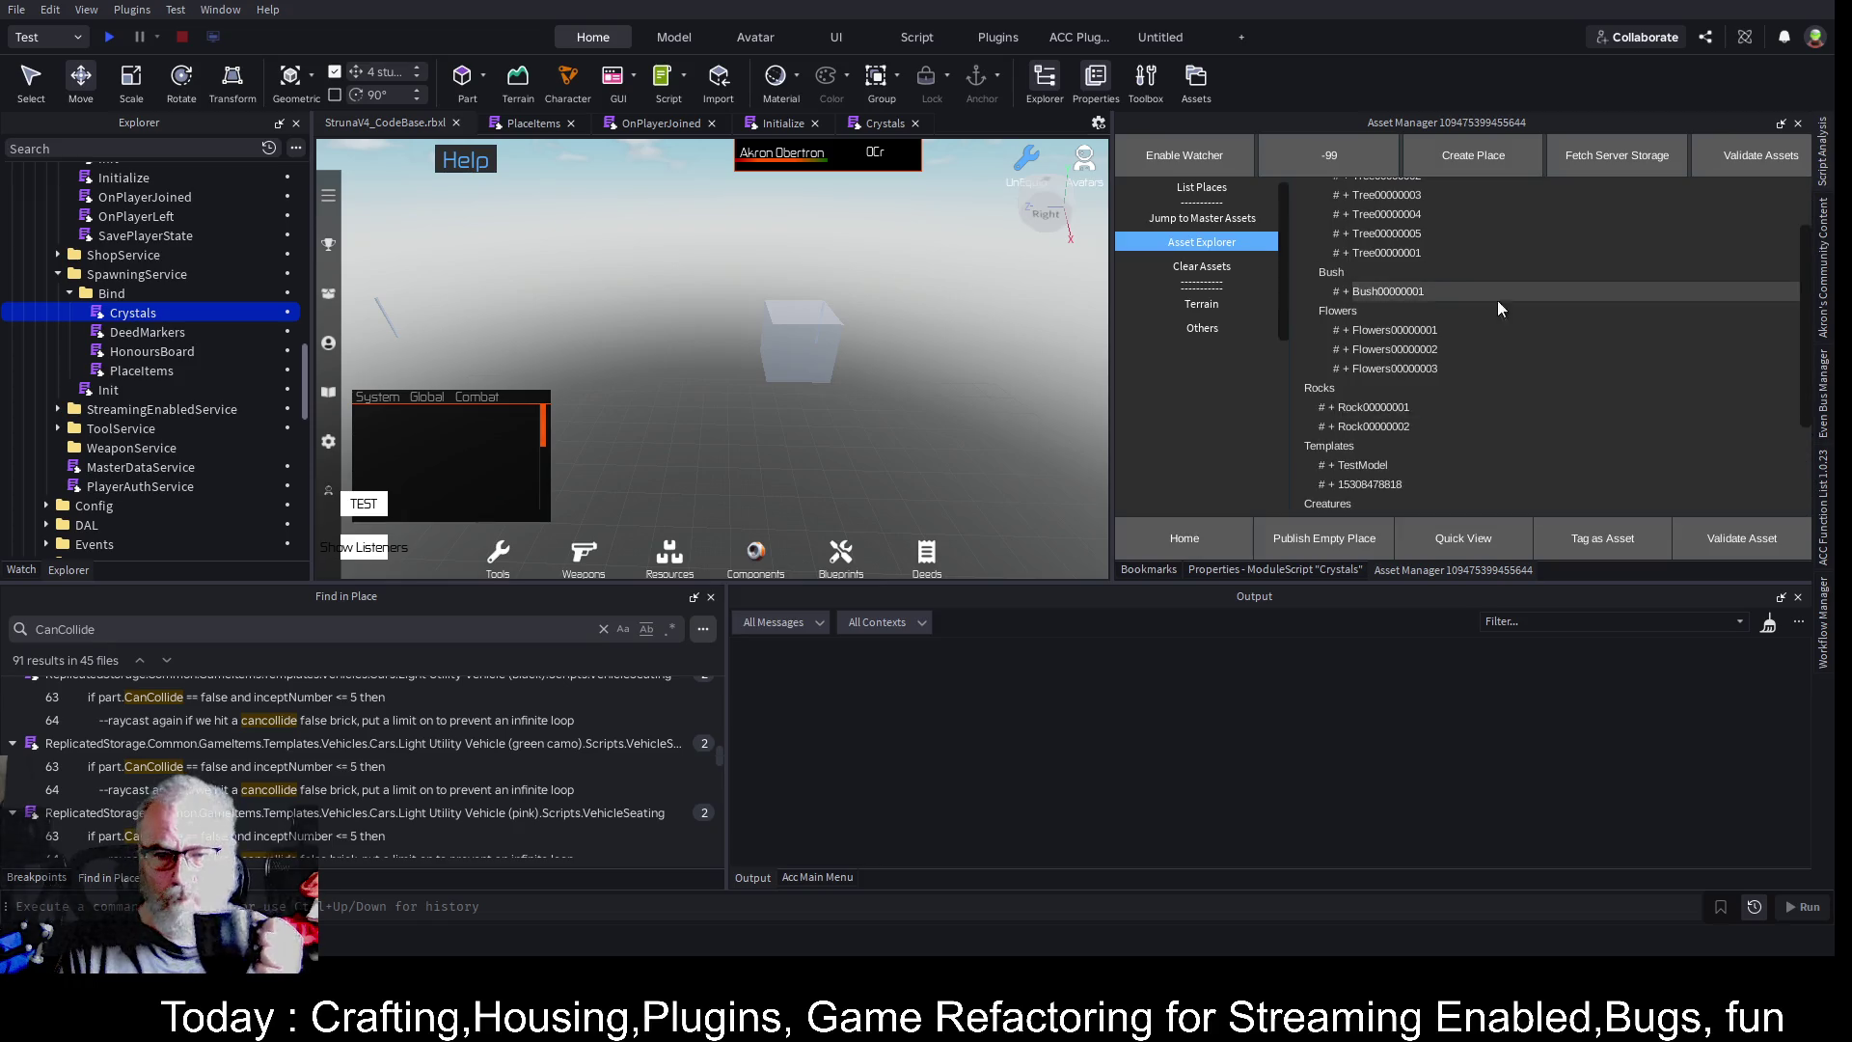
click(1321, 426)
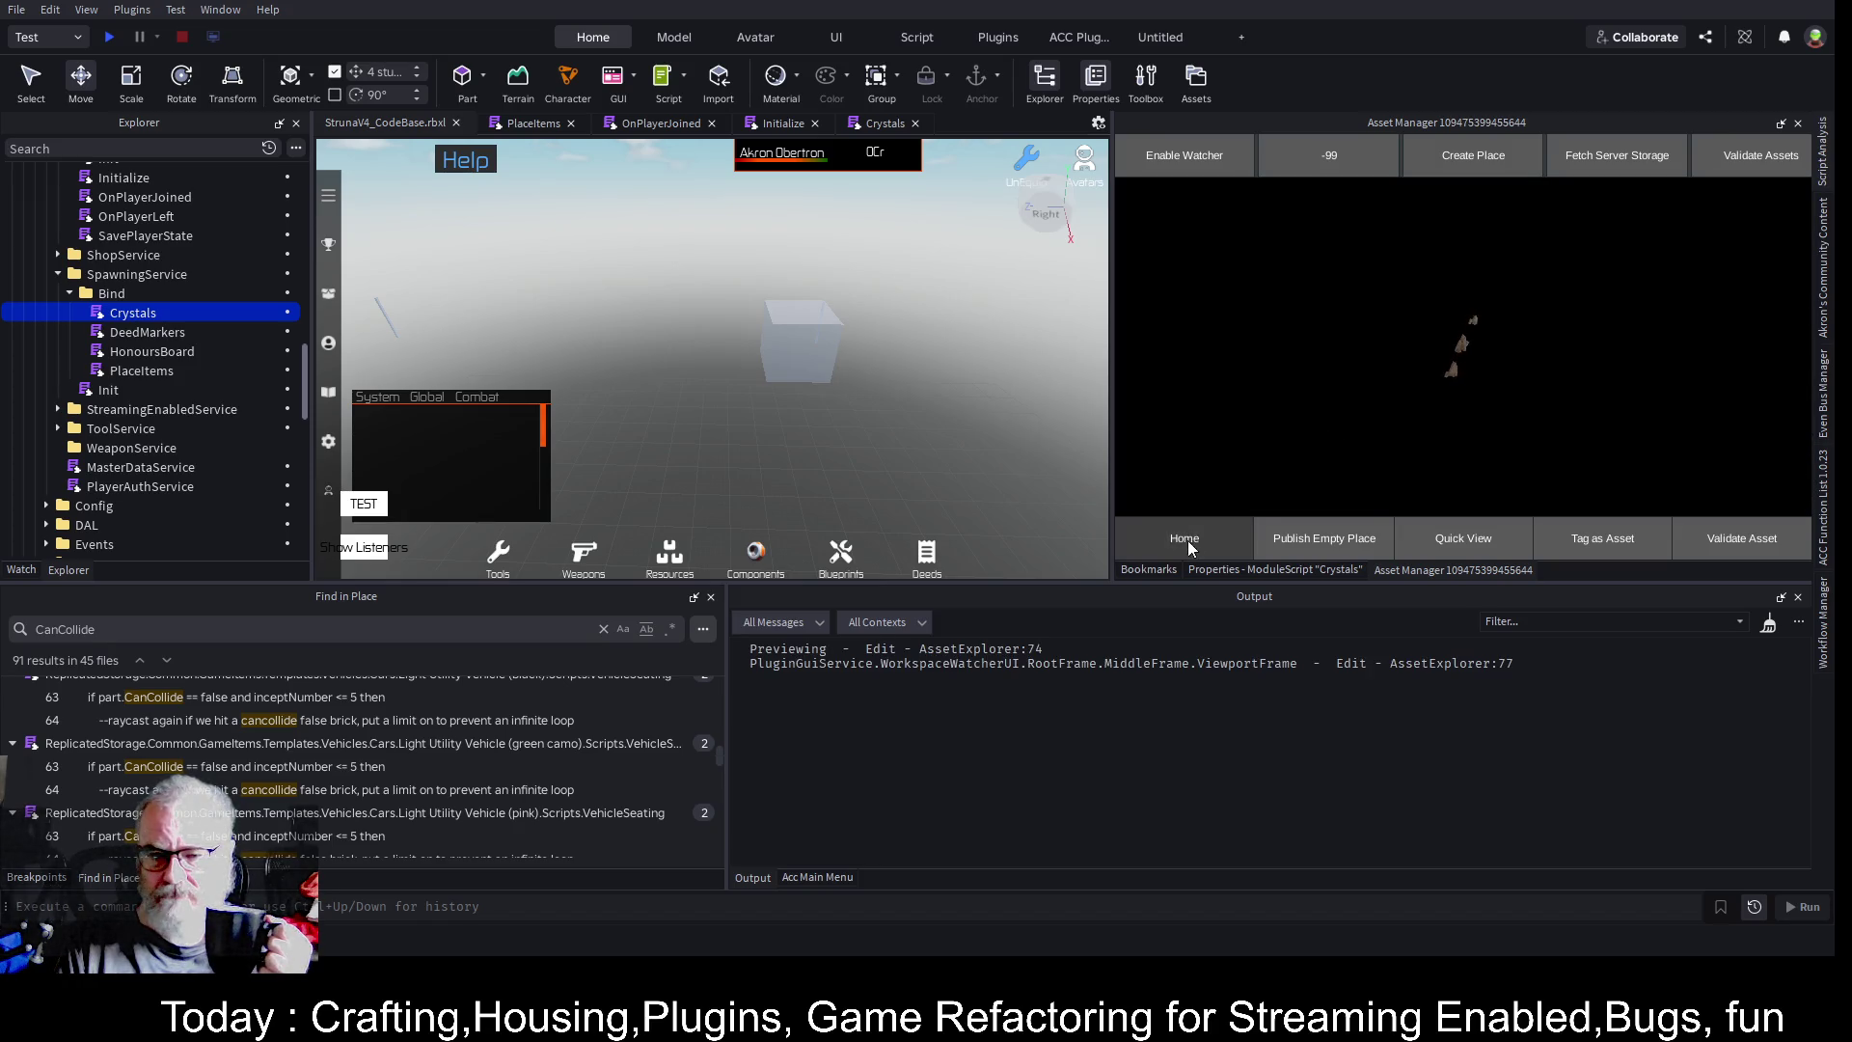
click(1189, 540)
click(1322, 466)
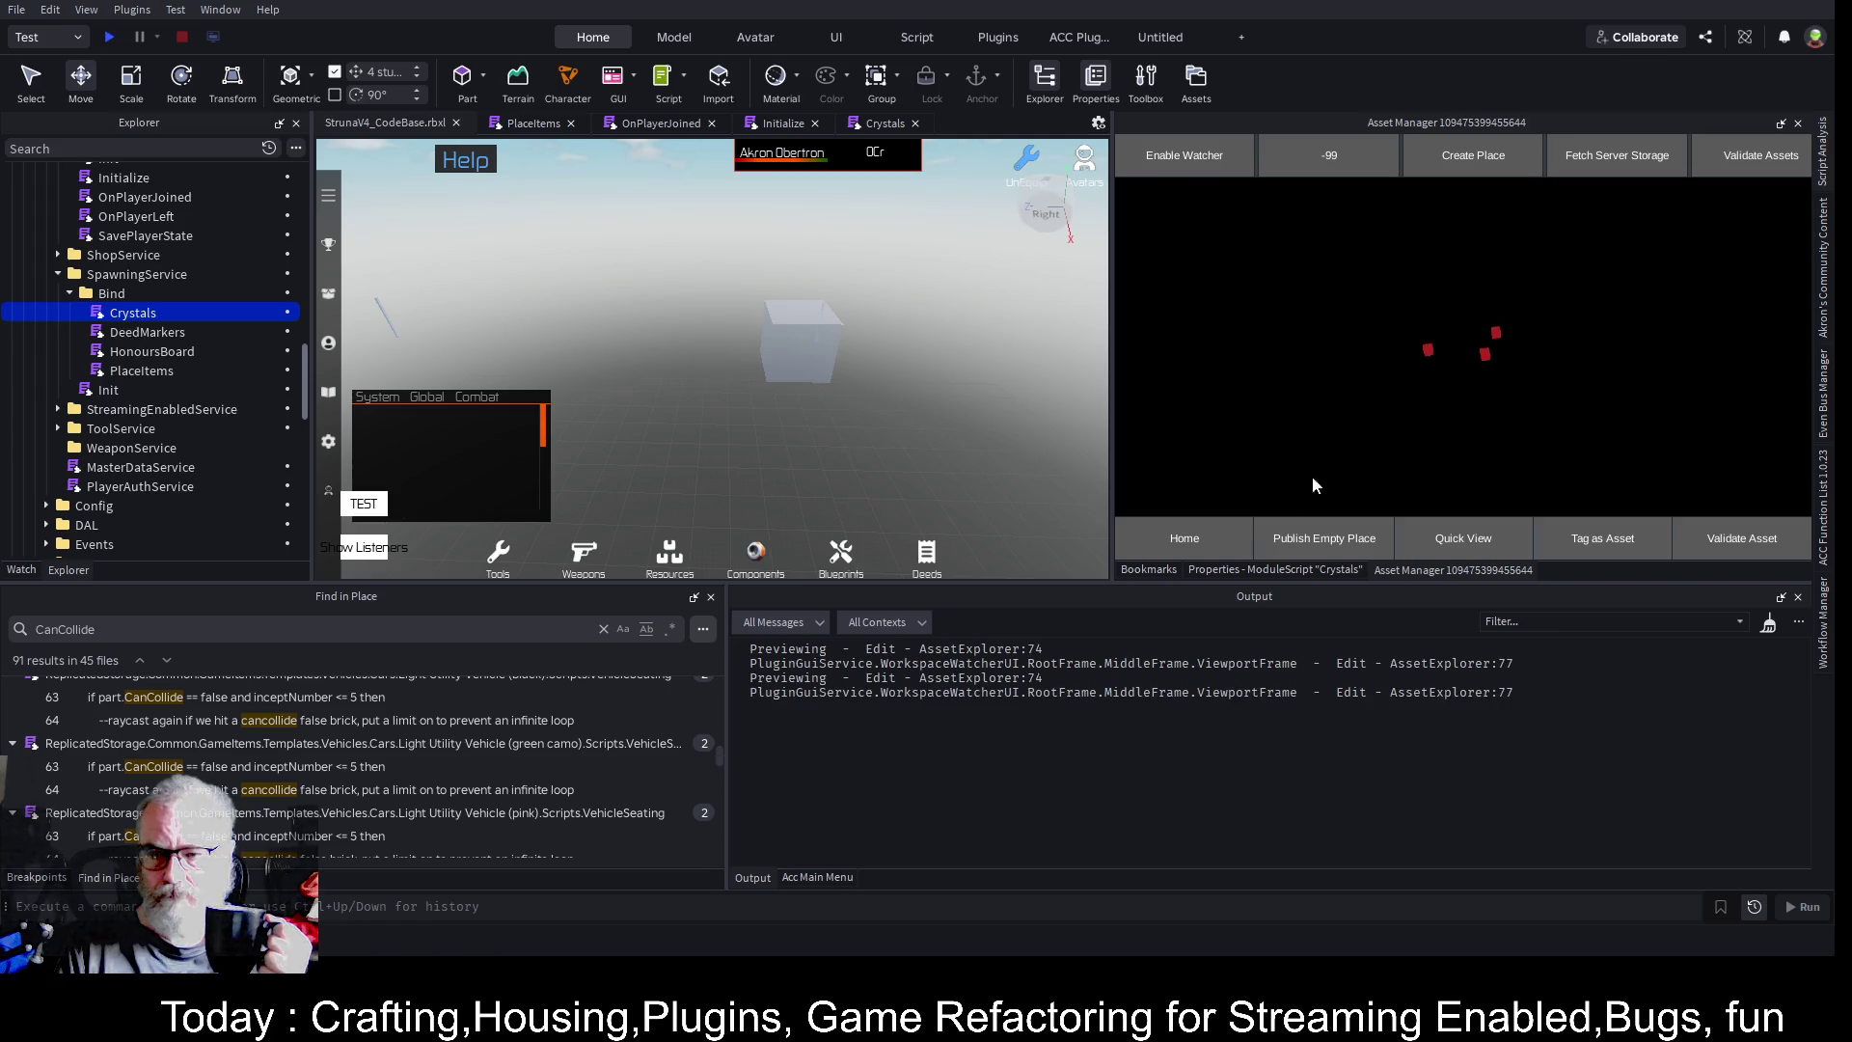
click(1231, 544)
click(1322, 483)
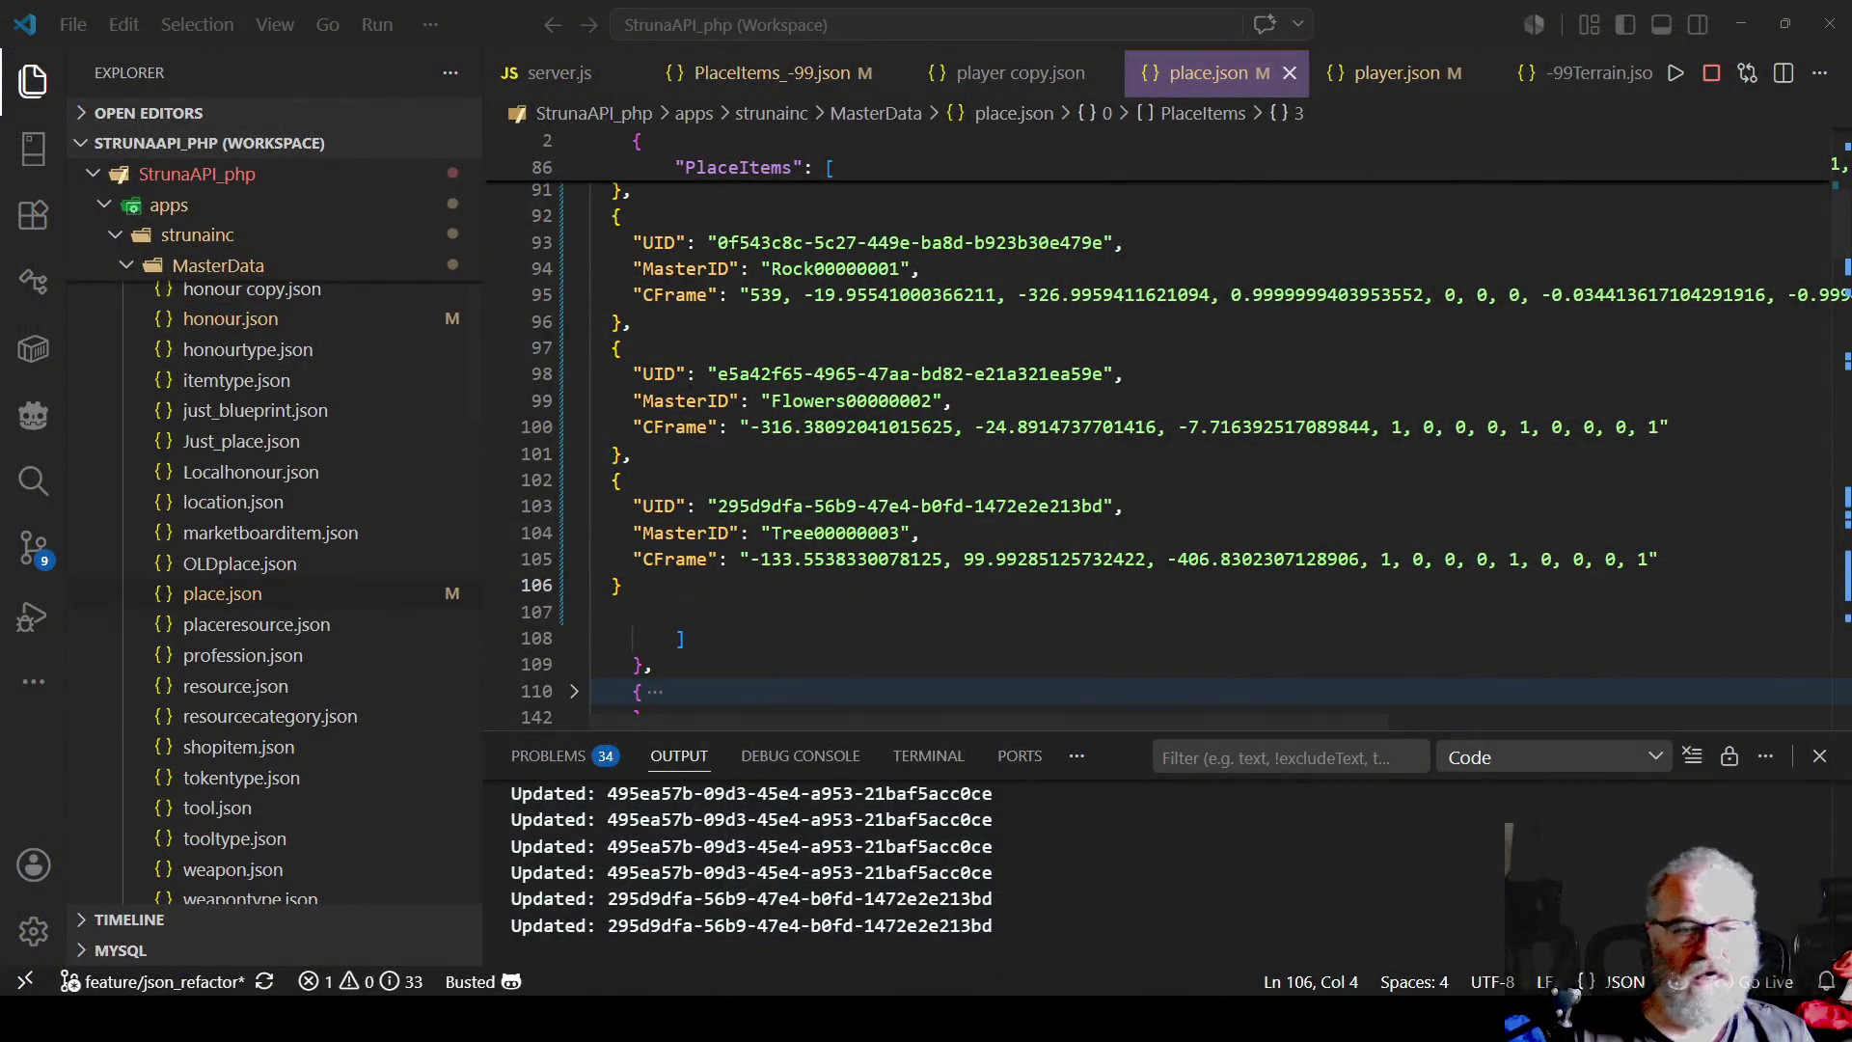
- Scroll to the top of place.json and fold Central Province's RecoveryLocation block on line 9
double_click(797, 506)
scroll(1042, 395, up, 7)
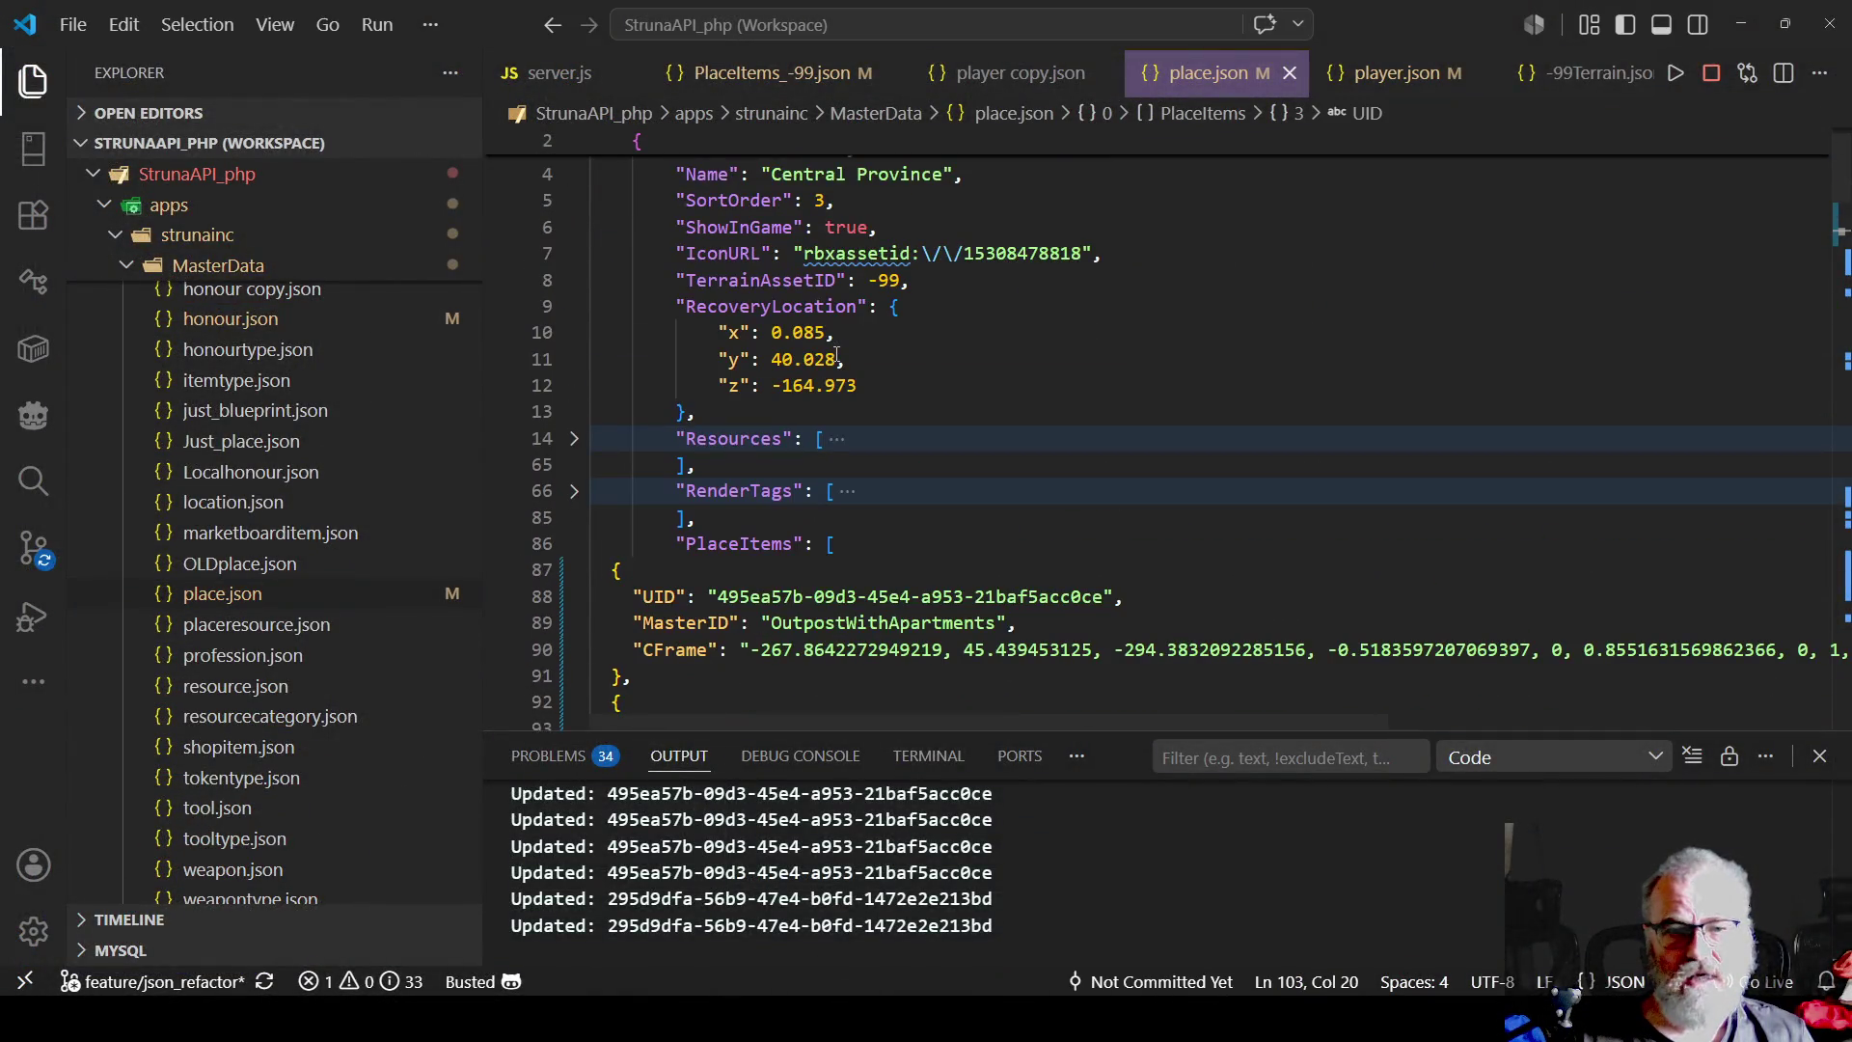
scroll(1042, 395, up, 1)
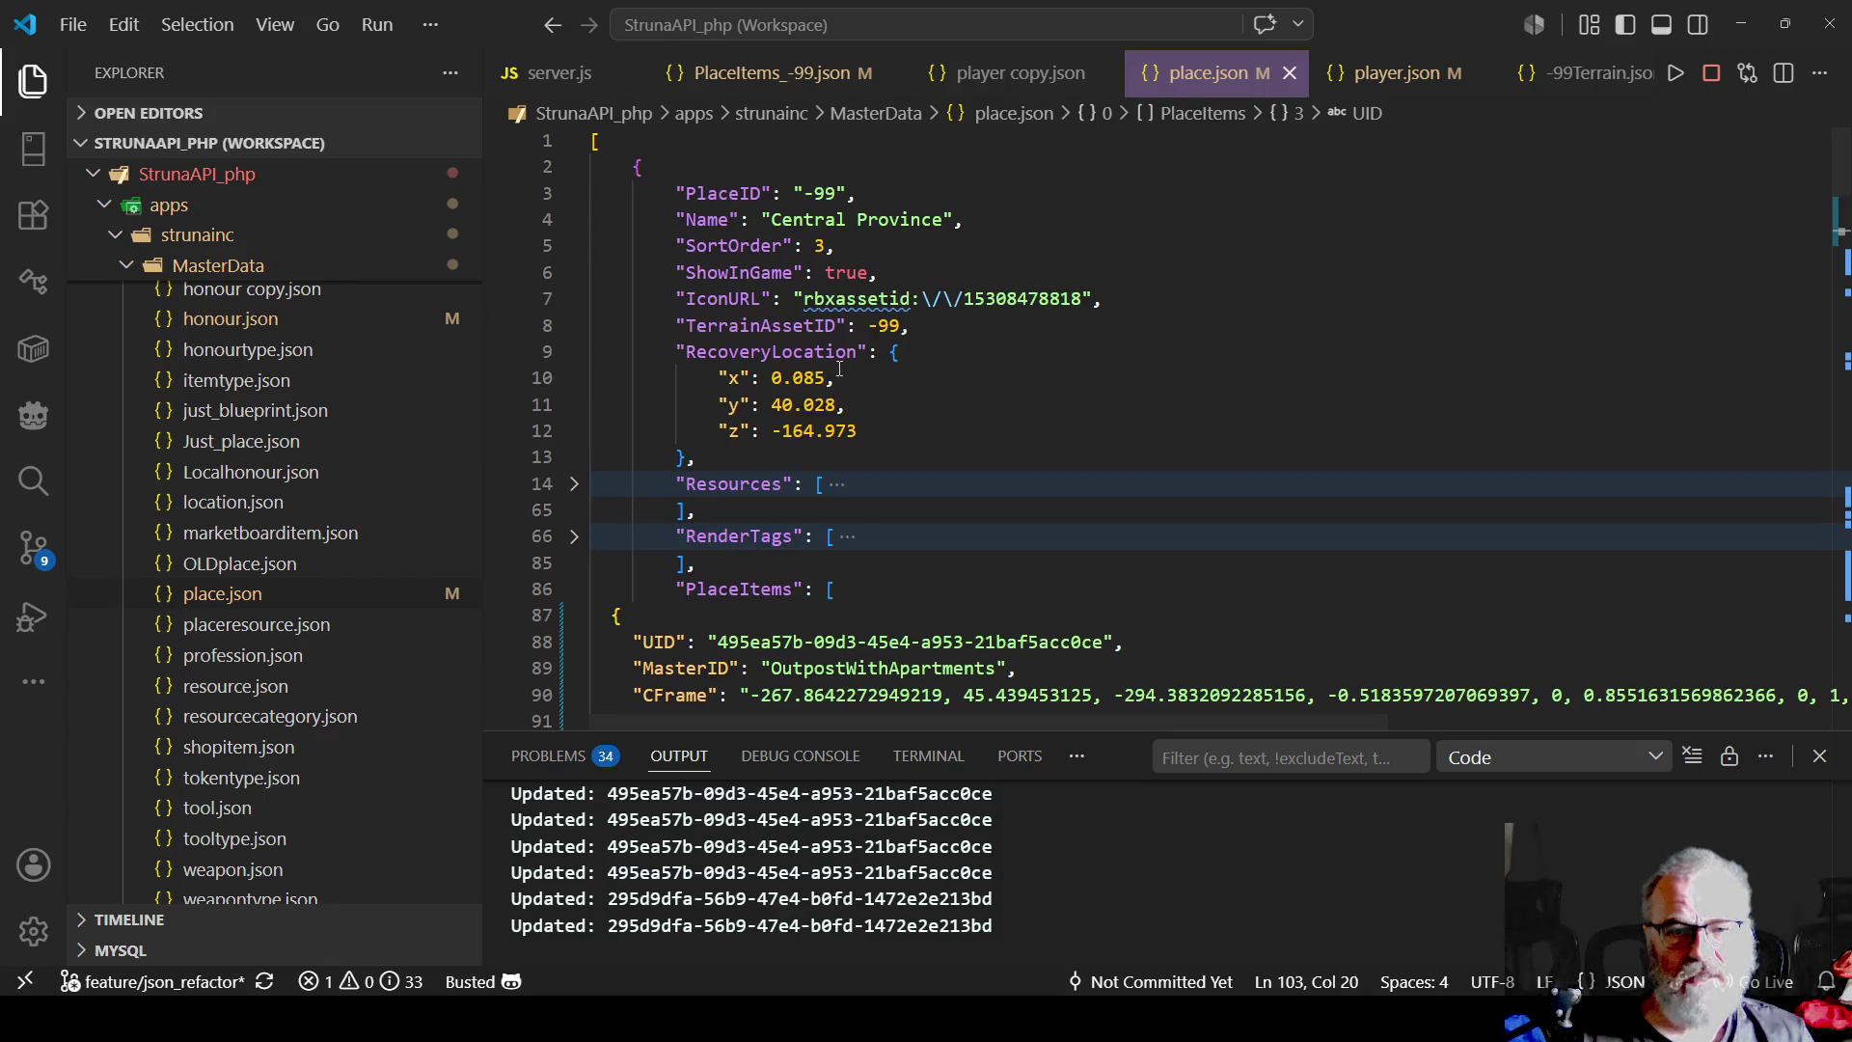
click(1101, 386)
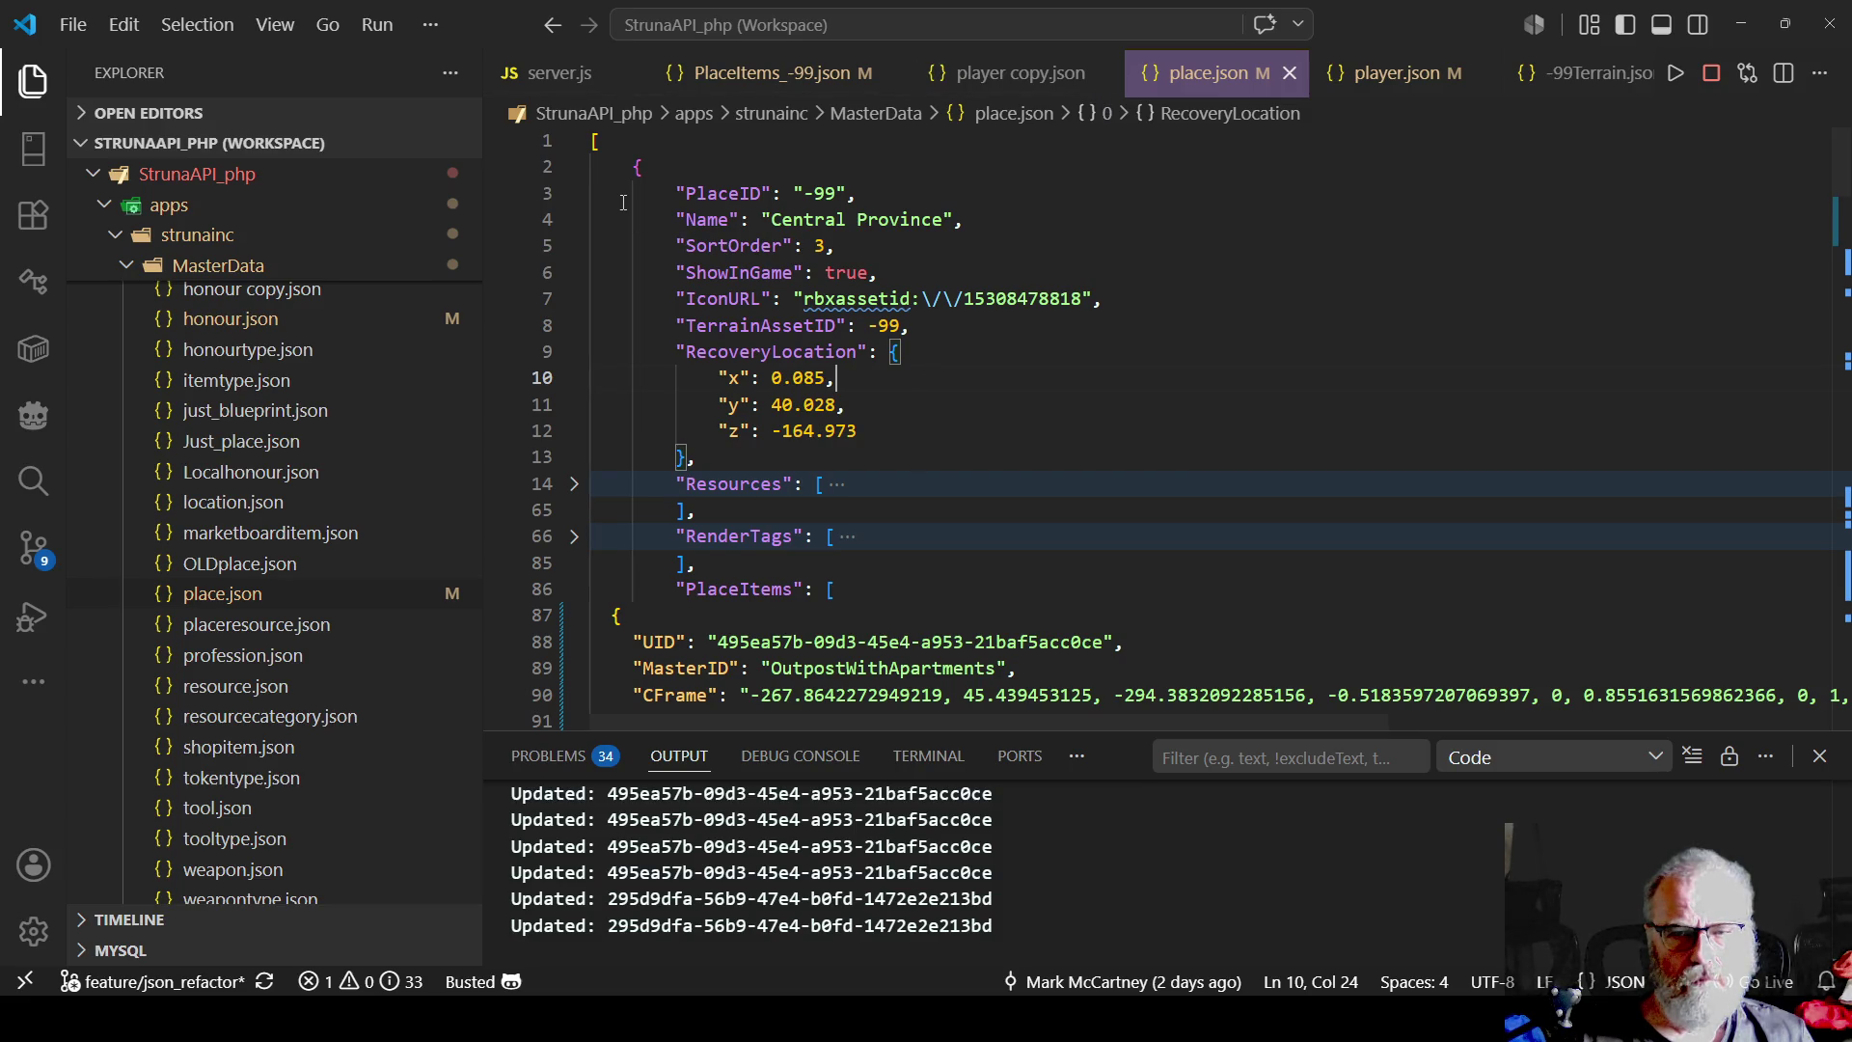
click(1030, 298)
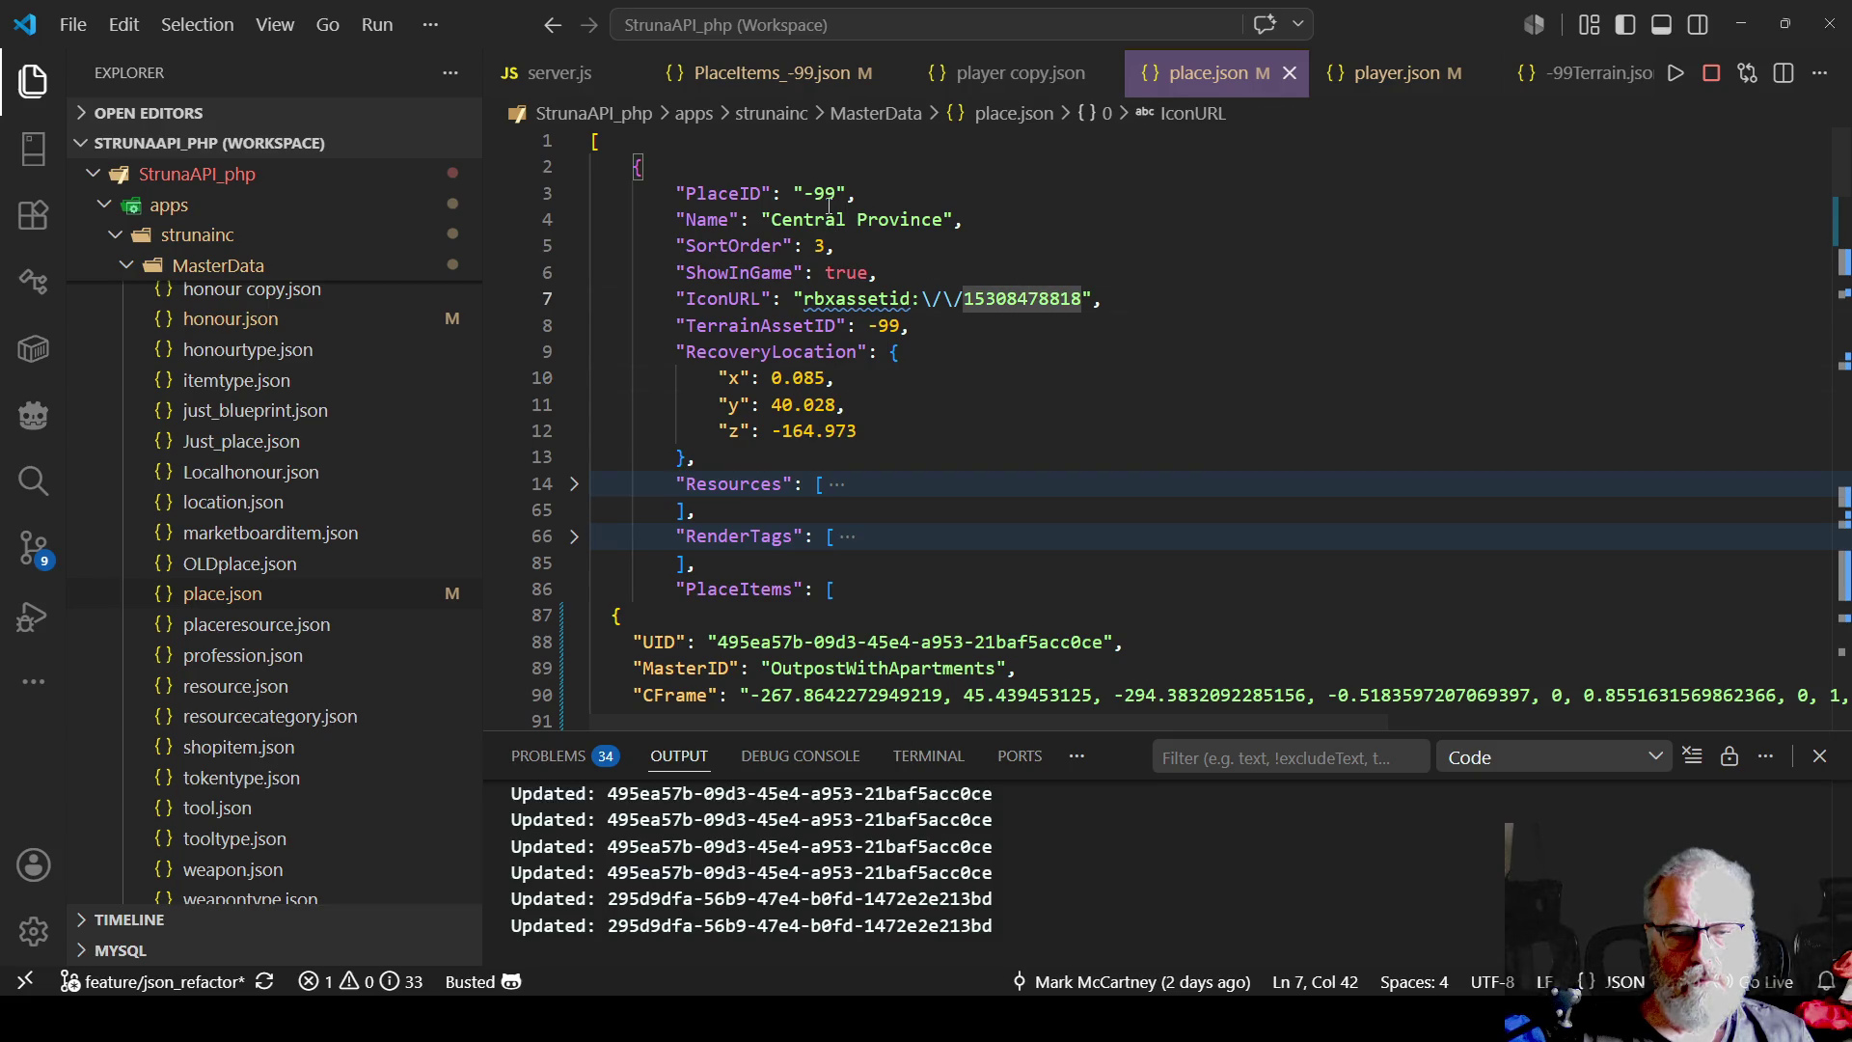
click(999, 379)
scroll(998, 379, down, 2)
scroll(999, 379, up, 2)
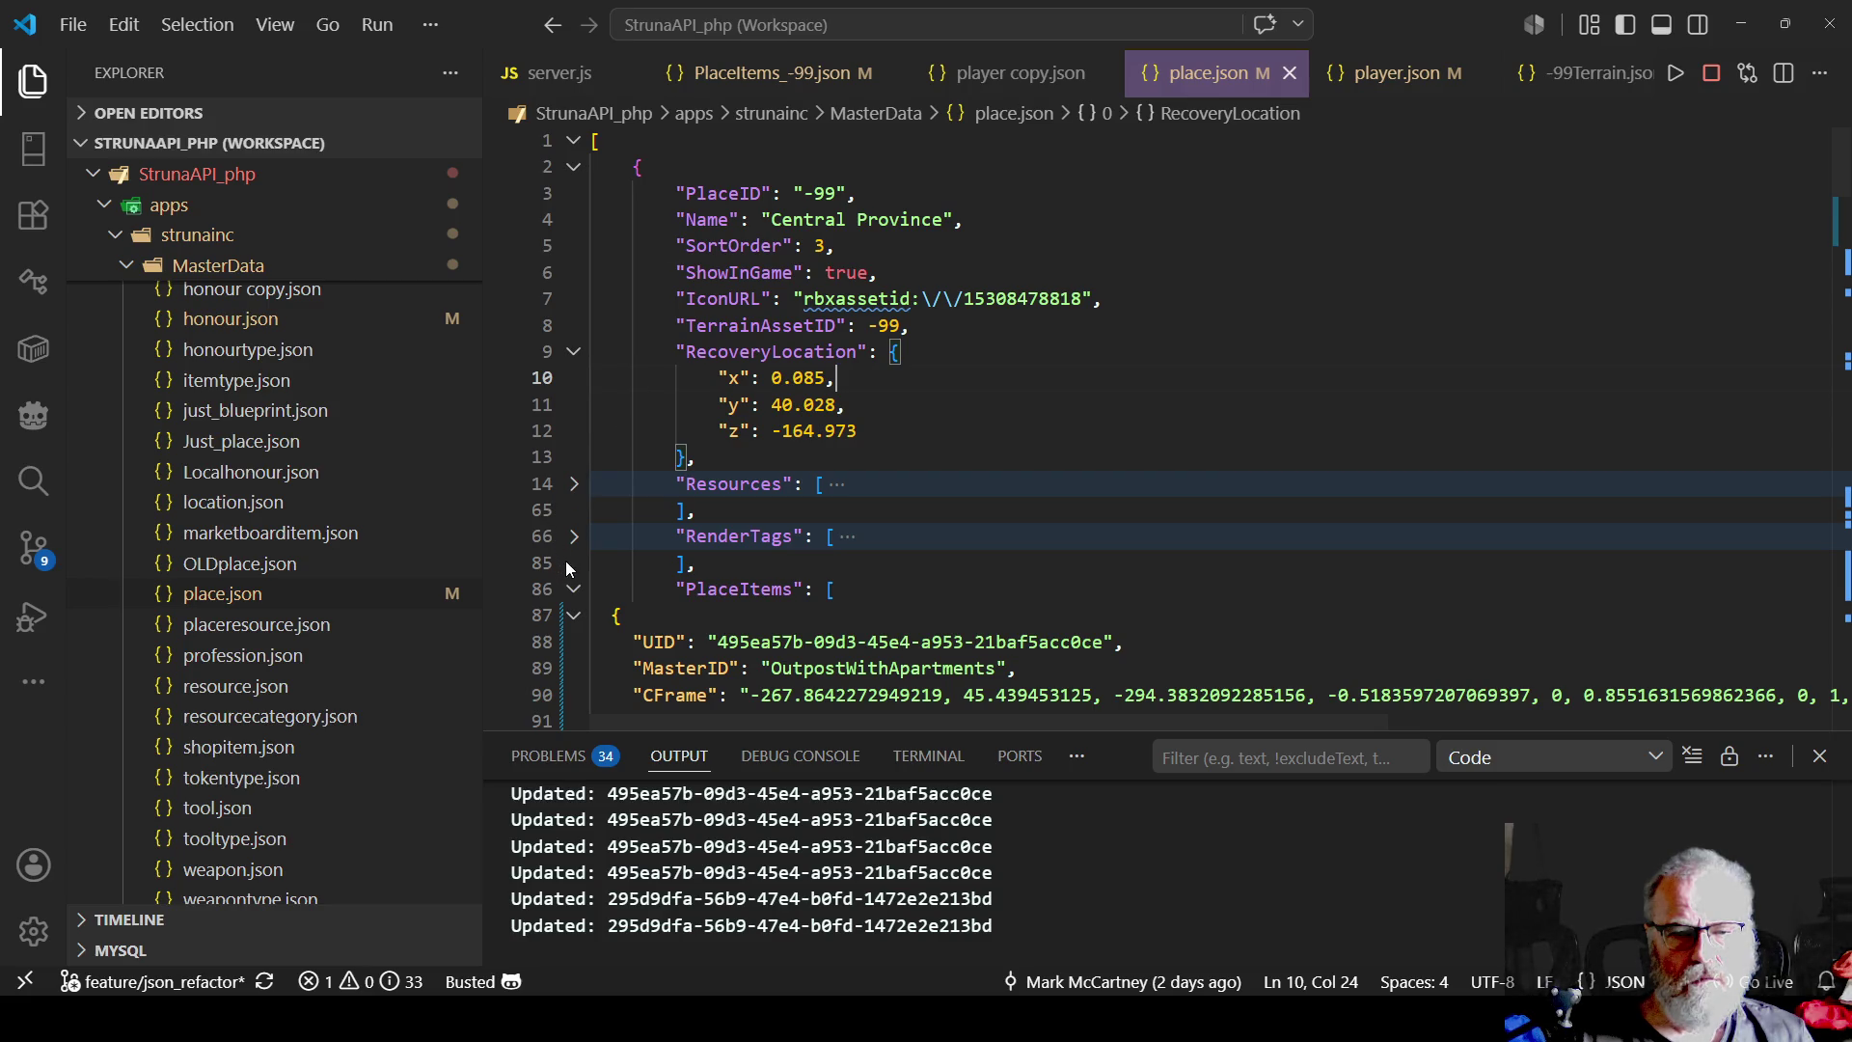
click(575, 351)
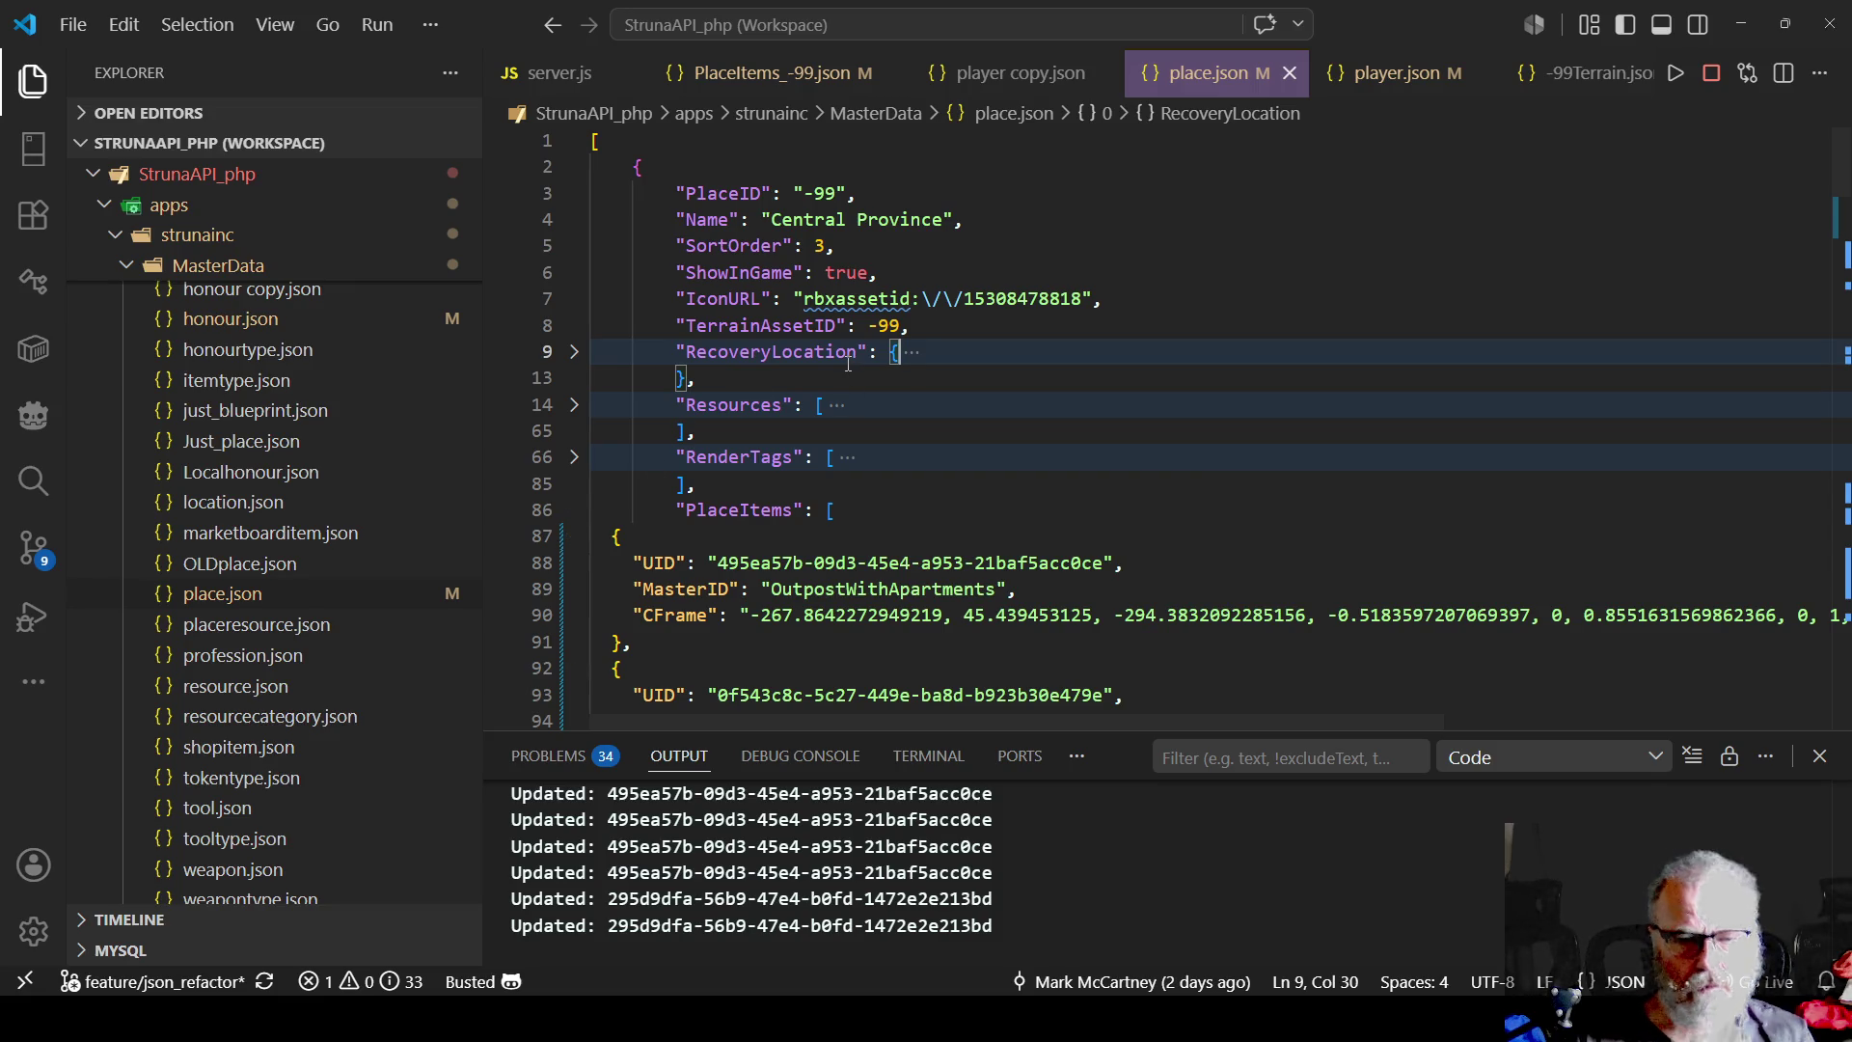
- Collapse the PlaceItems list and the BasePlace entry at line 110
scroll(652, 489, down, 1)
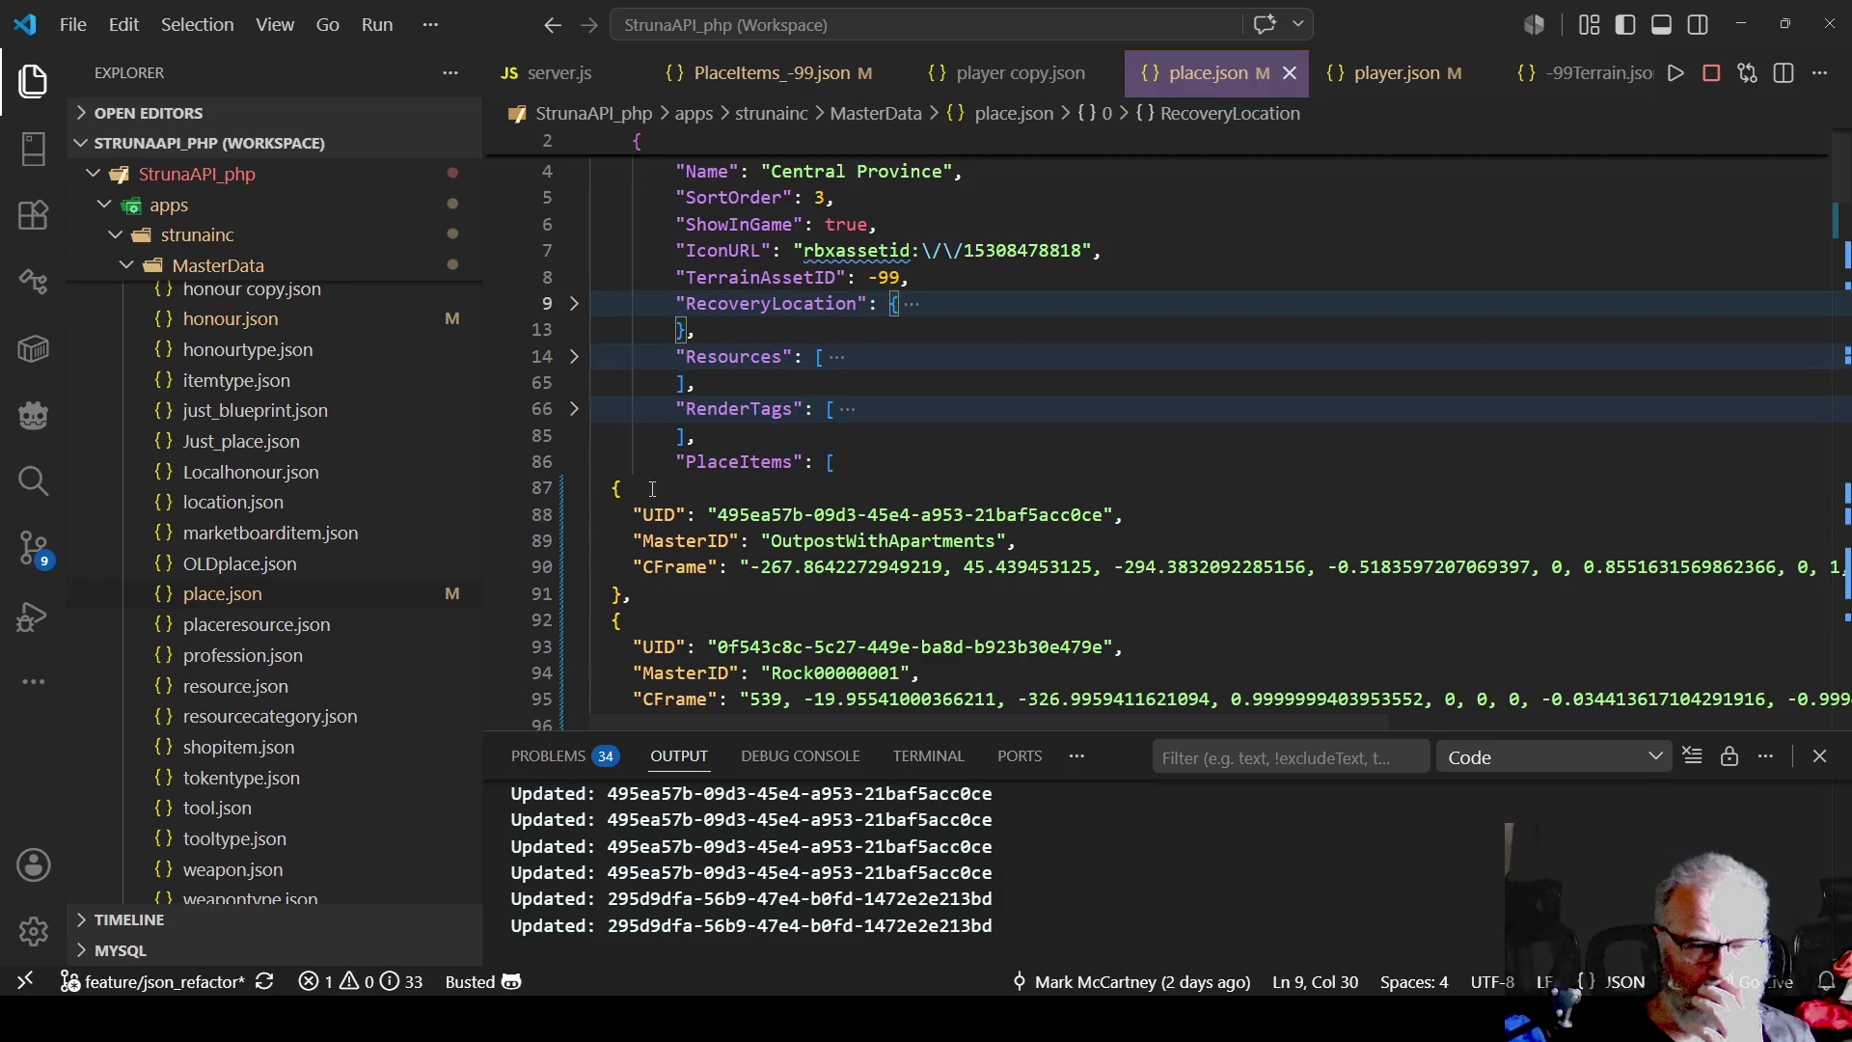
click(574, 462)
scroll(939, 379, down, 4)
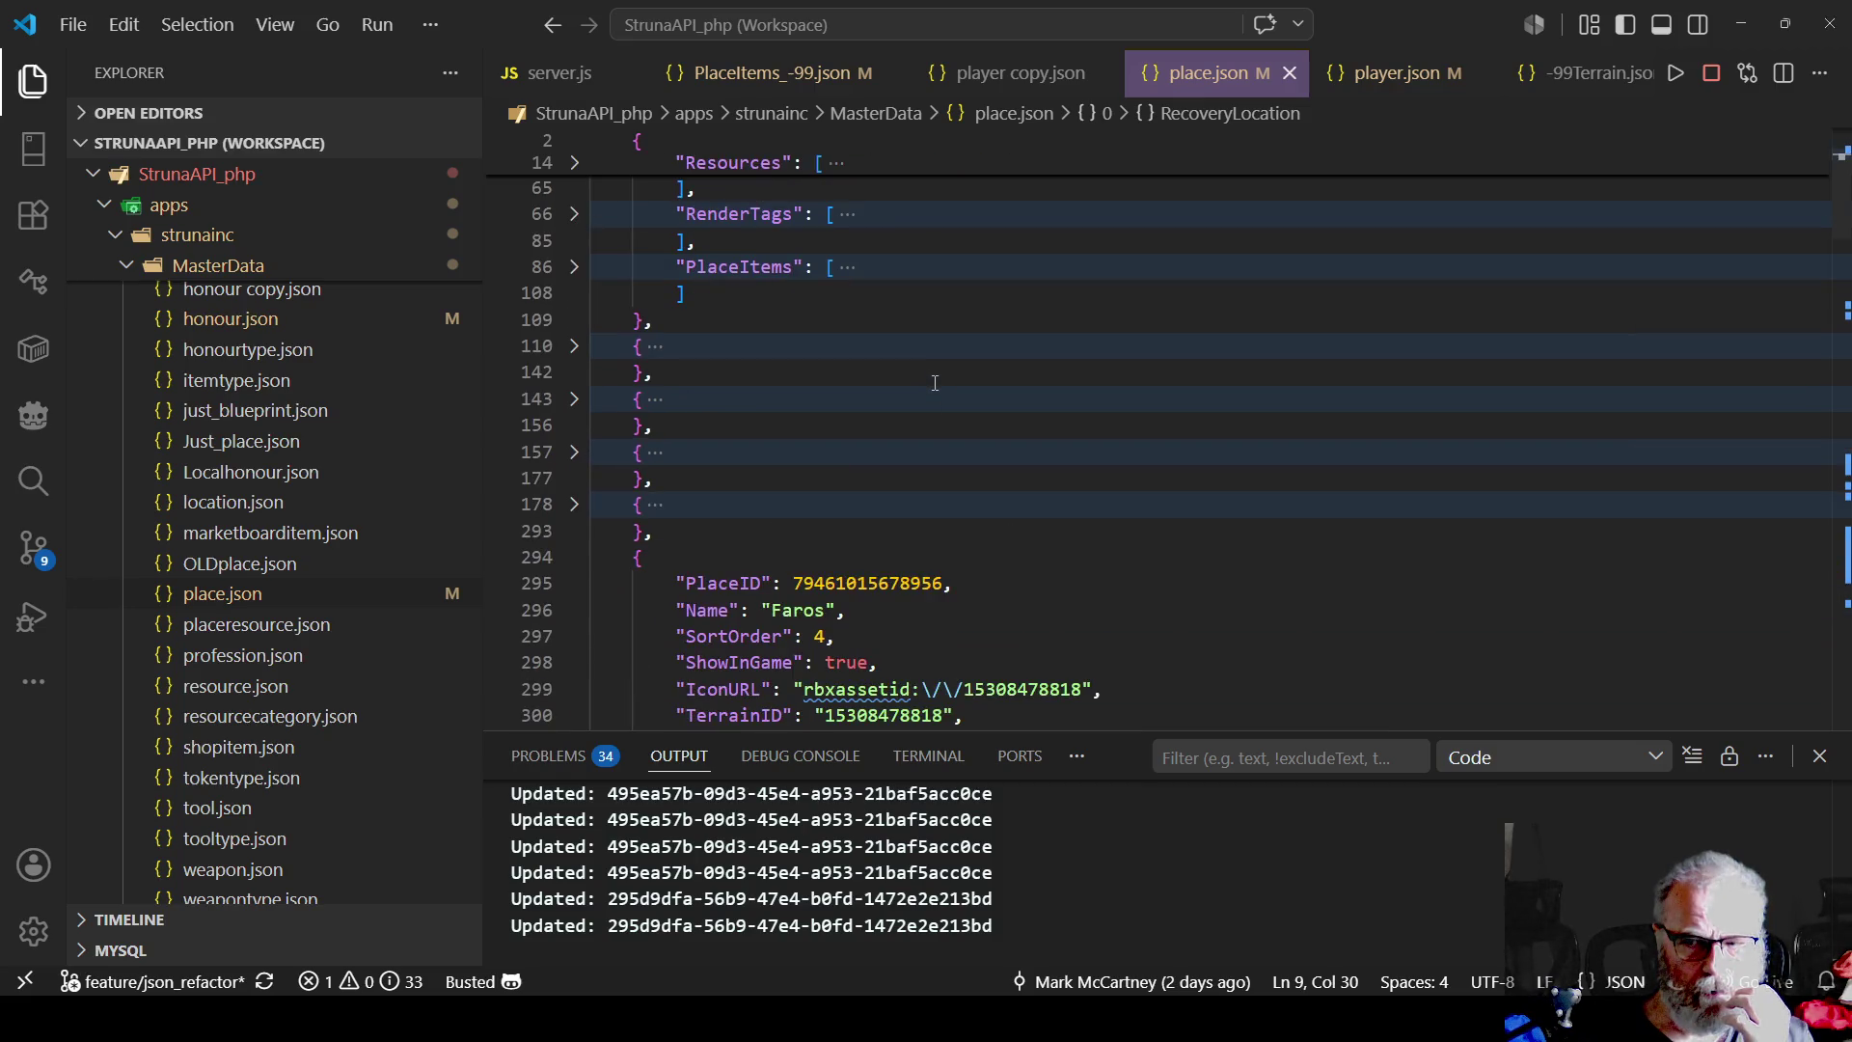
scroll(939, 379, down, 5)
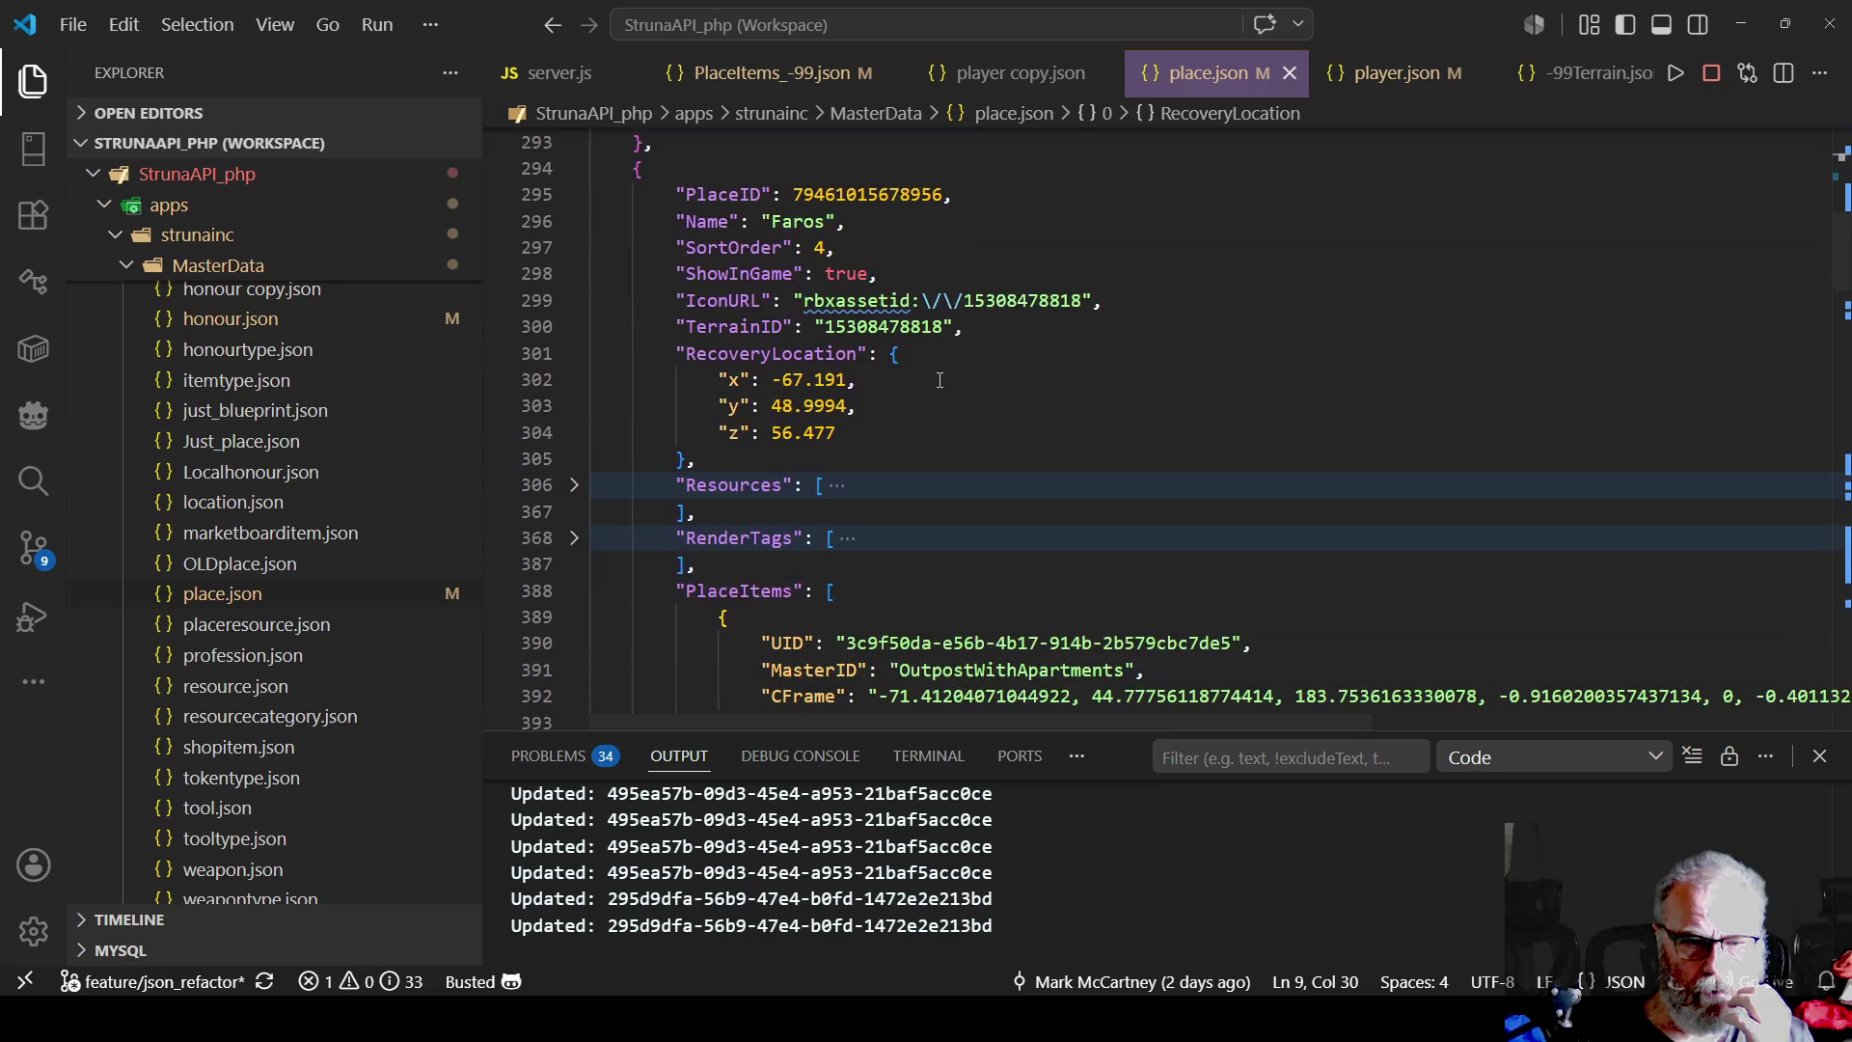
scroll(940, 379, up, 3)
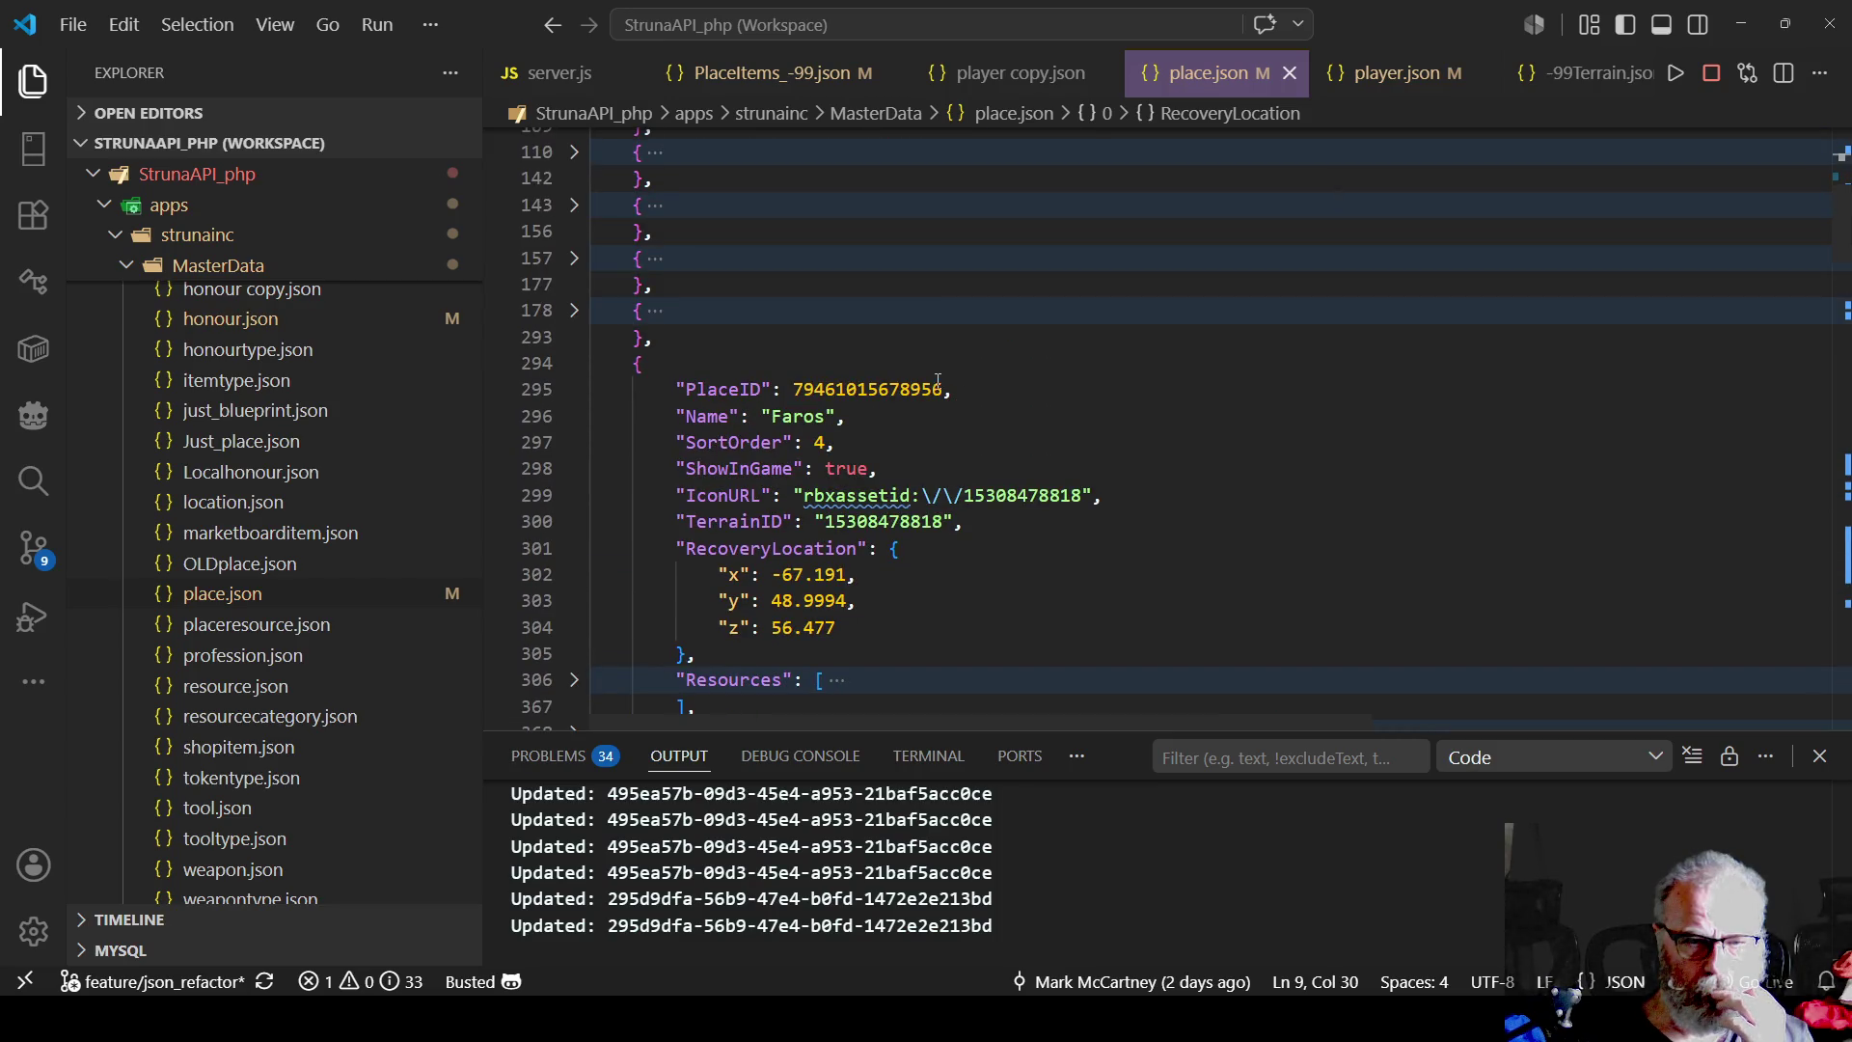
scroll(938, 379, up, 6)
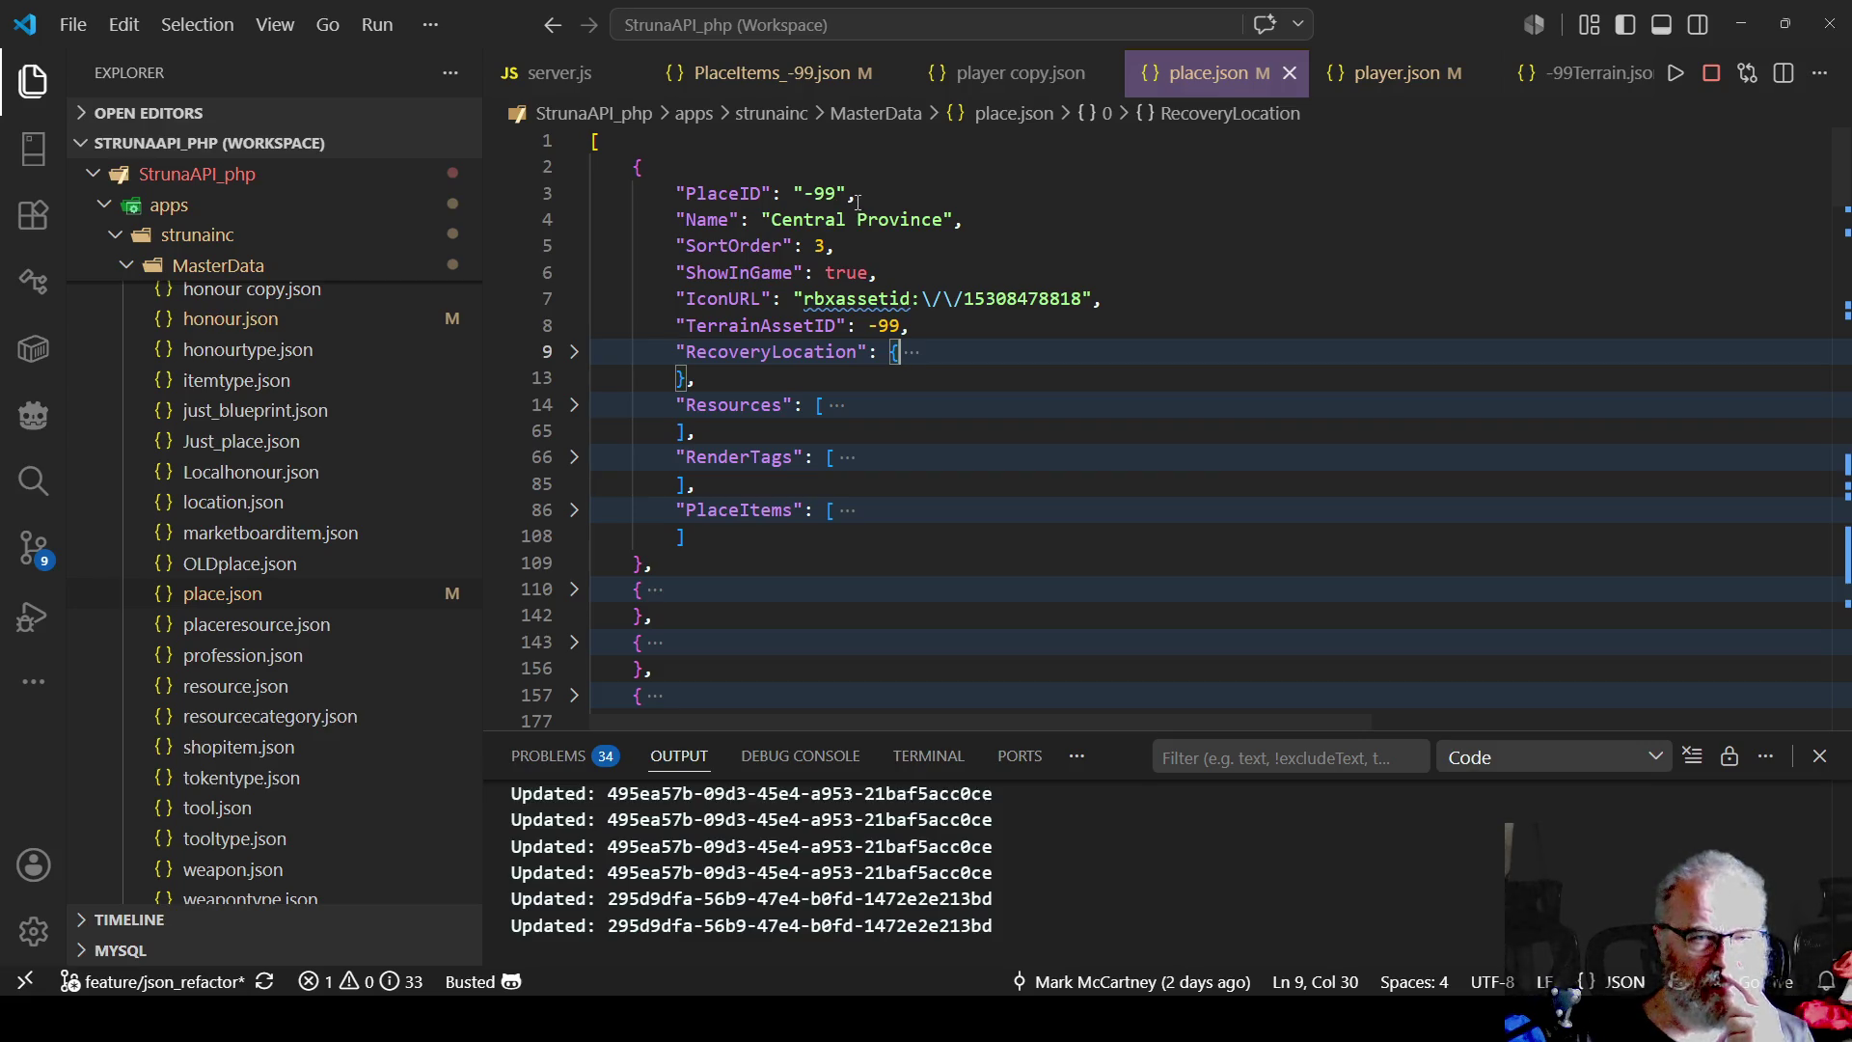
click(575, 589)
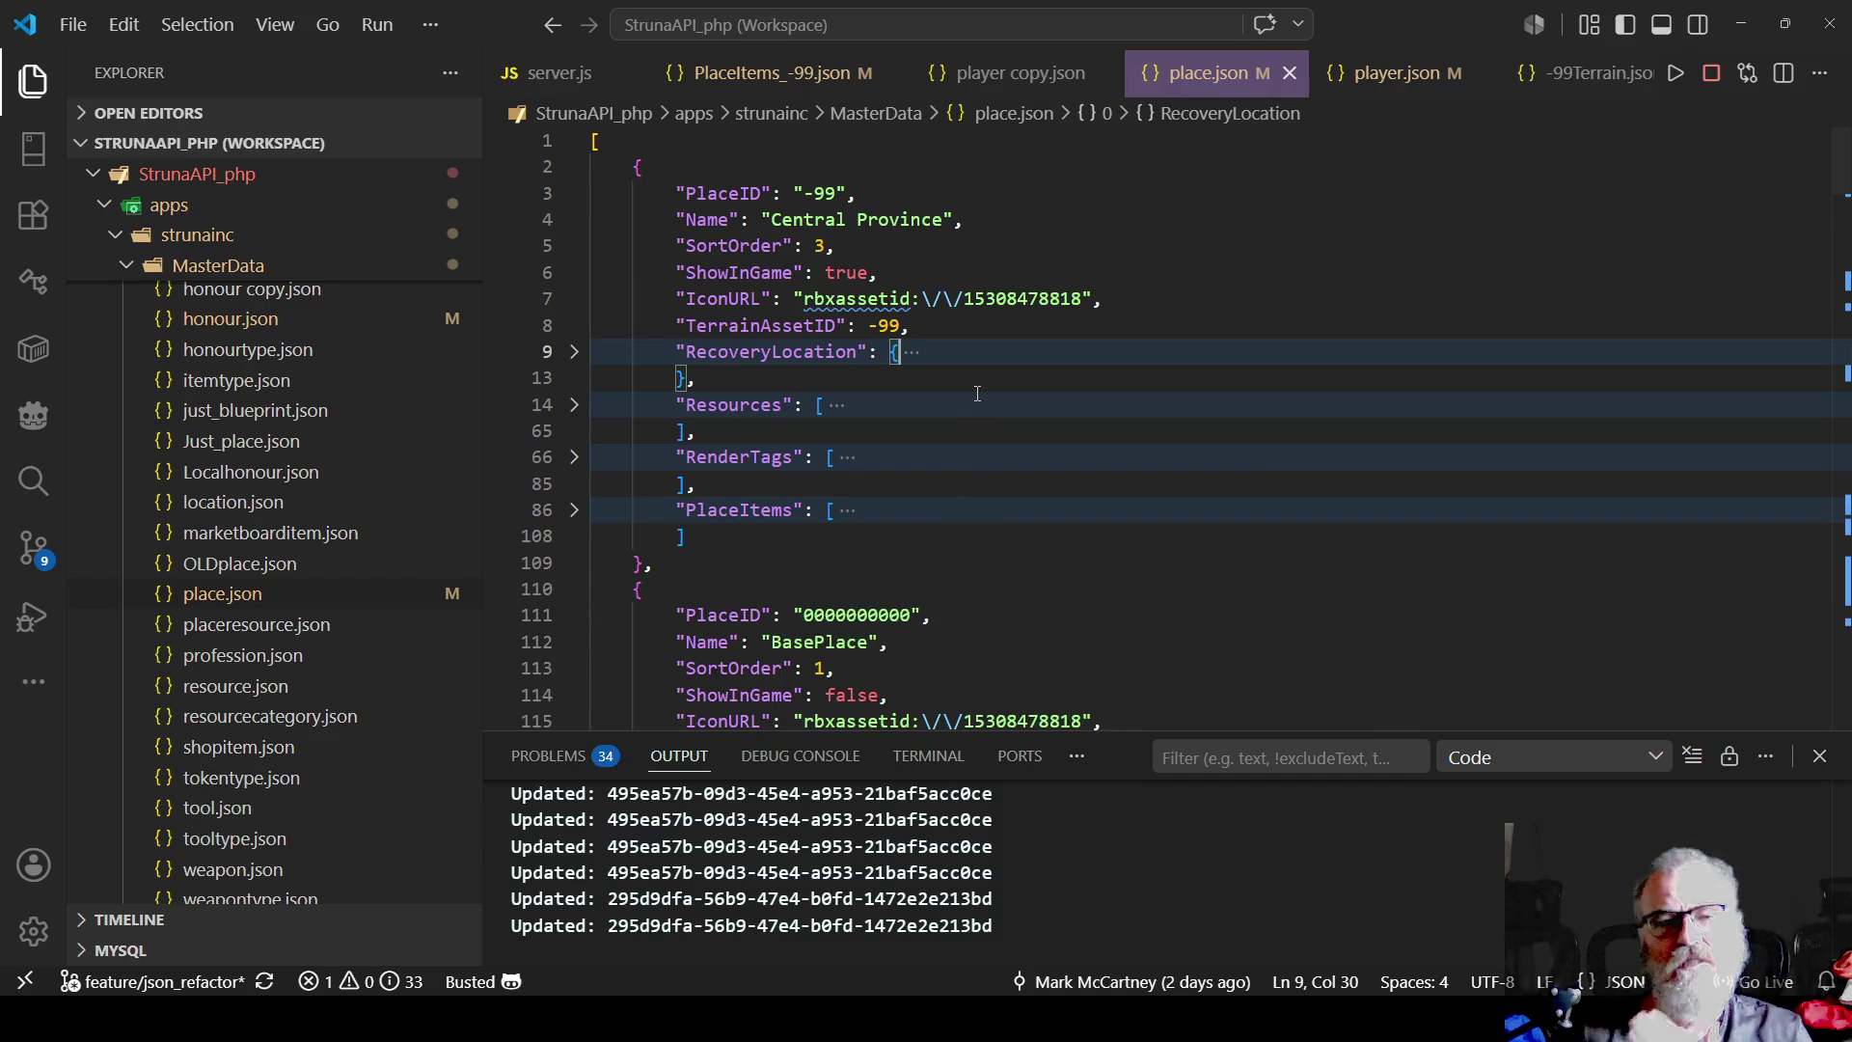
click(574, 589)
scroll(755, 325, down, 2)
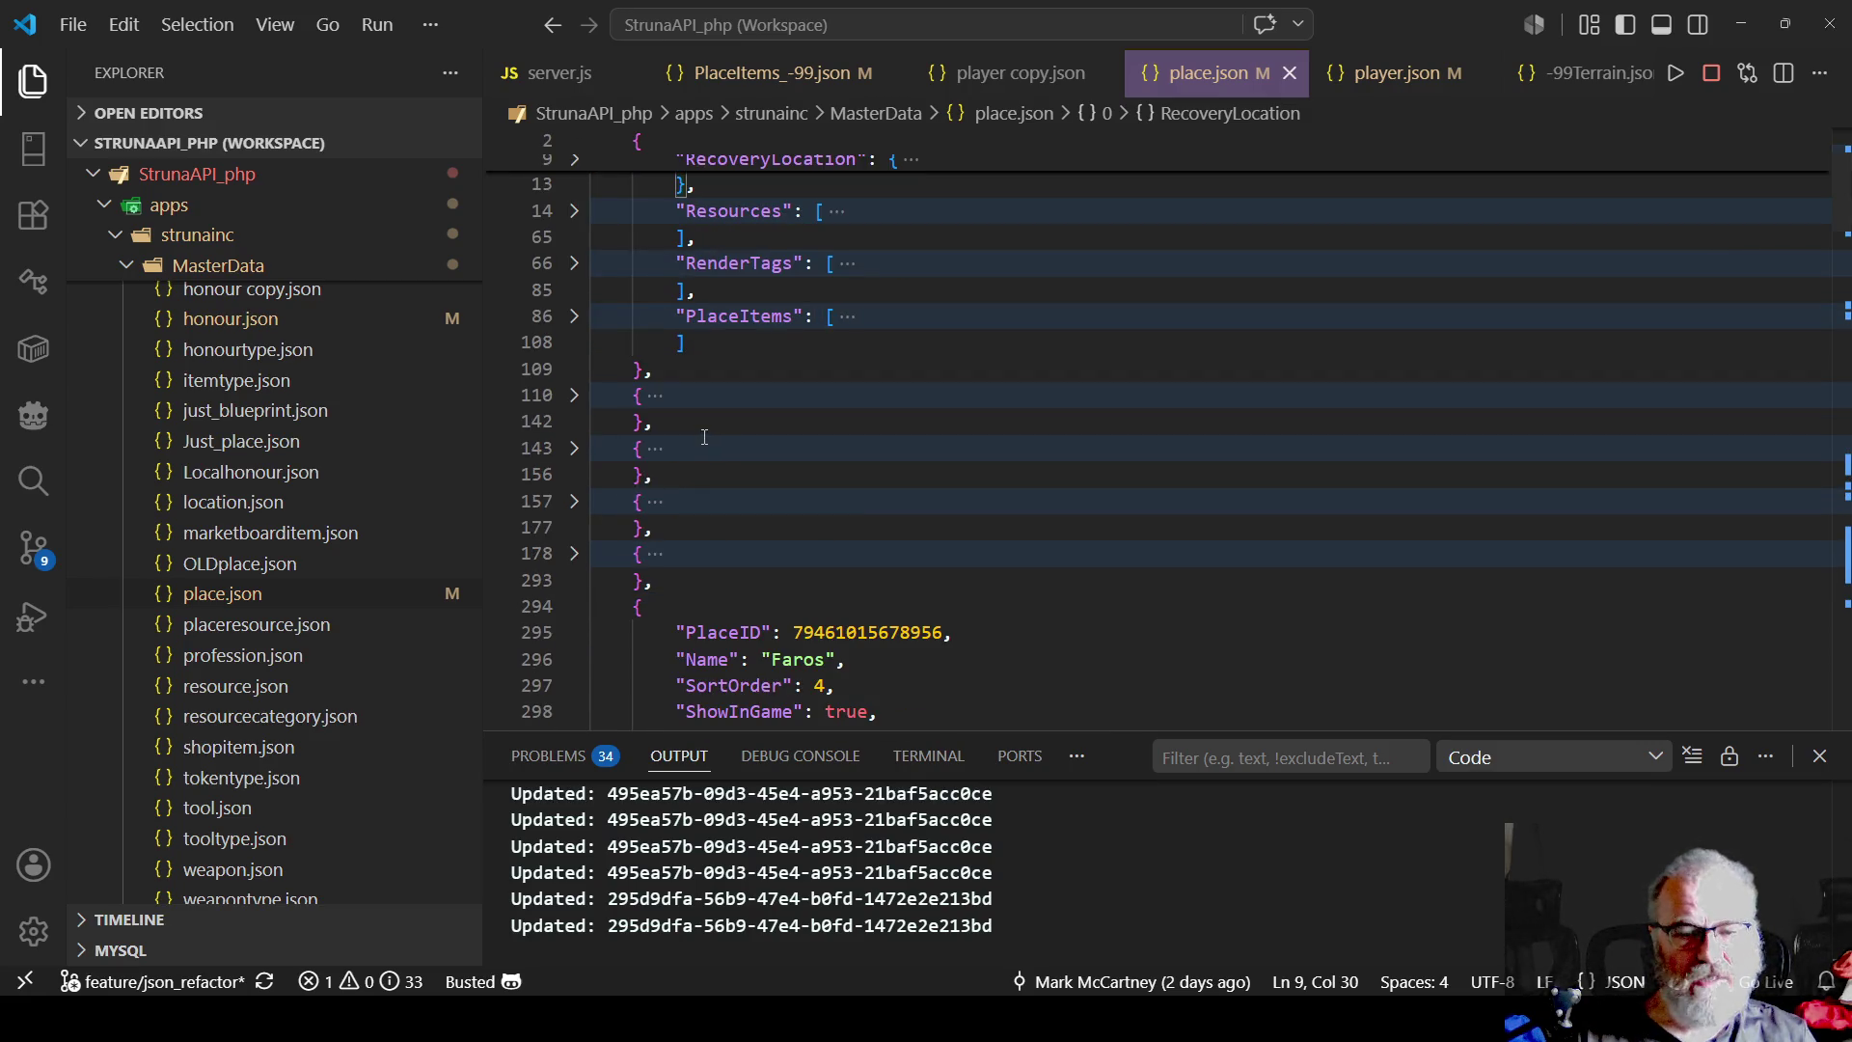
- Collapse the Avatar Creation, Faros, Bovi, Yaxley and Ceha place entries
click(573, 448)
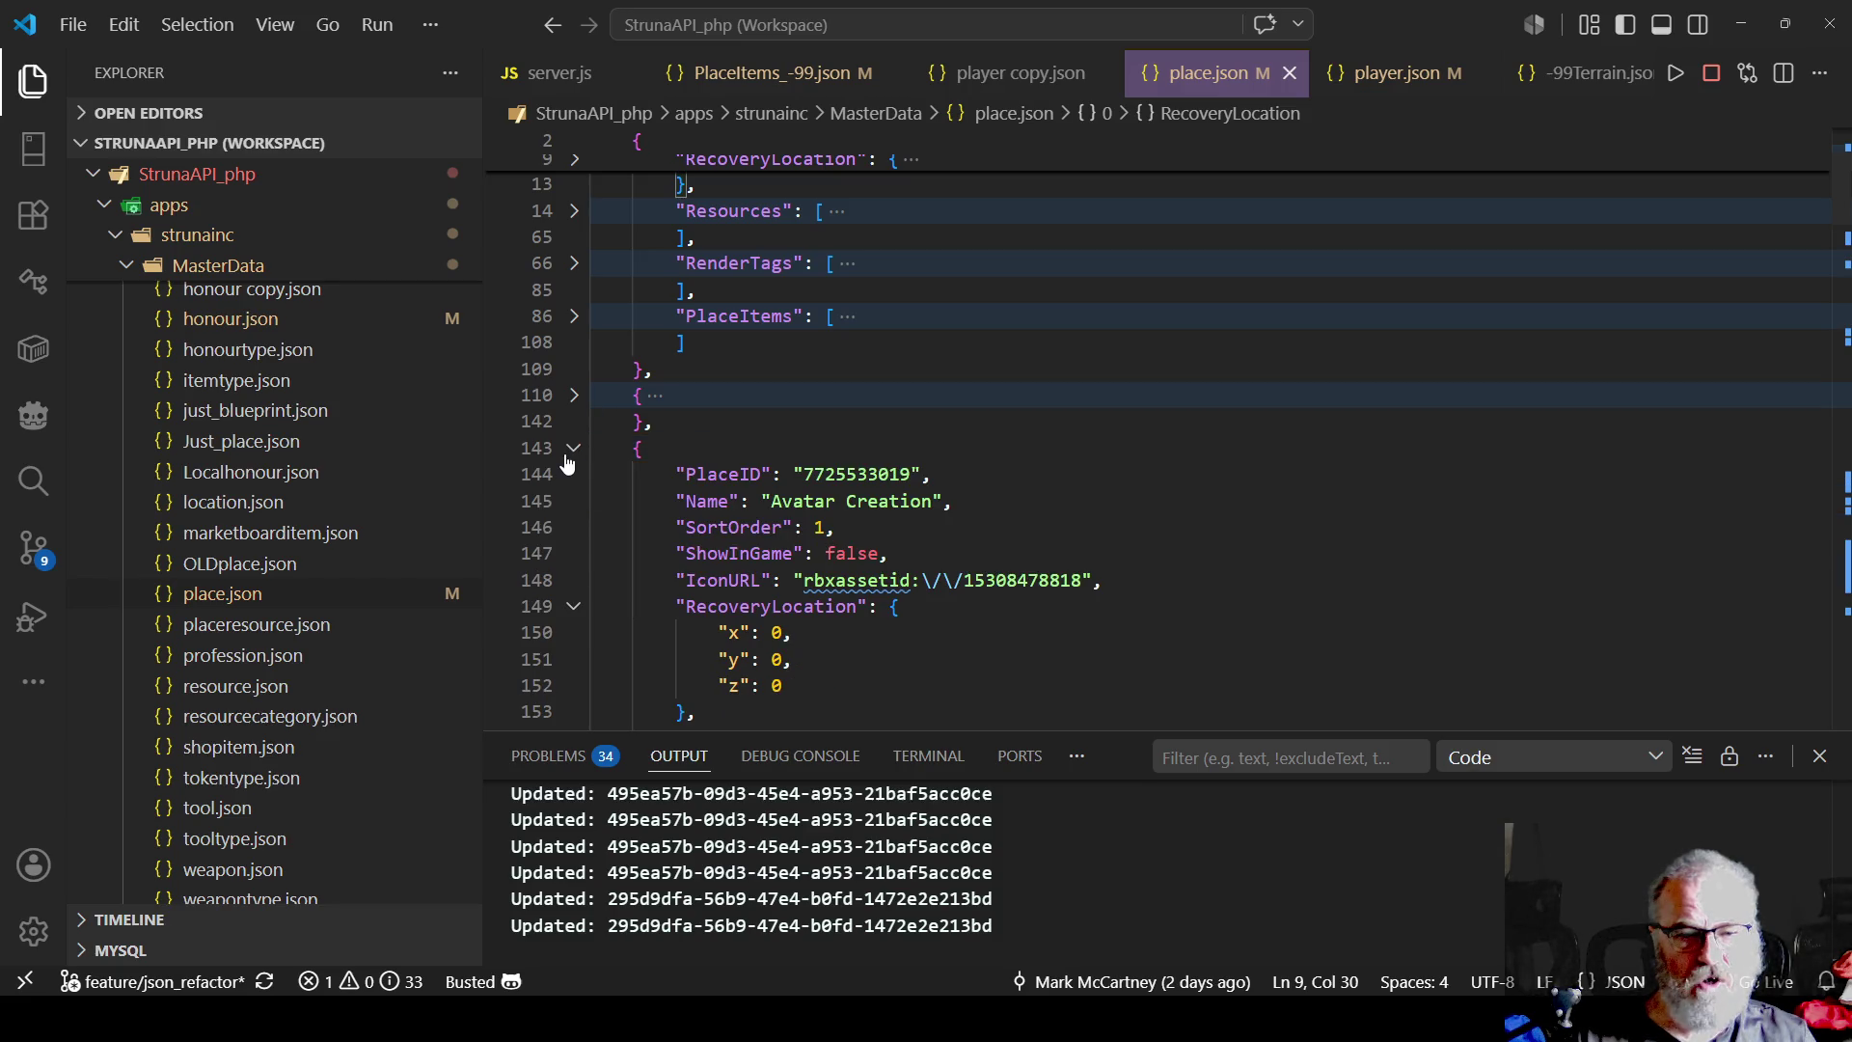
click(573, 448)
scroll(757, 478, down, 2)
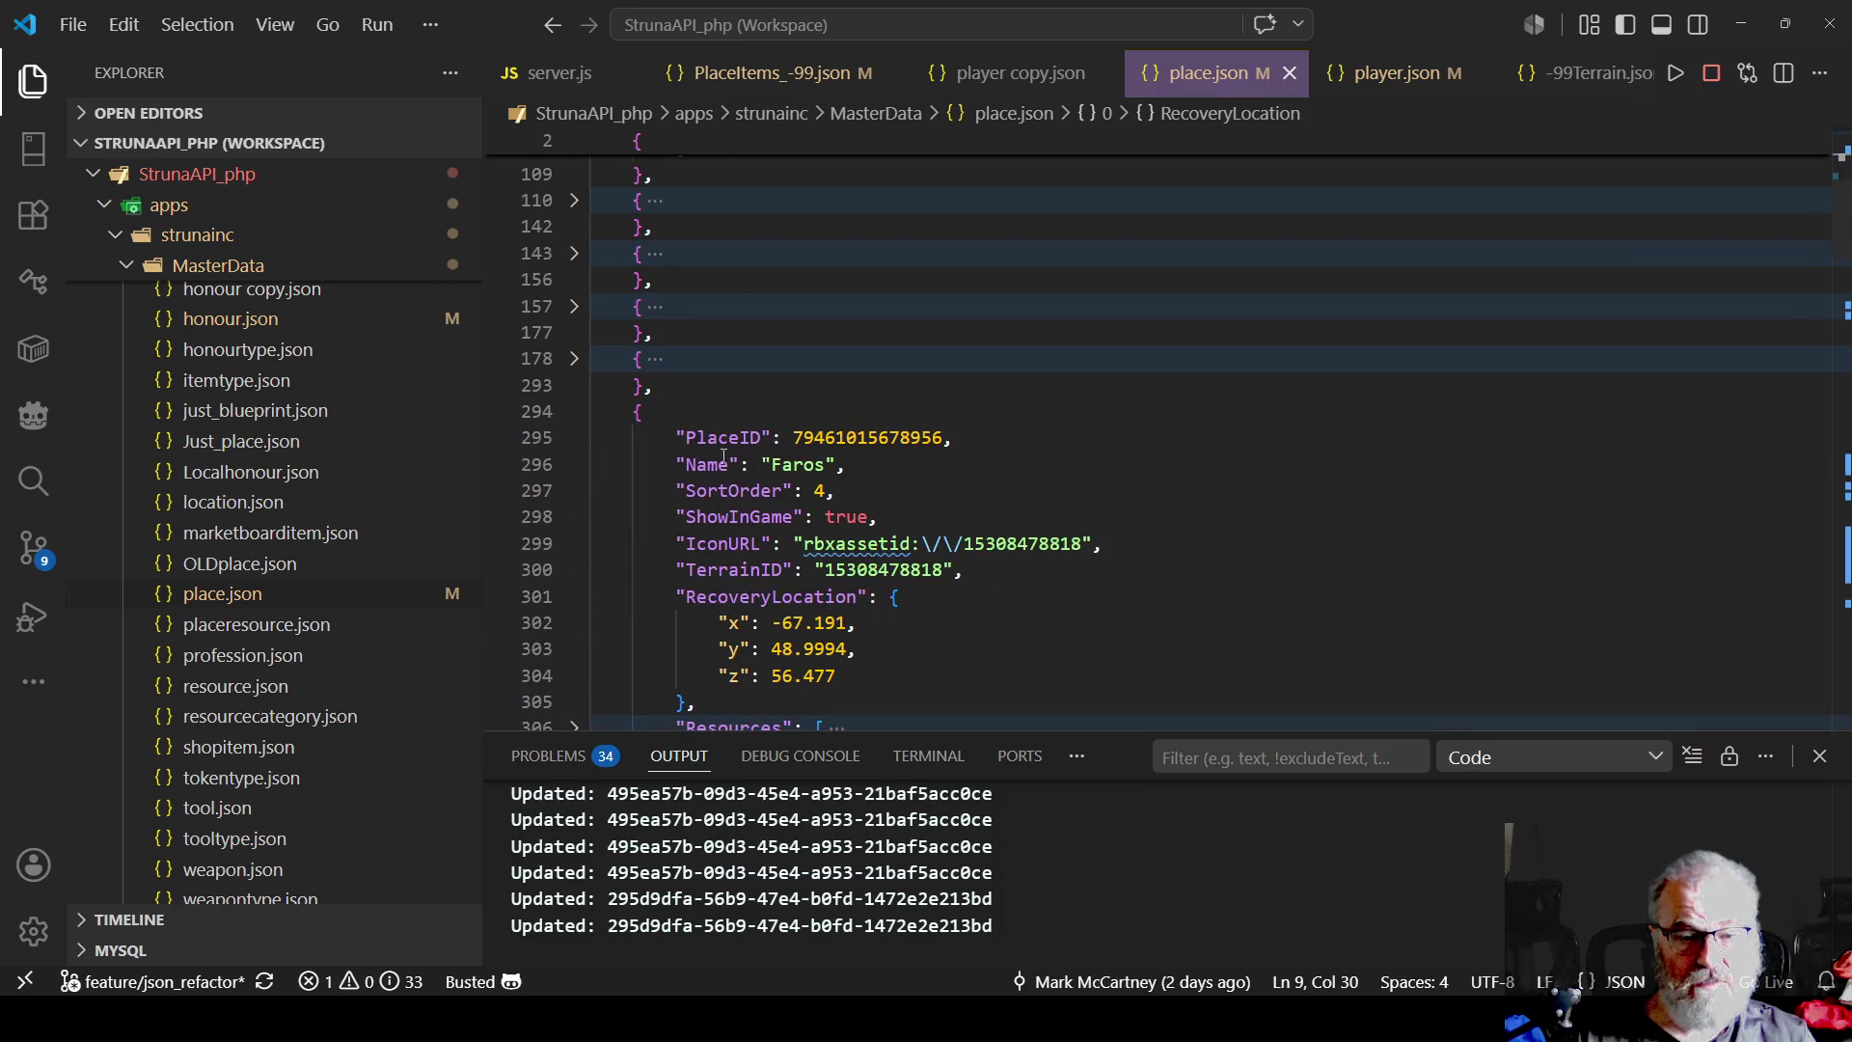
click(574, 413)
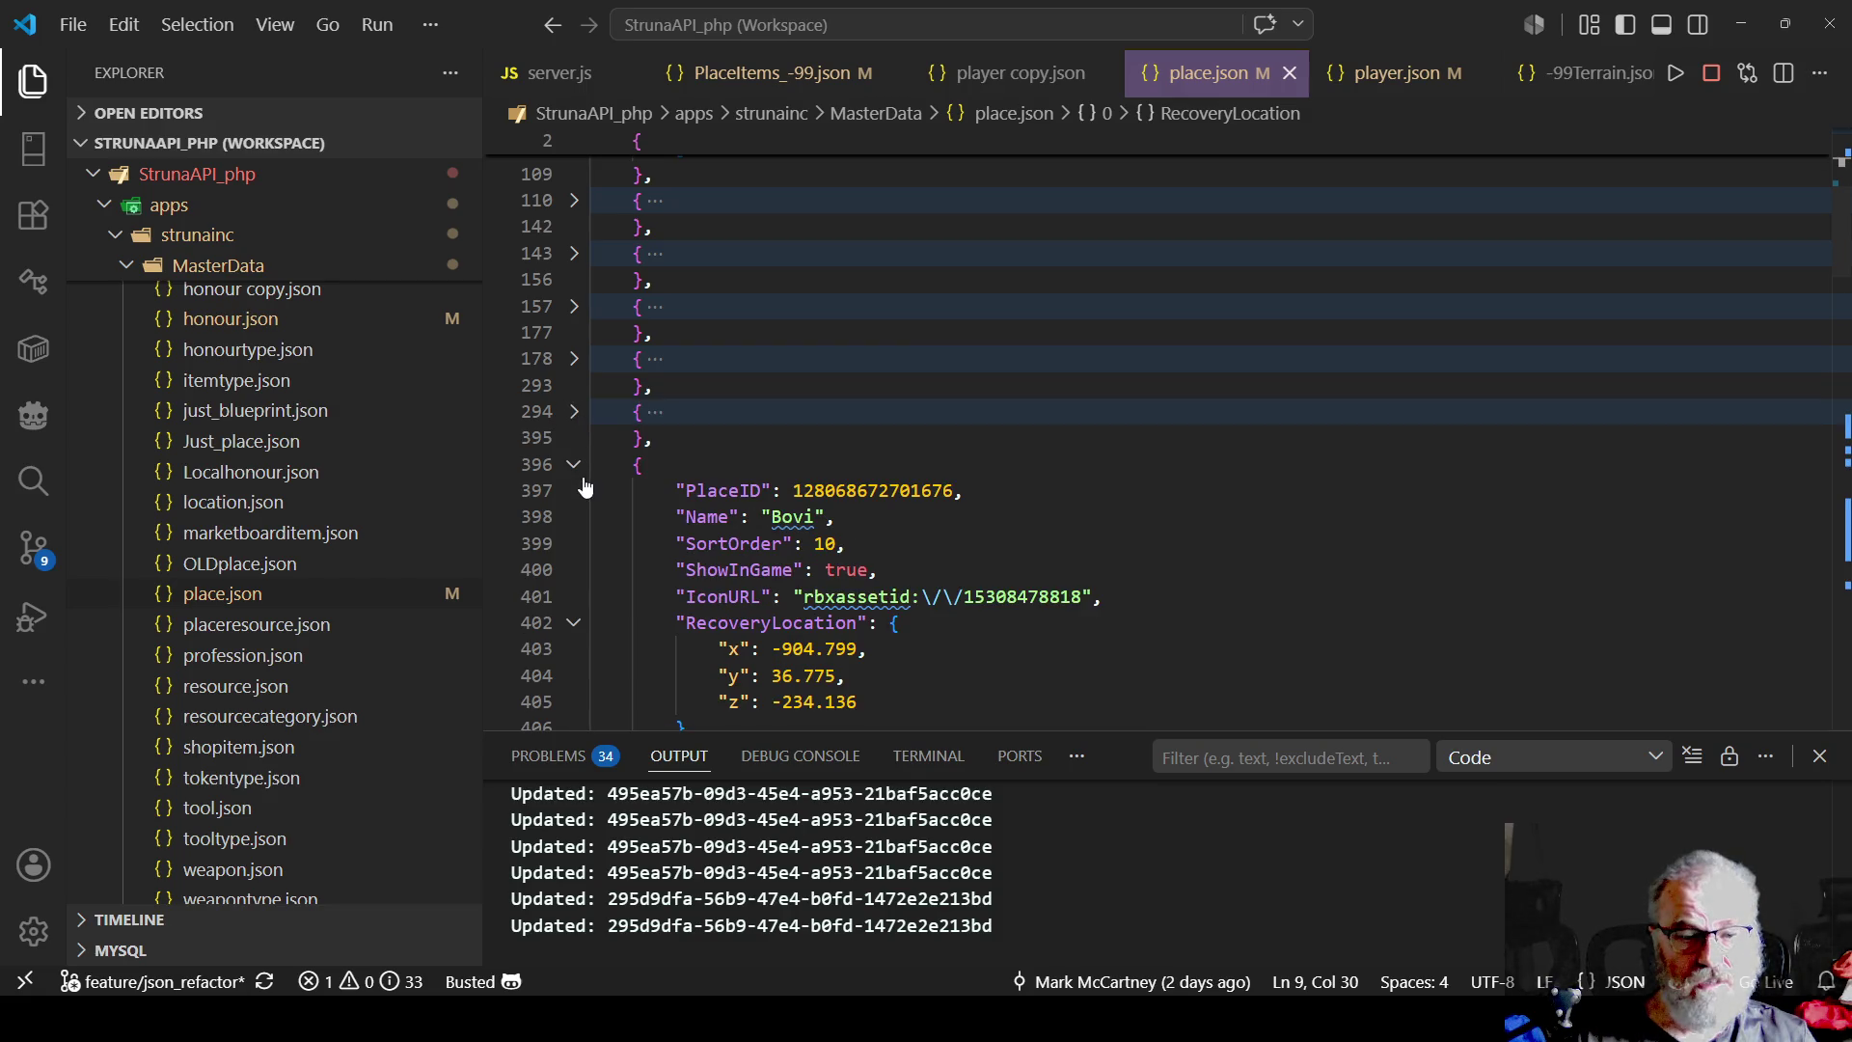
click(573, 464)
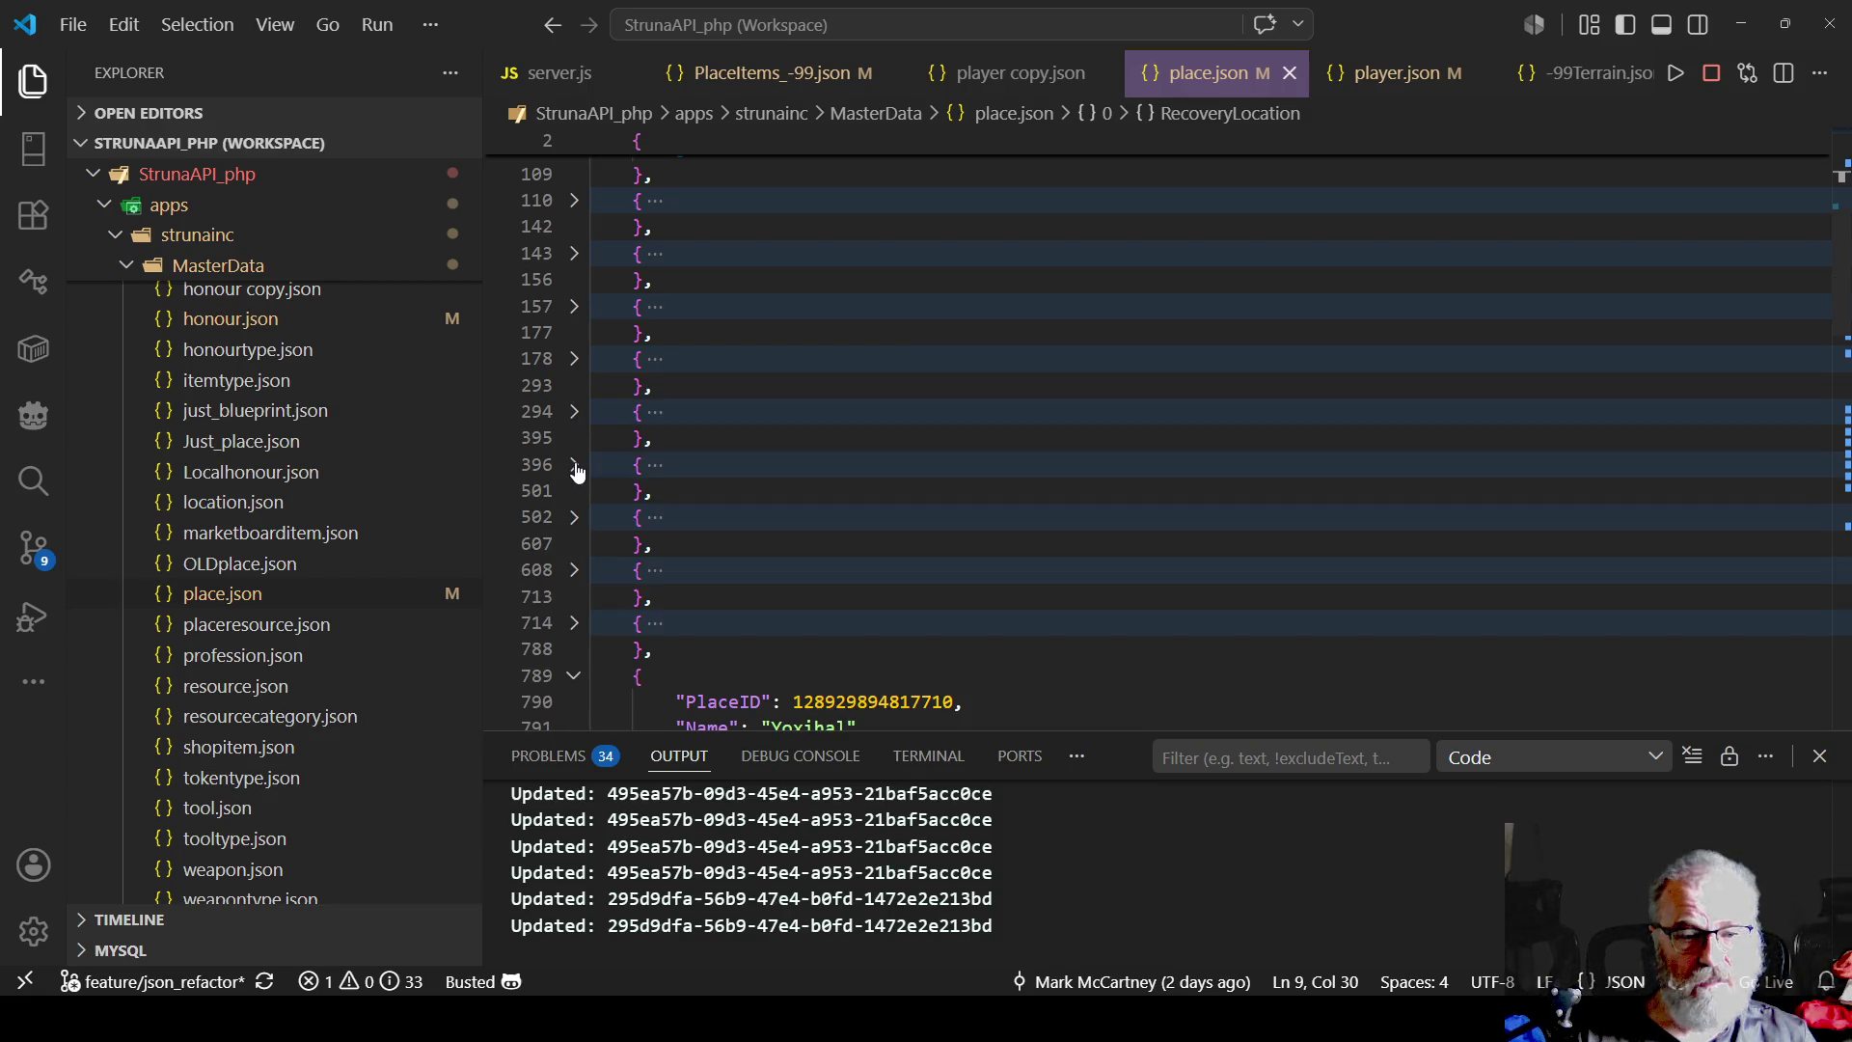
click(574, 518)
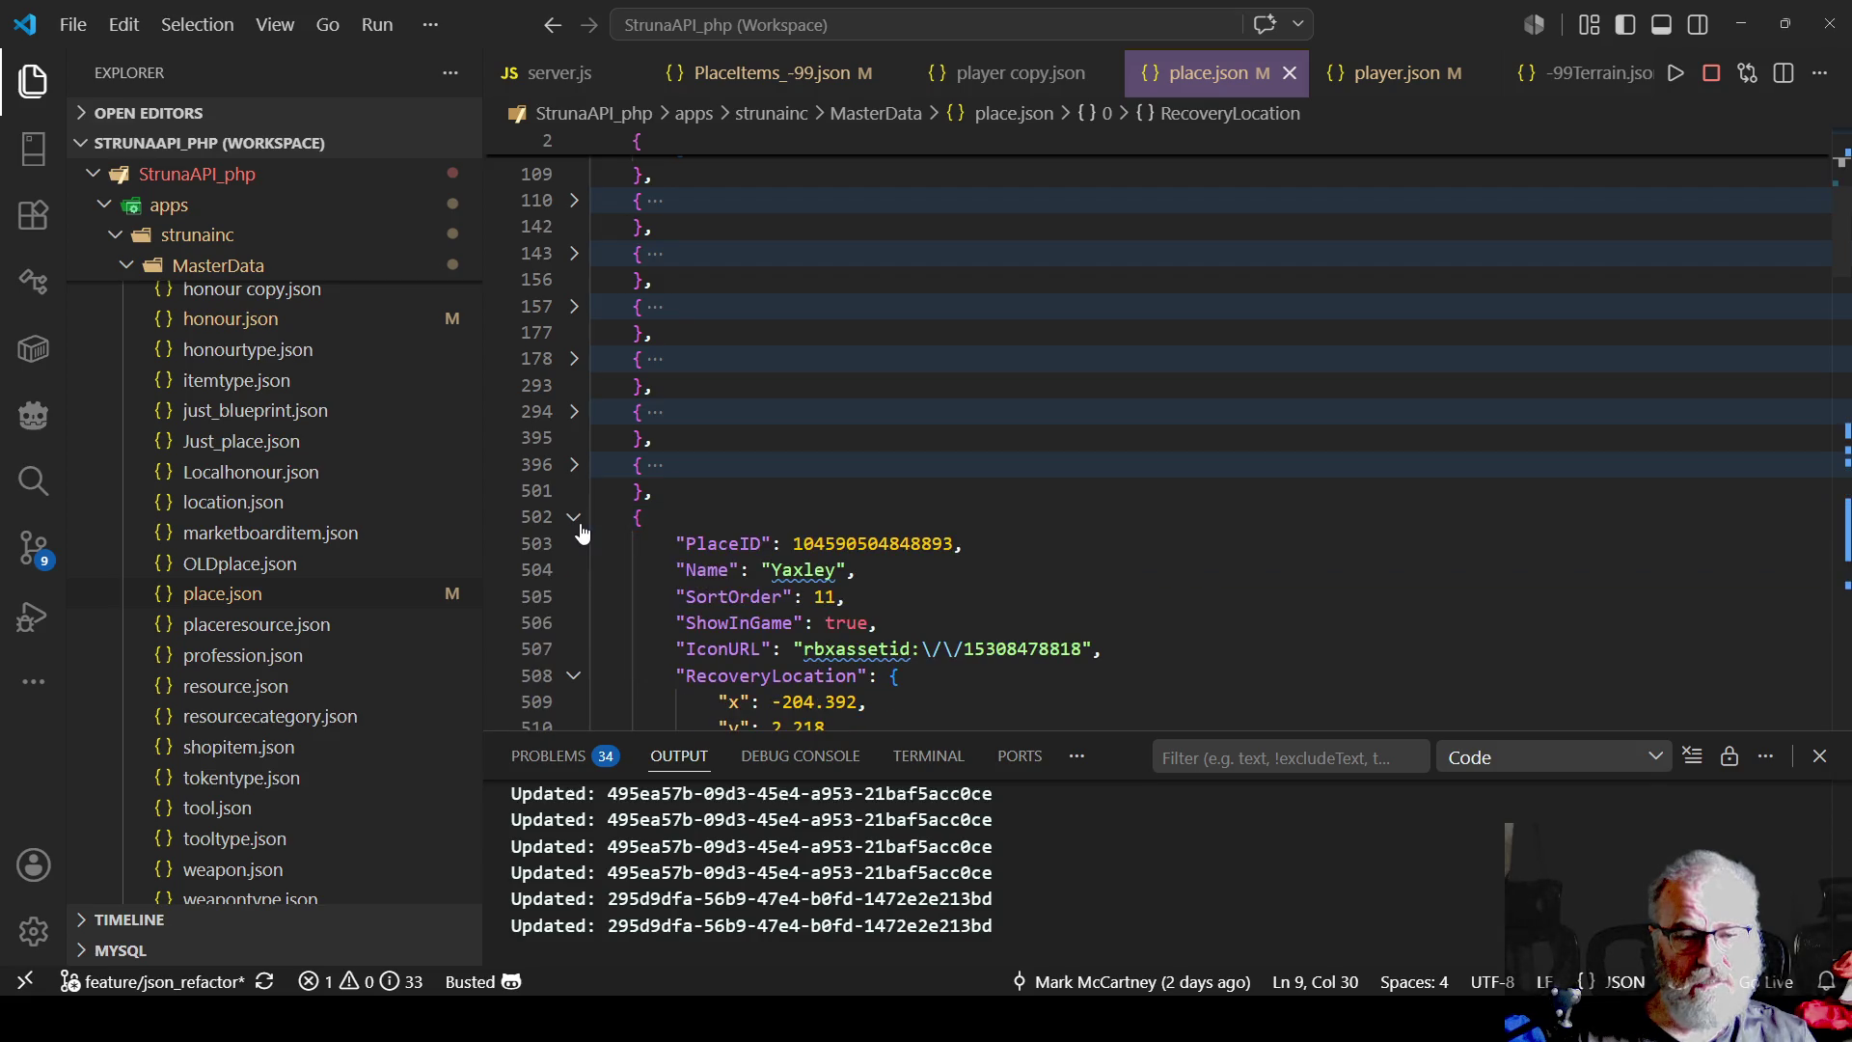
click(577, 521)
click(575, 571)
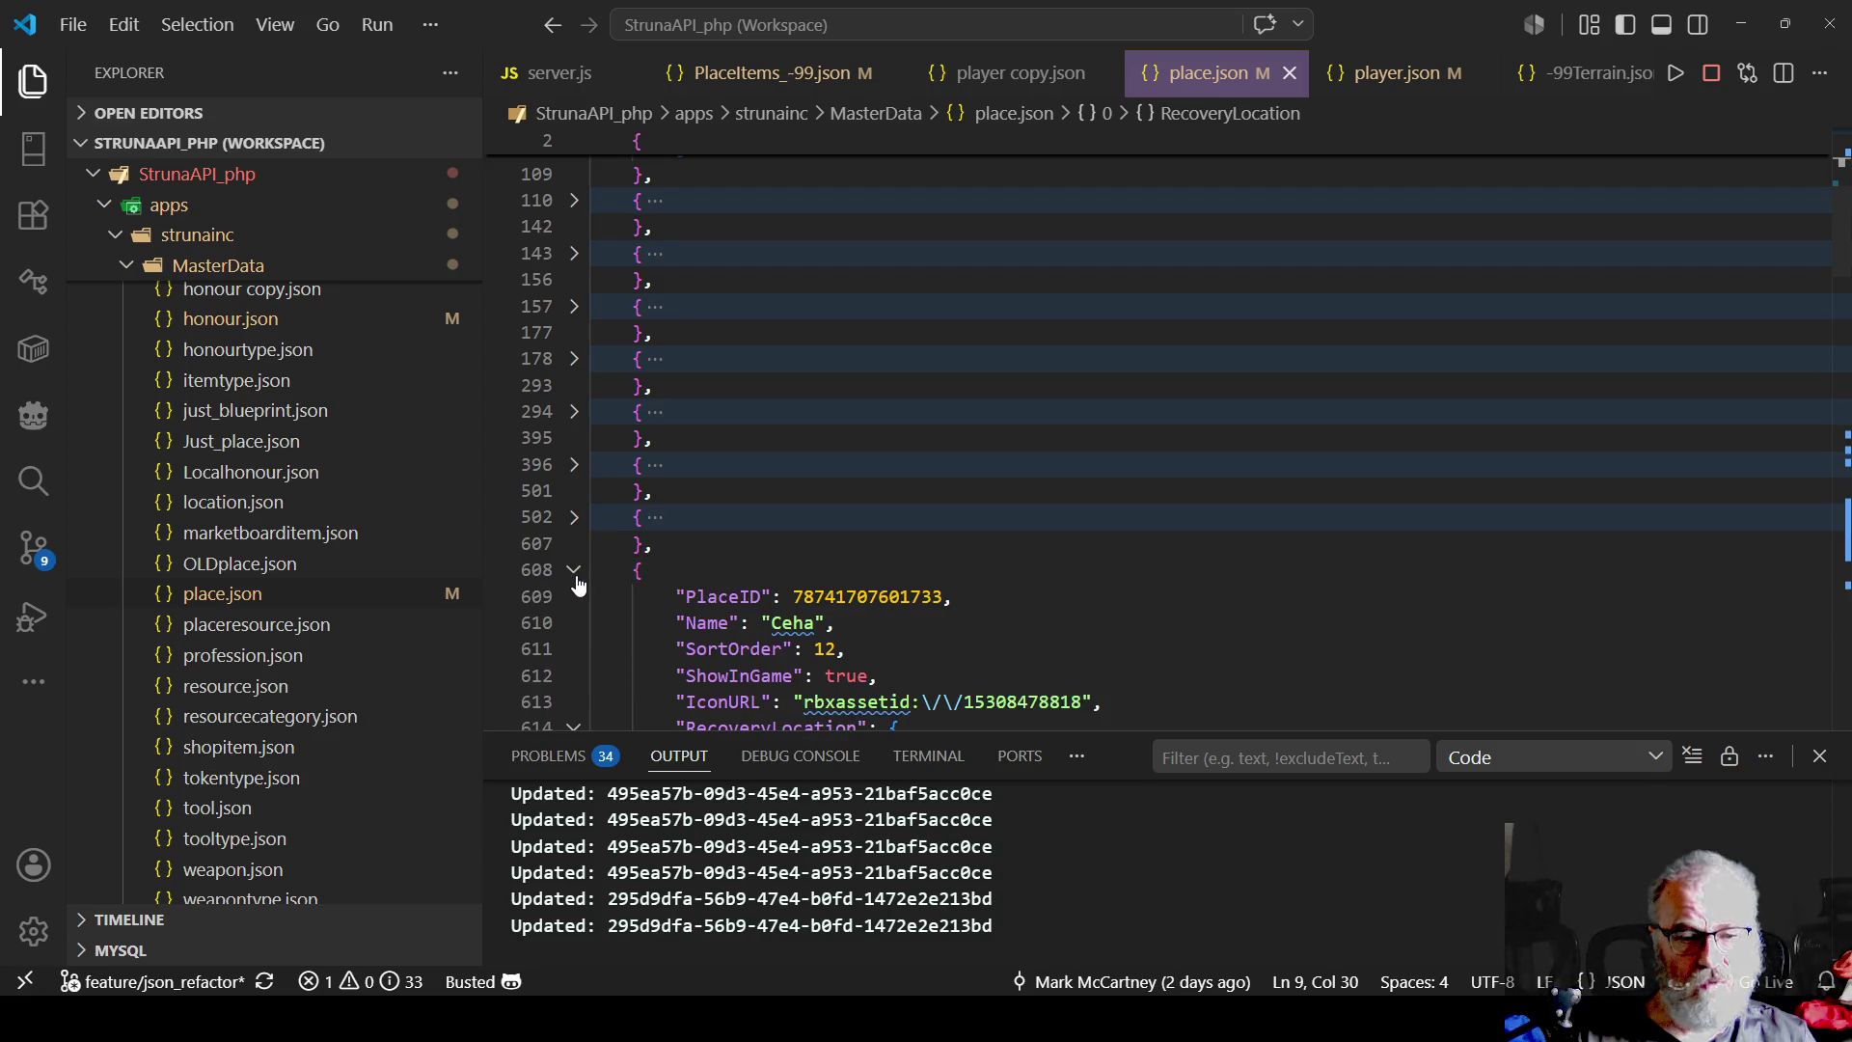
click(574, 571)
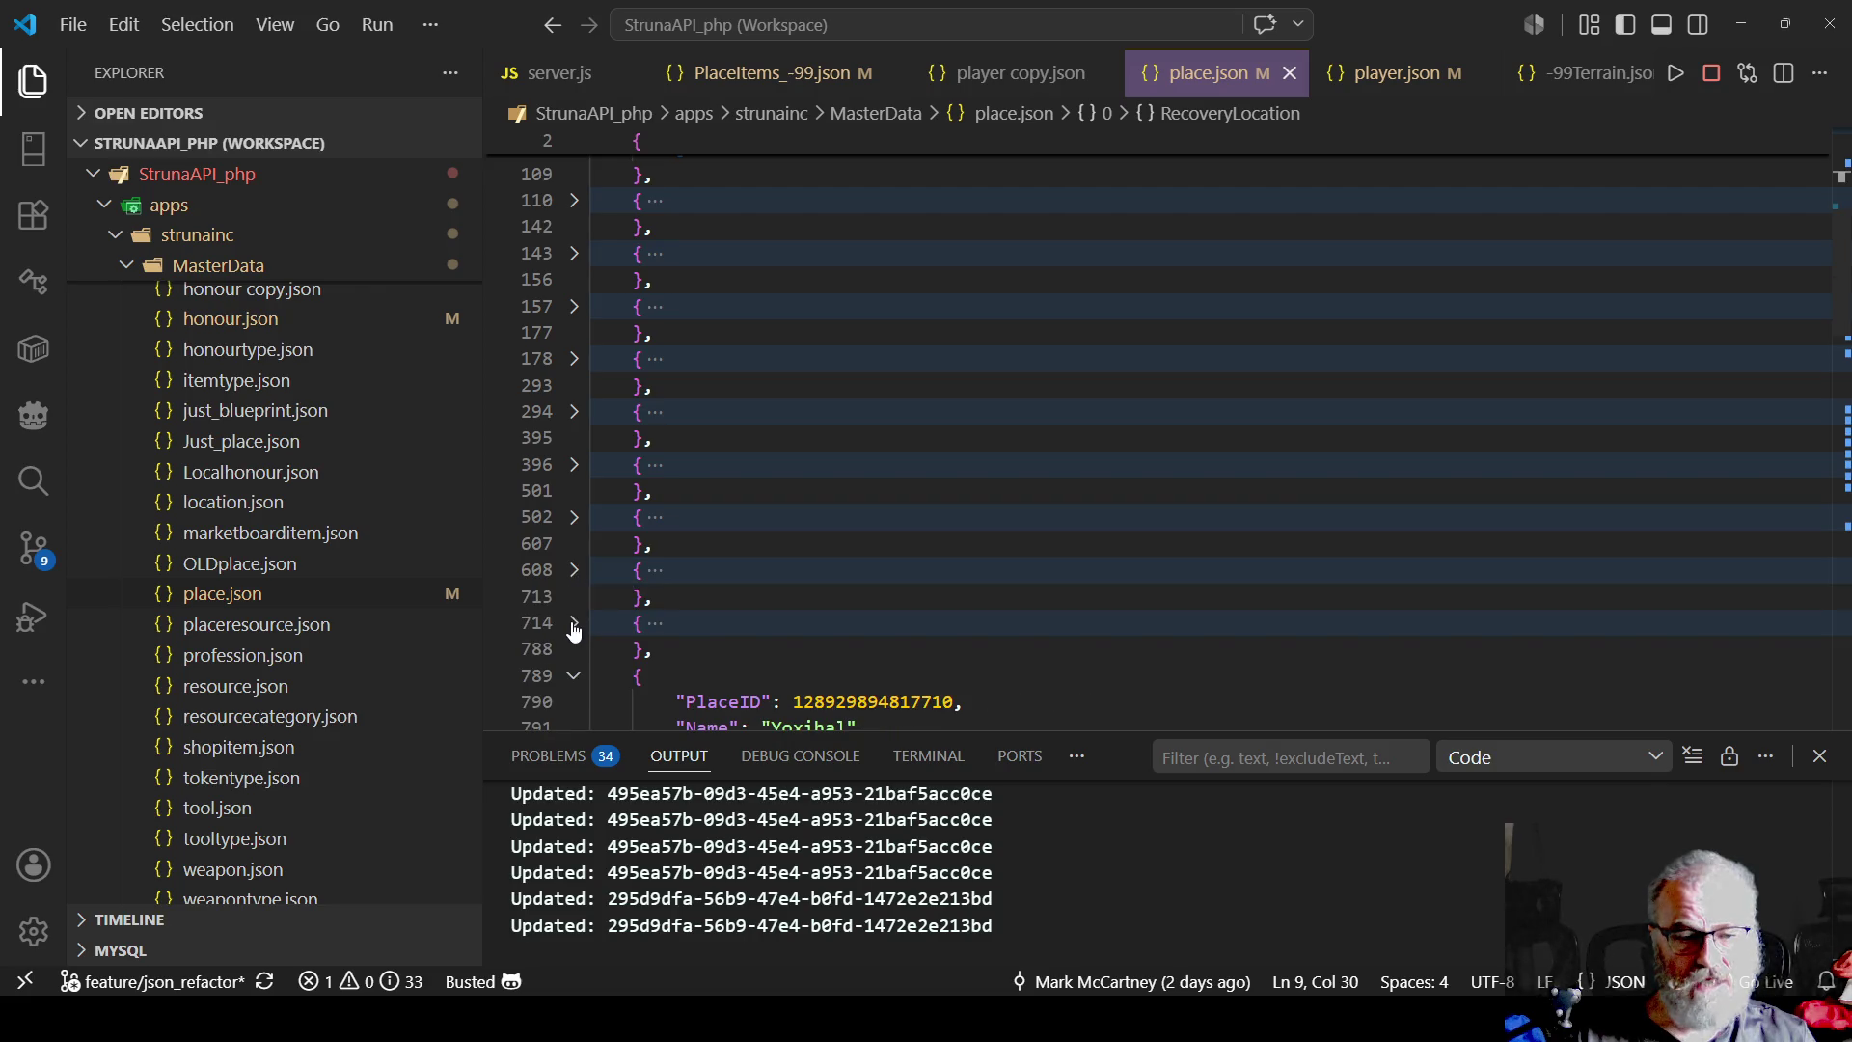
click(574, 624)
scroll(574, 629, down, 2)
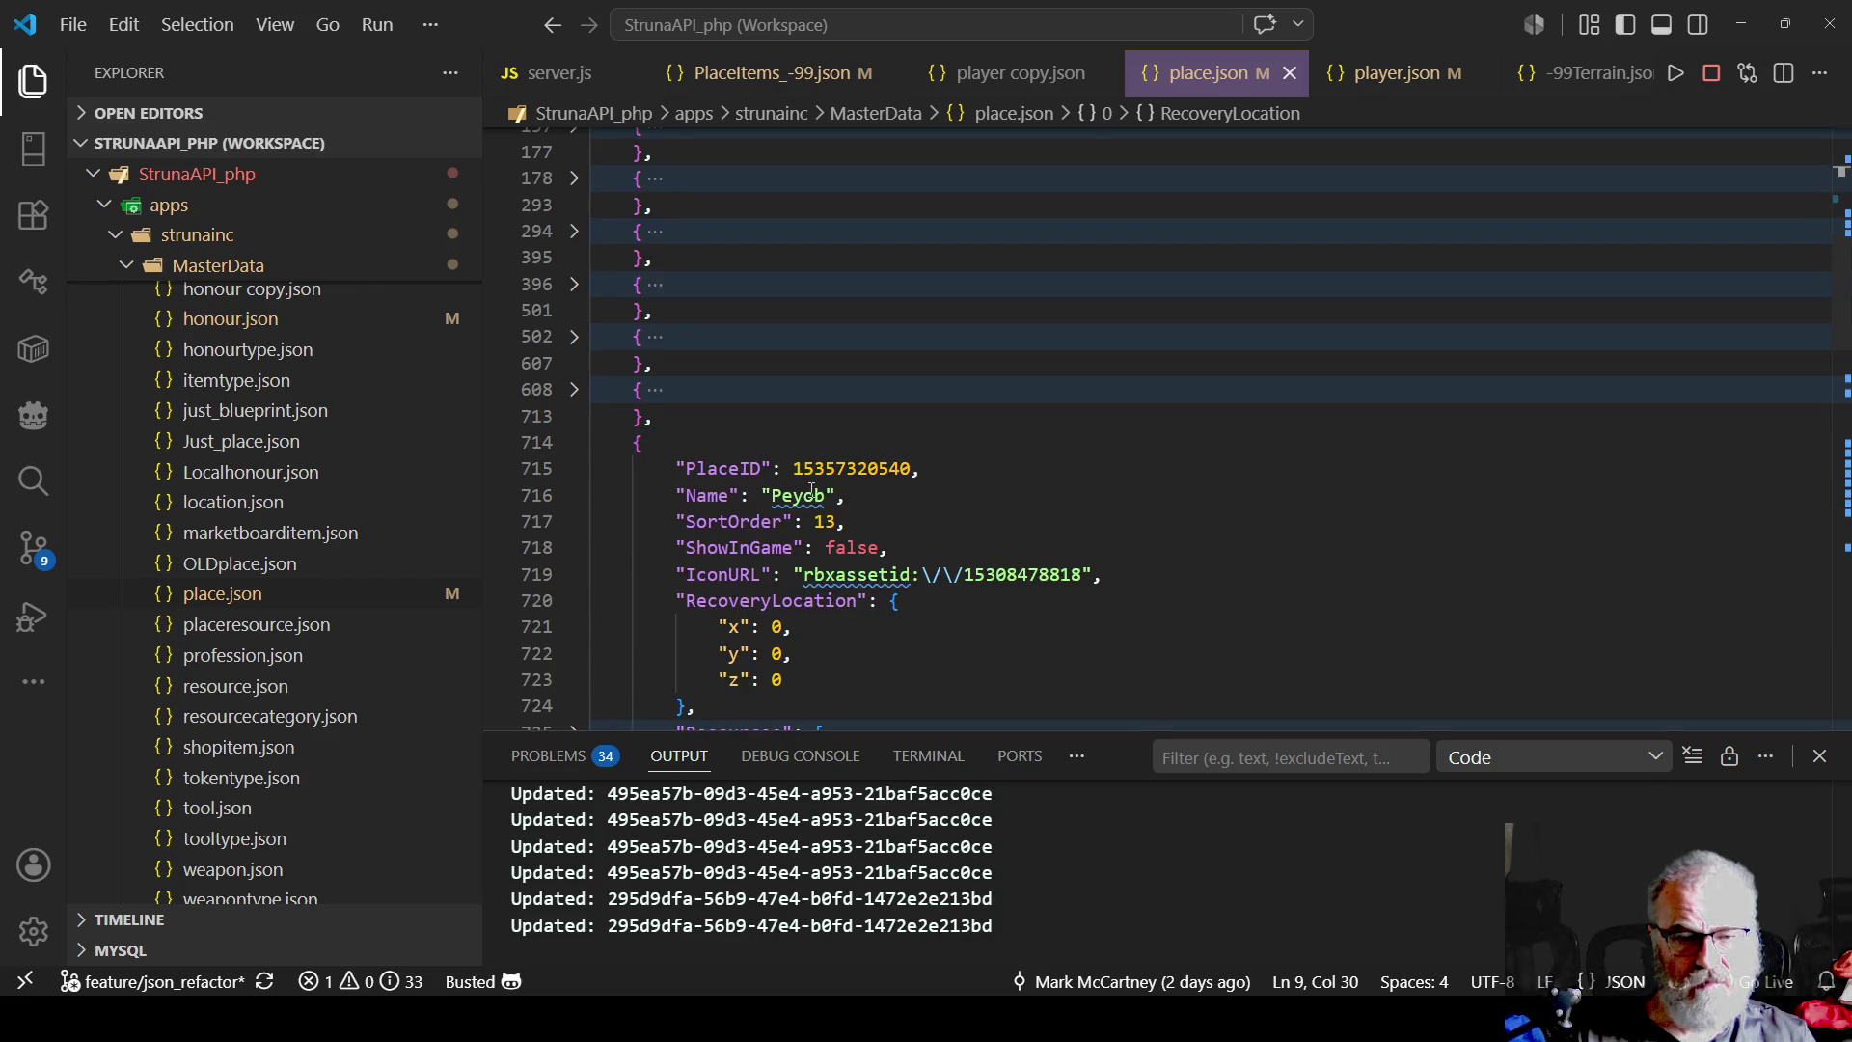
scroll(925, 475, down, 2)
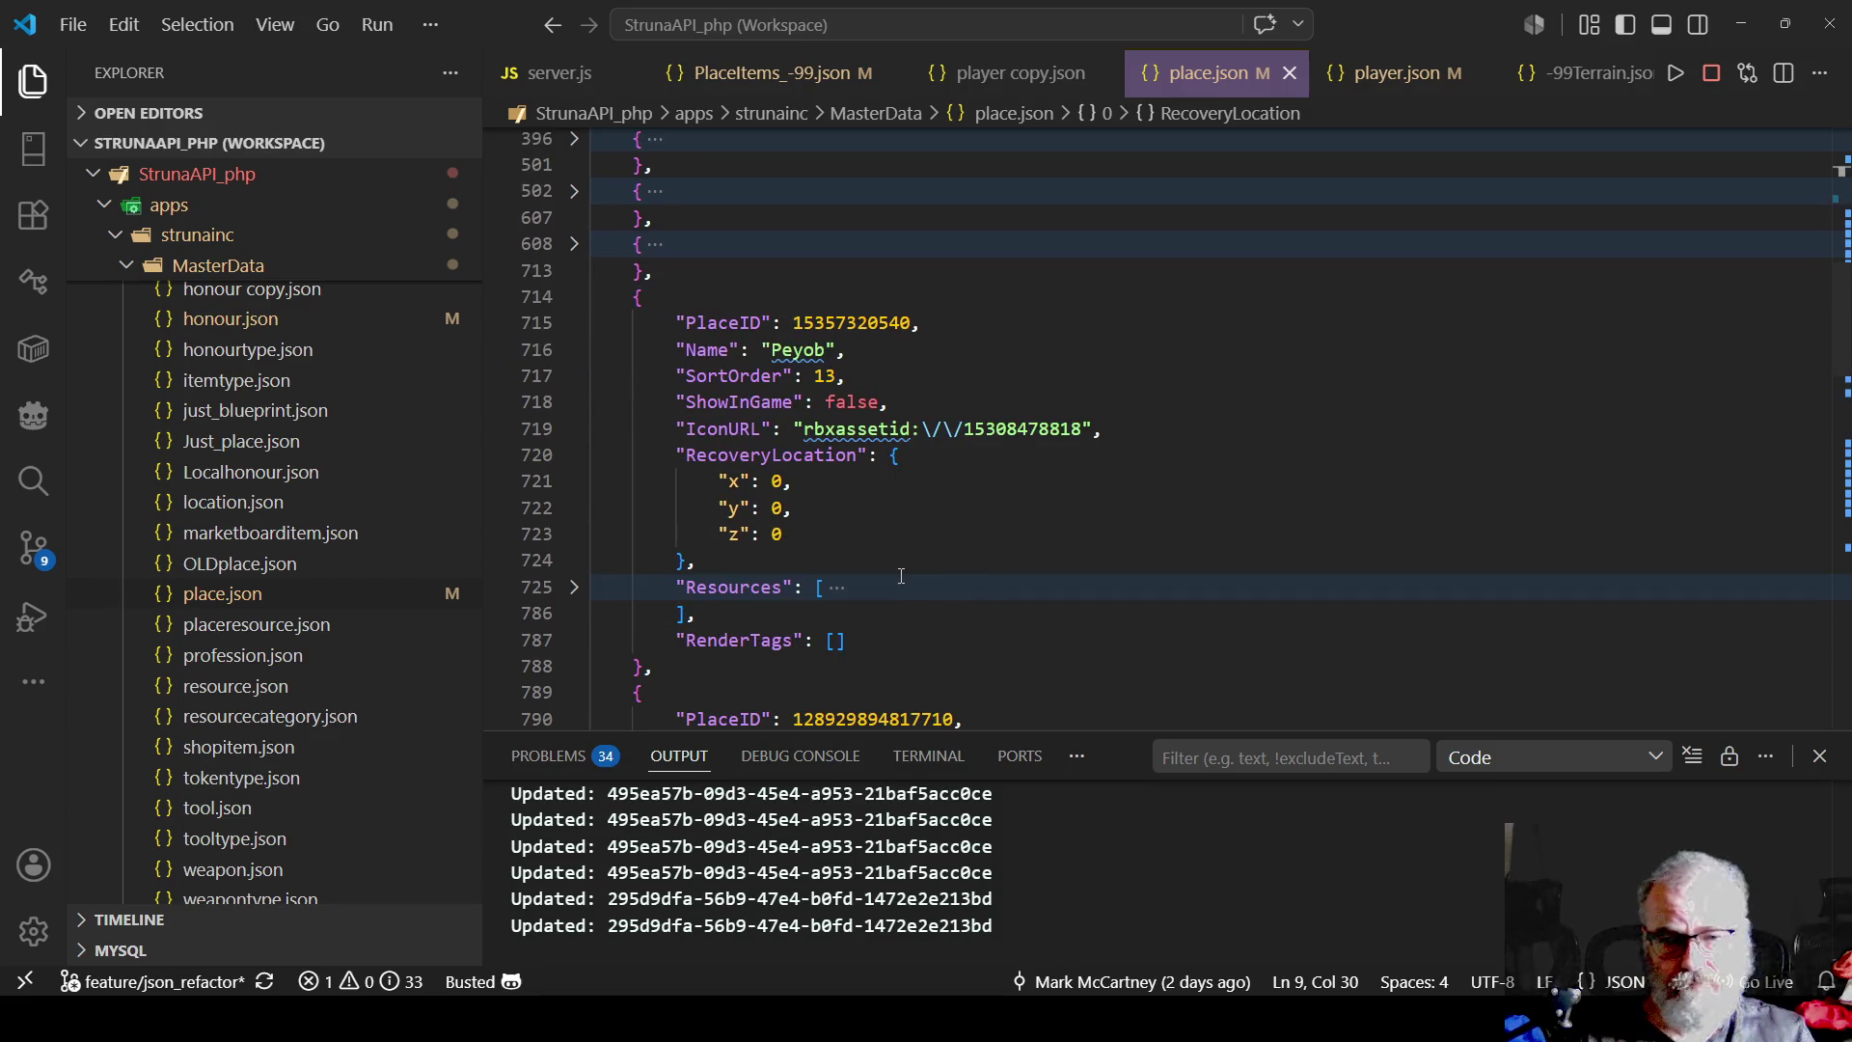
double_click(868, 326)
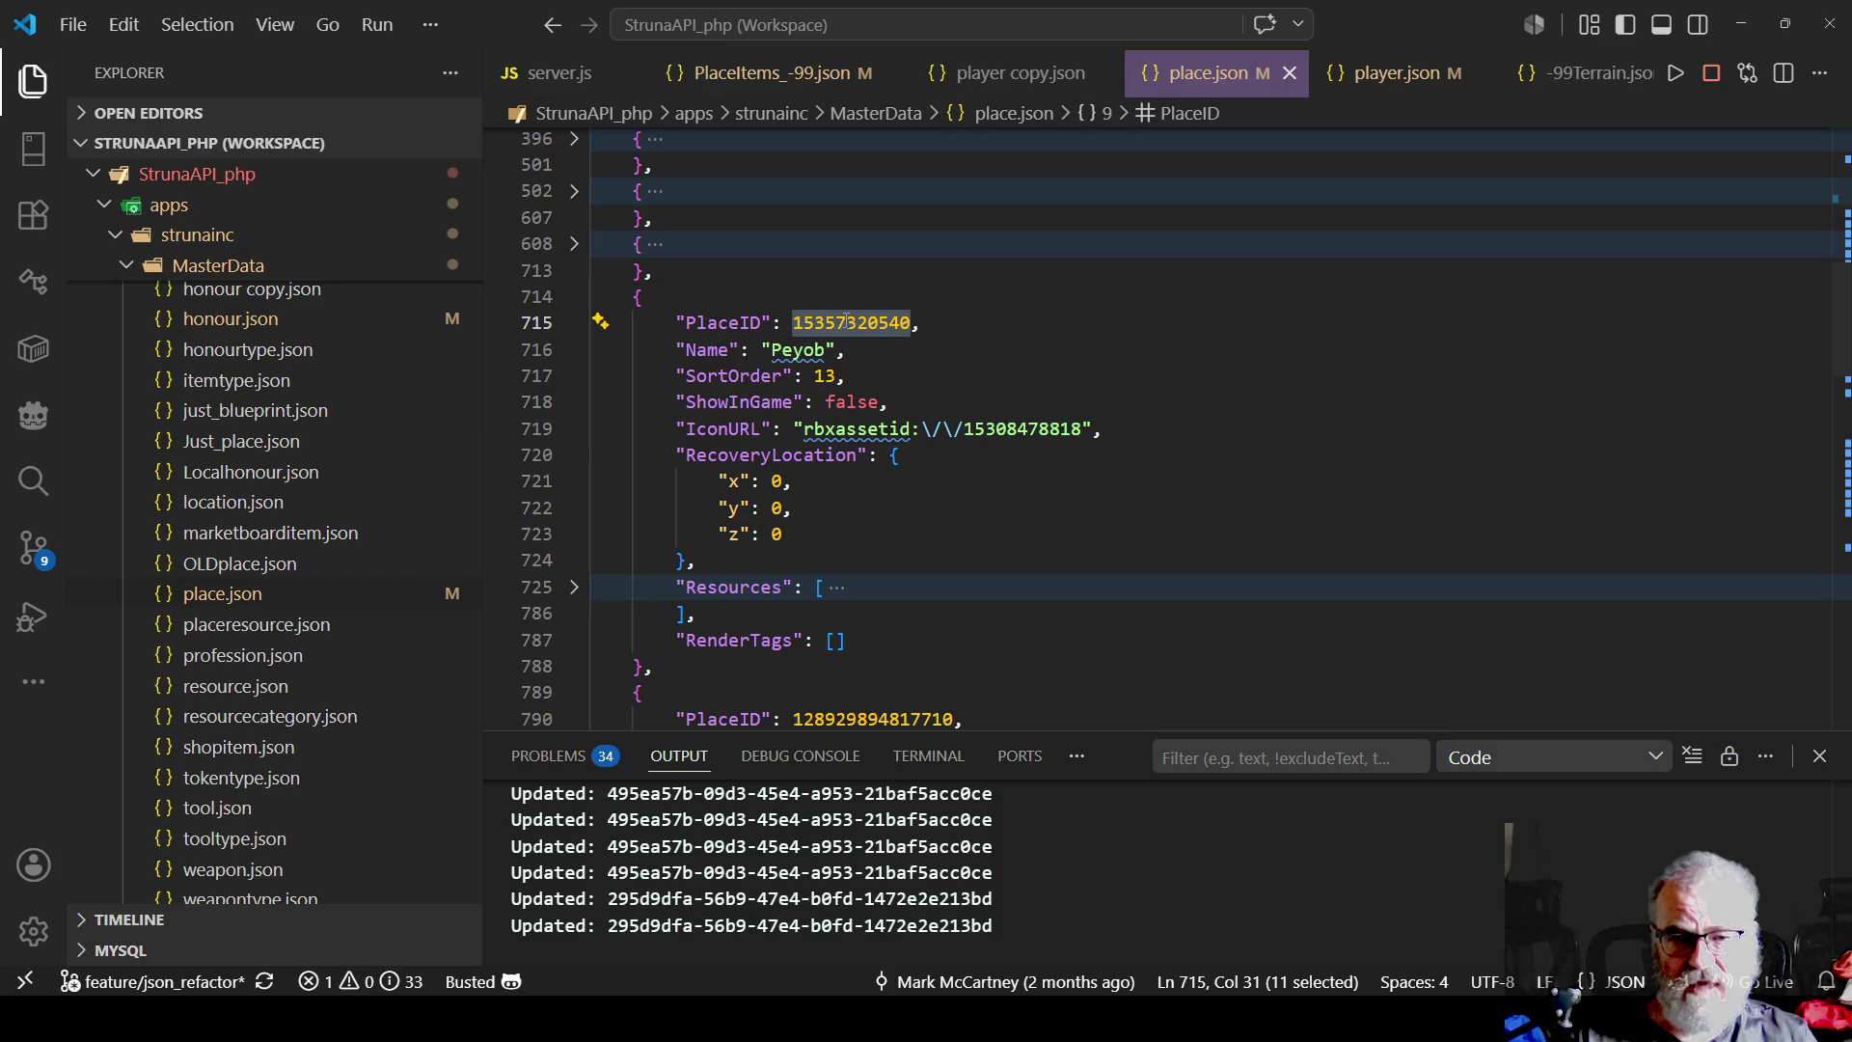
click(987, 468)
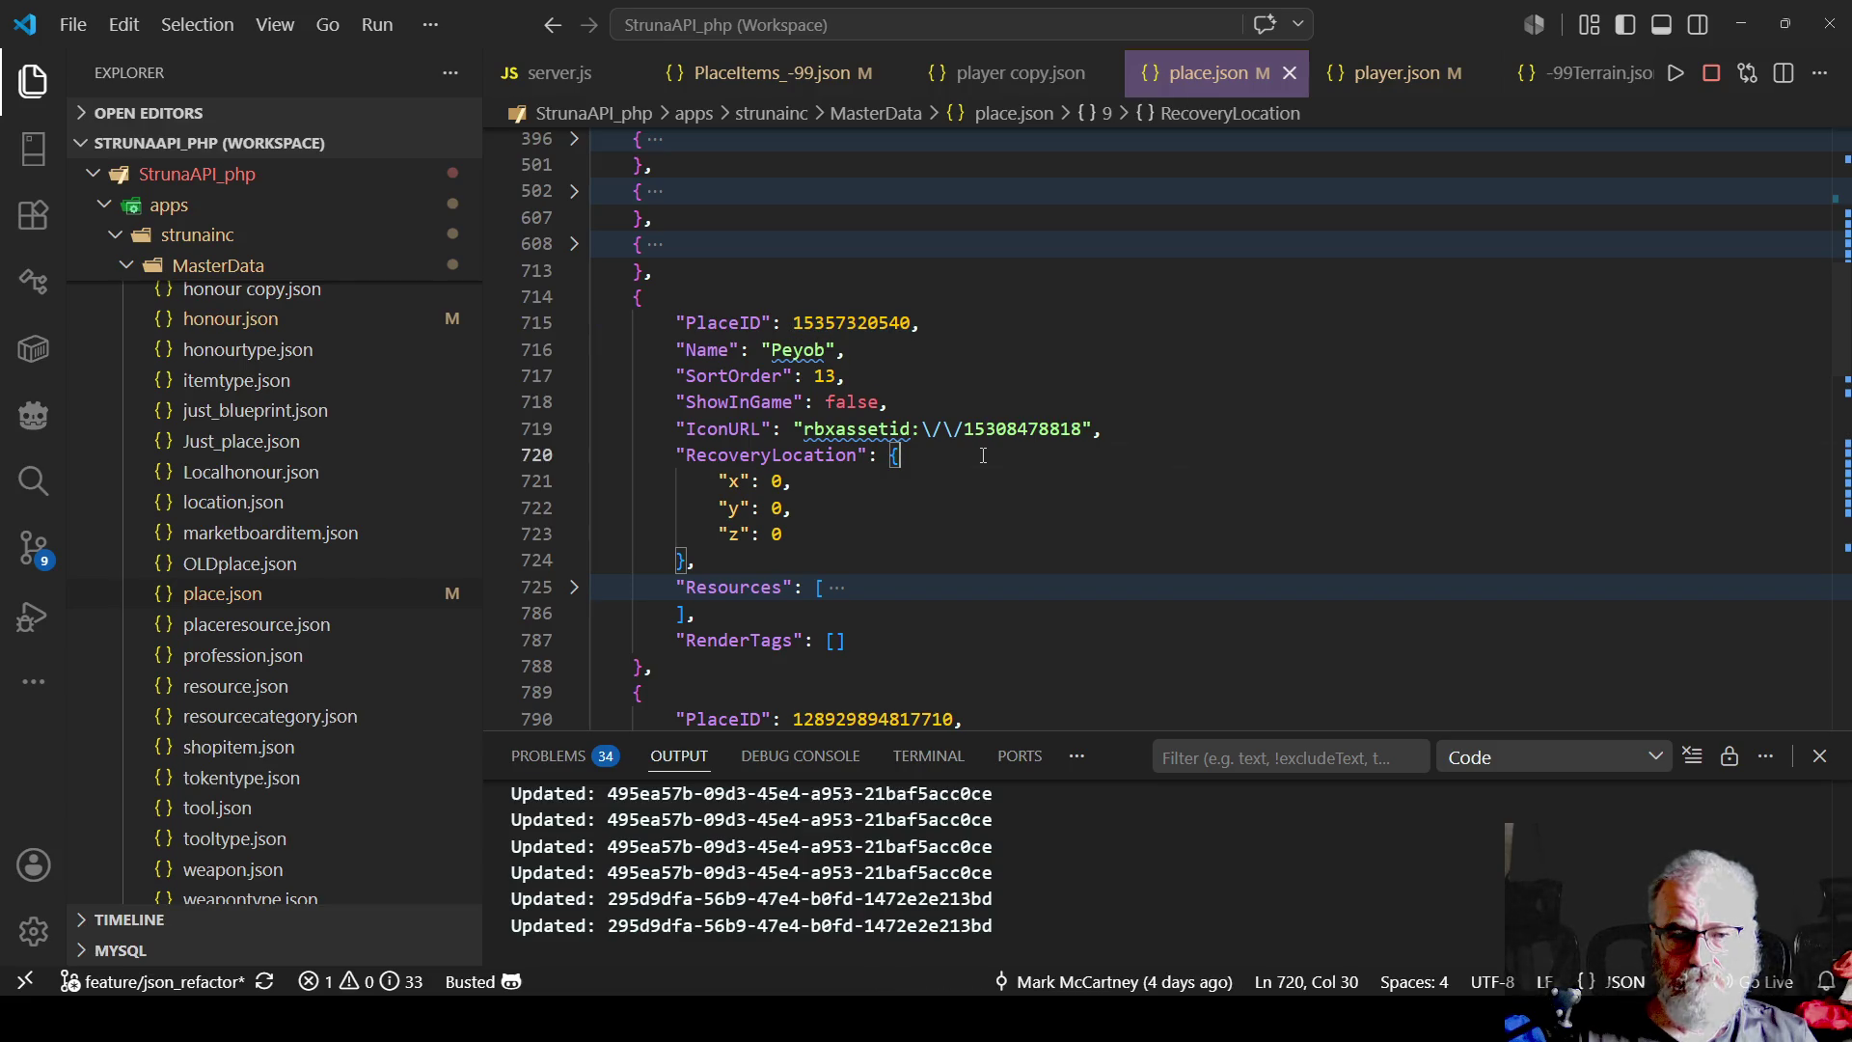
scroll(983, 456, down, 2)
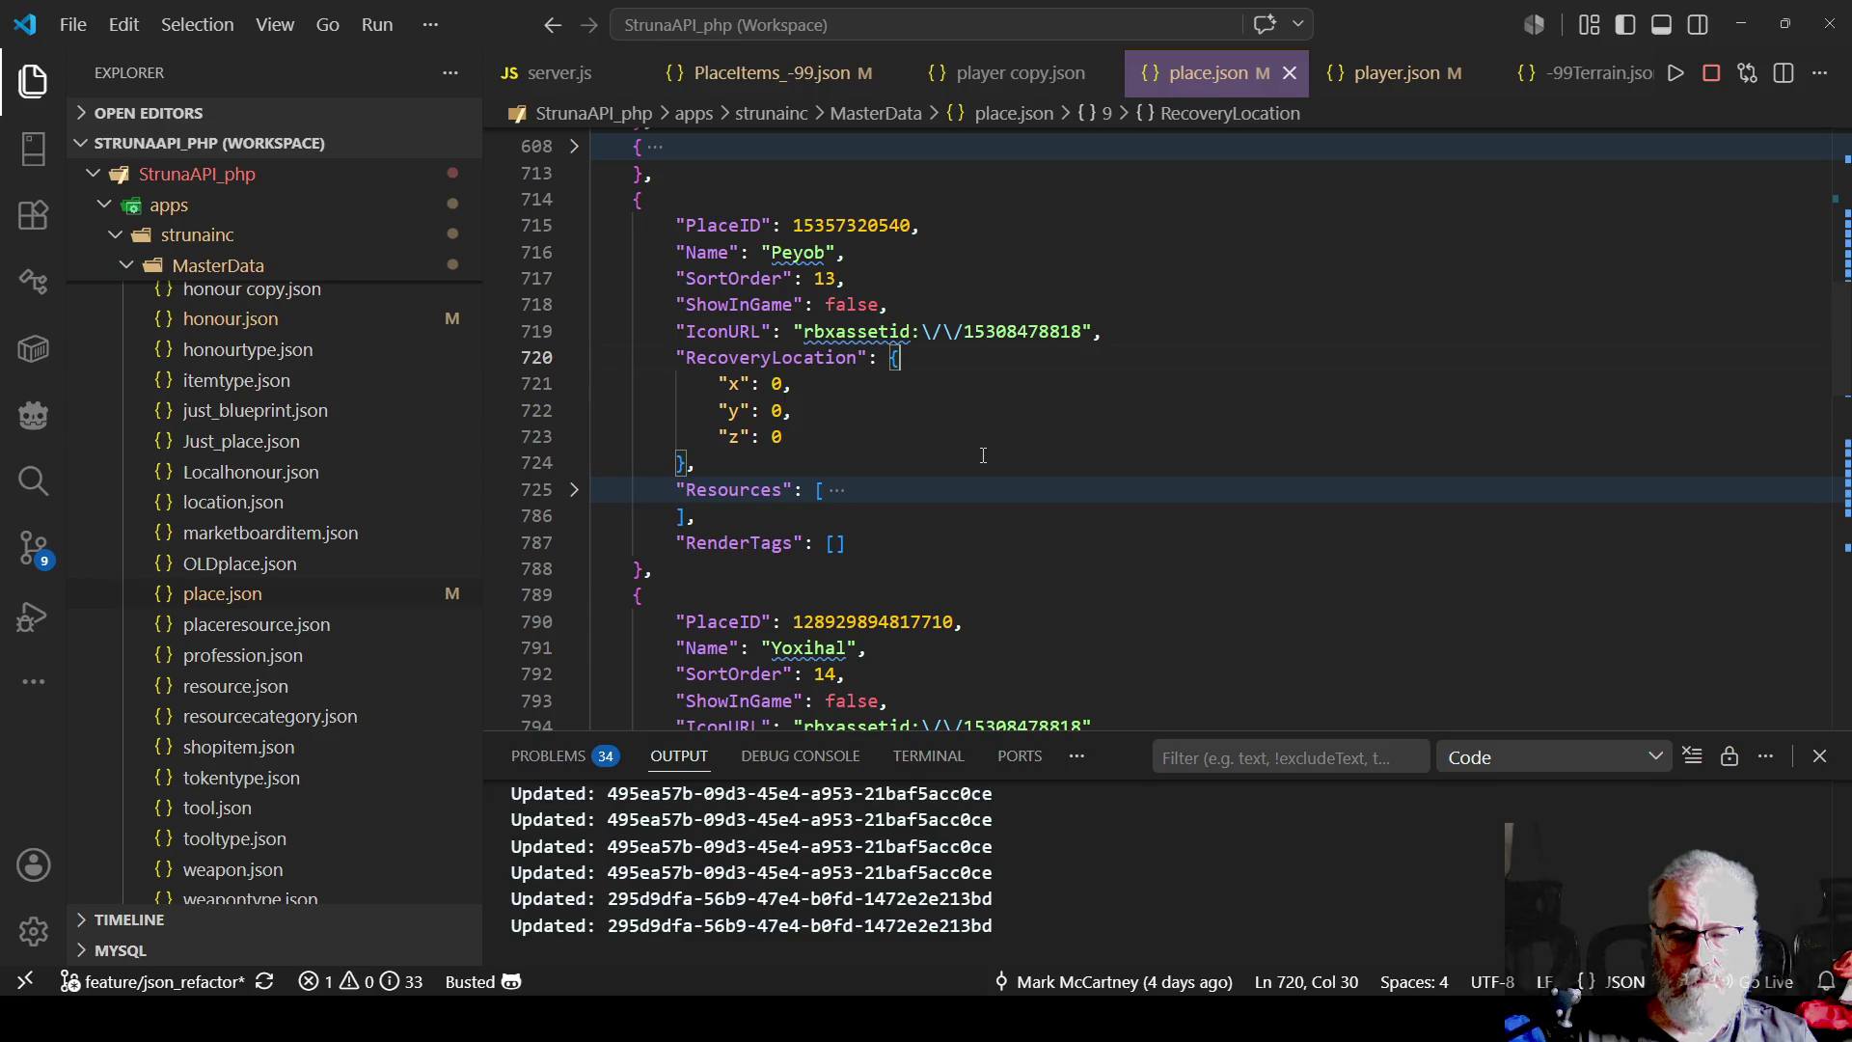
scroll(979, 434, up, 2)
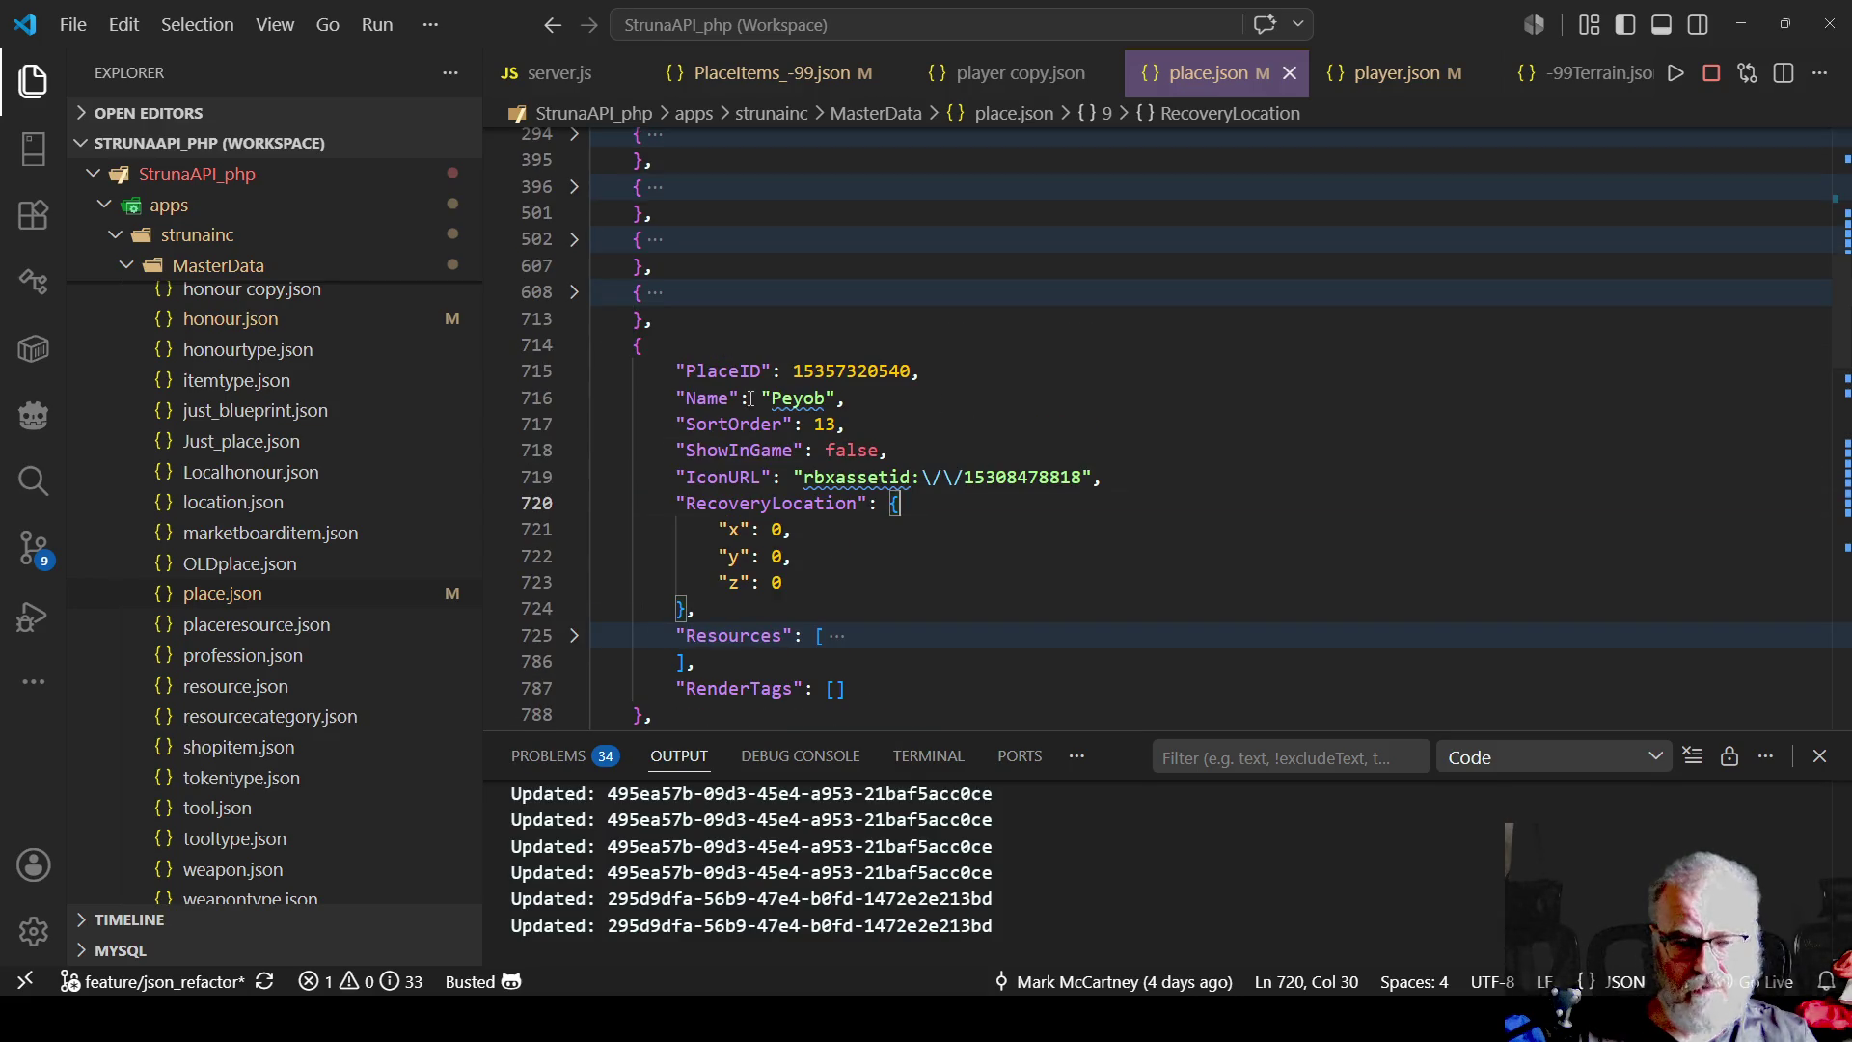
double_click(796, 398)
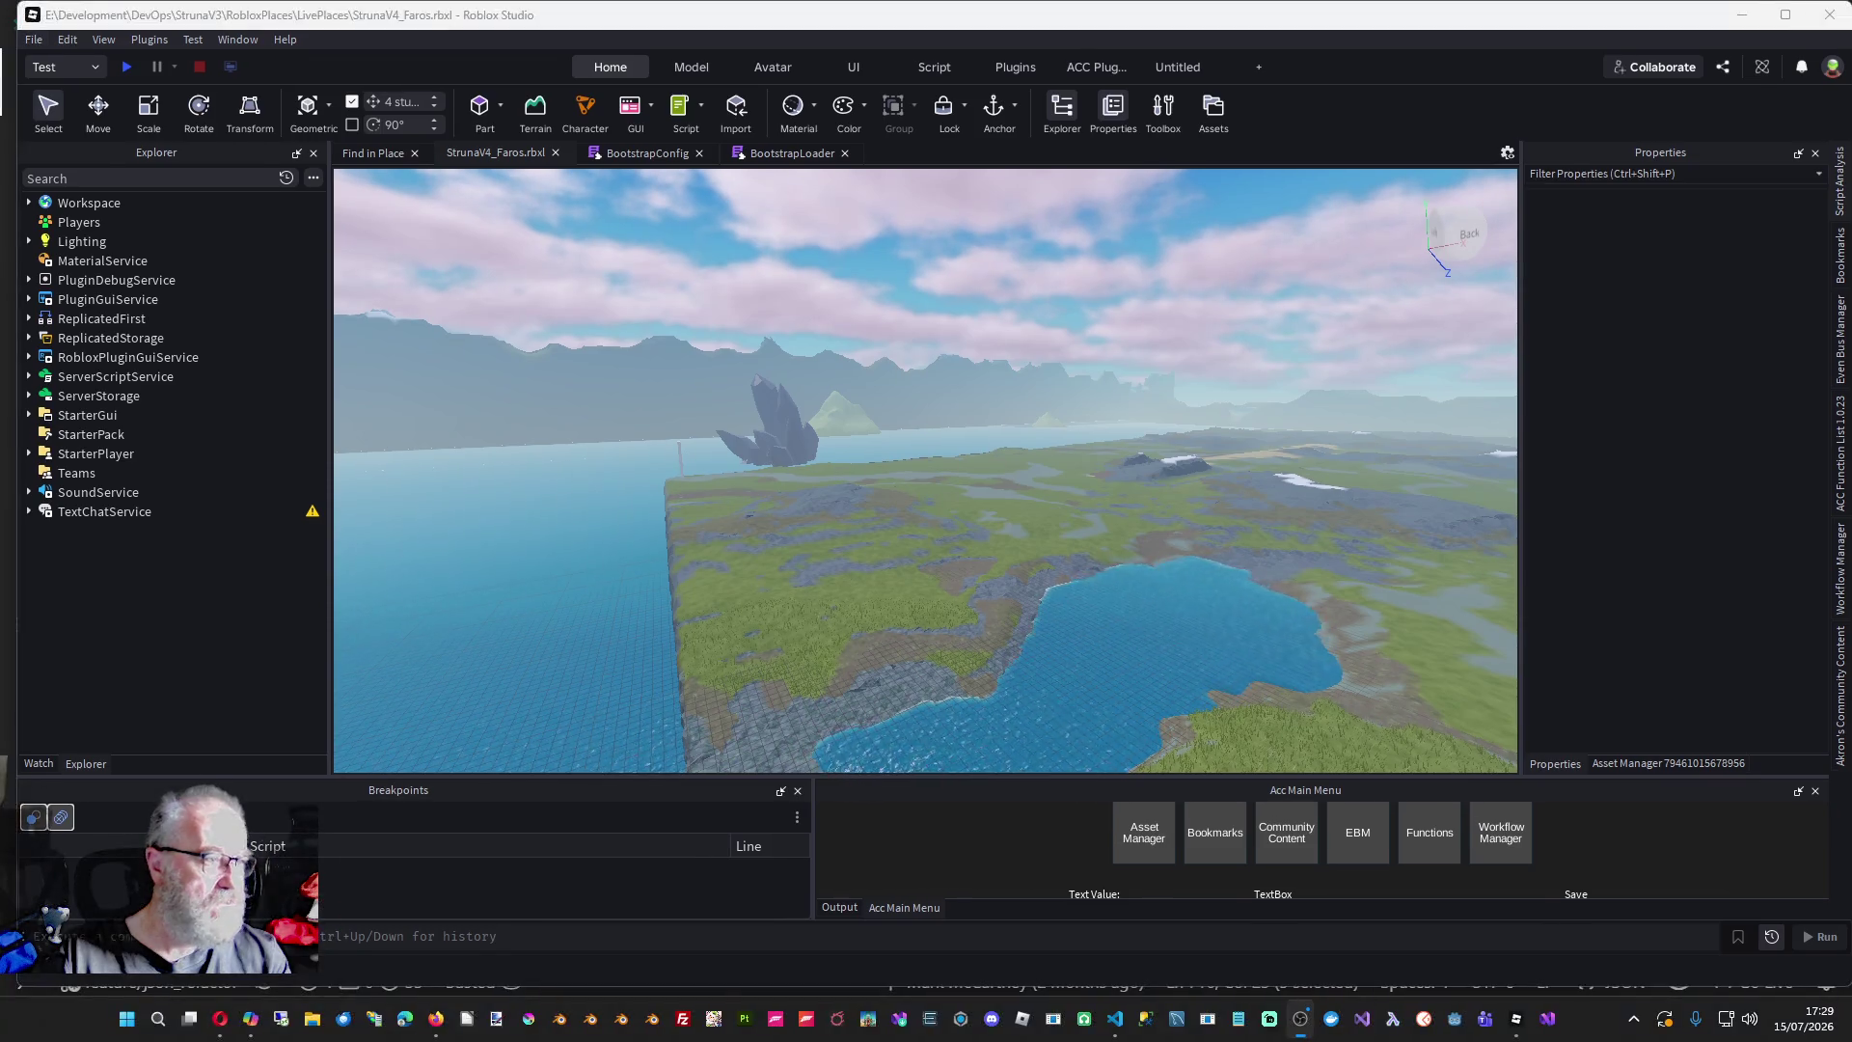
- Save a copy of the place as StrunaV4_Peyob.rbxl in the LivePlaces folder
click(33, 40)
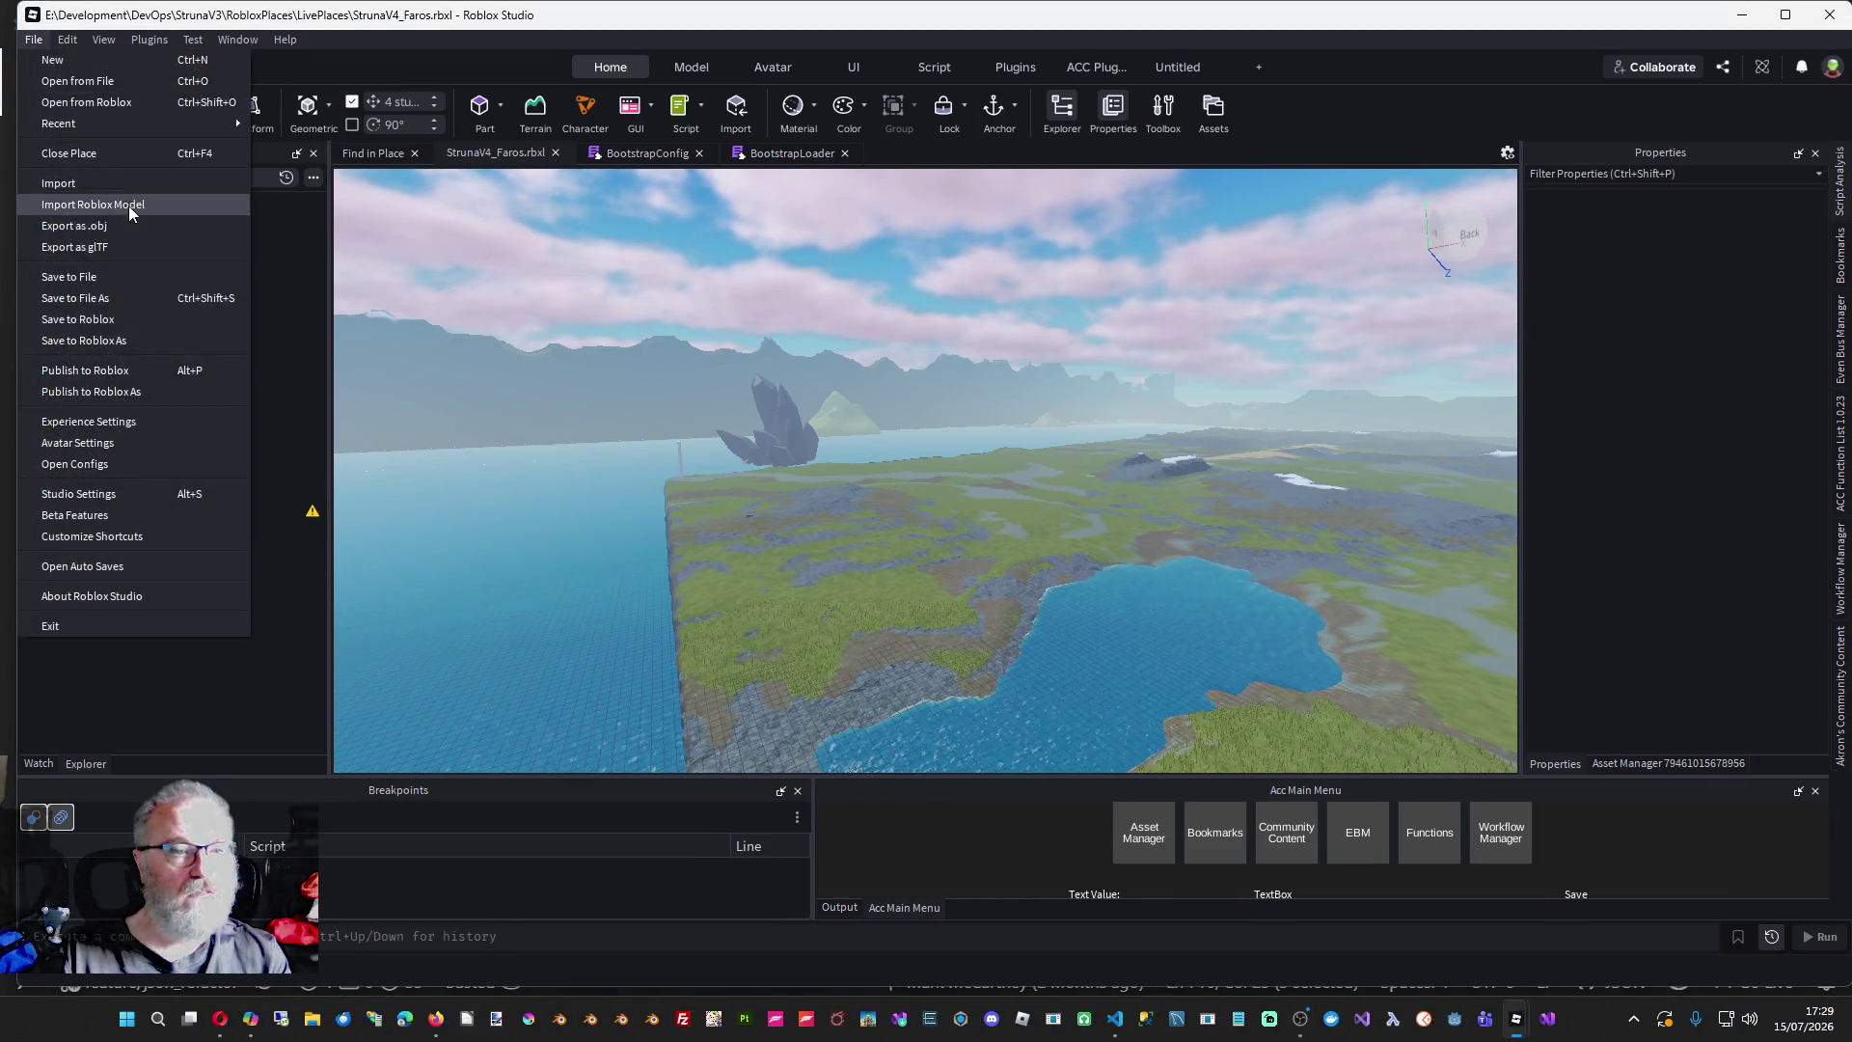
click(148, 296)
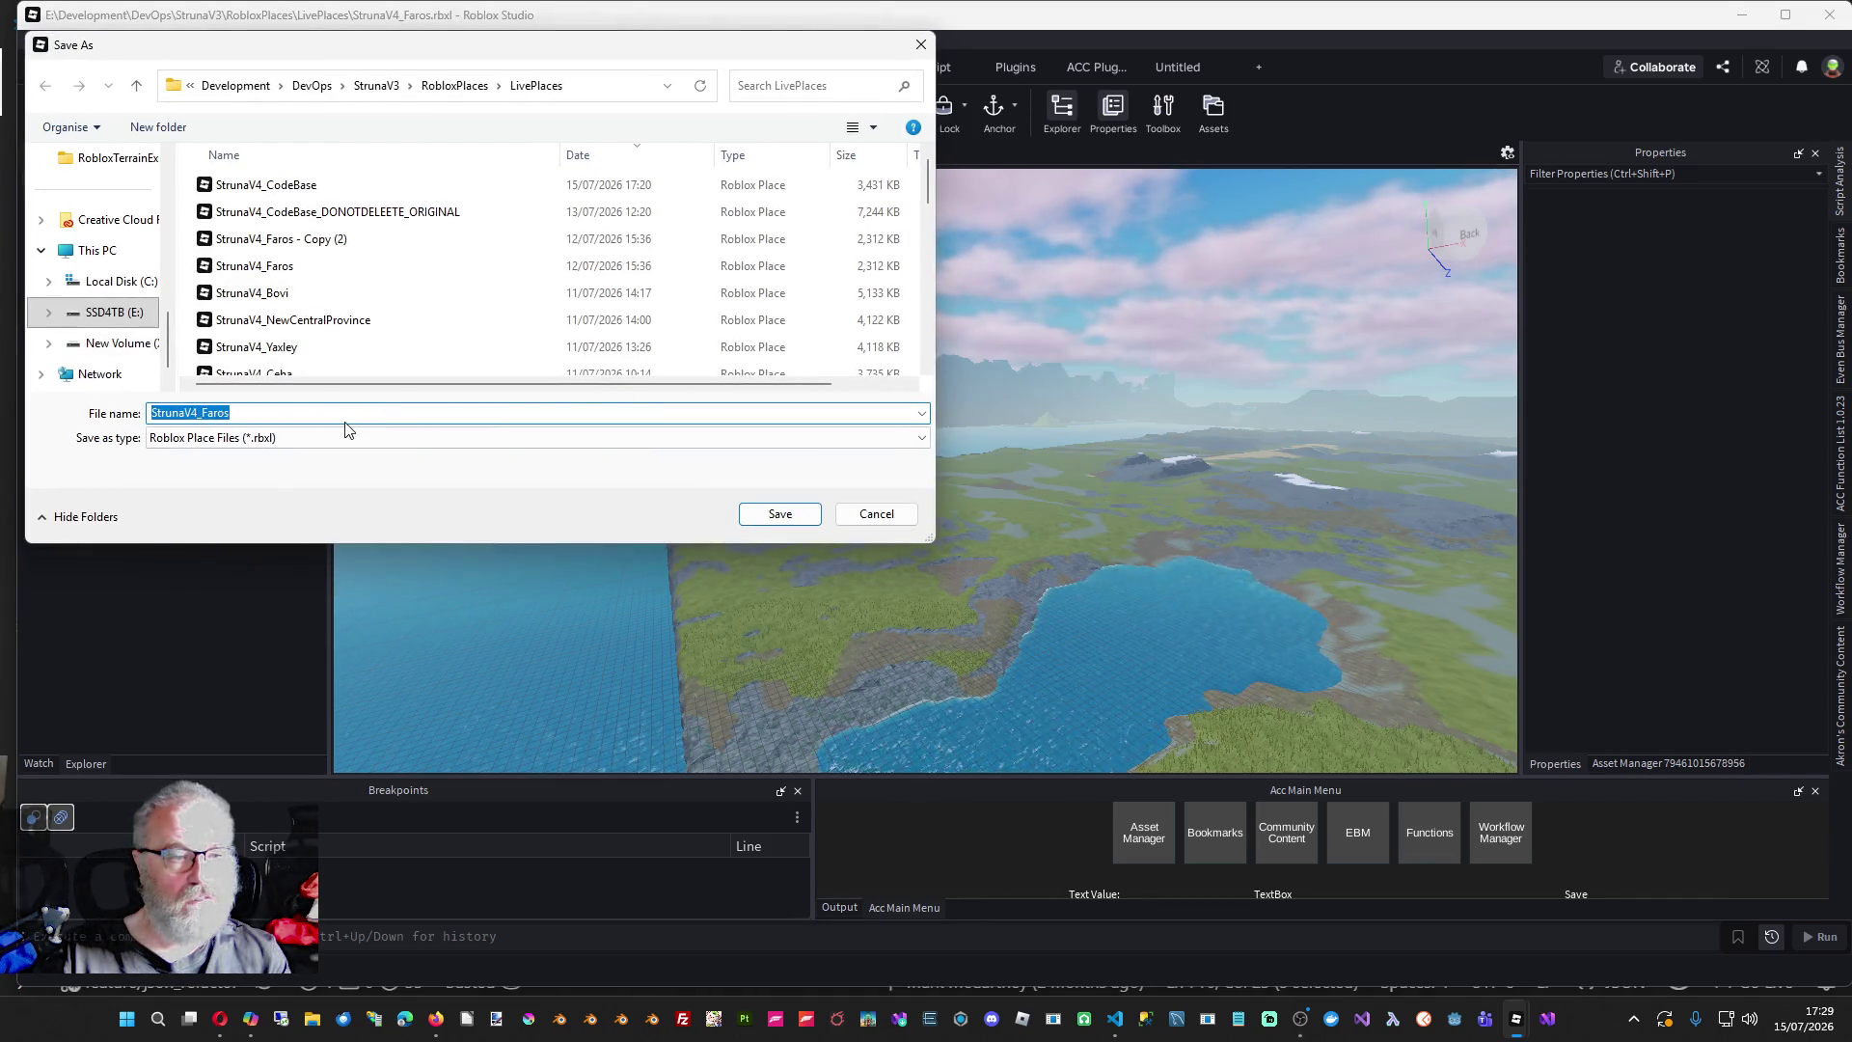
click(297, 415)
key(BackSpace)
key(BackSpace)
key(BackSpace)
key(BackSpace)
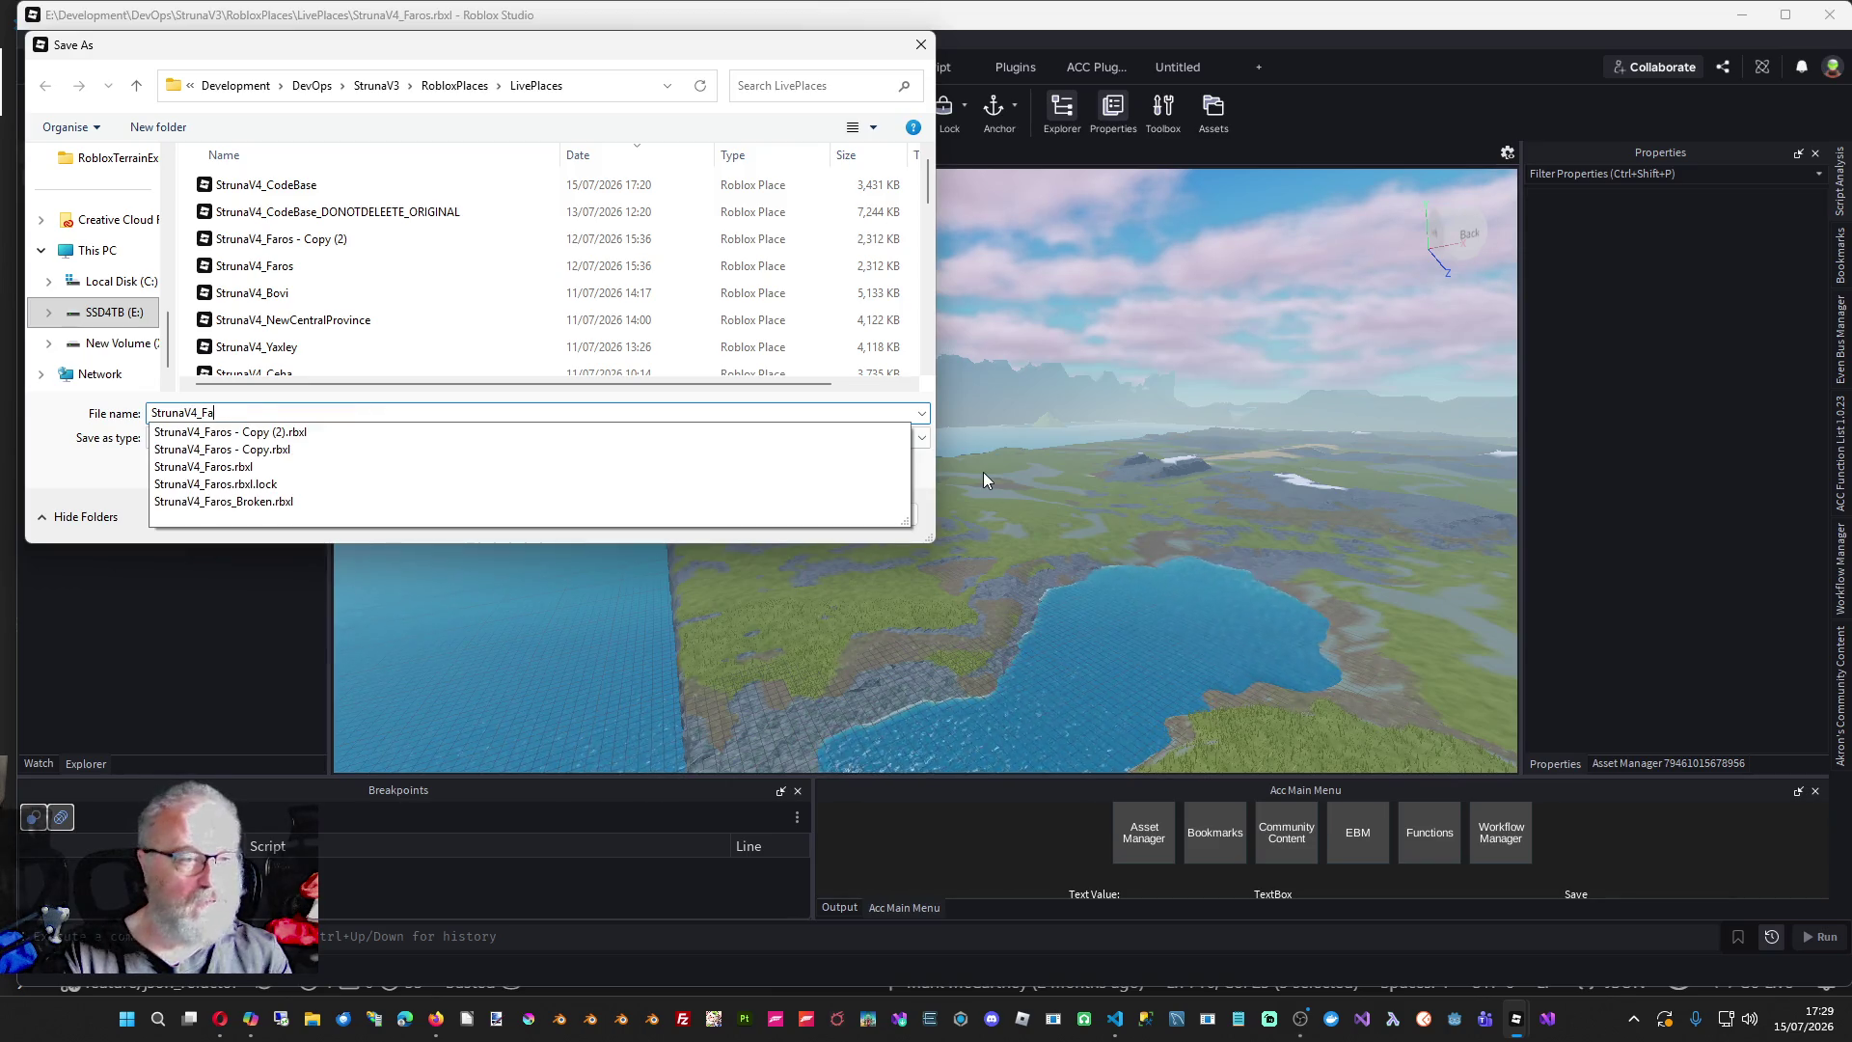
text(Peyob)
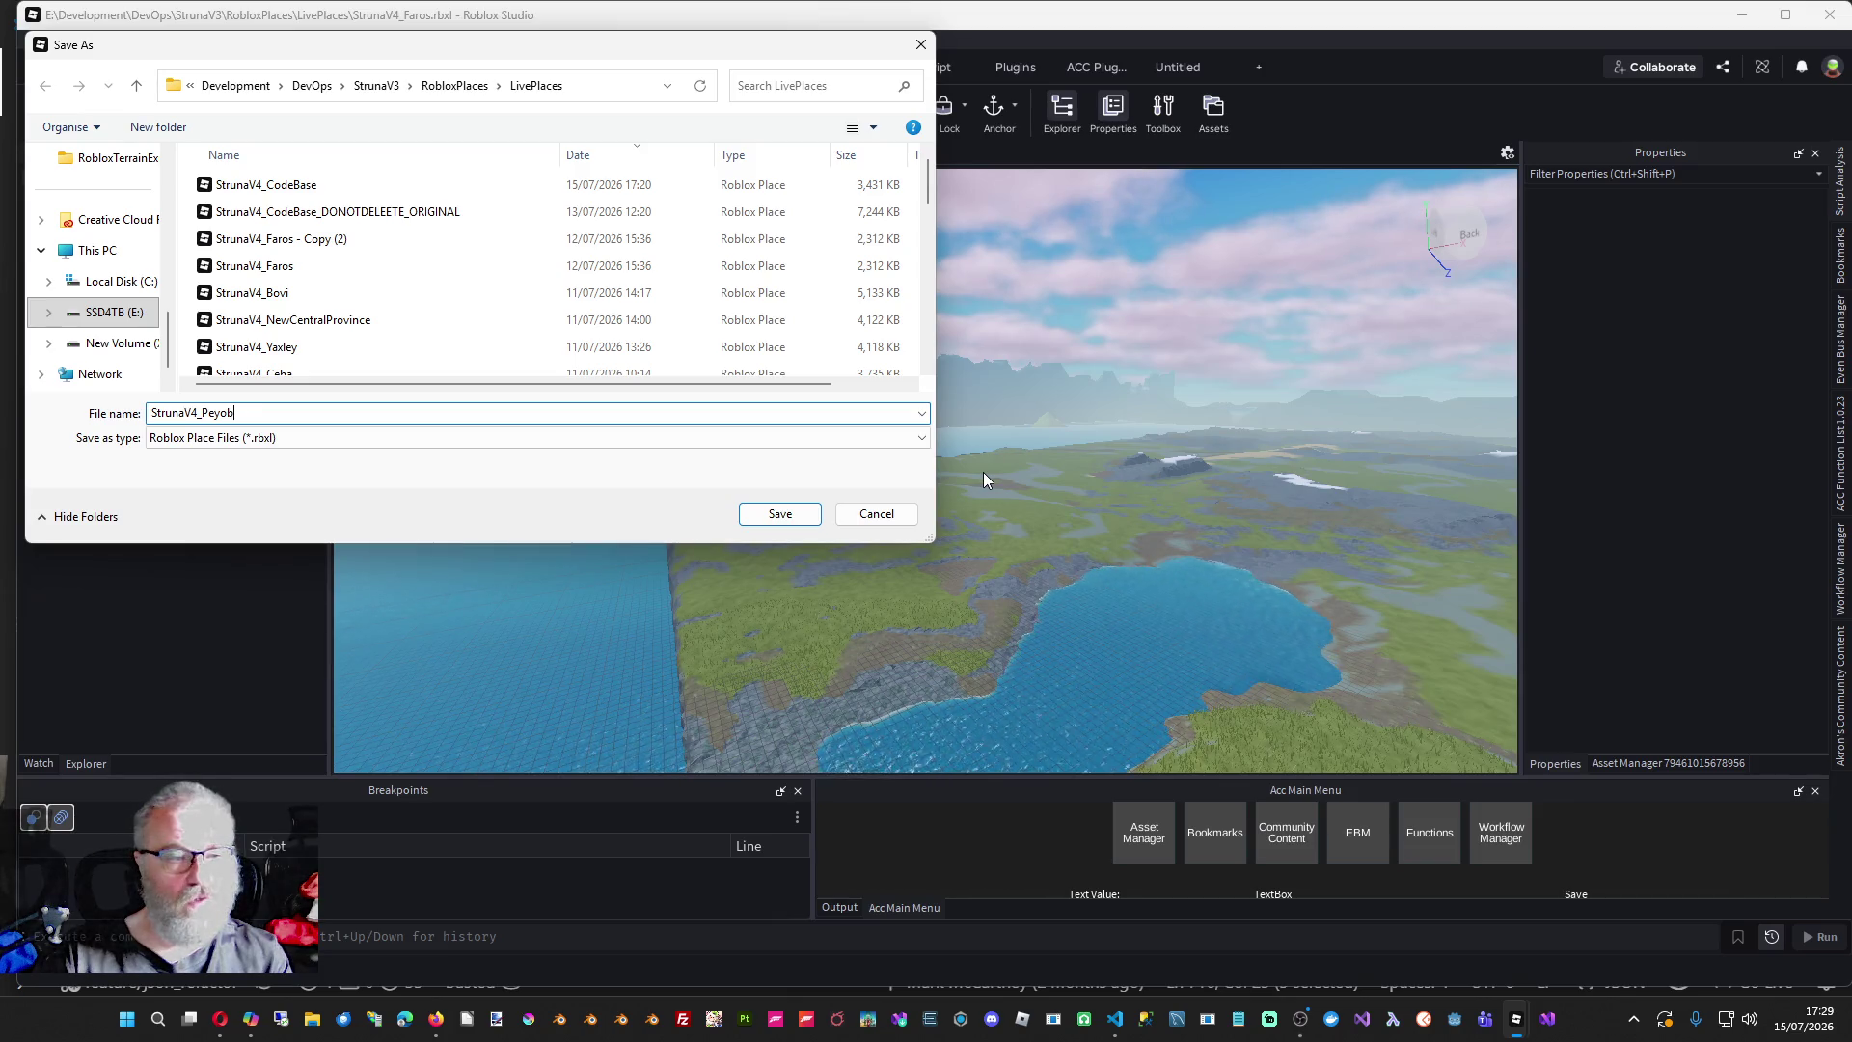
key(Return)
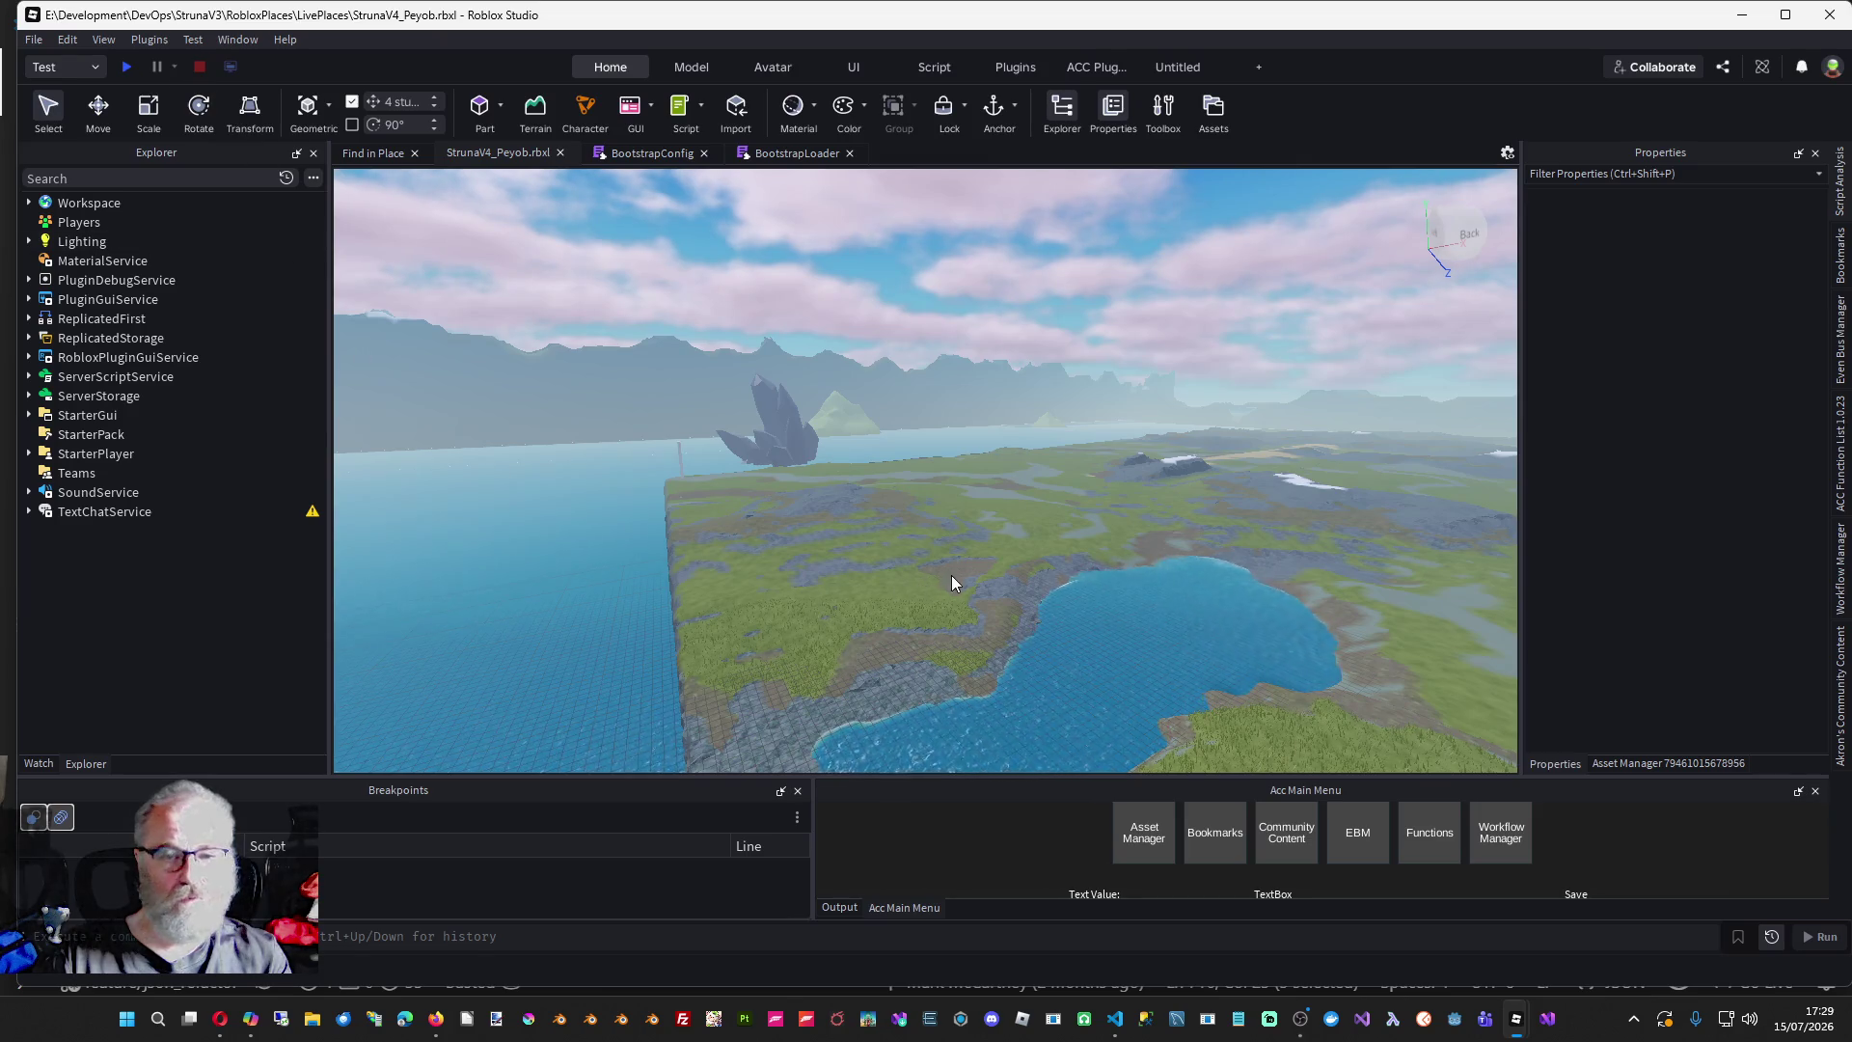
- Widen the Asset Manager and run Terrain Clear from its List Places terrain options
click(1144, 839)
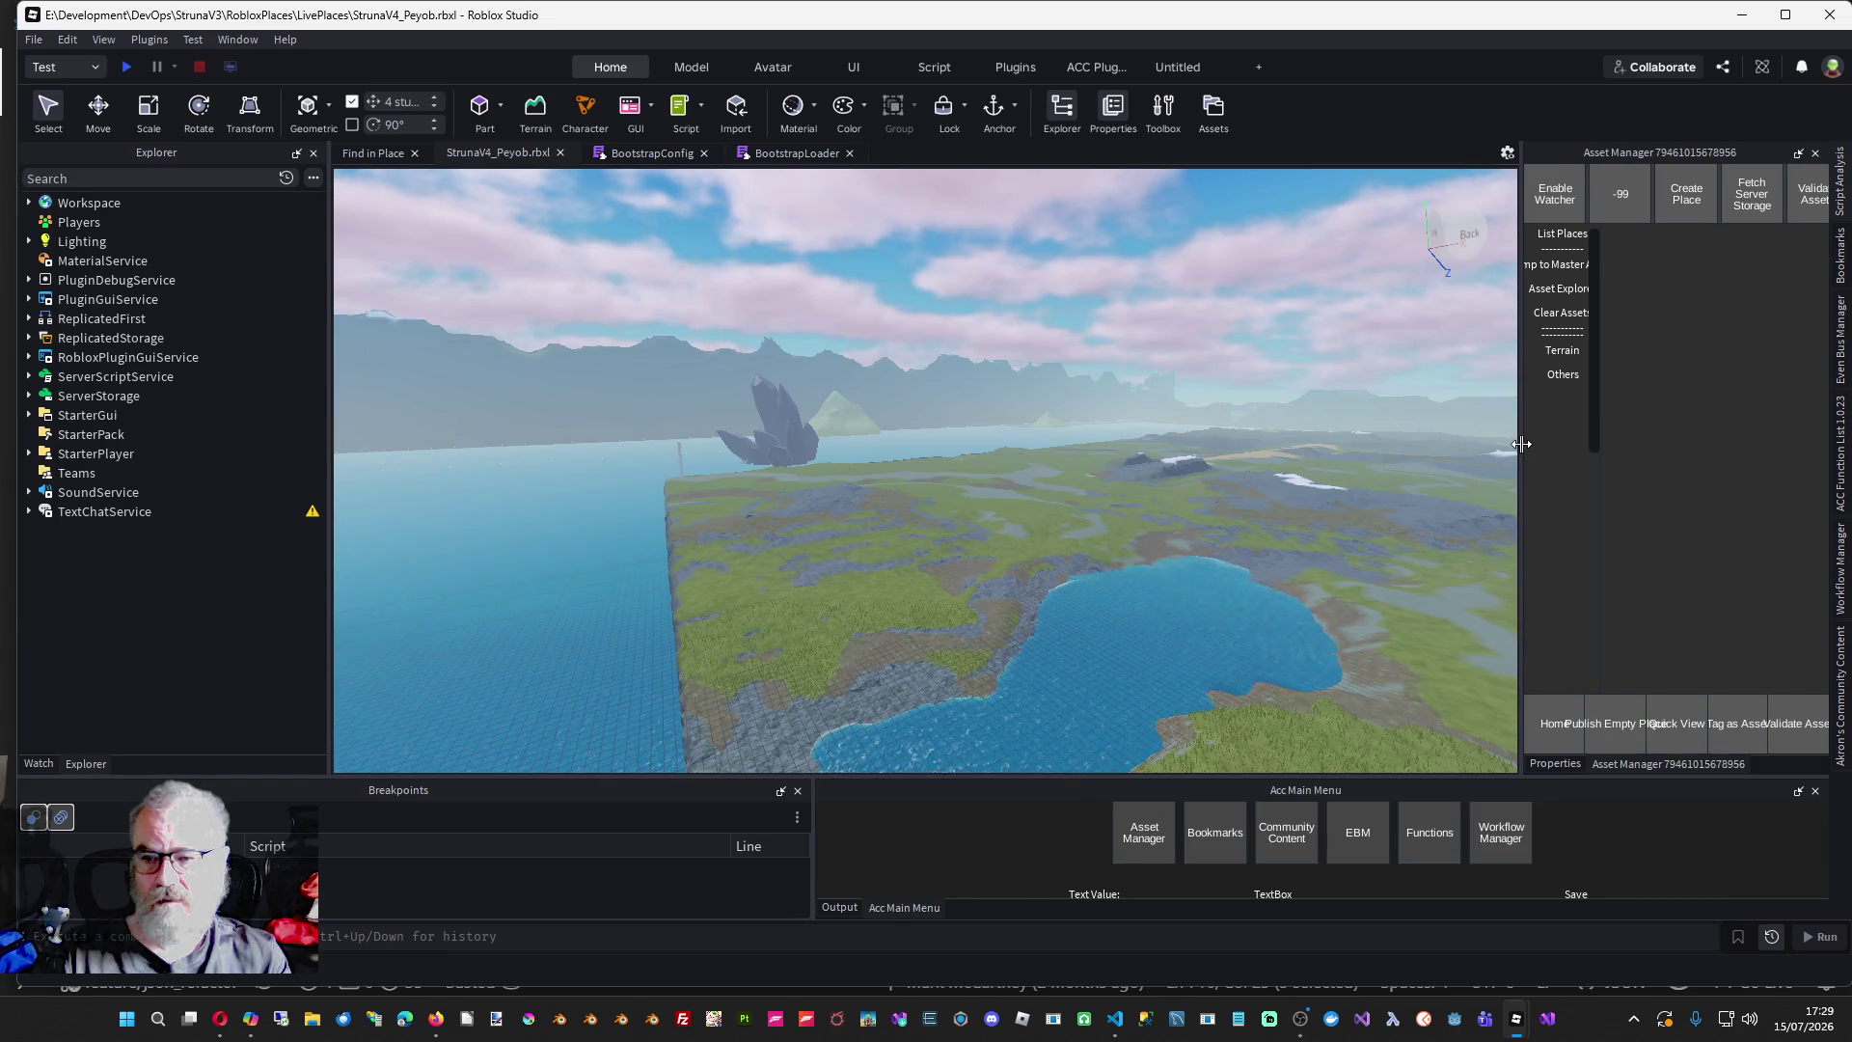
drag(1522, 443, 1185, 446)
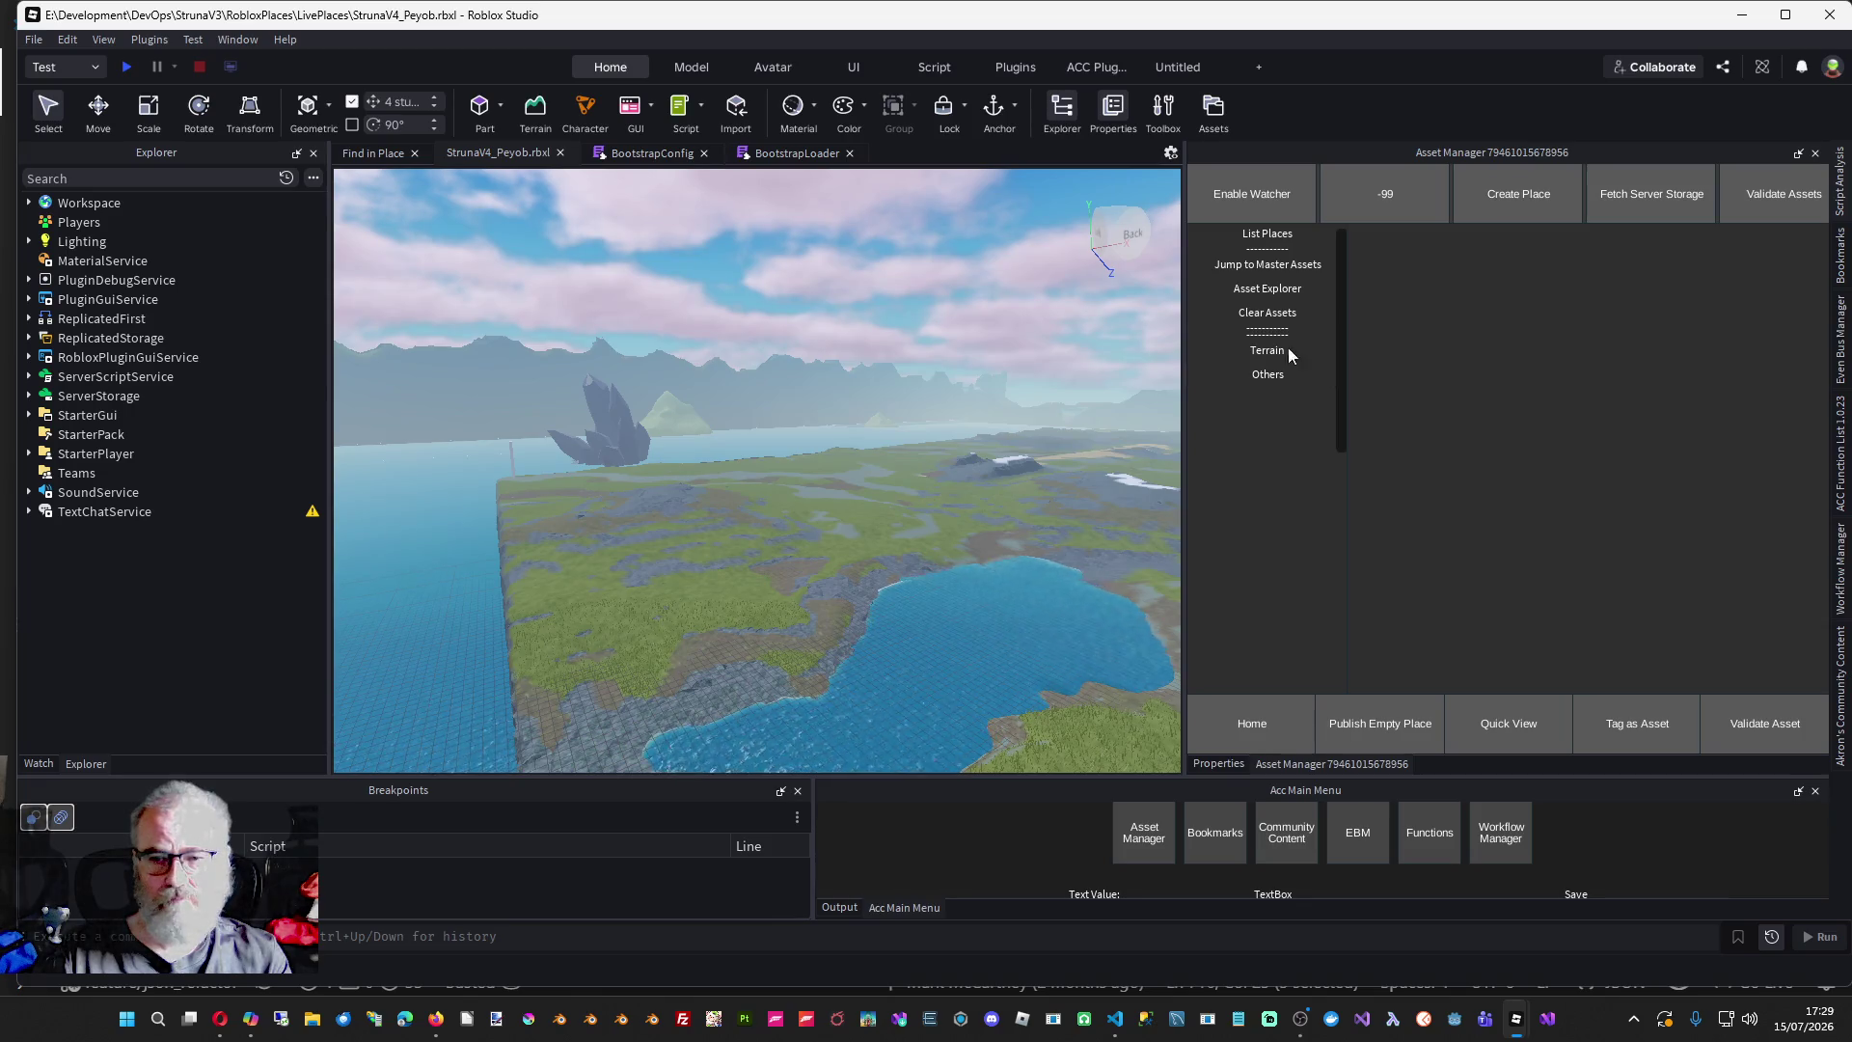
click(1283, 238)
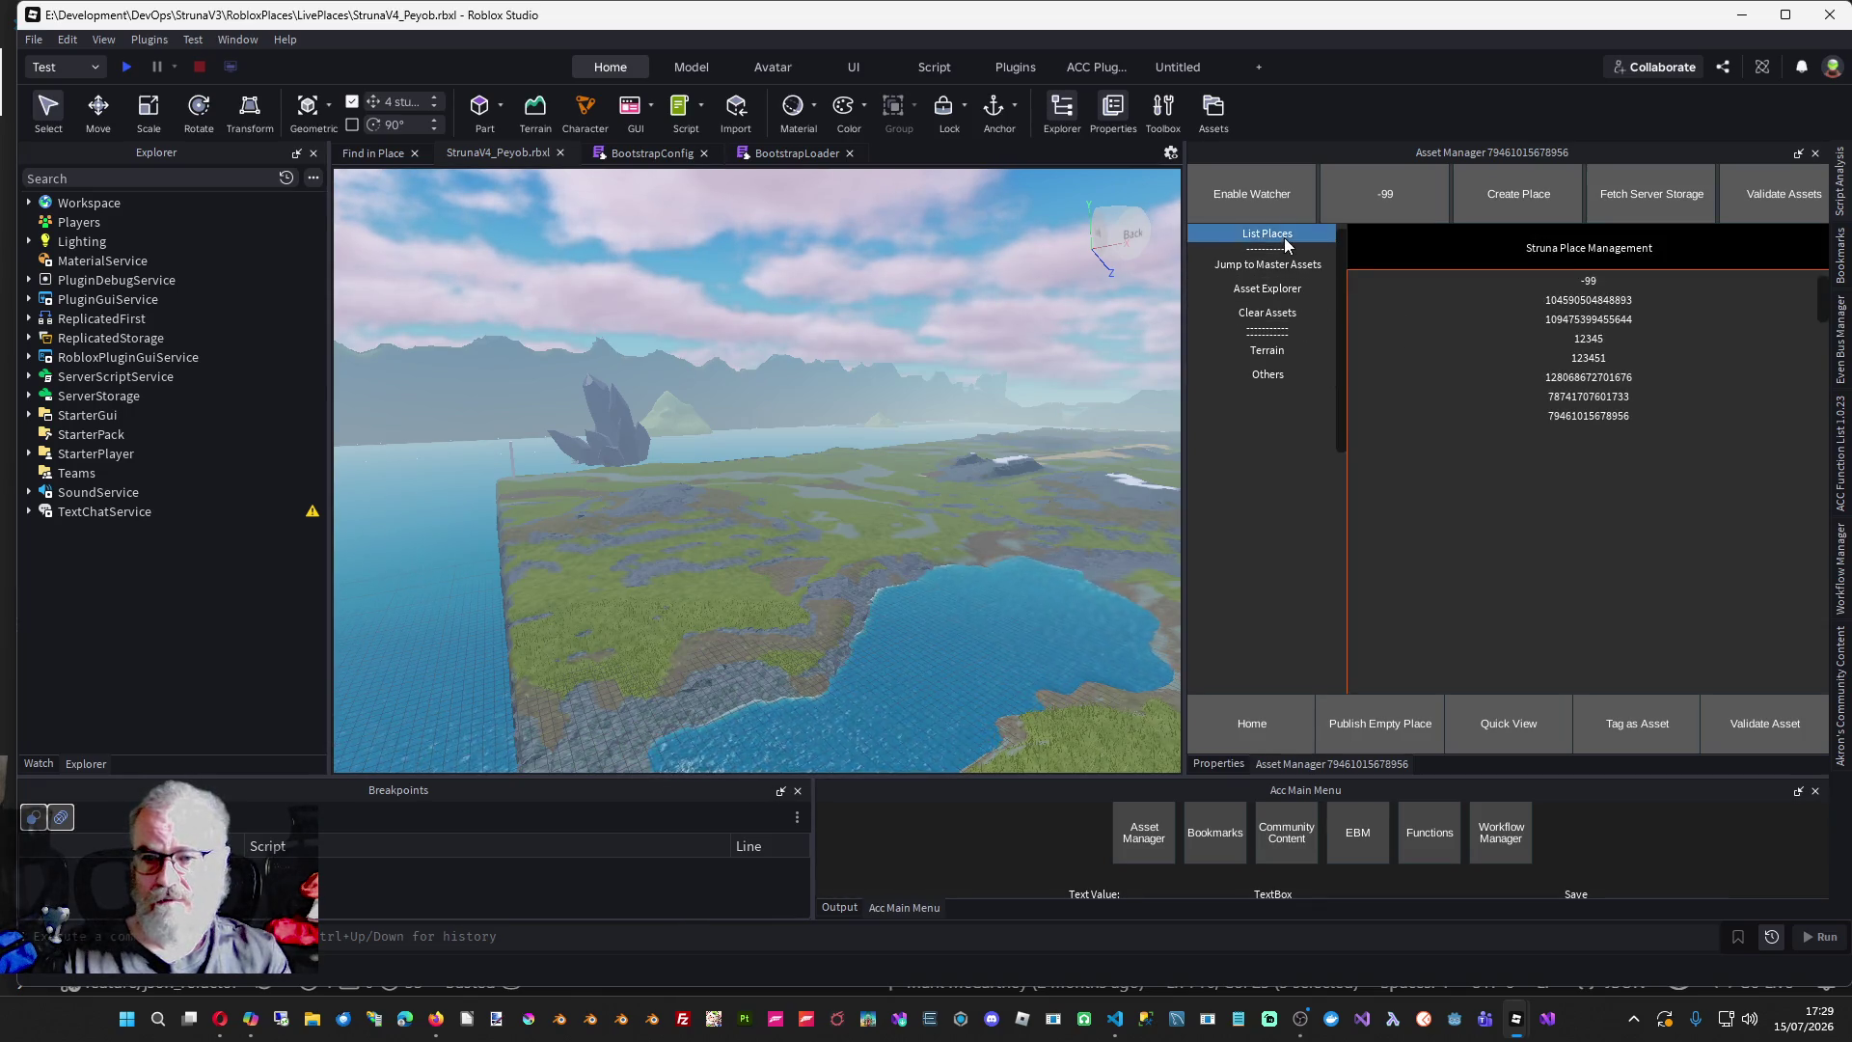
click(1272, 357)
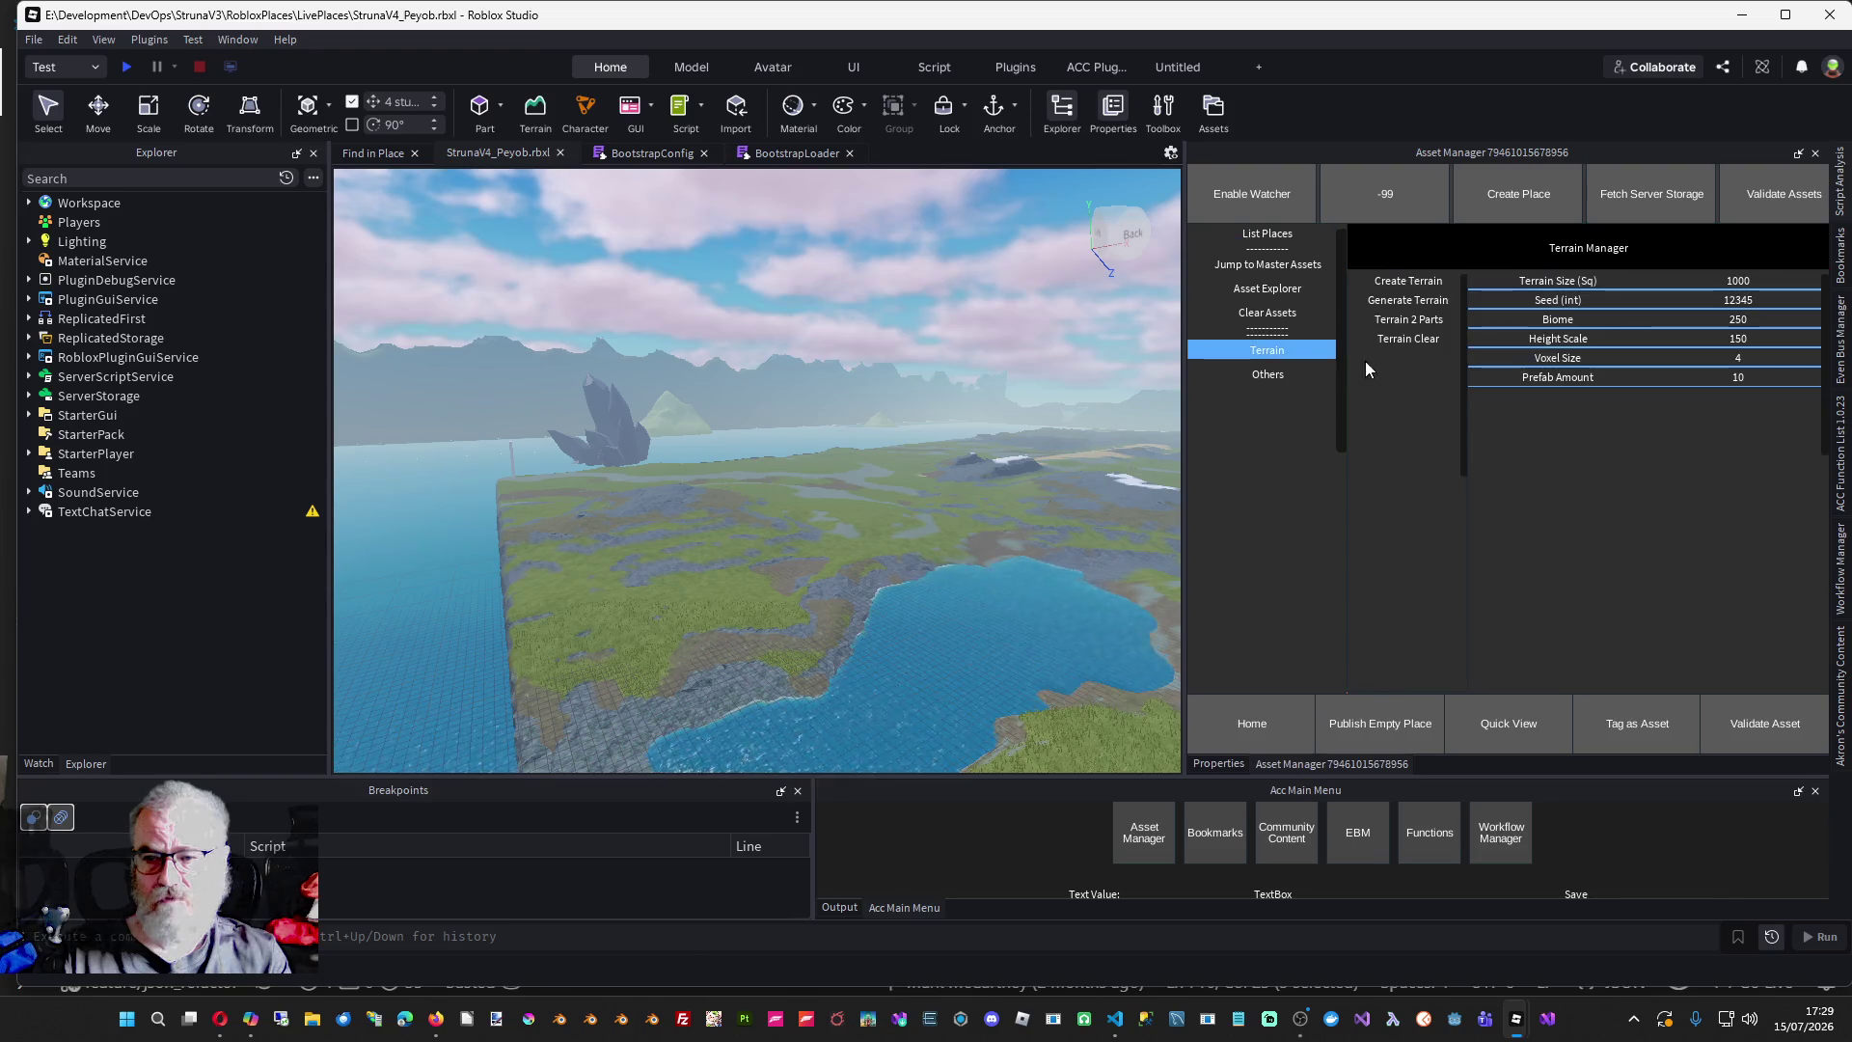
click(1431, 339)
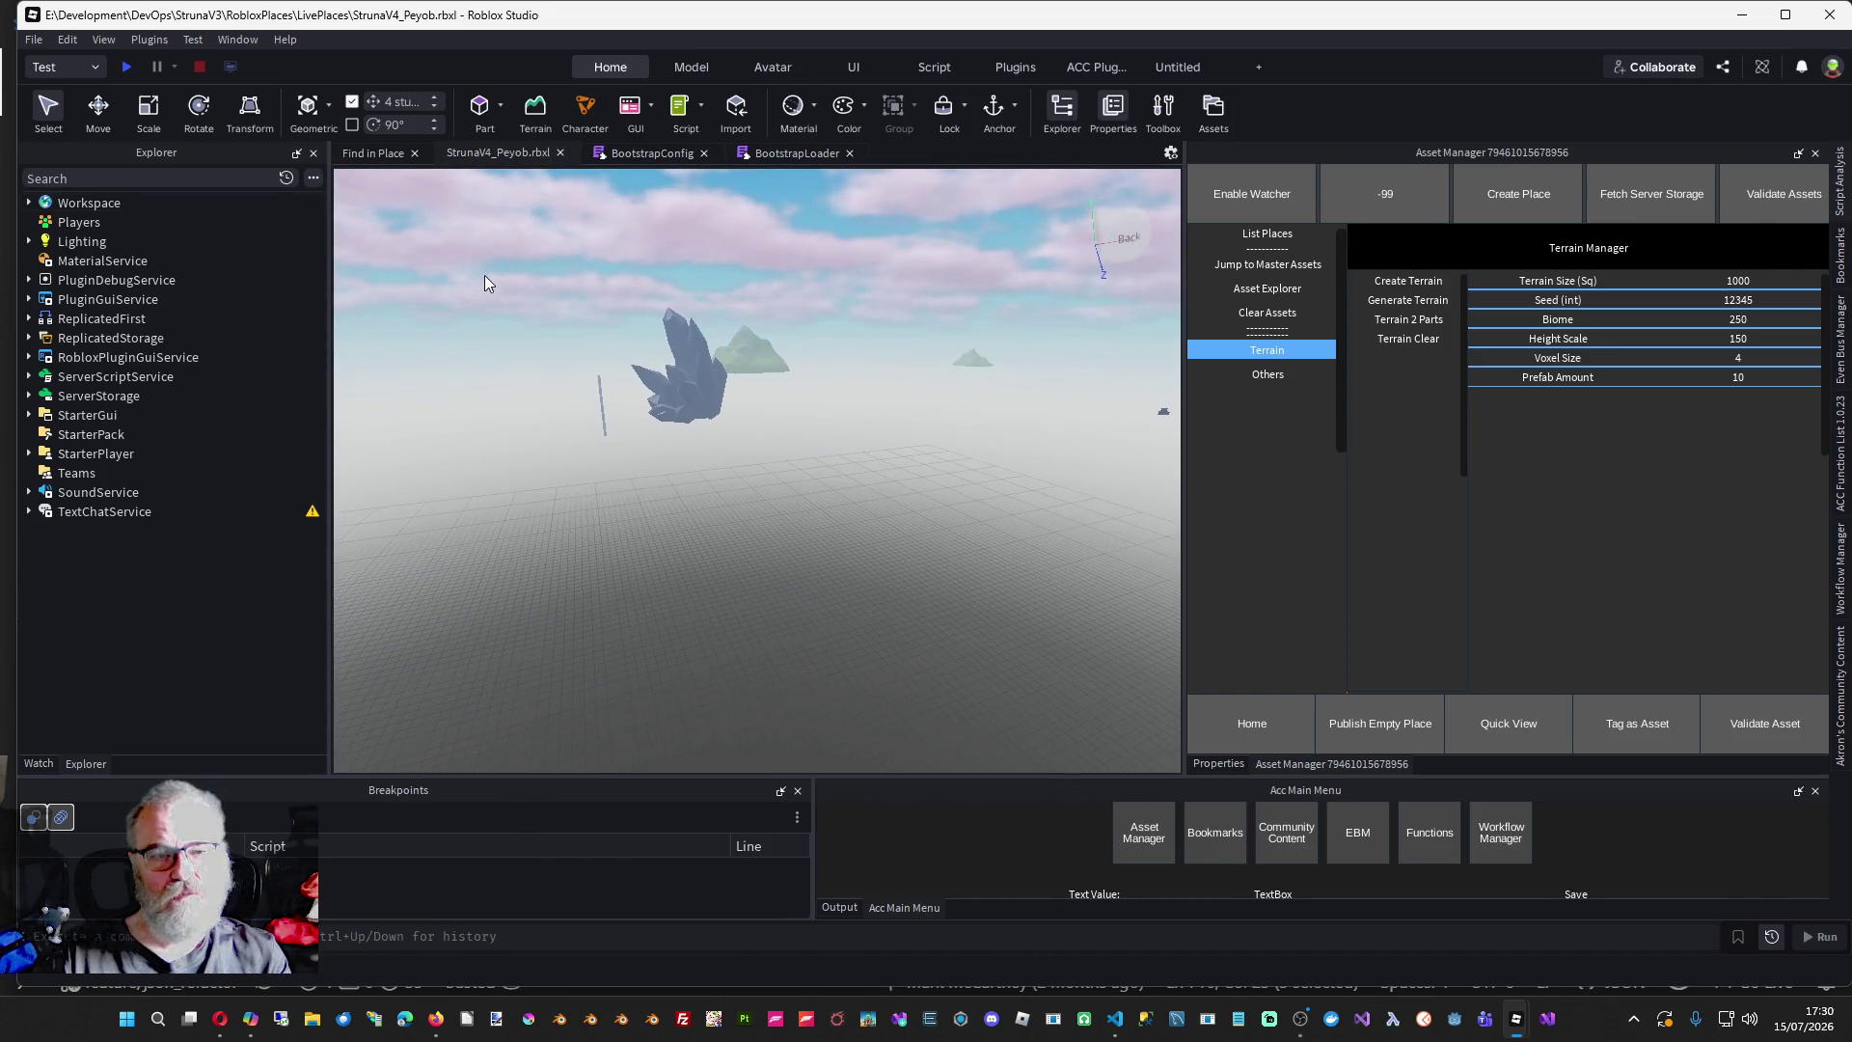
- Delete the Common folder from ServerStorage
click(30, 397)
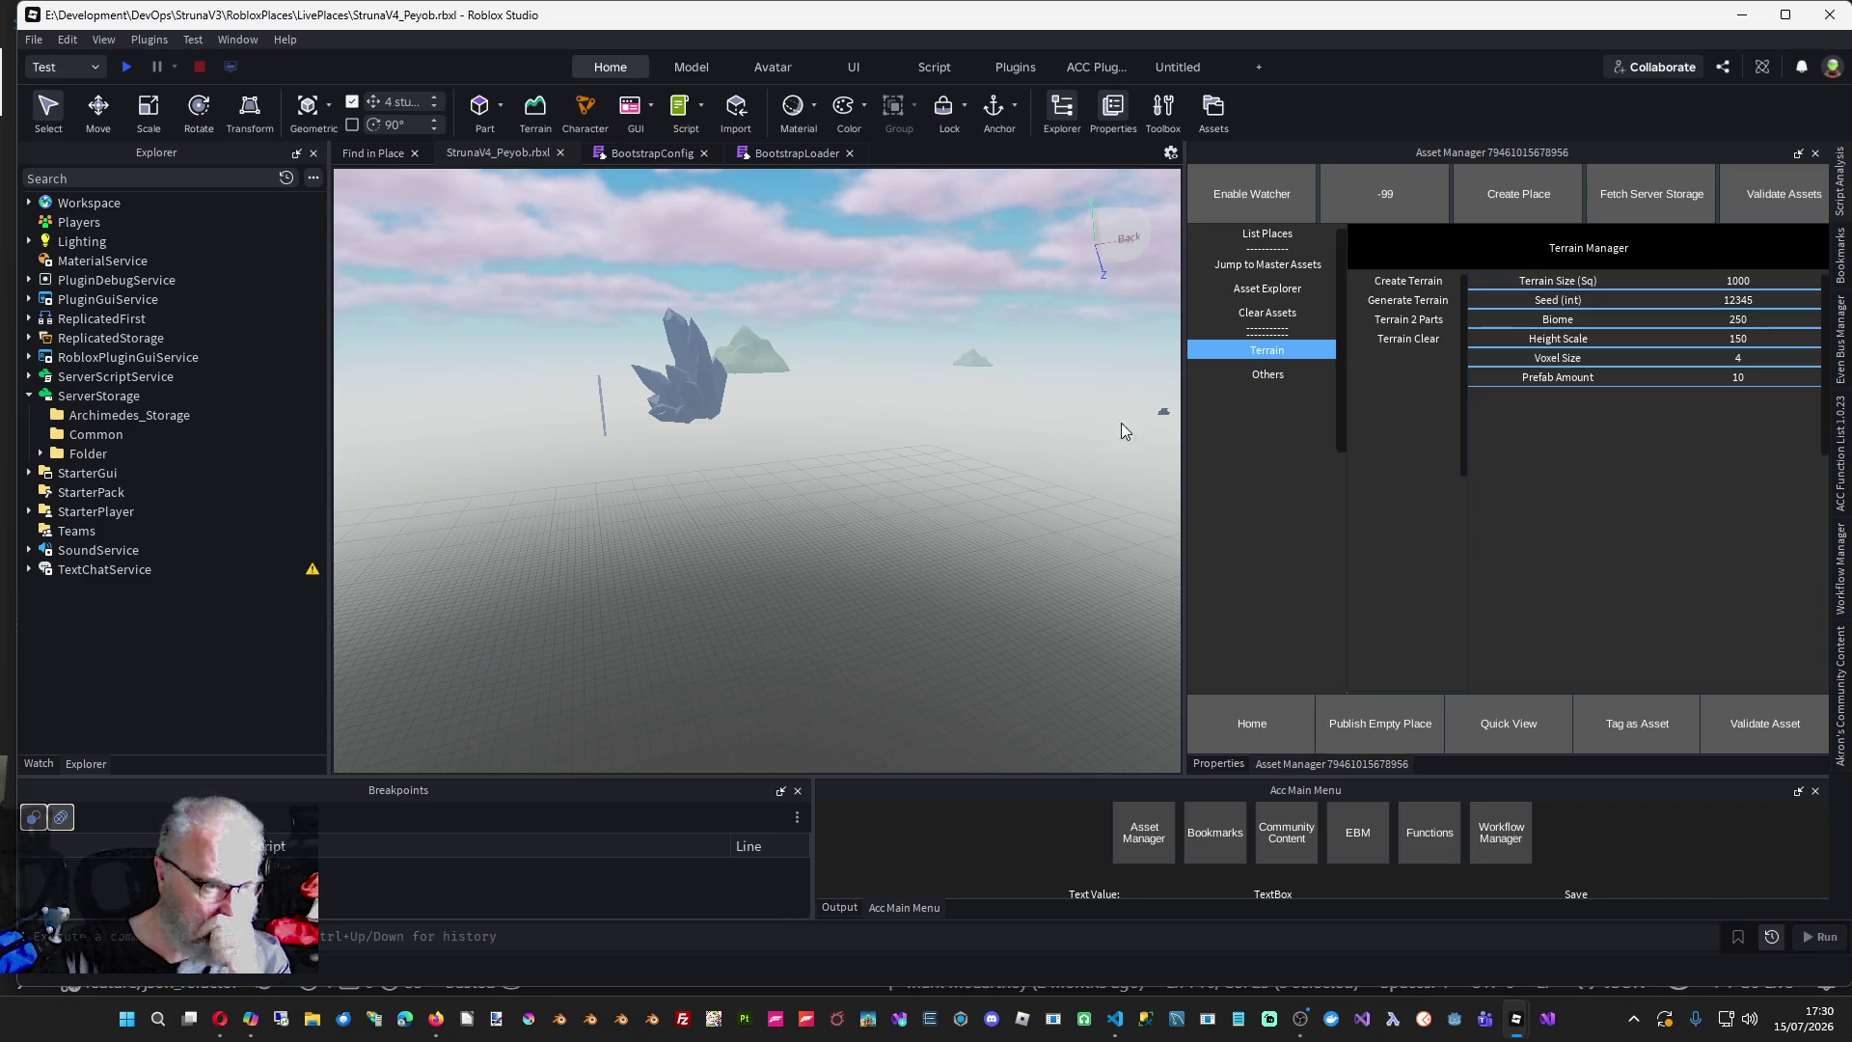
click(97, 435)
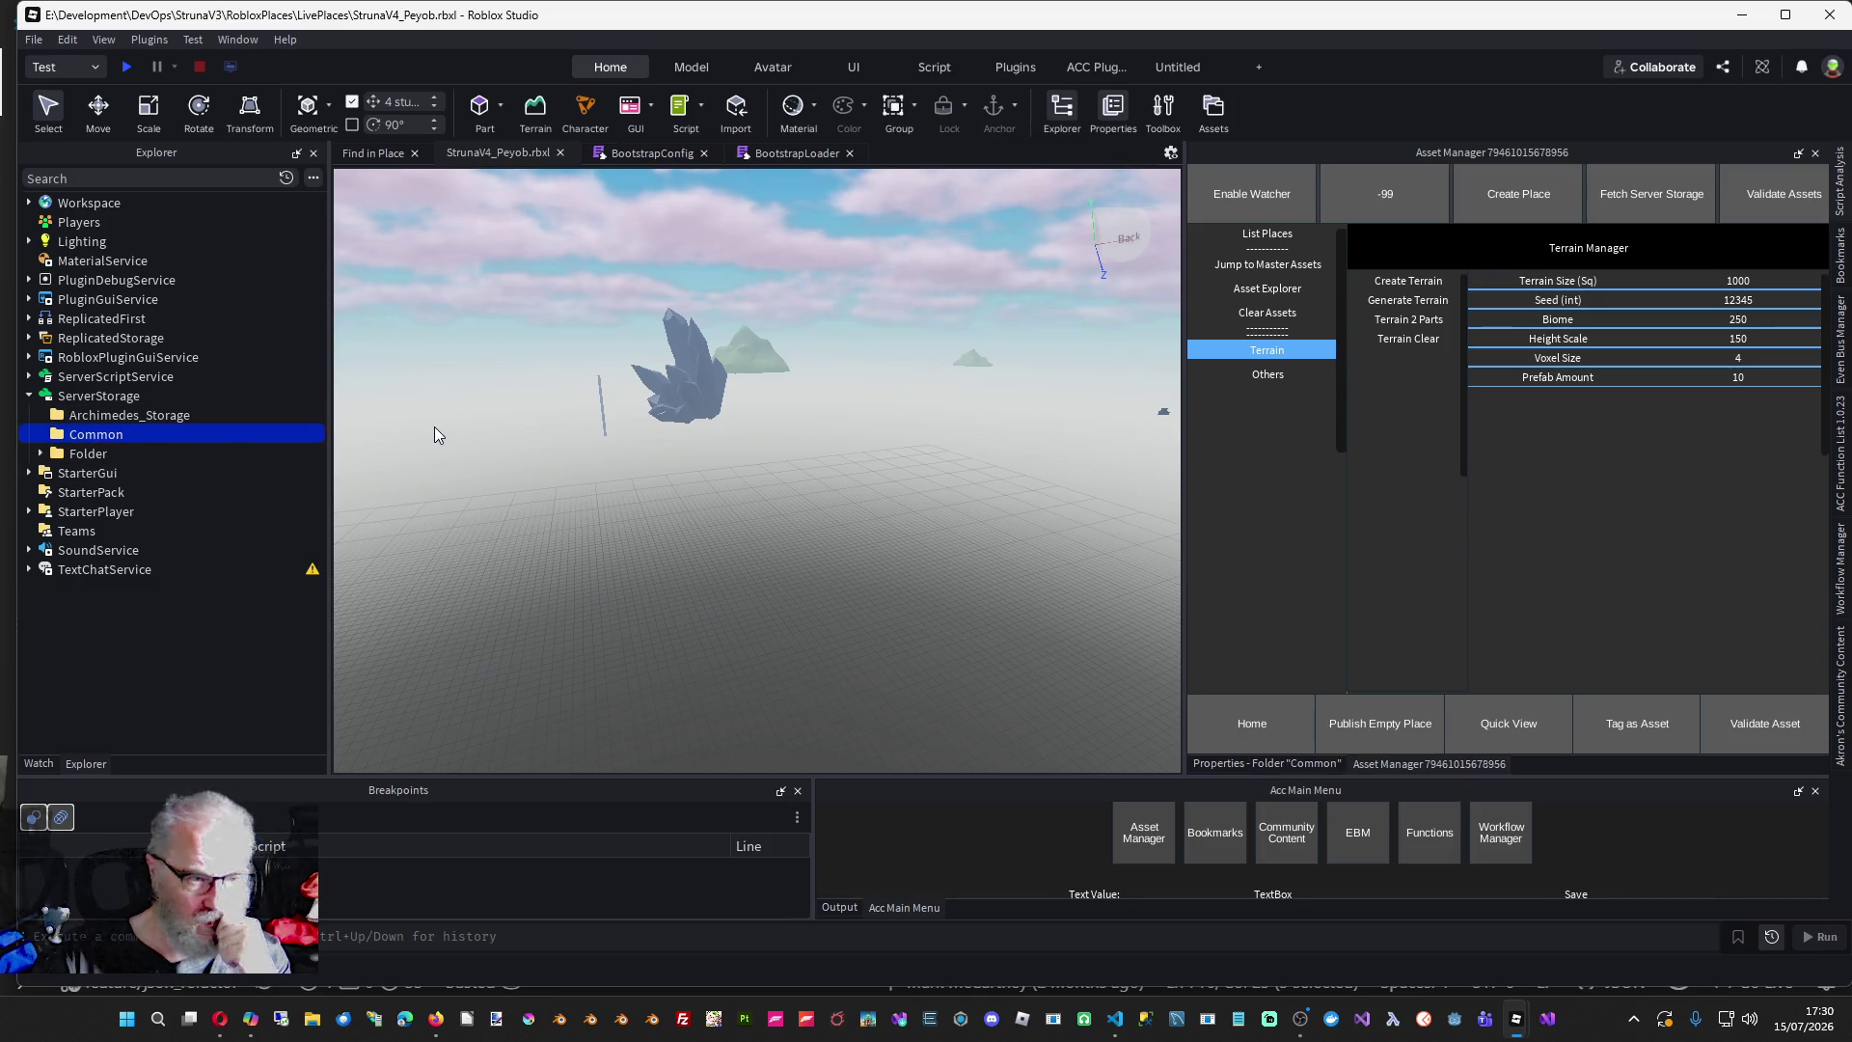
key(Delete)
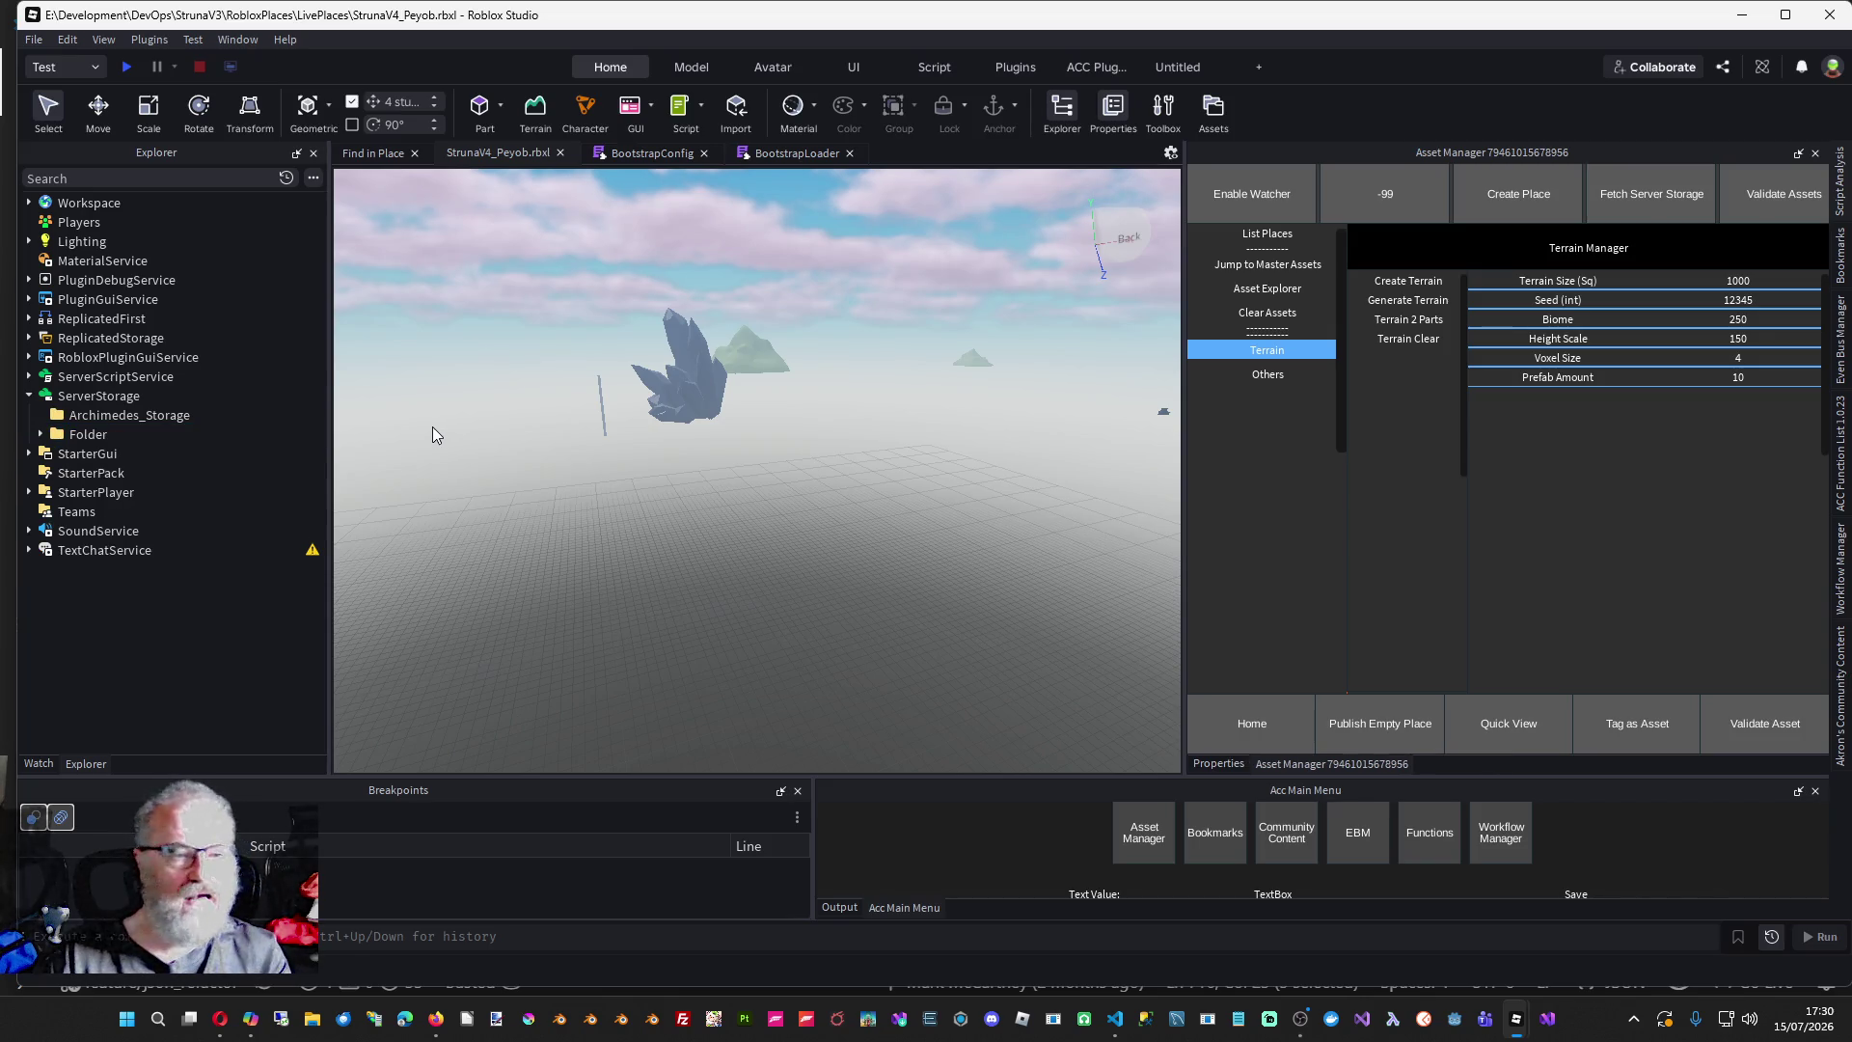
- Copy WorldBuilder from the AssetManager place and paste it into Peyob's ServerStorage at original location
key(alt+Tab)
key(alt+Tab)
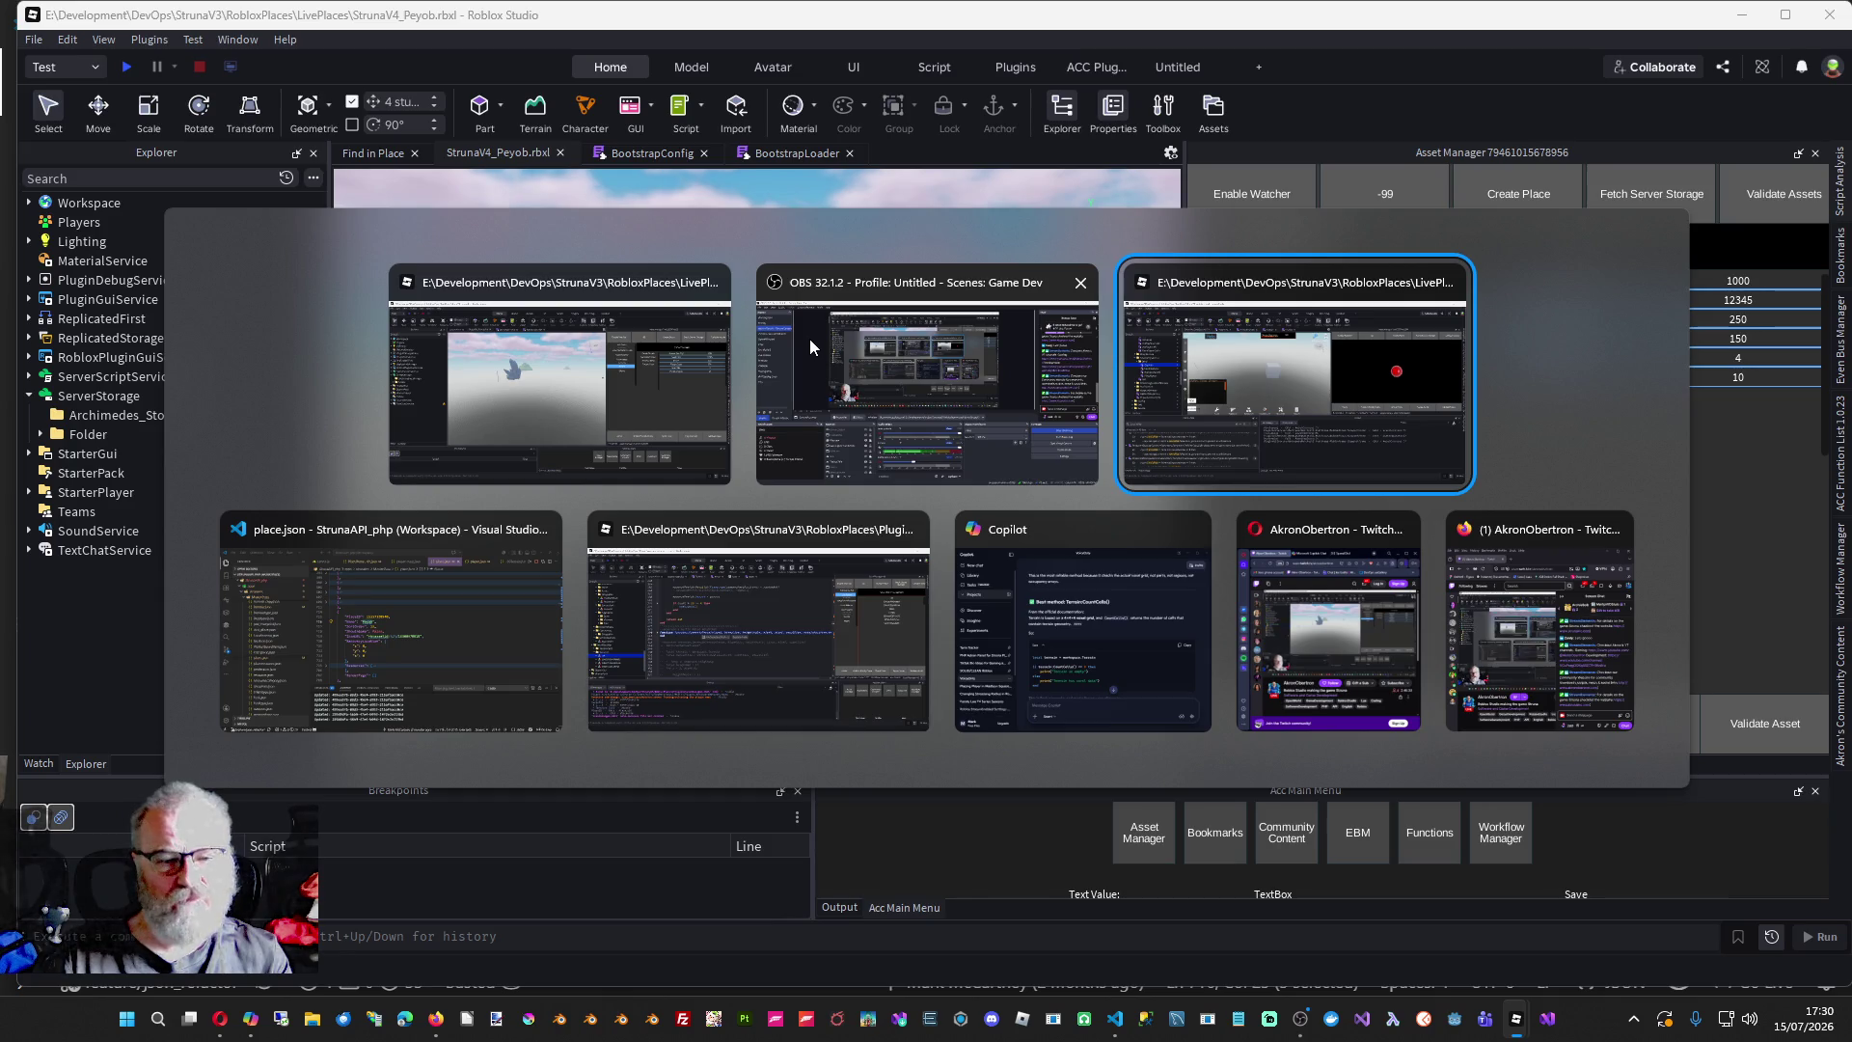
click(738, 615)
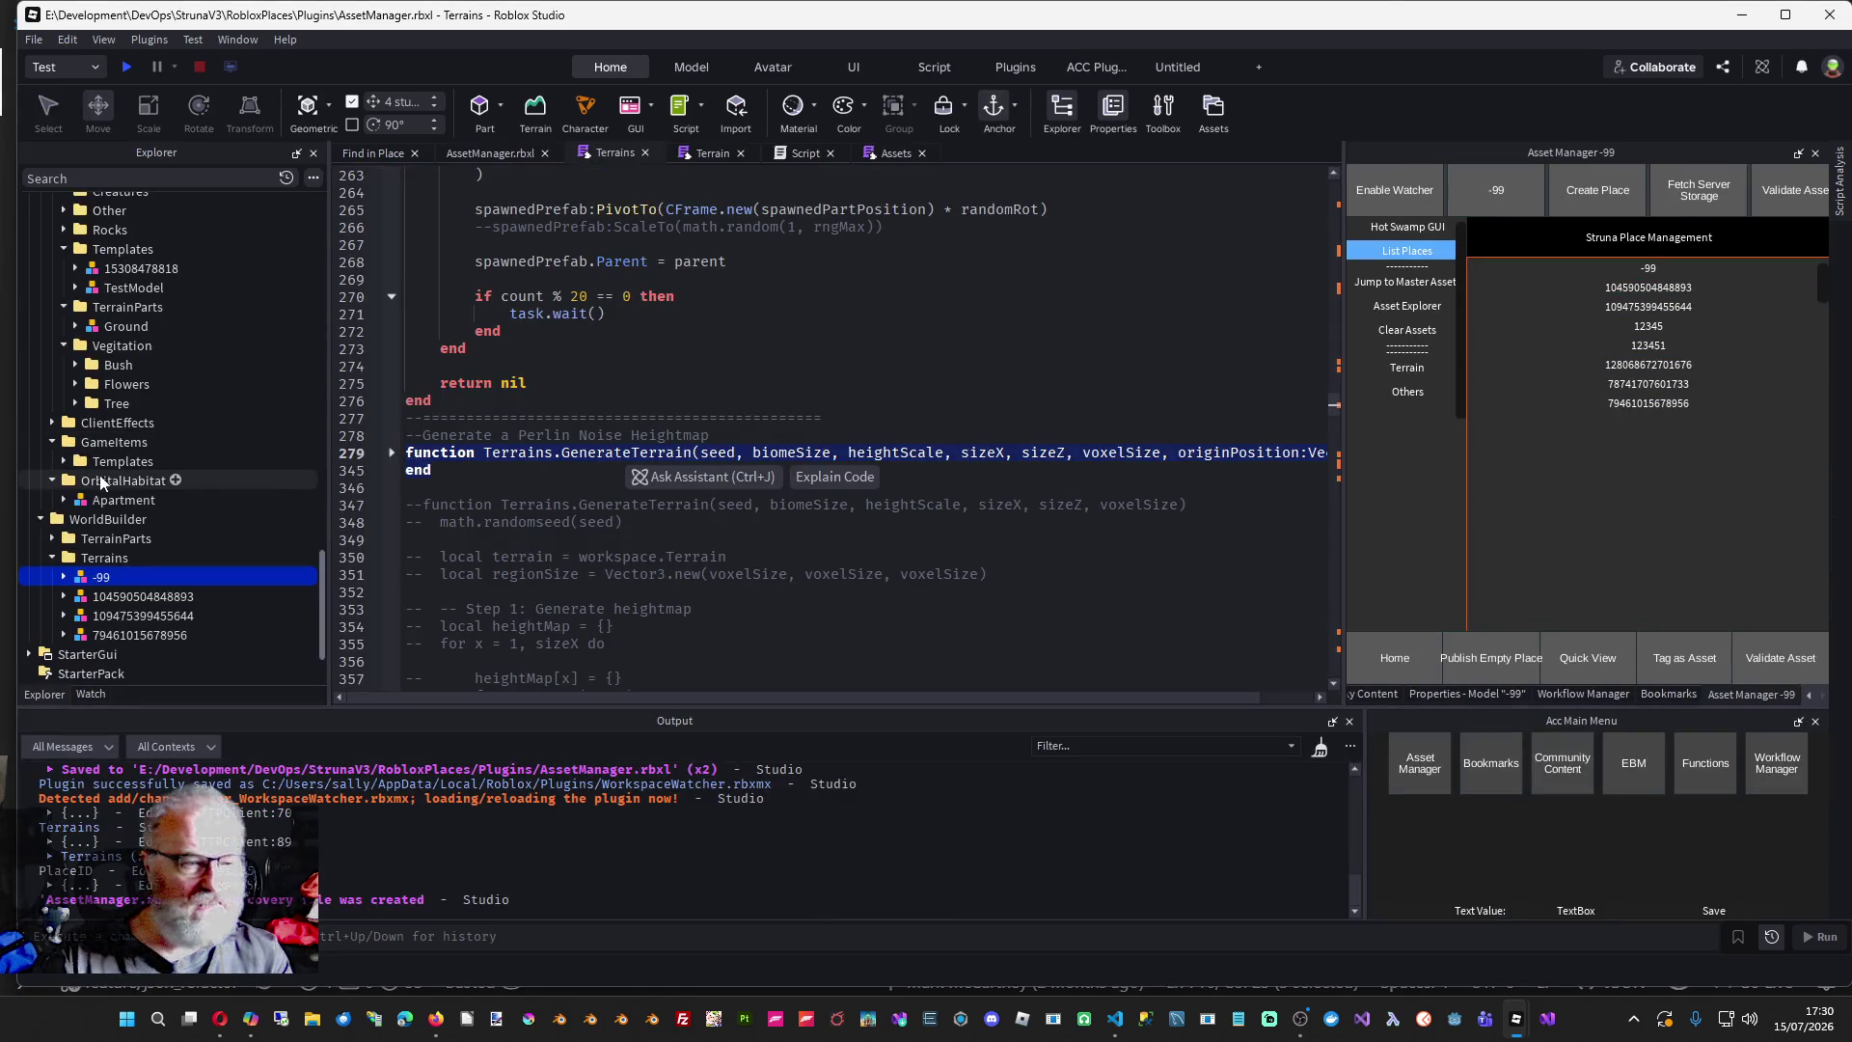
right_click(103, 519)
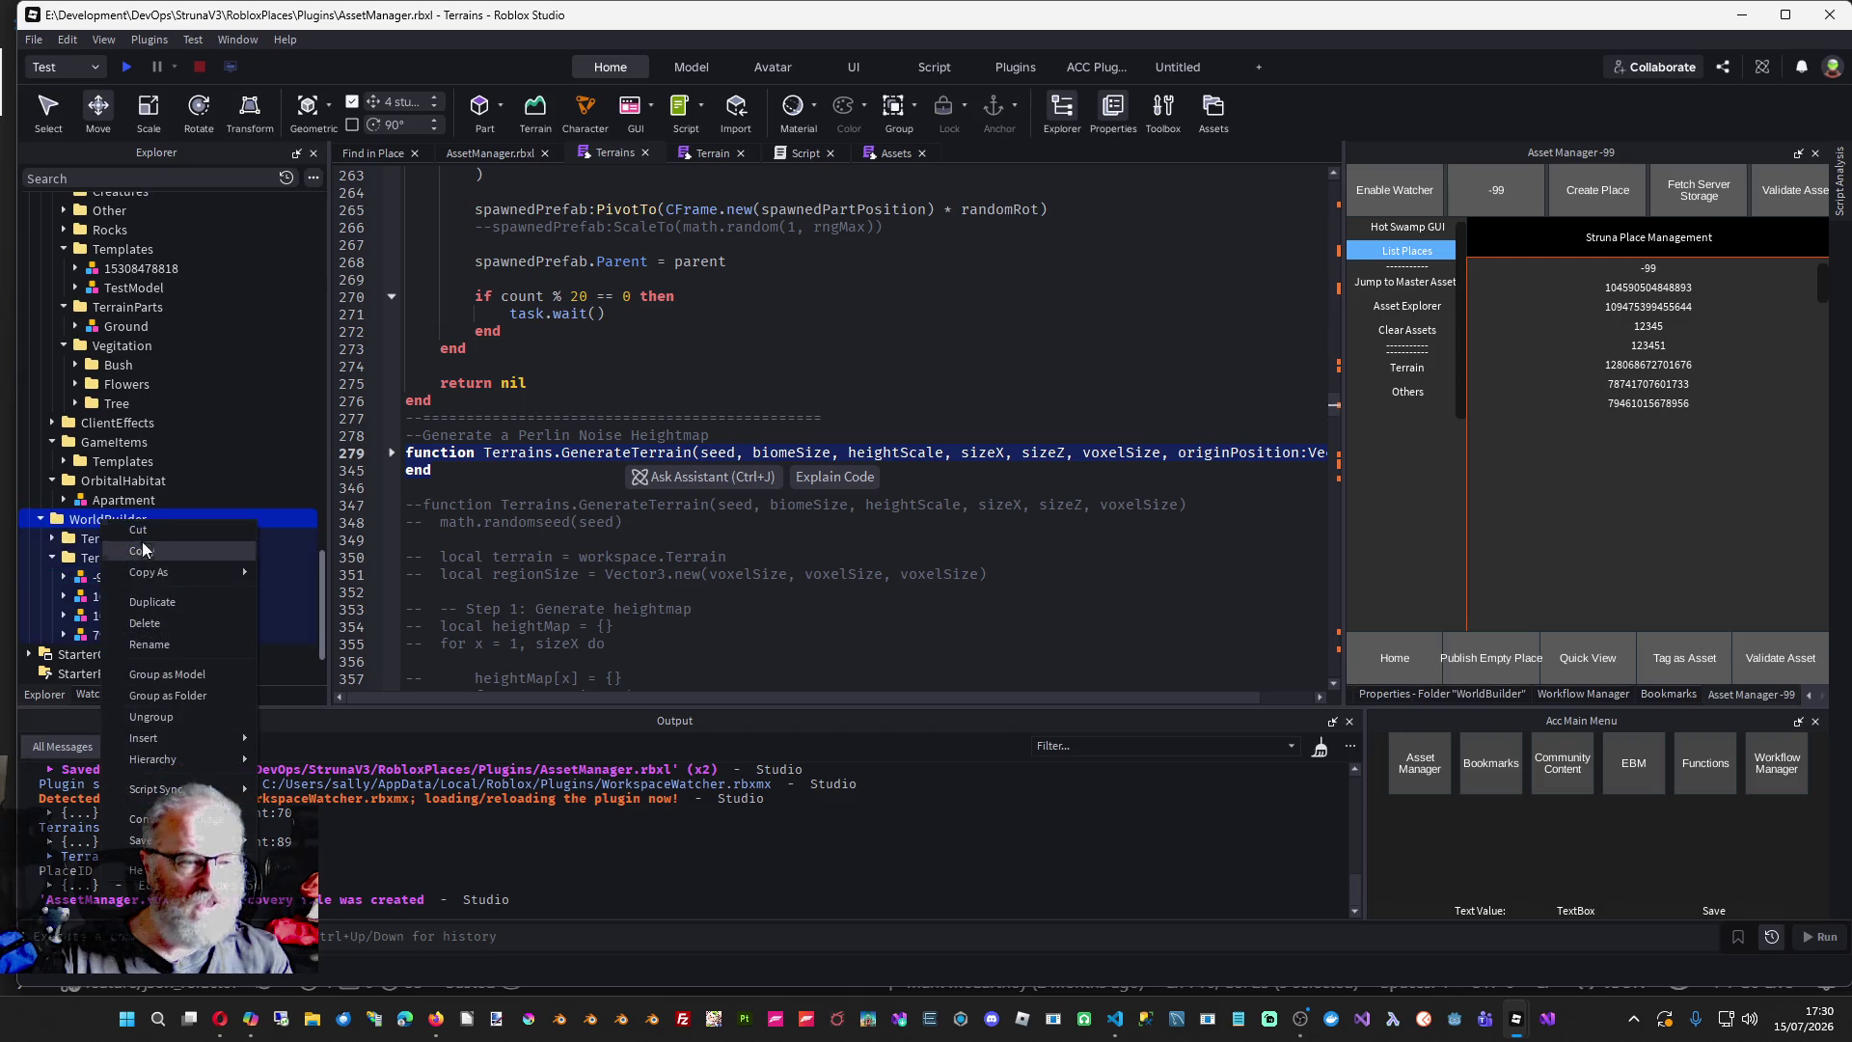
click(170, 554)
key(alt+Tab)
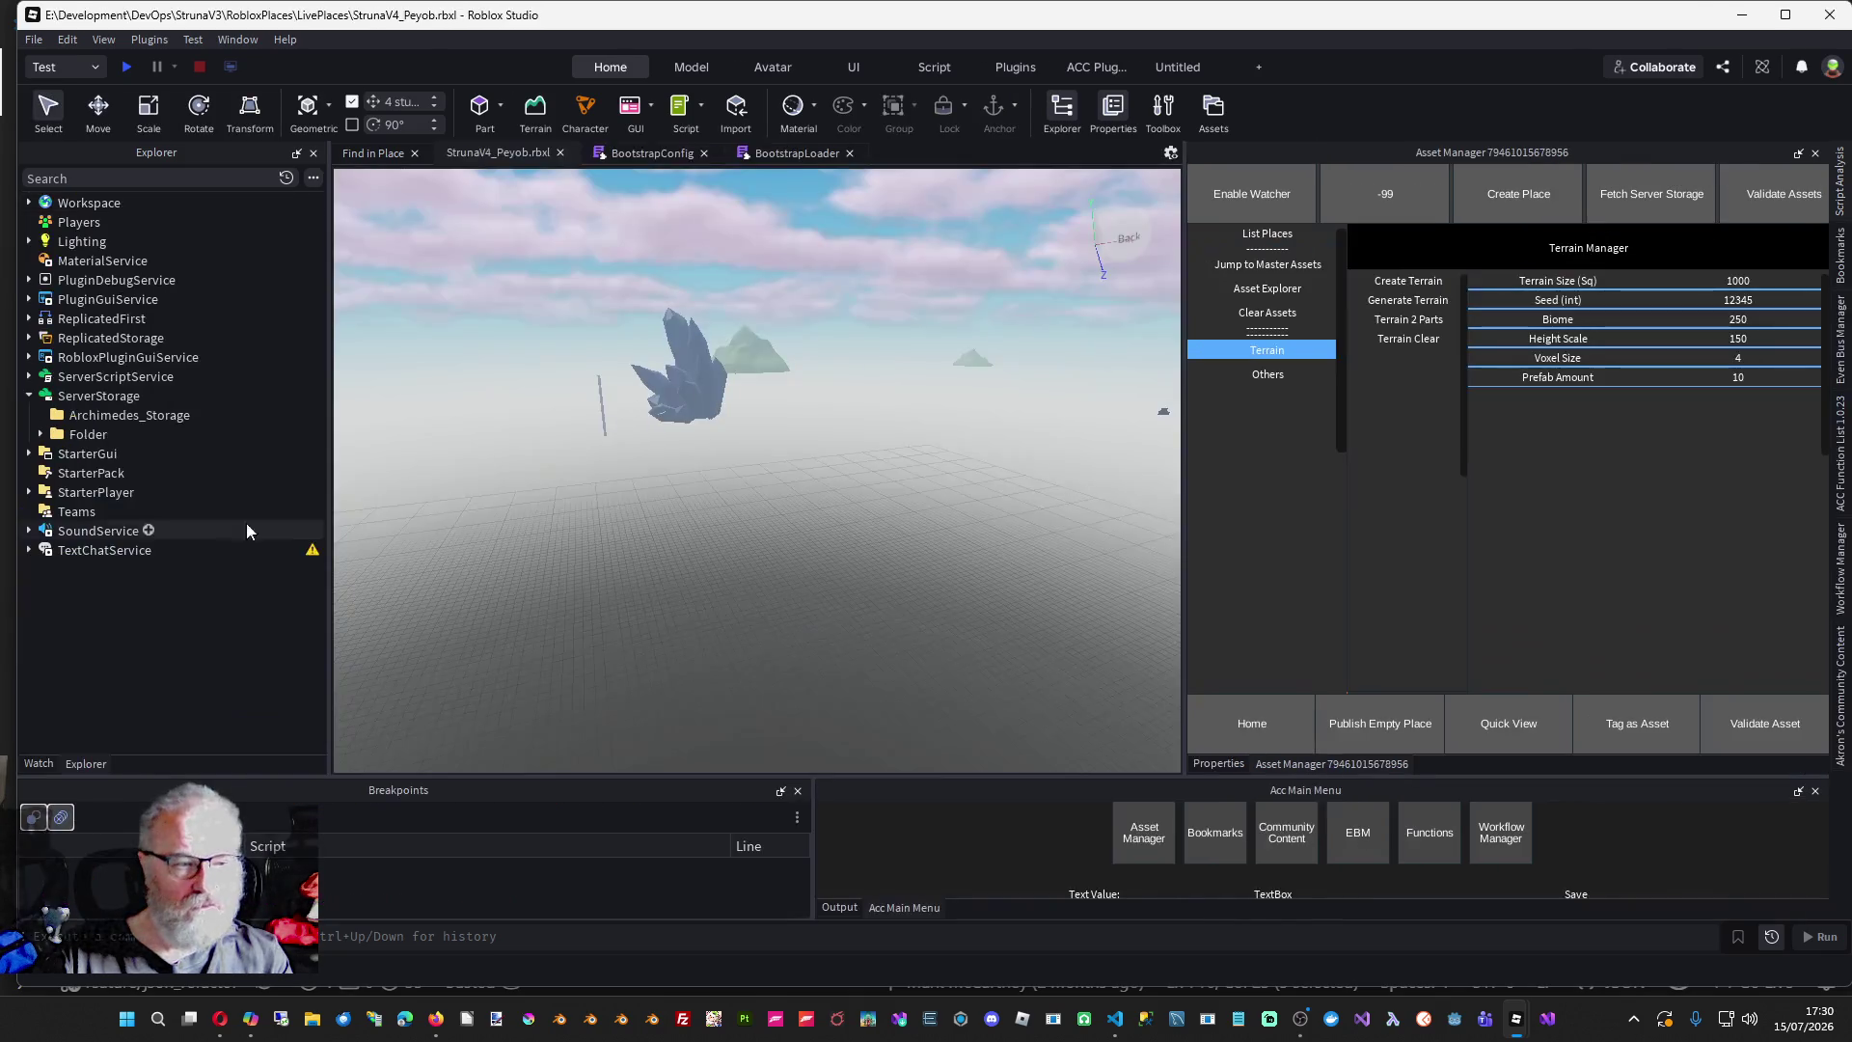
right_click(118, 394)
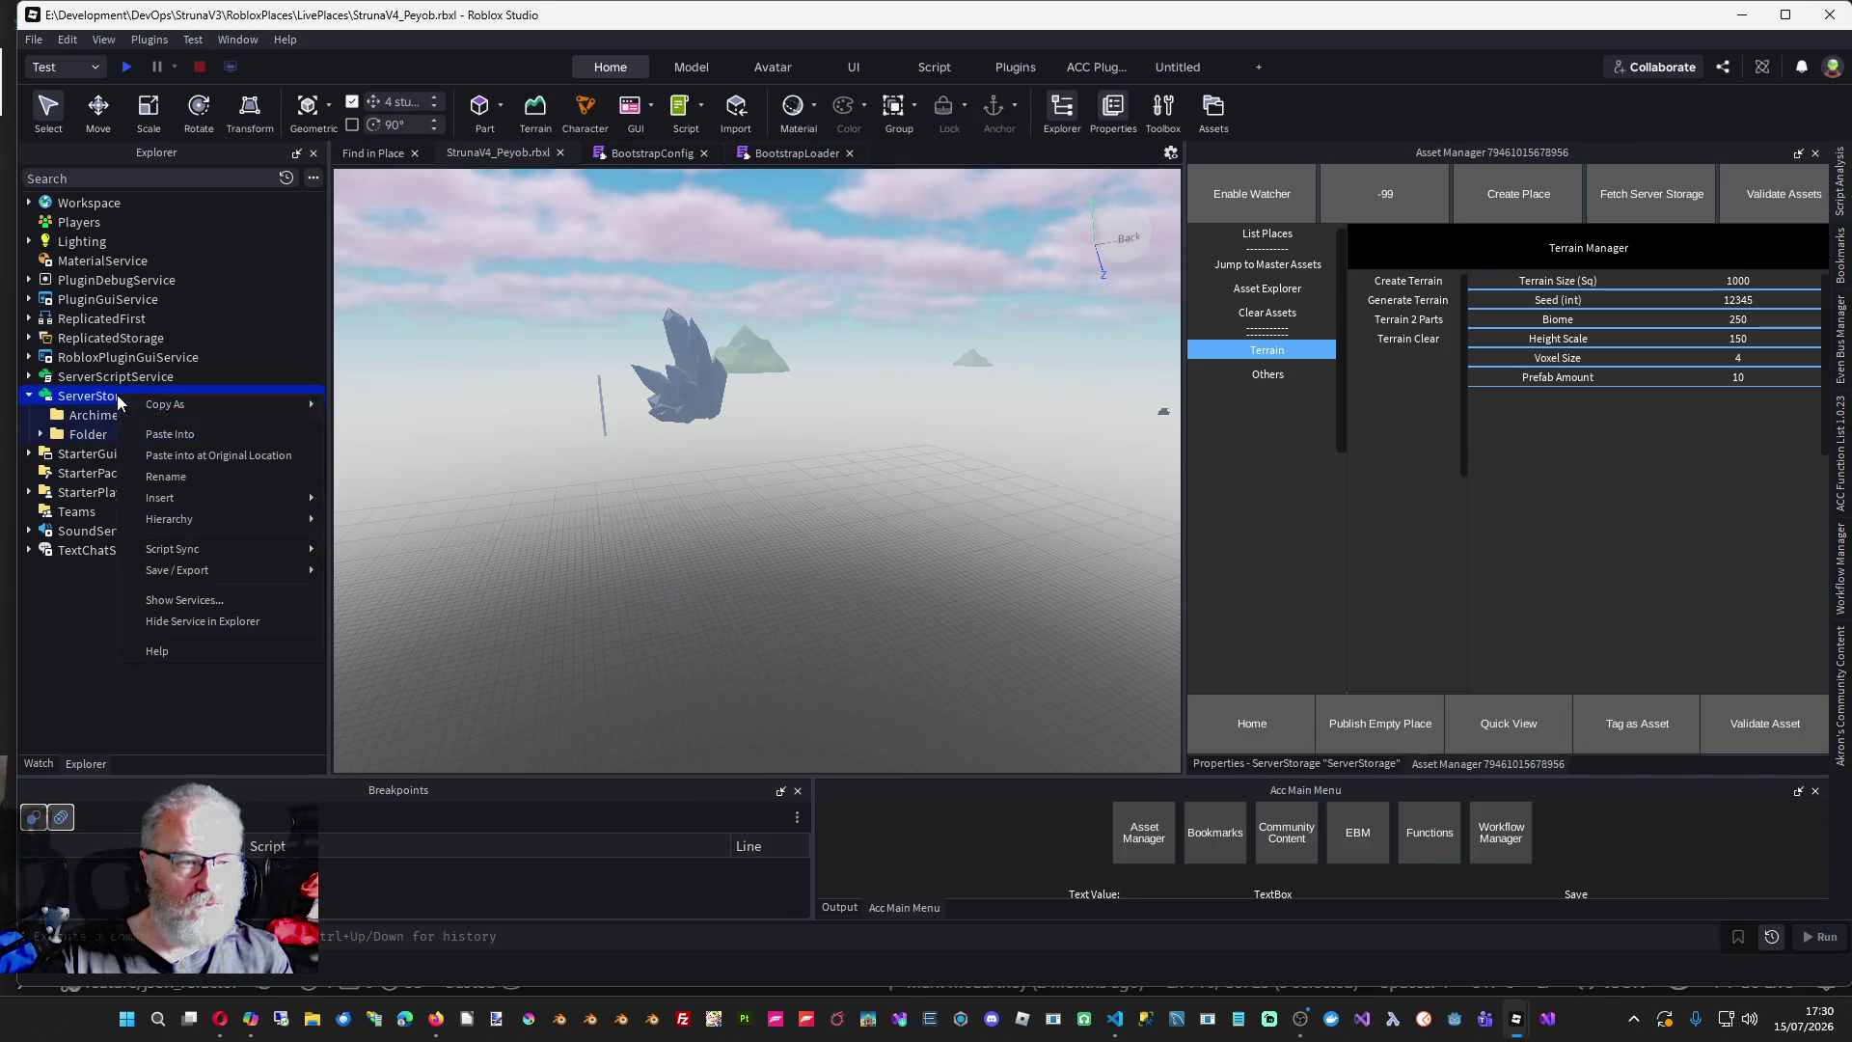
click(268, 453)
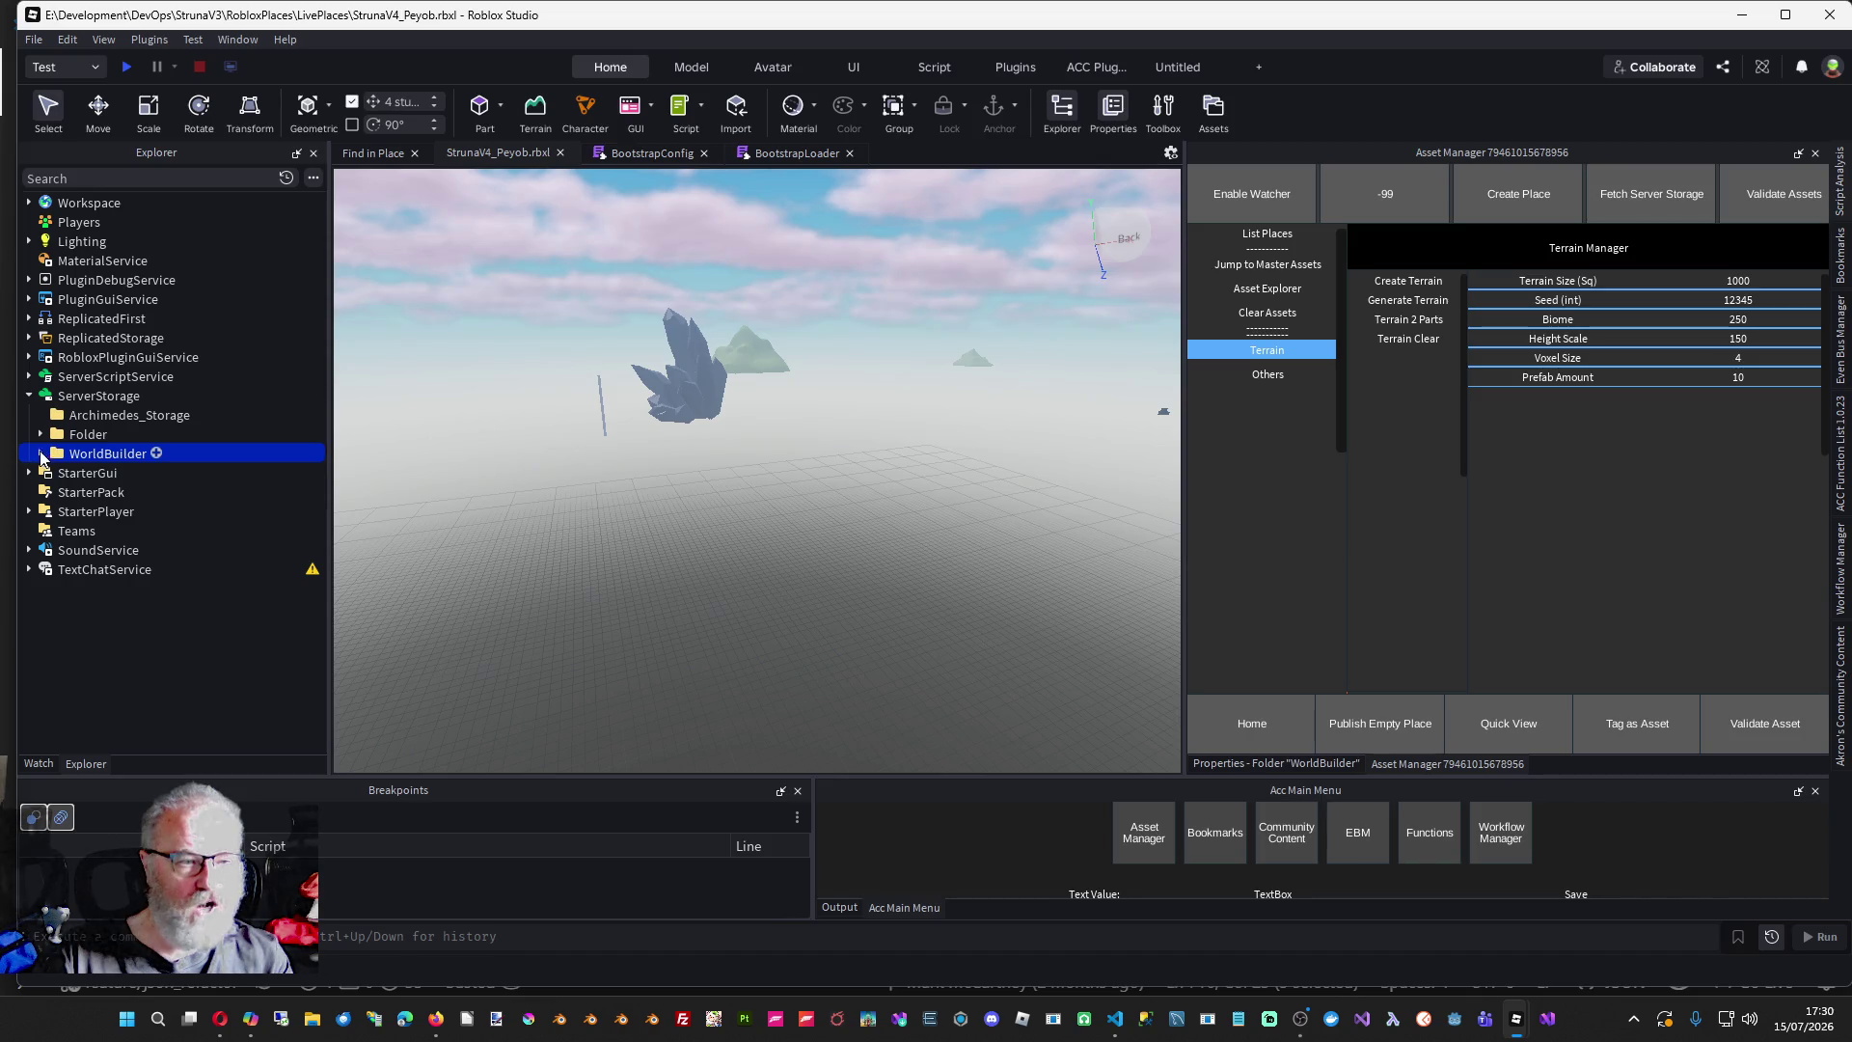
click(98, 395)
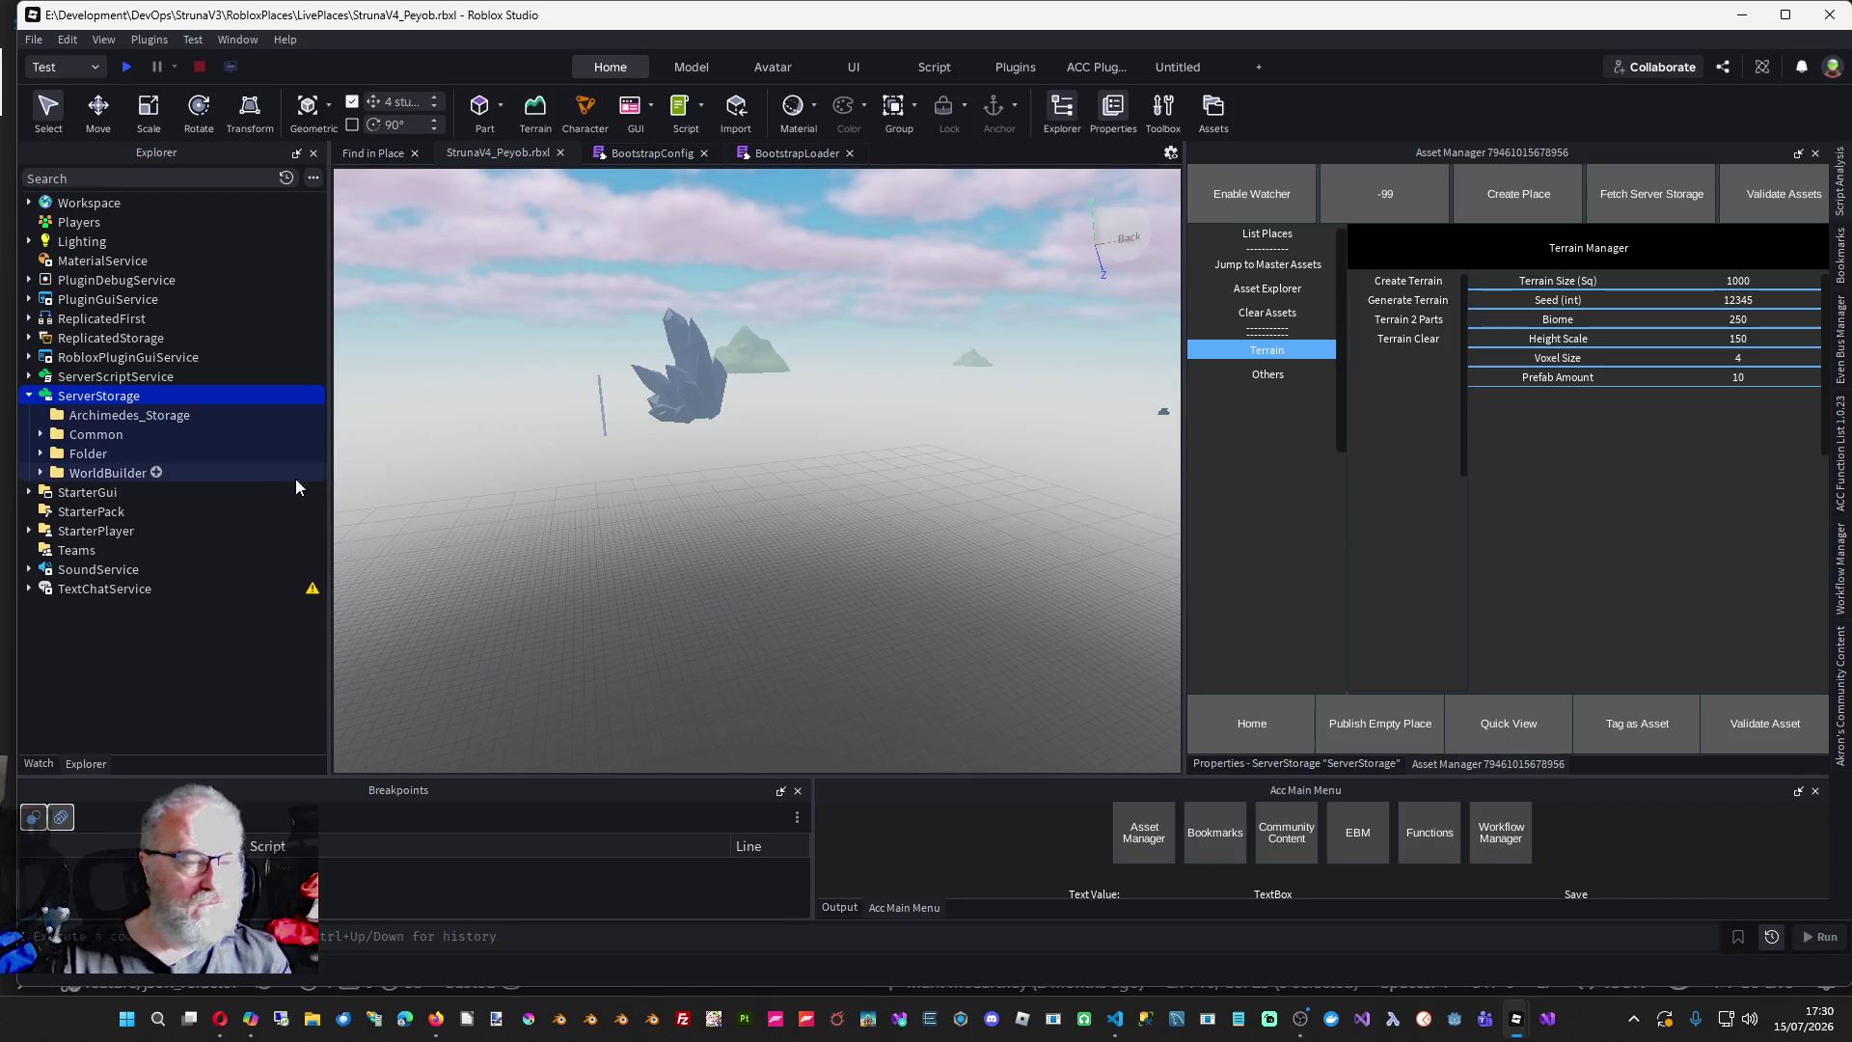
- Delete the extra Common folder from ServerStorage
click(41, 434)
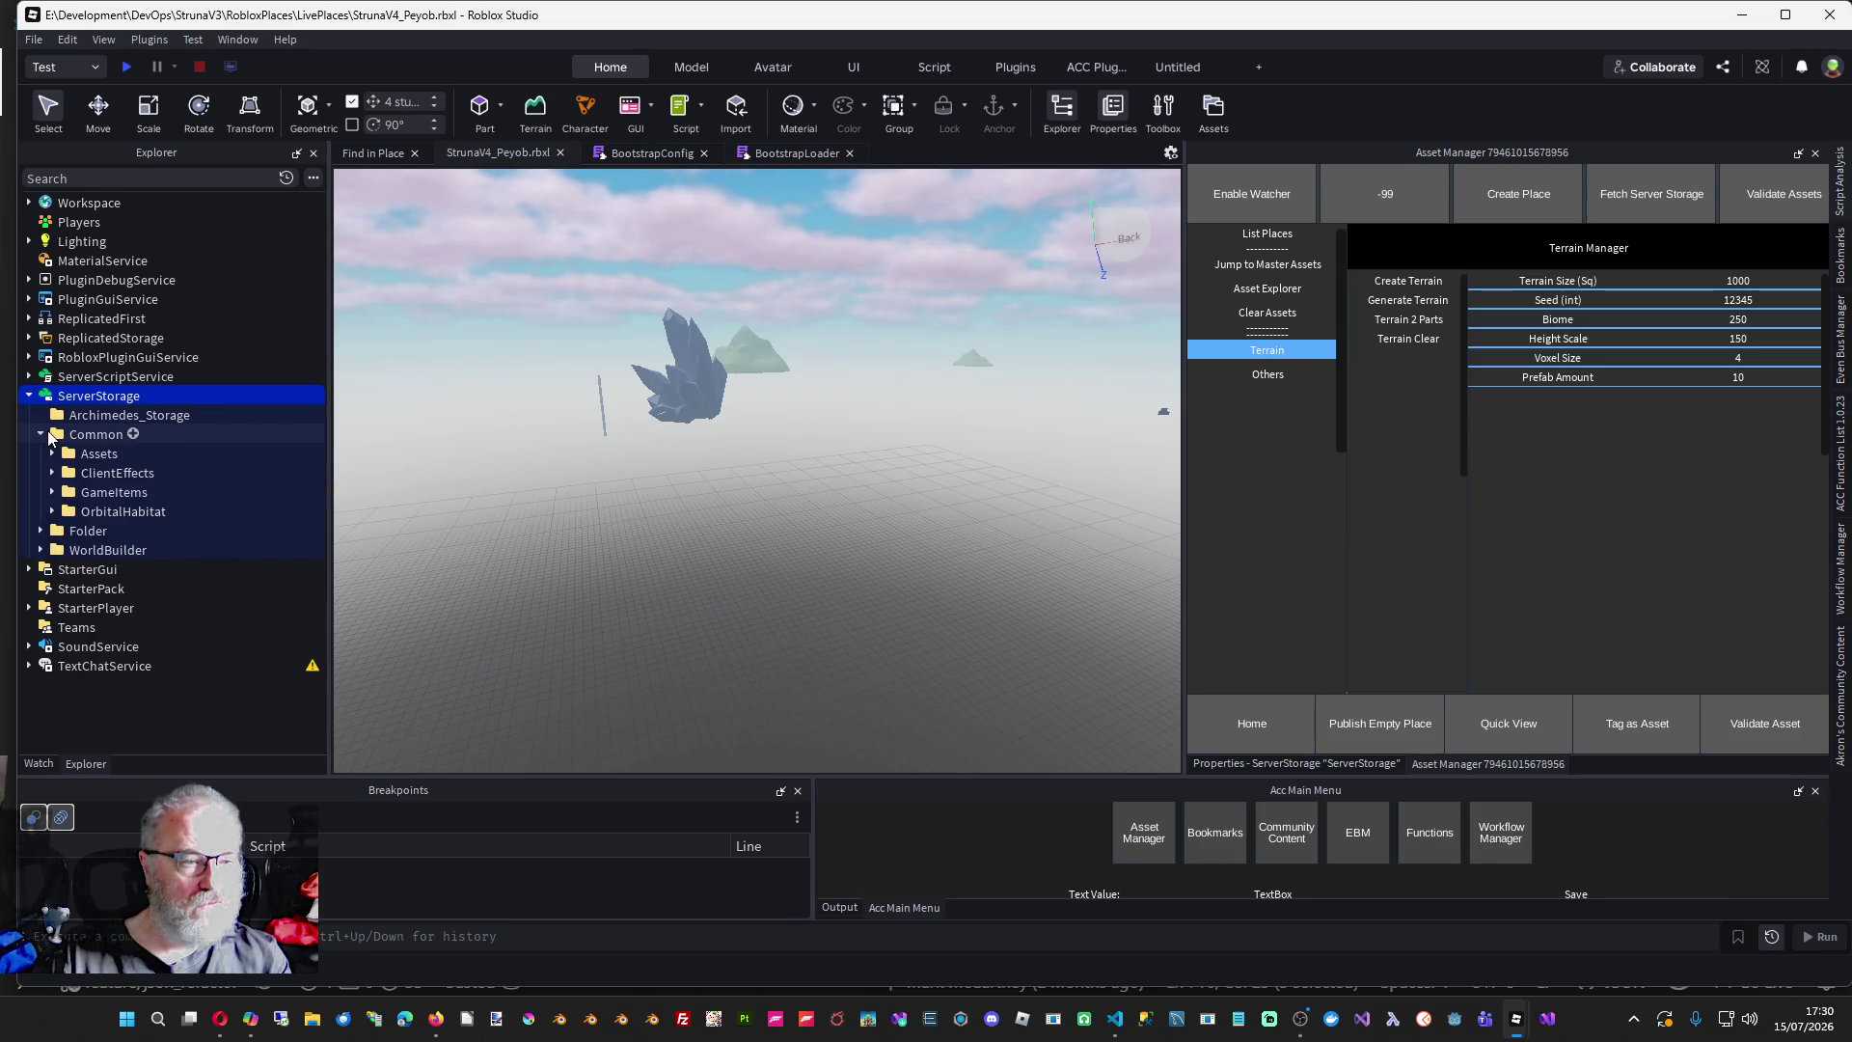
click(41, 434)
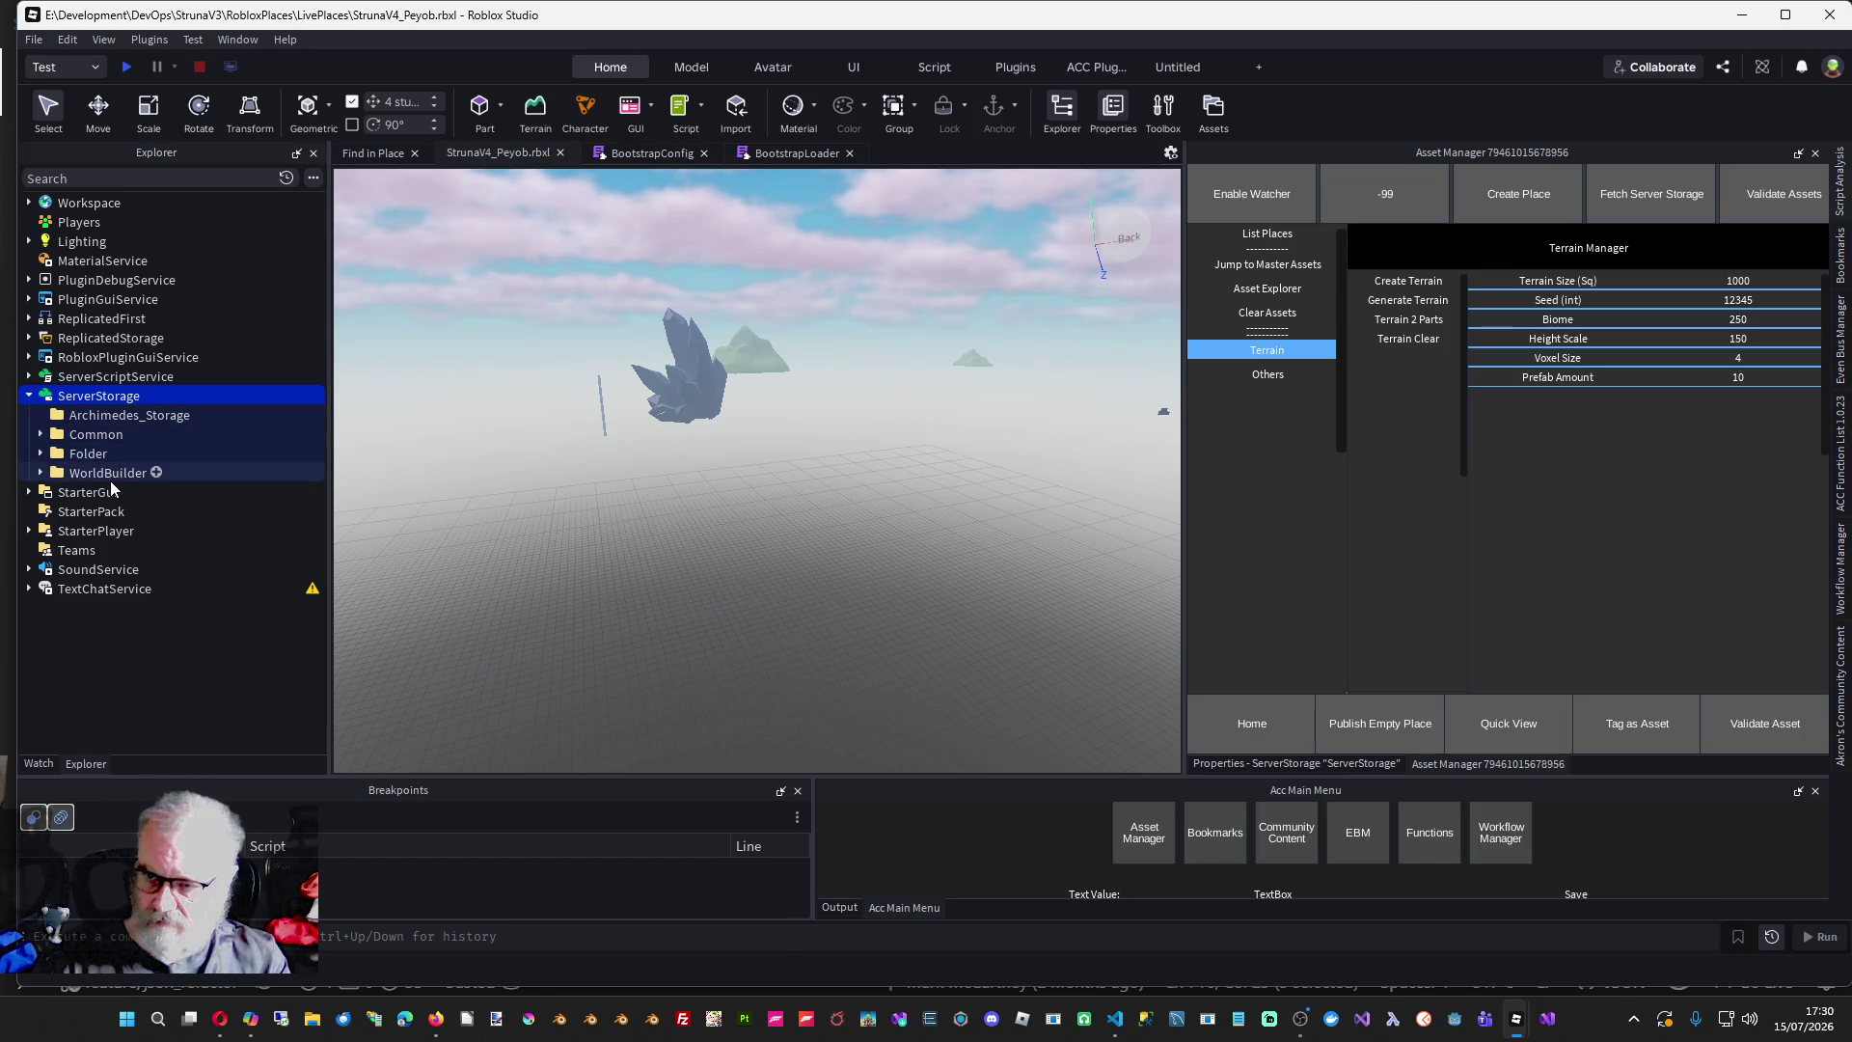
click(104, 438)
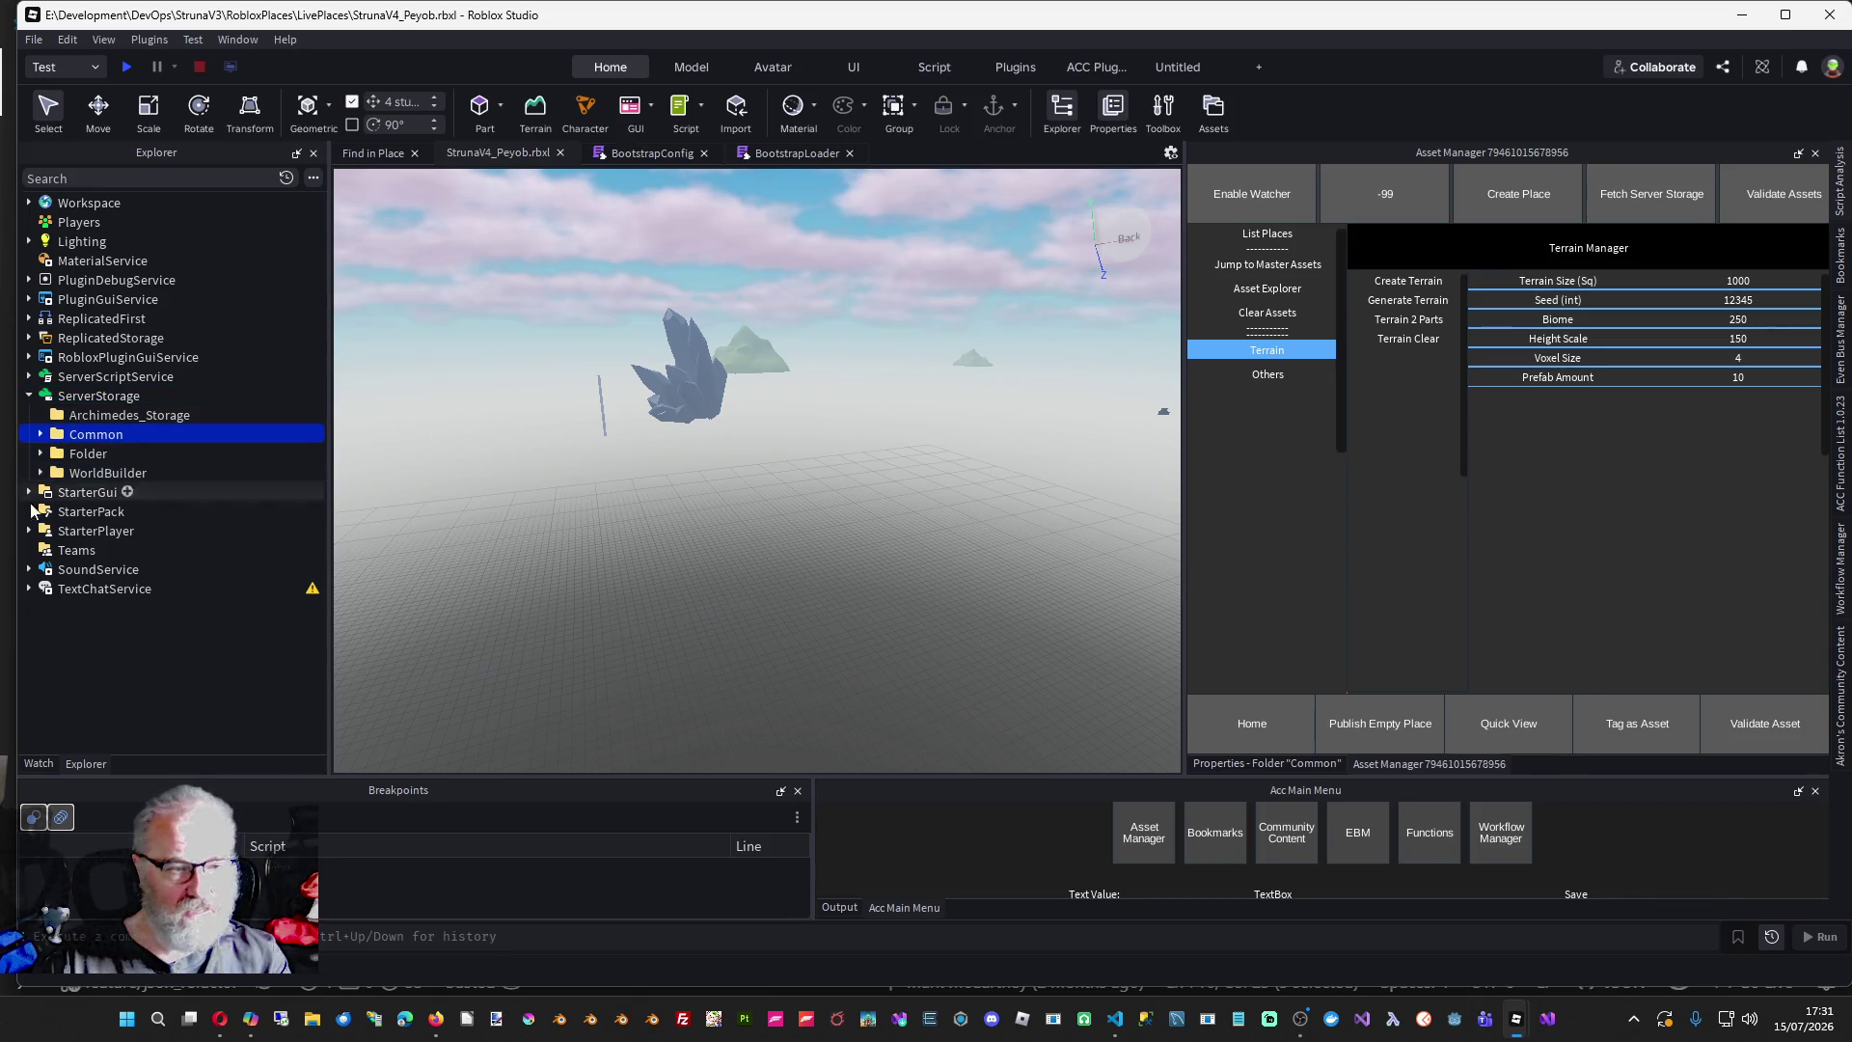
click(92, 416)
click(86, 439)
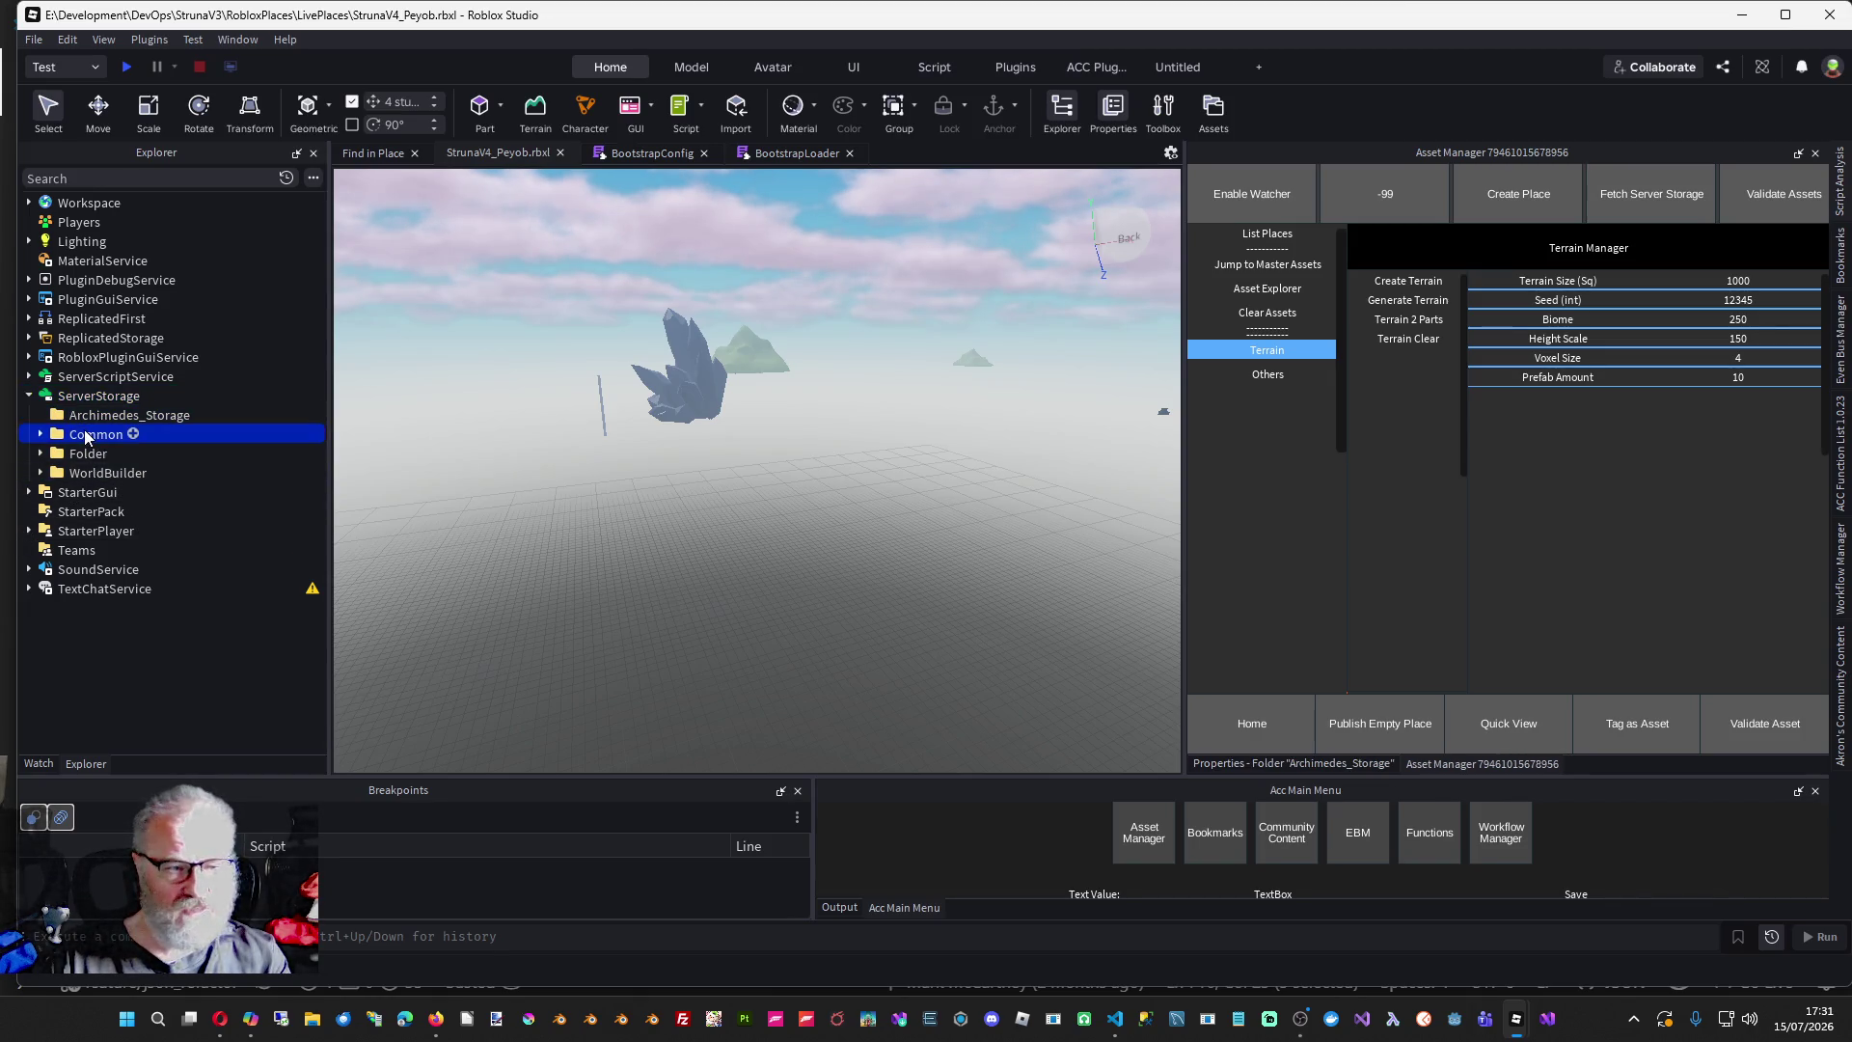
key(Delete)
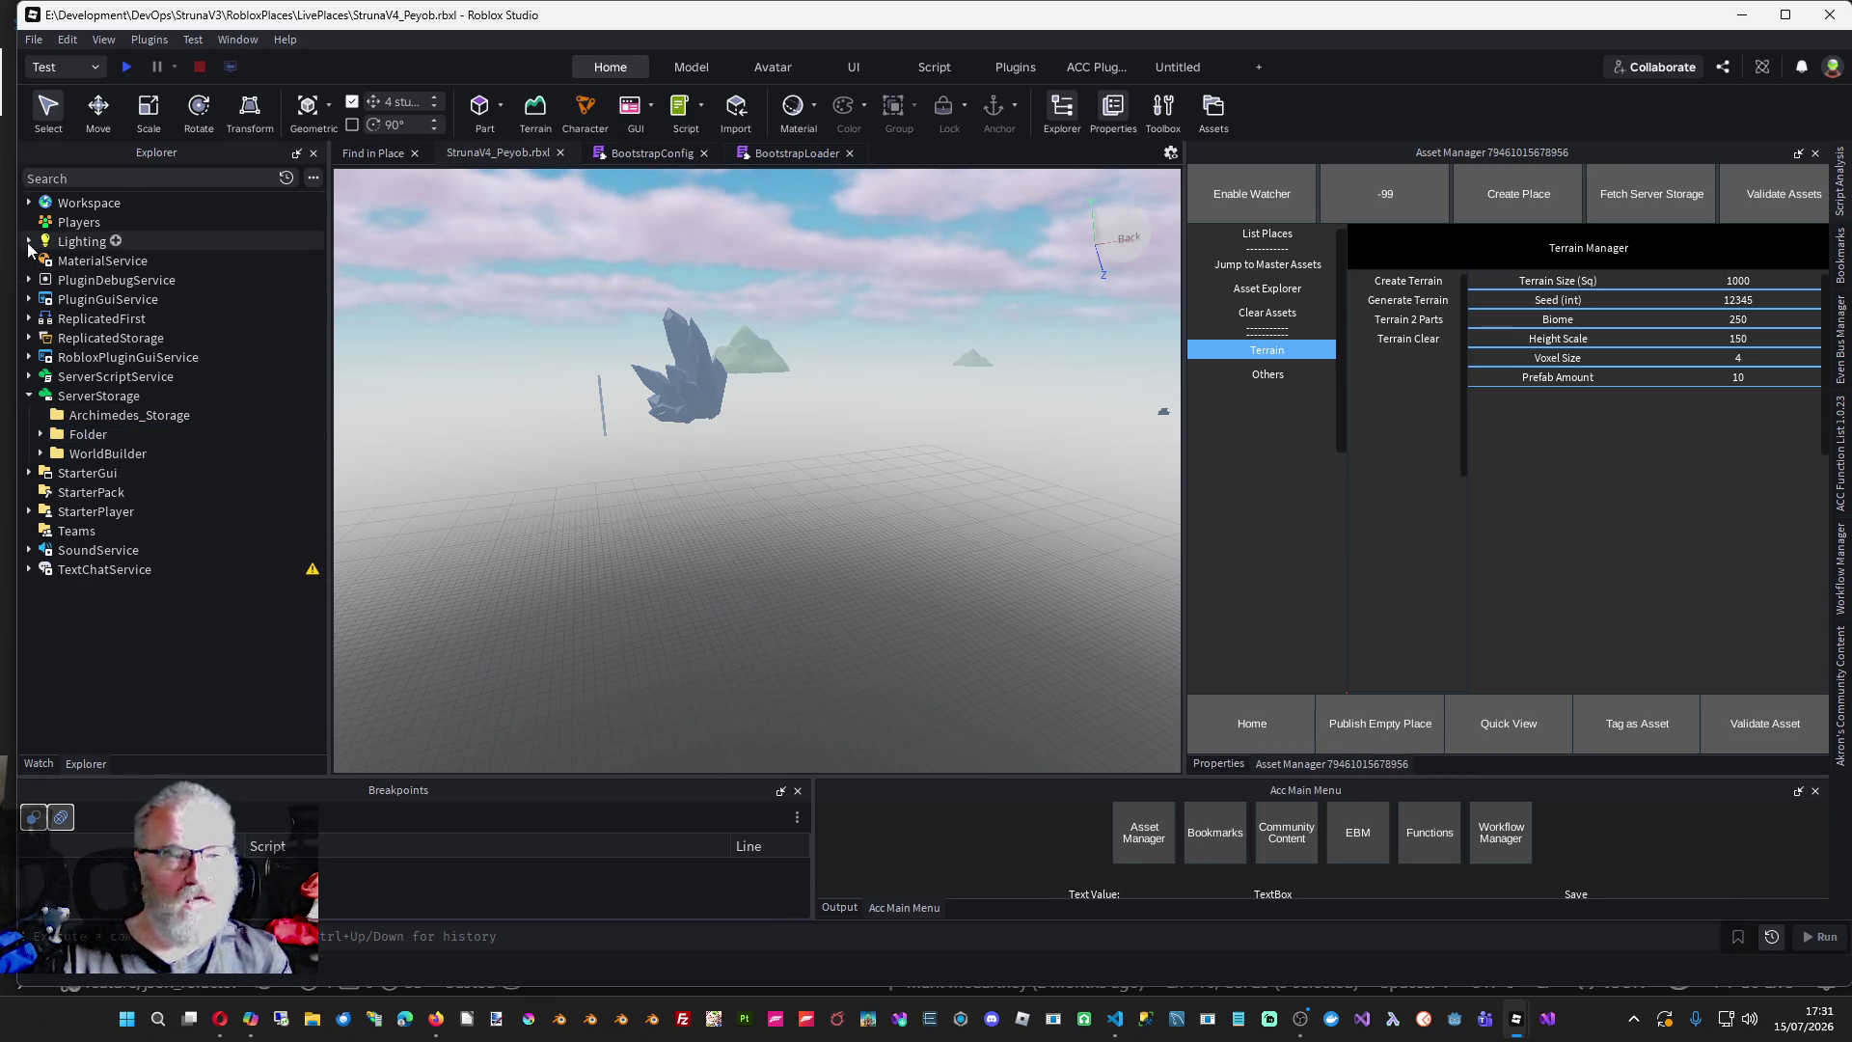
- Expand Workspace > Common > Gatherables and rotate the viewport camera
click(30, 204)
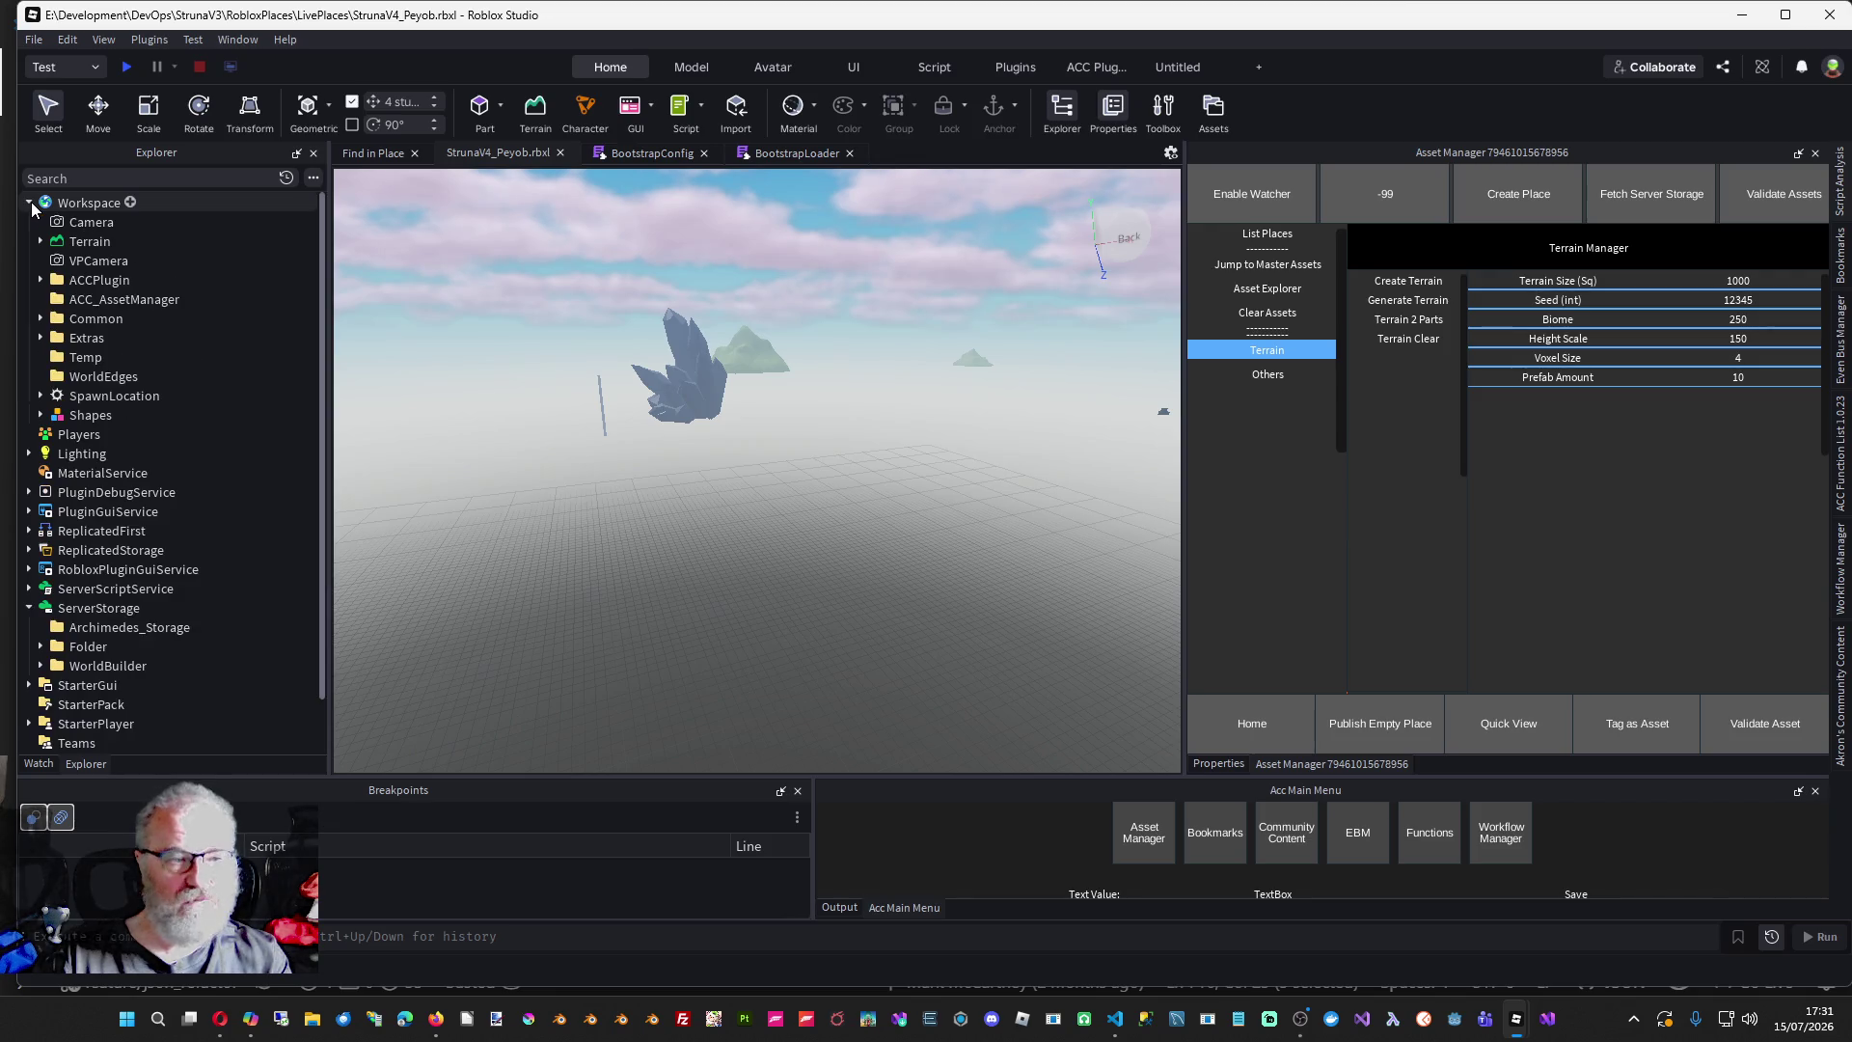
click(40, 318)
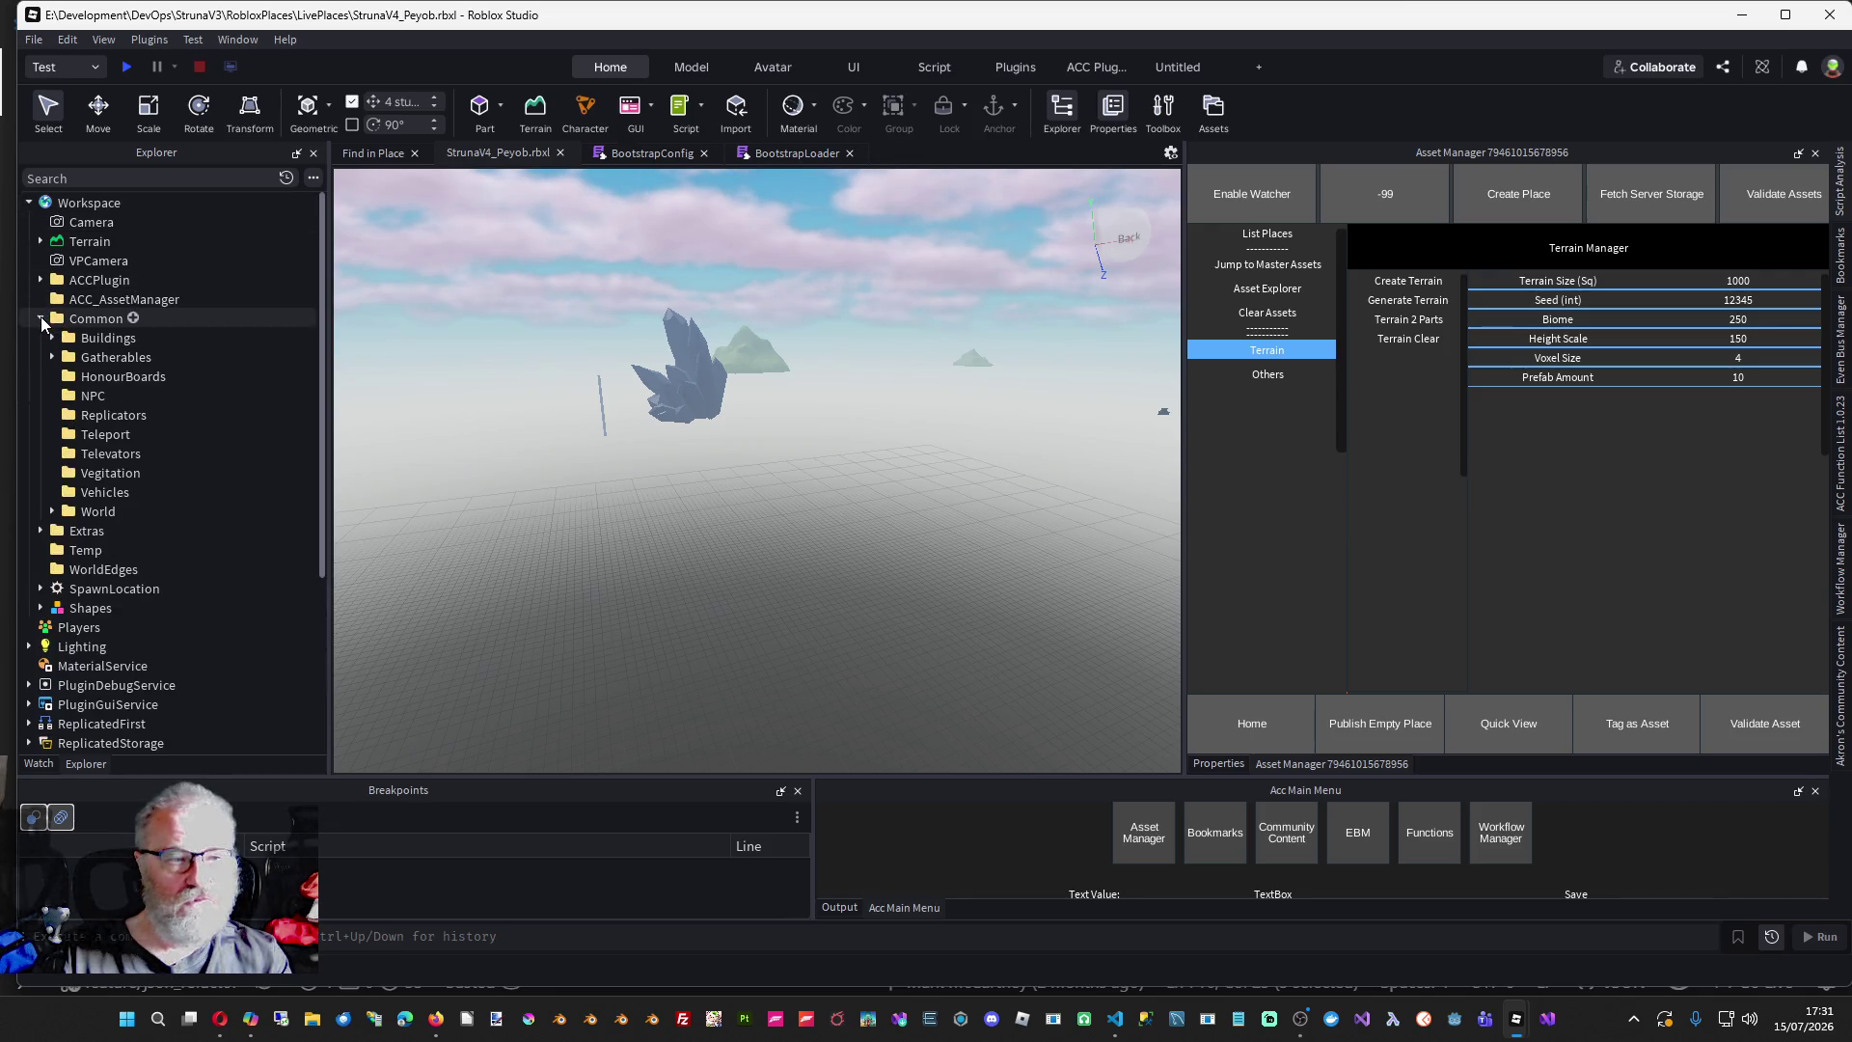
click(50, 358)
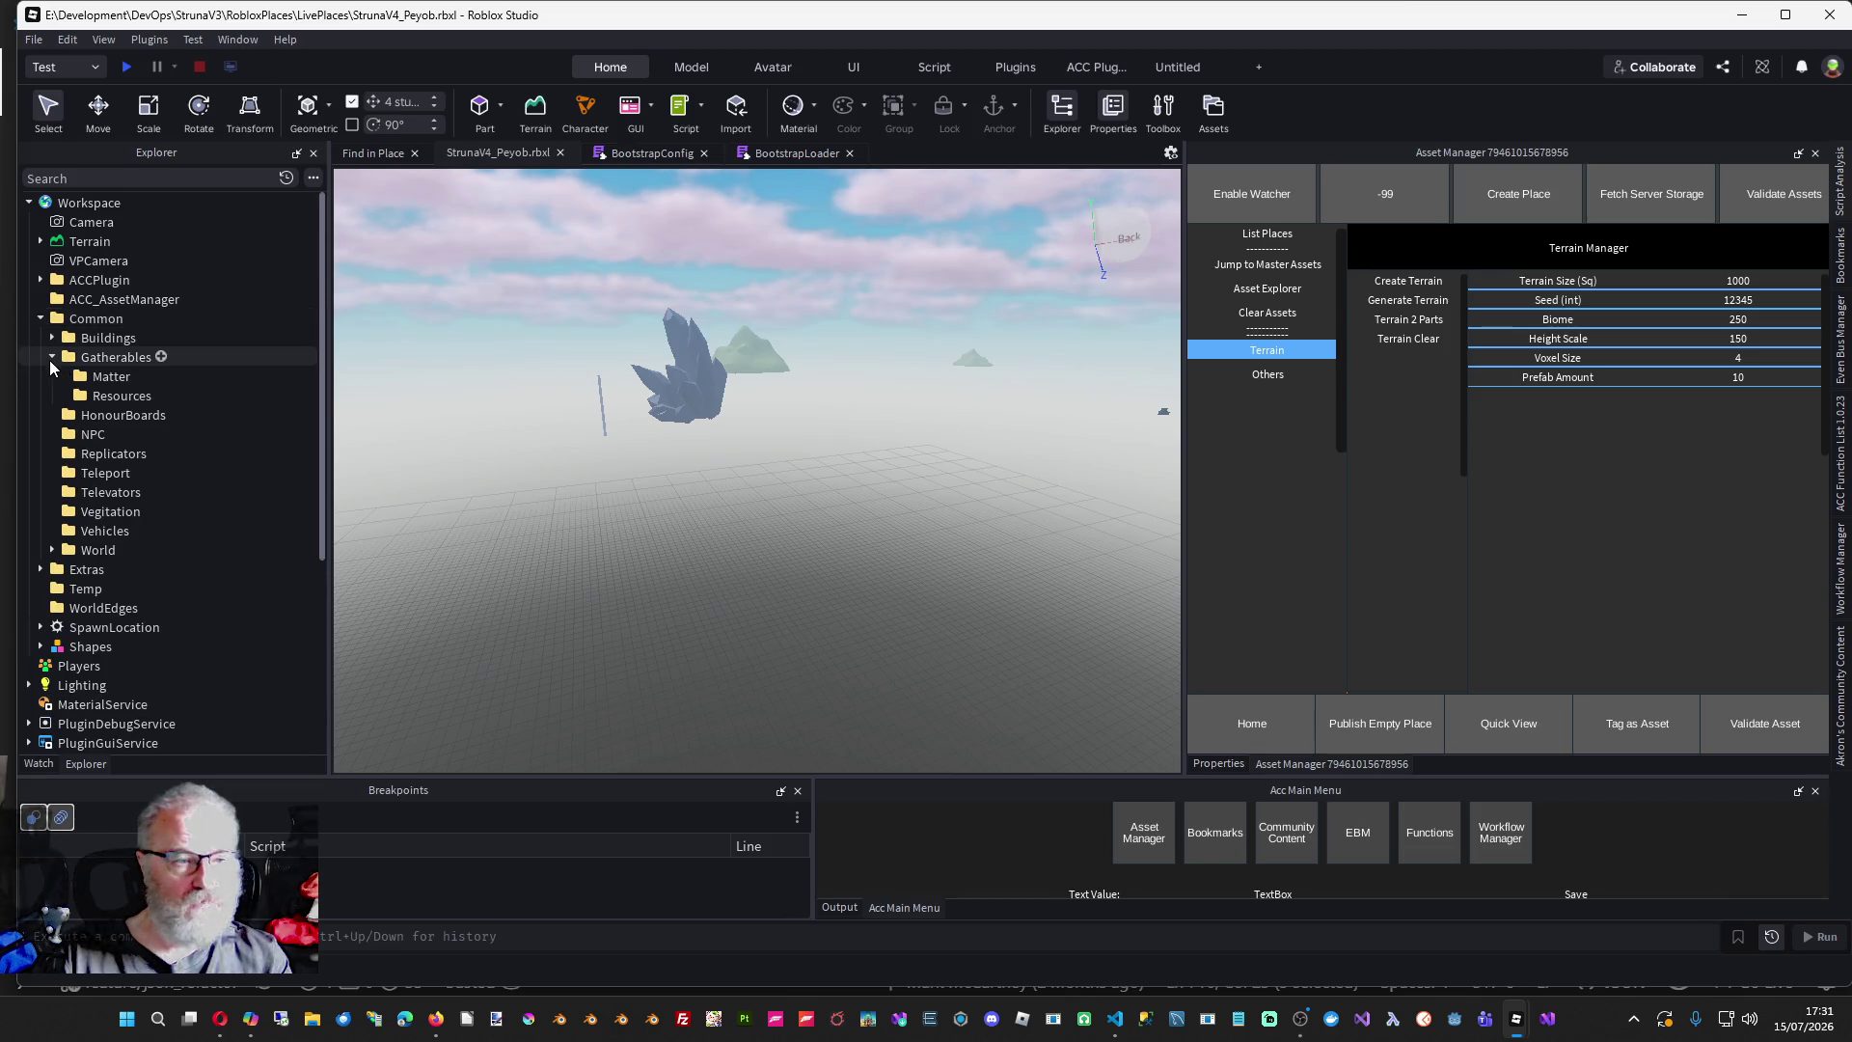
right_click(957, 536)
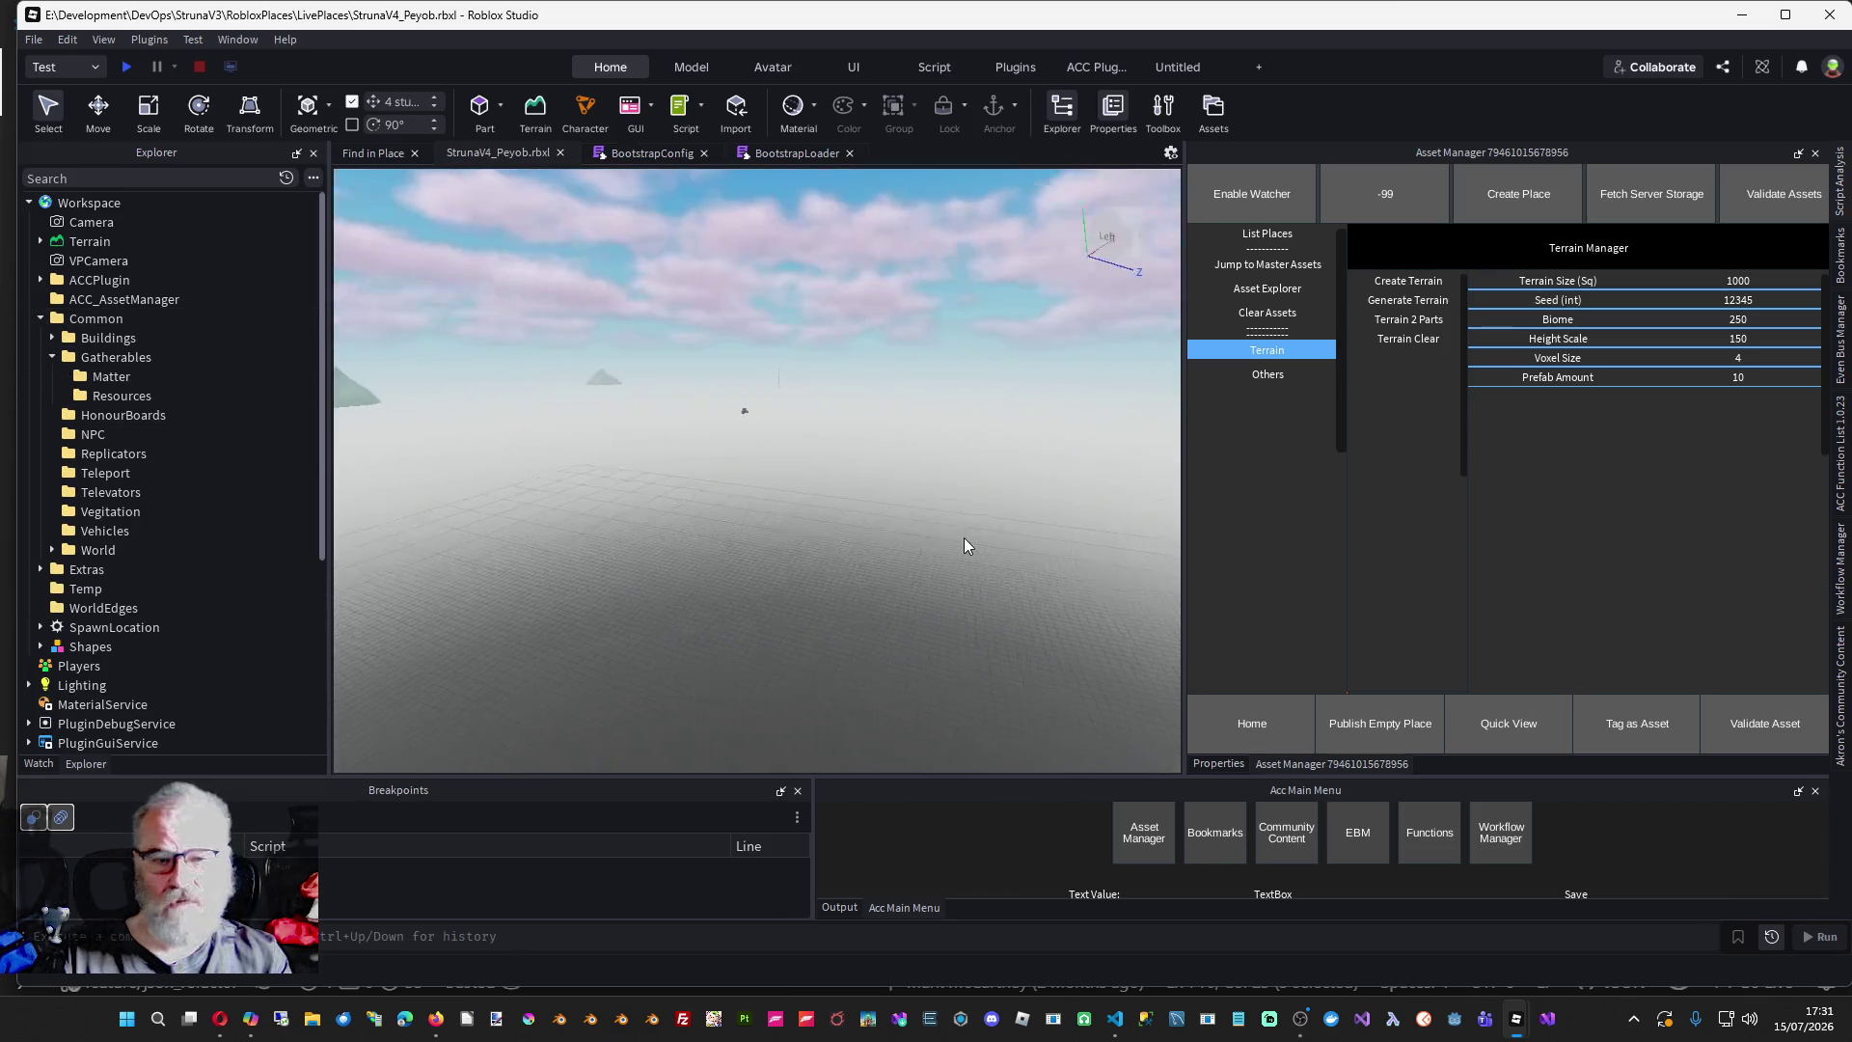
right_click(964, 539)
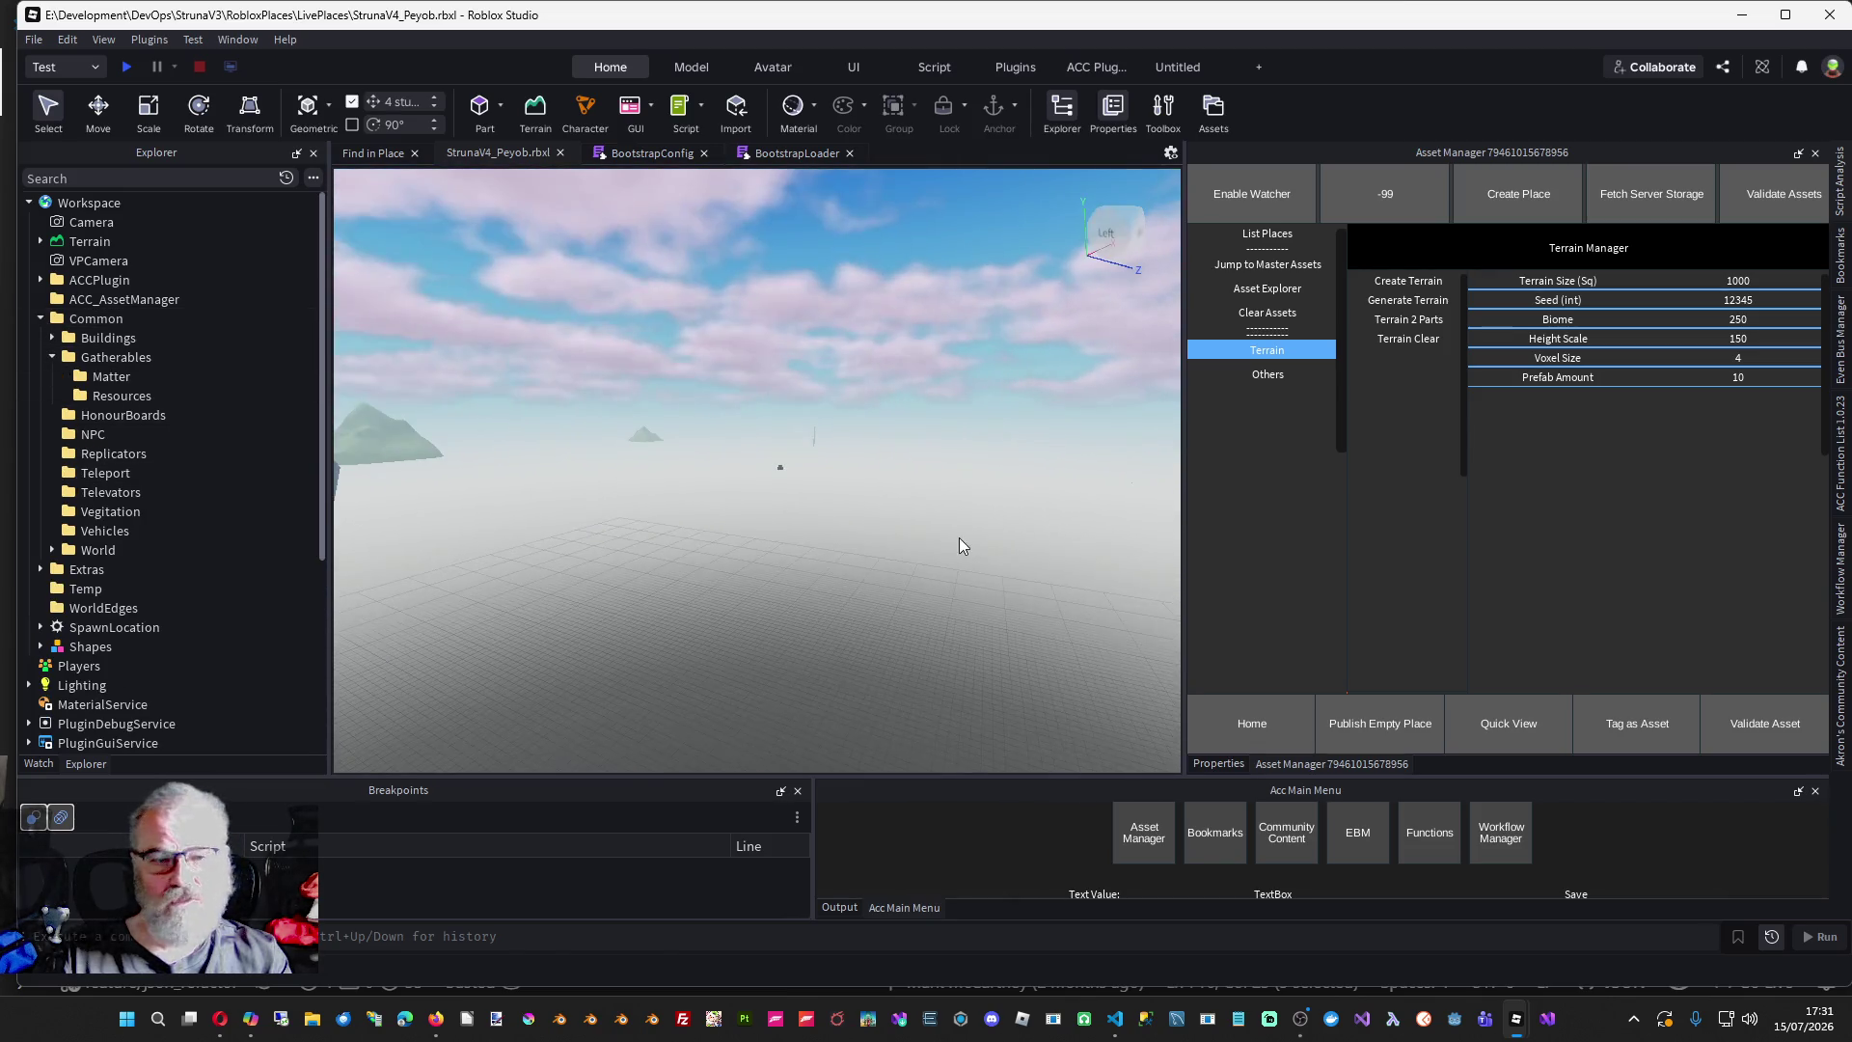
- Publish the place as a new place in the Struna Inc group's Struna v4 Alpha experience
click(32, 39)
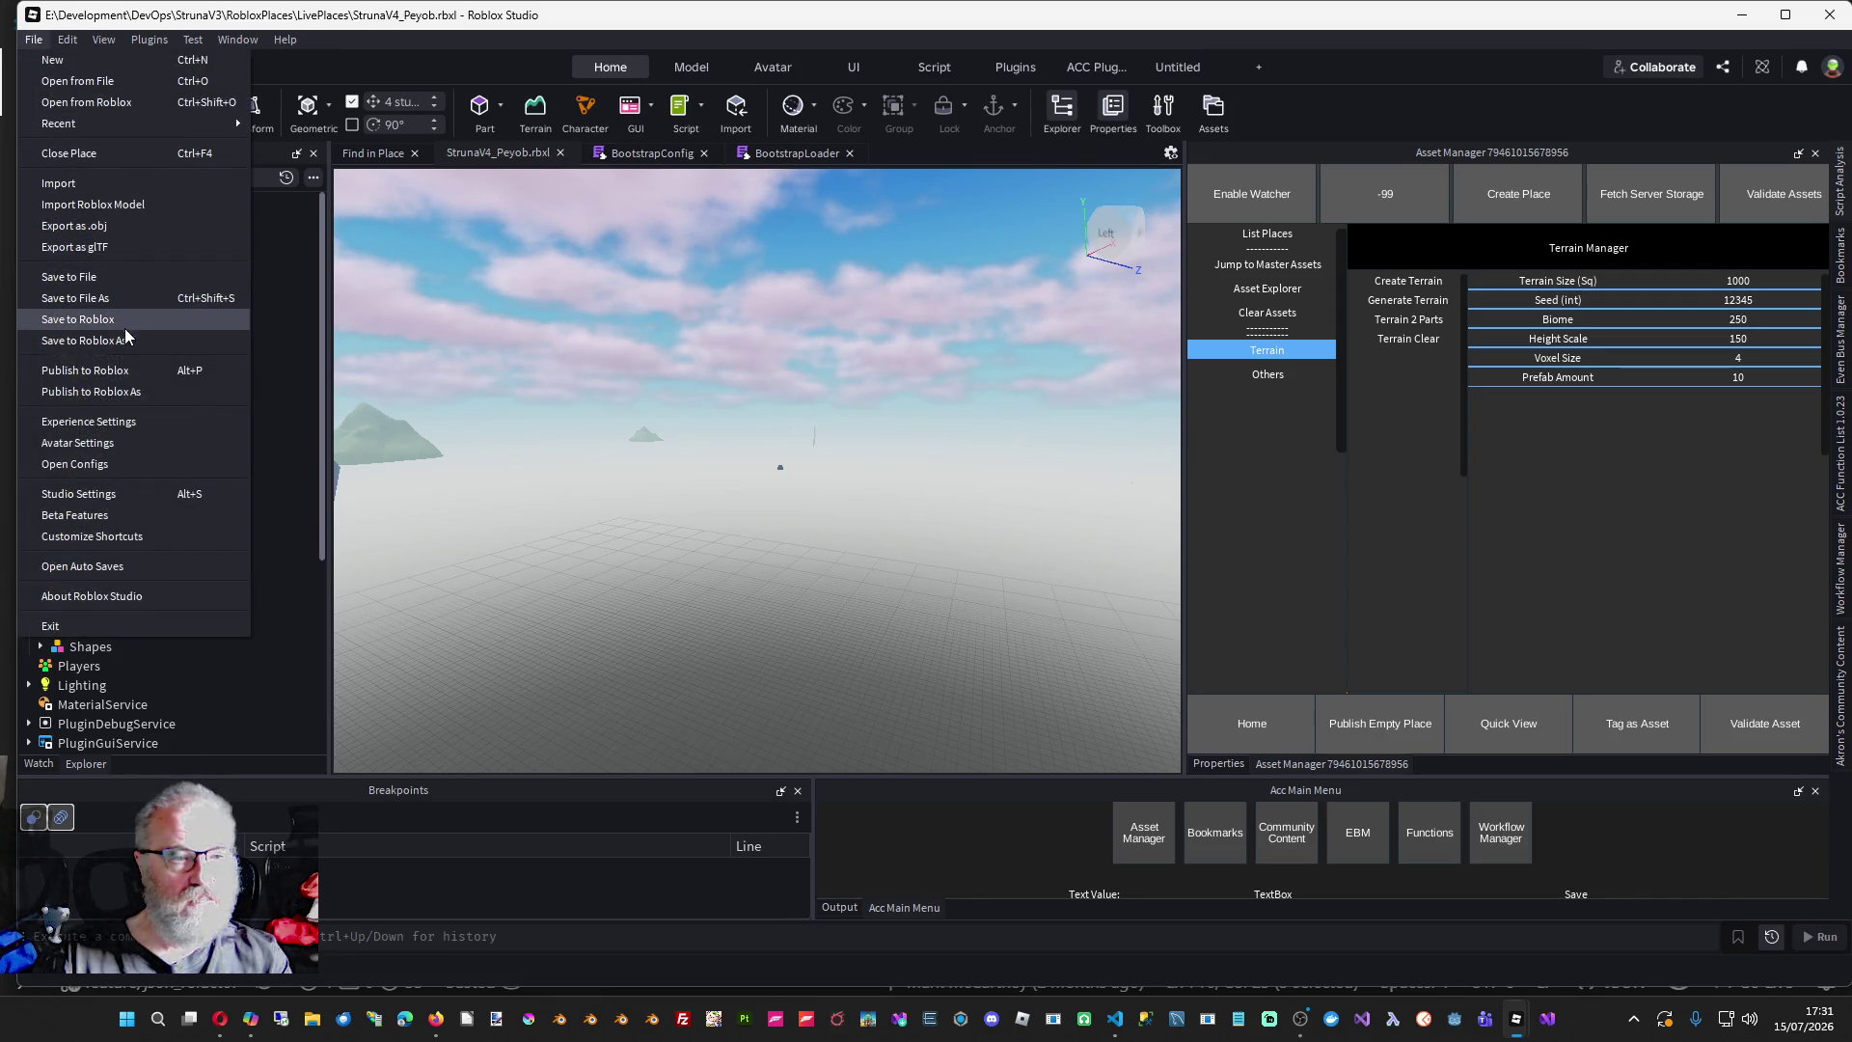
click(149, 391)
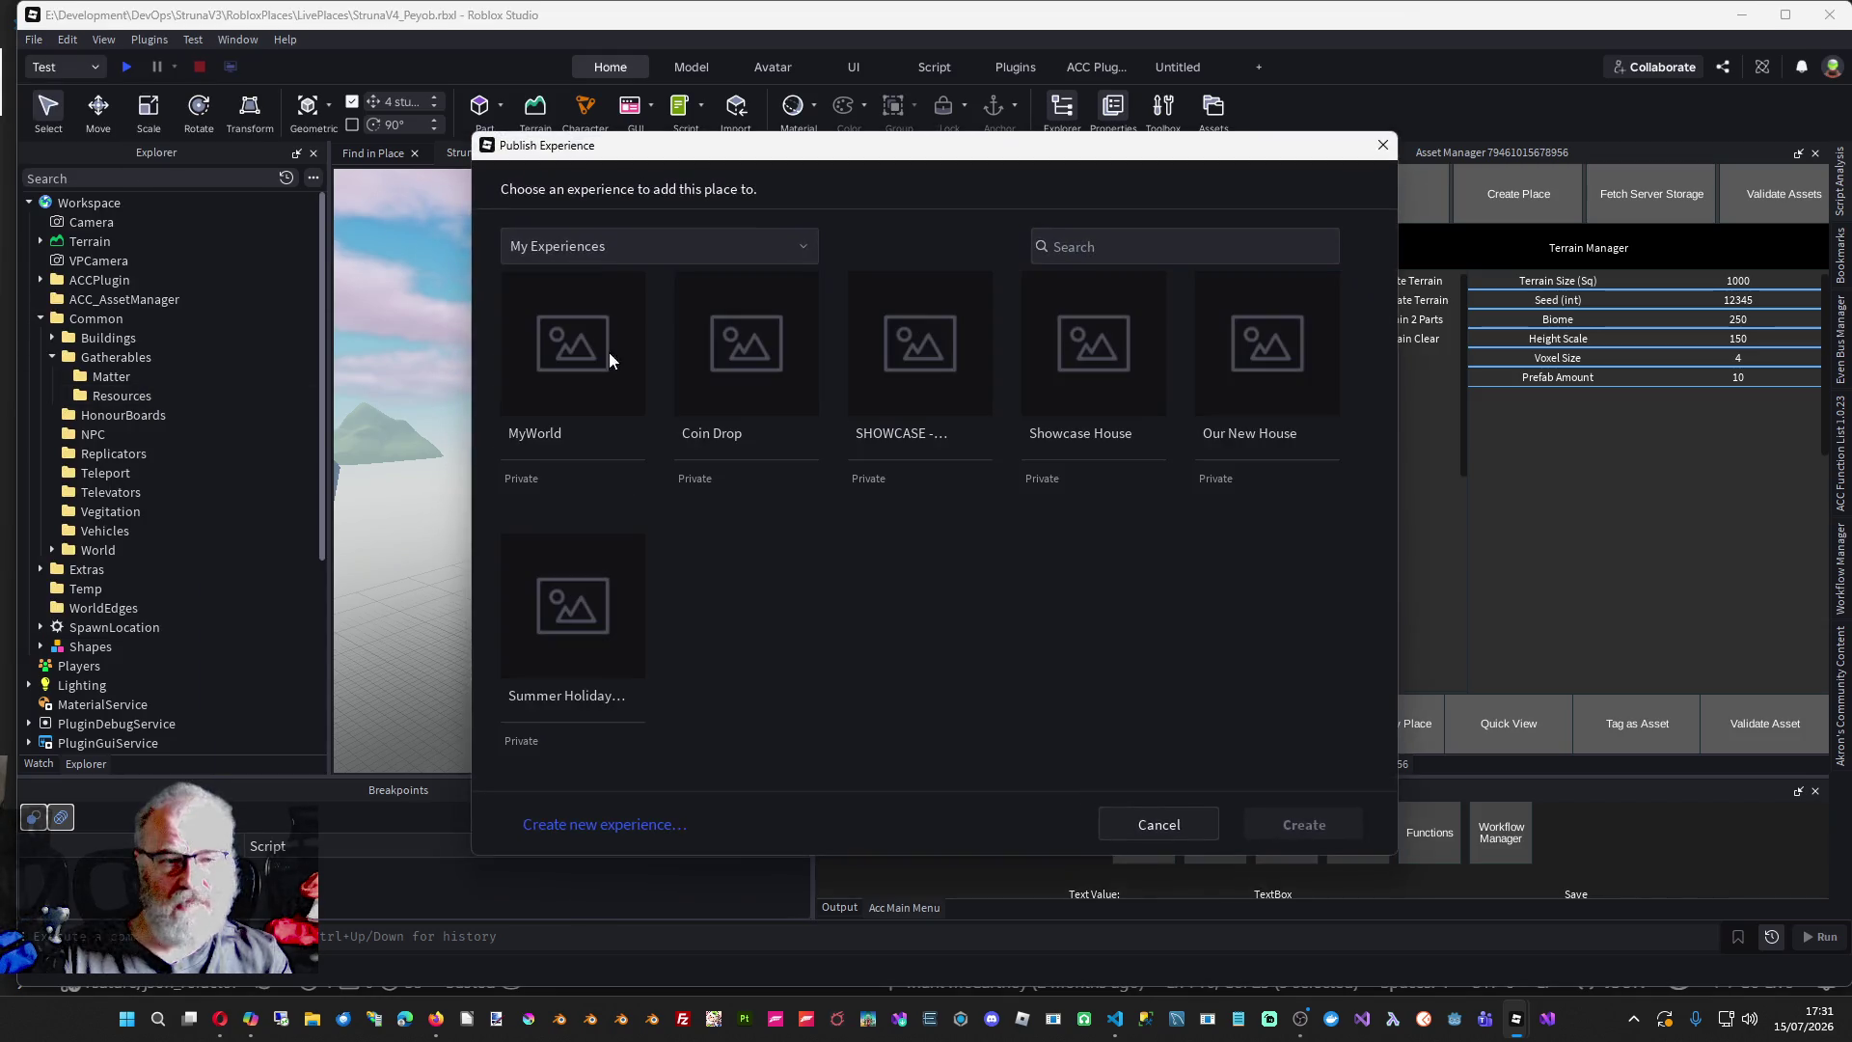
click(635, 249)
click(549, 418)
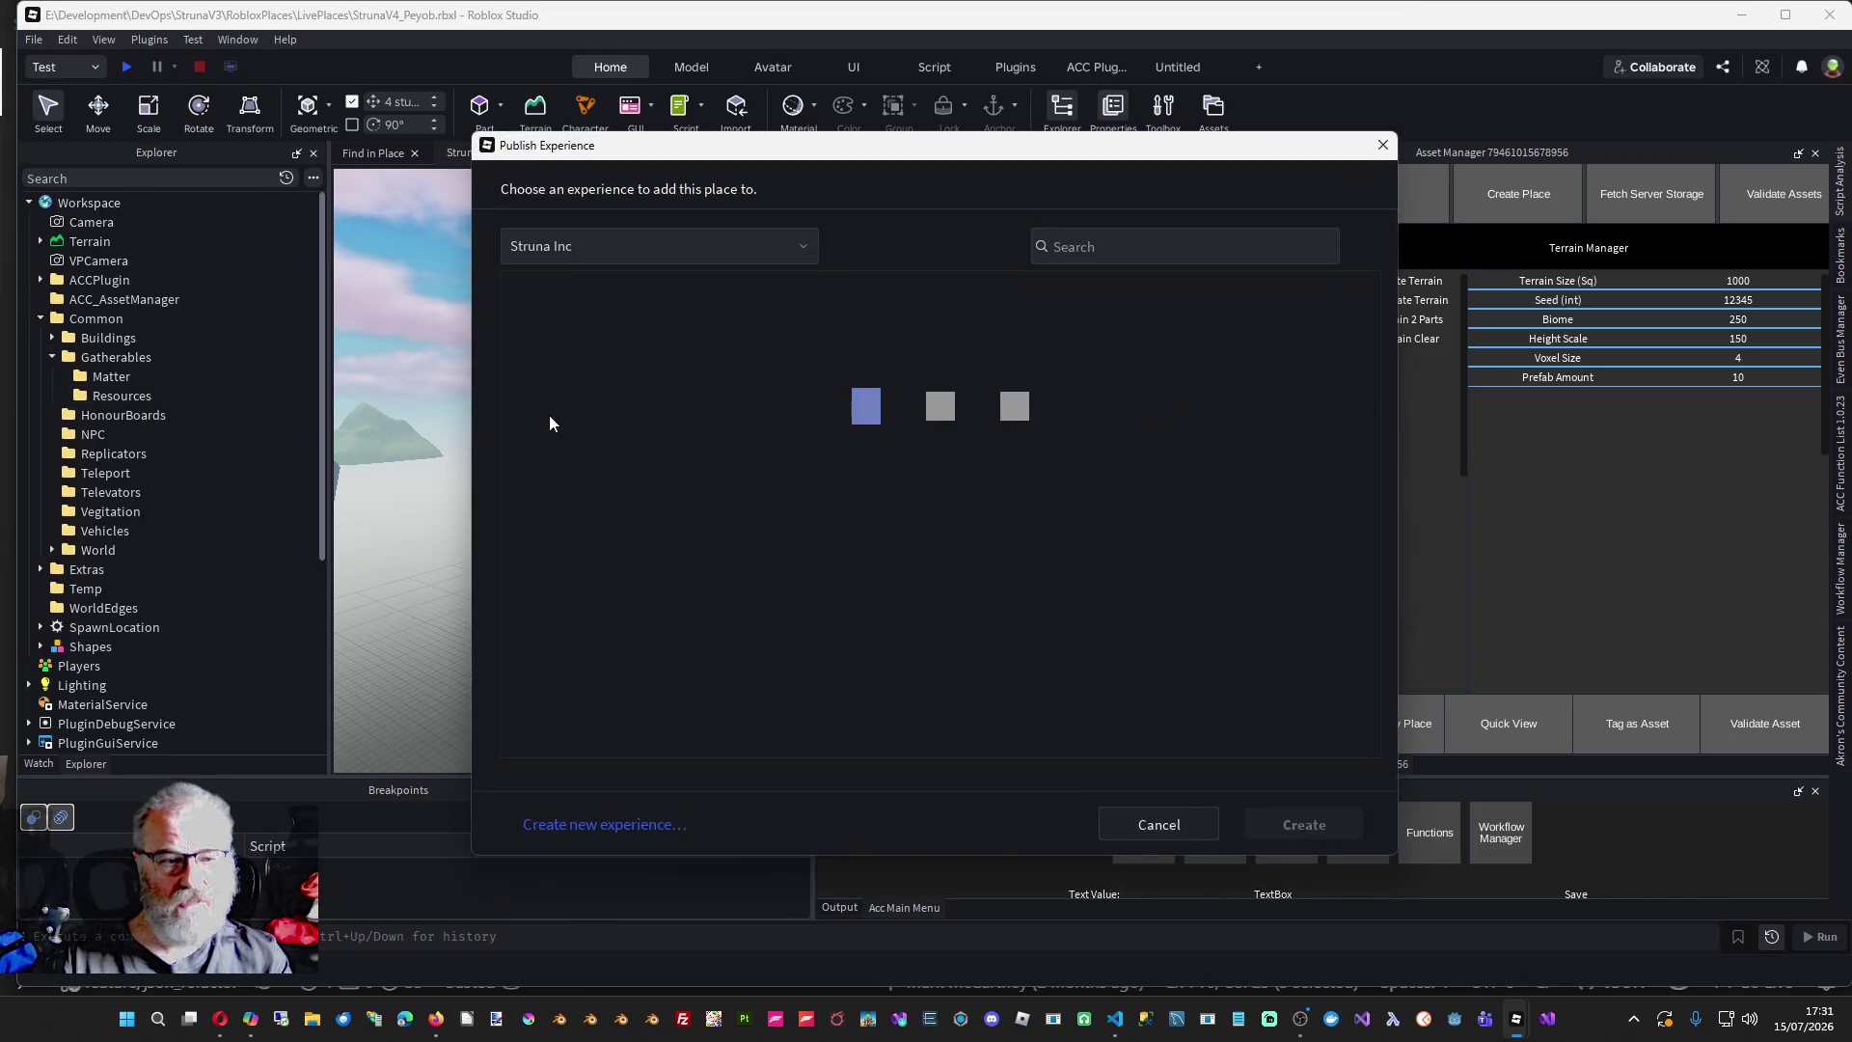
click(564, 382)
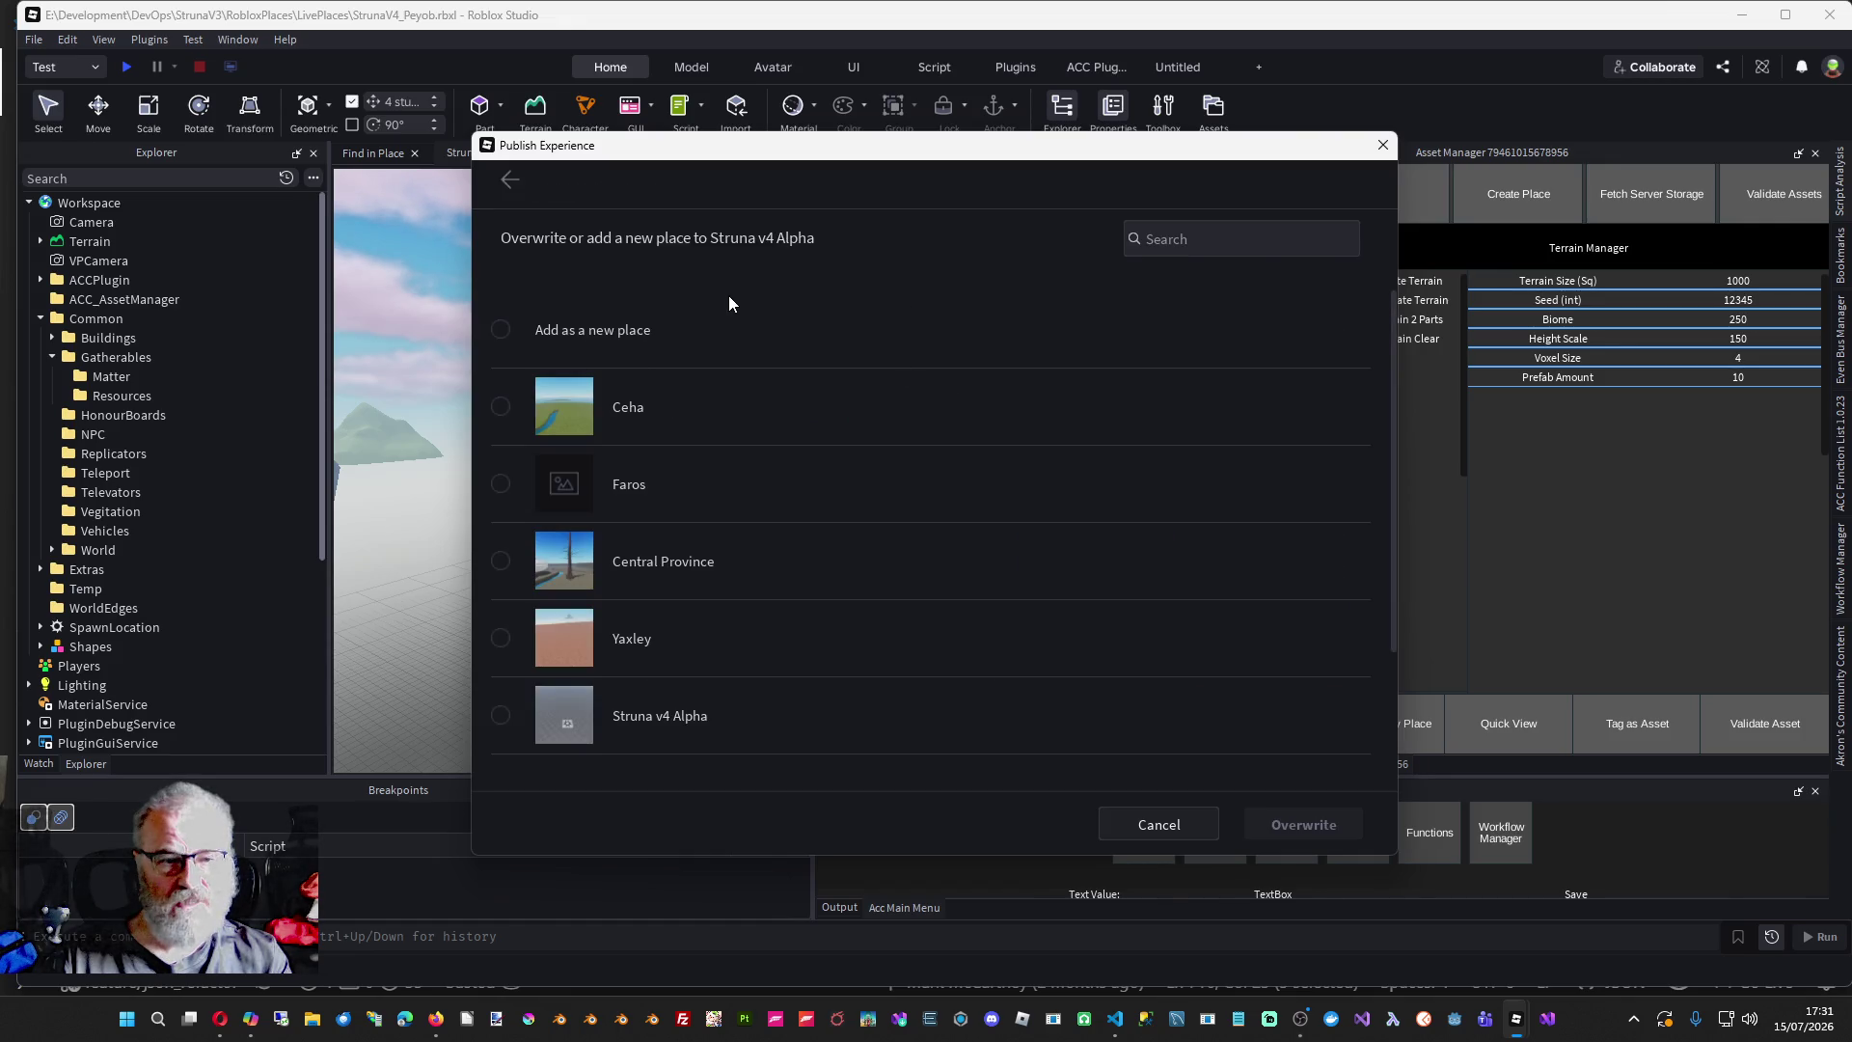
click(604, 329)
click(1293, 826)
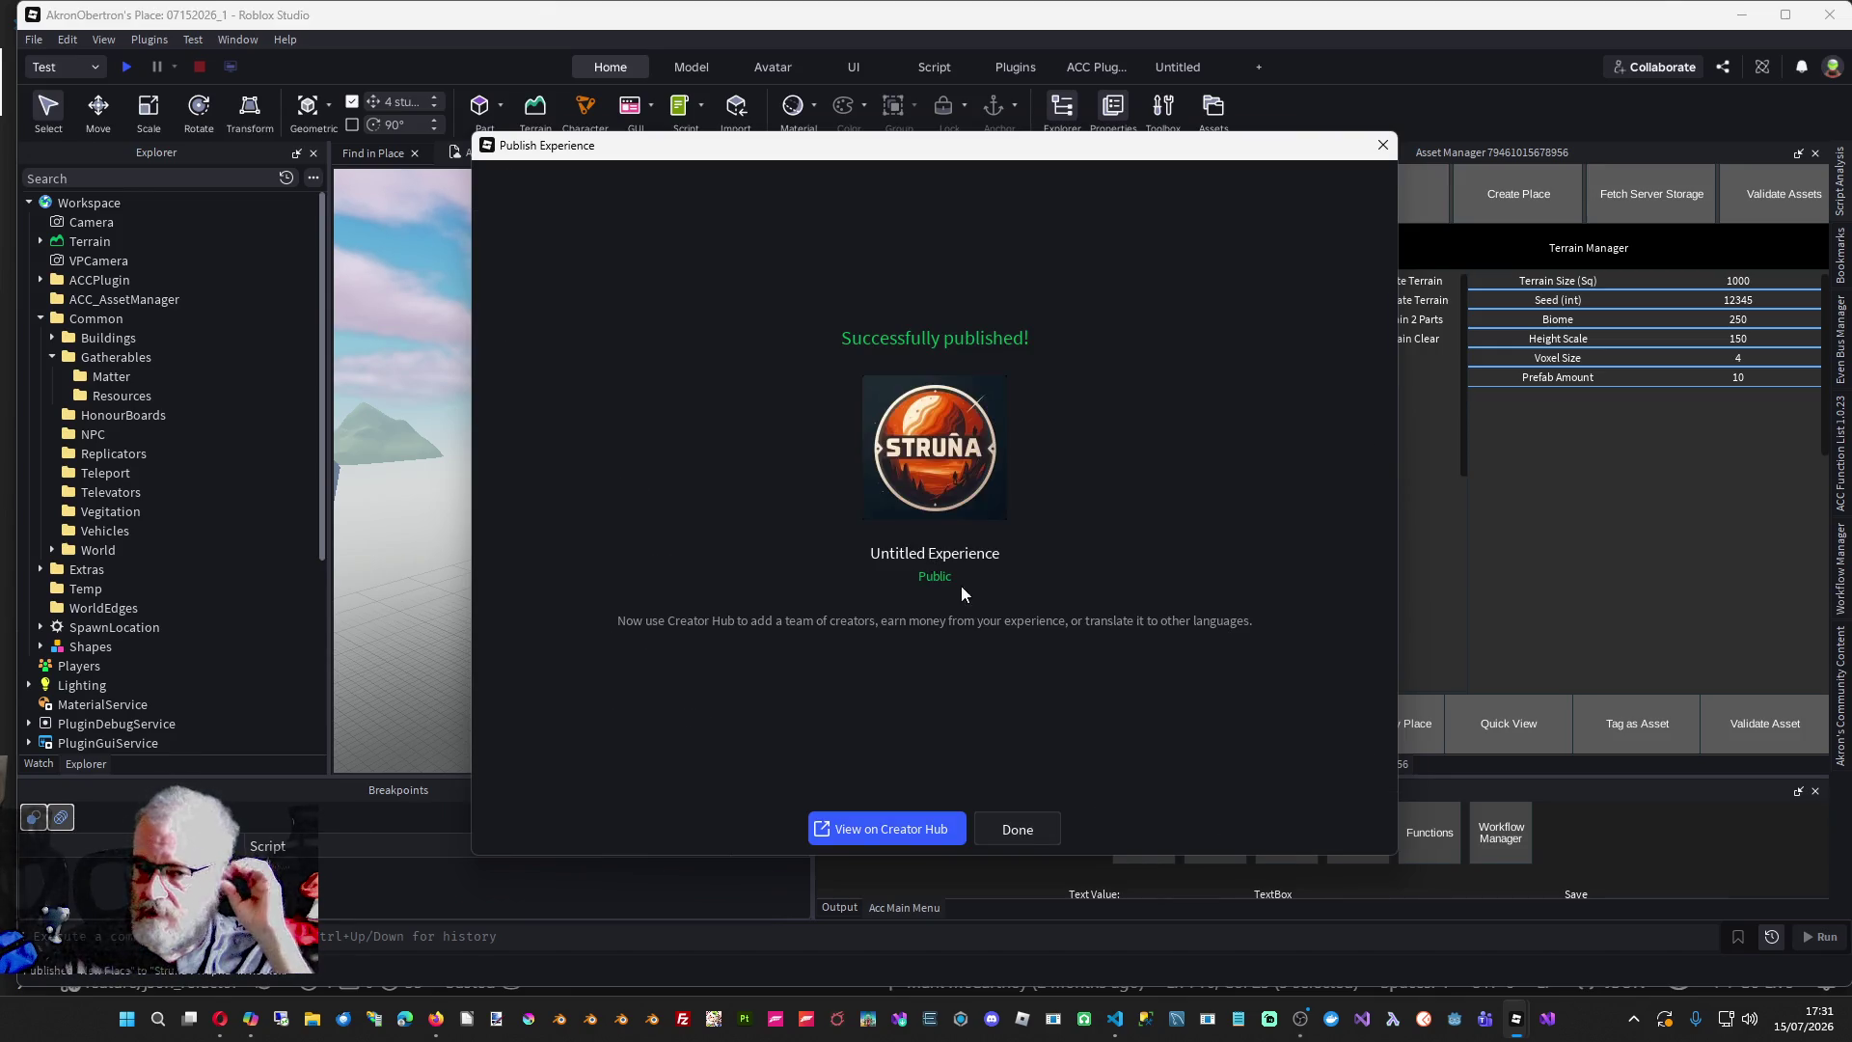
click(1015, 829)
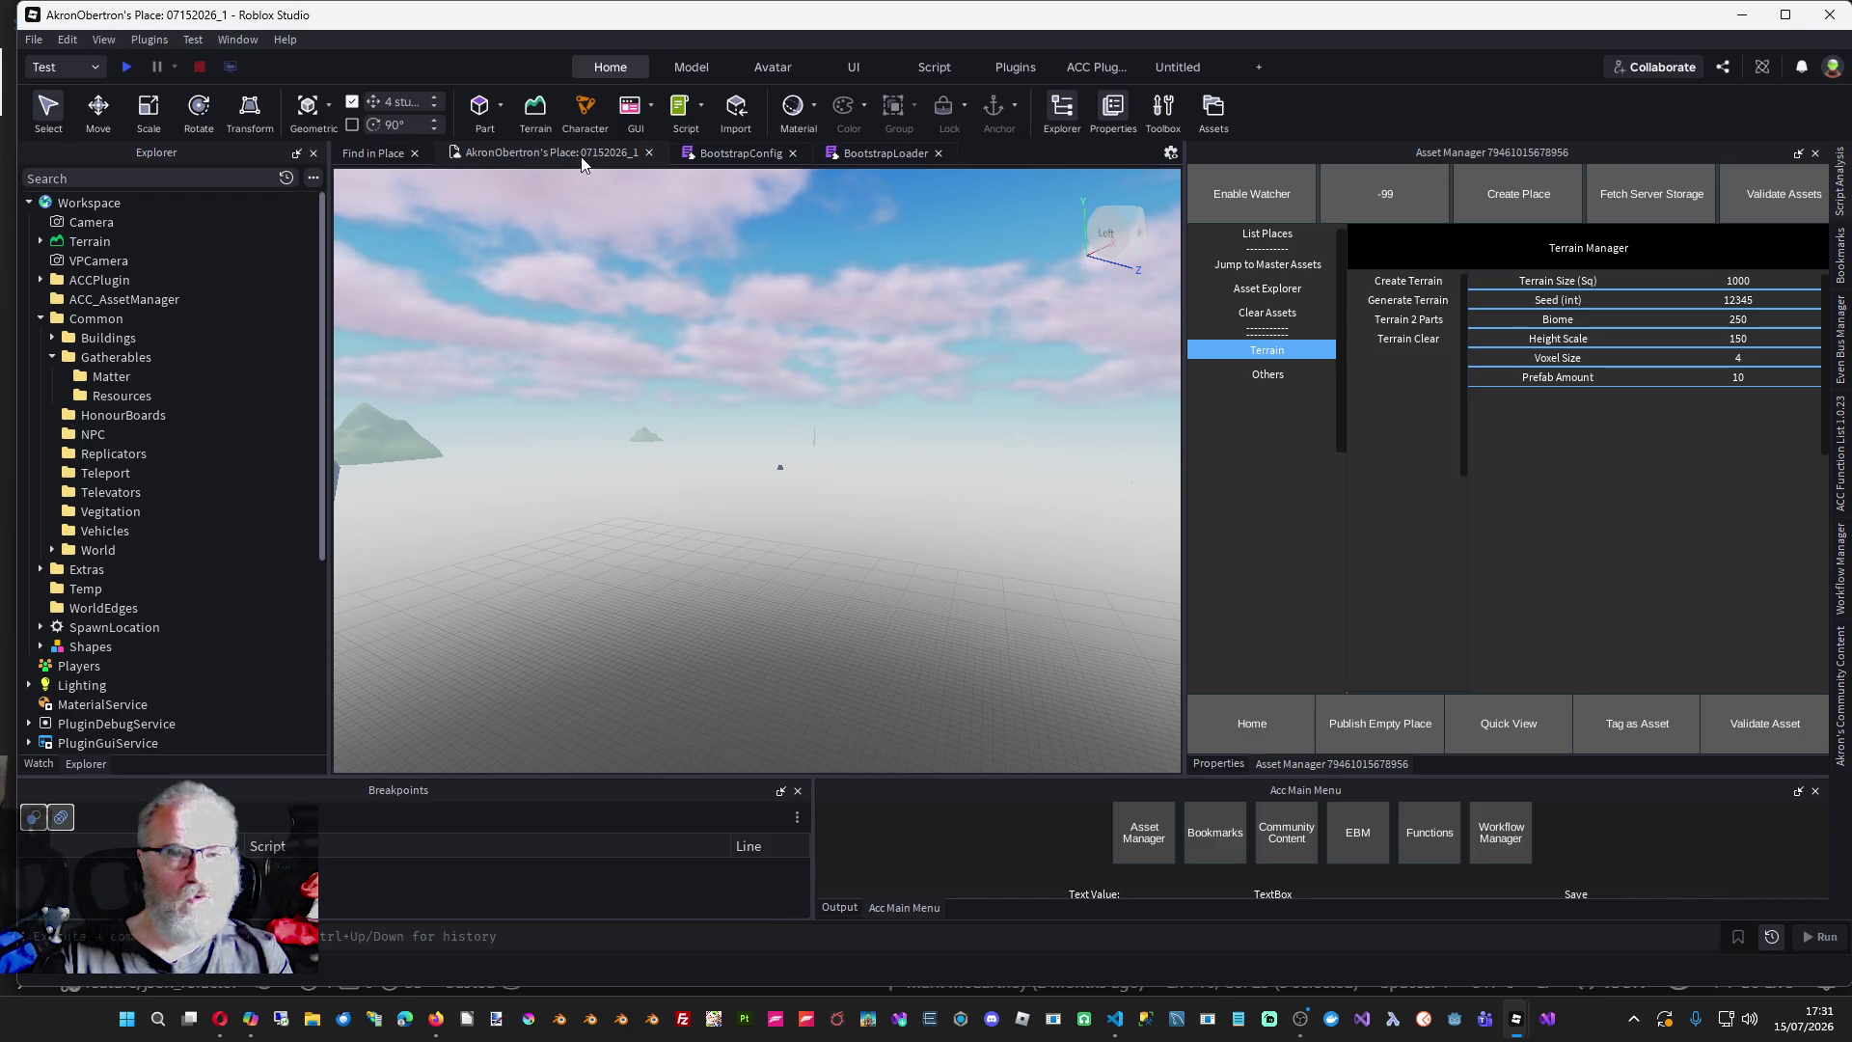
right_click(523, 153)
key(Escape)
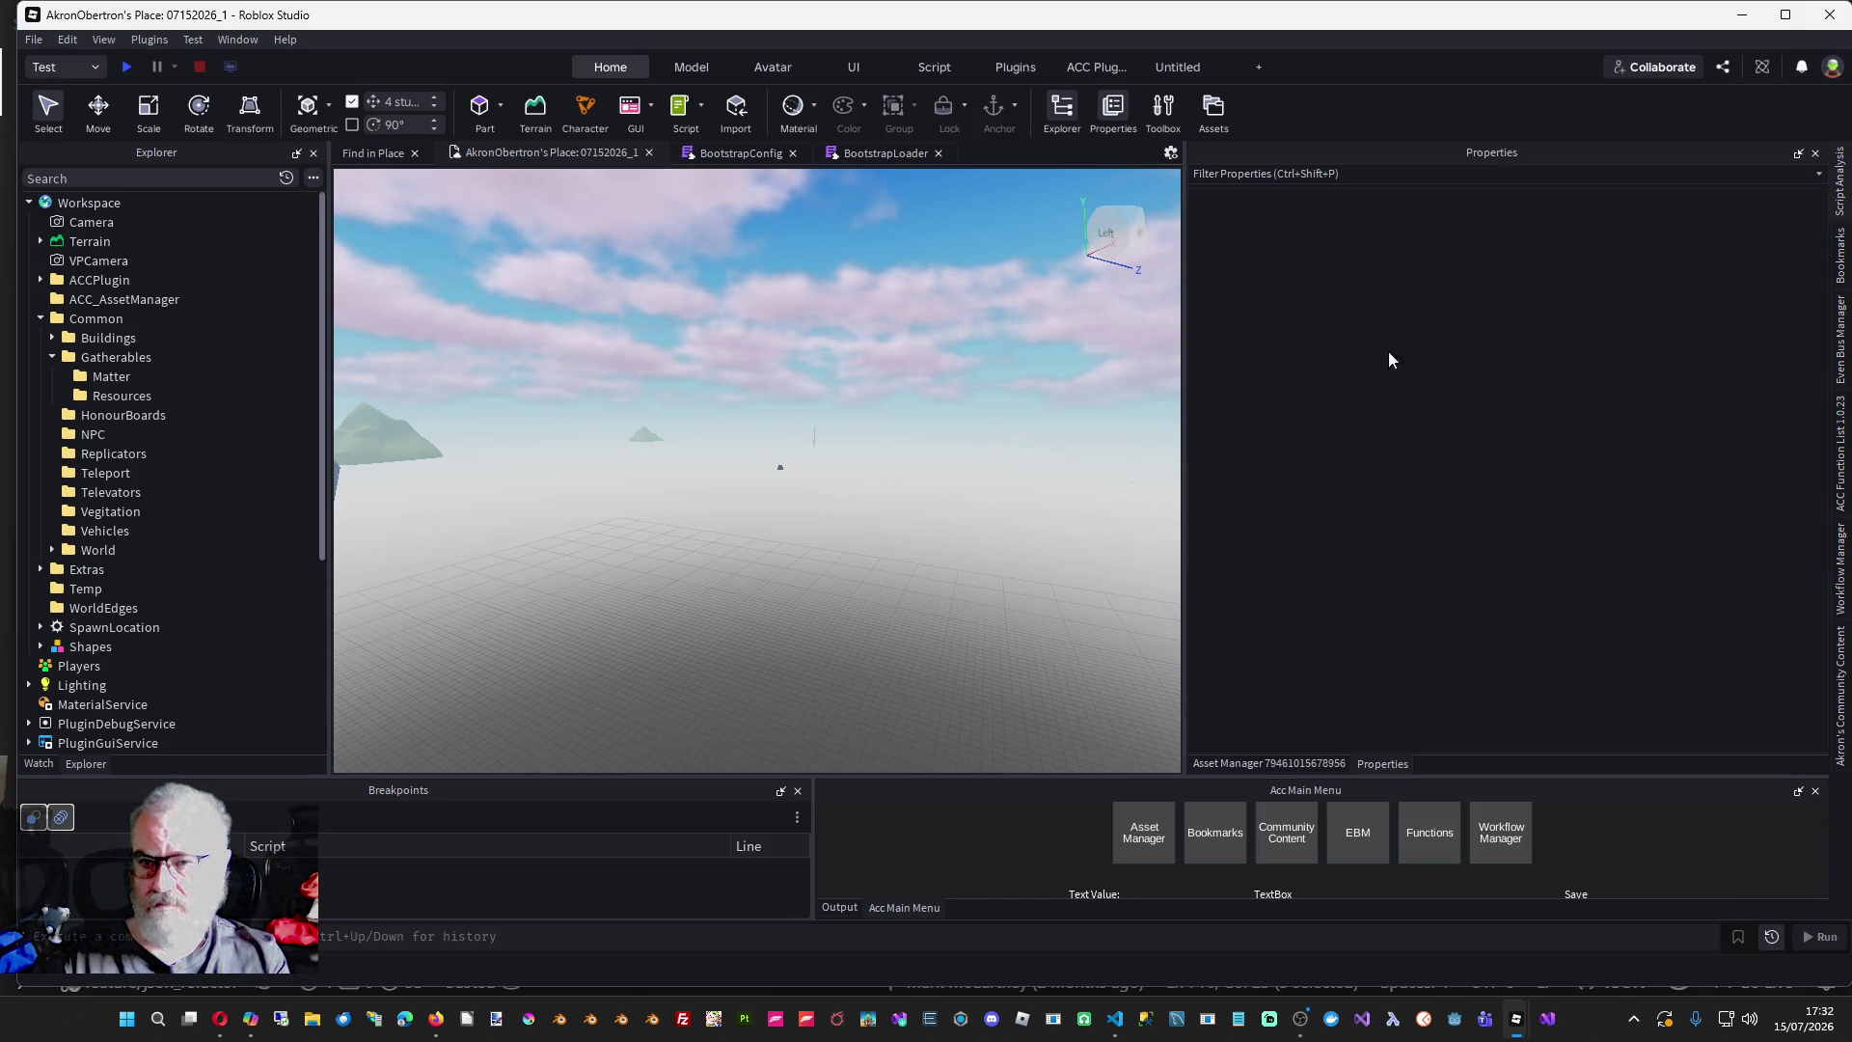
- With Workspace selected, open Experience Settings from the File menu
click(91, 201)
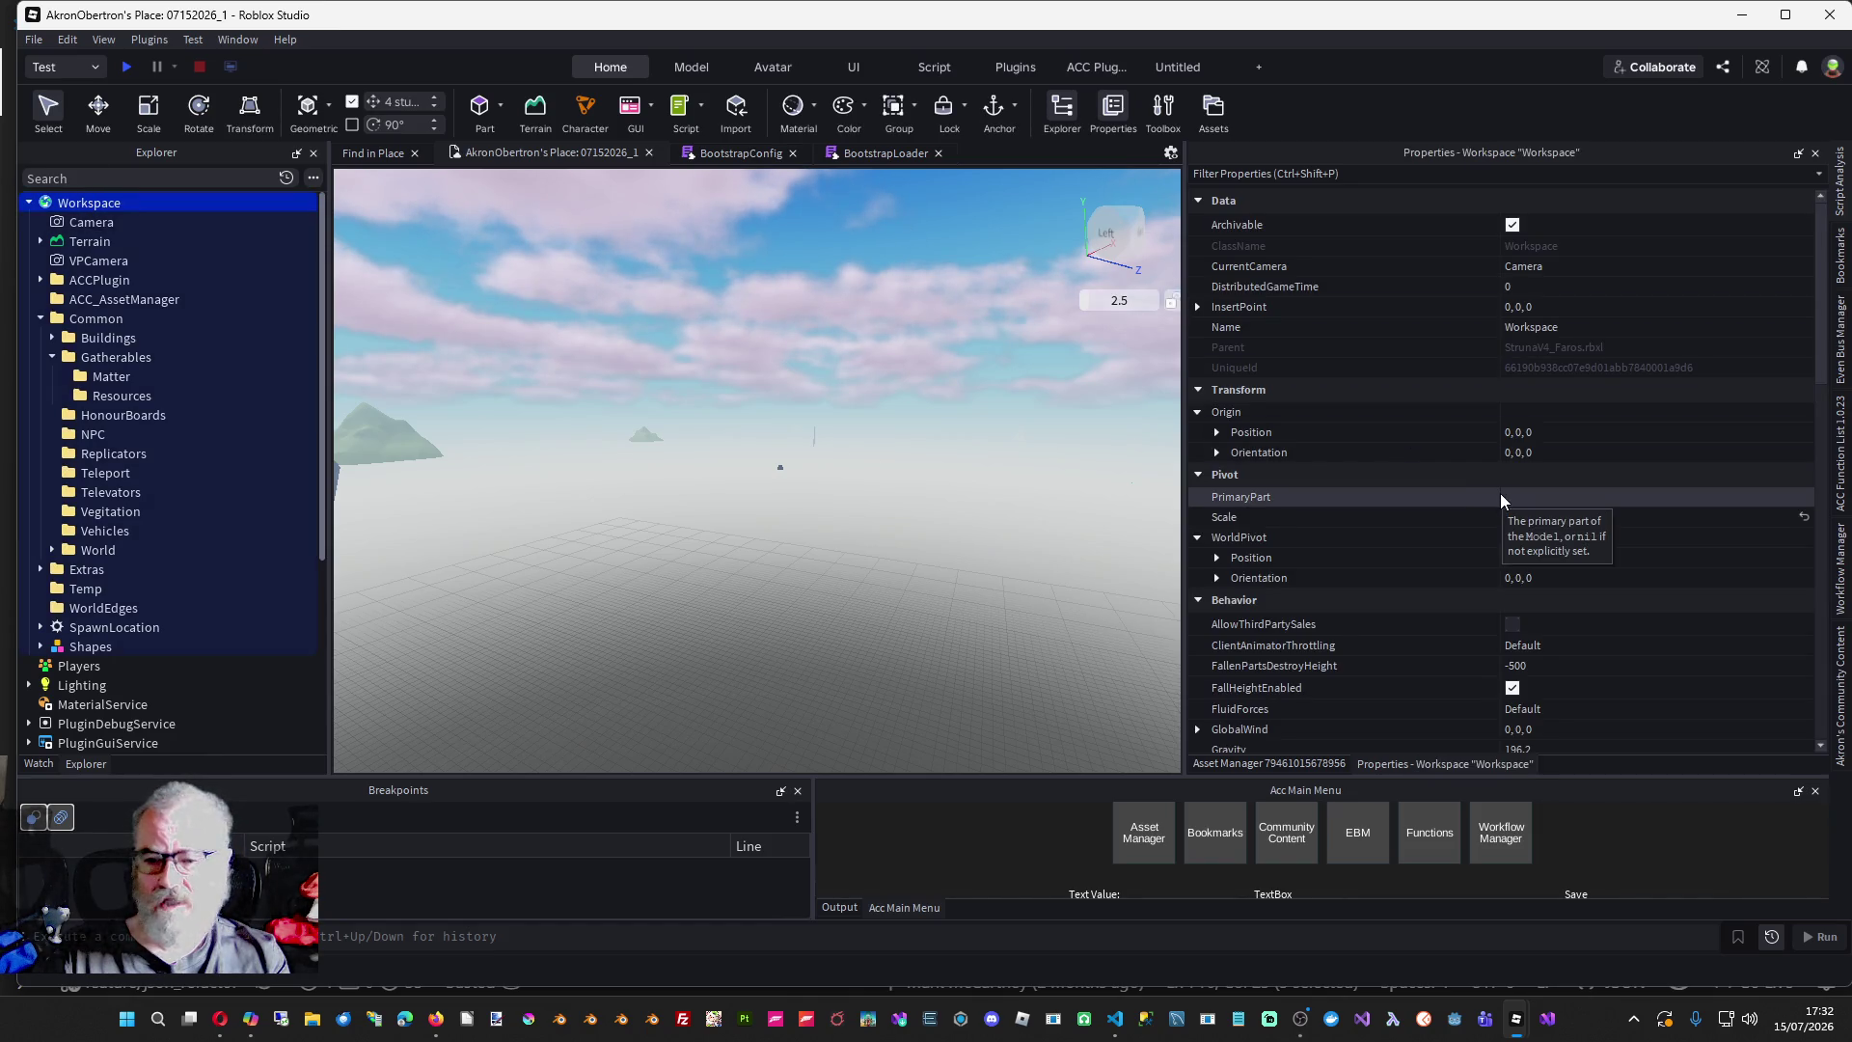
click(64, 41)
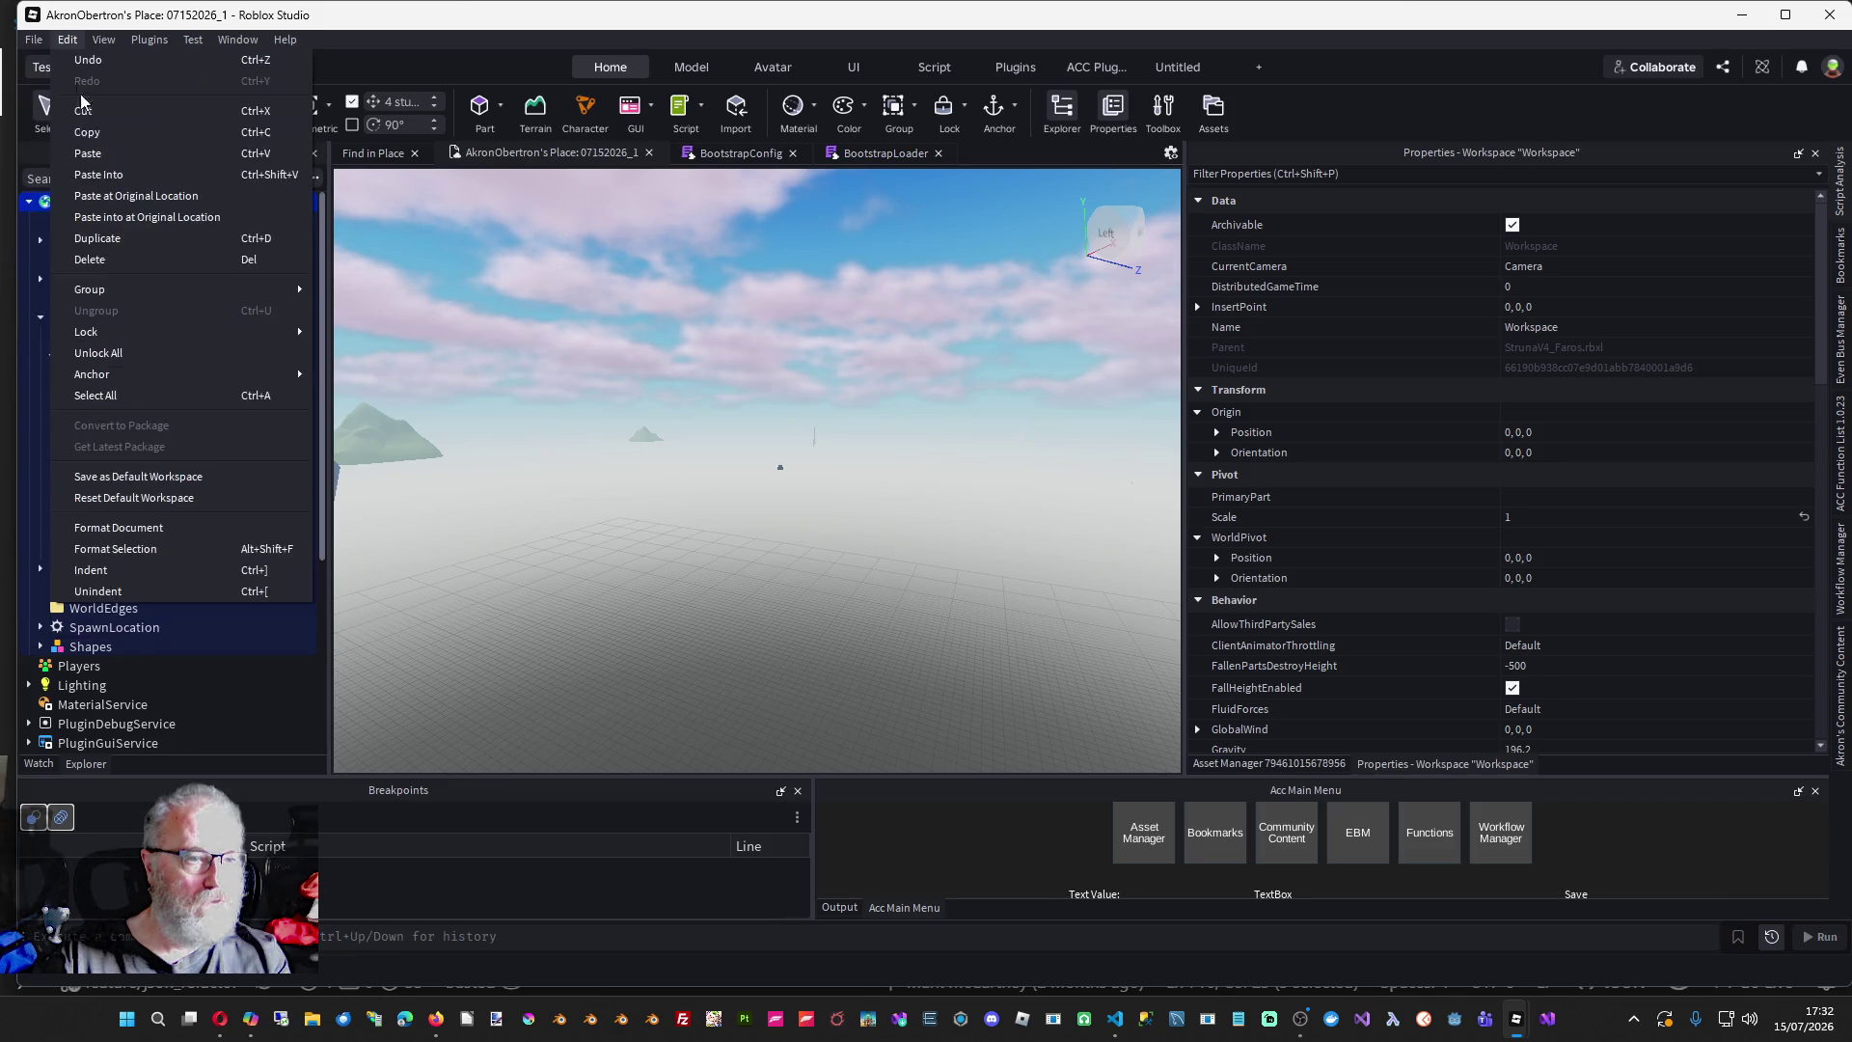
click(36, 40)
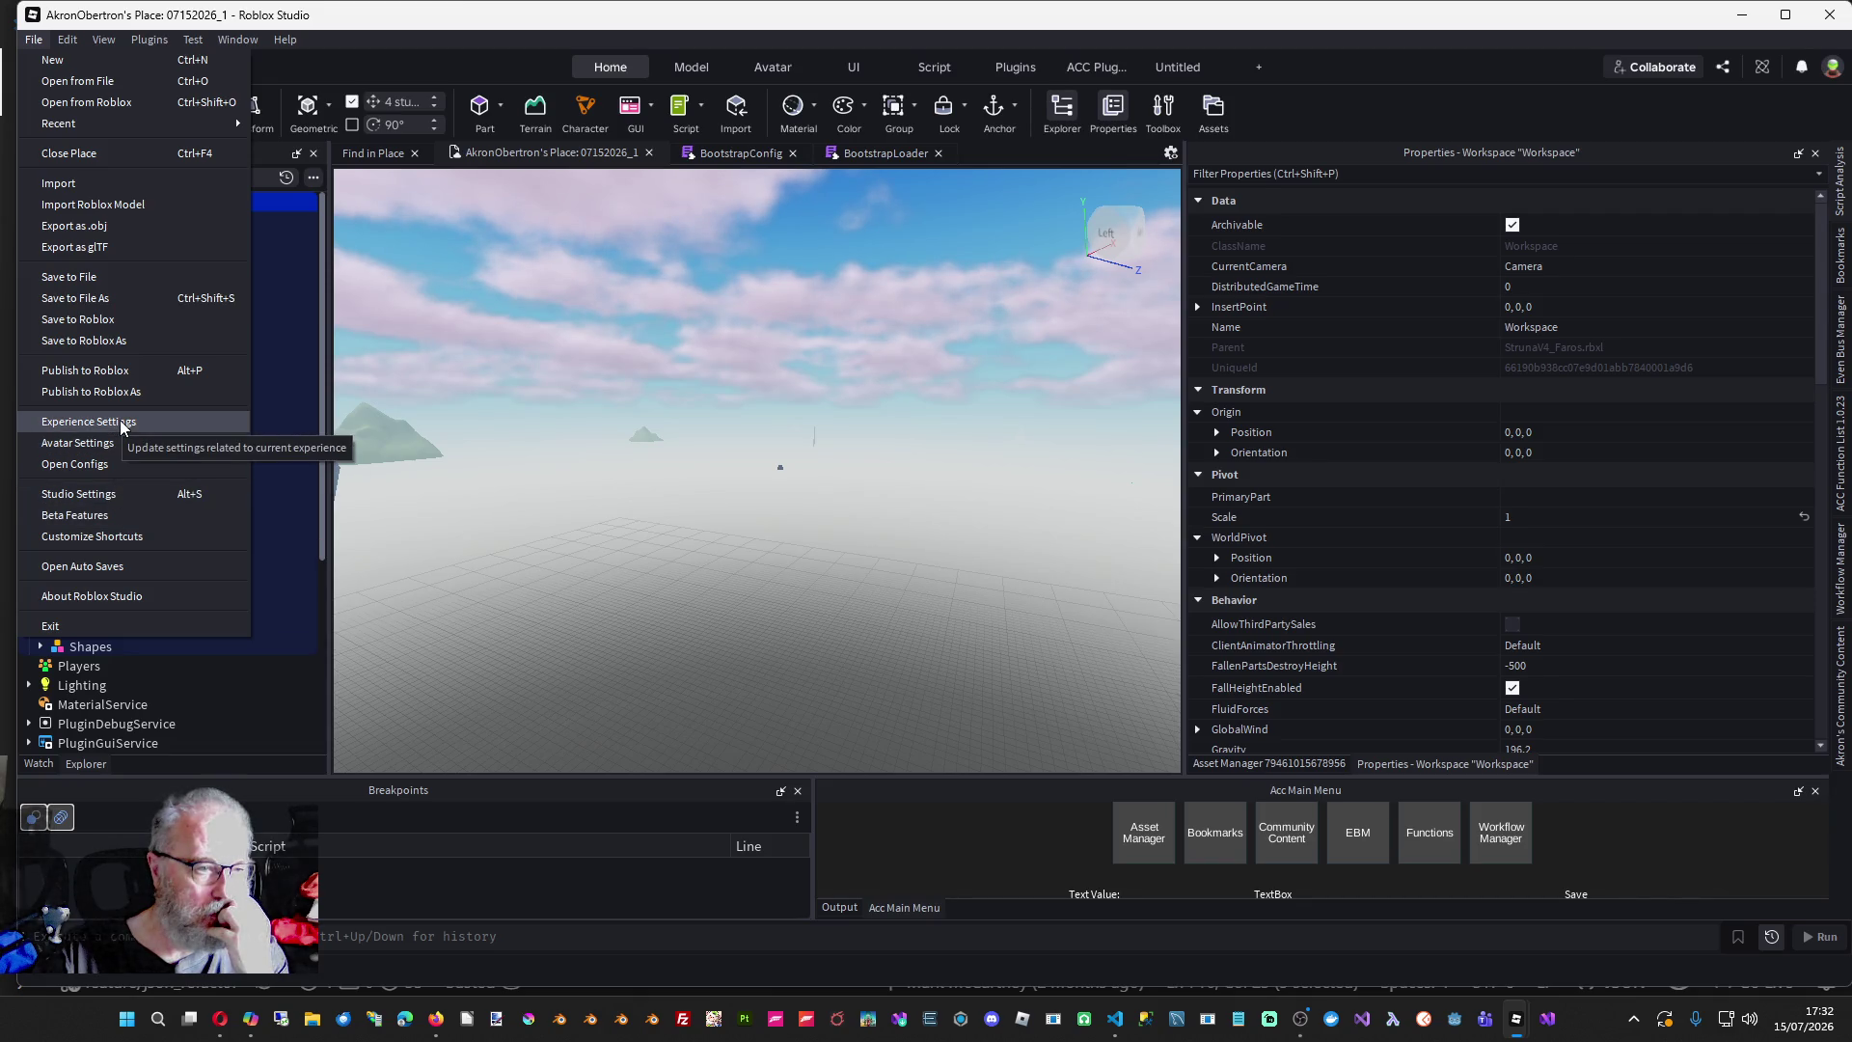
click(122, 427)
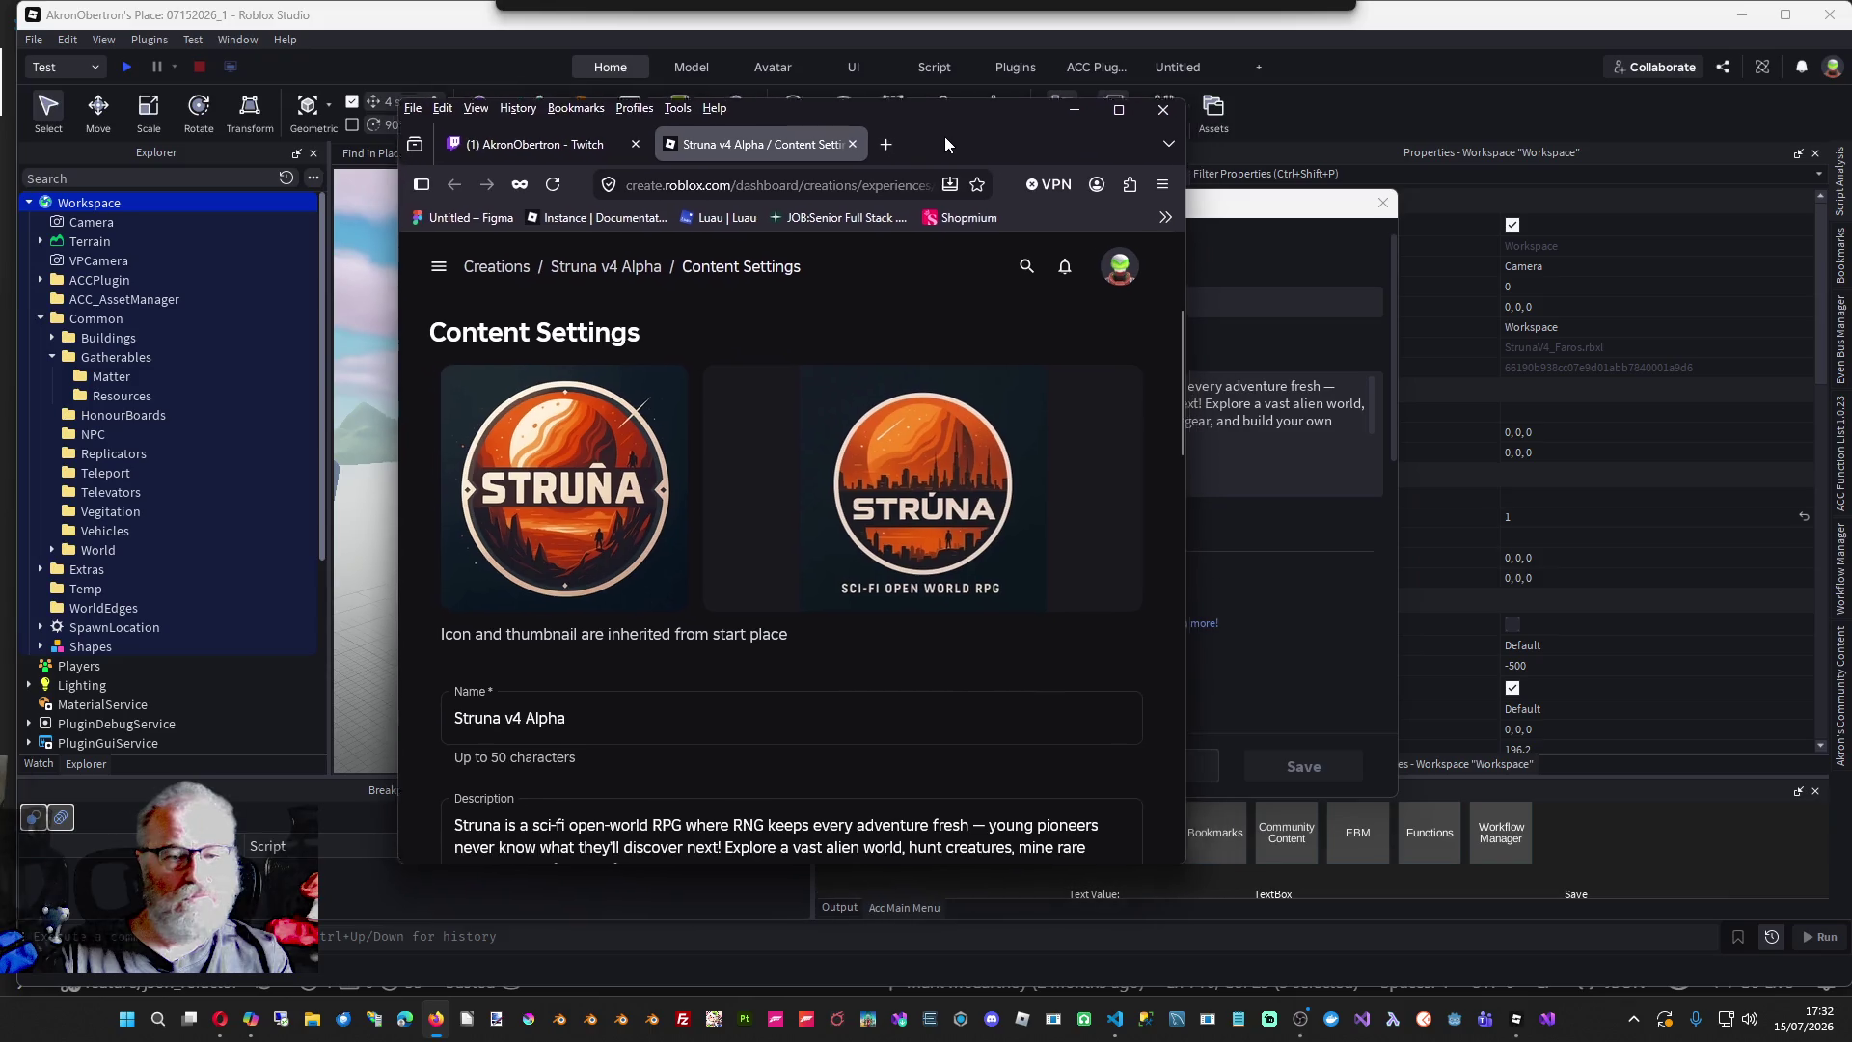
- Go to the Struna v4 Alpha overview page in a maximized browser window
drag(945, 138, 916, 123)
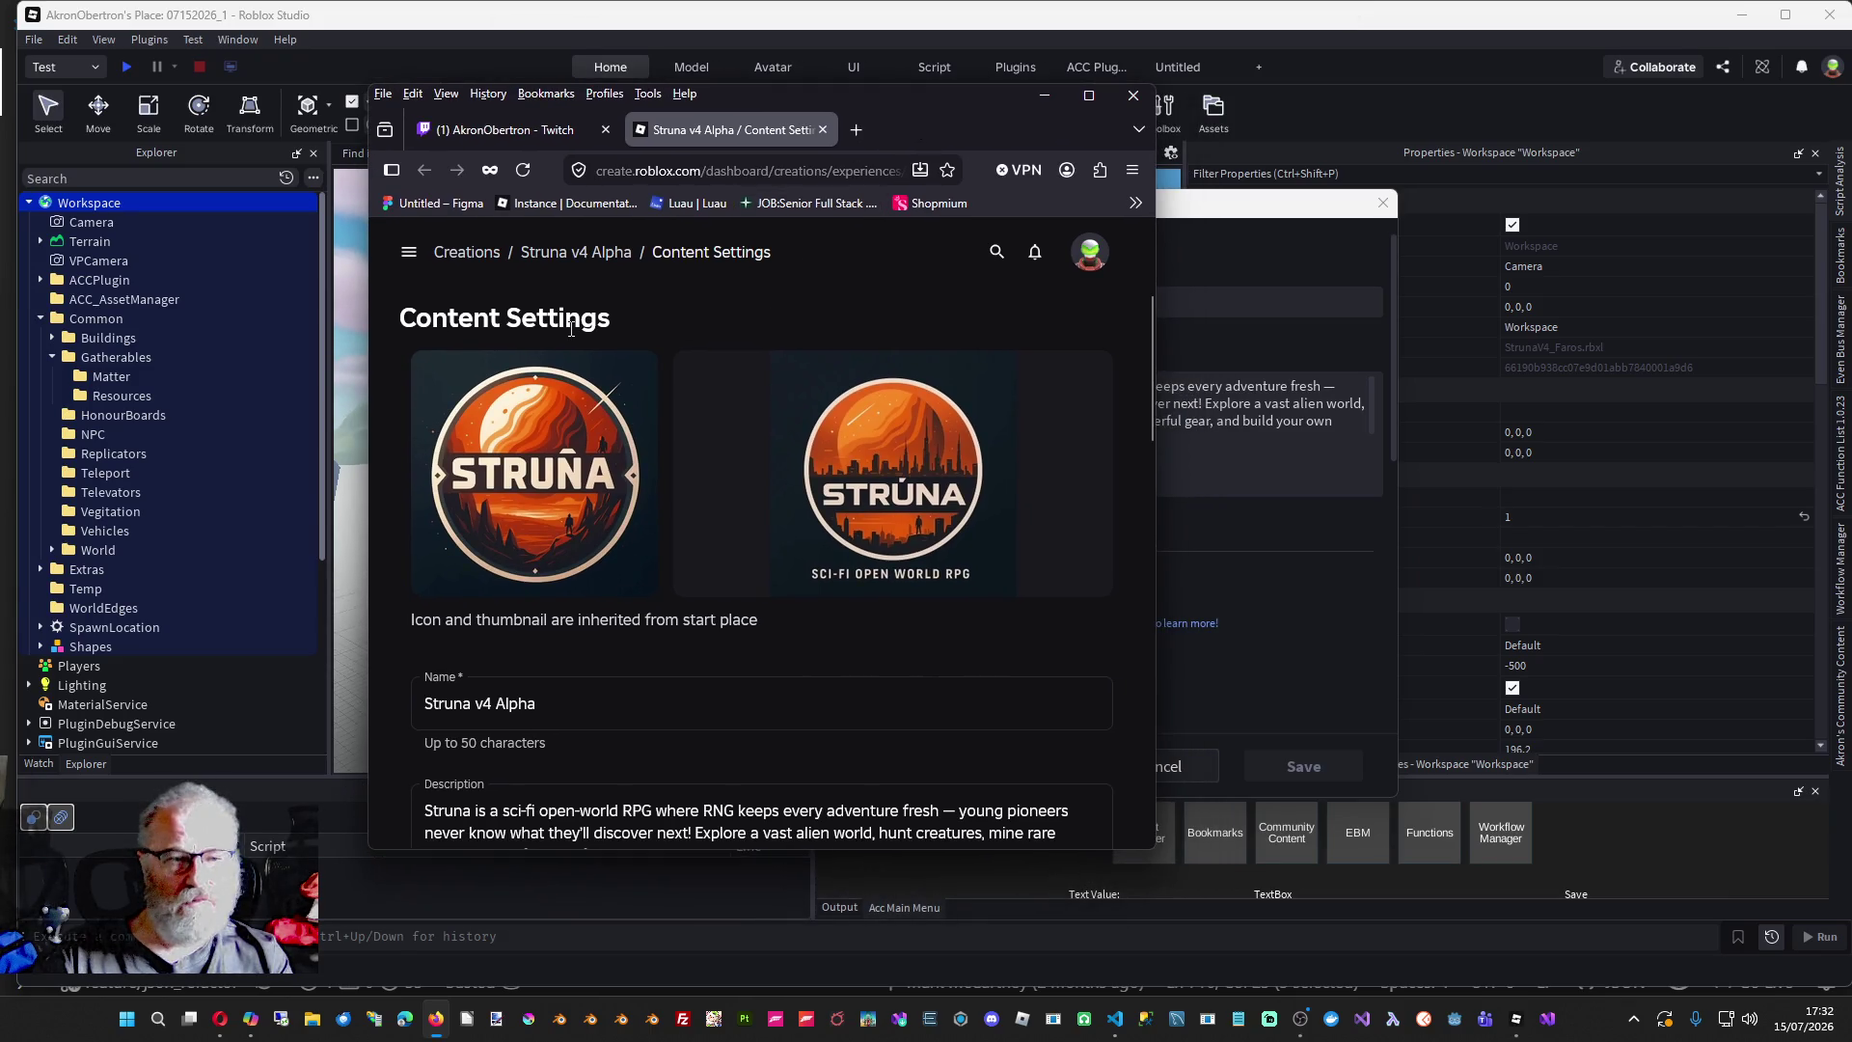
click(581, 255)
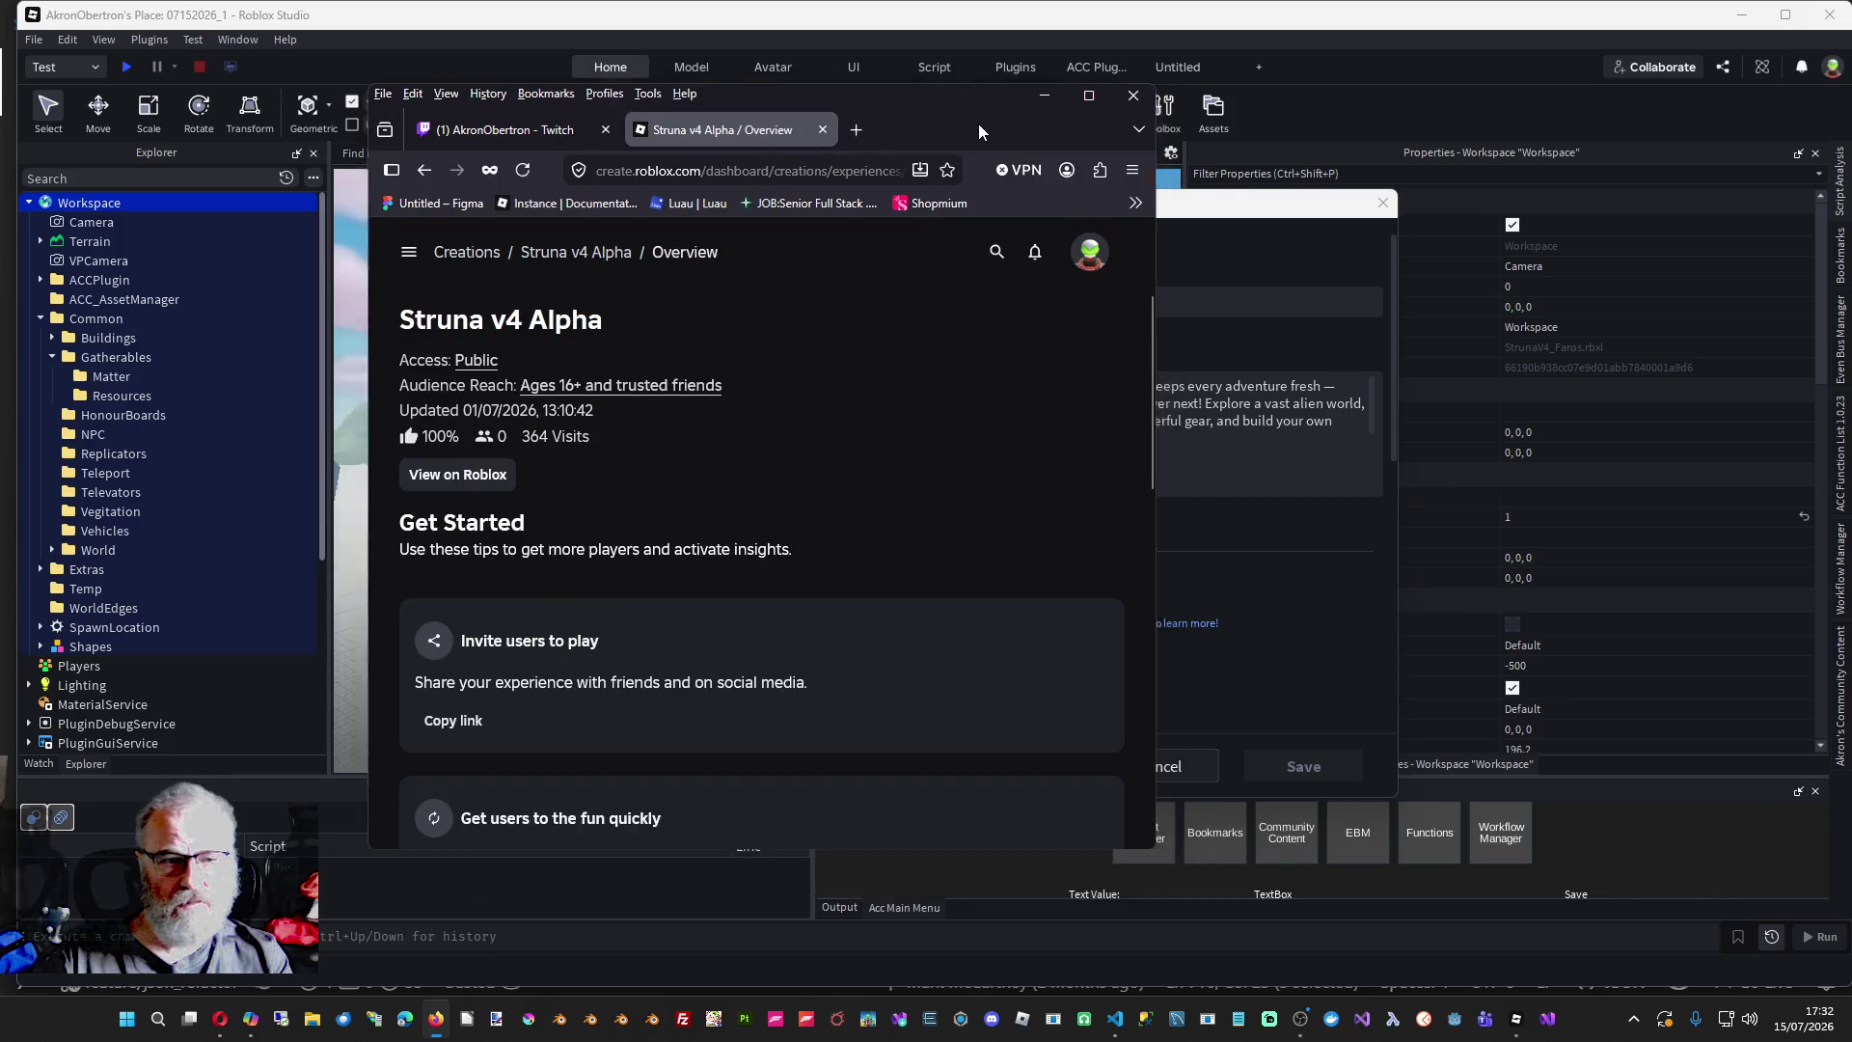
double_click(978, 123)
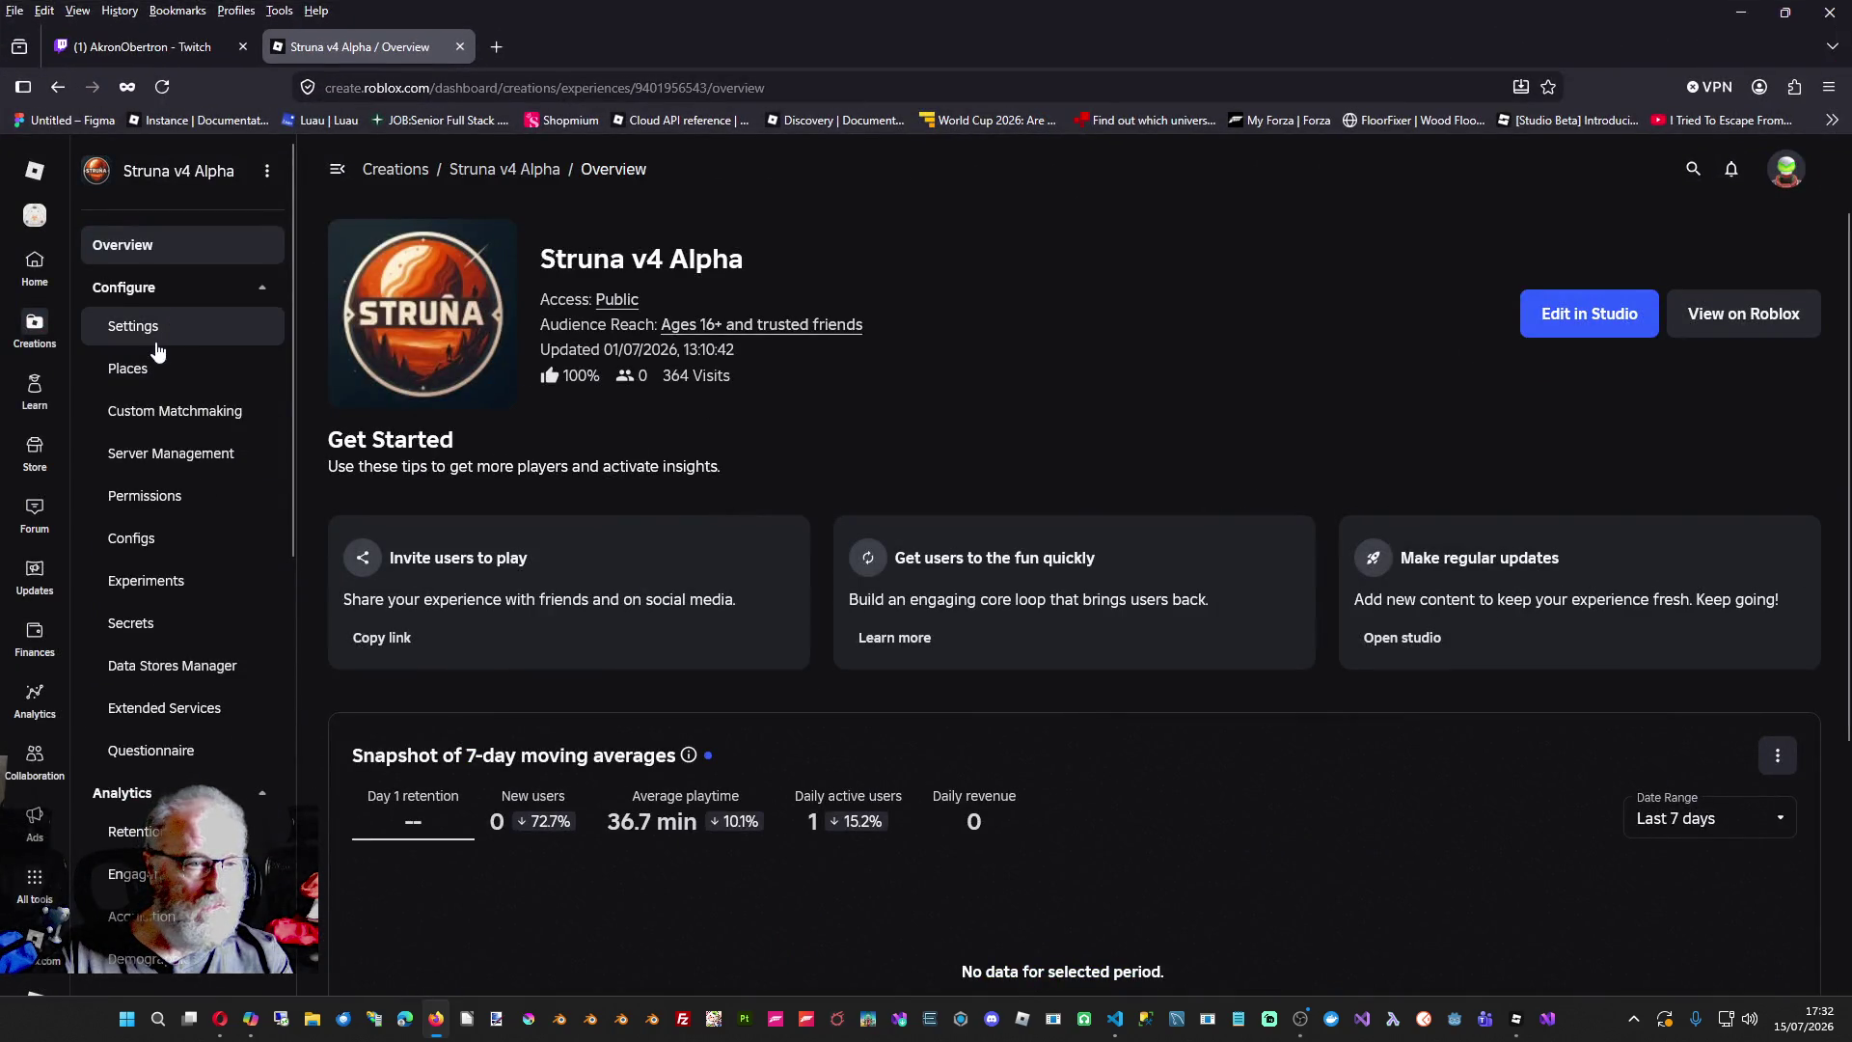
- From the Places list, open the new place's Basic Settings and focus its name field
click(134, 376)
mouse_move(1189, 570)
click(1295, 494)
click(1300, 830)
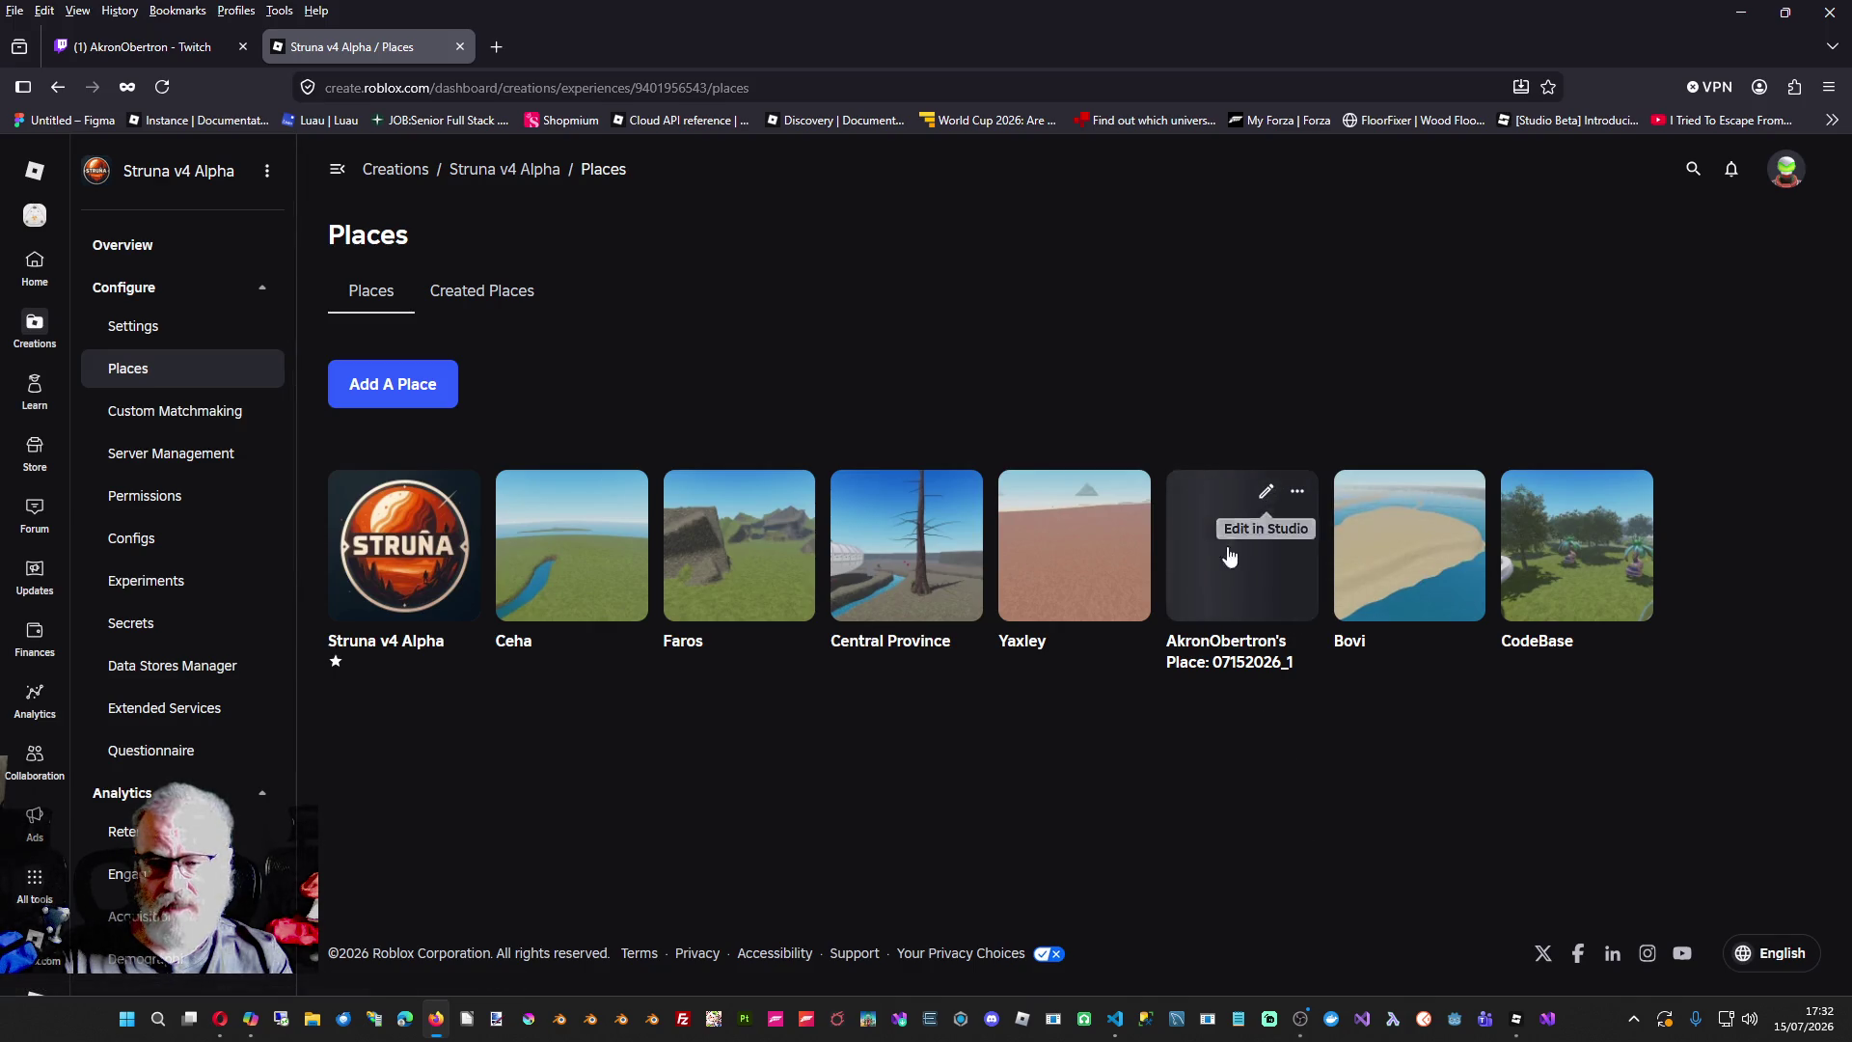
click(1218, 645)
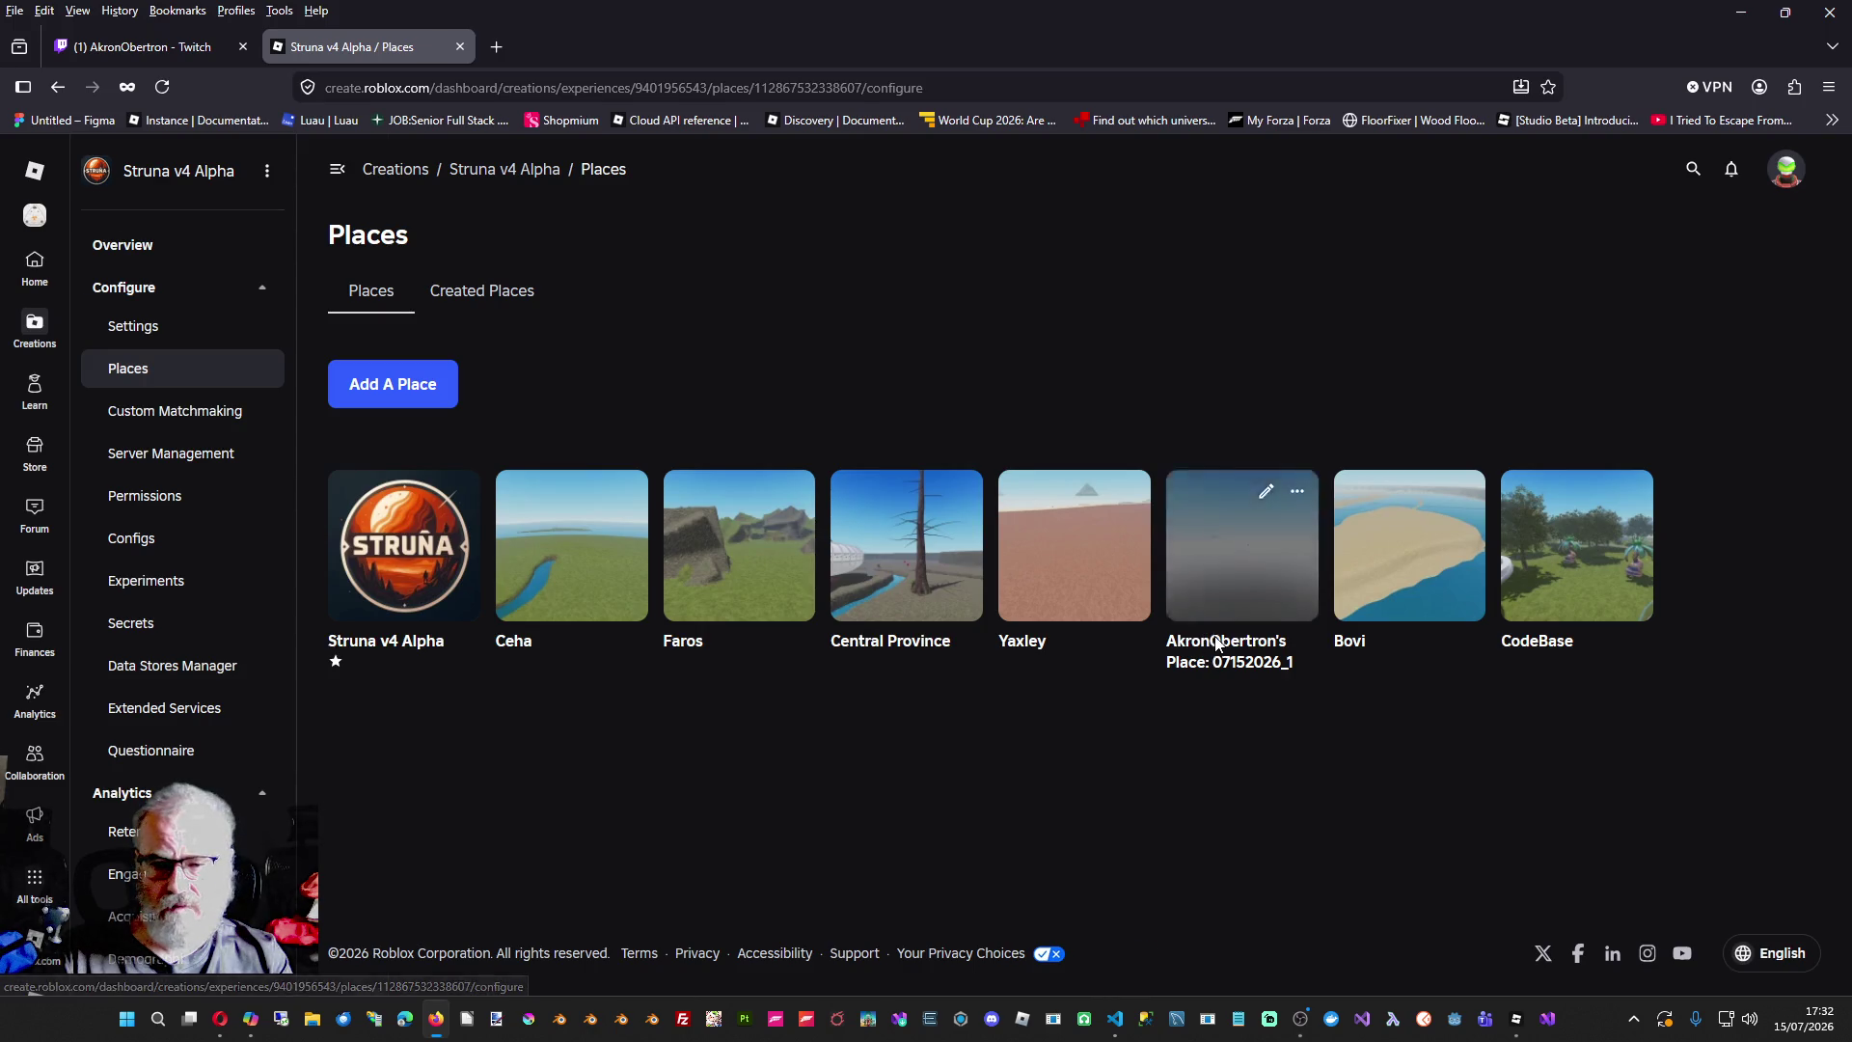
click(697, 386)
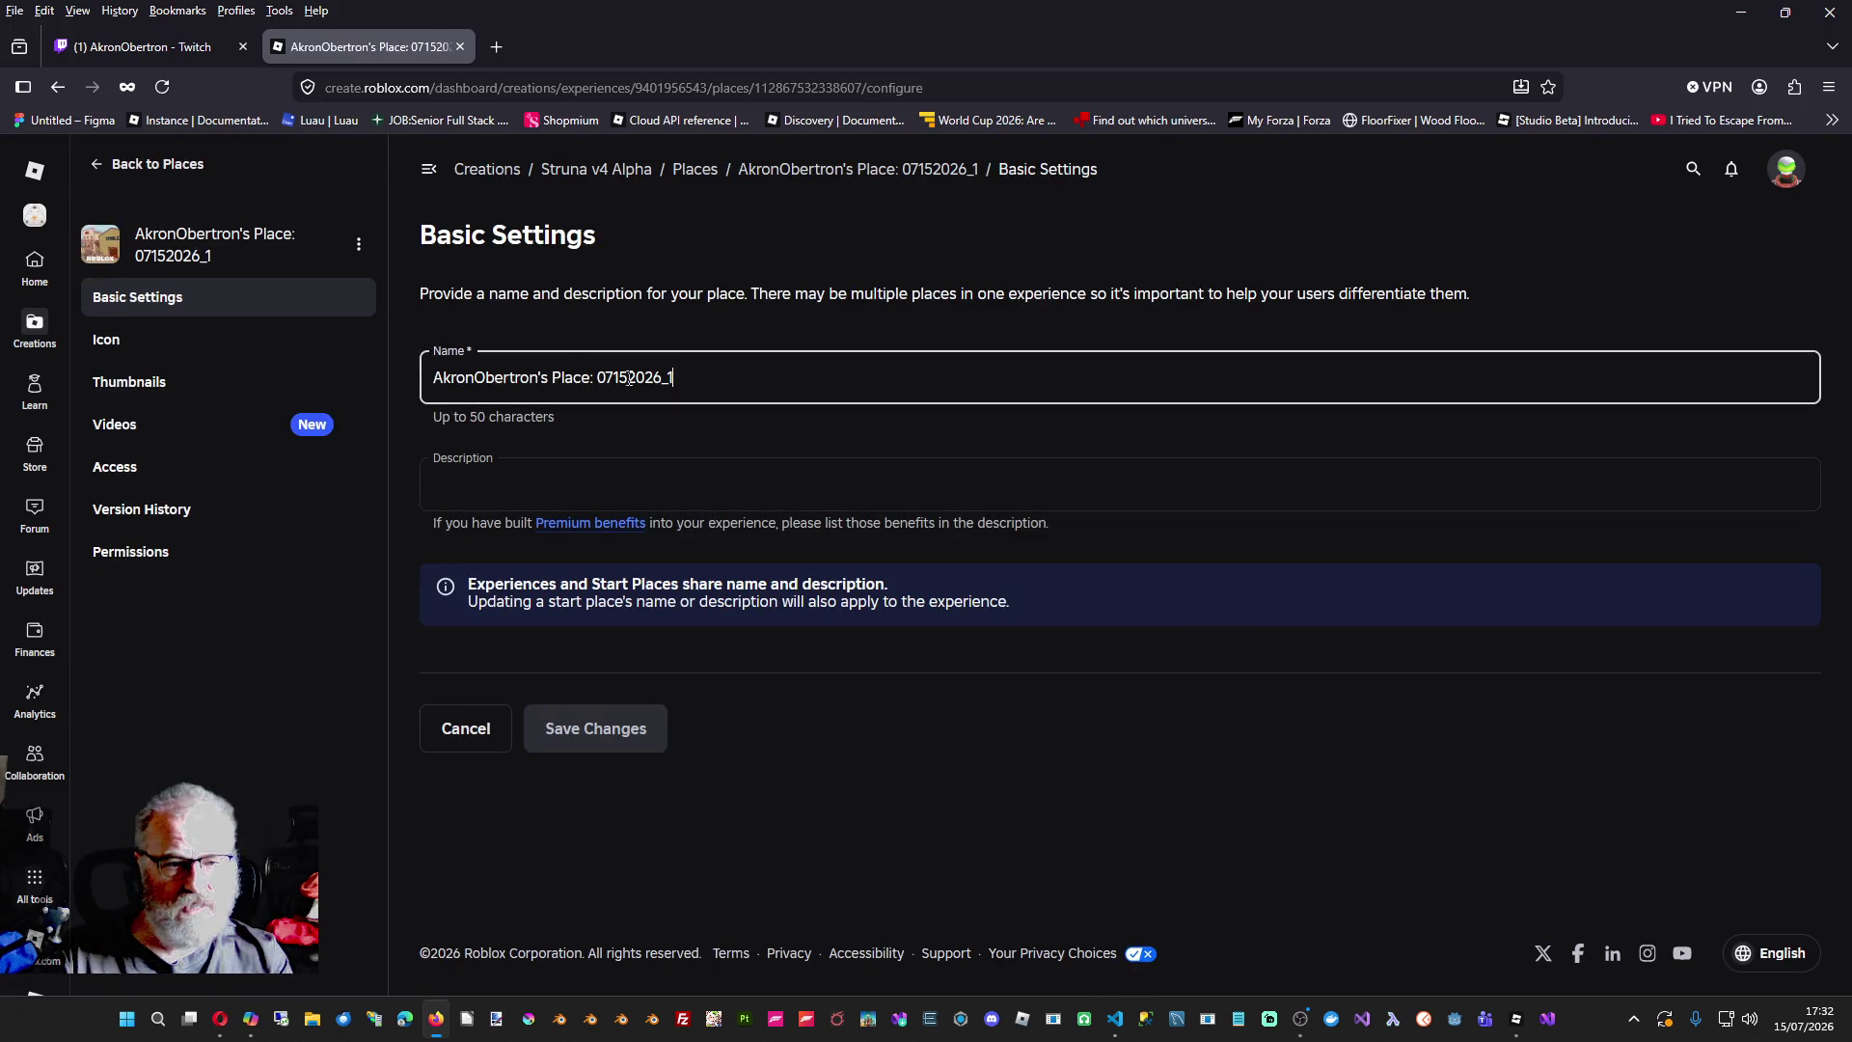
- Replace the place name with 'Peyob'
key(ctrl+a)
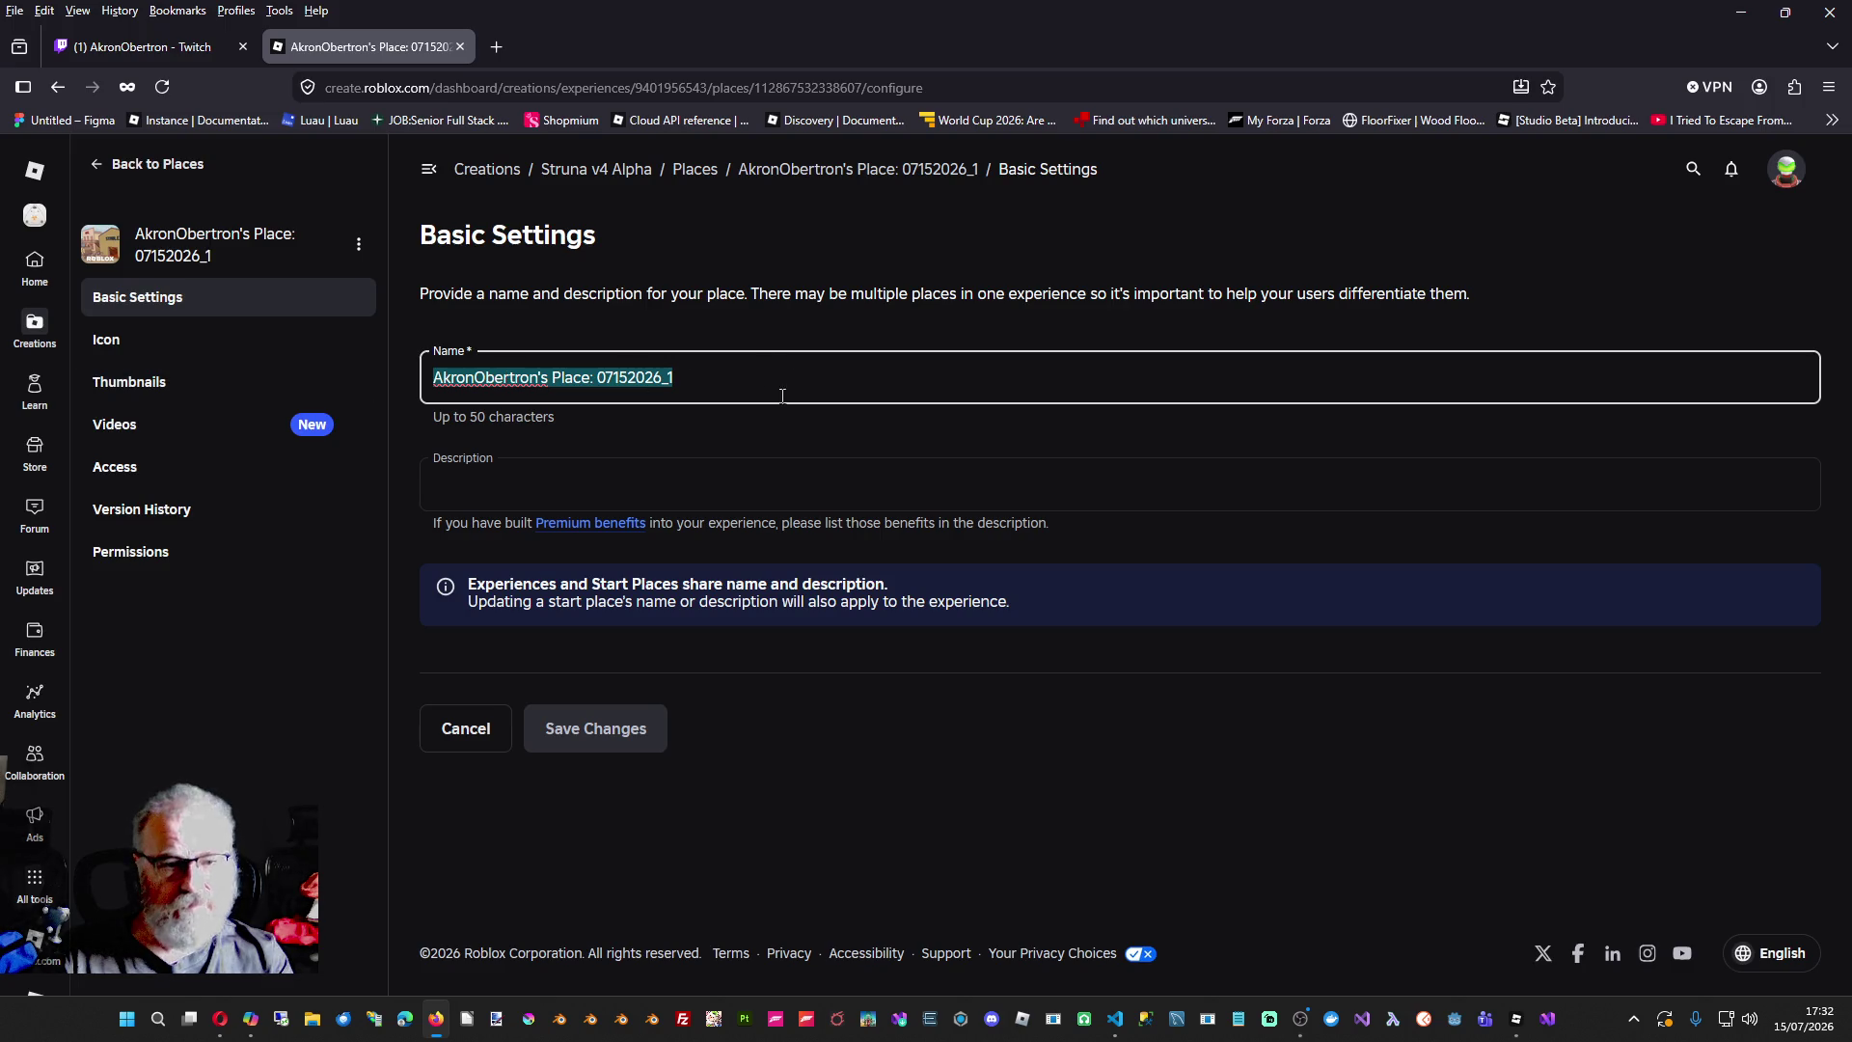
click(1115, 1018)
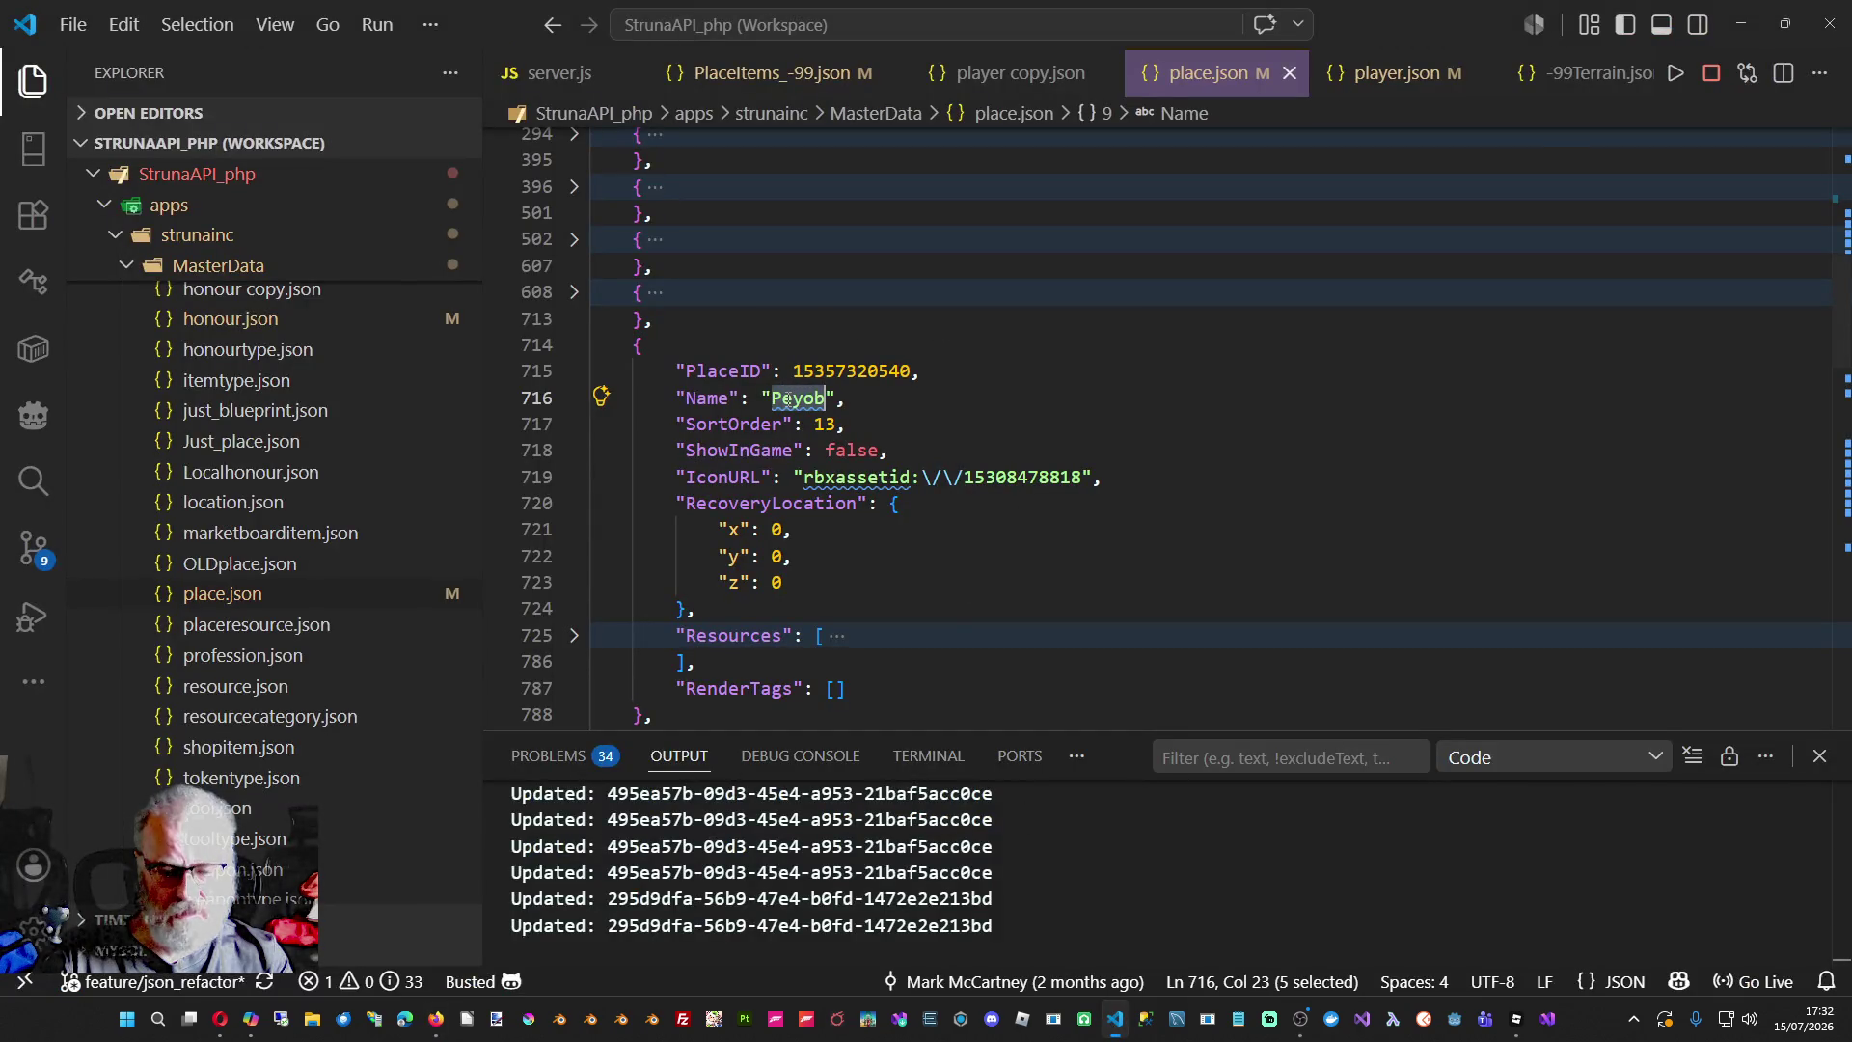
key(alt+Tab)
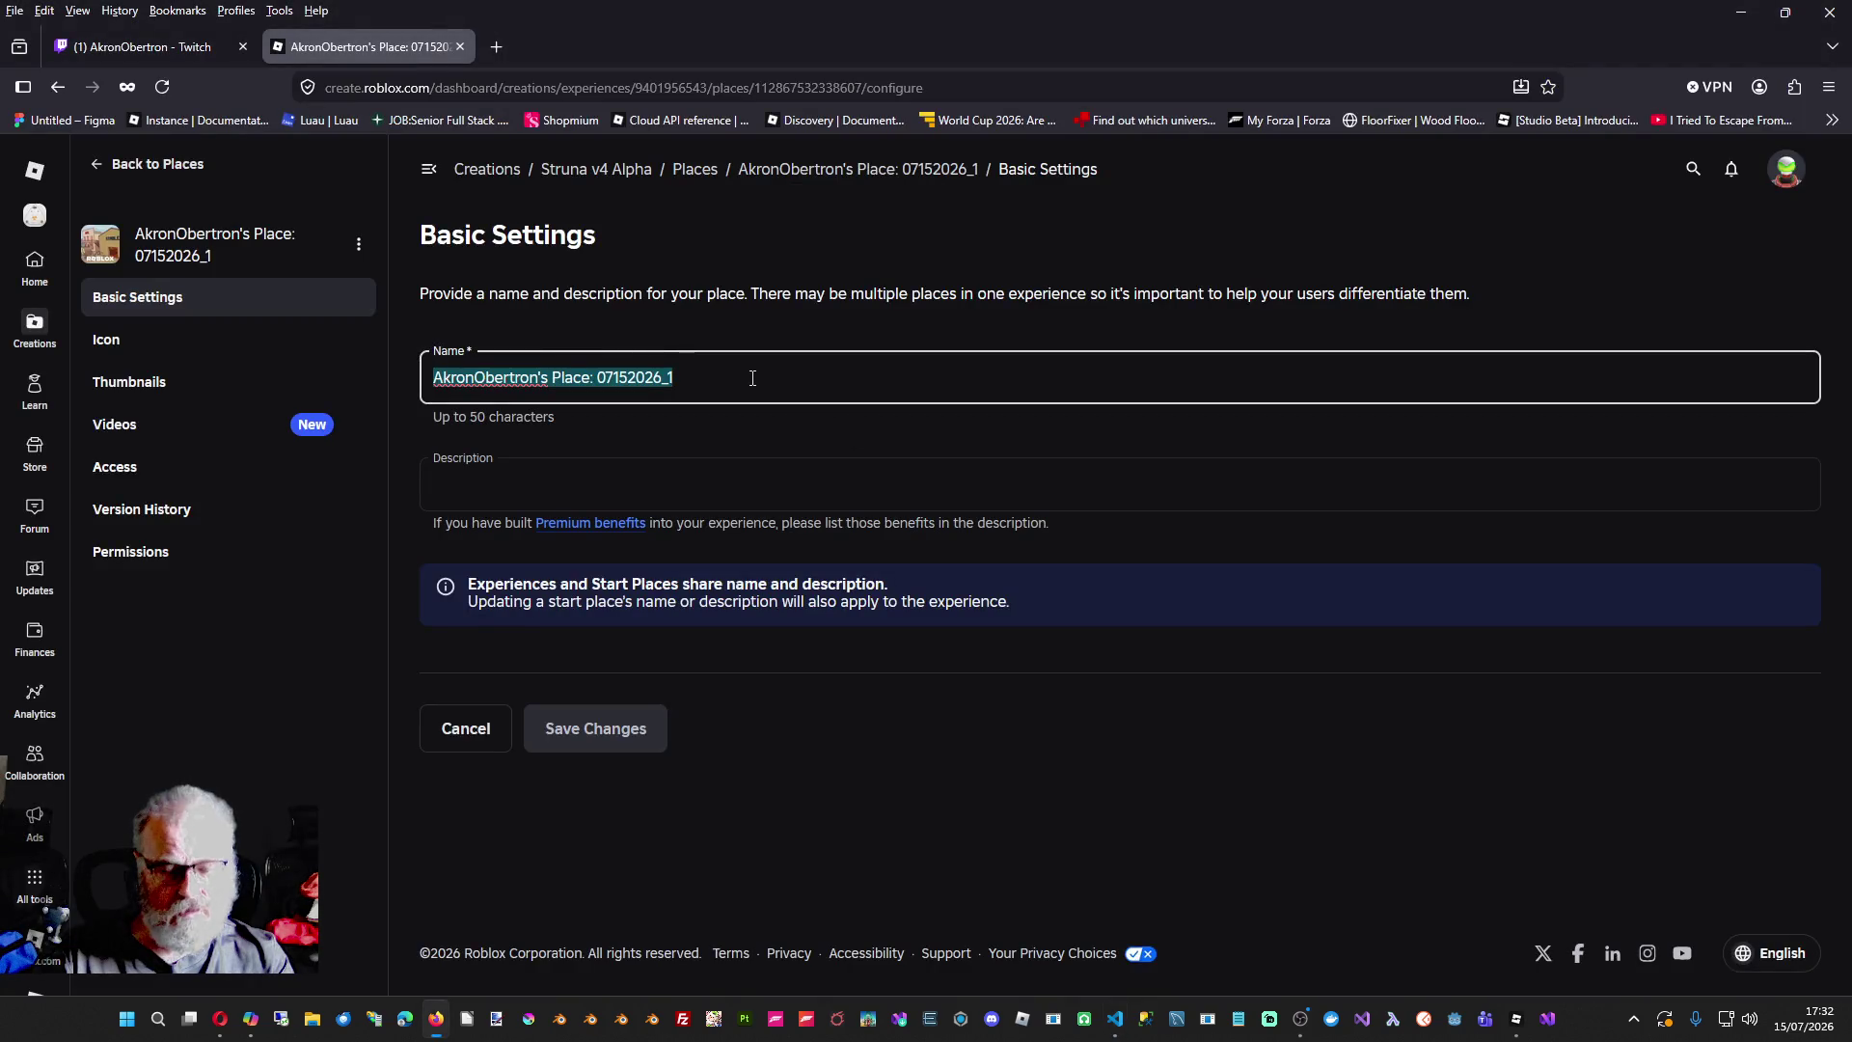
text(Peyob)
- Add the description 'A area of Struna', save the changes, and return to Roblox Studio
click(539, 470)
text(A area of Struna)
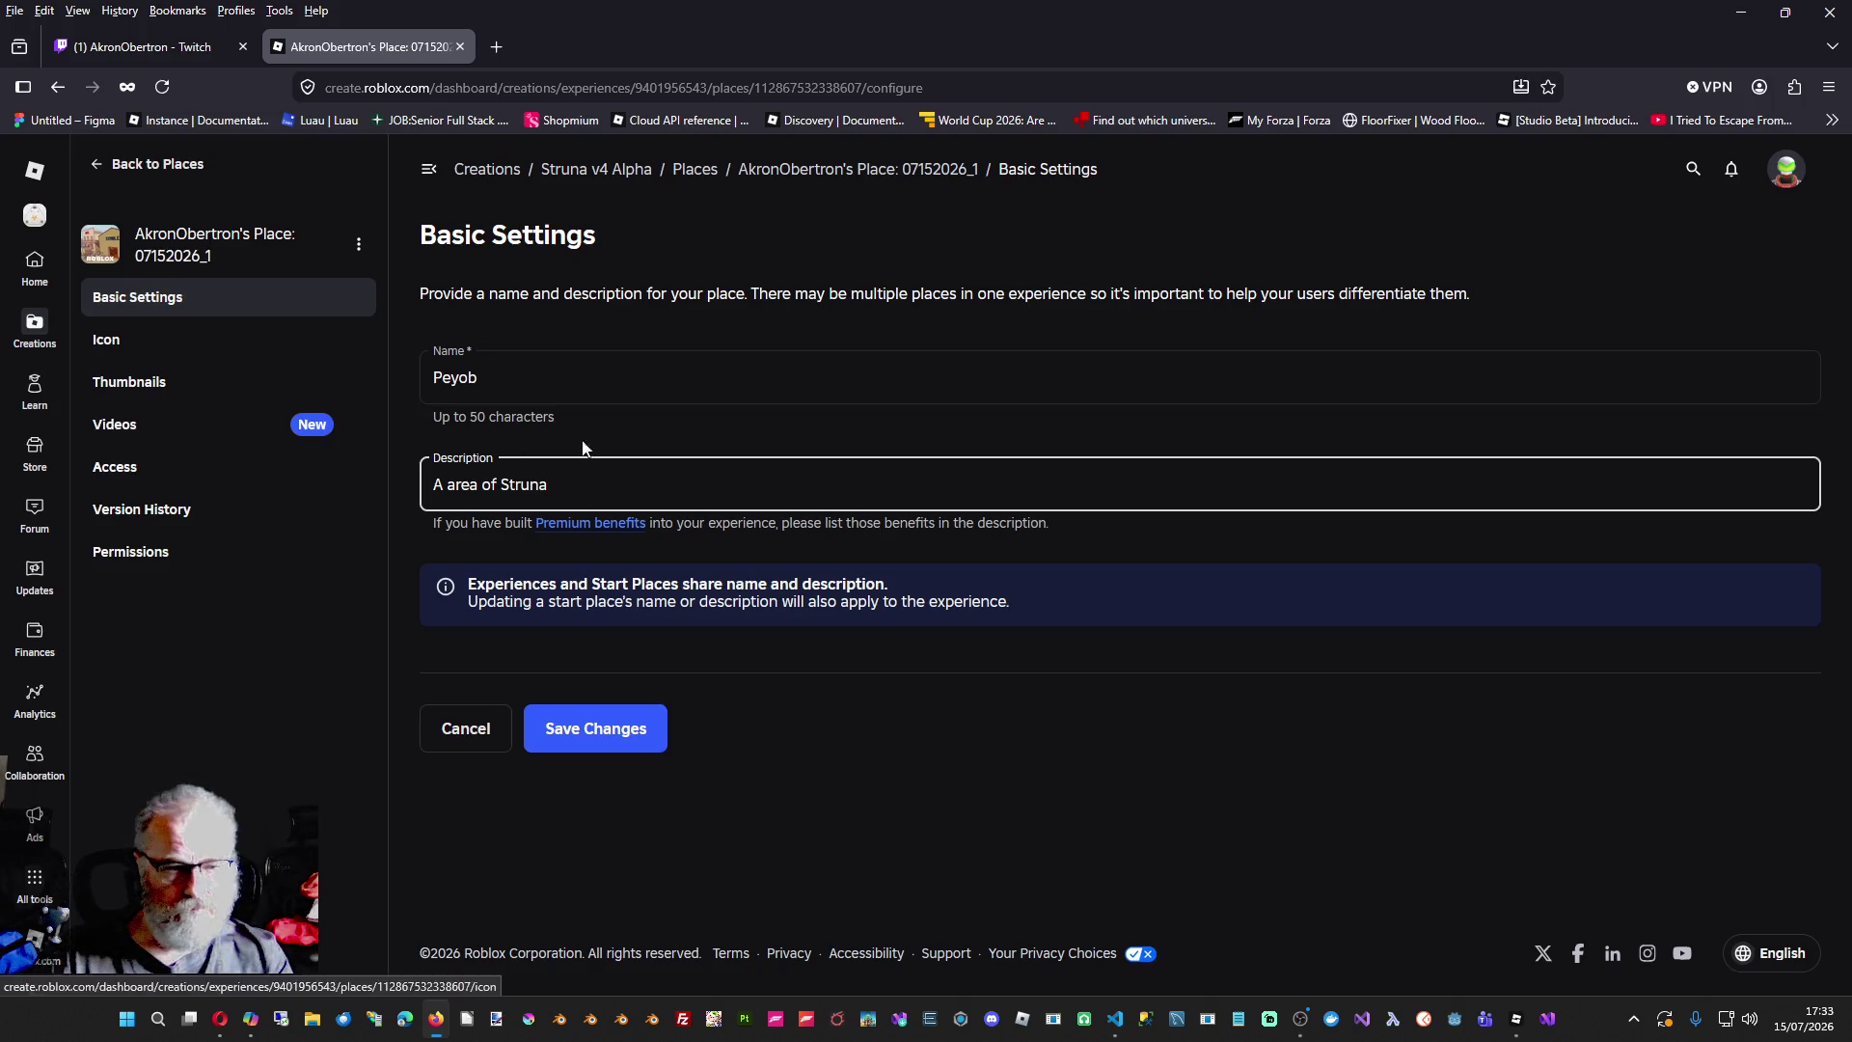
click(551, 739)
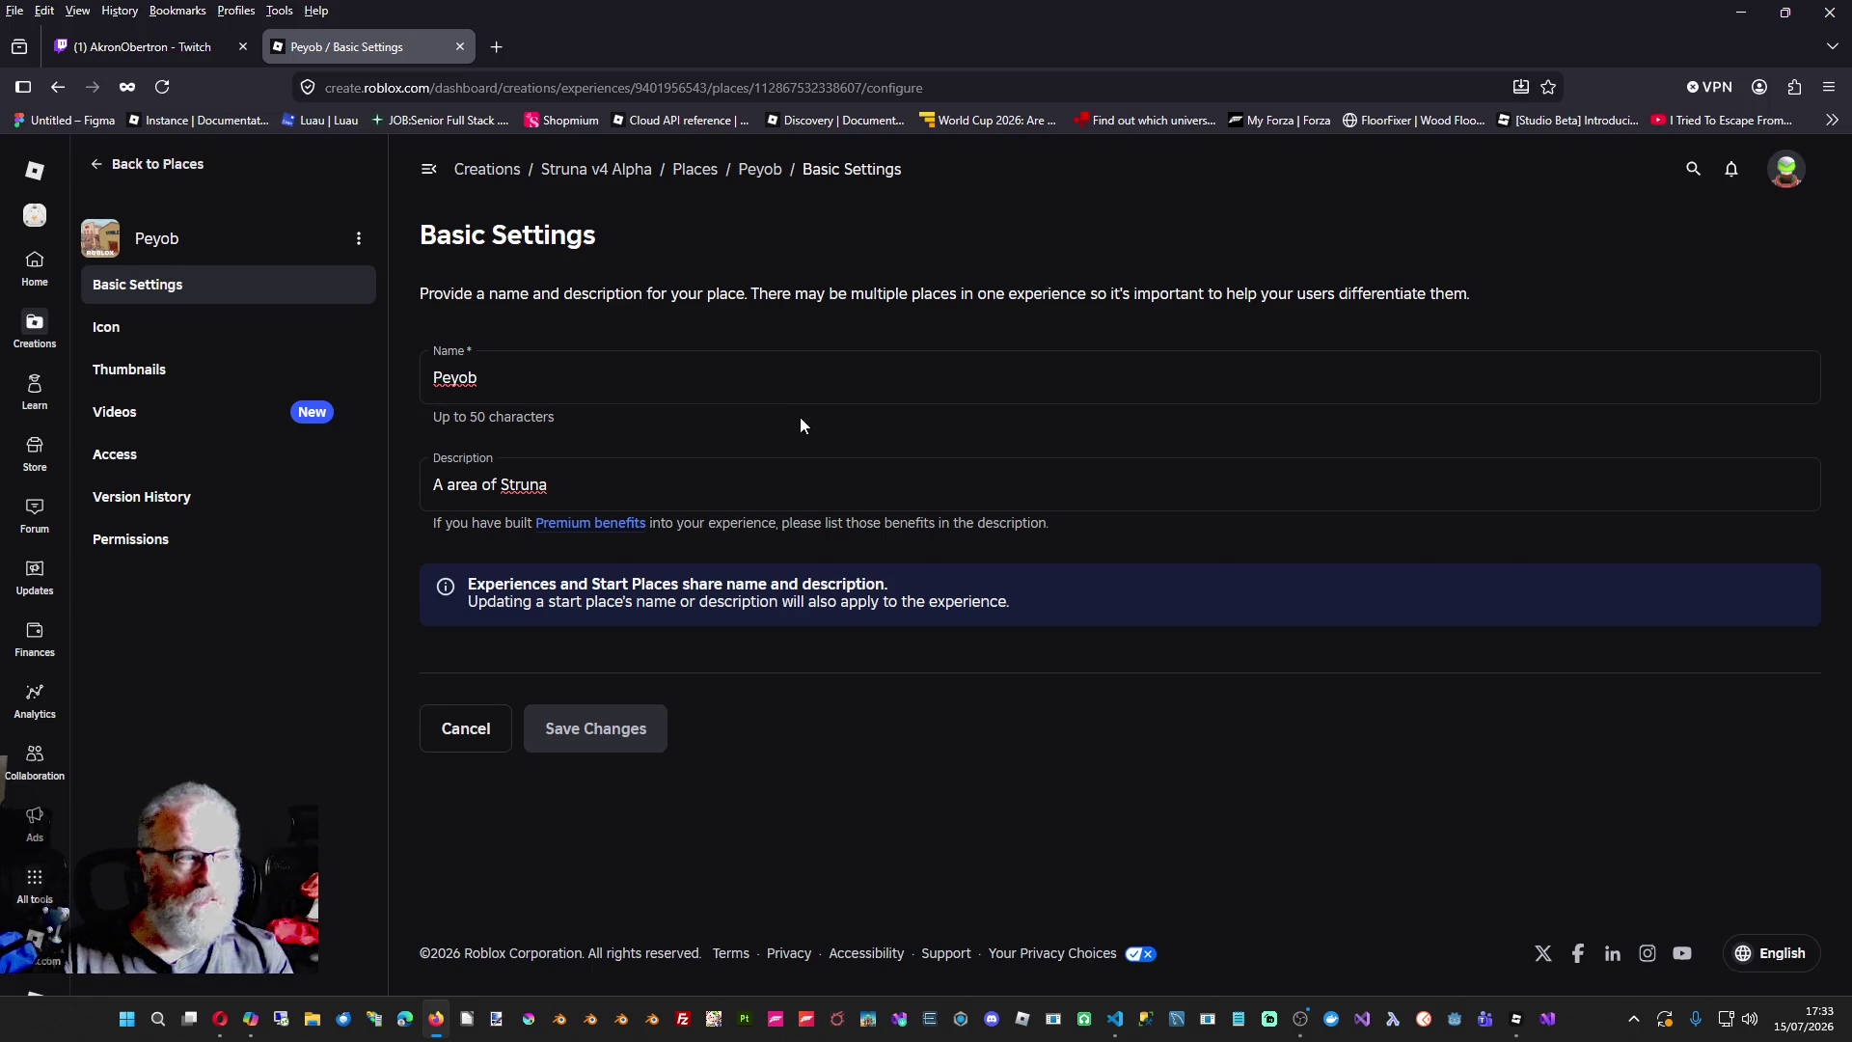
key(alt+Tab)
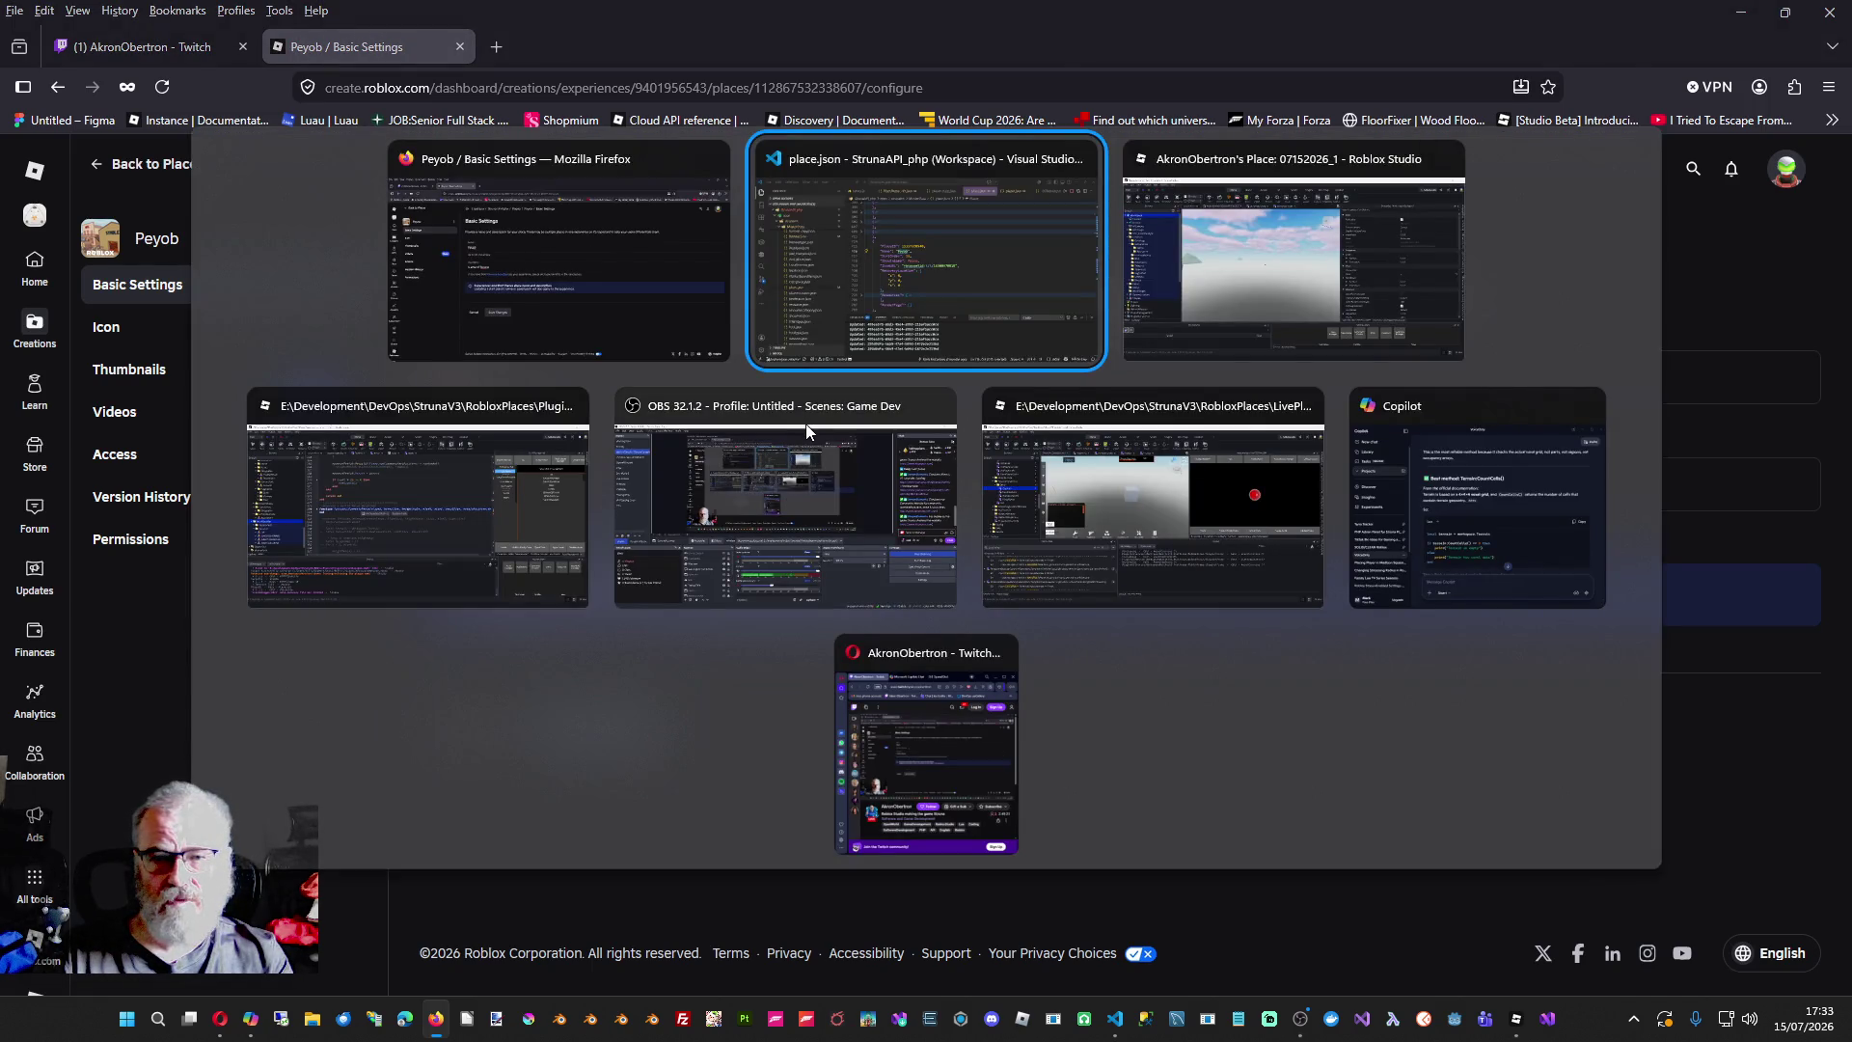
key(alt+Tab)
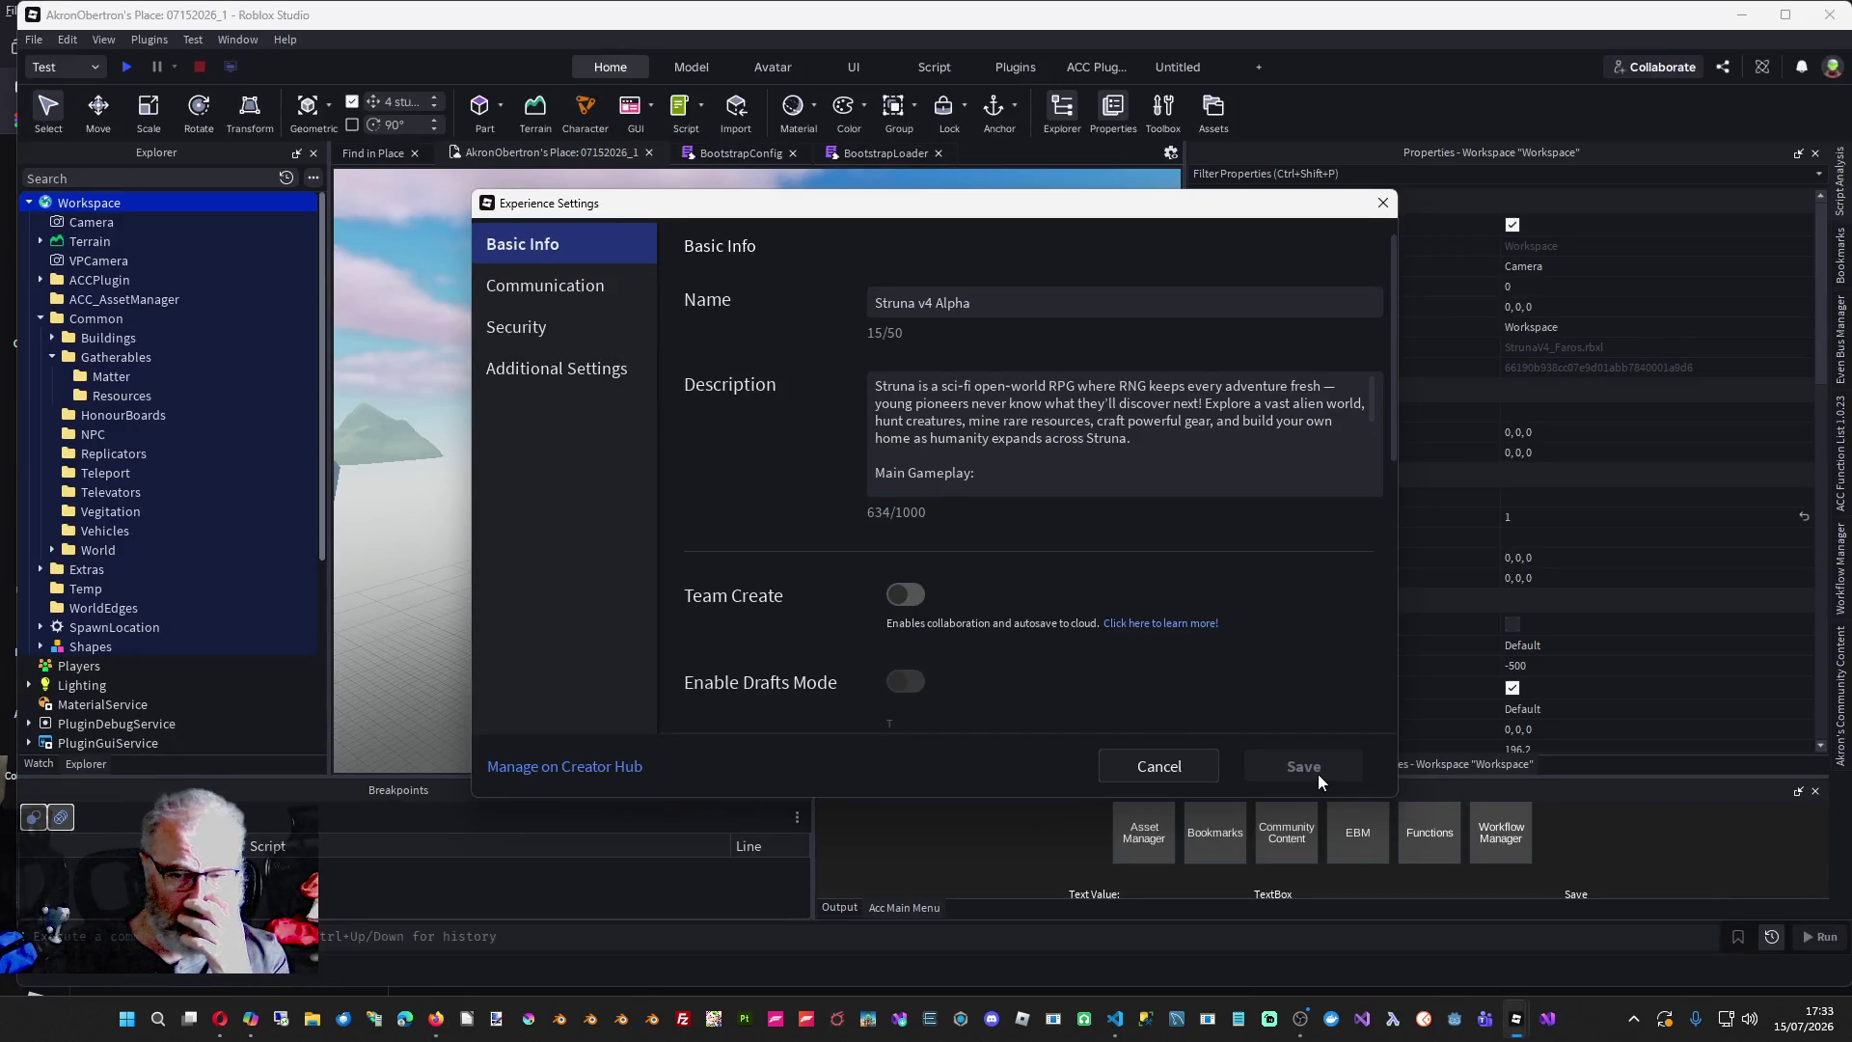
- Cancel Experience Settings and use Publish to Roblox As to overwrite Peyob in Struna v4 Alpha
click(1160, 767)
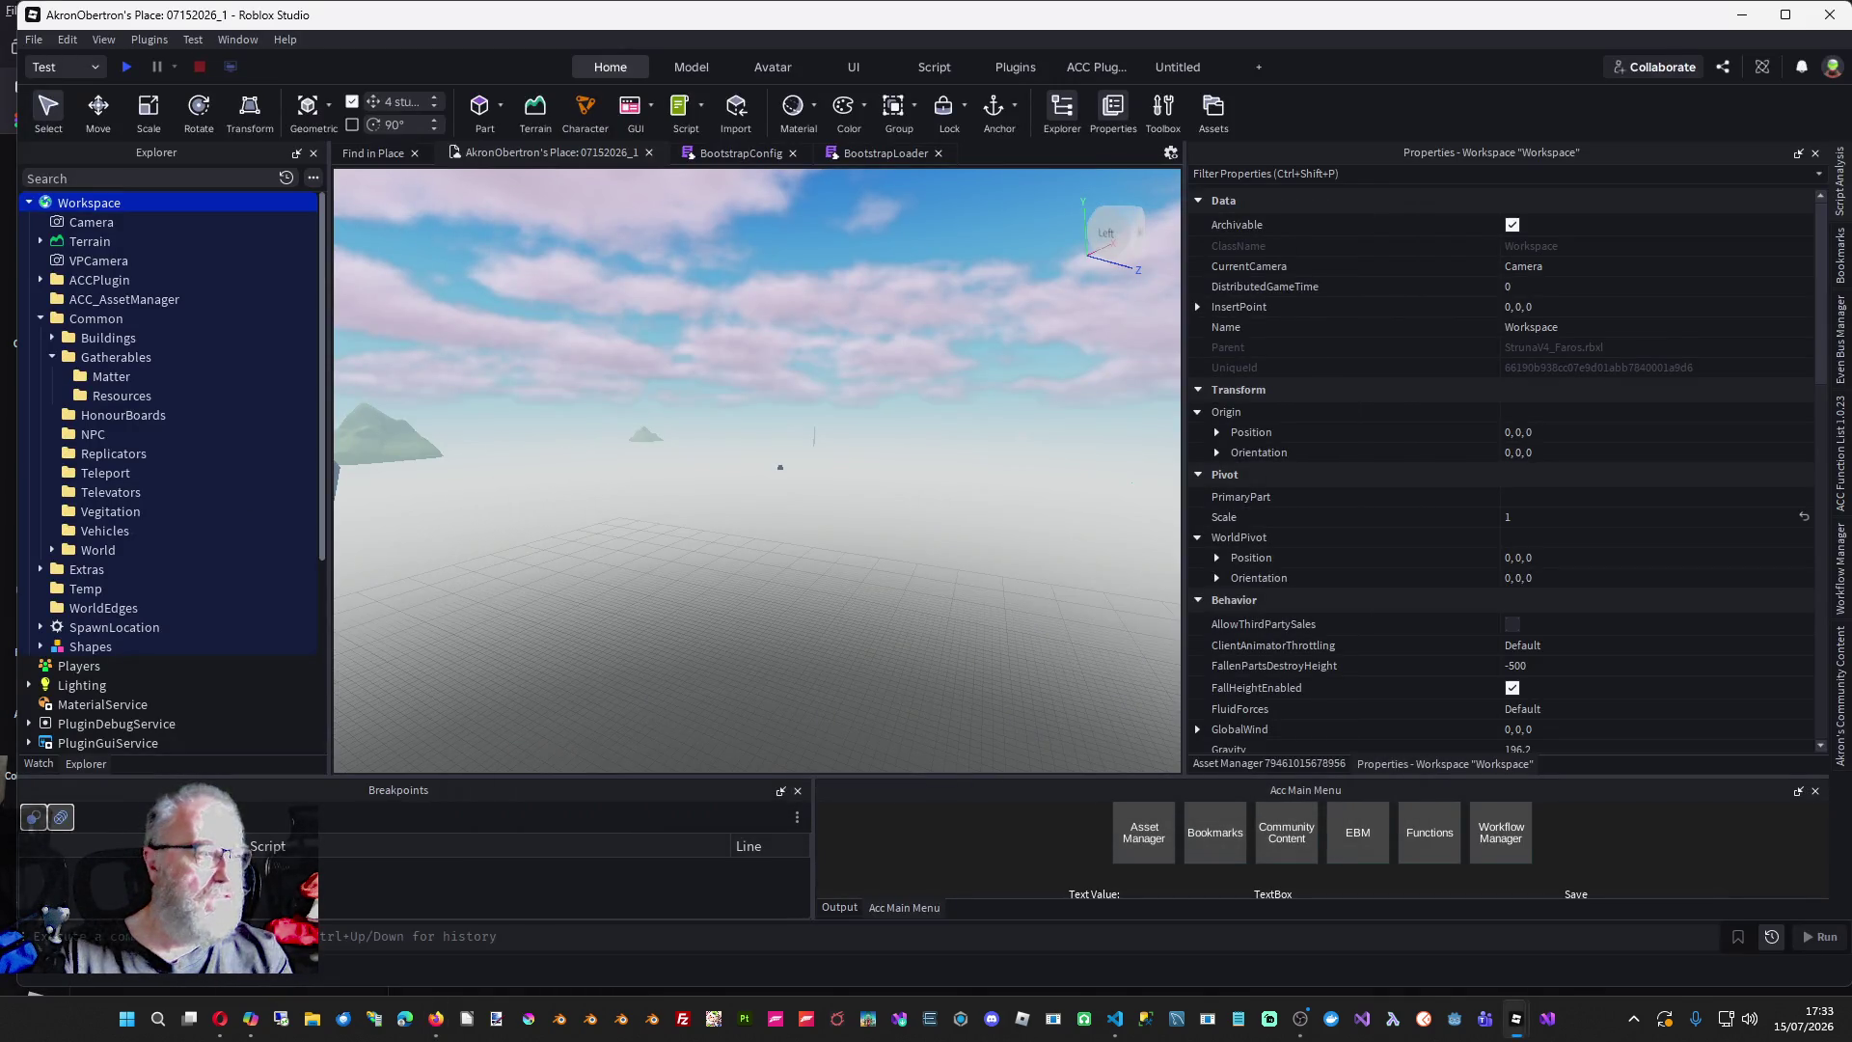
click(35, 41)
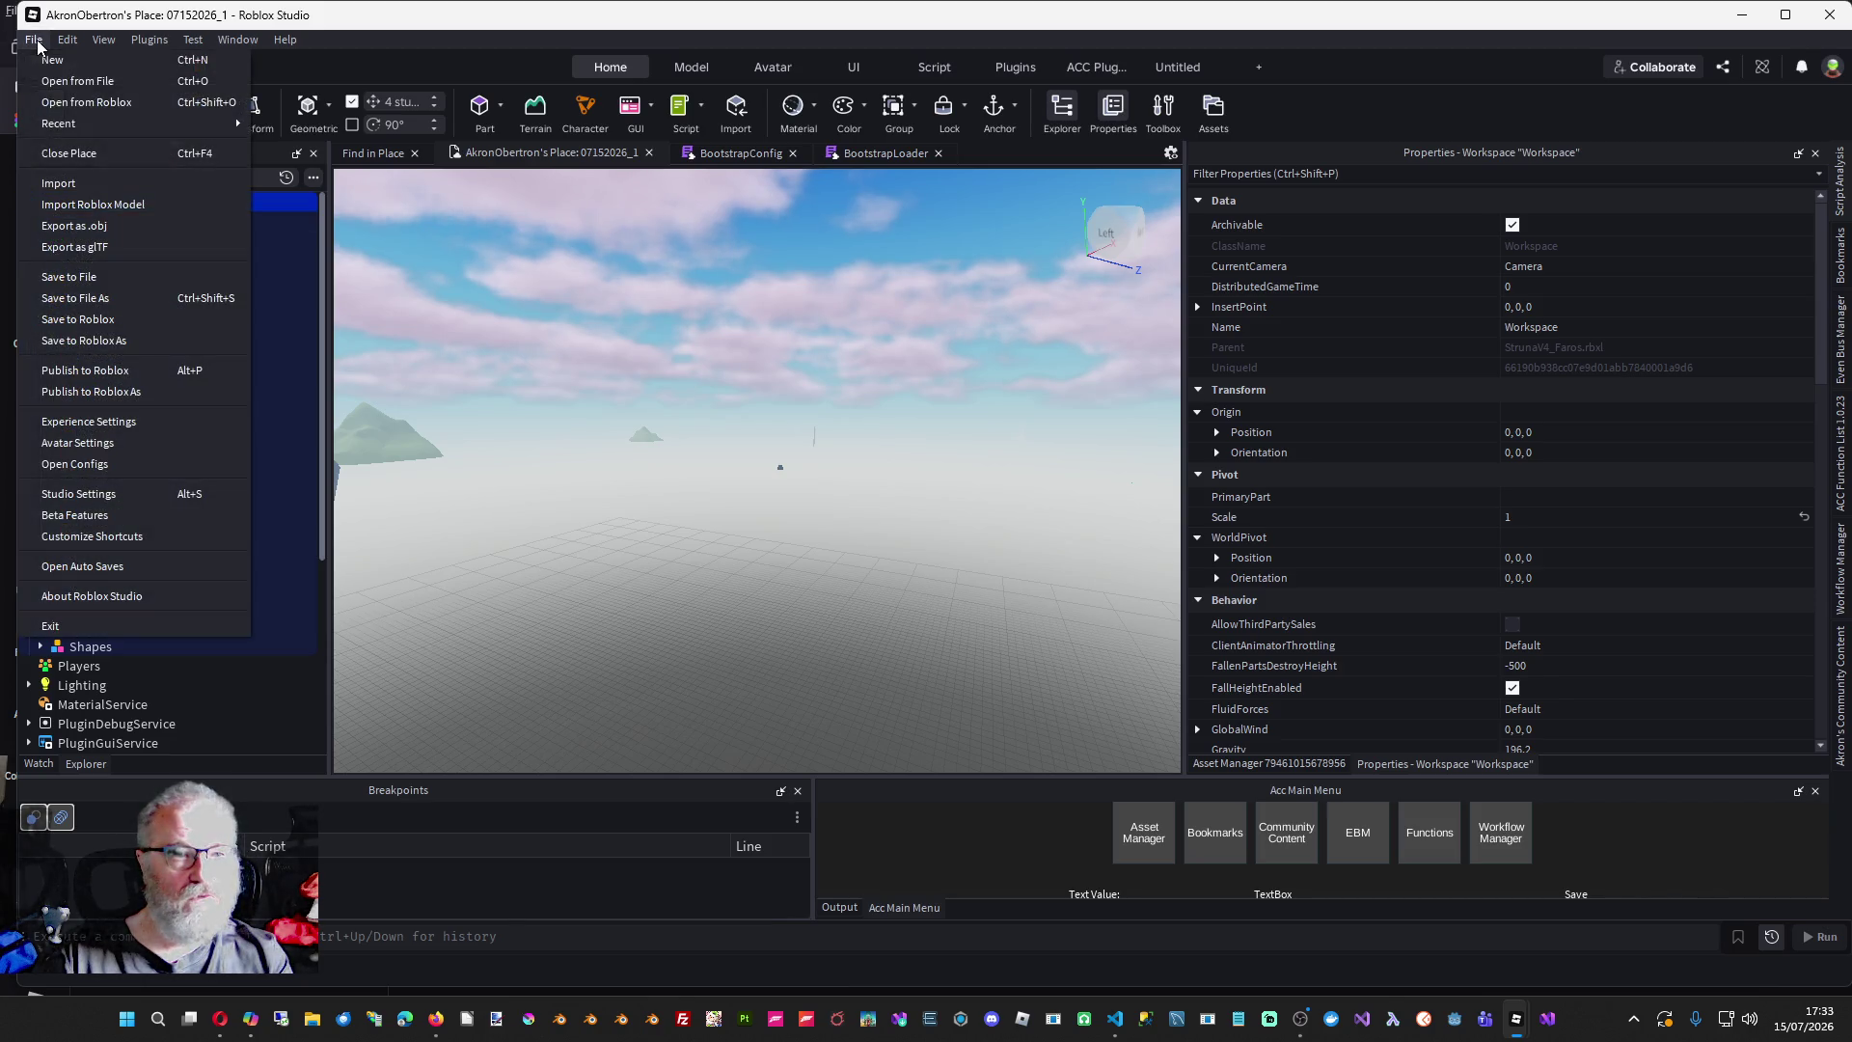
click(139, 393)
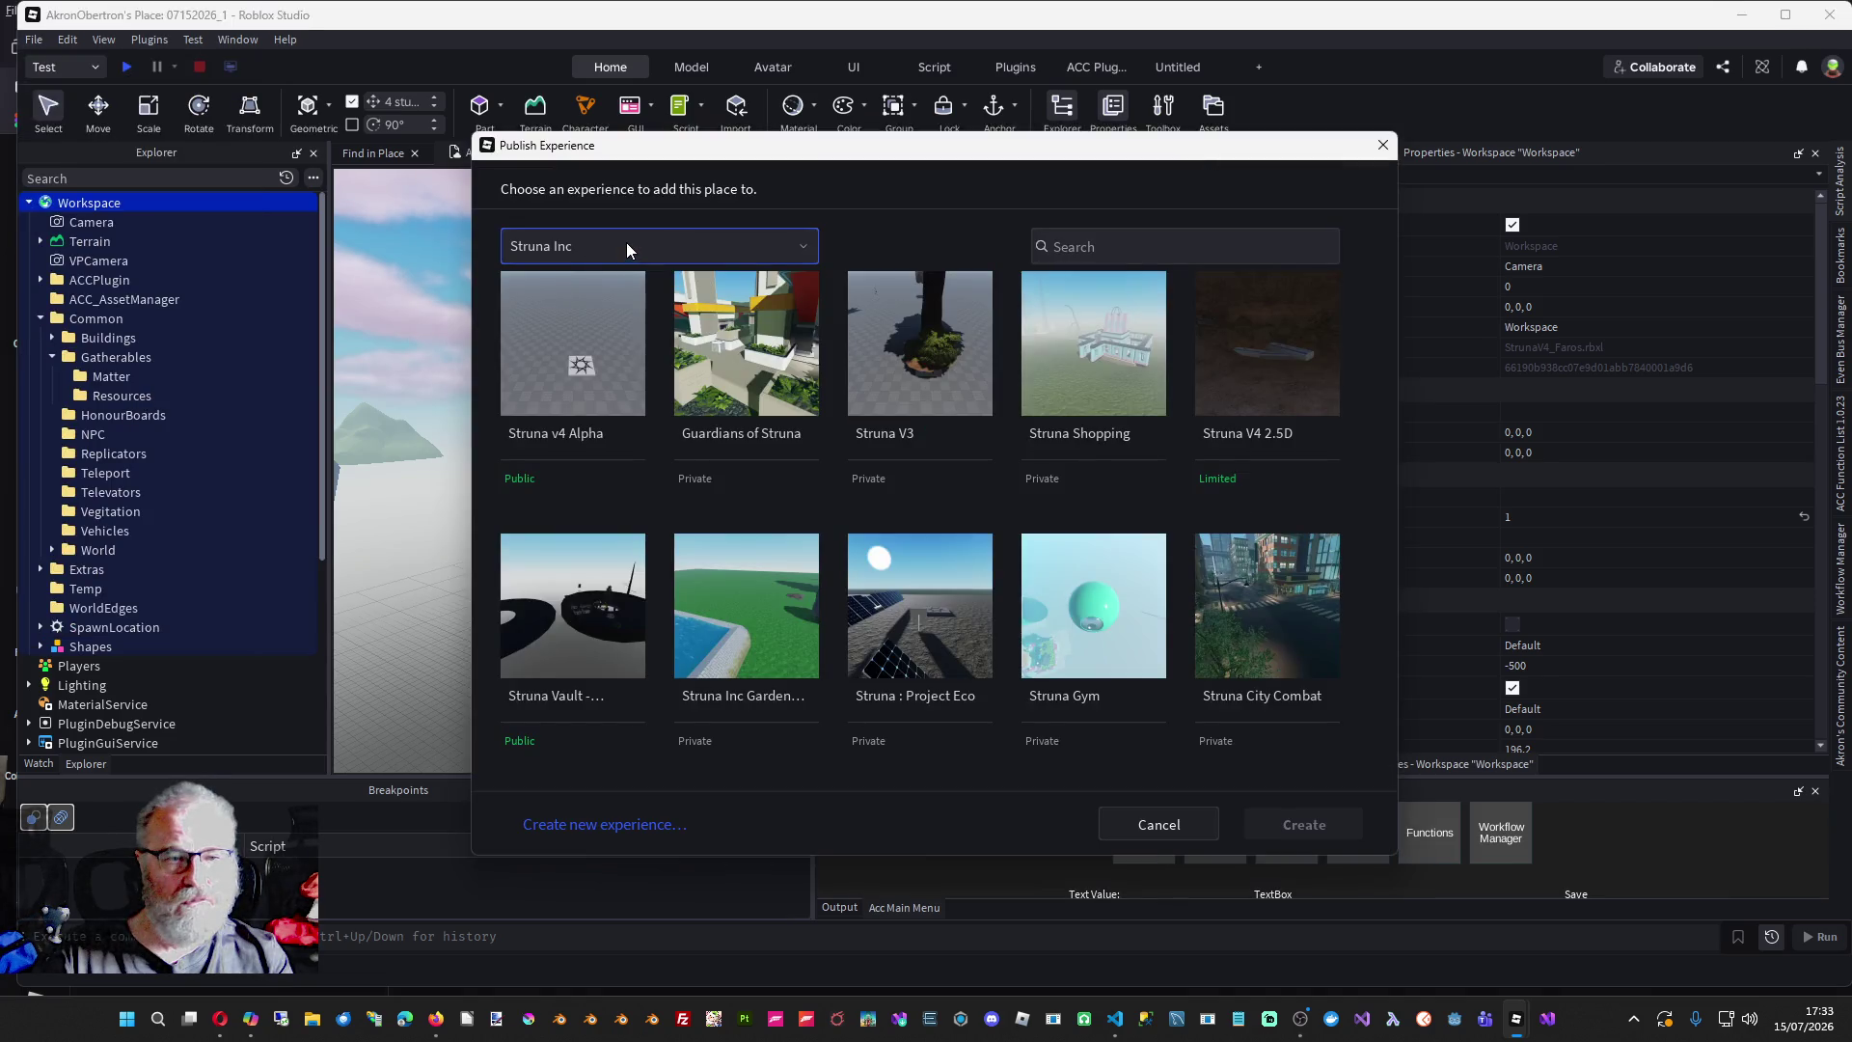
click(525, 337)
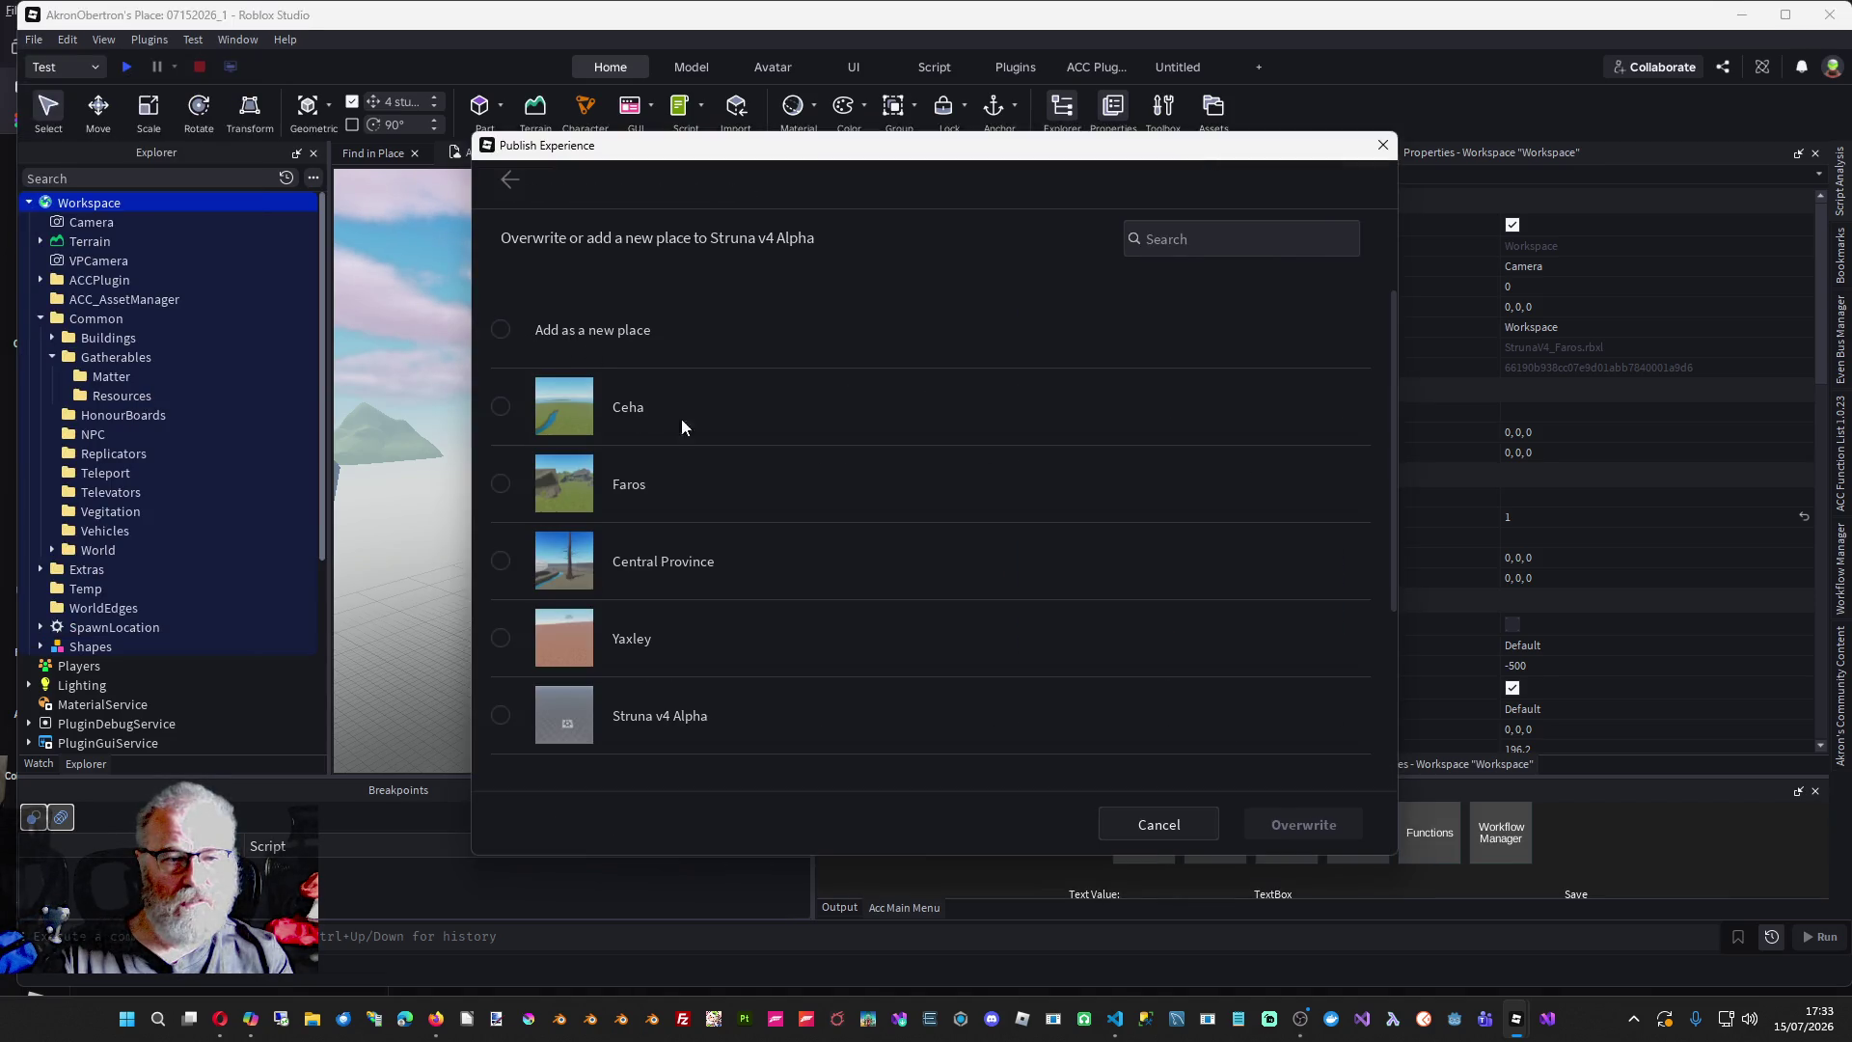
scroll(760, 483, down, 3)
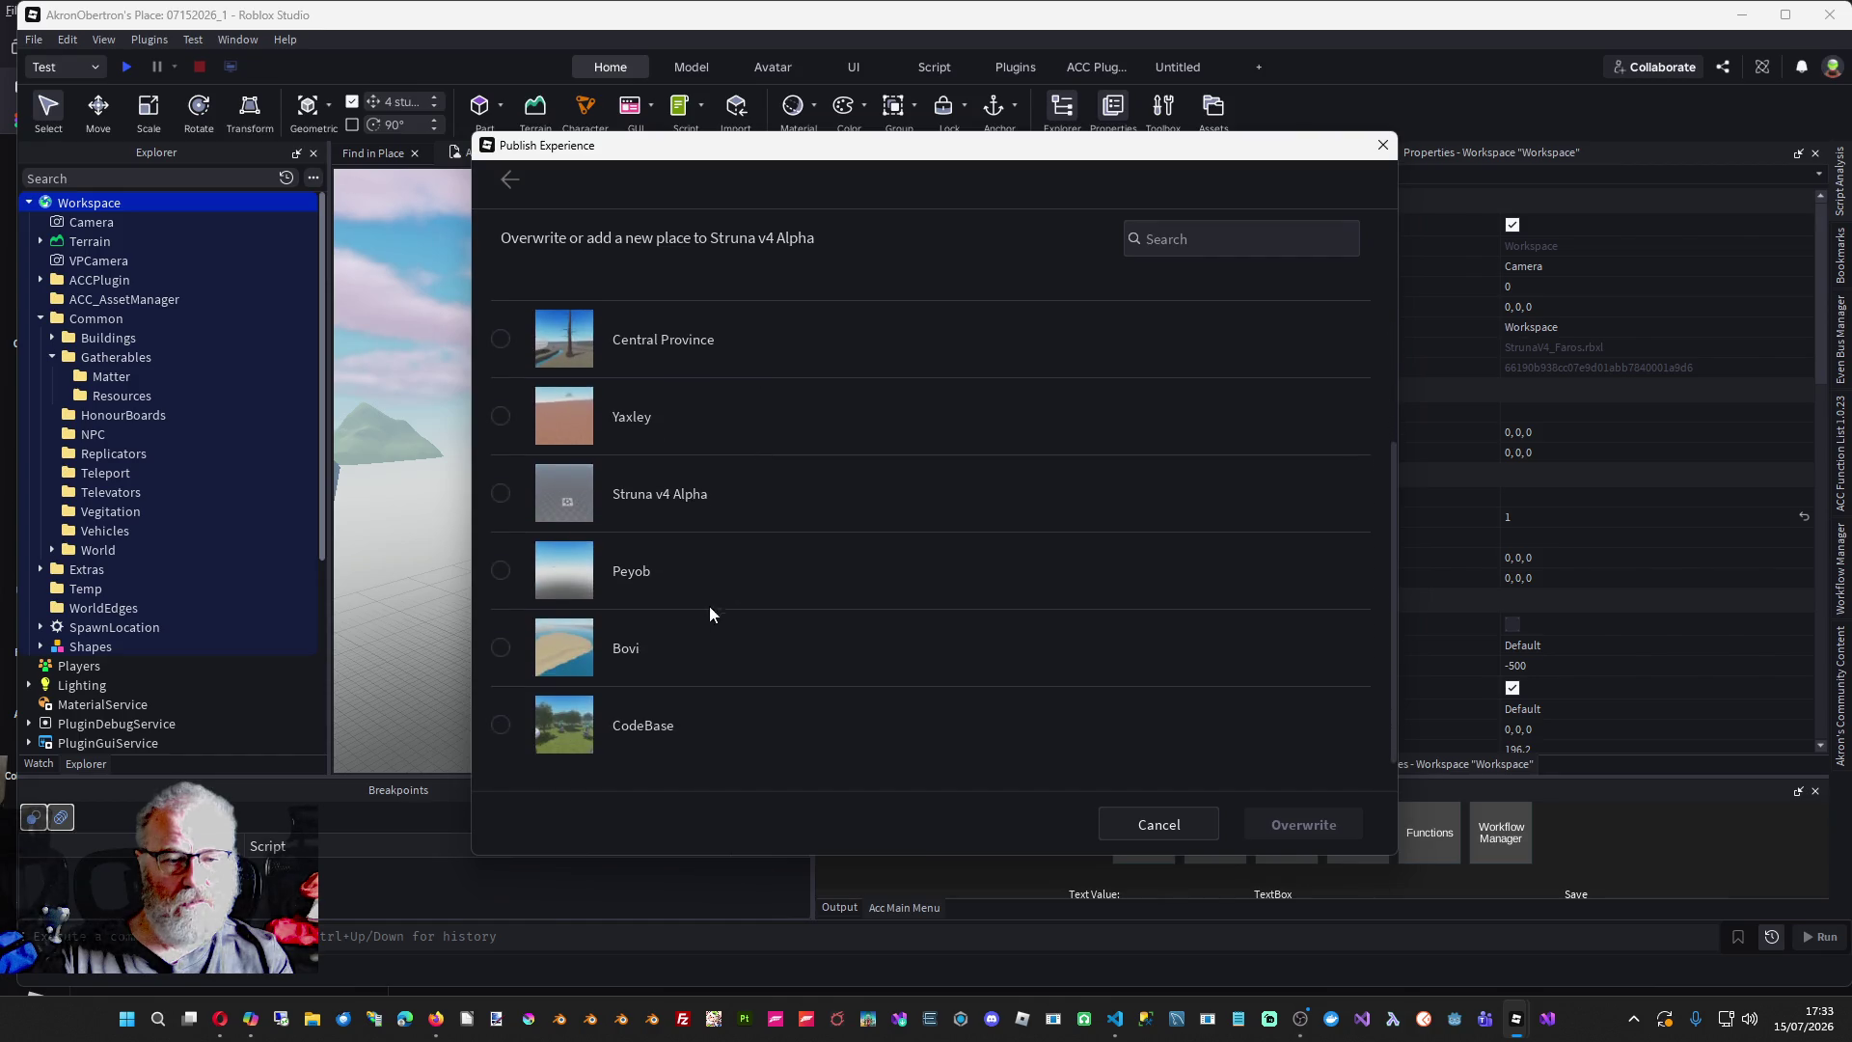
click(661, 563)
click(1290, 816)
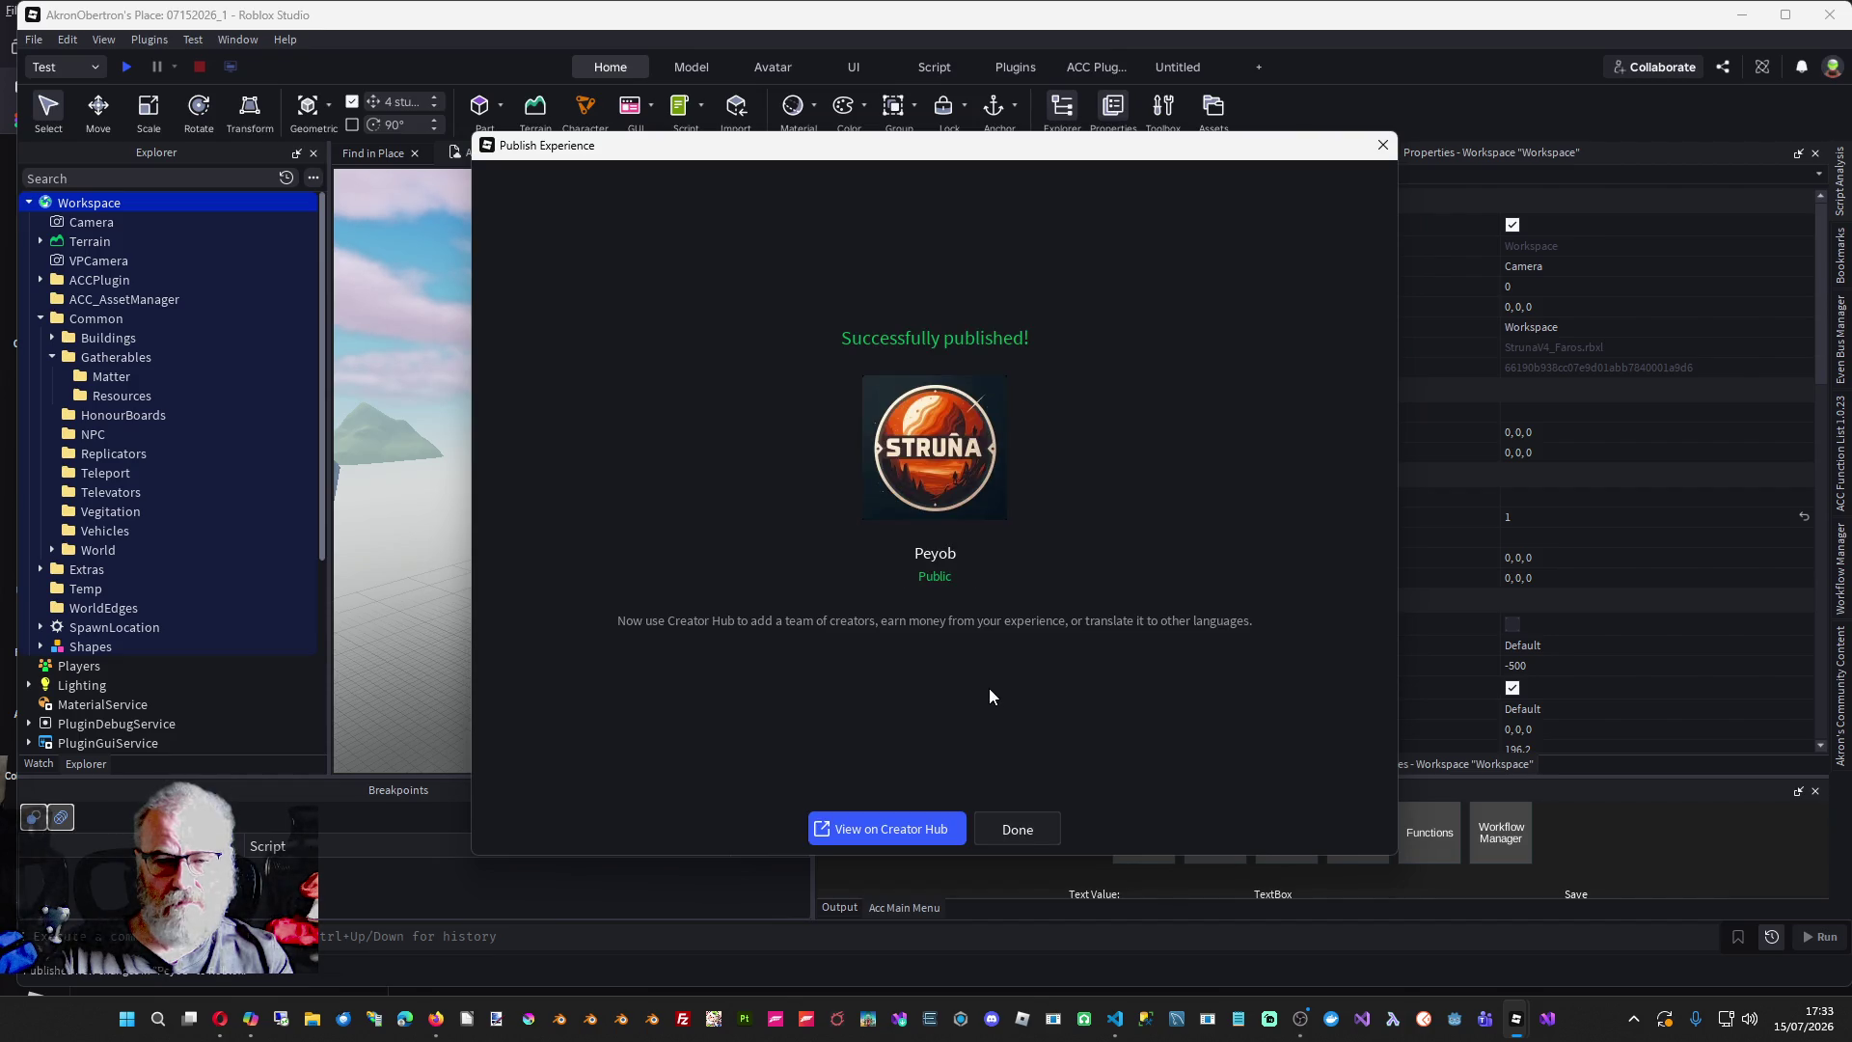
click(1009, 828)
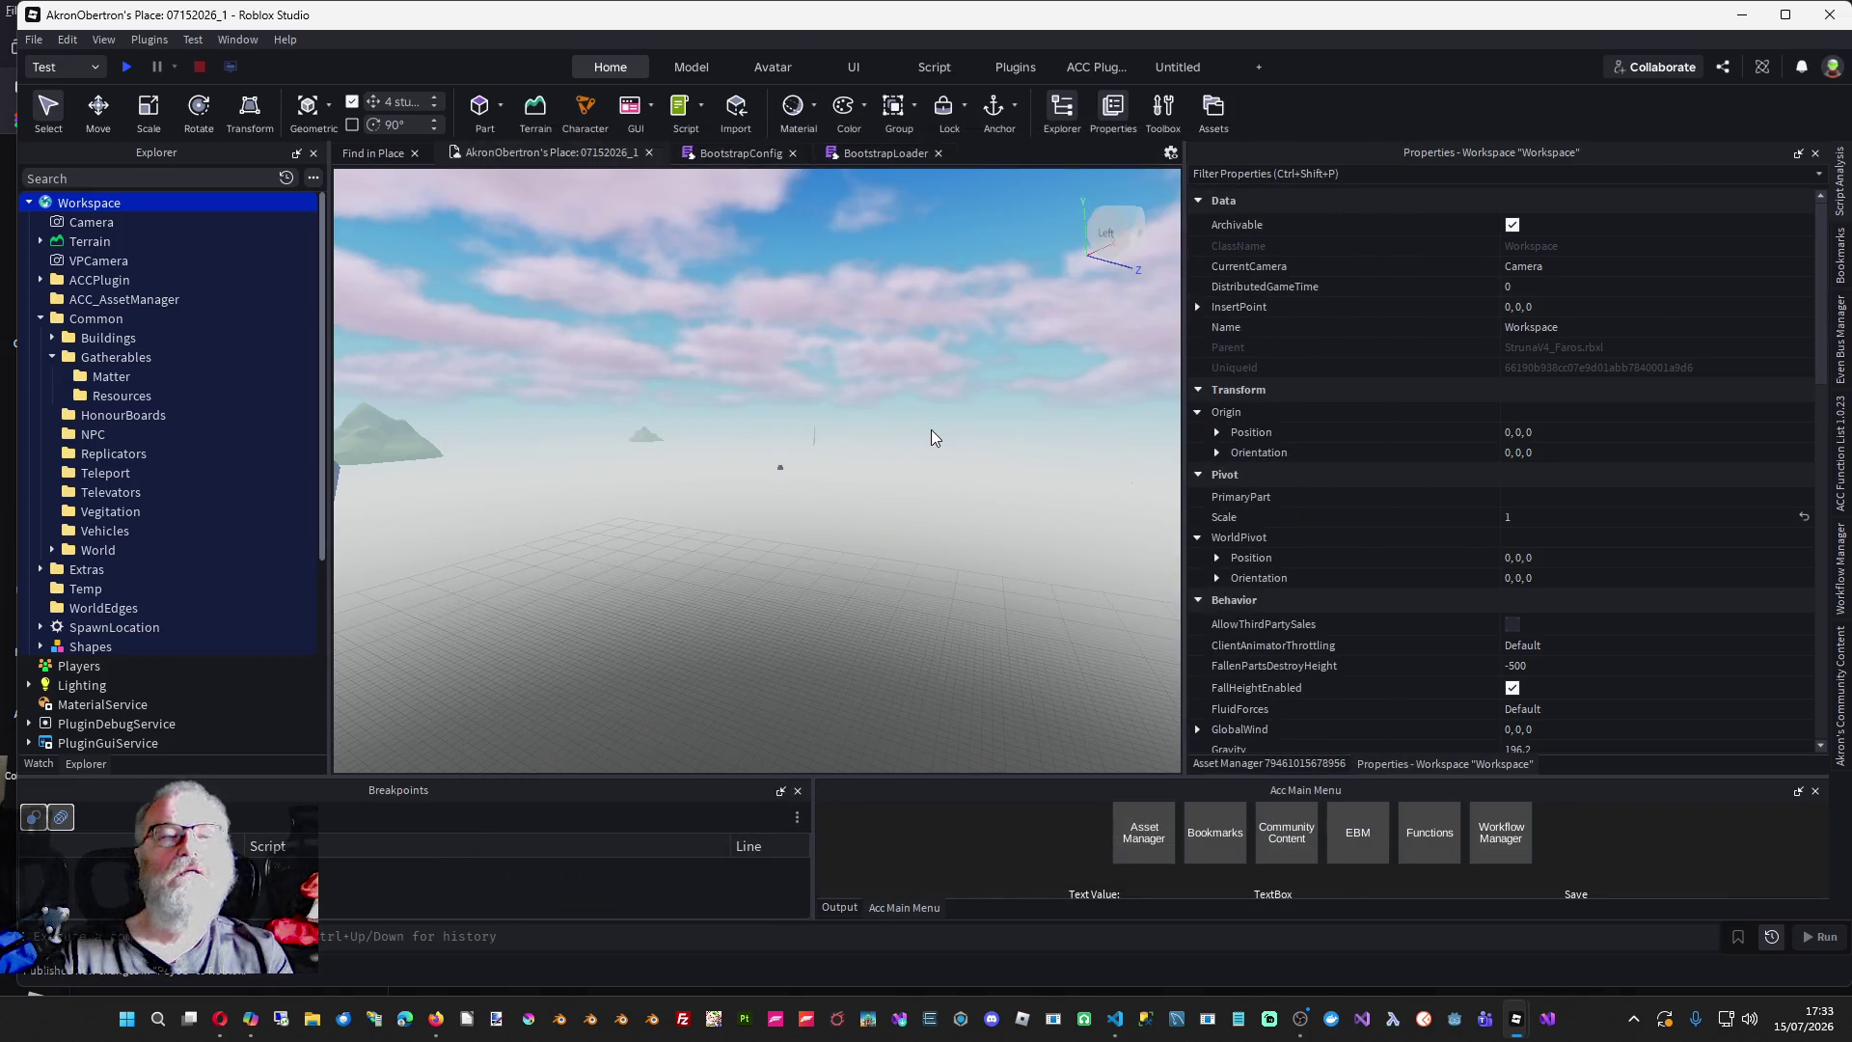
- Check the Peyob settings page in the browser, then select Peyob's old PlaceID in place.json
key(alt+Tab)
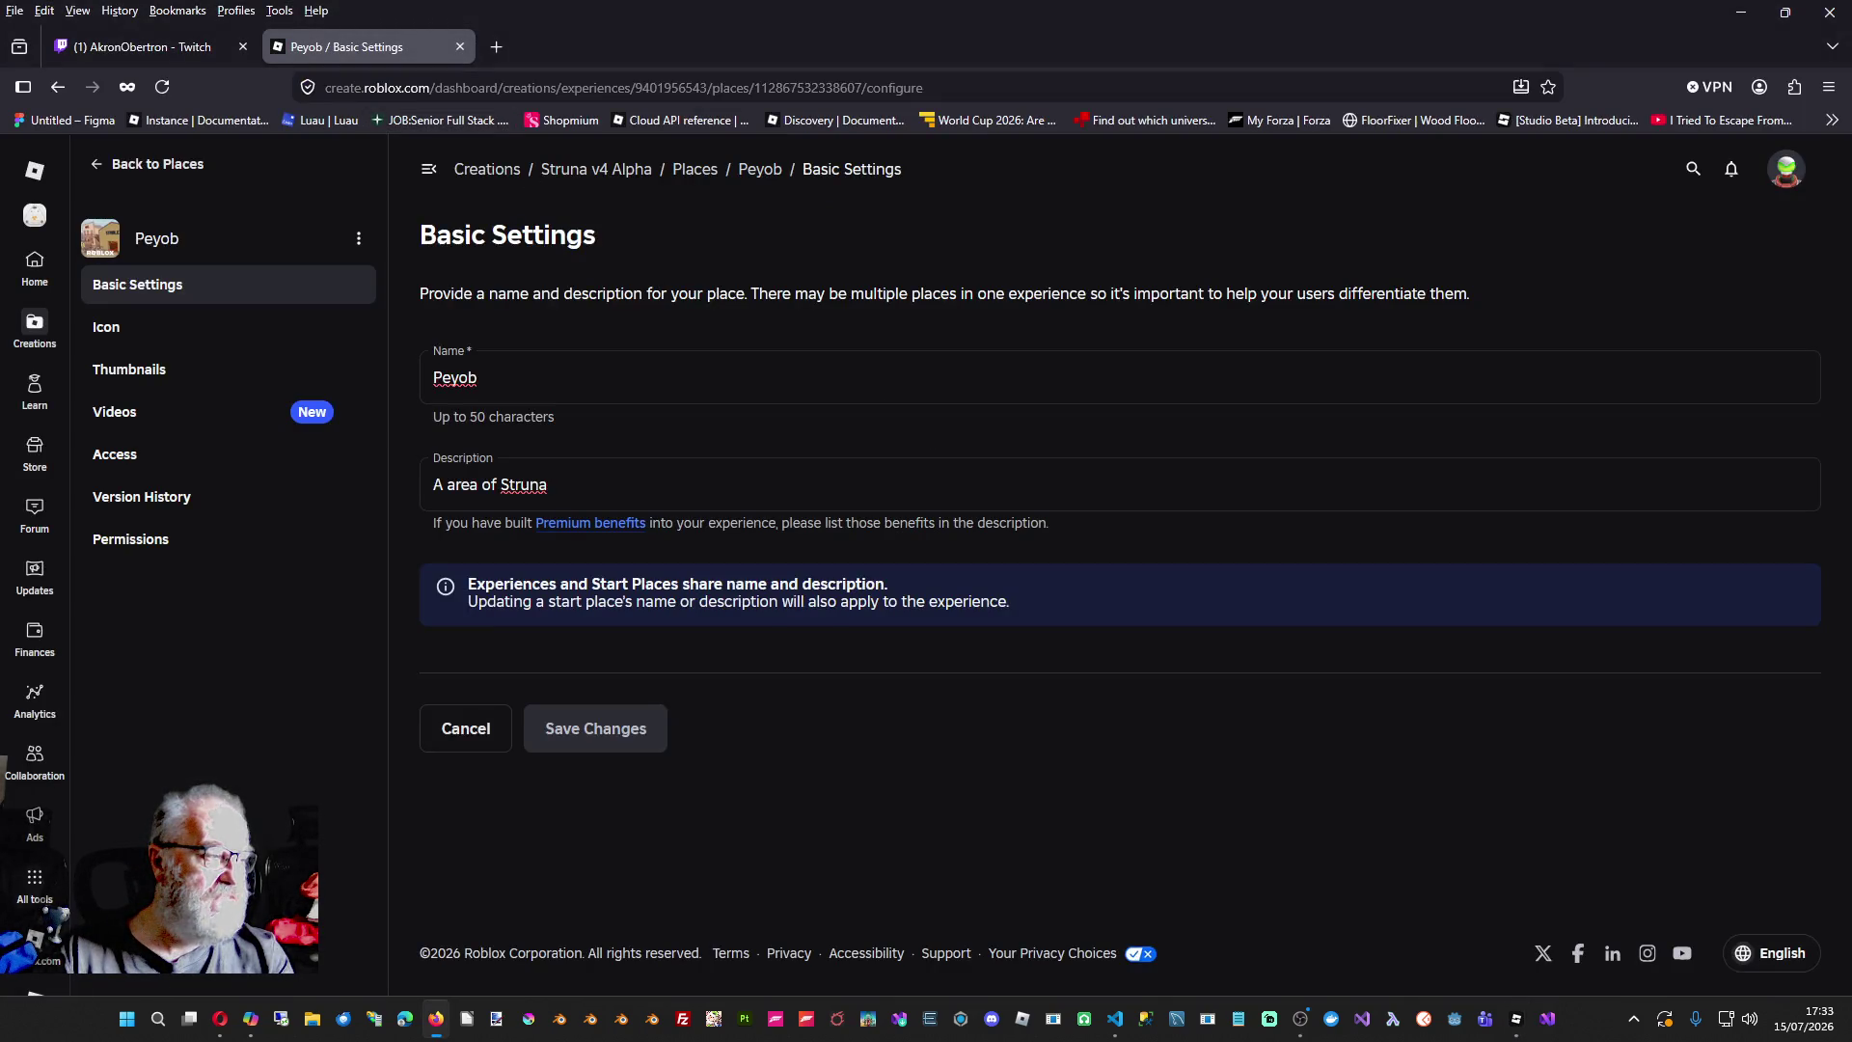
key(alt+Tab)
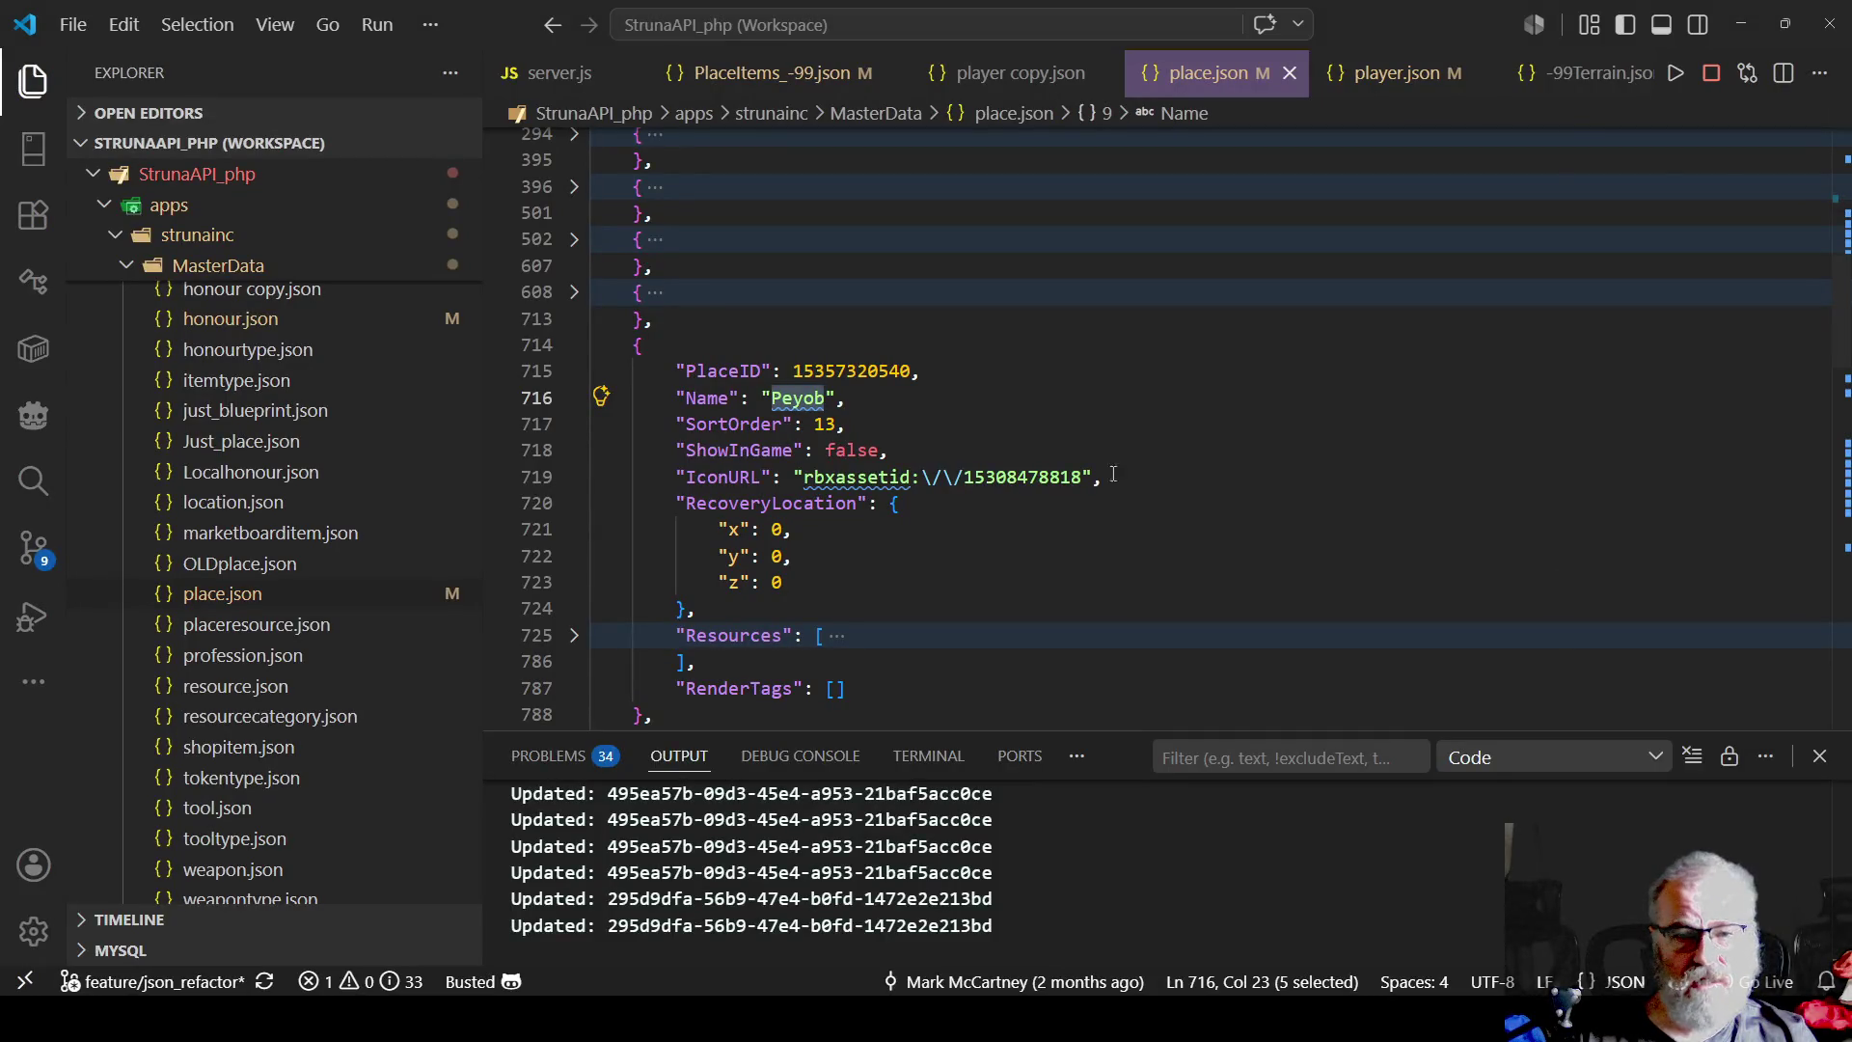
double_click(842, 370)
key(ctrl+v)
click(1212, 424)
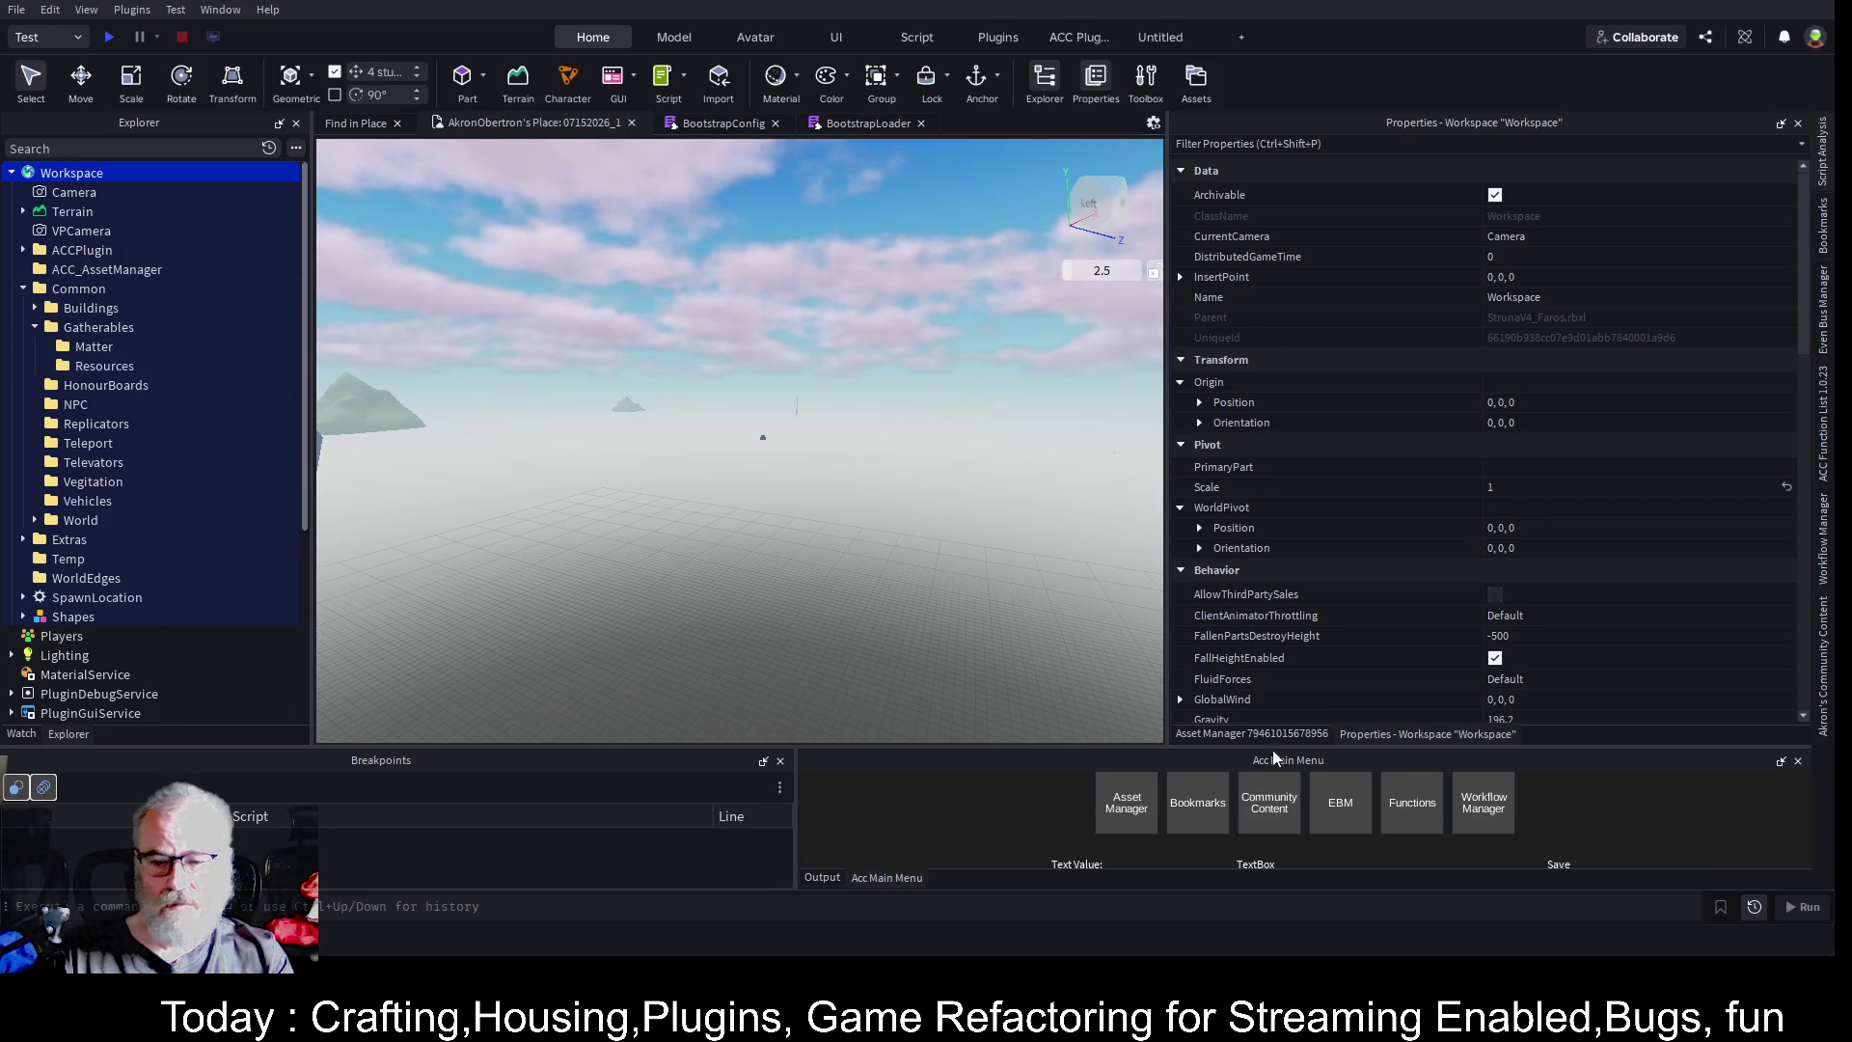
click(1127, 803)
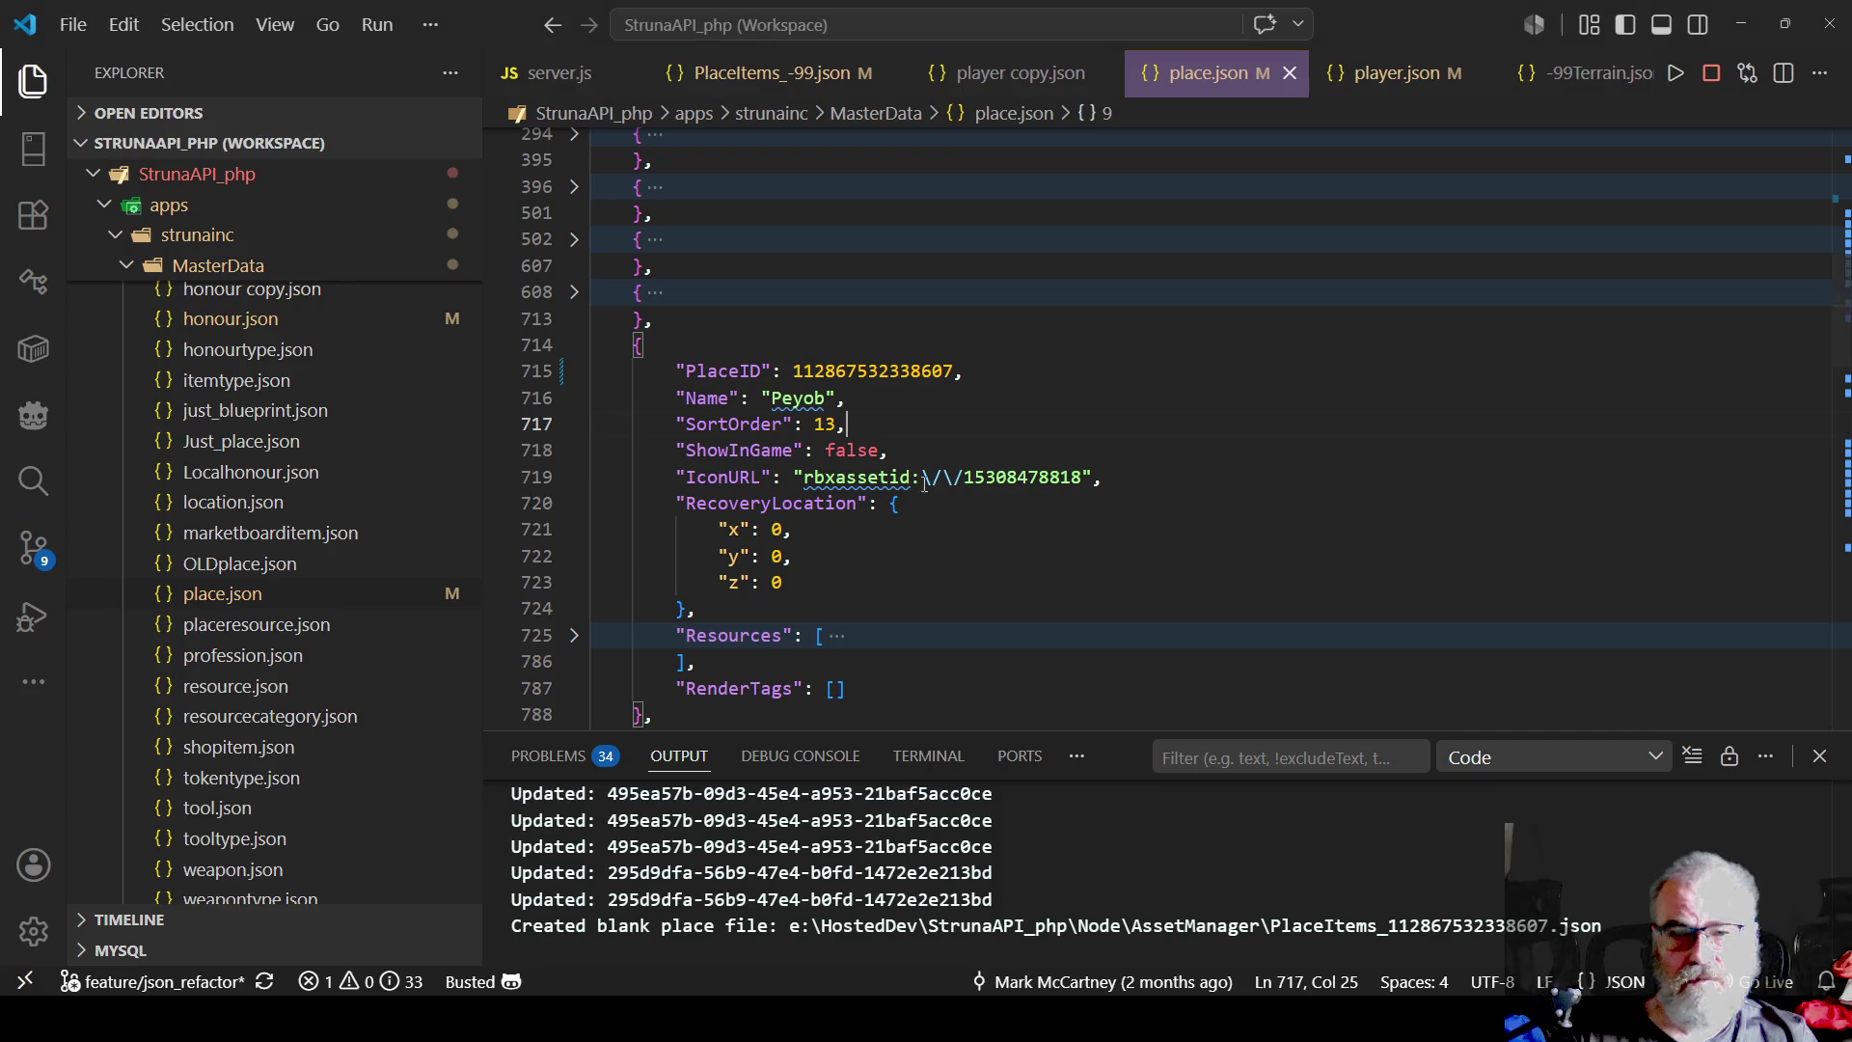
- Open the new PlaceItems_112867532338607.json file from the Explorer
scroll(302, 477, down, 5)
scroll(302, 514, down, 1)
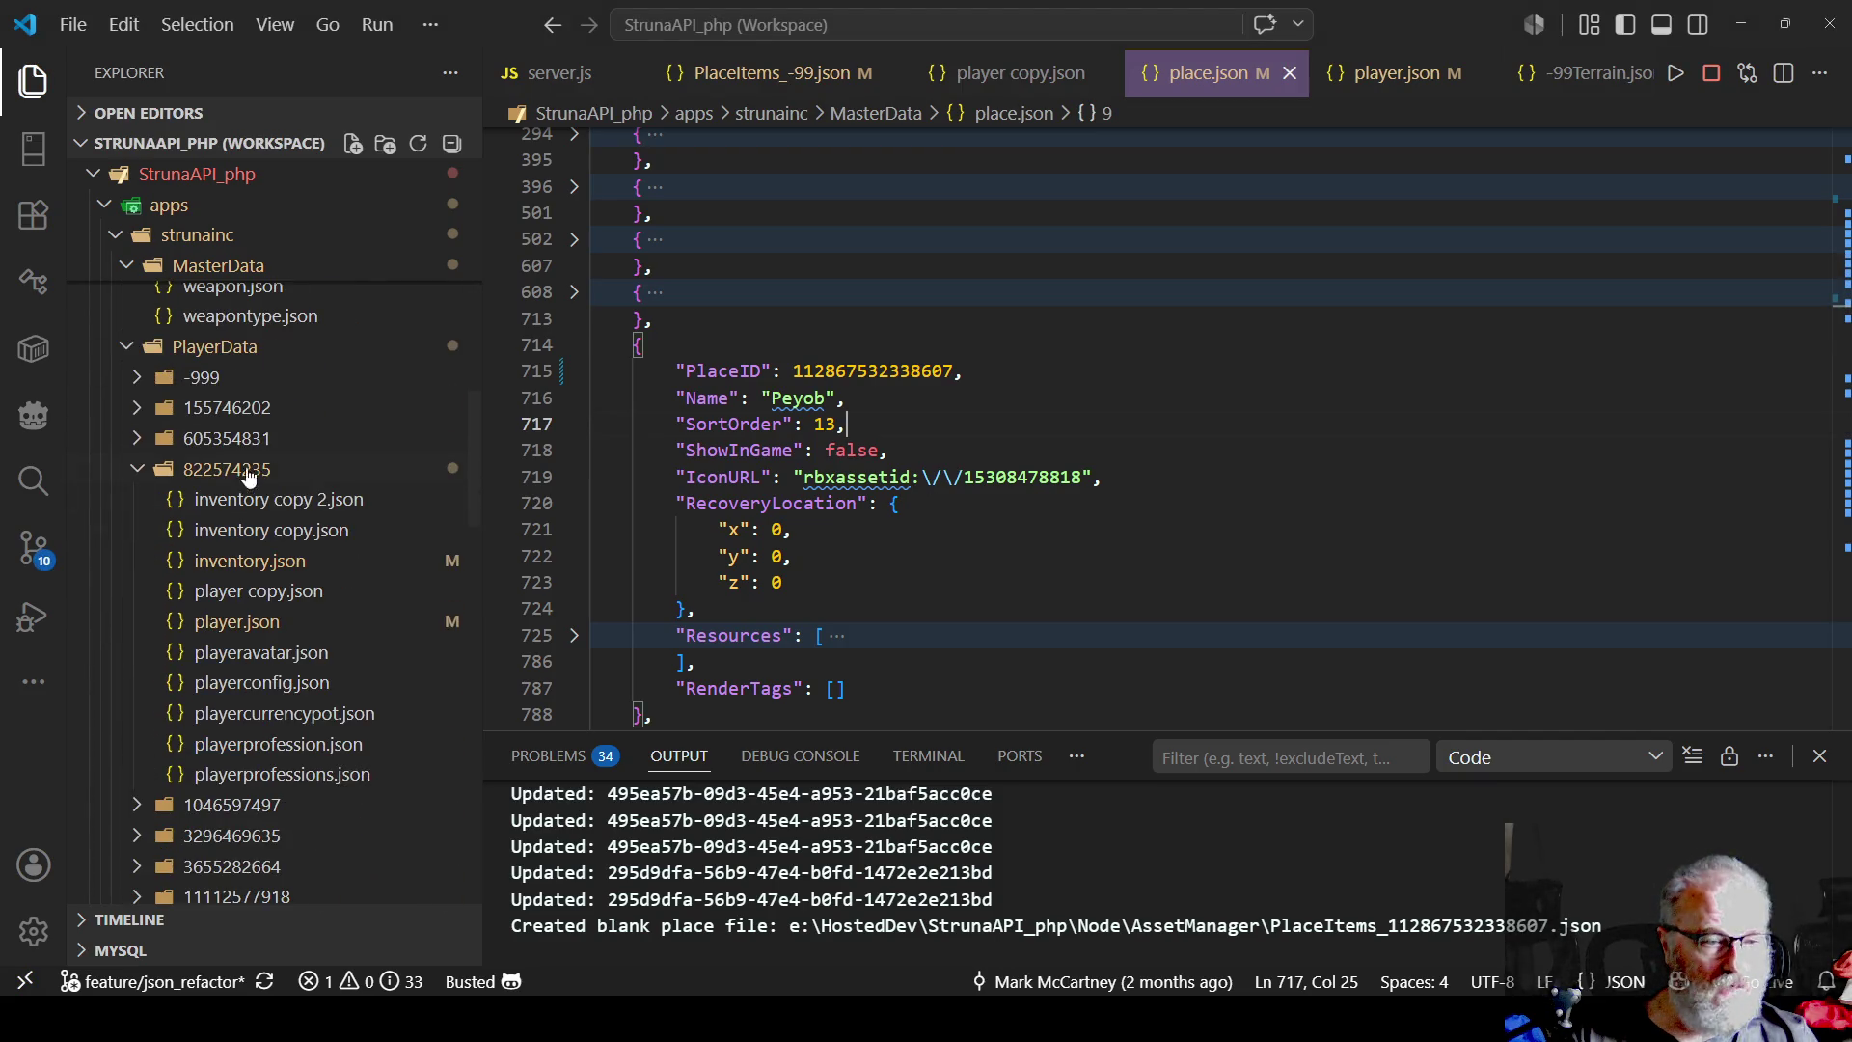
click(139, 468)
scroll(214, 505, down, 4)
scroll(214, 505, down, 4)
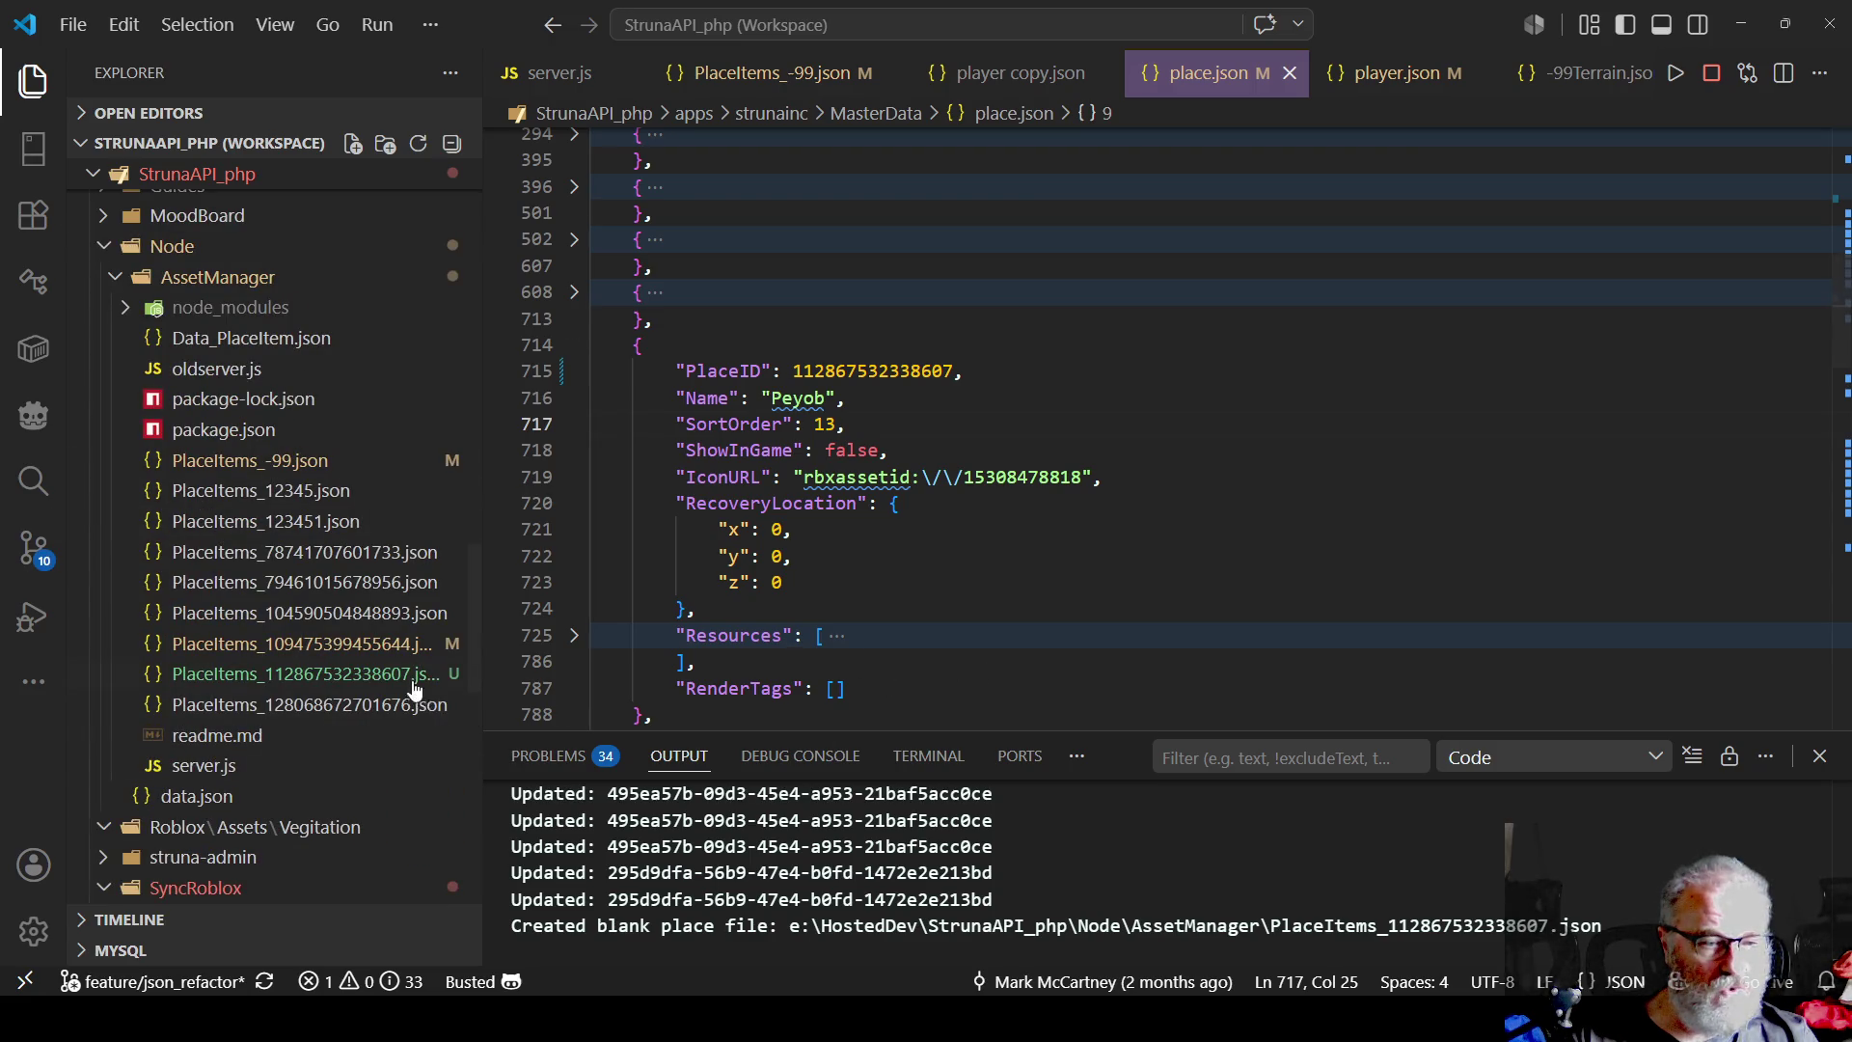
click(357, 674)
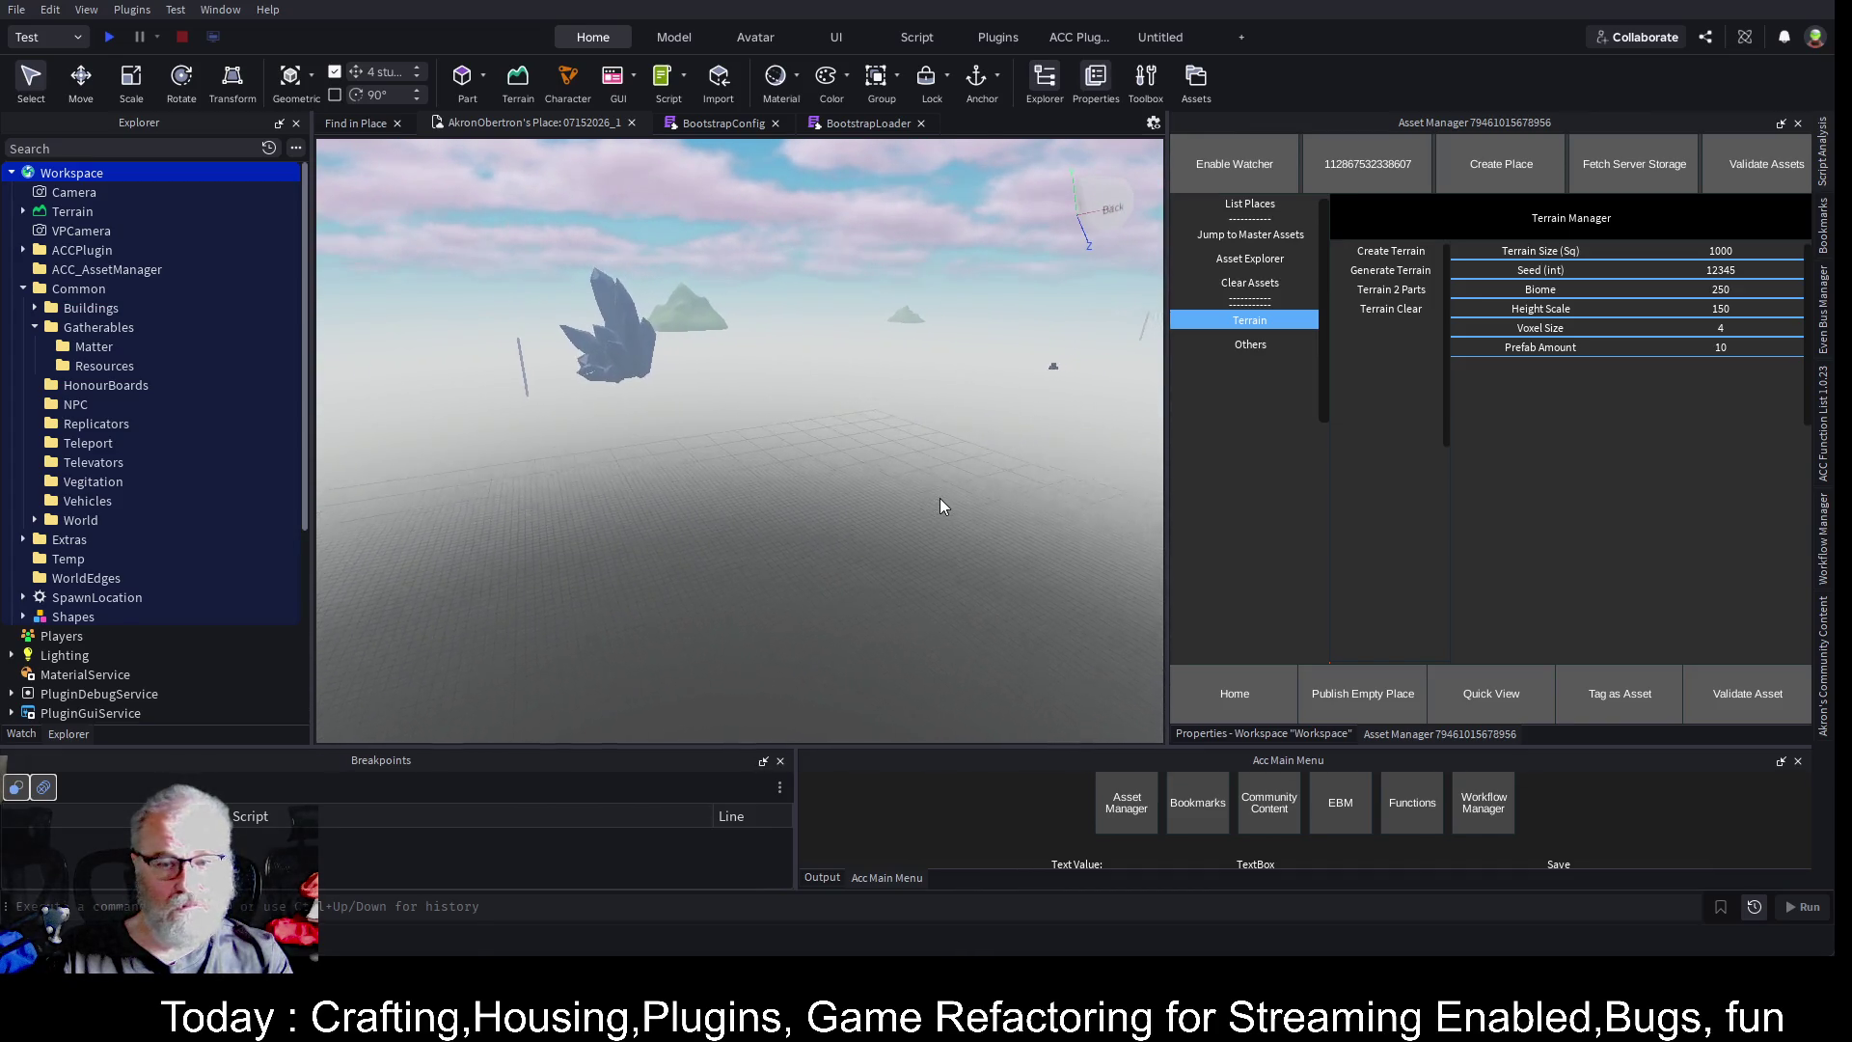
- Delete WaterFall, WaterFall1 and the three terrain mesh pieces under Terrain
click(23, 211)
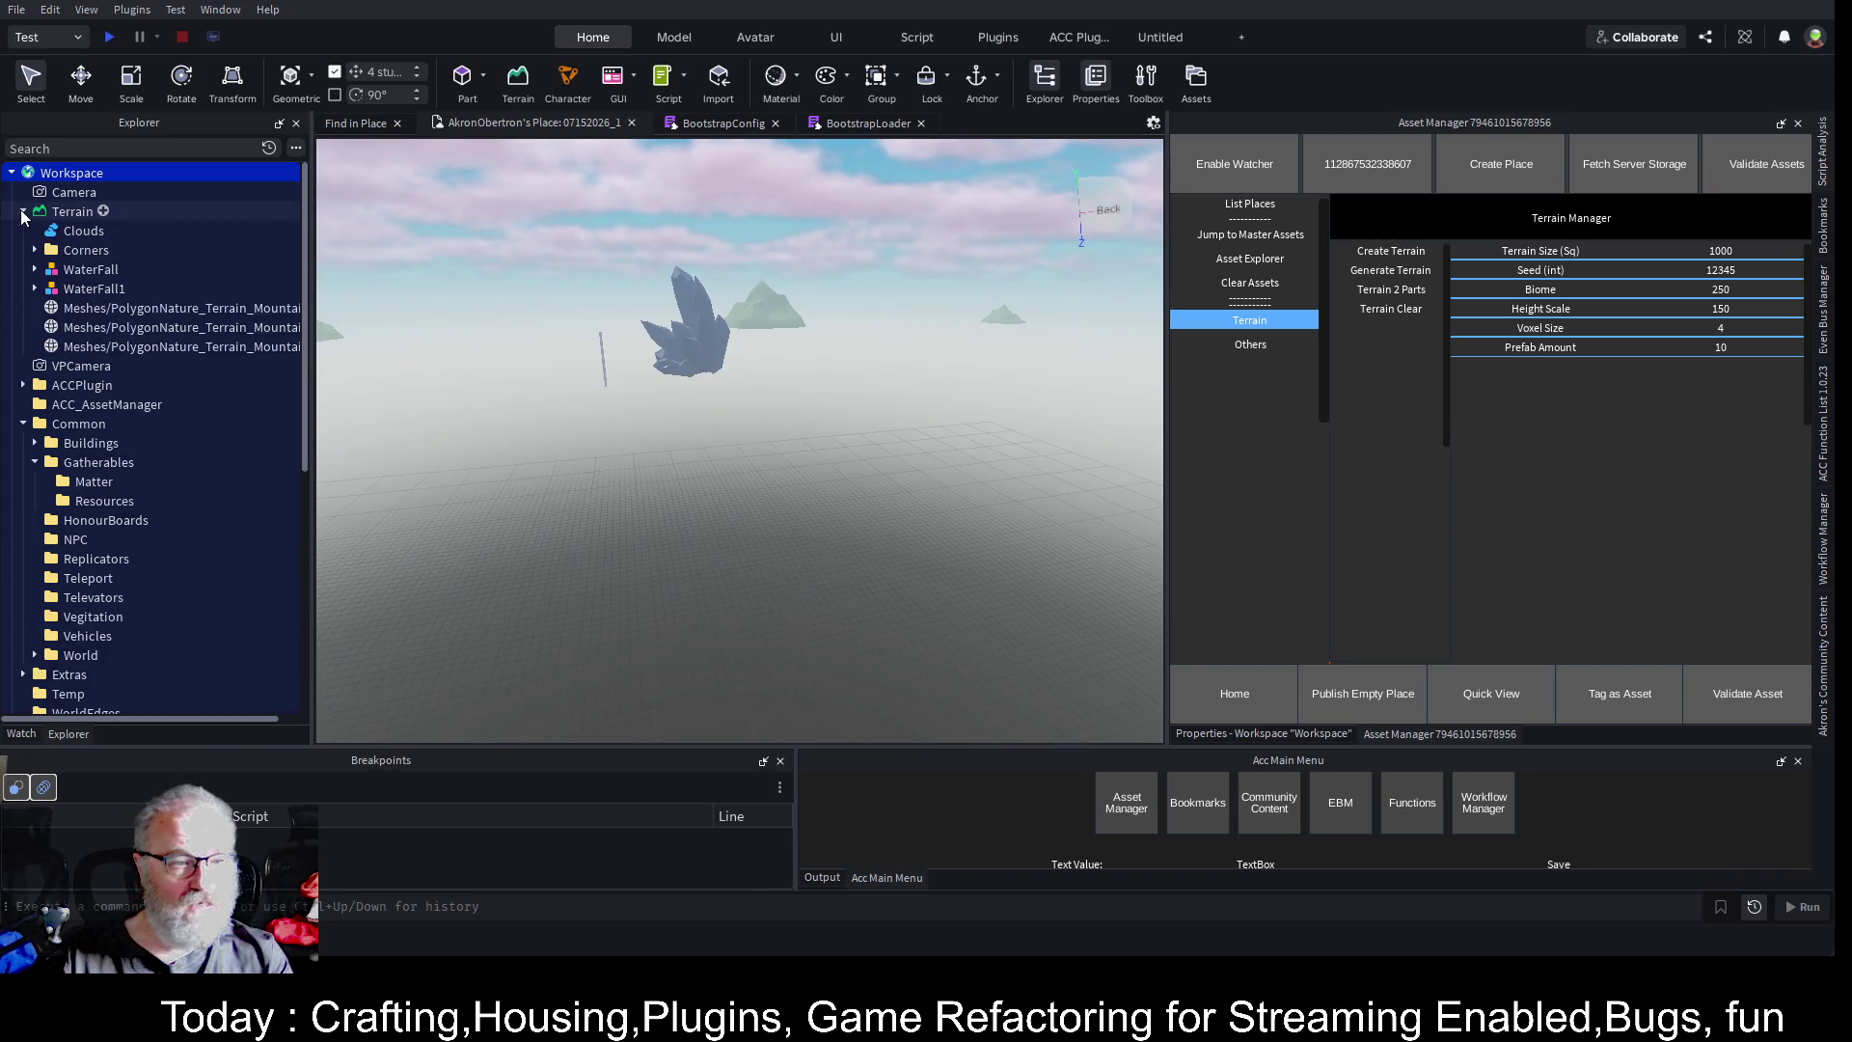
click(77, 271)
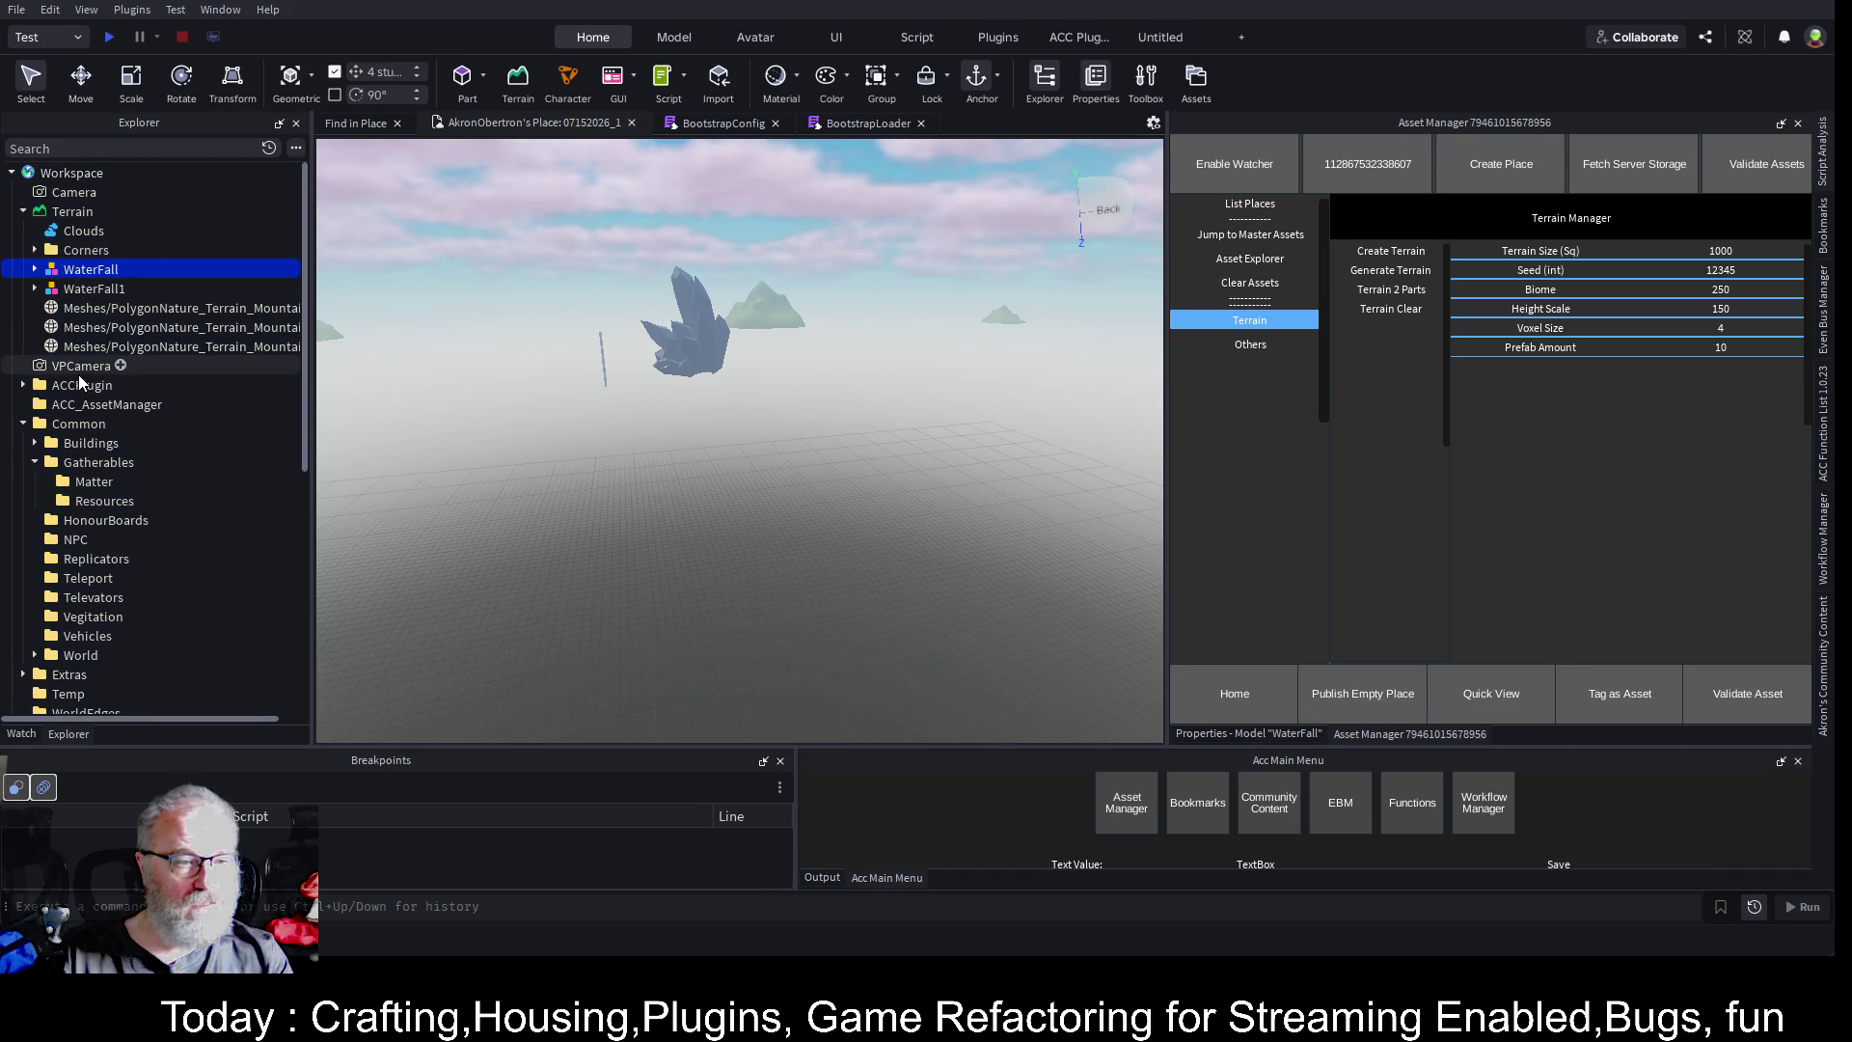
shift+click(114, 351)
key(Delete)
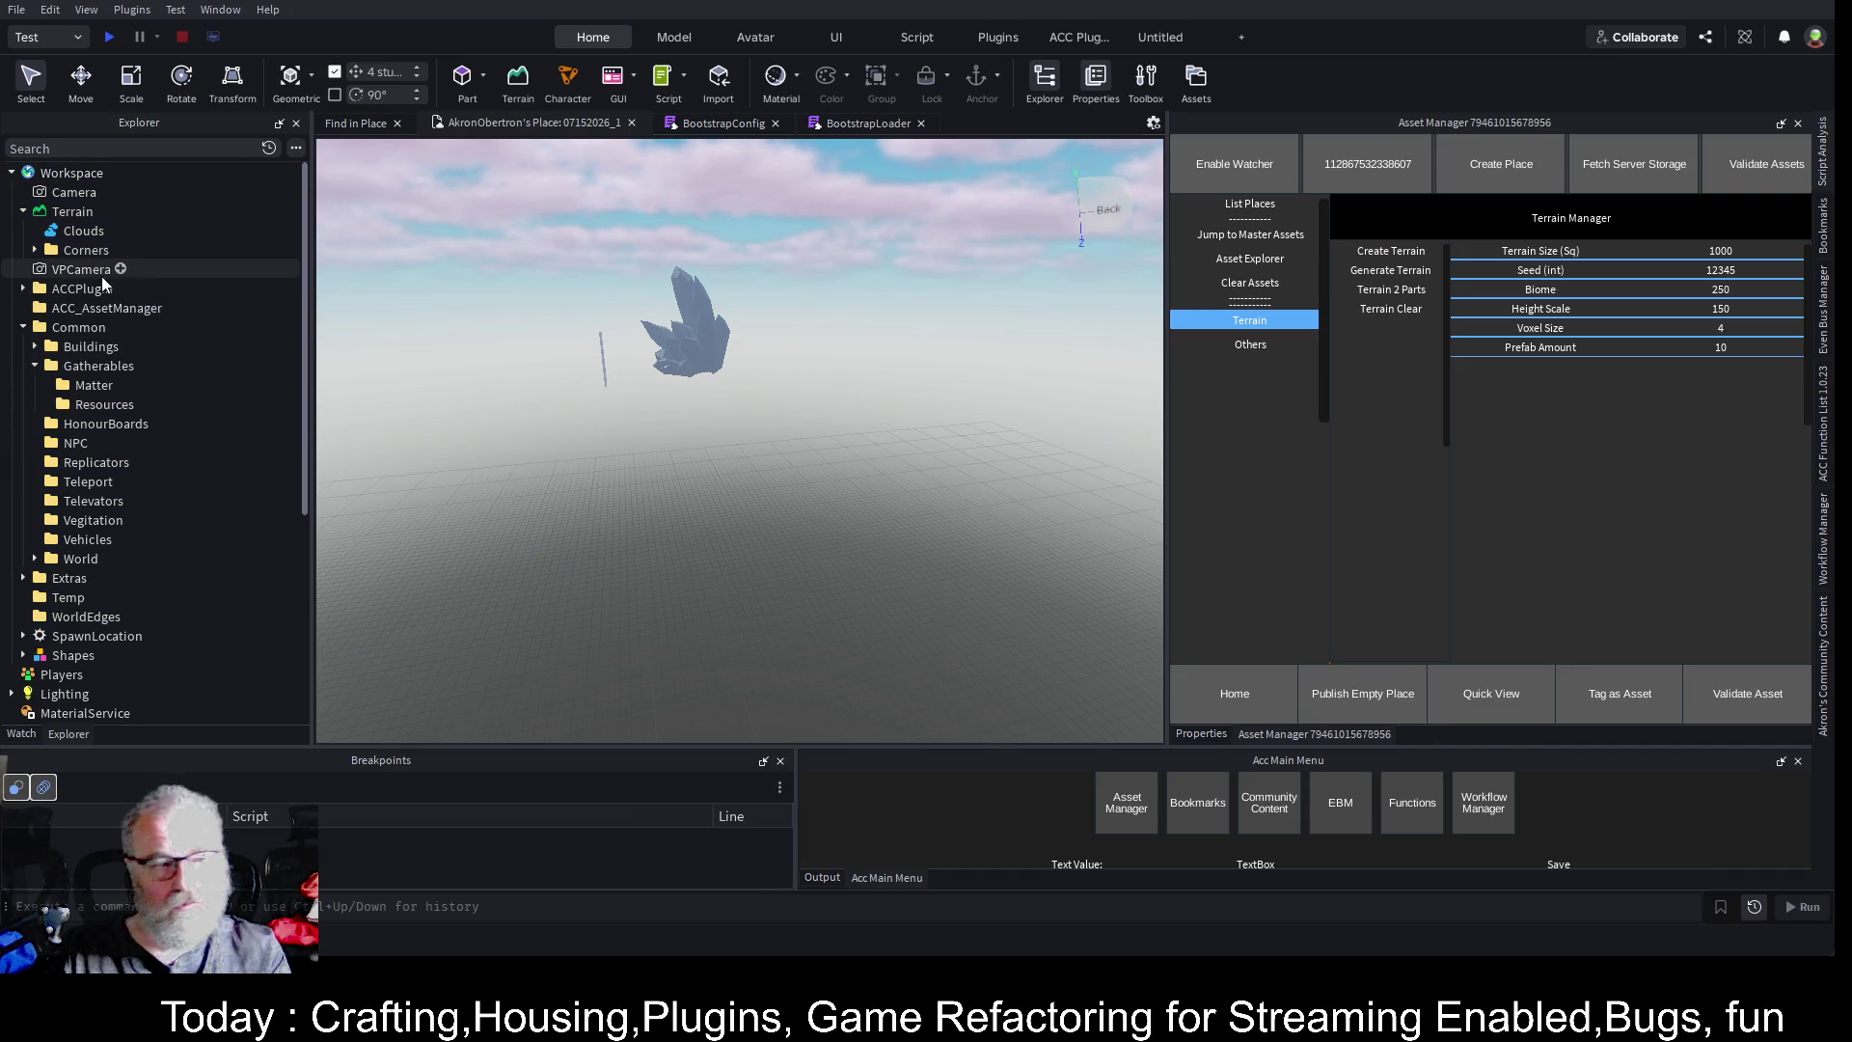
- Delete the Corners folder, then undo to restore it
click(34, 249)
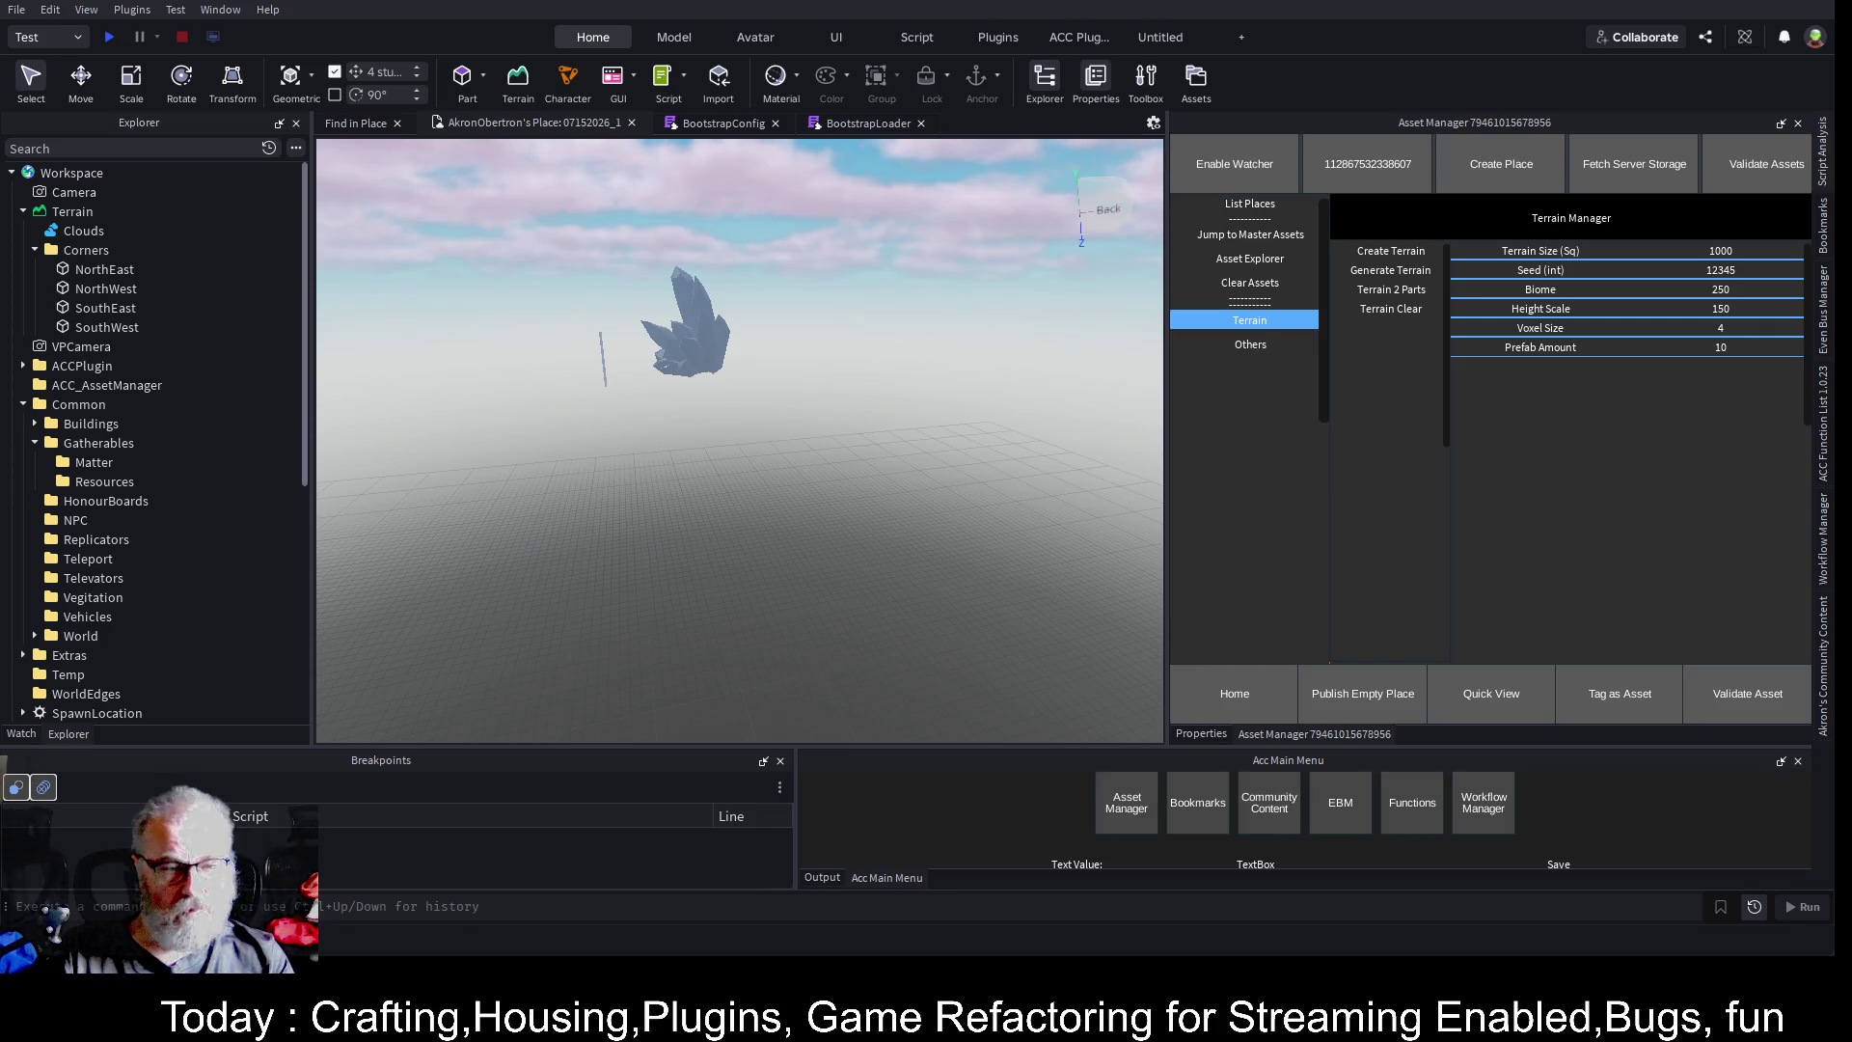
click(104, 252)
key(Delete)
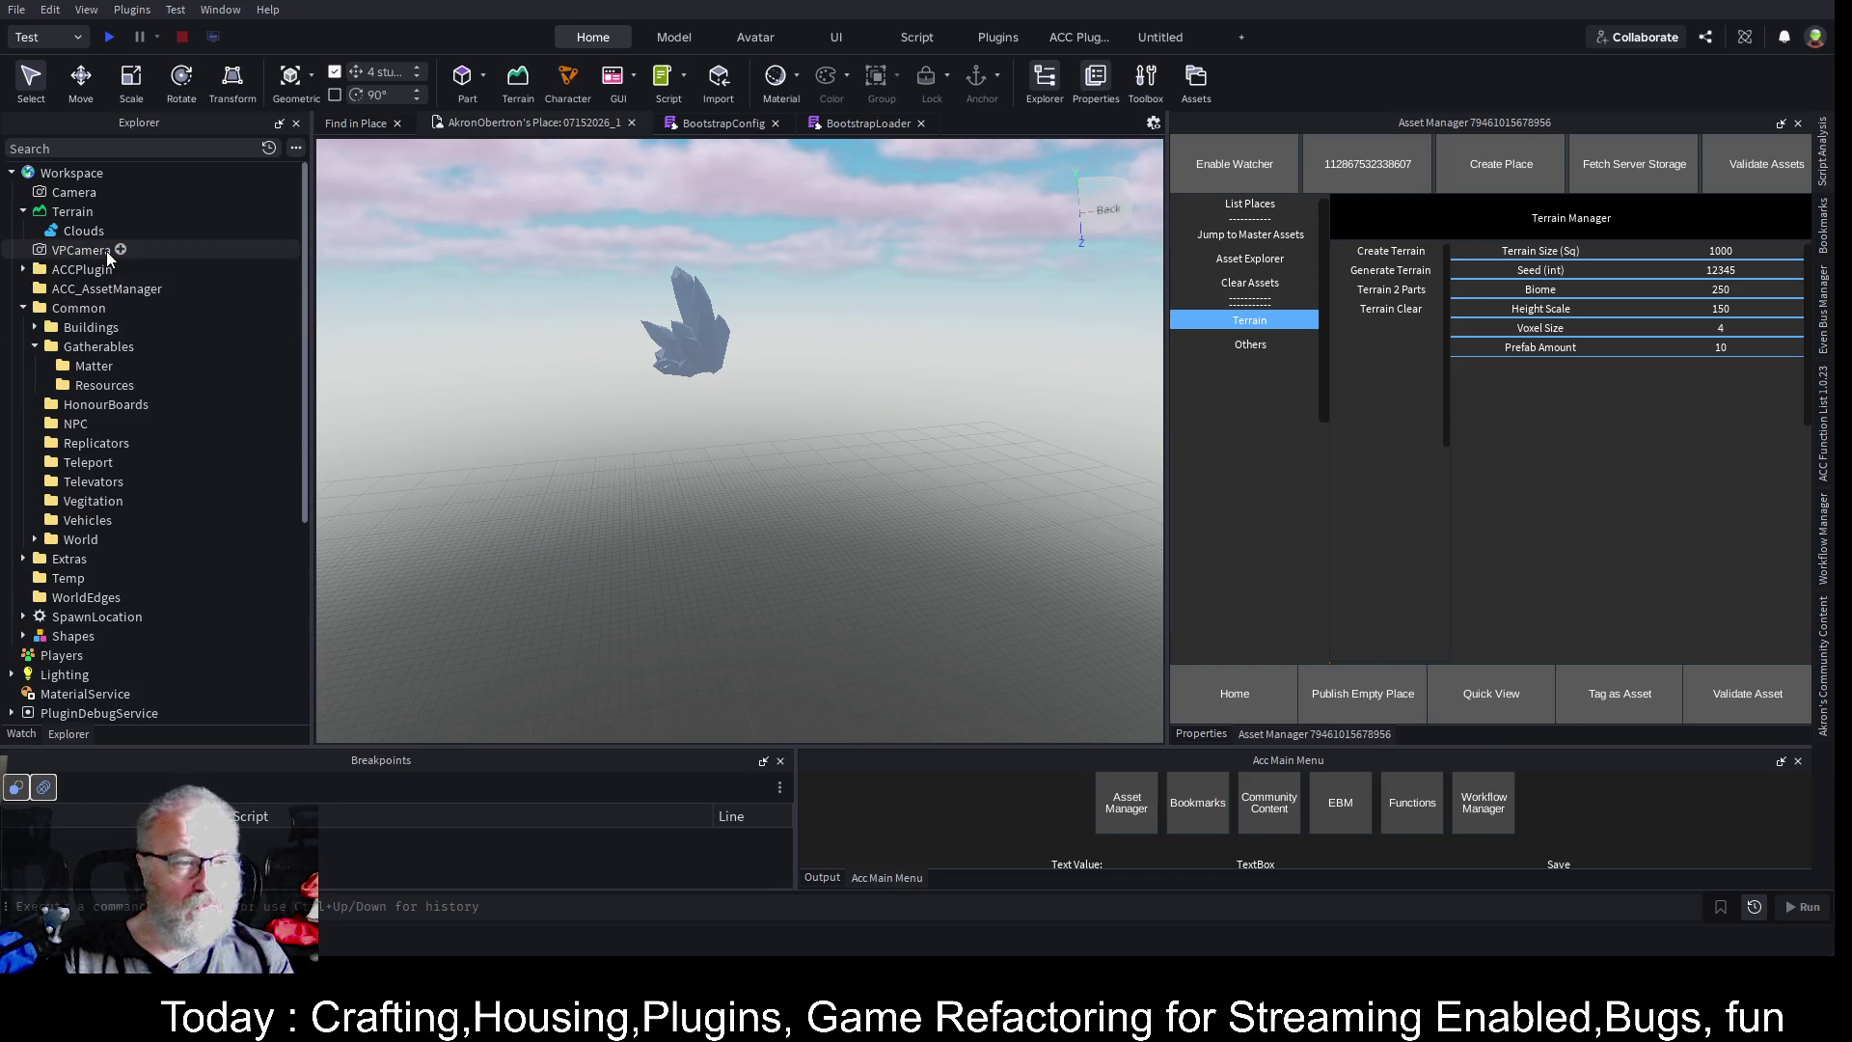
click(56, 210)
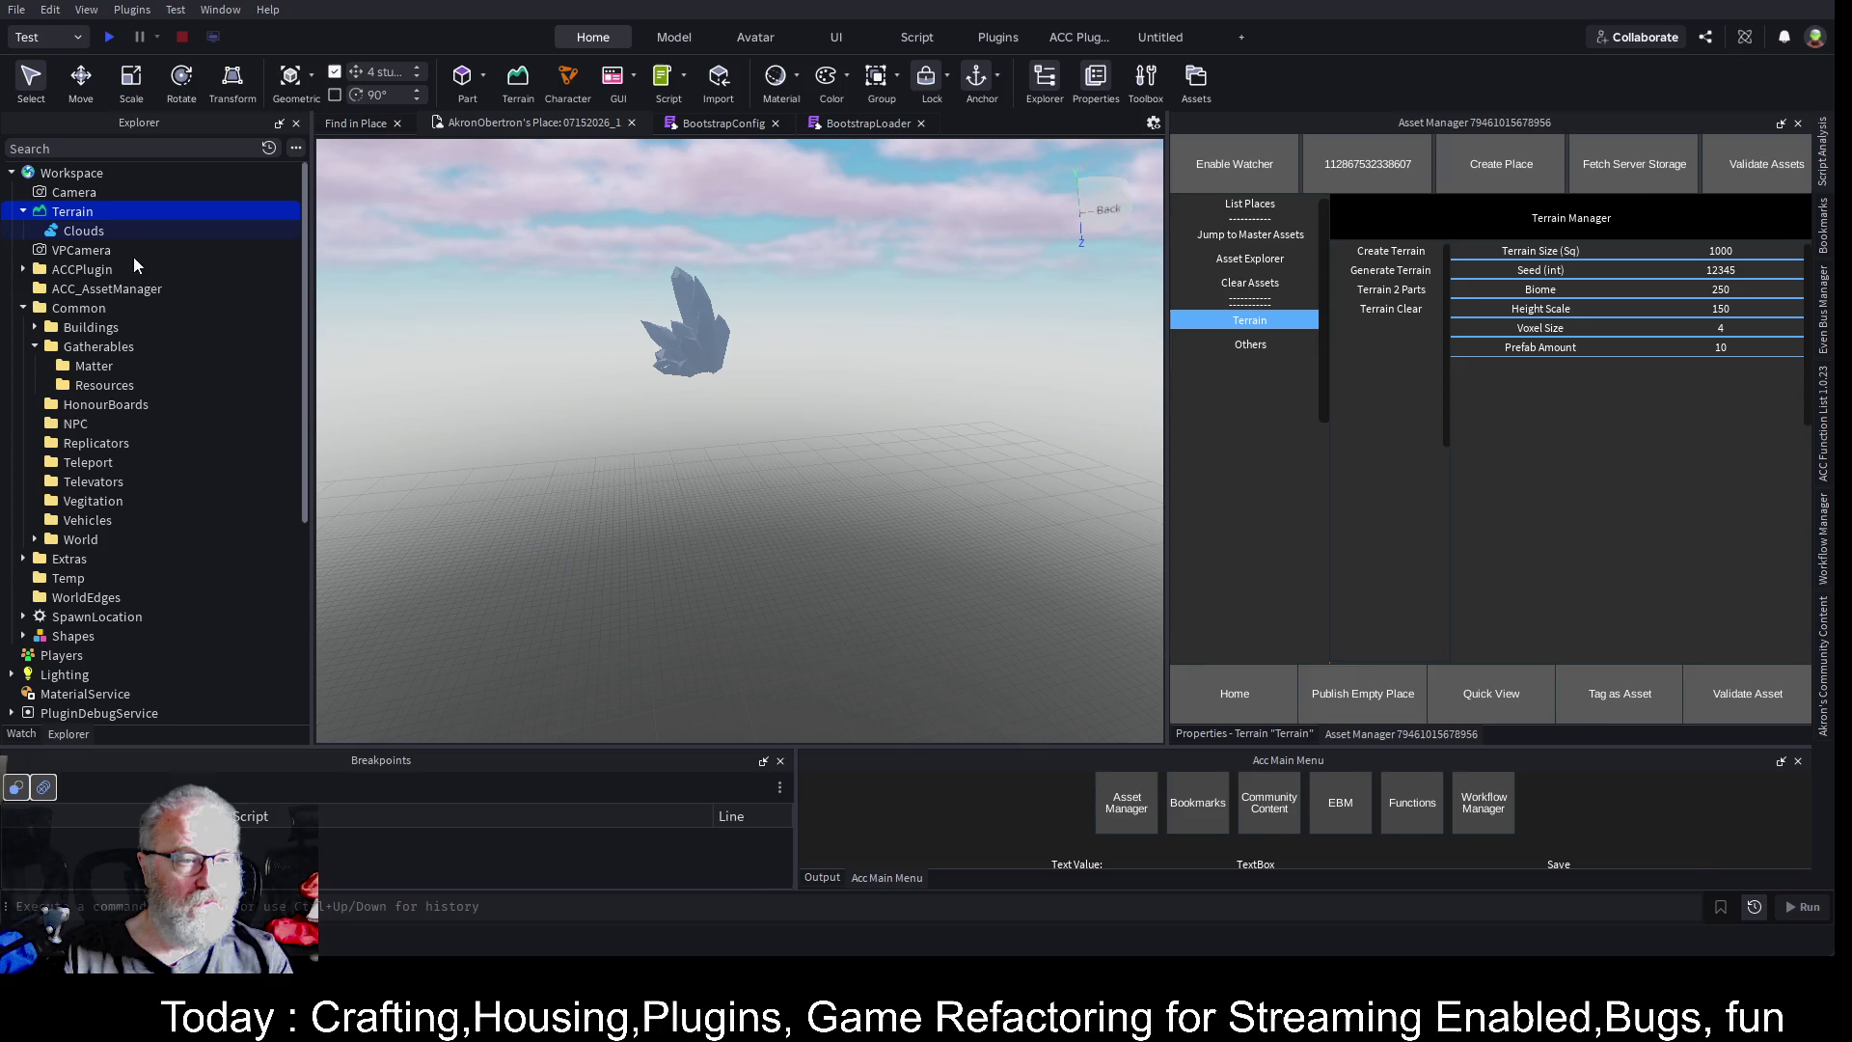
key(ctrl+z)
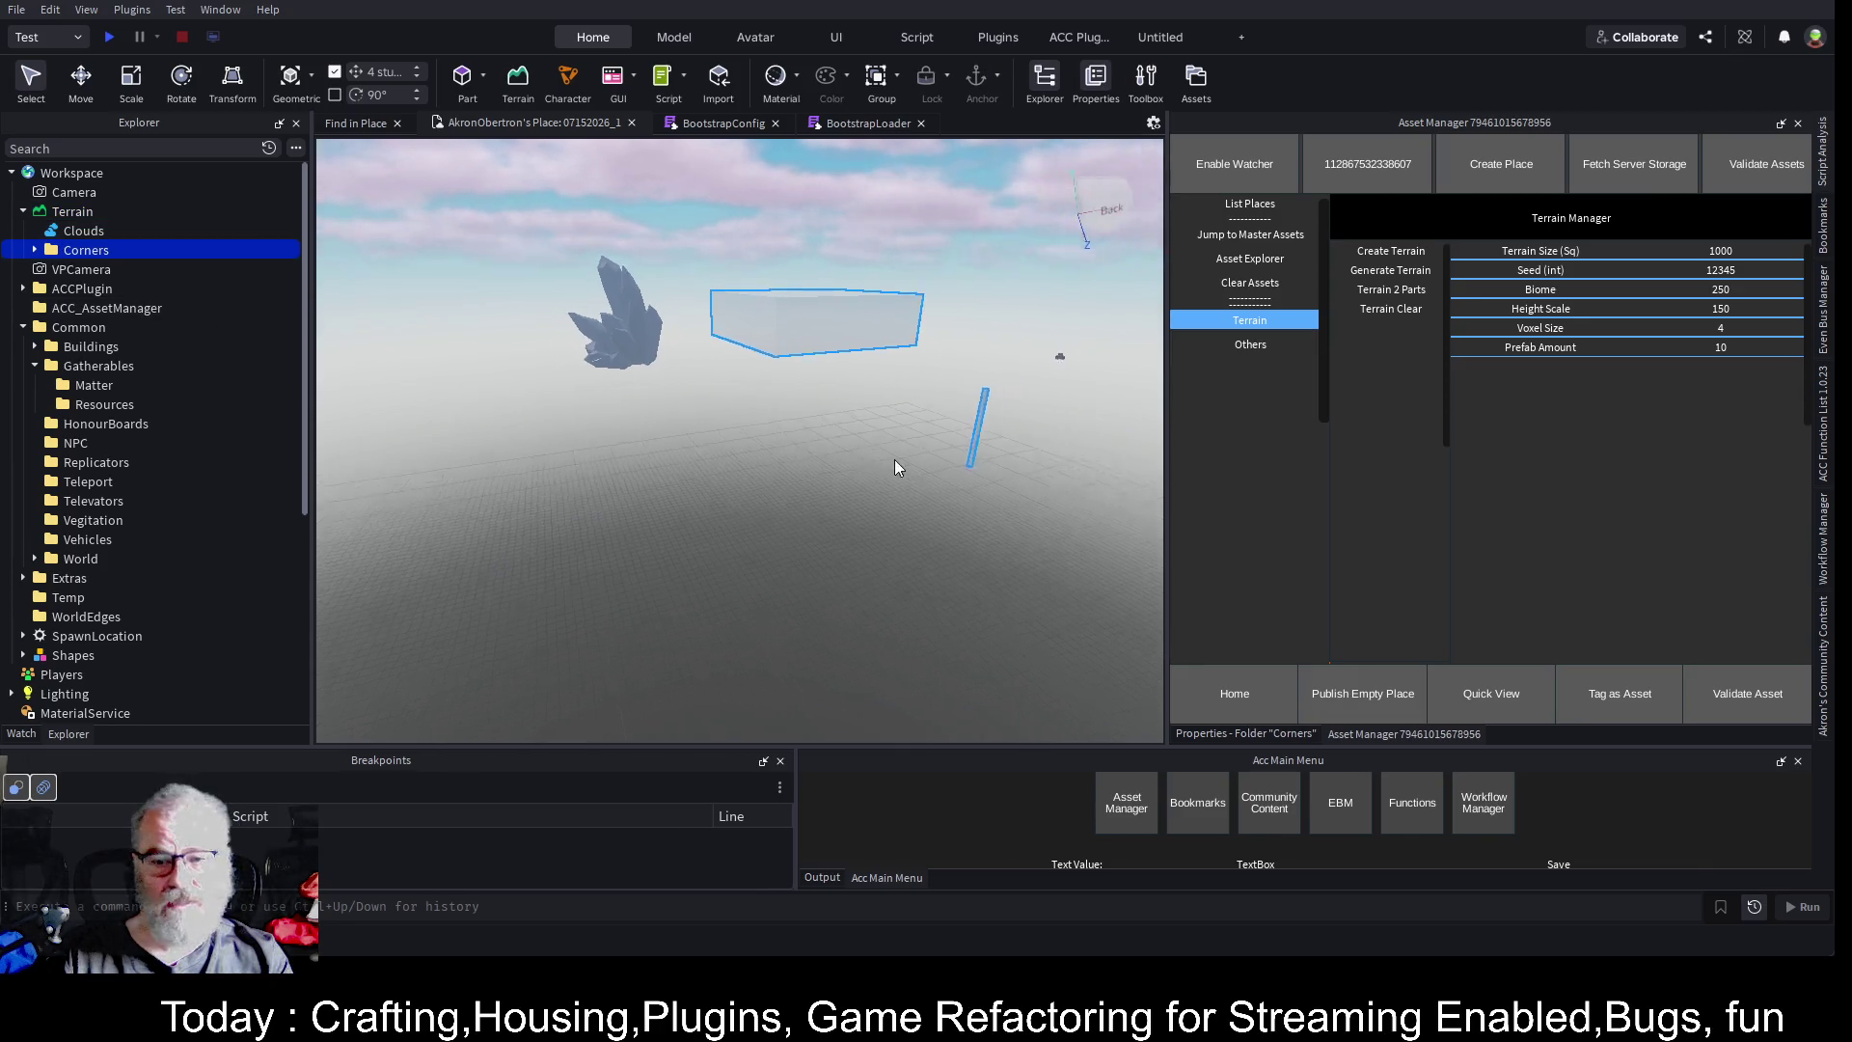
- Inspect the corner posts, then change the terrain Seed from 12345 to 3
key(w)
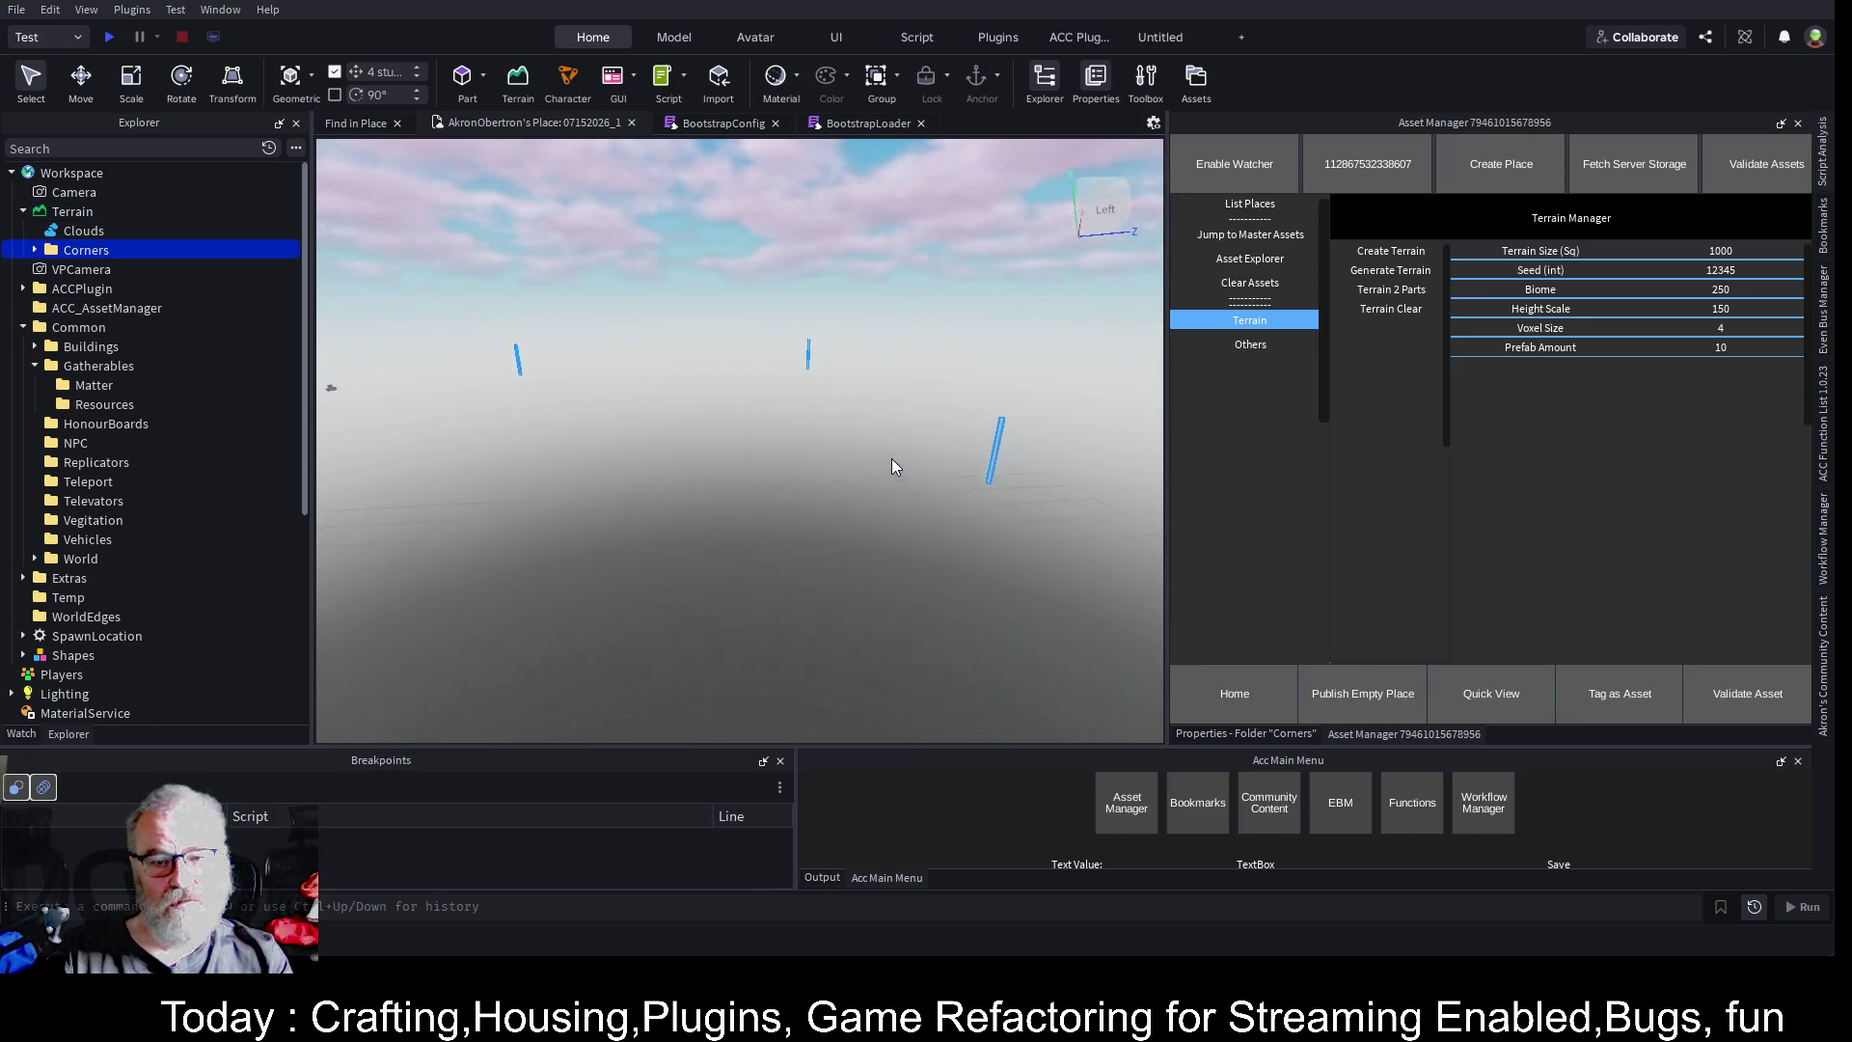
key(w)
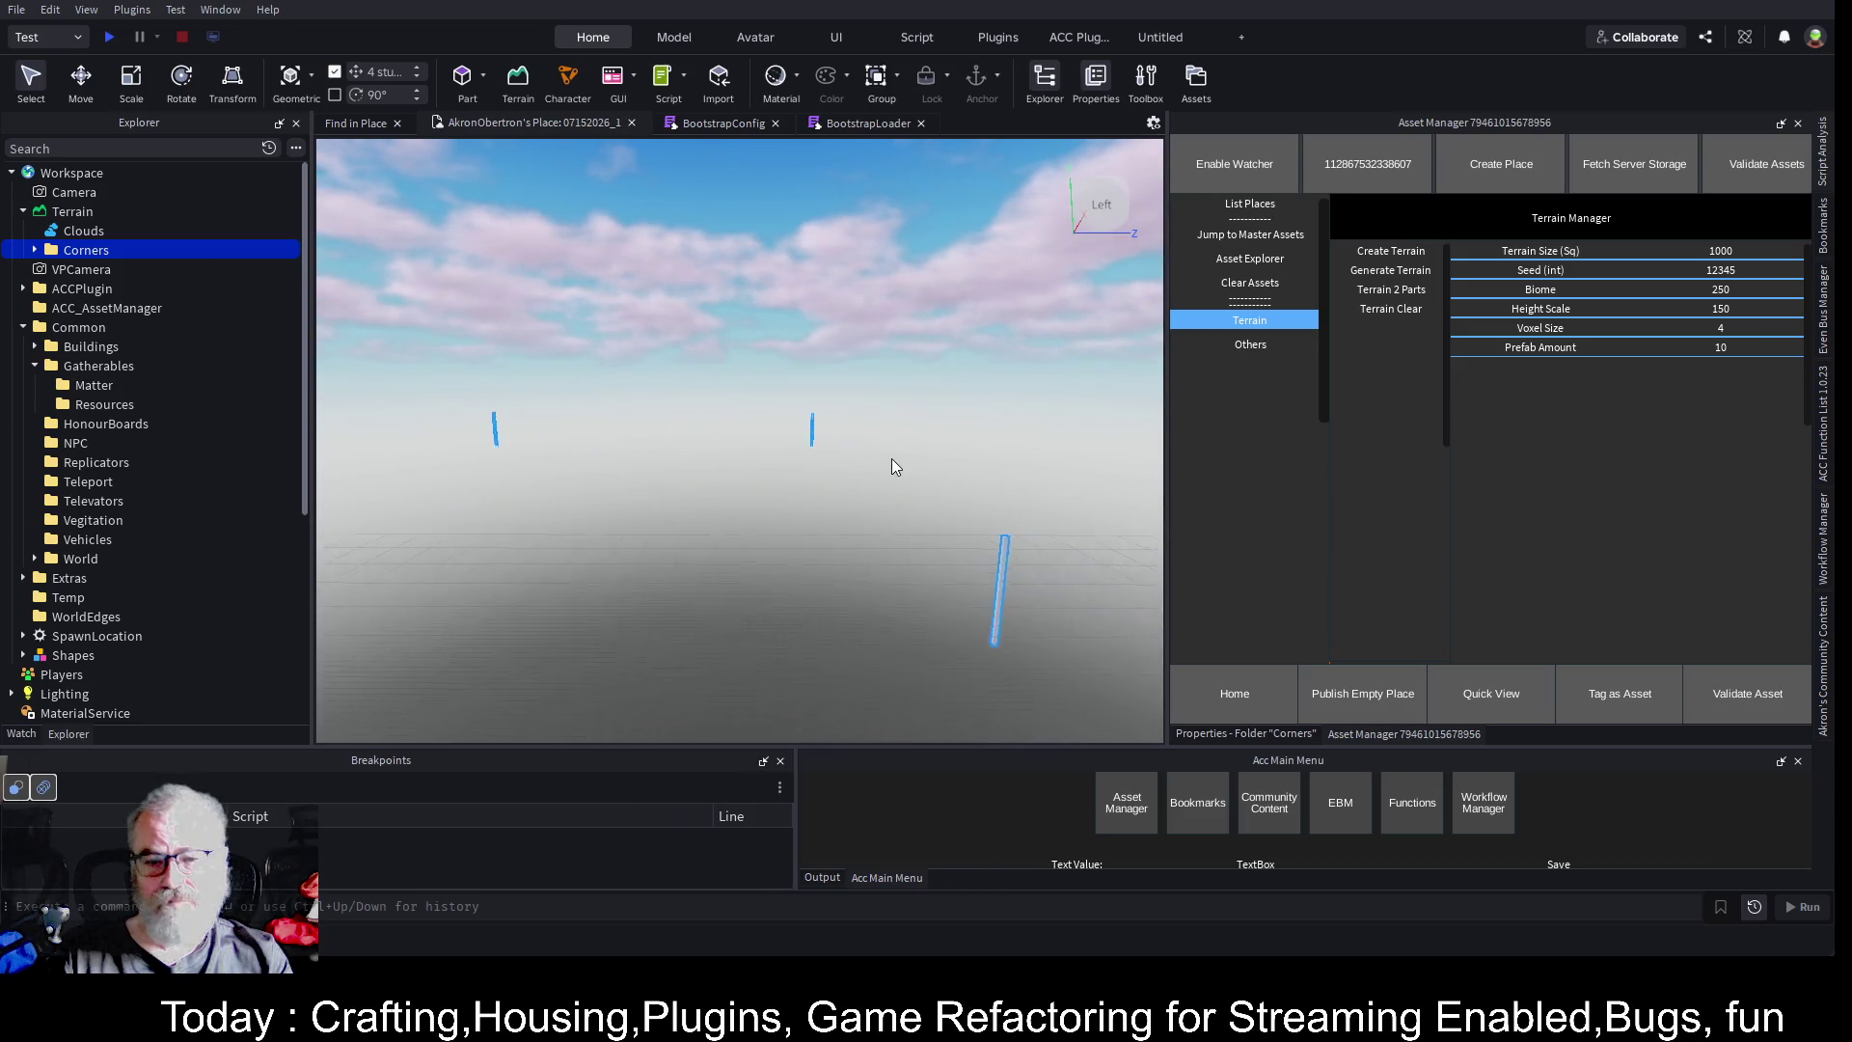
key(w)
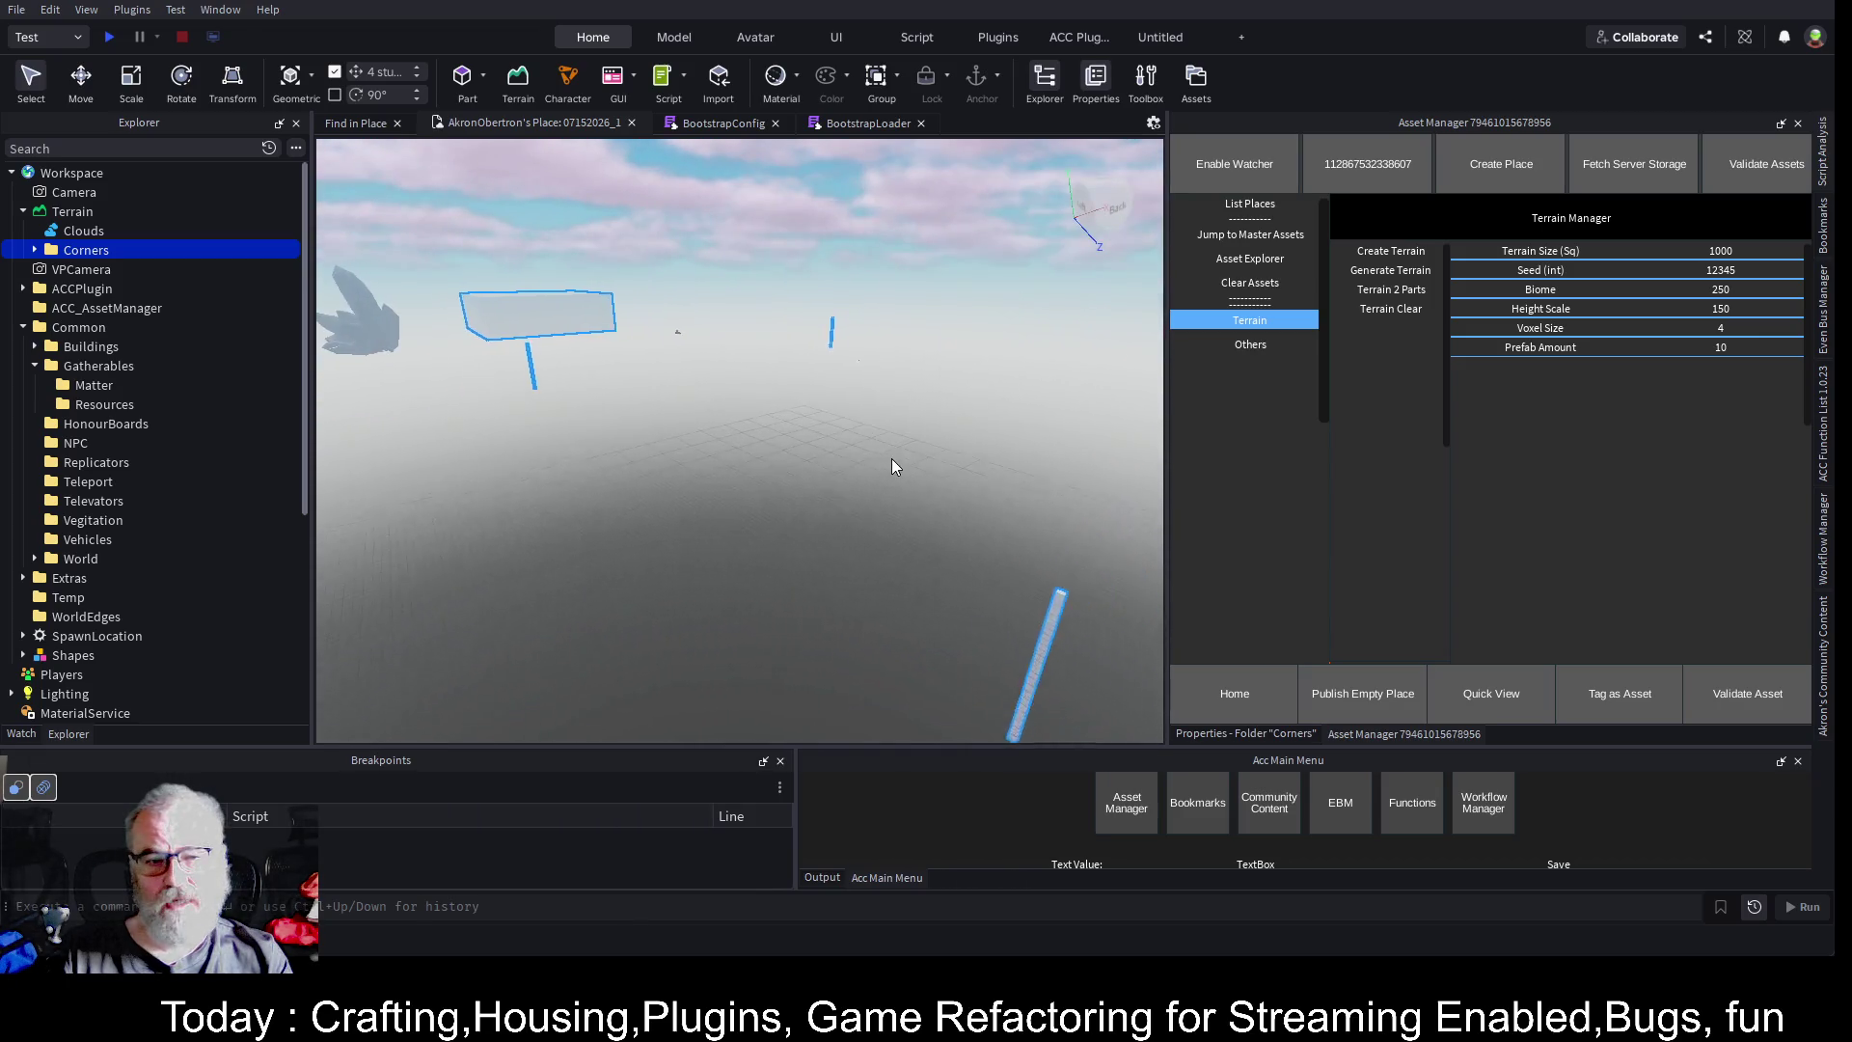
key(w)
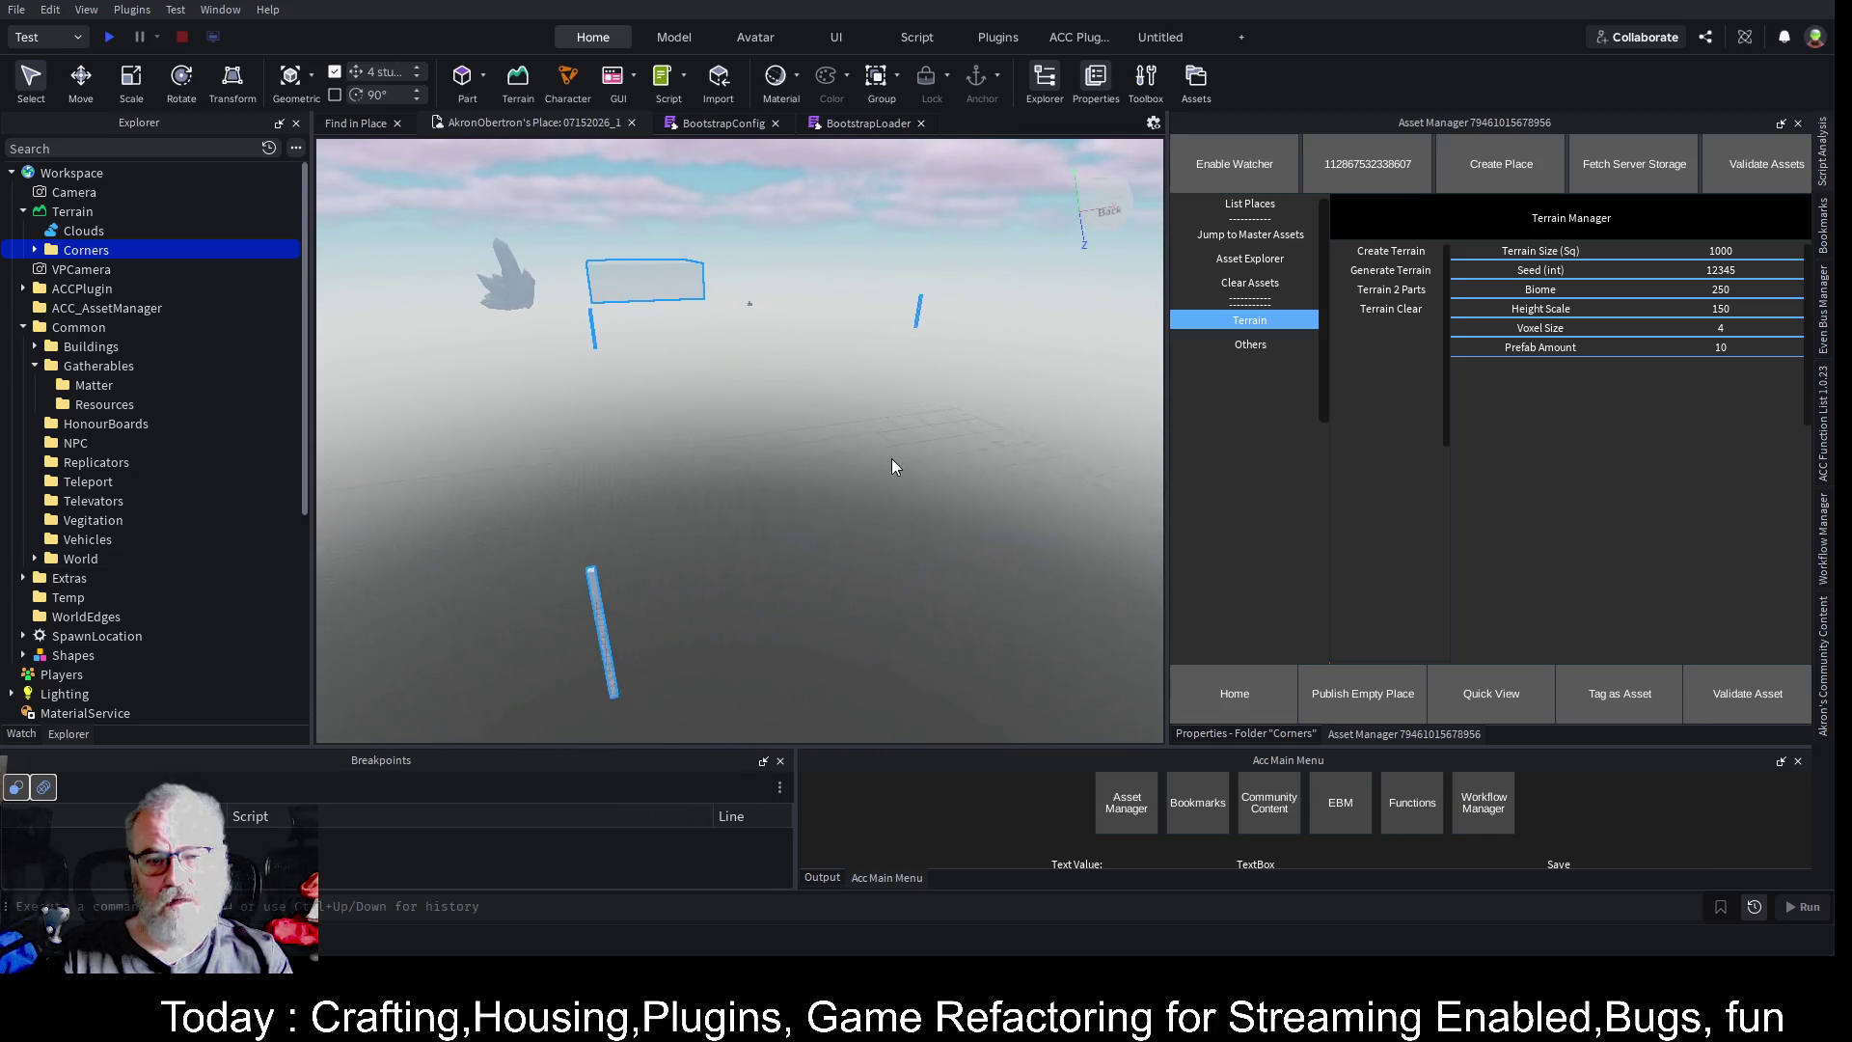
key(w)
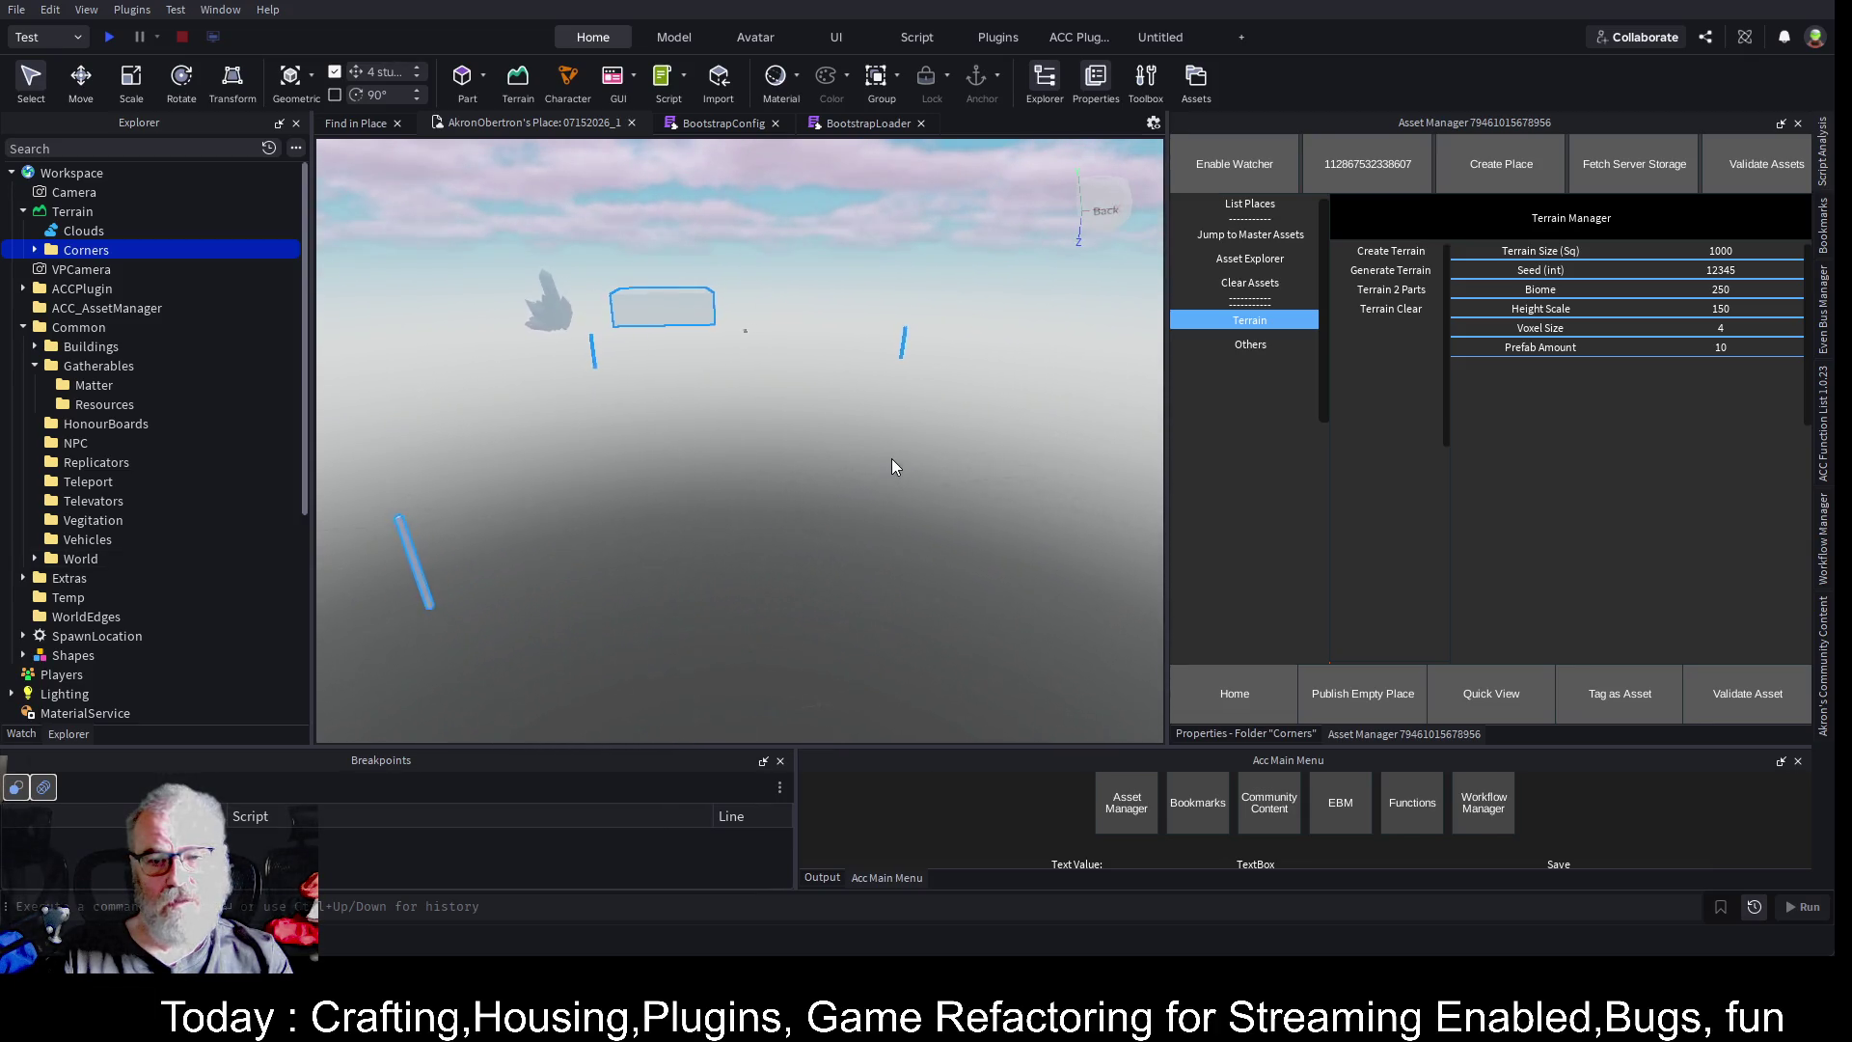
key(w)
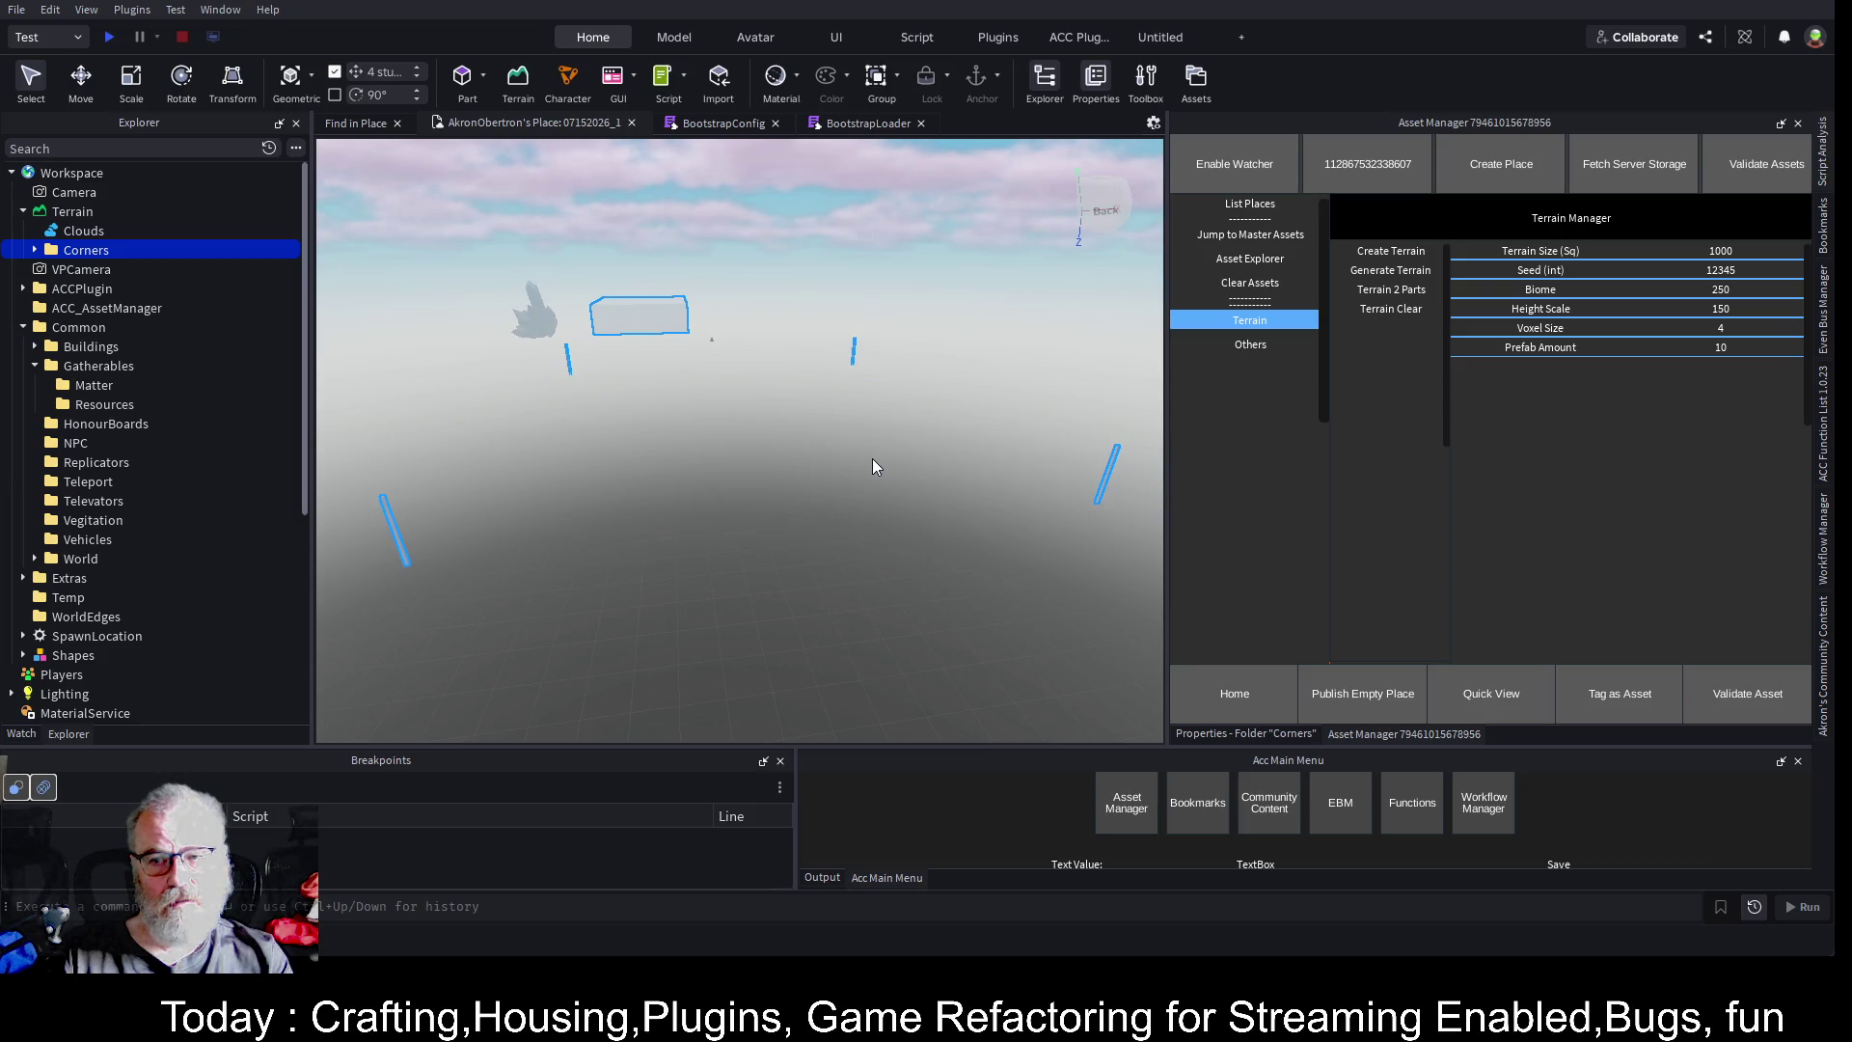
double_click(1736, 271)
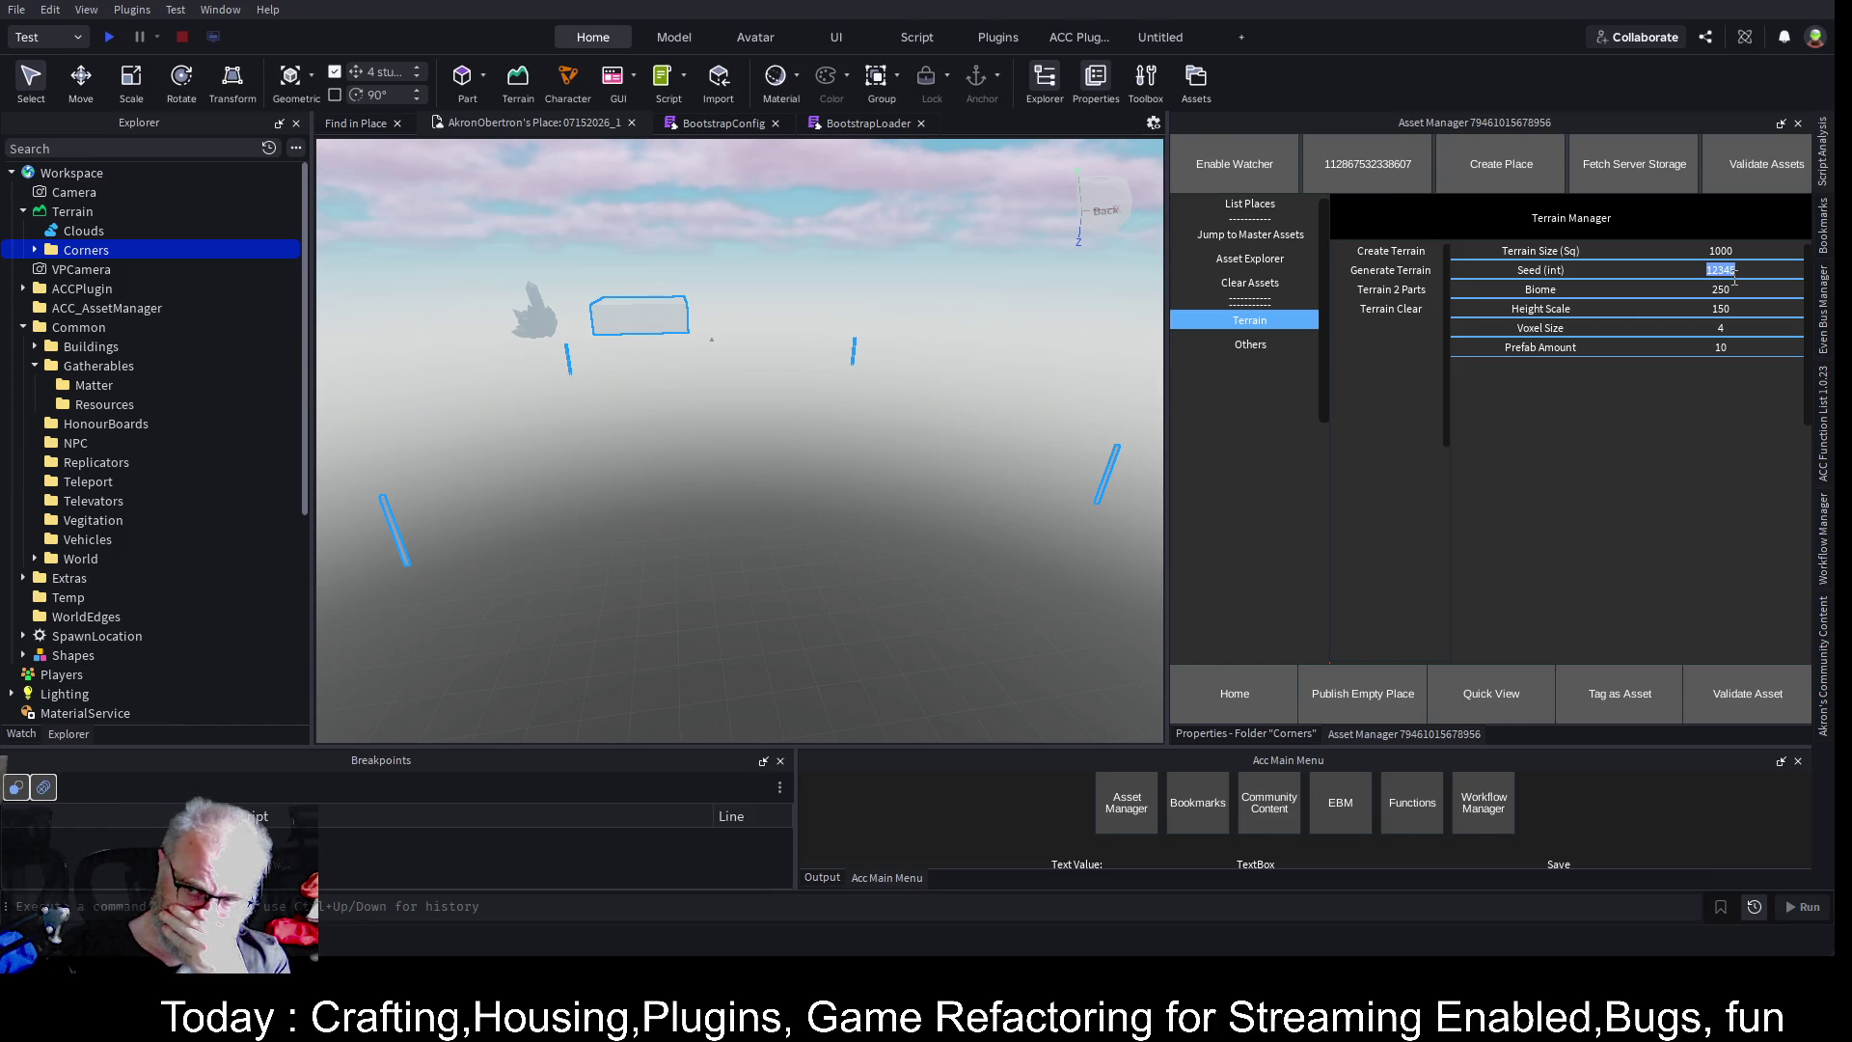
text(3)
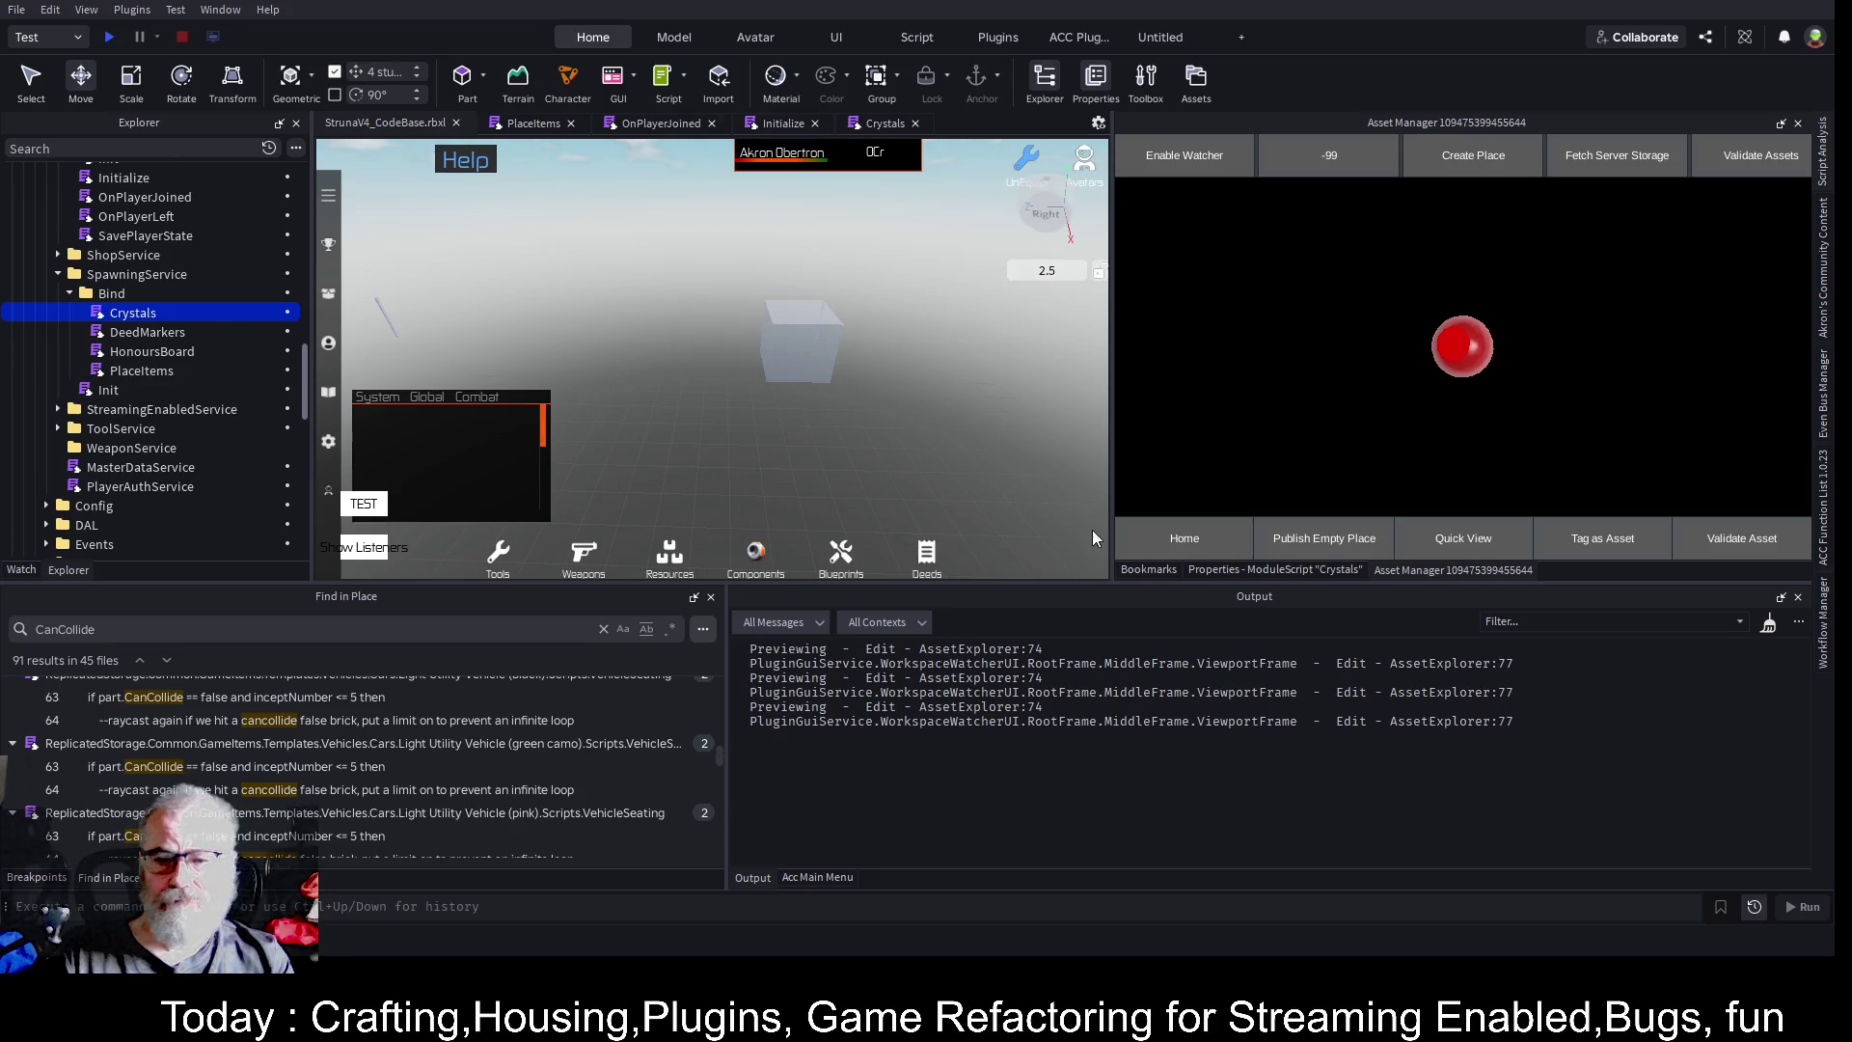
- Open the PlaceItems script and widen its editor
click(1198, 537)
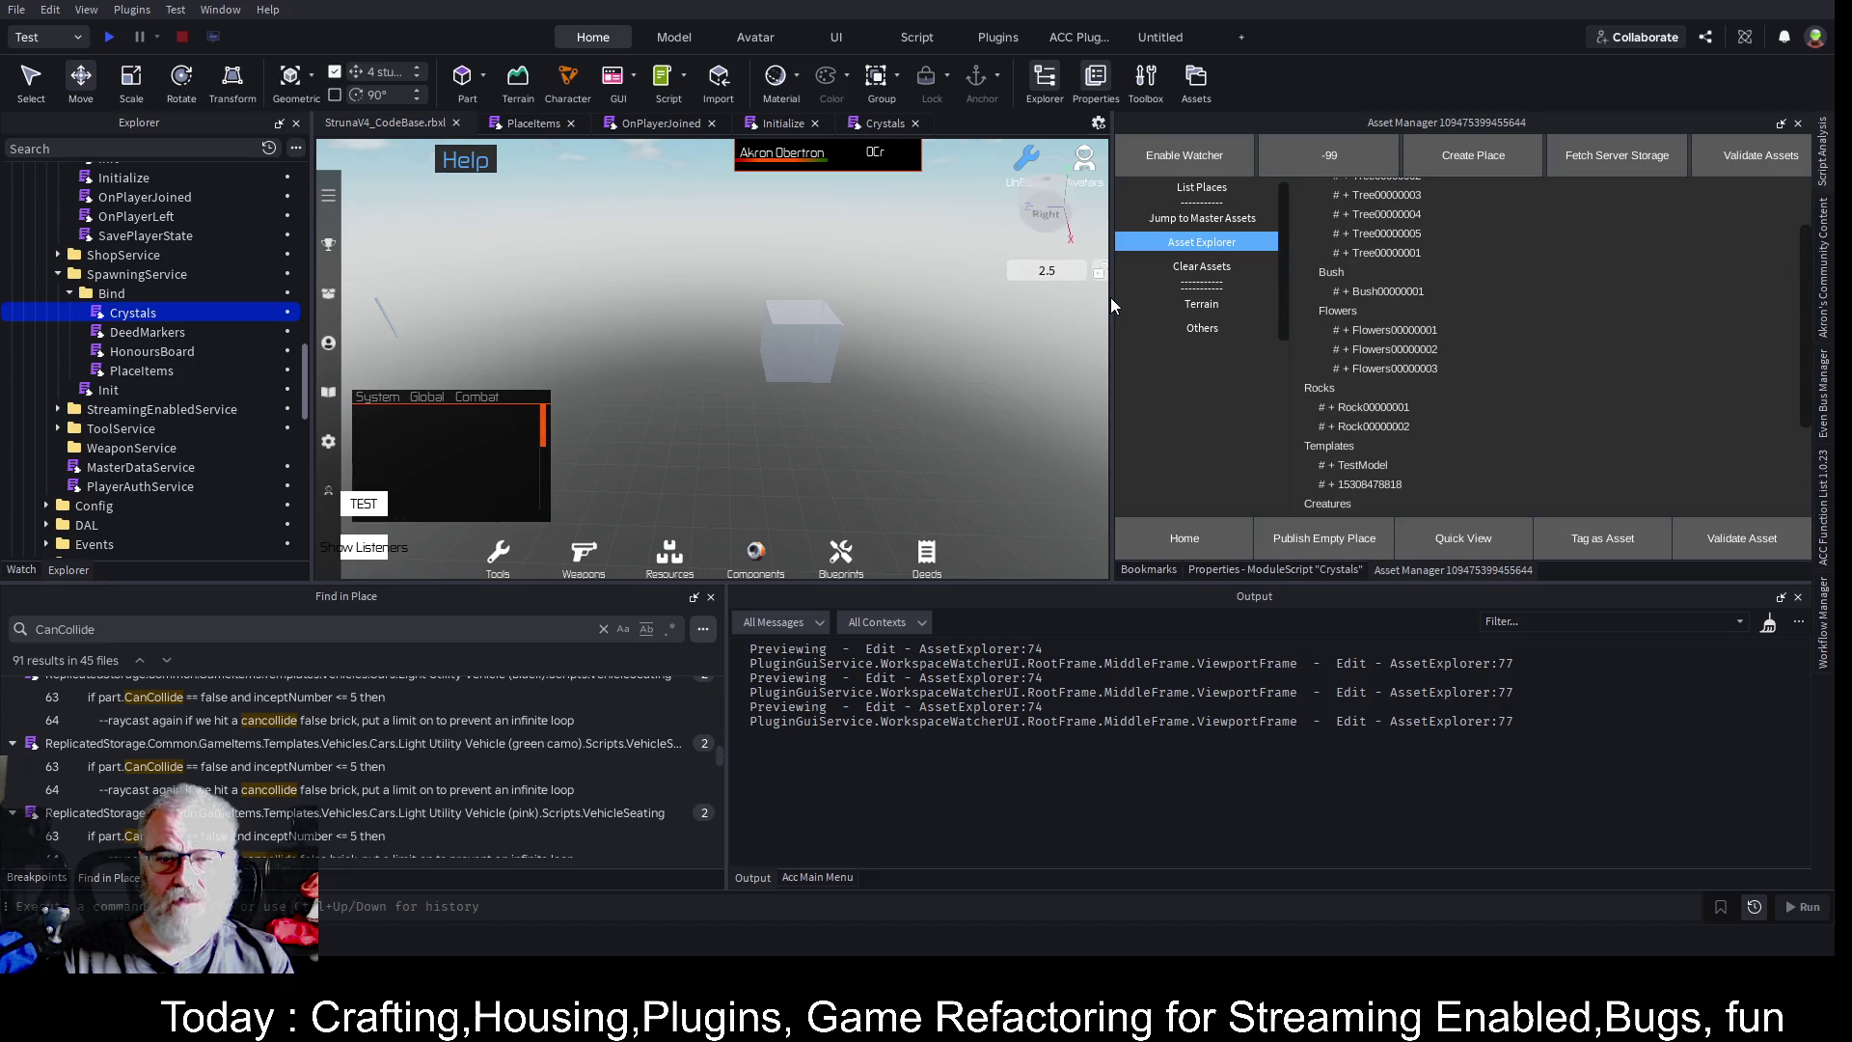
click(526, 124)
drag(1111, 390, 1500, 396)
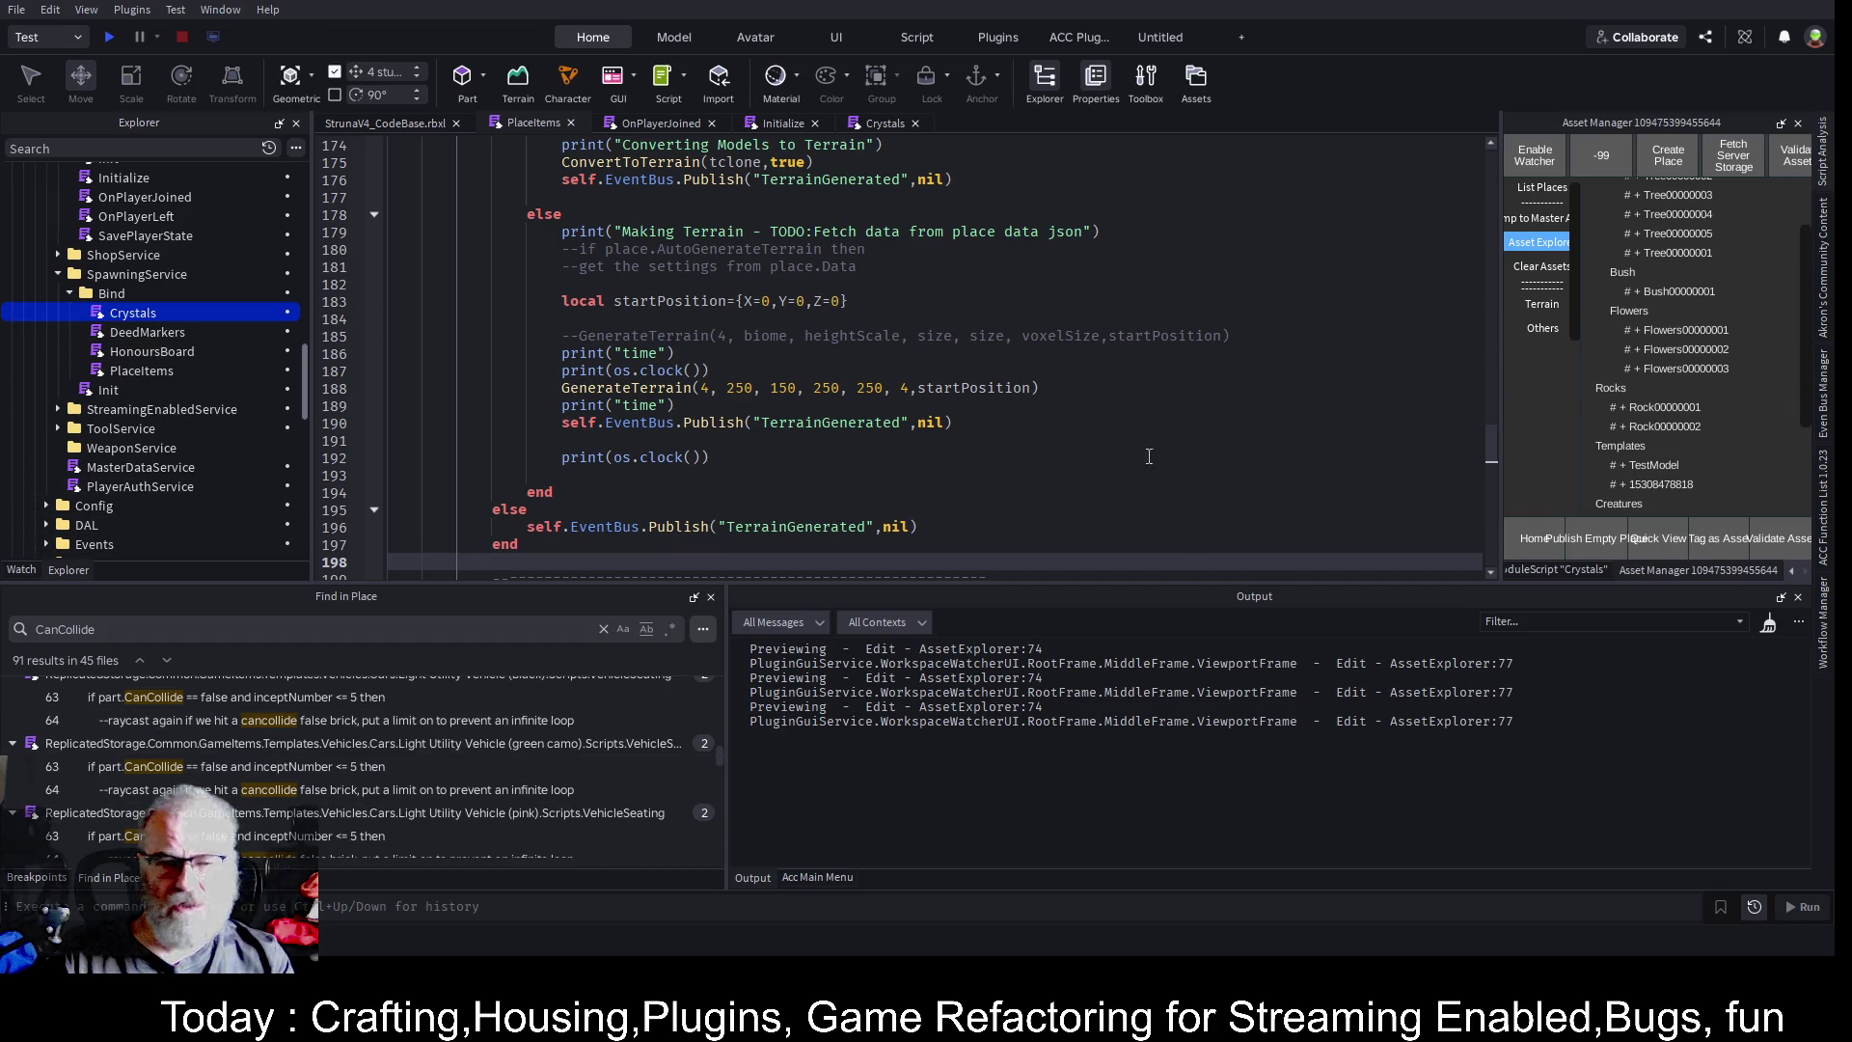
- Publish the Server Script Service from the plugin's Workflow Manager and return to the output log
click(806, 878)
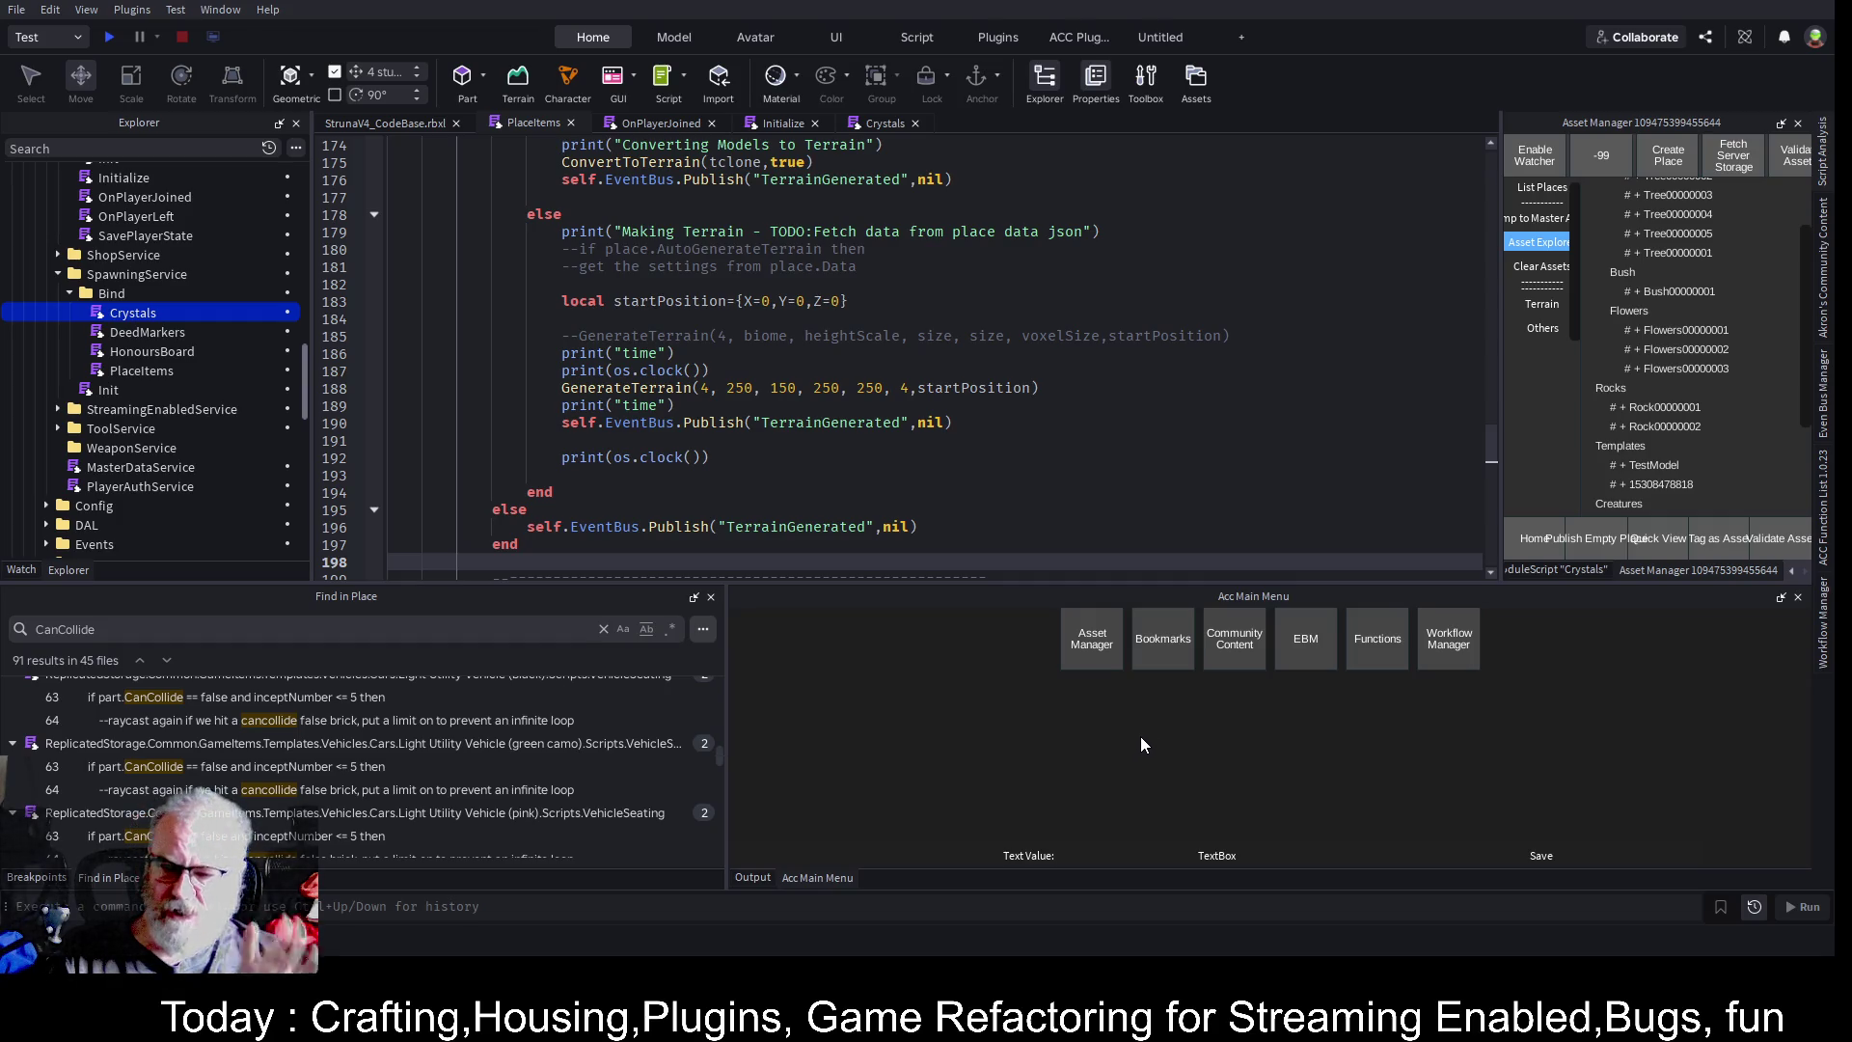
click(1441, 650)
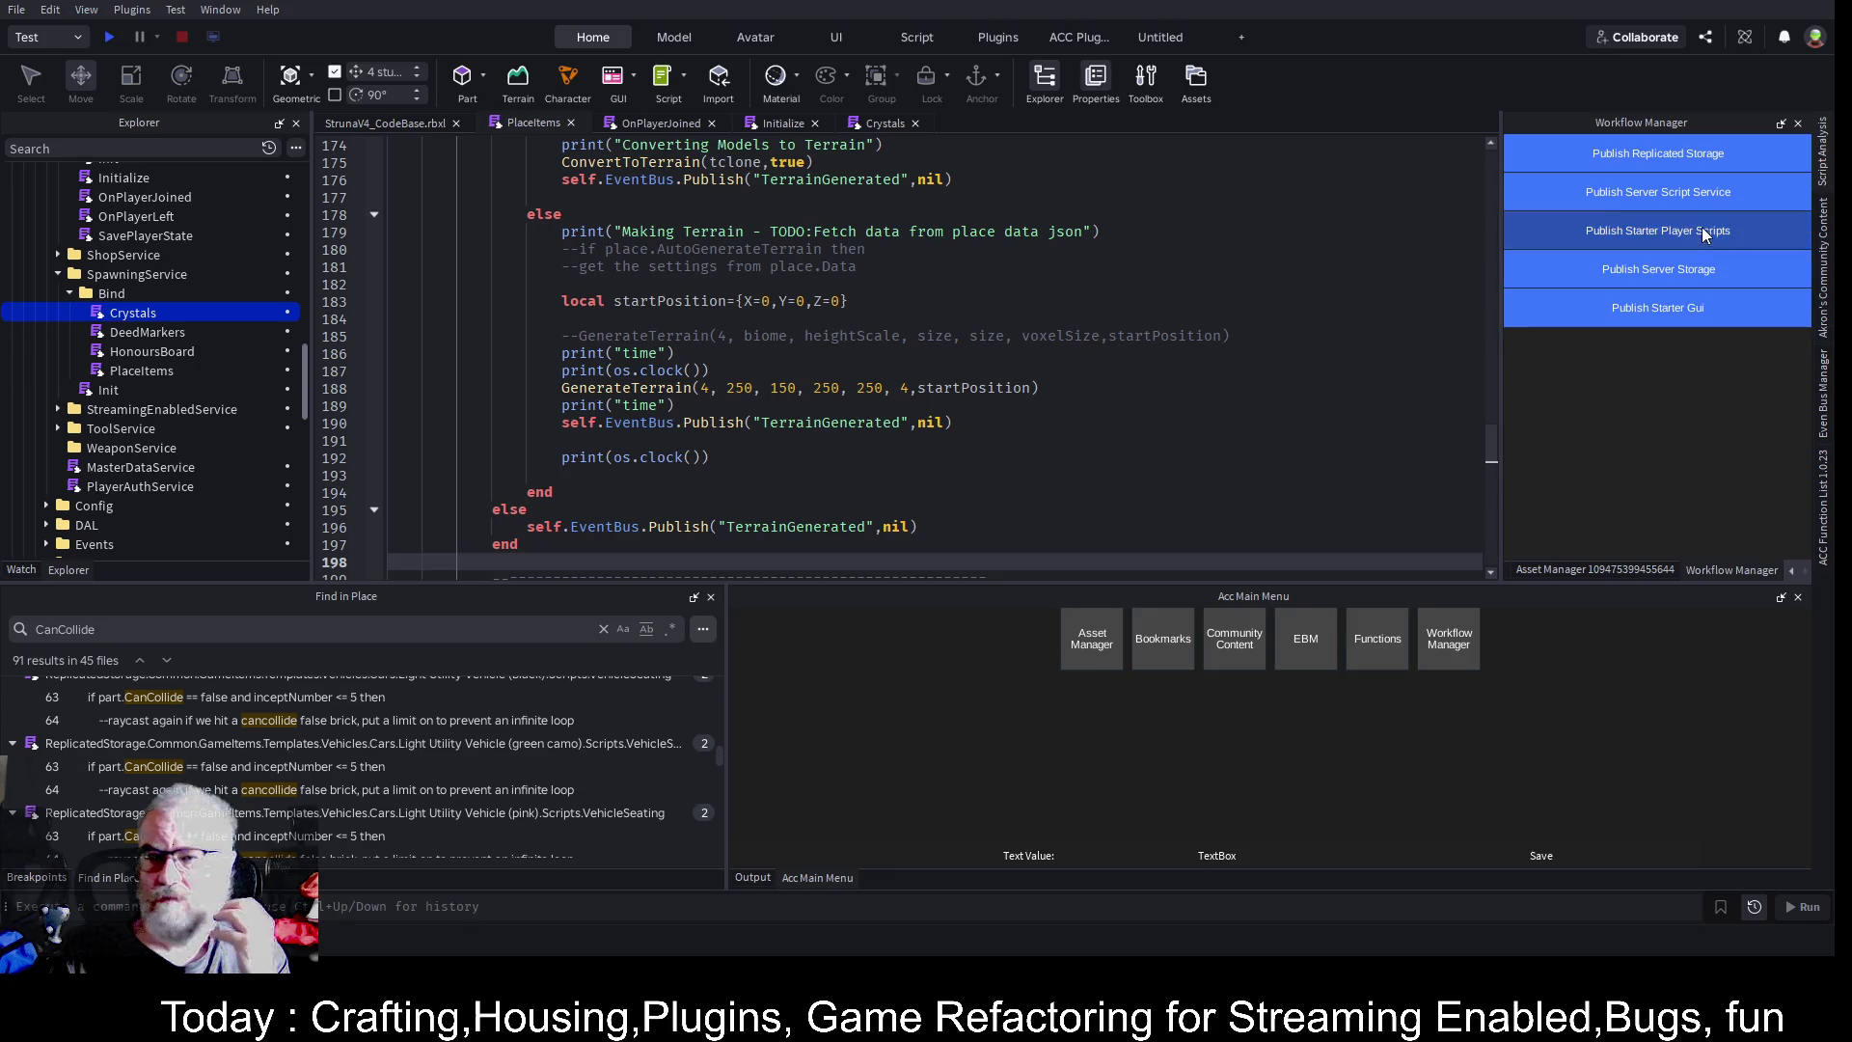
click(1684, 204)
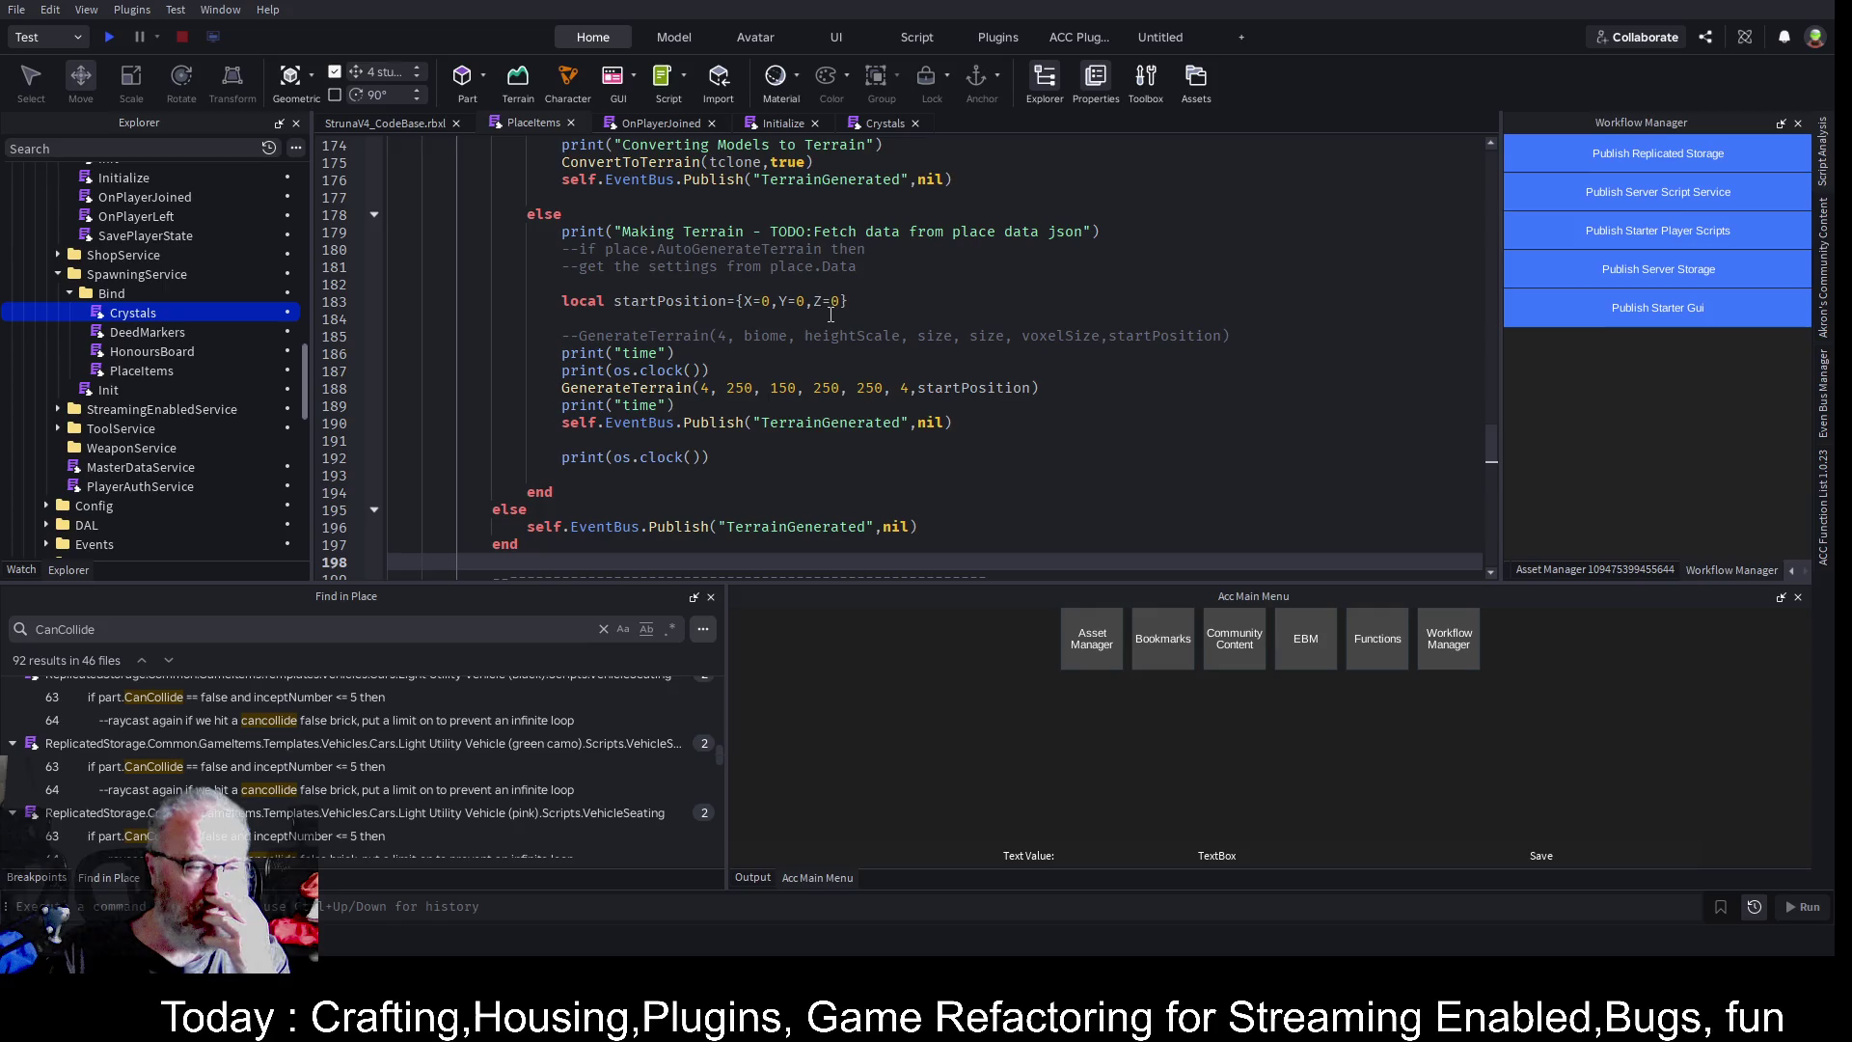
click(752, 876)
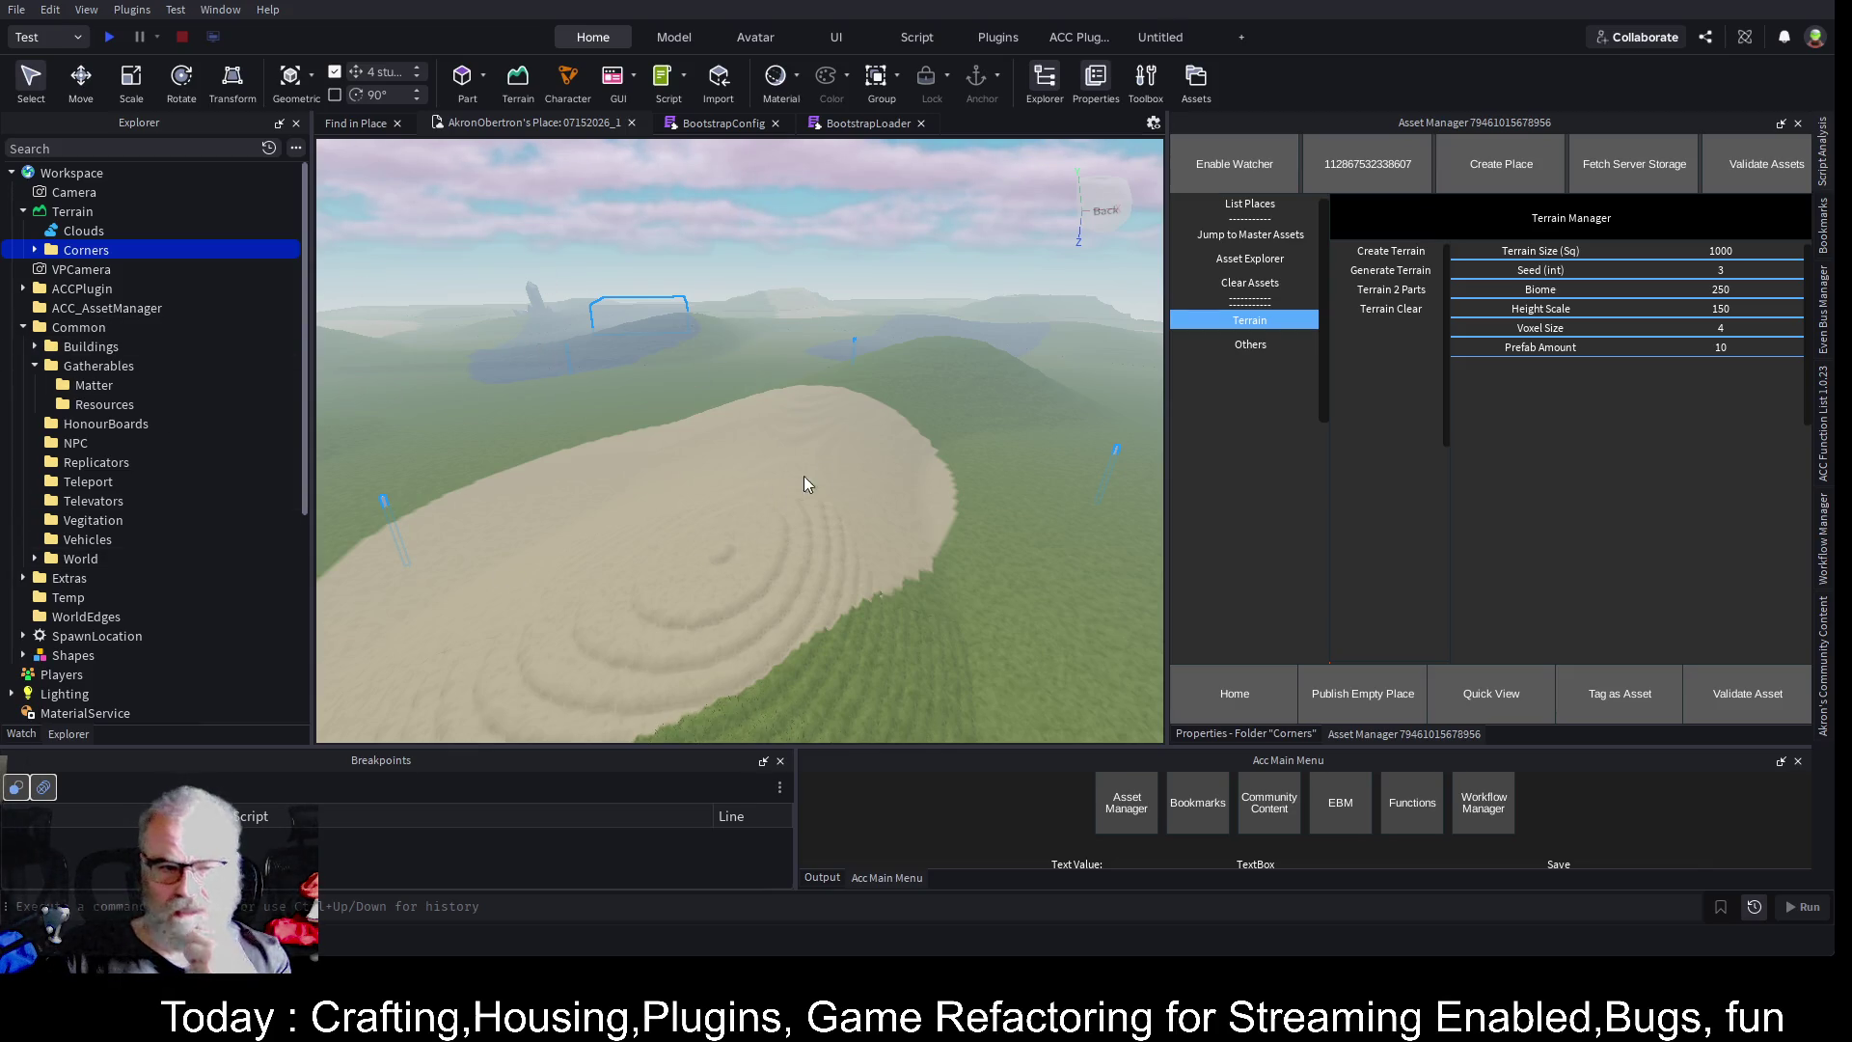
key(a)
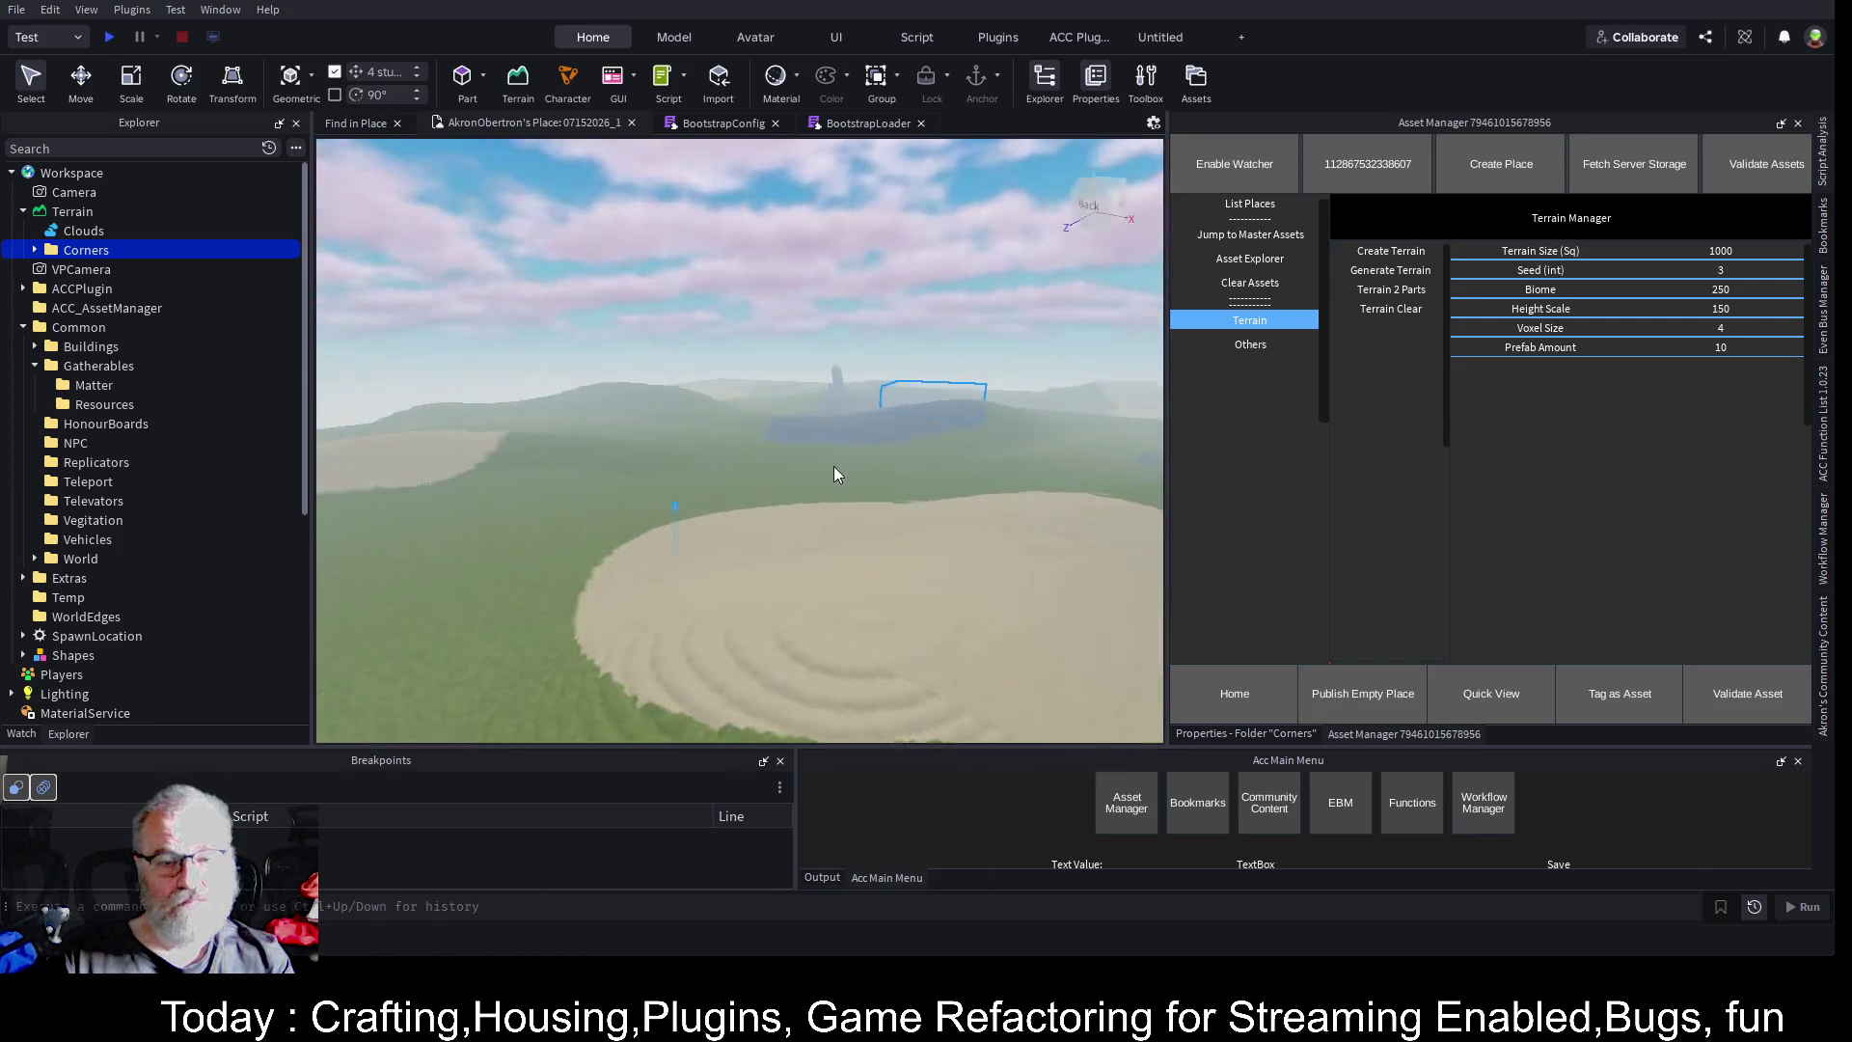
key(d)
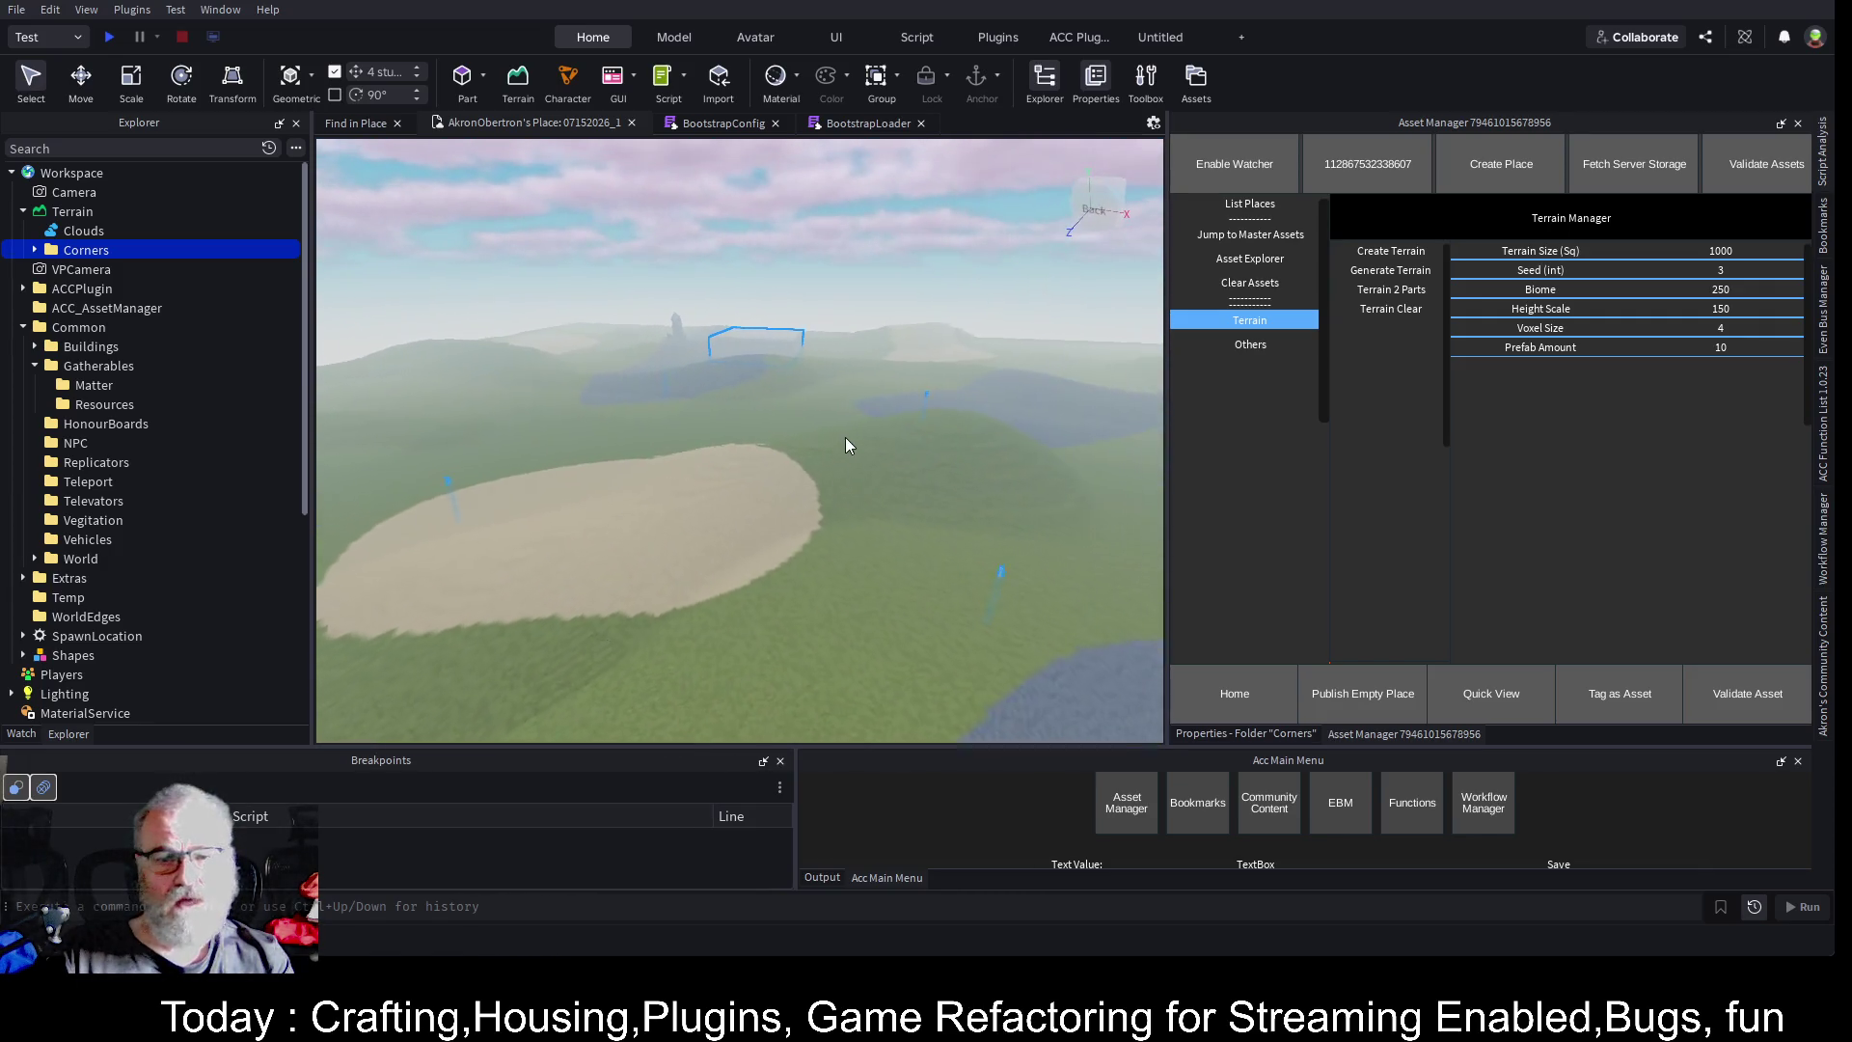
key(w)
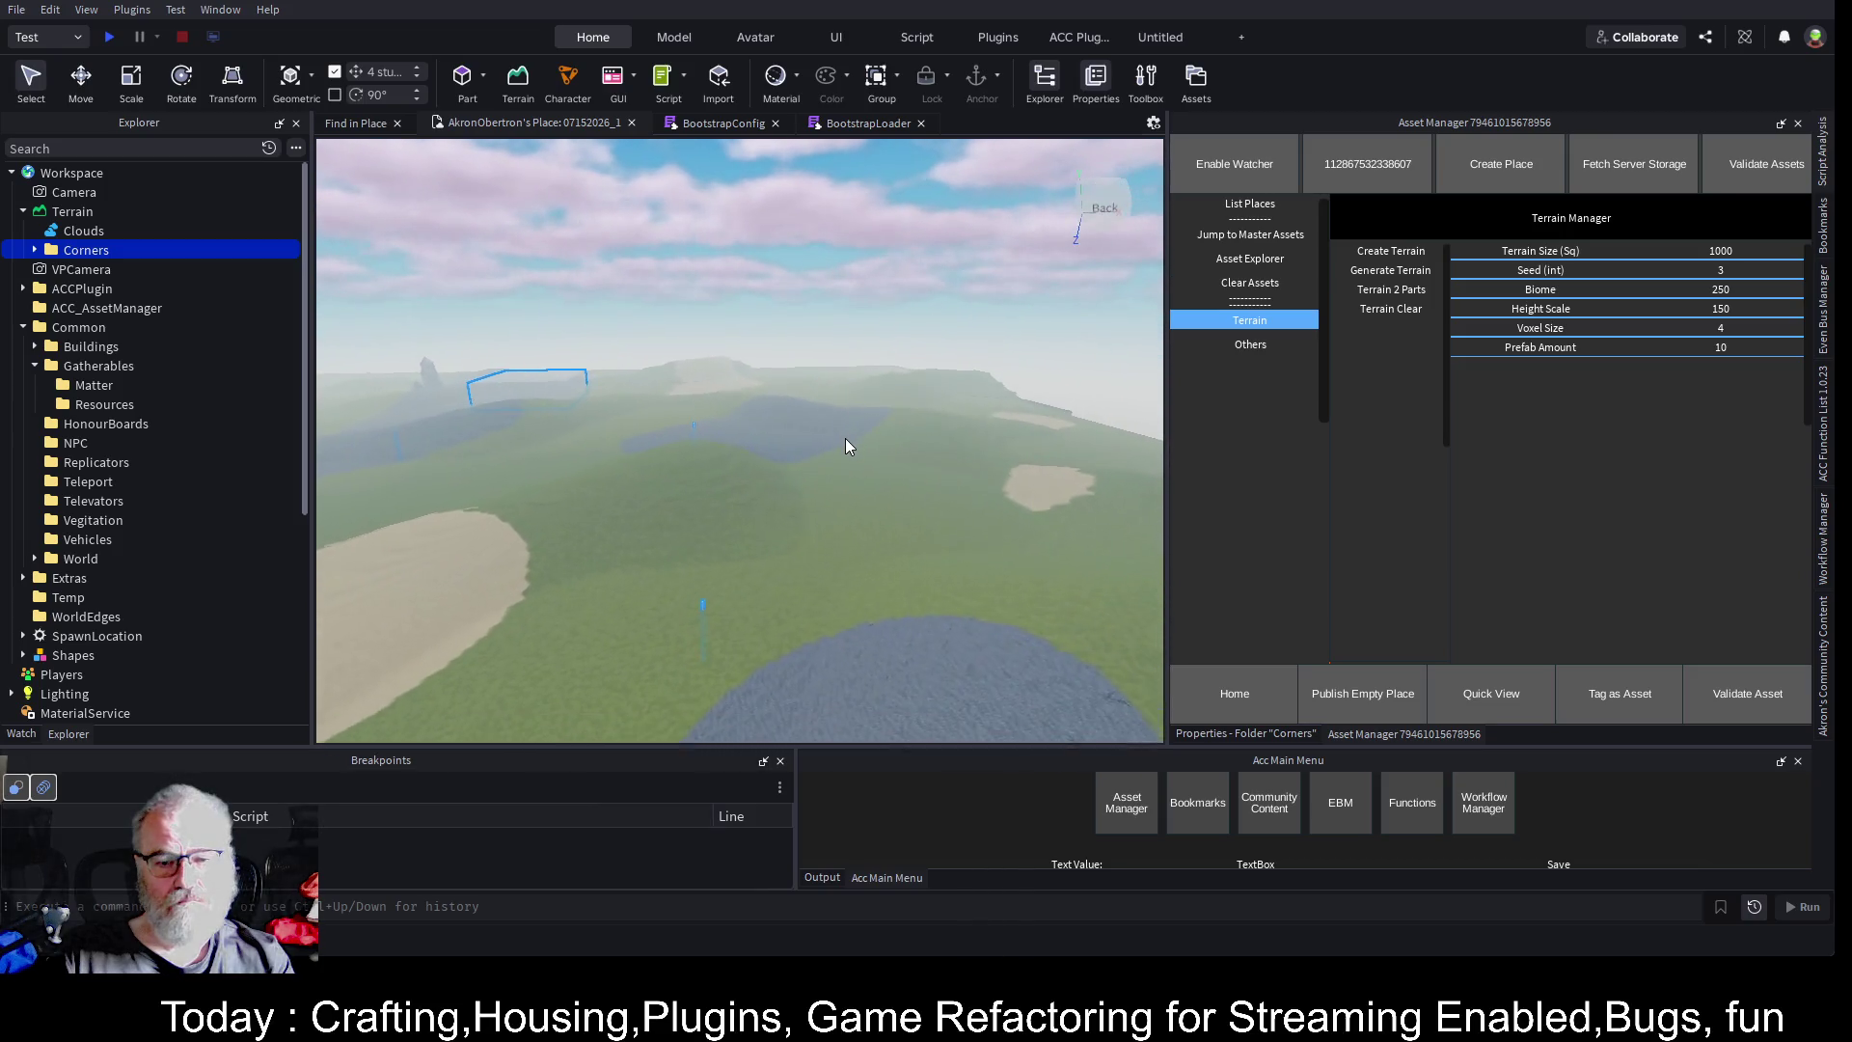
key(w)
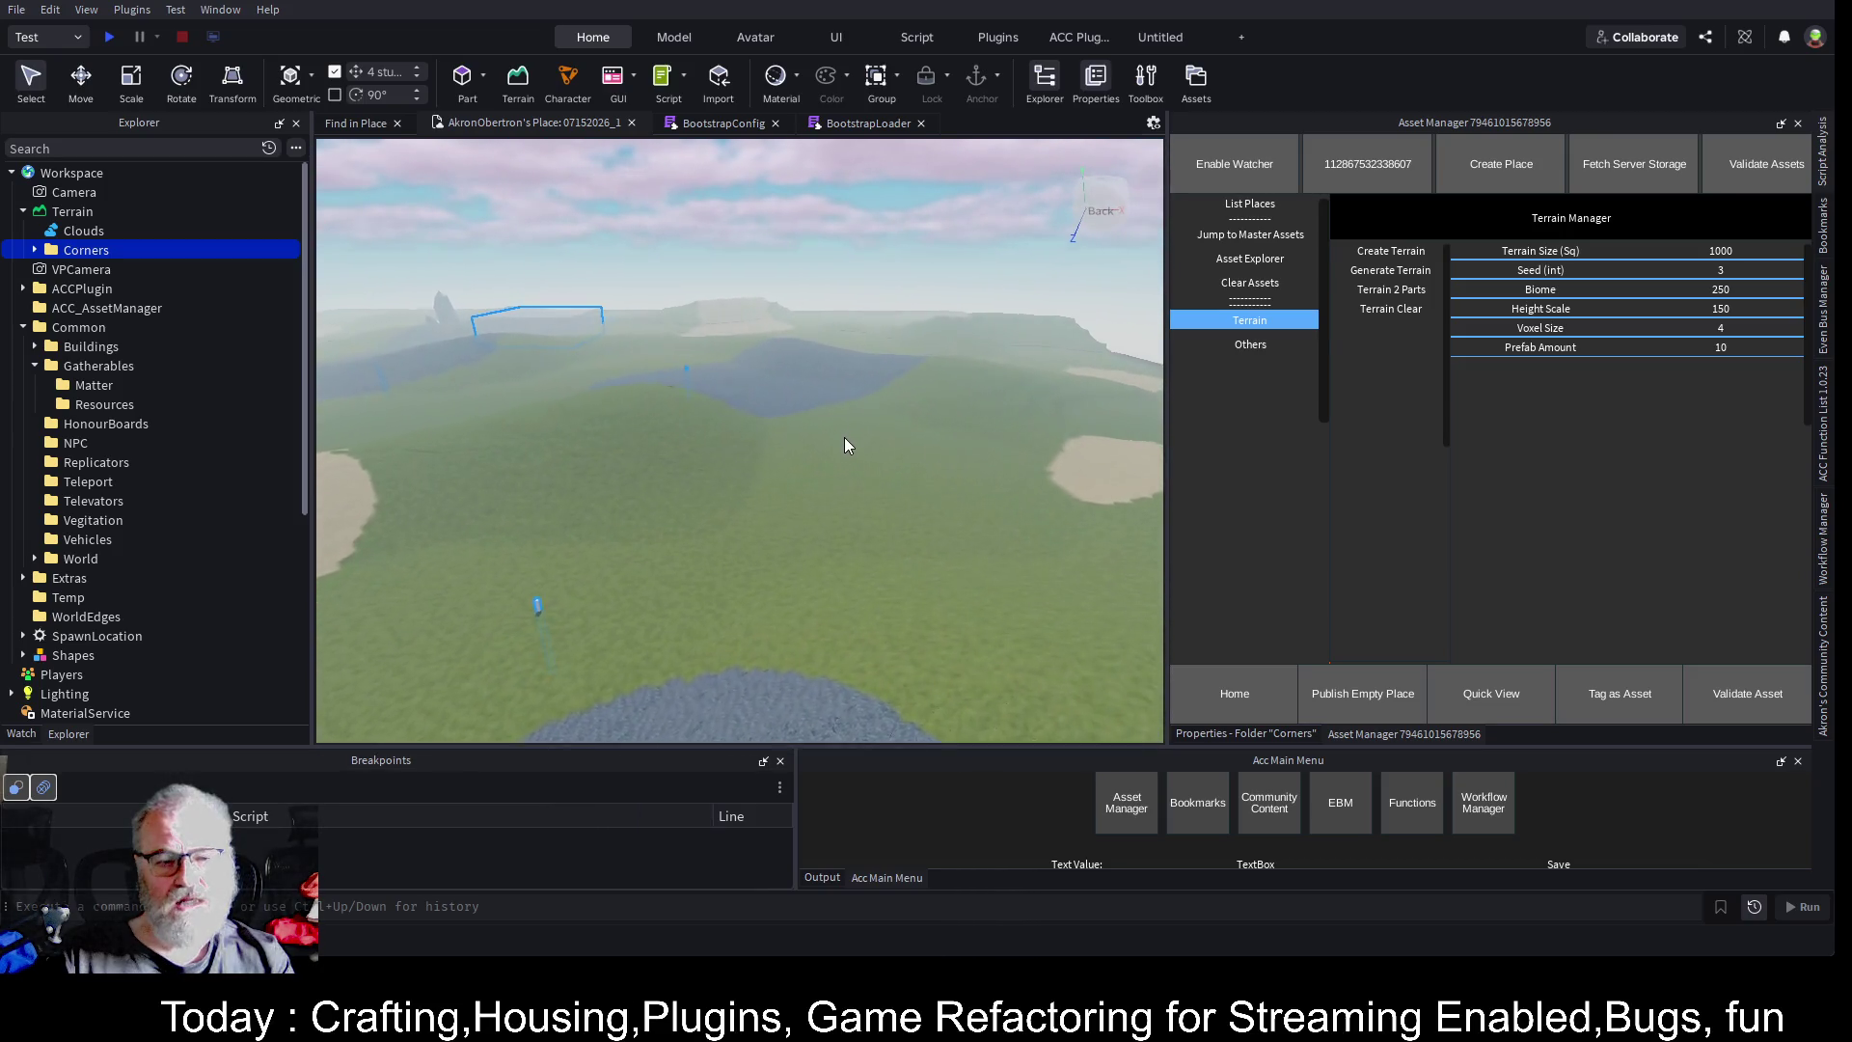
key(a)
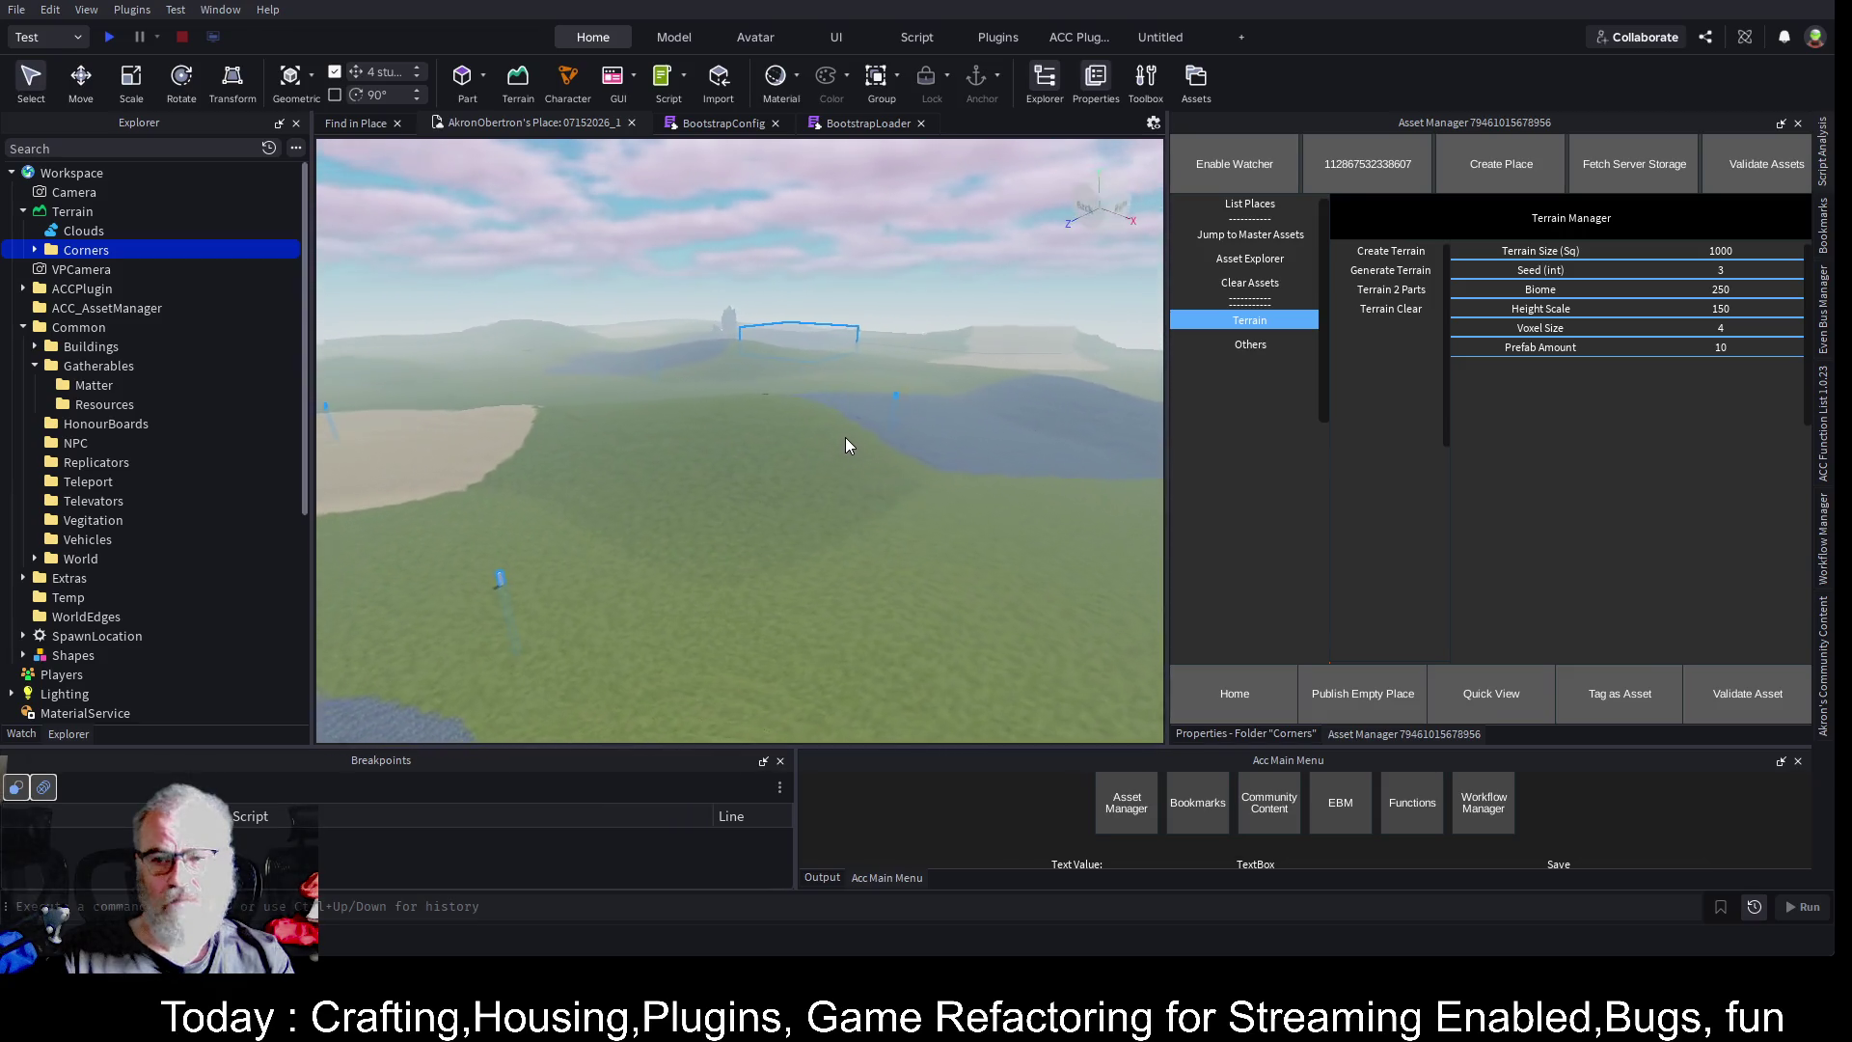
key(a)
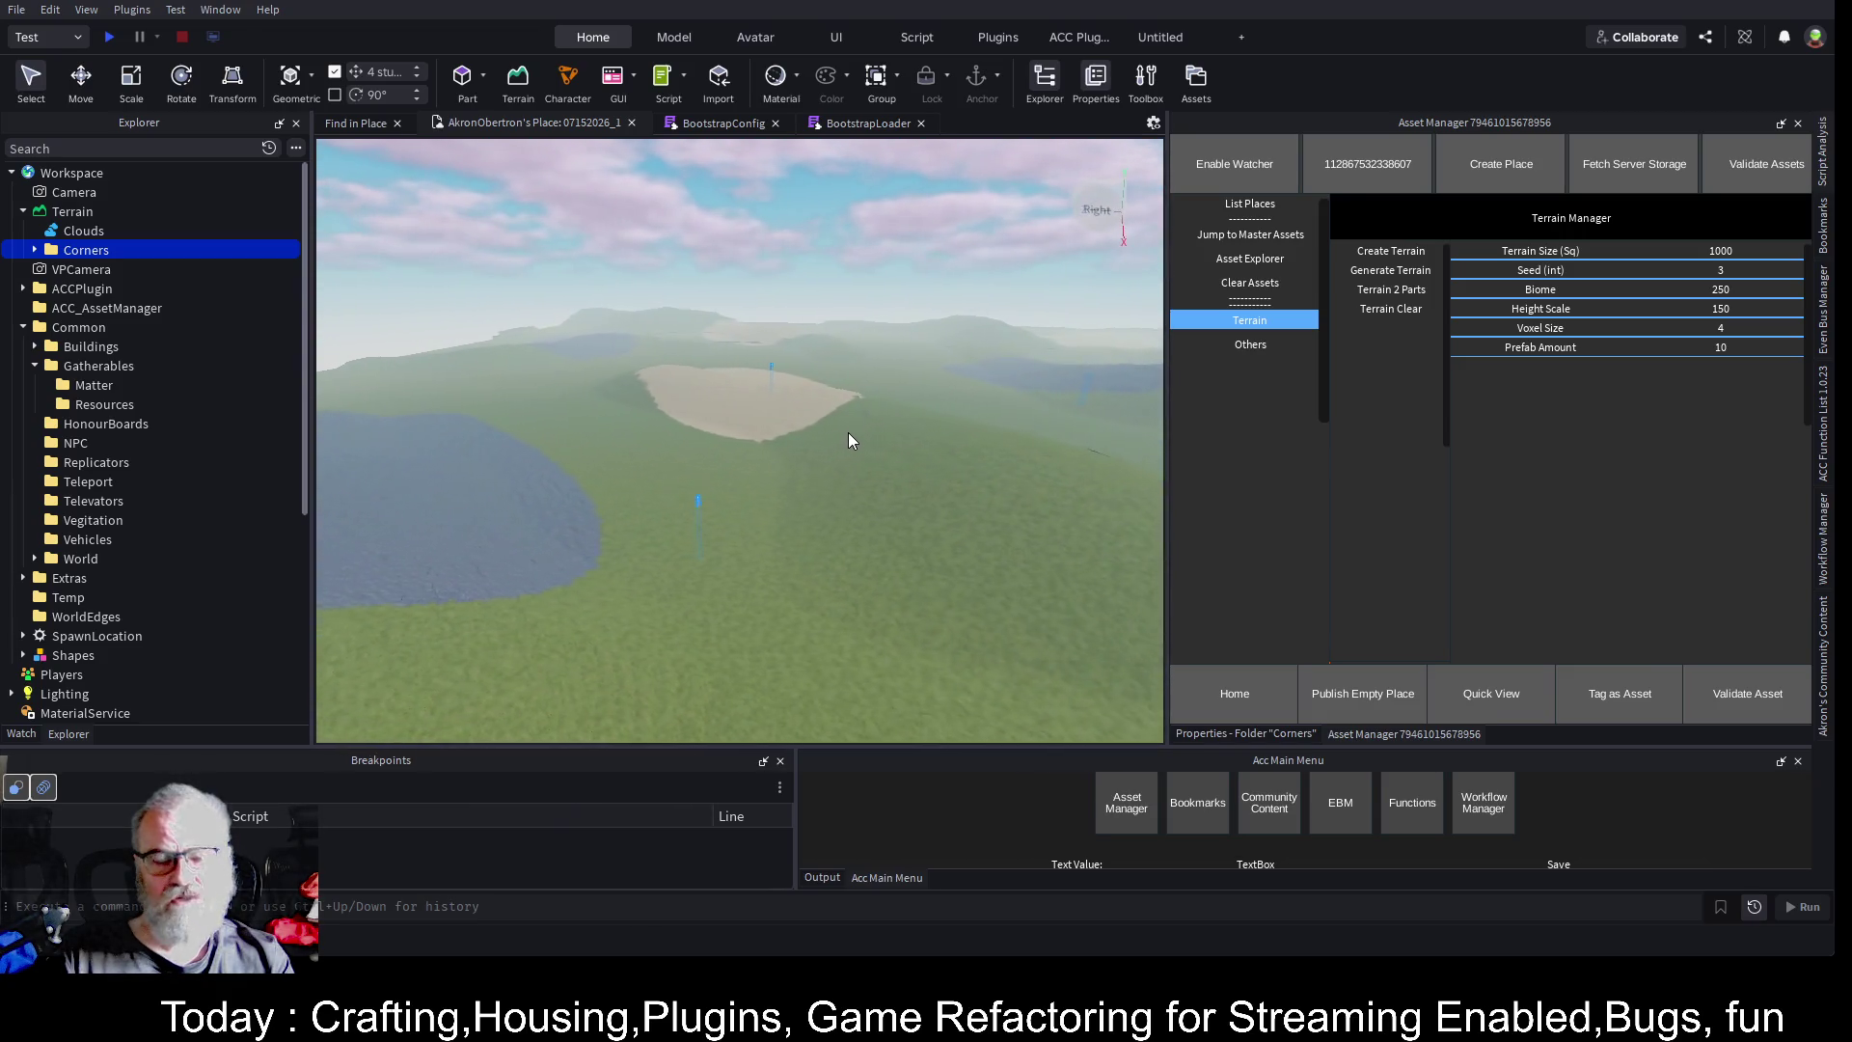
key(a)
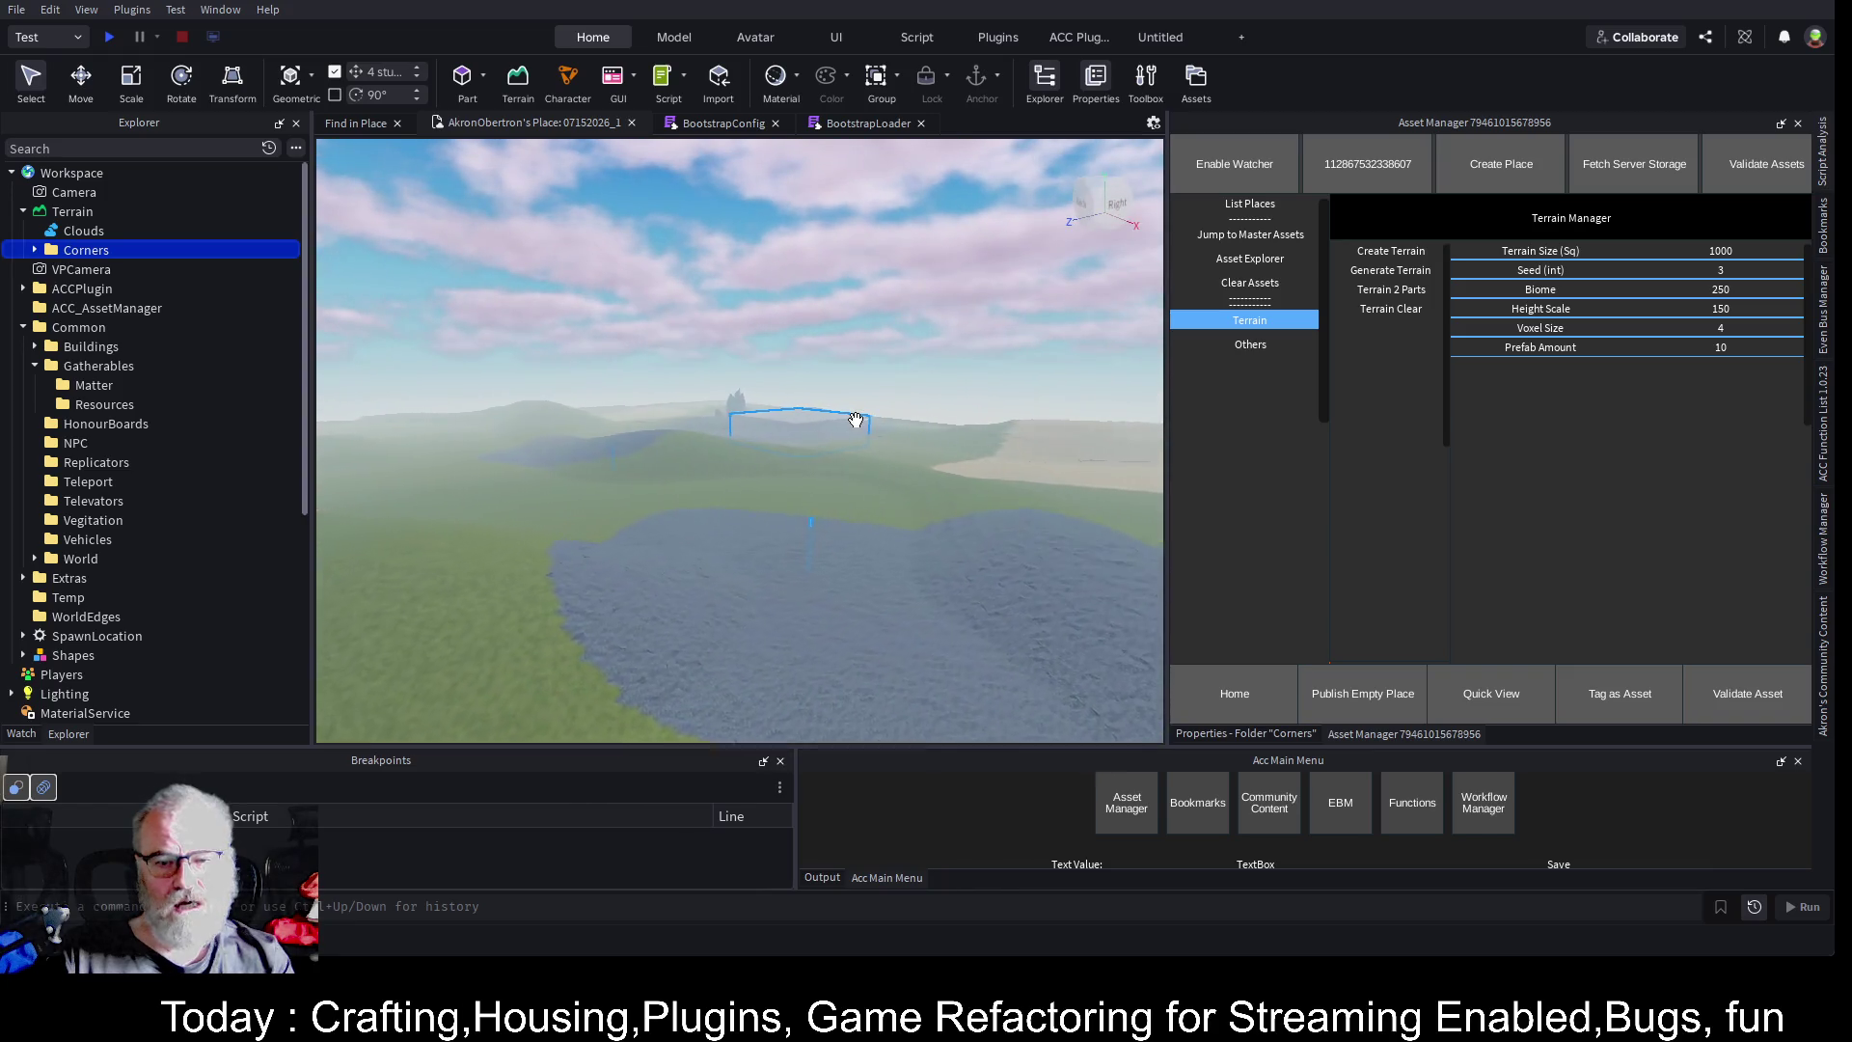
key(s)
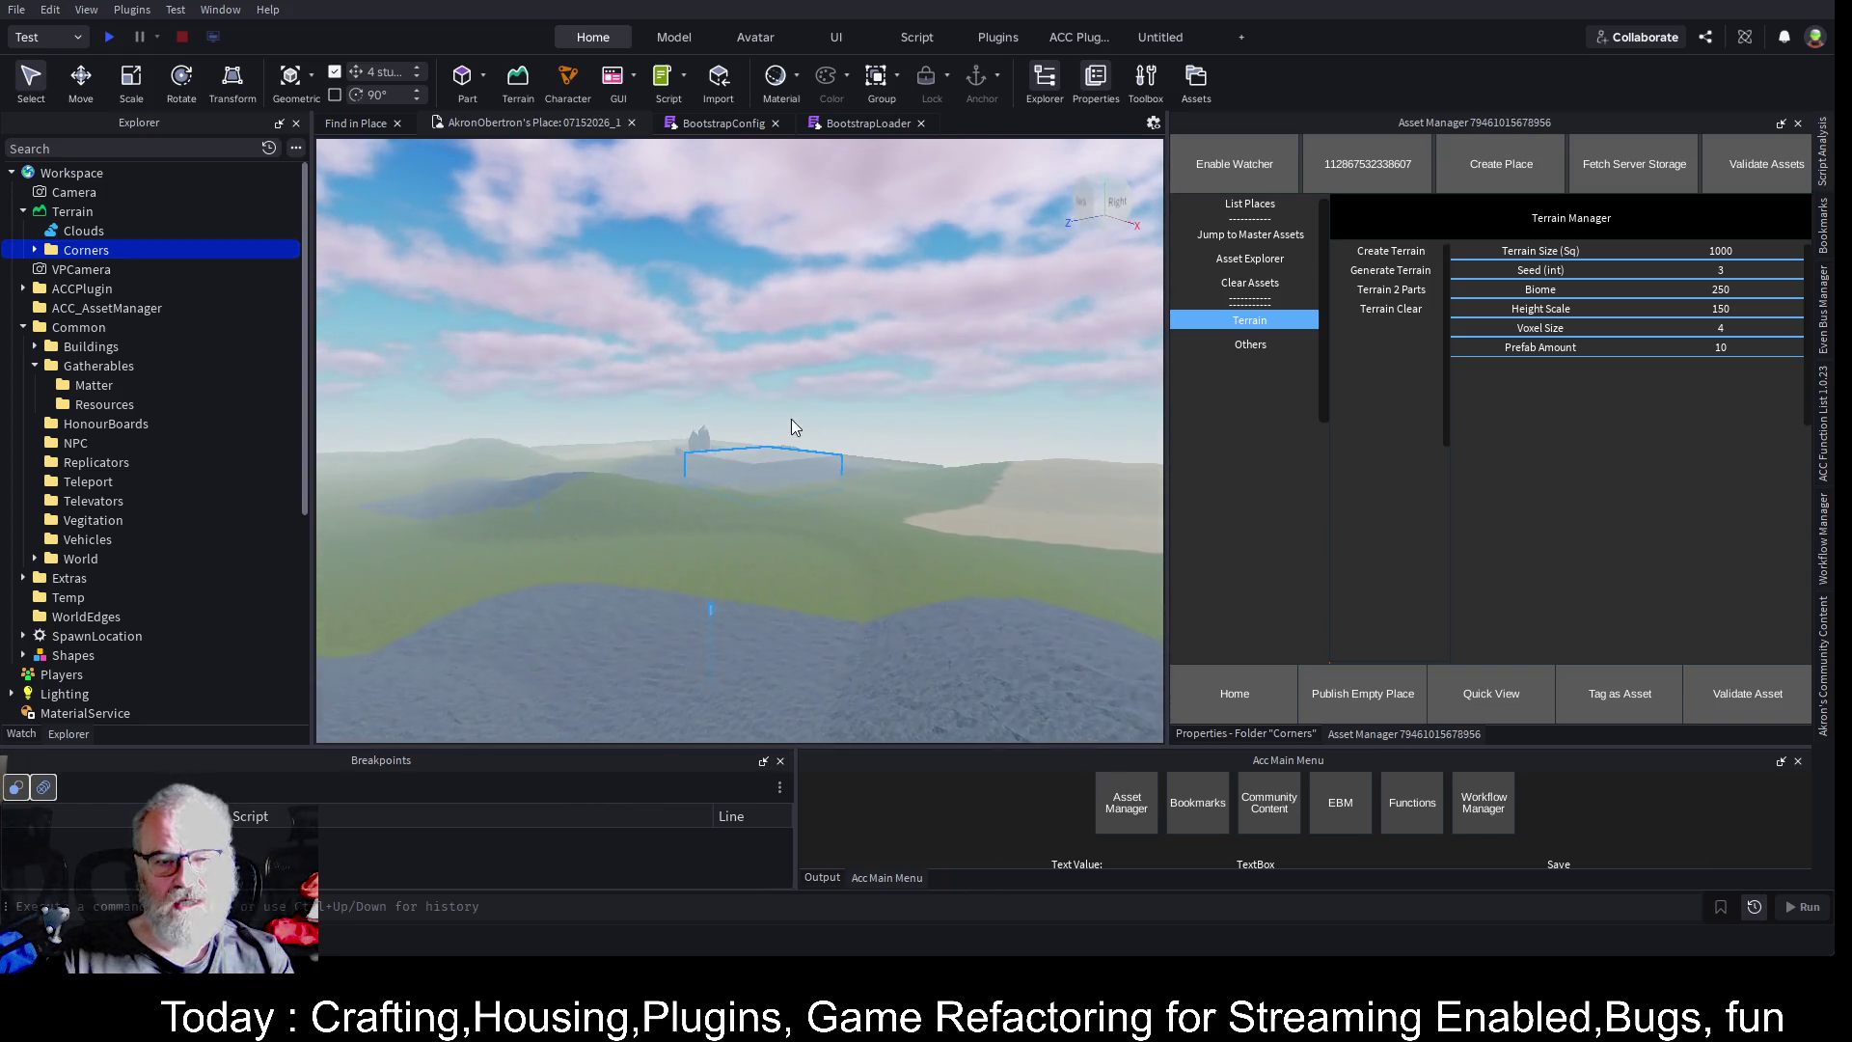
key(w)
key(w)
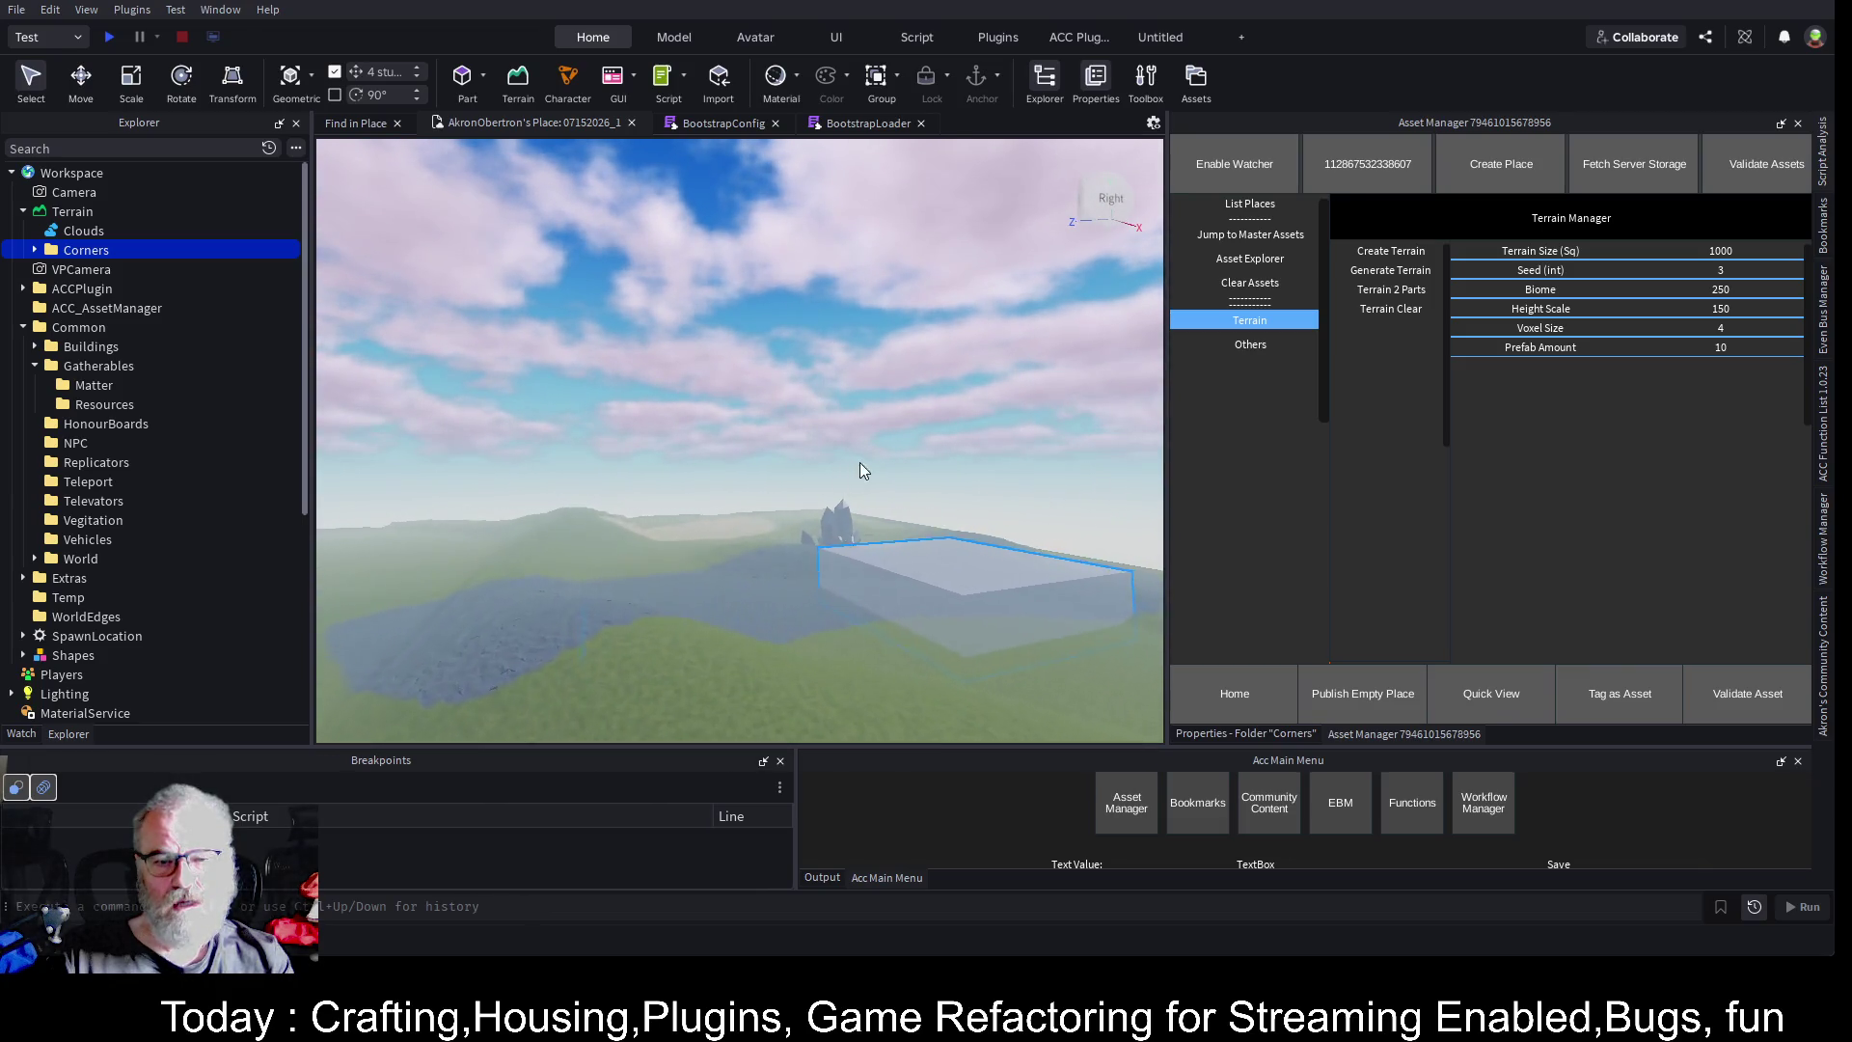
key(w)
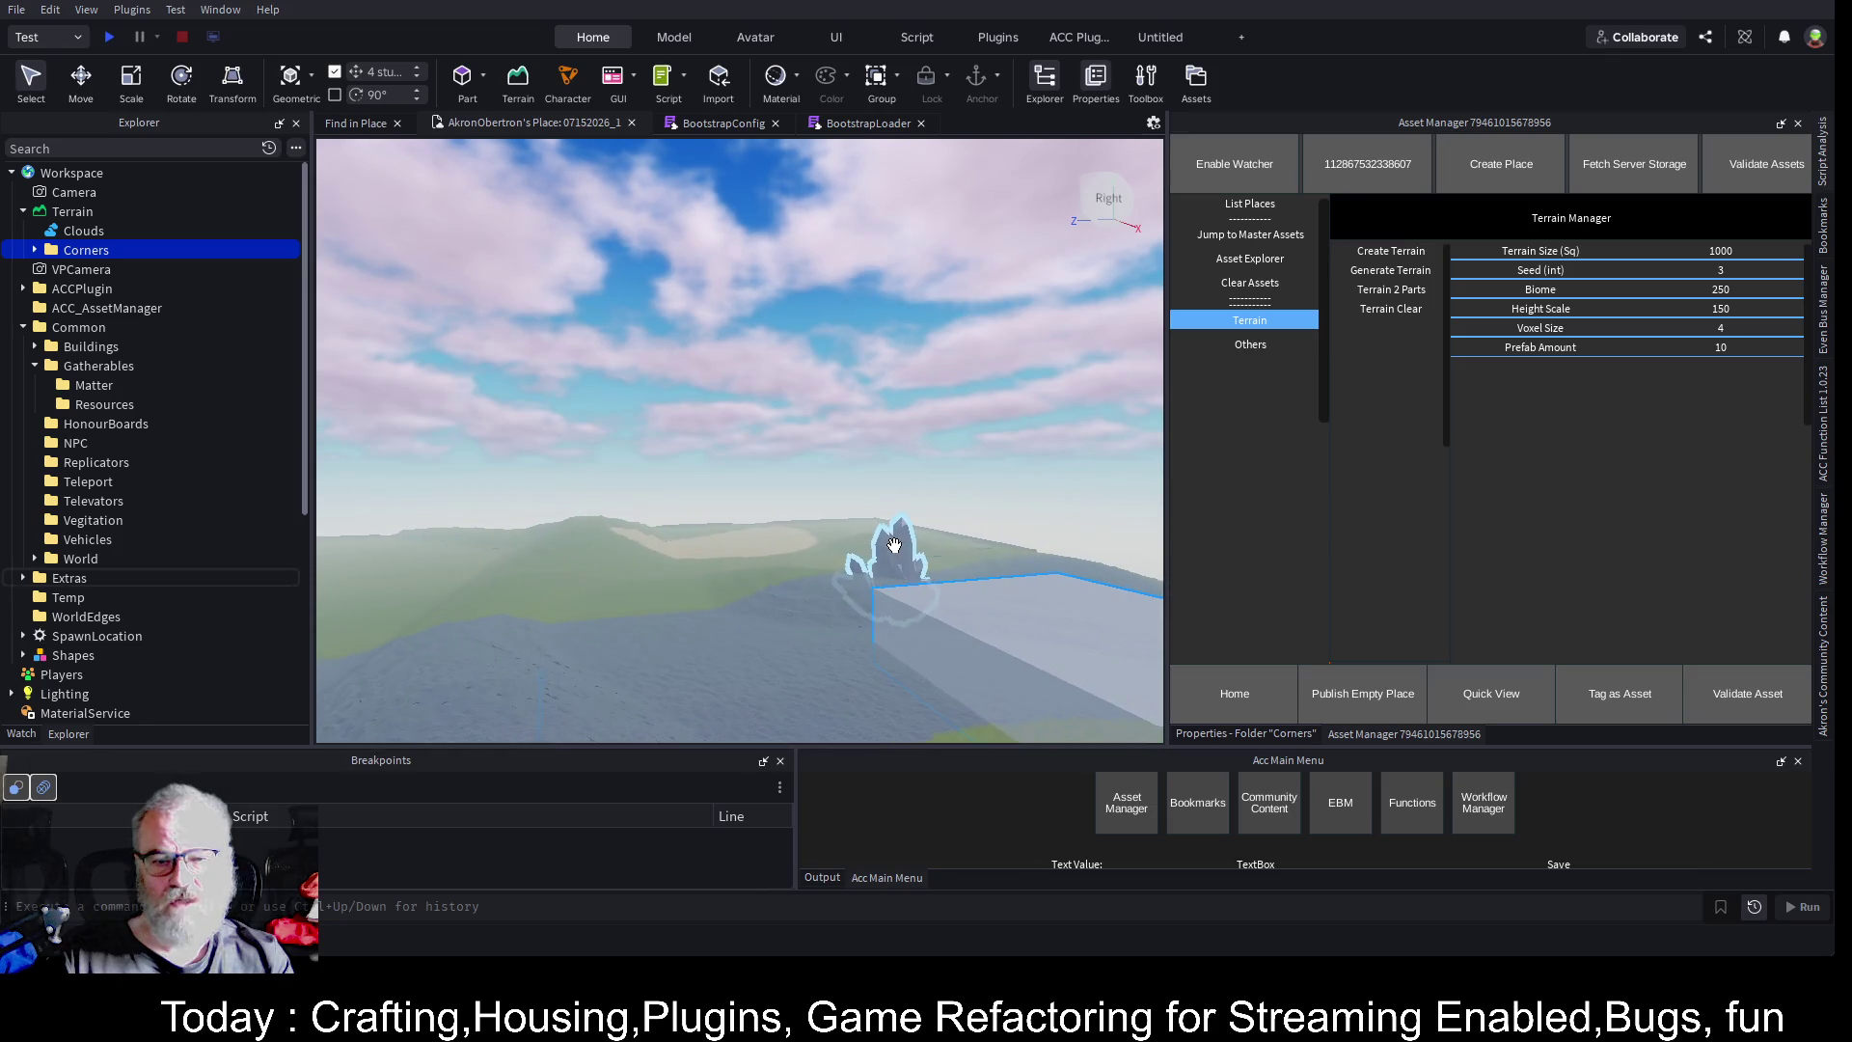
- Duplicate the dark crystal as DarkCrystal1 and position it left of the original
click(894, 546)
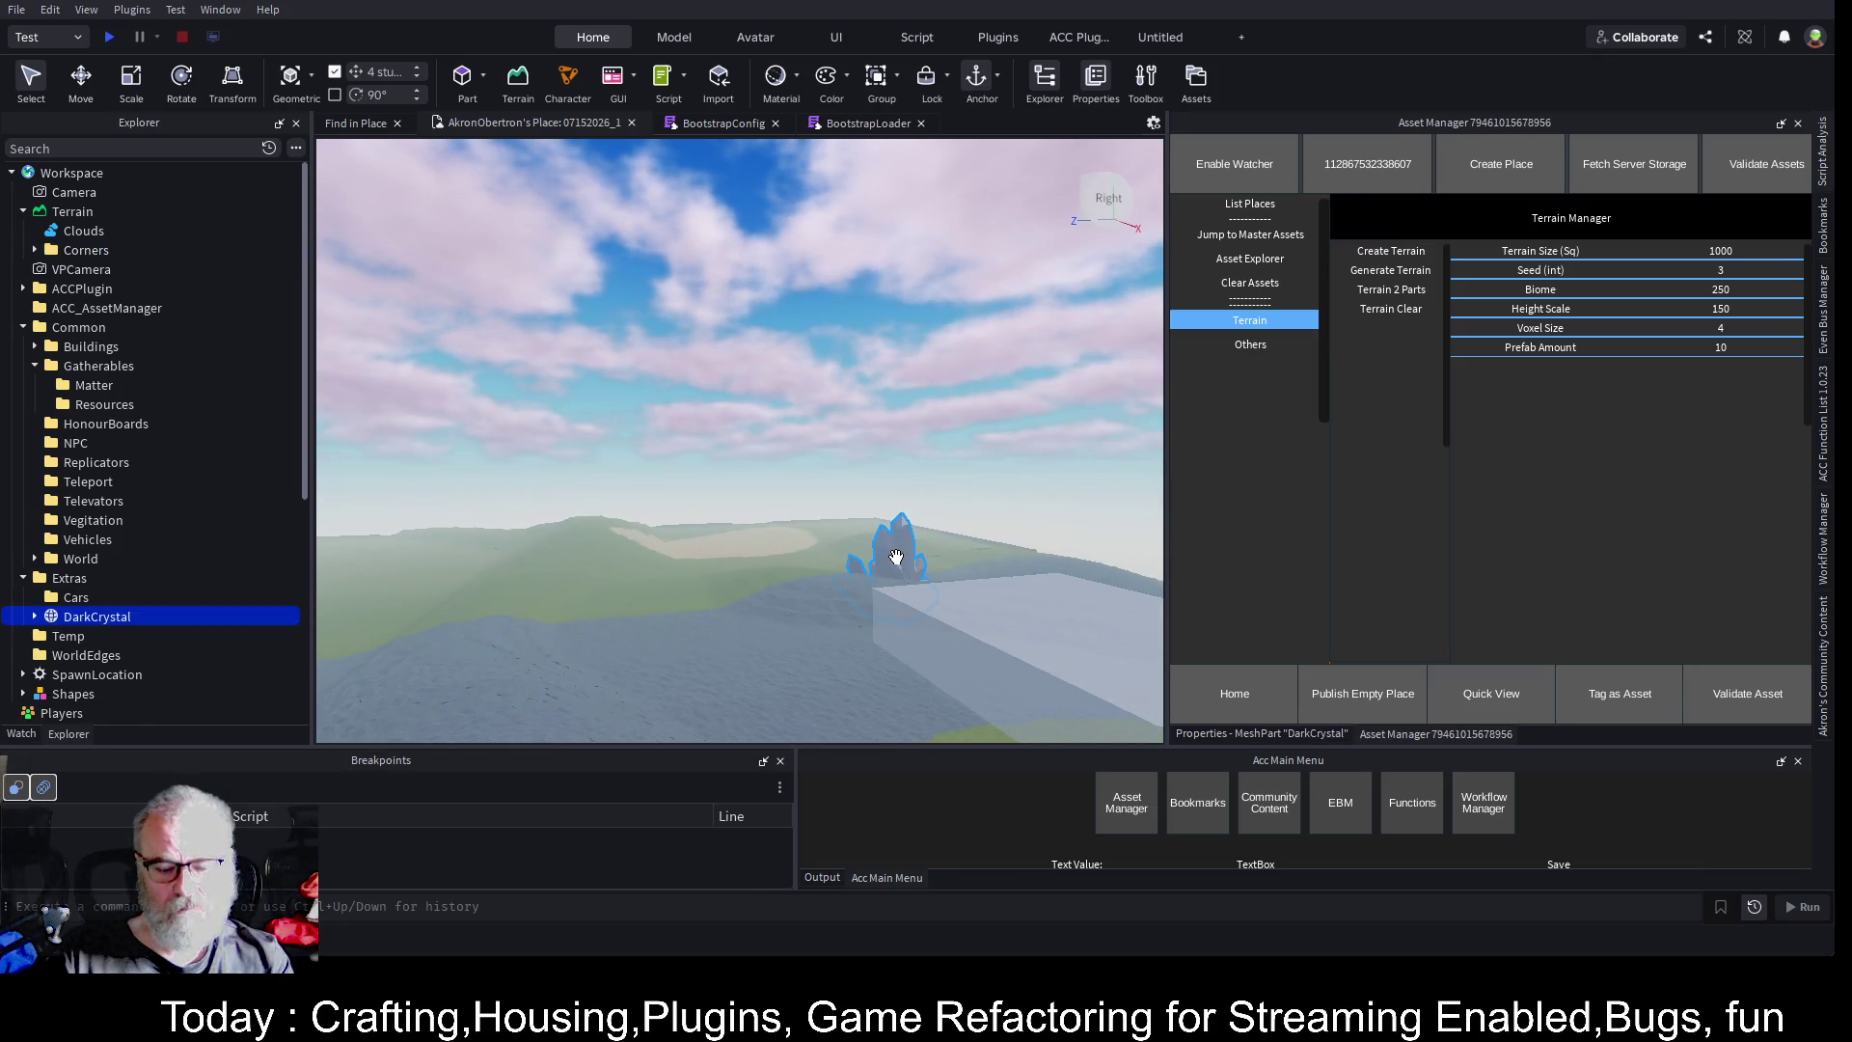
key(ctrl+d)
drag(895, 557, 656, 593)
key(ctrl+2)
mouse_move(657, 475)
mouse_down()
mouse_move(680, 487)
mouse_move(835, 415)
mouse_up()
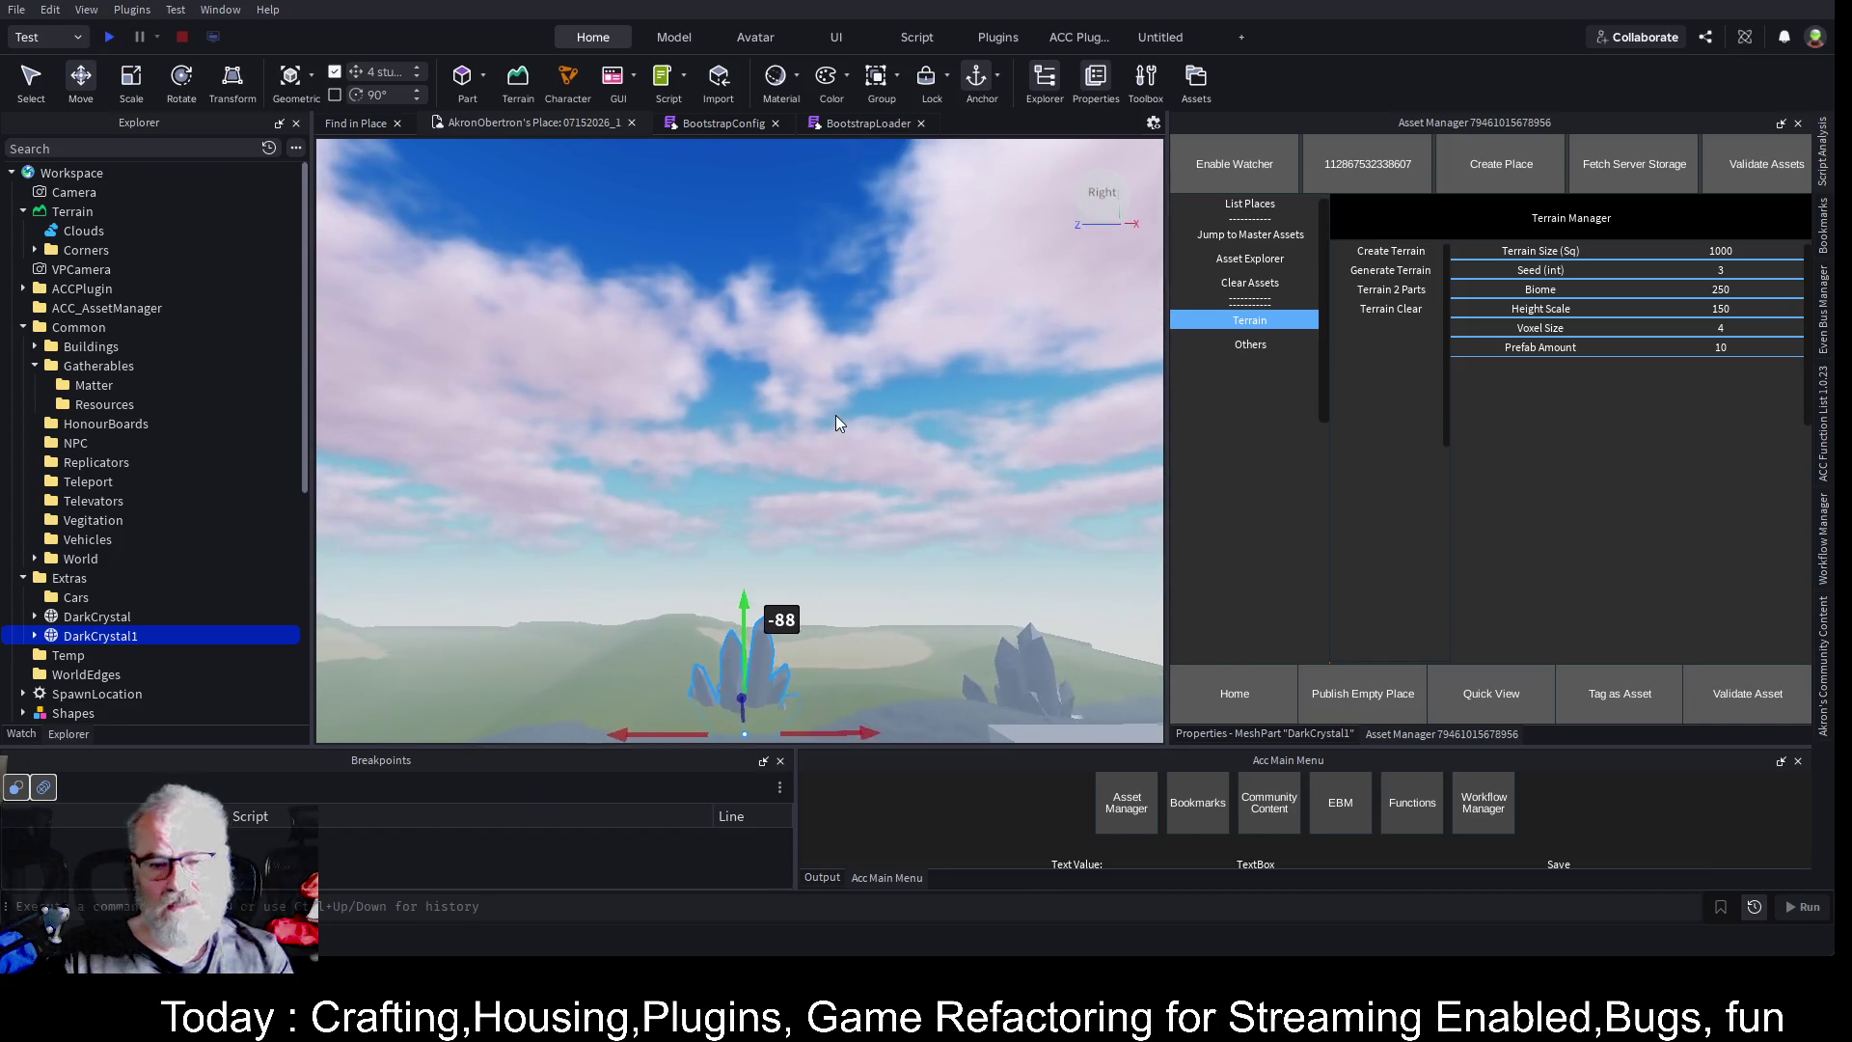
- Select the grey ScanTerrainRegion3 block to view its properties
scroll(836, 415, down, 2)
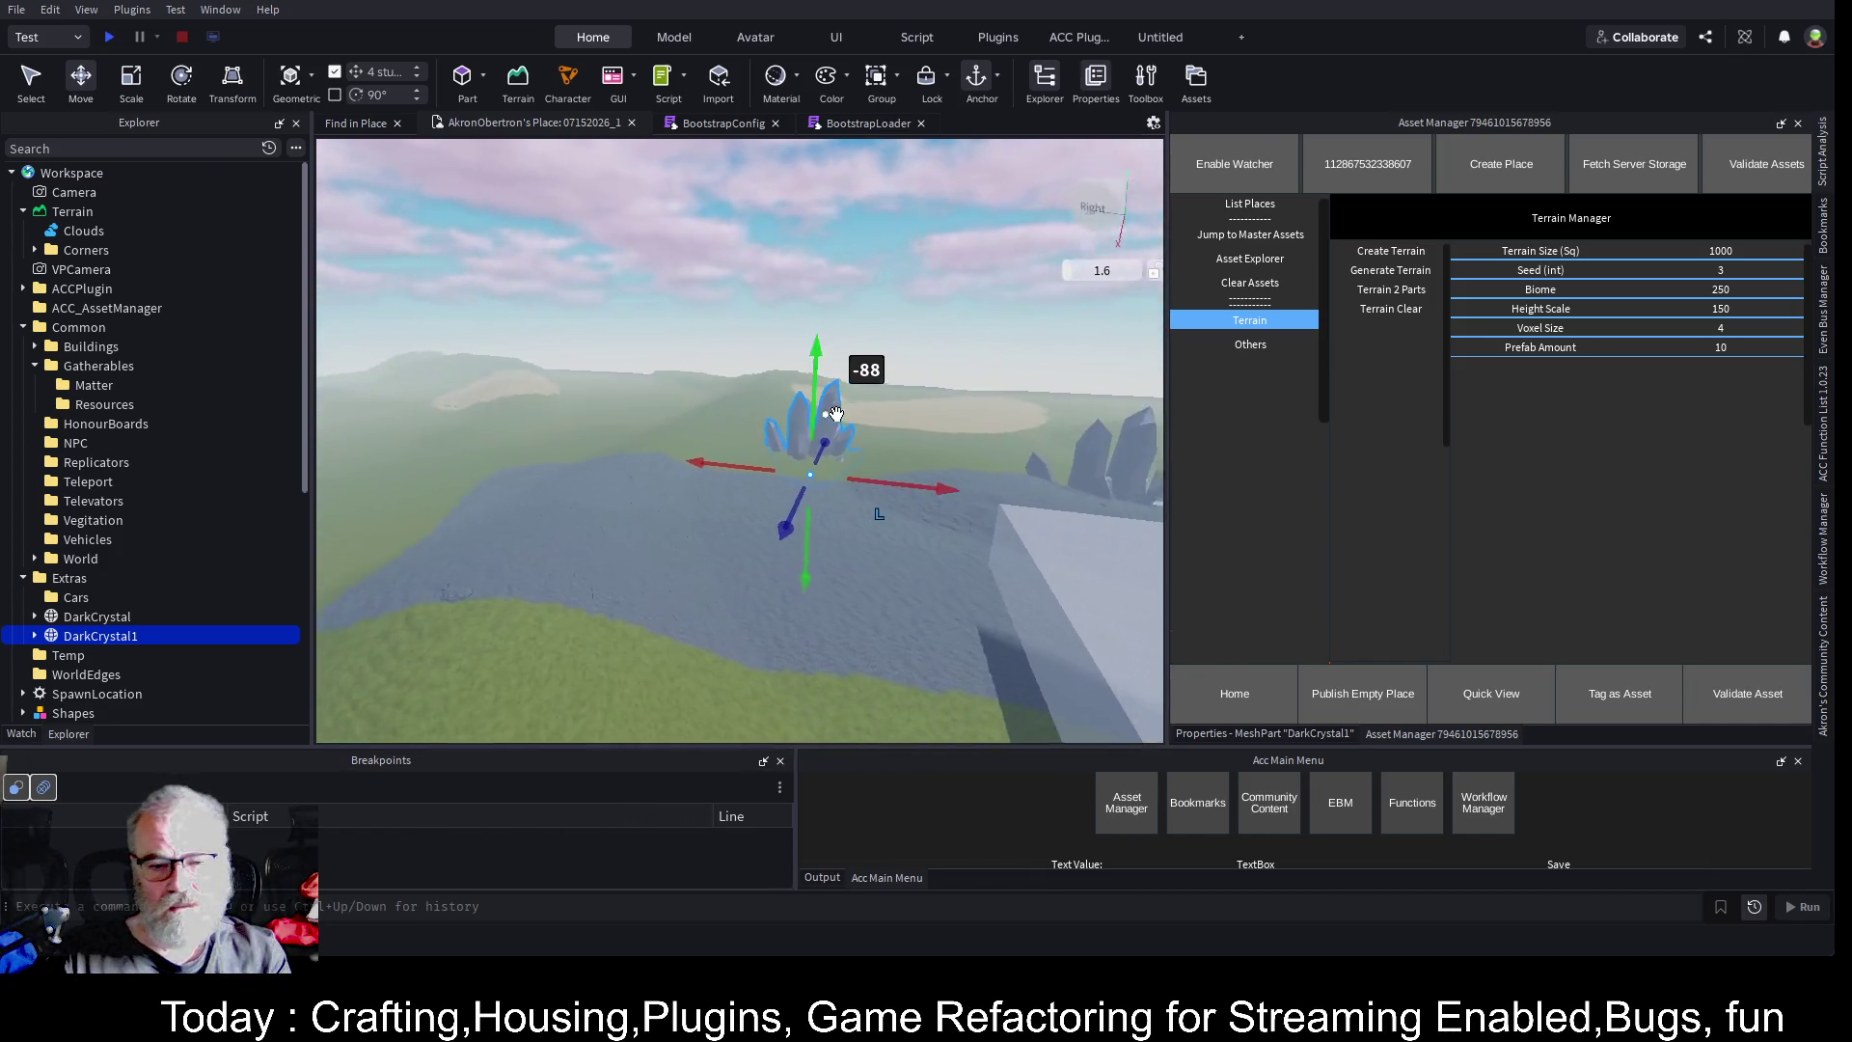
scroll(835, 415, down, 2)
click(881, 592)
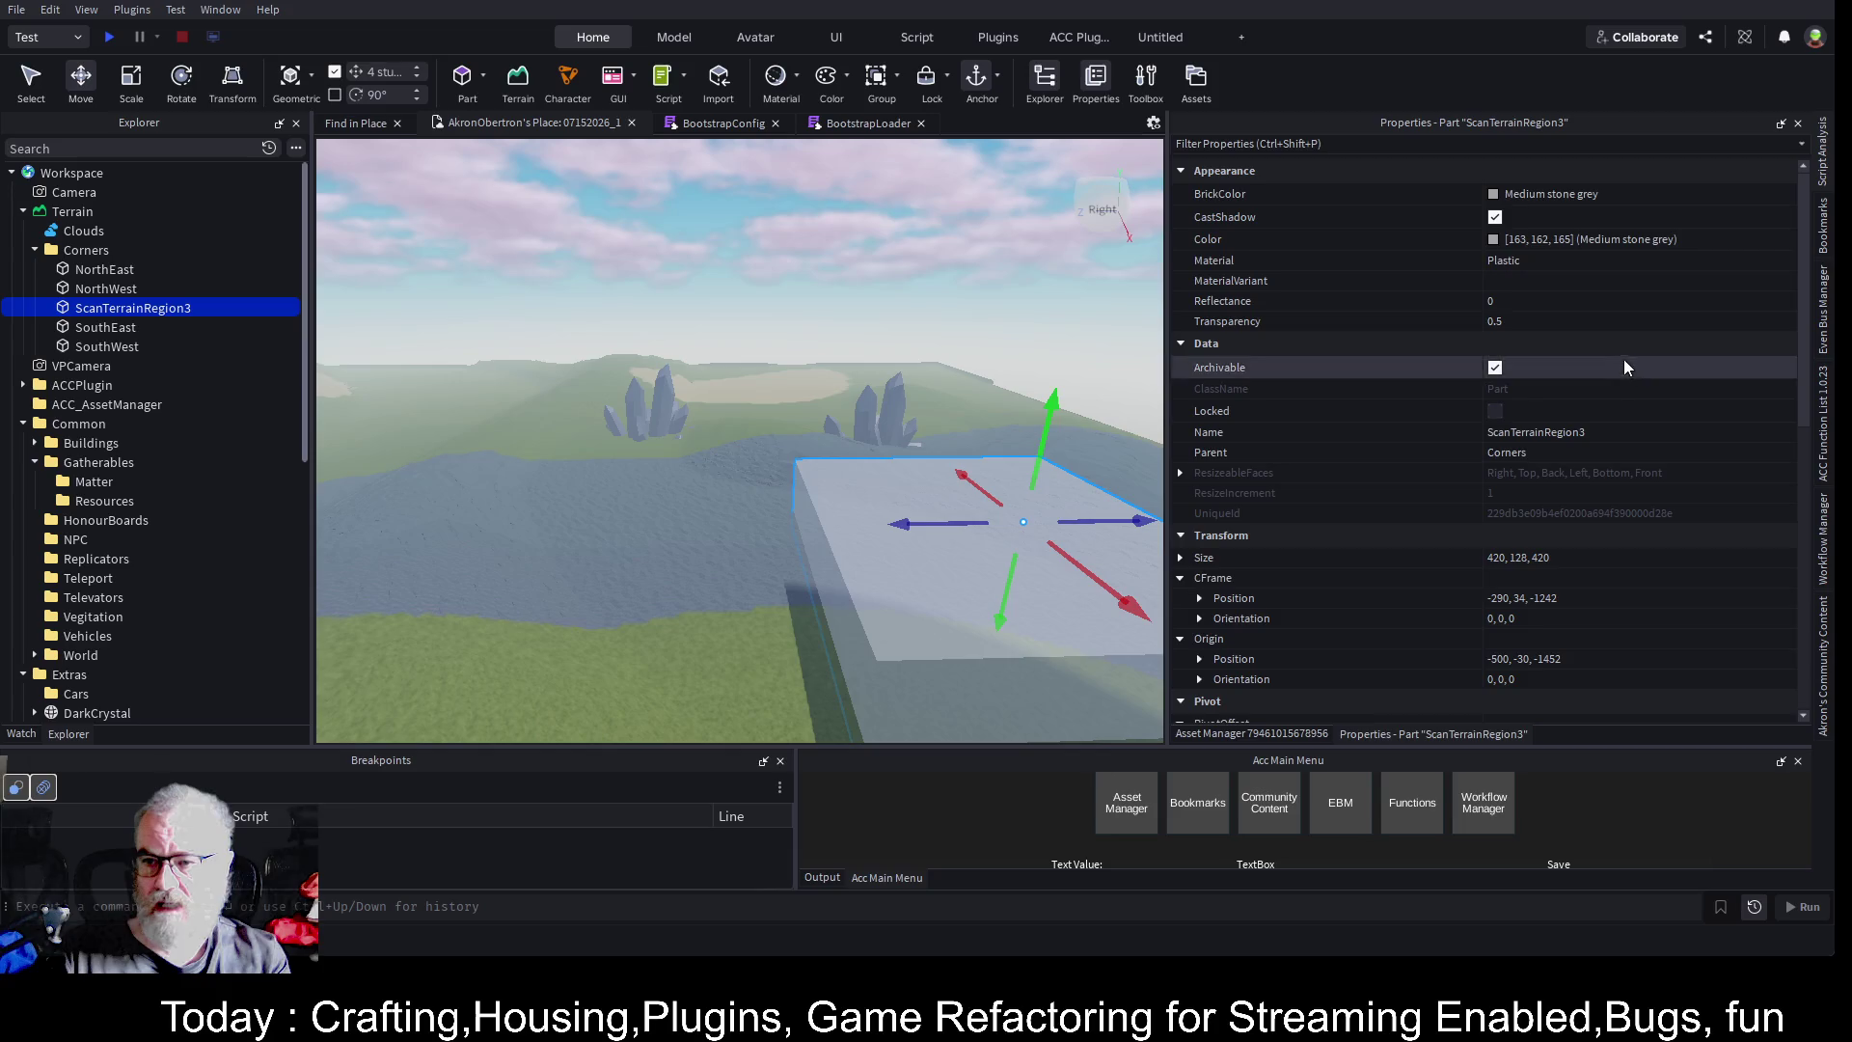
- Turn off CanCollide on the scan block and set its Transparency to 1
scroll(1544, 453, down, 3)
scroll(1544, 517, down, 2)
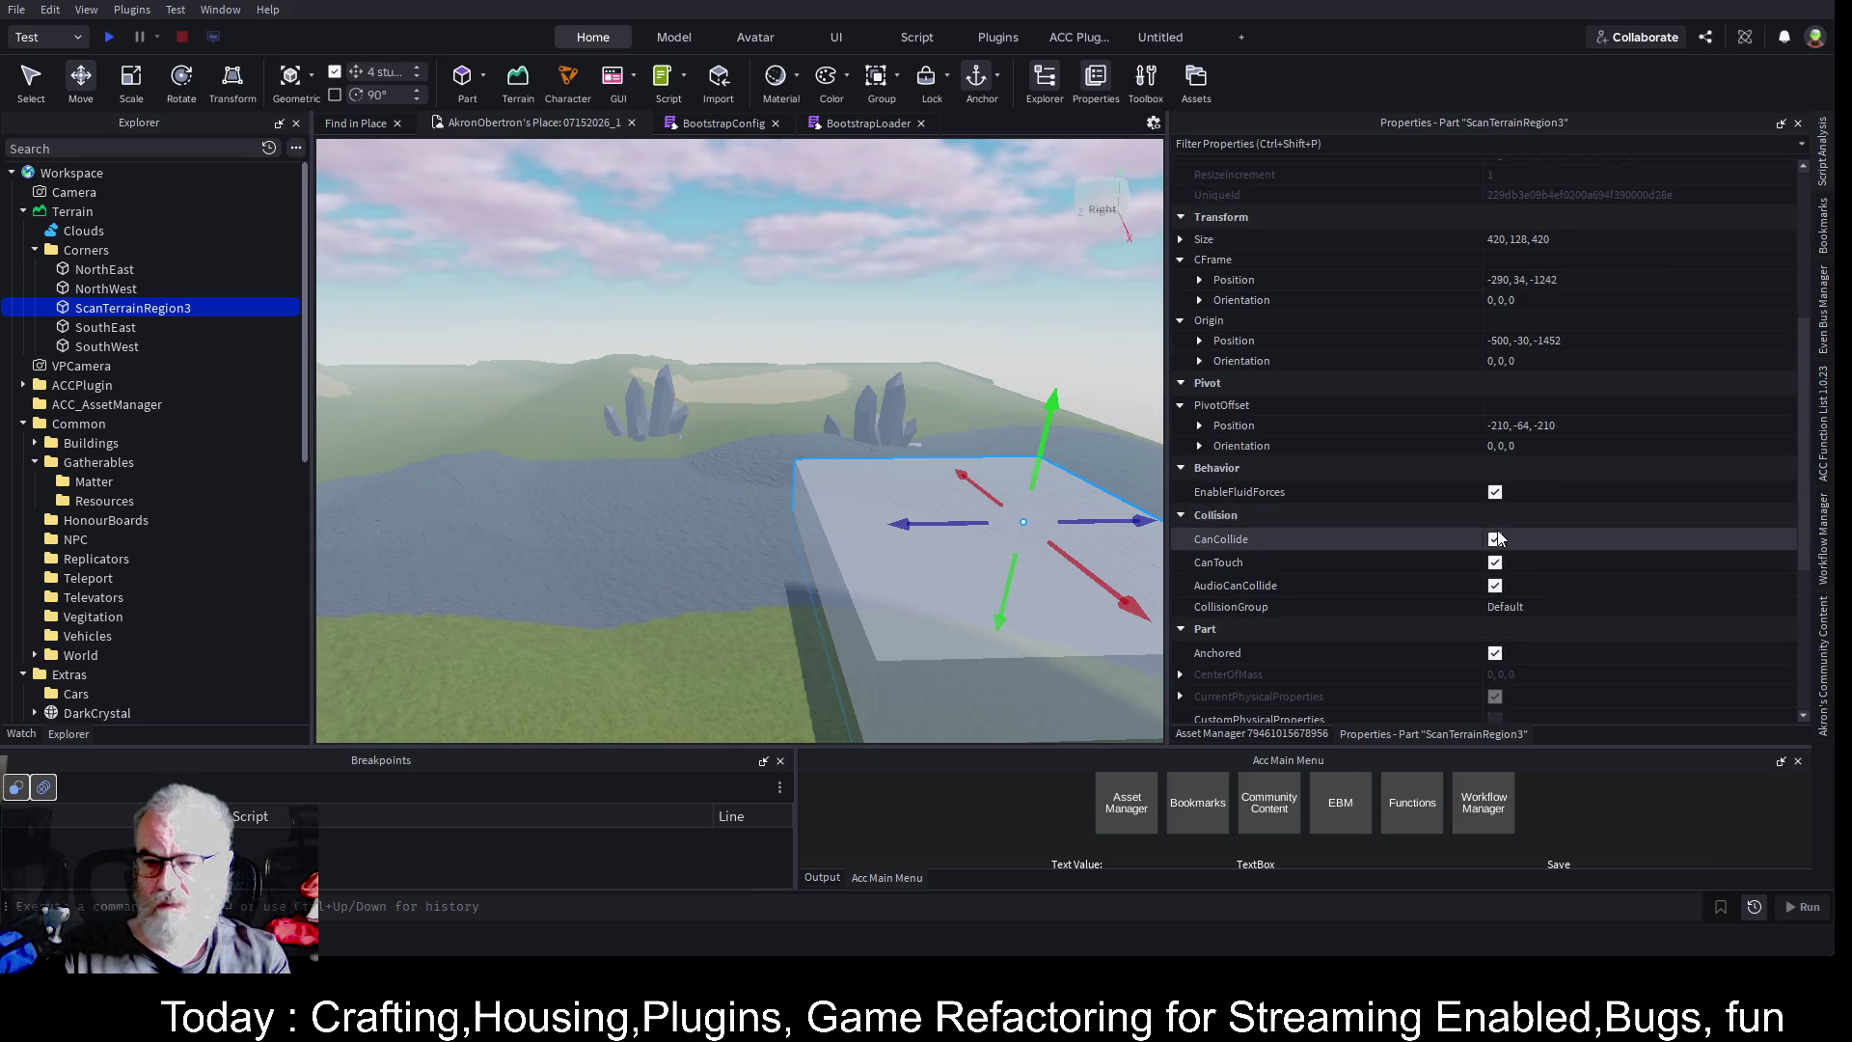
click(1495, 539)
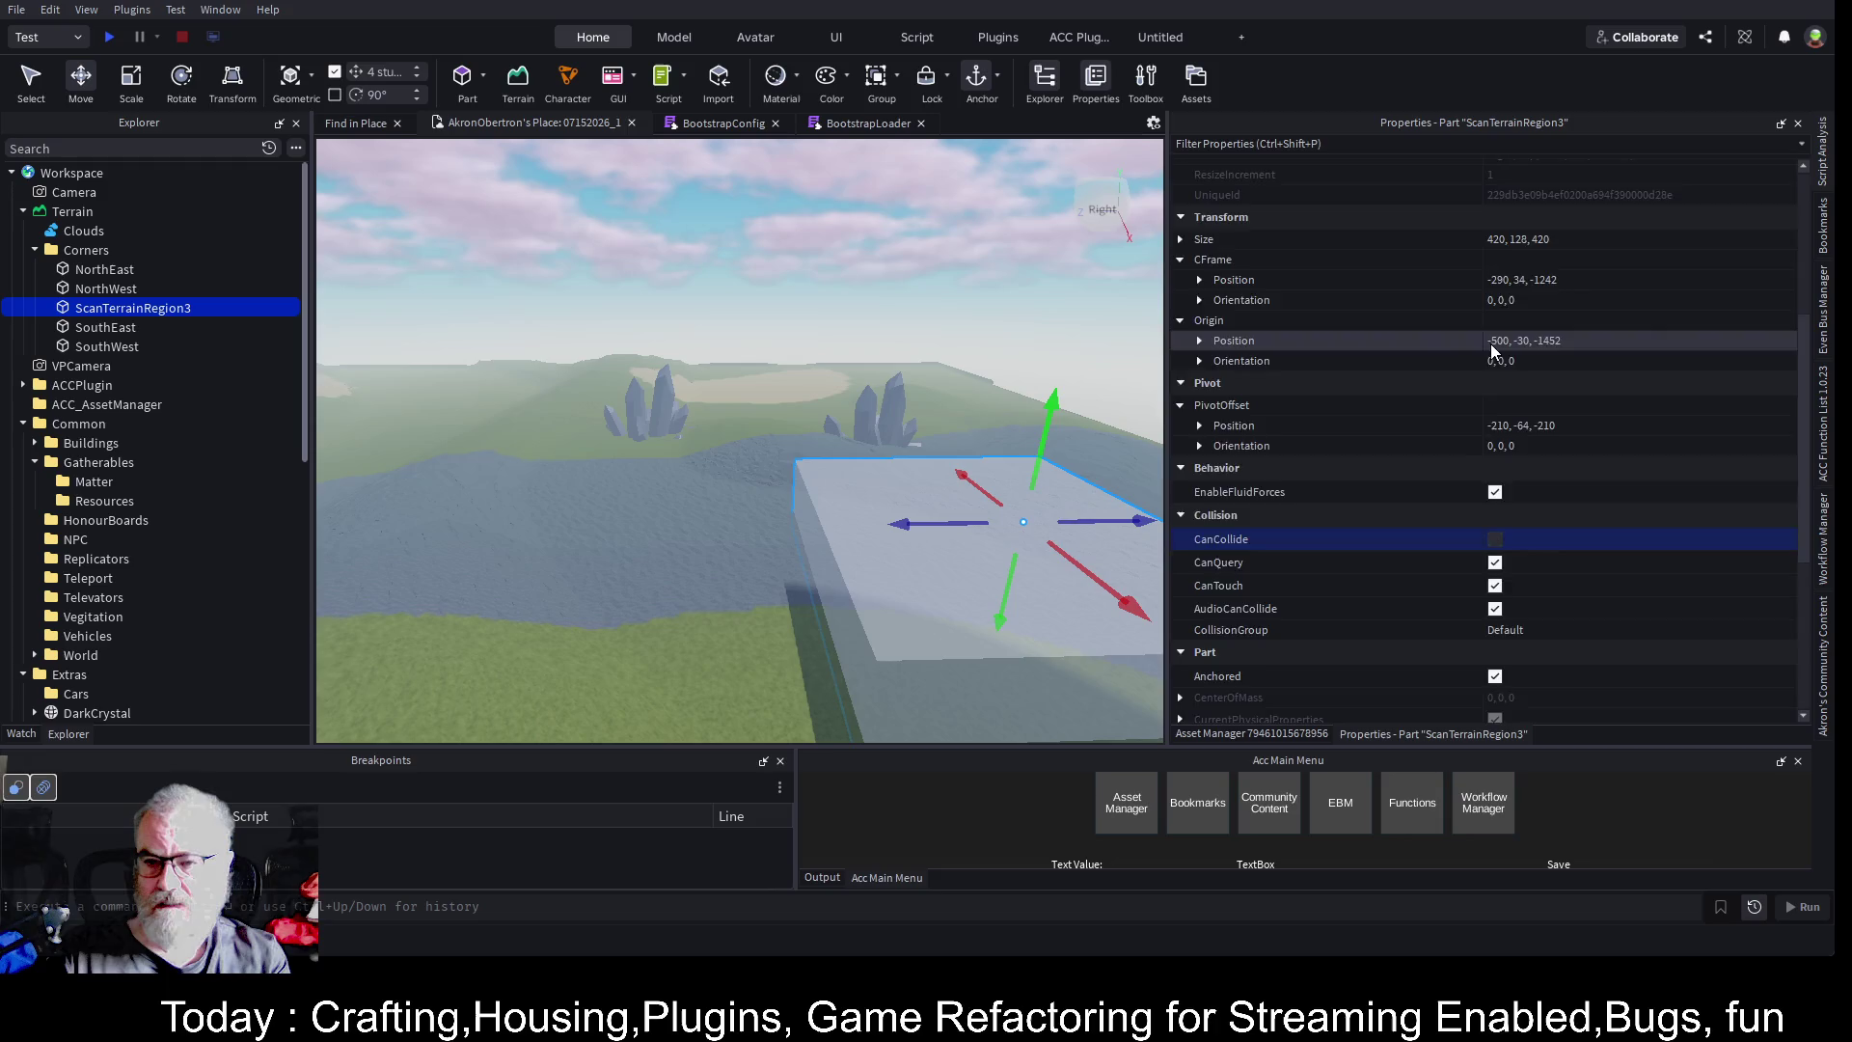
scroll(1495, 343, up, 5)
click(1526, 318)
text(1)
key(Return)
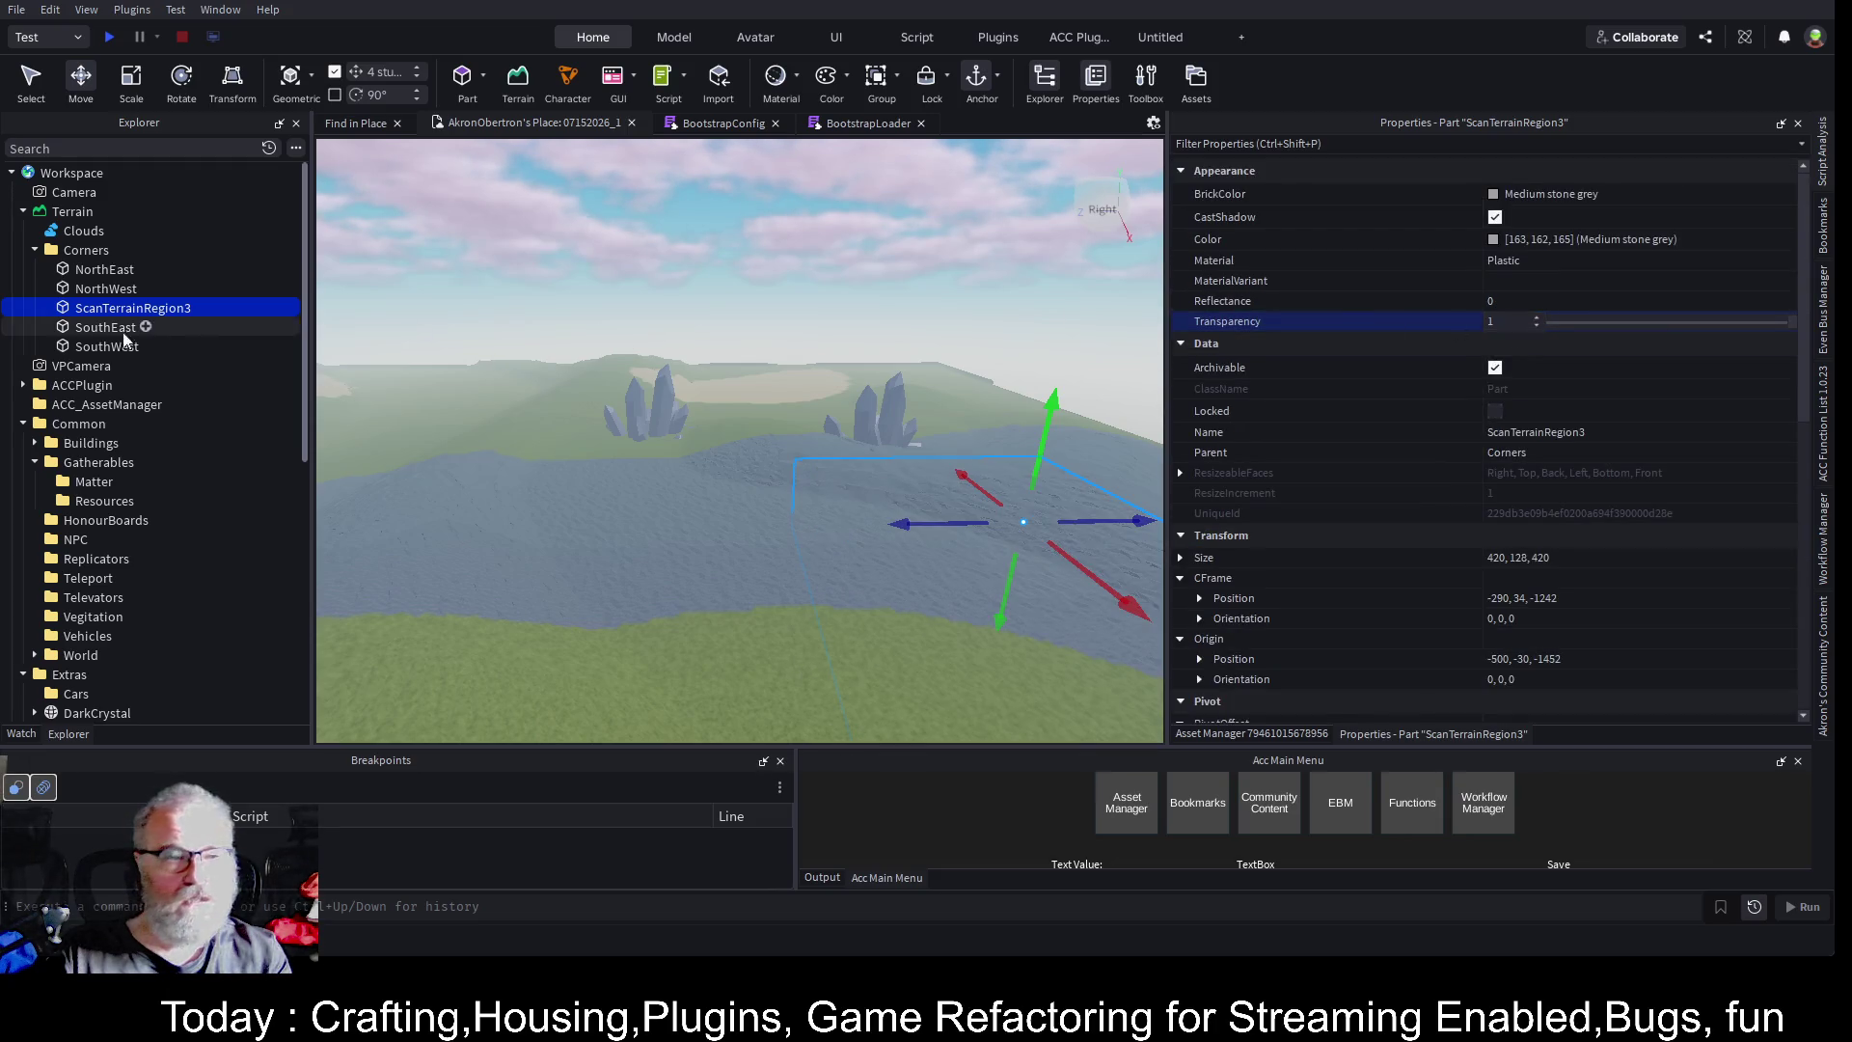
- Make the four corner parts Transparency 1, anchored and non-colliding, then save and close the place
click(104, 269)
ctrl+click(104, 327)
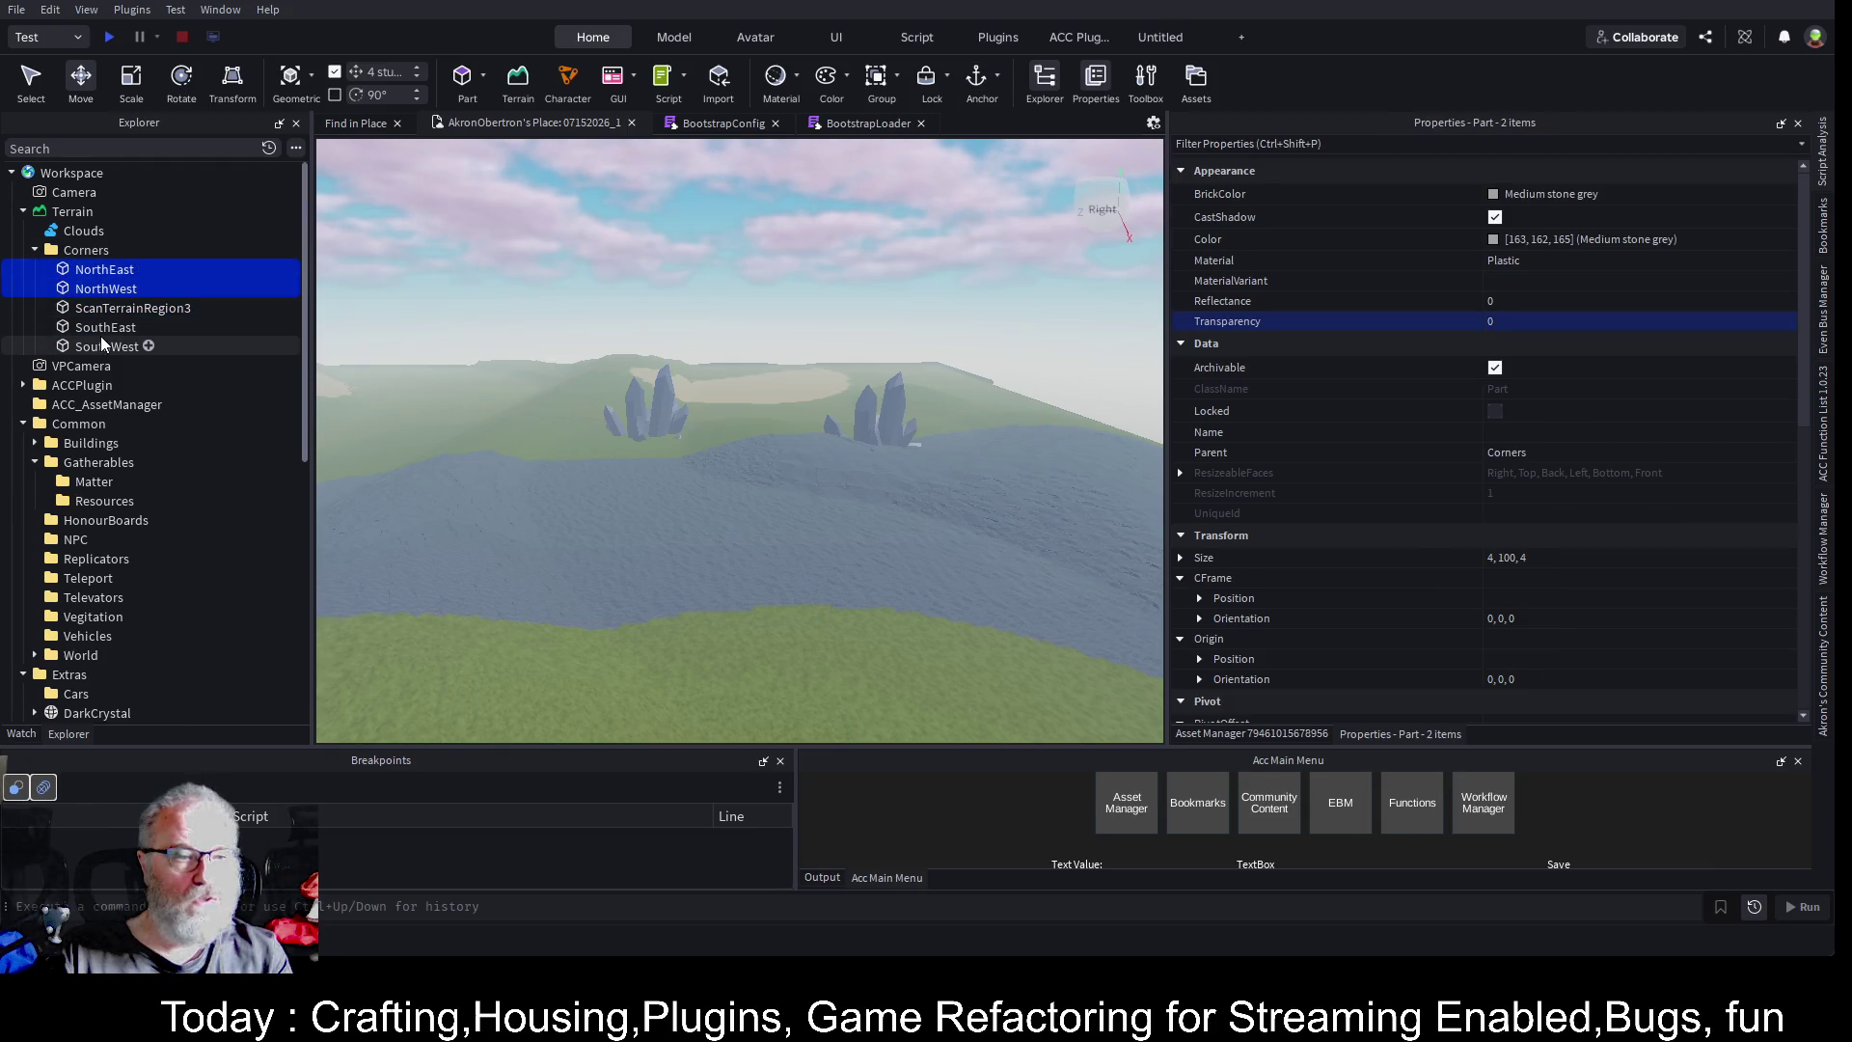
ctrl+click(101, 346)
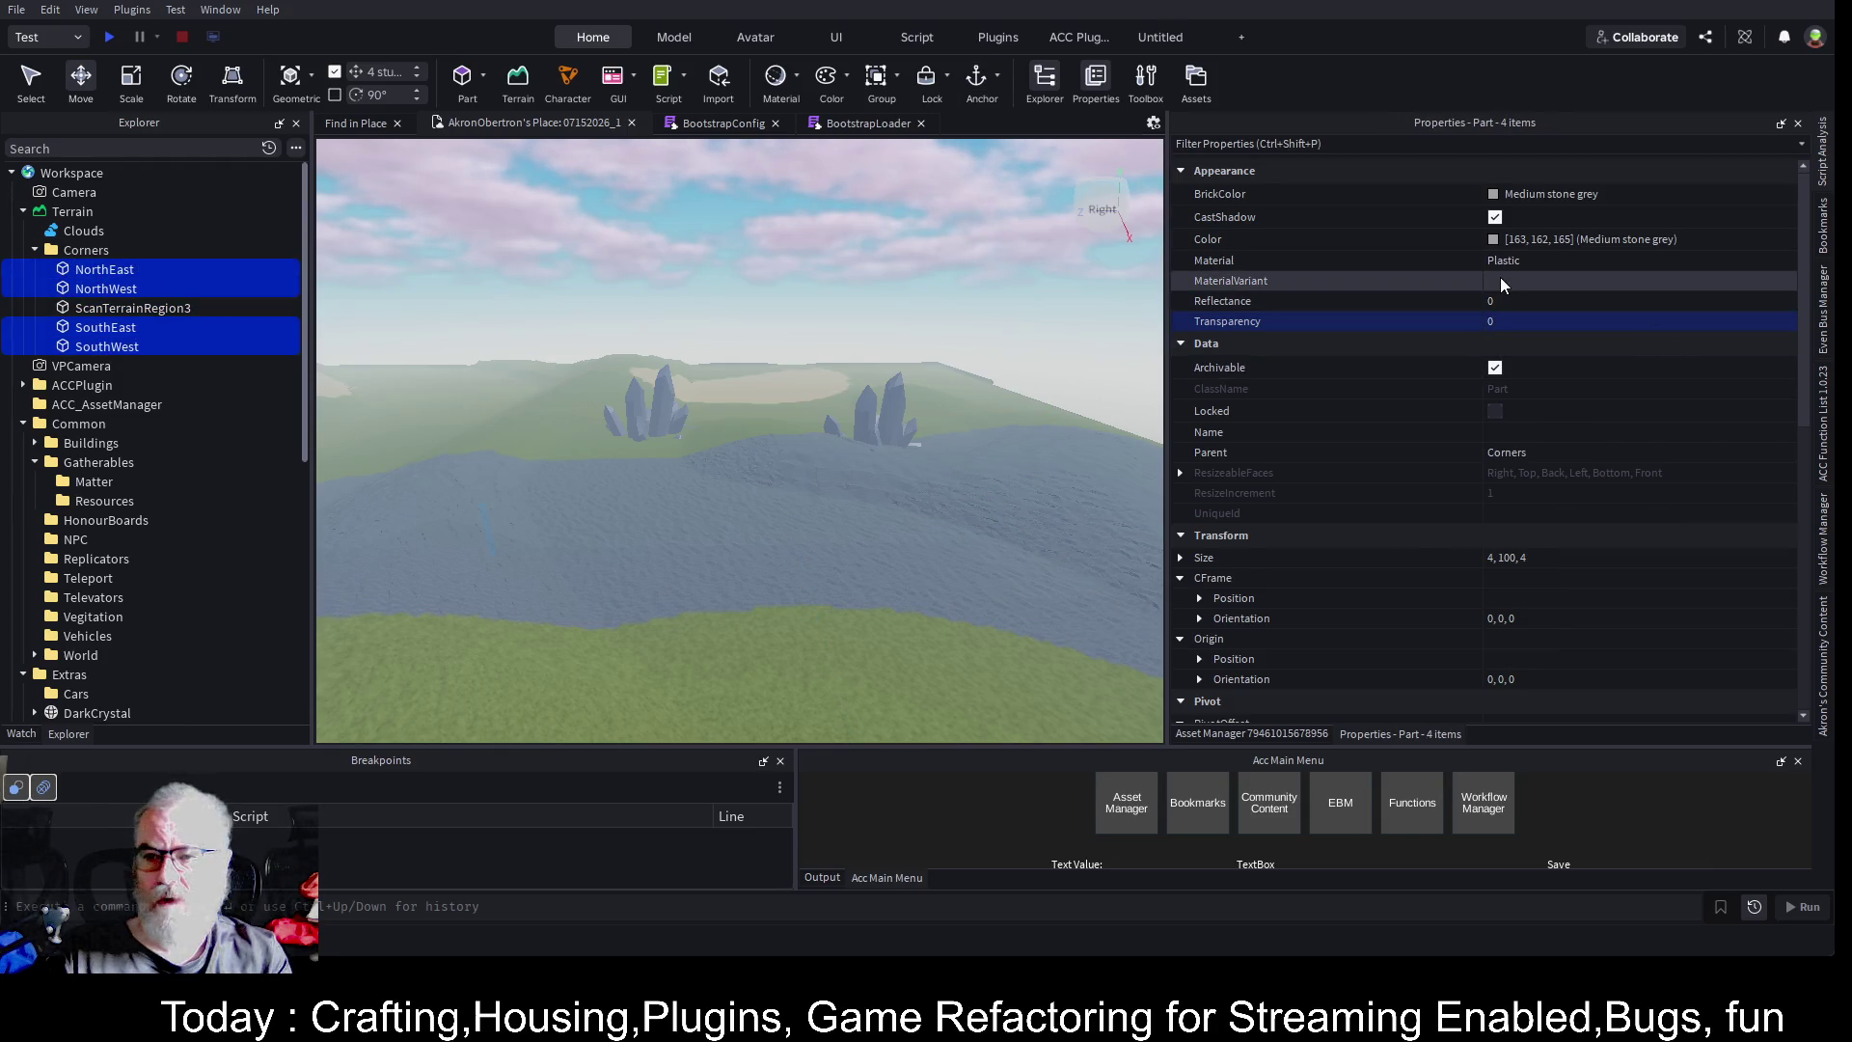
click(1512, 322)
text(1)
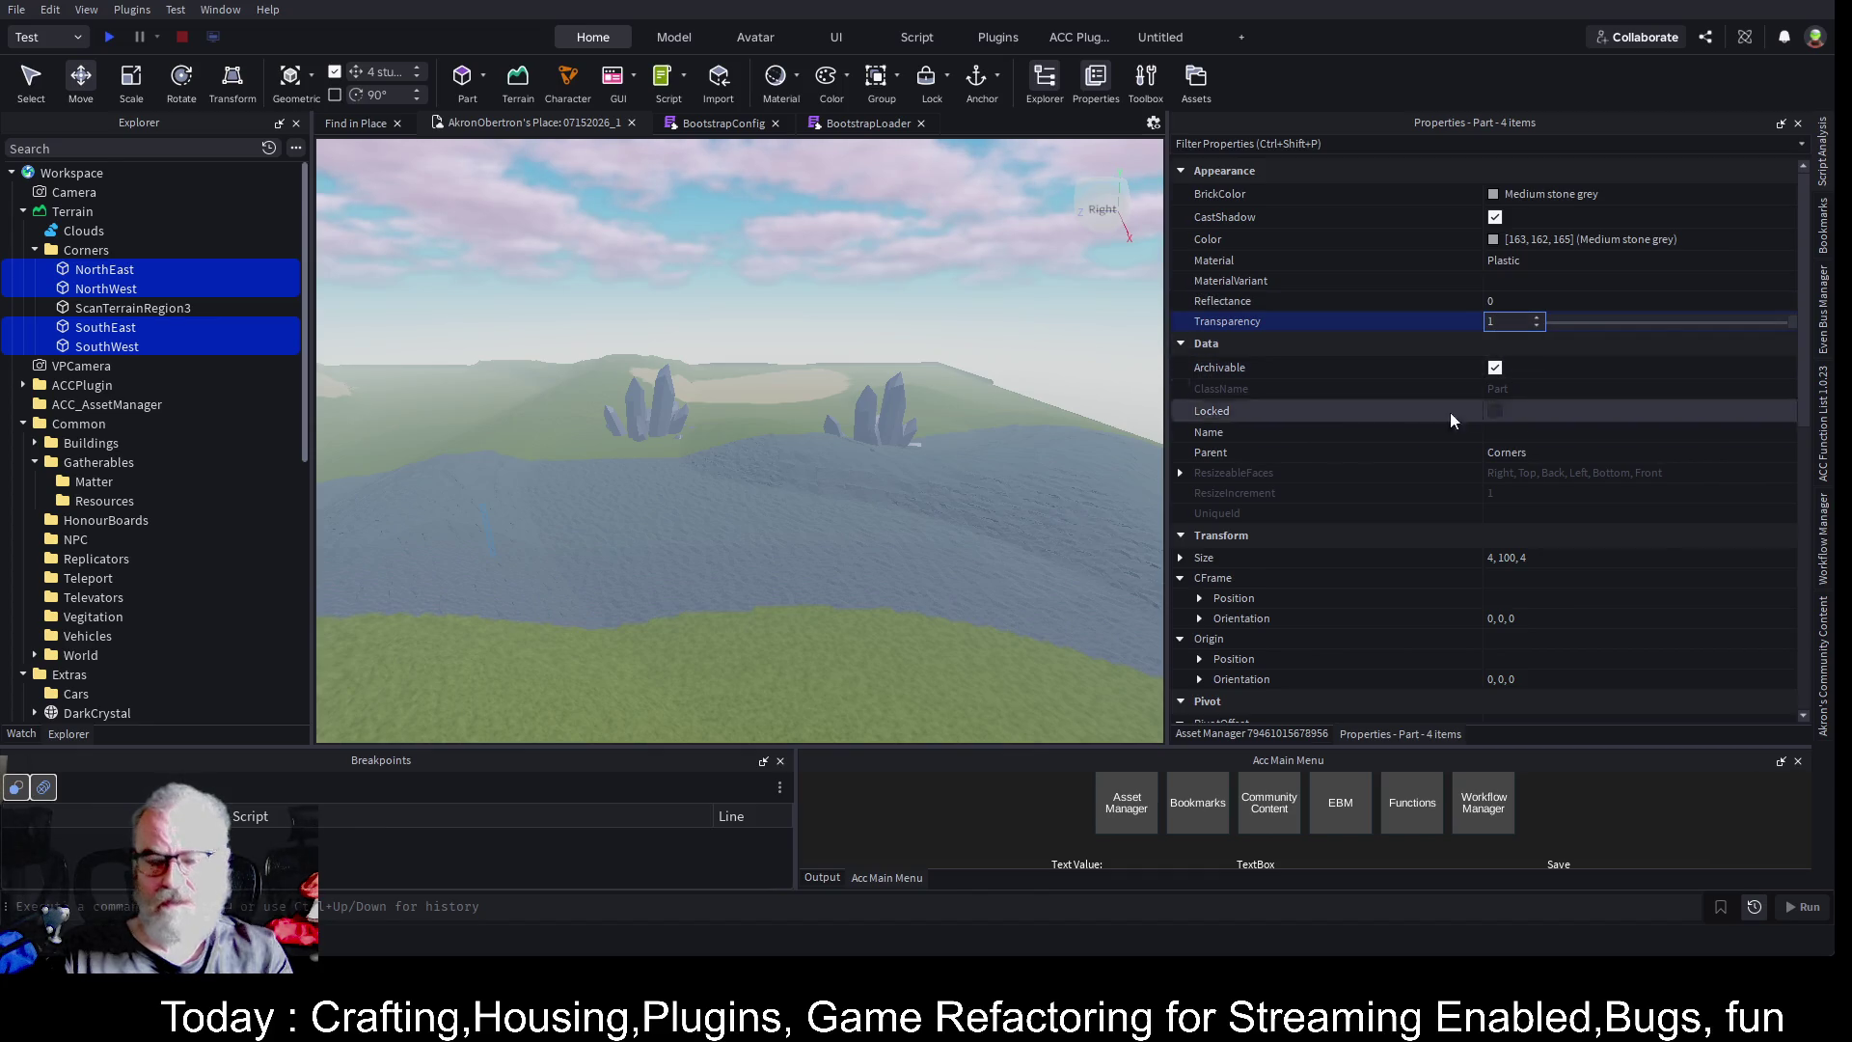
scroll(1522, 546, down, 3)
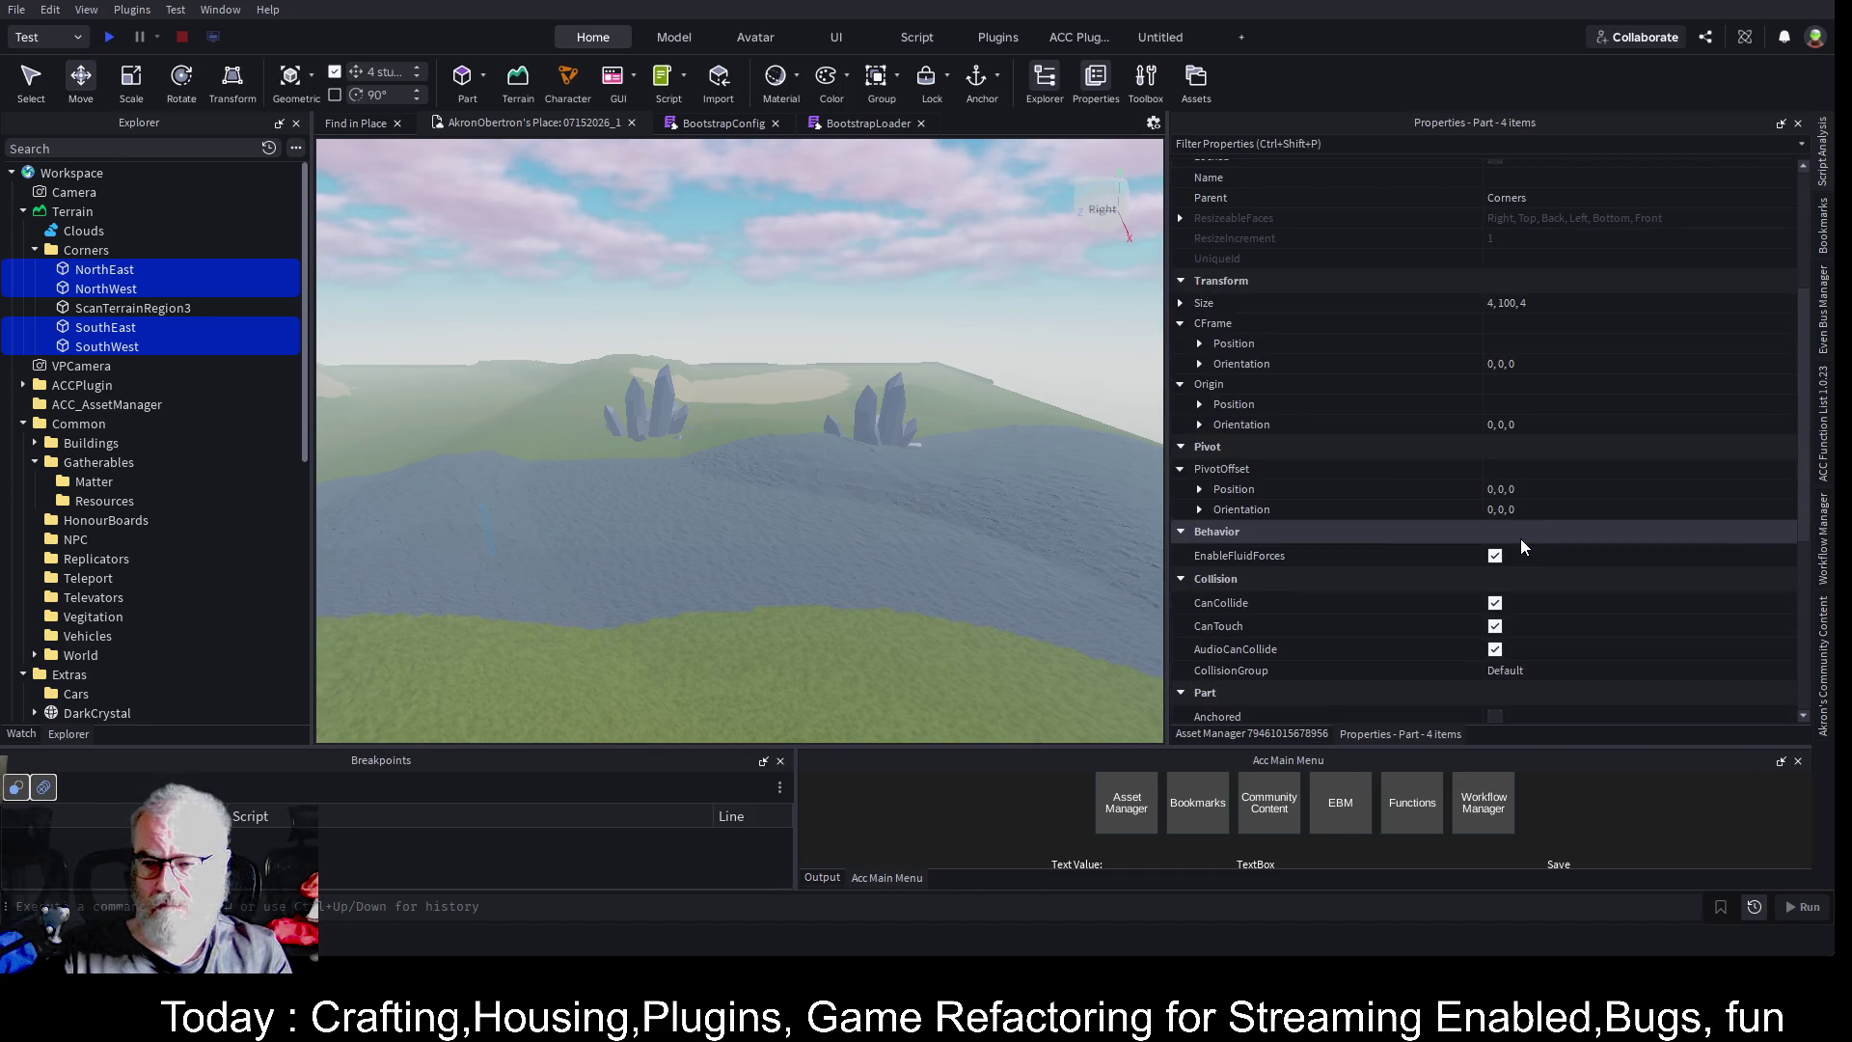
scroll(1520, 538, down, 4)
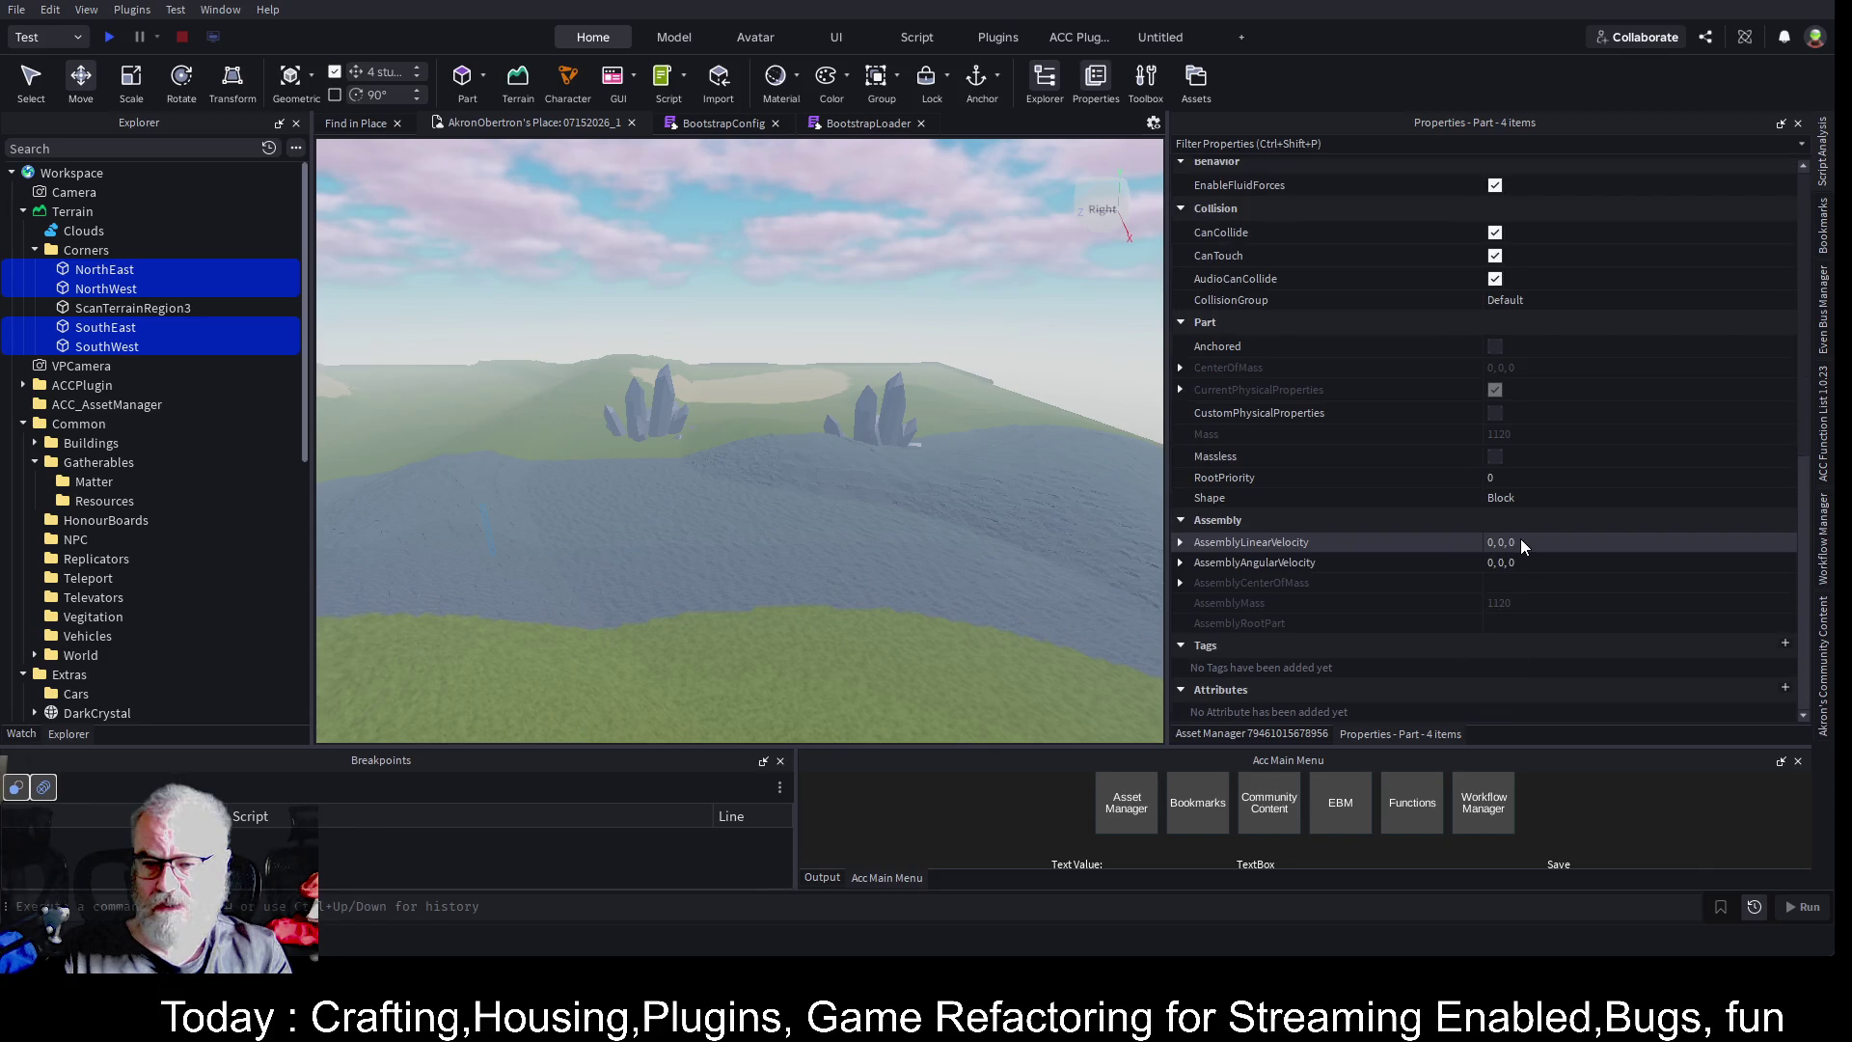
click(1495, 344)
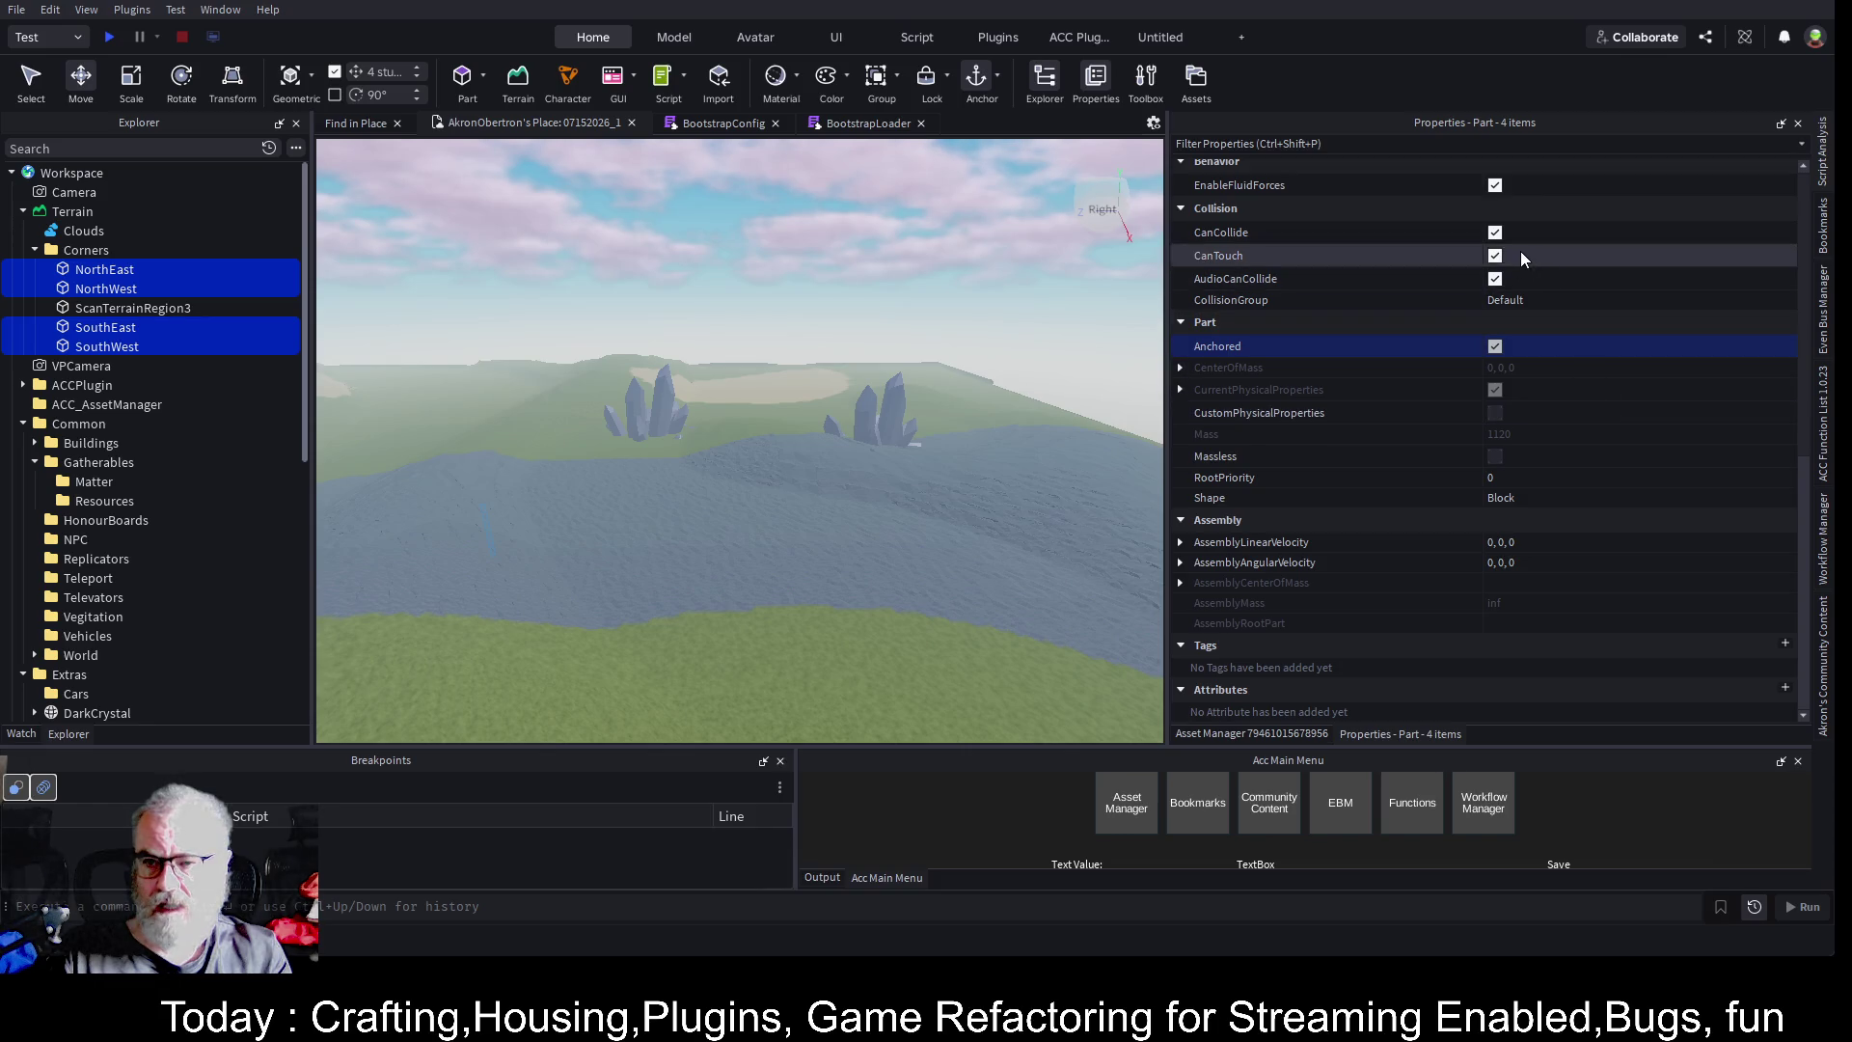
click(1495, 233)
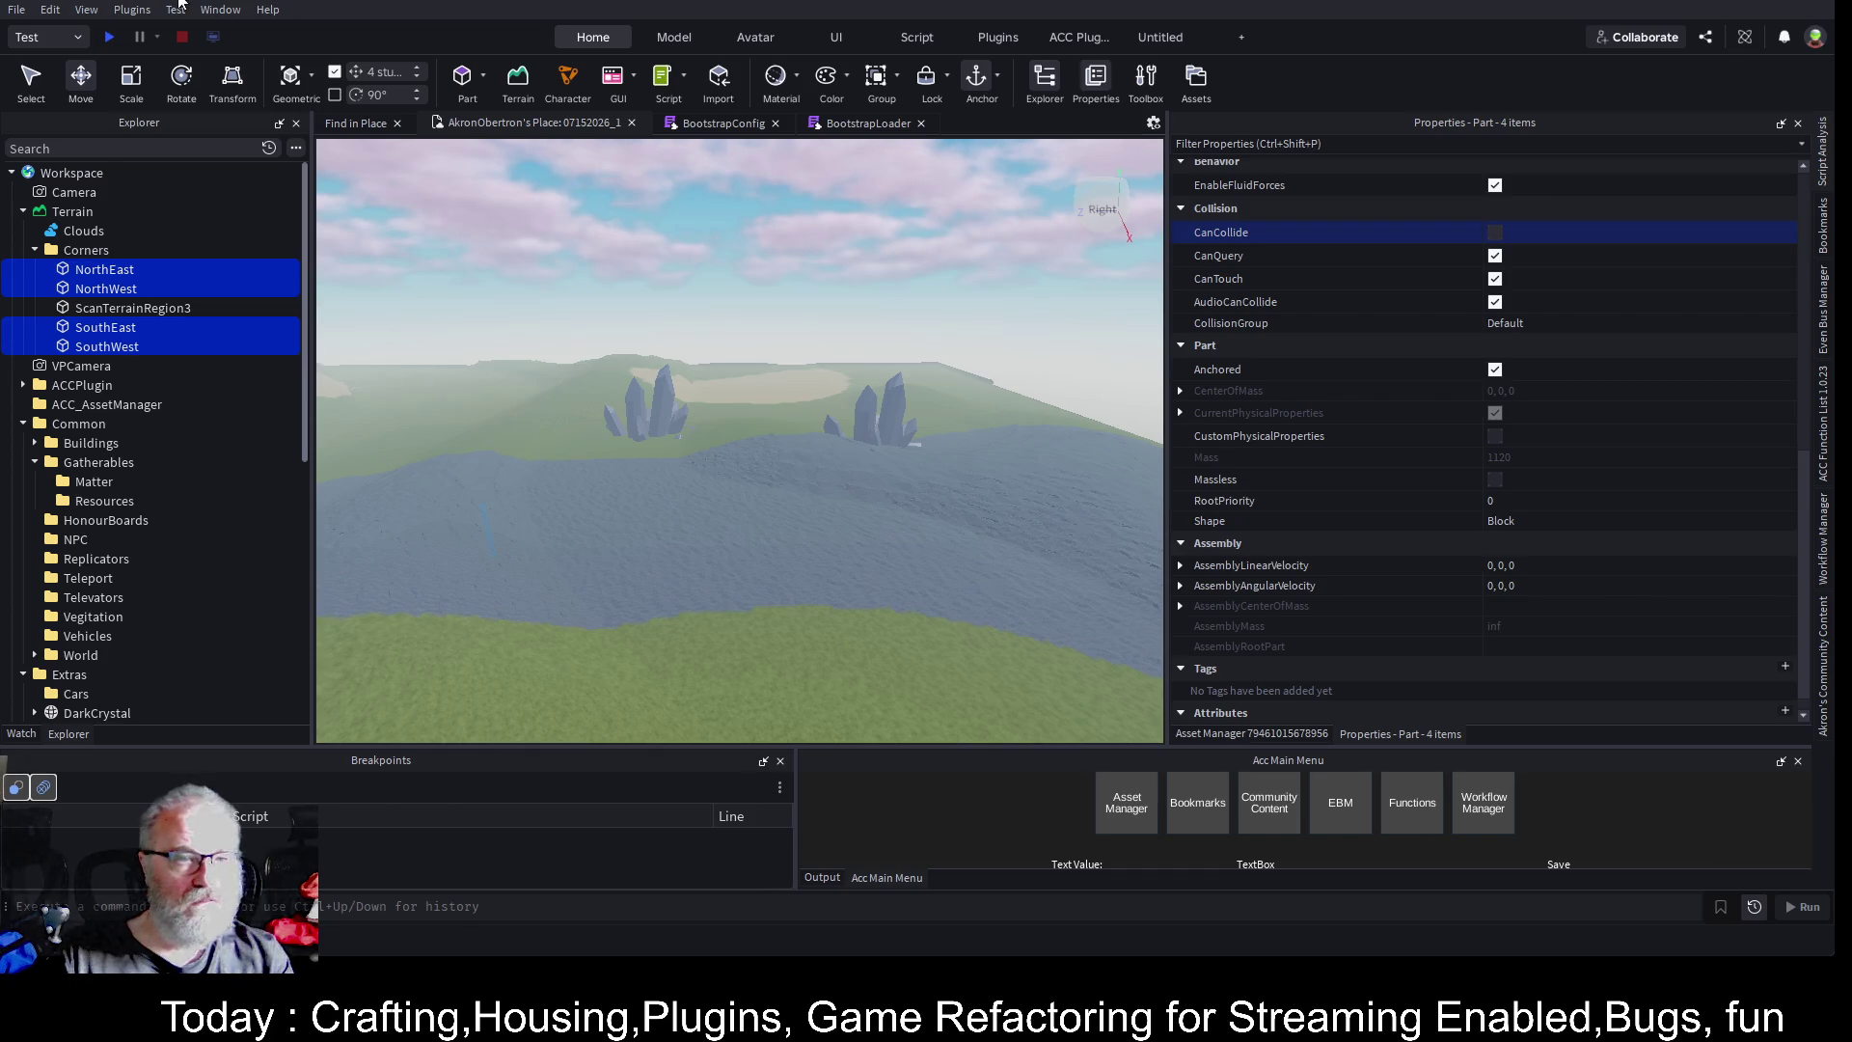
key(ctrl+s)
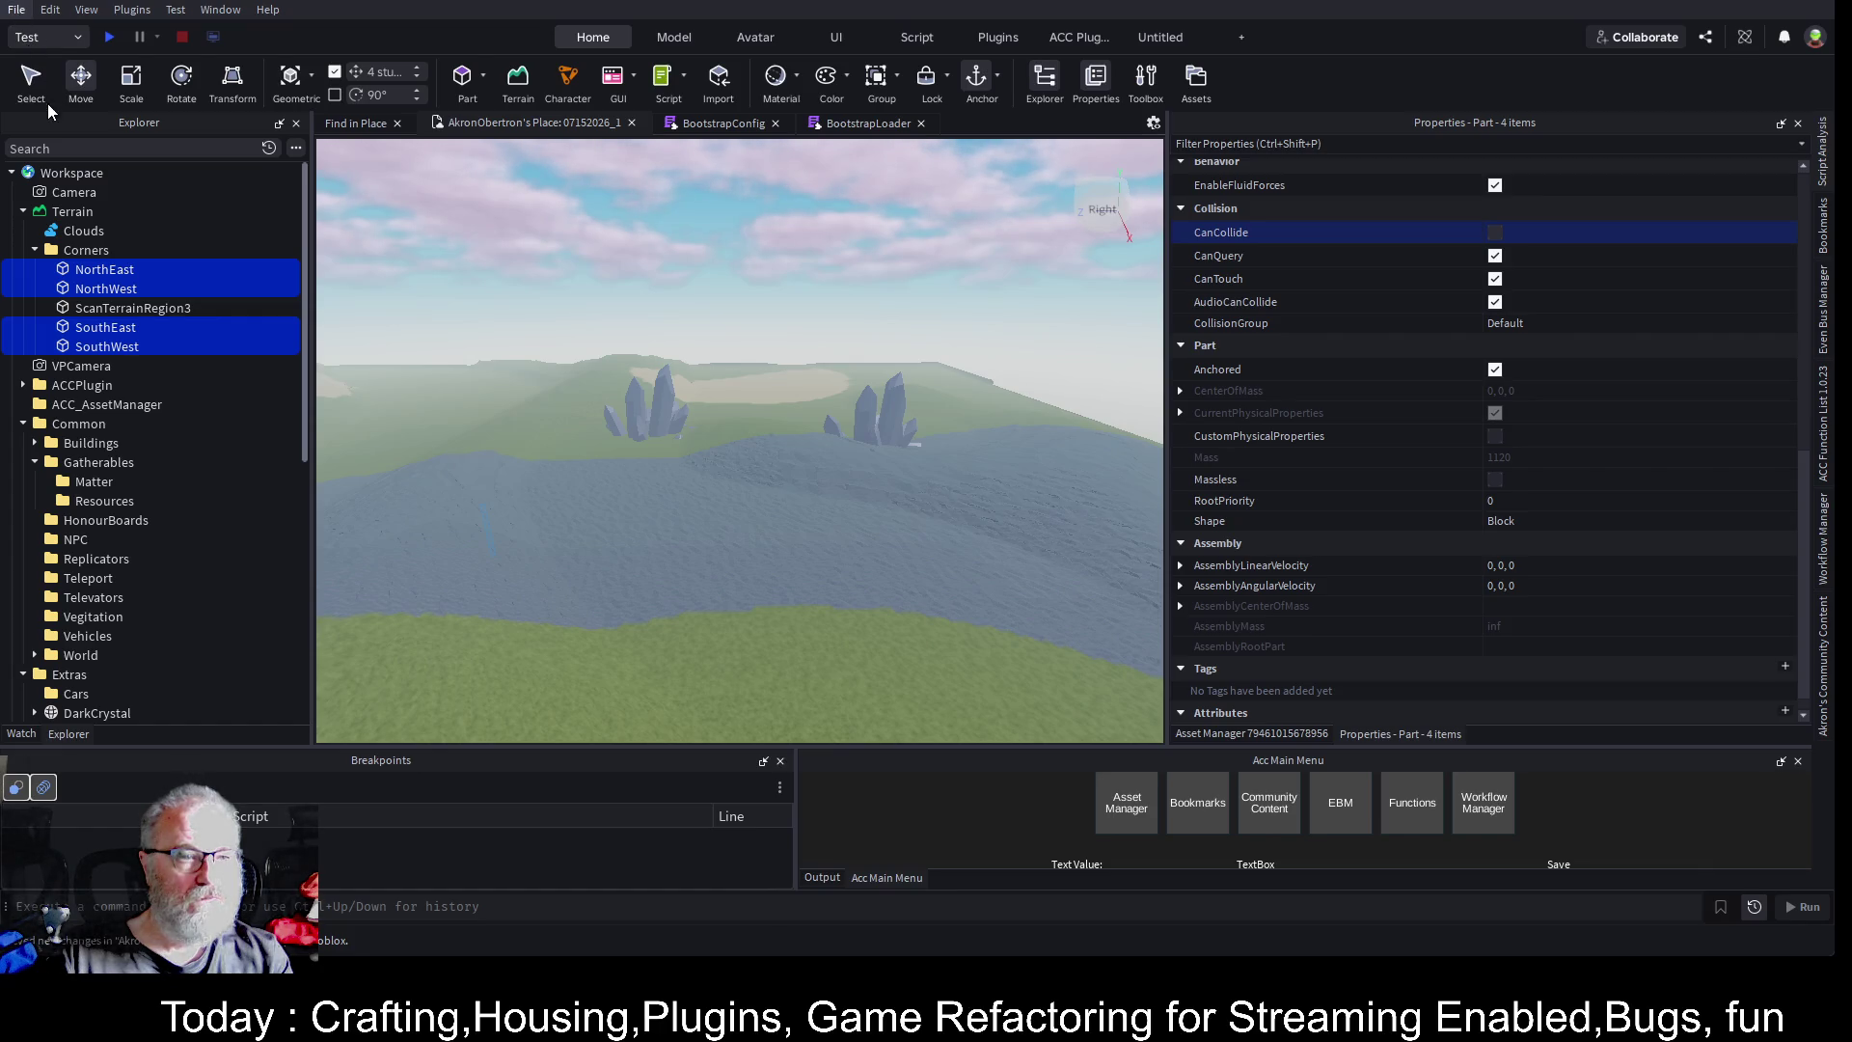
key(ctrl+F4)
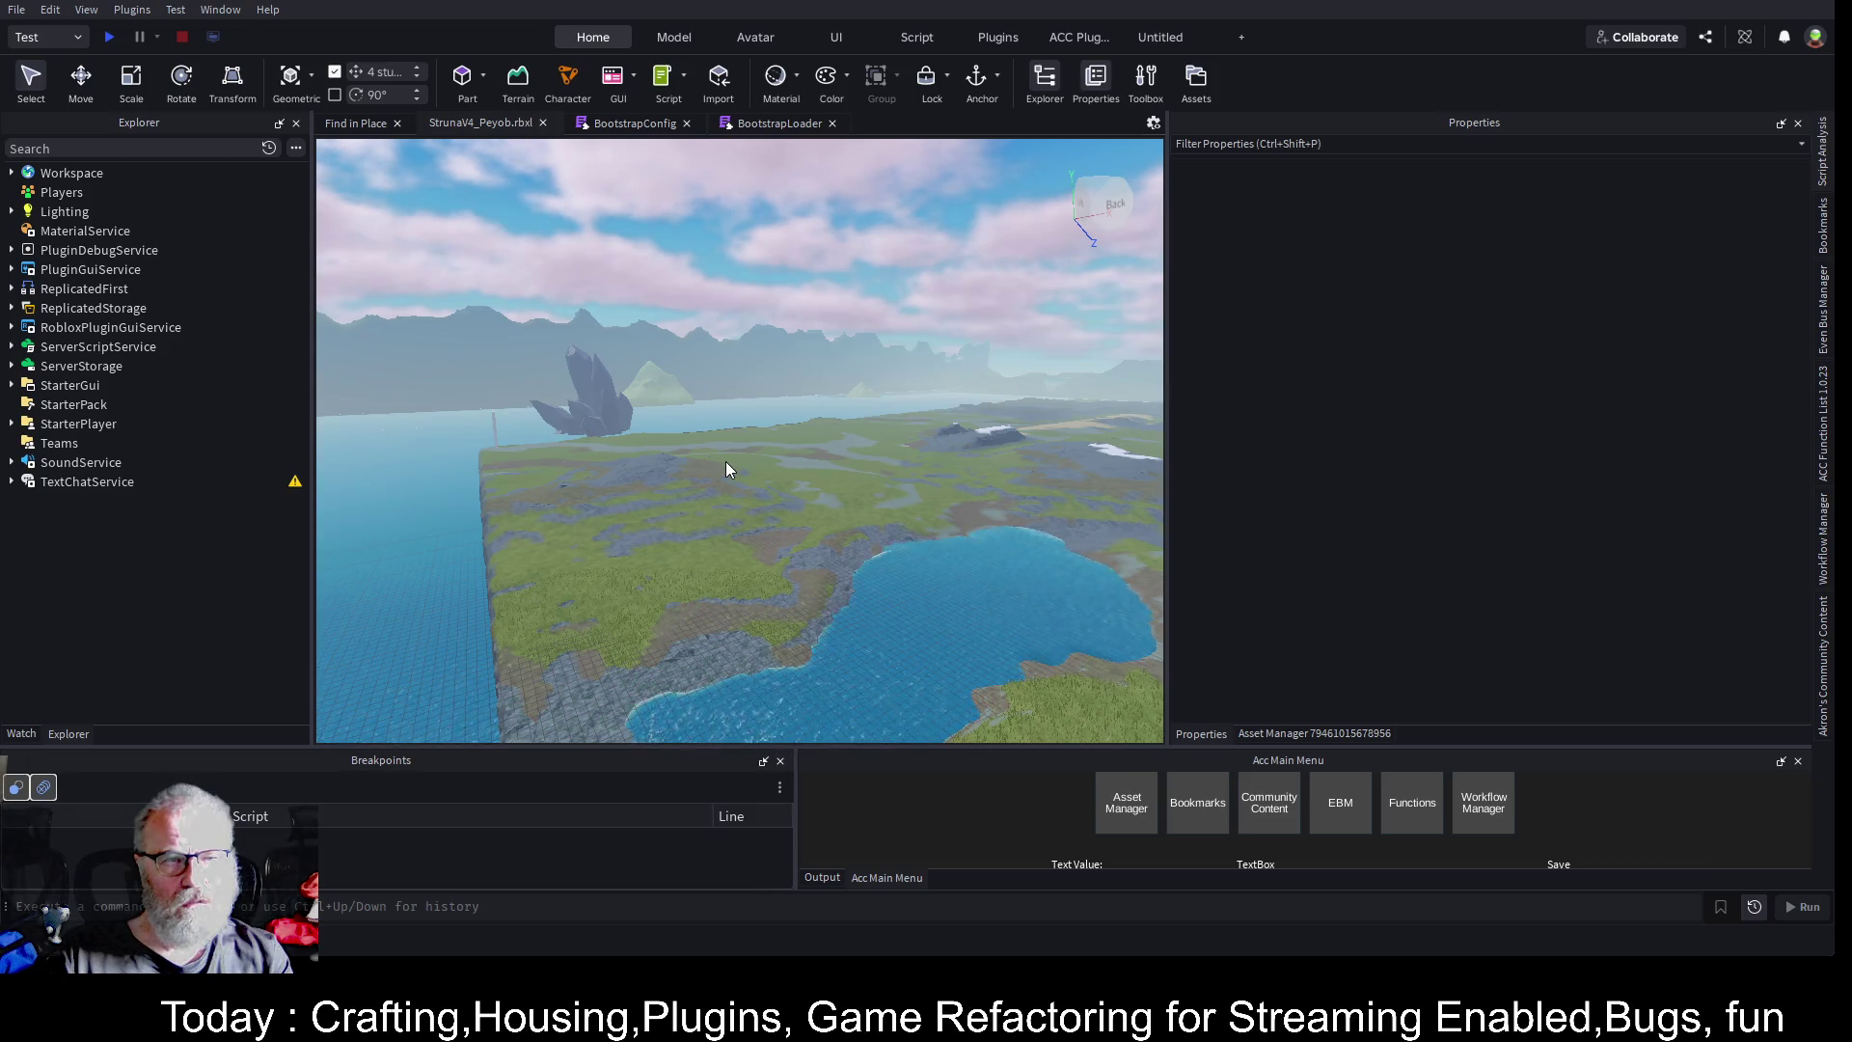
- Clear all terrain from StrunaV4_Peyob with Terrain Editor's Clear All Terrain, then reopen Asset Manager
drag(725, 461, 729, 461)
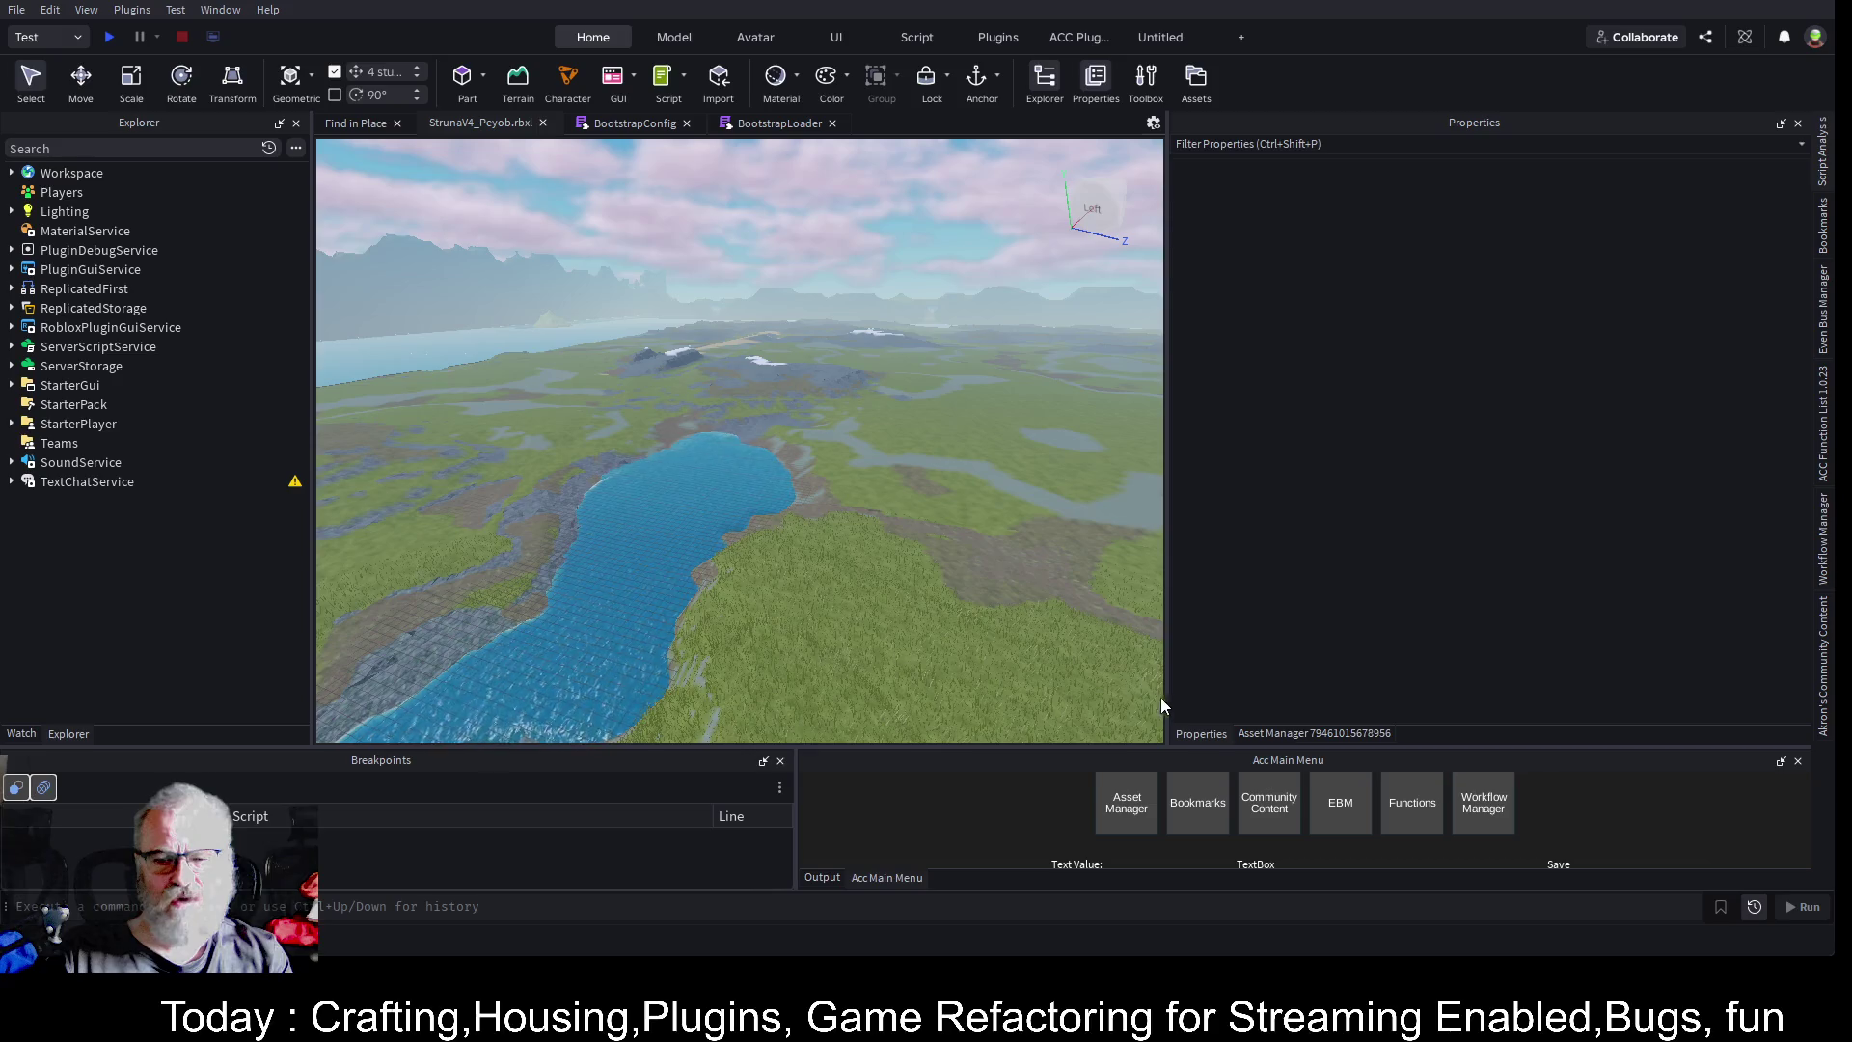
click(1298, 735)
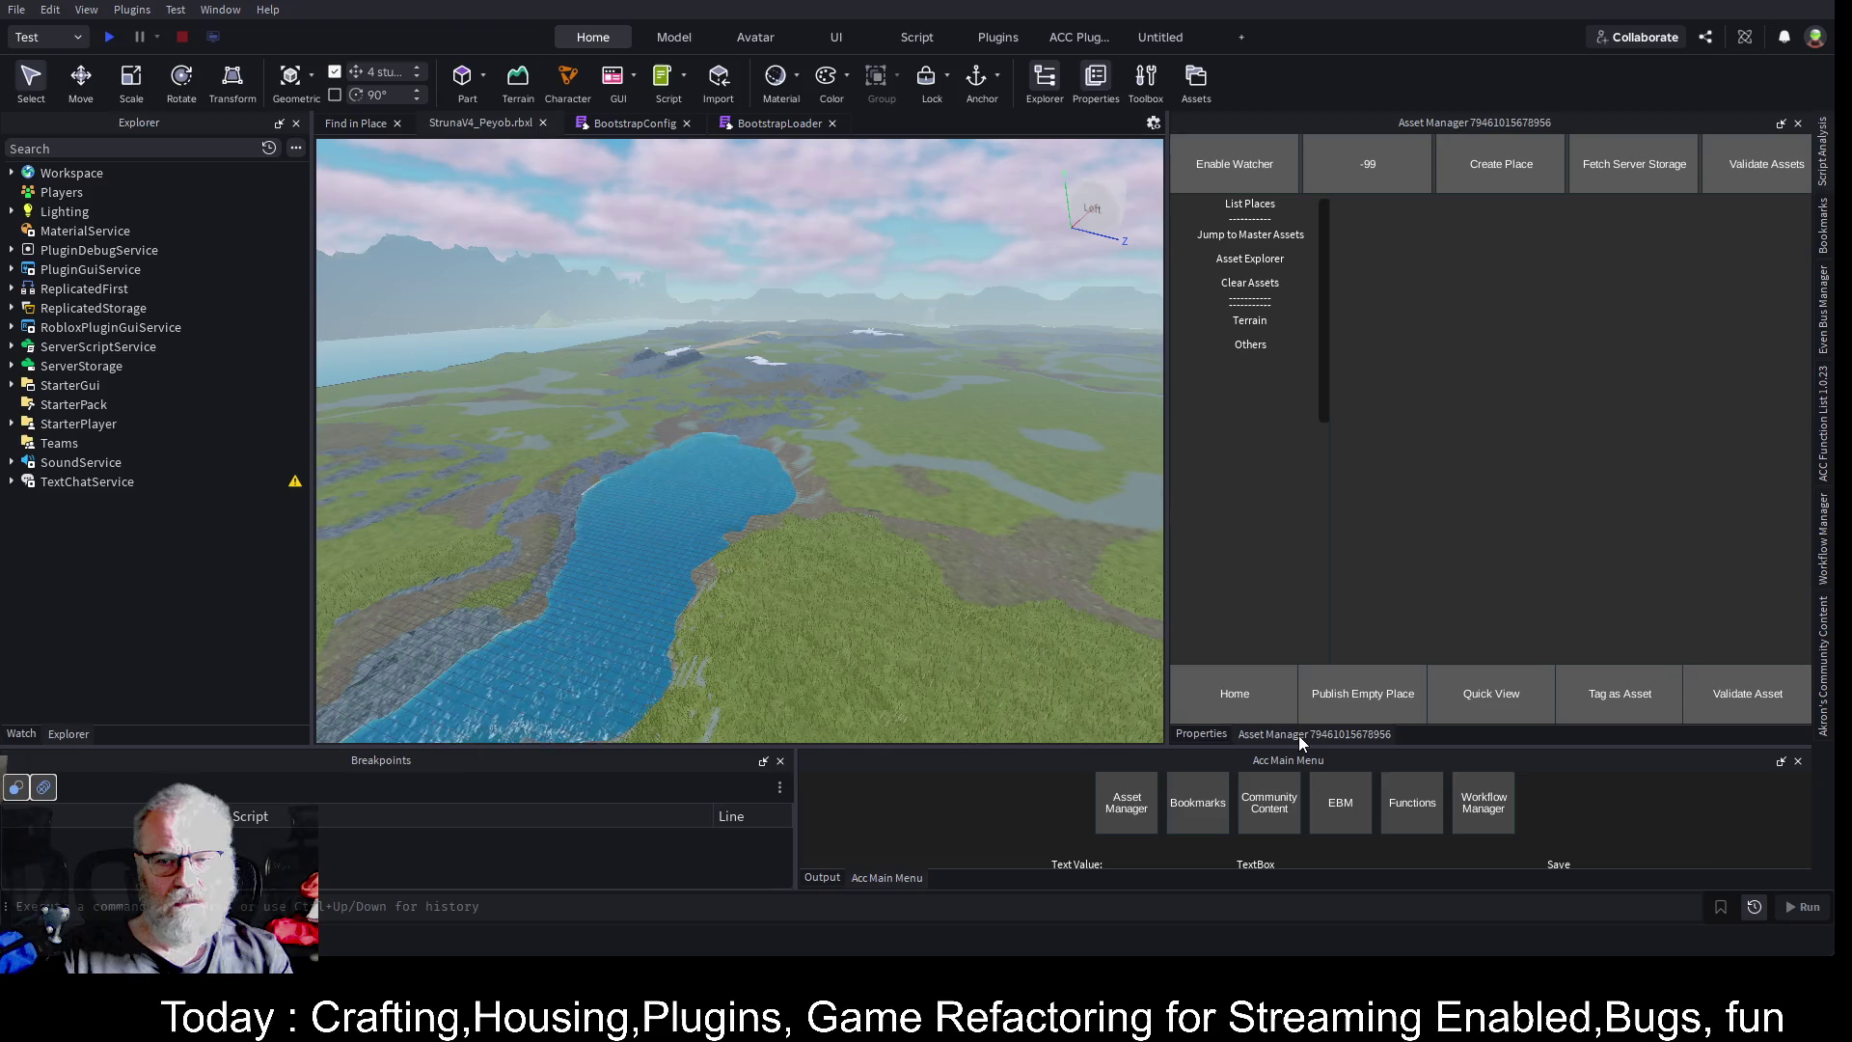
click(522, 87)
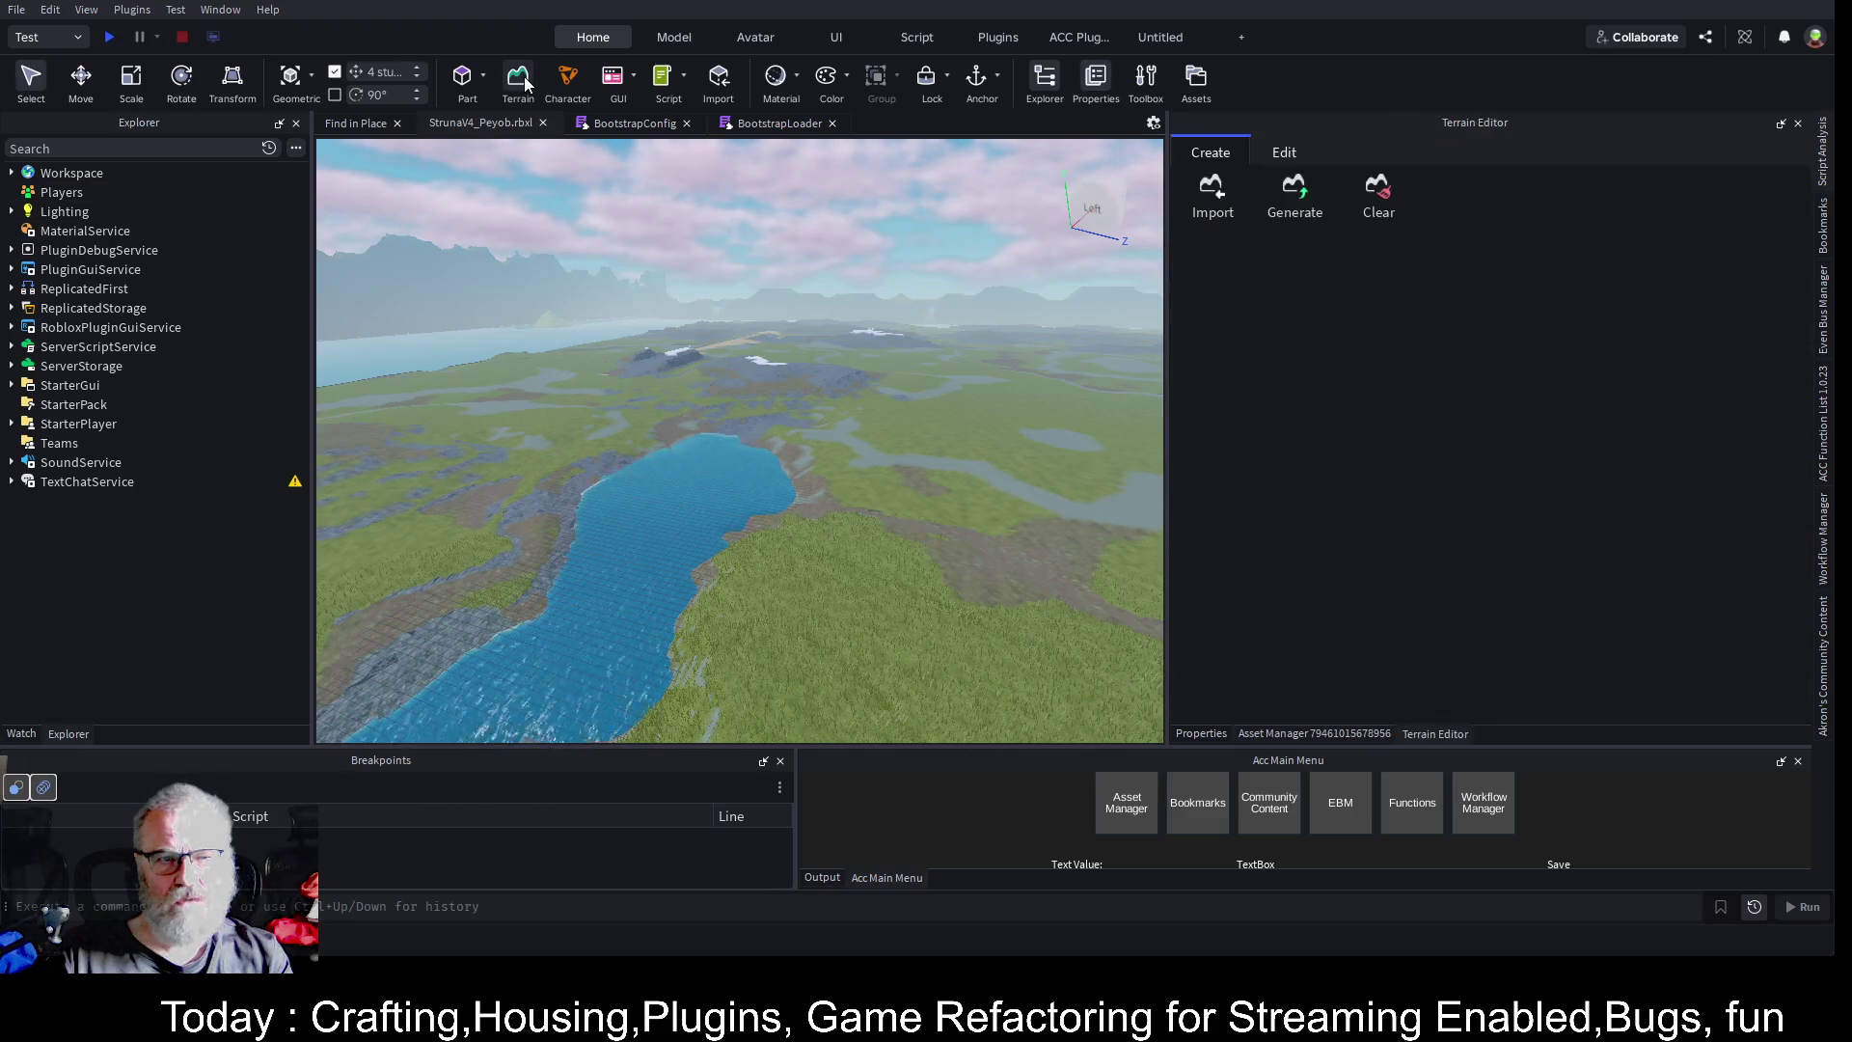
click(1379, 193)
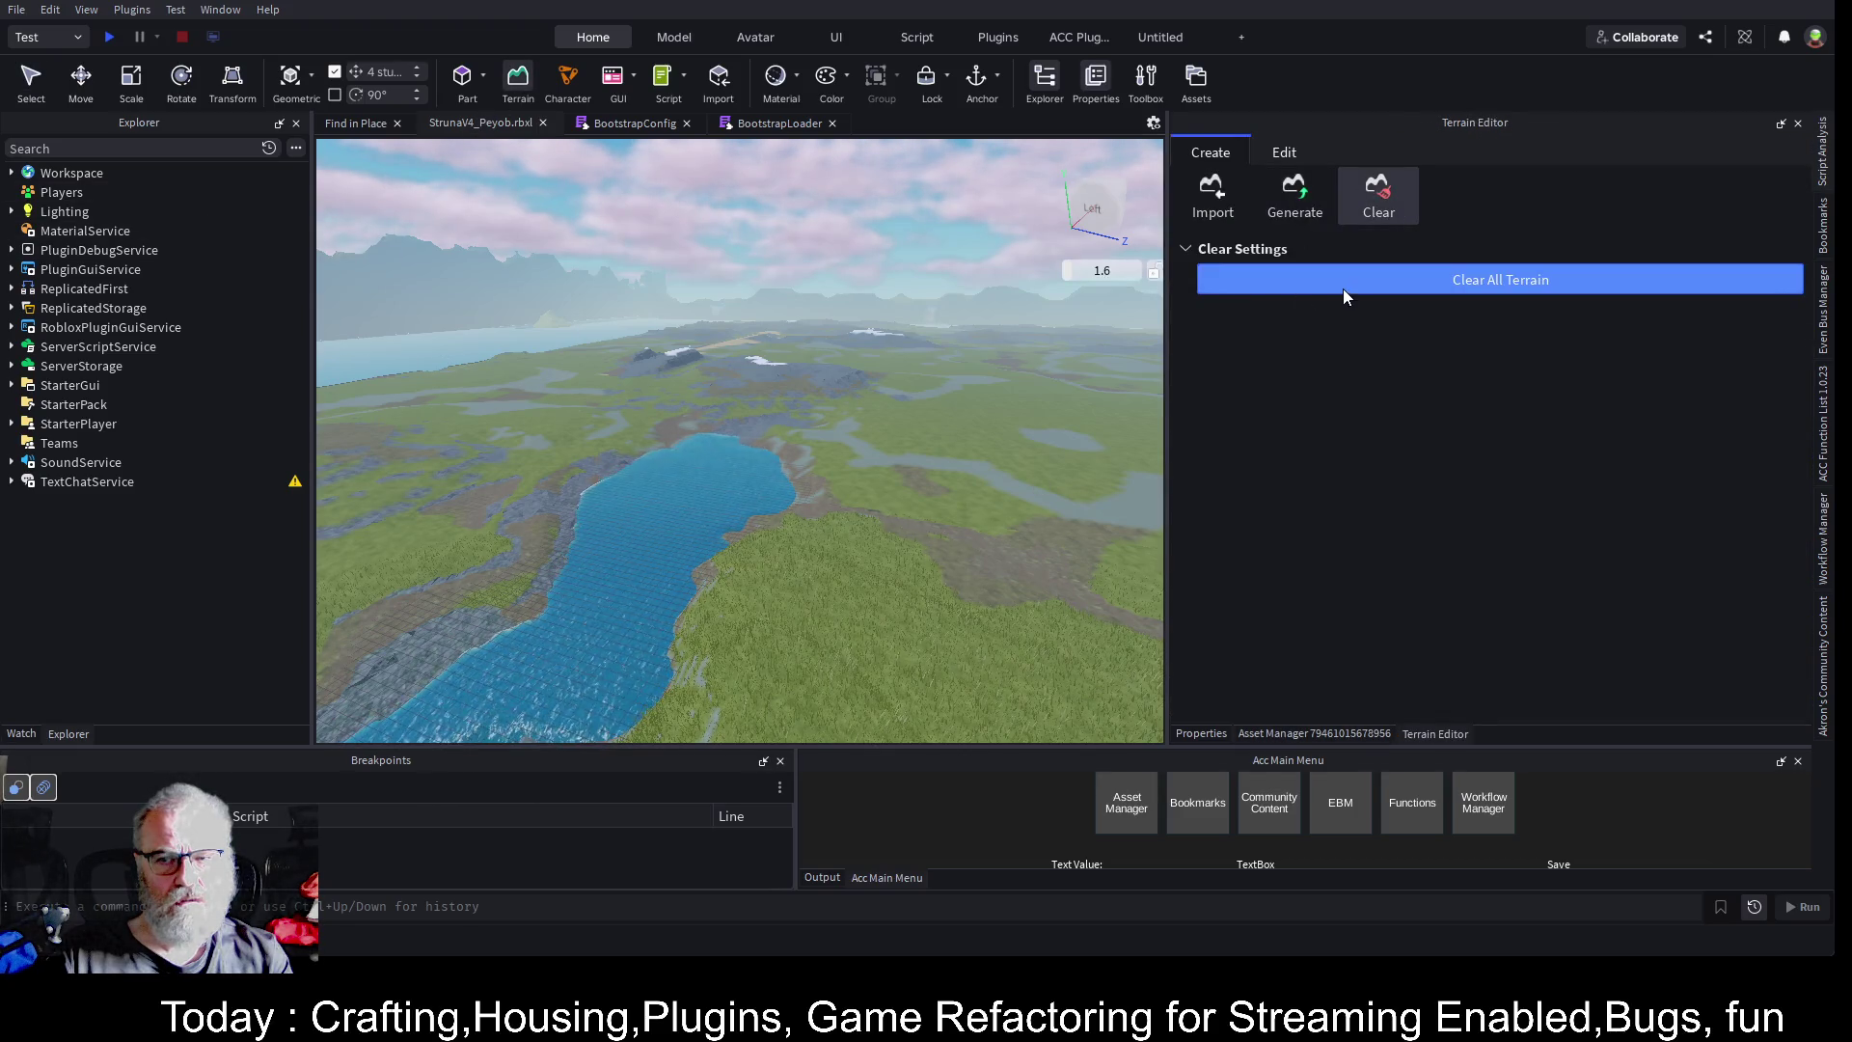
click(1339, 288)
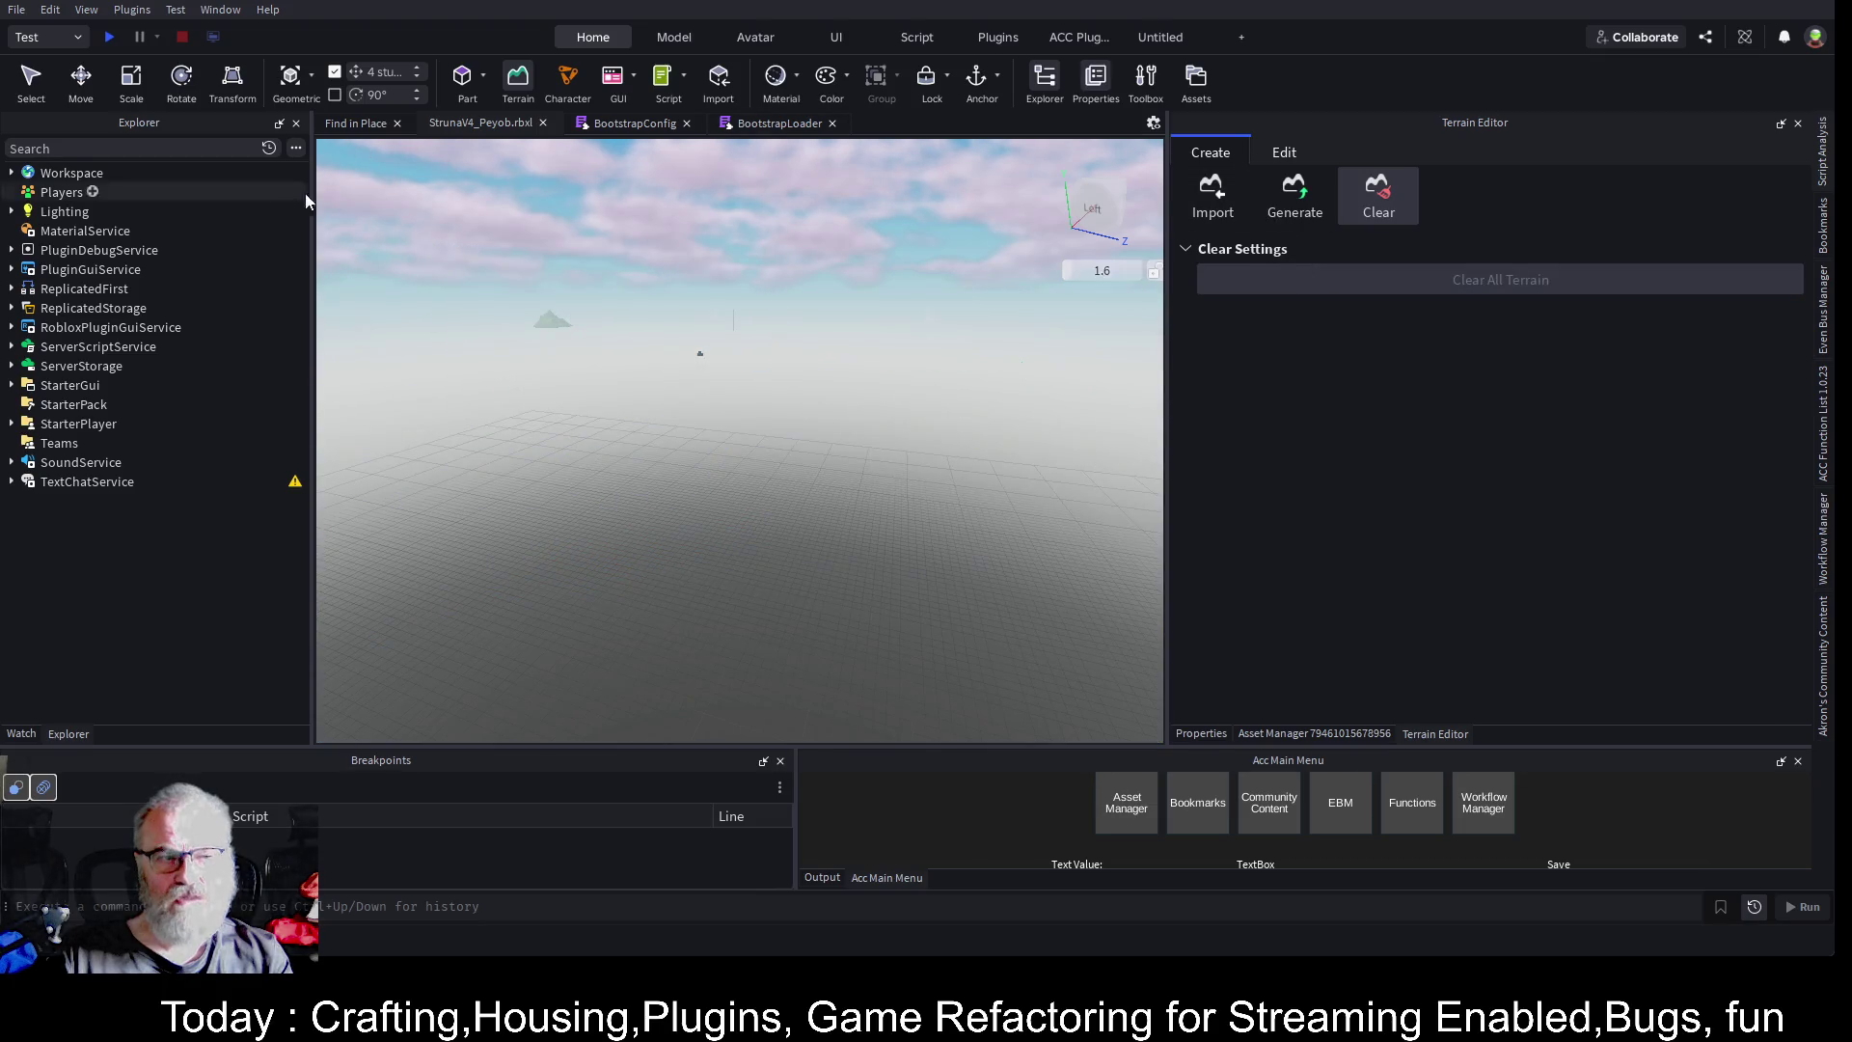
click(1121, 807)
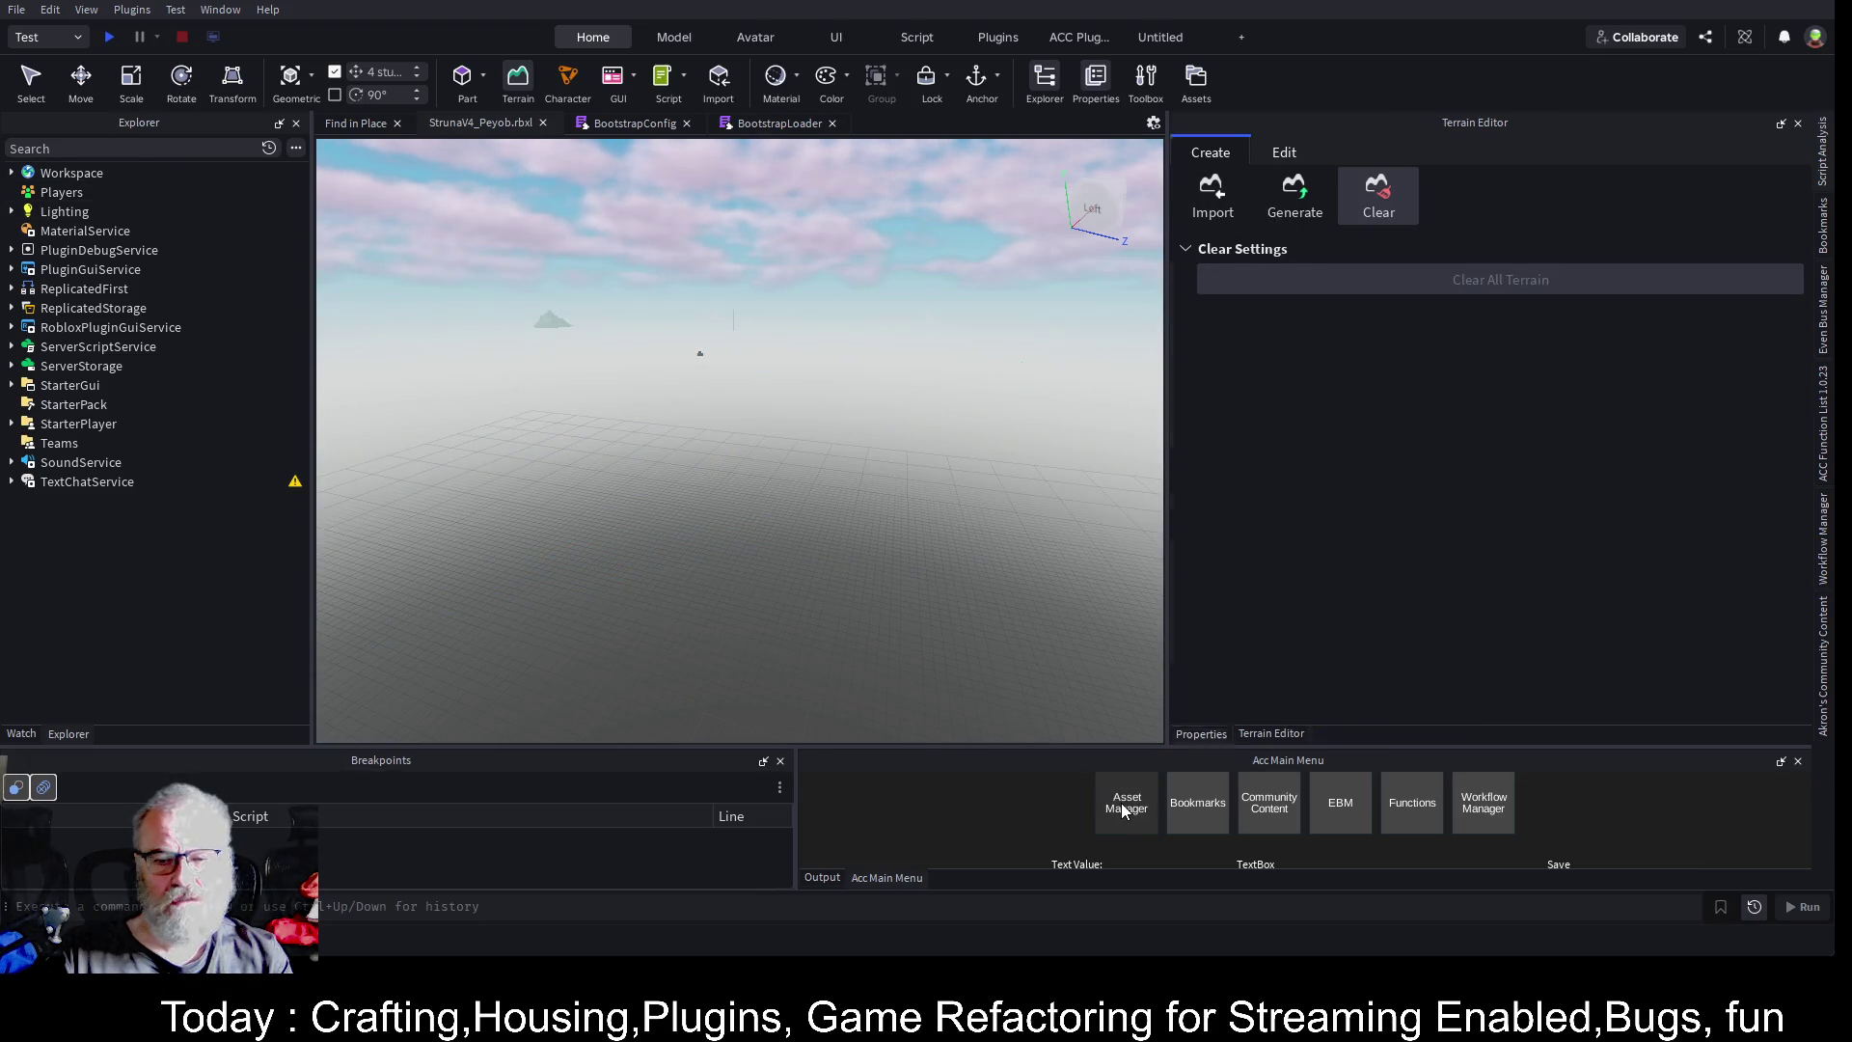
mouse_move(909, 475)
mouse_down()
mouse_move(885, 419)
mouse_move(941, 398)
mouse_up()
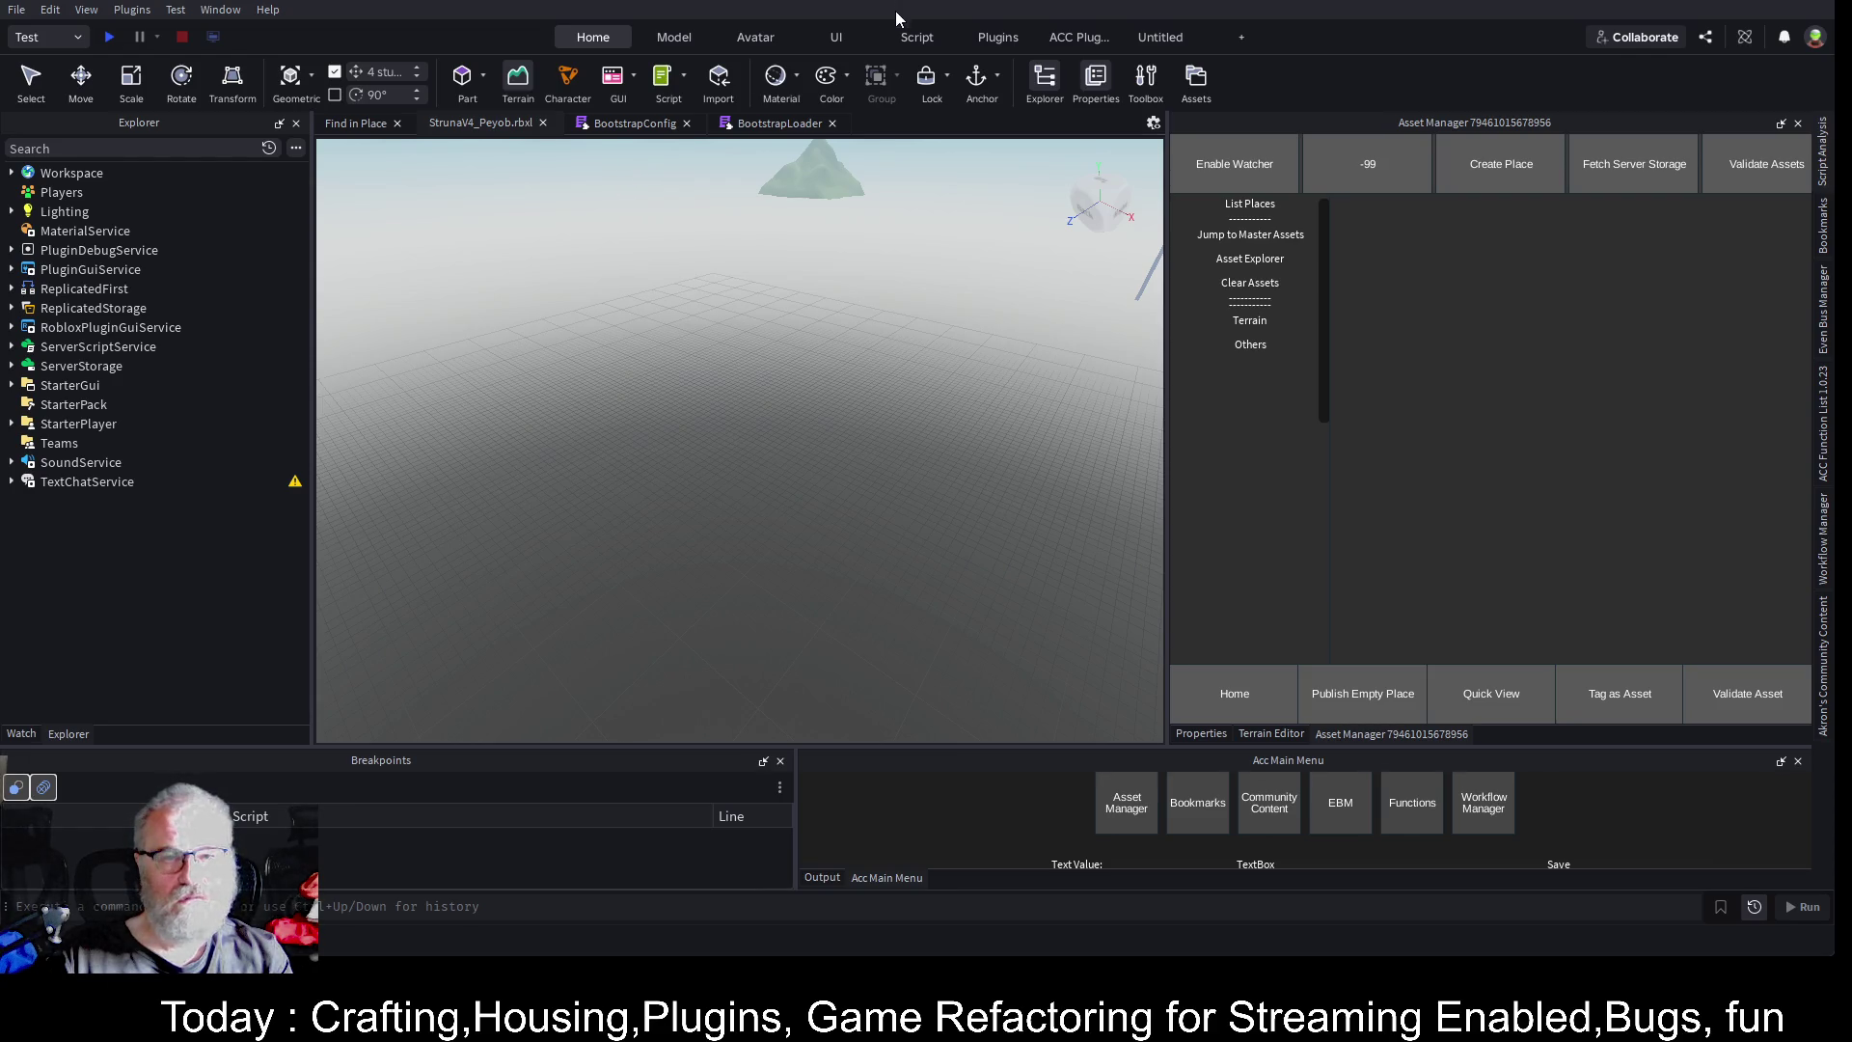
- Generate terrain with seed 5 from Asset Manager's Terrain settings, then select Workspace
click(1262, 320)
click(1720, 270)
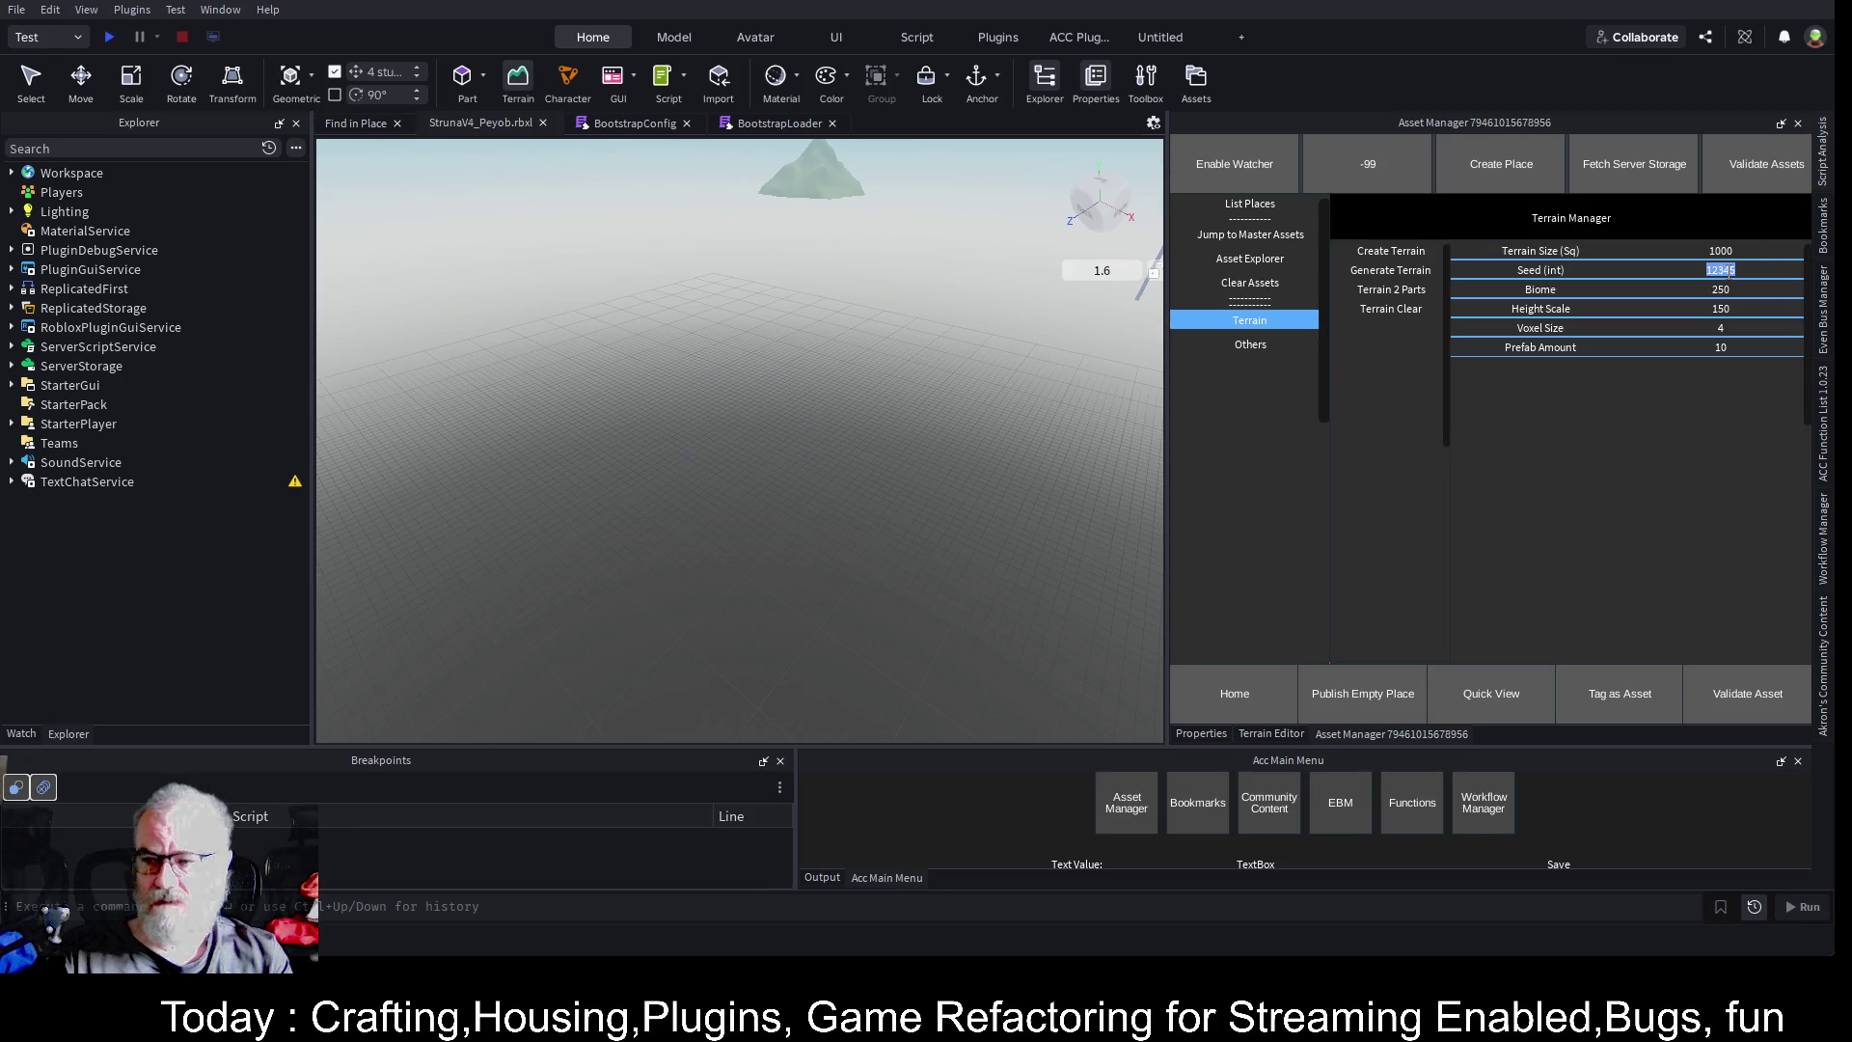
text(5)
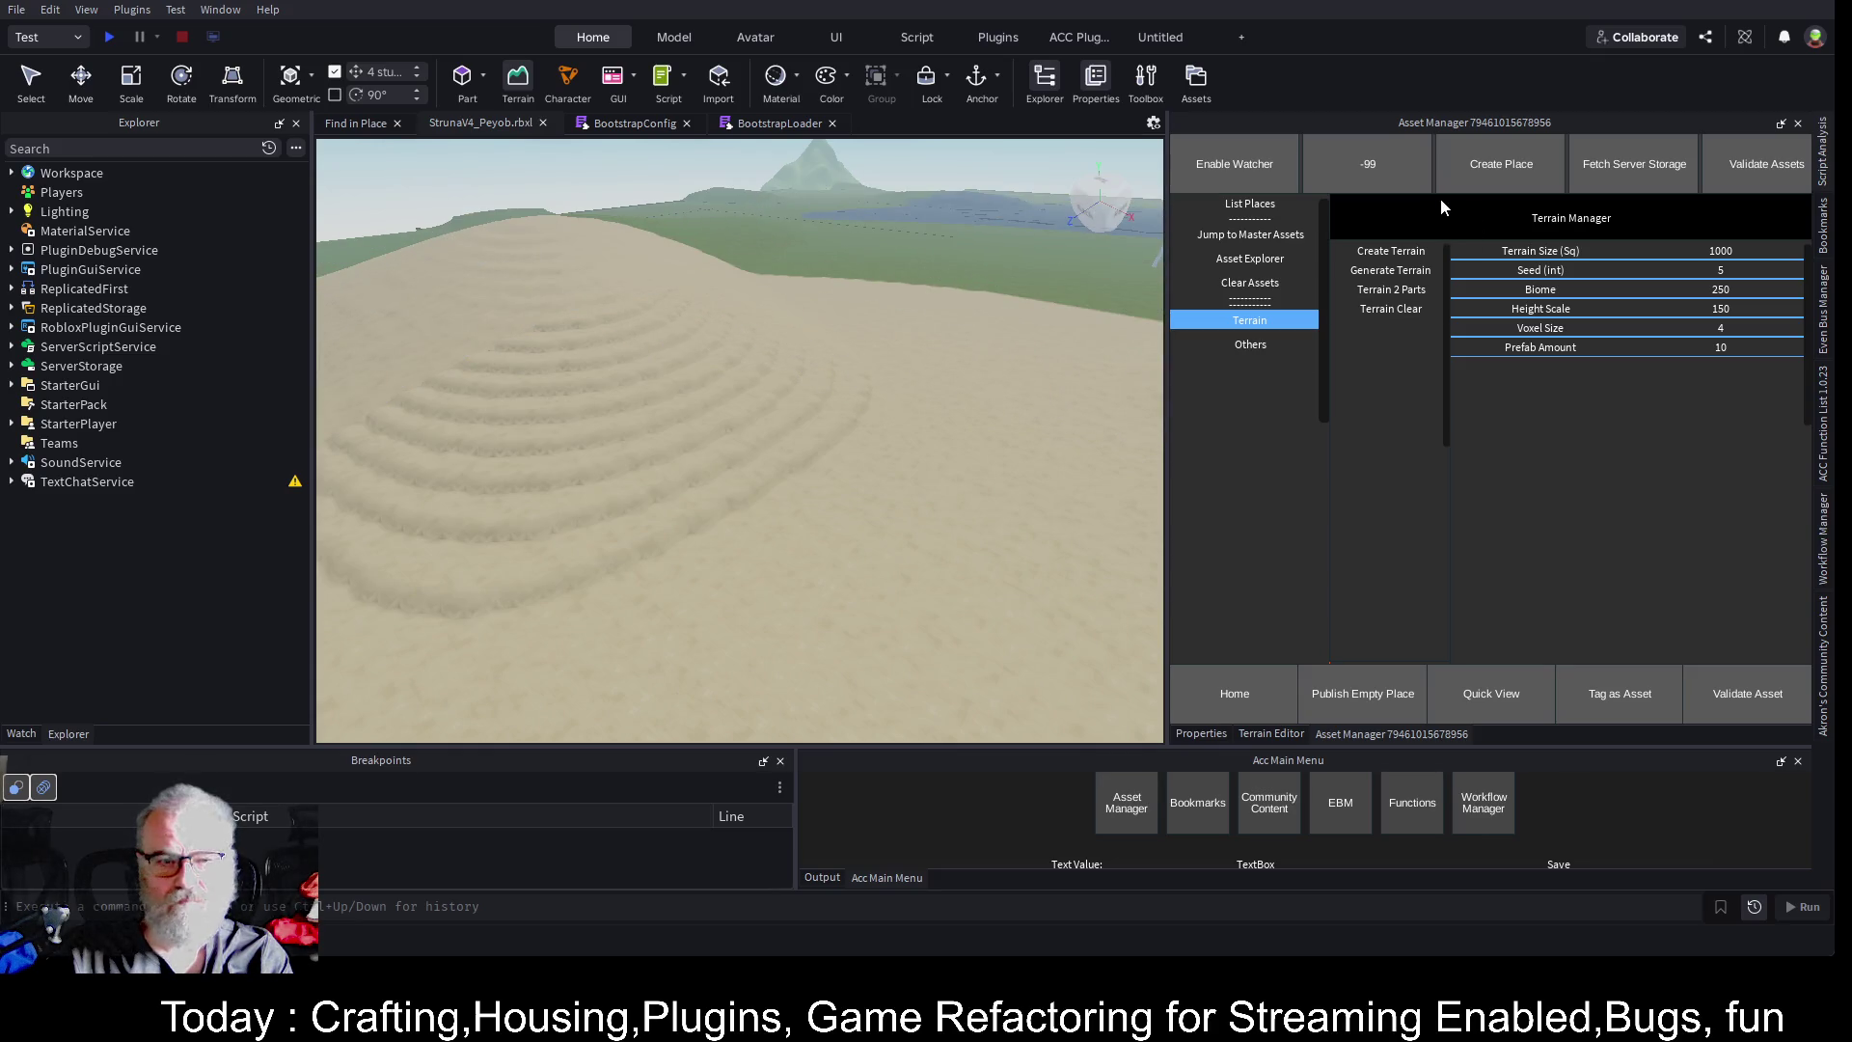
click(79, 173)
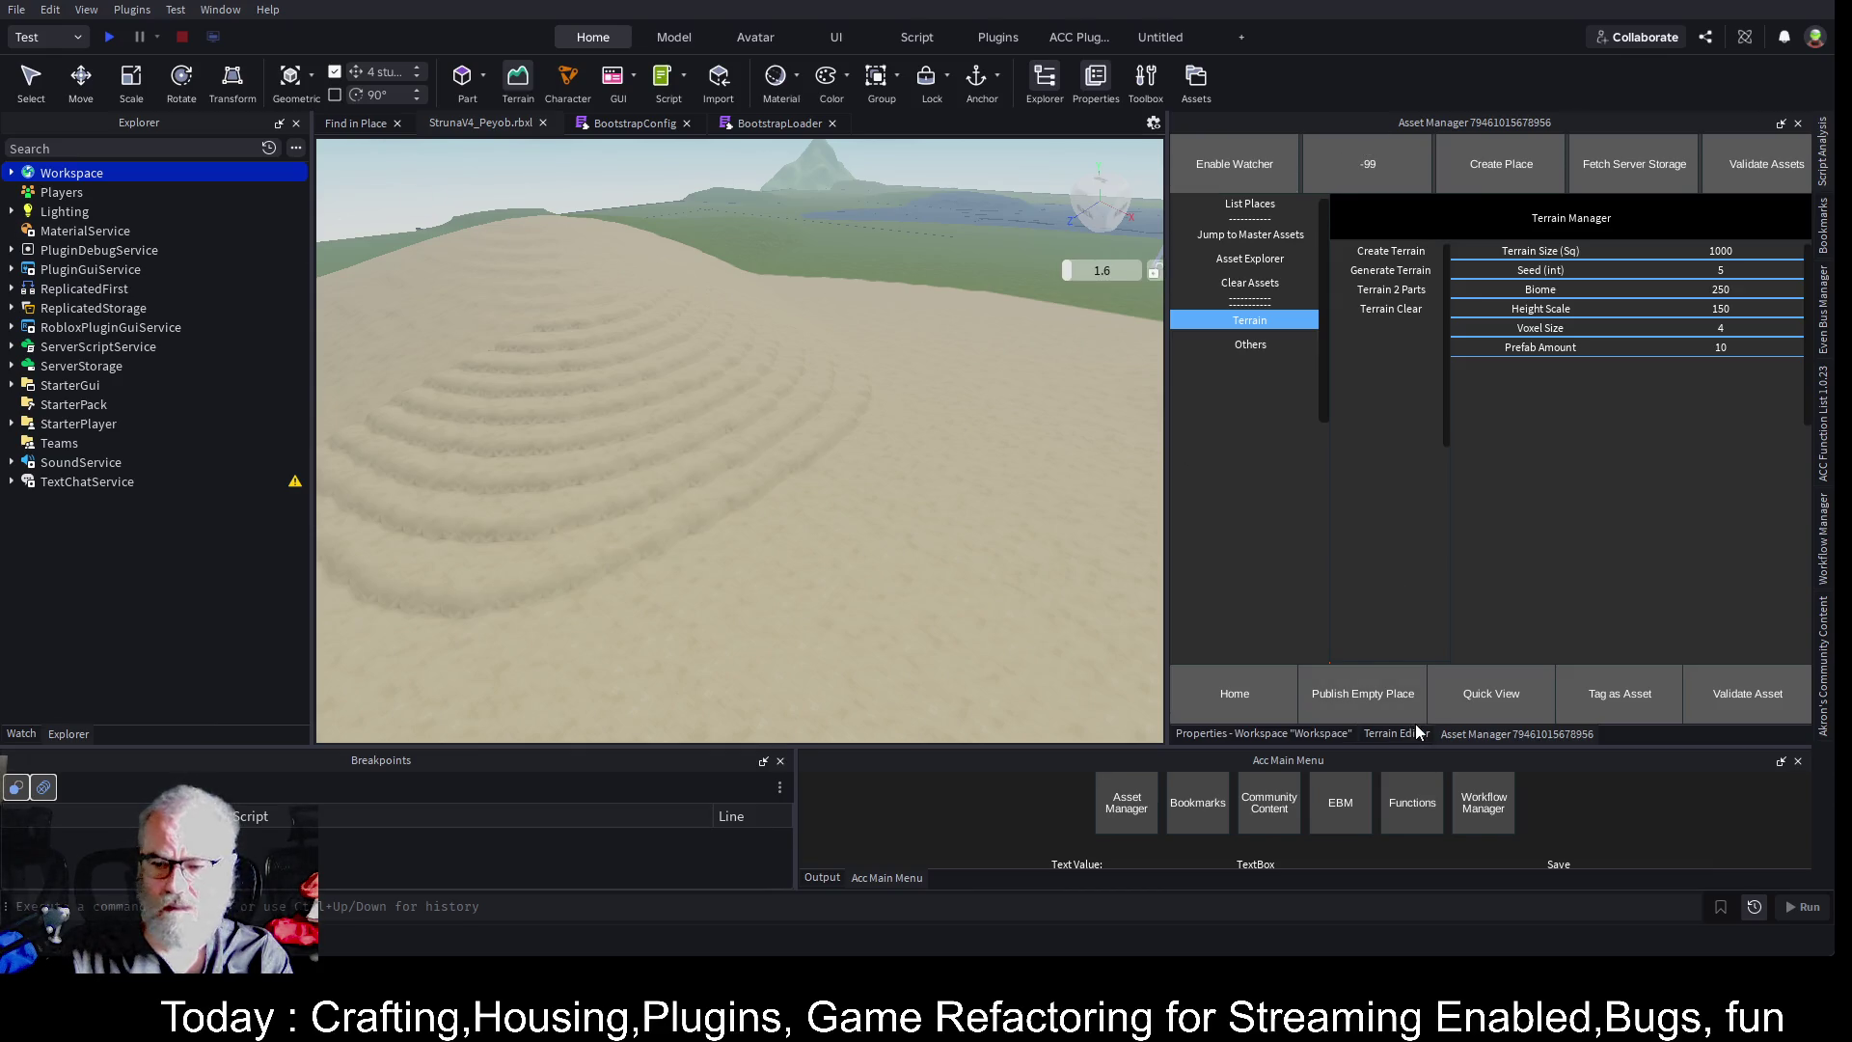
click(1264, 733)
scroll(1686, 586, down, 10)
scroll(1663, 622, down, 8)
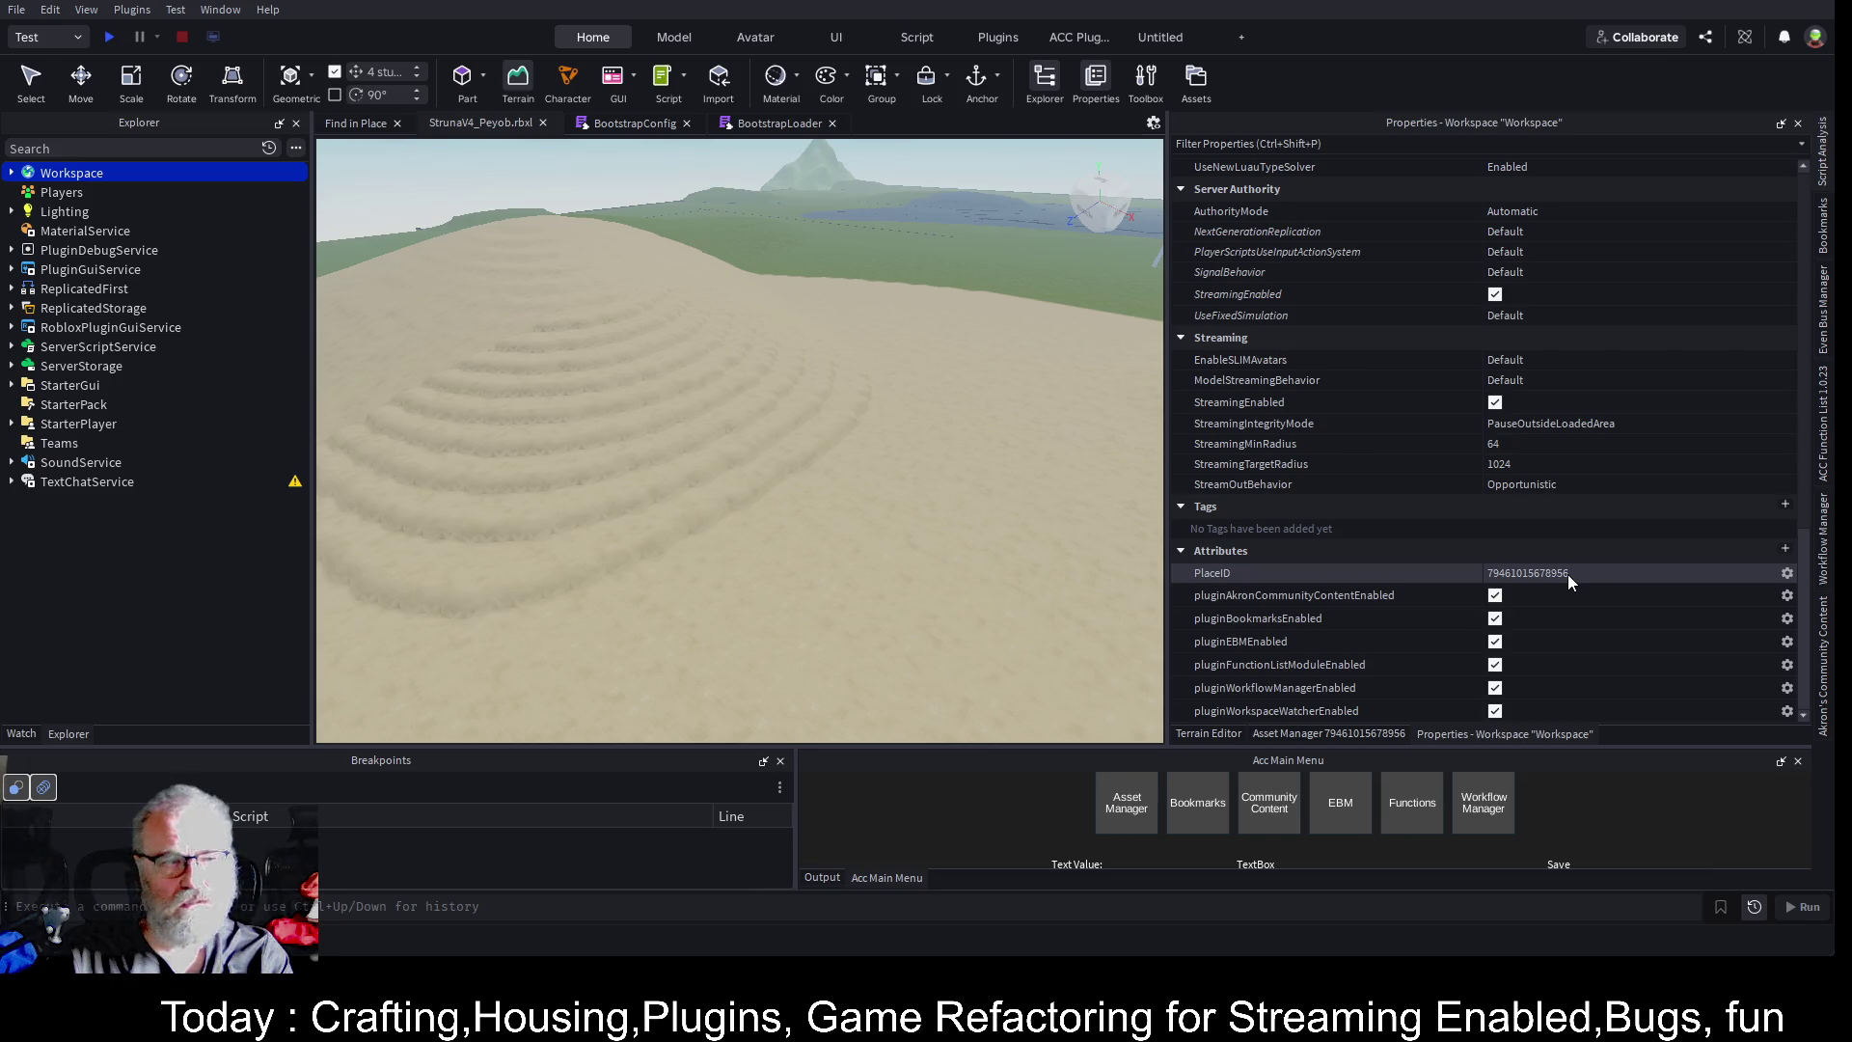
click(1567, 575)
key(ctrl+v)
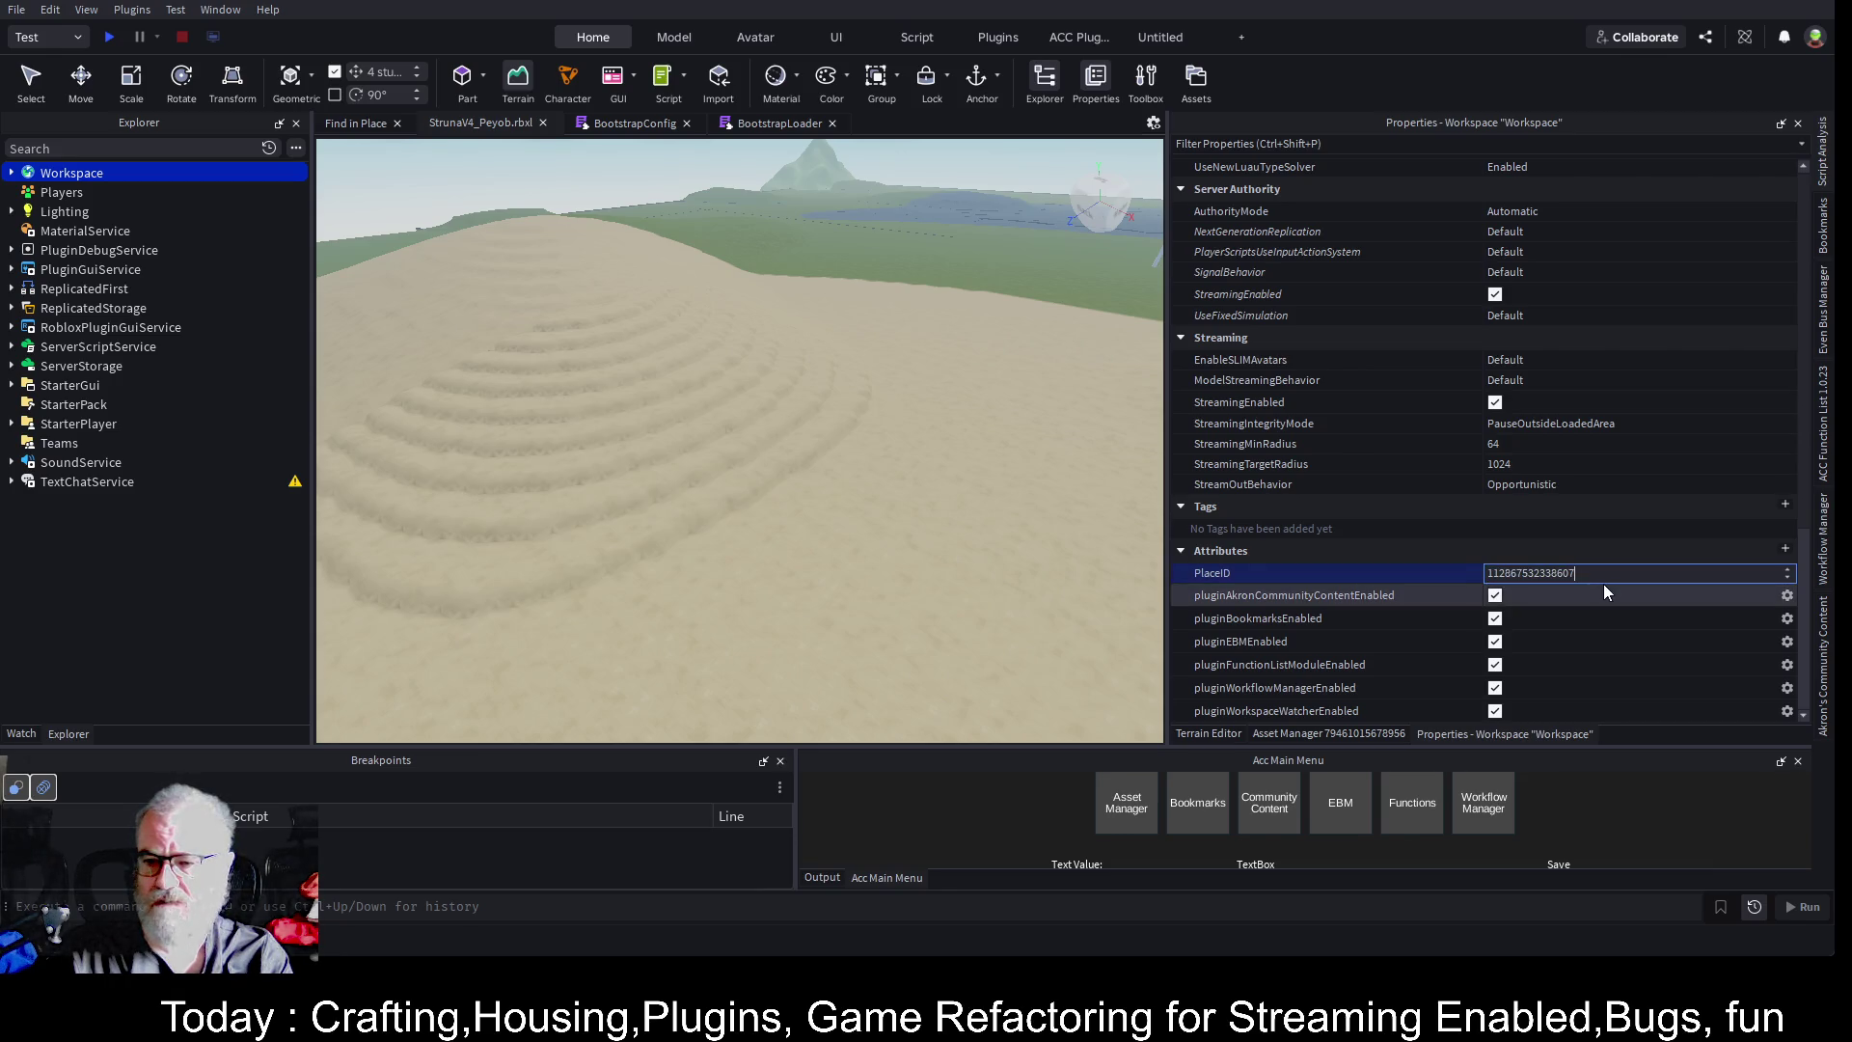
click(1603, 584)
- Save the place to StrunaV4_Peyob.rbxl twice, checking the Output log for confirmation
key(ctrl+s)
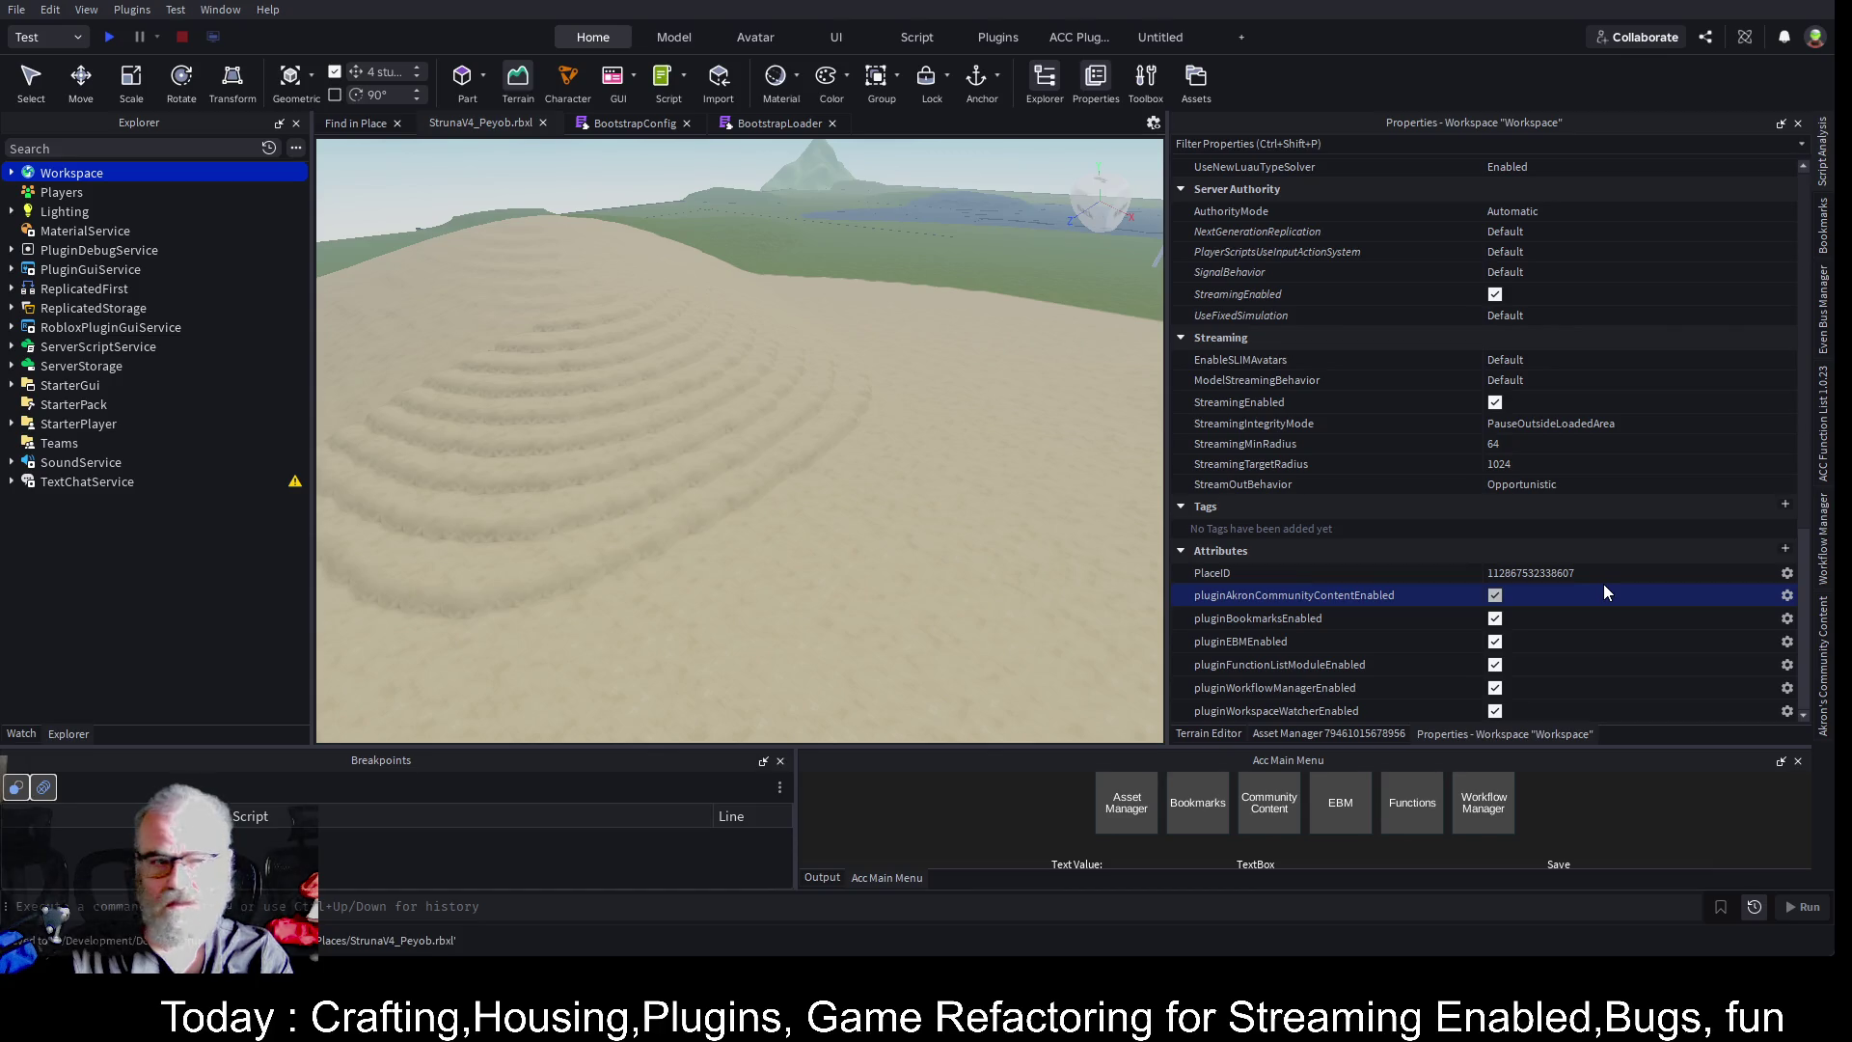
click(824, 878)
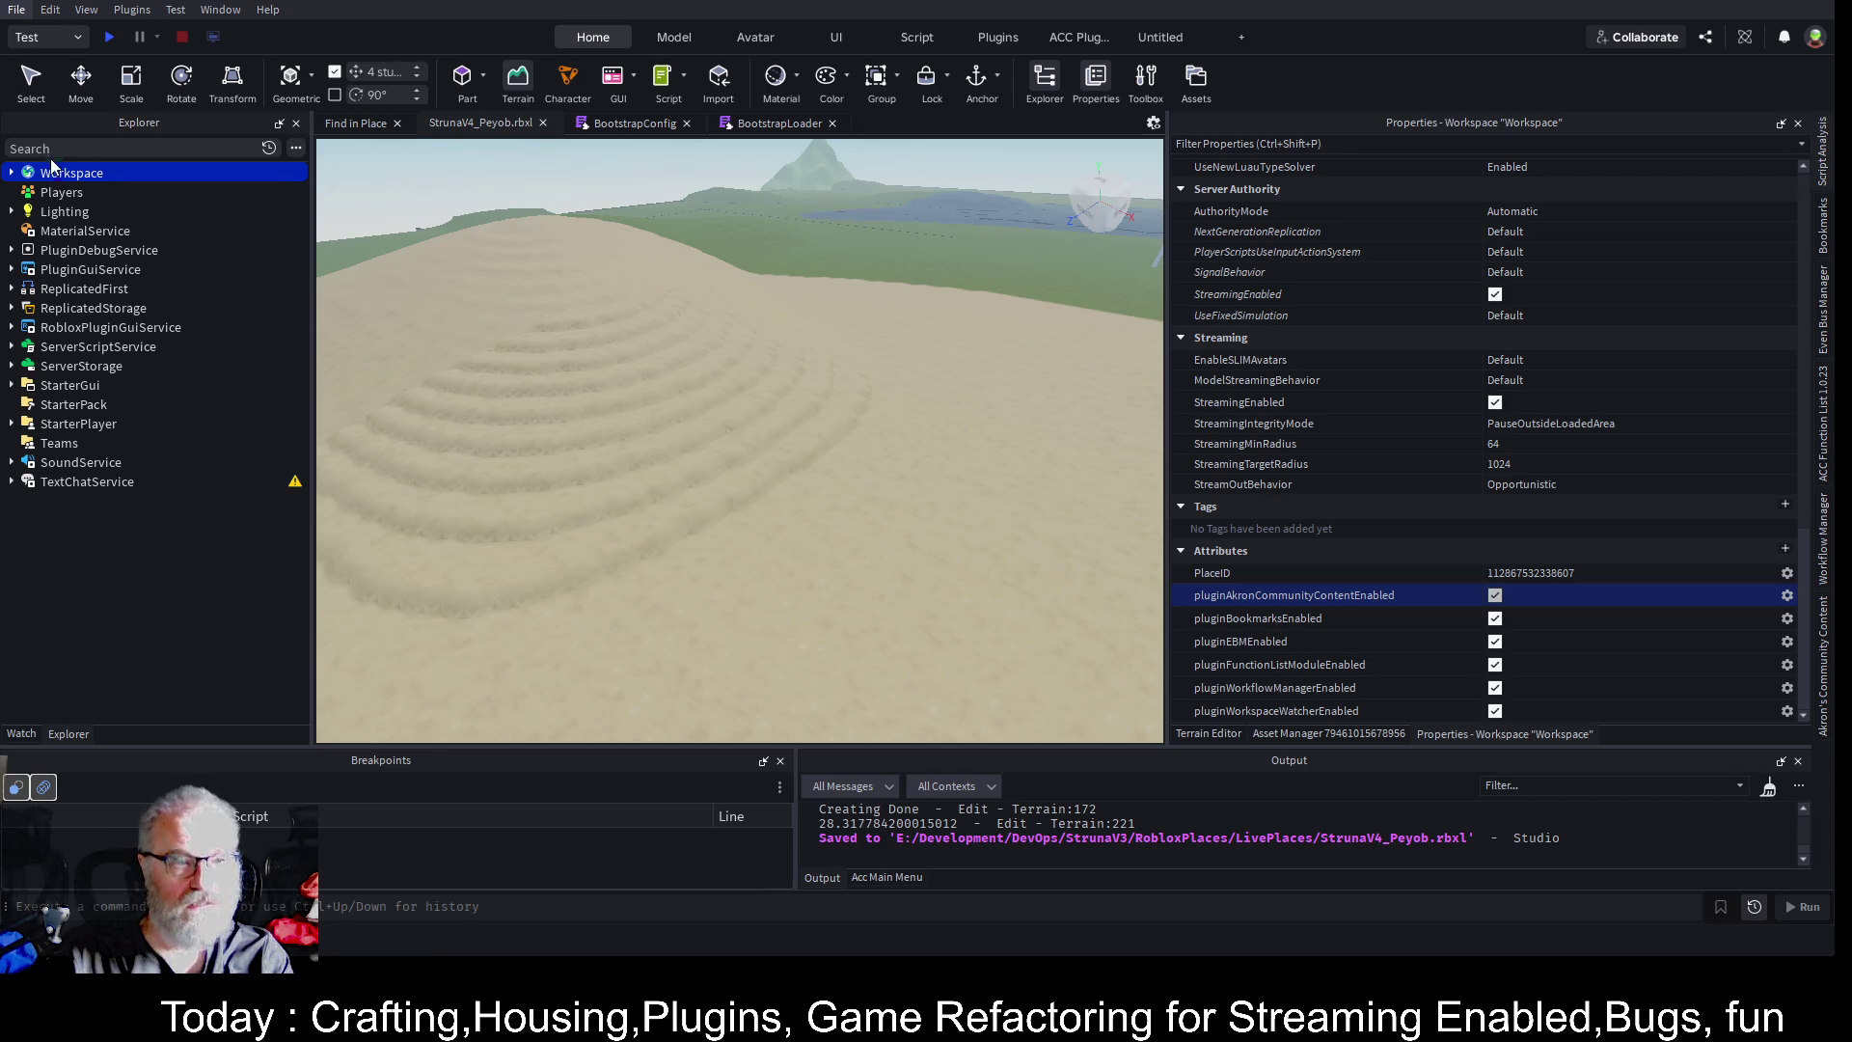
key(ctrl+s)
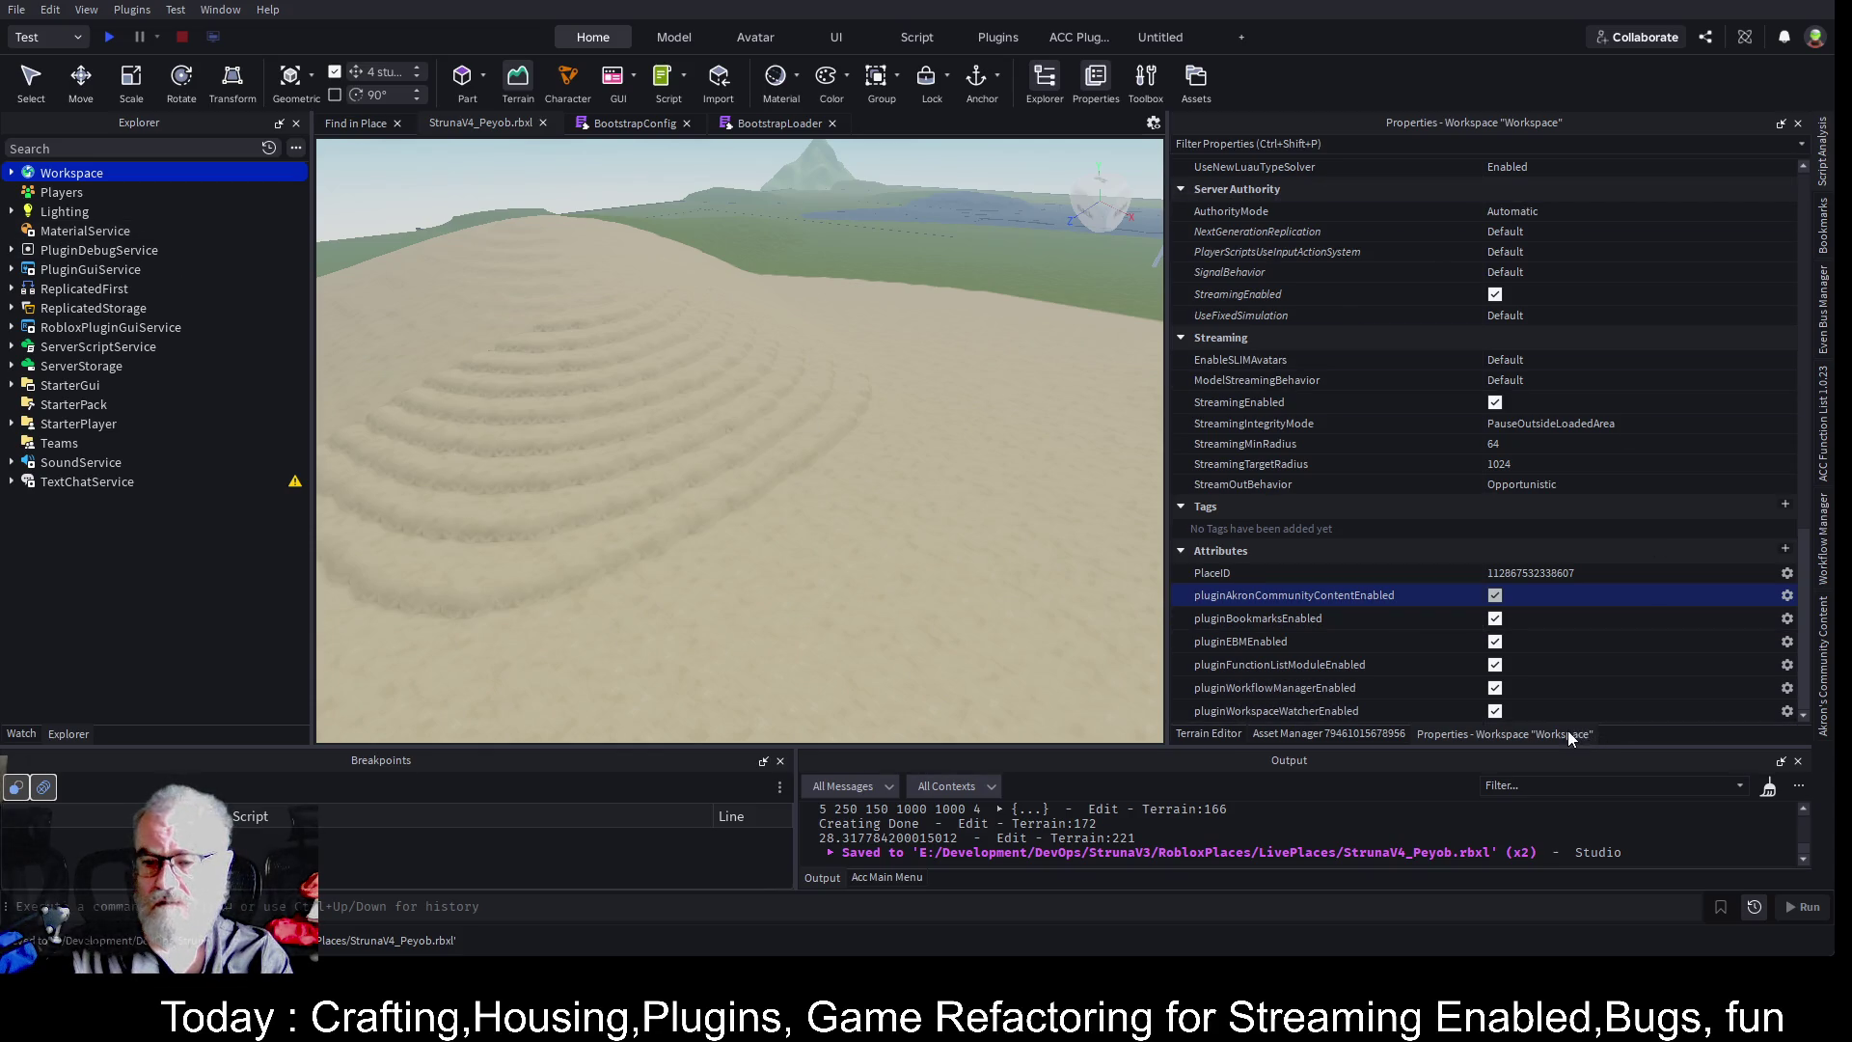
click(1360, 734)
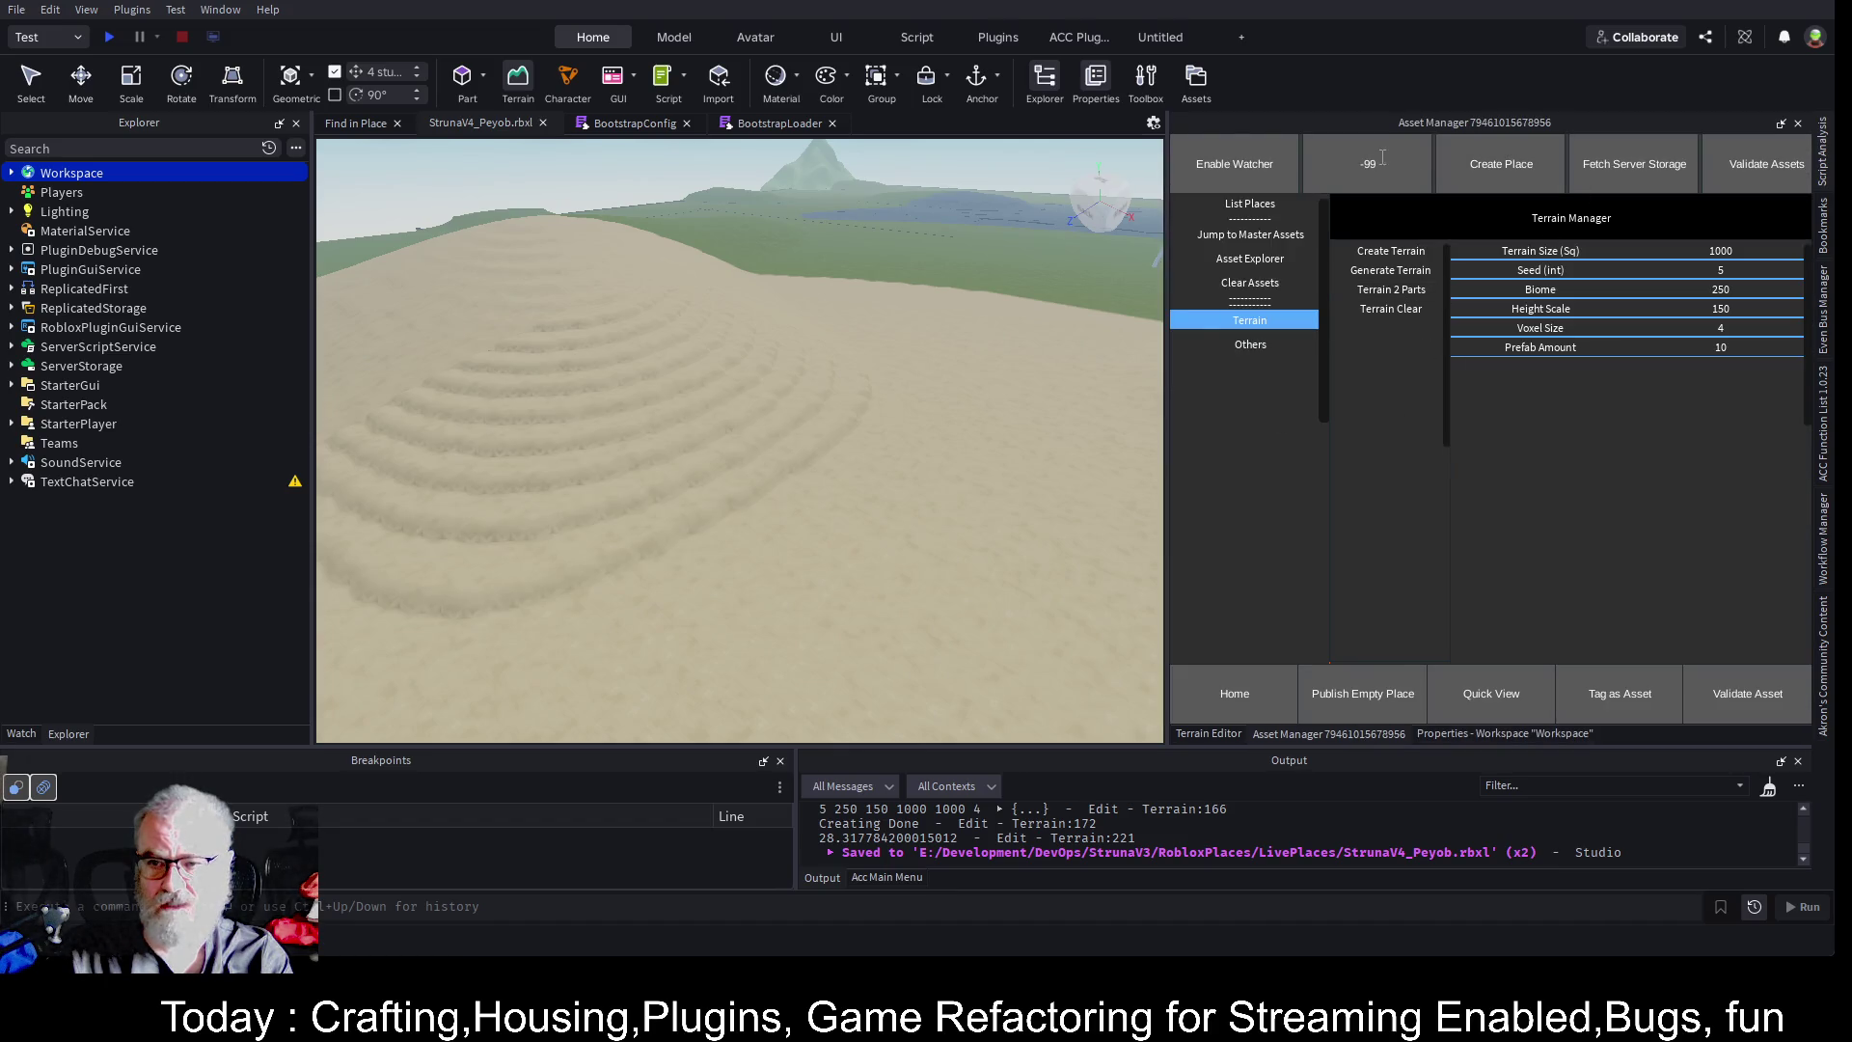
- Relaunch the Asset Manager from the Acc Main Menu so it reloads with the new place ID
click(872, 876)
click(1132, 808)
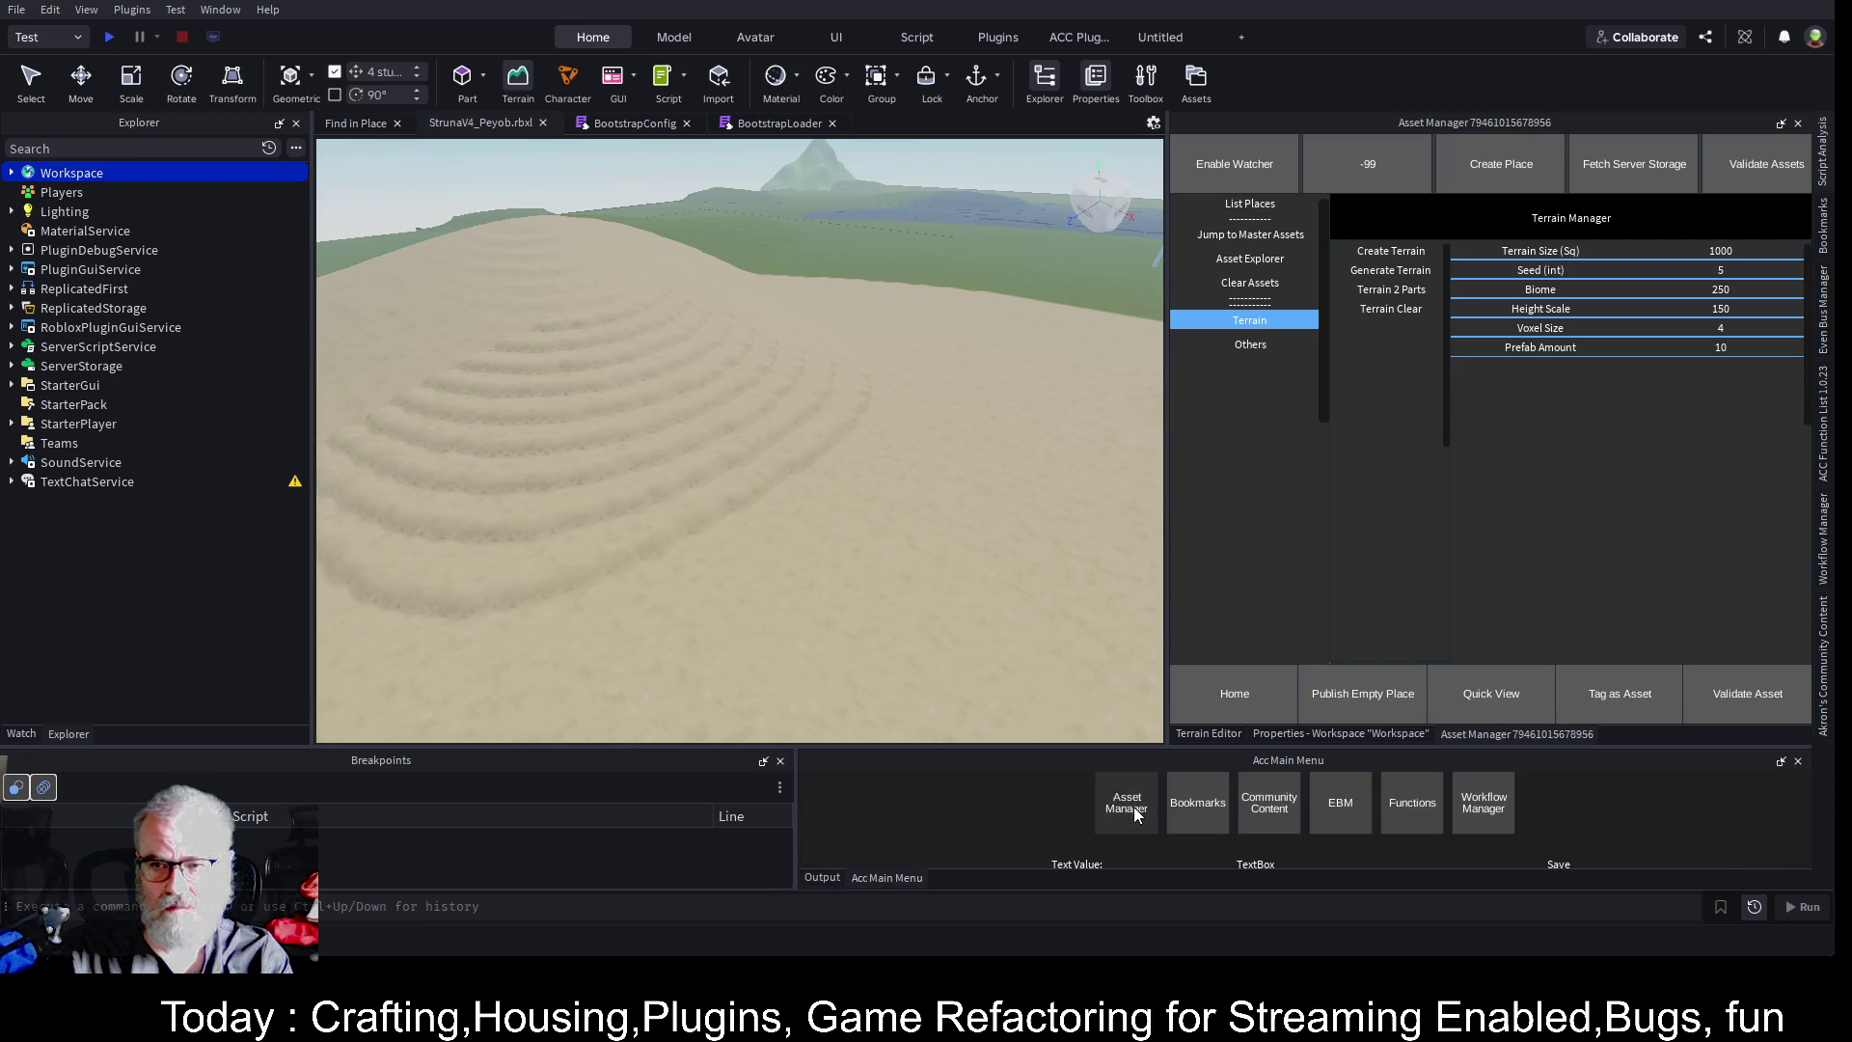
click(16, 10)
click(50, 125)
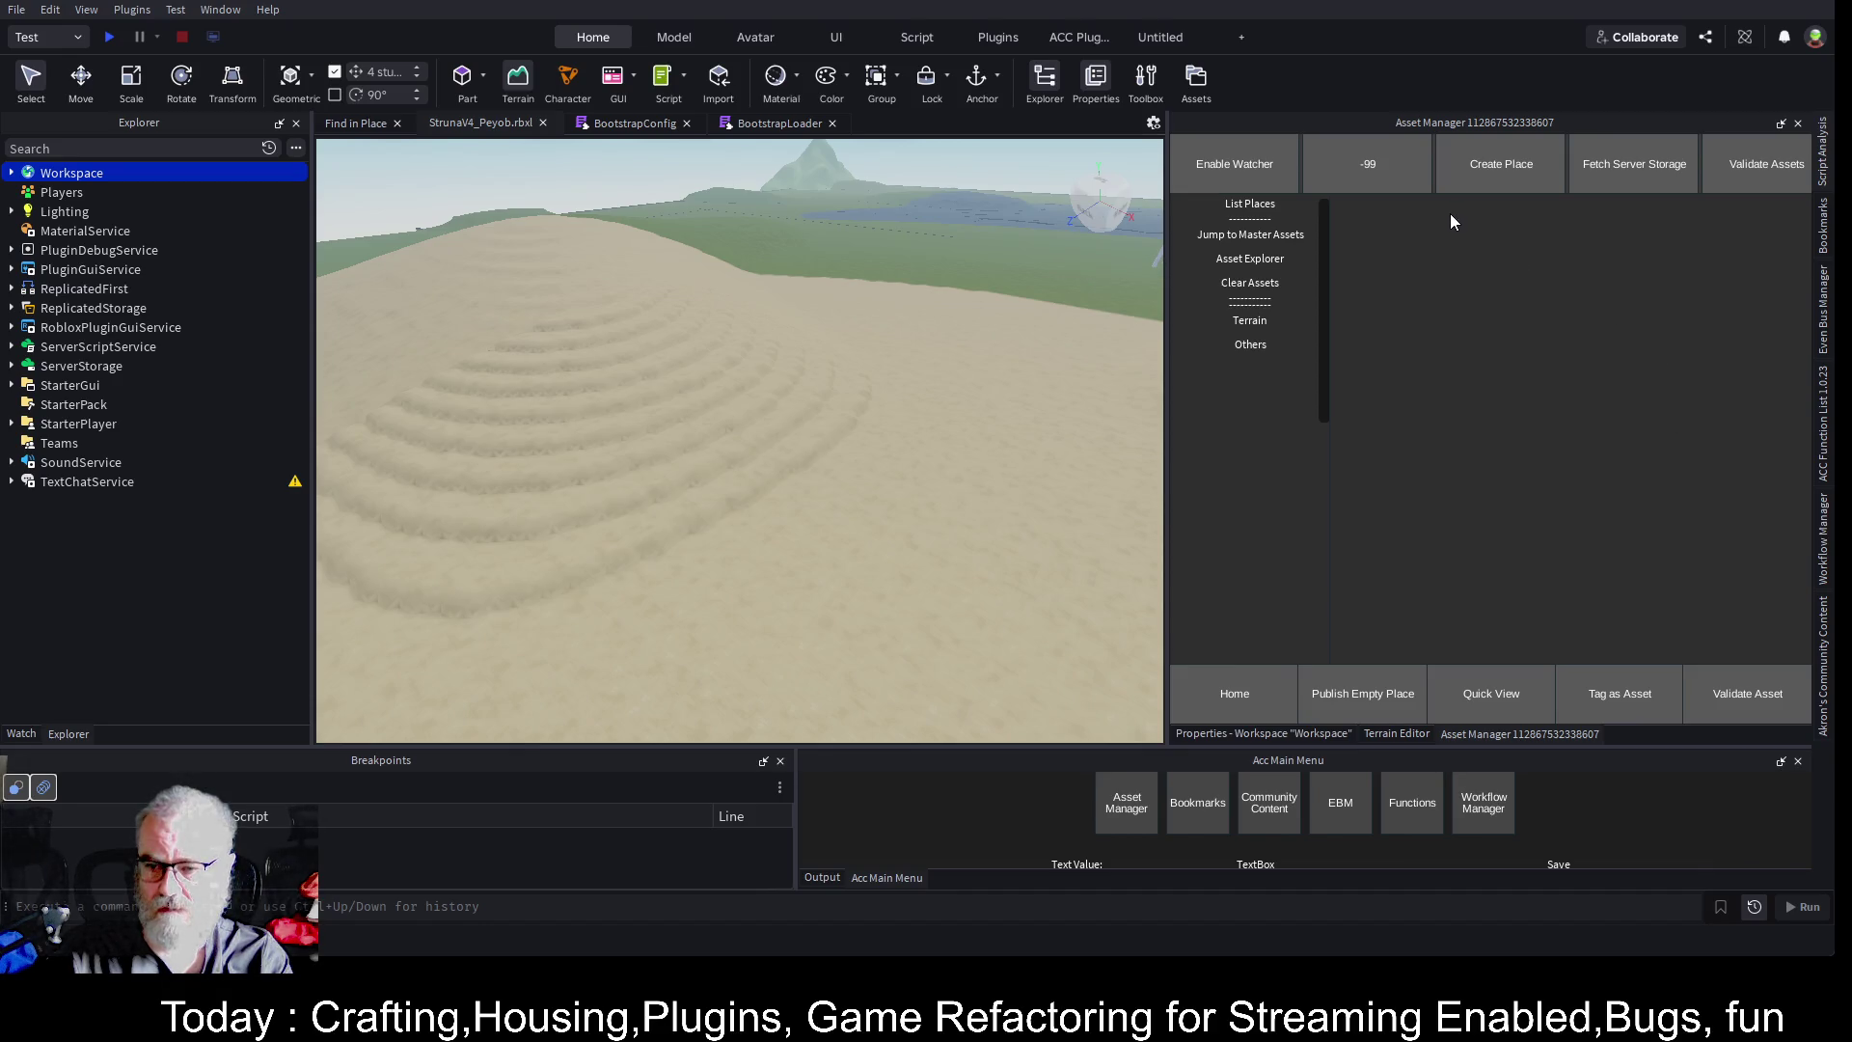
click(1263, 733)
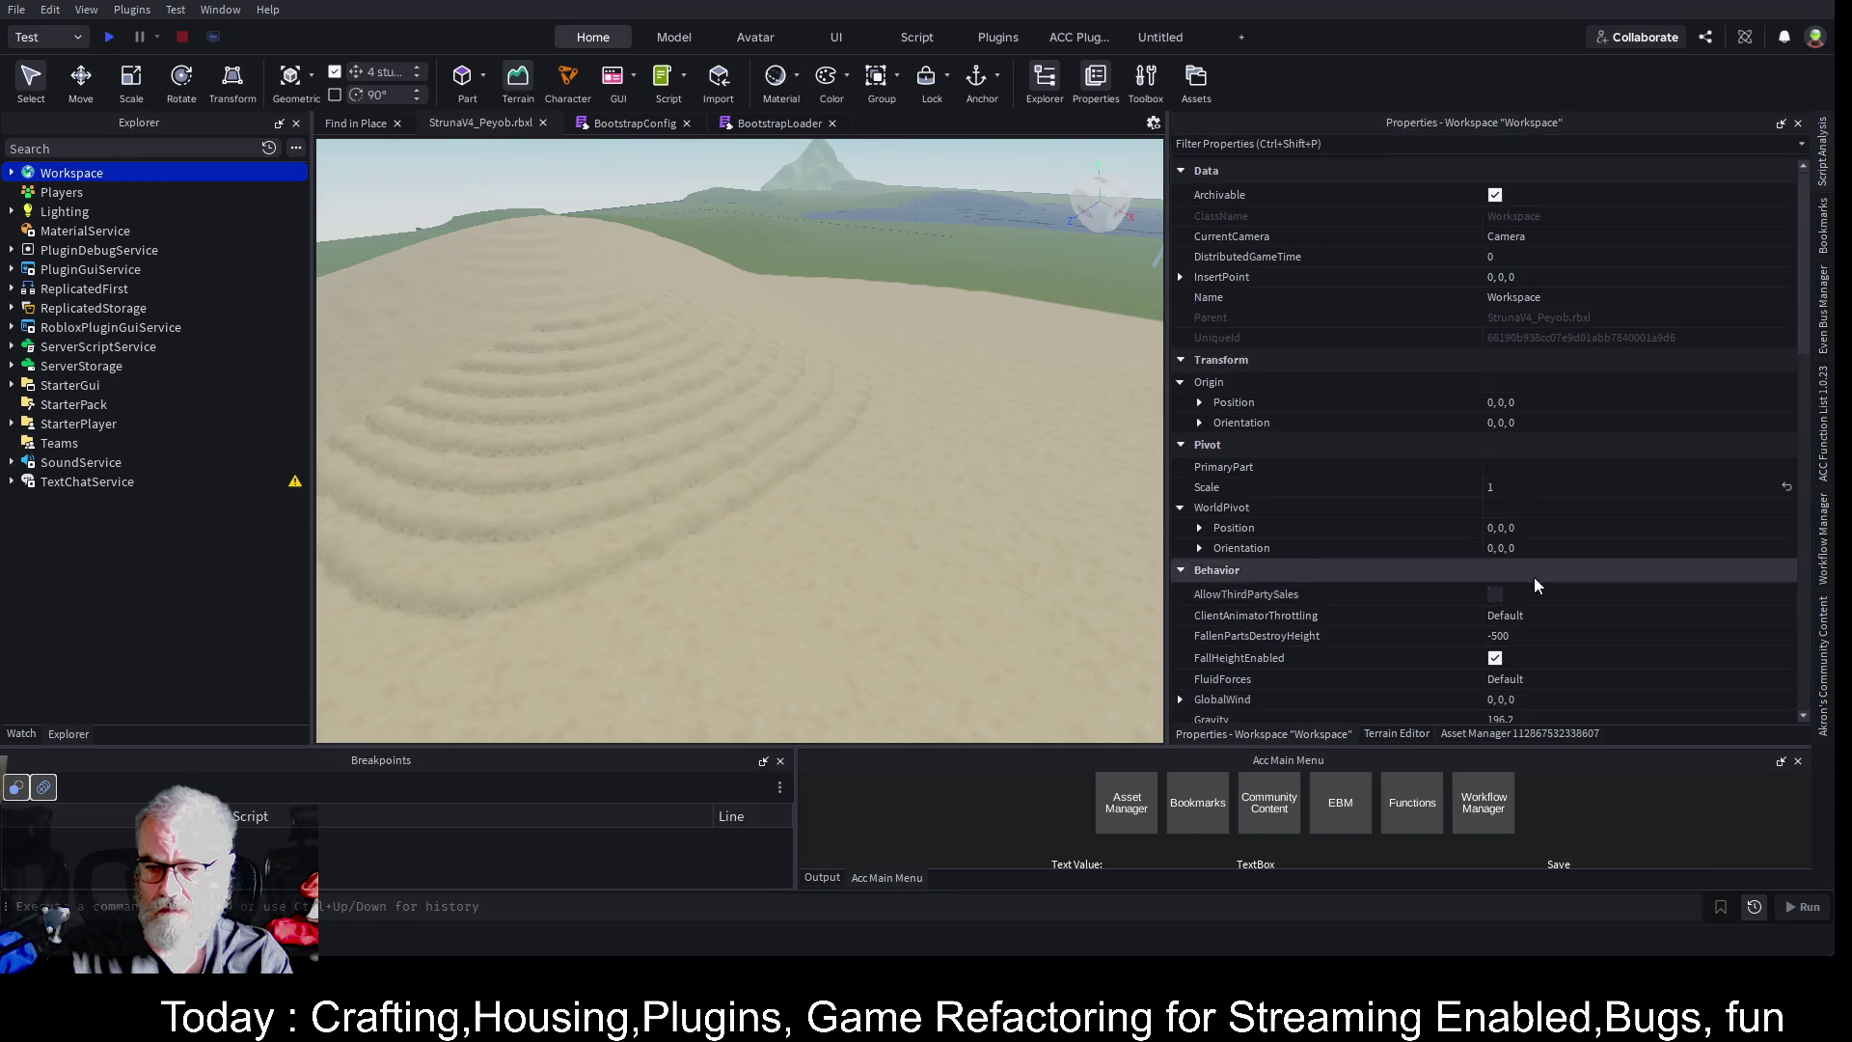
scroll(1534, 577, down, 10)
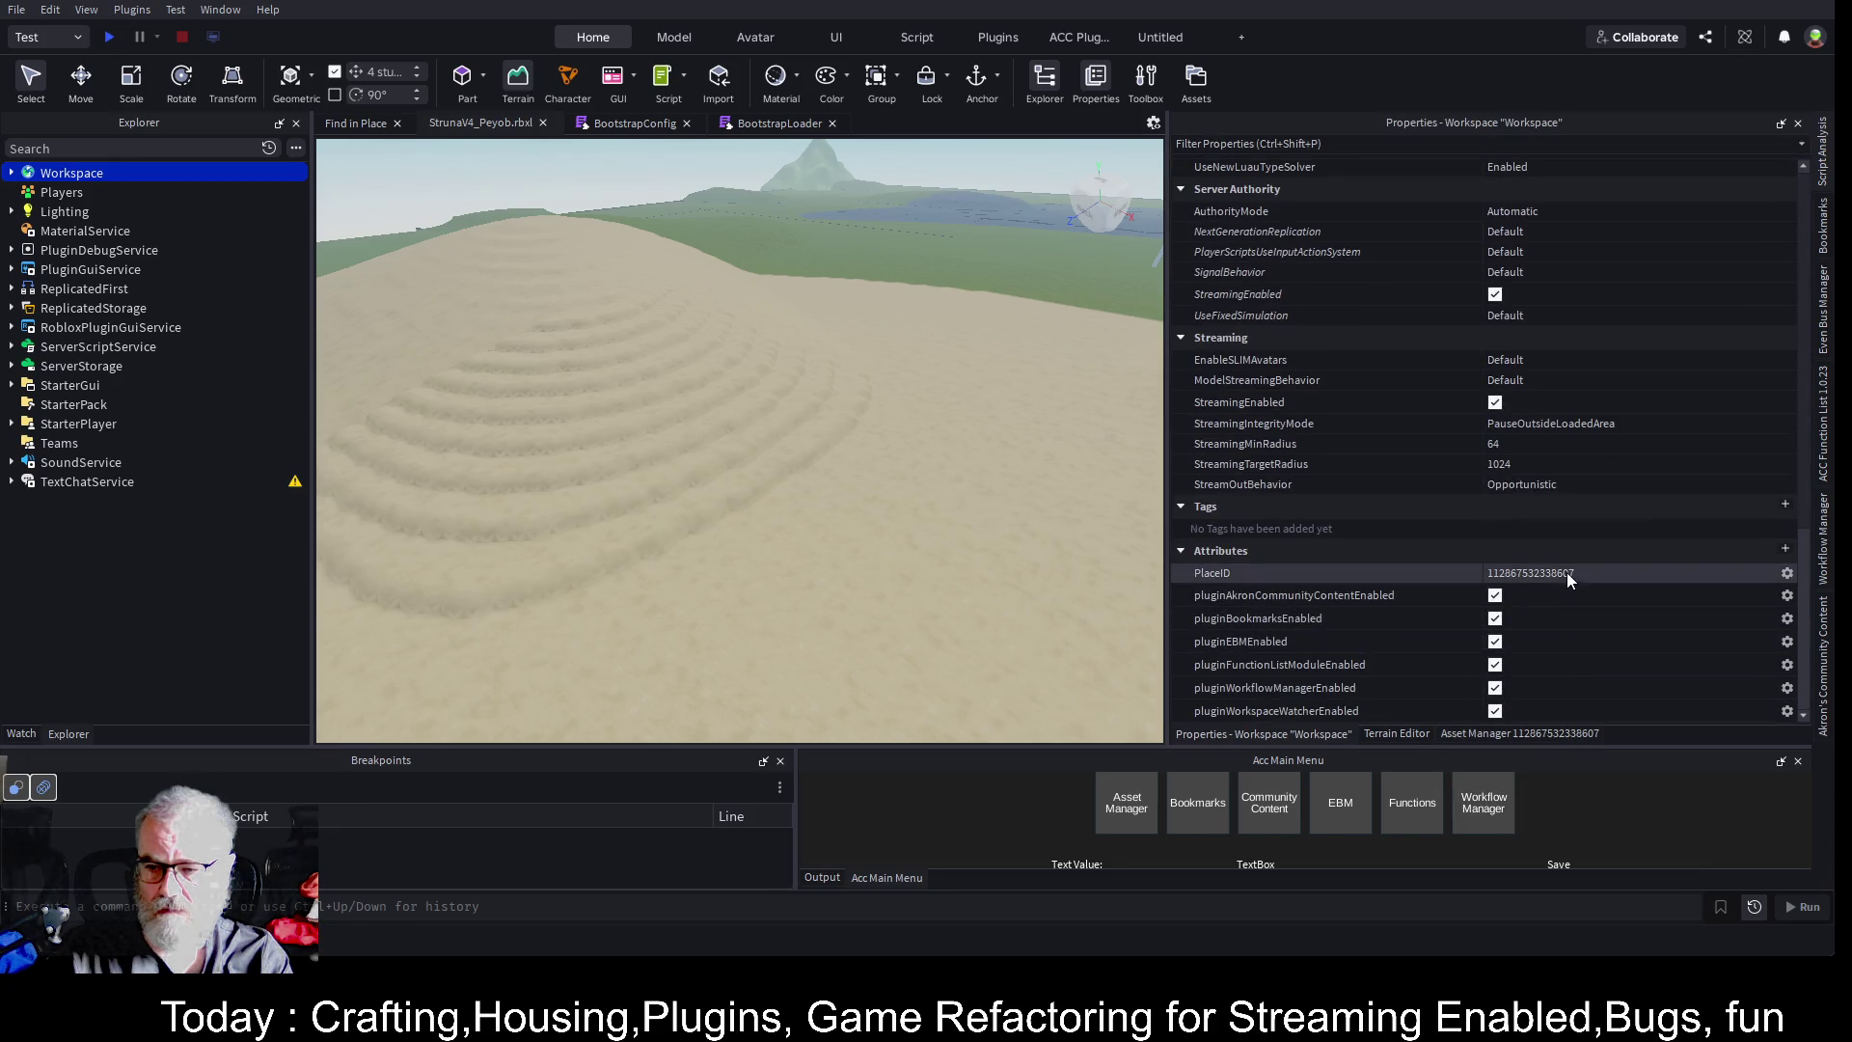
scroll(1566, 584, up, 2)
scroll(1566, 592, up, 10)
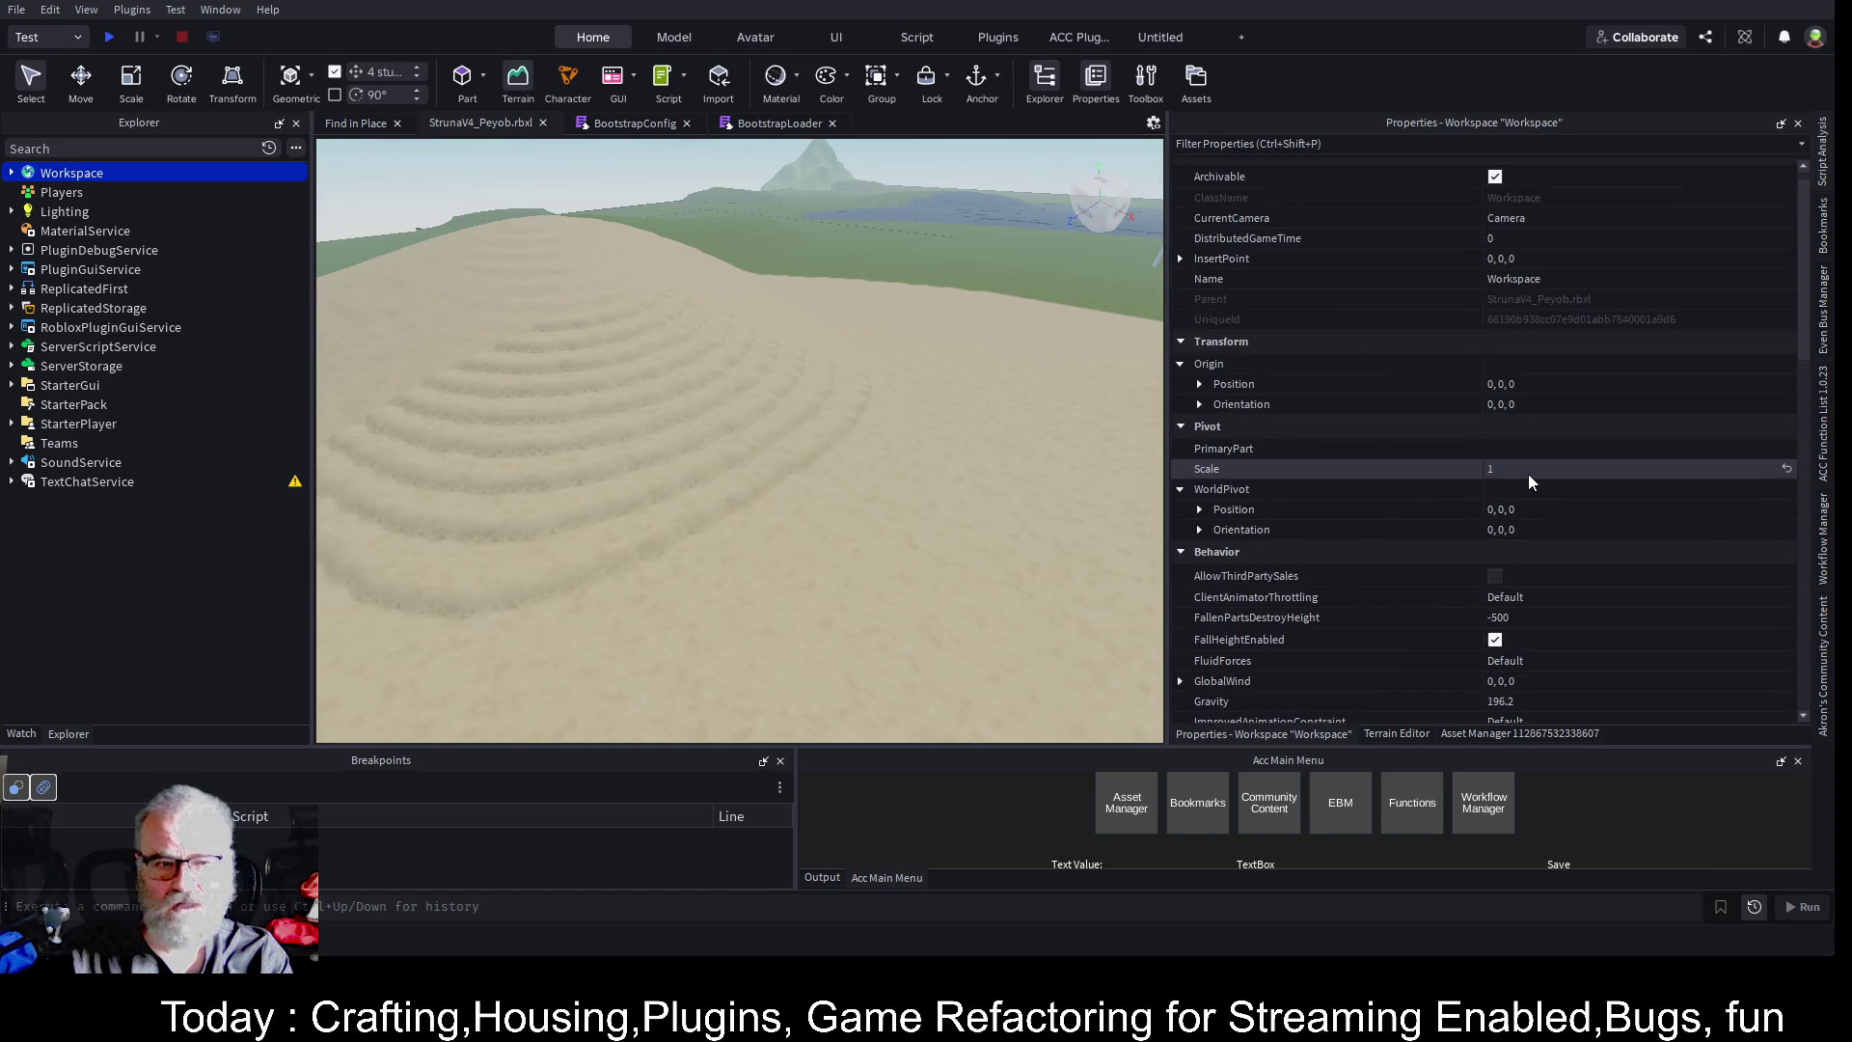
click(1127, 803)
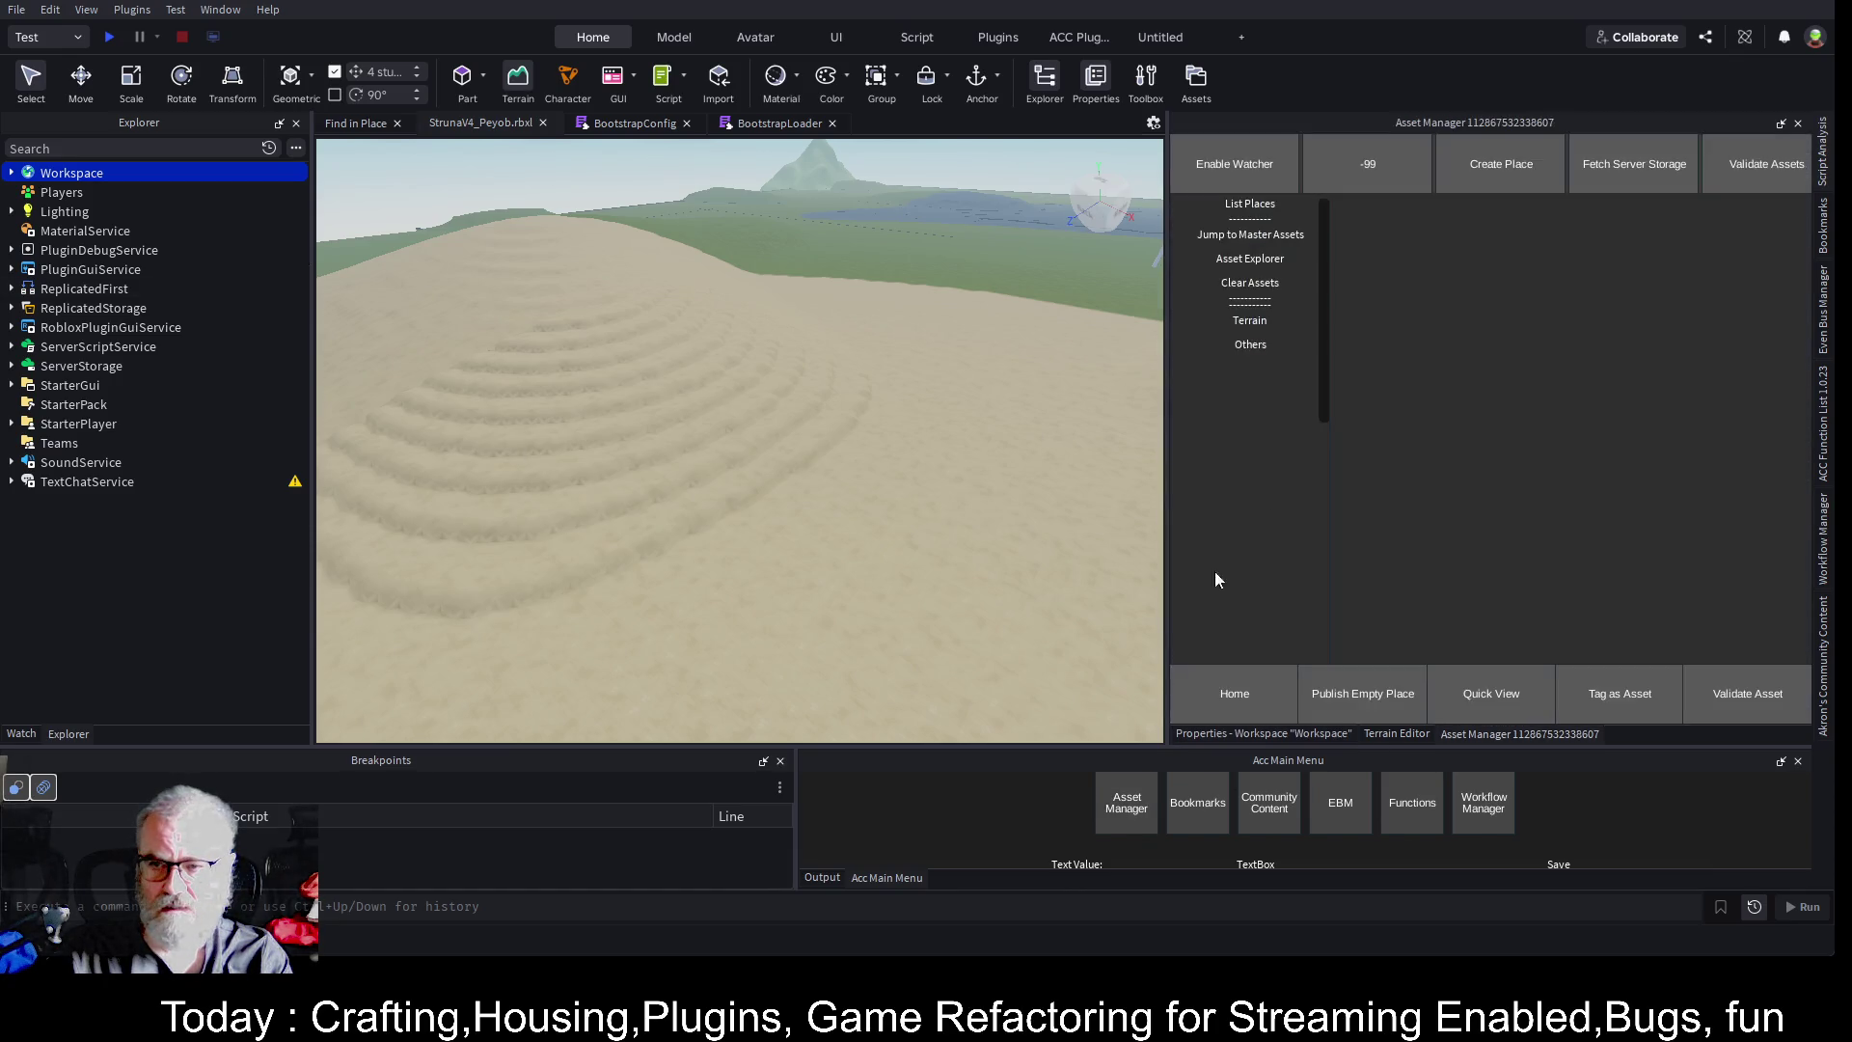
click(1426, 170)
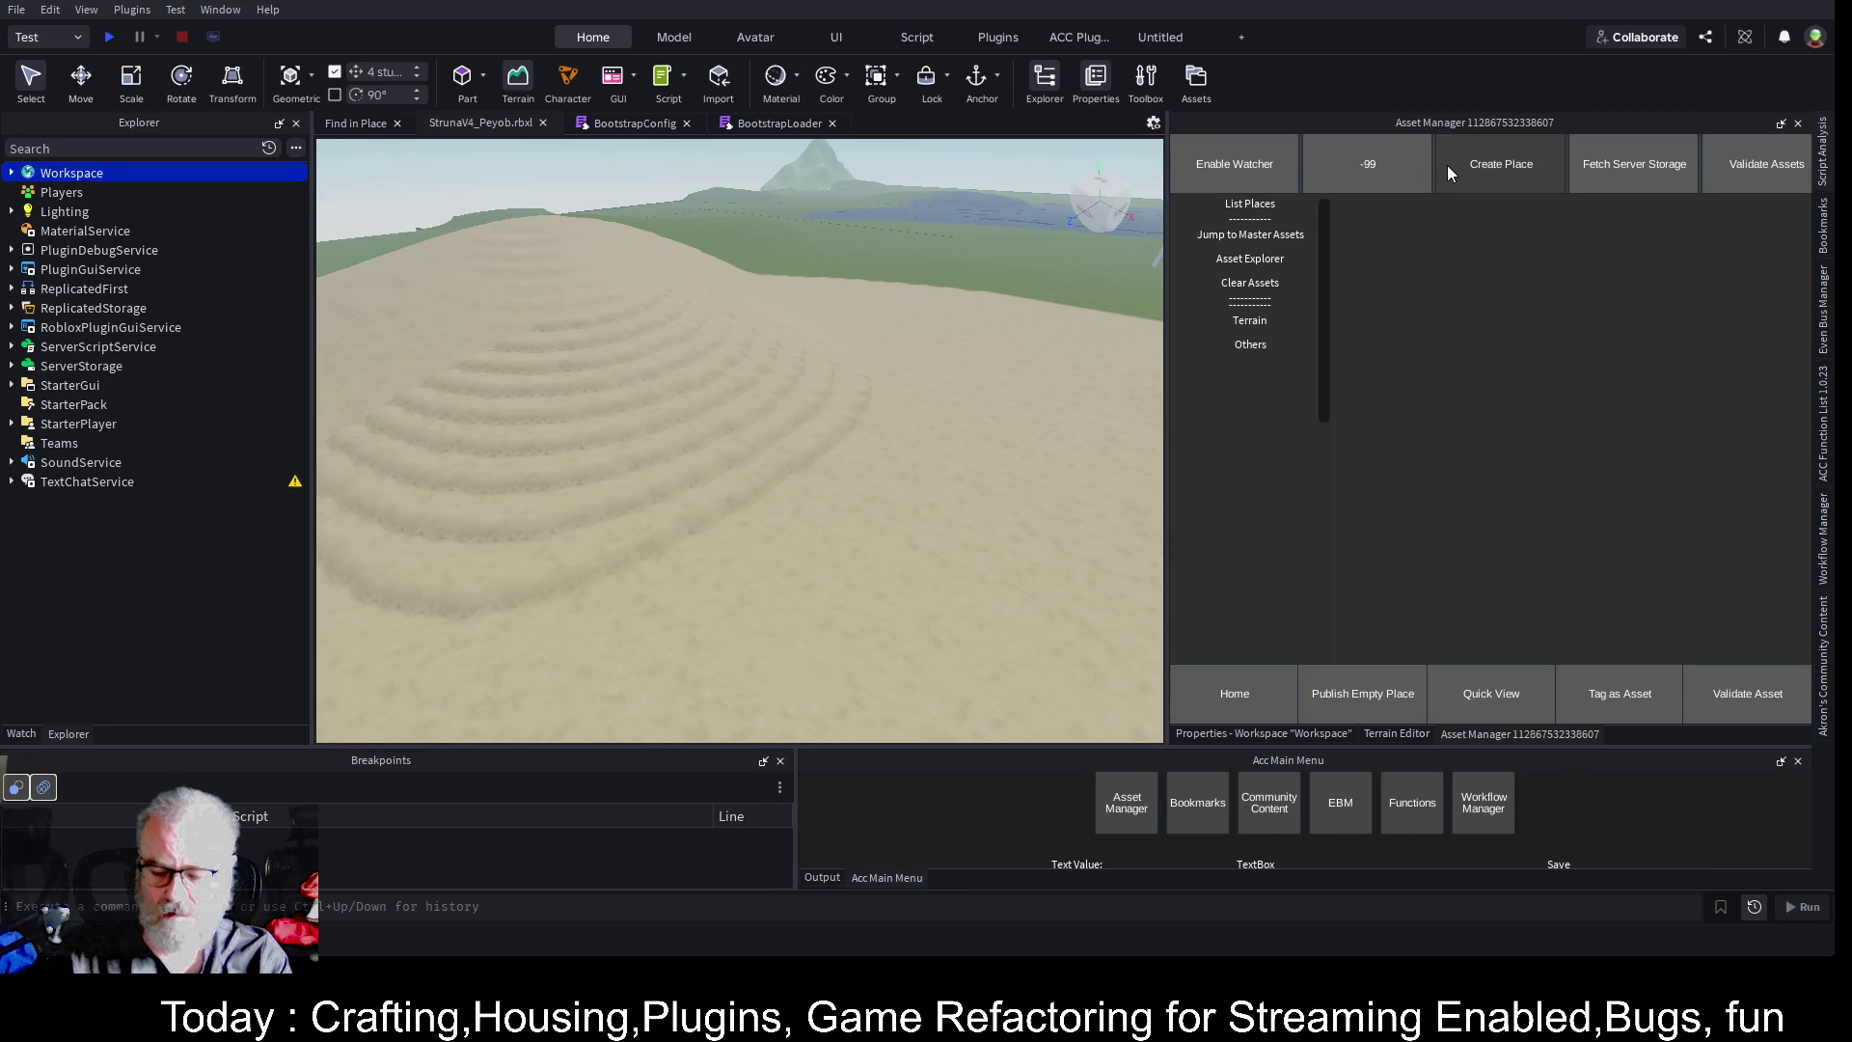
key(ctrl+v)
click(1248, 203)
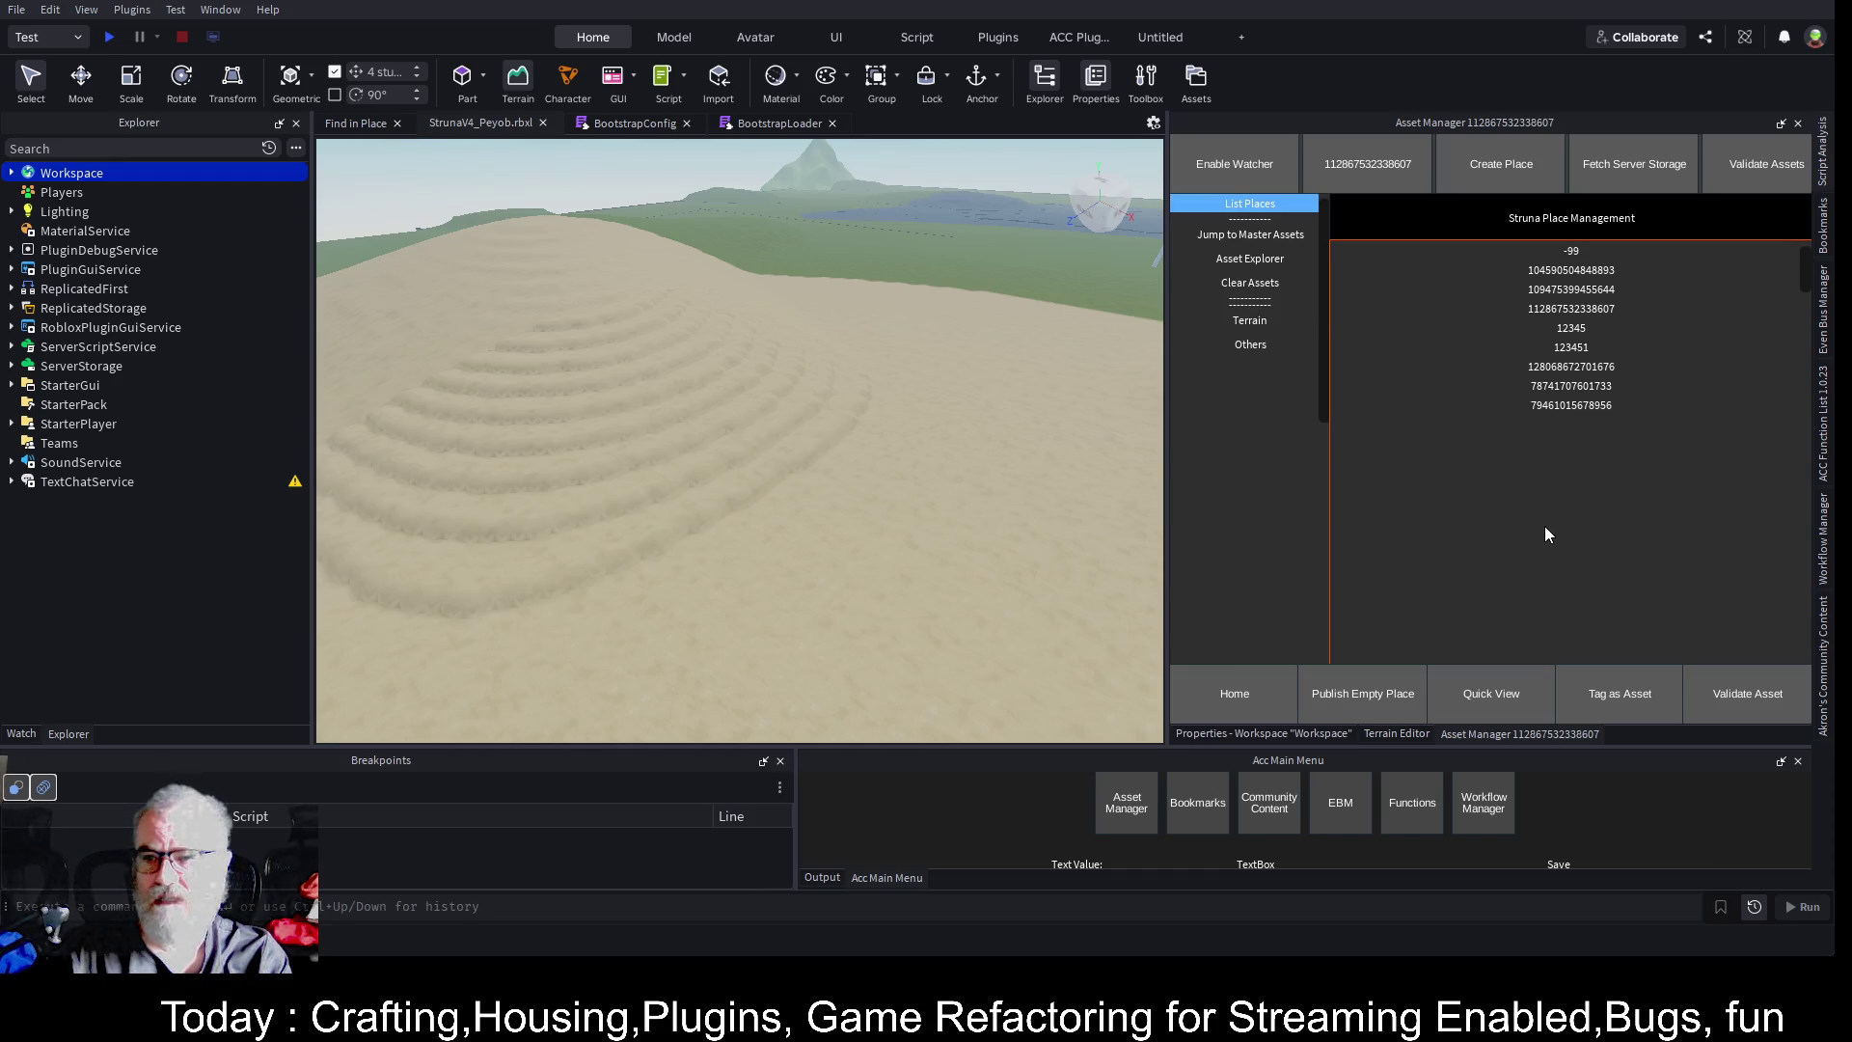
click(1596, 308)
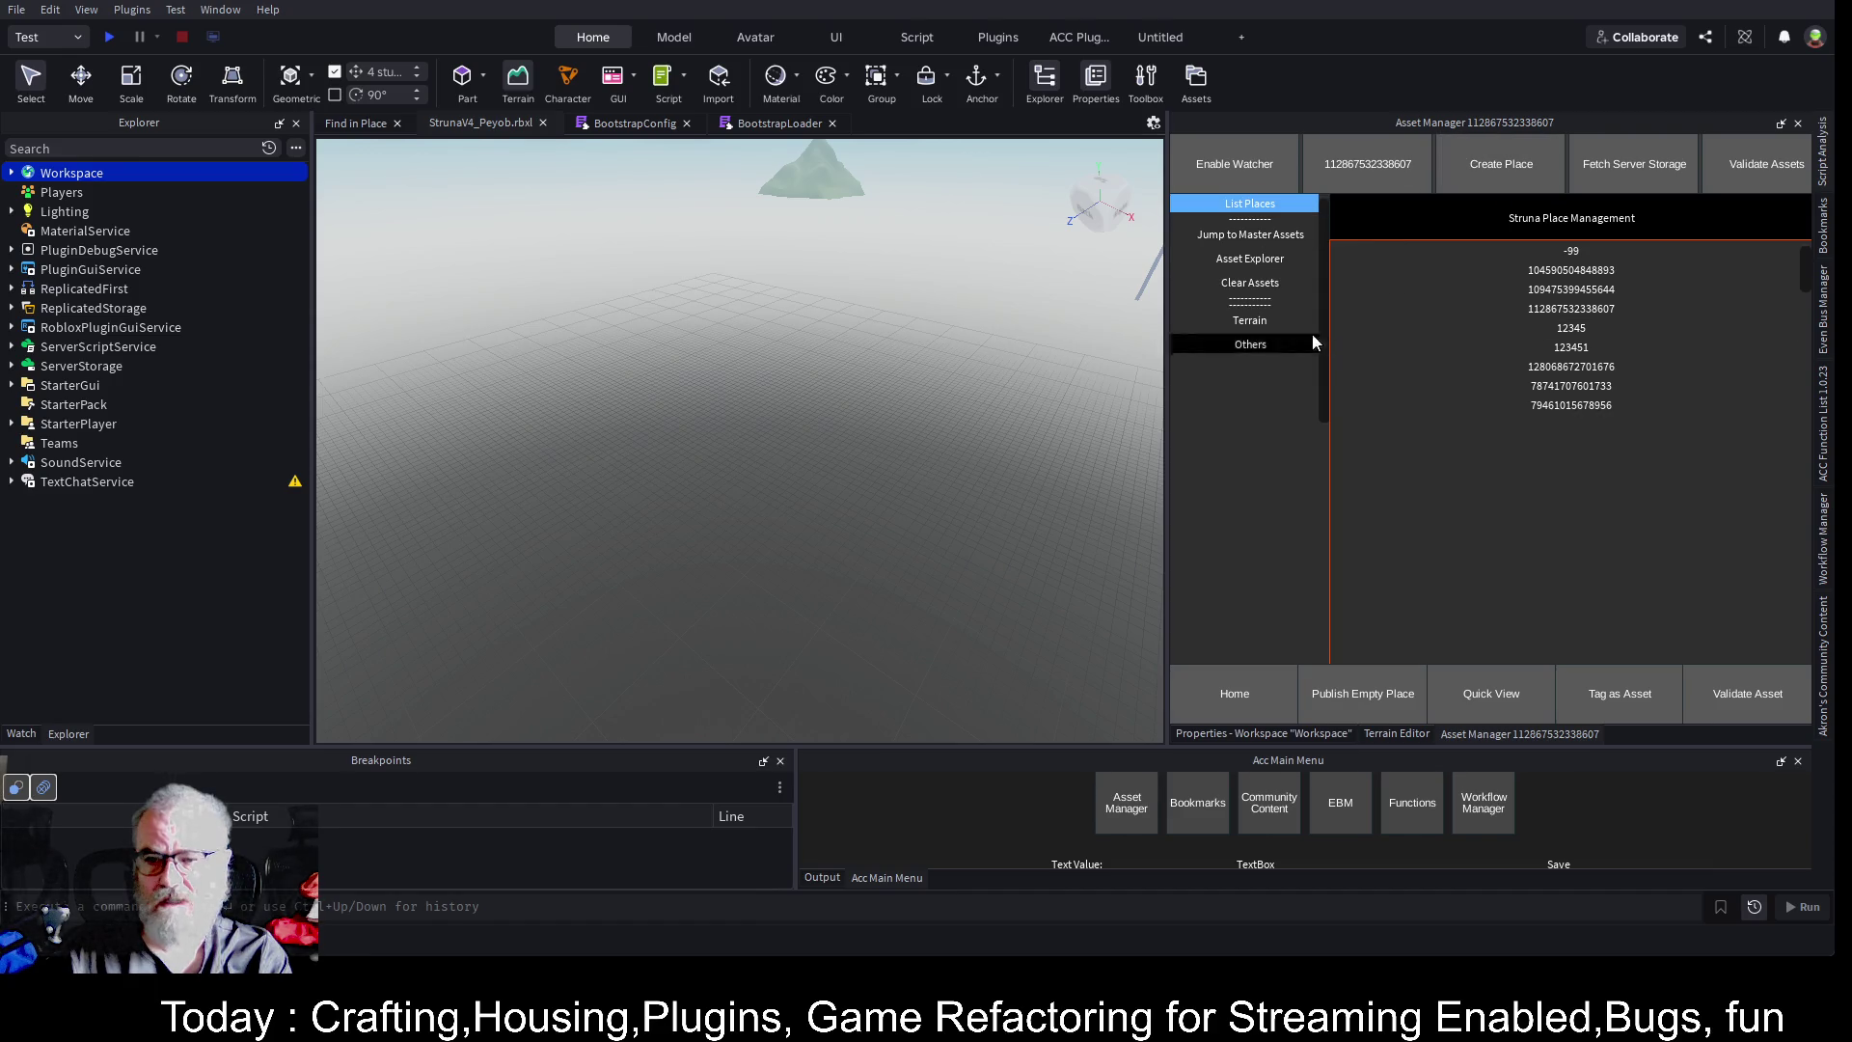
click(1264, 321)
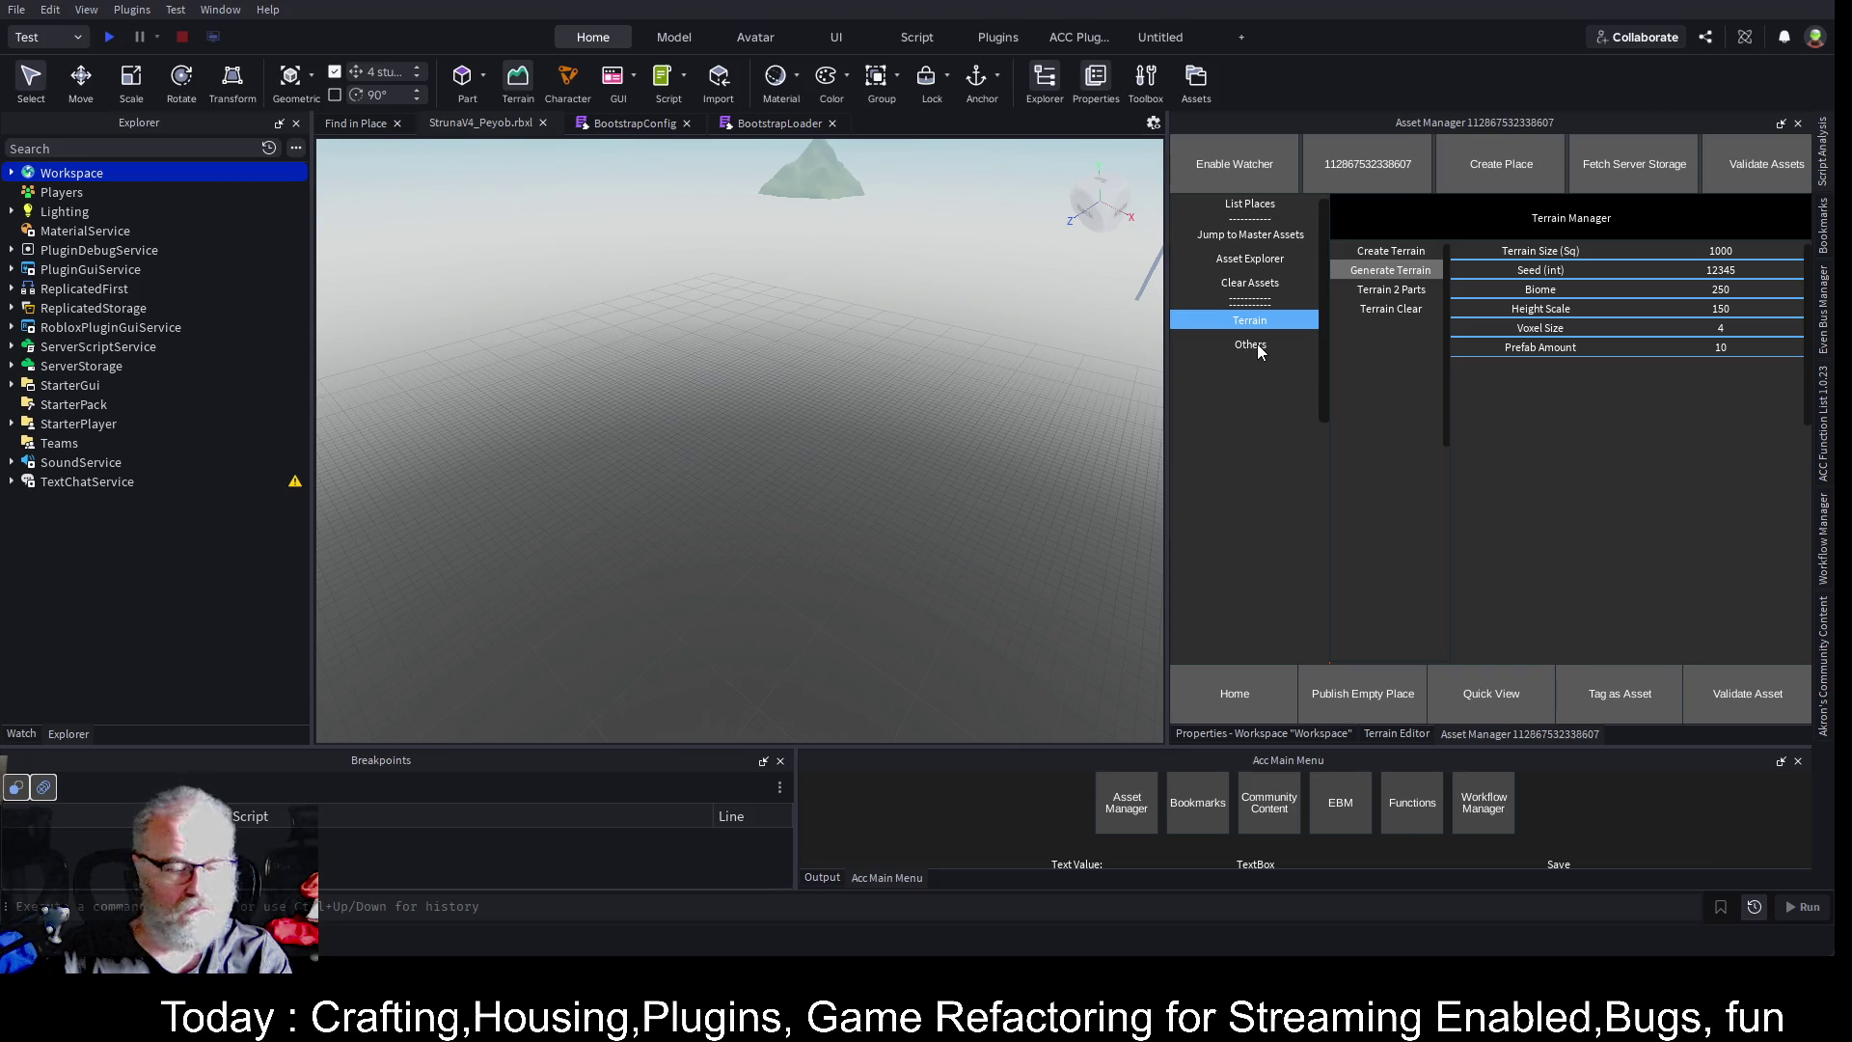
click(1252, 345)
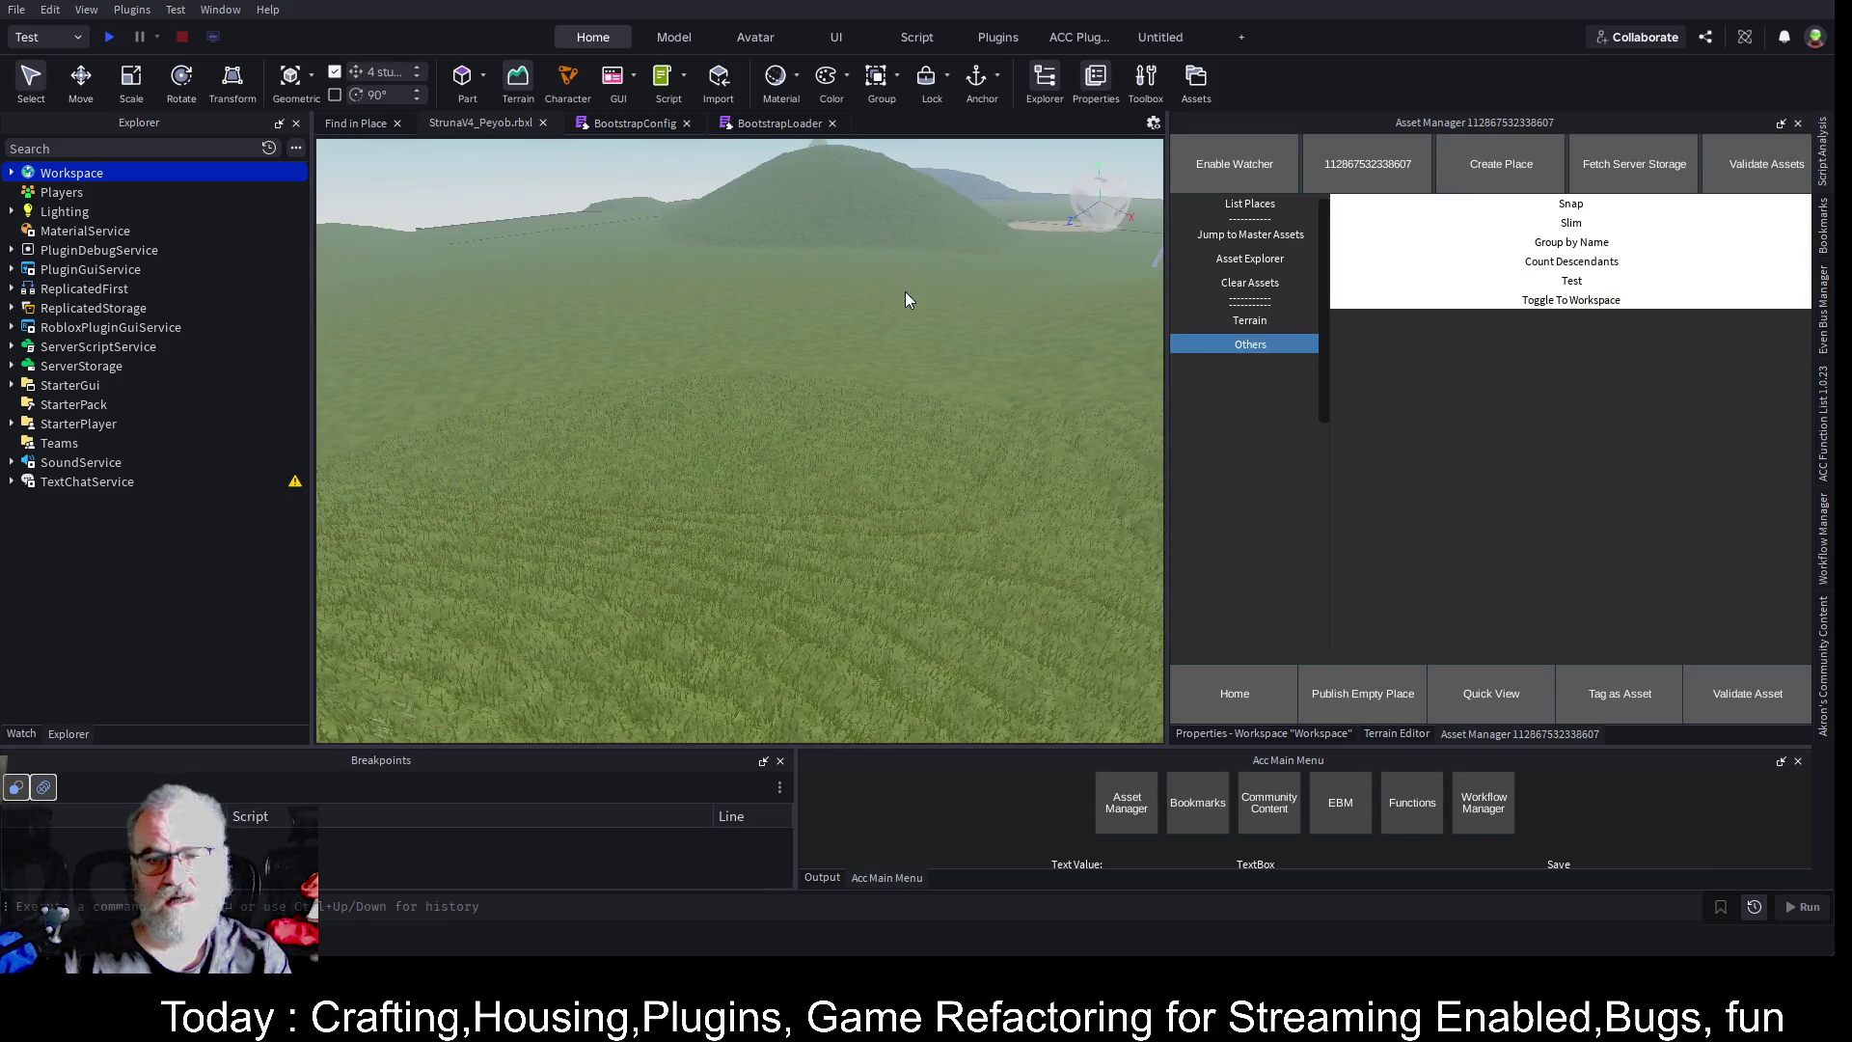
- Fly the camera over the grassy Peyob hills toward the lake and list the managed places
scroll(958, 328, down, 10)
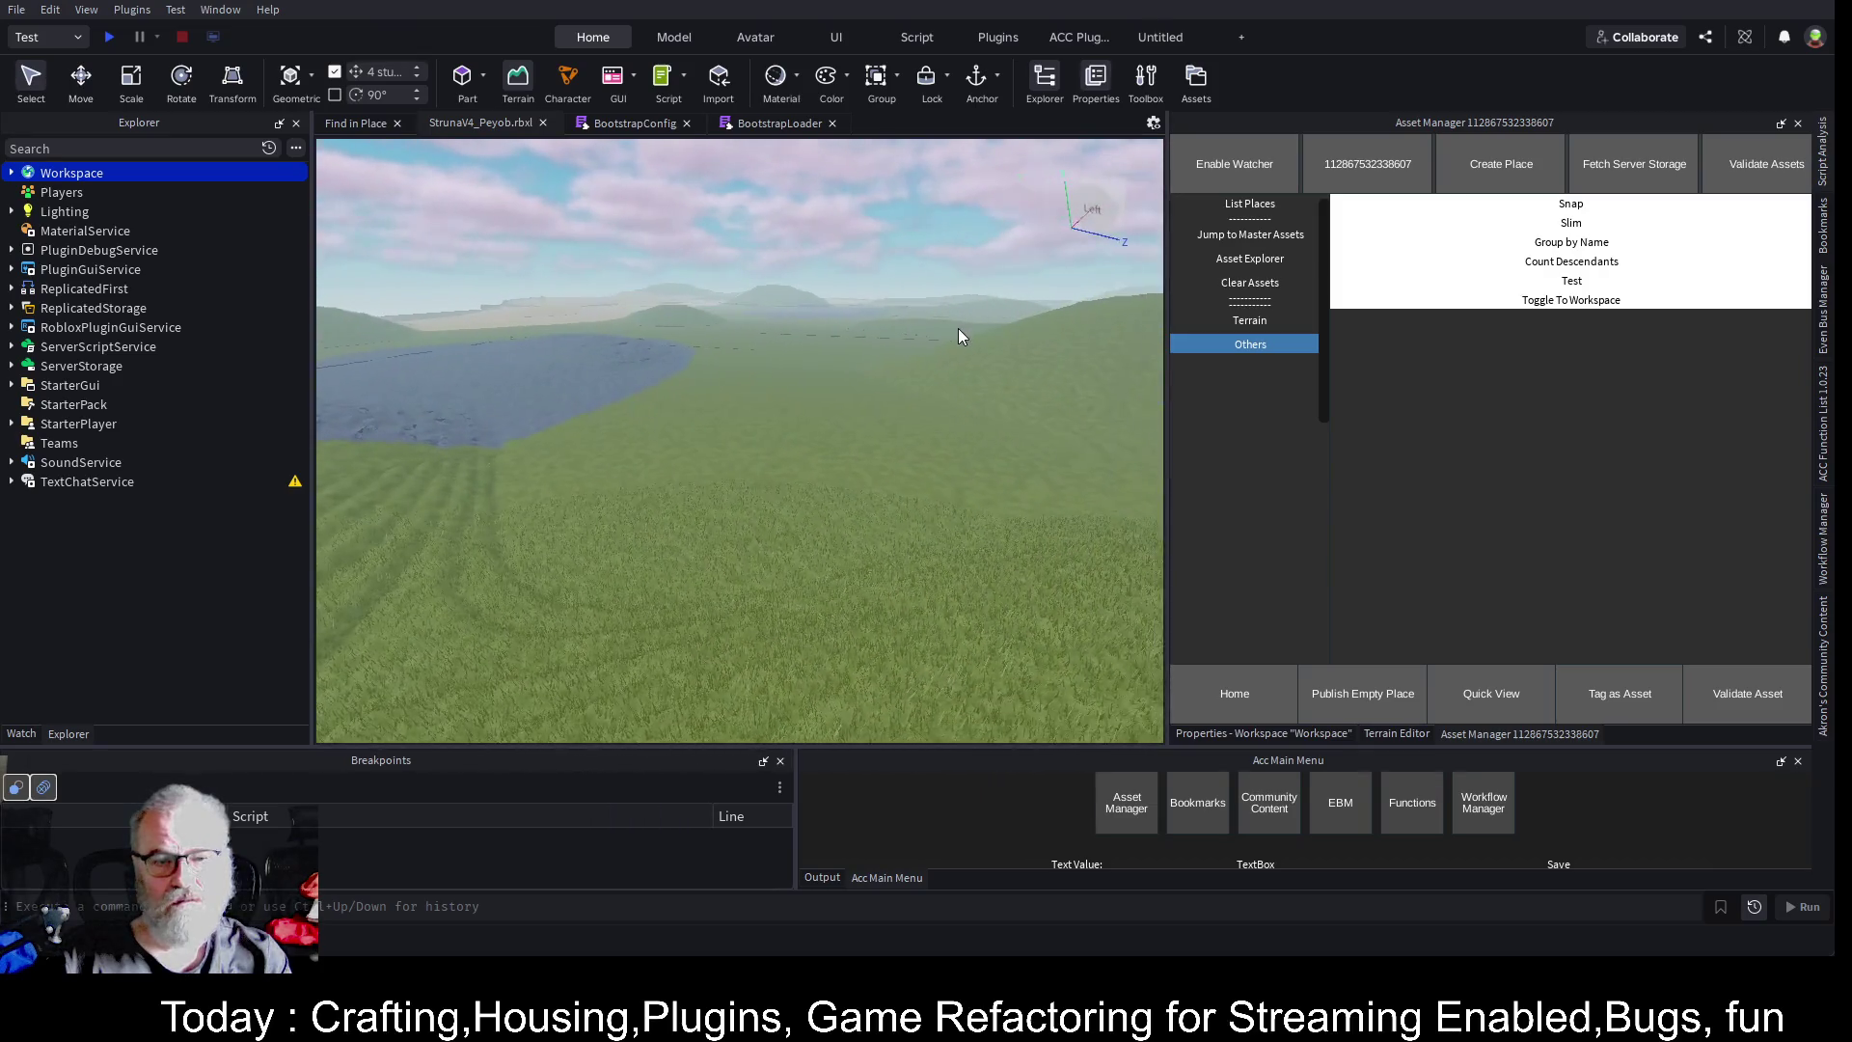
right_click(958, 334)
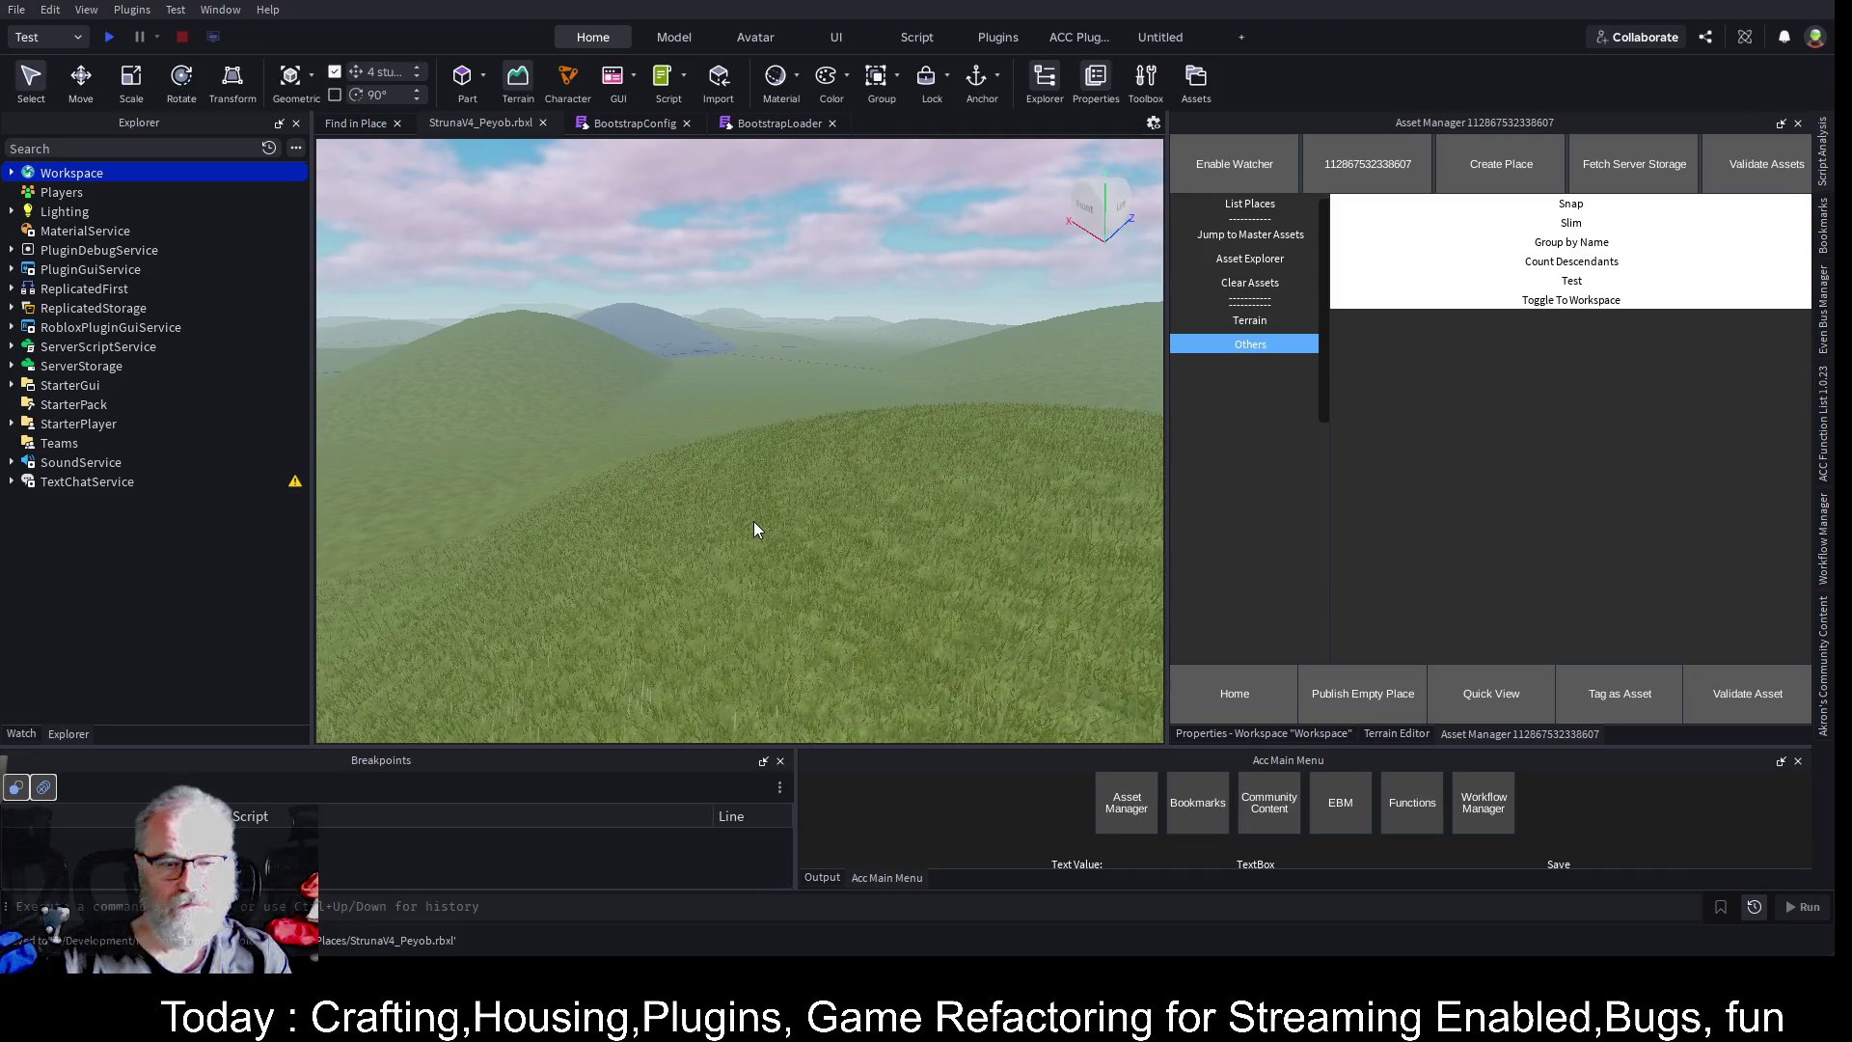
click(826, 878)
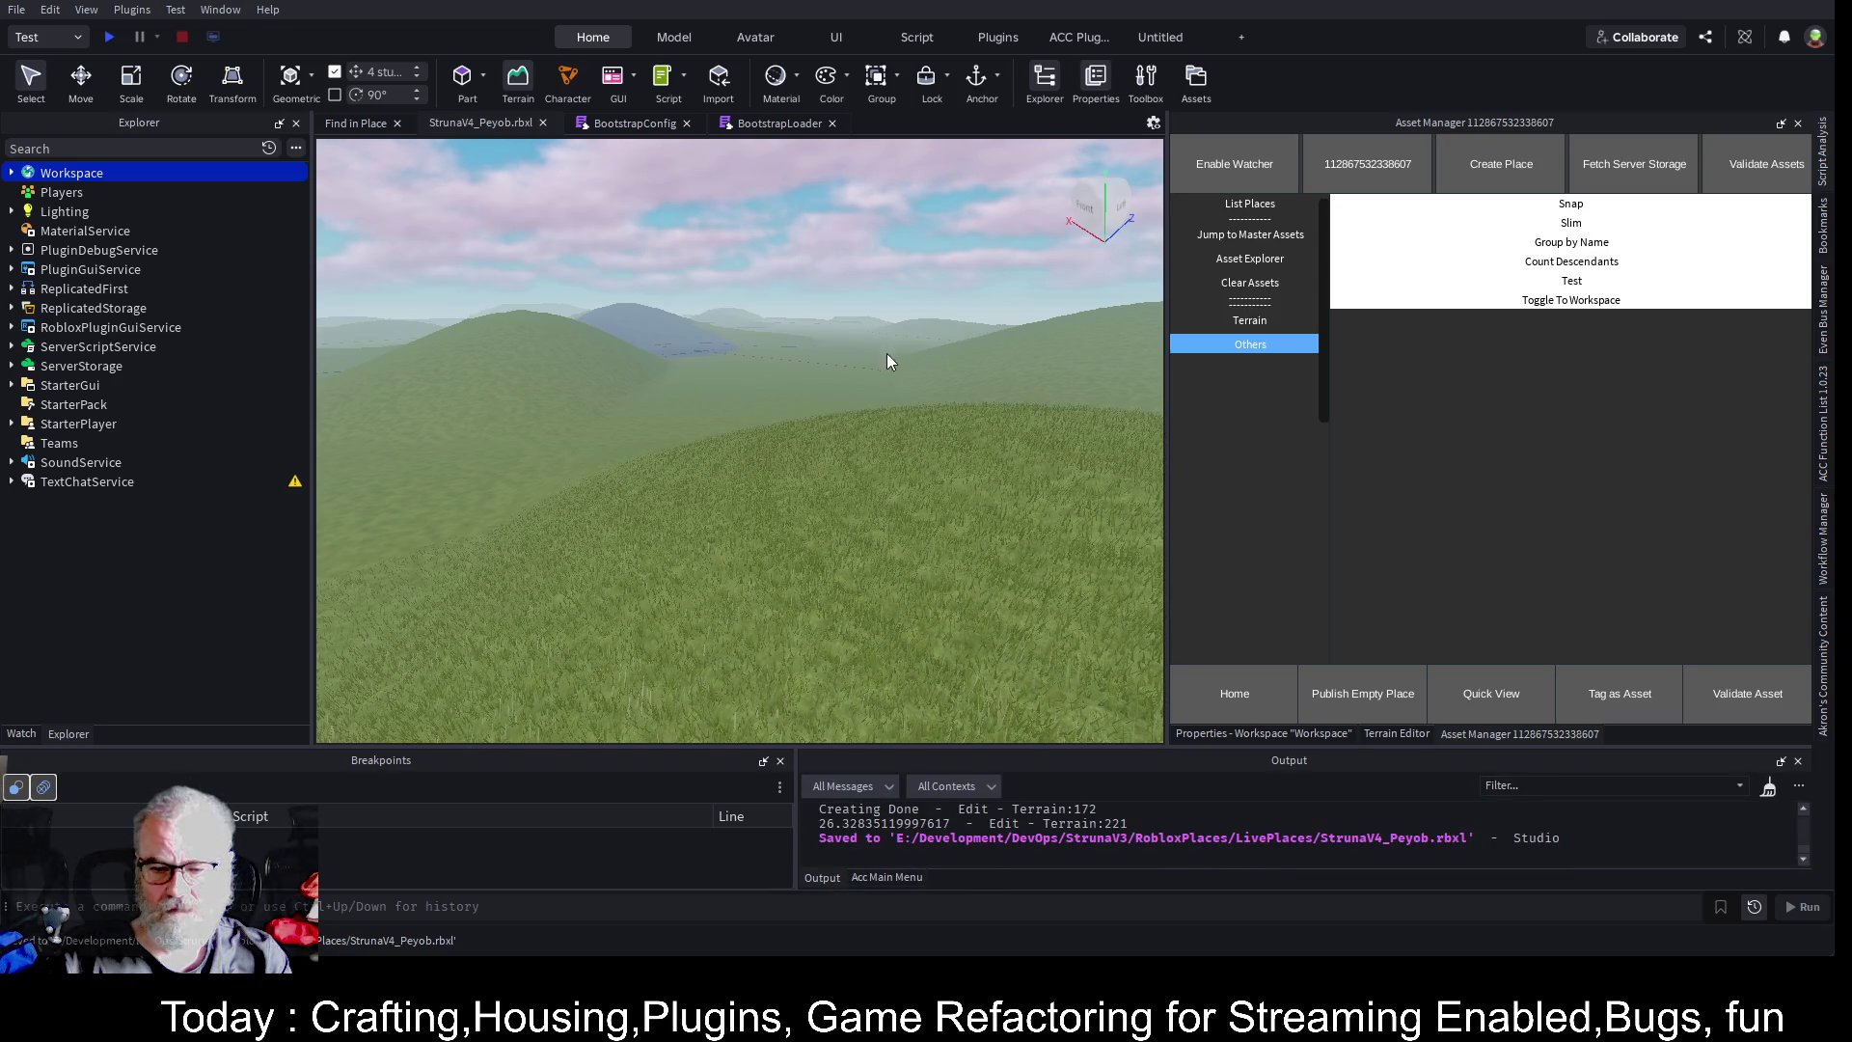
key(w)
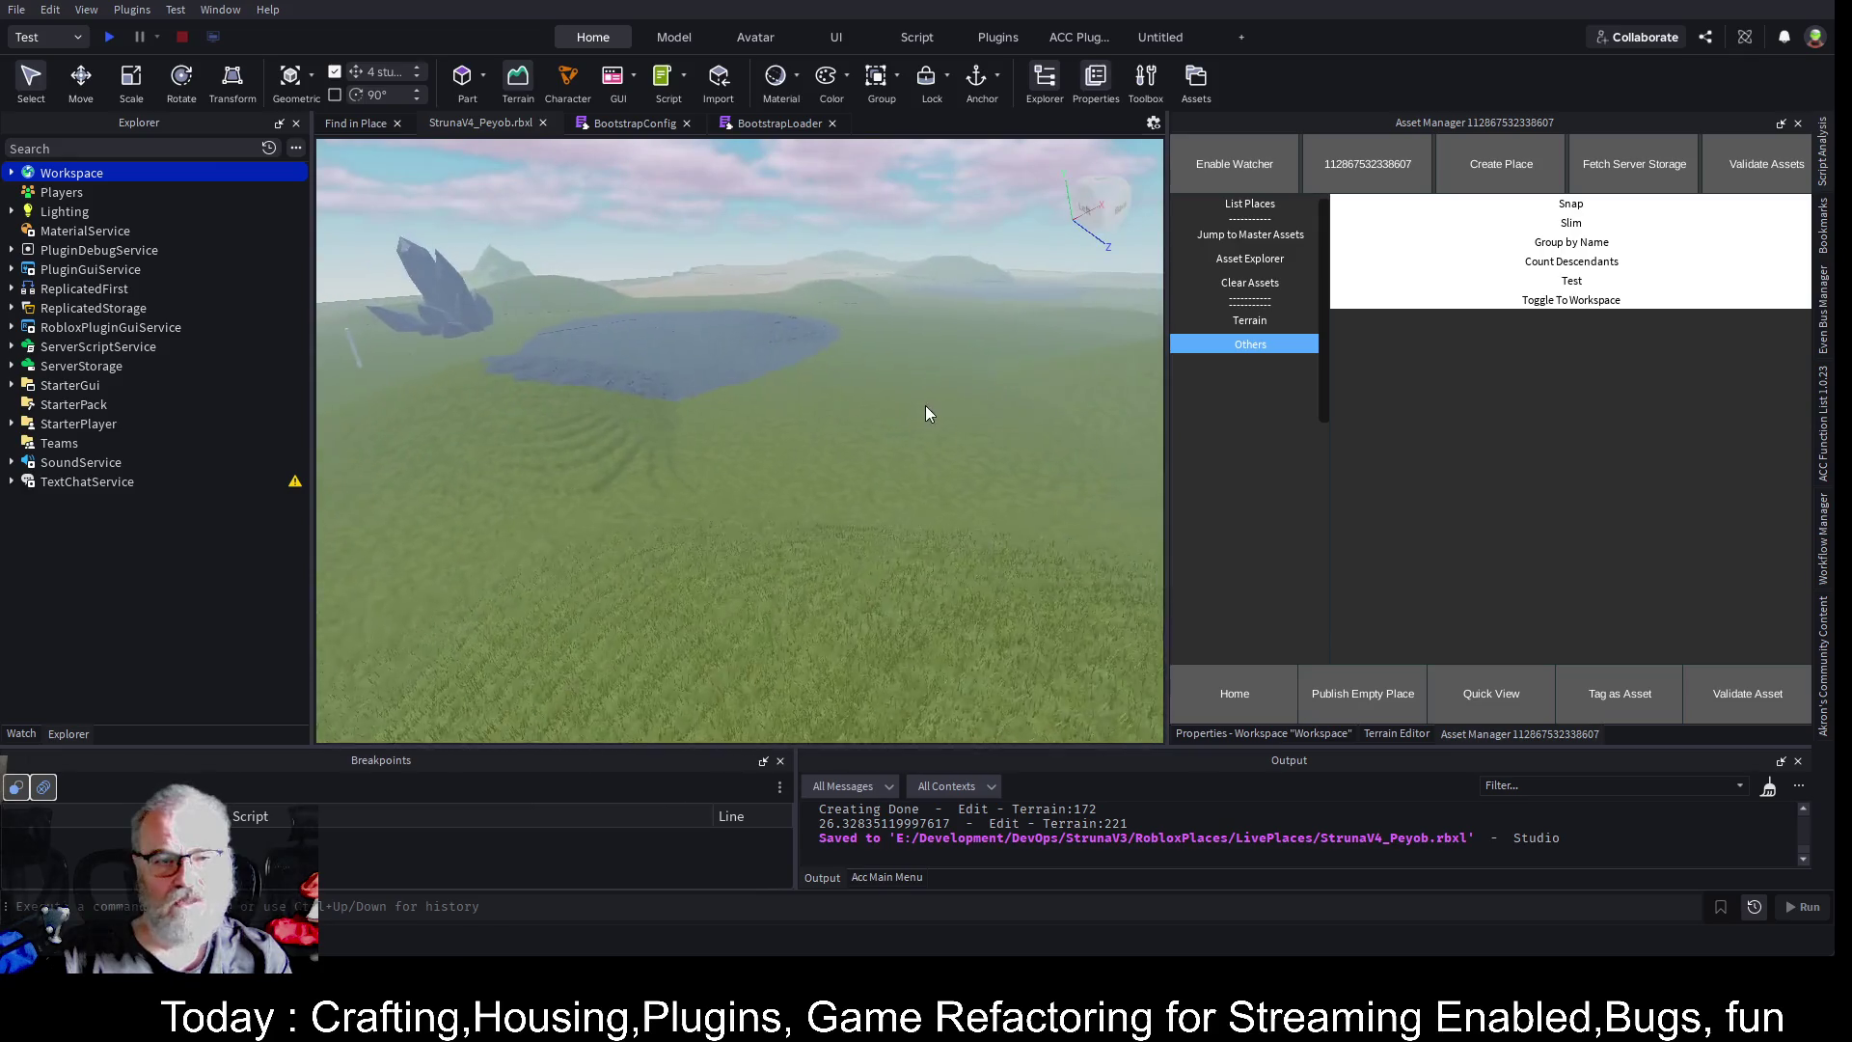
key(w)
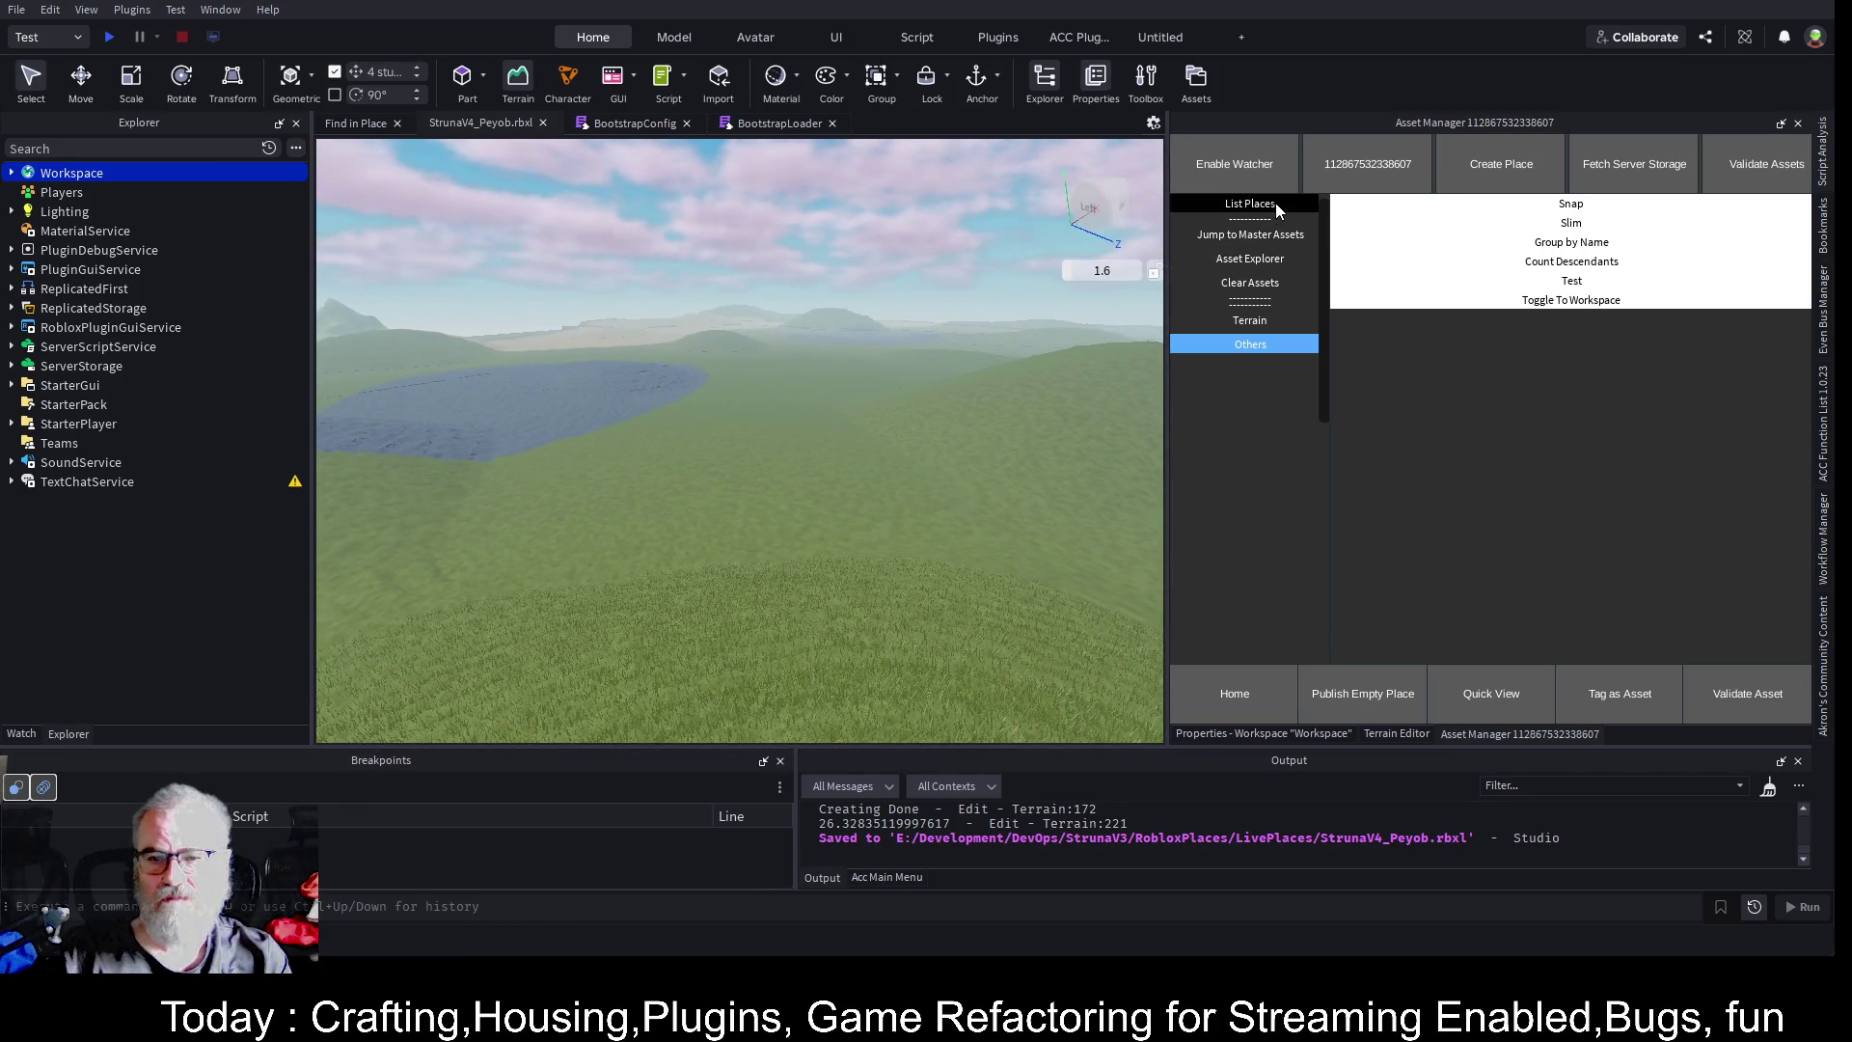
click(1276, 202)
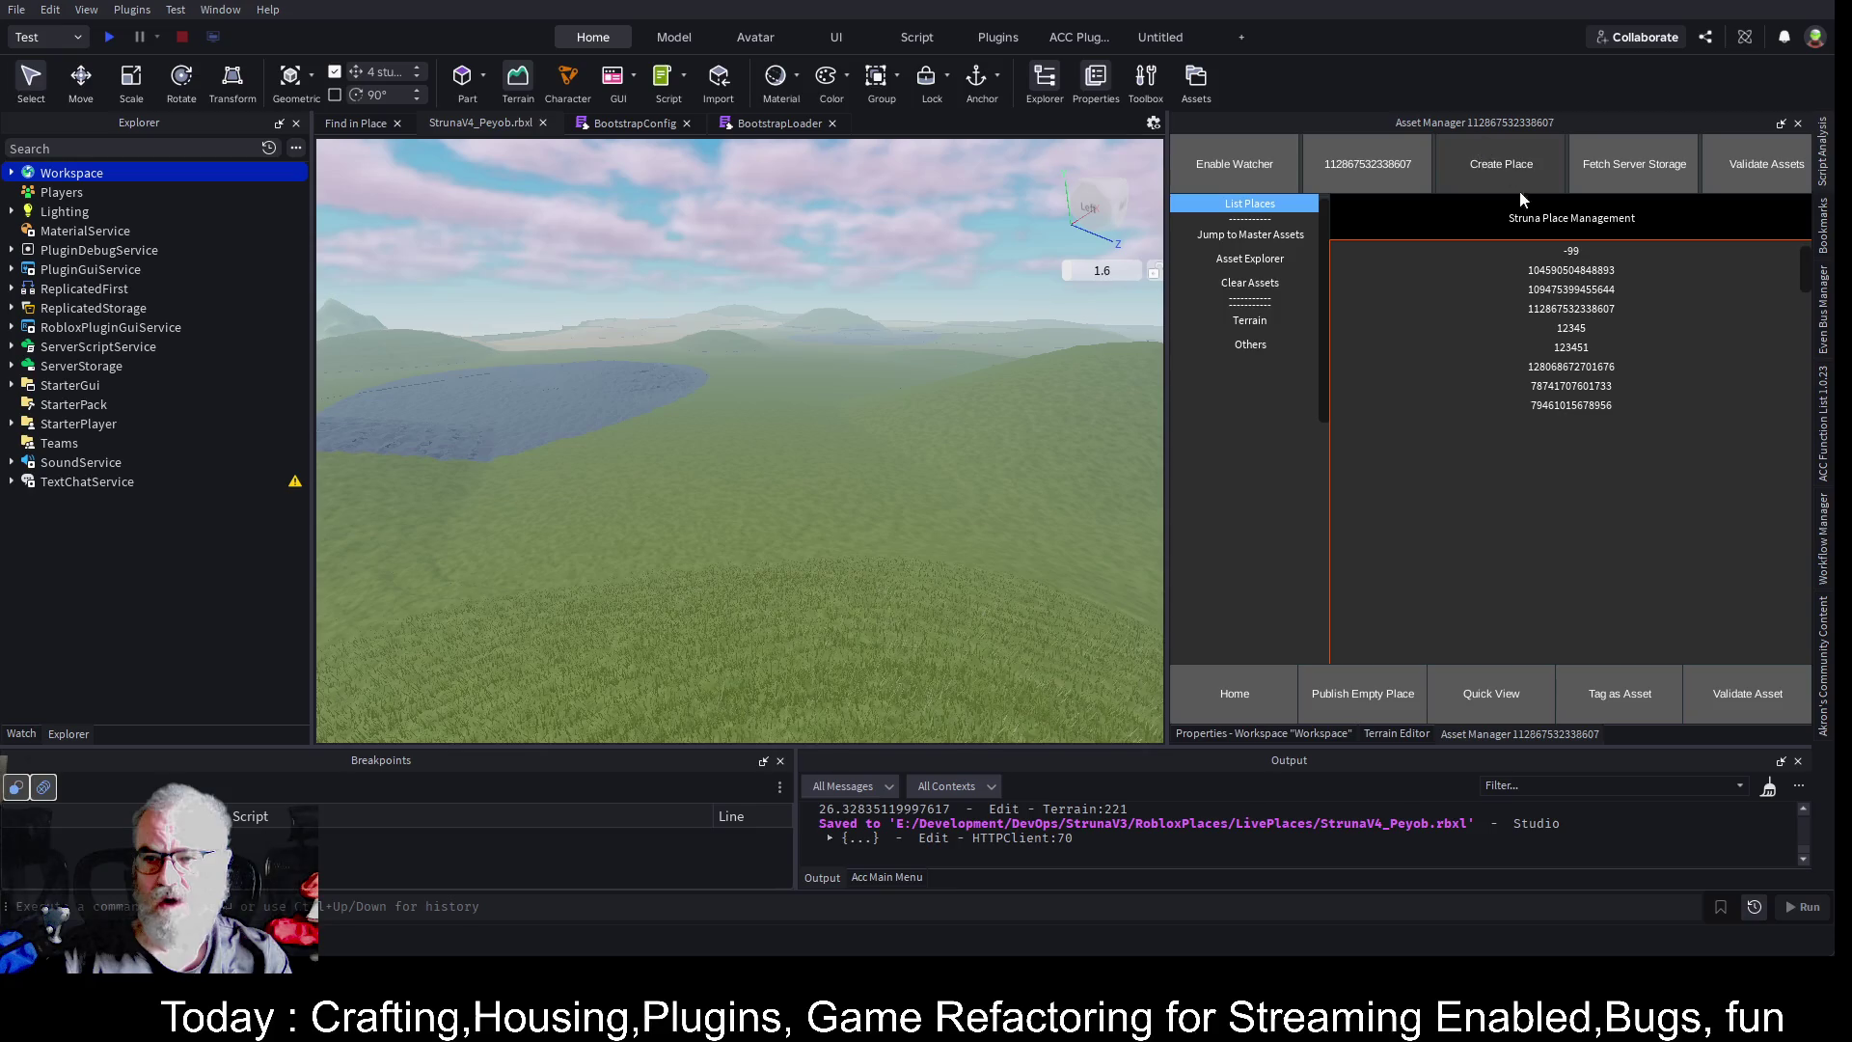
- Enable the workspace watcher, open Asset Explorer, and enlarge the Output panel
click(1225, 165)
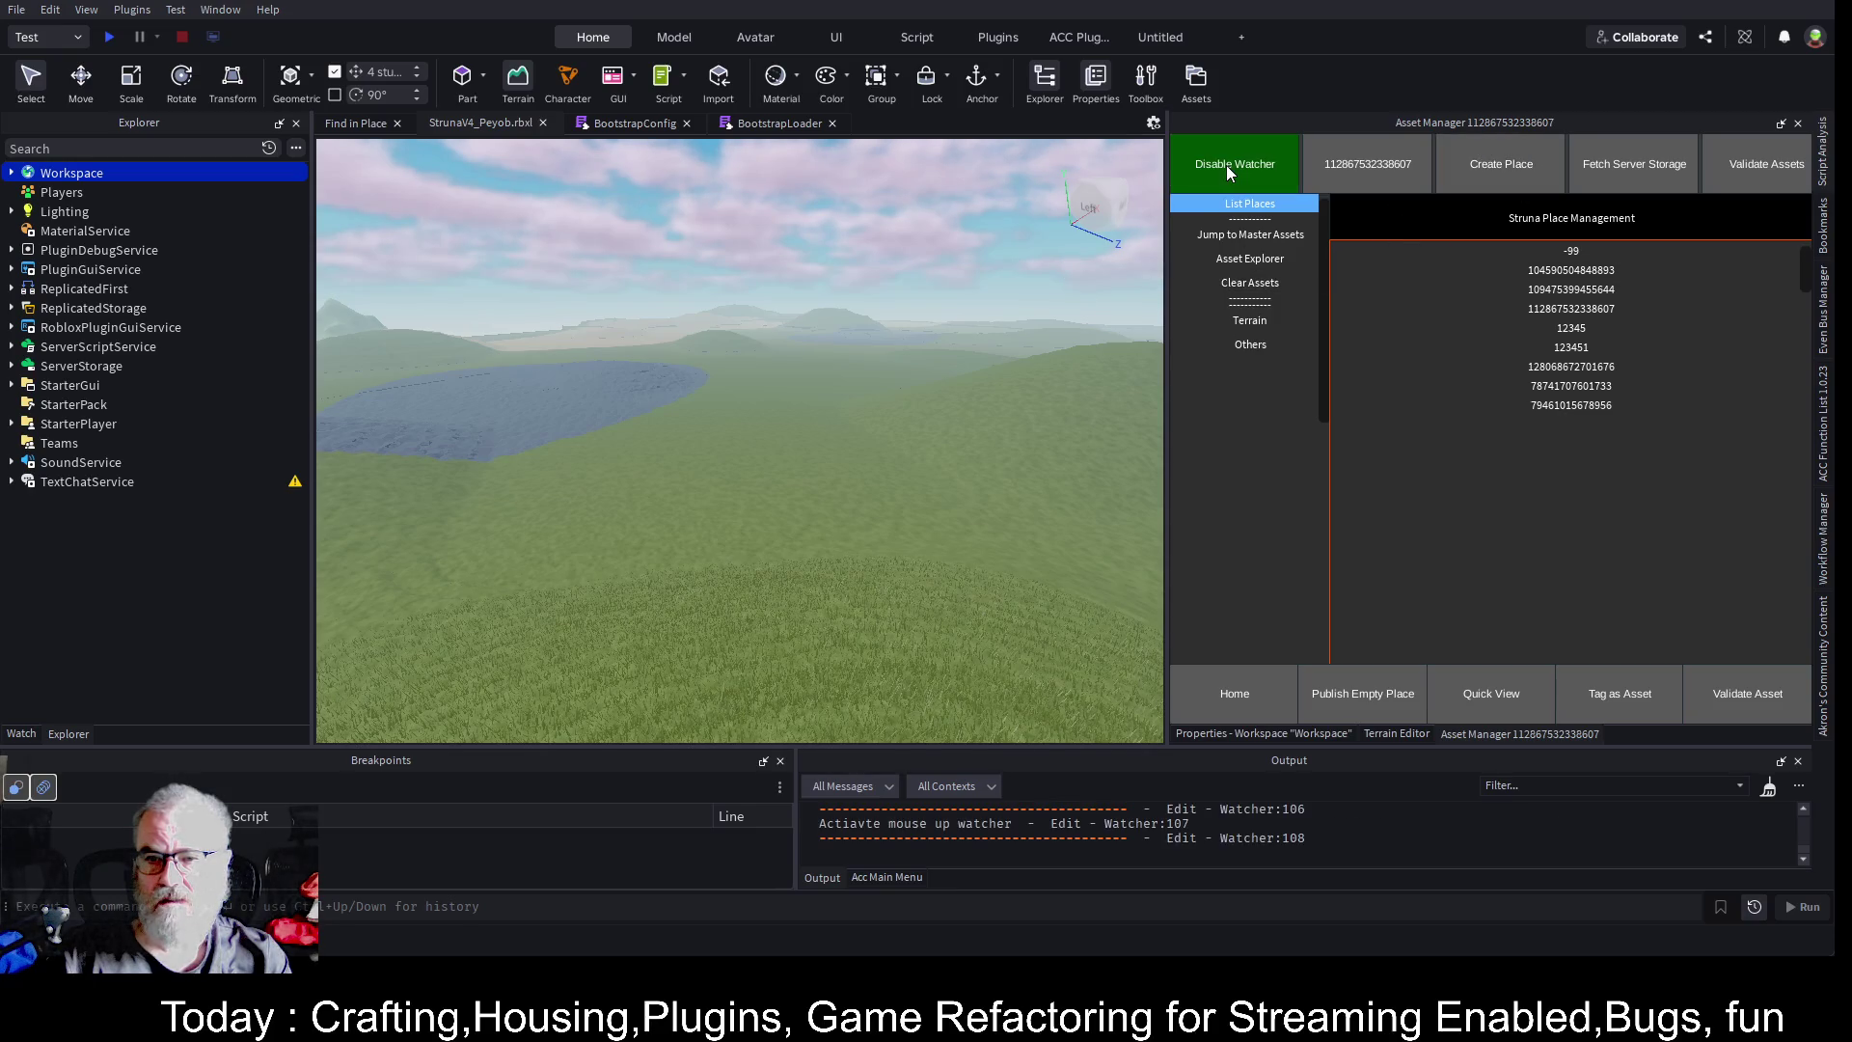
click(1254, 257)
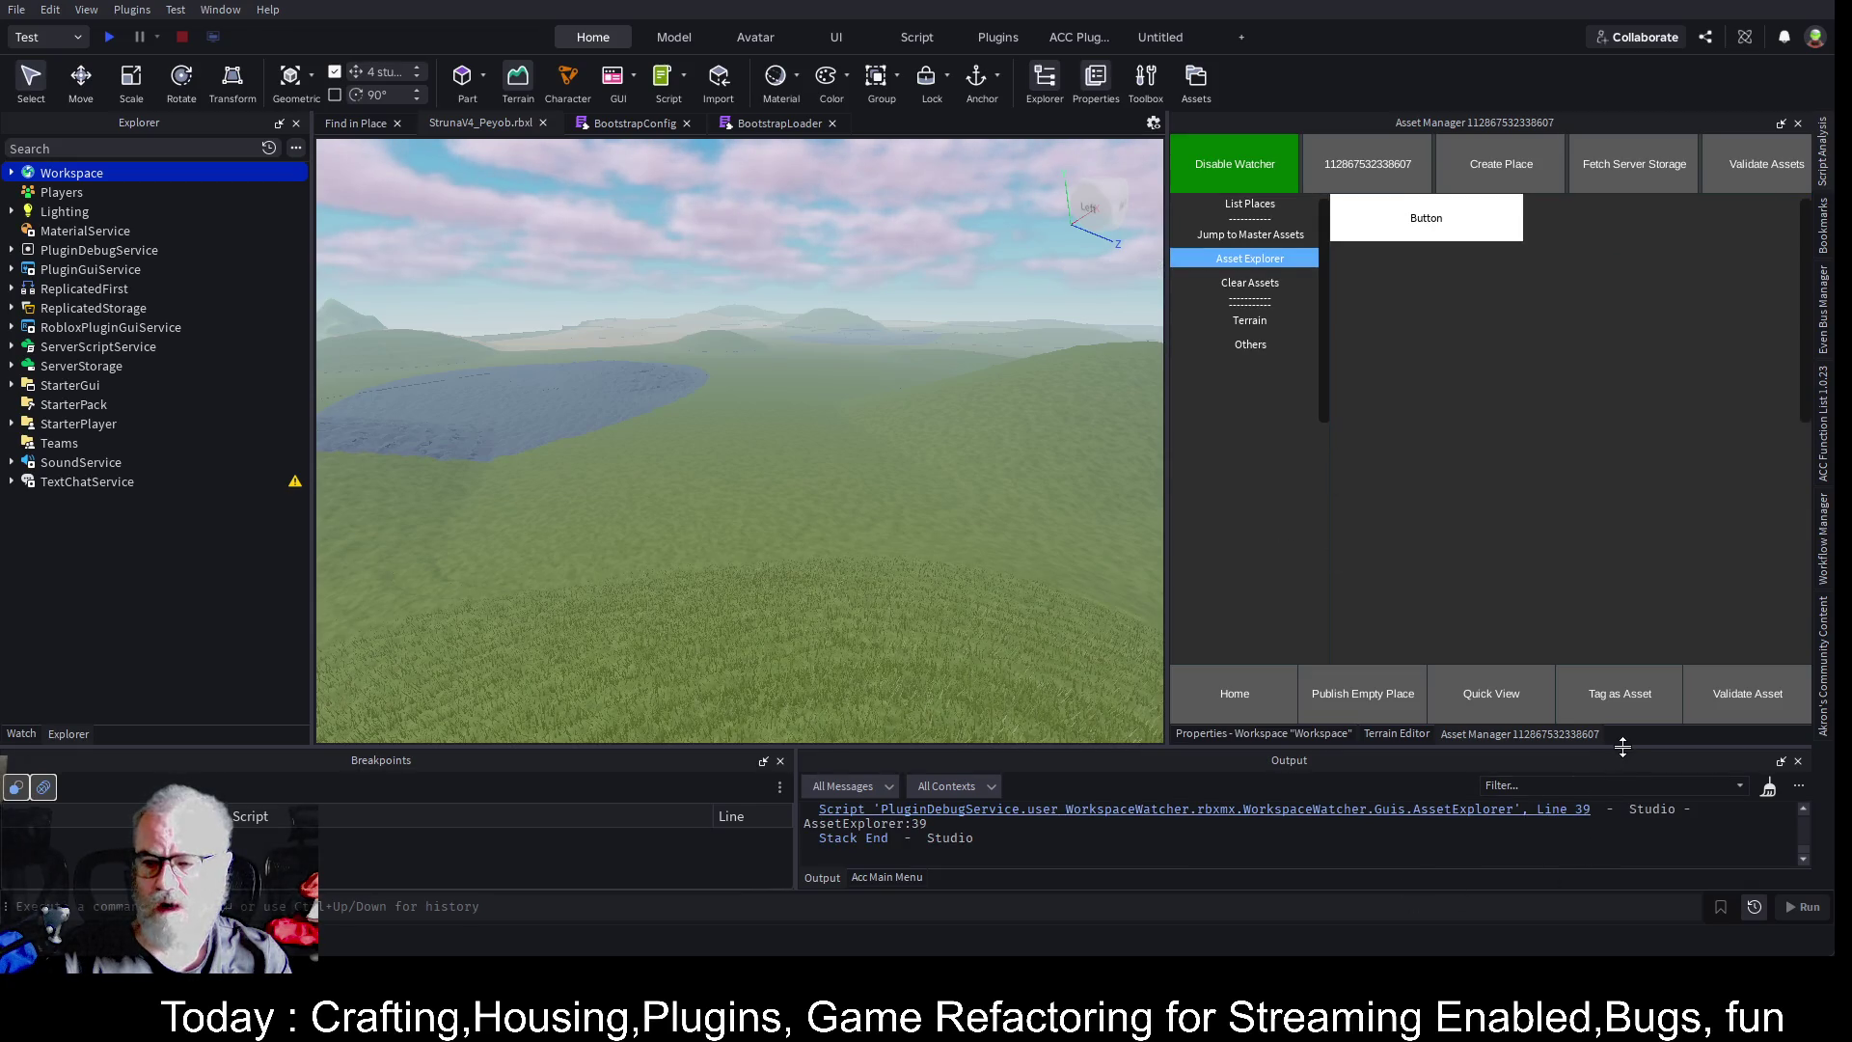
drag(1623, 745, 1620, 602)
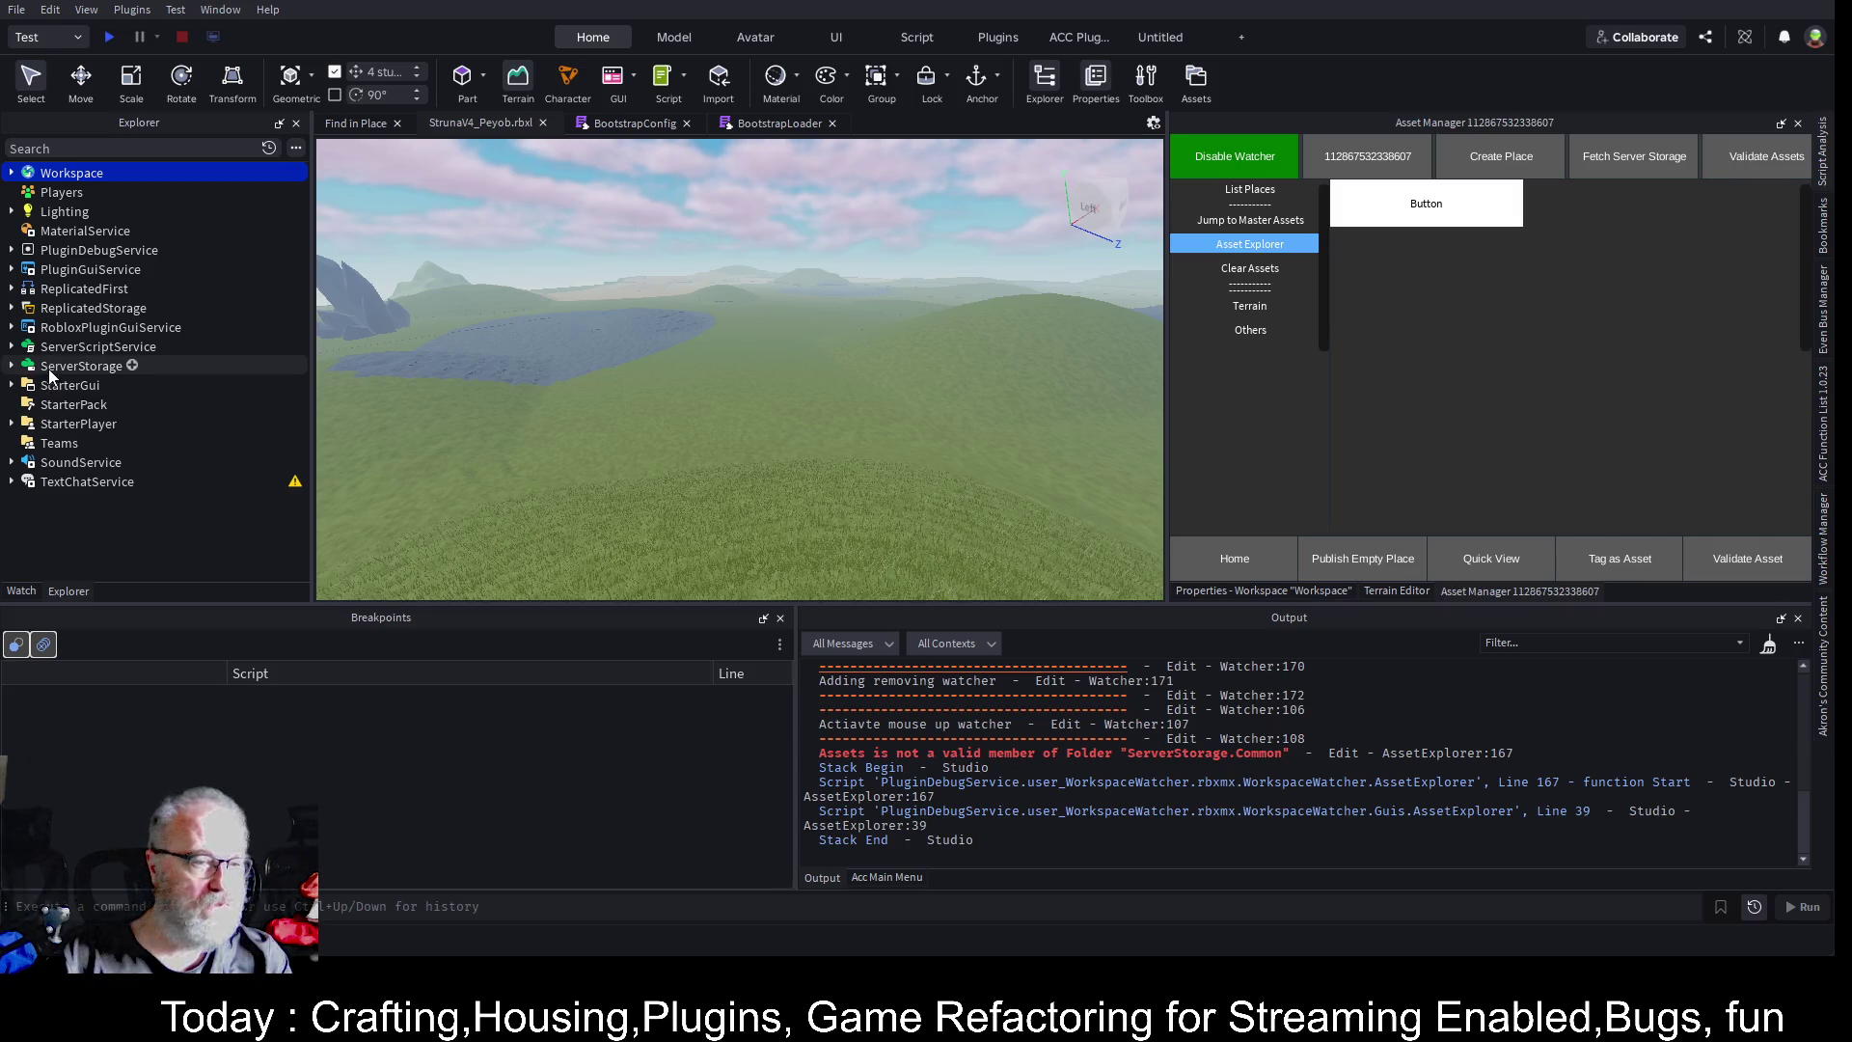
- Expand ServerStorage, select its Common folder and press Delete, then clear the Output
click(12, 366)
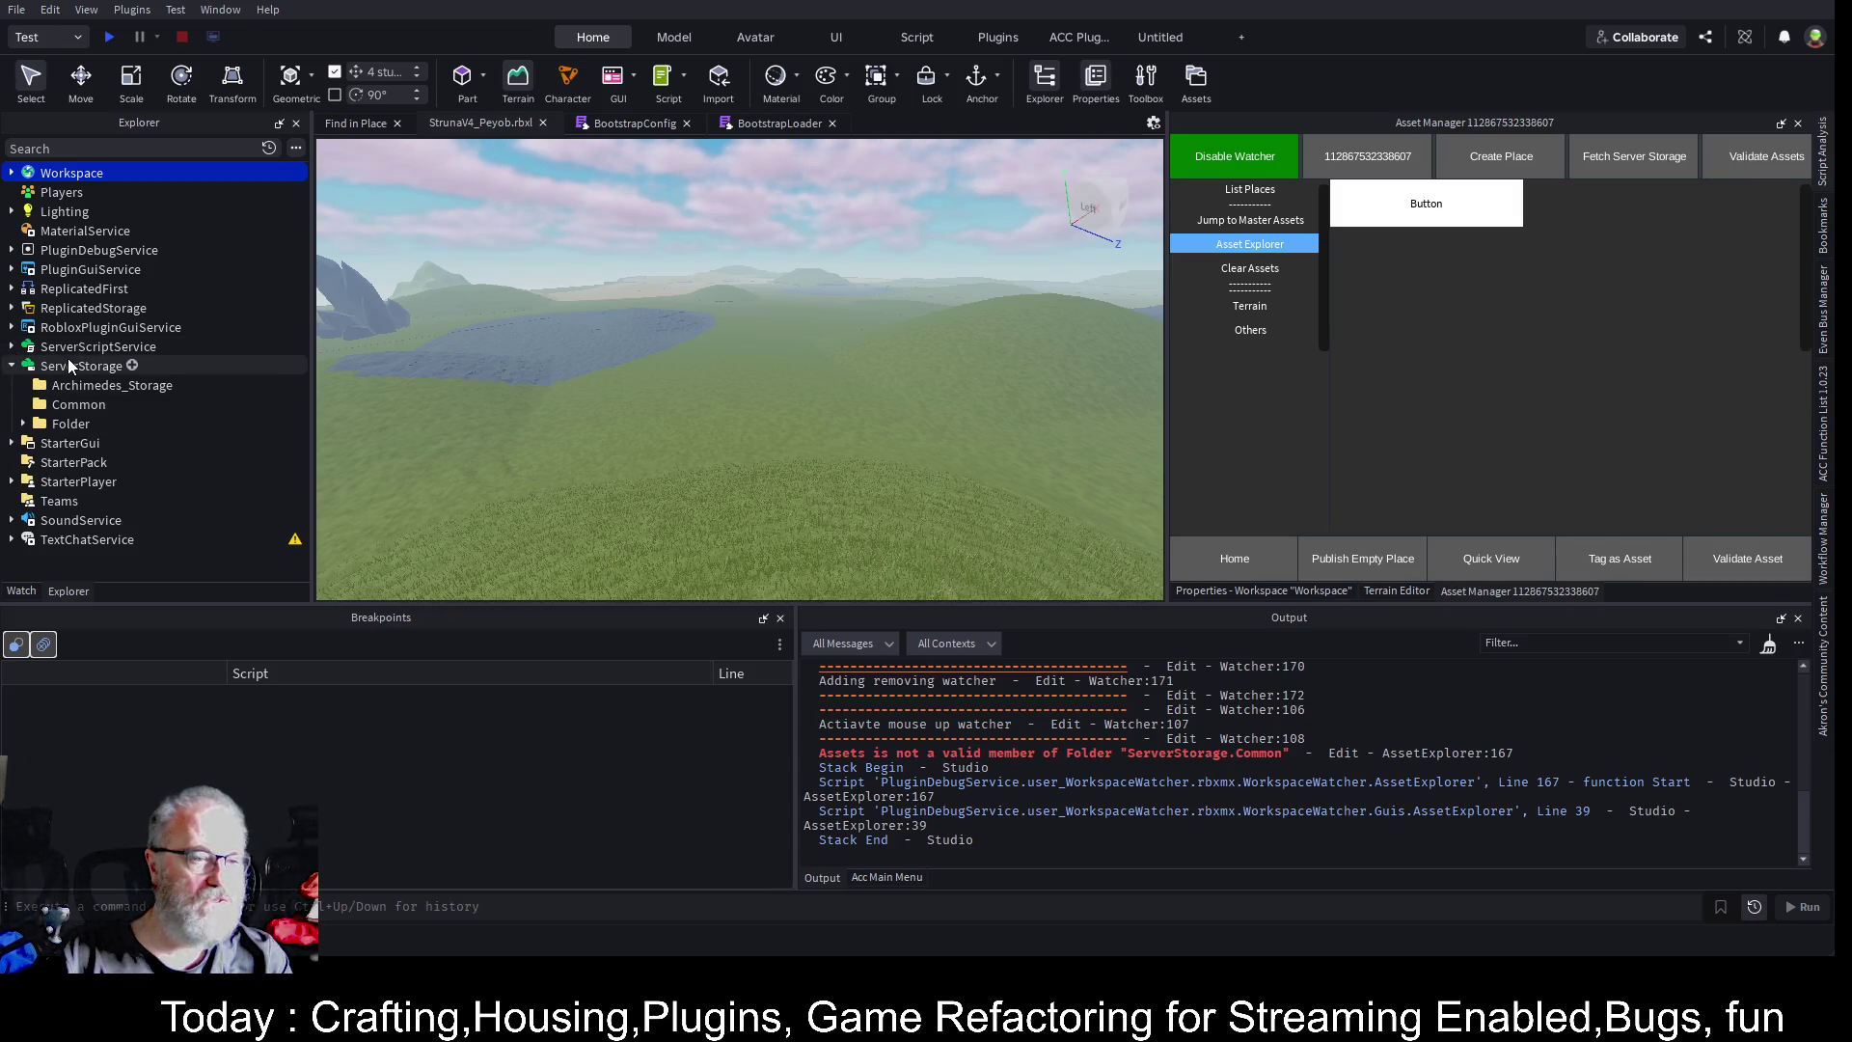
click(97, 363)
click(67, 407)
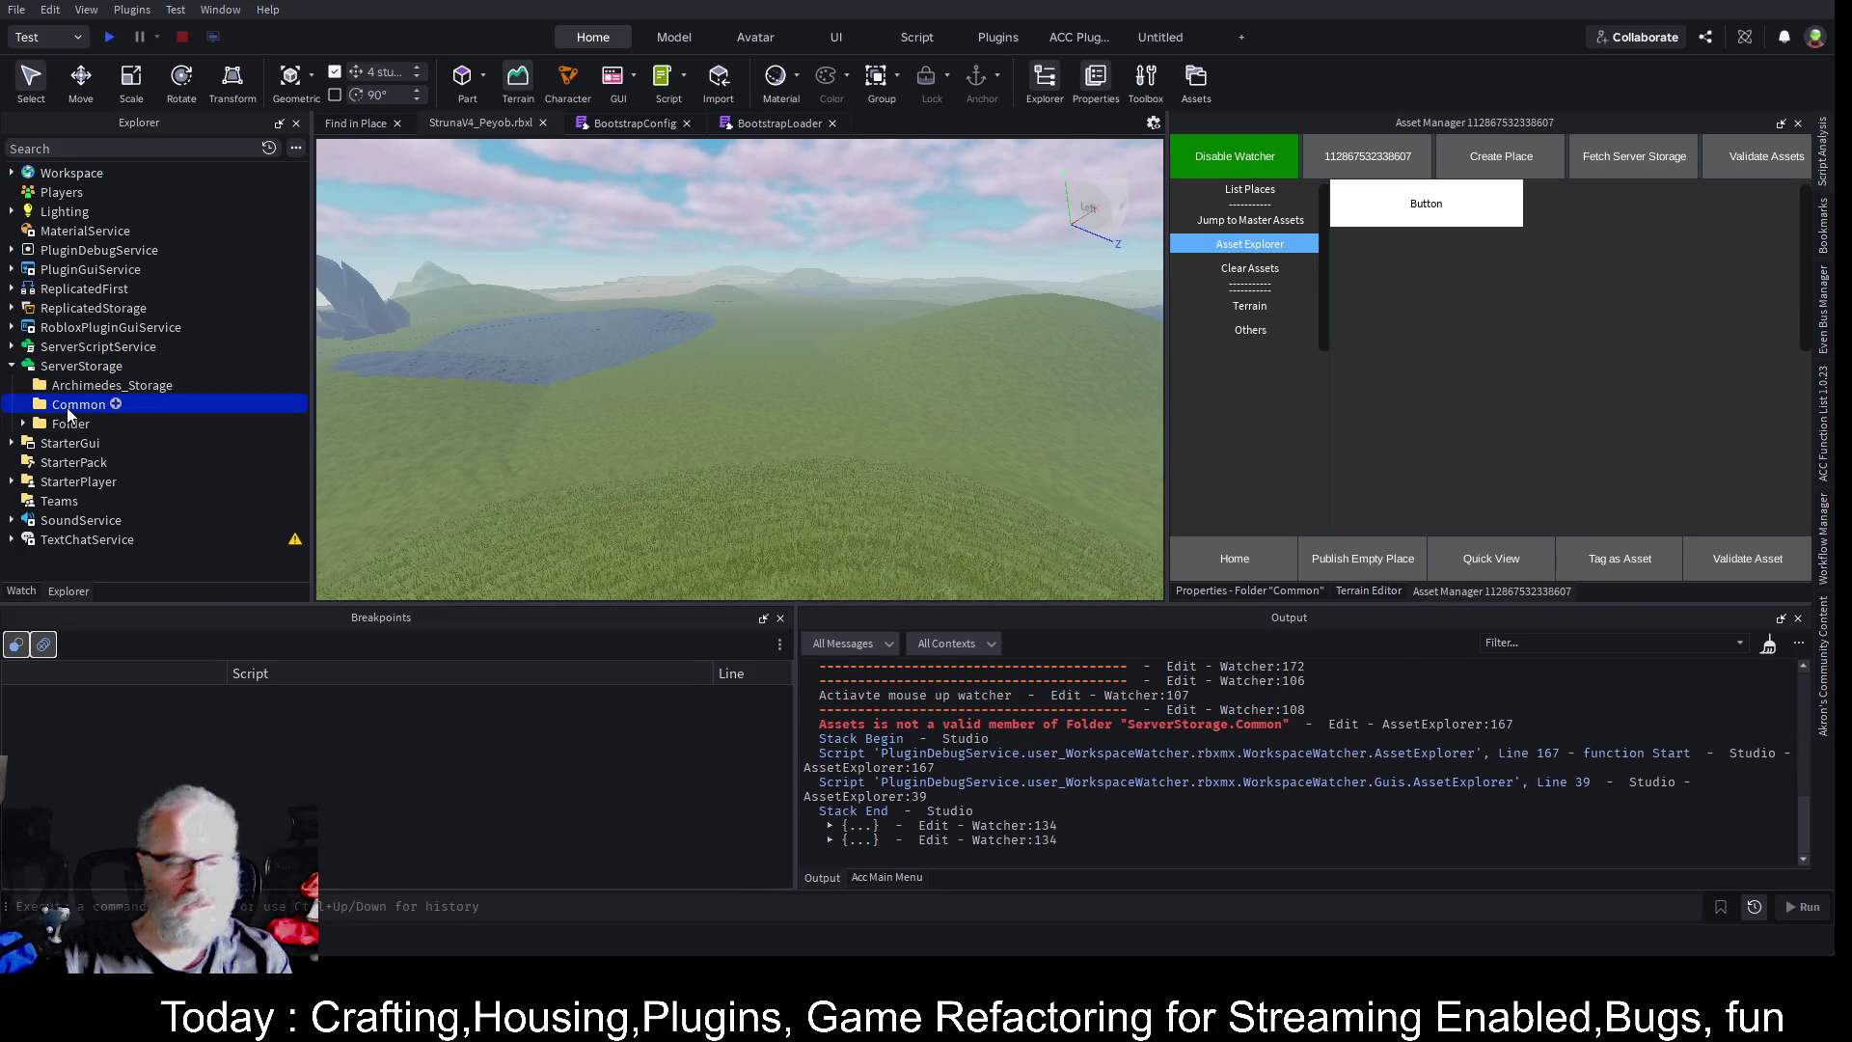
key(Delete)
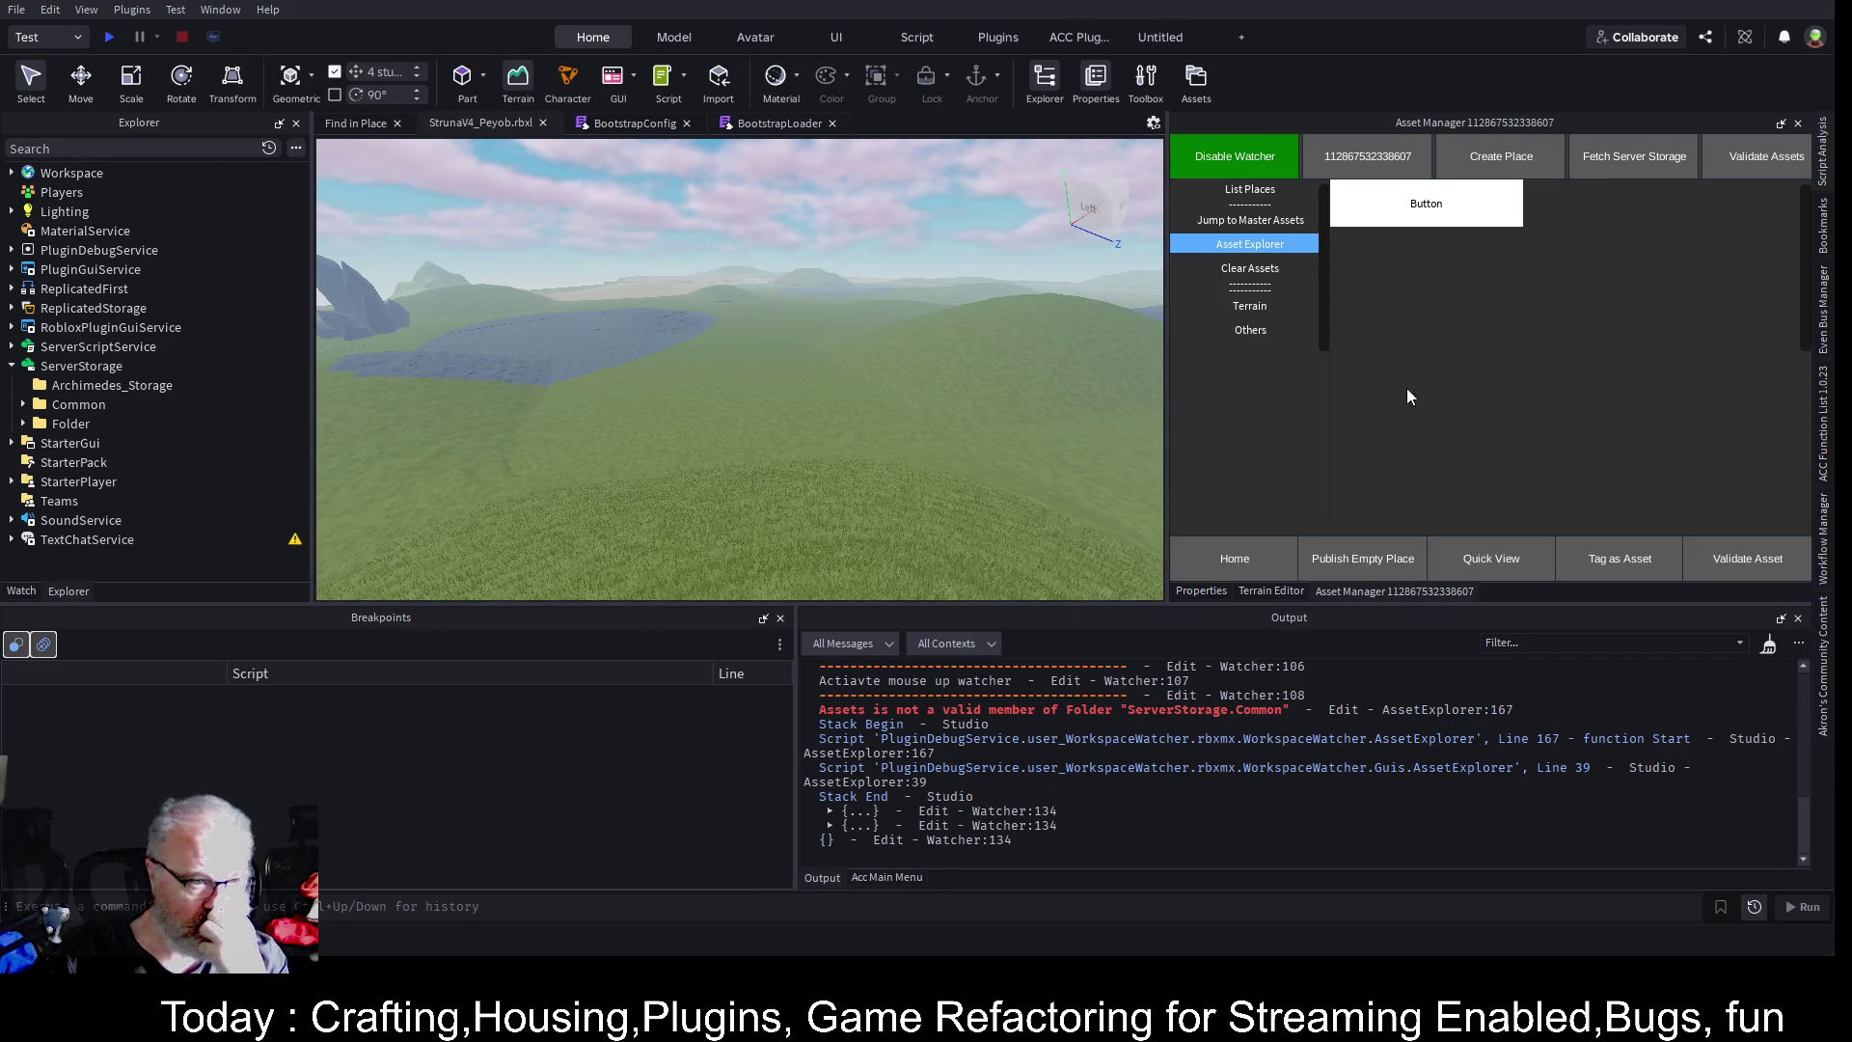
click(1768, 644)
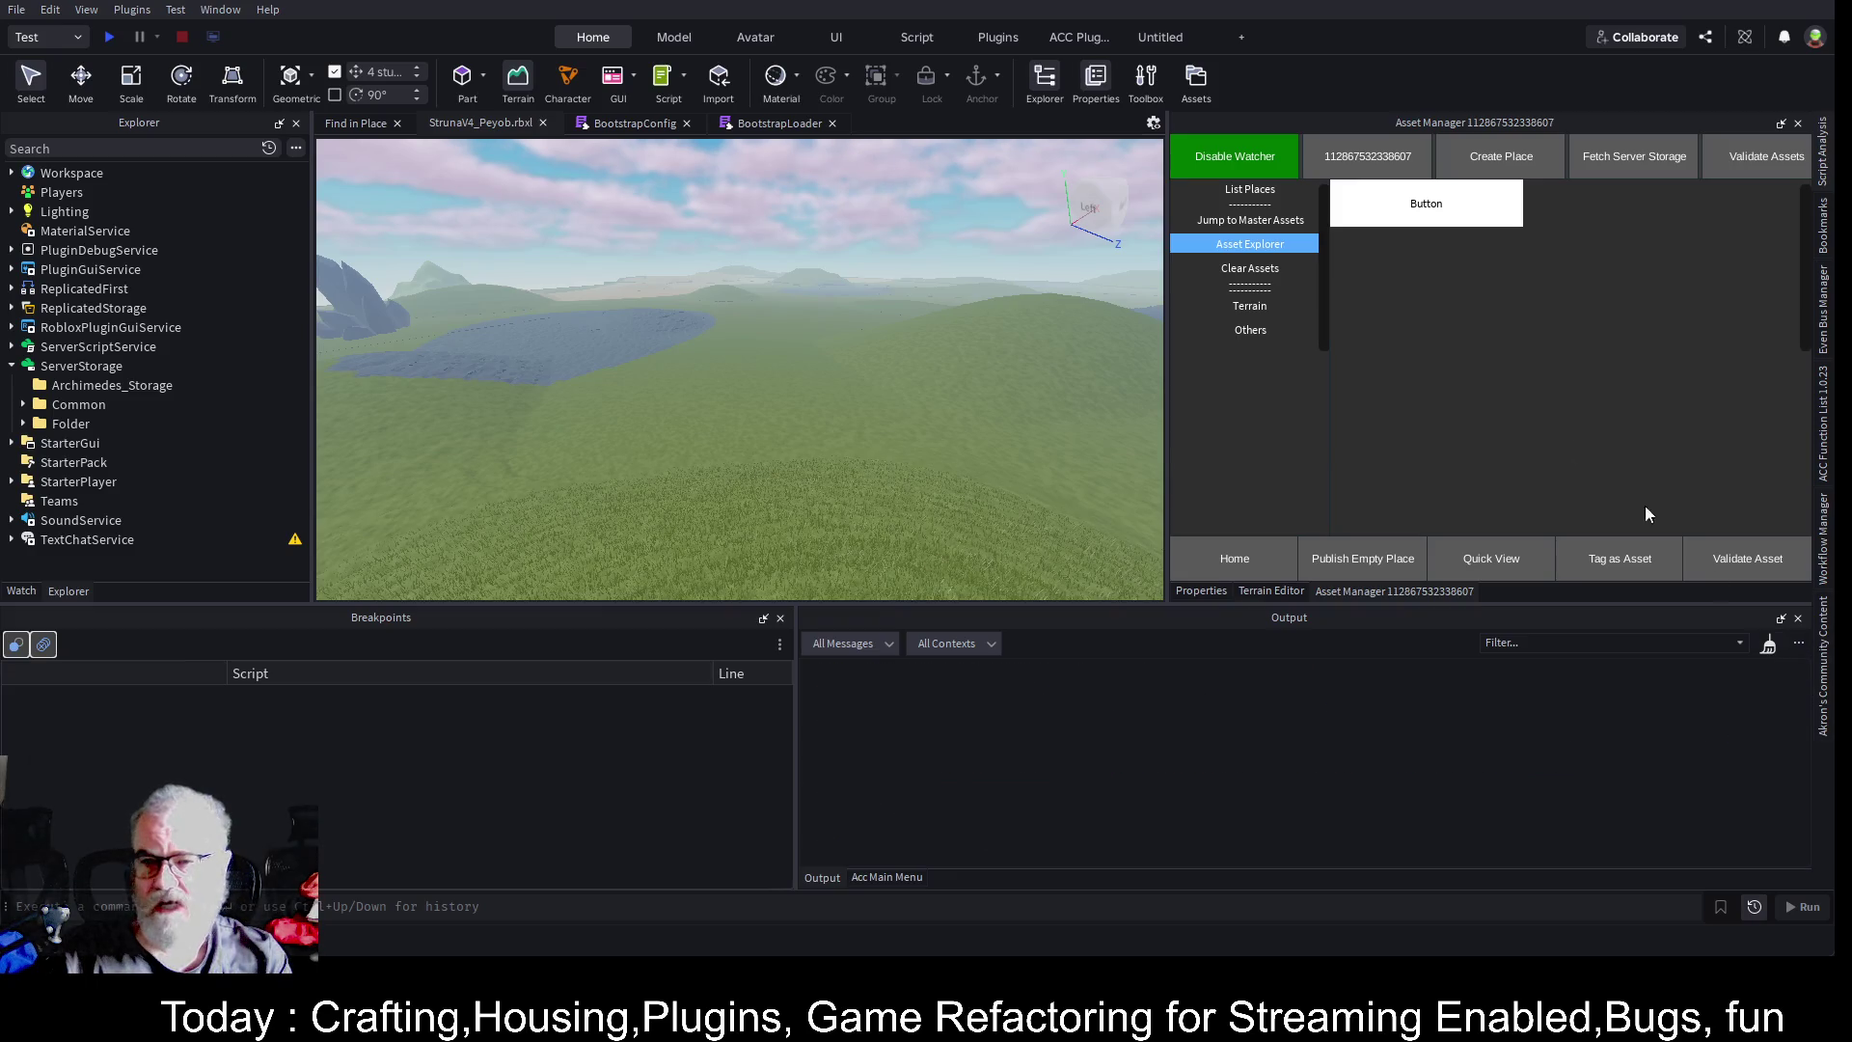
- Insert OutpostWithApartments from the Master Assets' Buildings category into the workspace
click(1250, 220)
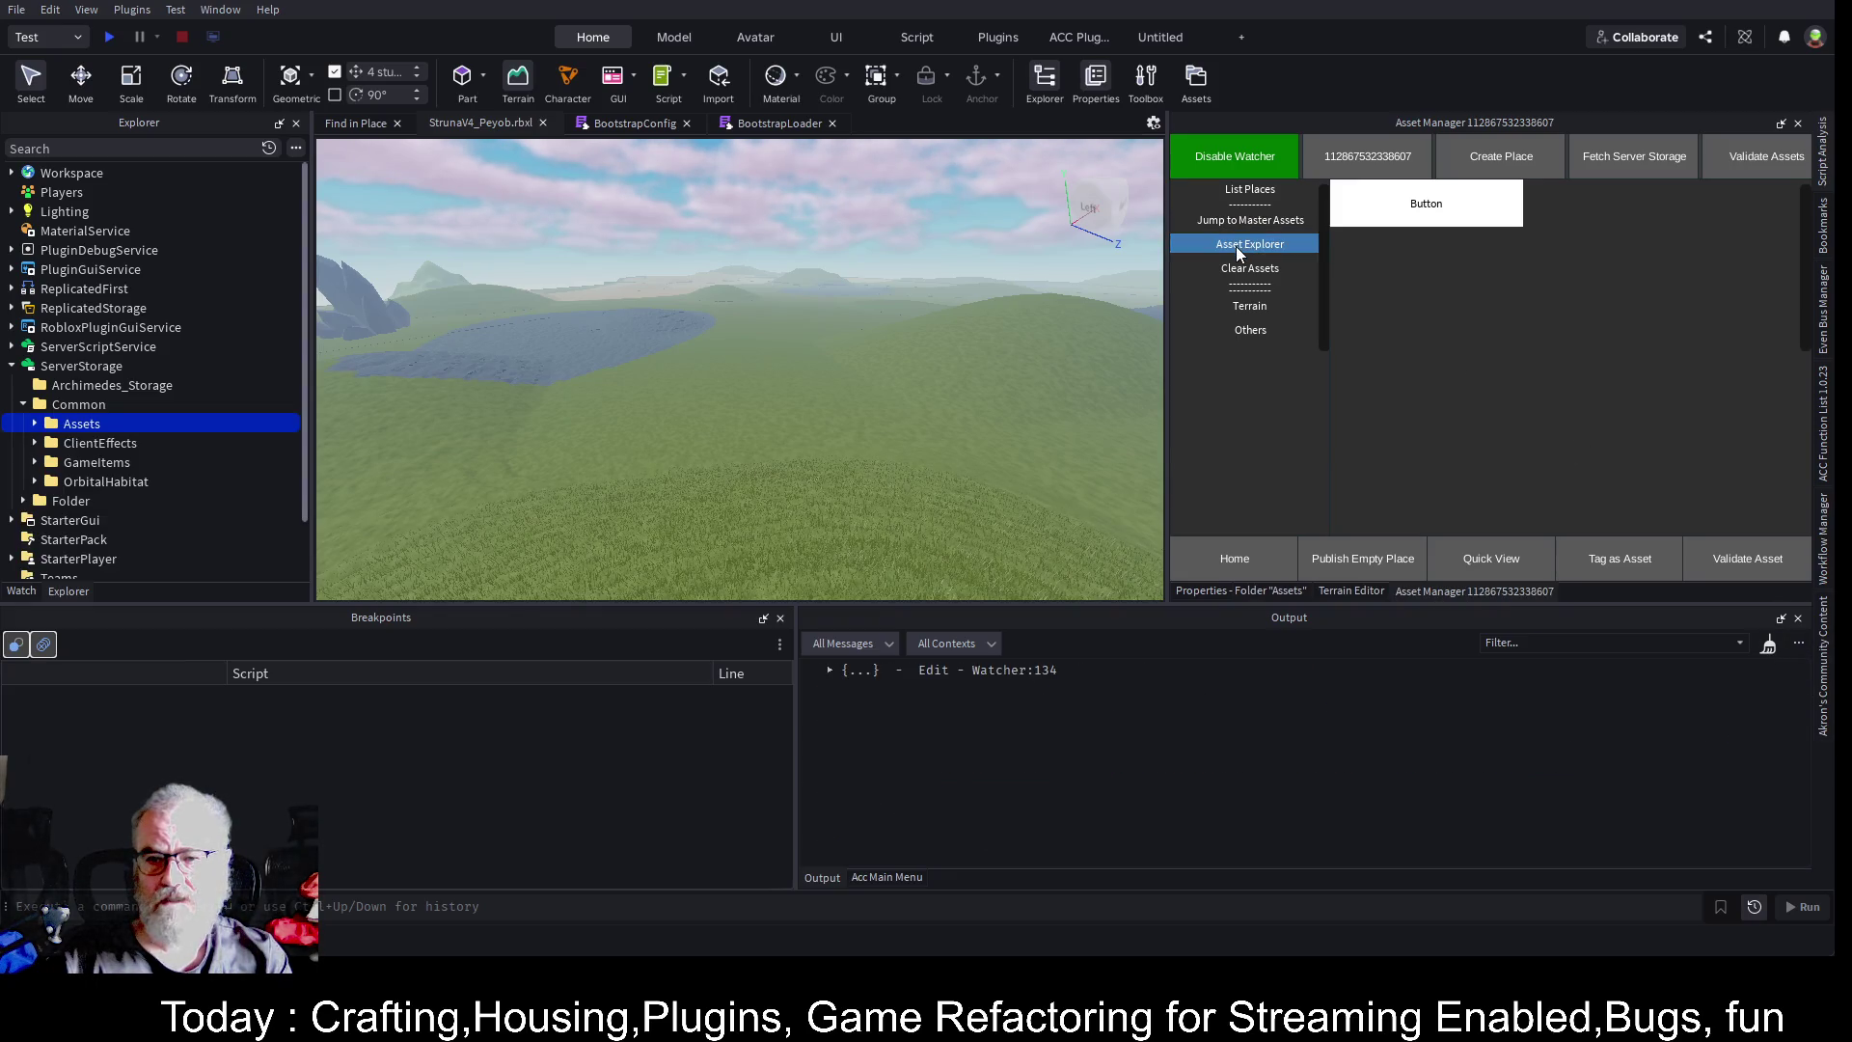
click(1238, 245)
scroll(1441, 366, down, 3)
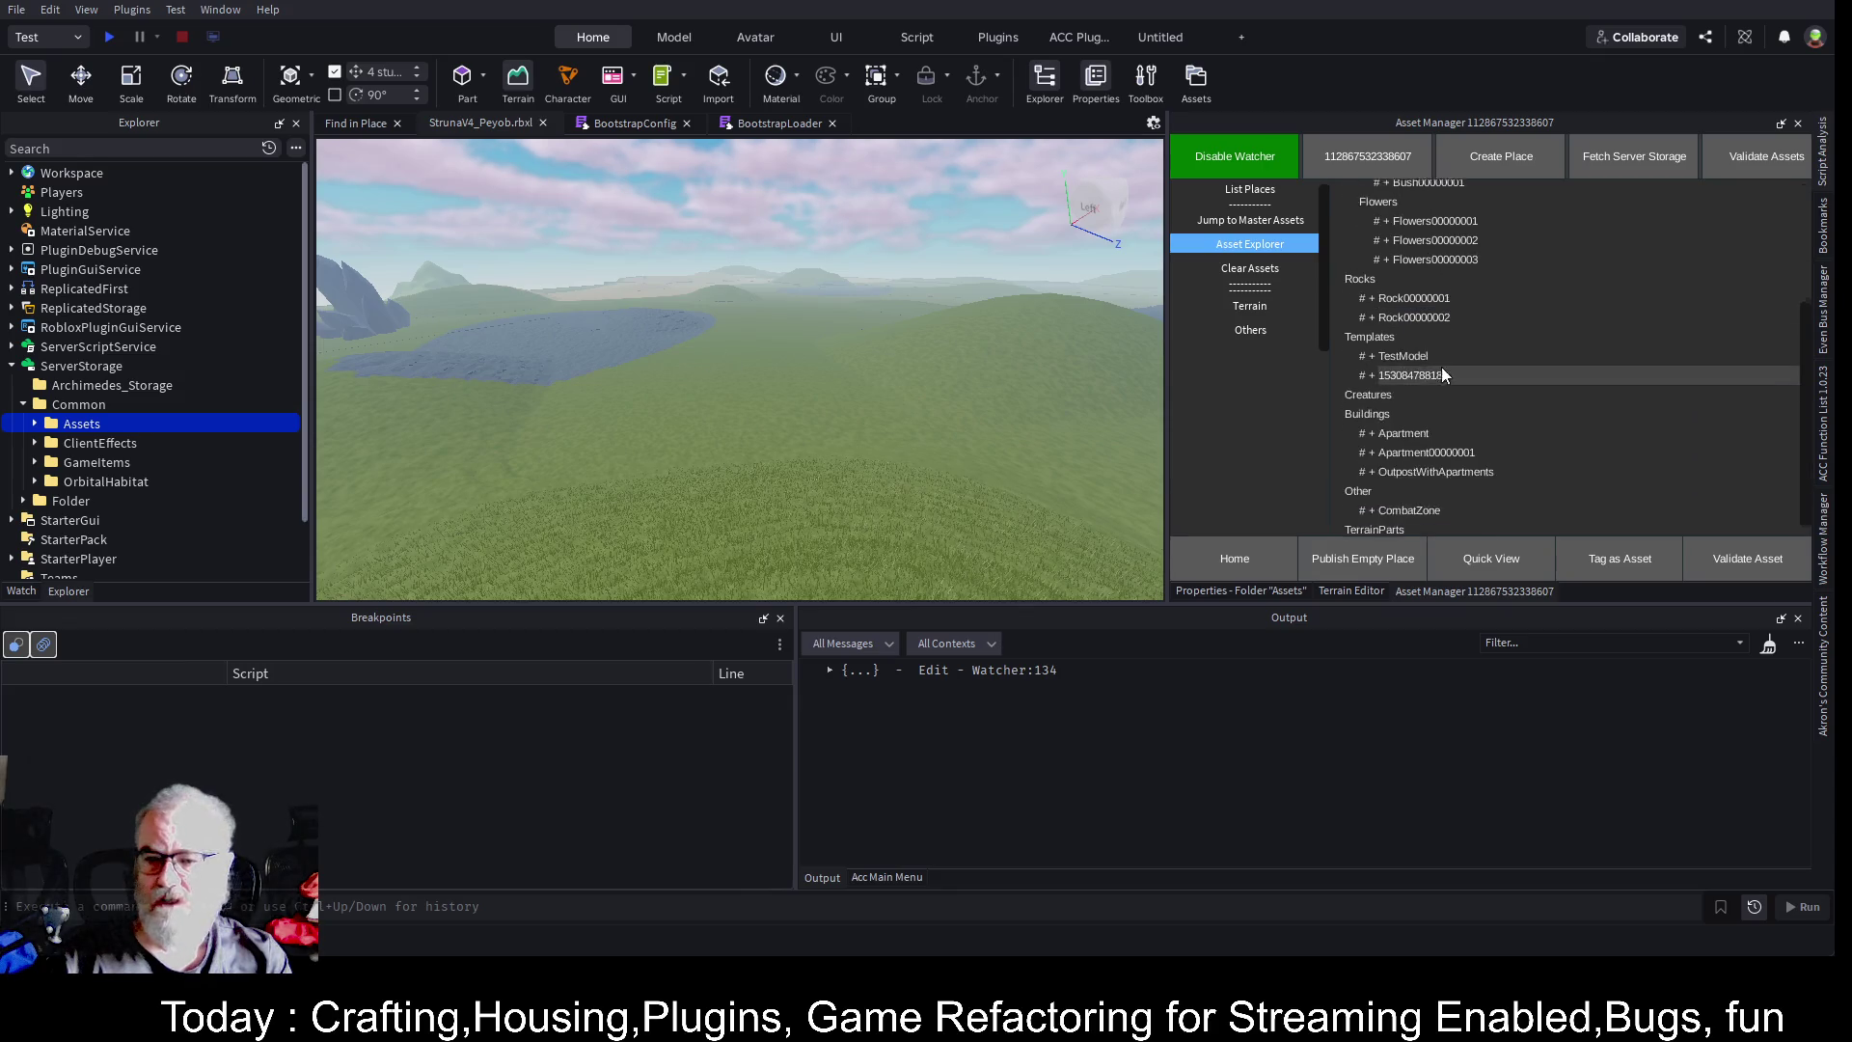
click(1372, 467)
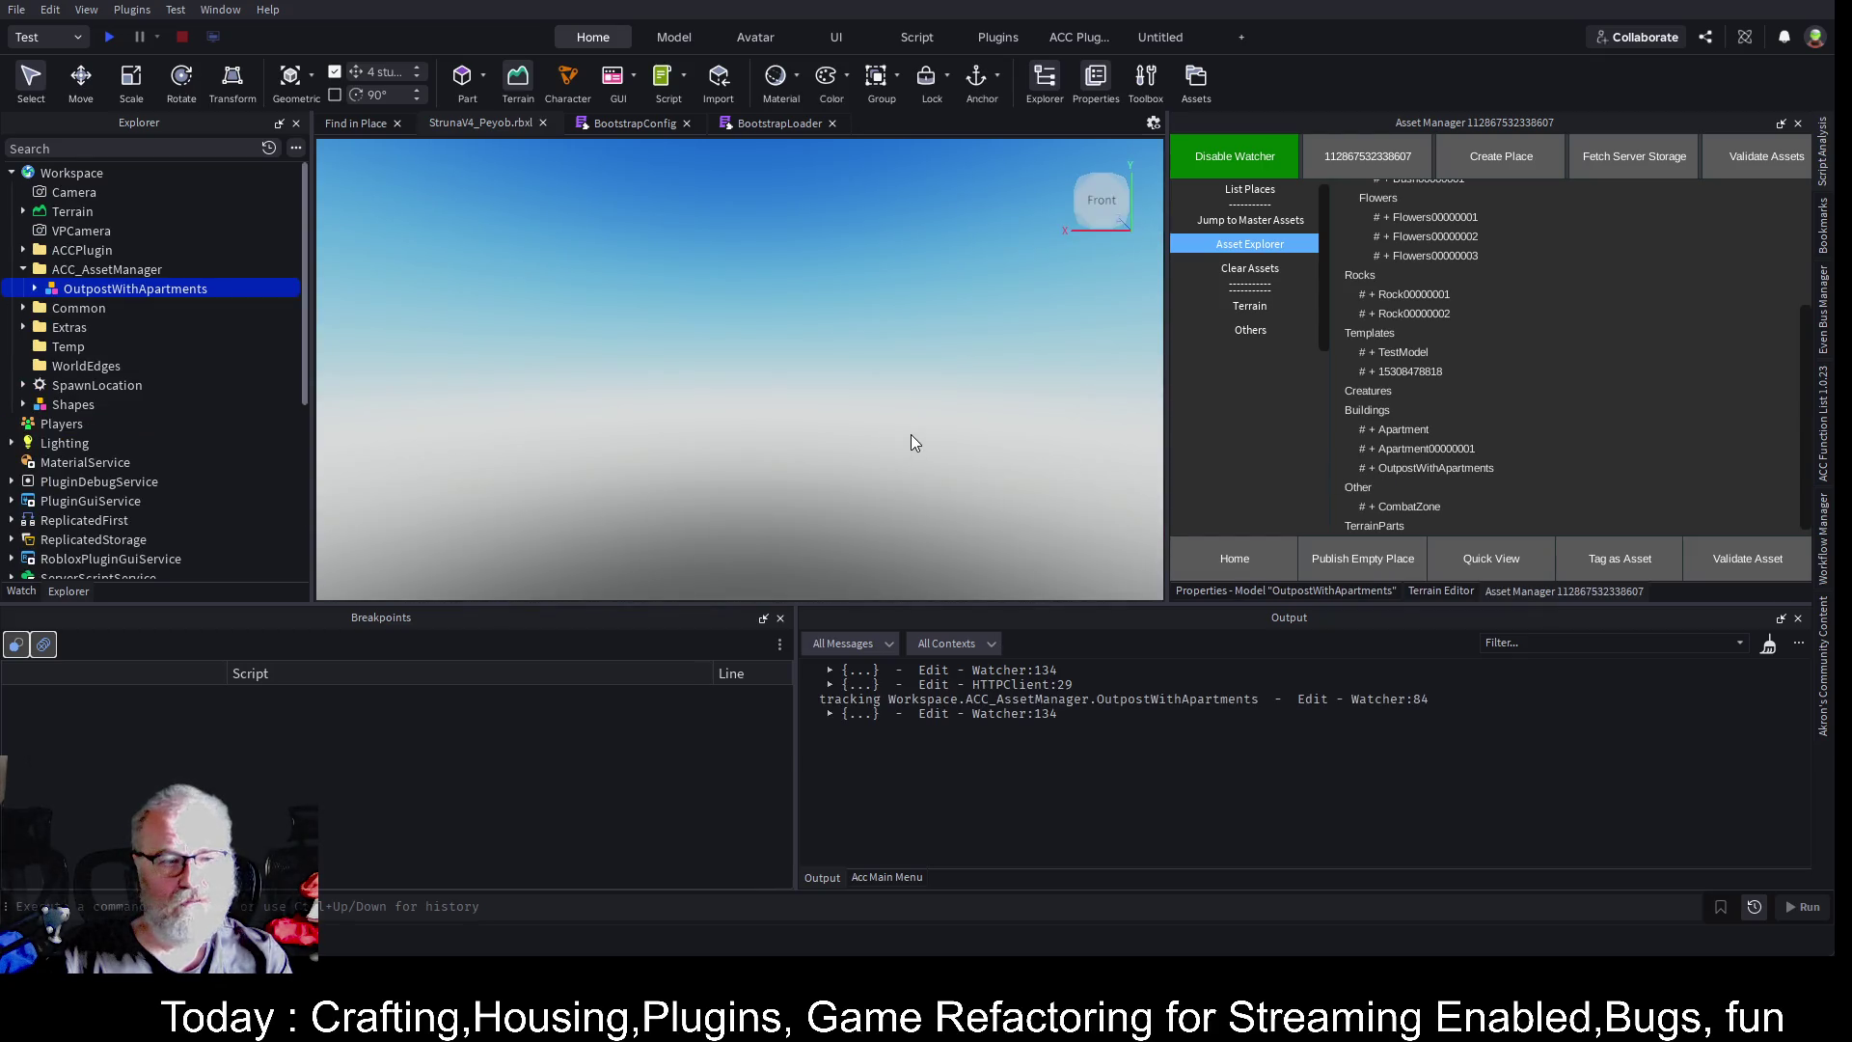
- Select the outpost's Pad model and focus the camera on it
scroll(911, 443, down, 1)
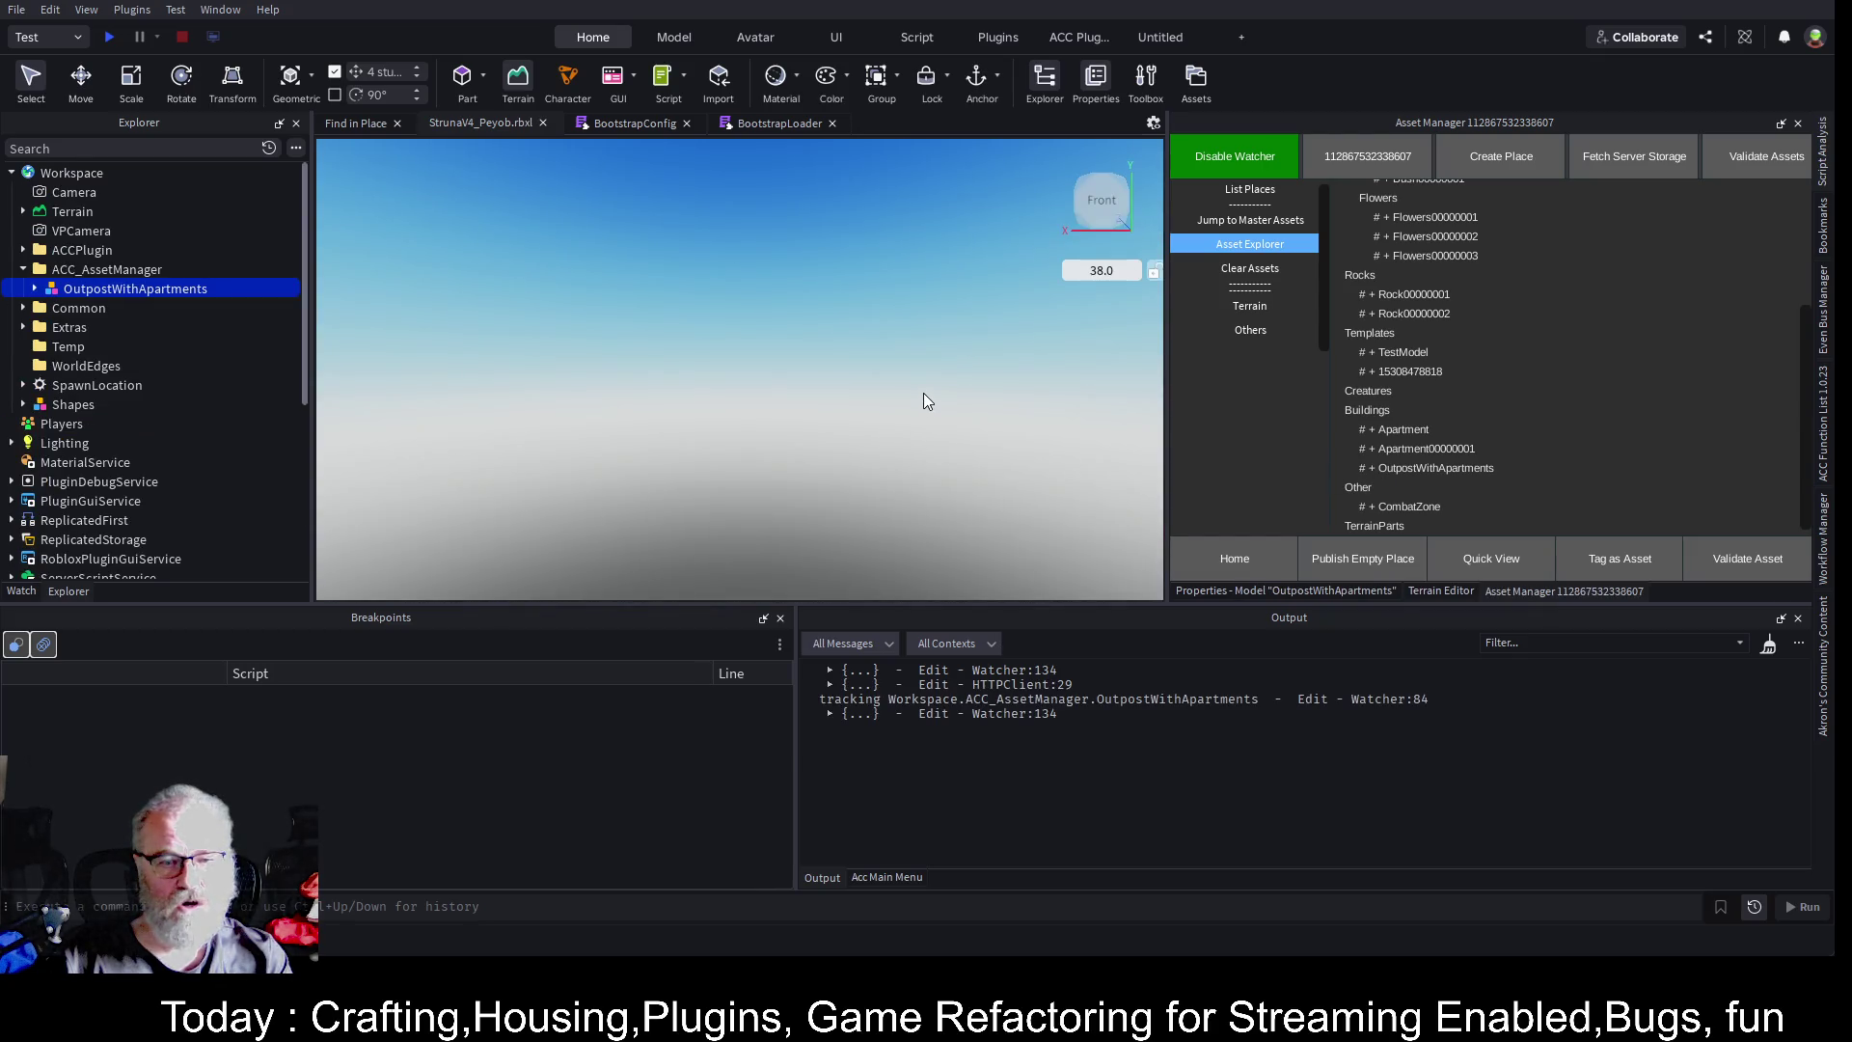
click(35, 288)
click(85, 520)
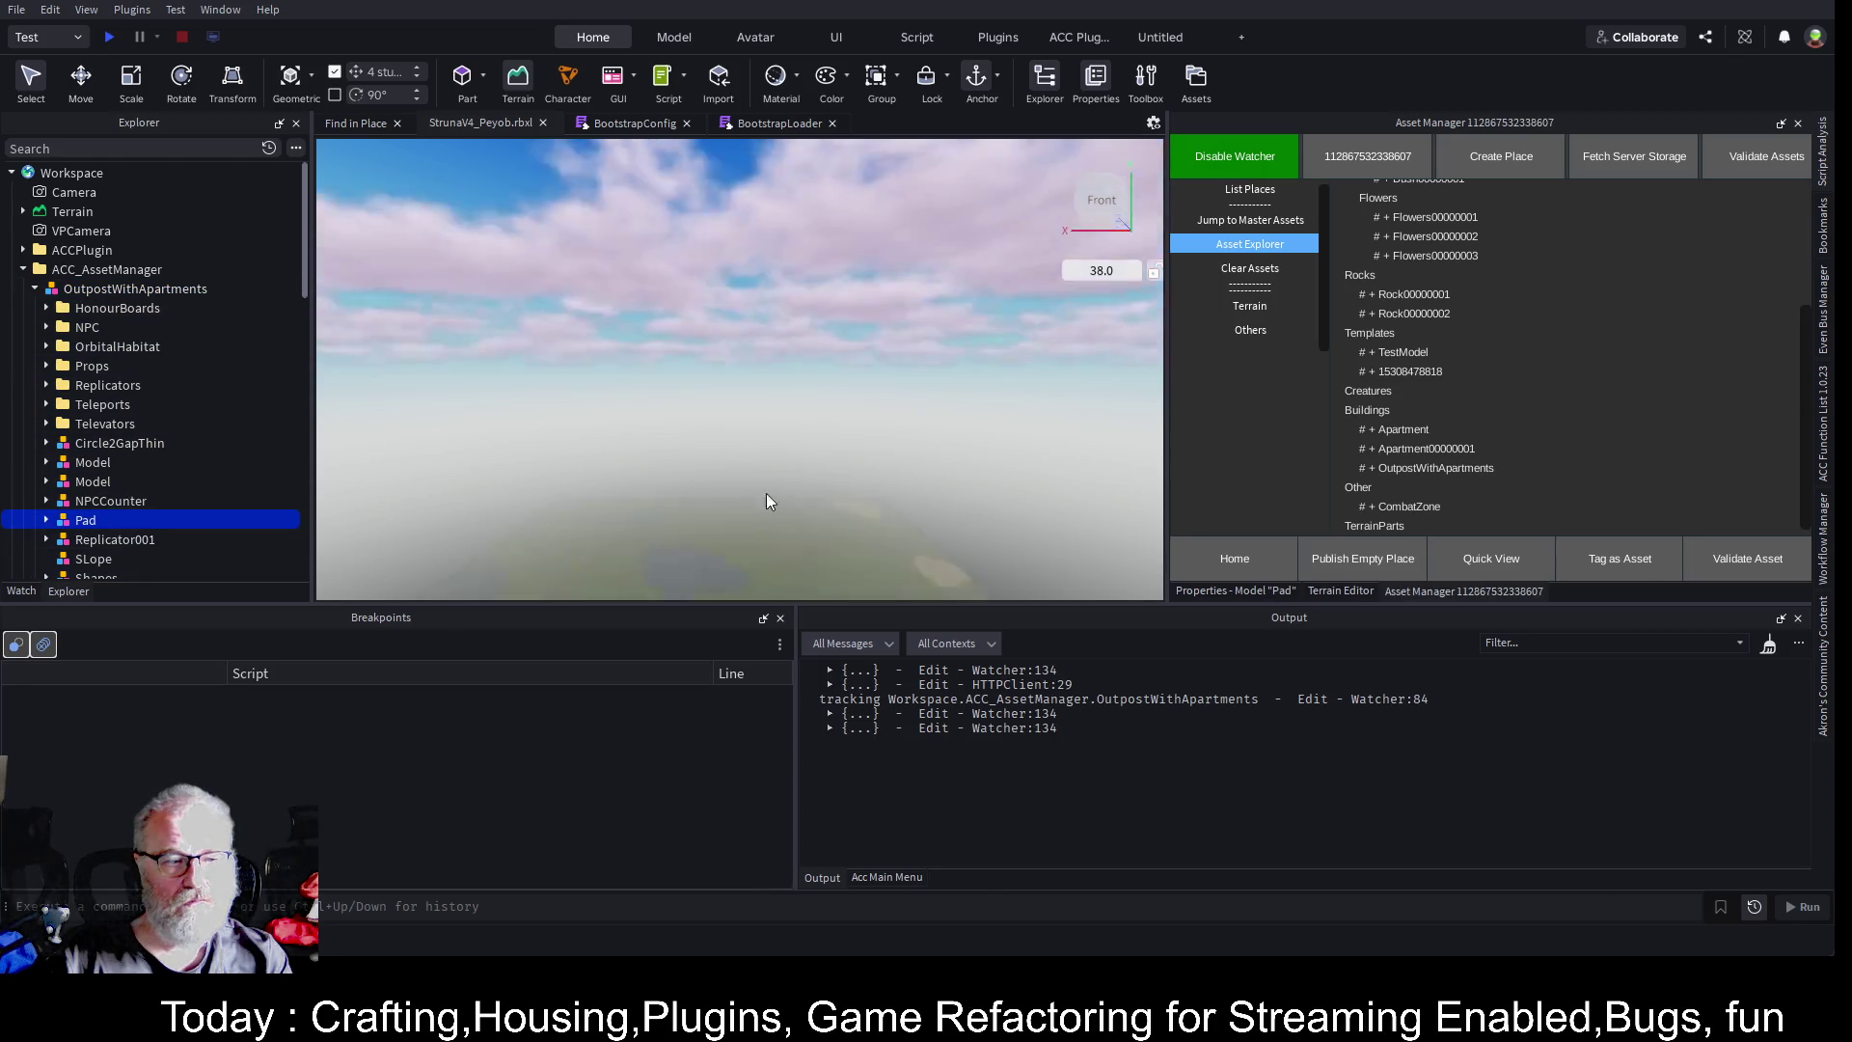
key(f)
mouse_move(948, 413)
mouse_down()
mouse_move(866, 293)
mouse_move(876, 303)
mouse_up()
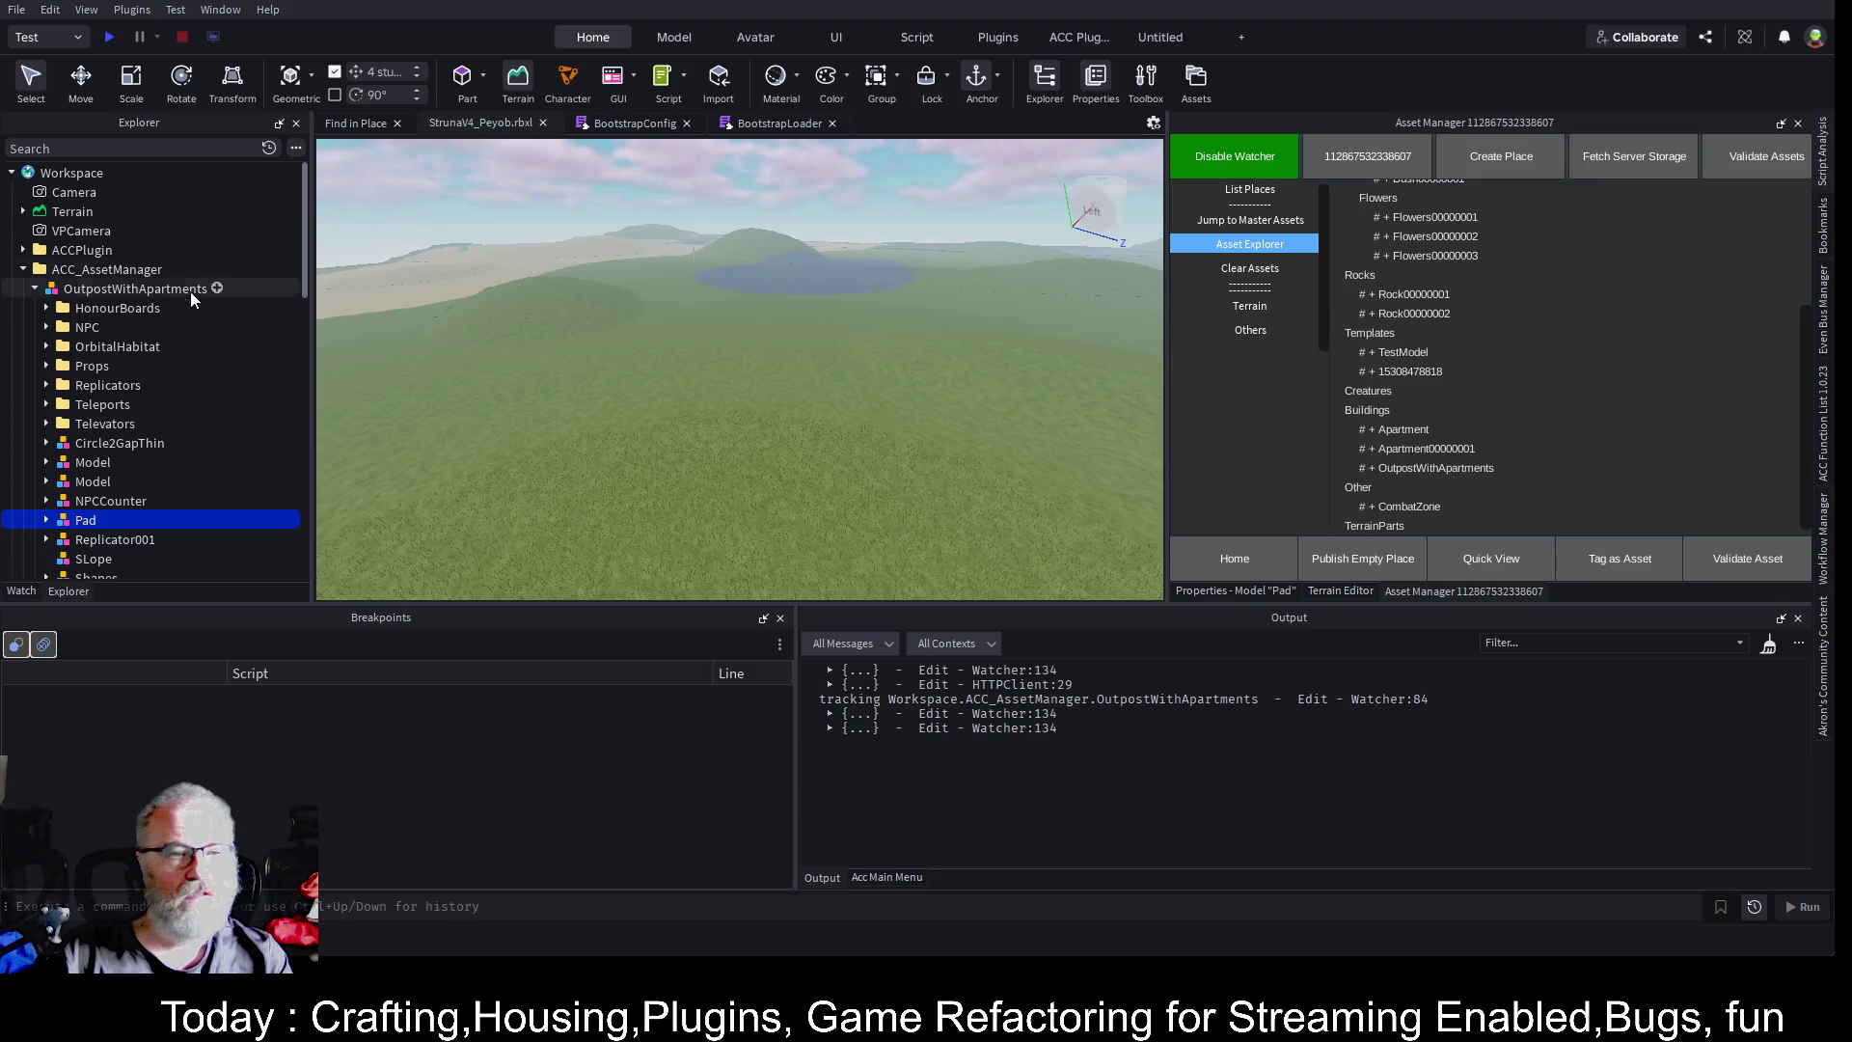
- Using Move, raise OutpostWithApartments out of the terrain and slide it far along X
click(148, 282)
key(ctrl+2)
key(f)
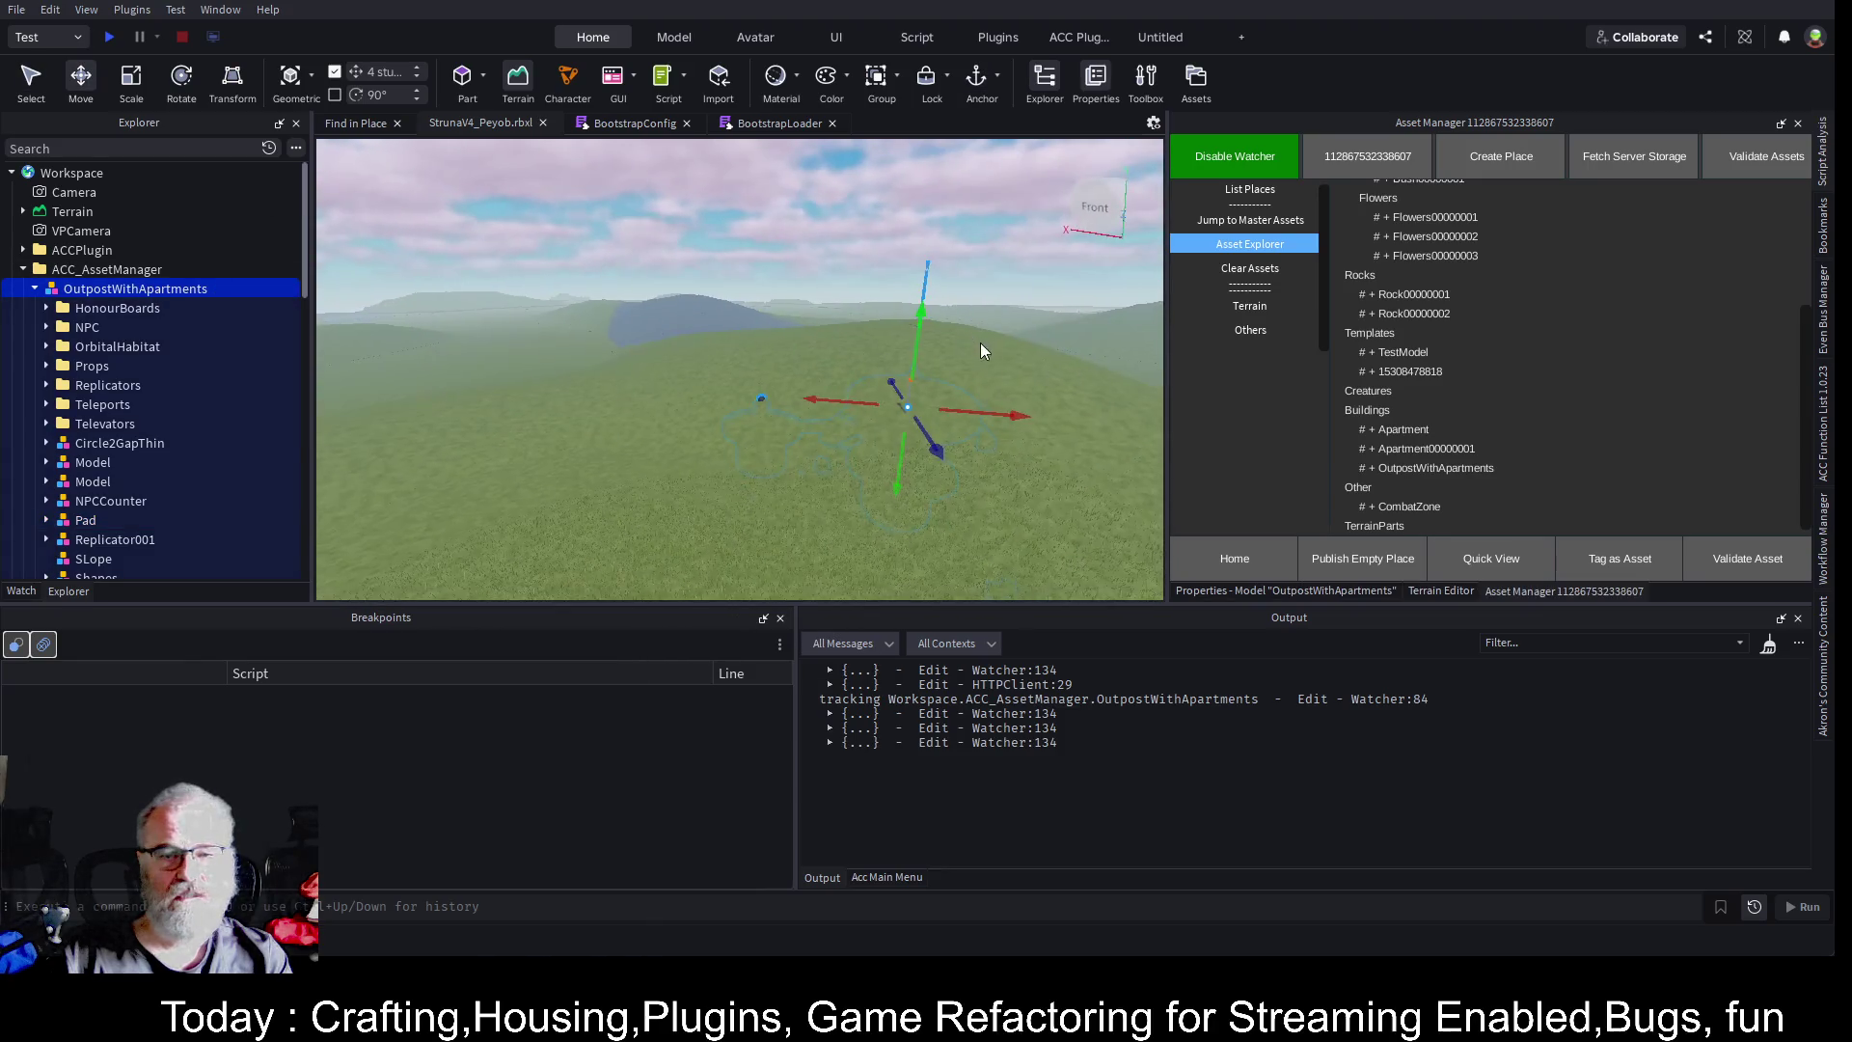
drag(923, 318, 924, 236)
mouse_move(1024, 345)
mouse_down()
mouse_move(540, 318)
mouse_move(463, 270)
mouse_move(492, 241)
mouse_move(496, 281)
mouse_up()
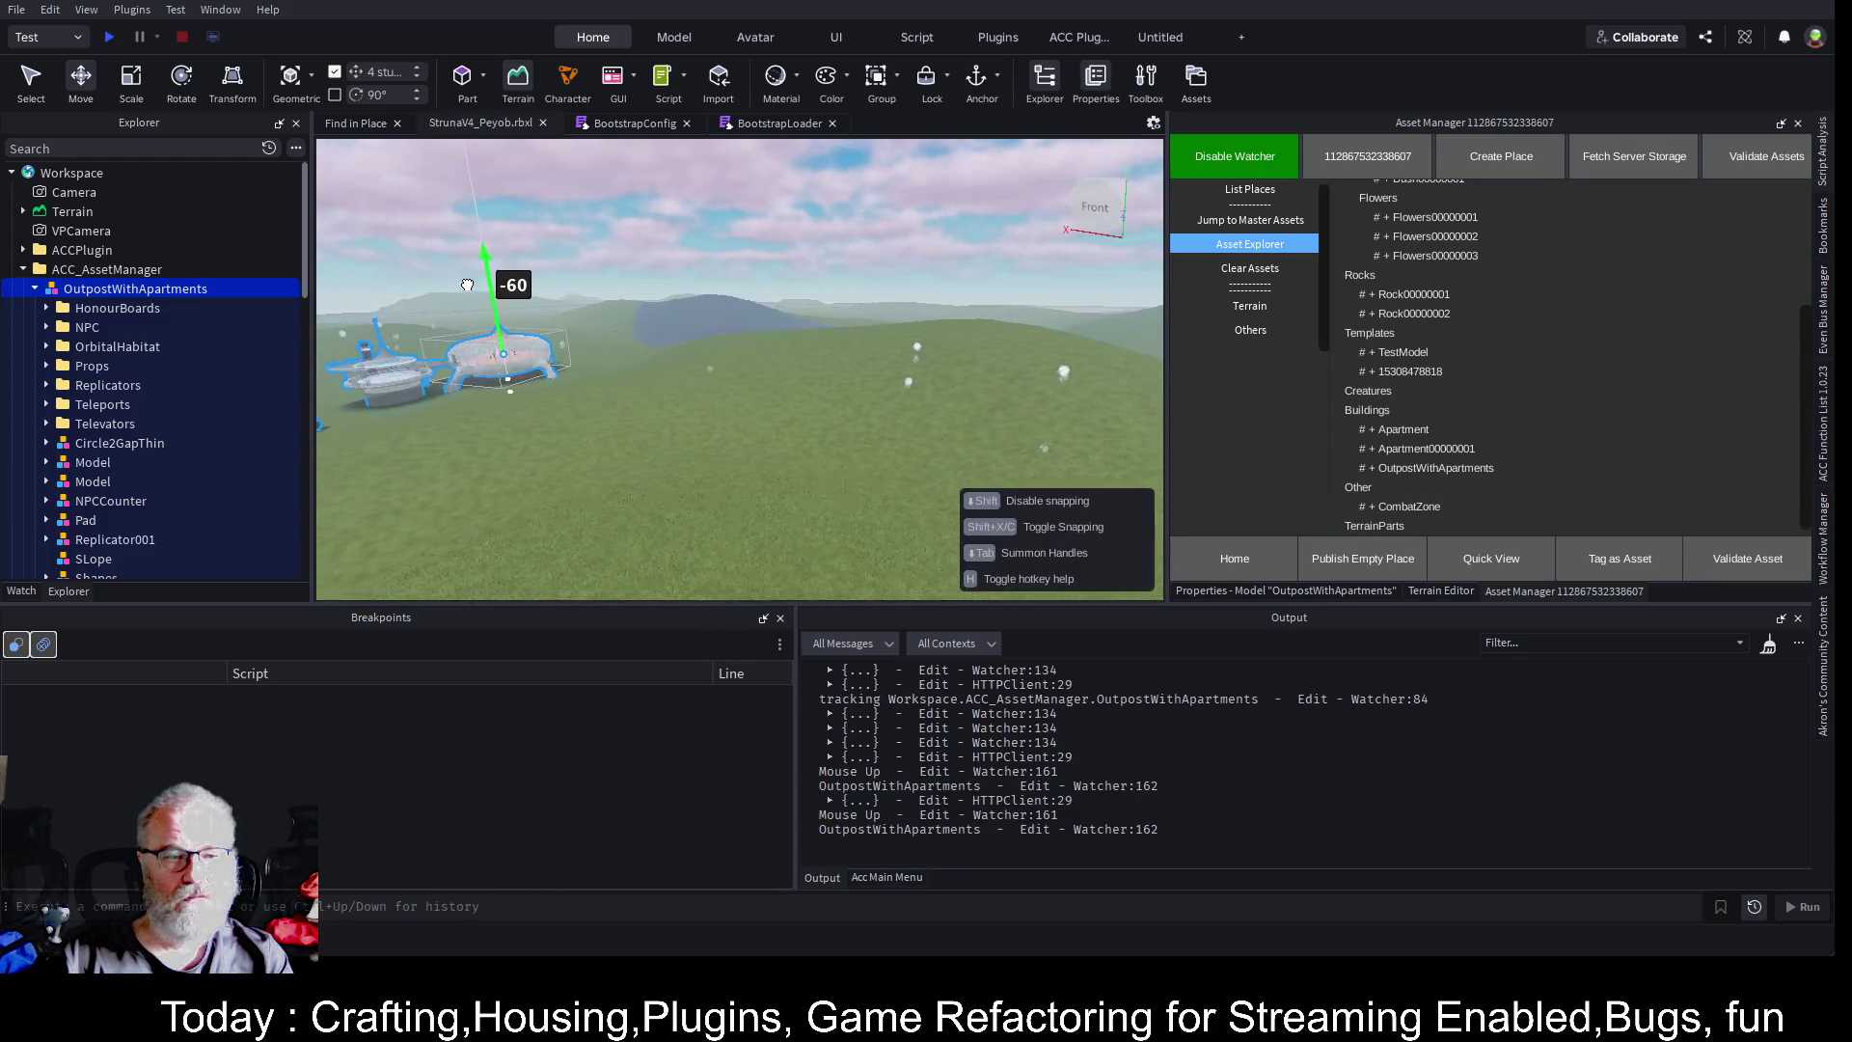
- Inspect the outpost's second Model, then lower the whole outpost slightly onto the grass
scroll(587, 328, up, 3)
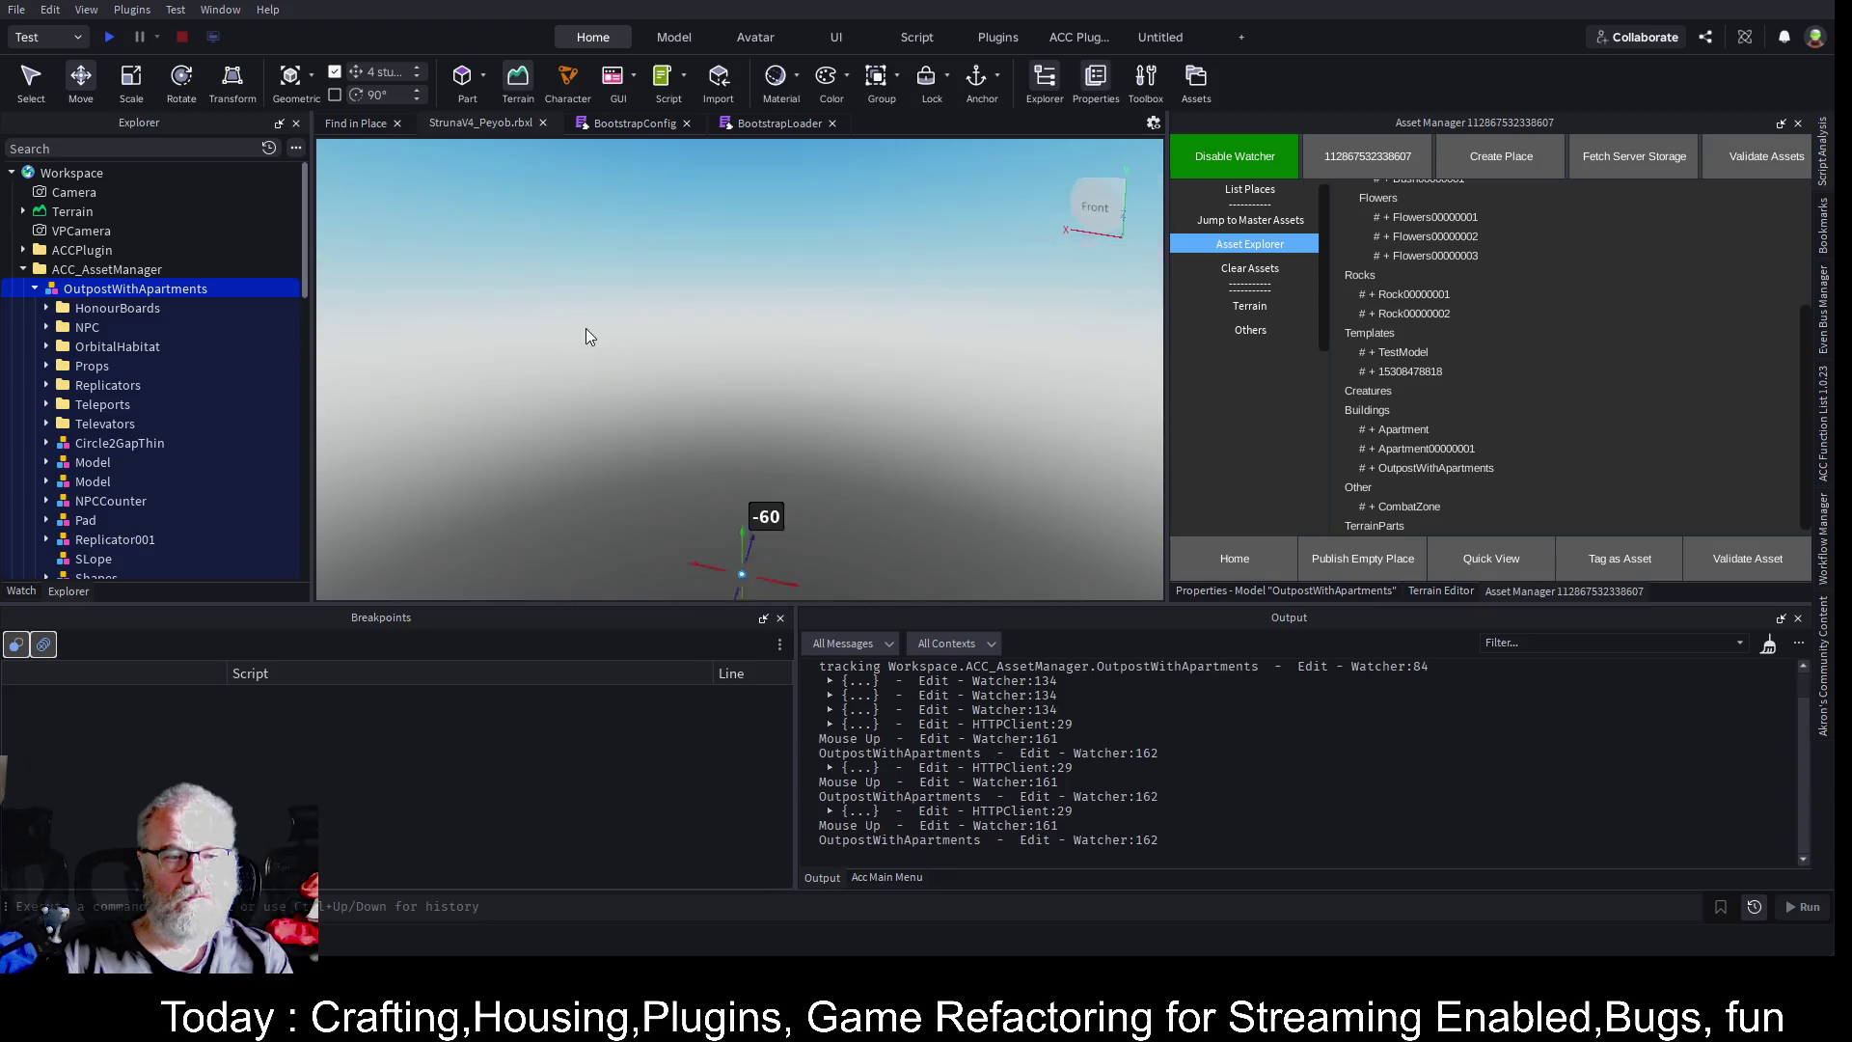
click(86, 481)
key(f)
scroll(897, 345, down, 5)
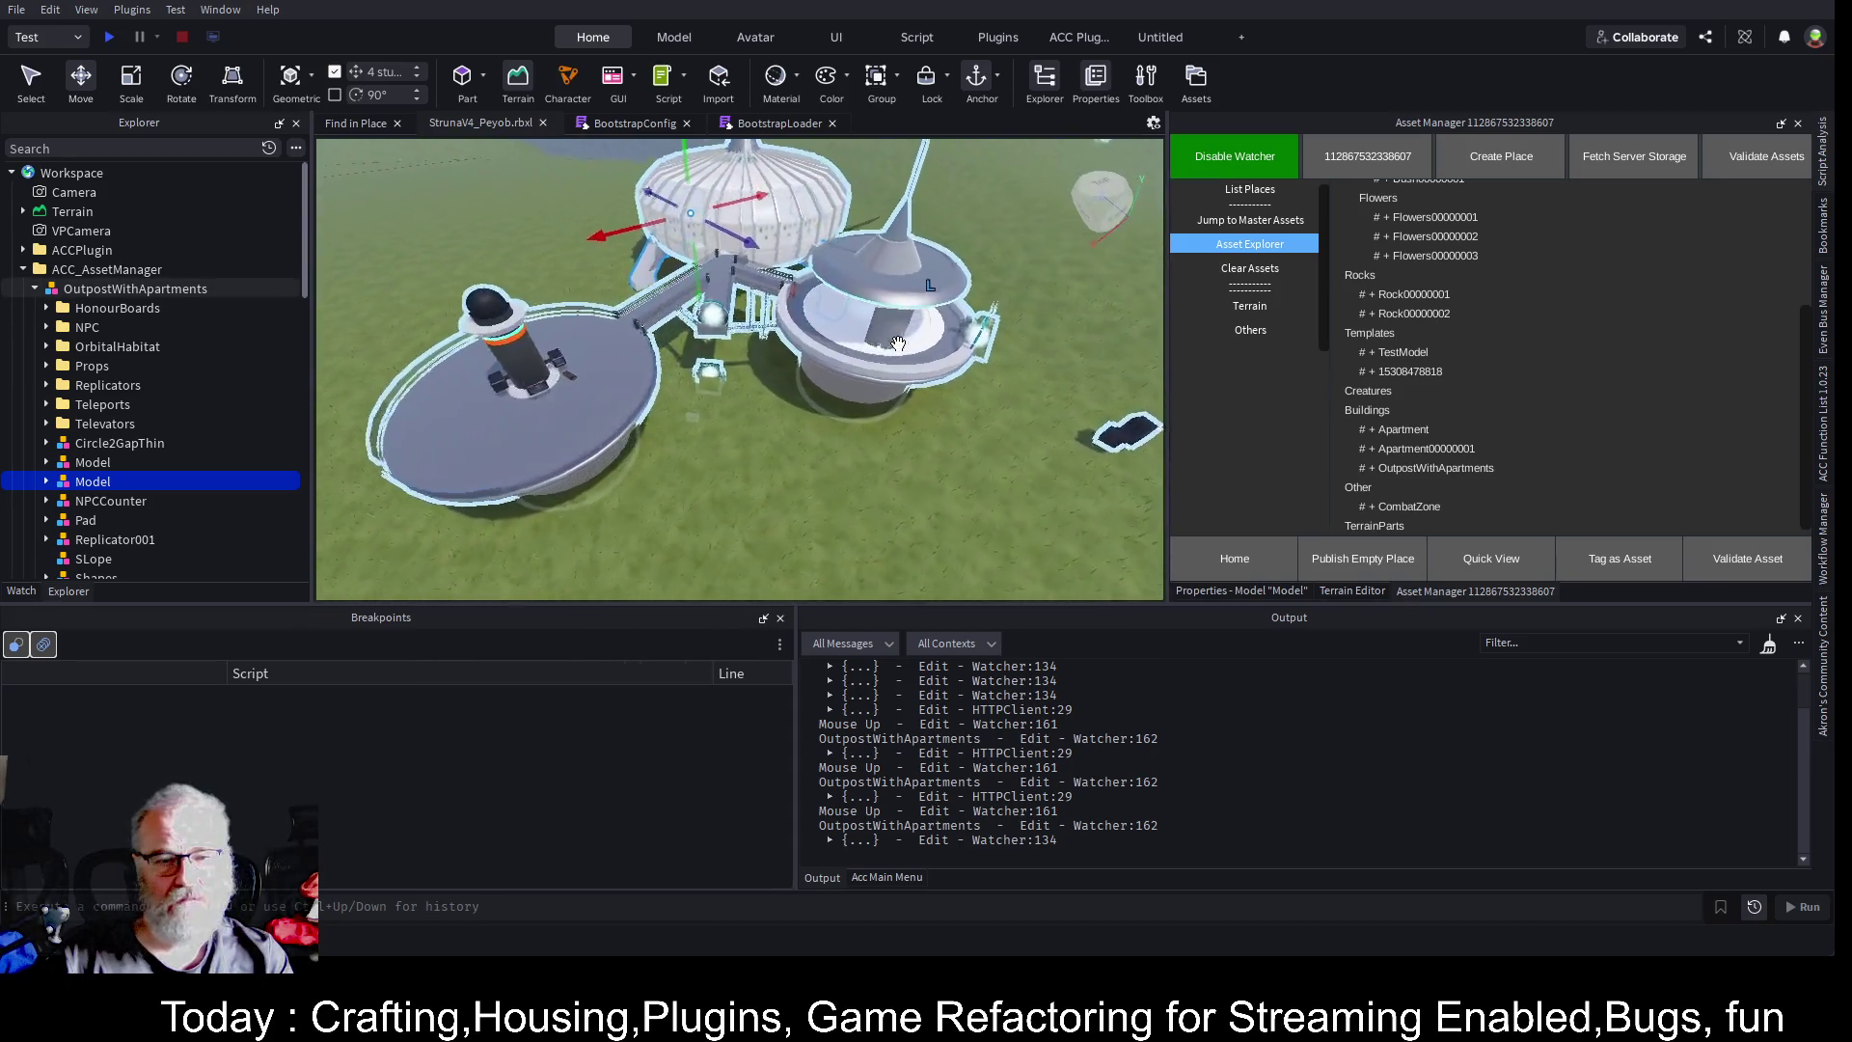
click(183, 289)
drag(805, 228, 801, 218)
- Save the place to StrunaV4_Peyob.rbxl, frame the outpost, and disable the workspace watcher
key(ctrl+s)
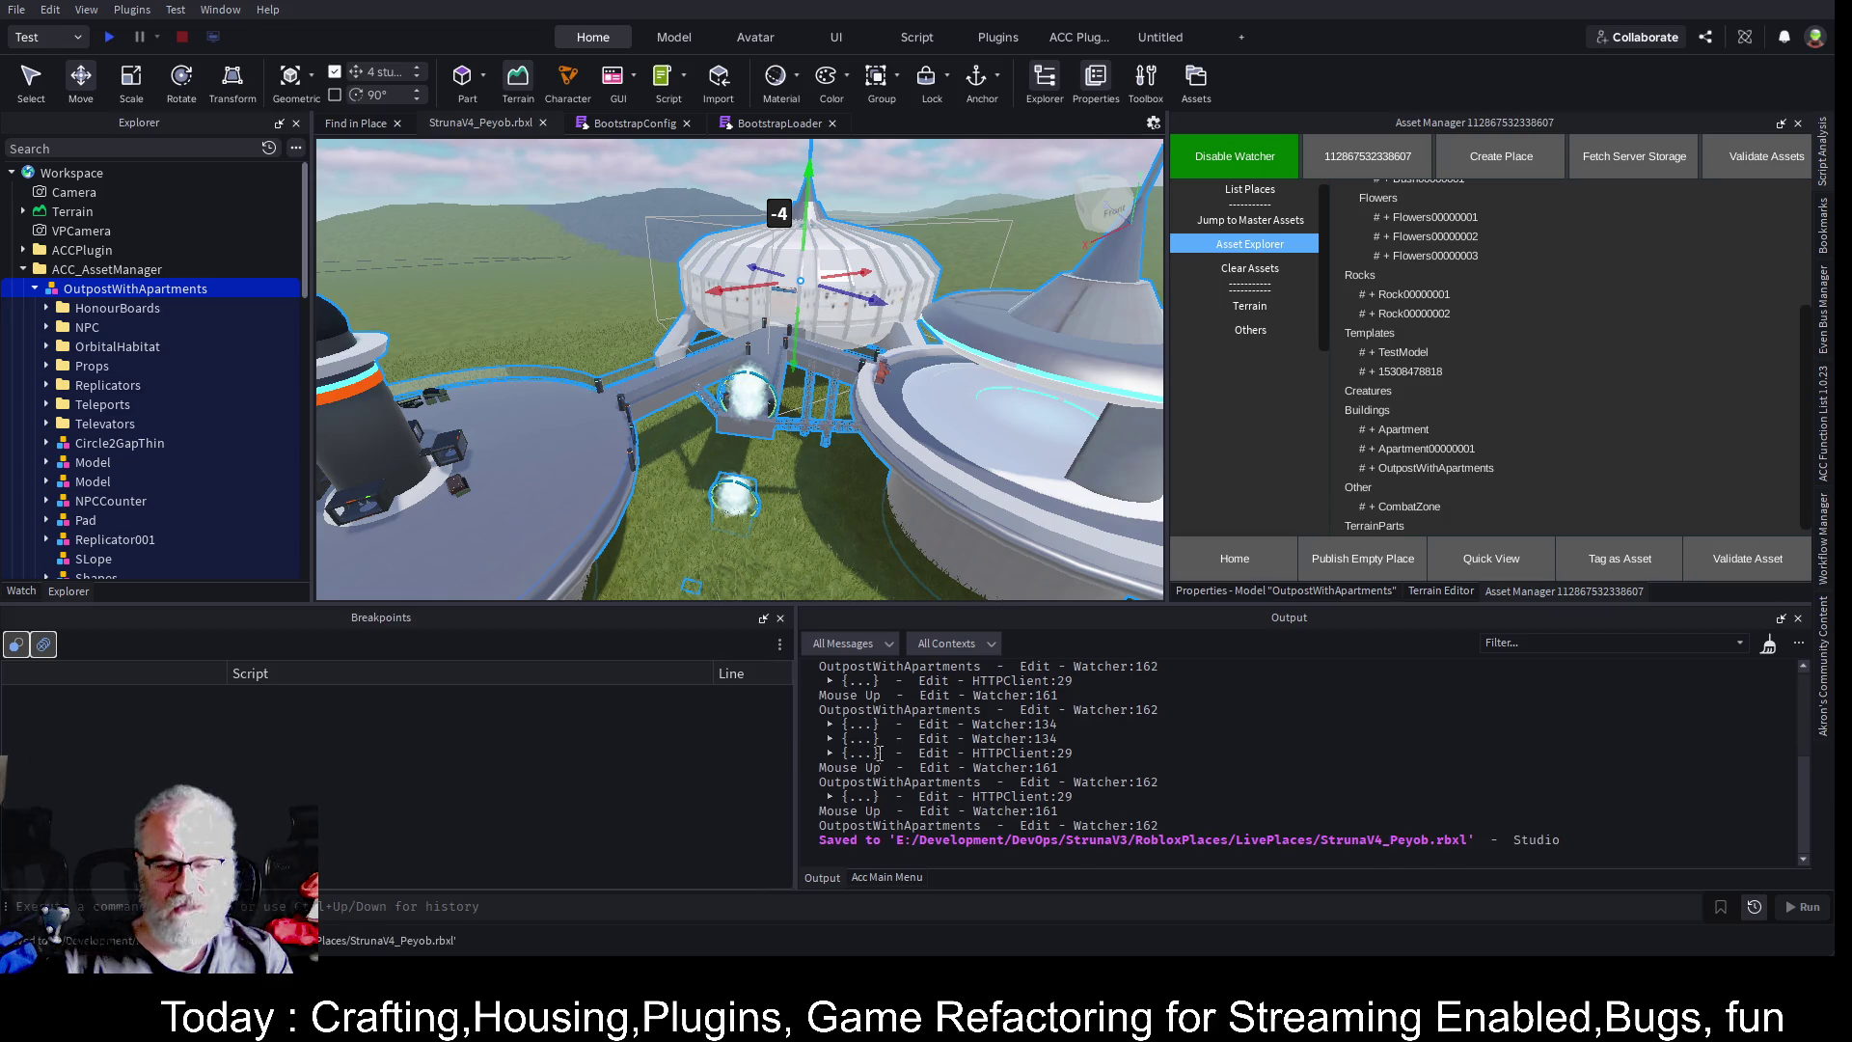
scroll(951, 423, up, 5)
scroll(951, 423, down, 8)
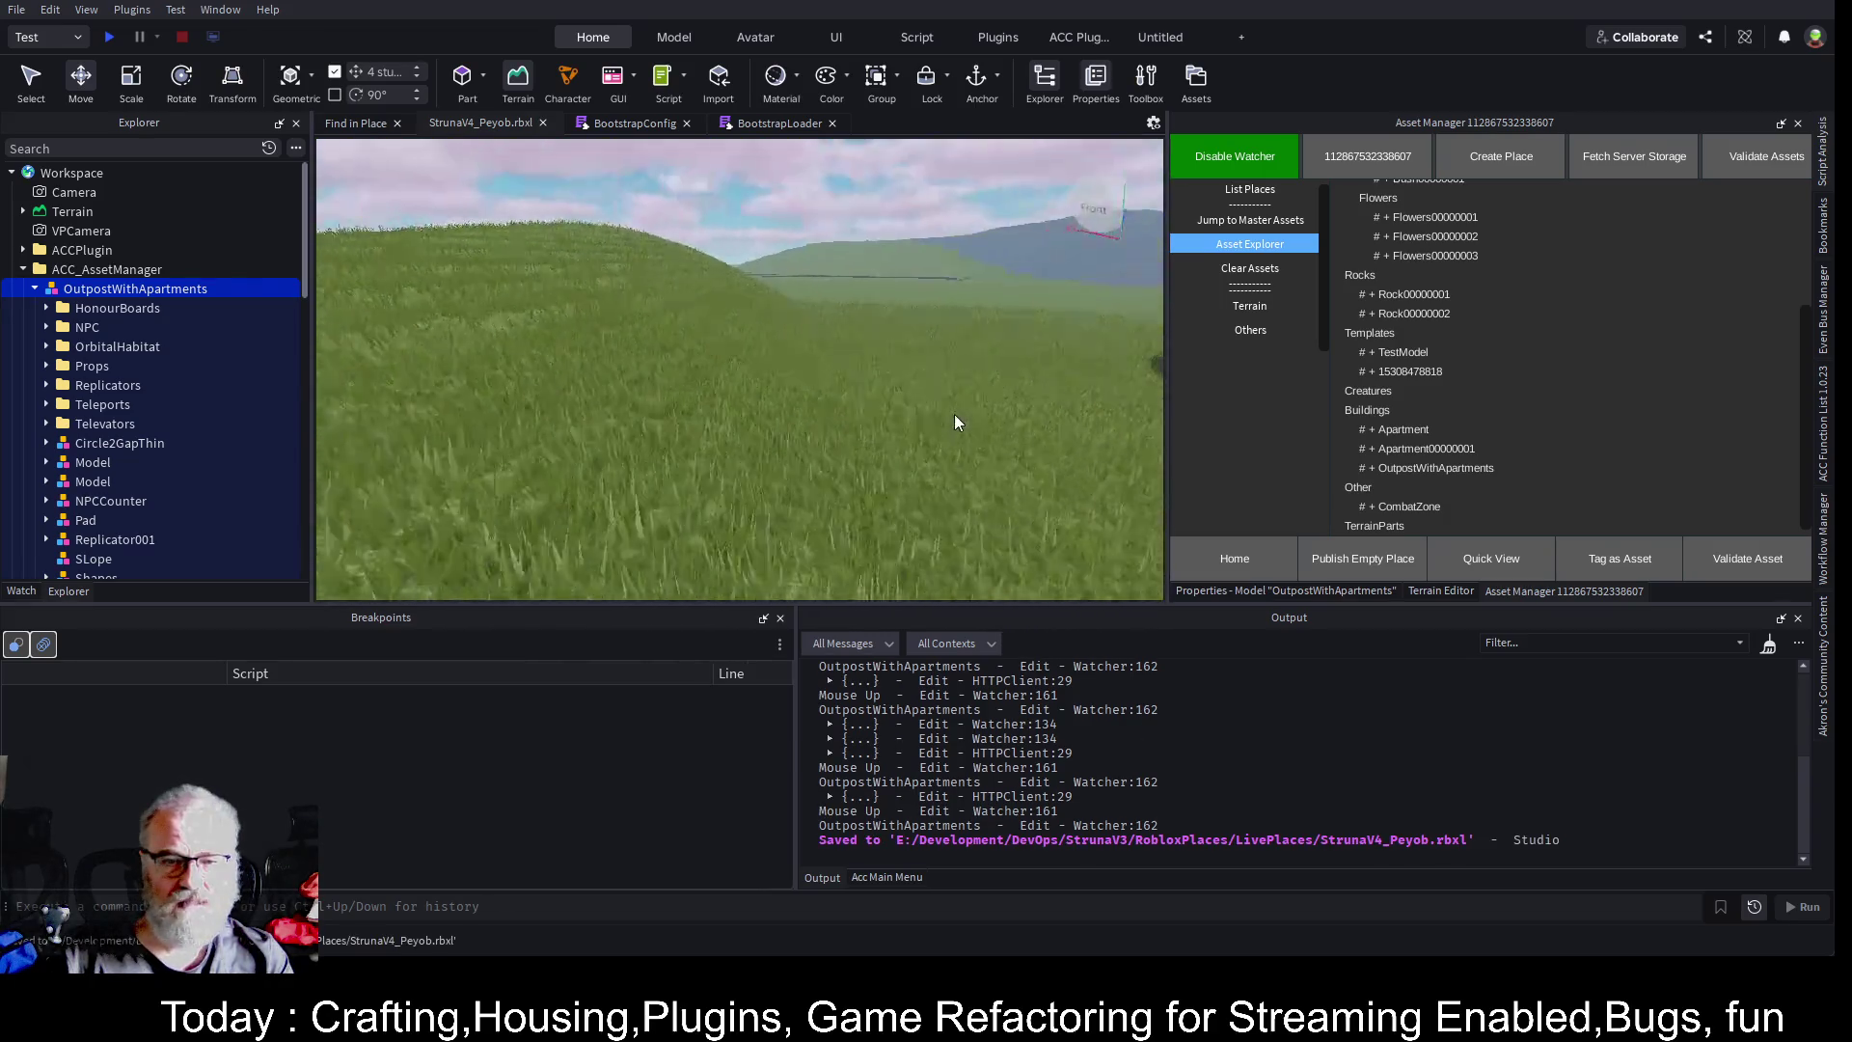
key(f)
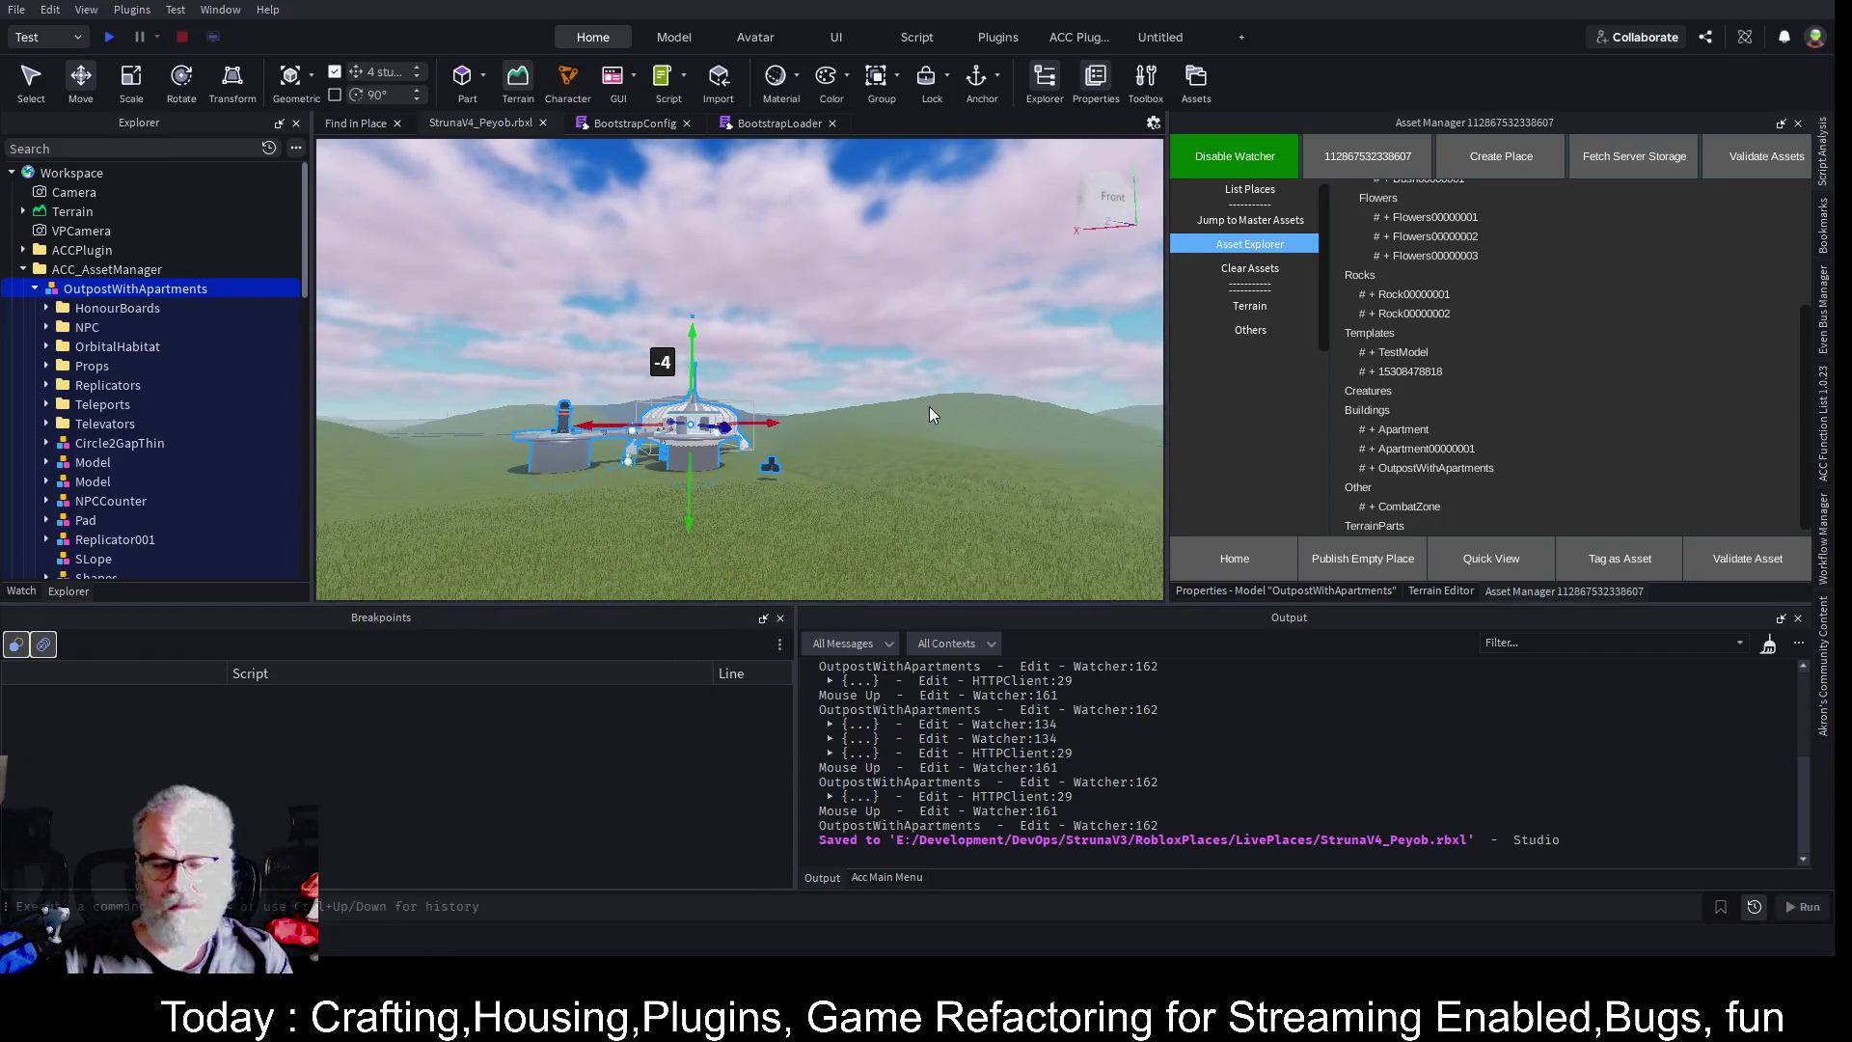
click(1240, 154)
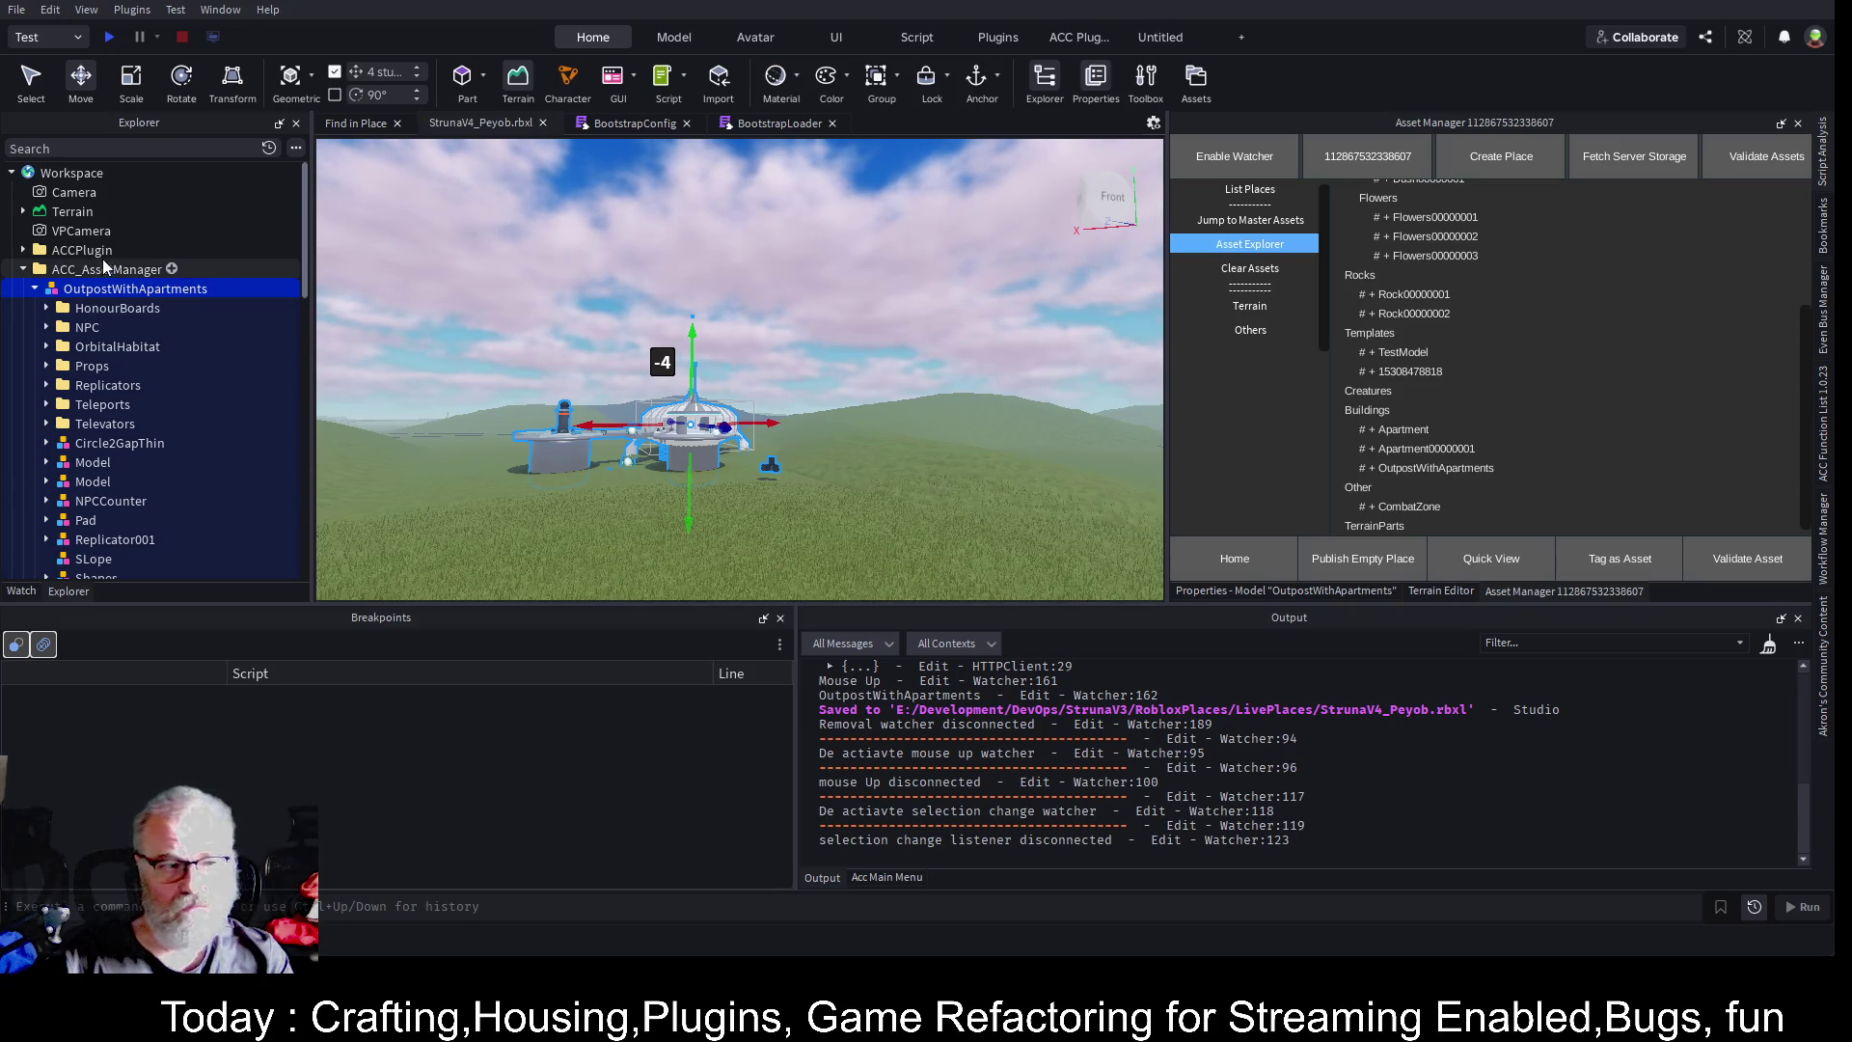
- Collapse OutpostWithApartments in Explorer and delete it from the workspace
click(35, 290)
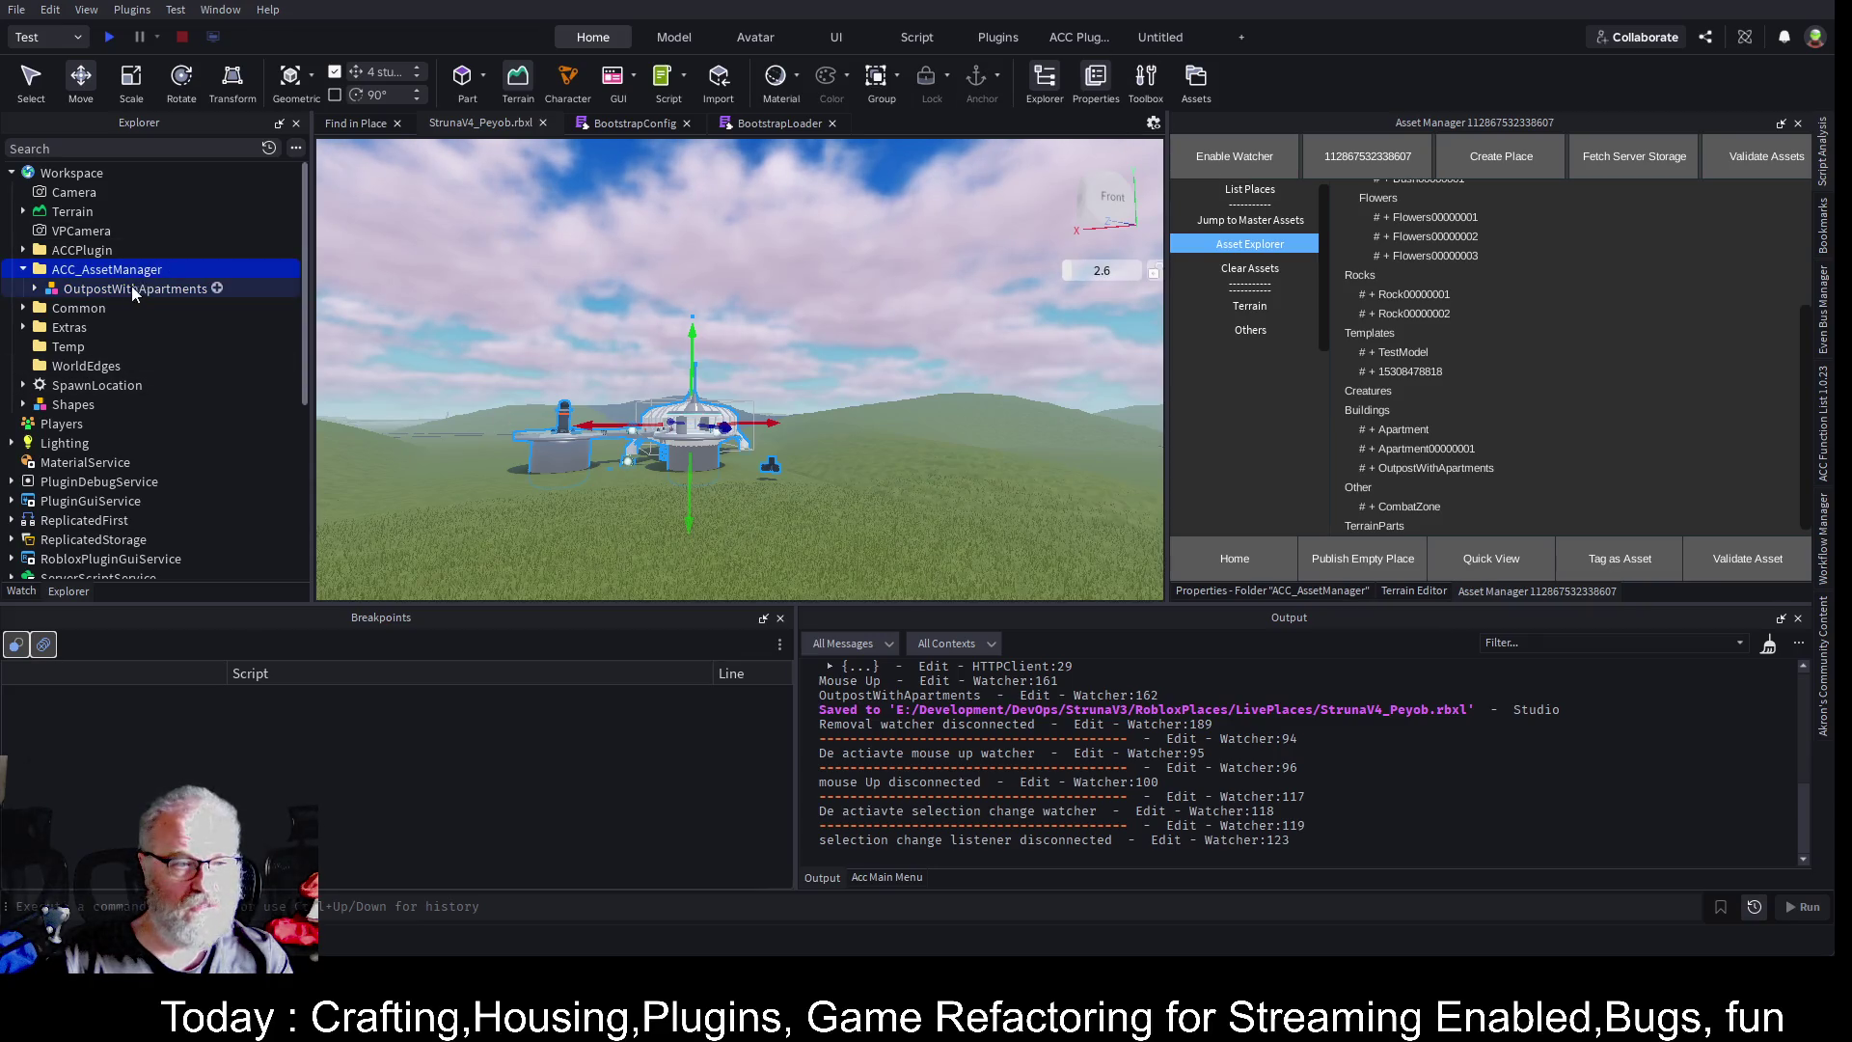
key(Delete)
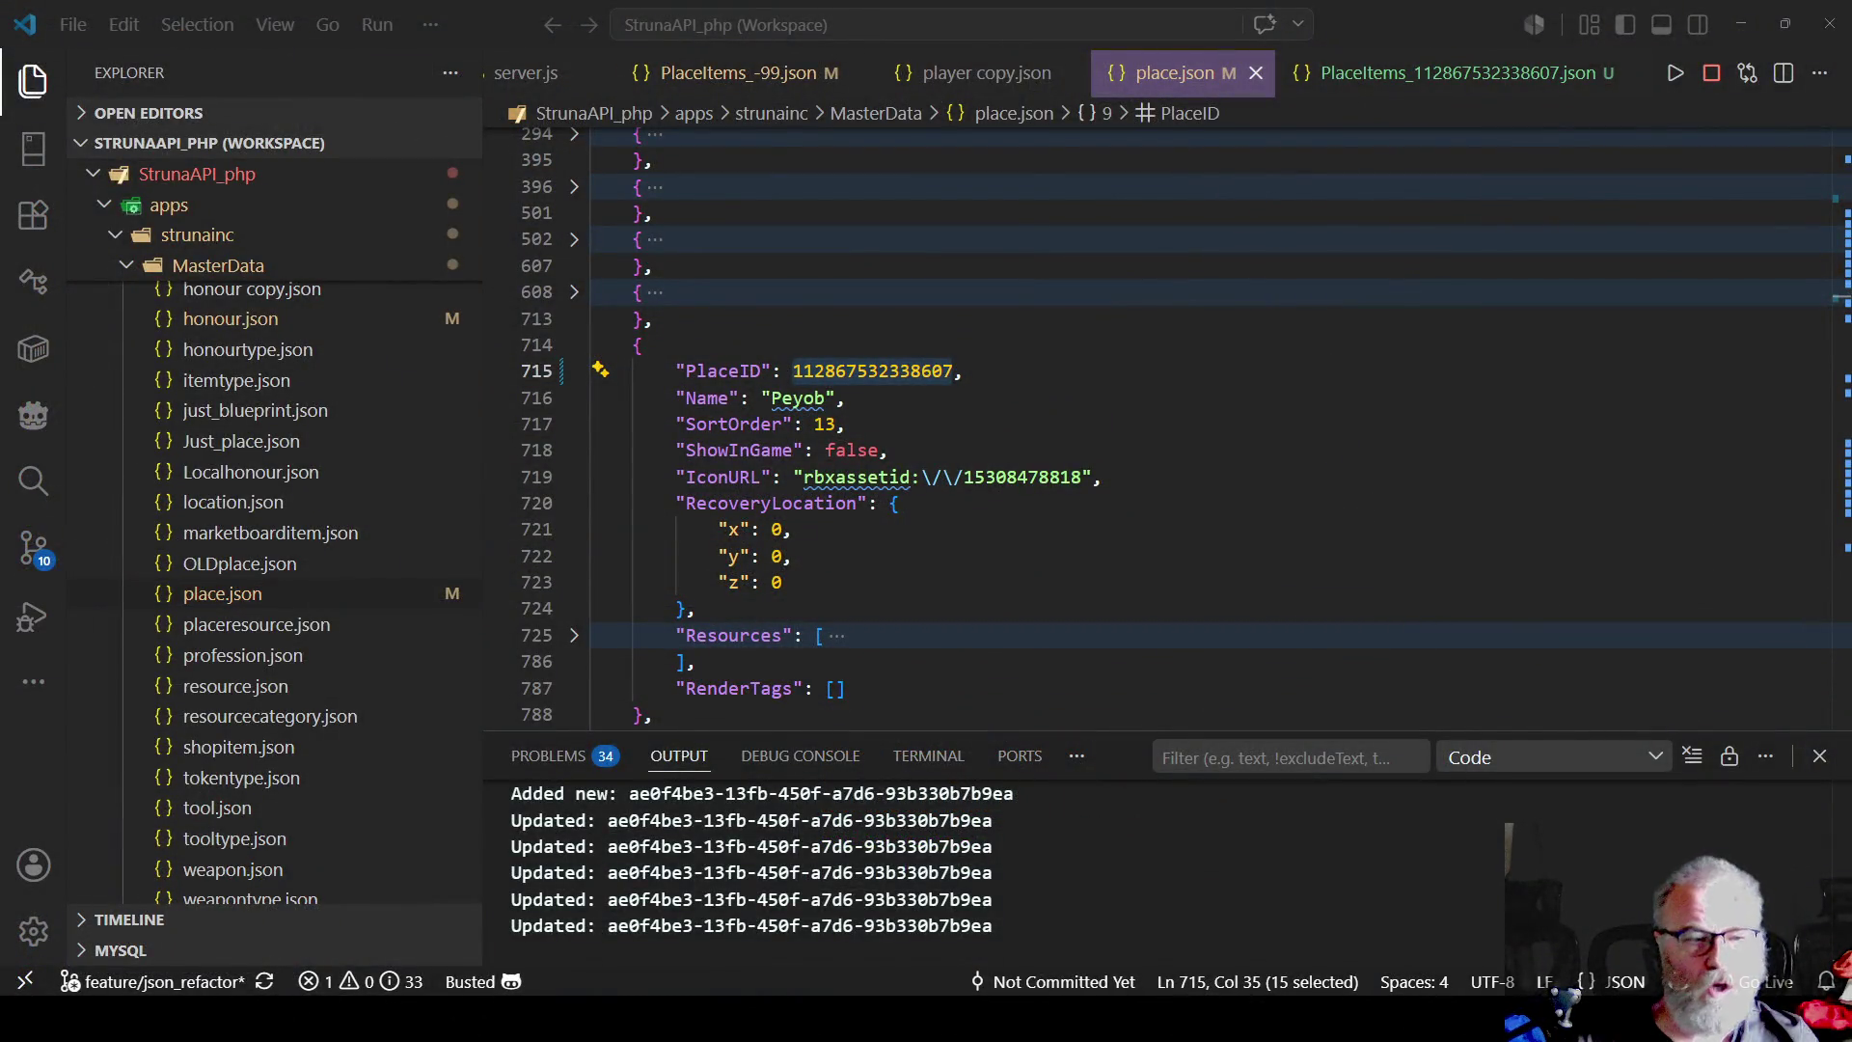
- Unfold the Ceha entry at line 608 and review it before editing Peyob's entry
click(1053, 409)
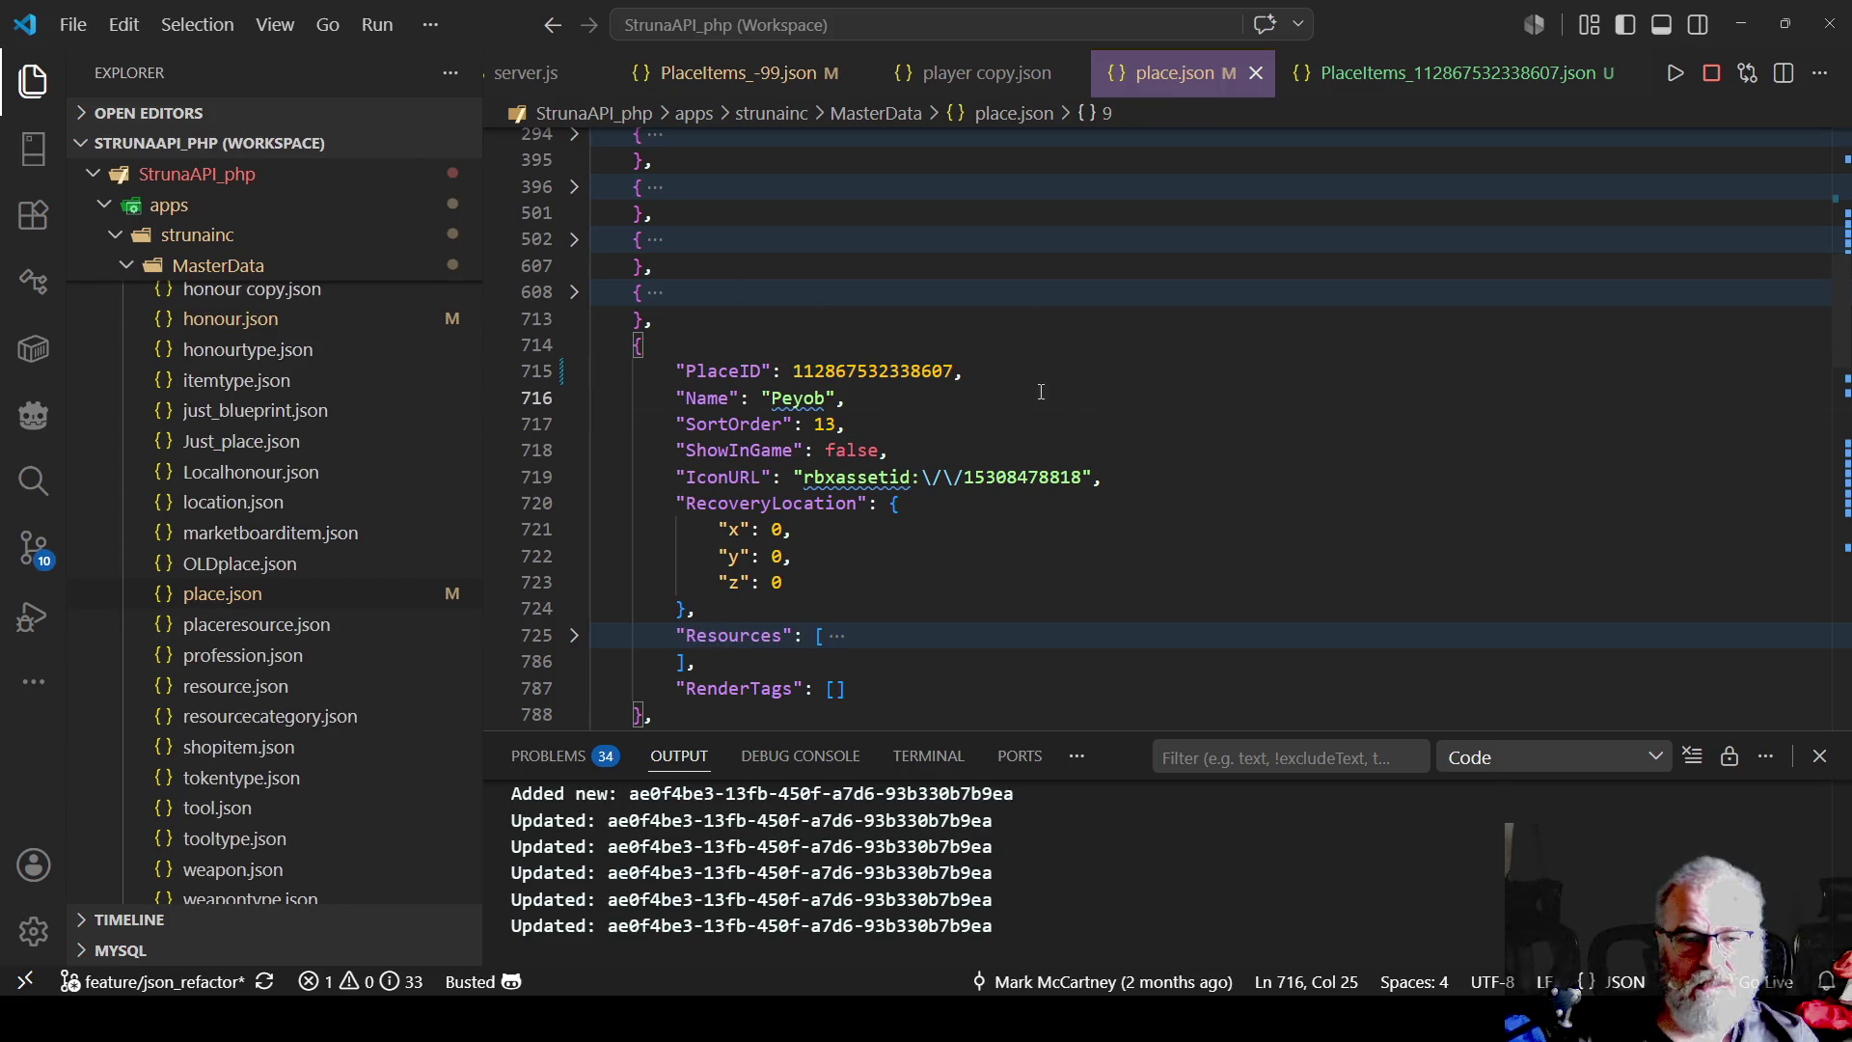
scroll(849, 386, down, 2)
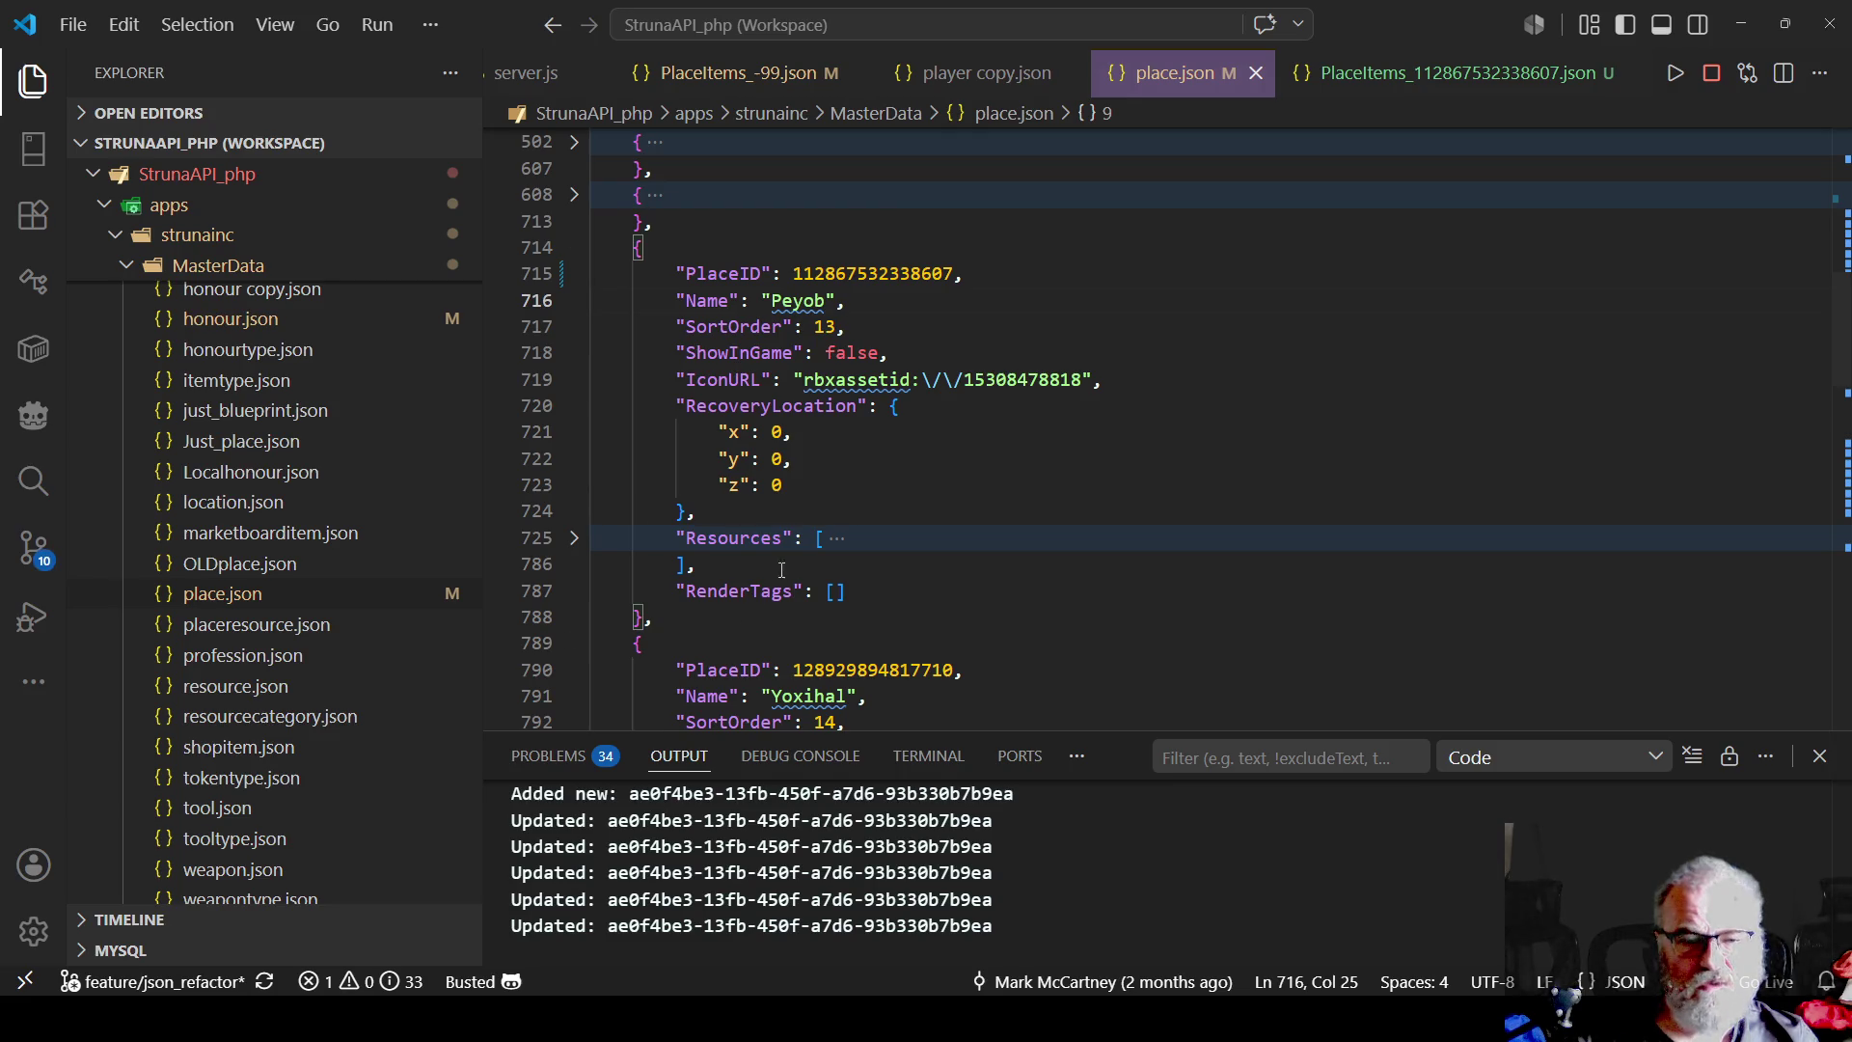
scroll(675, 463, up, 3)
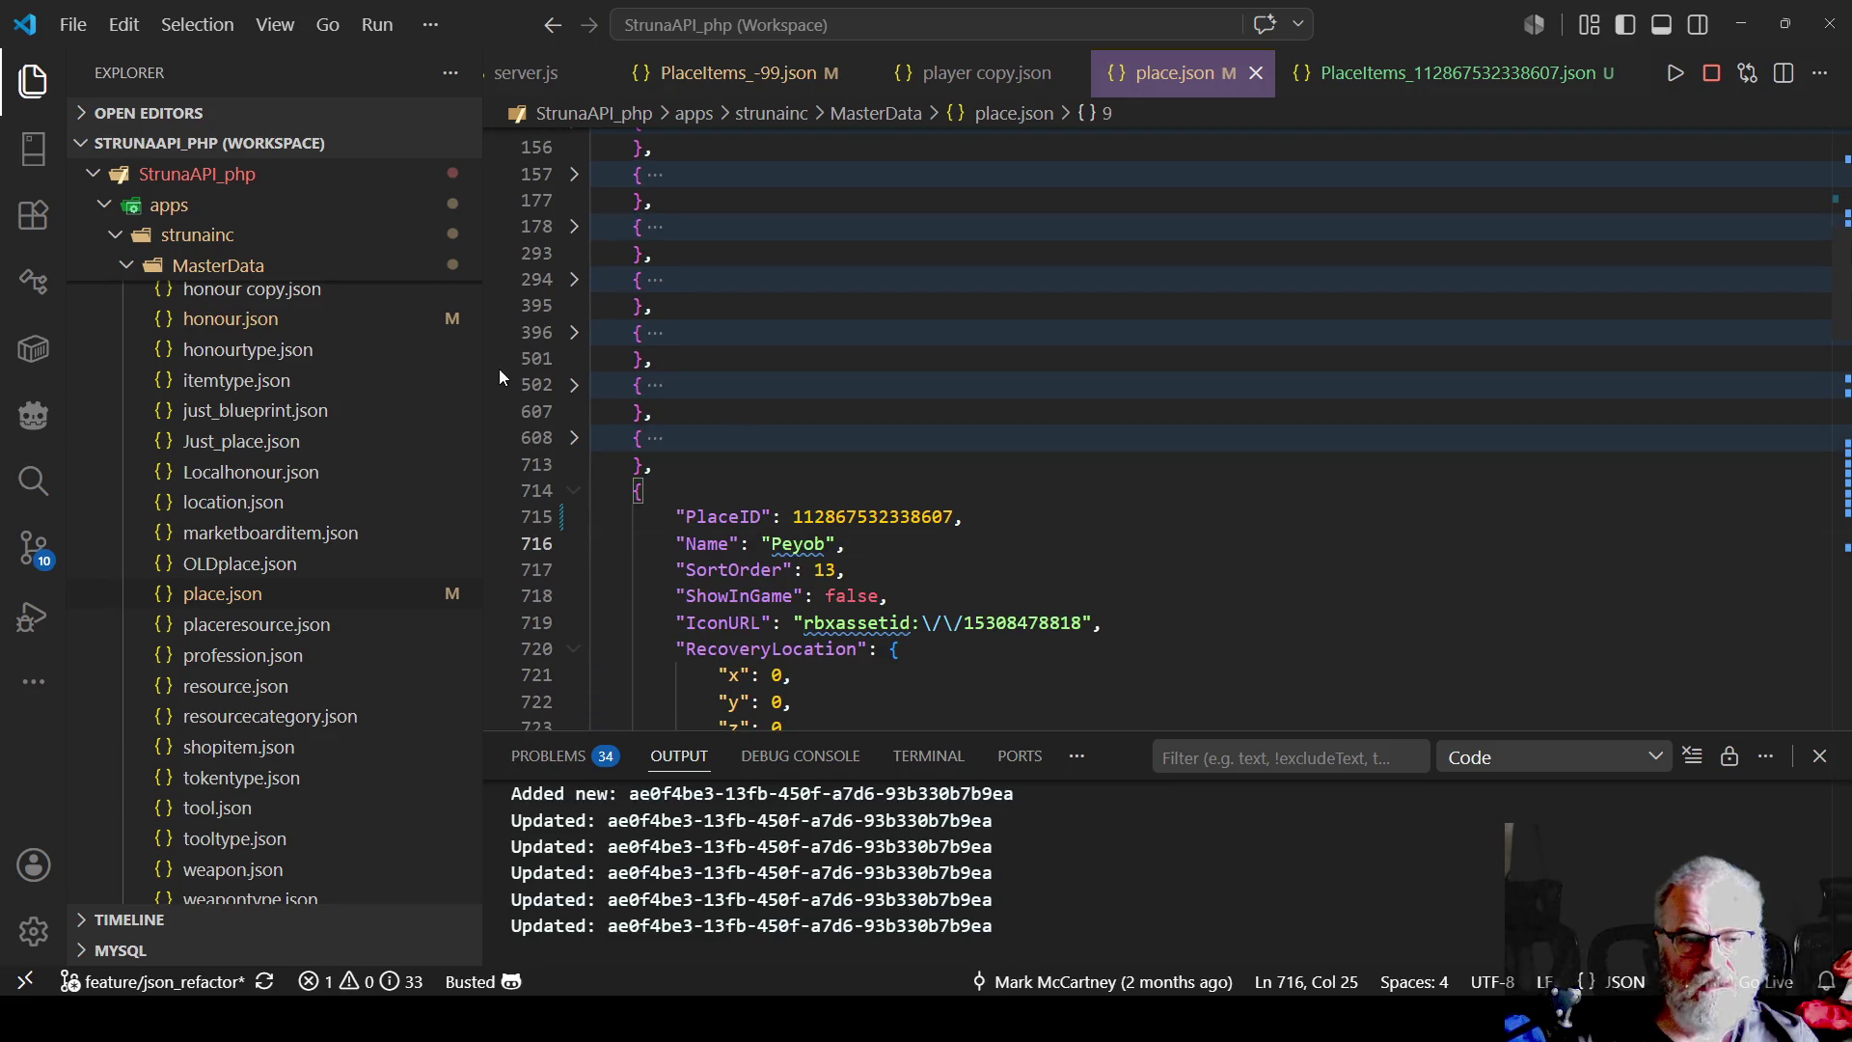
click(574, 441)
scroll(787, 309, down, 5)
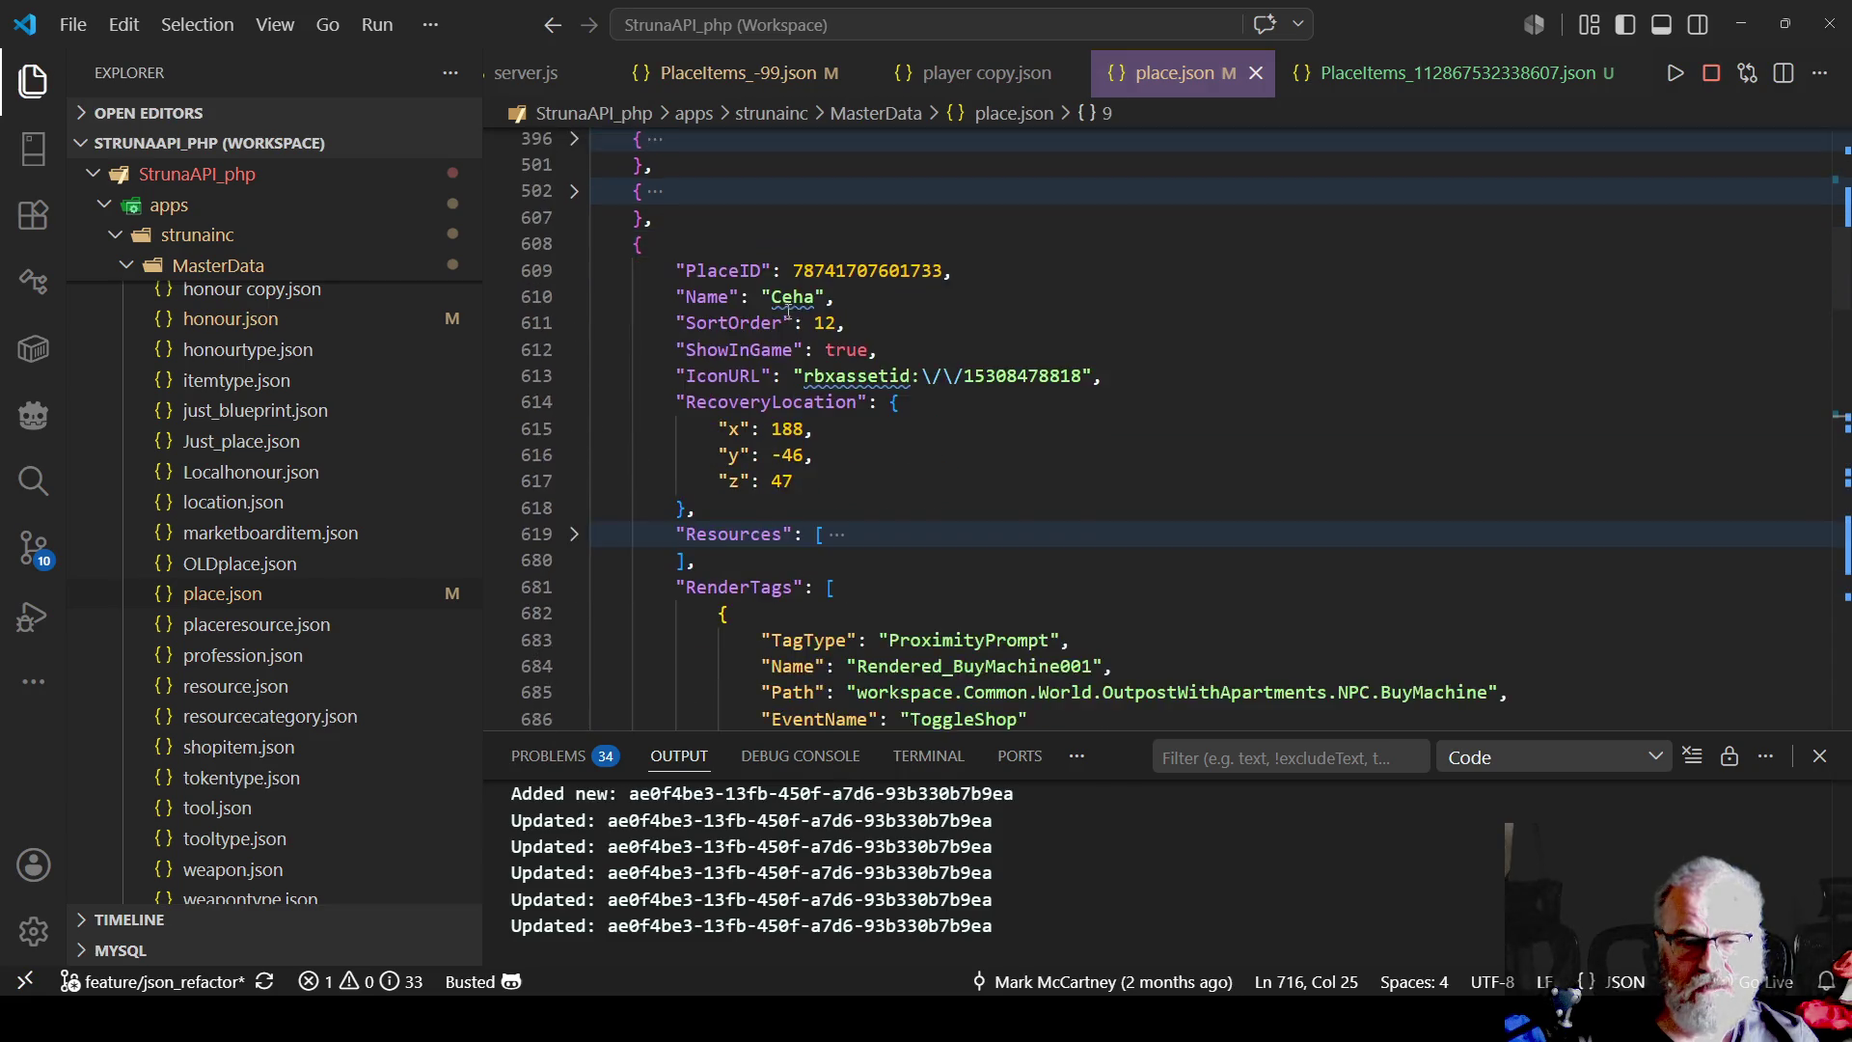
scroll(787, 308, down, 2)
mouse_move(694, 275)
mouse_down()
mouse_move(742, 381)
mouse_move(1071, 396)
mouse_move(753, 425)
mouse_move(749, 522)
mouse_up()
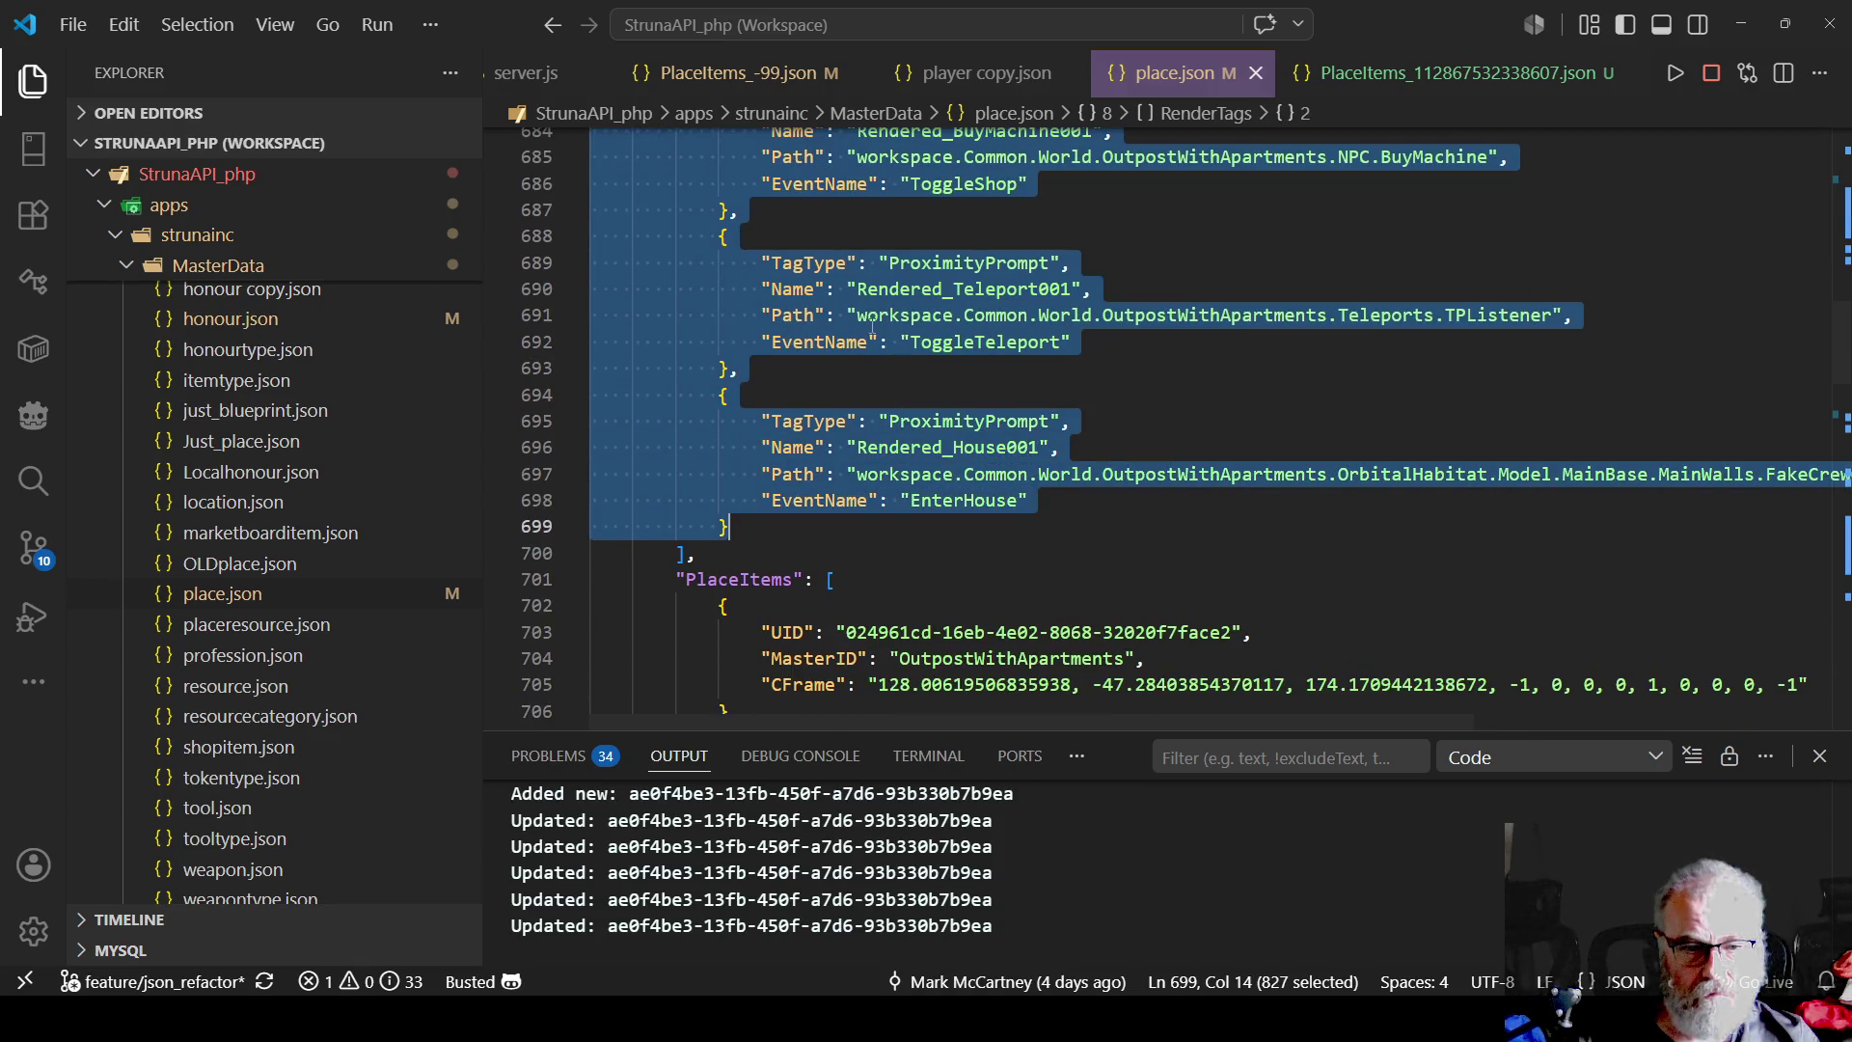
scroll(872, 328, down, 10)
scroll(825, 387, down, 1)
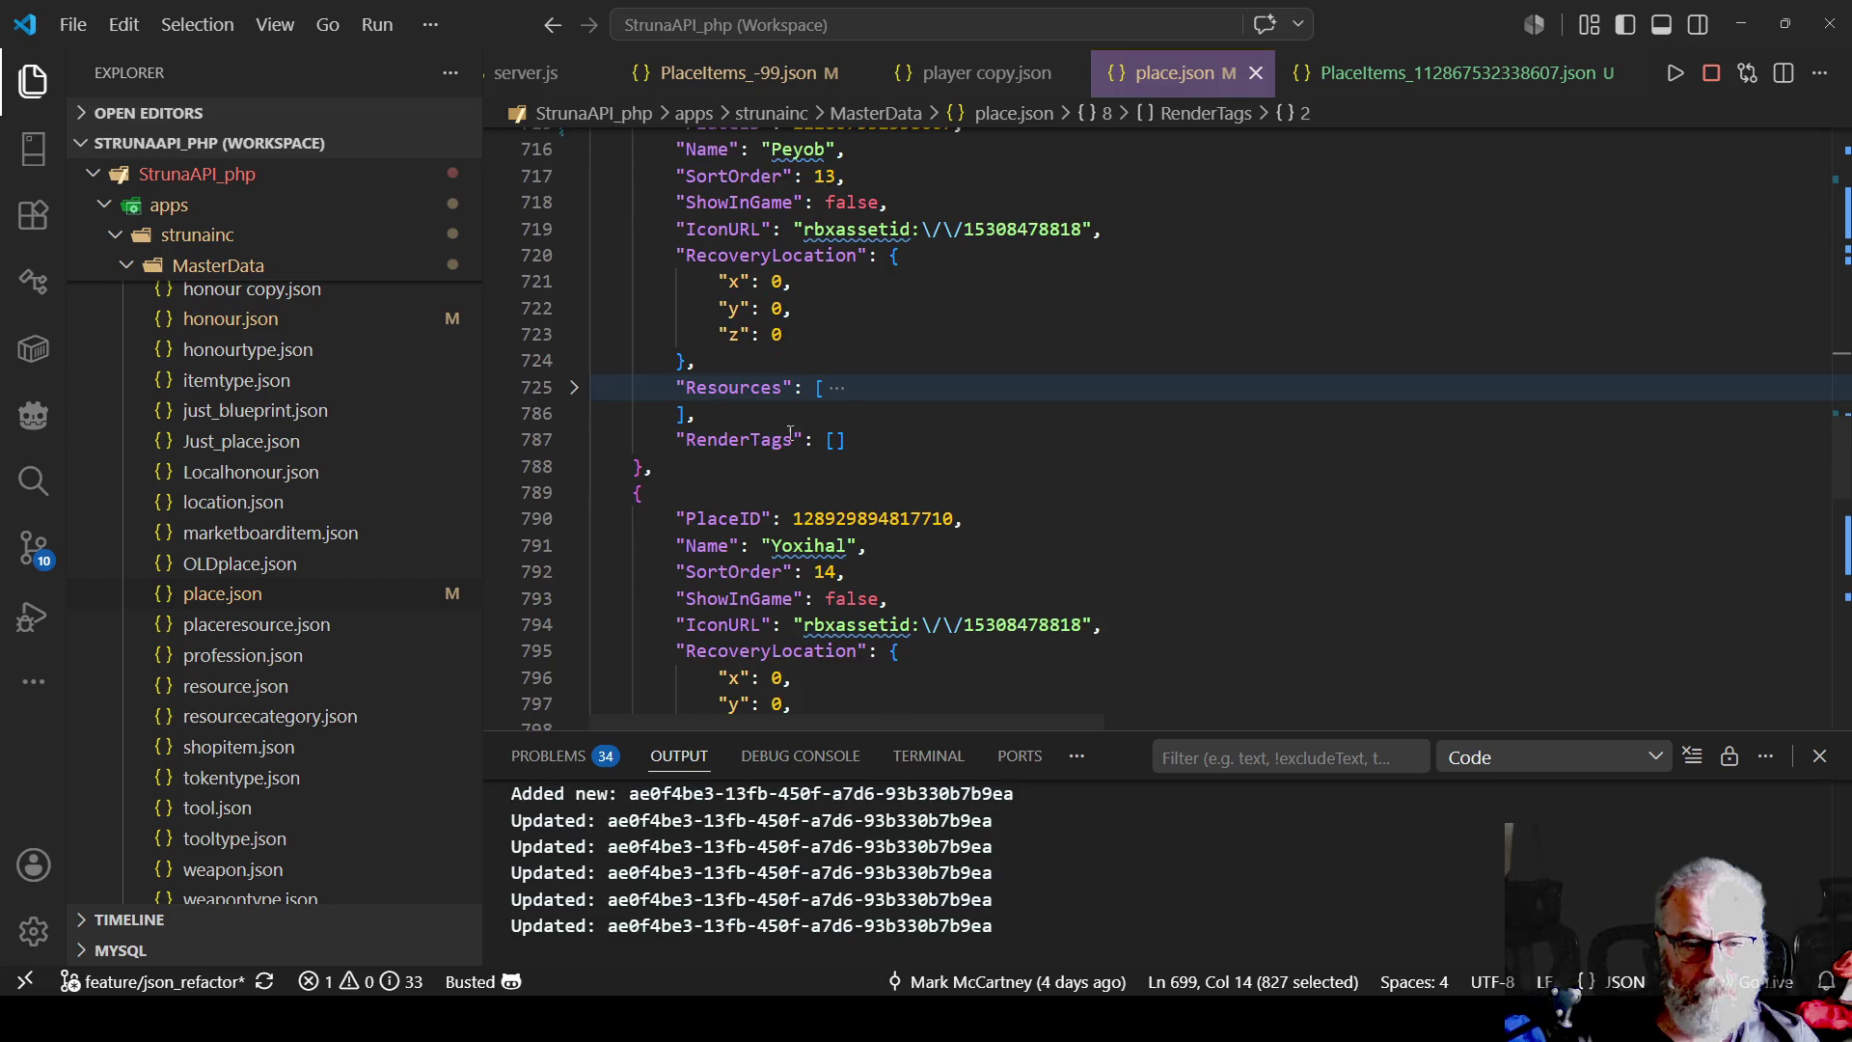
- Paste the three ProximityPrompt tags into Peyob's empty RenderTags list and save place.json
click(837, 440)
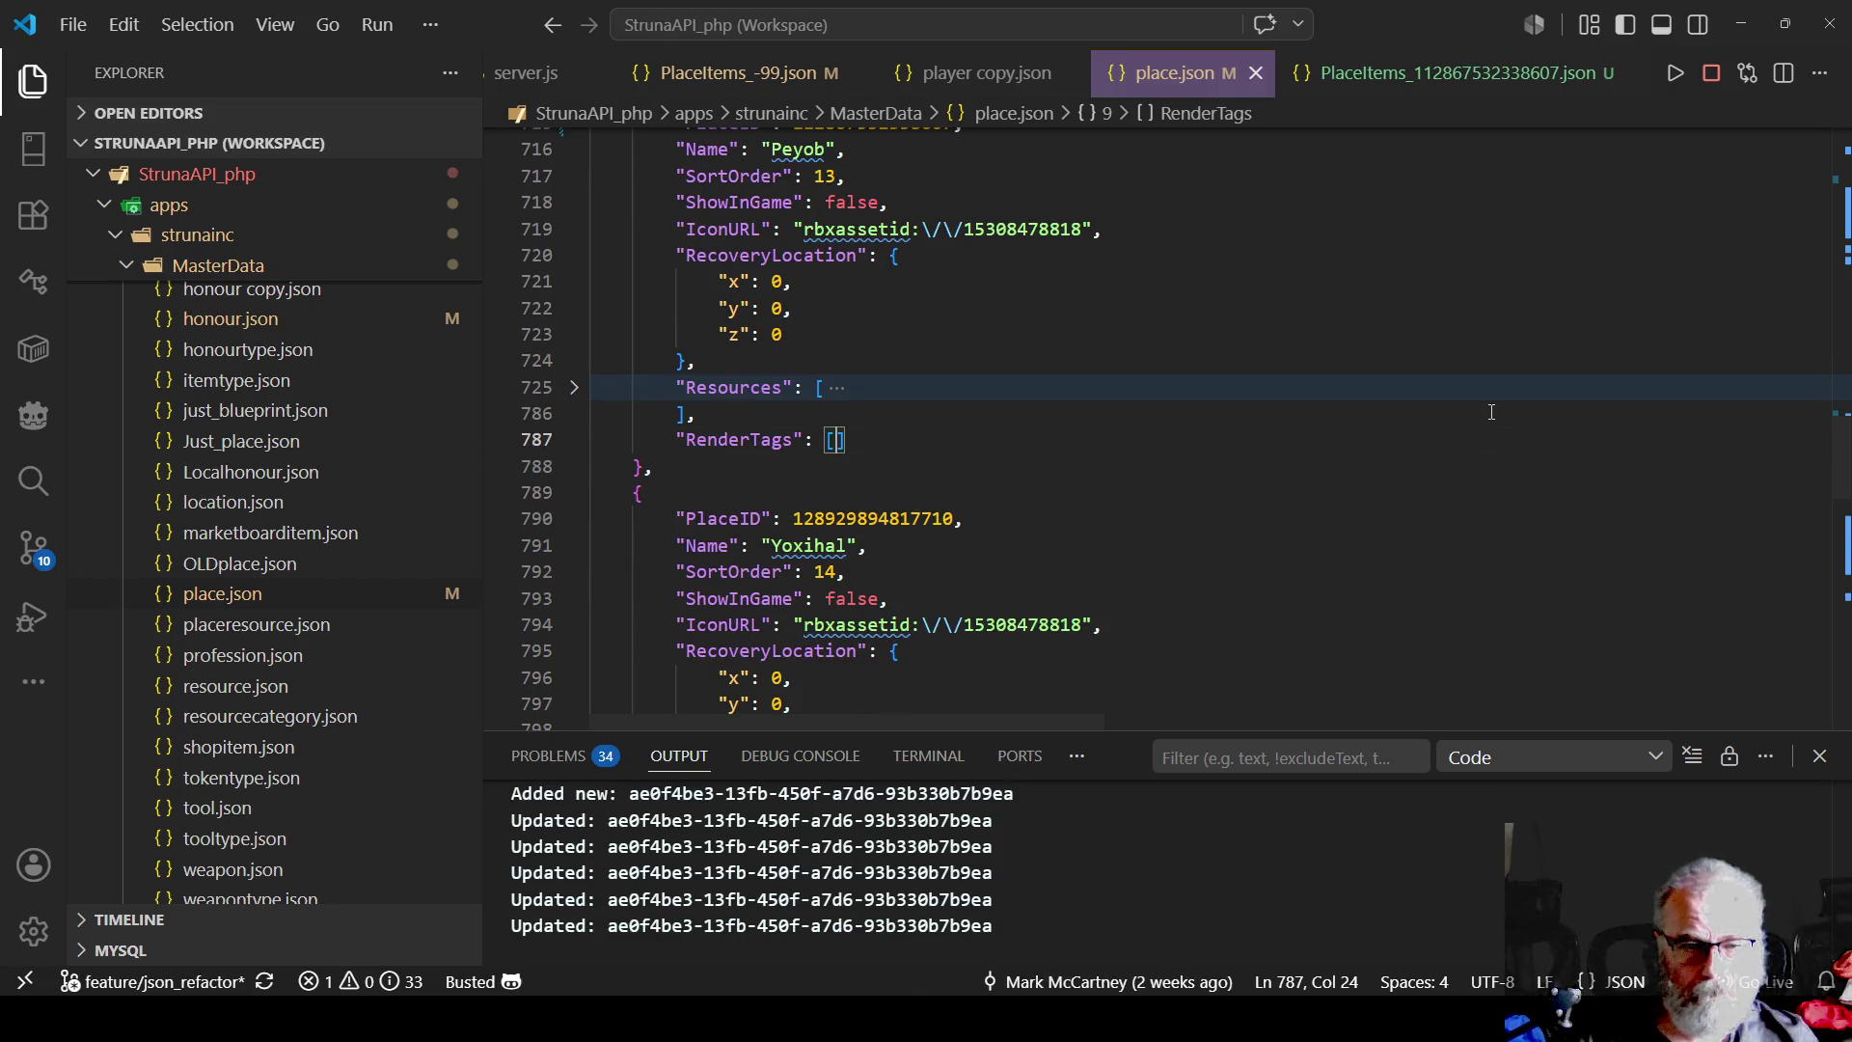
key(ctrl+v)
key(ctrl+s)
- Check the previous place's PlaceItems heading for reference, then collapse the RenderTags block
scroll(1056, 346, up, 6)
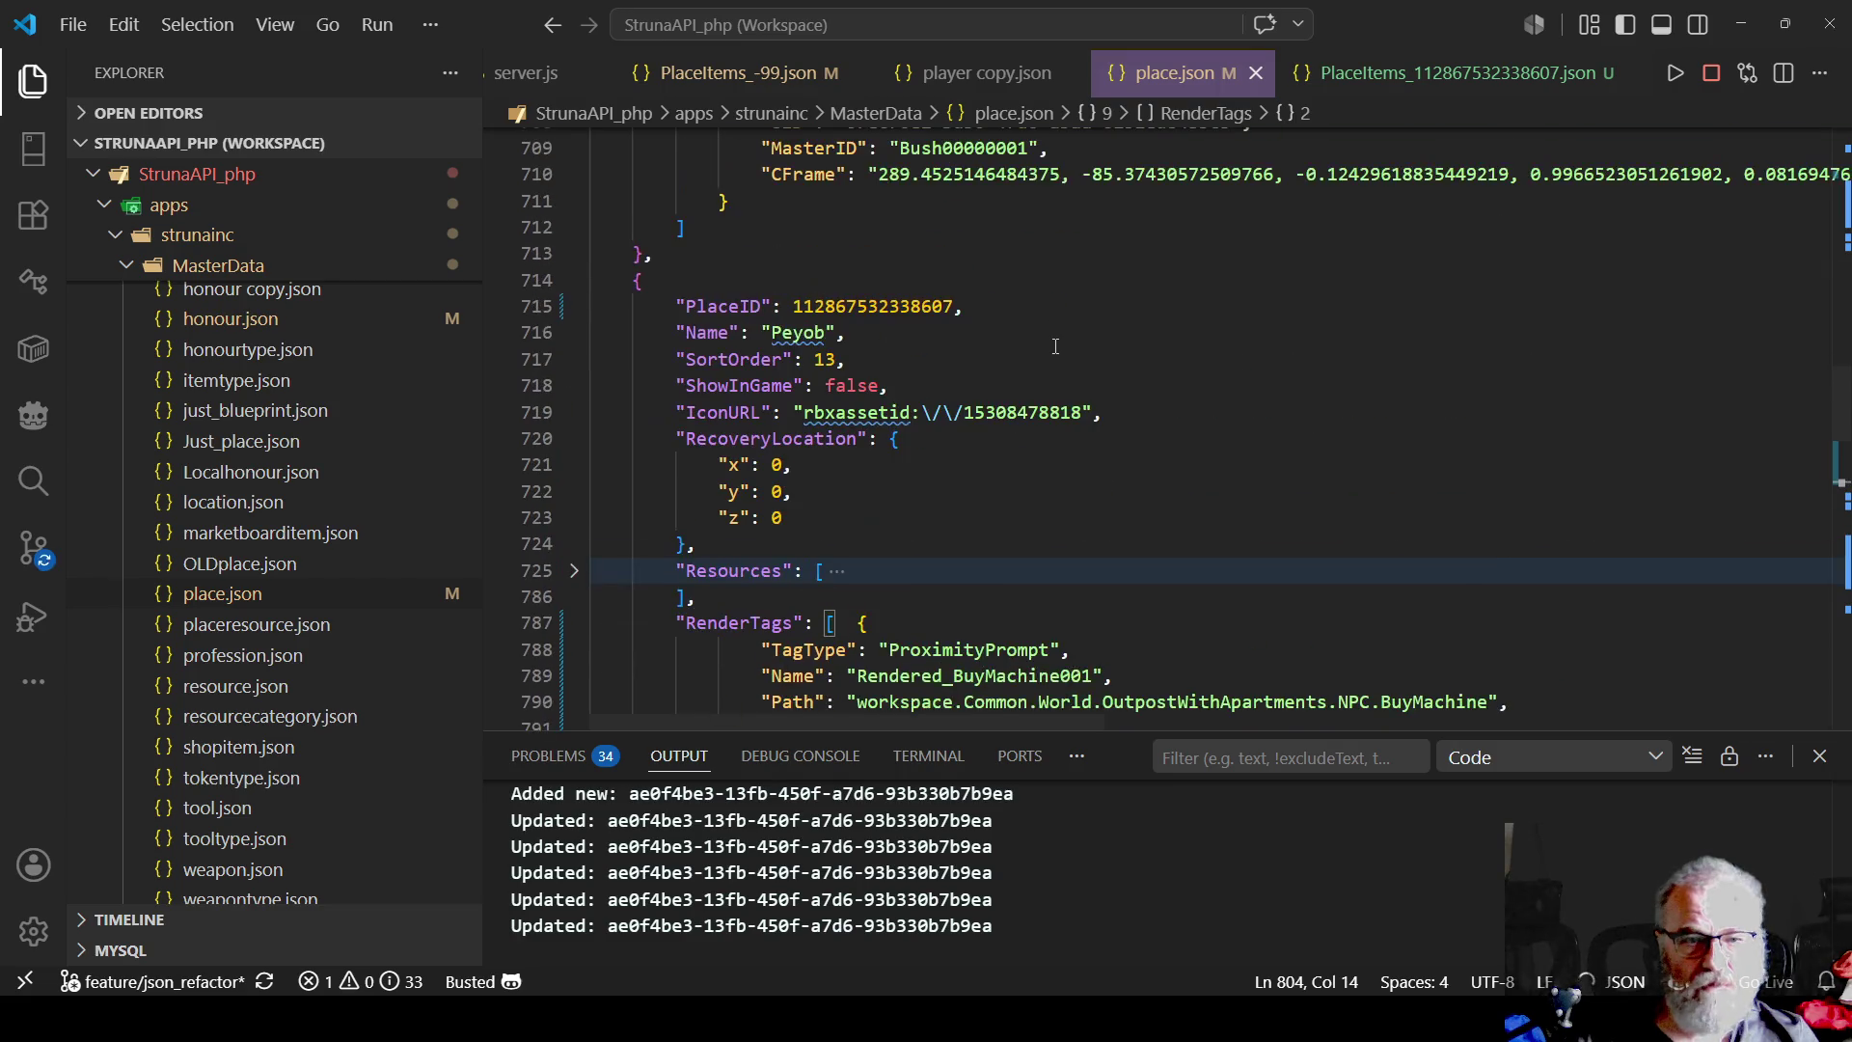
scroll(979, 294, up, 4)
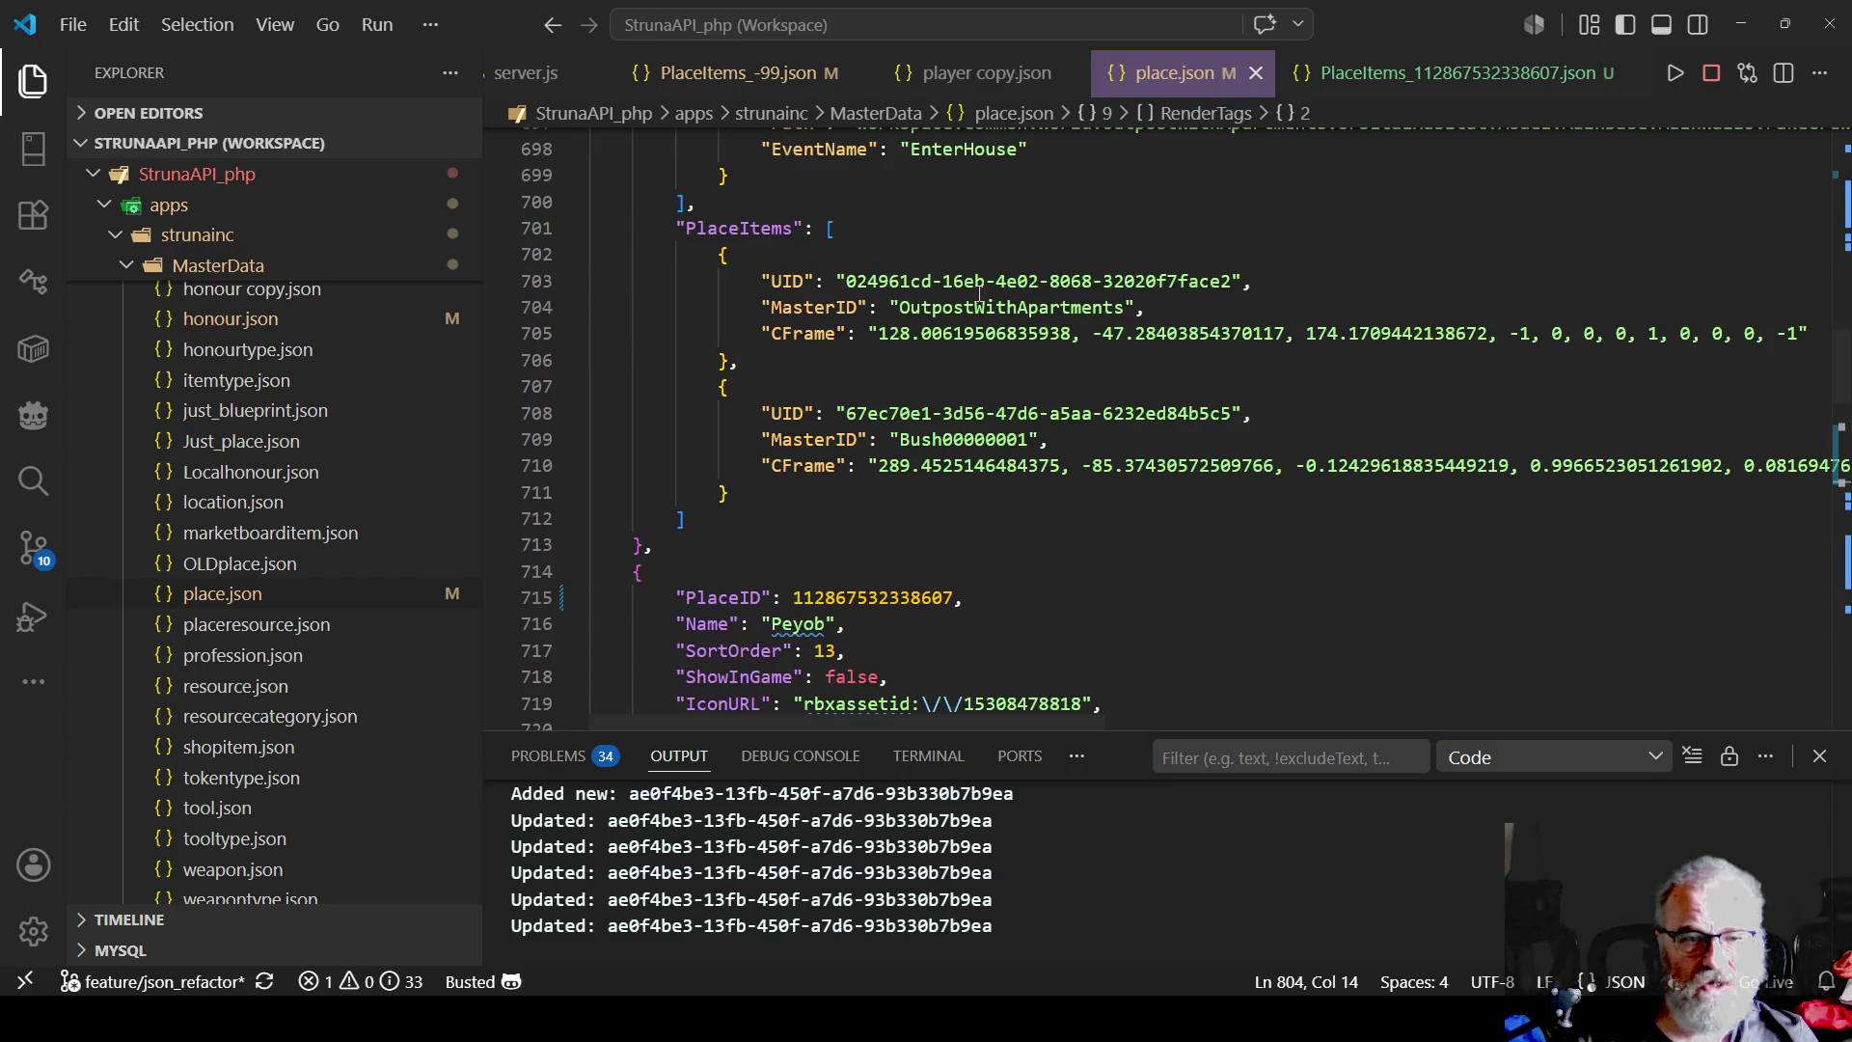
drag(679, 225, 867, 223)
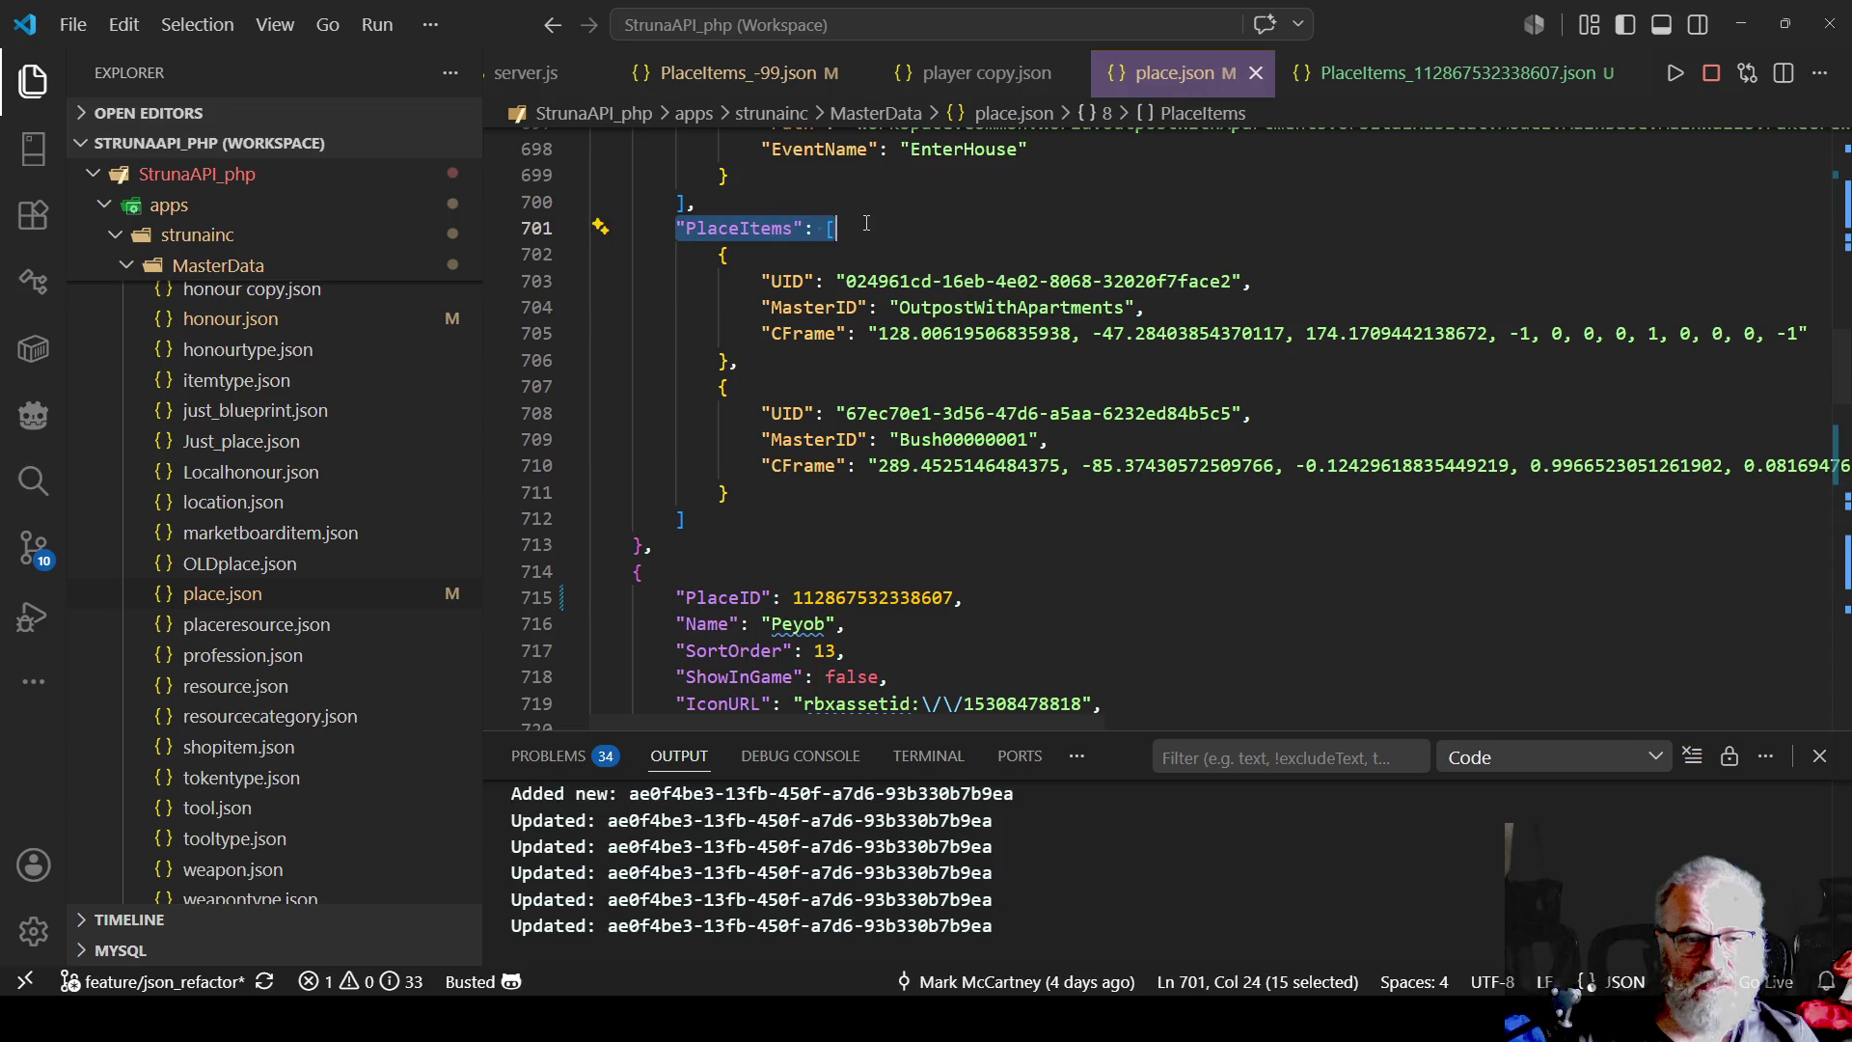
scroll(879, 428, down, 2)
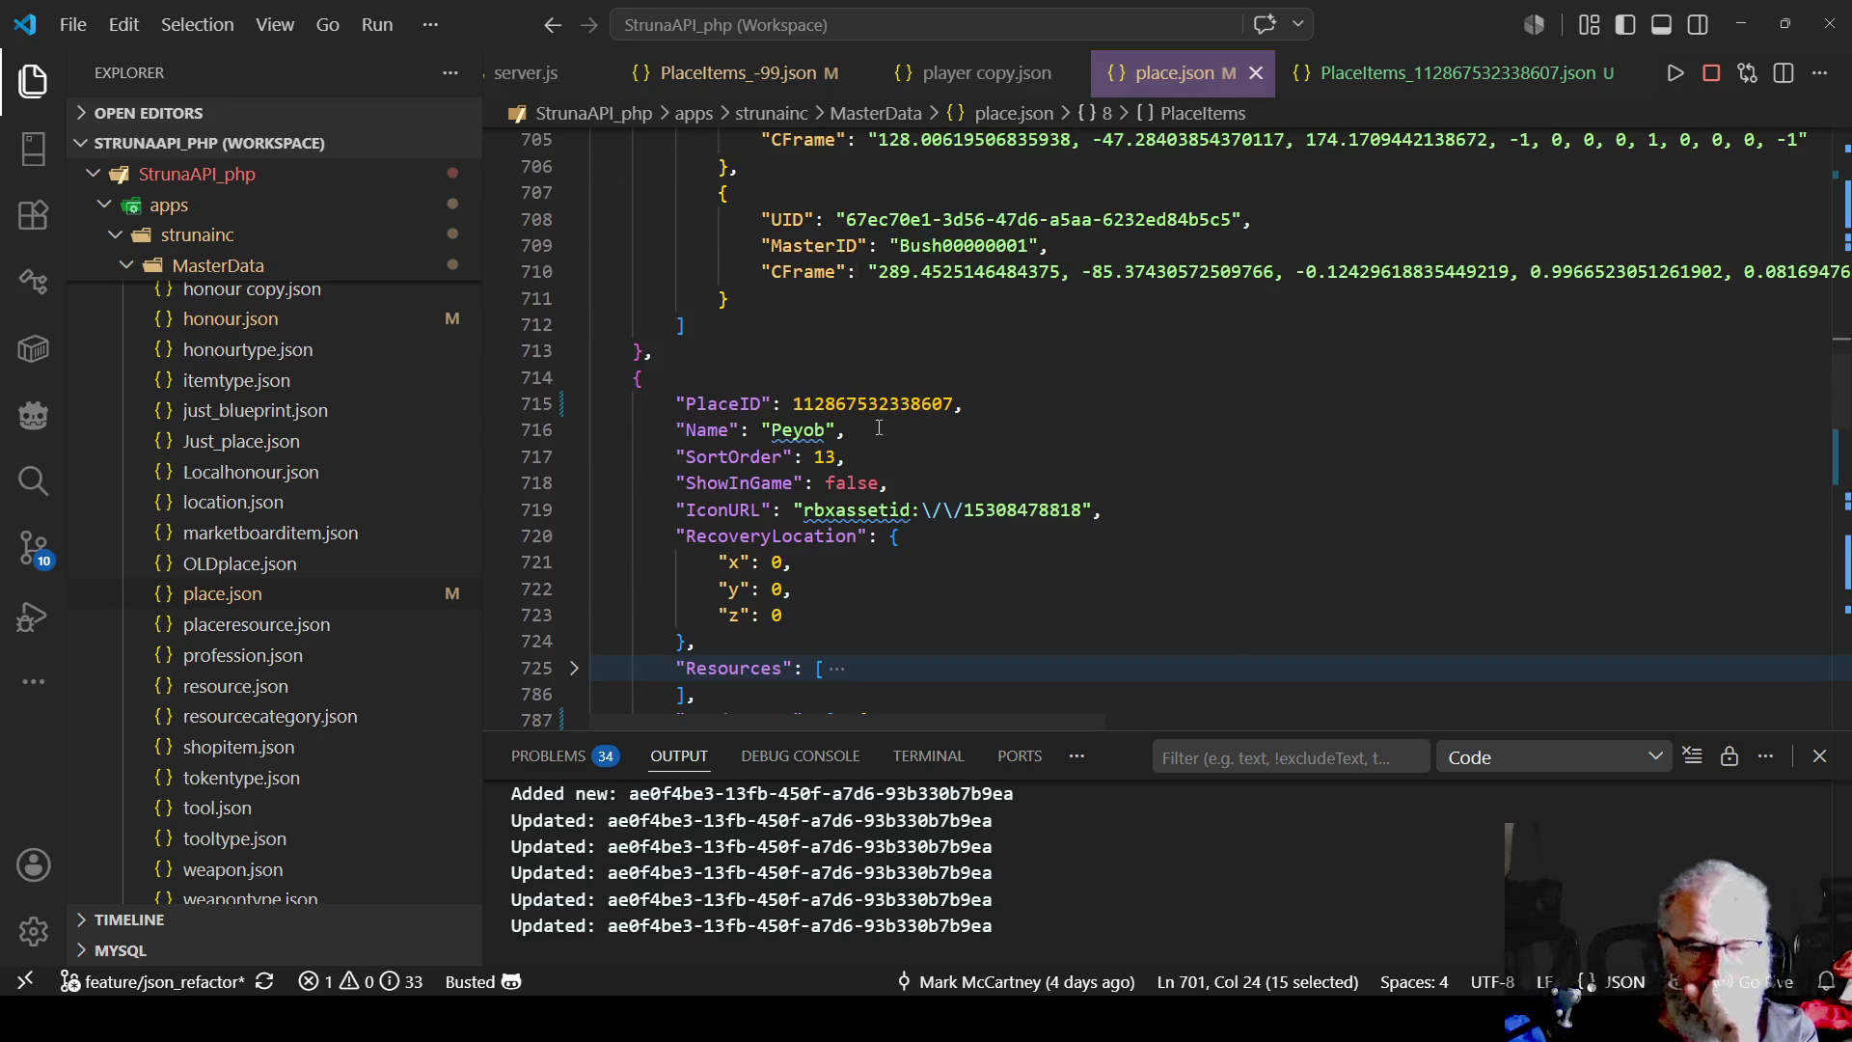
scroll(848, 350, down, 8)
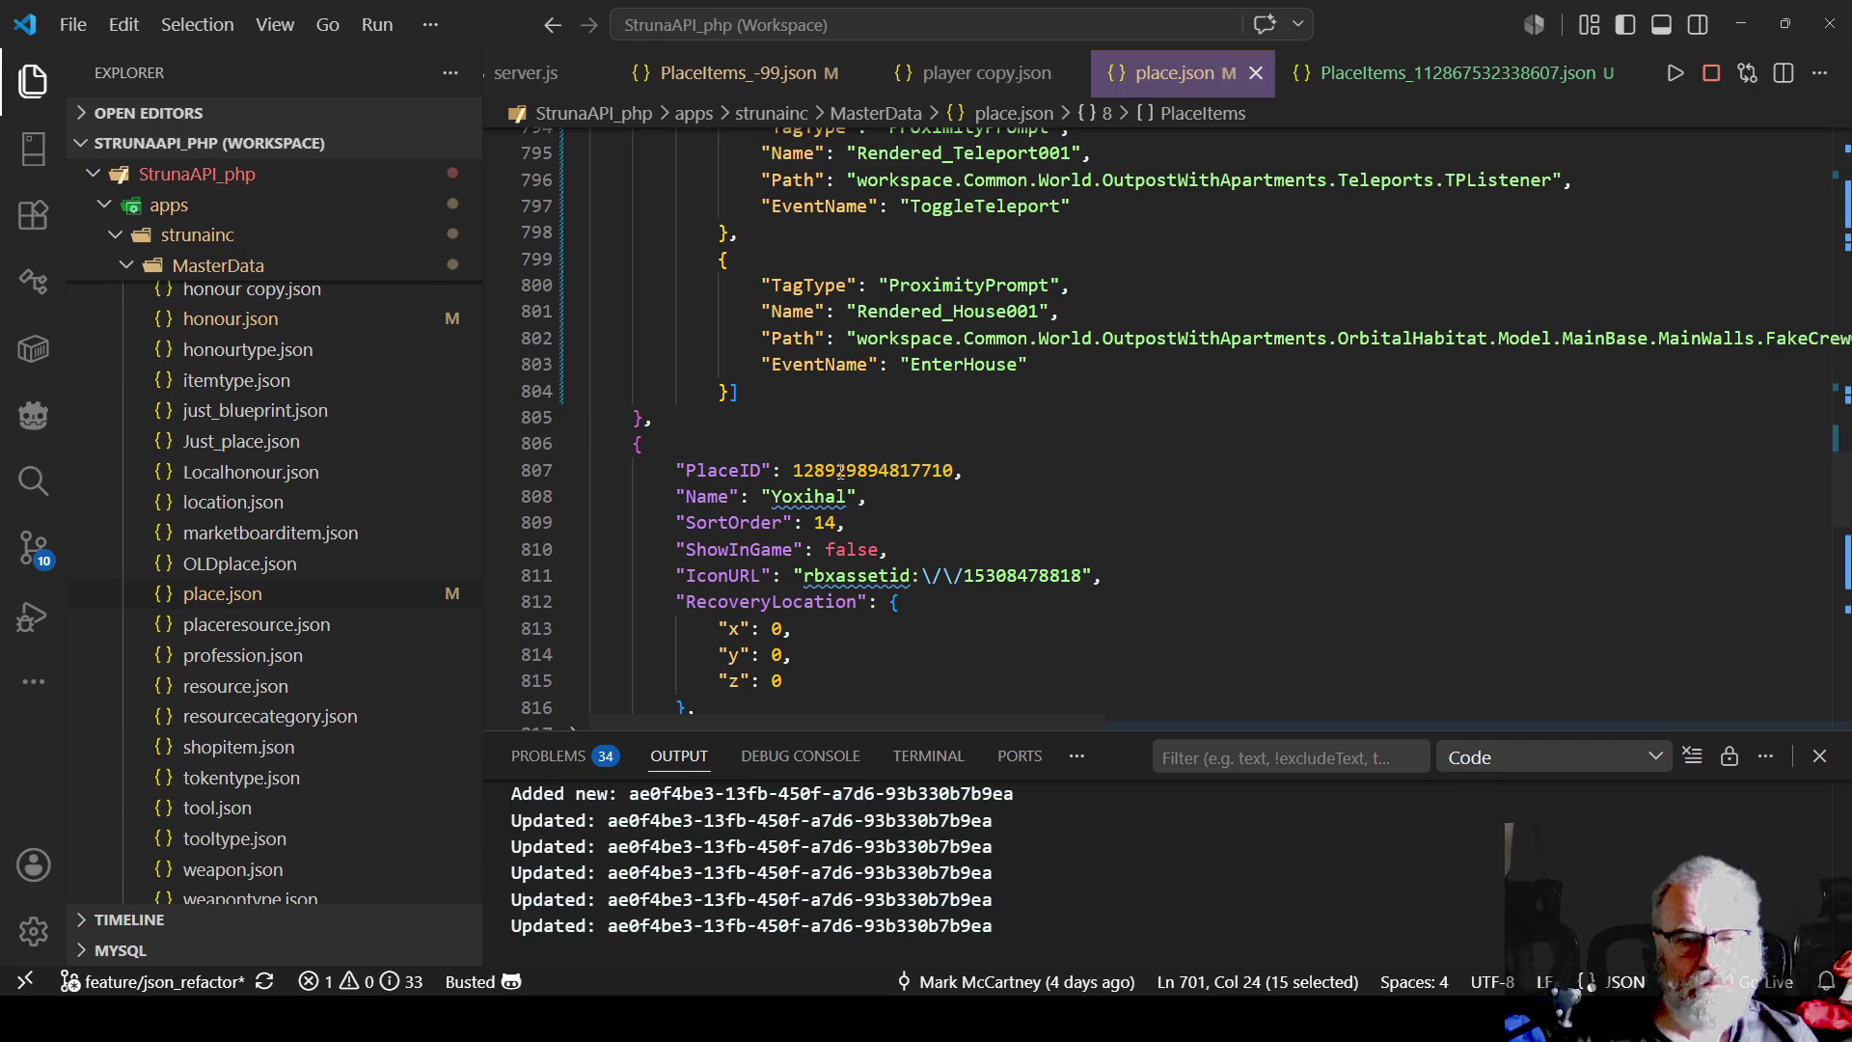
scroll(840, 472, up, 7)
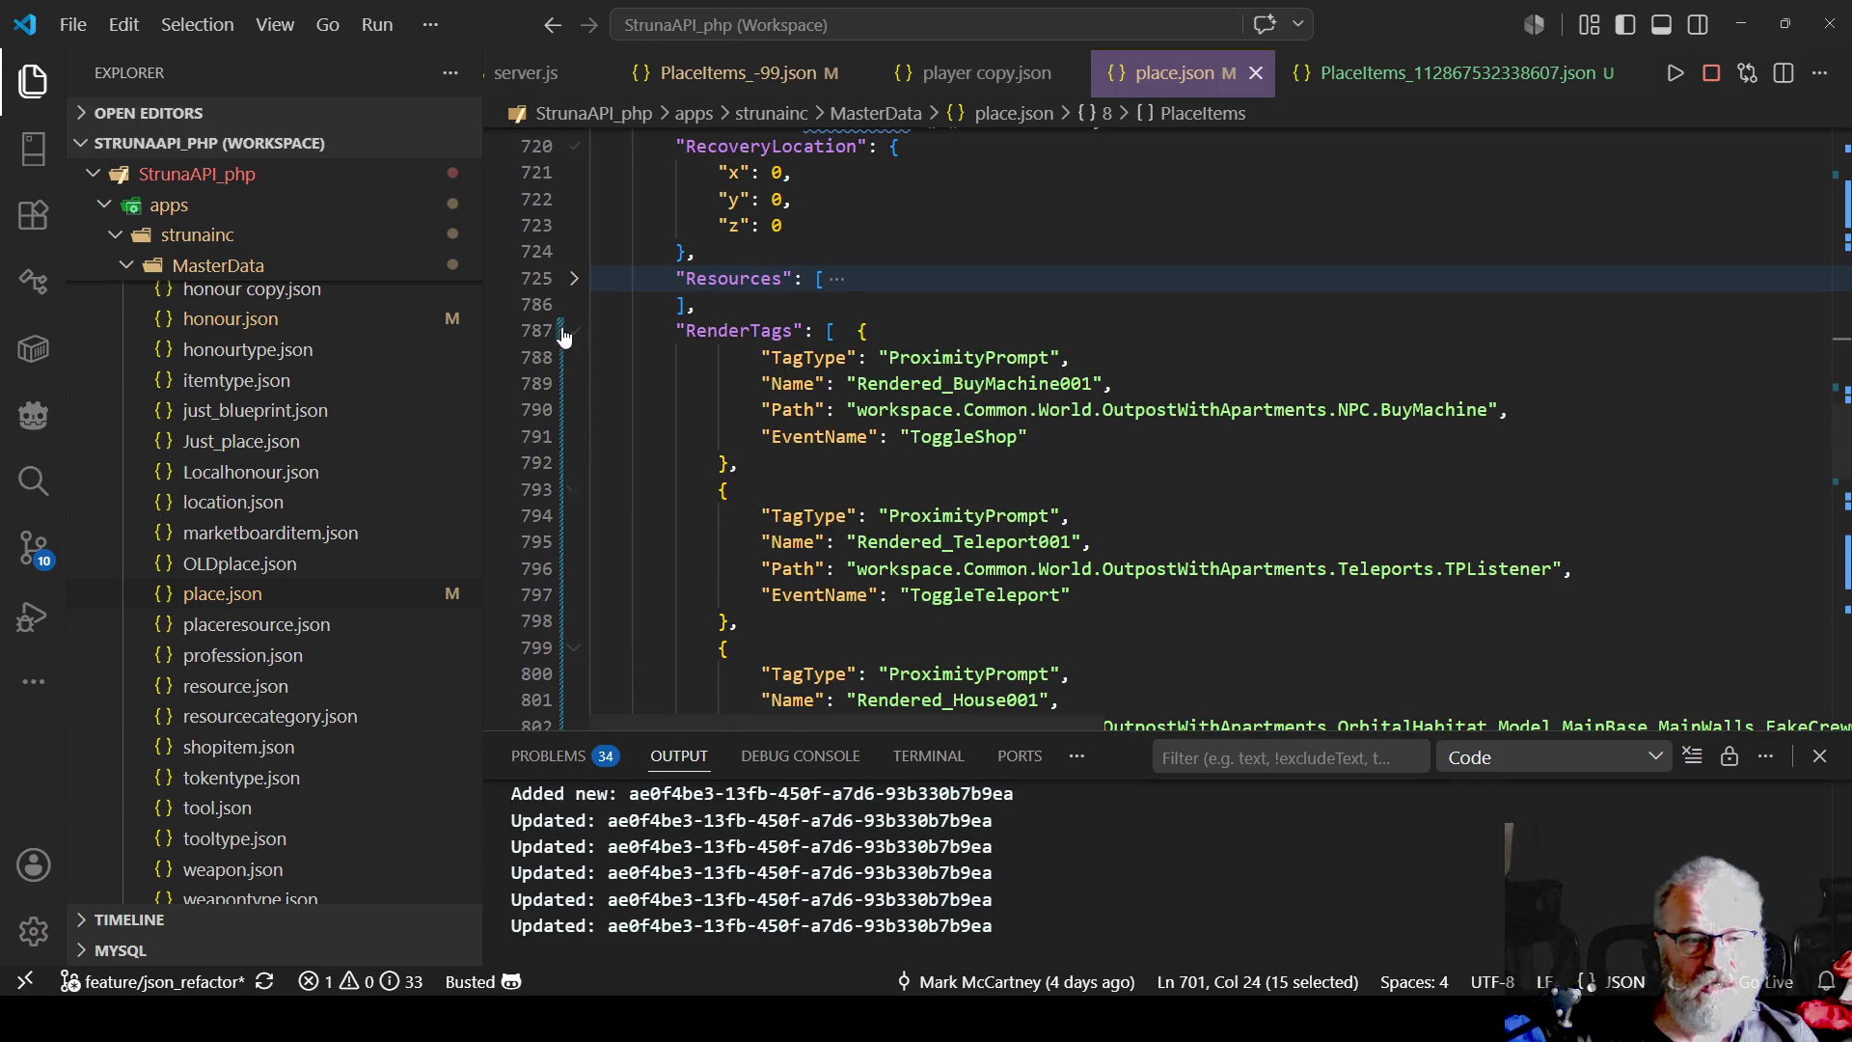
click(574, 330)
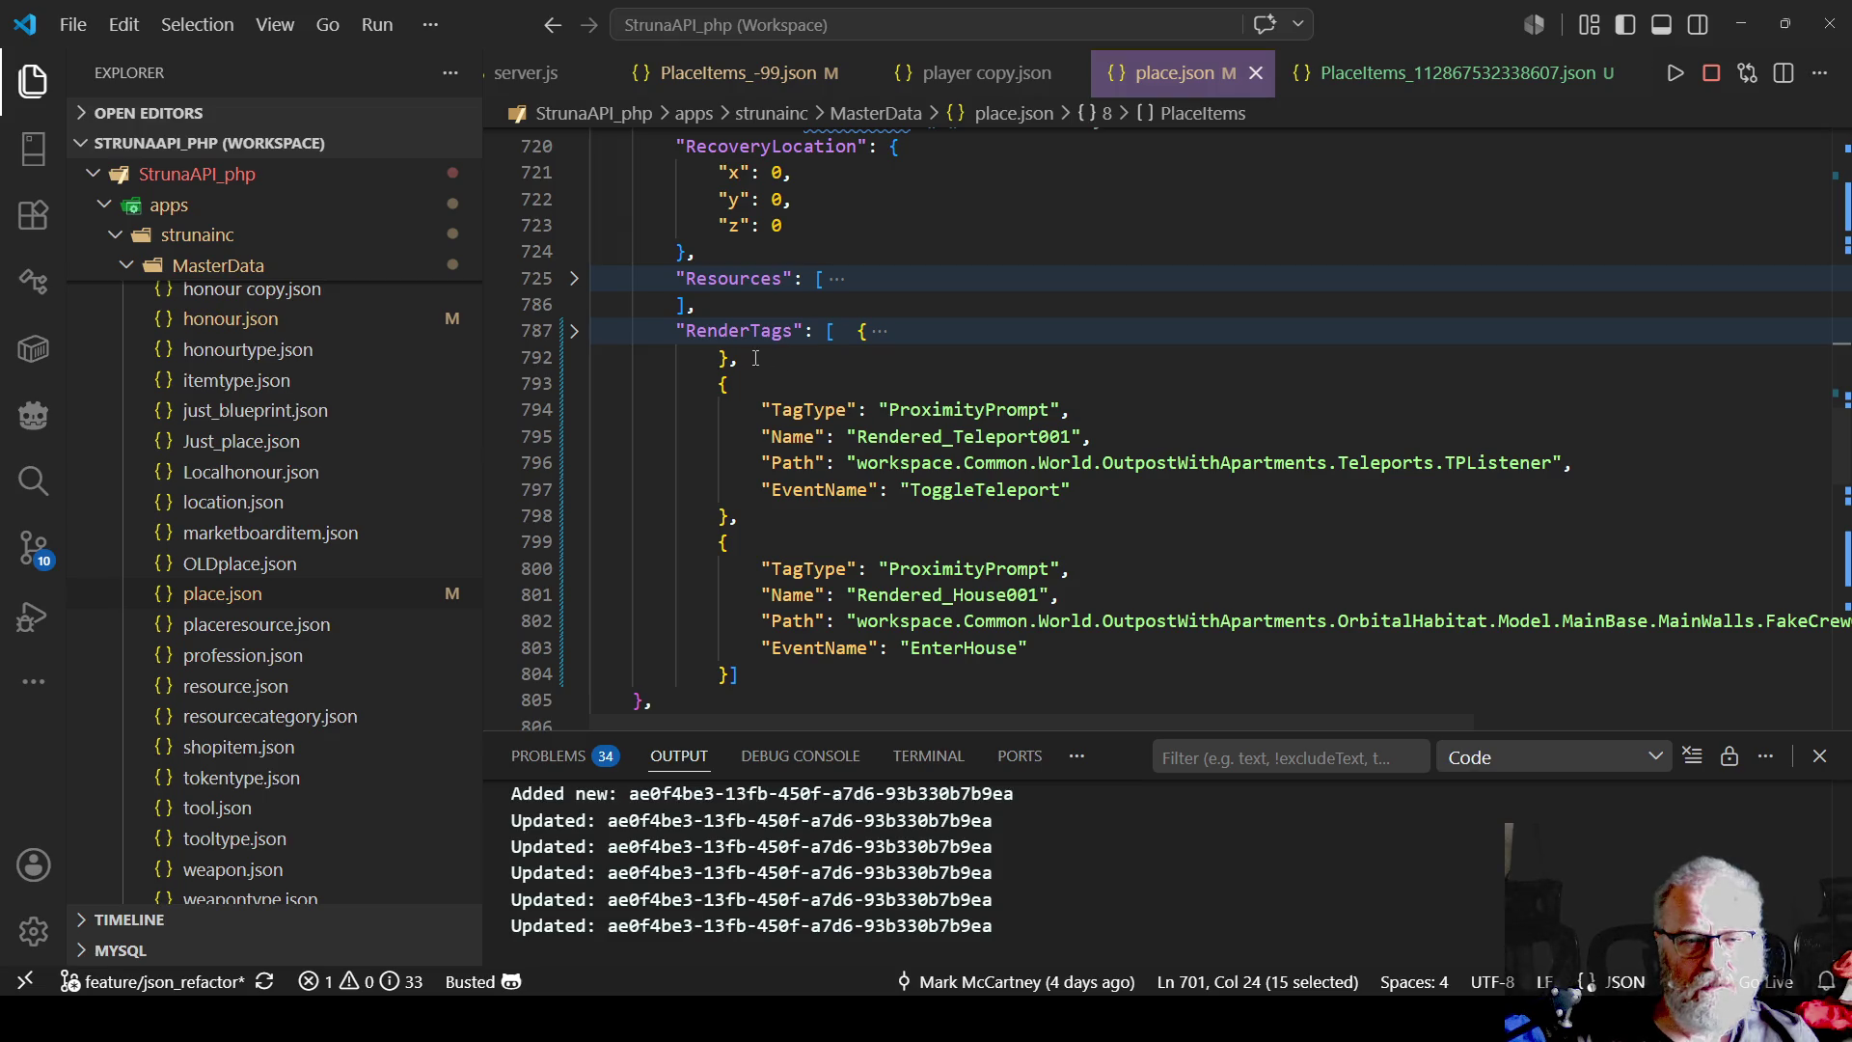
- Put the first RenderTags brace on its own line, fix its indentation, and save
click(828, 333)
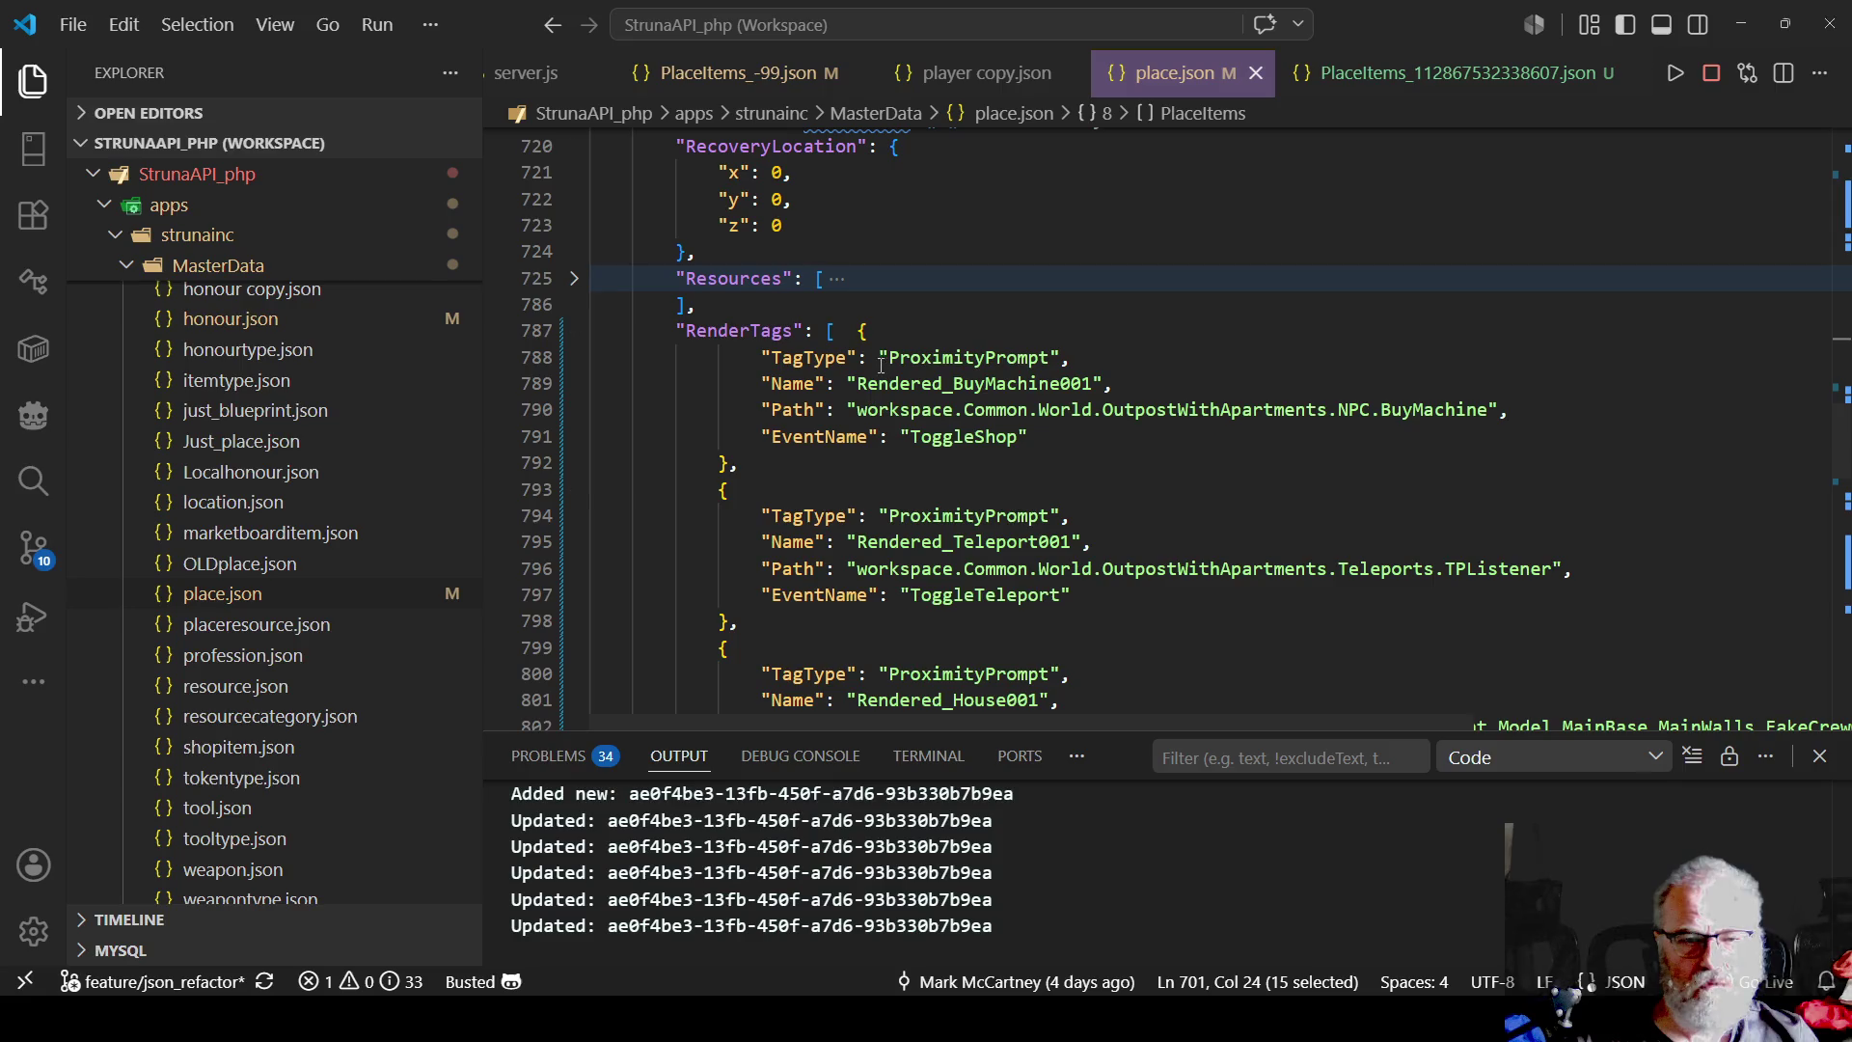
key(Return)
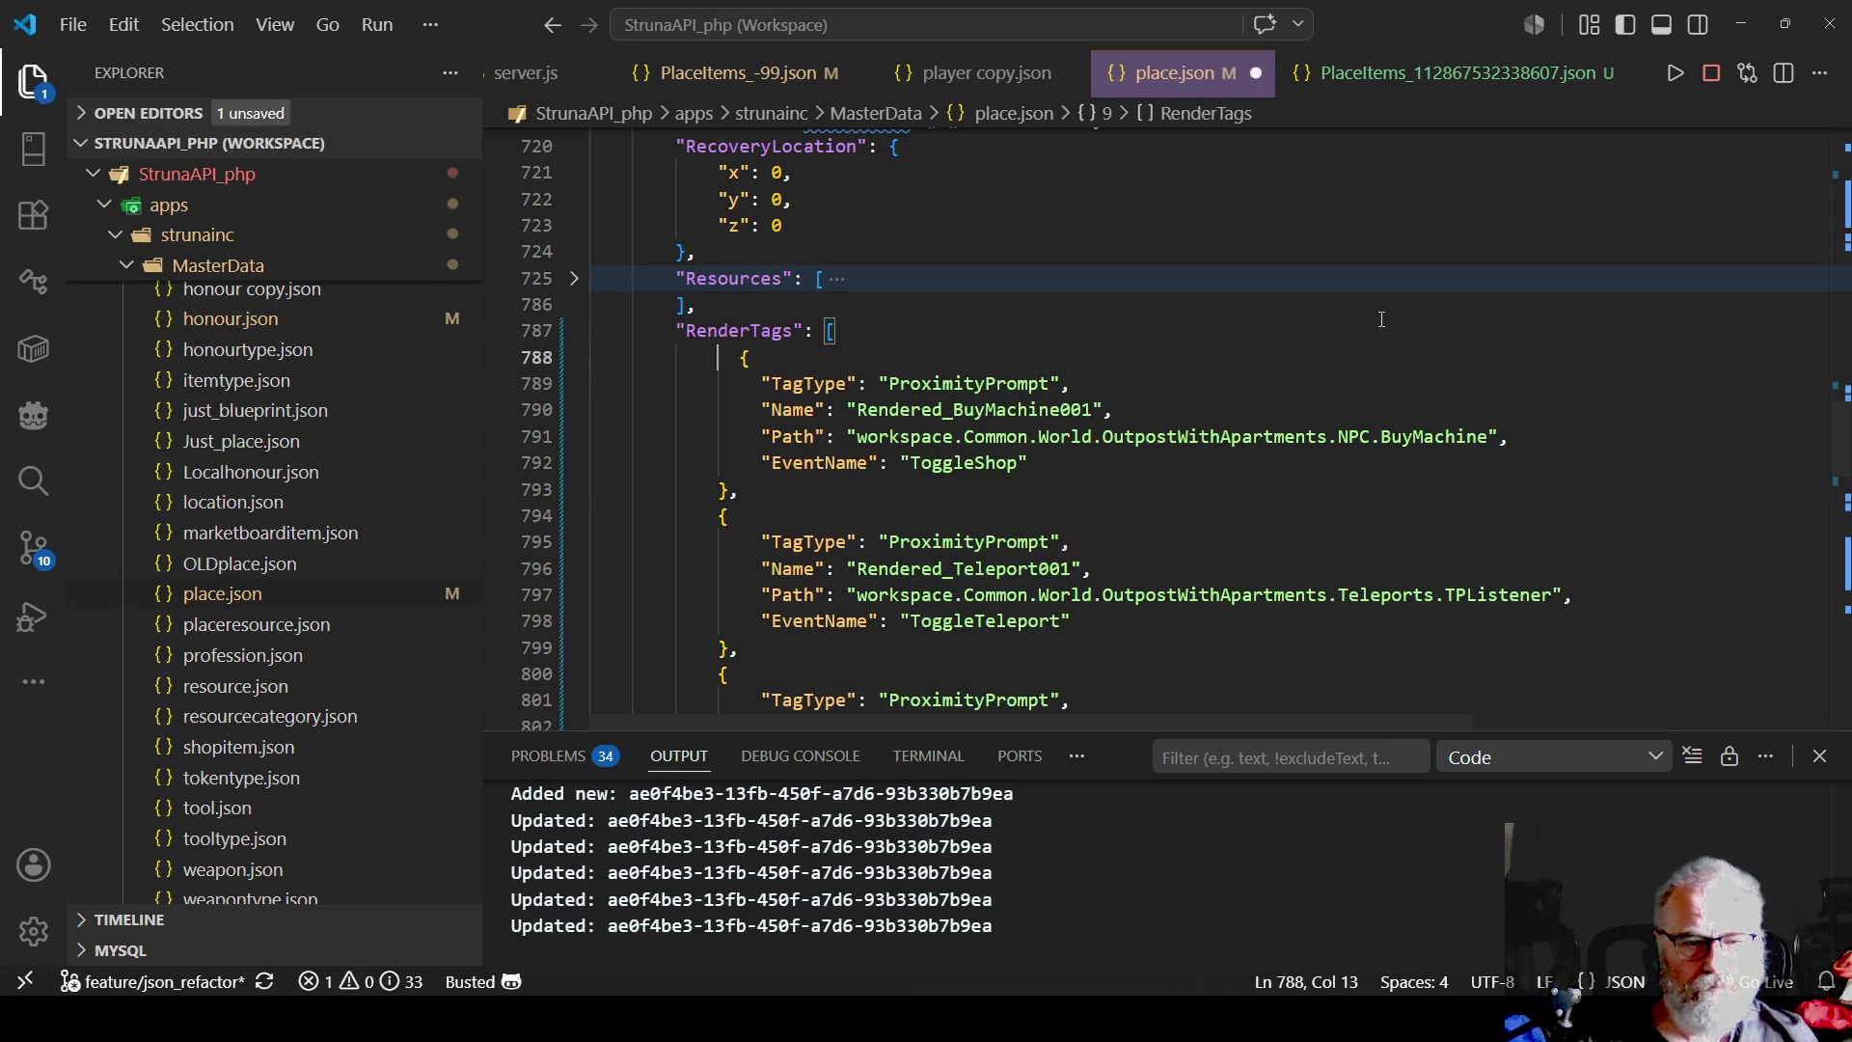
key(Delete)
key(Delete)
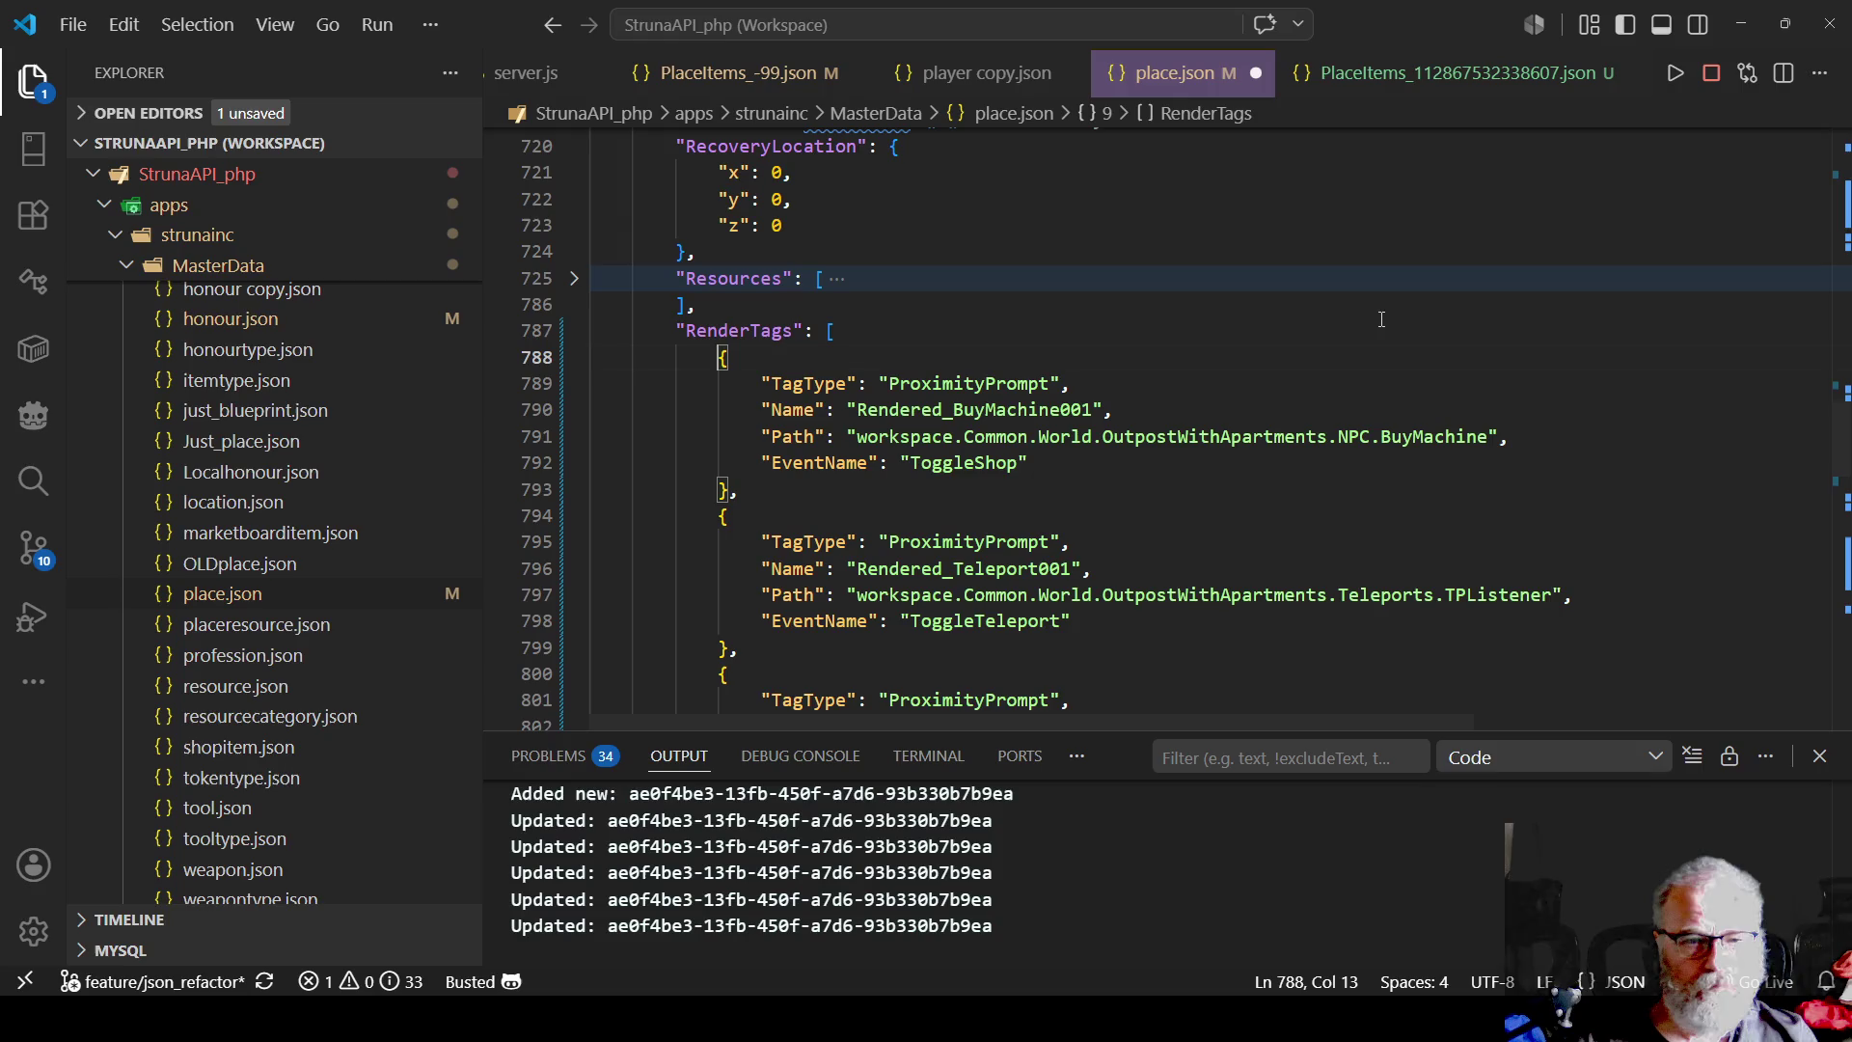
key(ctrl+s)
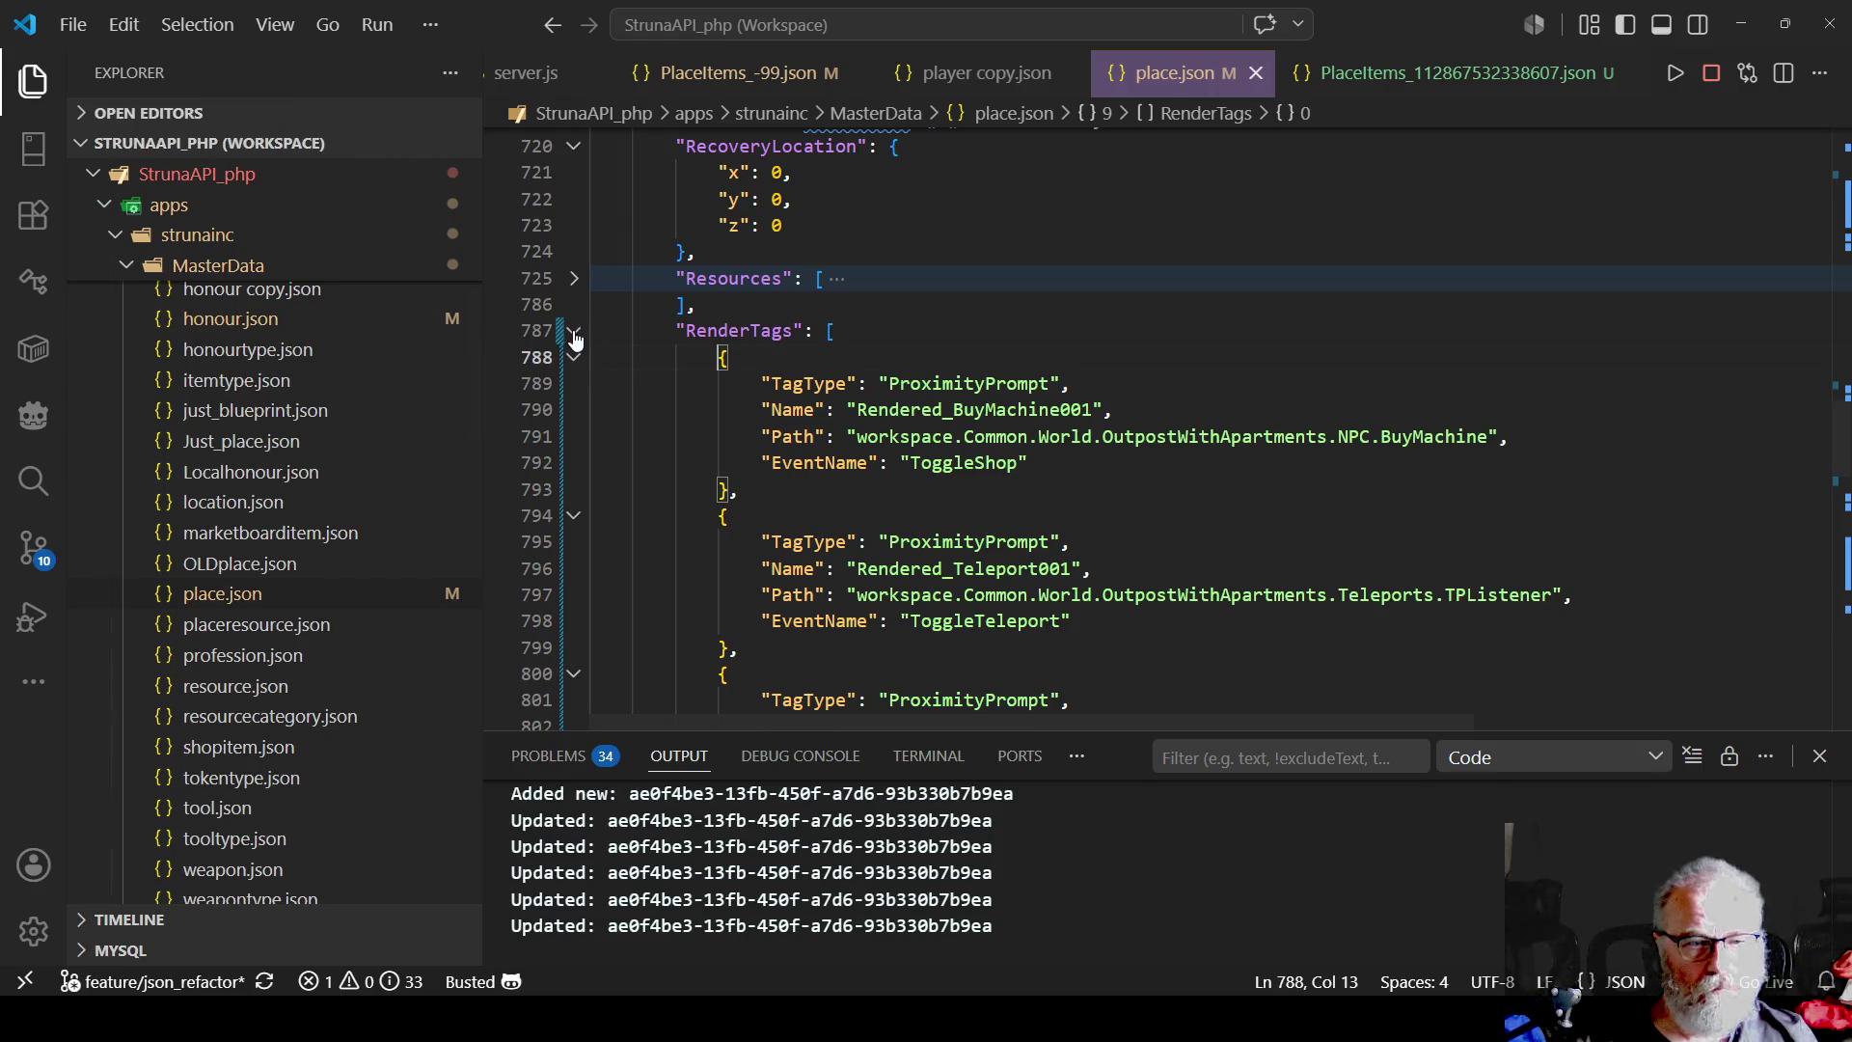
click(574, 331)
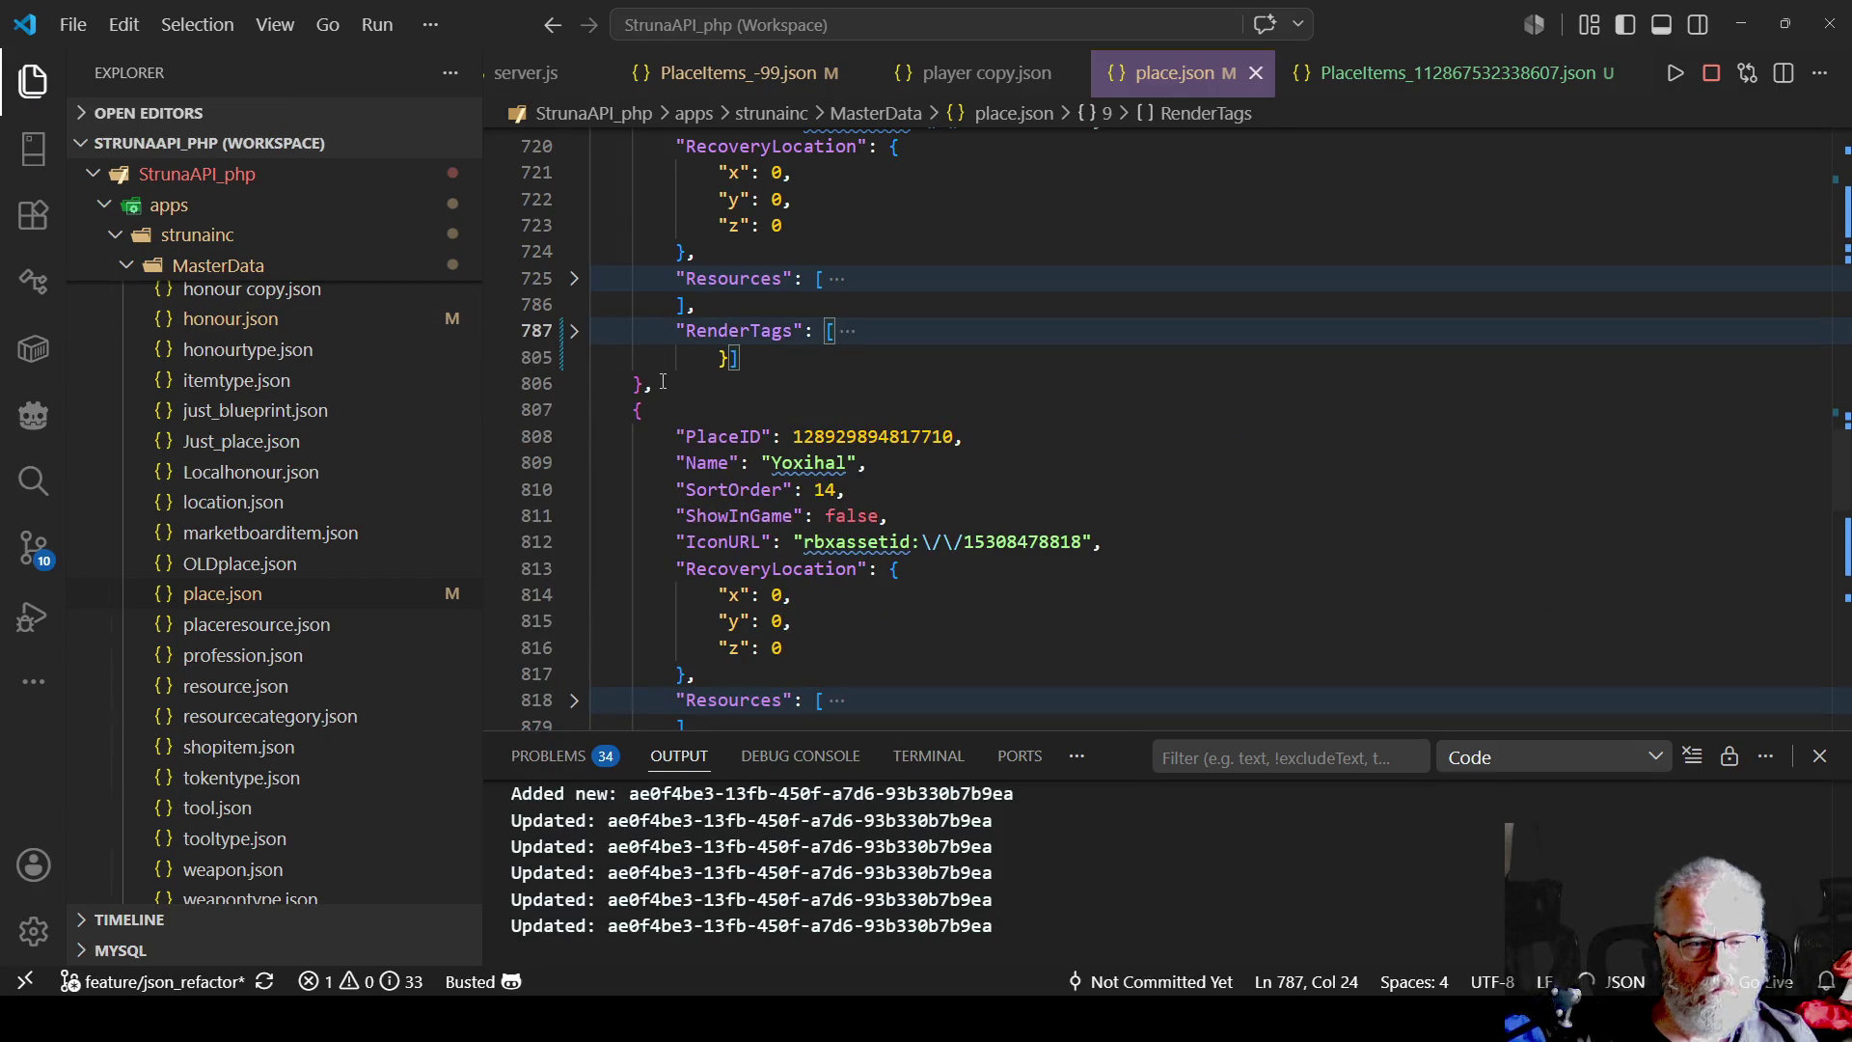
click(574, 331)
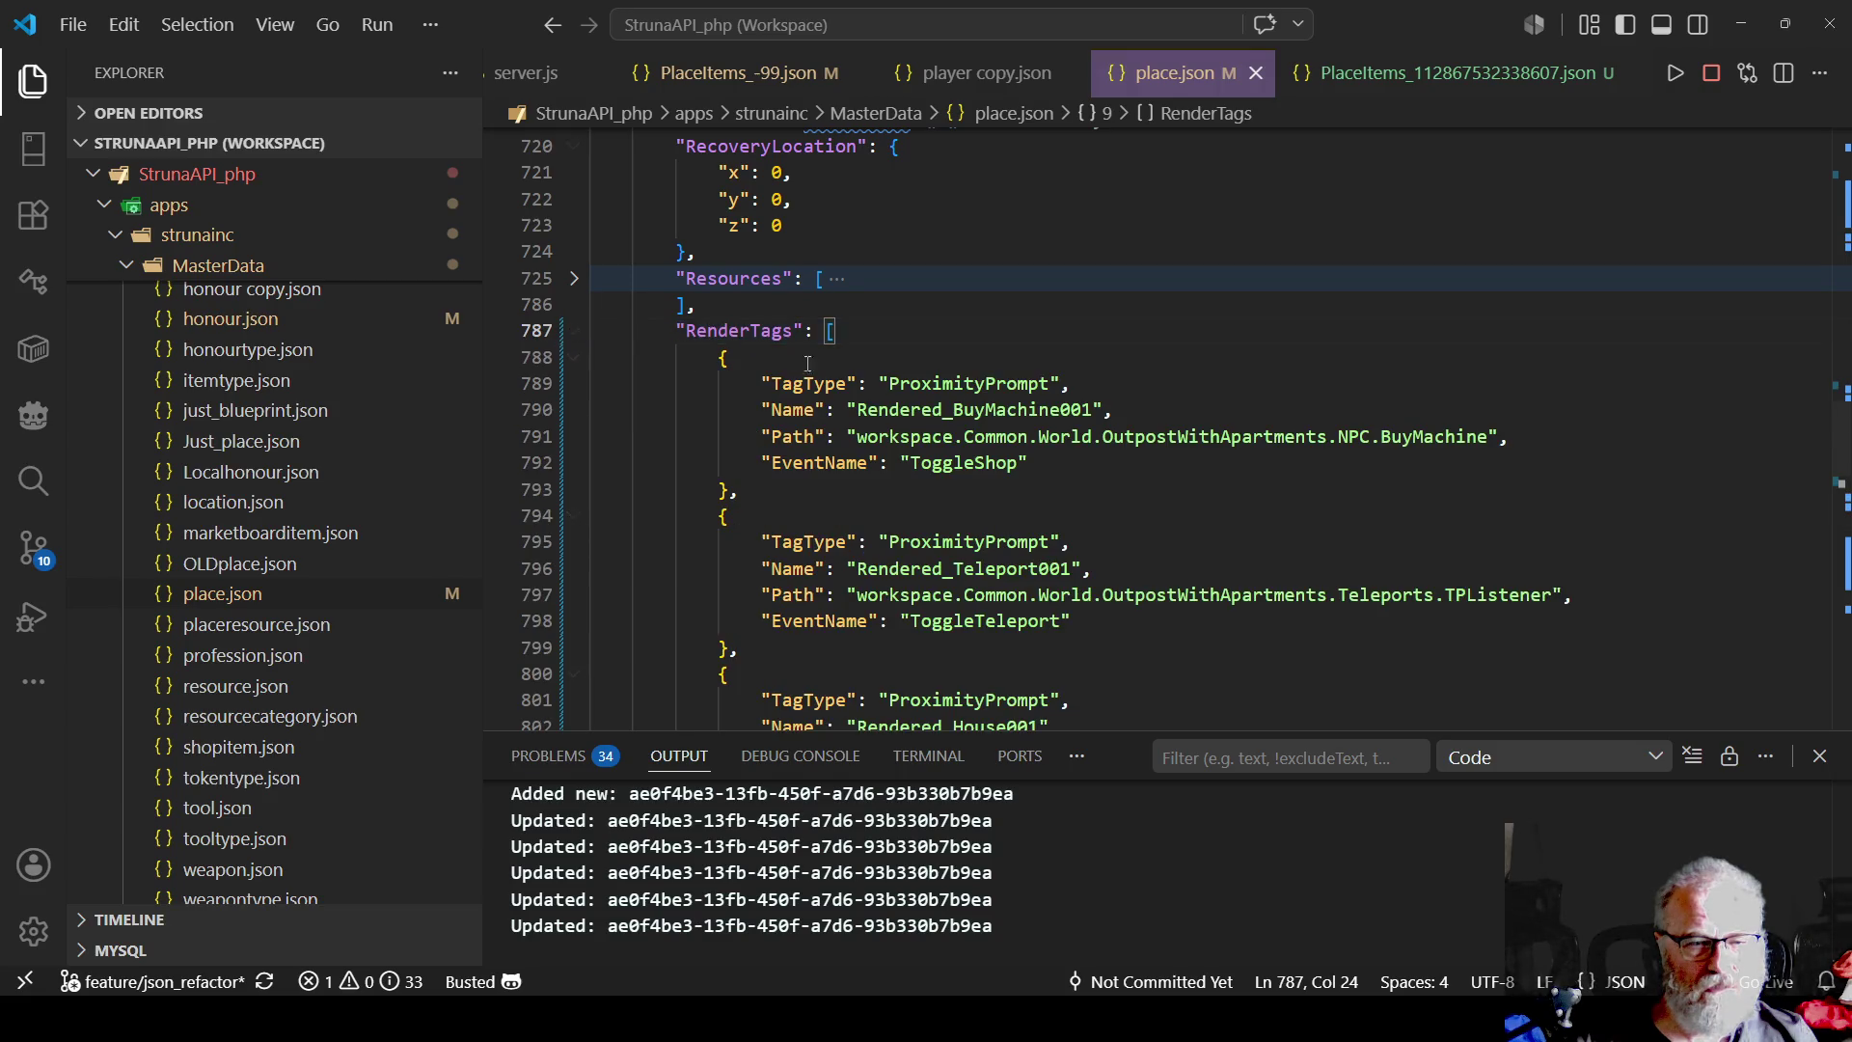
- Close the RenderTags array with '],' and add an empty "PlaceItems": [ ] list, then save
scroll(772, 452, down, 3)
scroll(772, 451, down, 2)
click(730, 514)
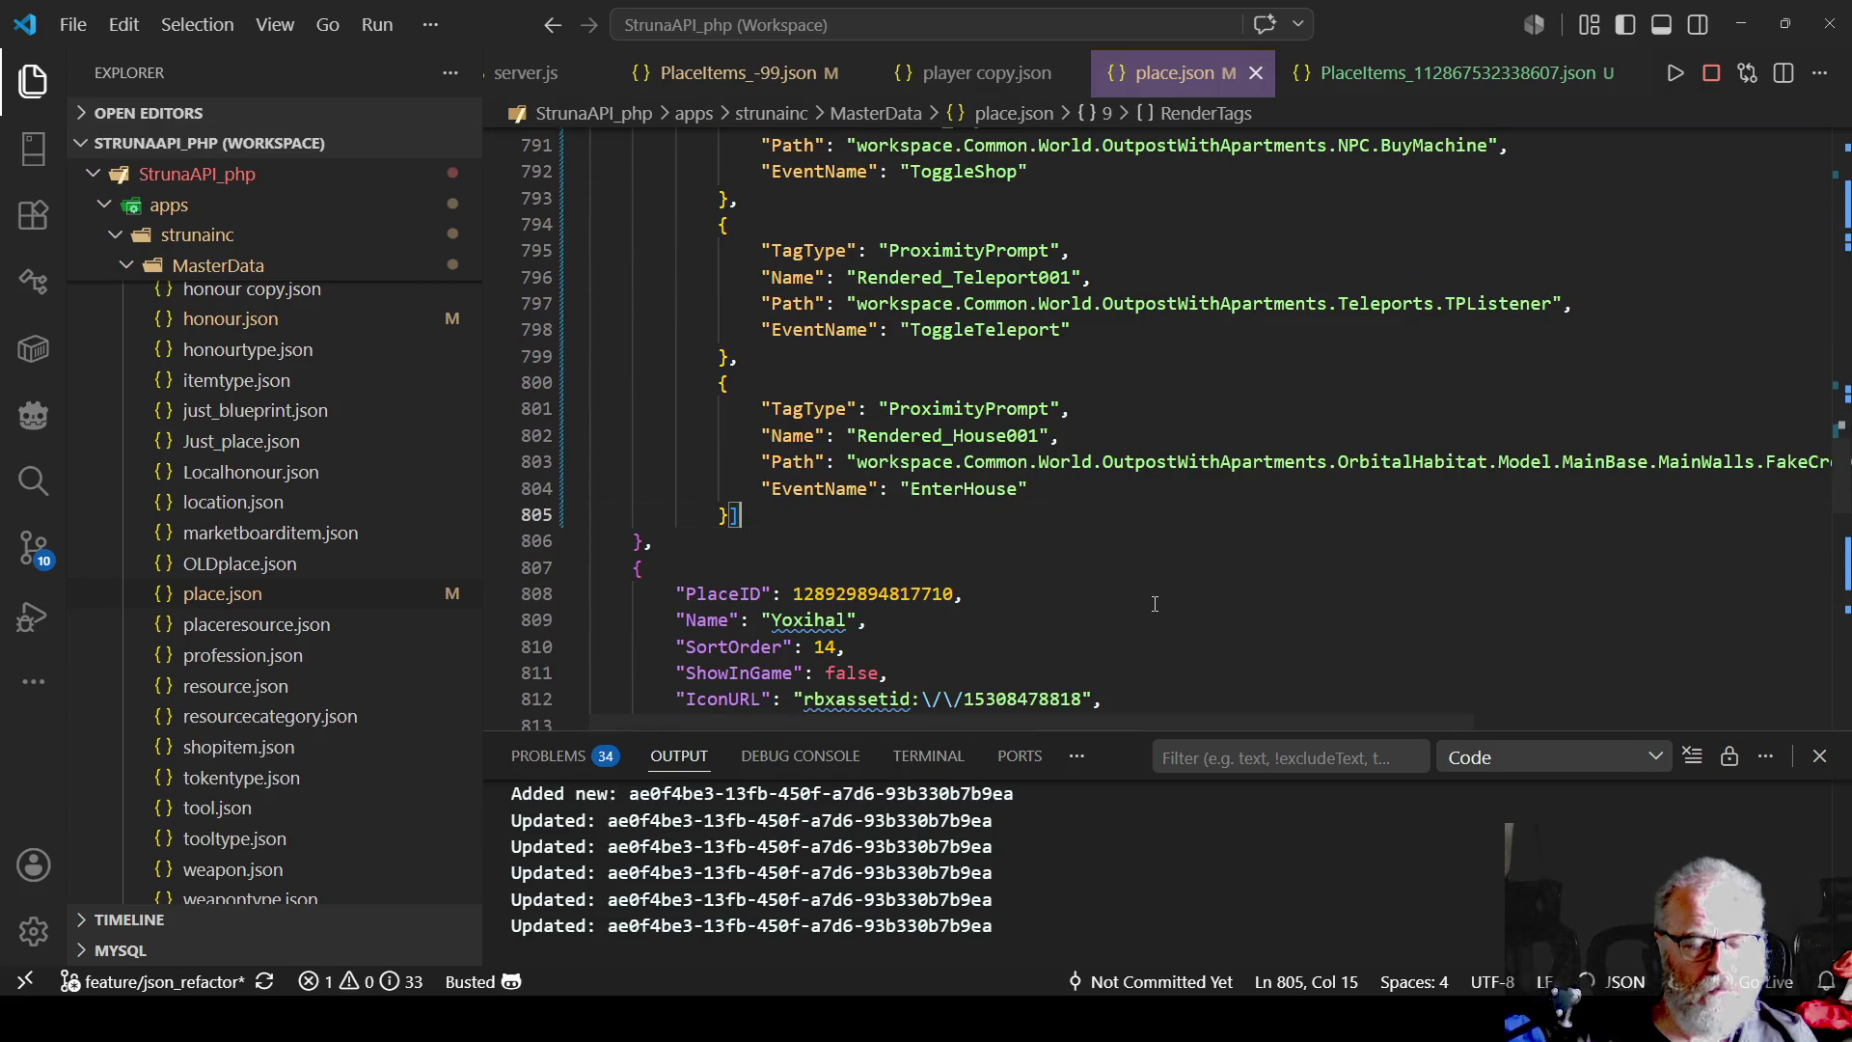
key(Return)
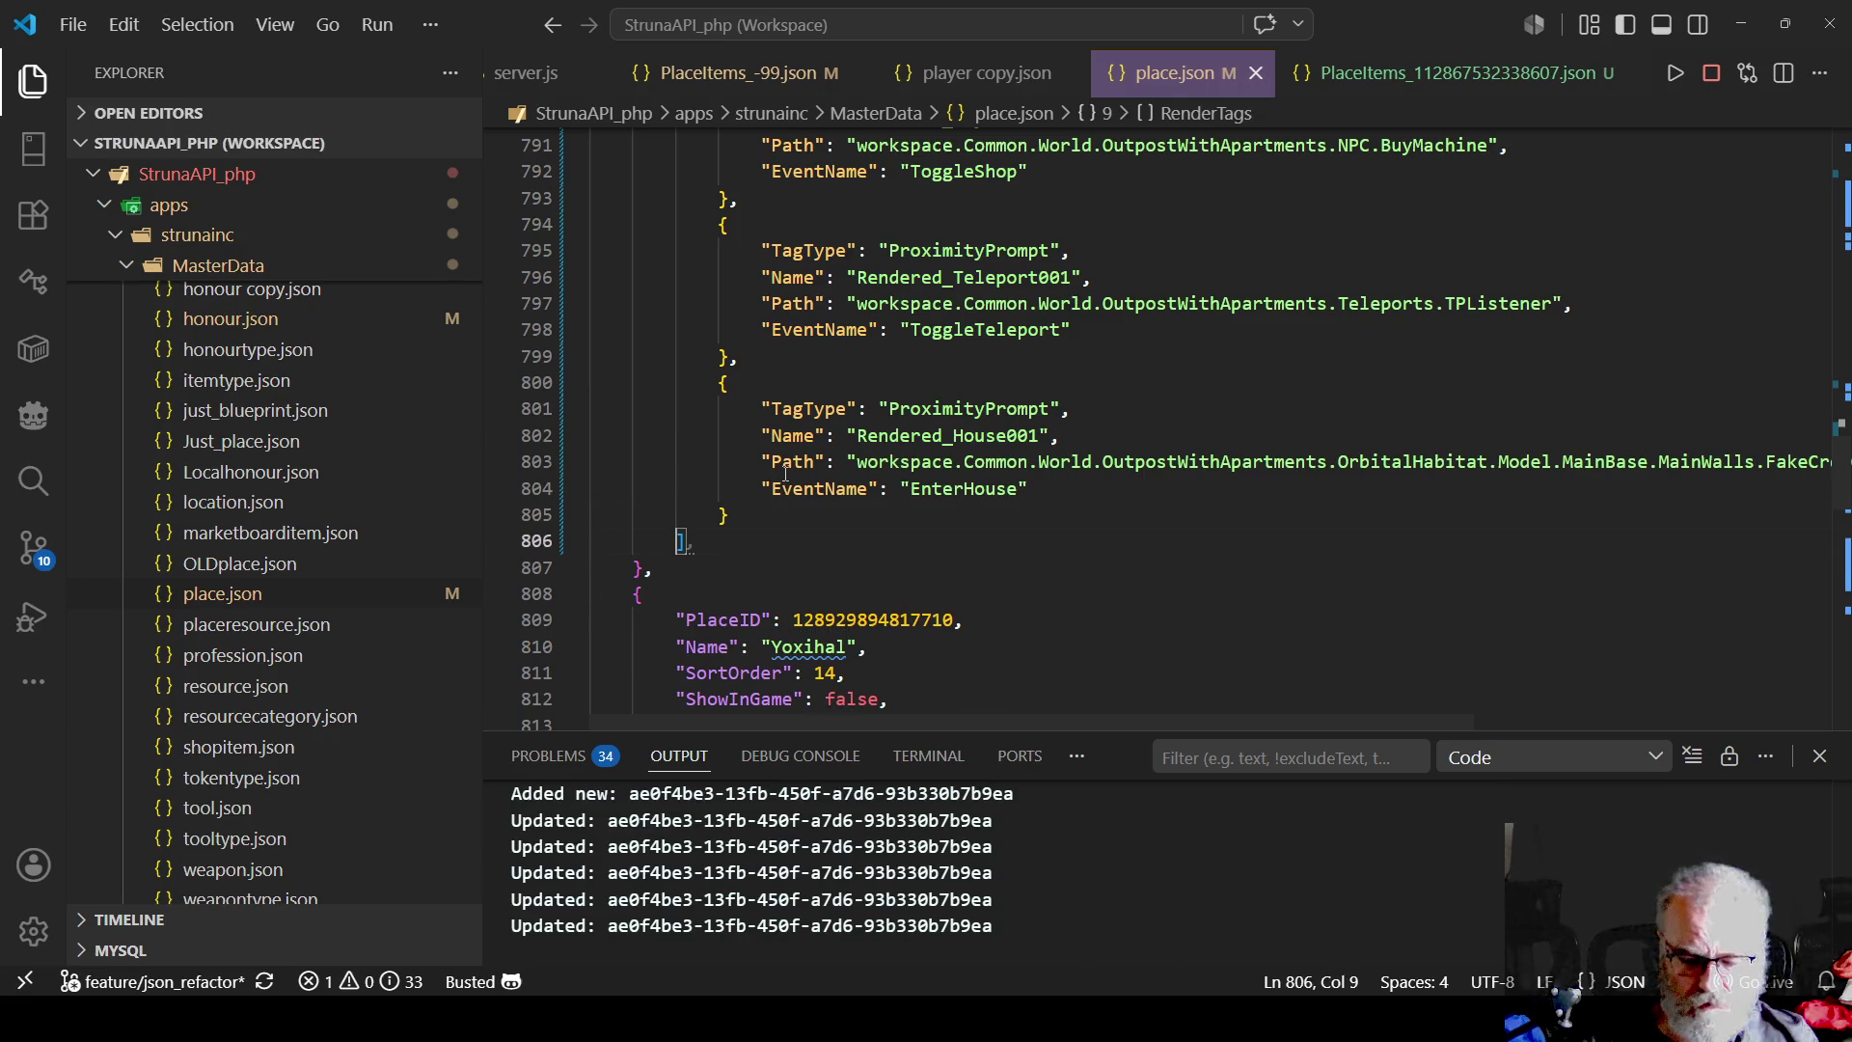
text(],)
key(Return)
text("PlaceItems": [)
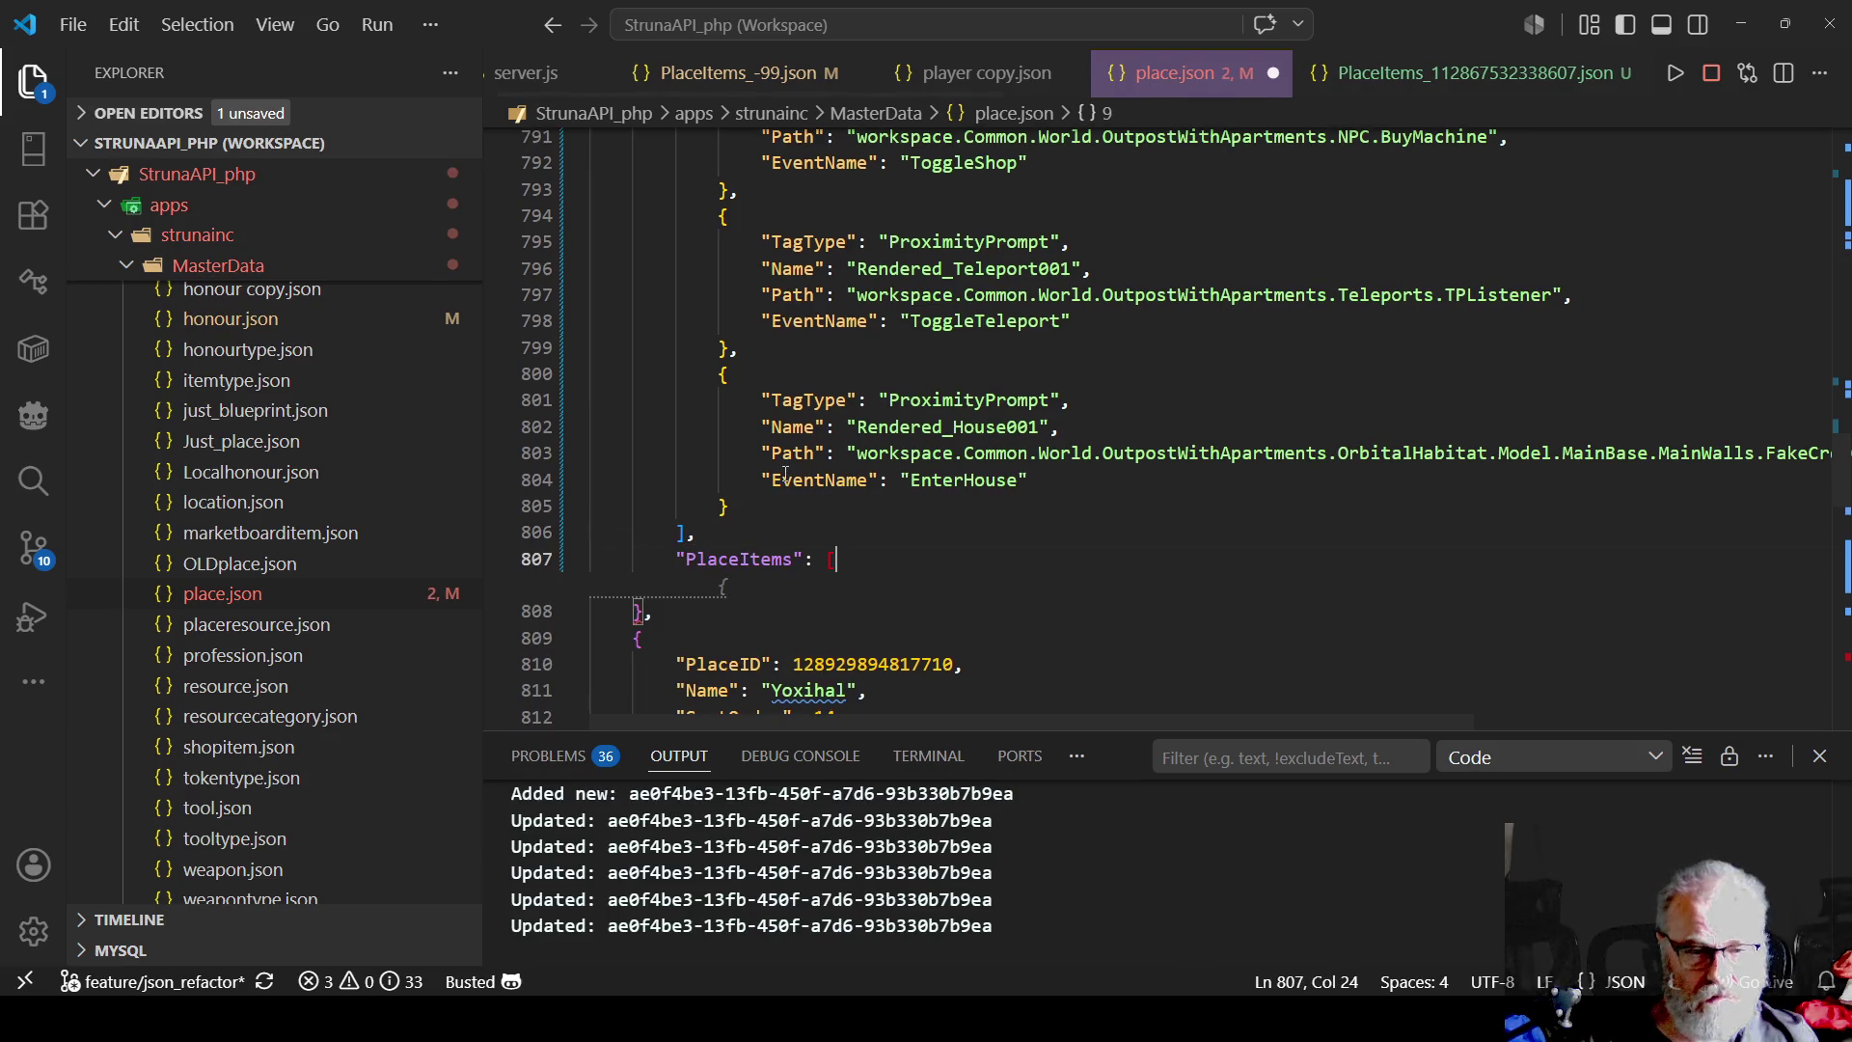
key(Return)
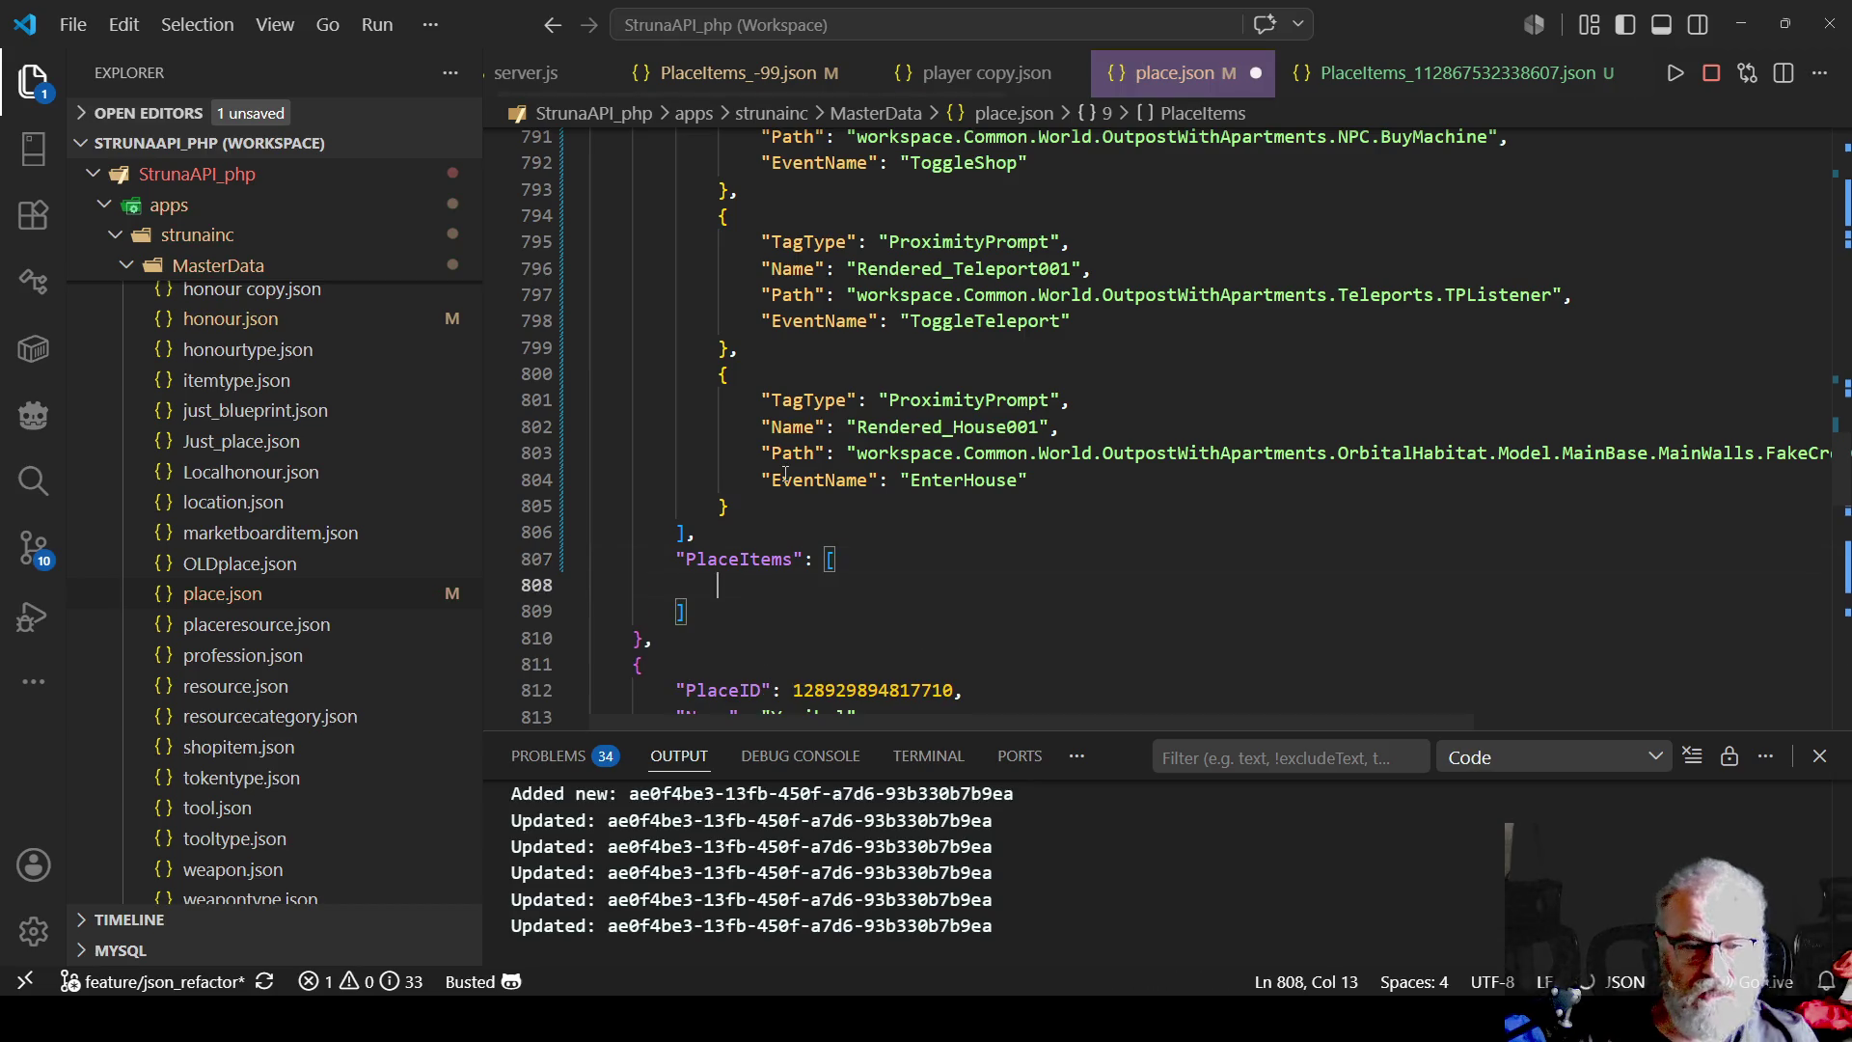
key(ctrl+s)
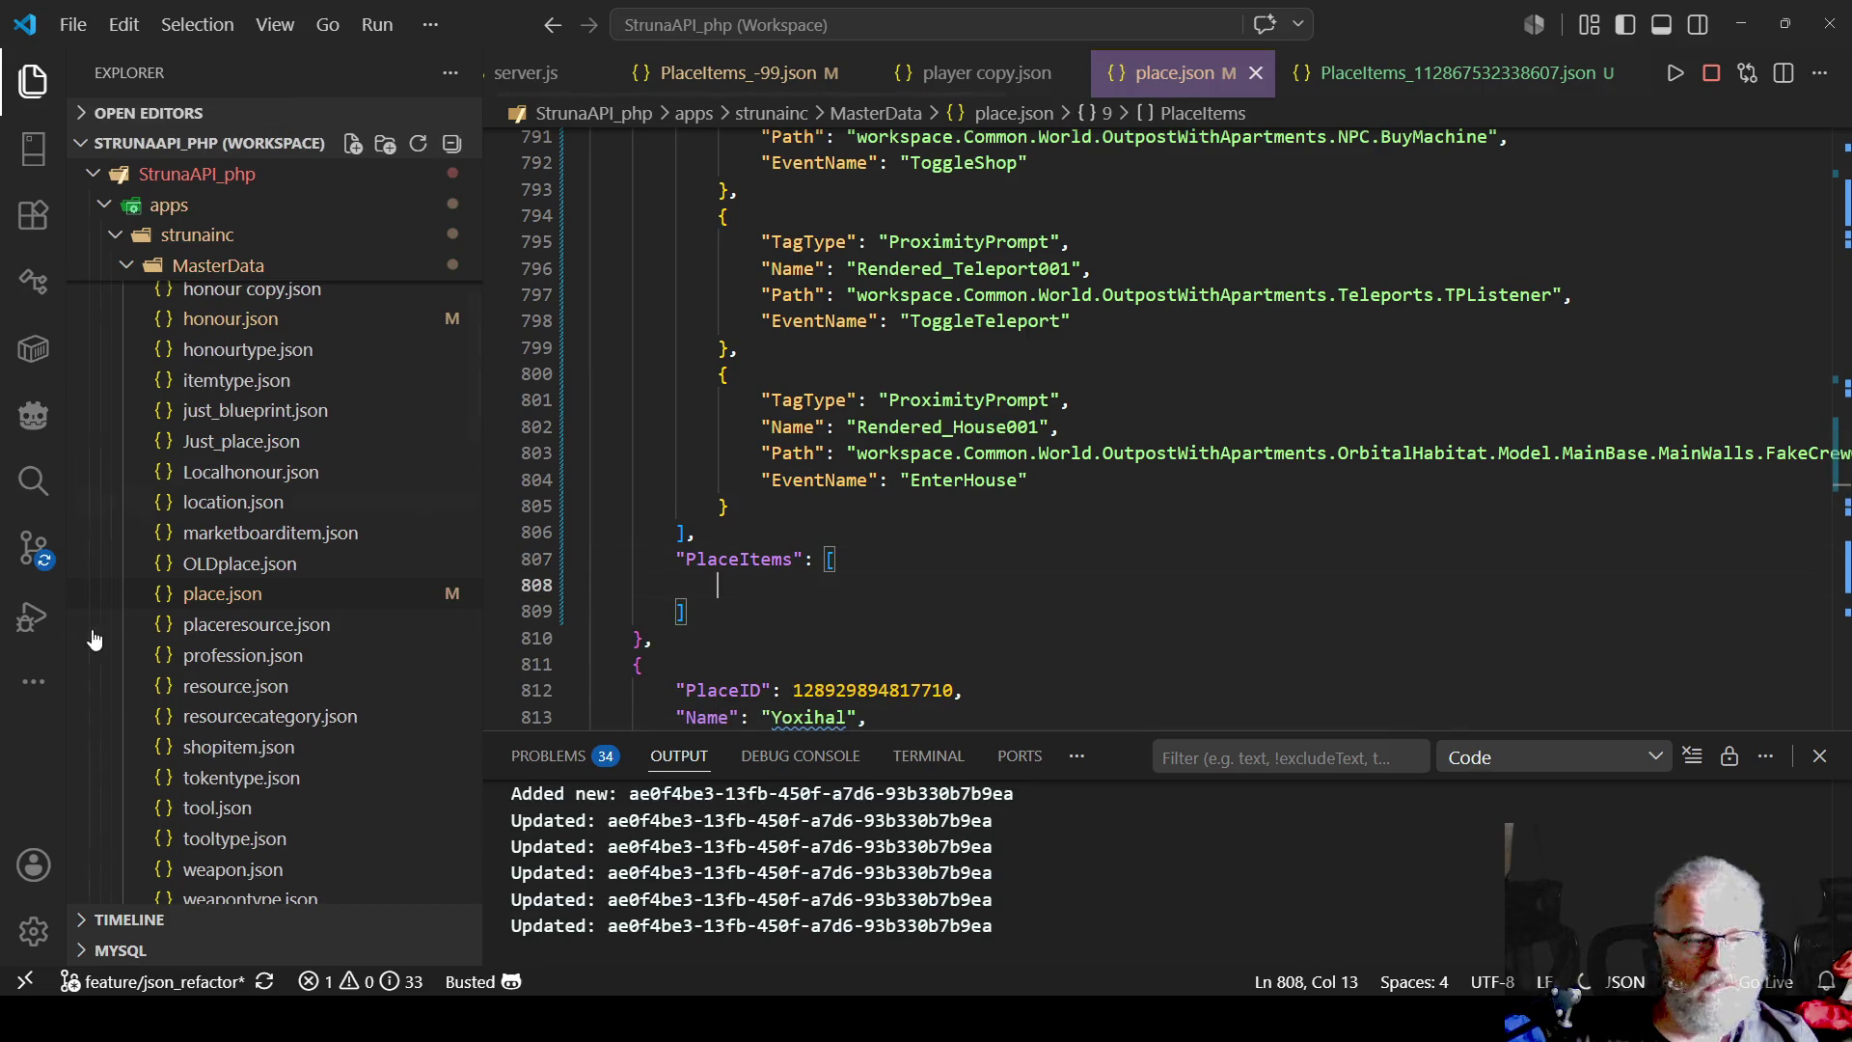
click(1481, 77)
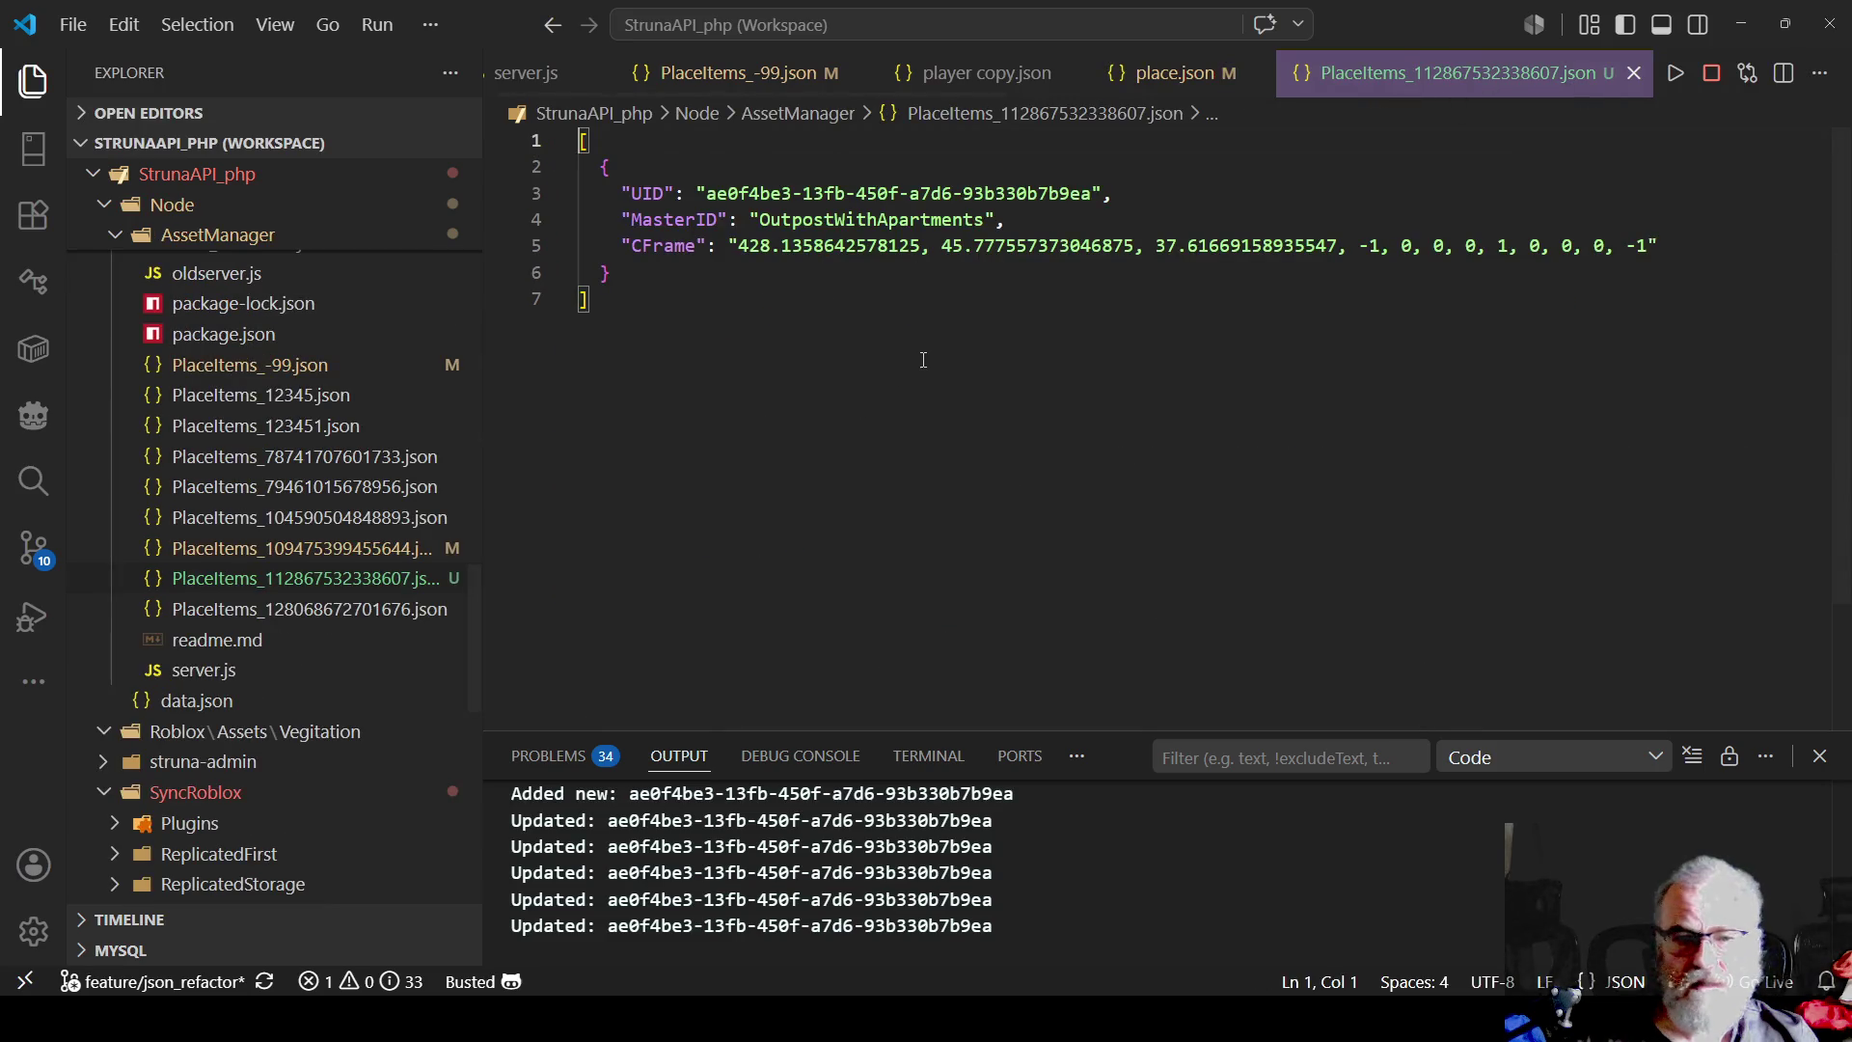
- Copy the OutpostWithApartments item block into Peyob's empty PlaceItems brackets in place.json
drag(611, 274, 576, 162)
key(ctrl+c)
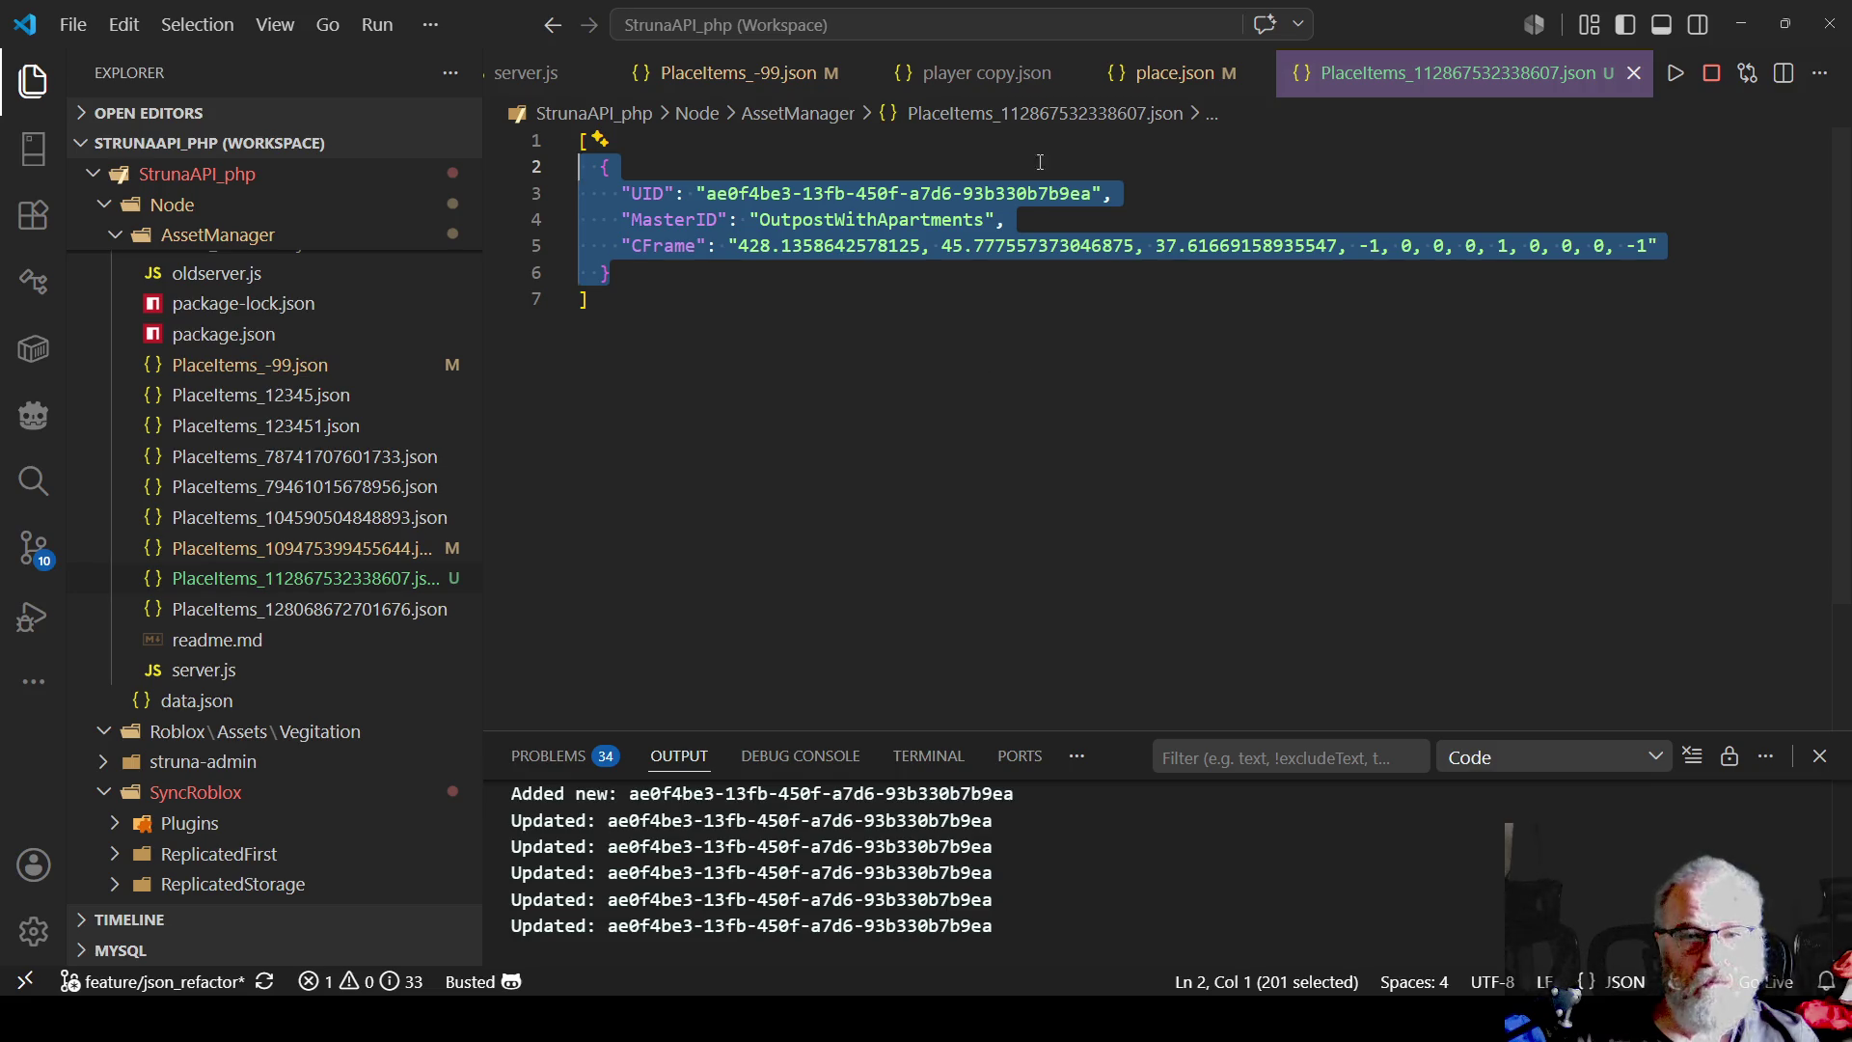
click(1196, 75)
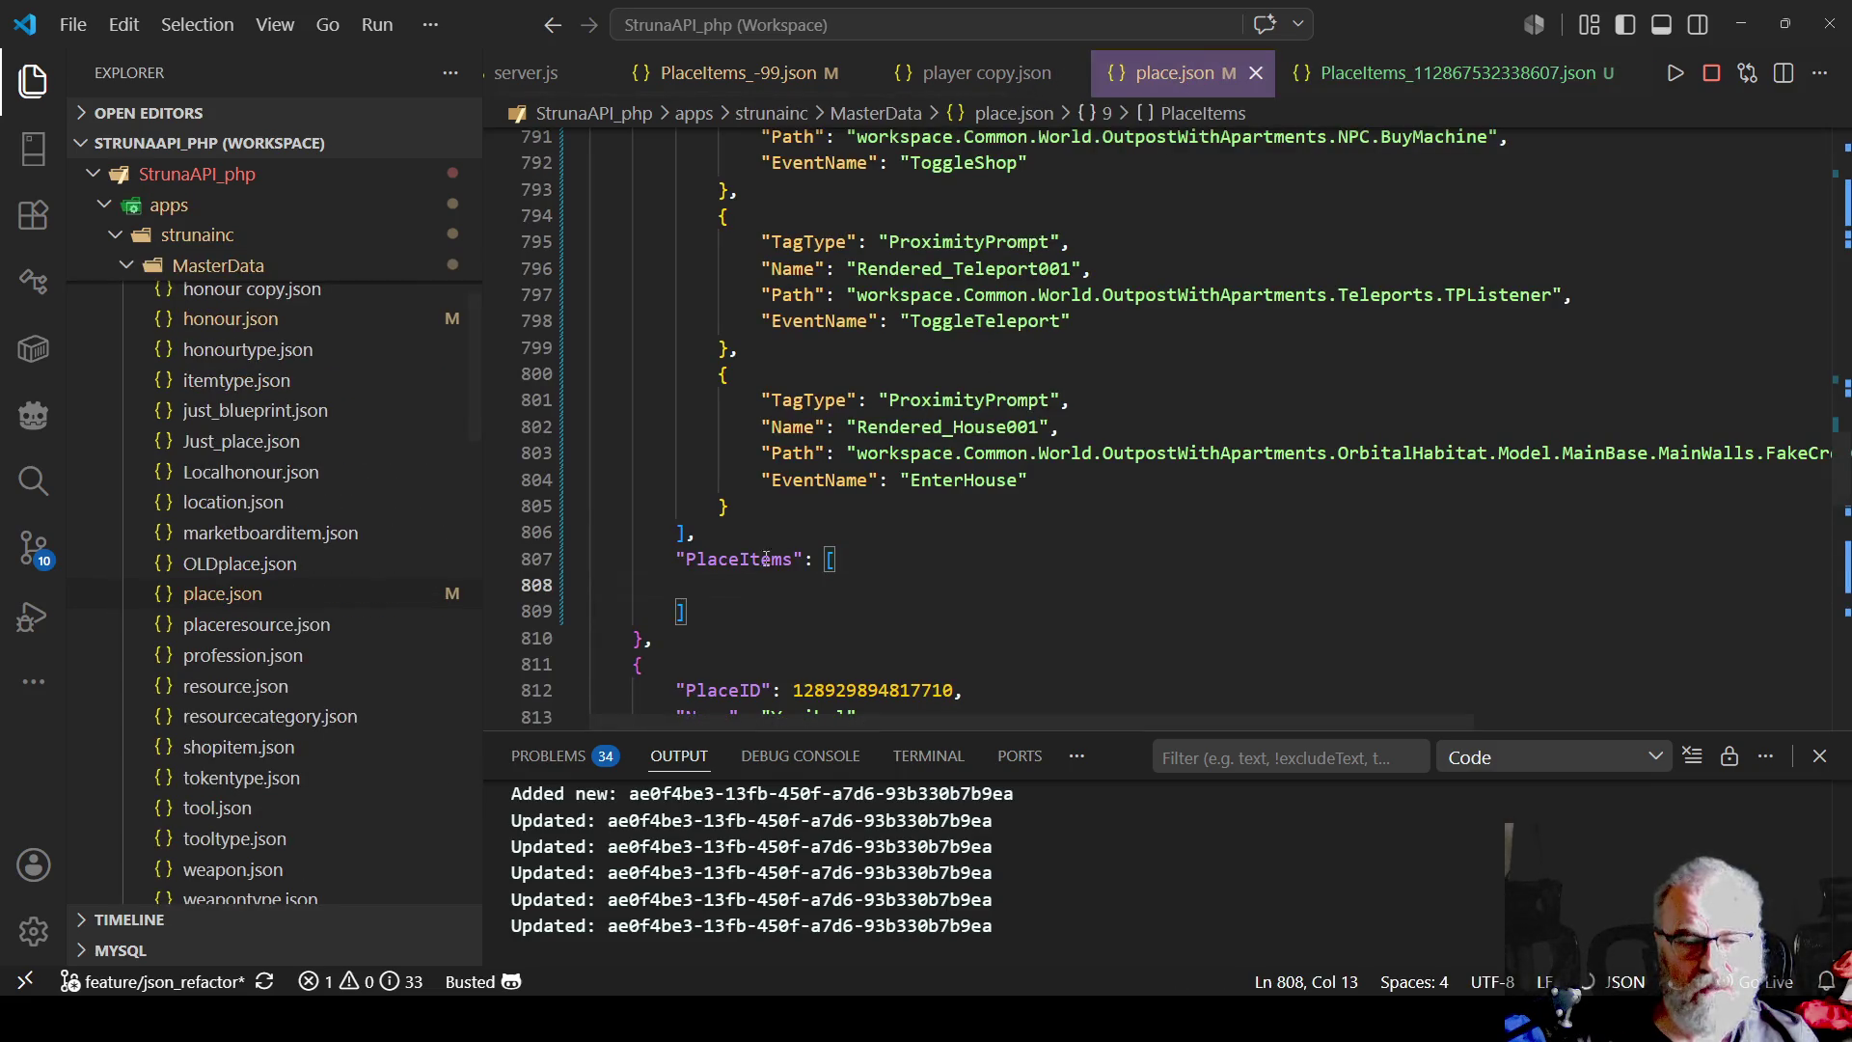
key(ctrl+v)
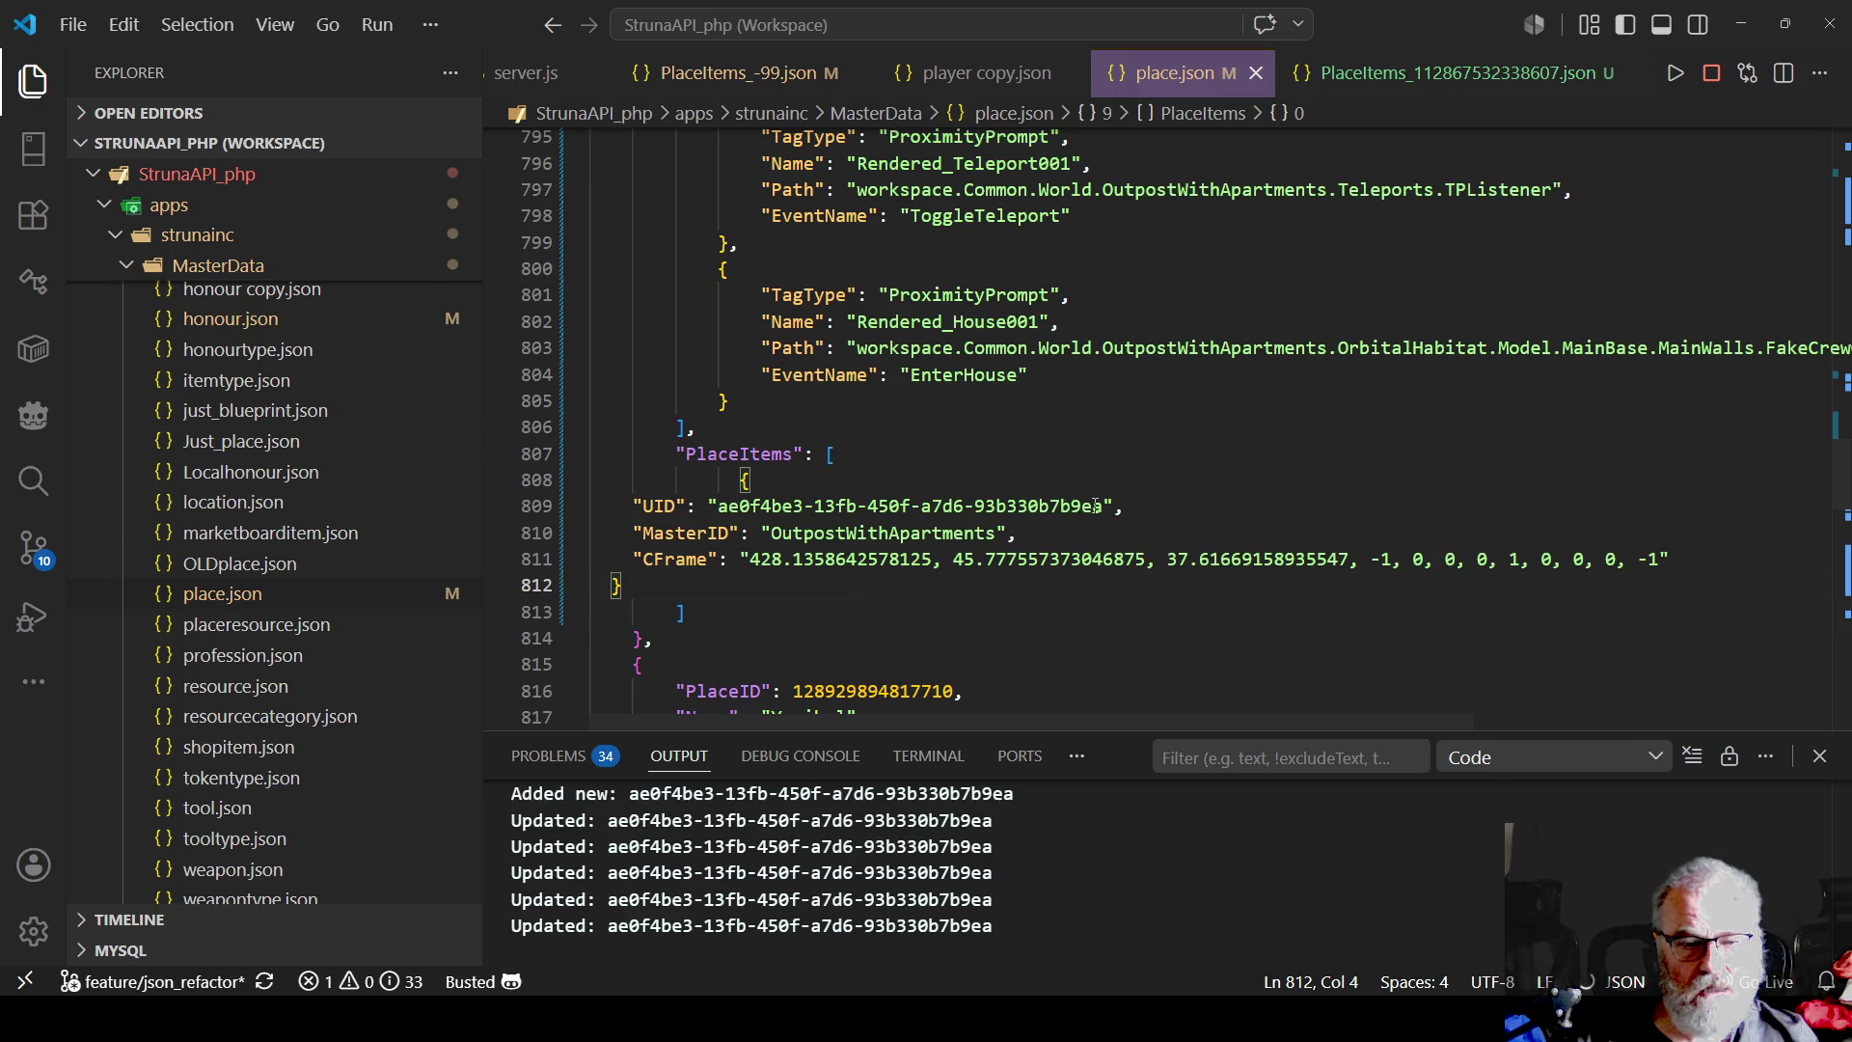
key(alt+Tab)
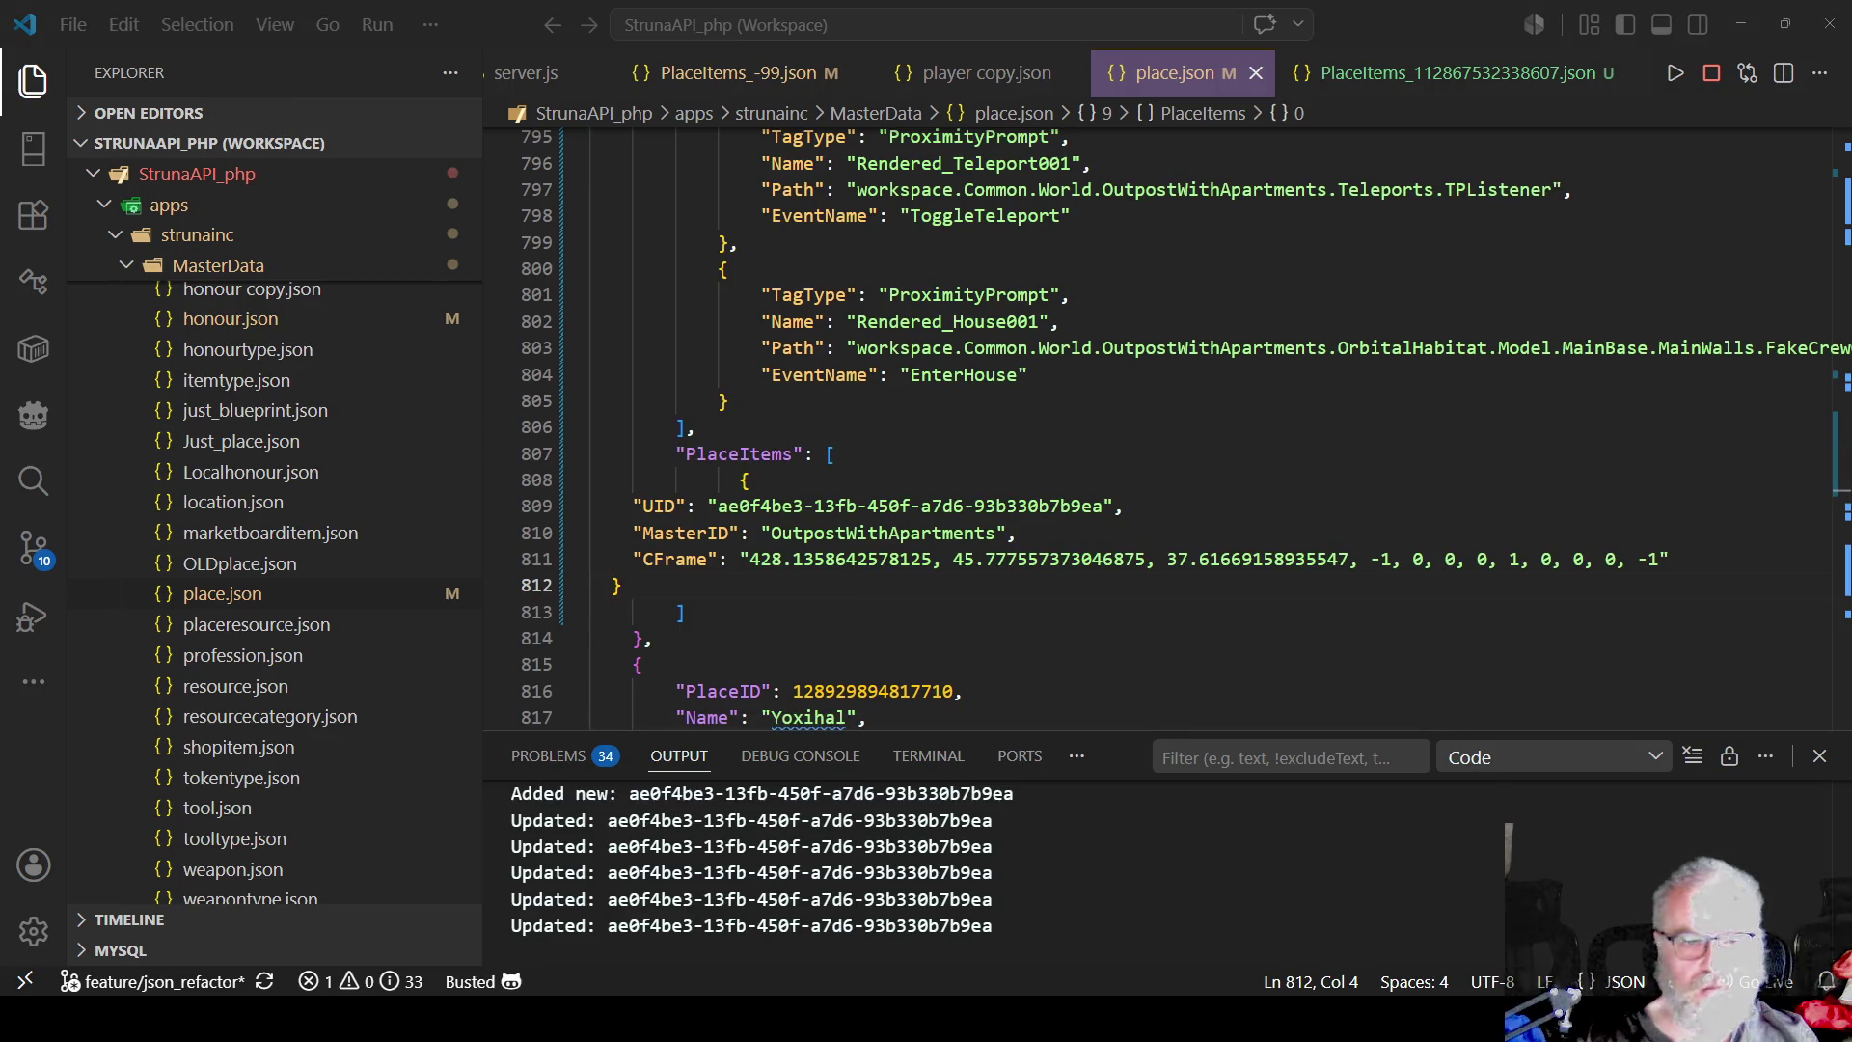
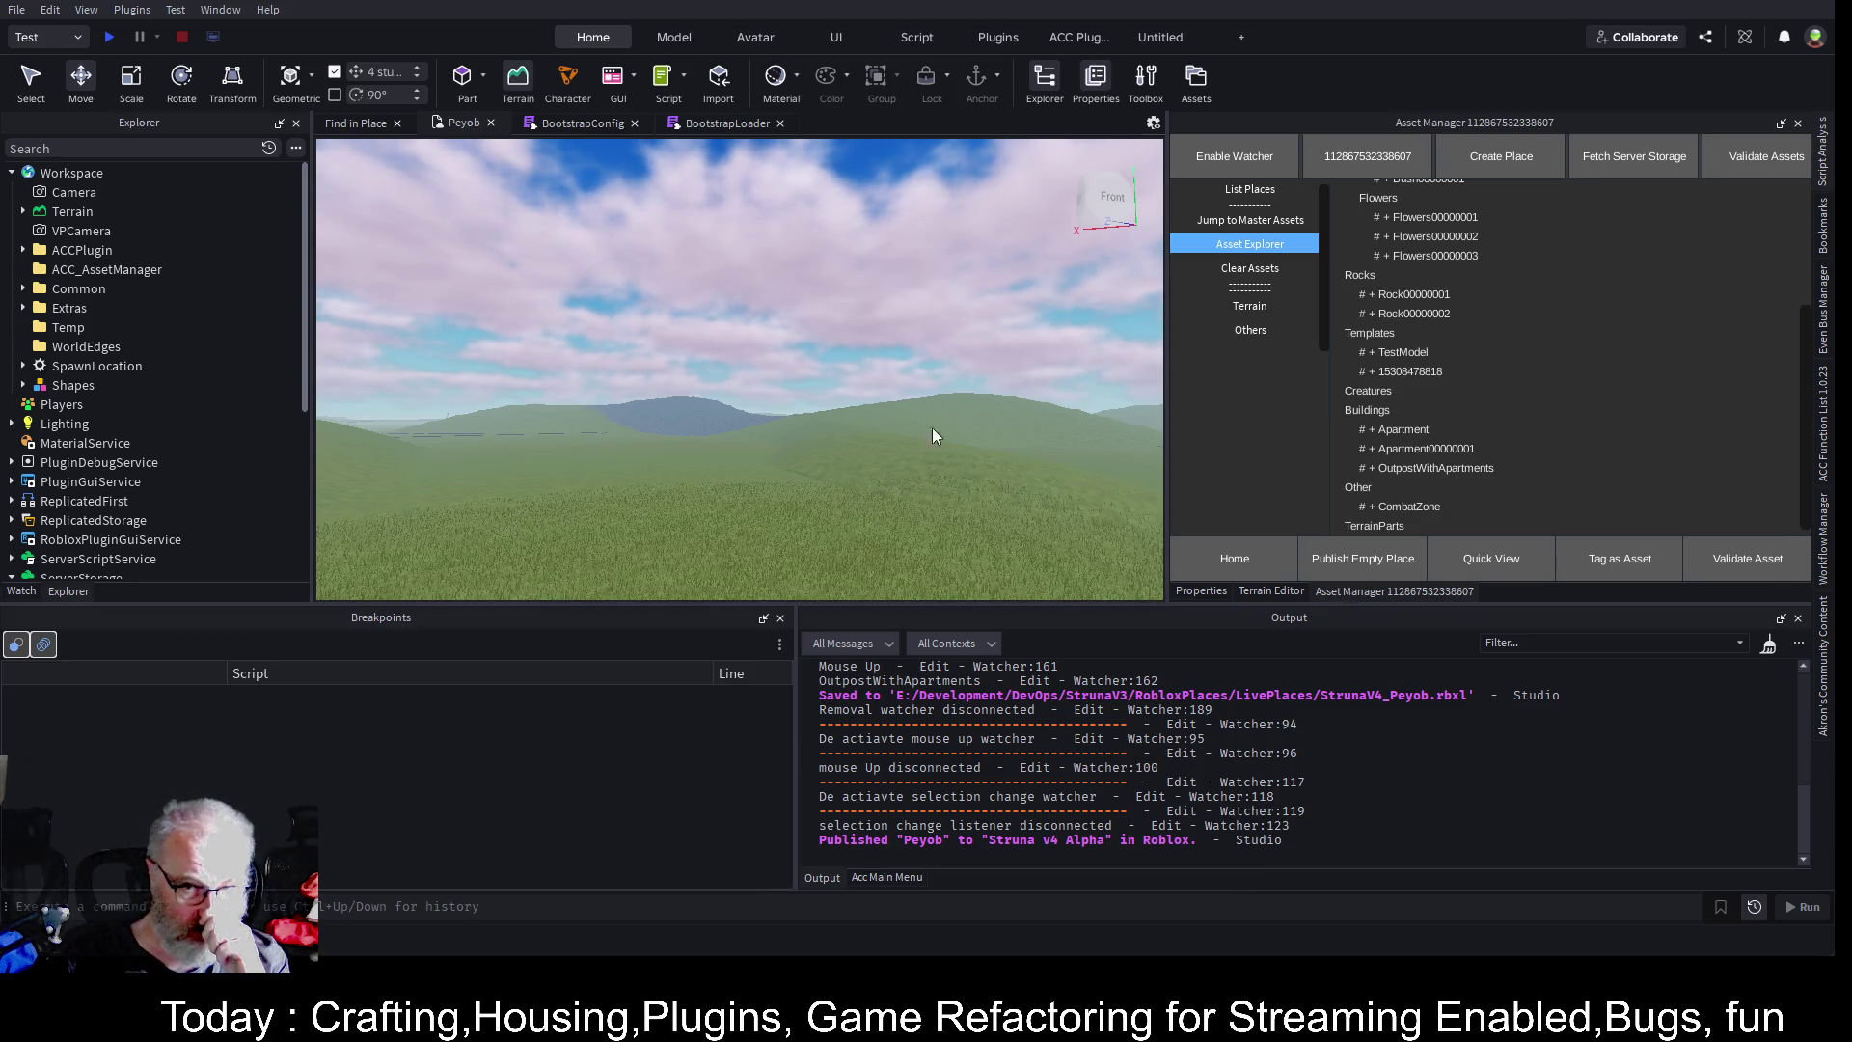
- Rotate the Studio camera toward the water, then pan along the shoreline
right_click(877, 347)
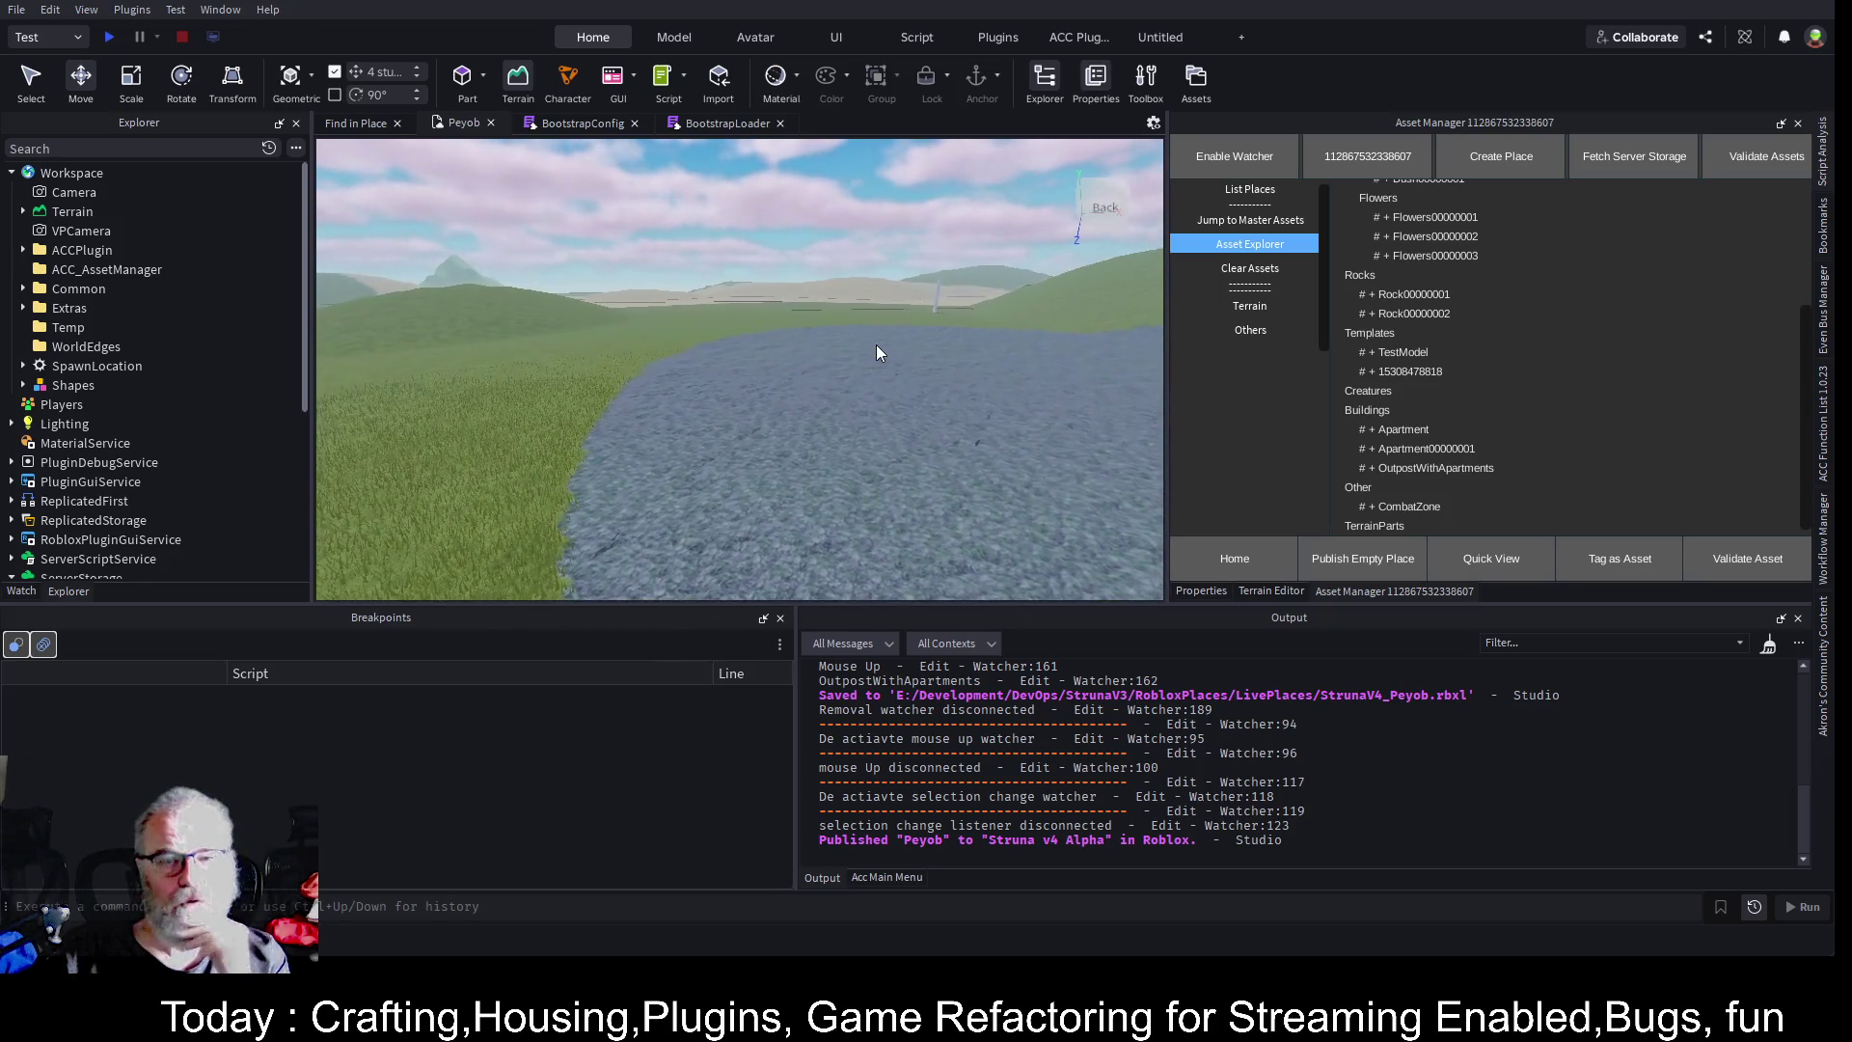
drag(876, 344, 669, 340)
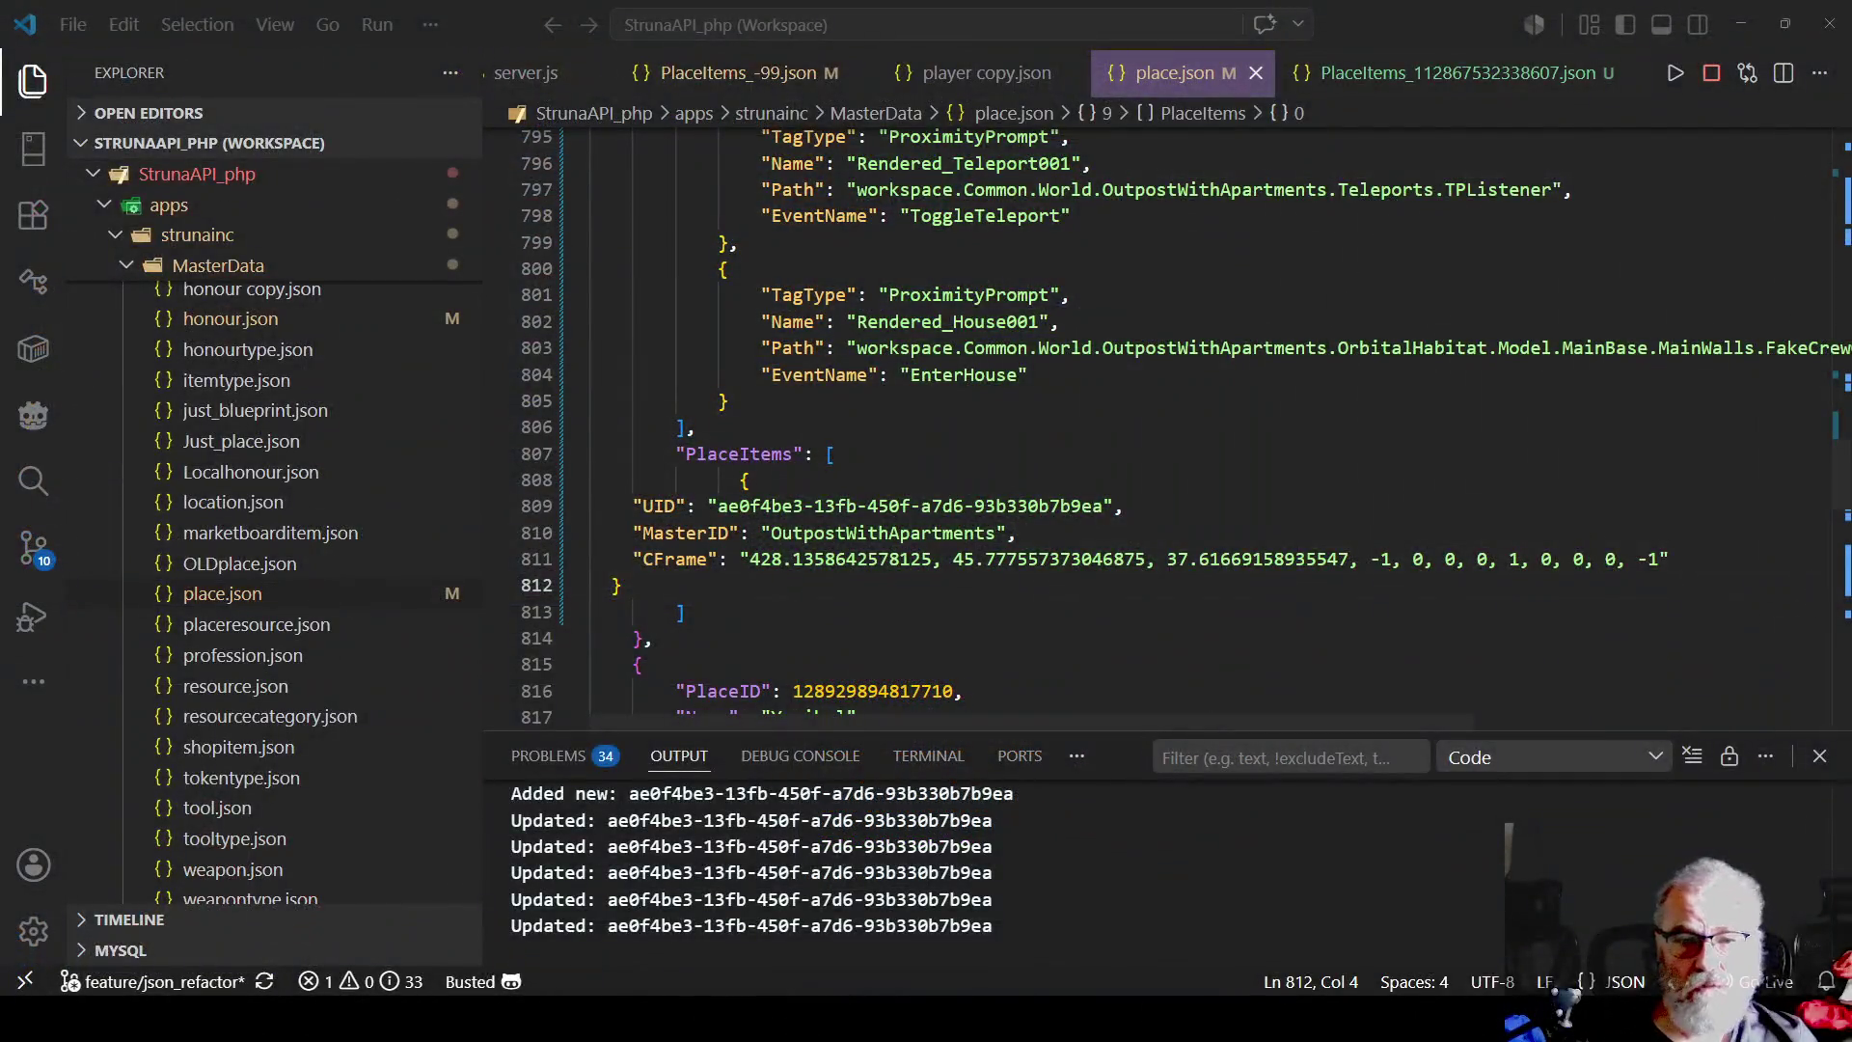
- Change the Peyob entry's ShowInGame from false to true in place.json and save
click(962, 426)
scroll(962, 406, up, 6)
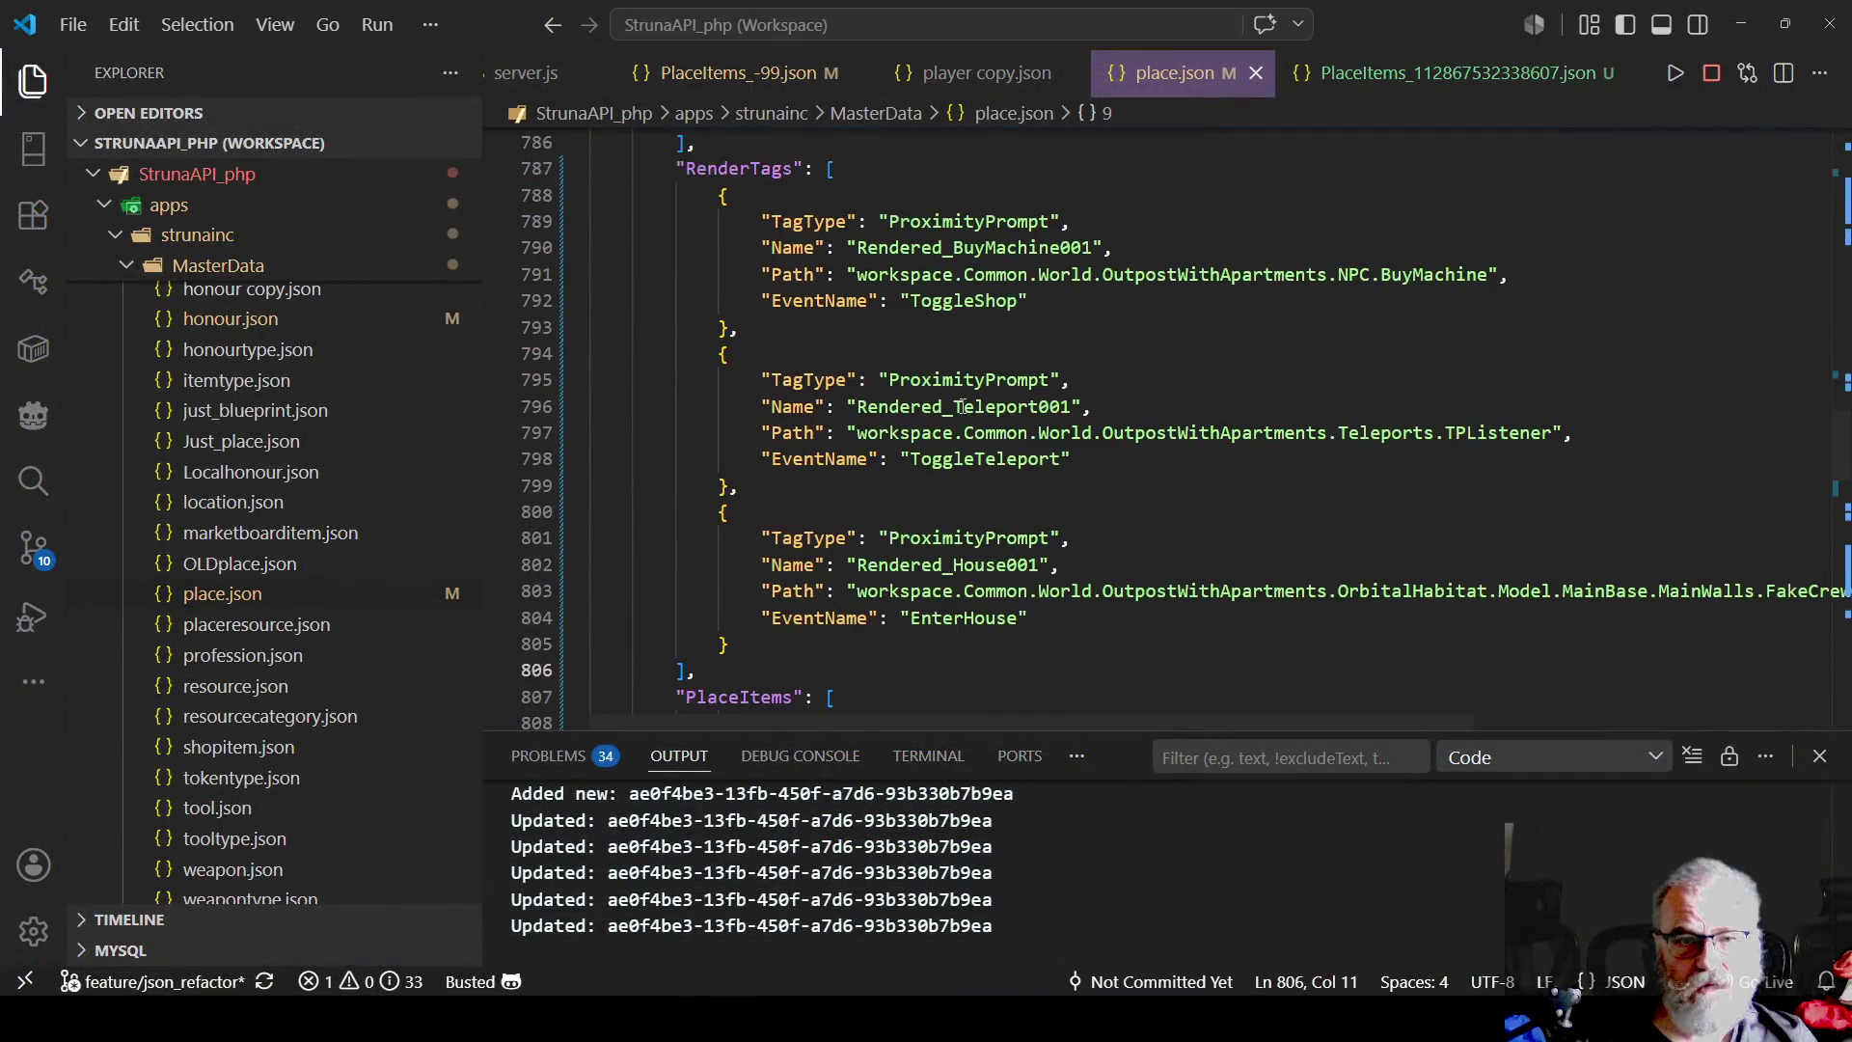
scroll(962, 406, up, 2)
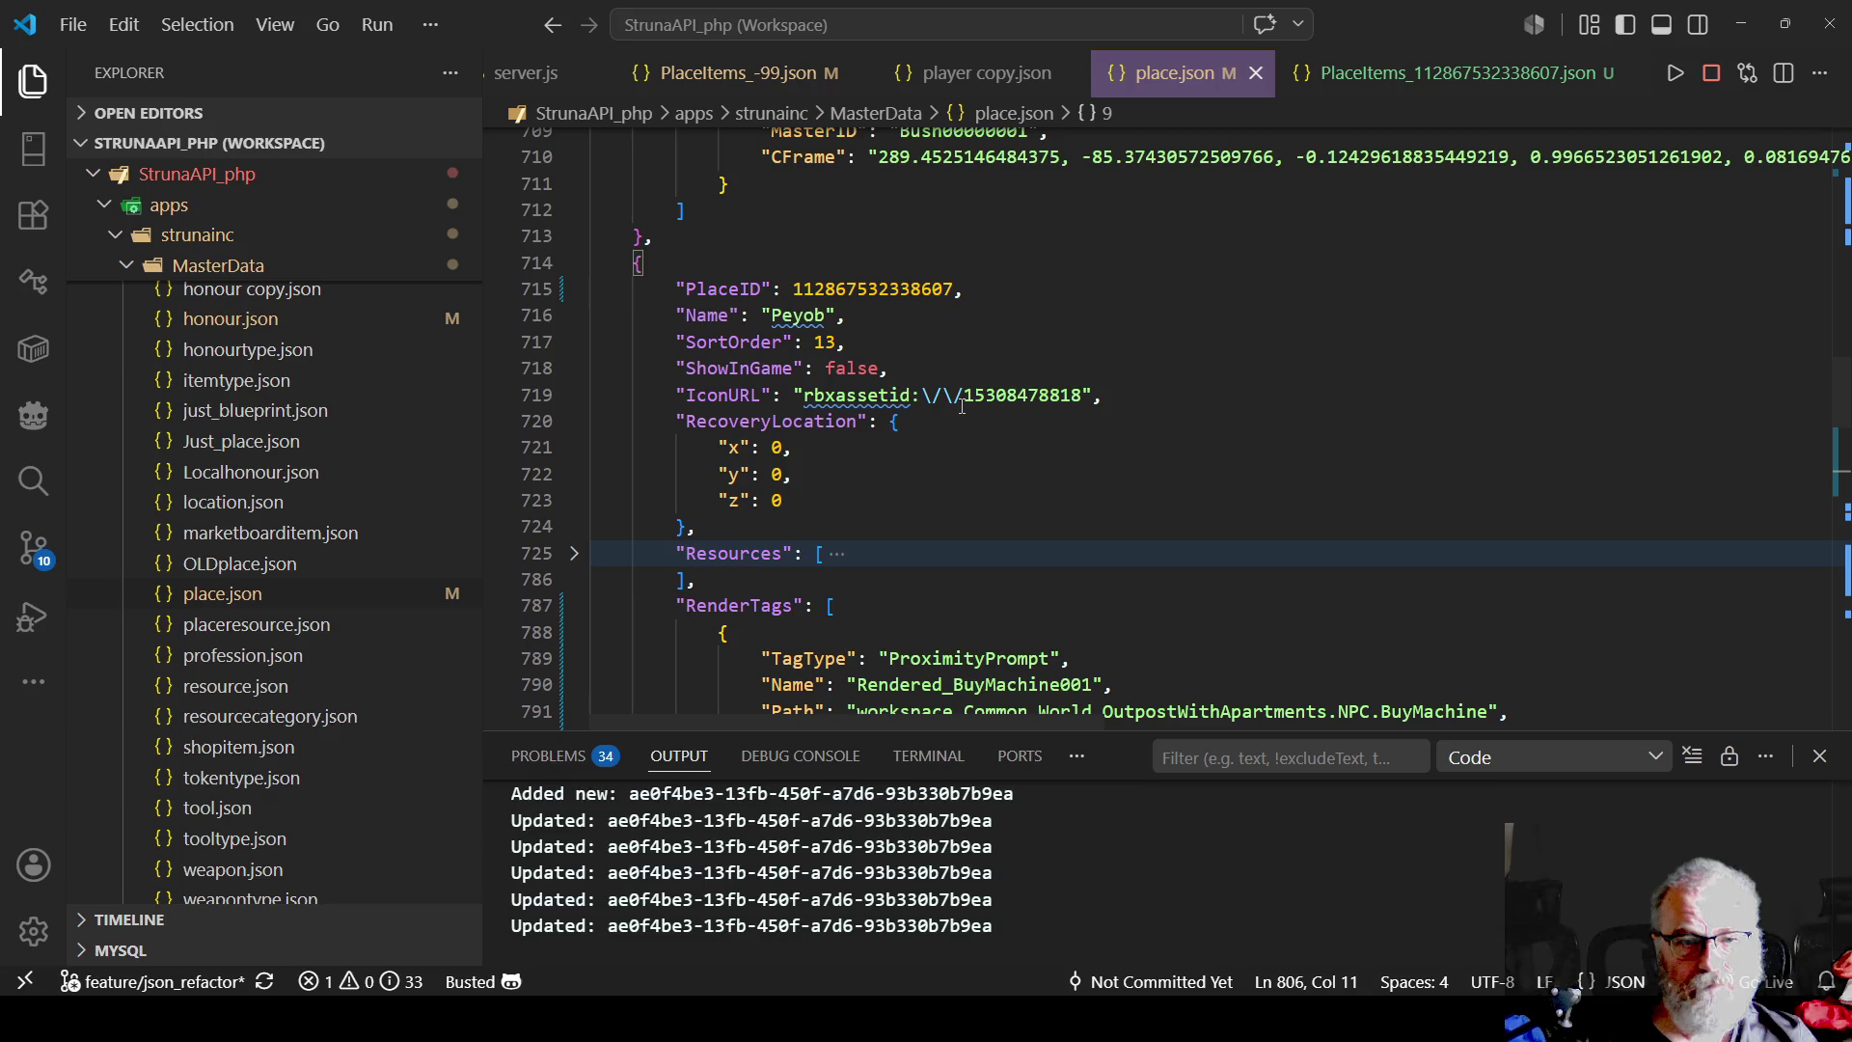
double_click(855, 368)
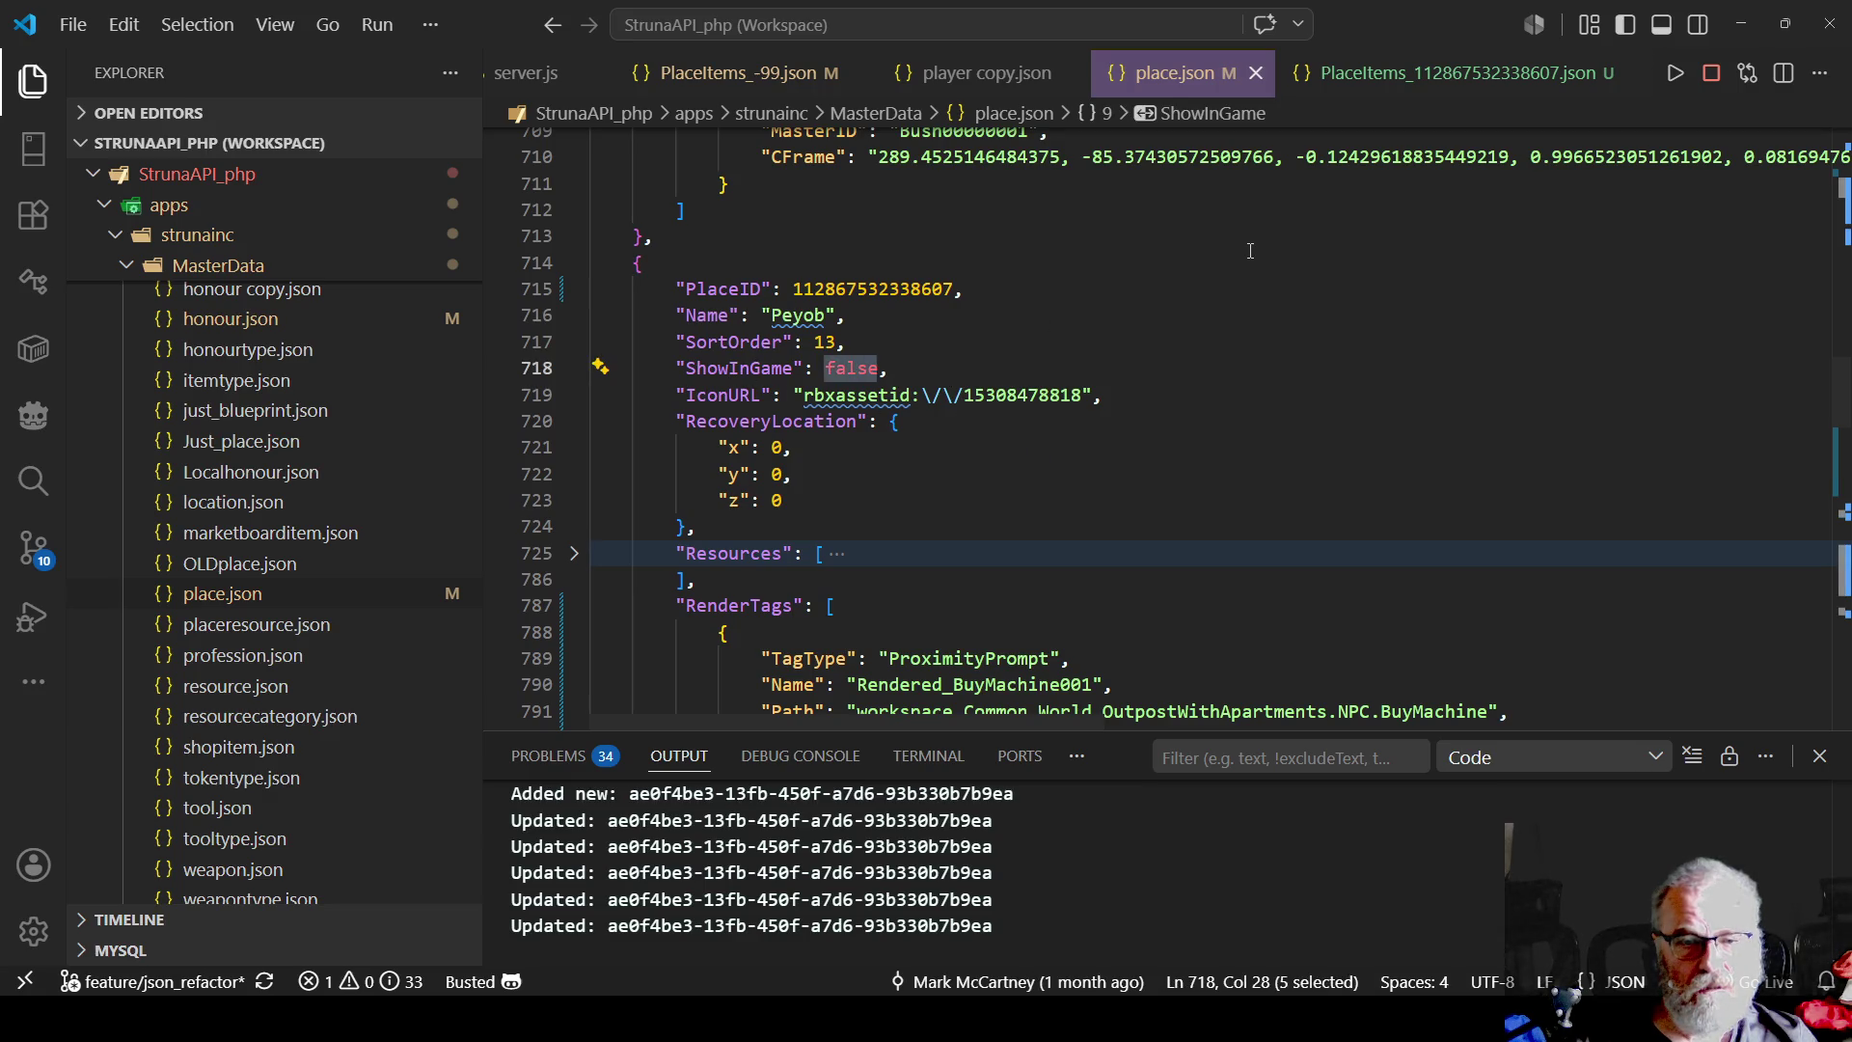
text(true)
key(ctrl+s)
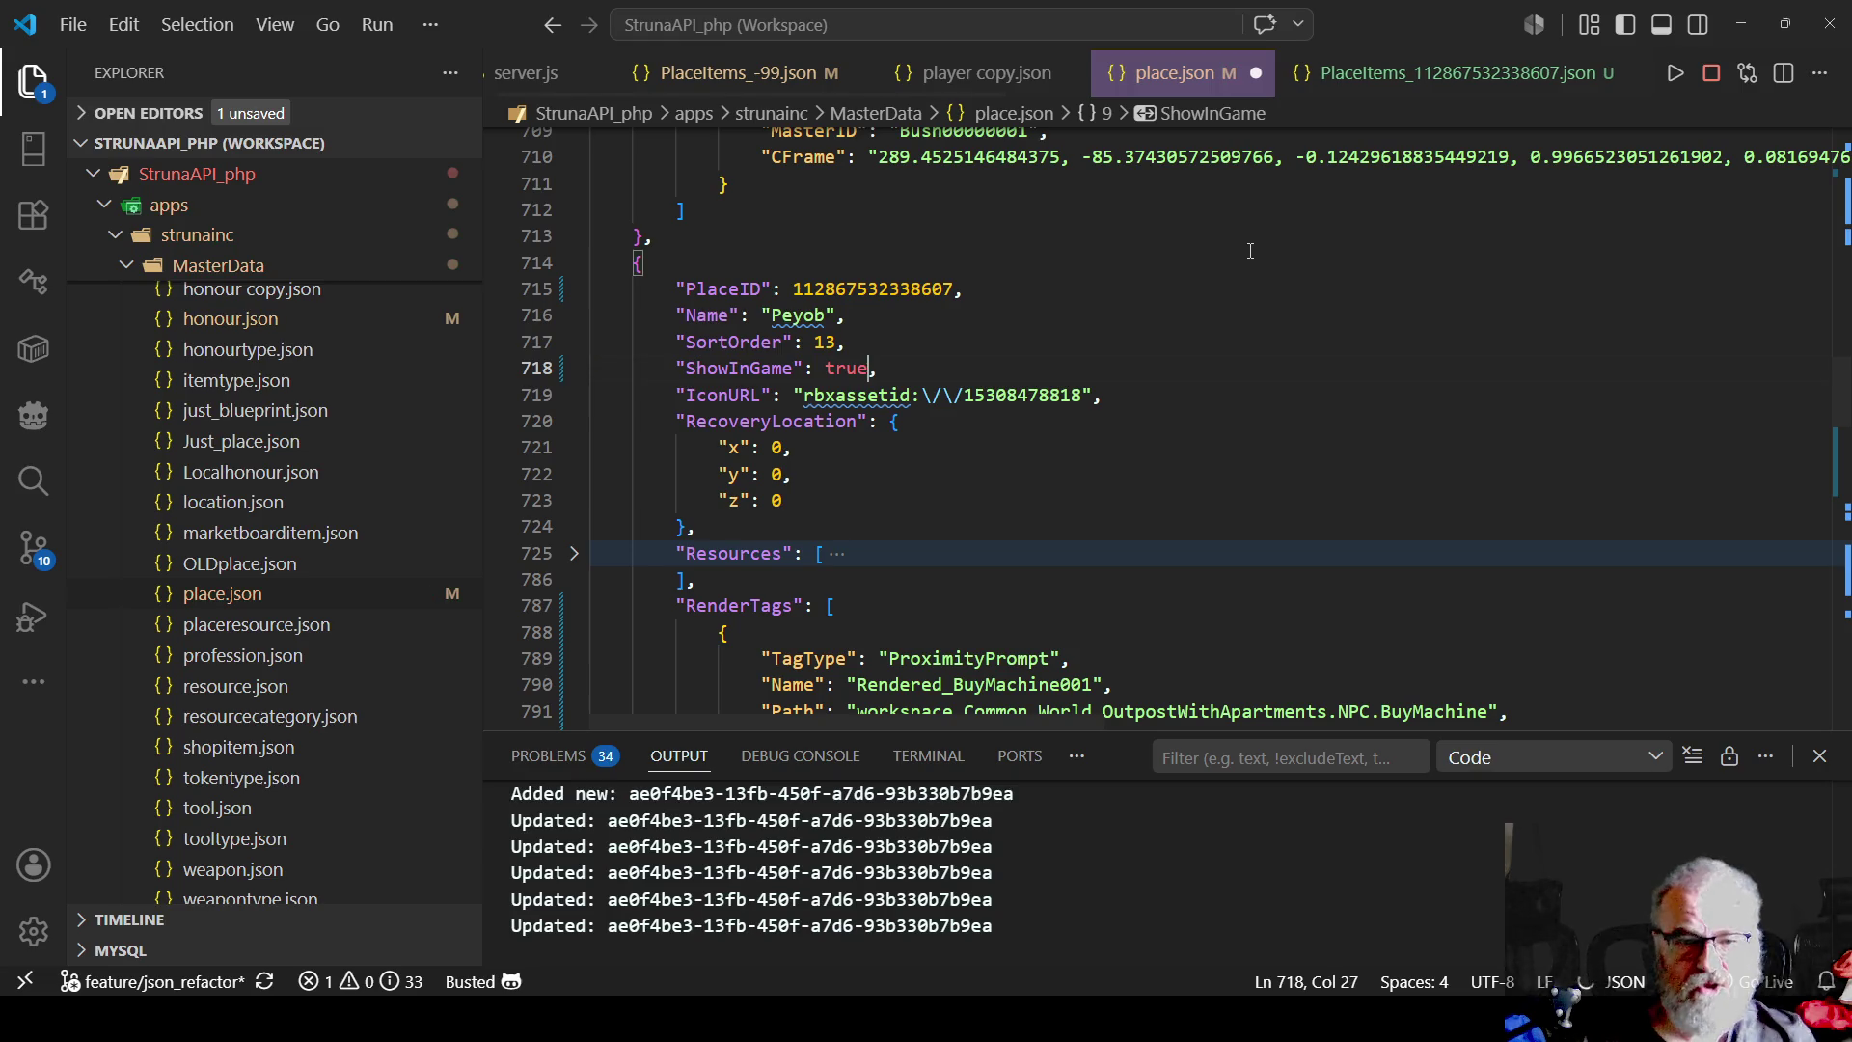
key(Escape)
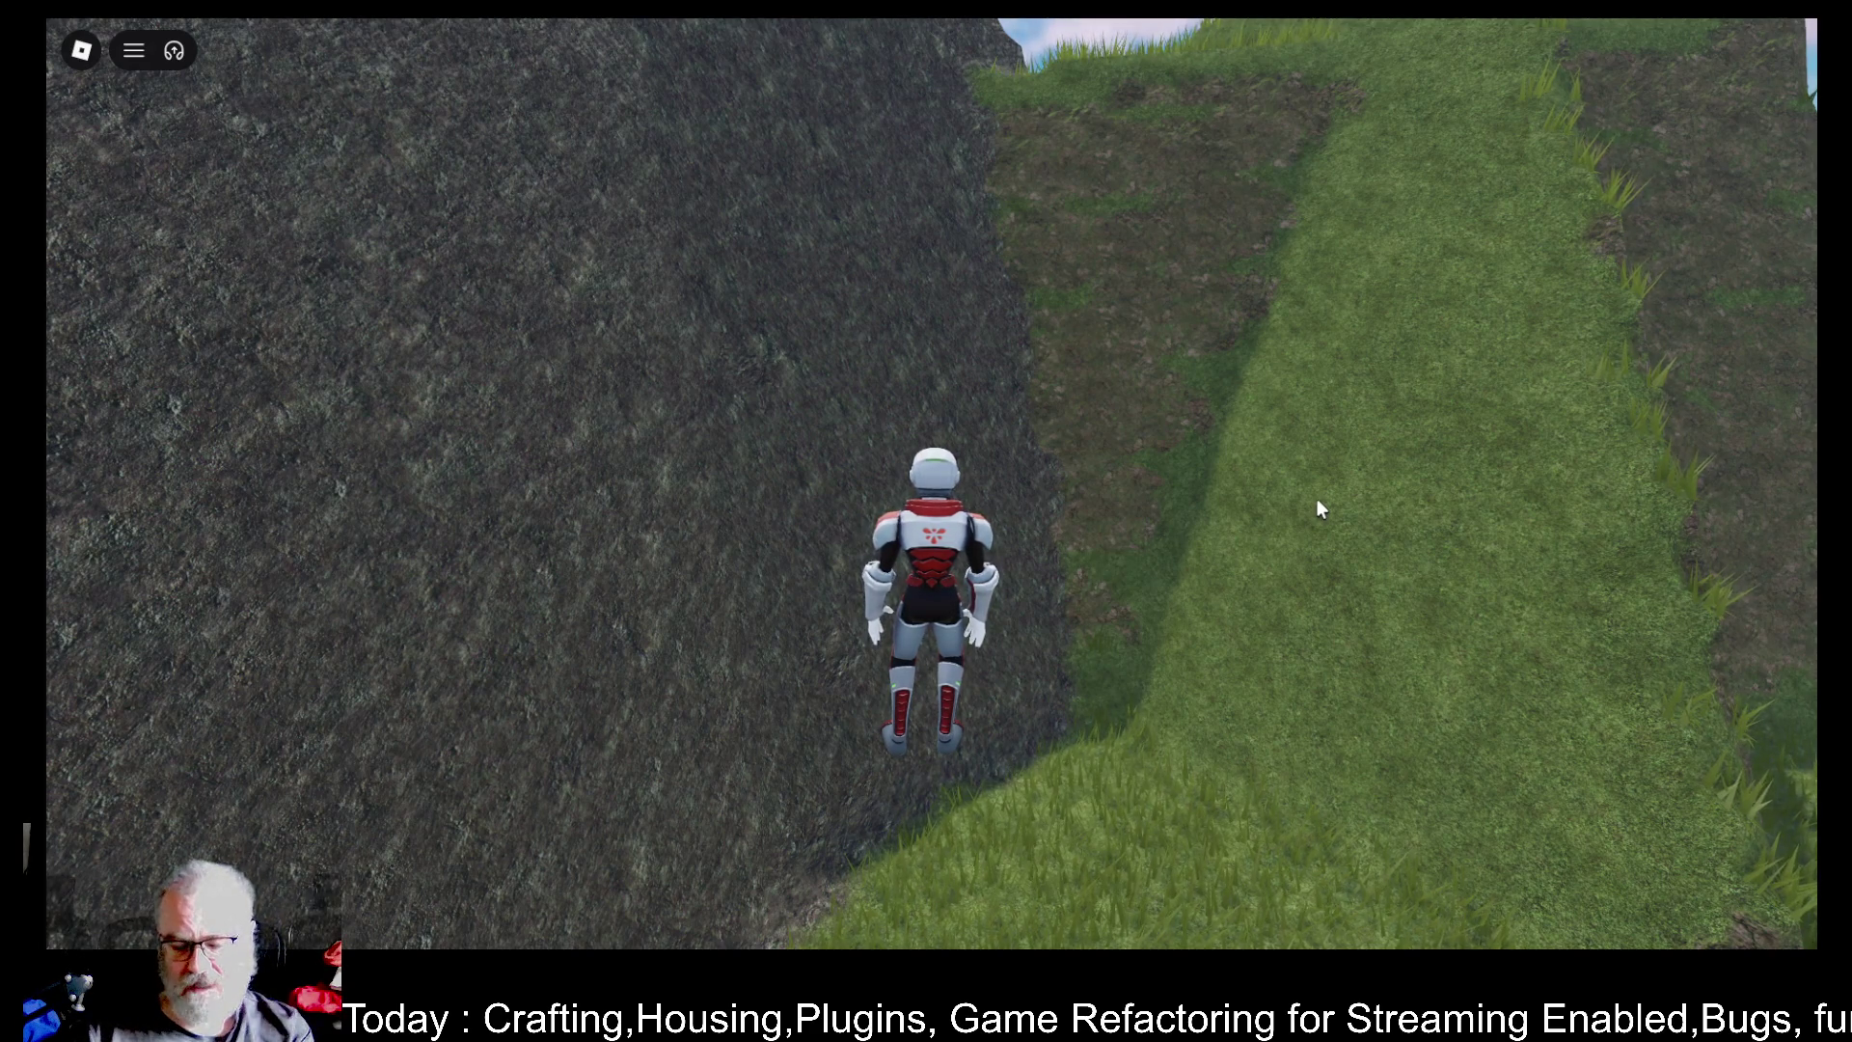
key(F9)
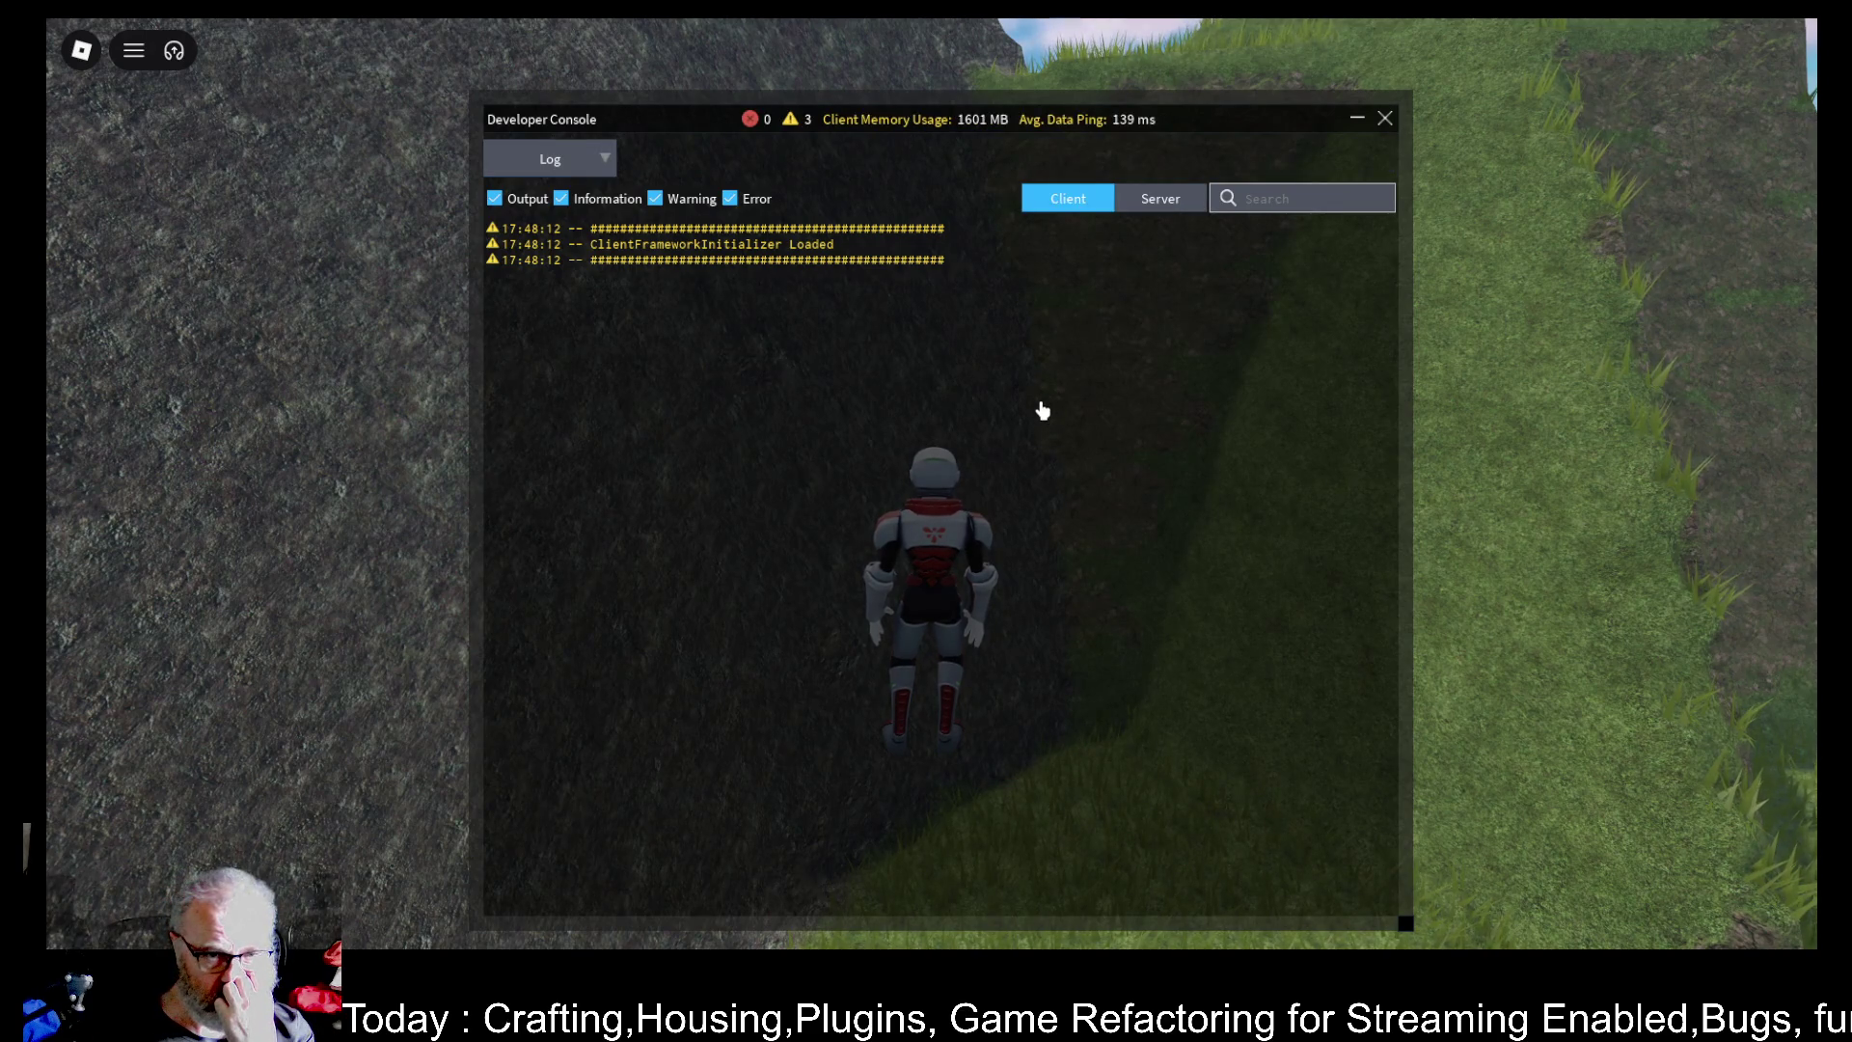
click(1159, 203)
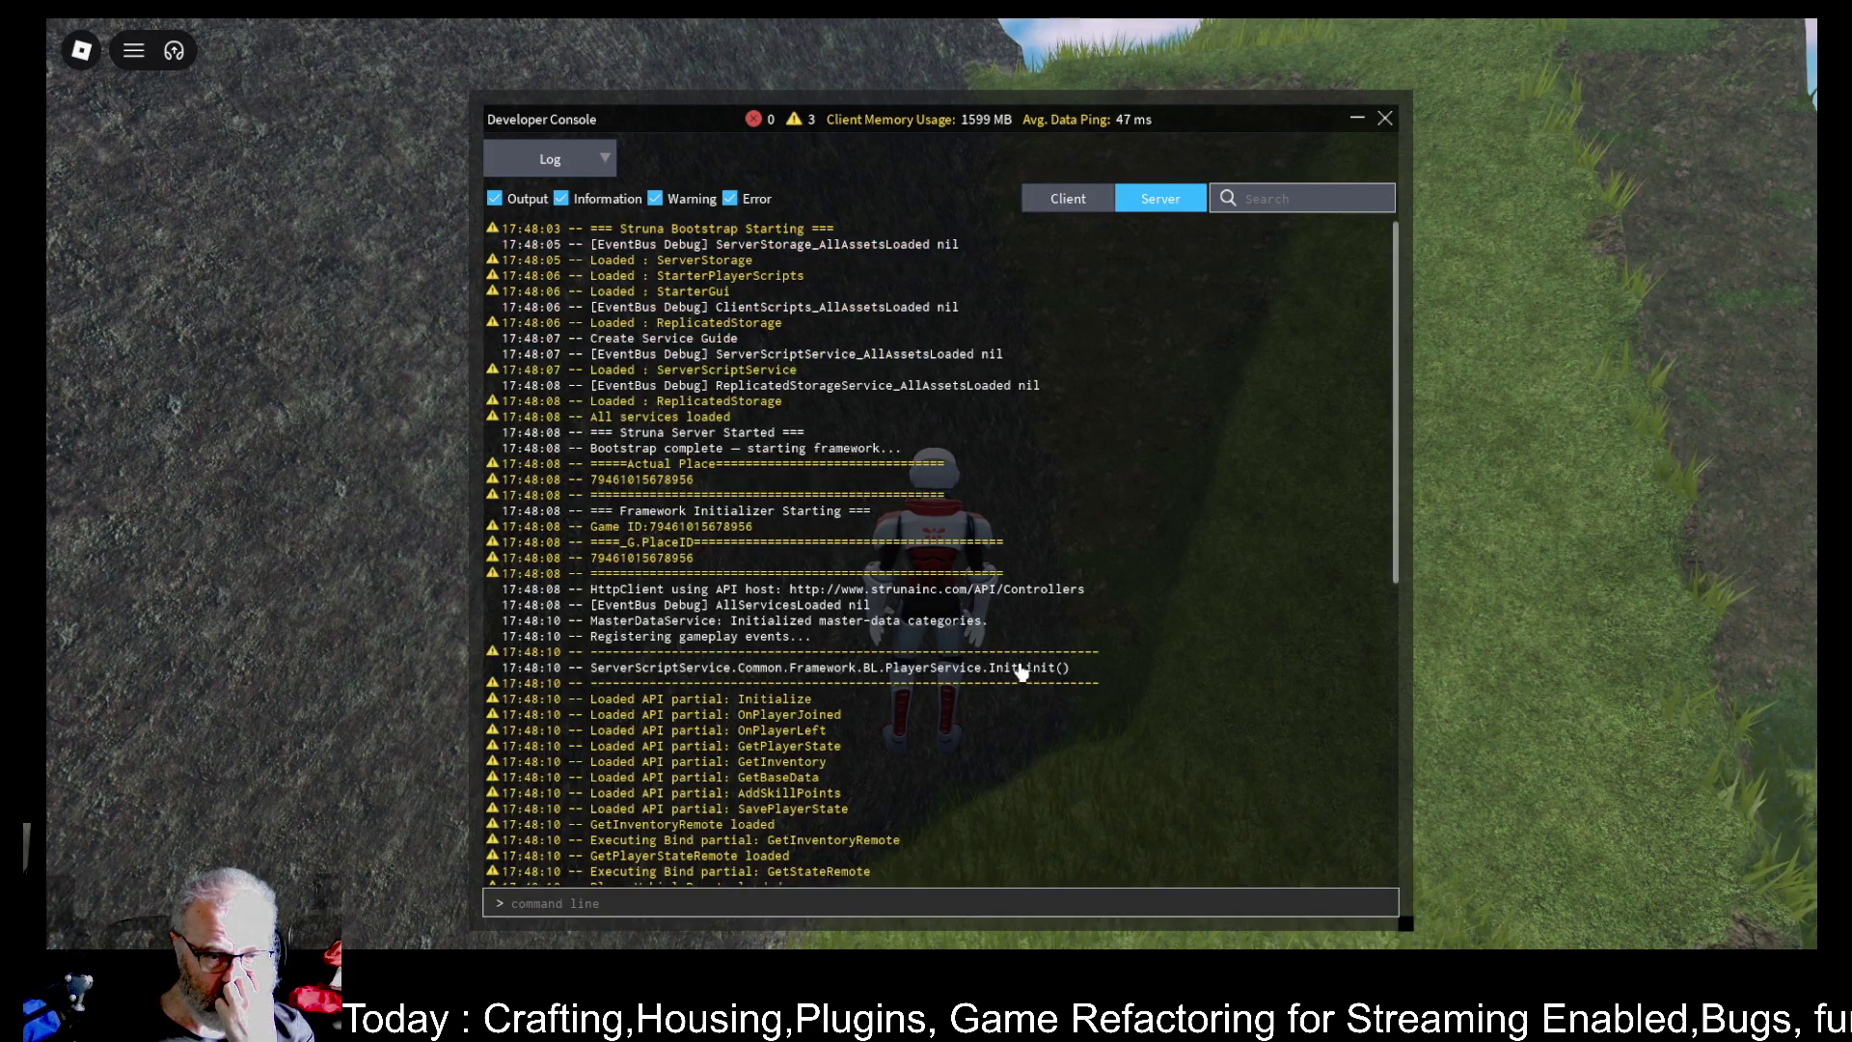
scroll(1013, 656, down, 5)
scroll(1003, 648, down, 2)
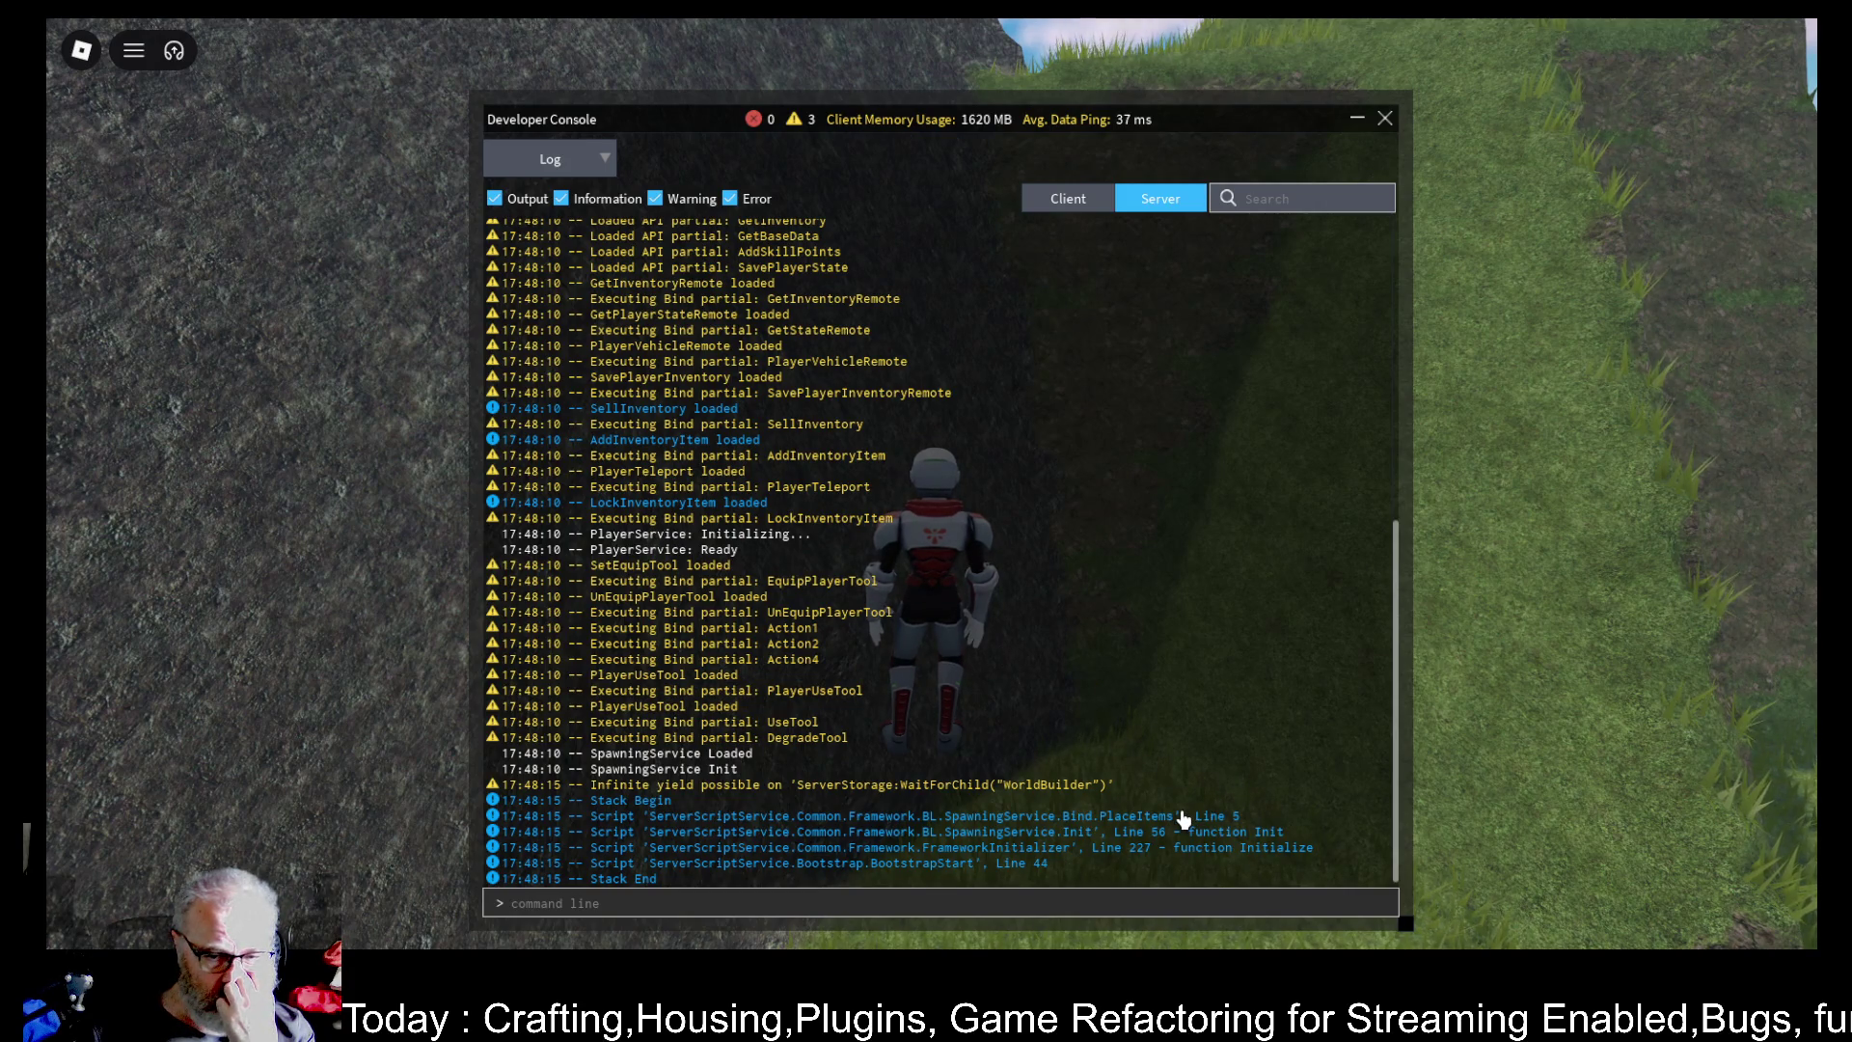
click(1383, 119)
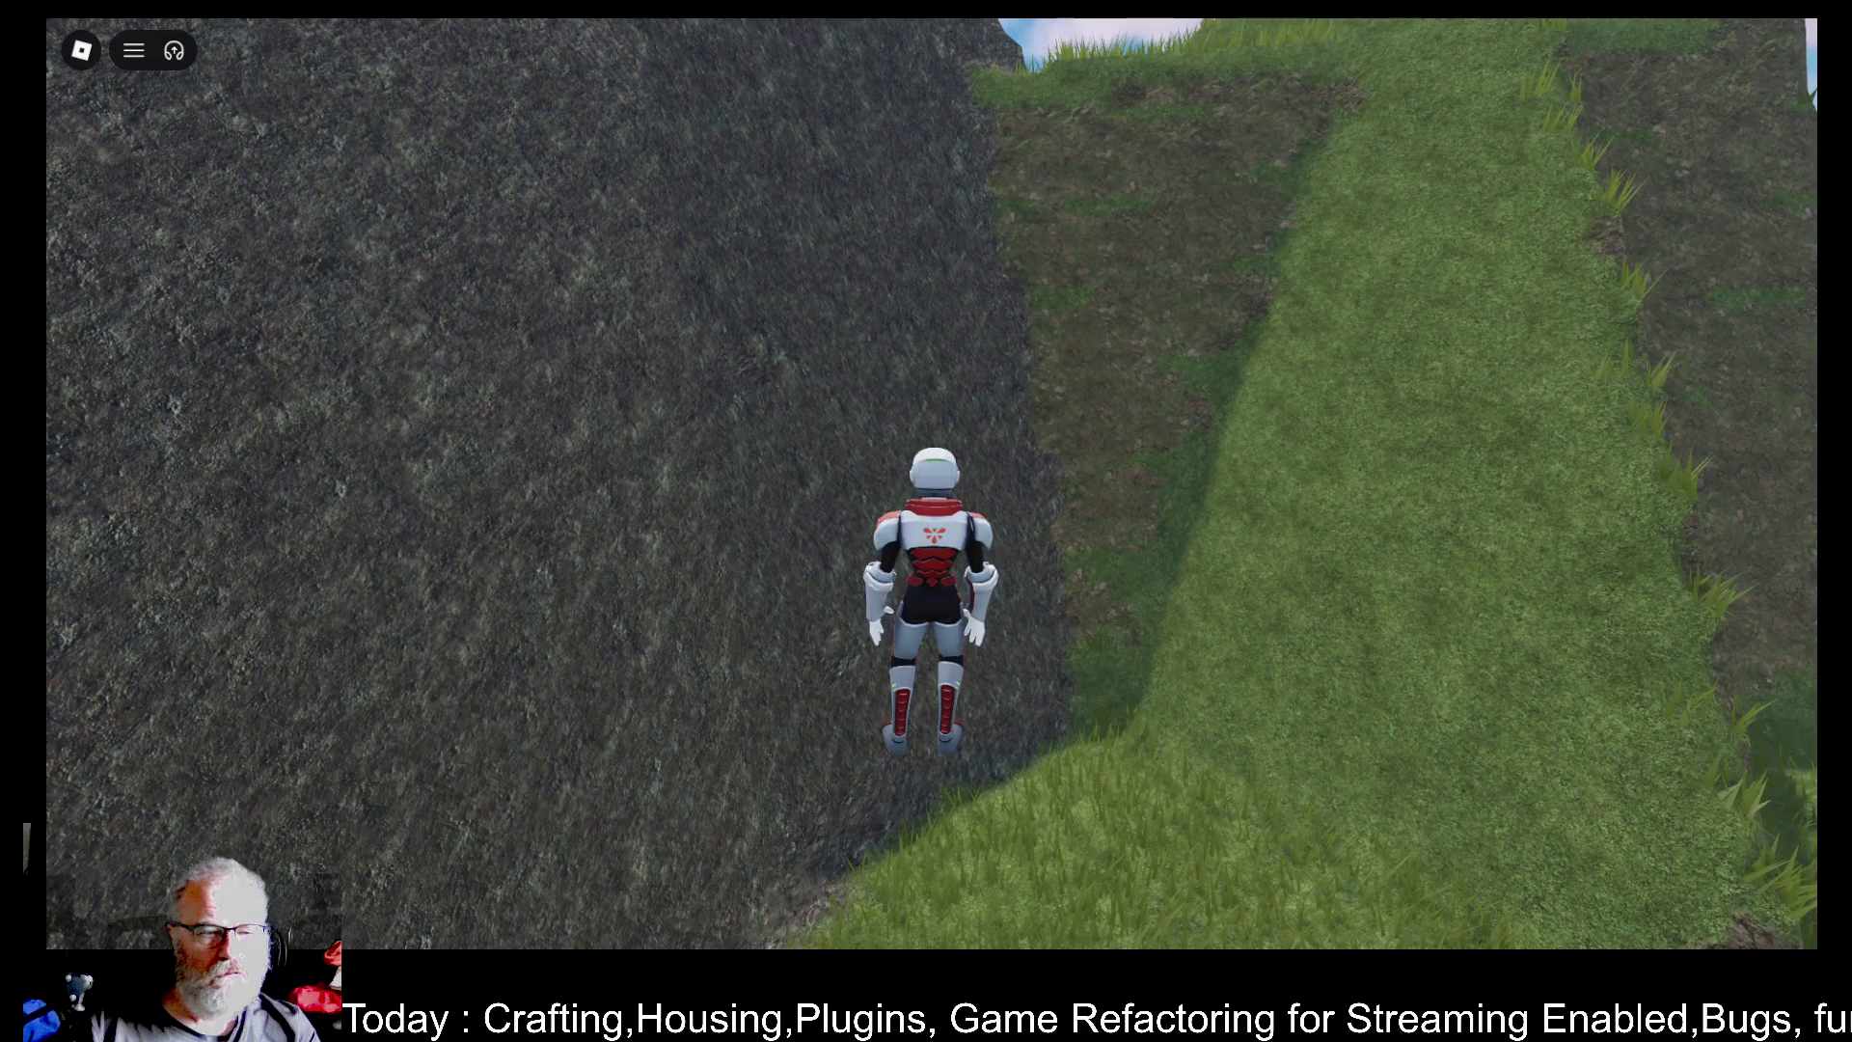
- Run the character around the rock wall and across the grass between the cliffs
key(d)
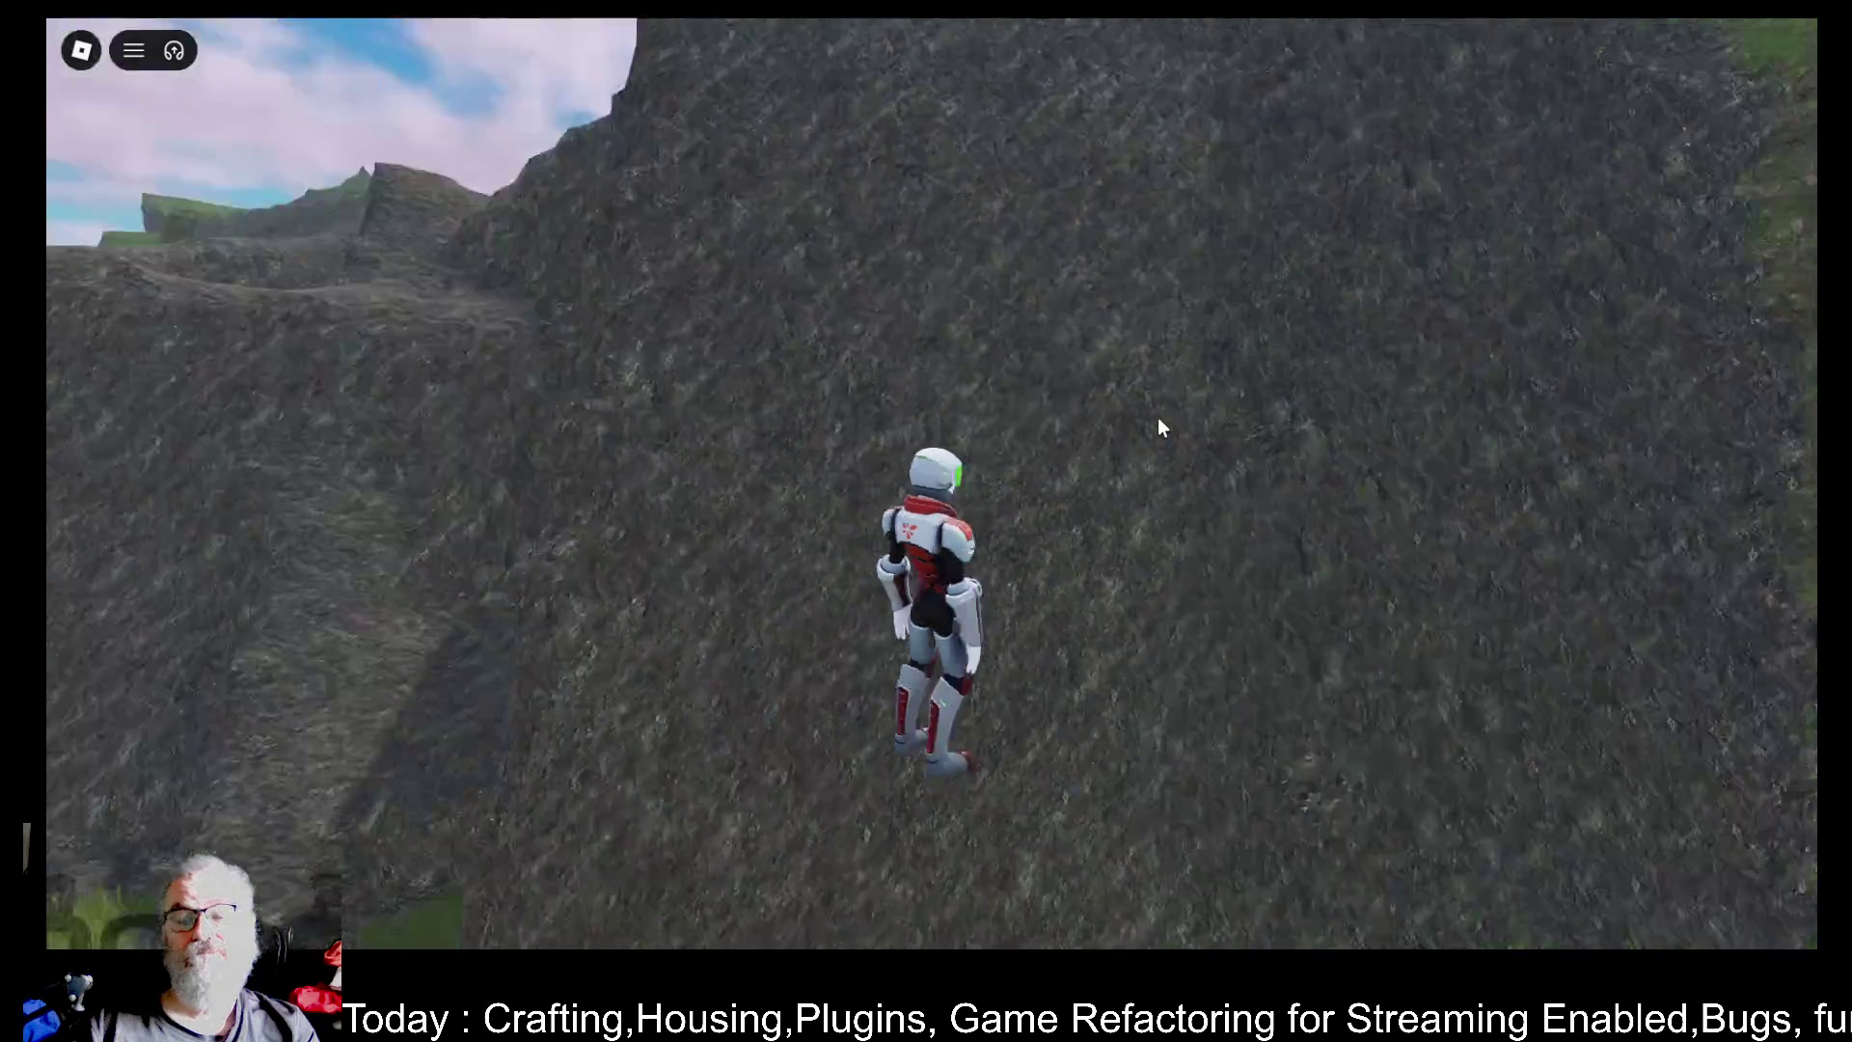
key(w)
key(s)
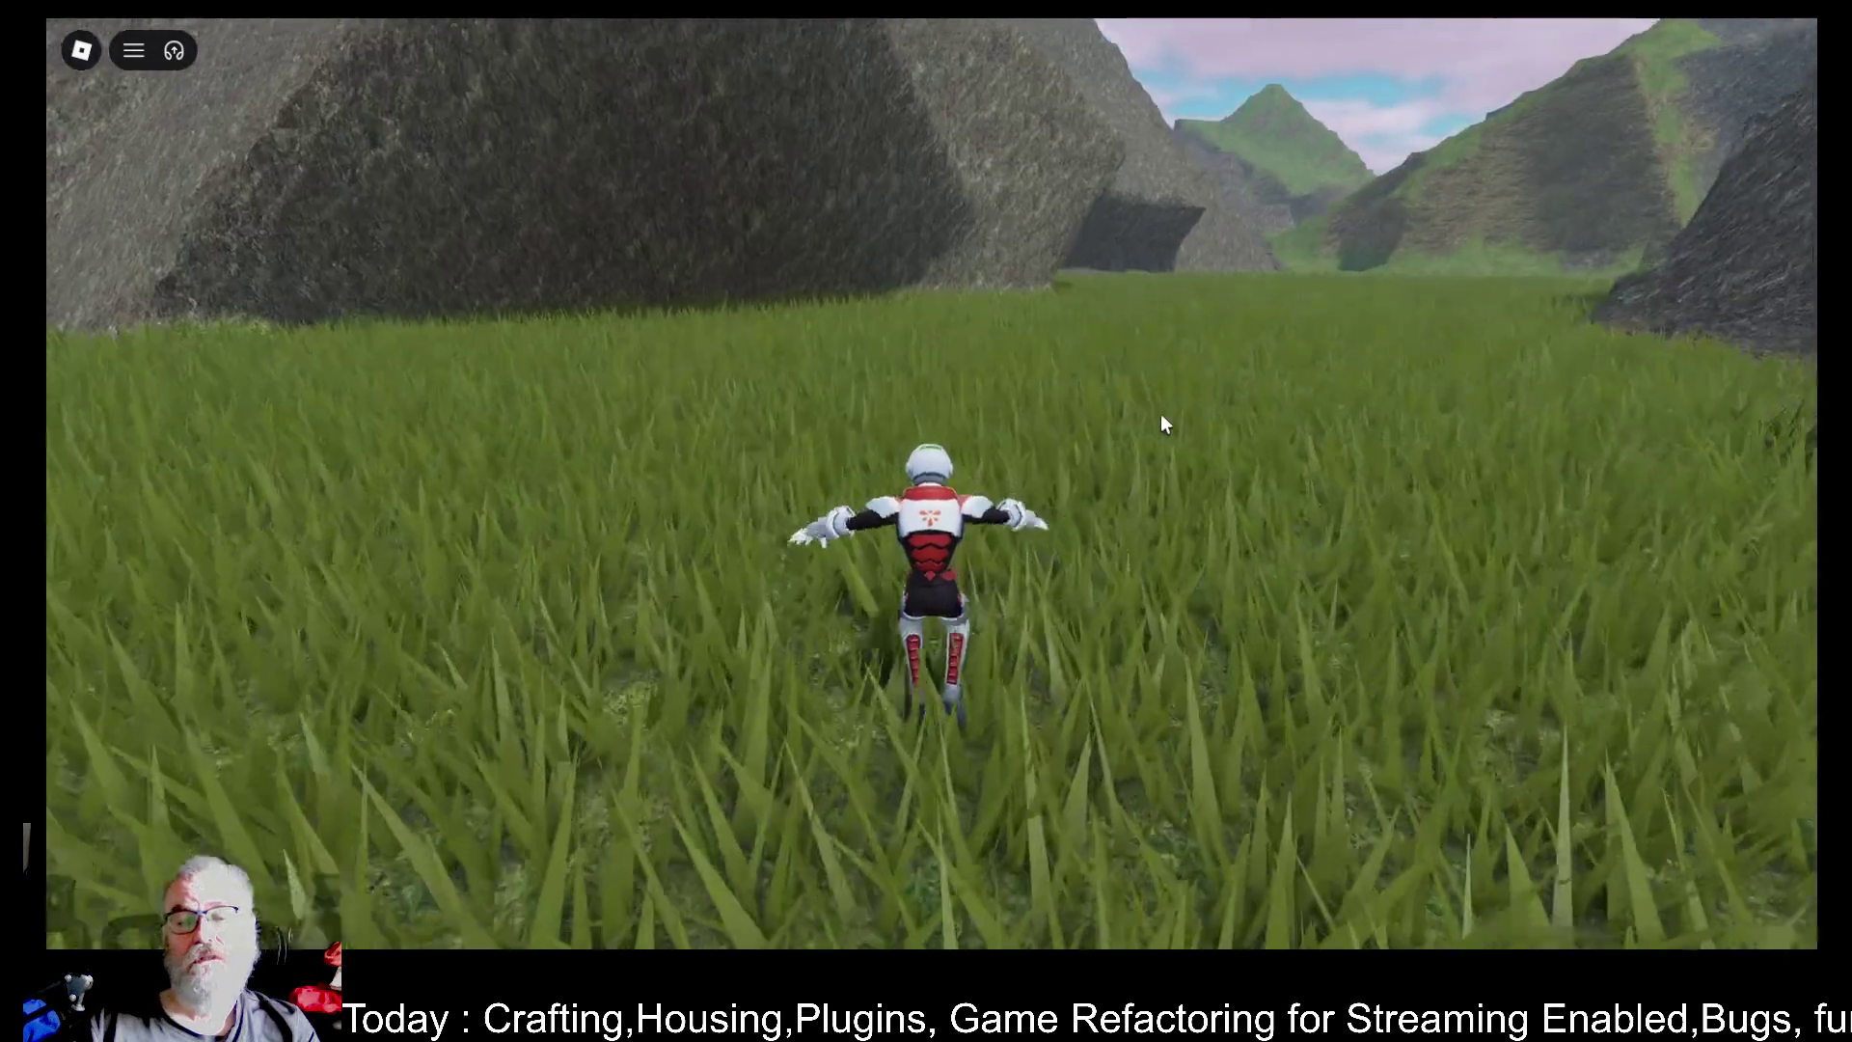
key(a)
key(w)
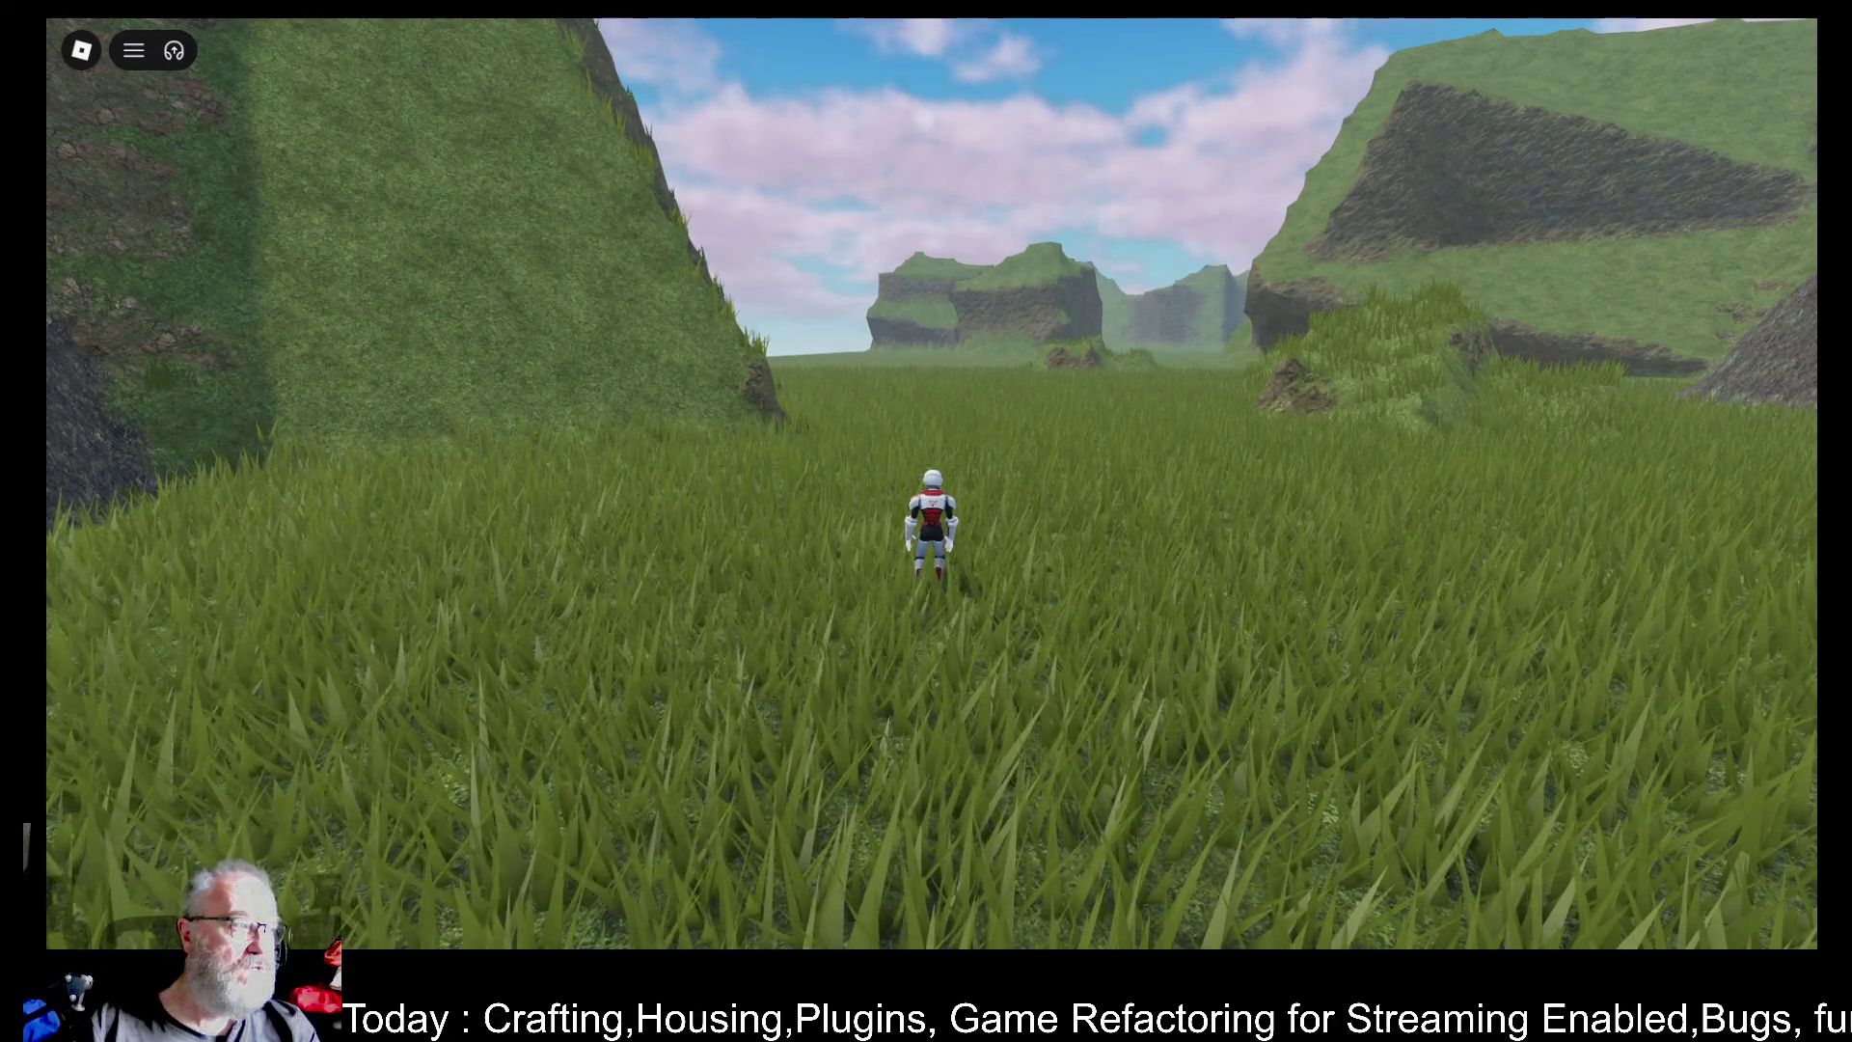
scroll(125, 346, down, 5)
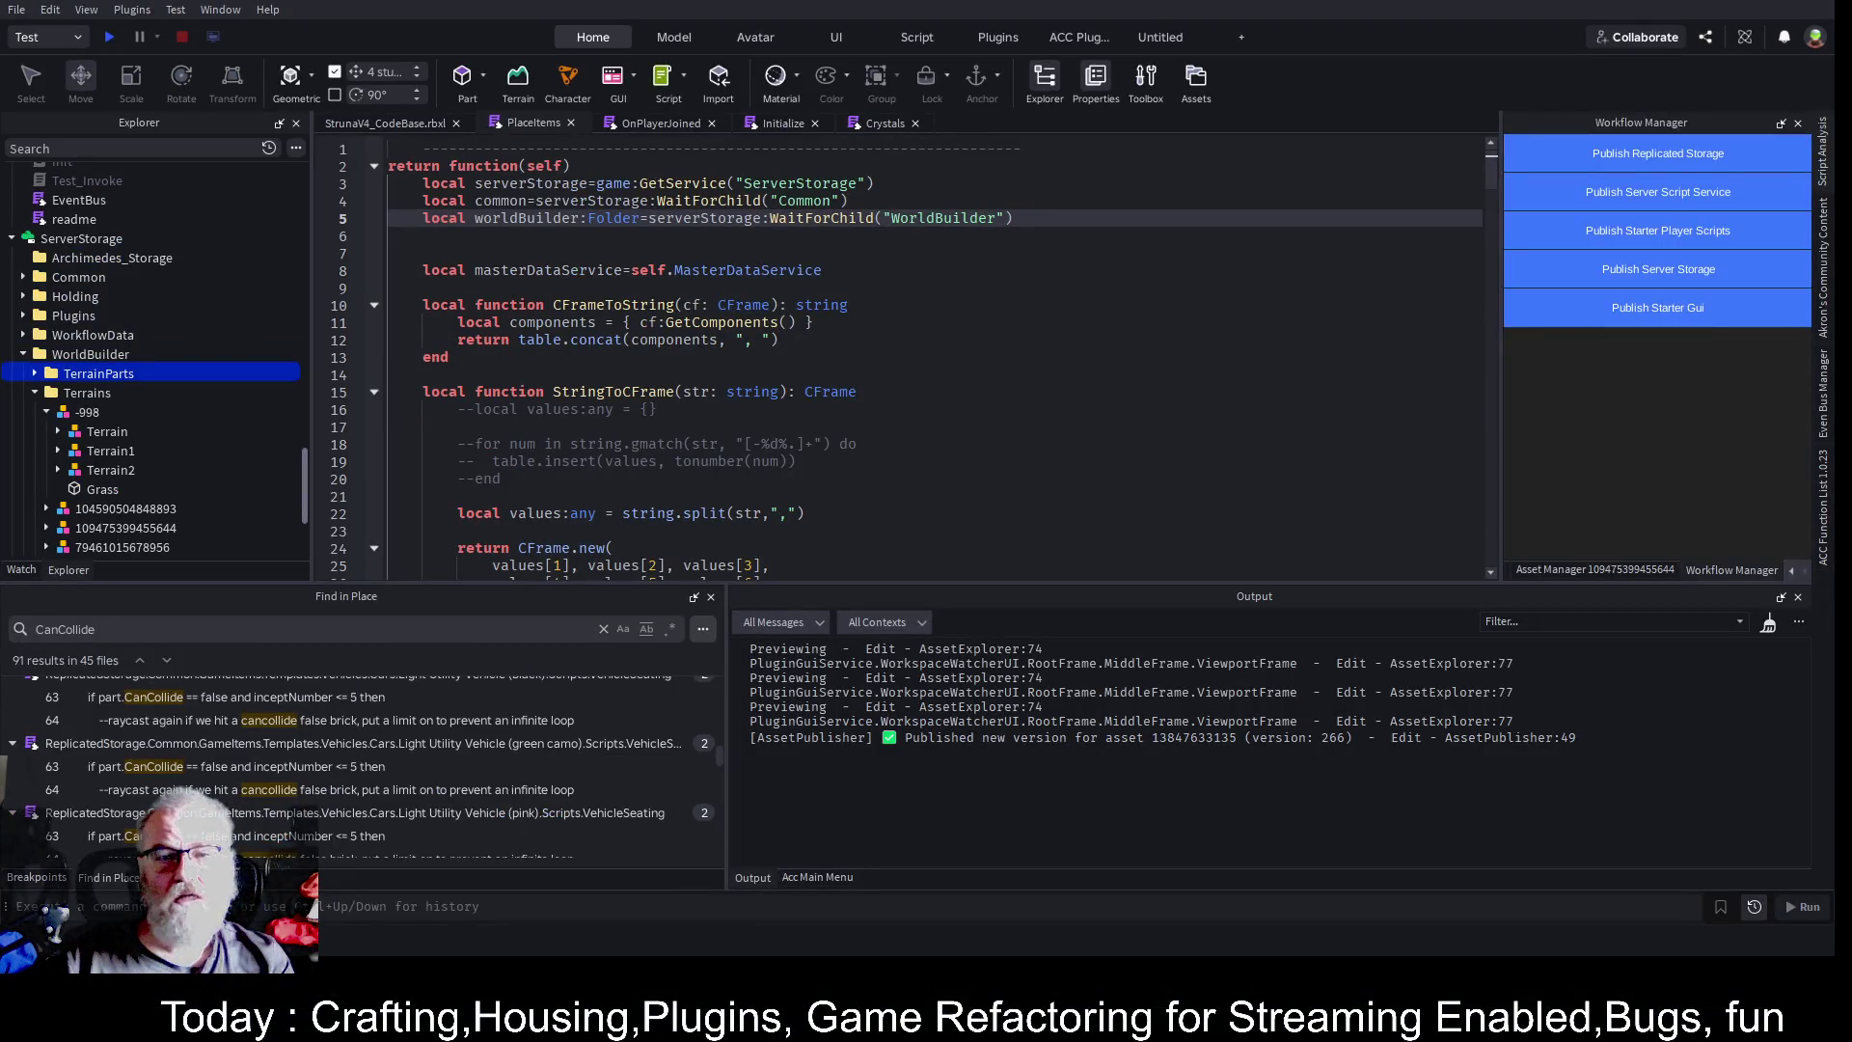
- Collapse the StringToCFrame function in the script
double_click(950, 218)
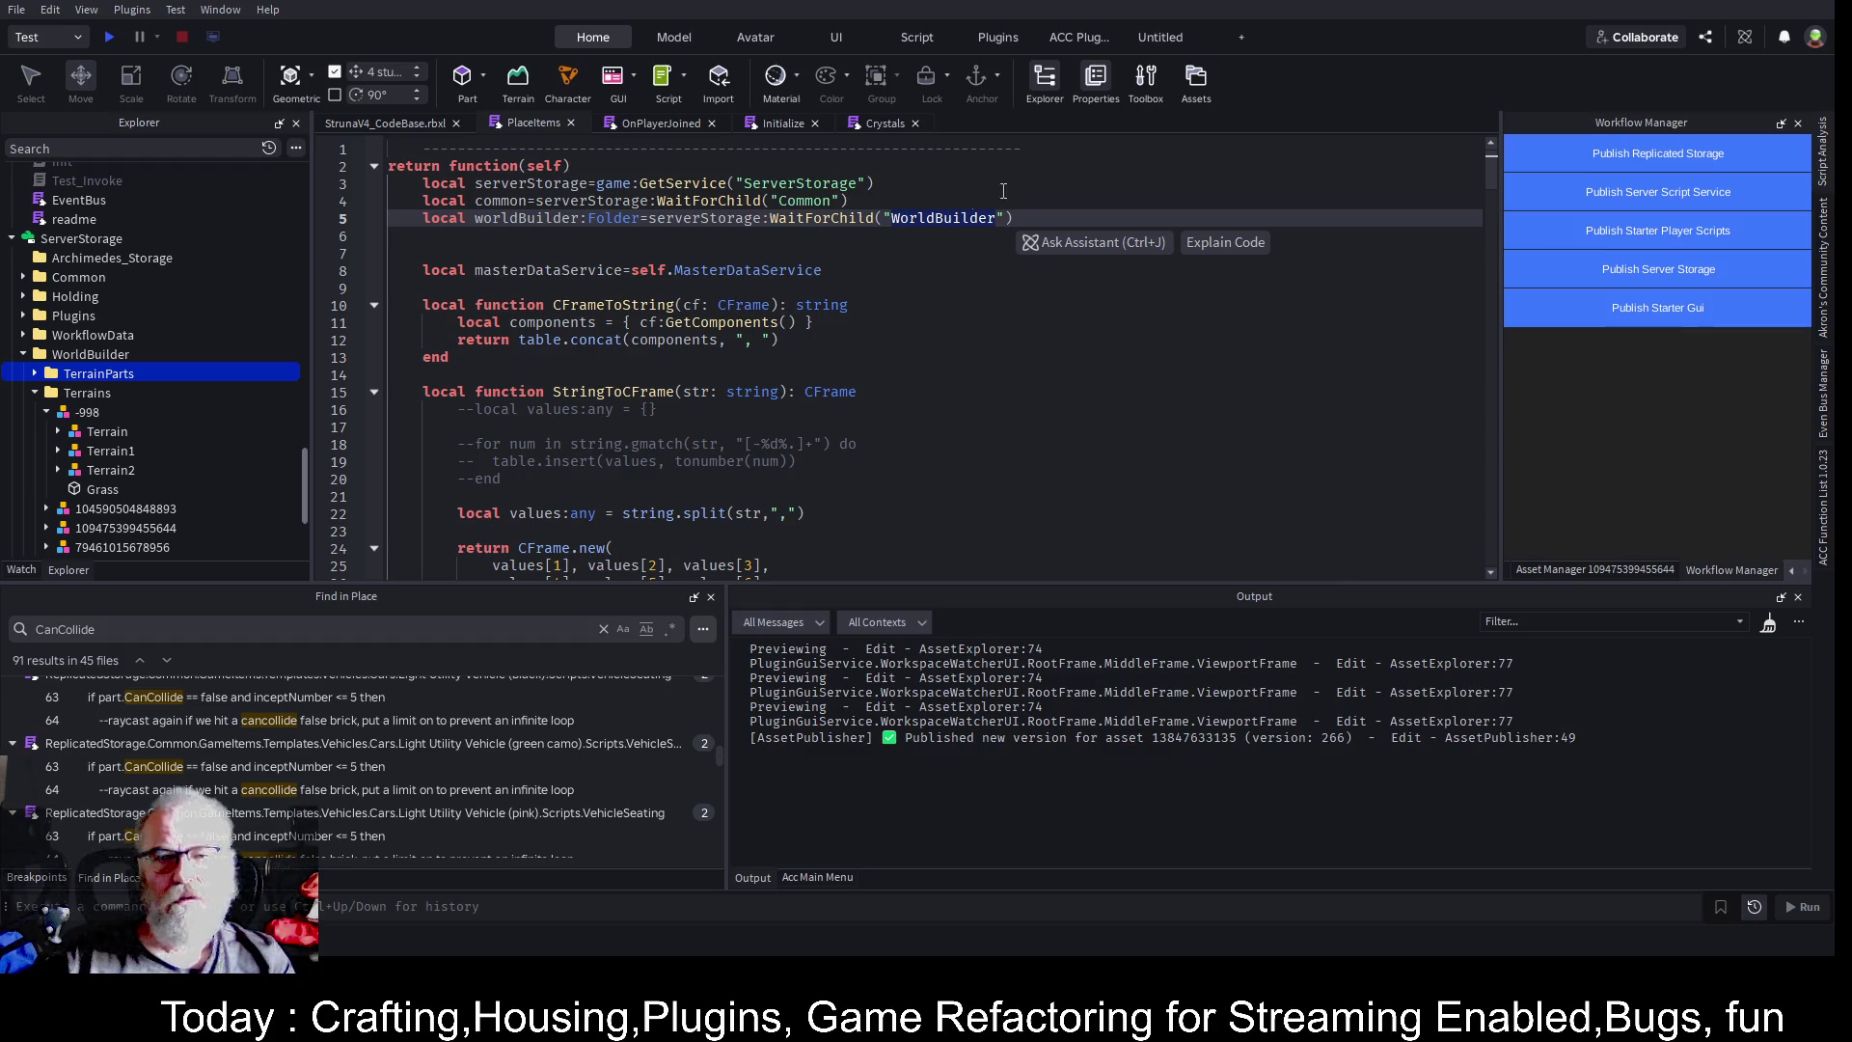
click(1046, 237)
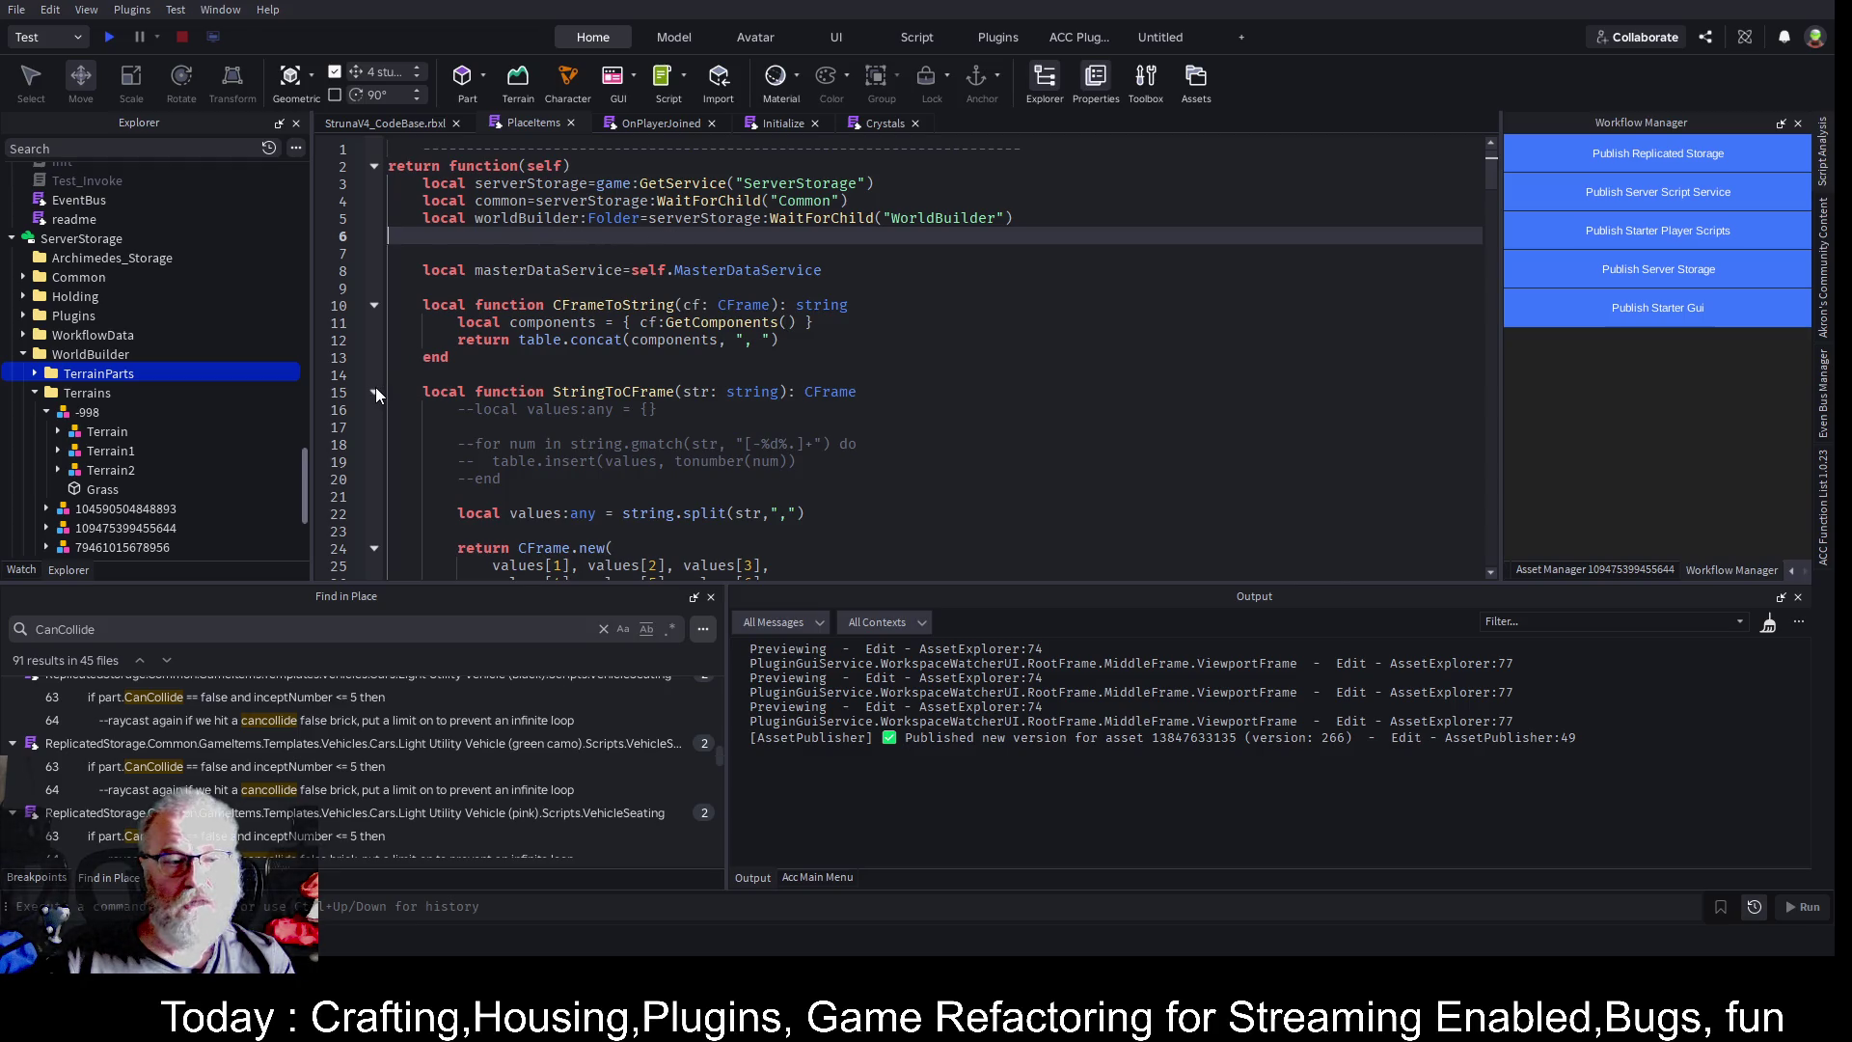
click(374, 392)
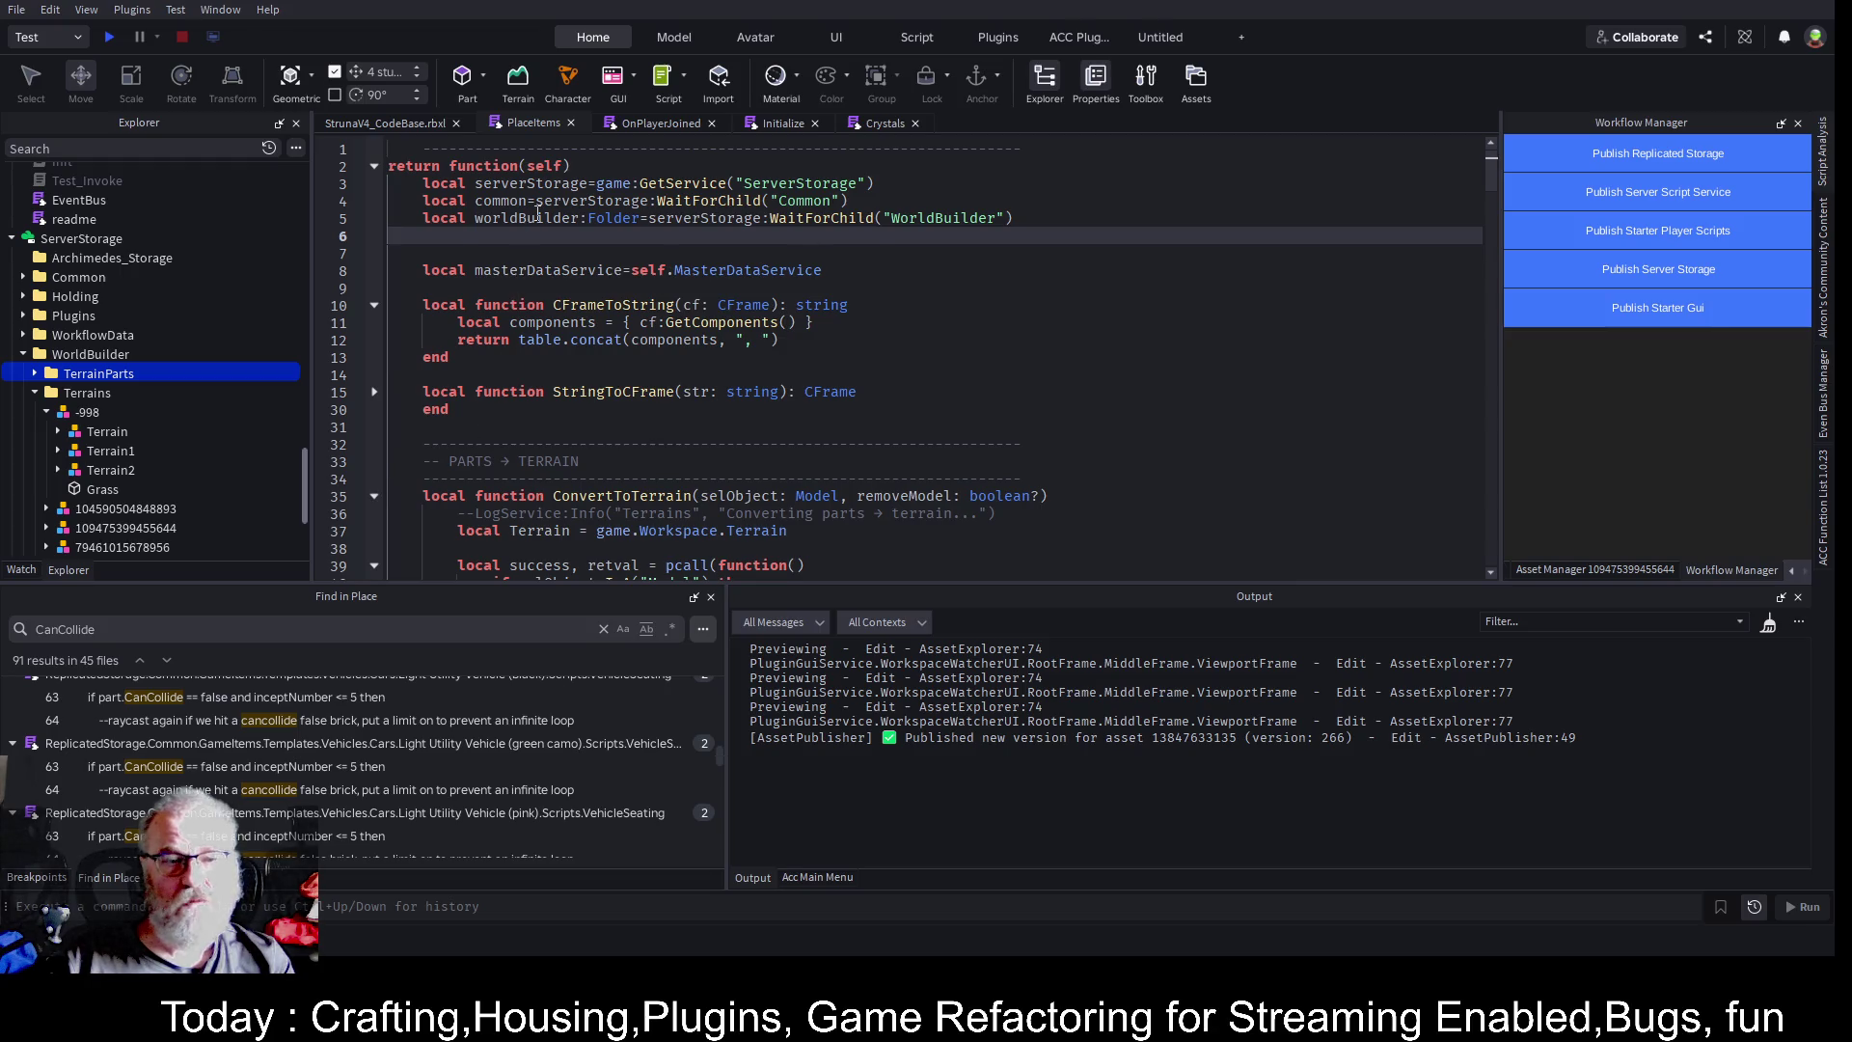
- Search the script for worldBuilder and step to its use at line 164
click(581, 219)
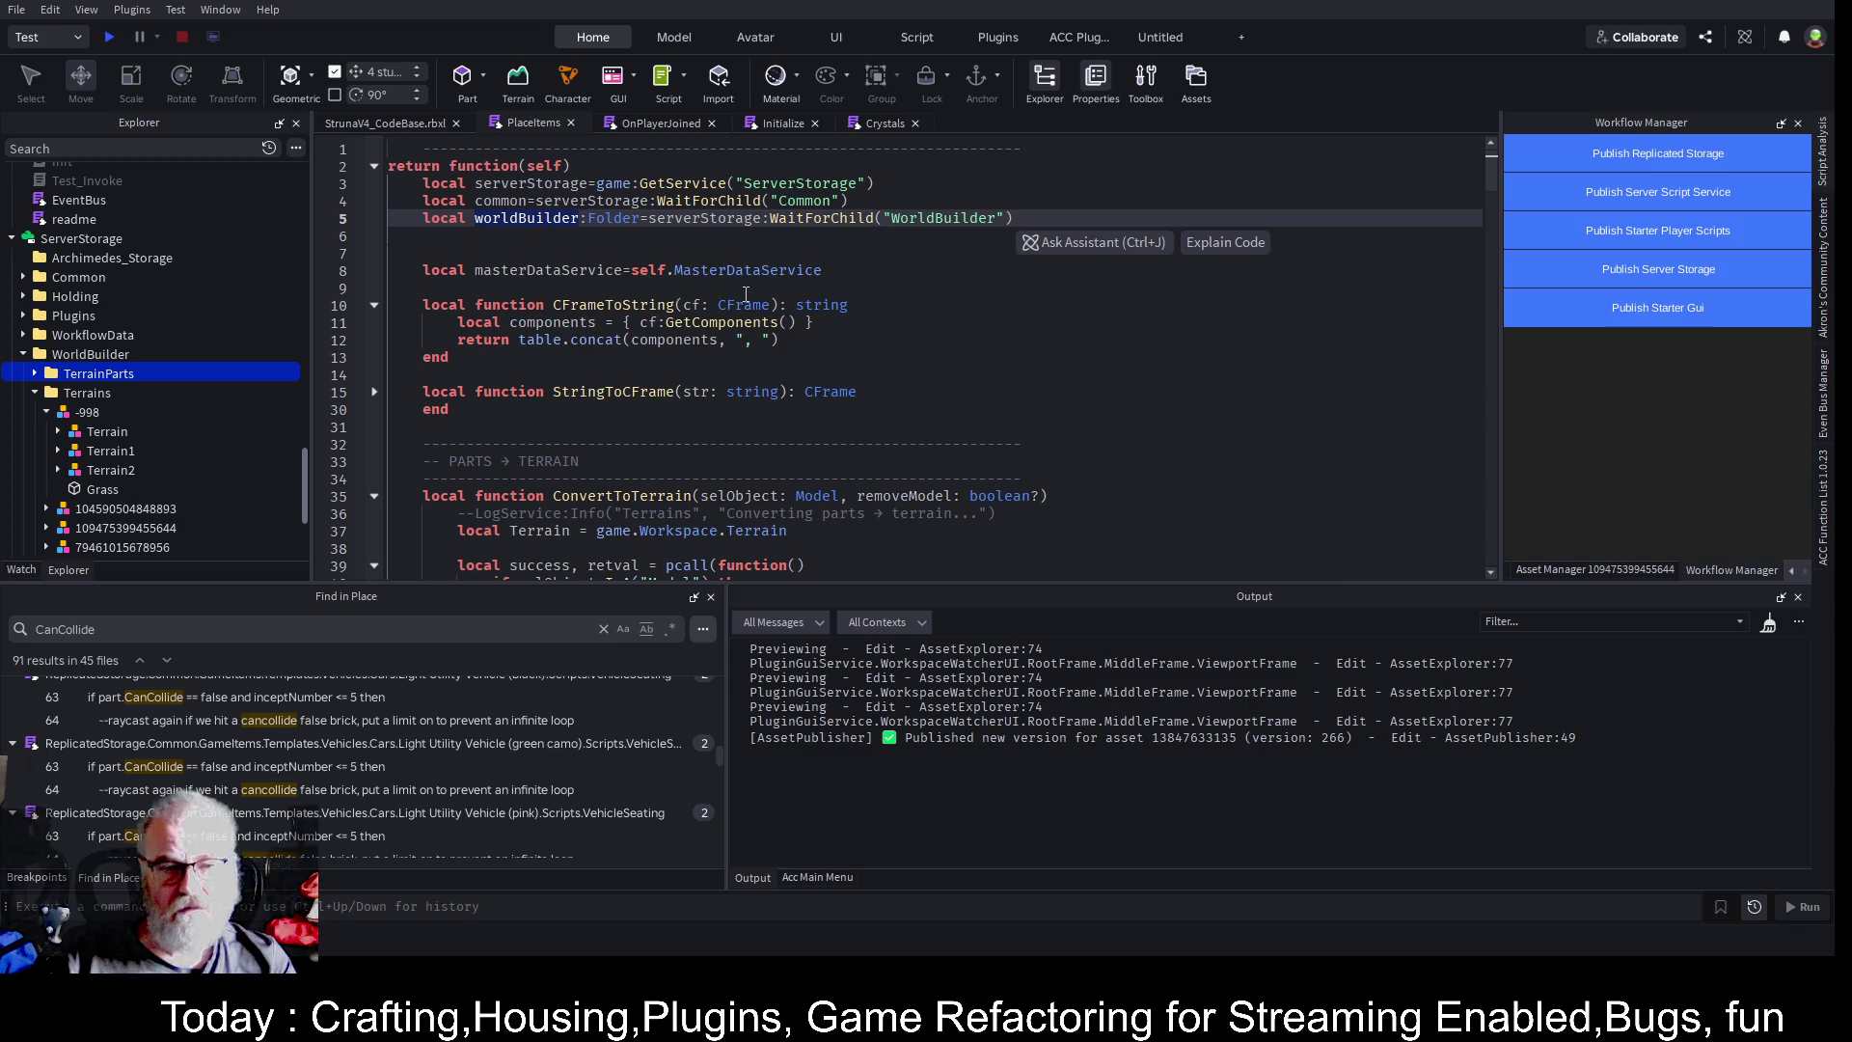
key(ctrl+f)
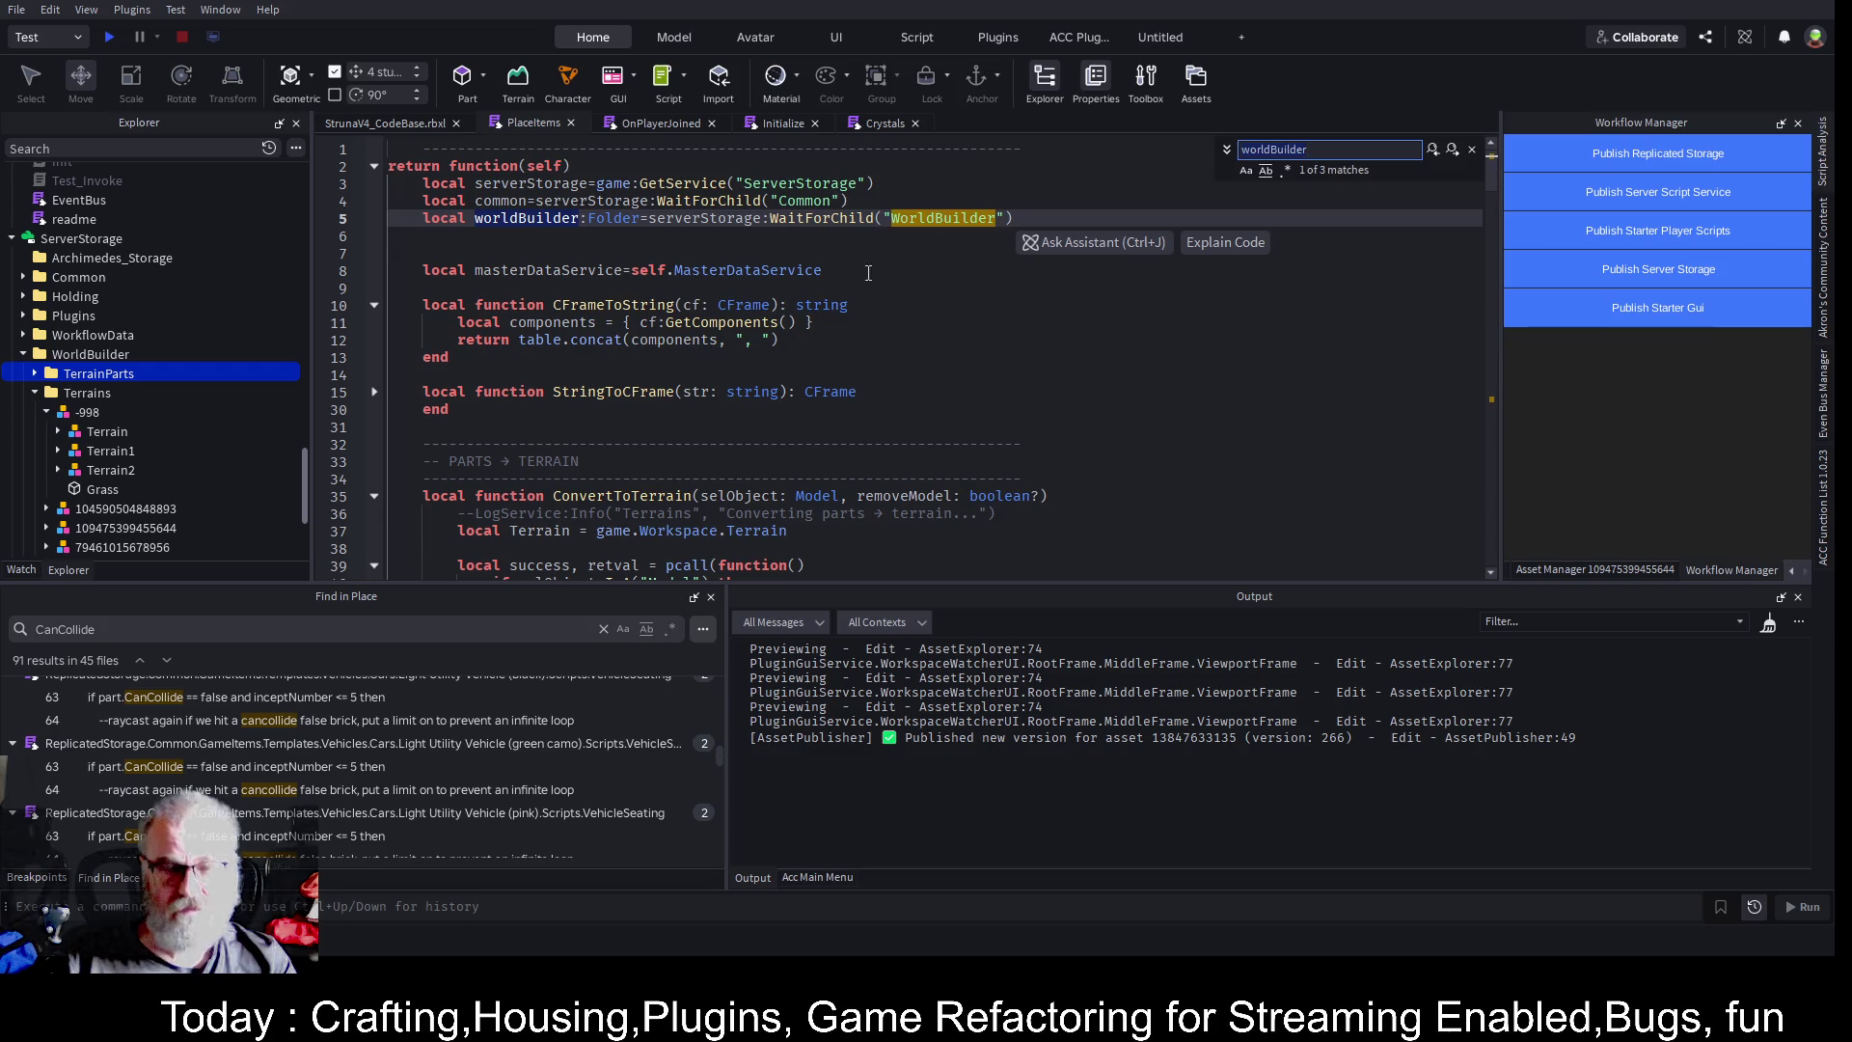
click(1454, 150)
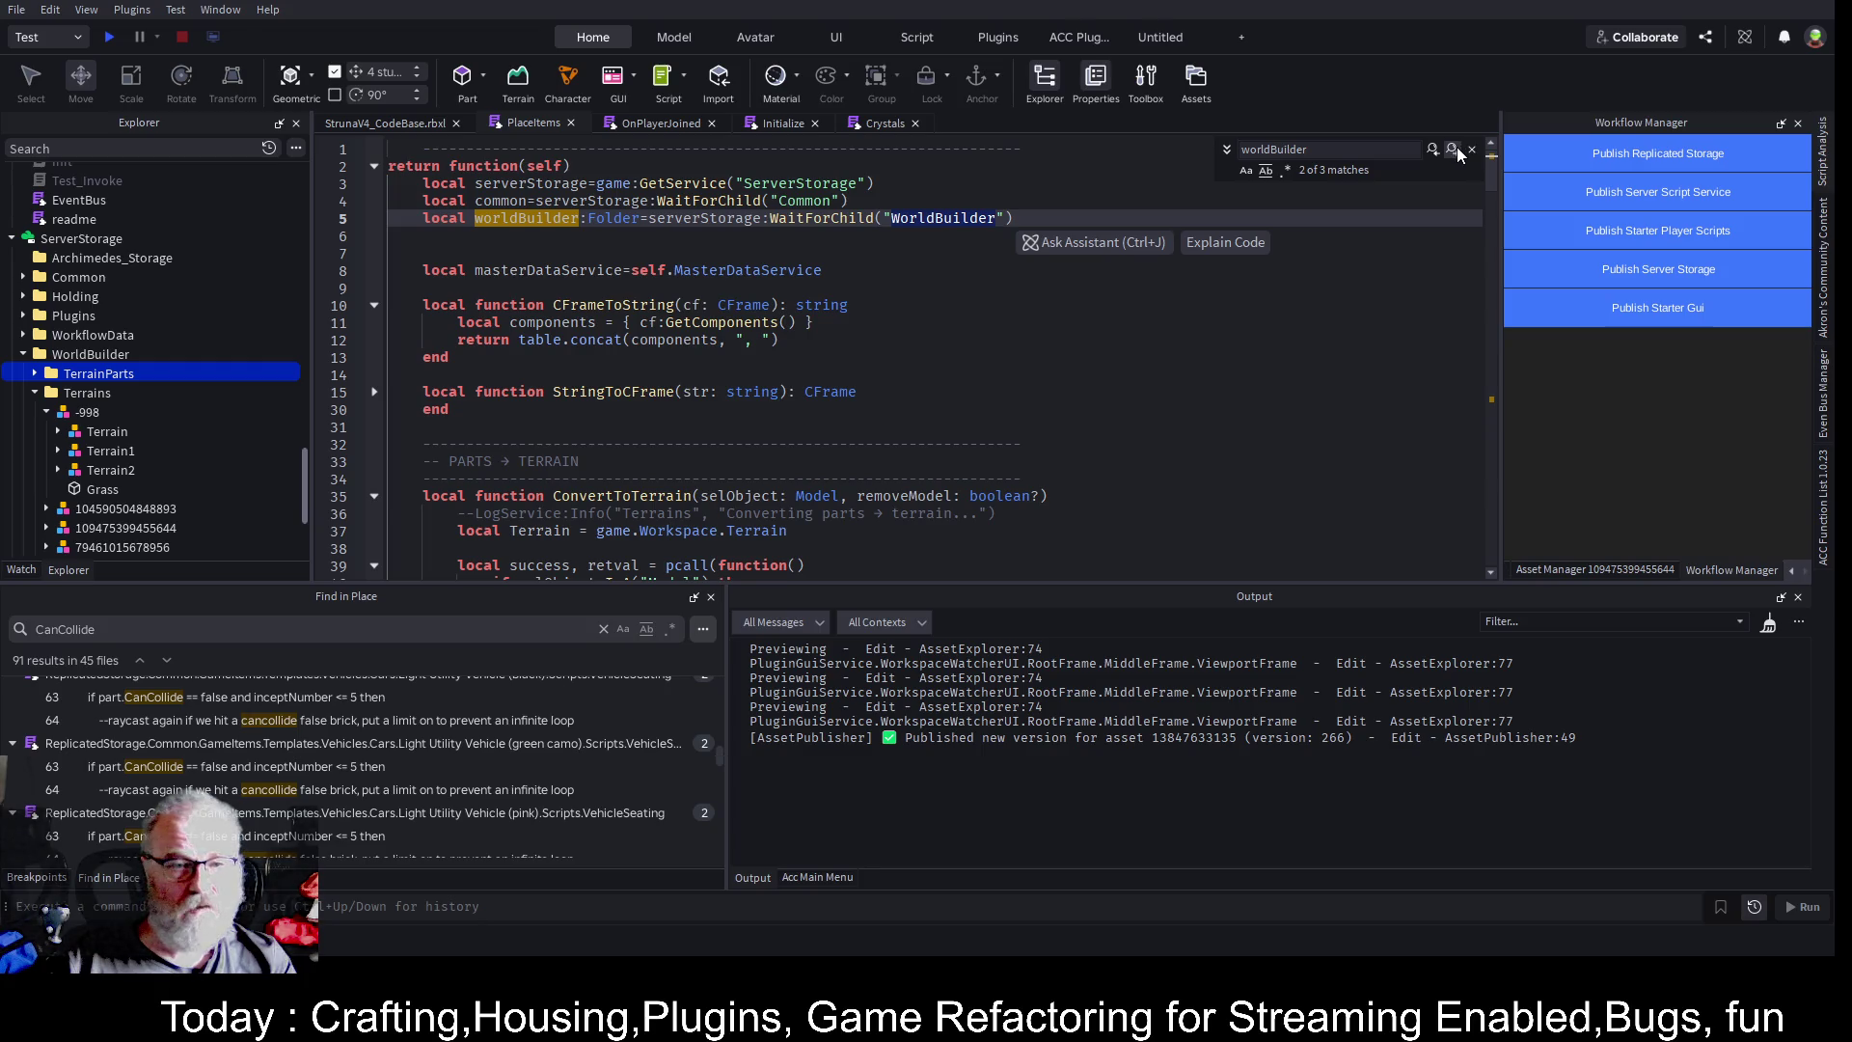
click(1454, 151)
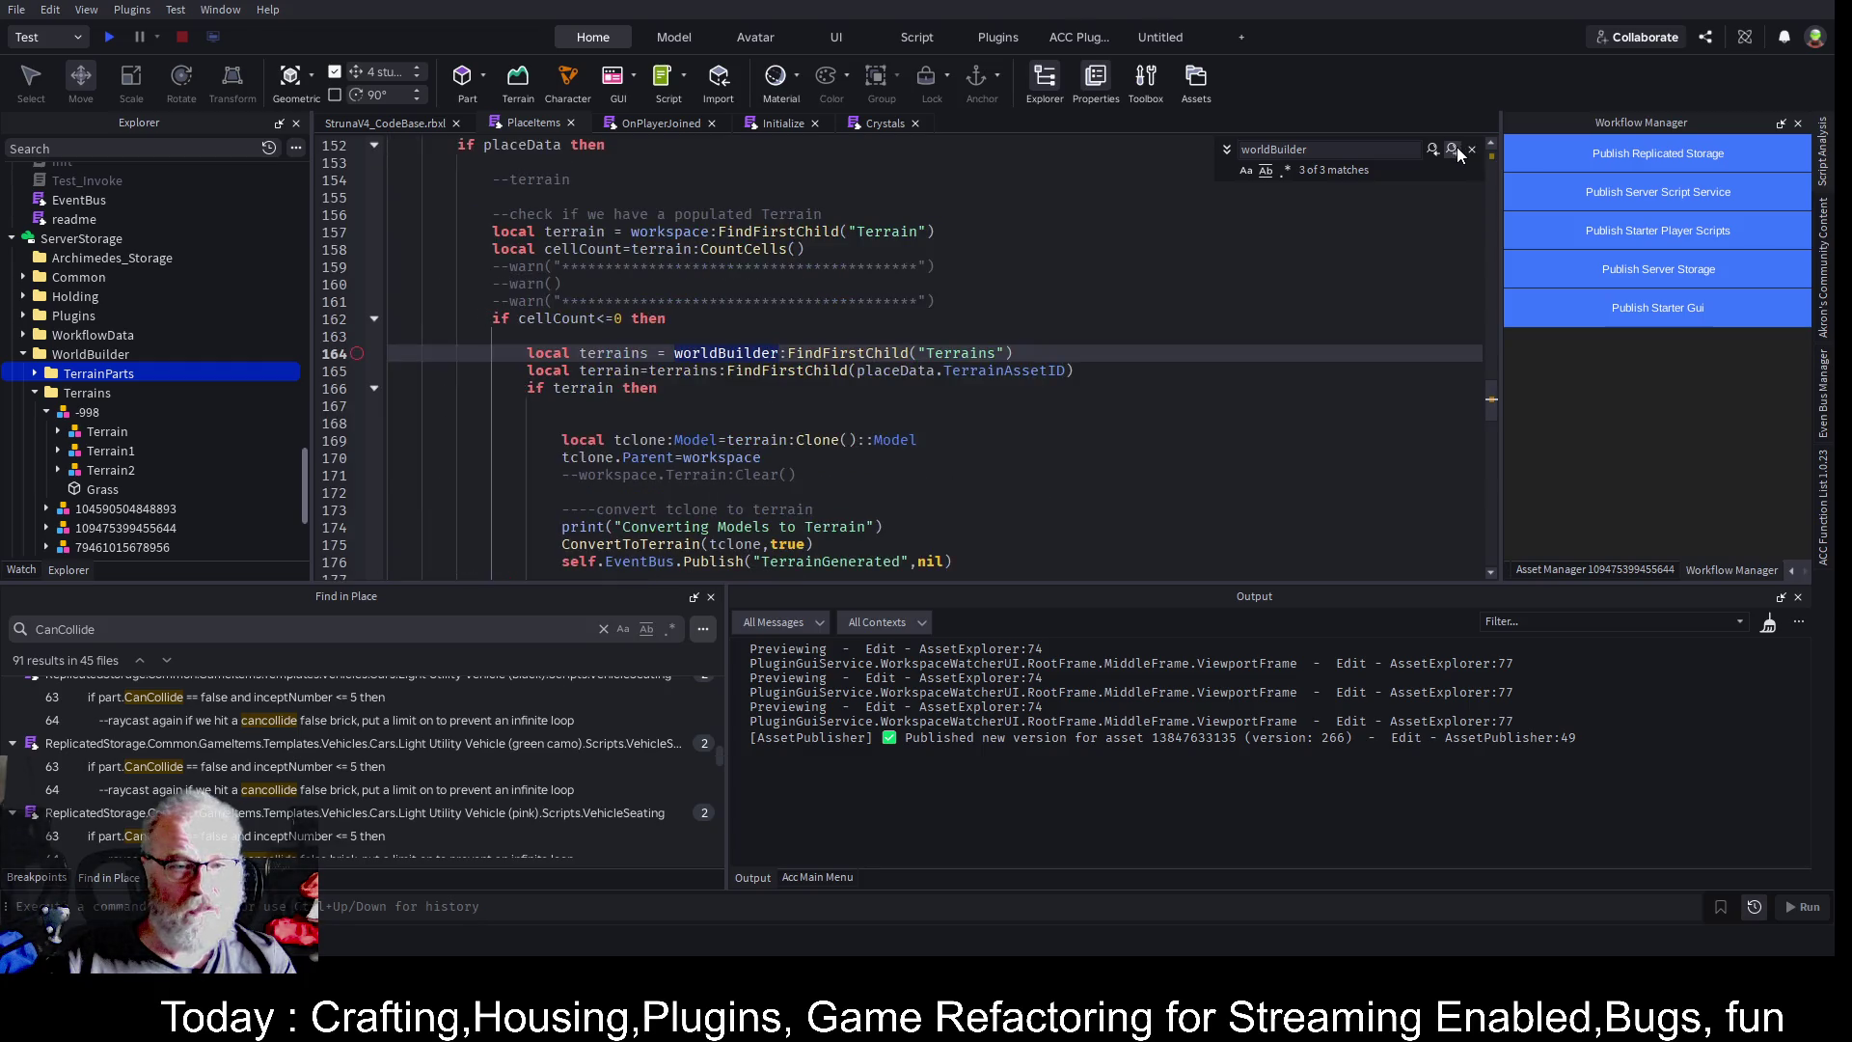
- Add an 'if worldBuilder then … end' check after the Populating Terrain print
click(707, 330)
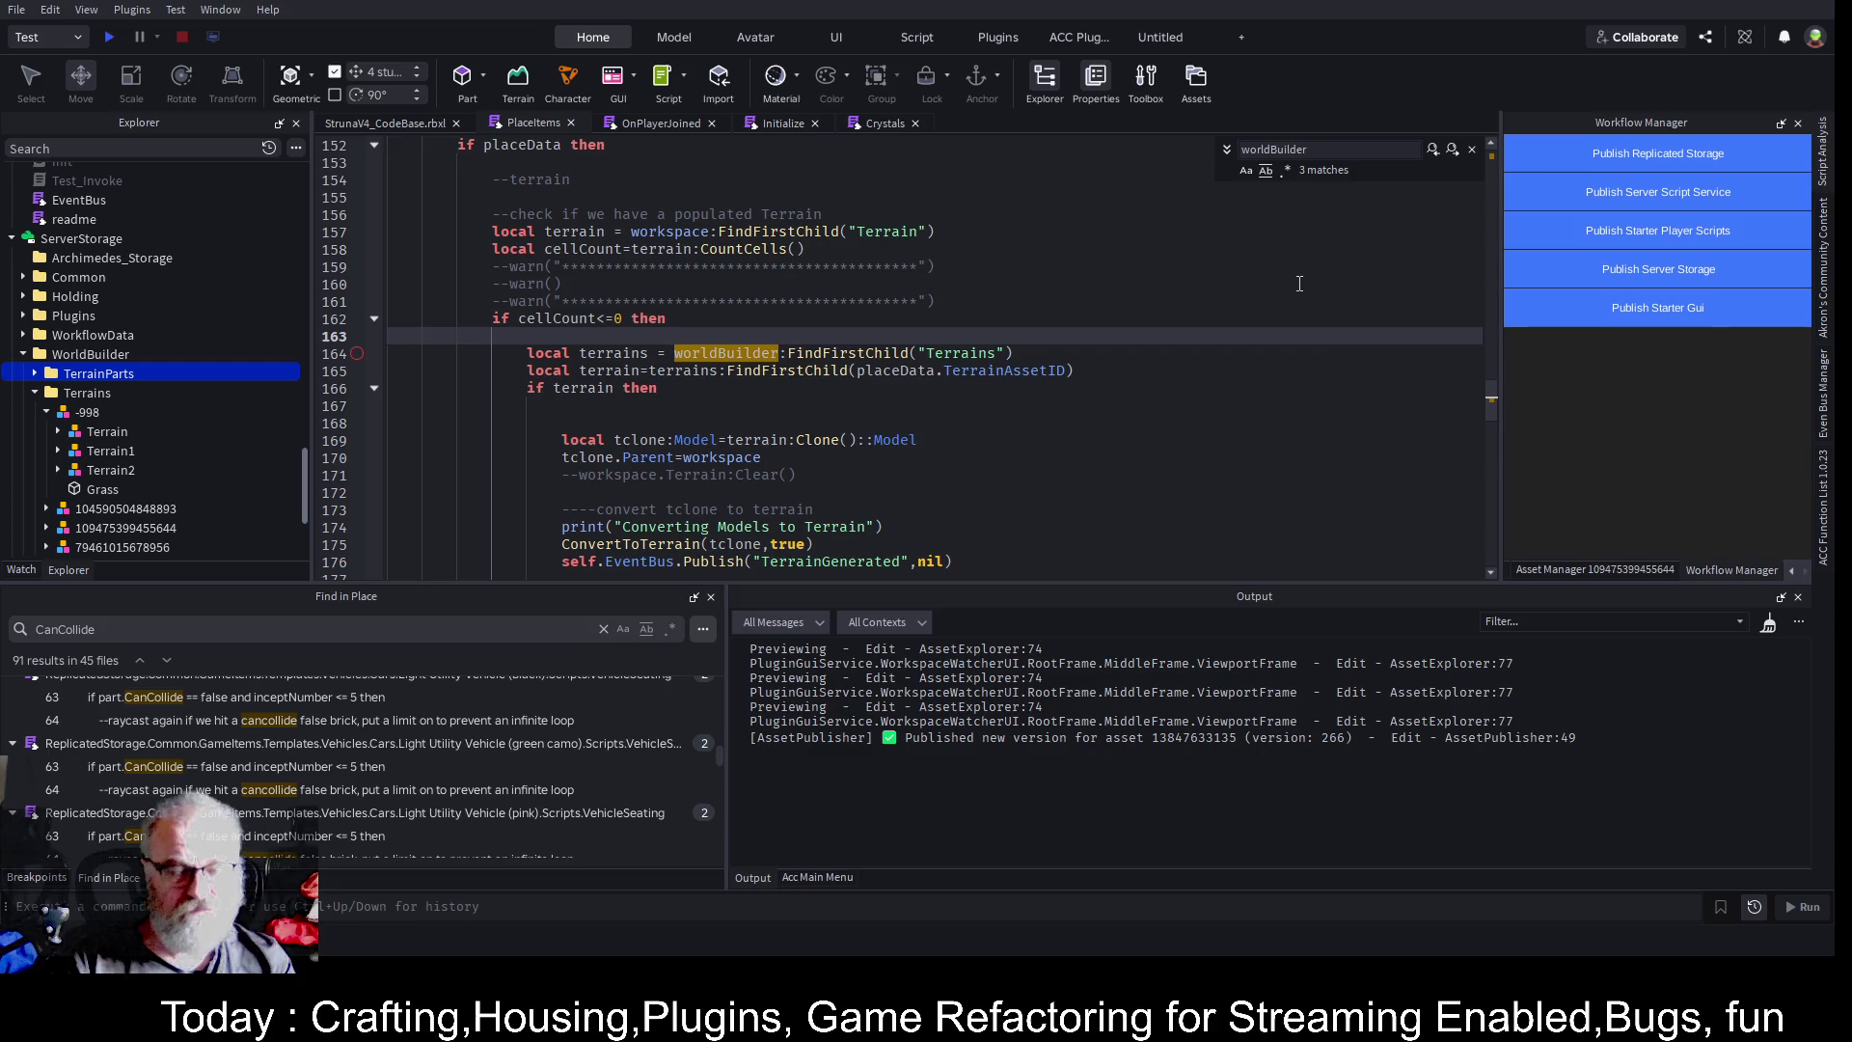
key(ctrl+v)
text(if)
key(BackSpace)
key(BackSpace)
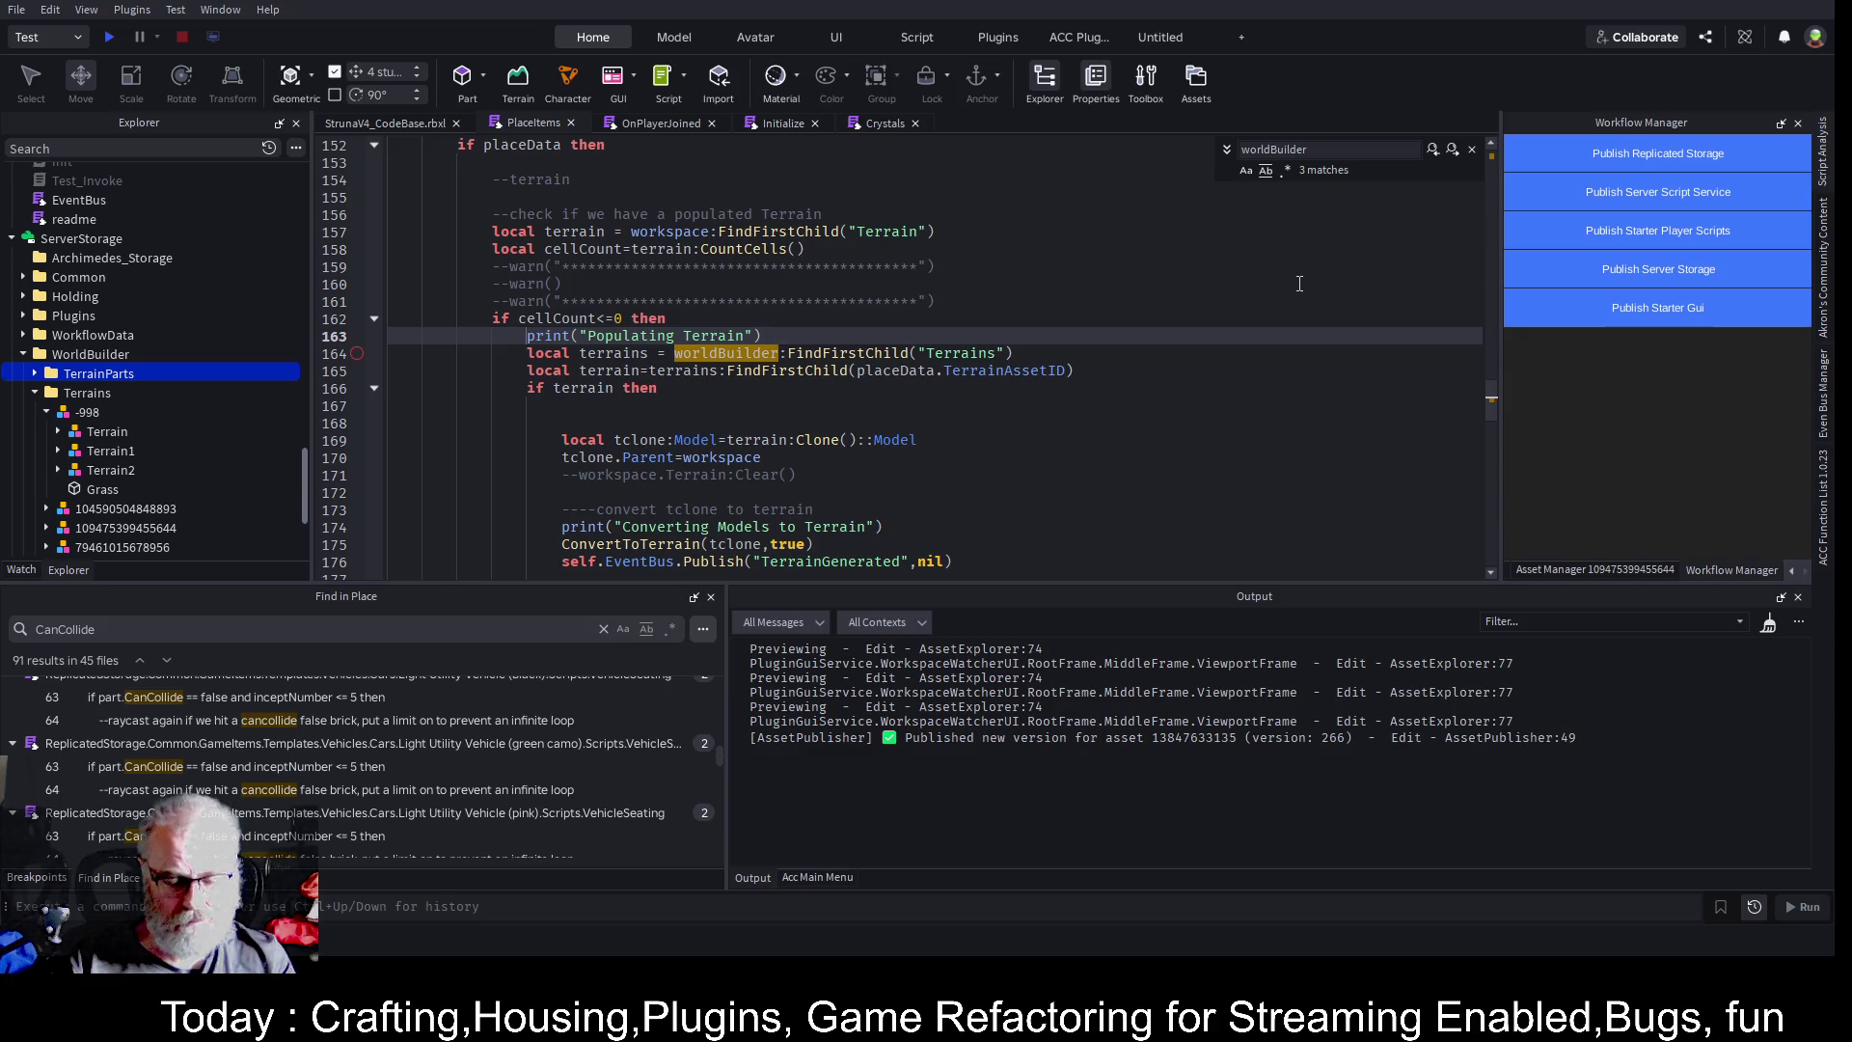
key(Escape)
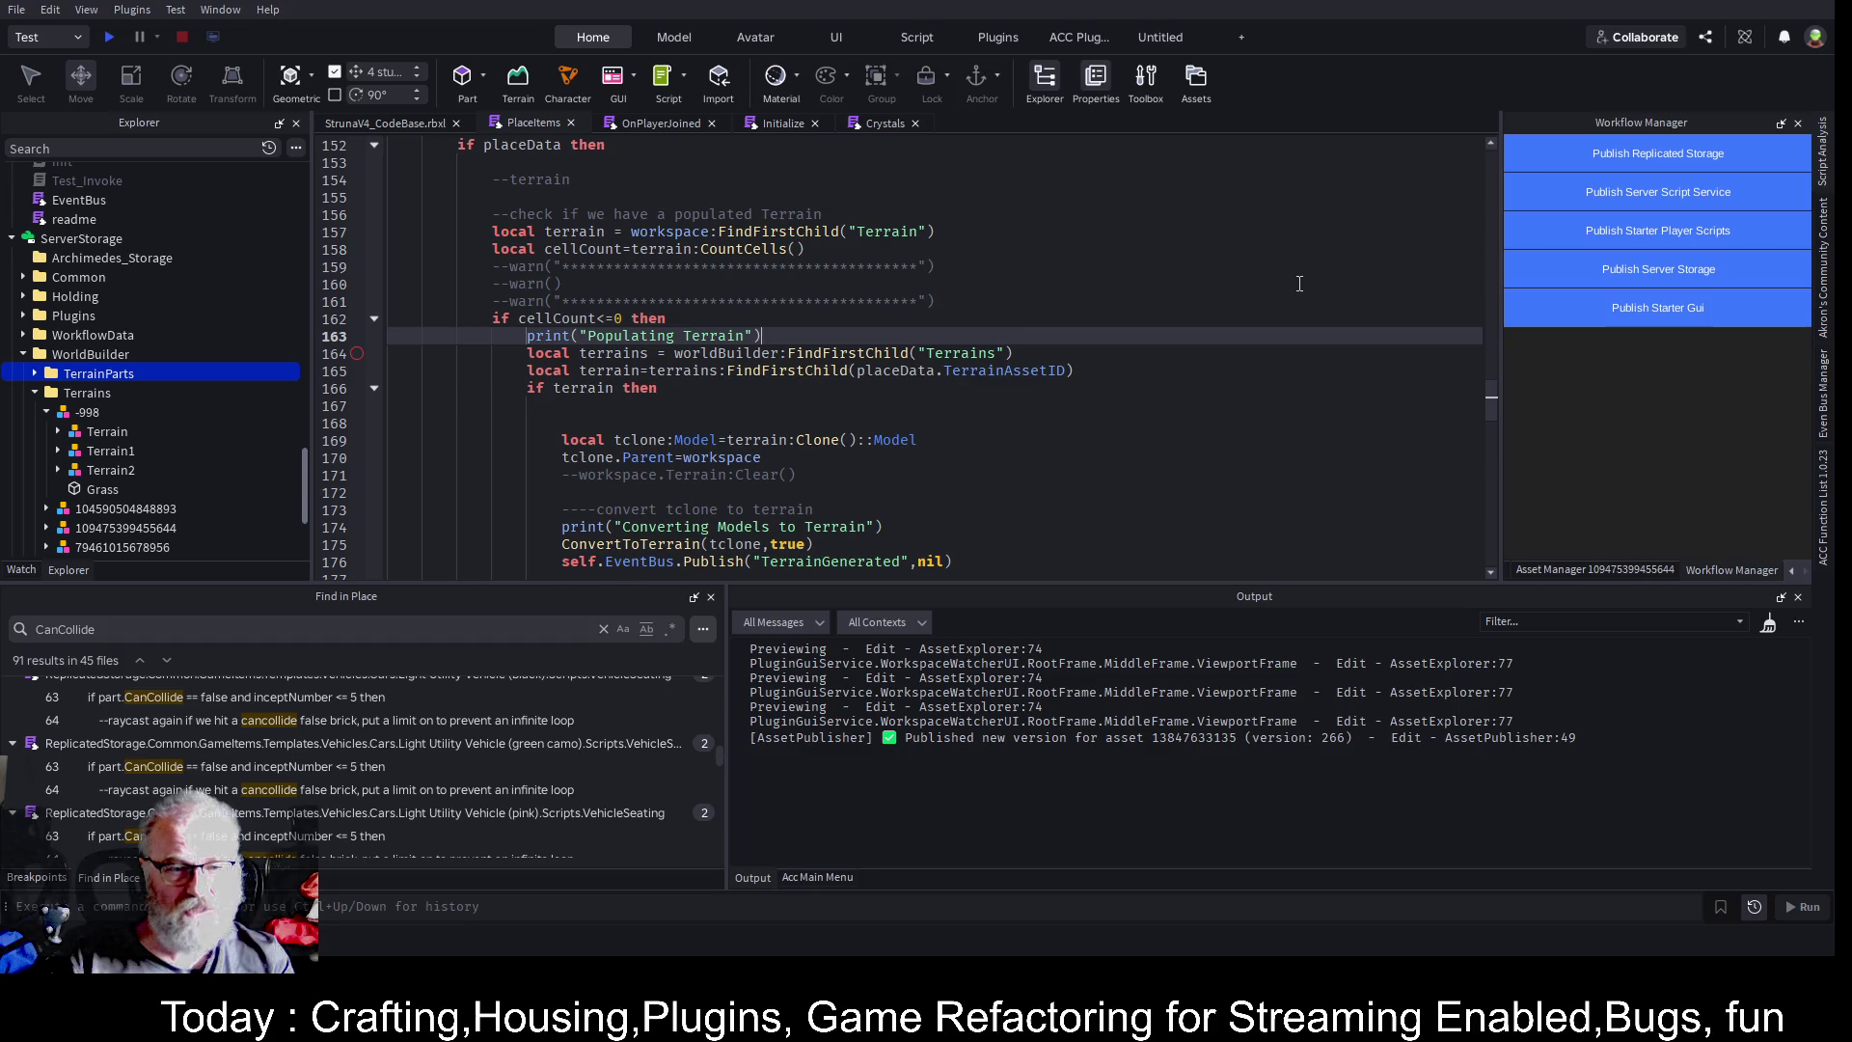
key(Return)
text(if wo)
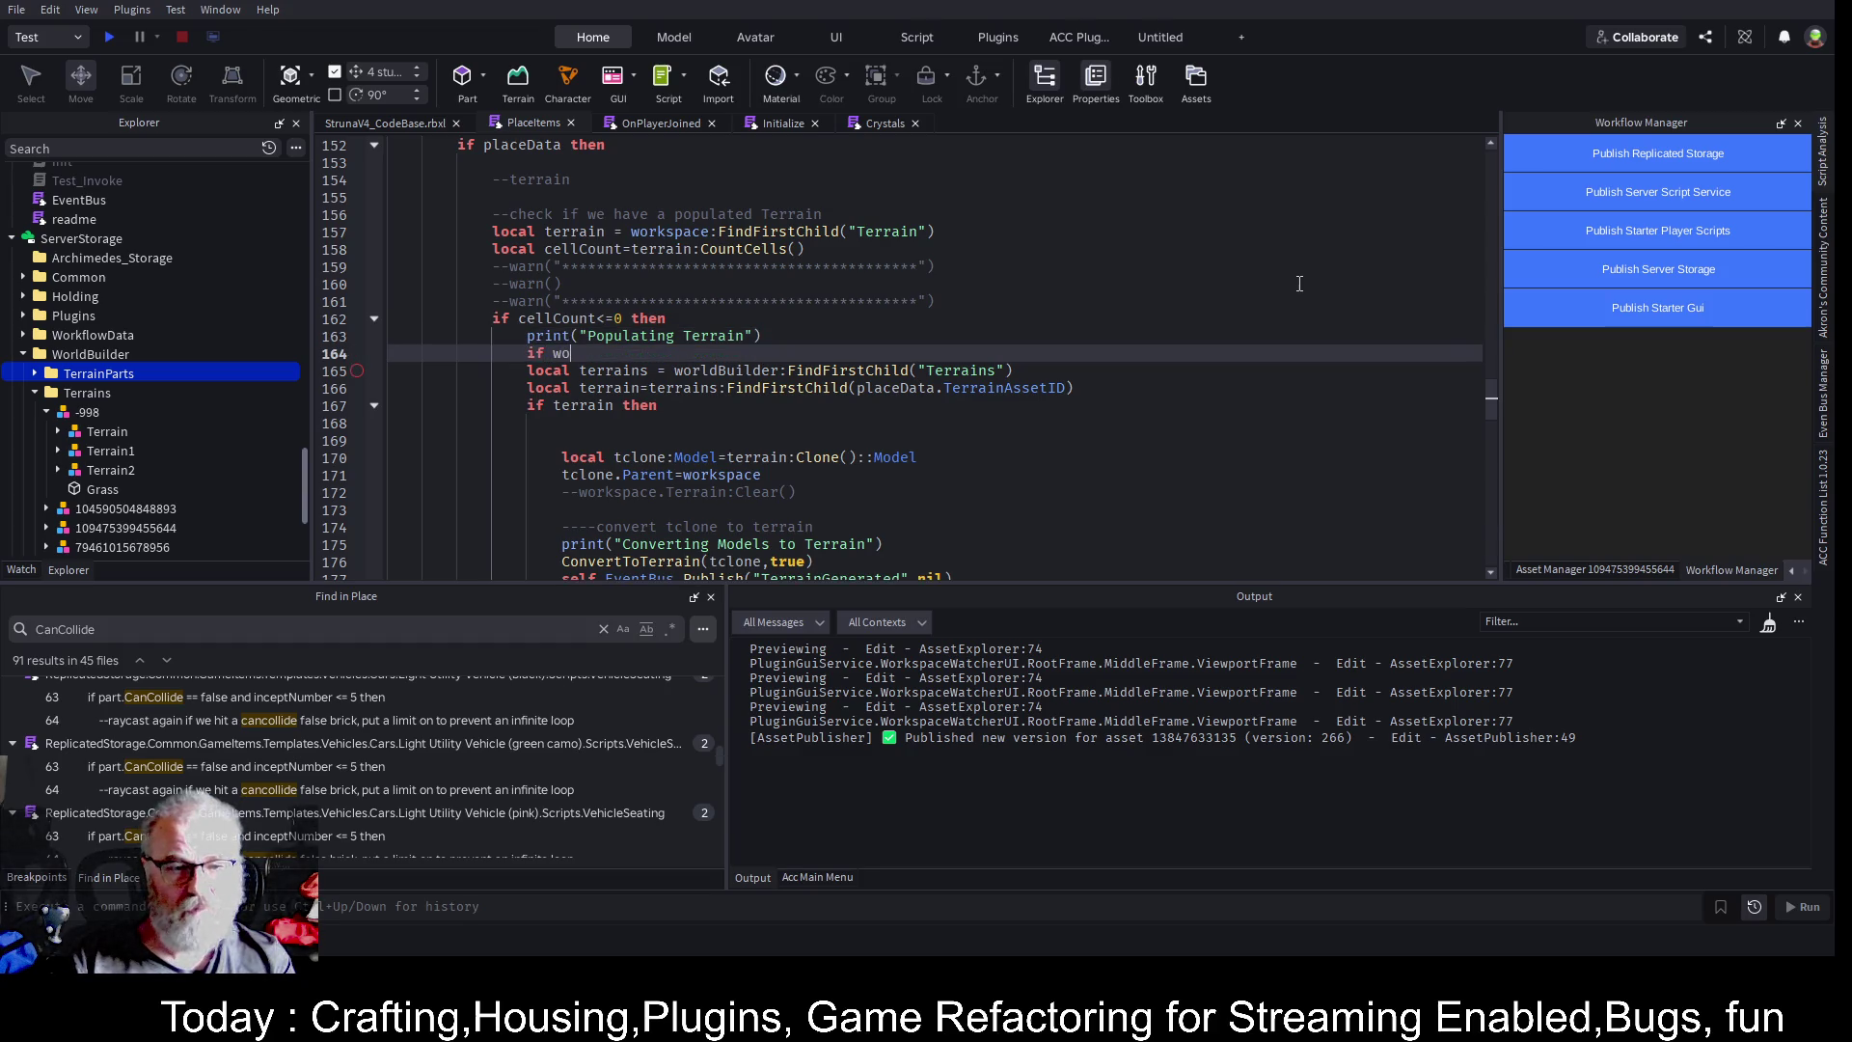
text(rldBuilder then)
key(Return)
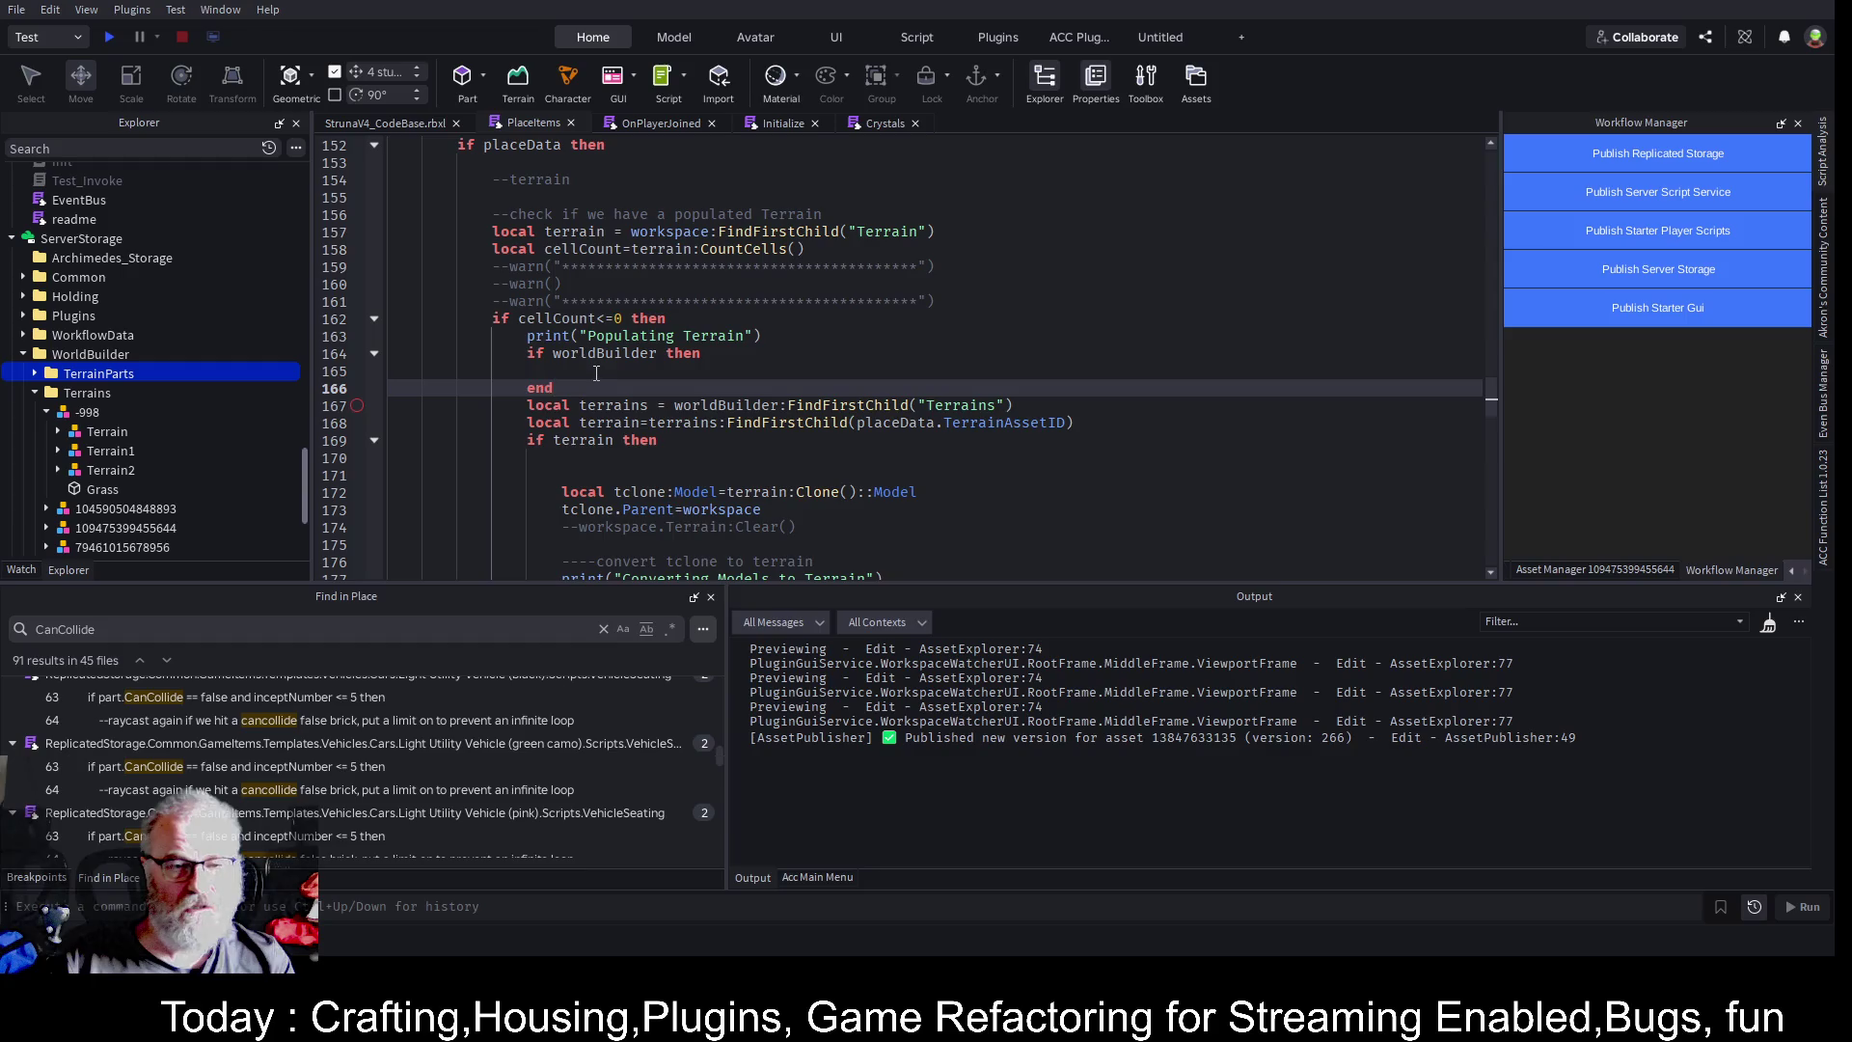
- Copy the TerrainGenerated publish call into a new else branch of the worldBuilder check
scroll(596, 373, down, 1)
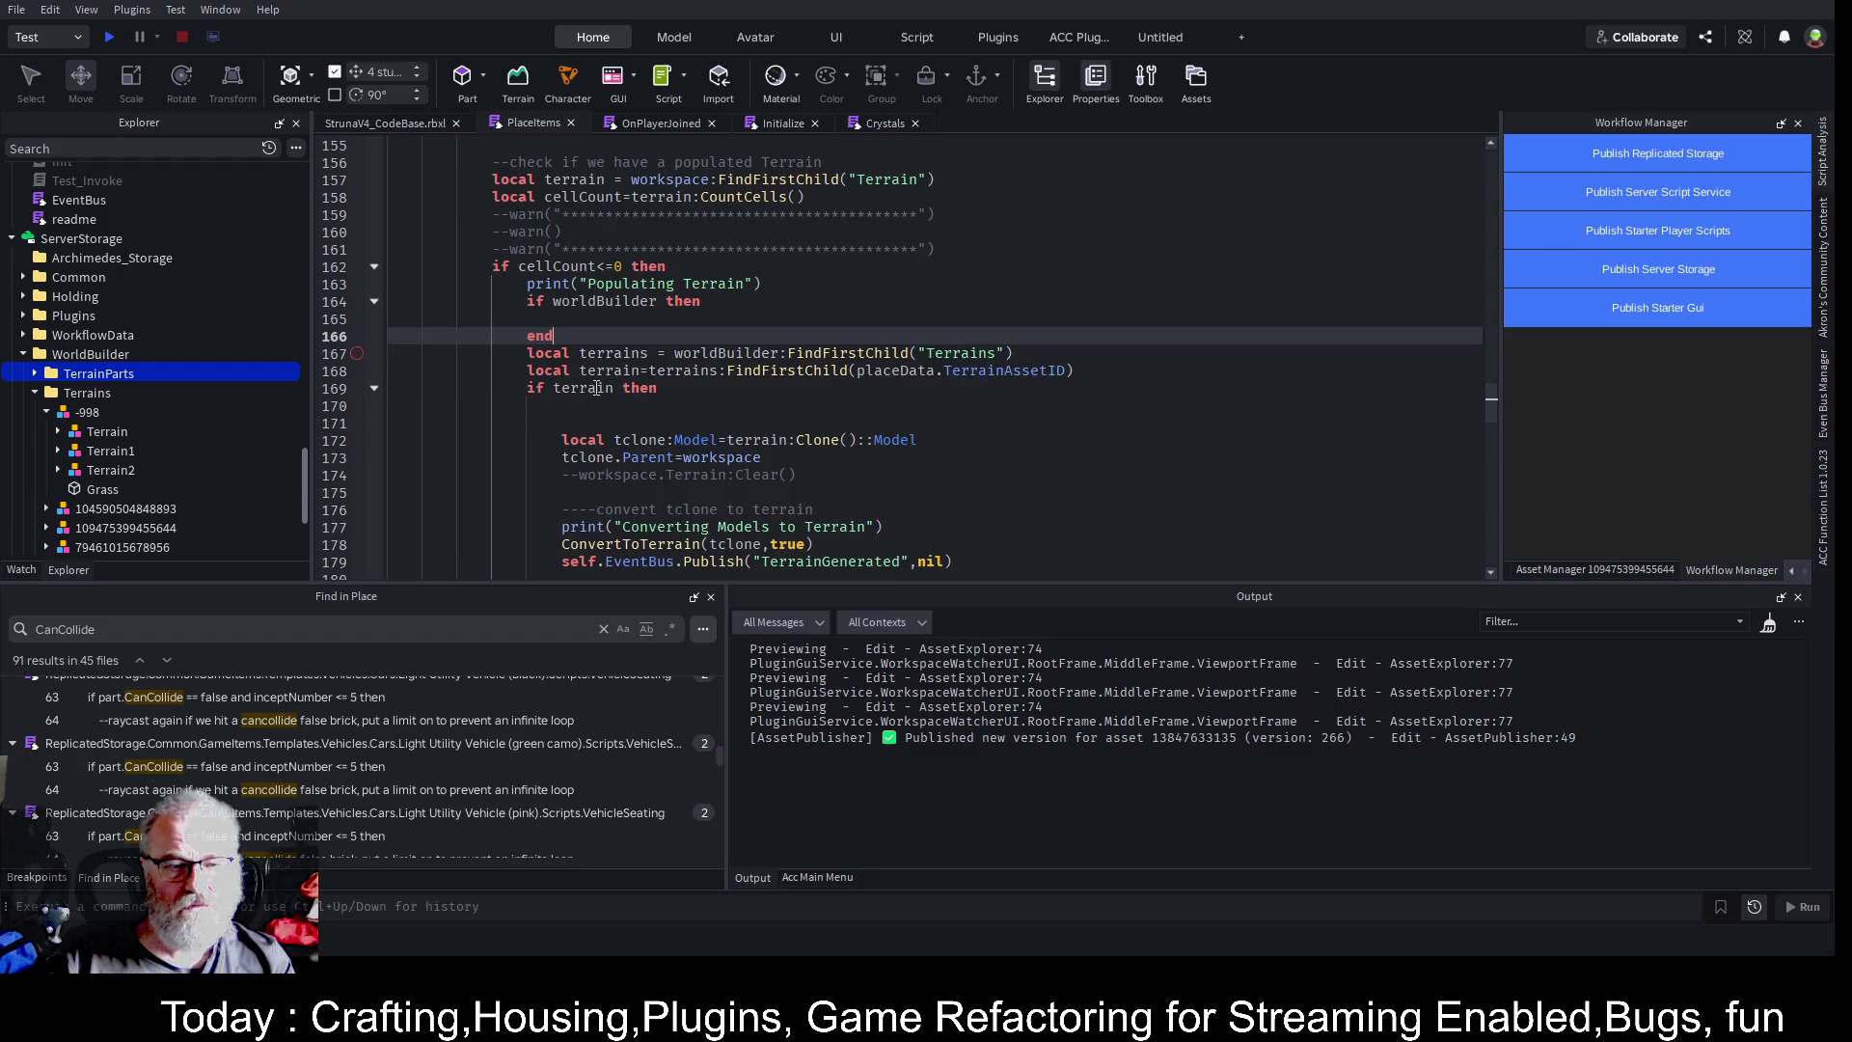
scroll(597, 386, down, 2)
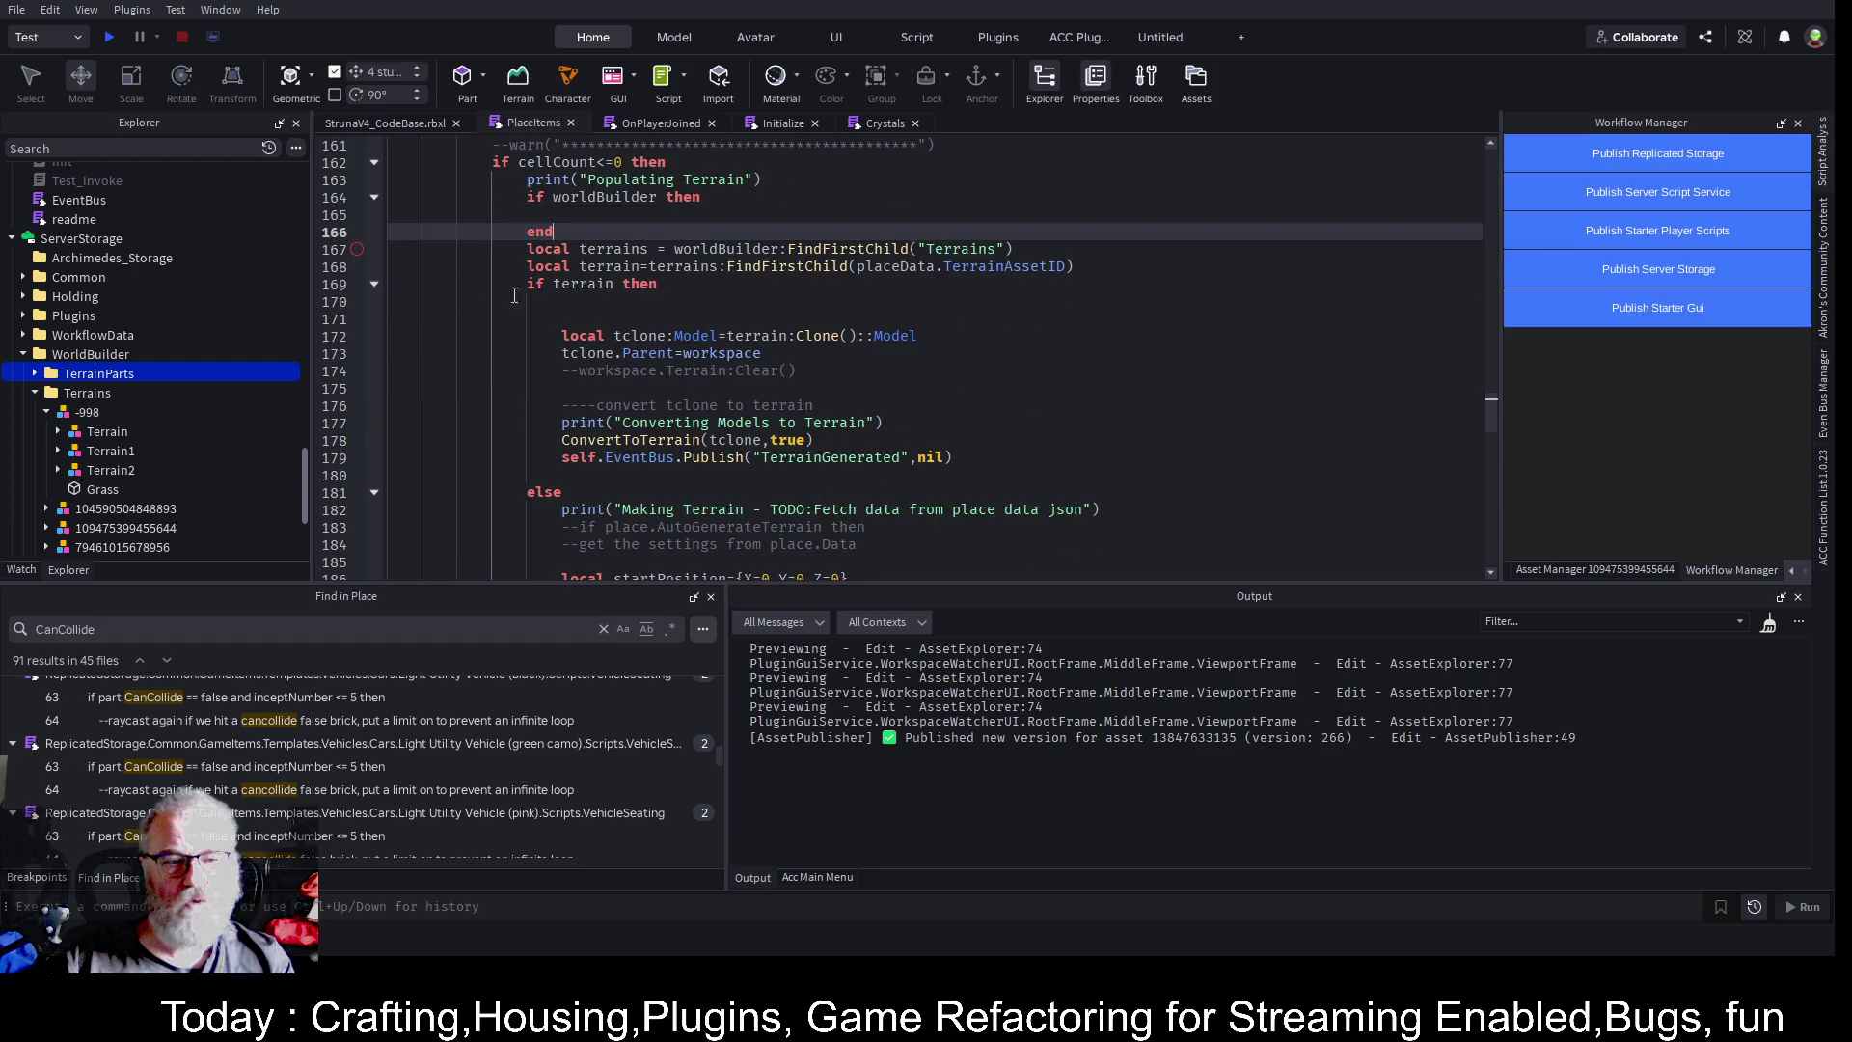
scroll(521, 318, down, 7)
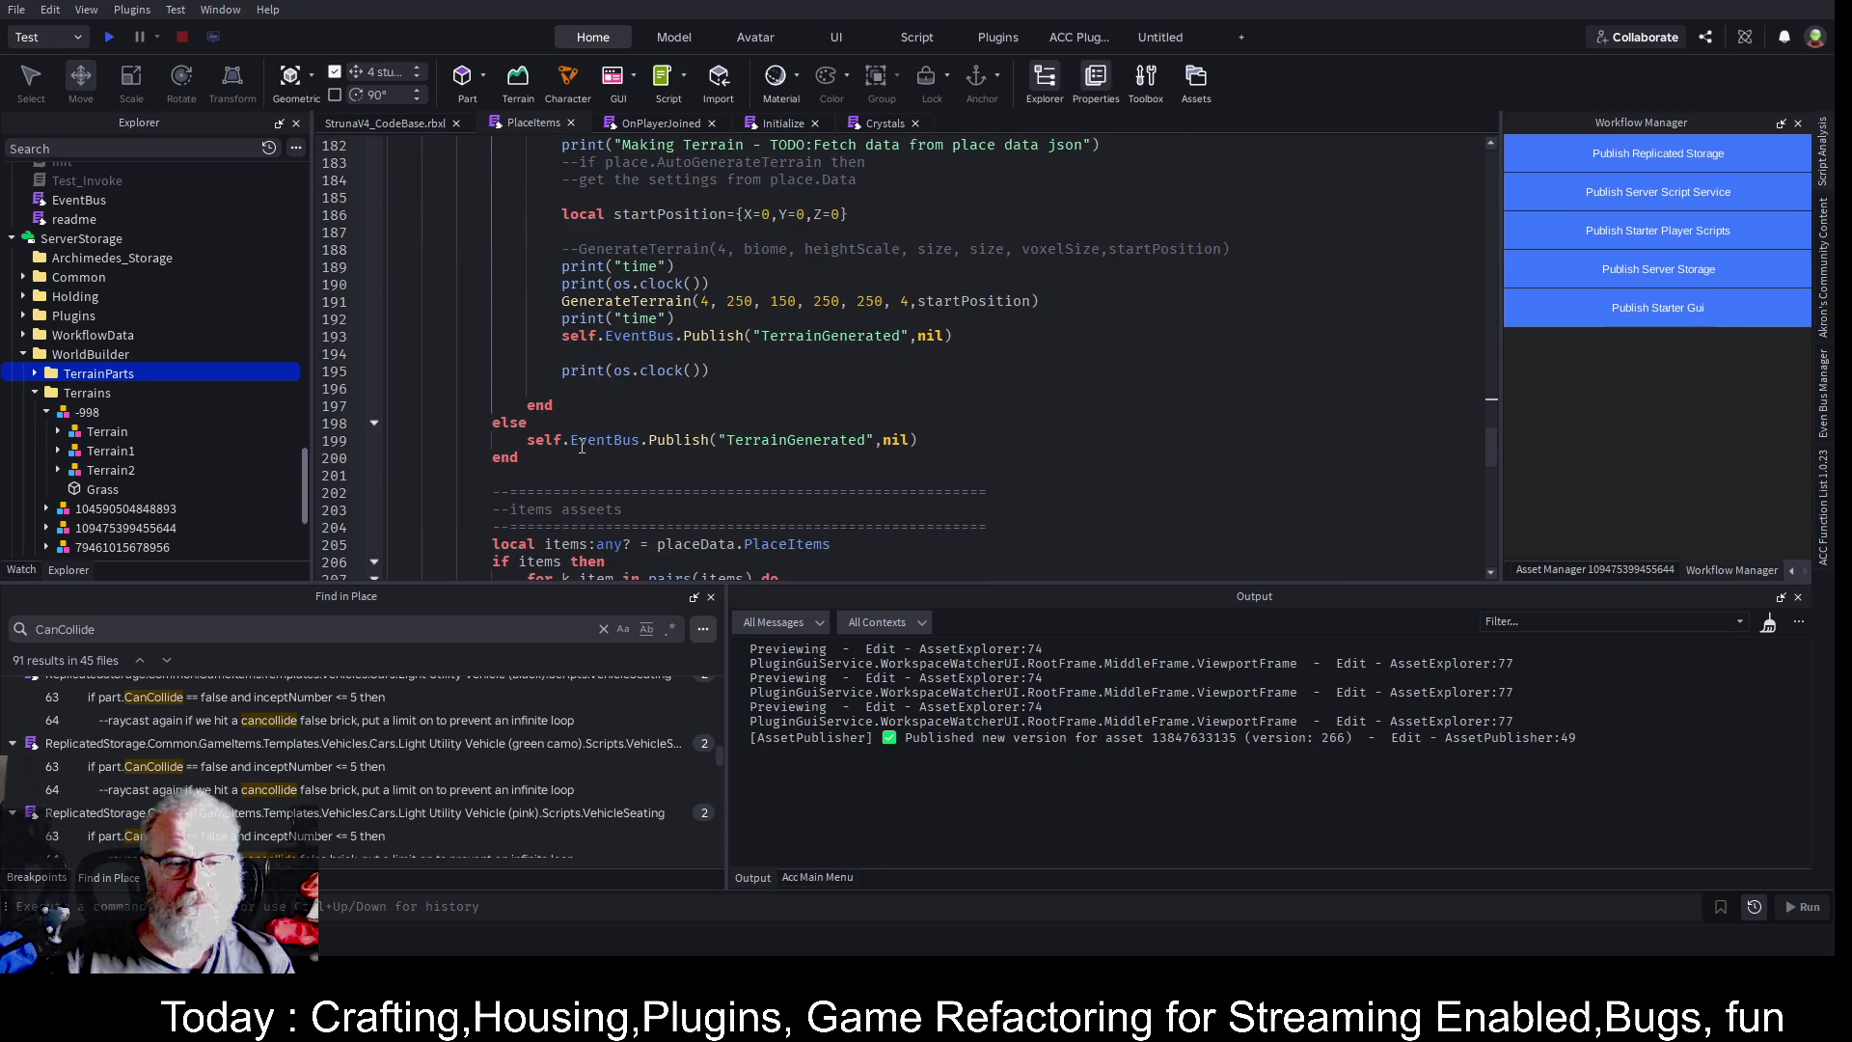
double_click(777, 441)
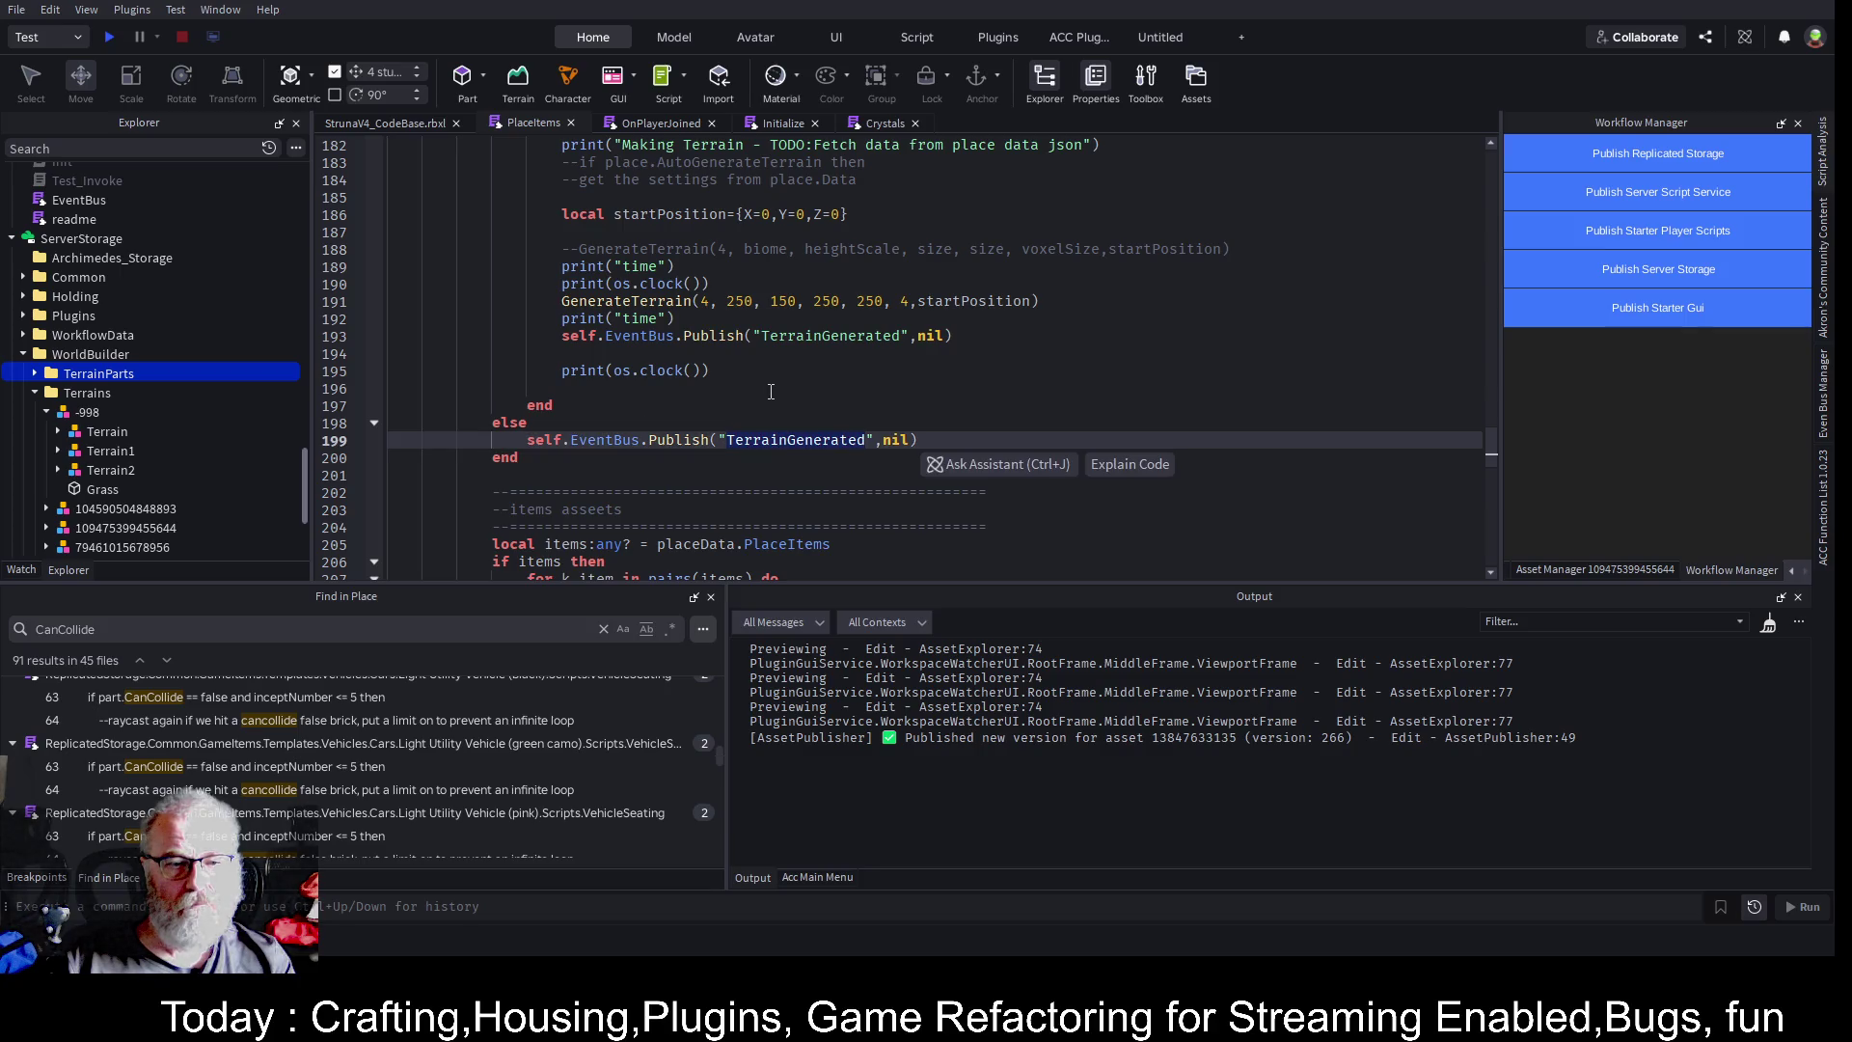
click(518, 443)
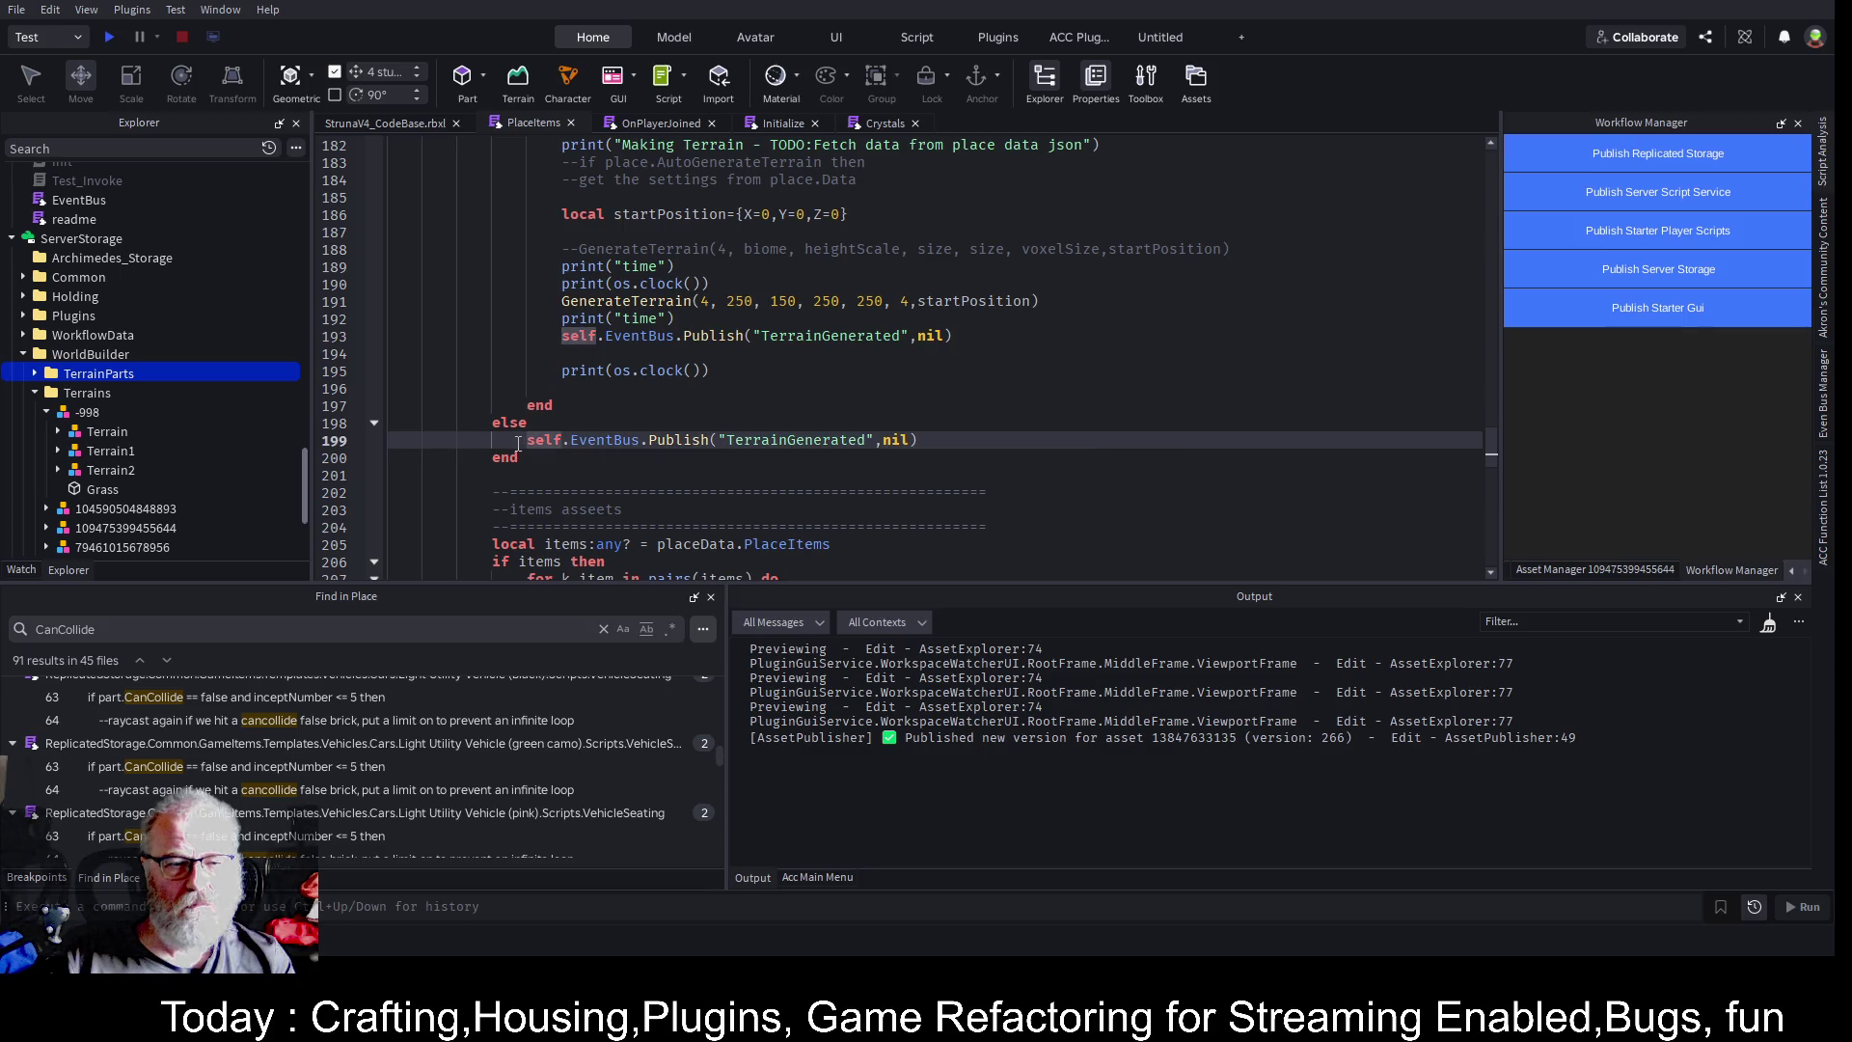
drag(518, 442, 920, 441)
key(ctrl+c)
scroll(616, 309, up, 9)
click(616, 314)
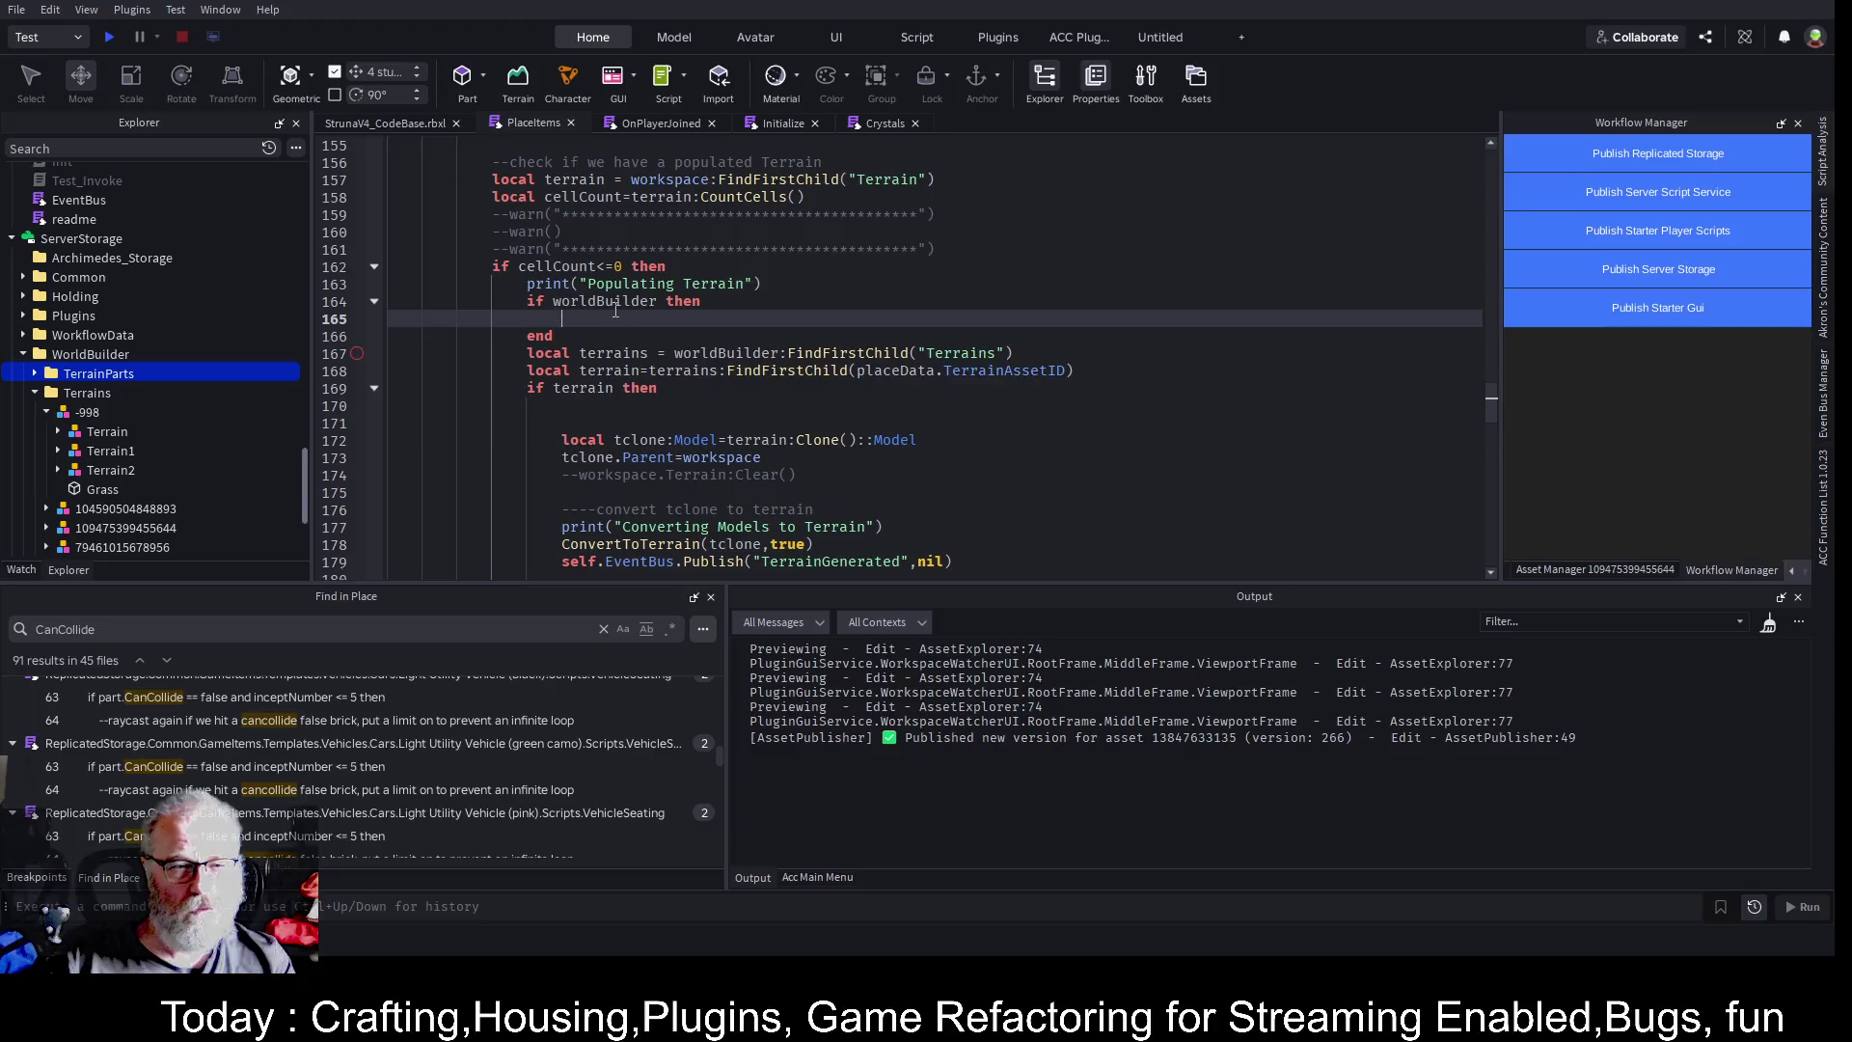
text(else)
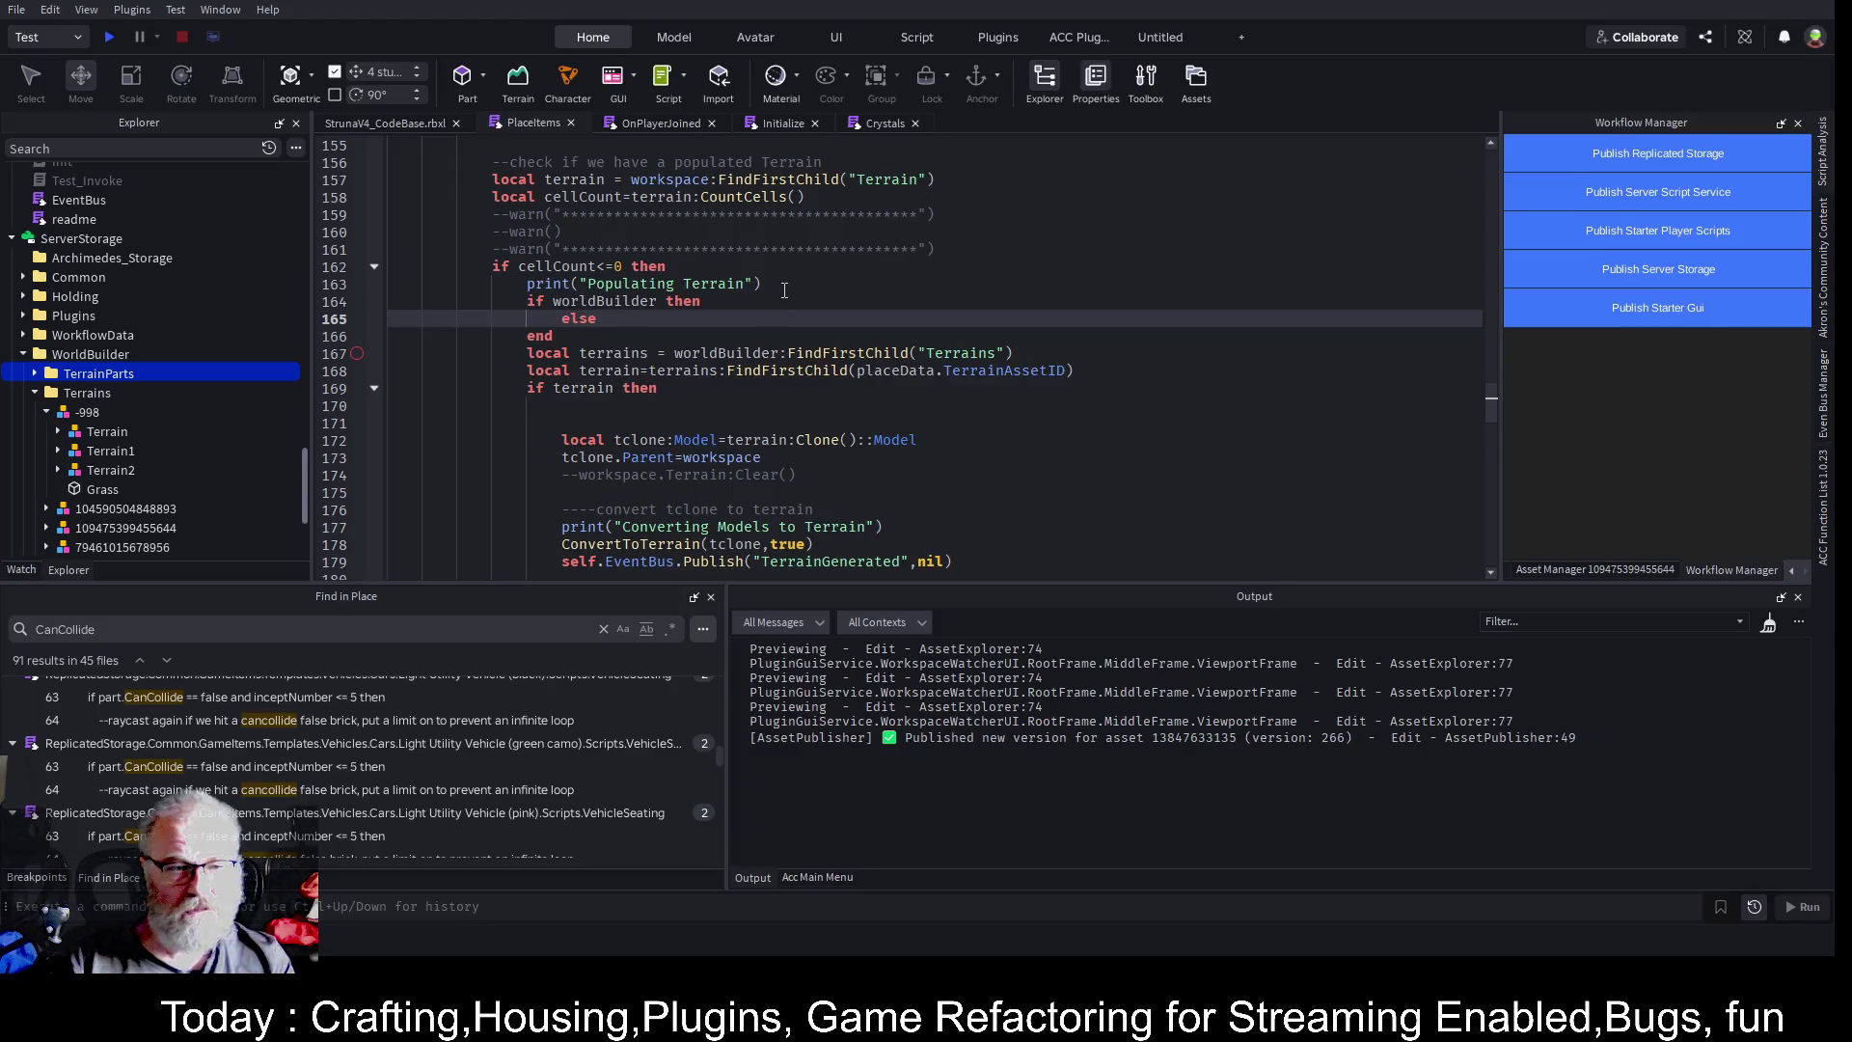
key(Return)
key(ctrl+v)
key(Down)
key(Down)
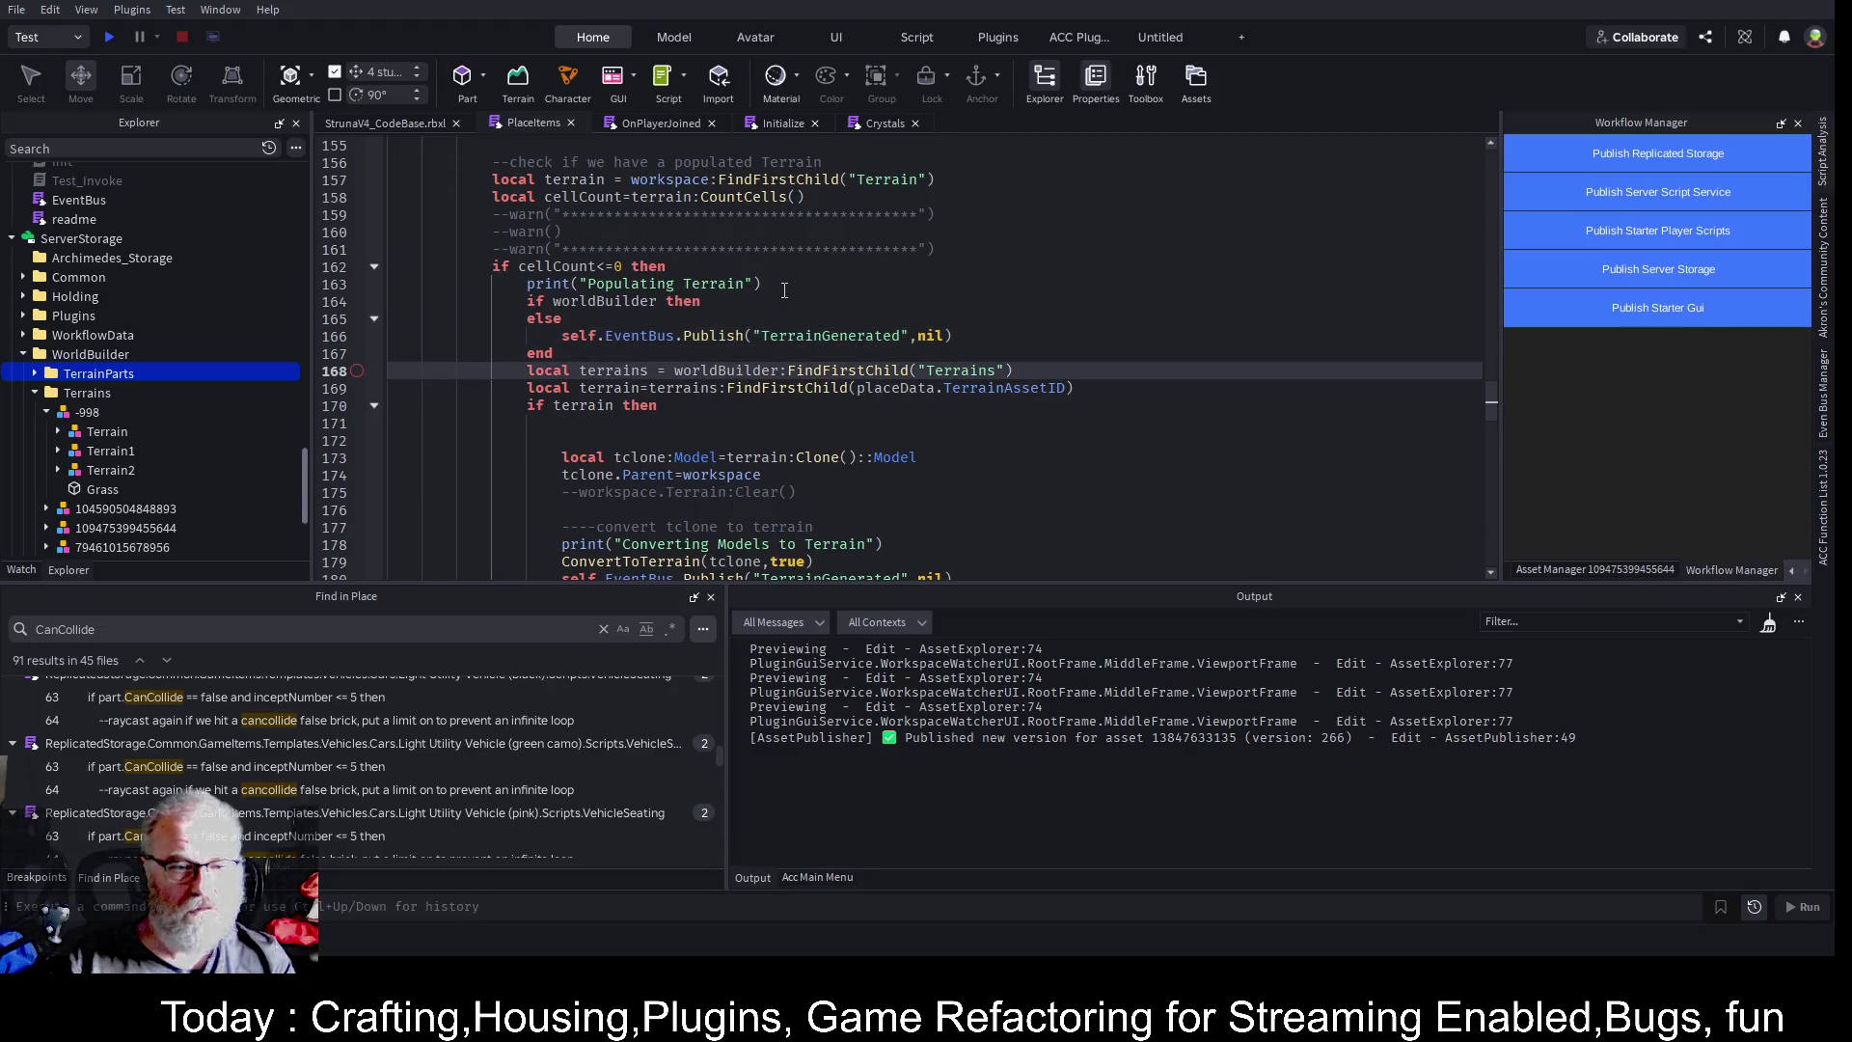
- Move the terrain-loading code (lines 168–198) inside the worldBuilder check and save
click(376, 405)
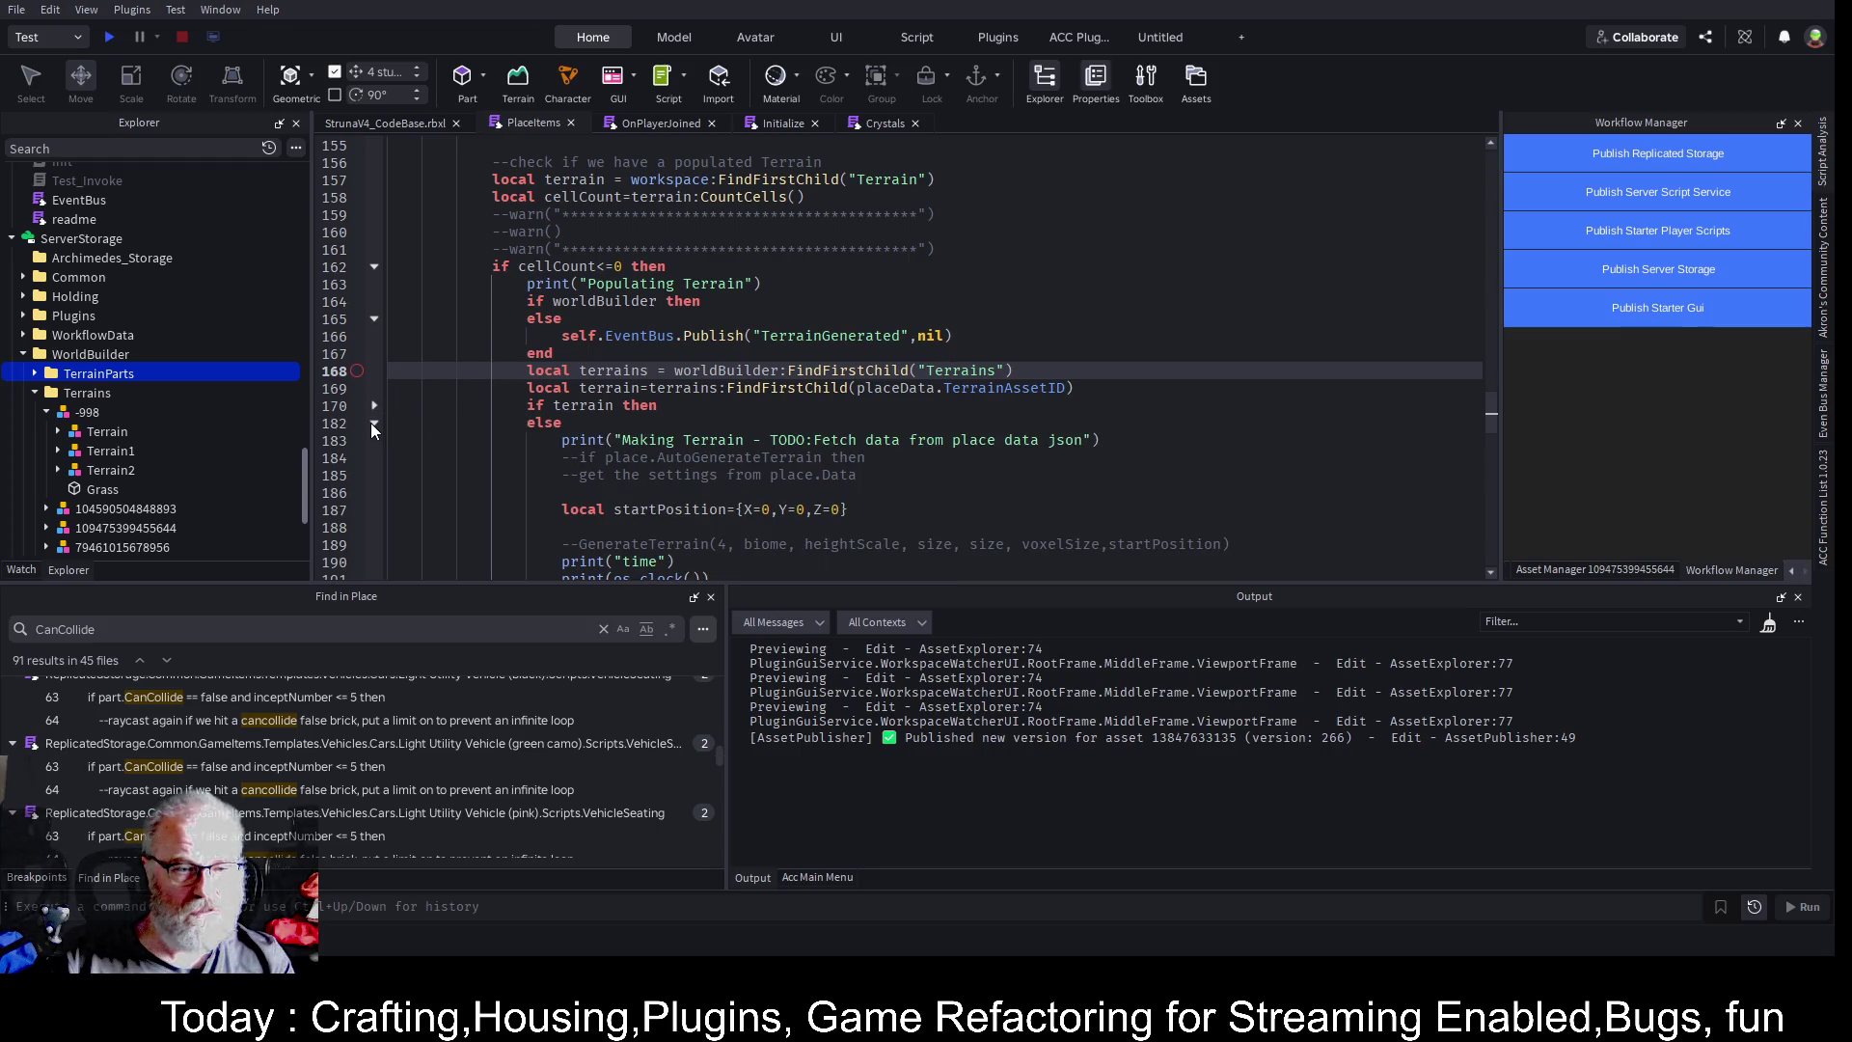
click(373, 424)
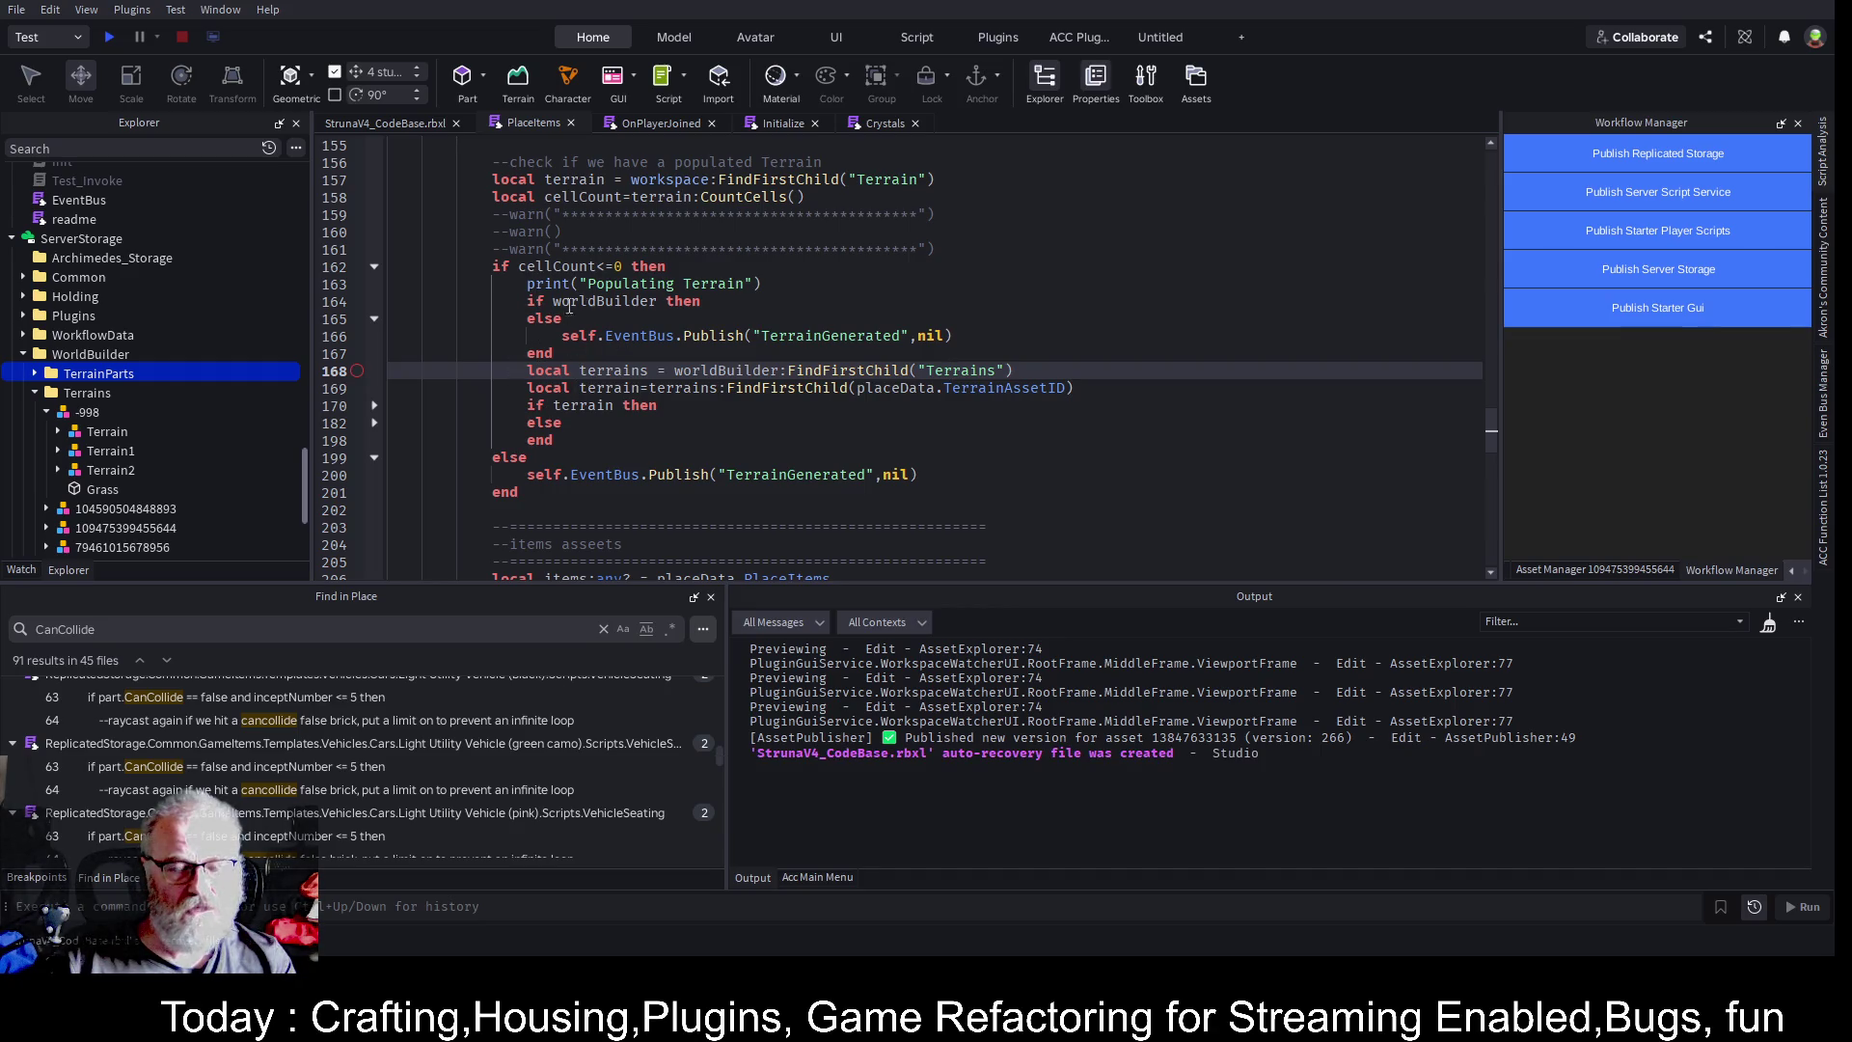
mouse_move(527, 371)
mouse_down()
mouse_move(561, 376)
mouse_move(580, 435)
mouse_up()
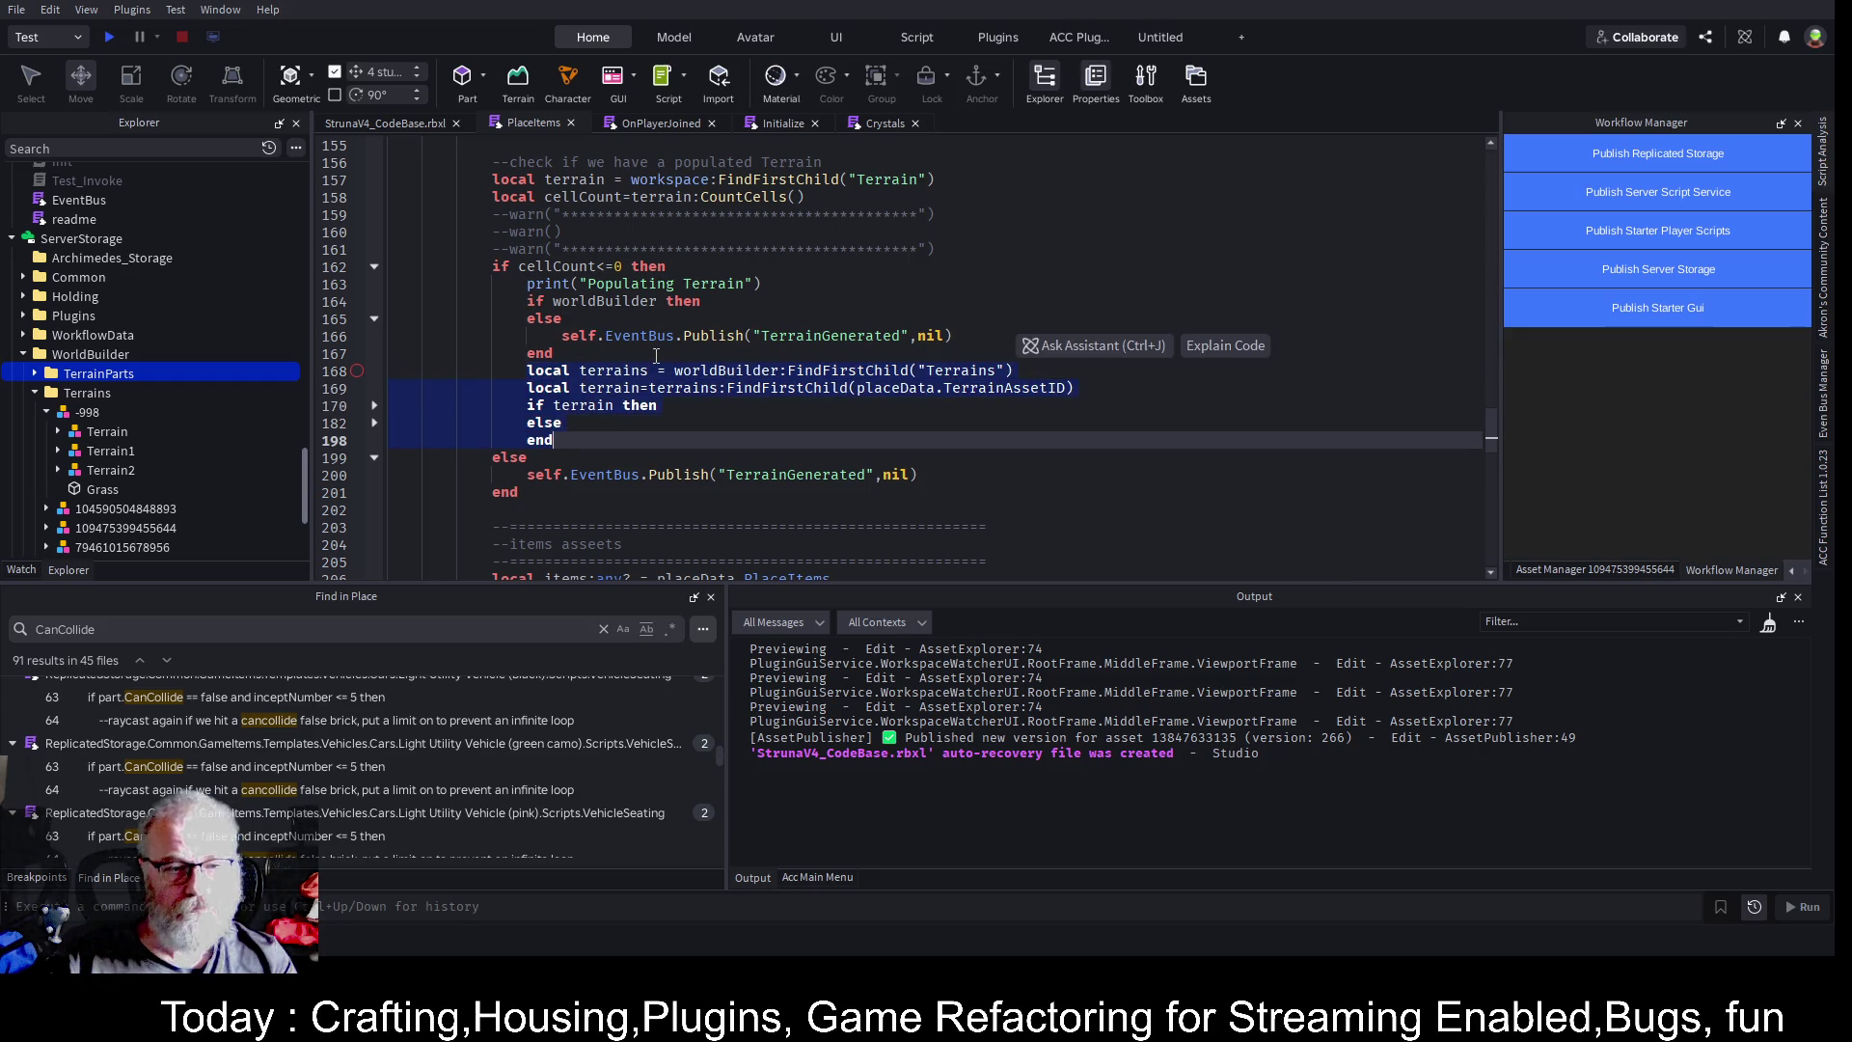
key(Delete)
click(725, 303)
key(ctrl+z)
key(ctrl+z)
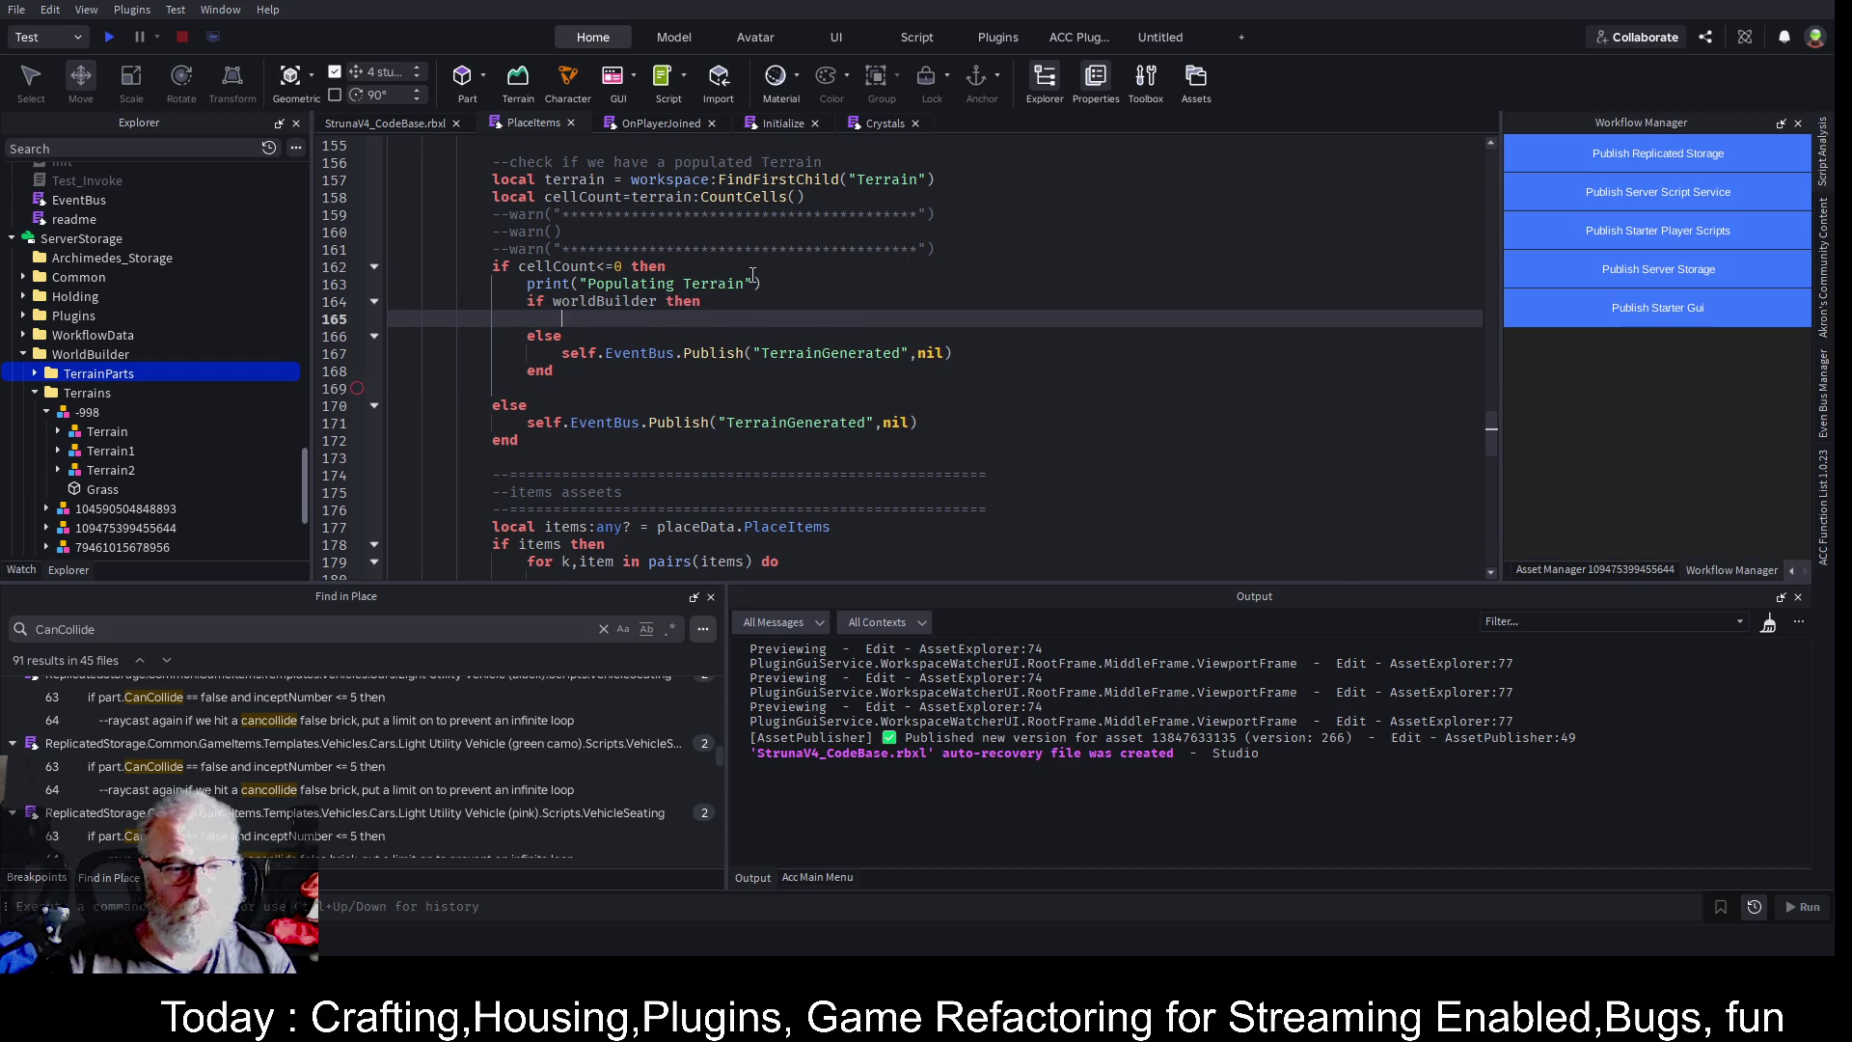
scroll(573, 370, up, 8)
key(ctrl+s)
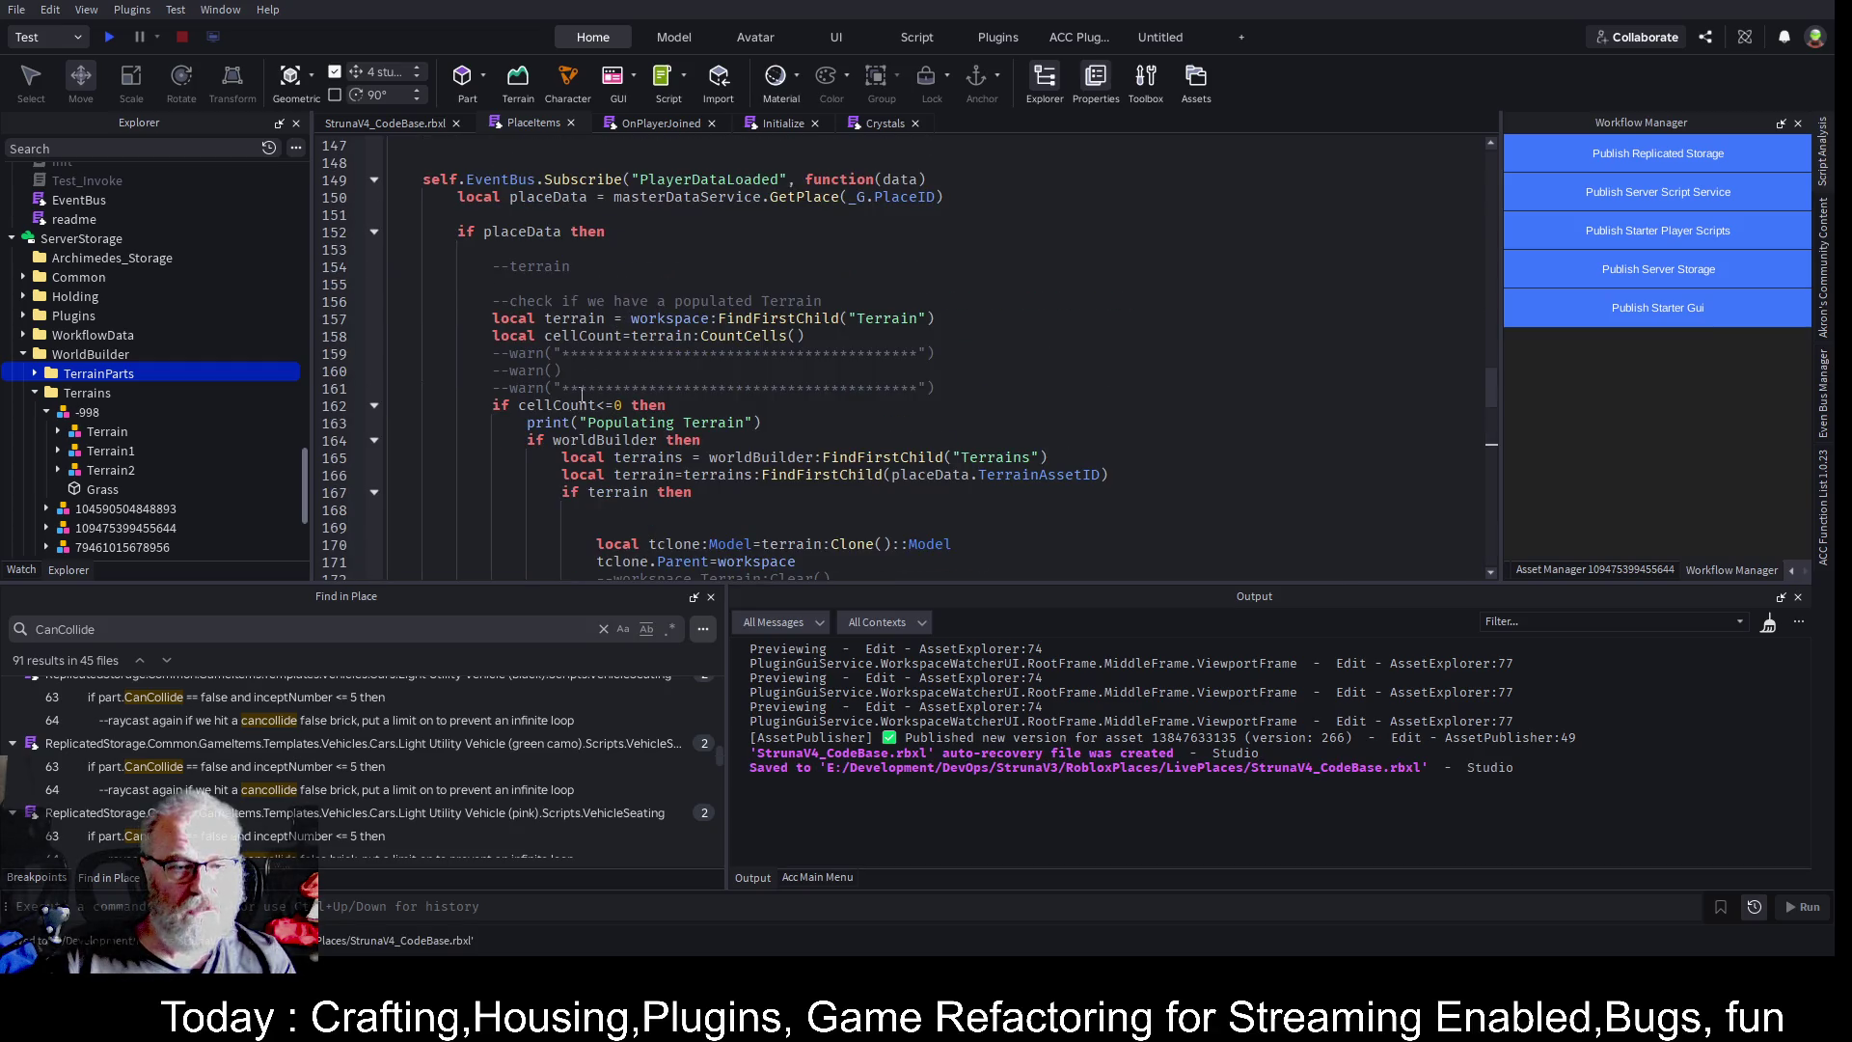
- Review every worldBuilder use, collapse the worldBuilder block to check it, and save again
scroll(697, 469, down, 3)
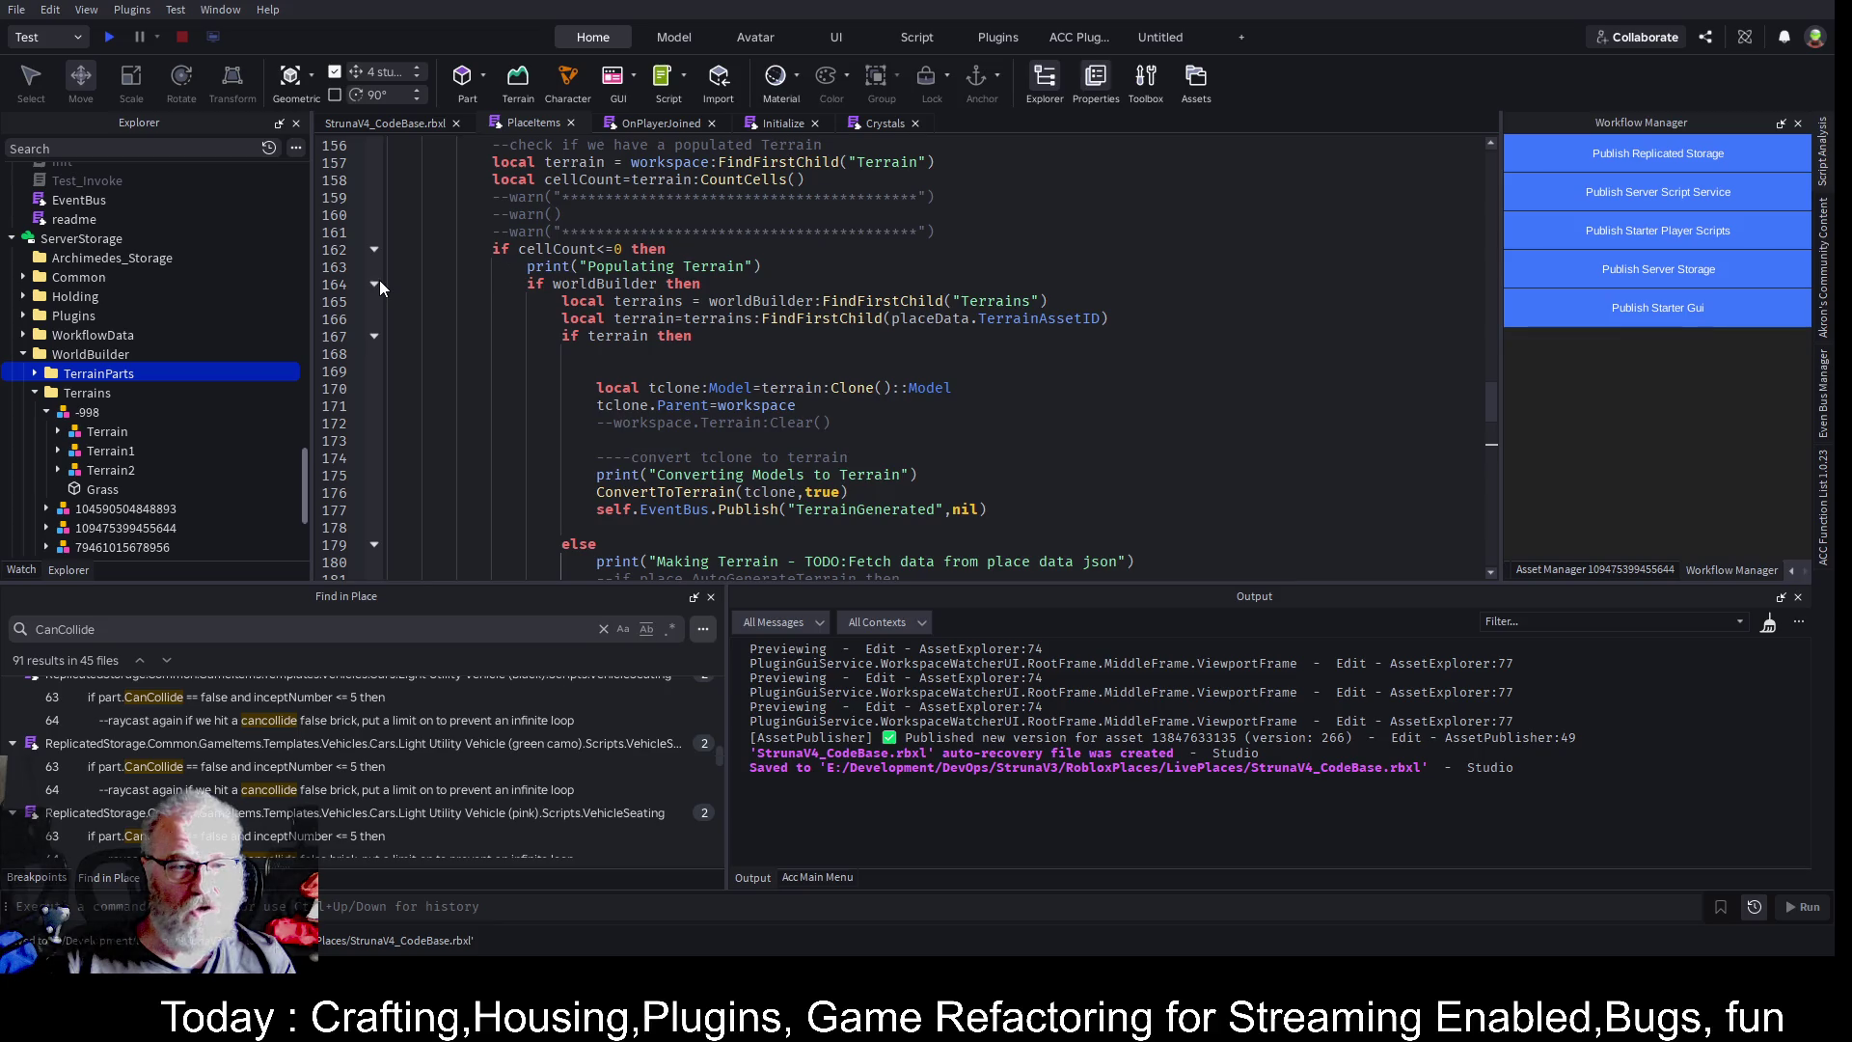
click(620, 284)
scroll(728, 371, down, 3)
scroll(727, 371, down, 4)
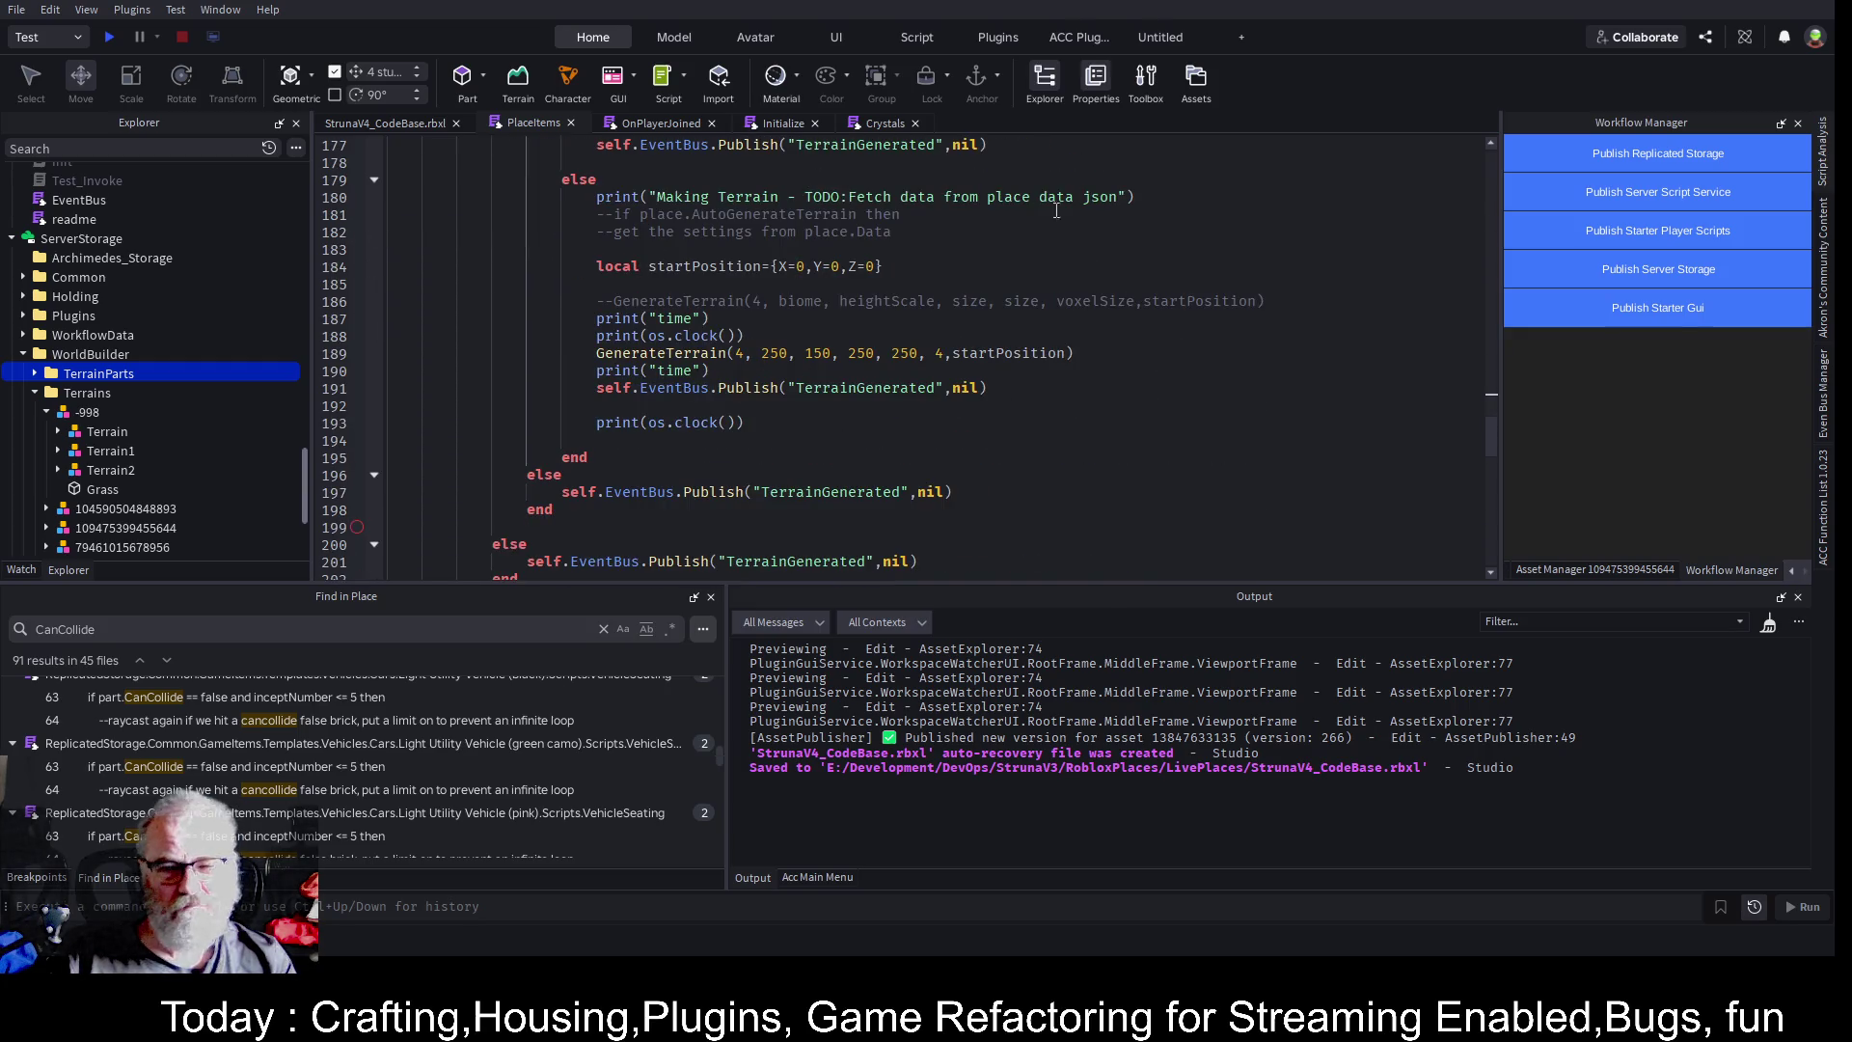
scroll(702, 338, up, 8)
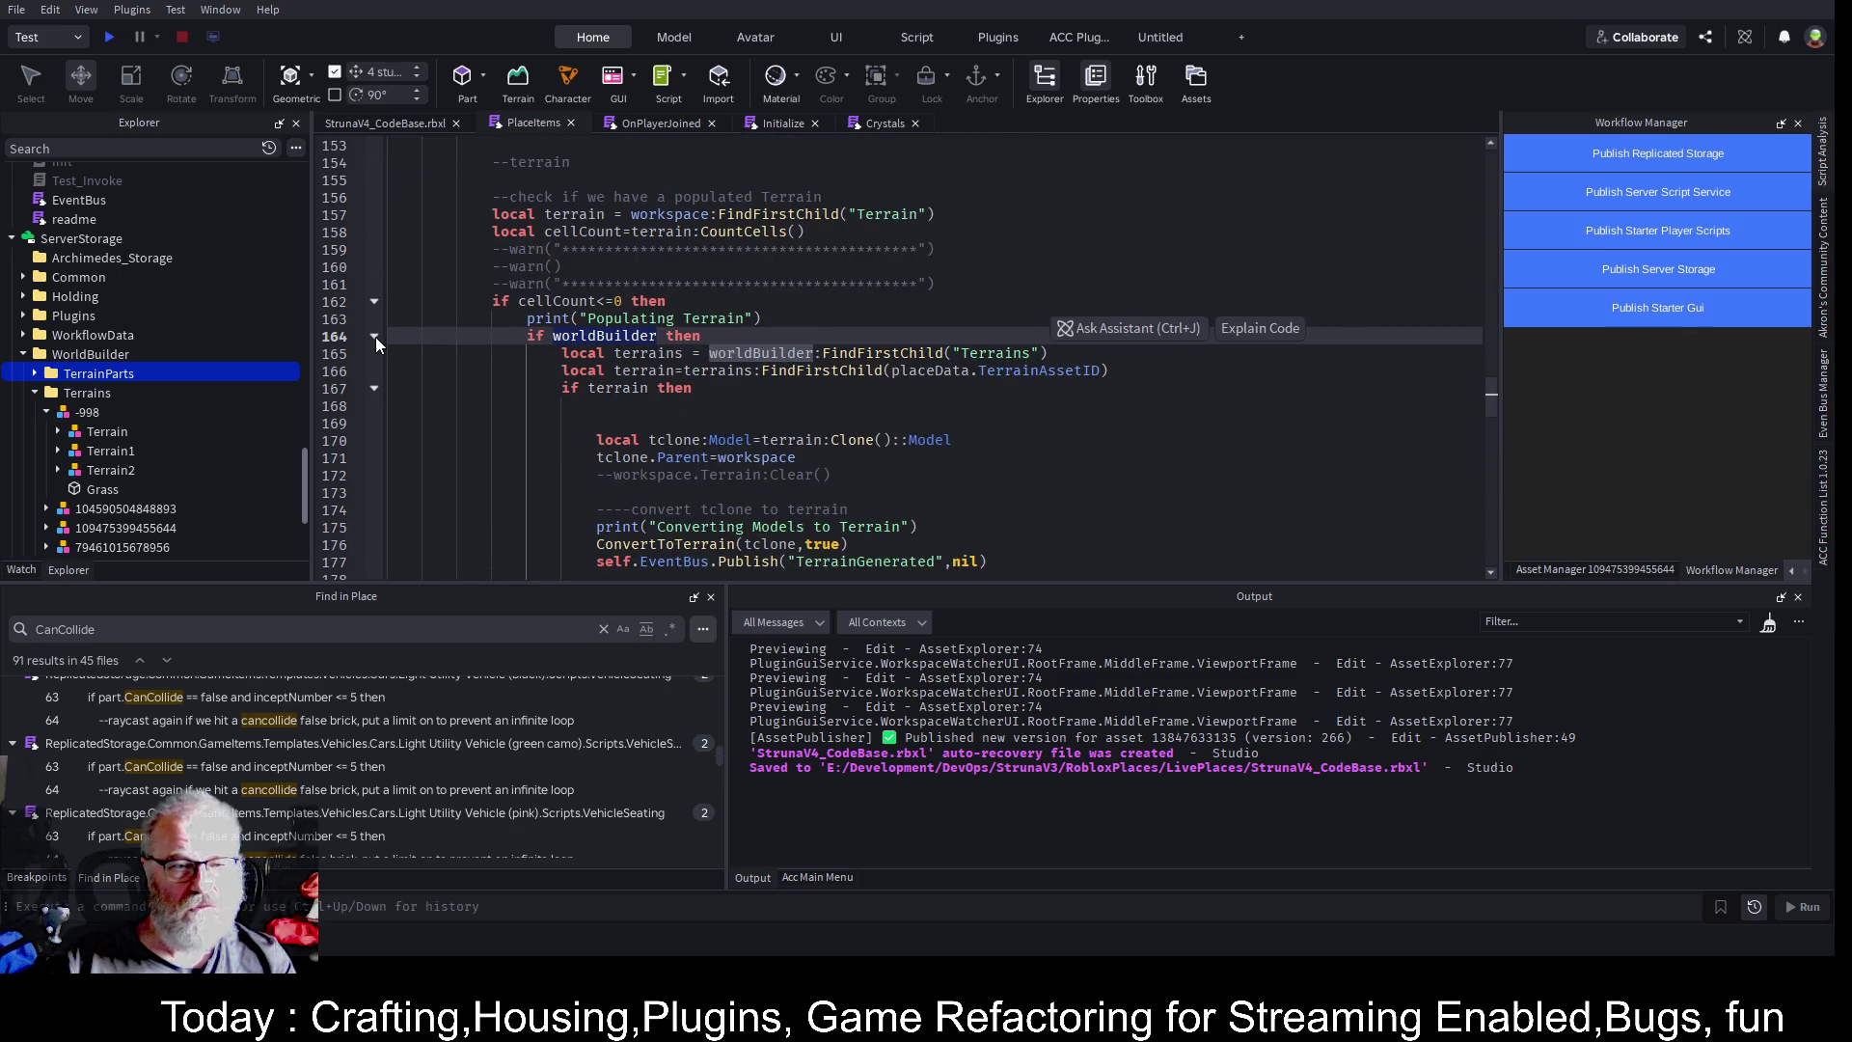
click(375, 338)
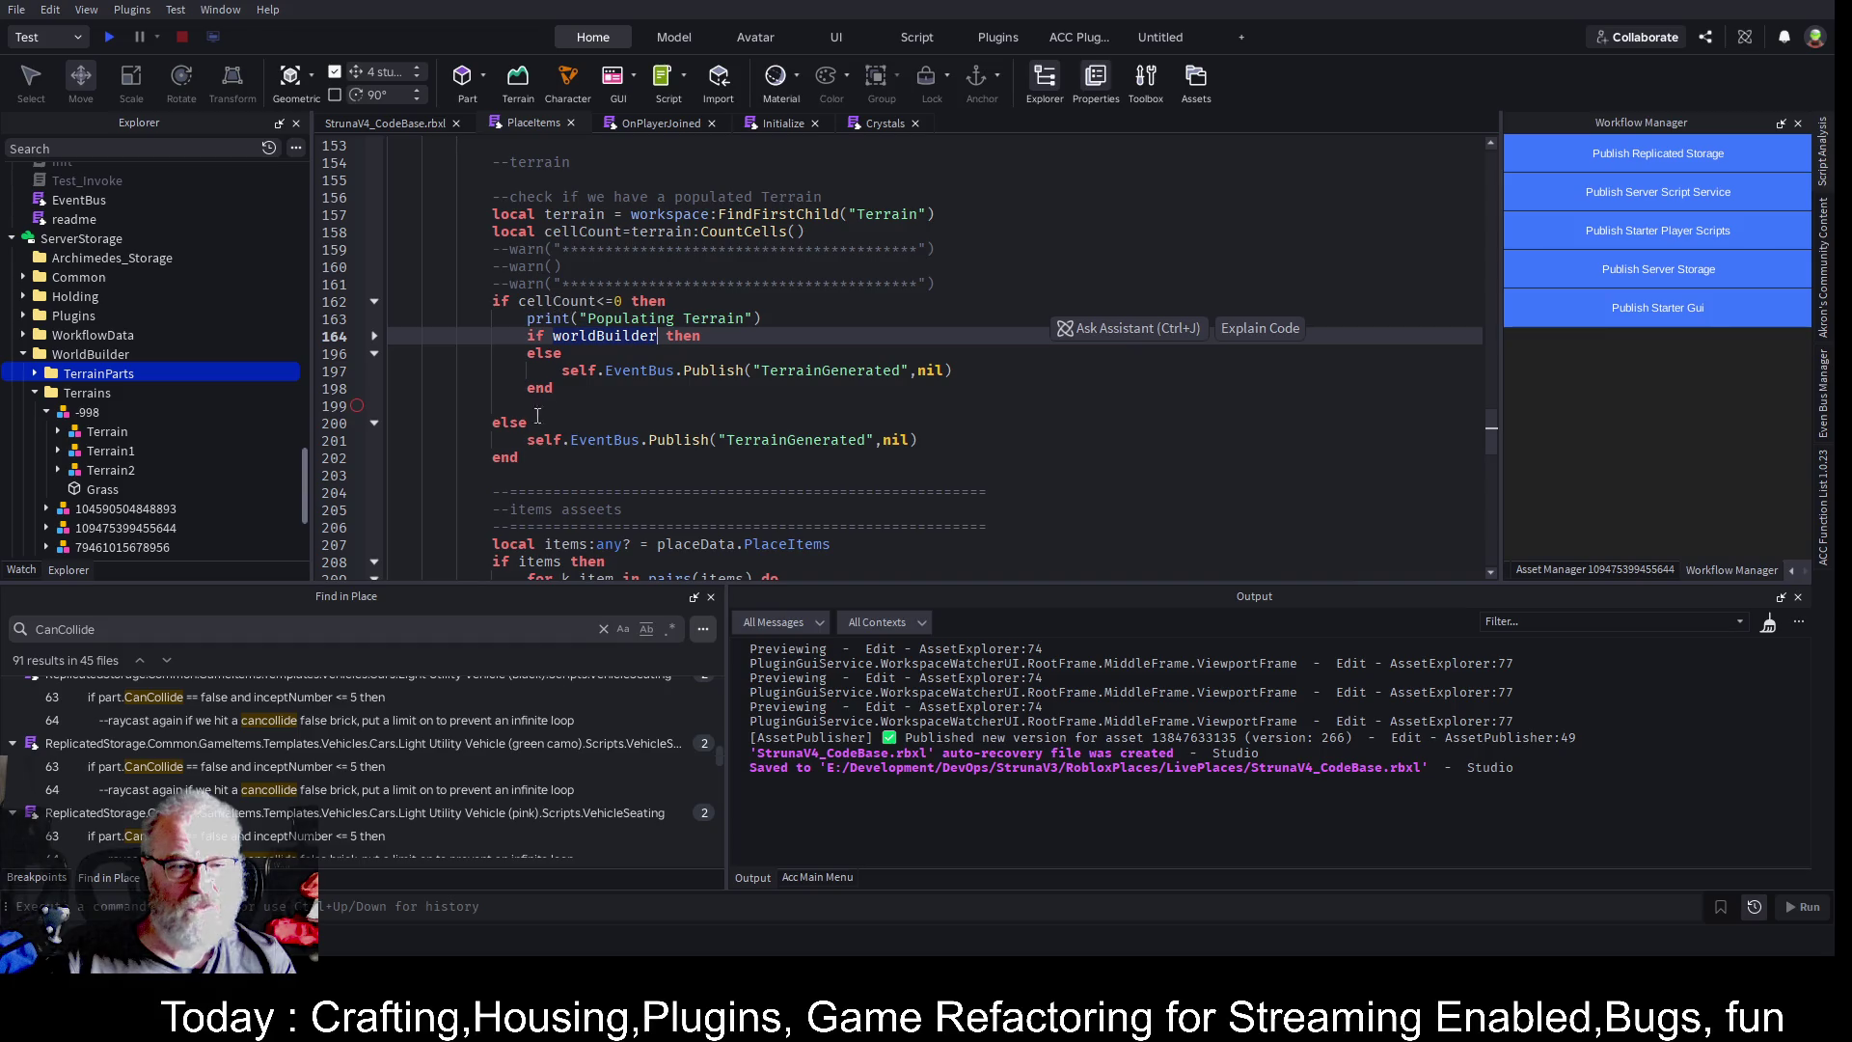
click(801, 453)
scroll(786, 415, down, 2)
click(775, 386)
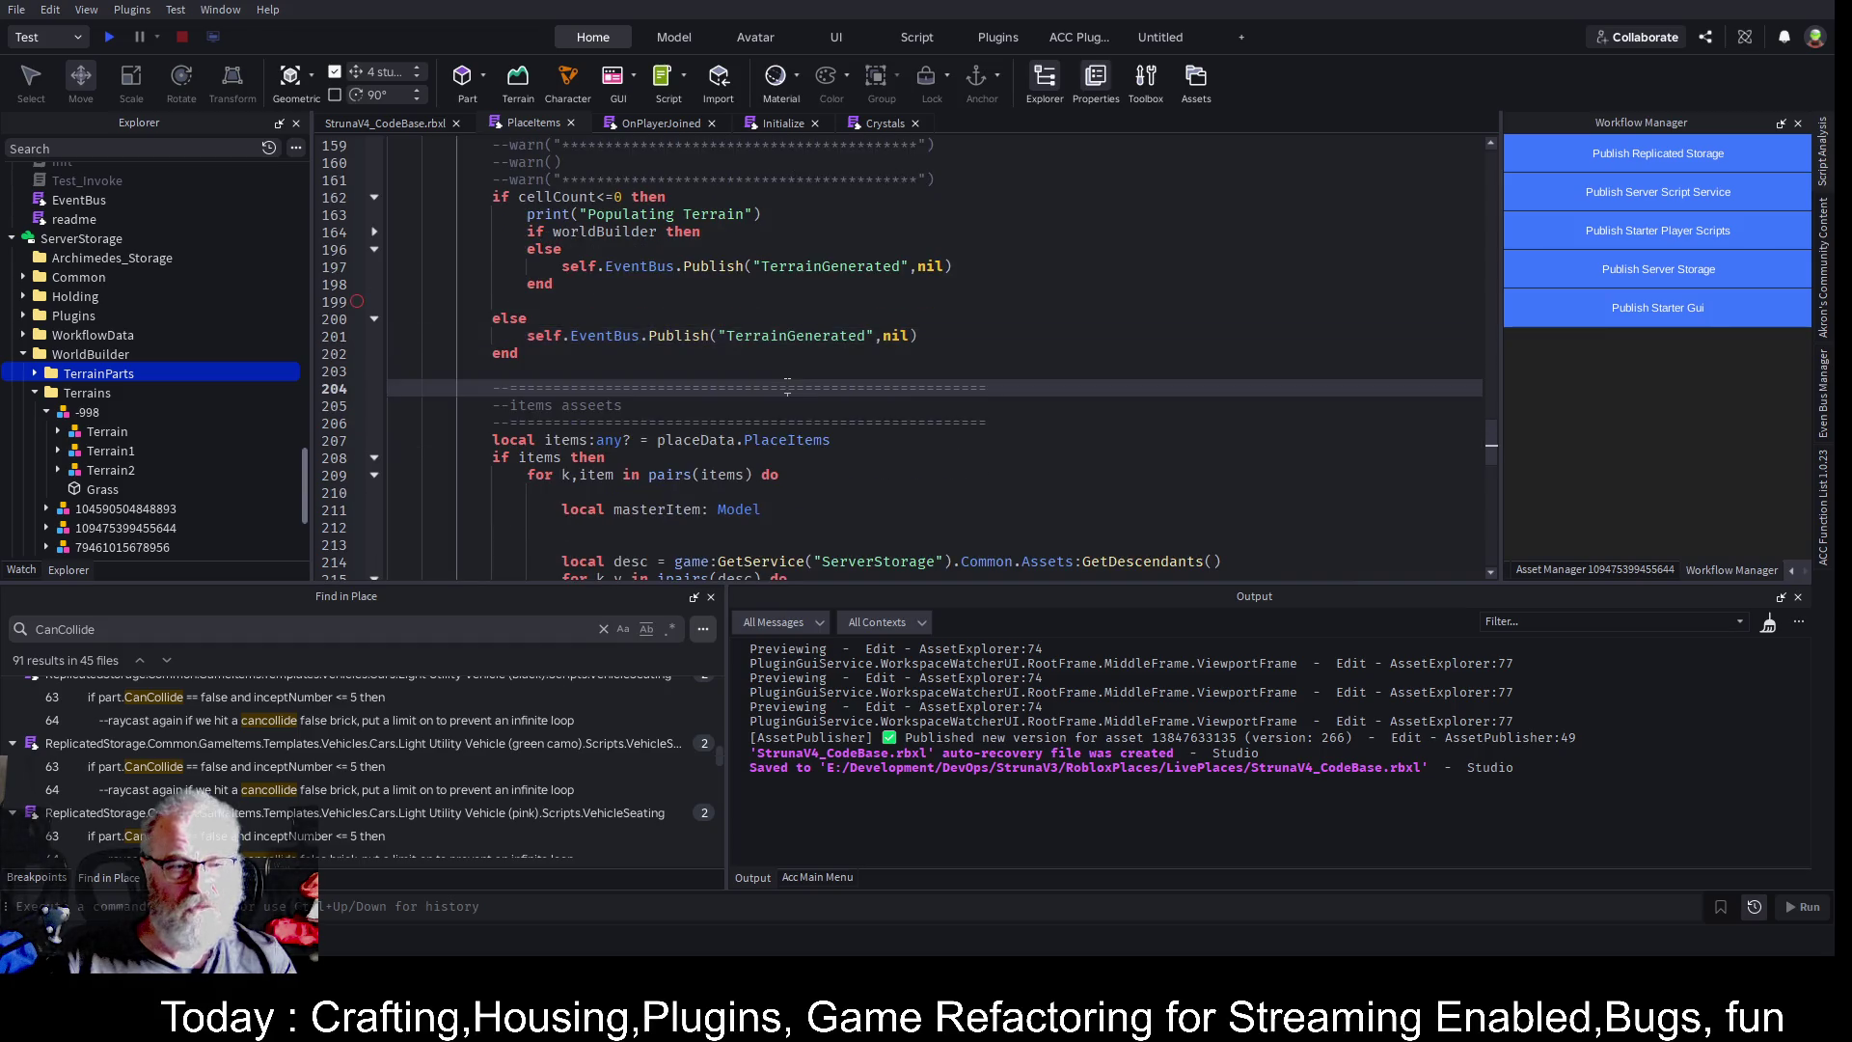
key(ctrl+s)
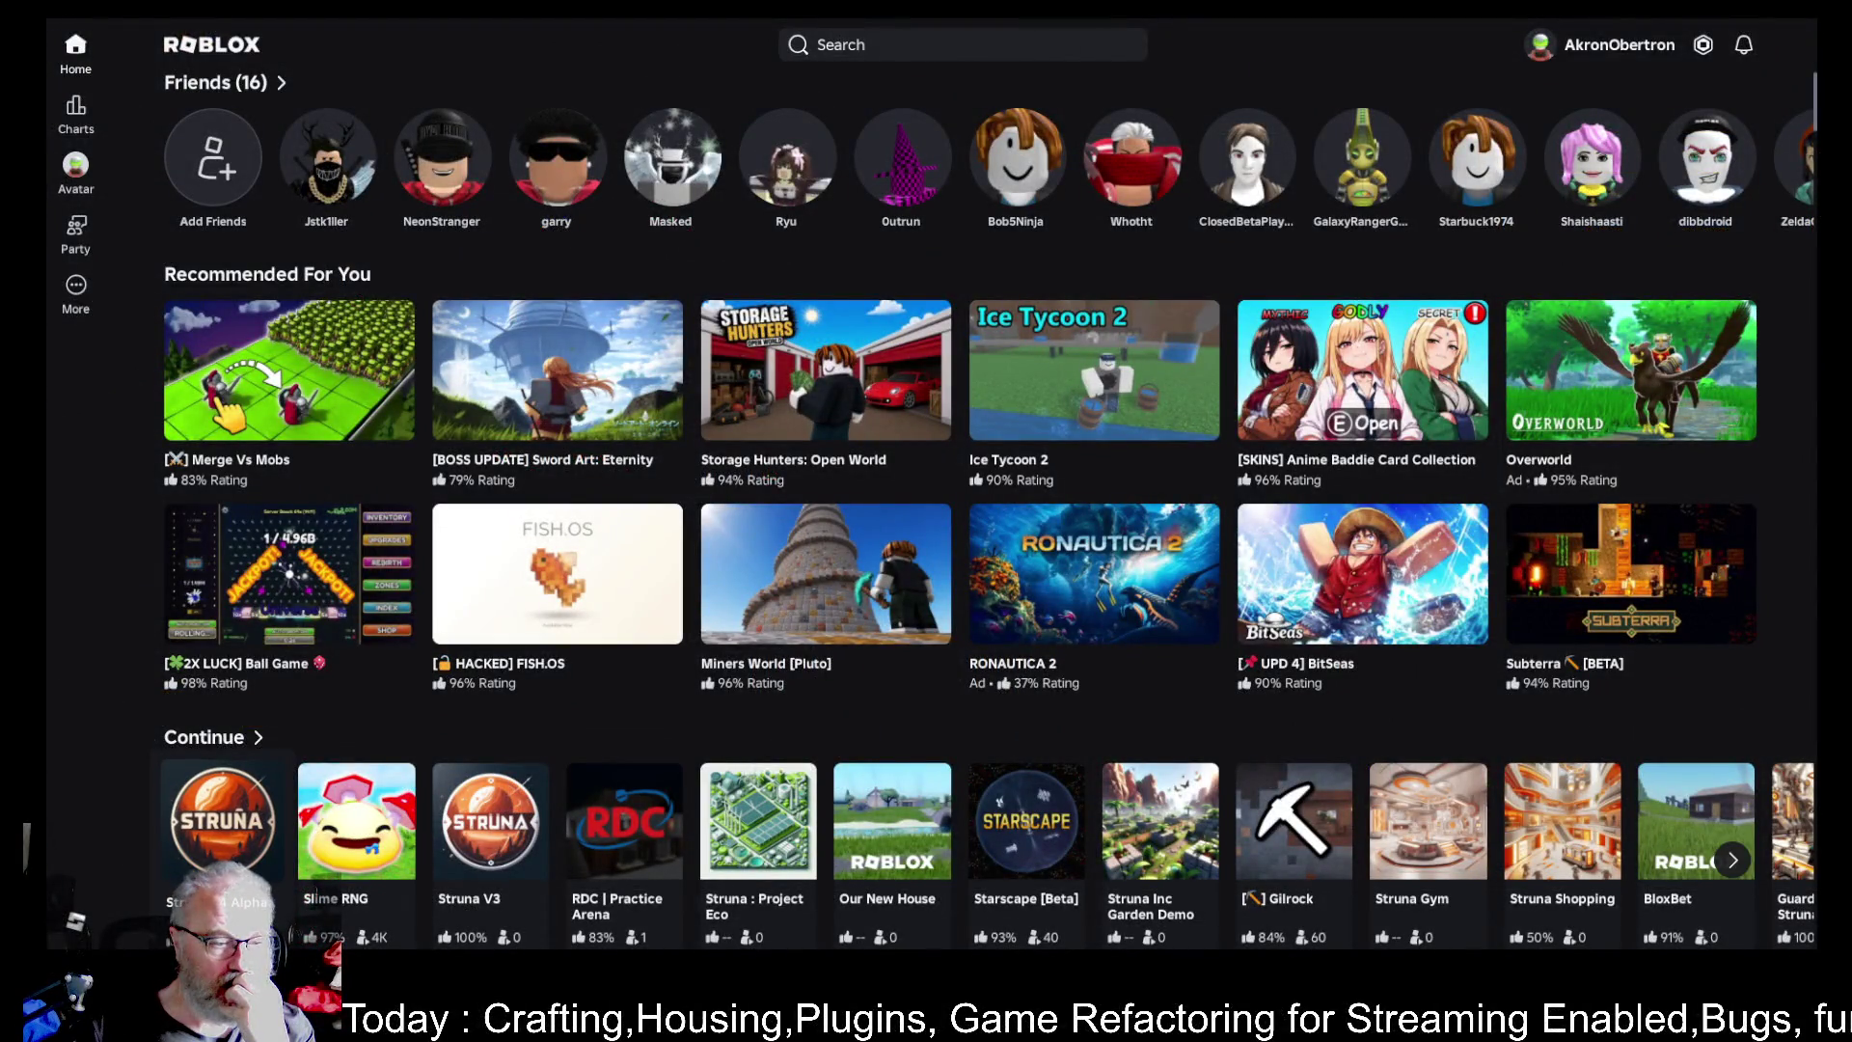
- Open Struna v4 Alpha from the Continue row and start playing it
click(220, 832)
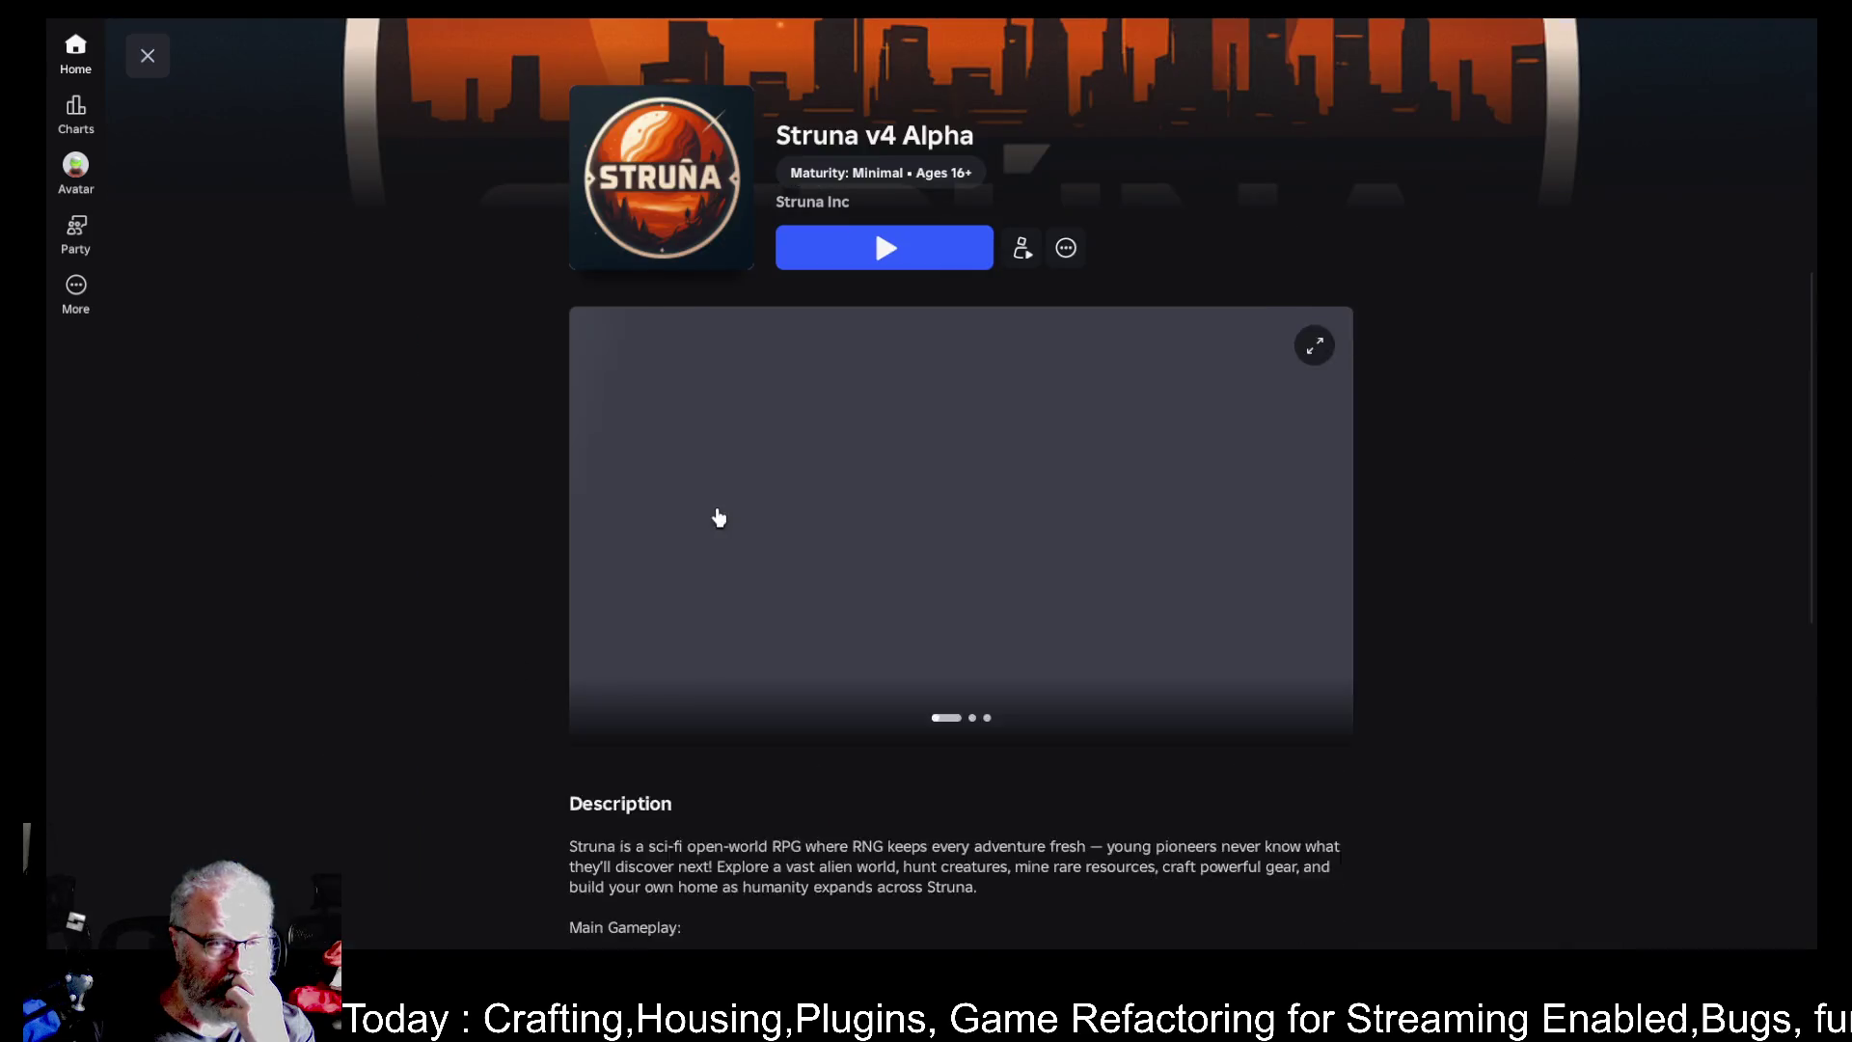
click(921, 248)
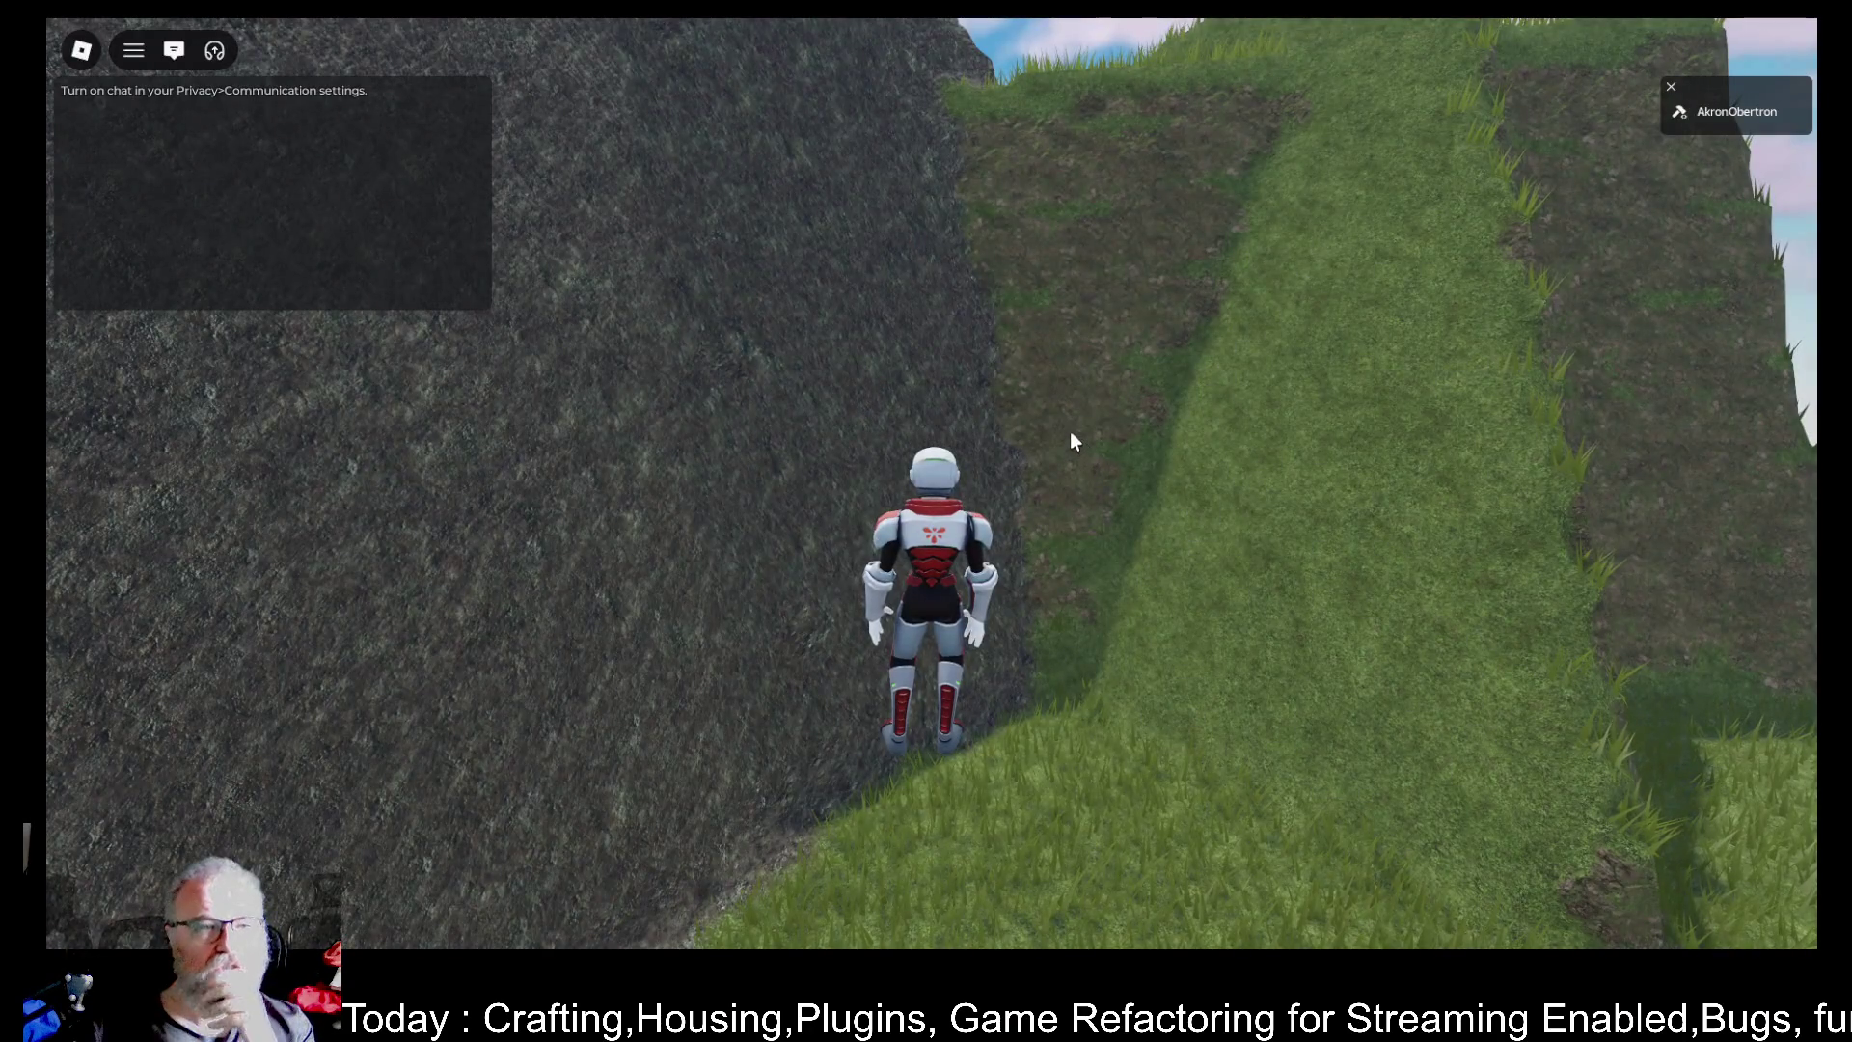
key(F9)
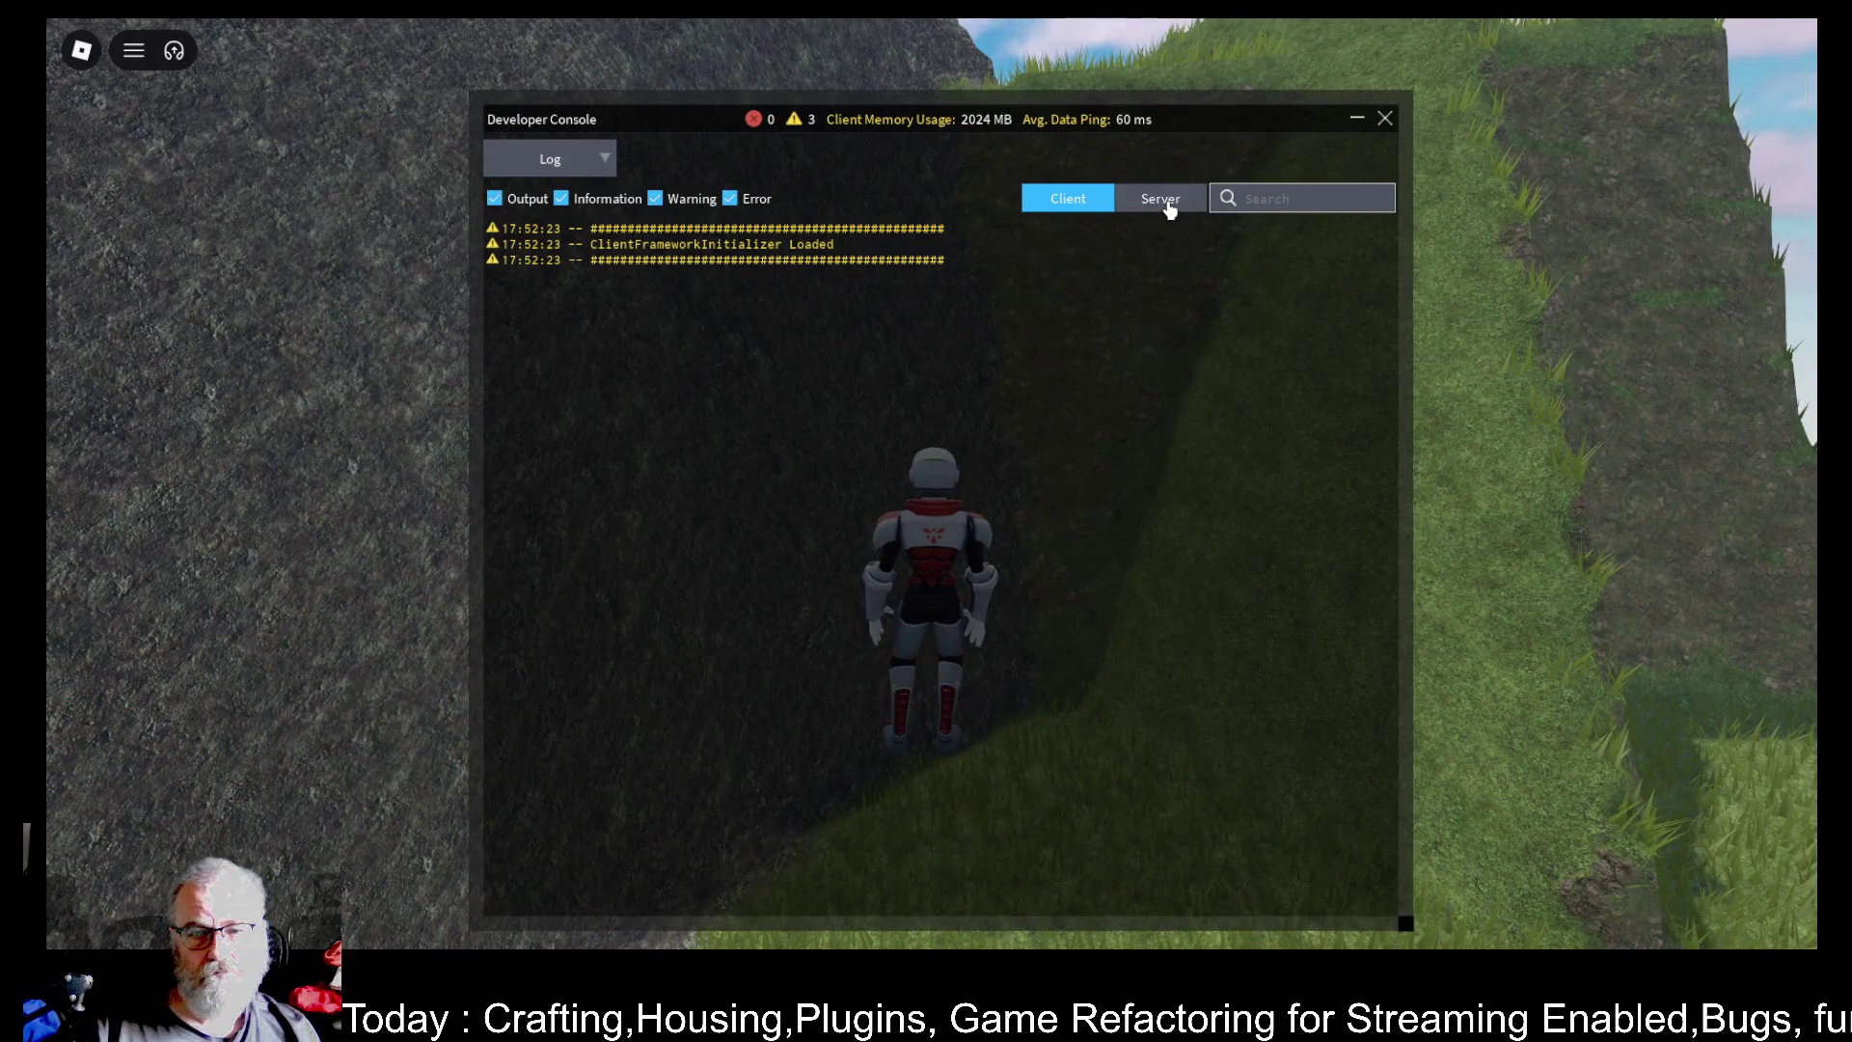
click(1168, 200)
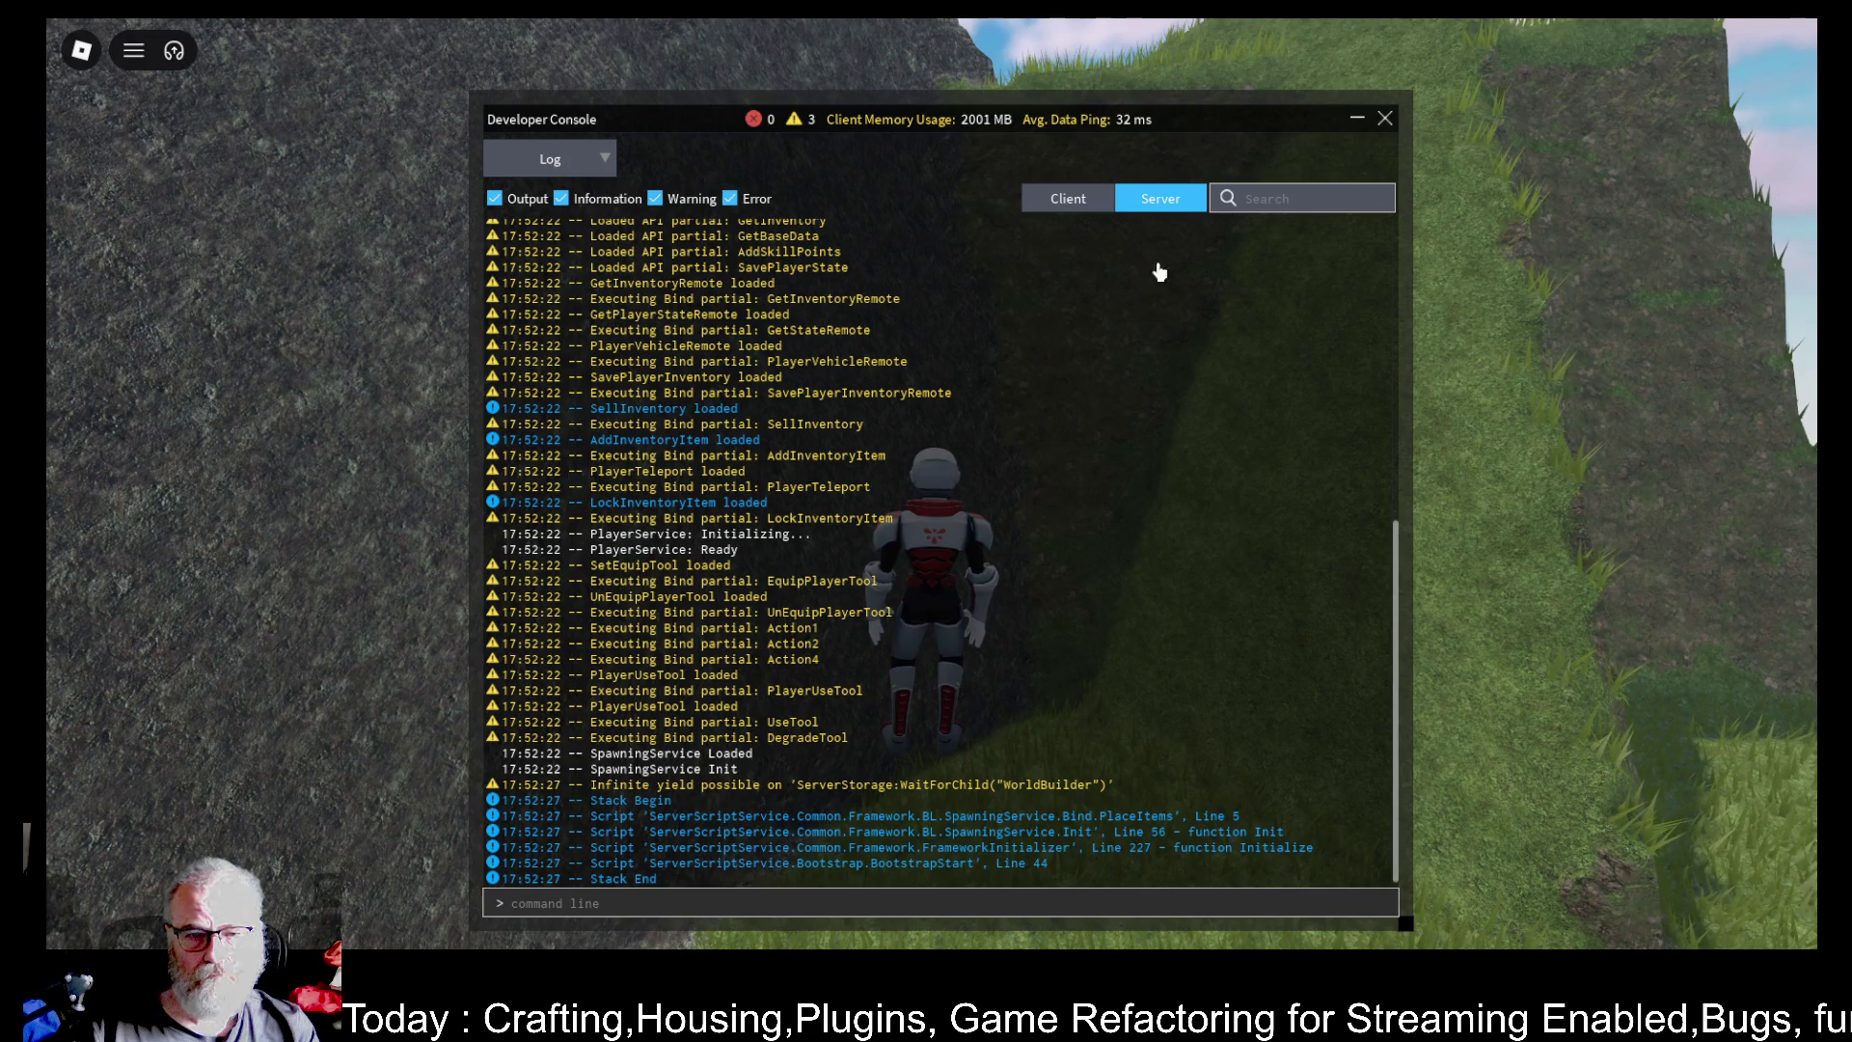
click(1384, 118)
key(Escape)
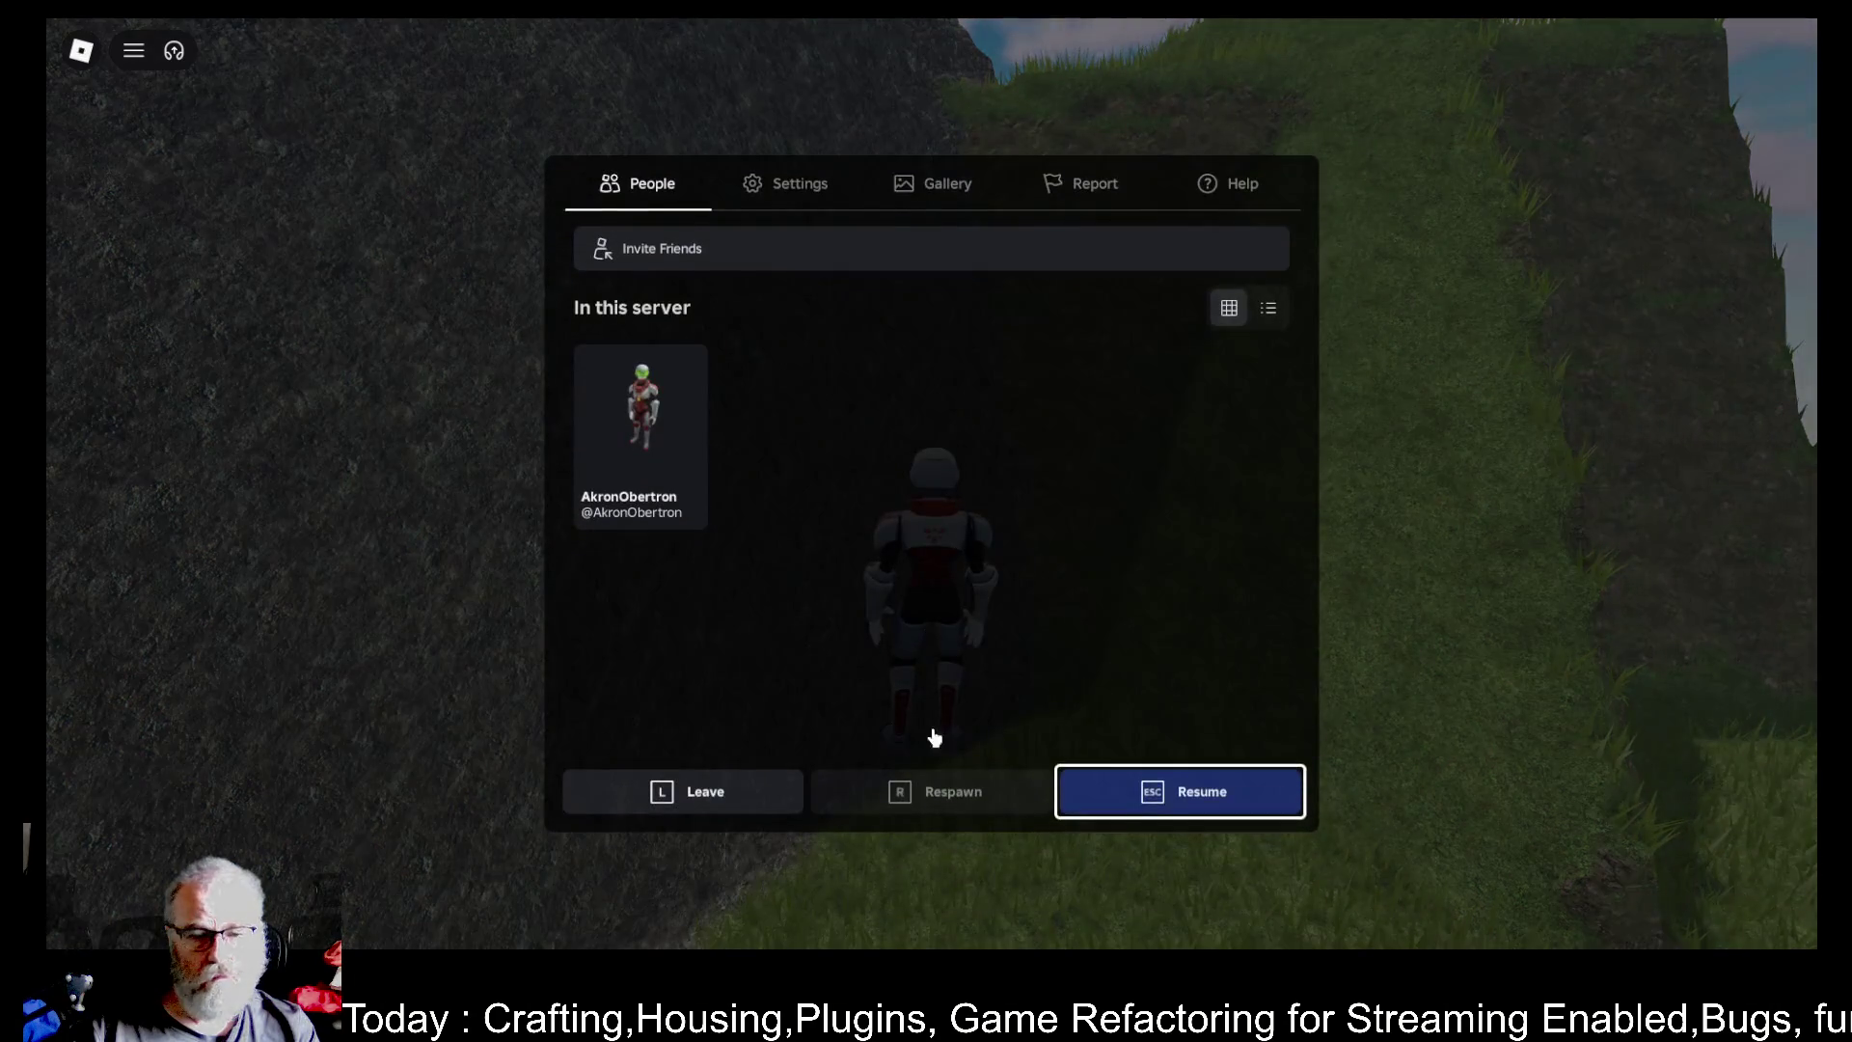
- Leave the current game and relaunch Struna v4 Alpha from its experience page
click(784, 815)
click(881, 425)
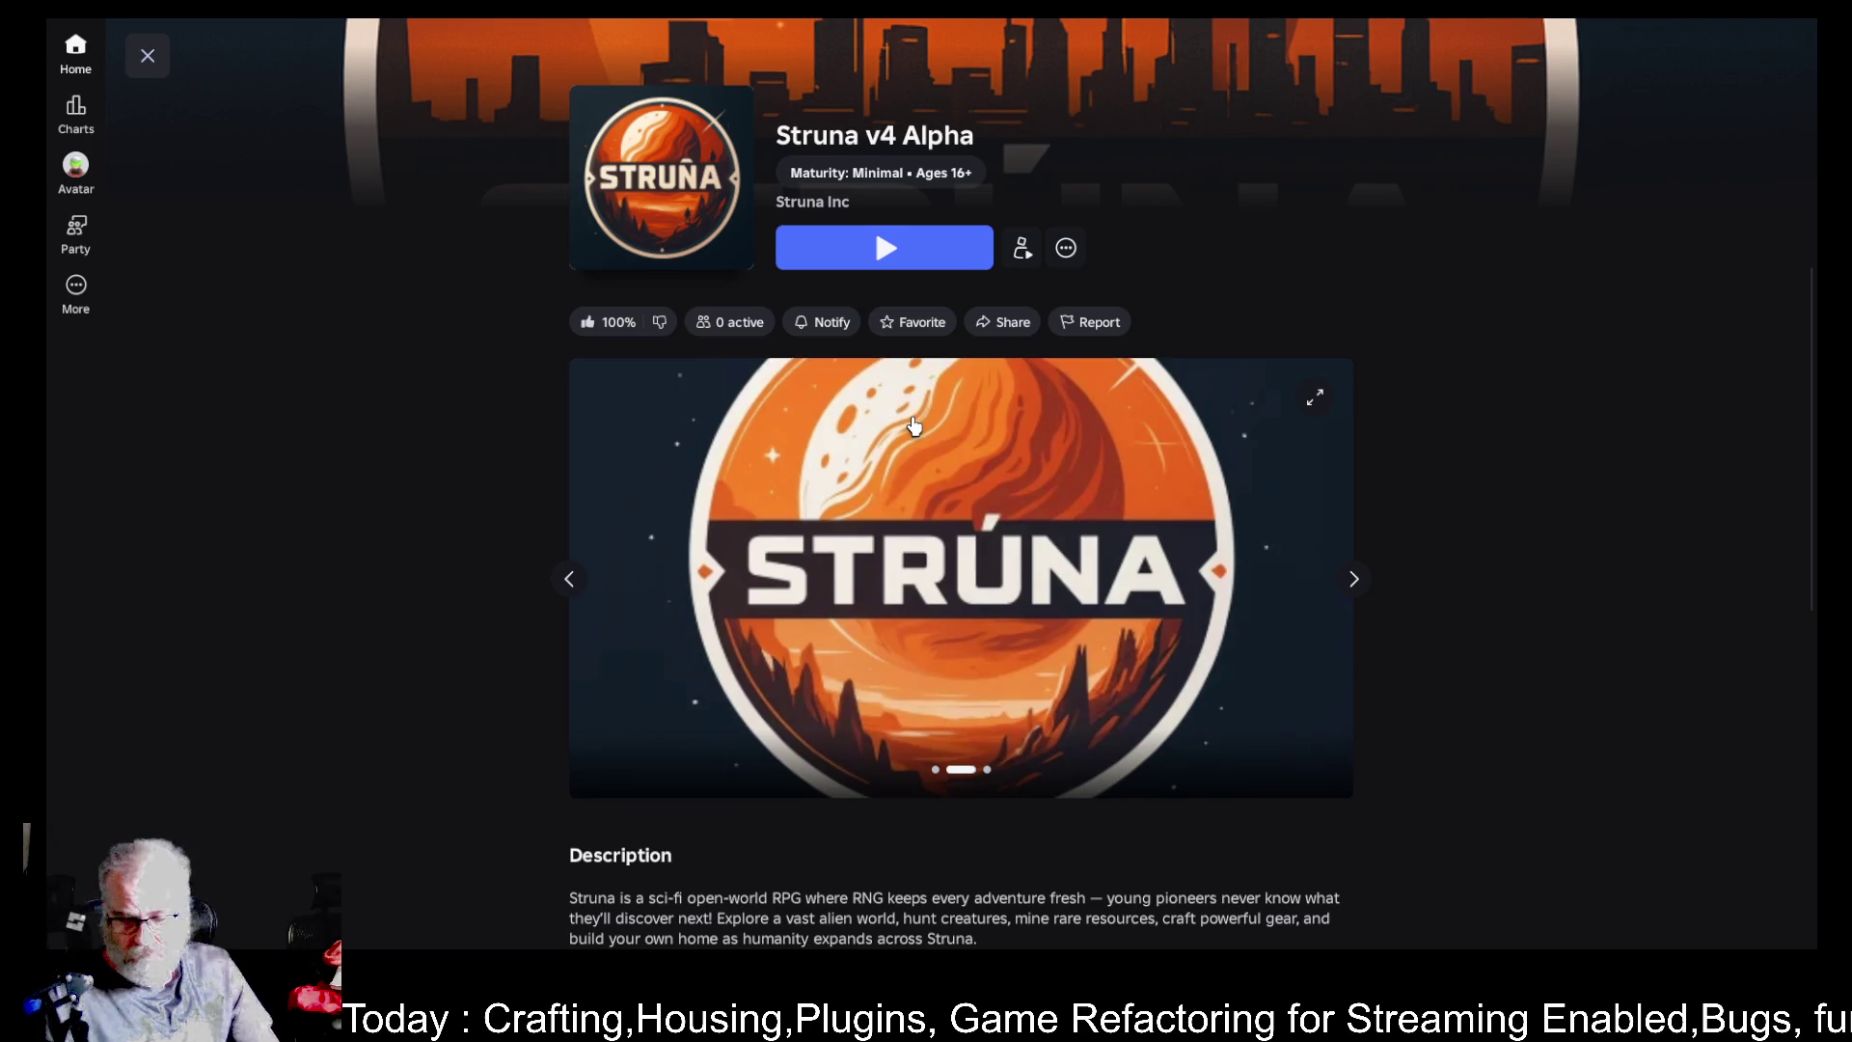
click(950, 254)
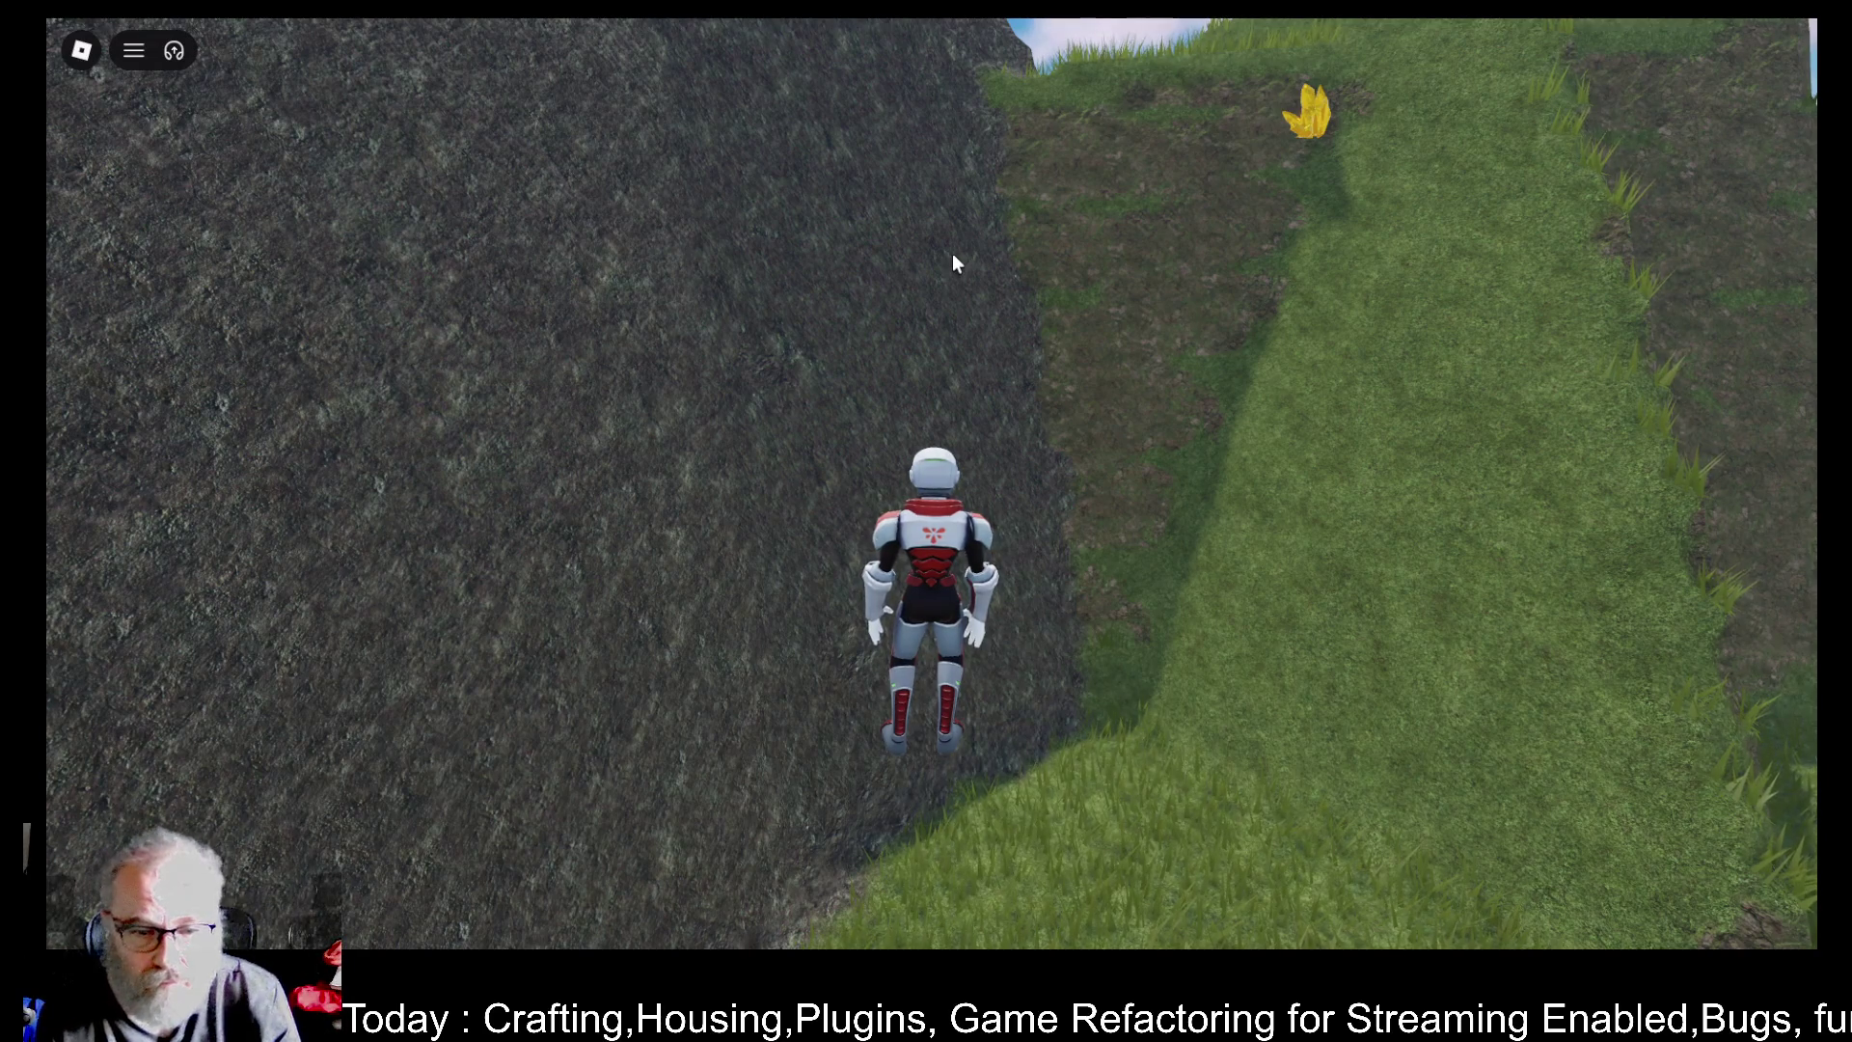
key(F9)
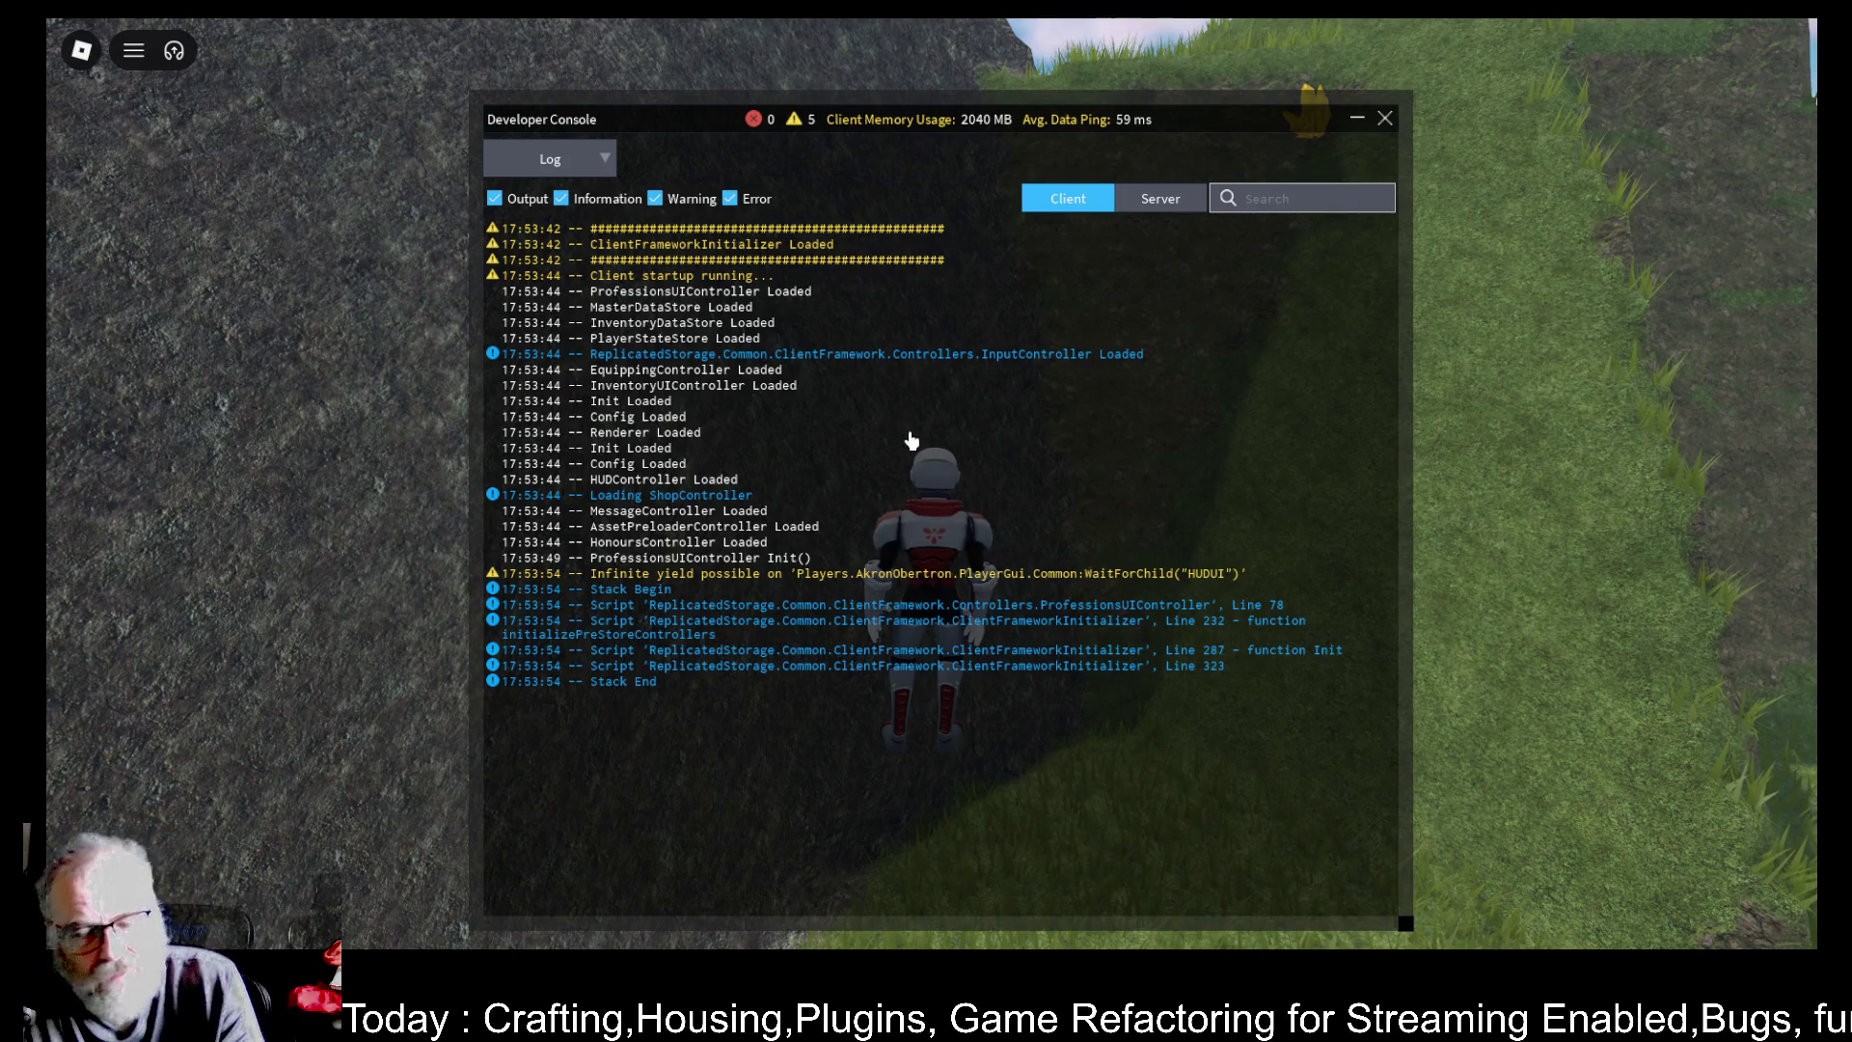
click(1170, 199)
scroll(1075, 489, down, 15)
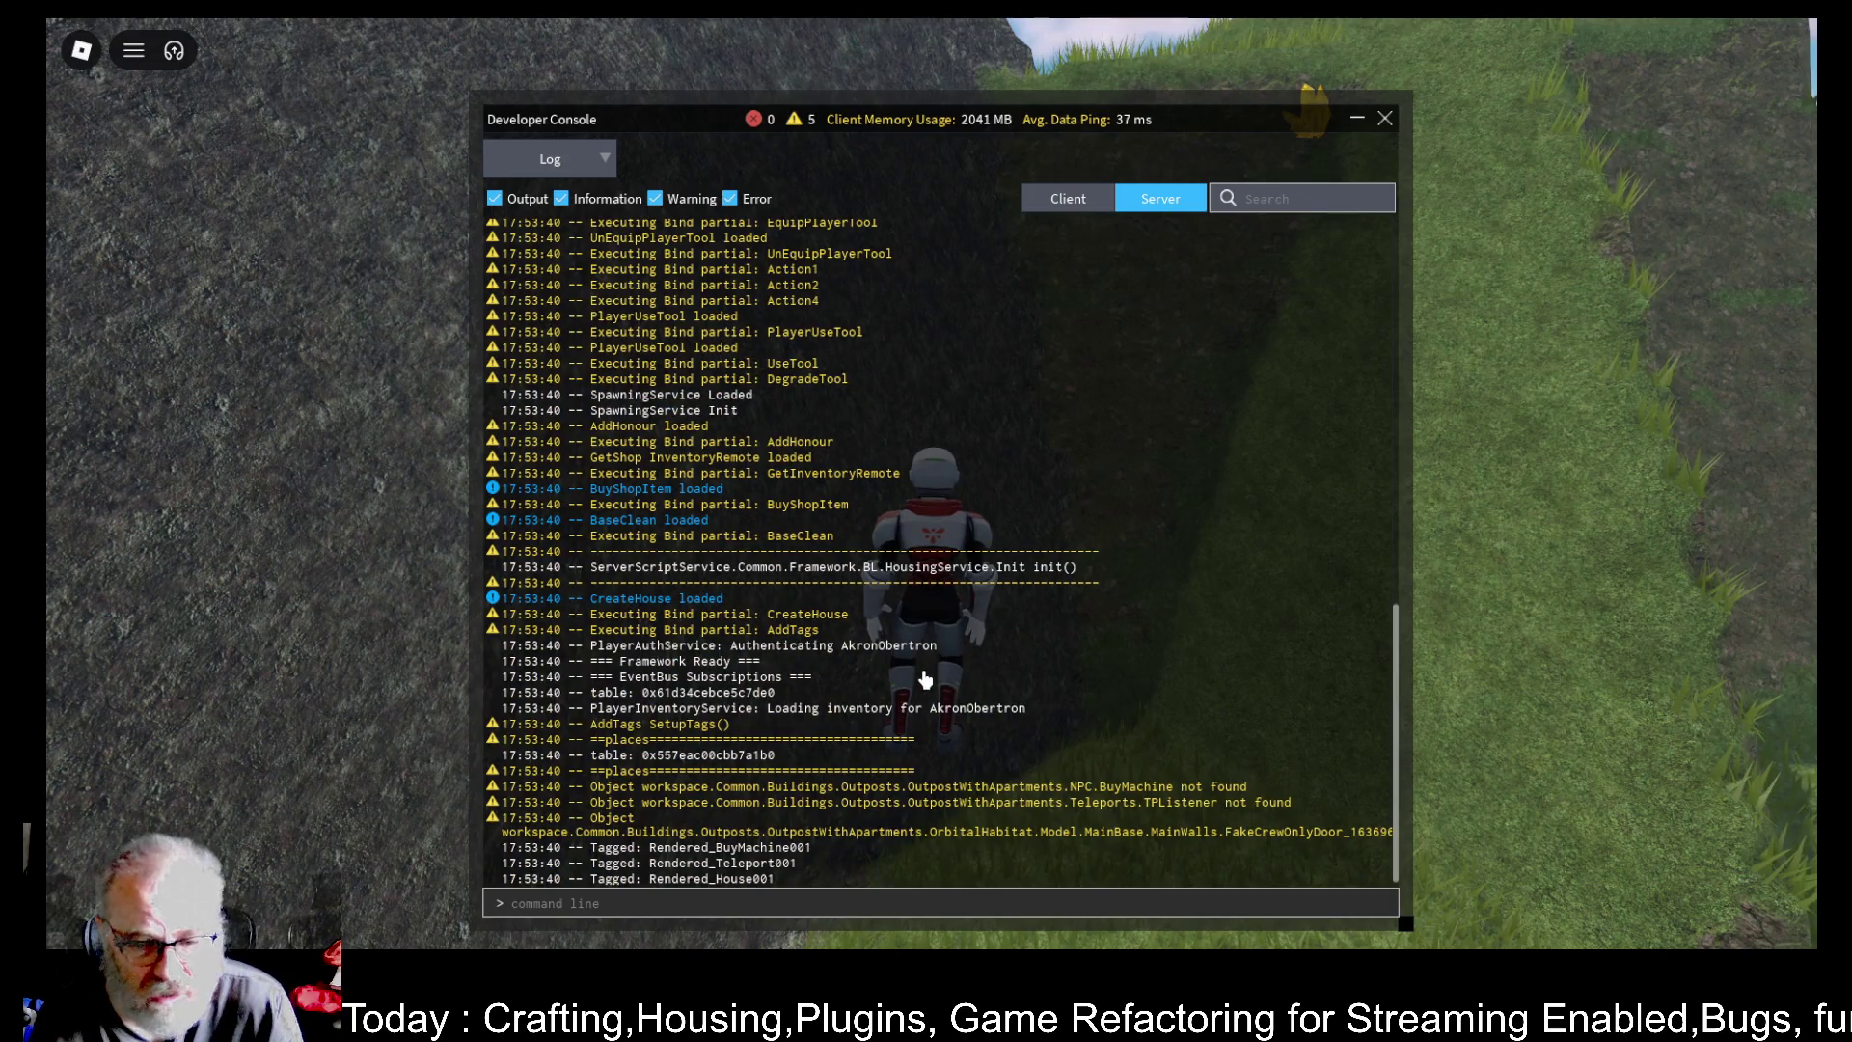
scroll(925, 680, up, 15)
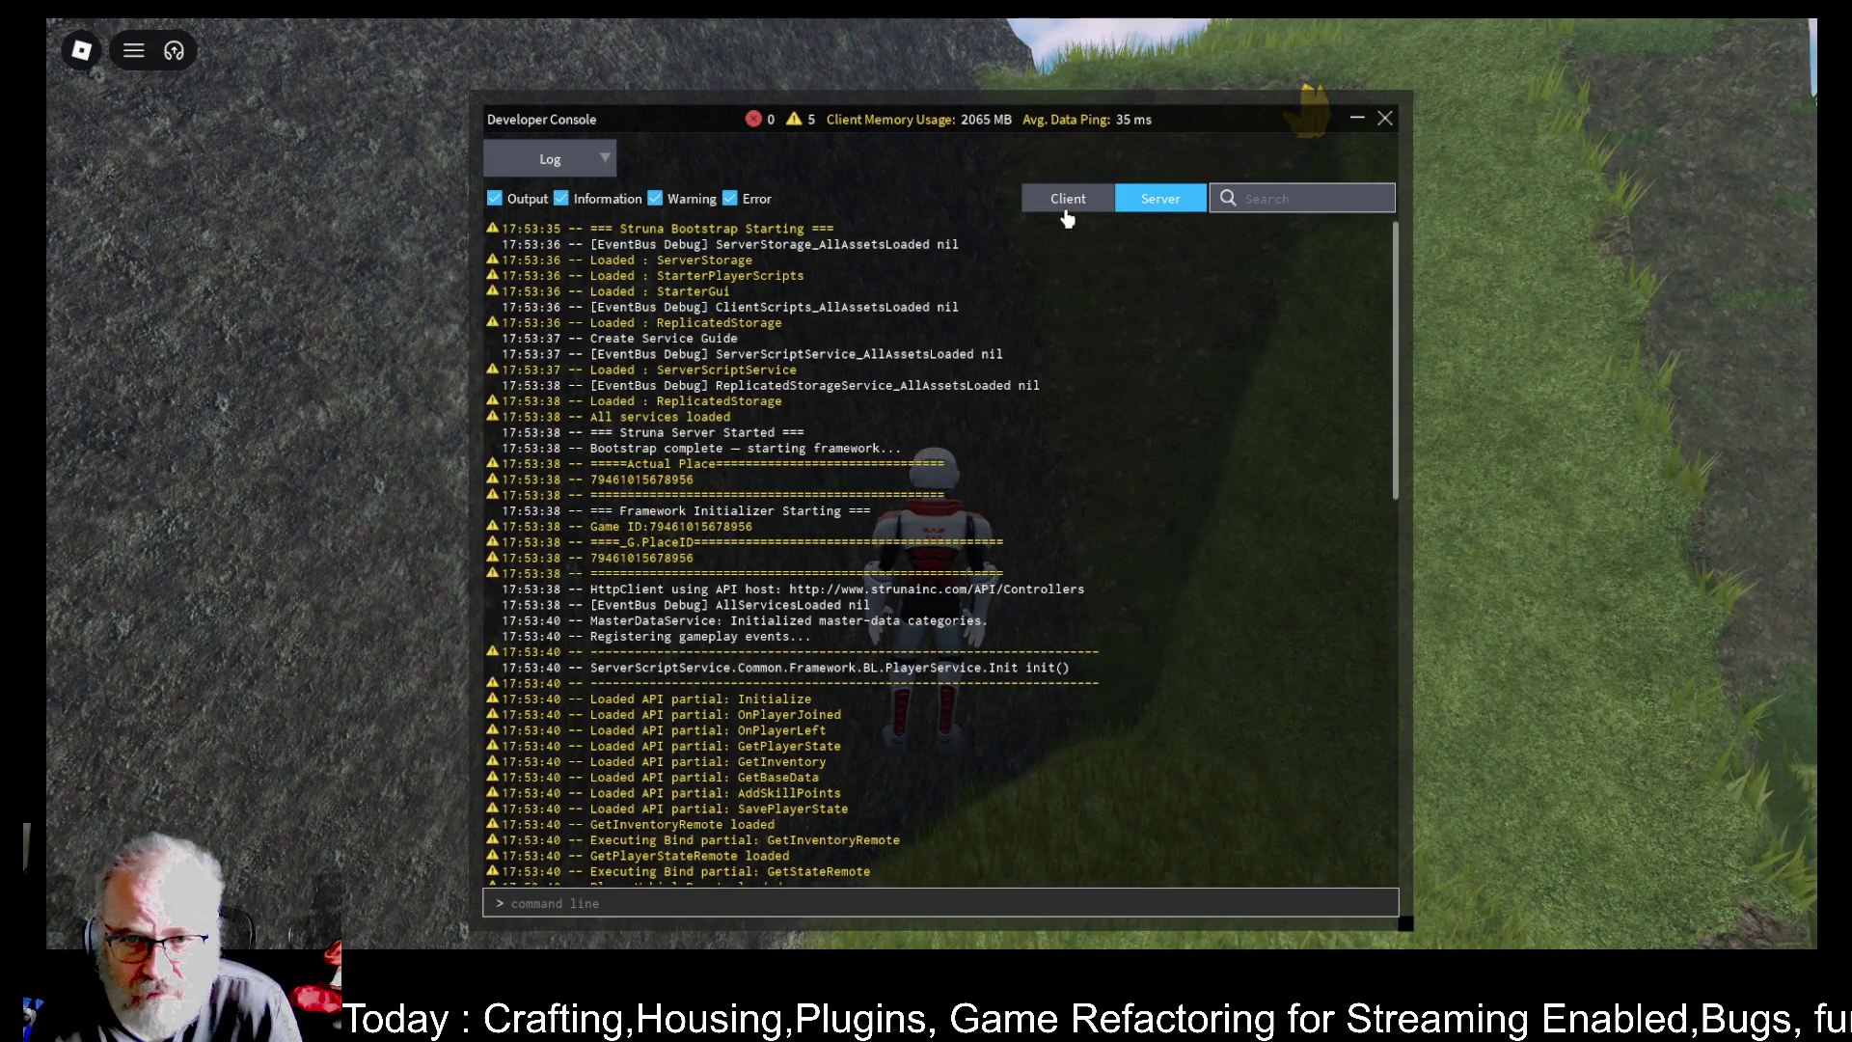
click(1067, 202)
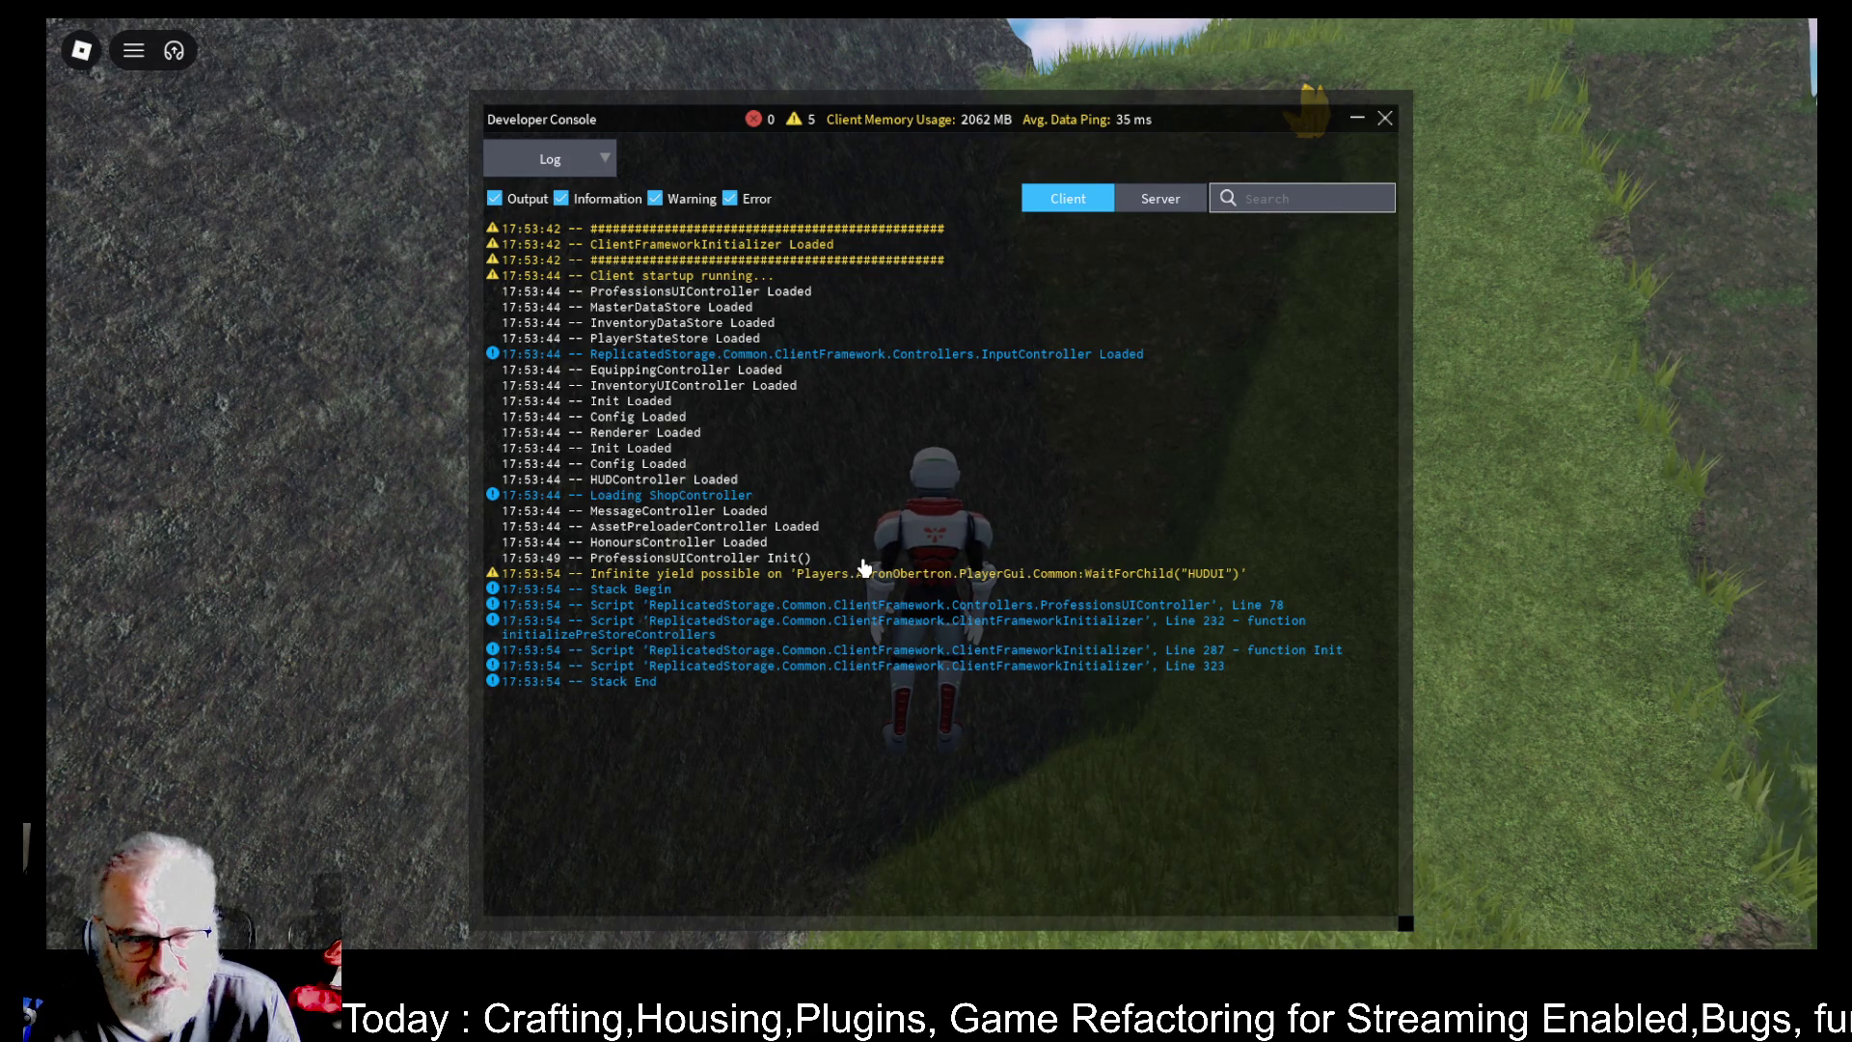
click(1143, 210)
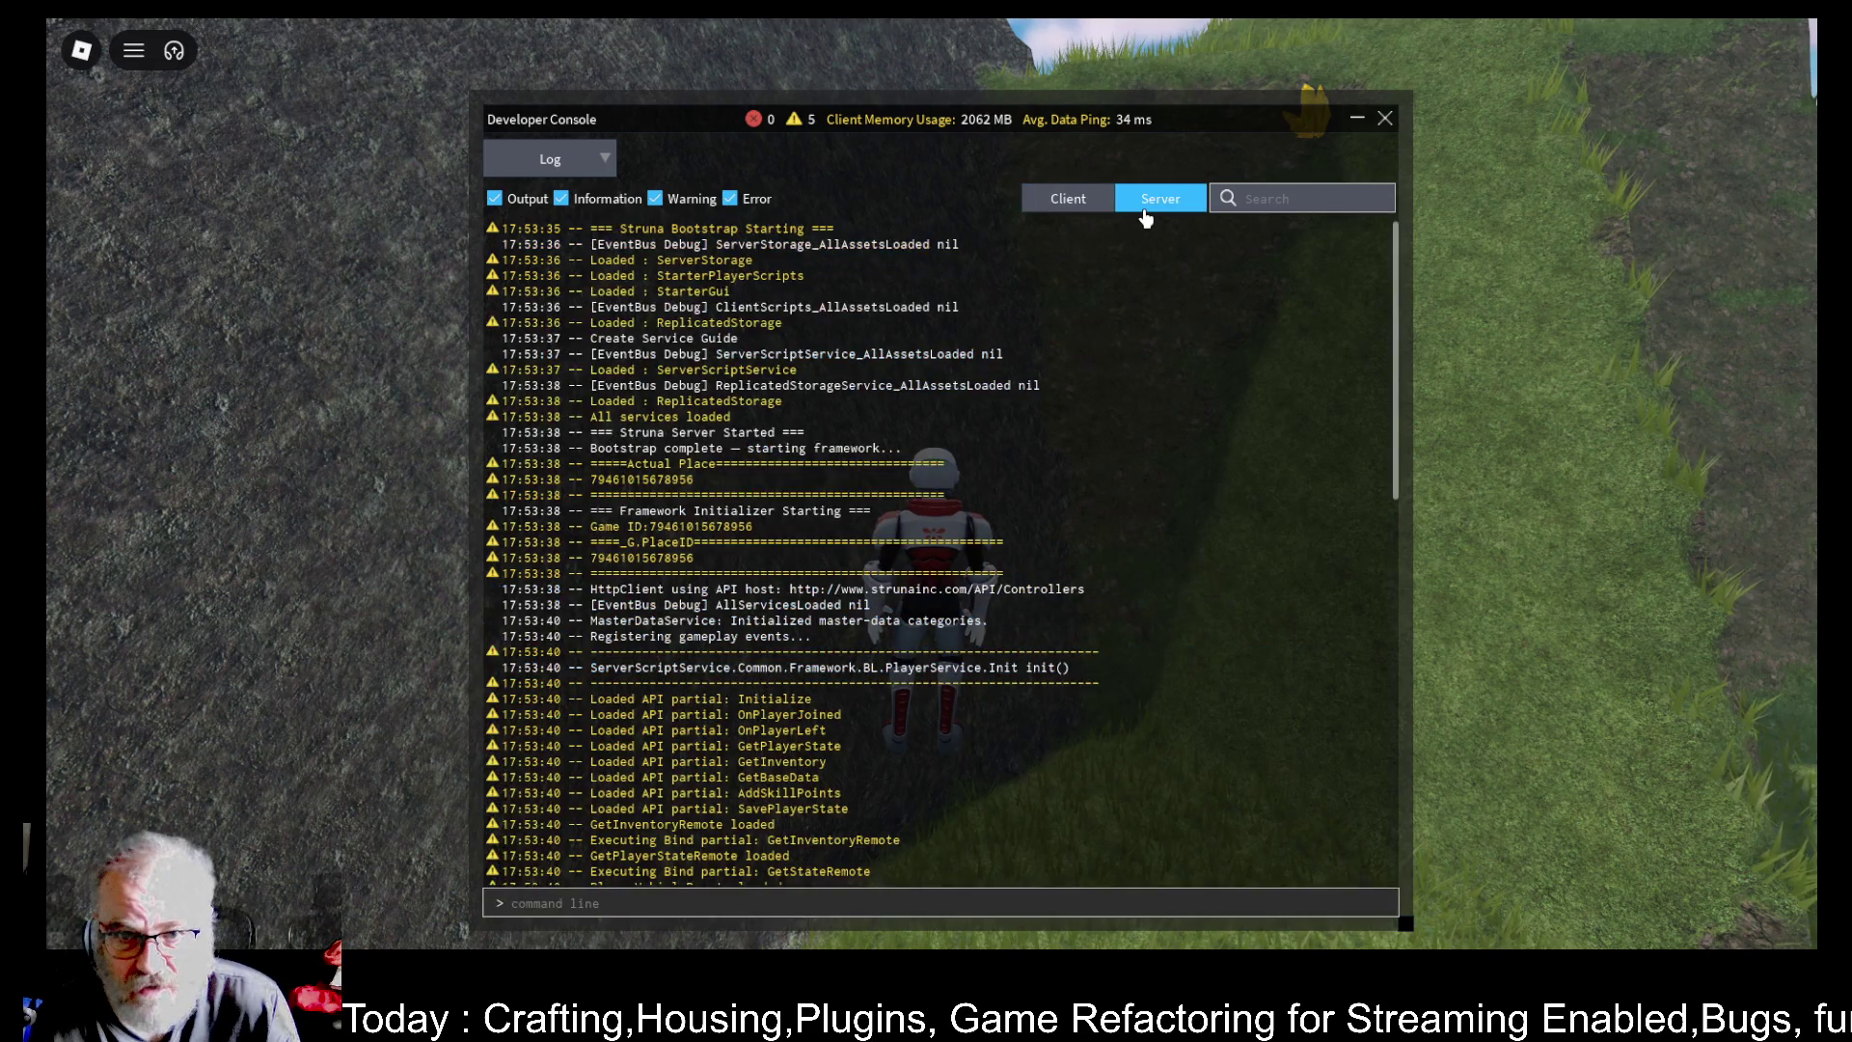
click(1097, 199)
click(1384, 117)
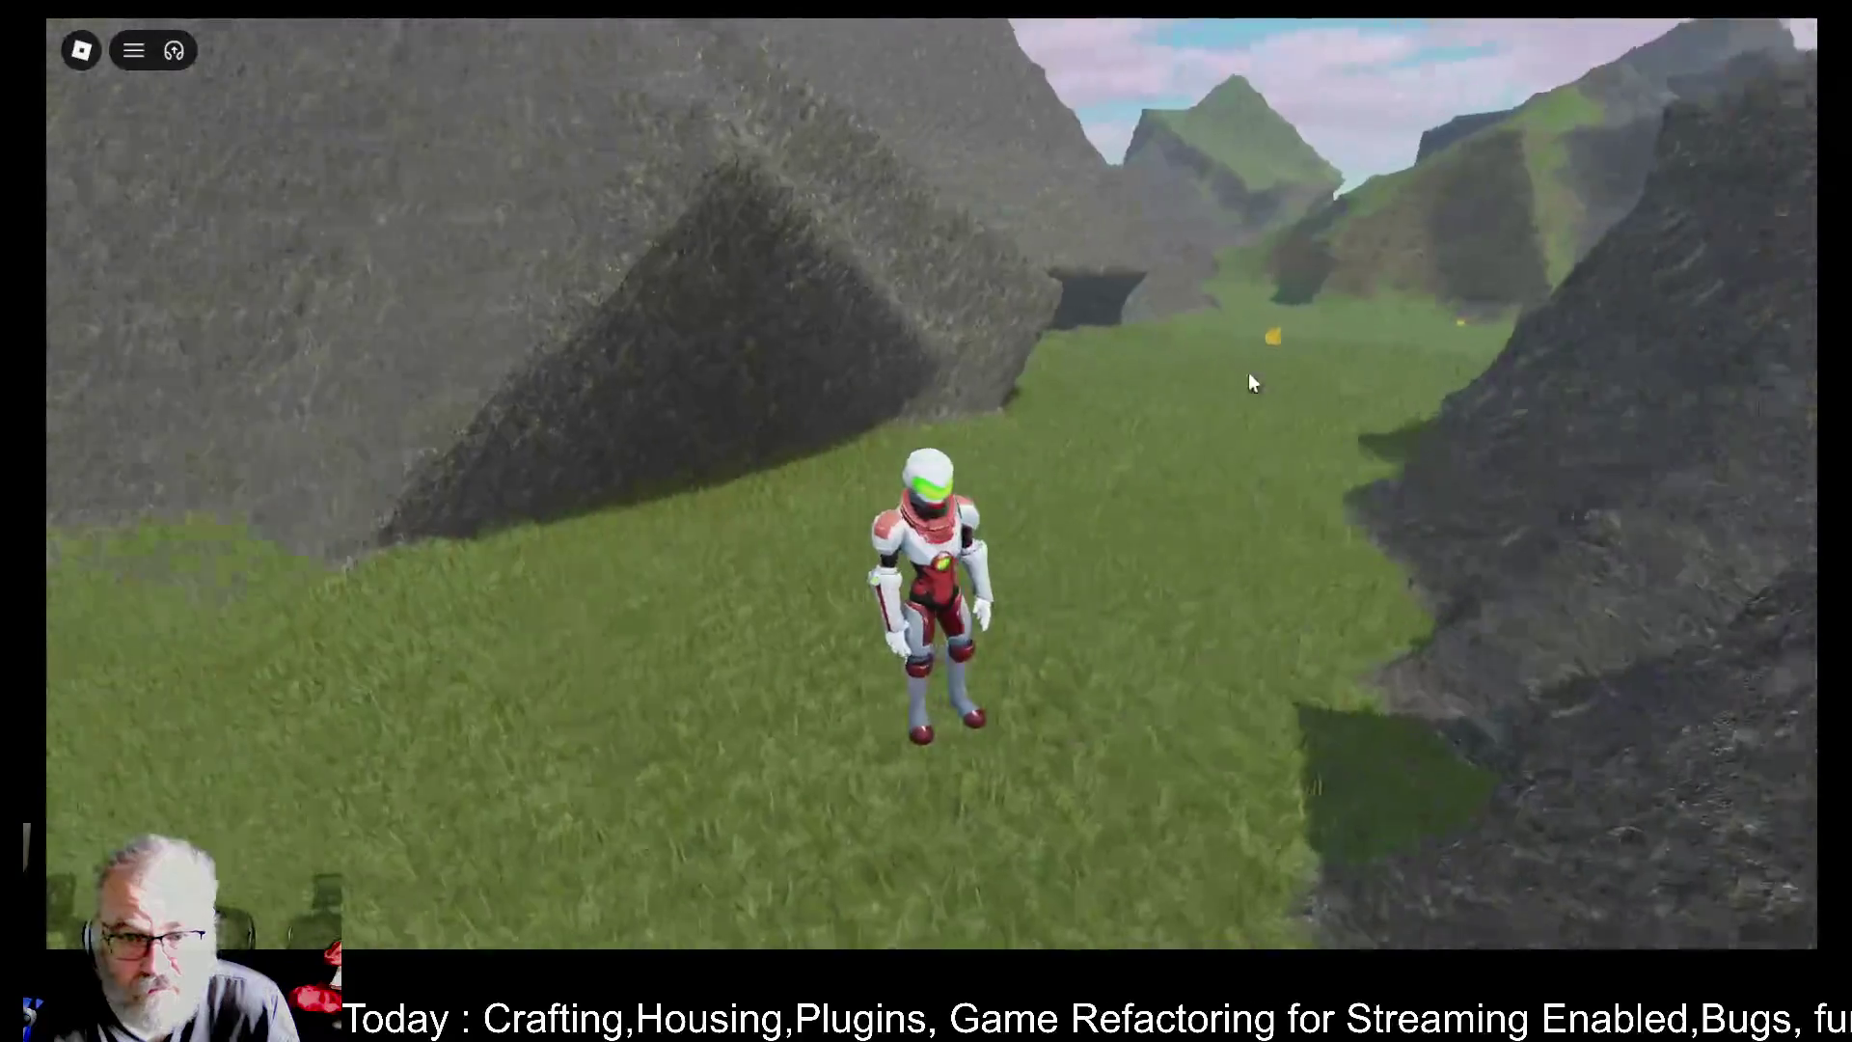
- Run and jump through the grassy valley, then open the Developer Console's client log
key(w)
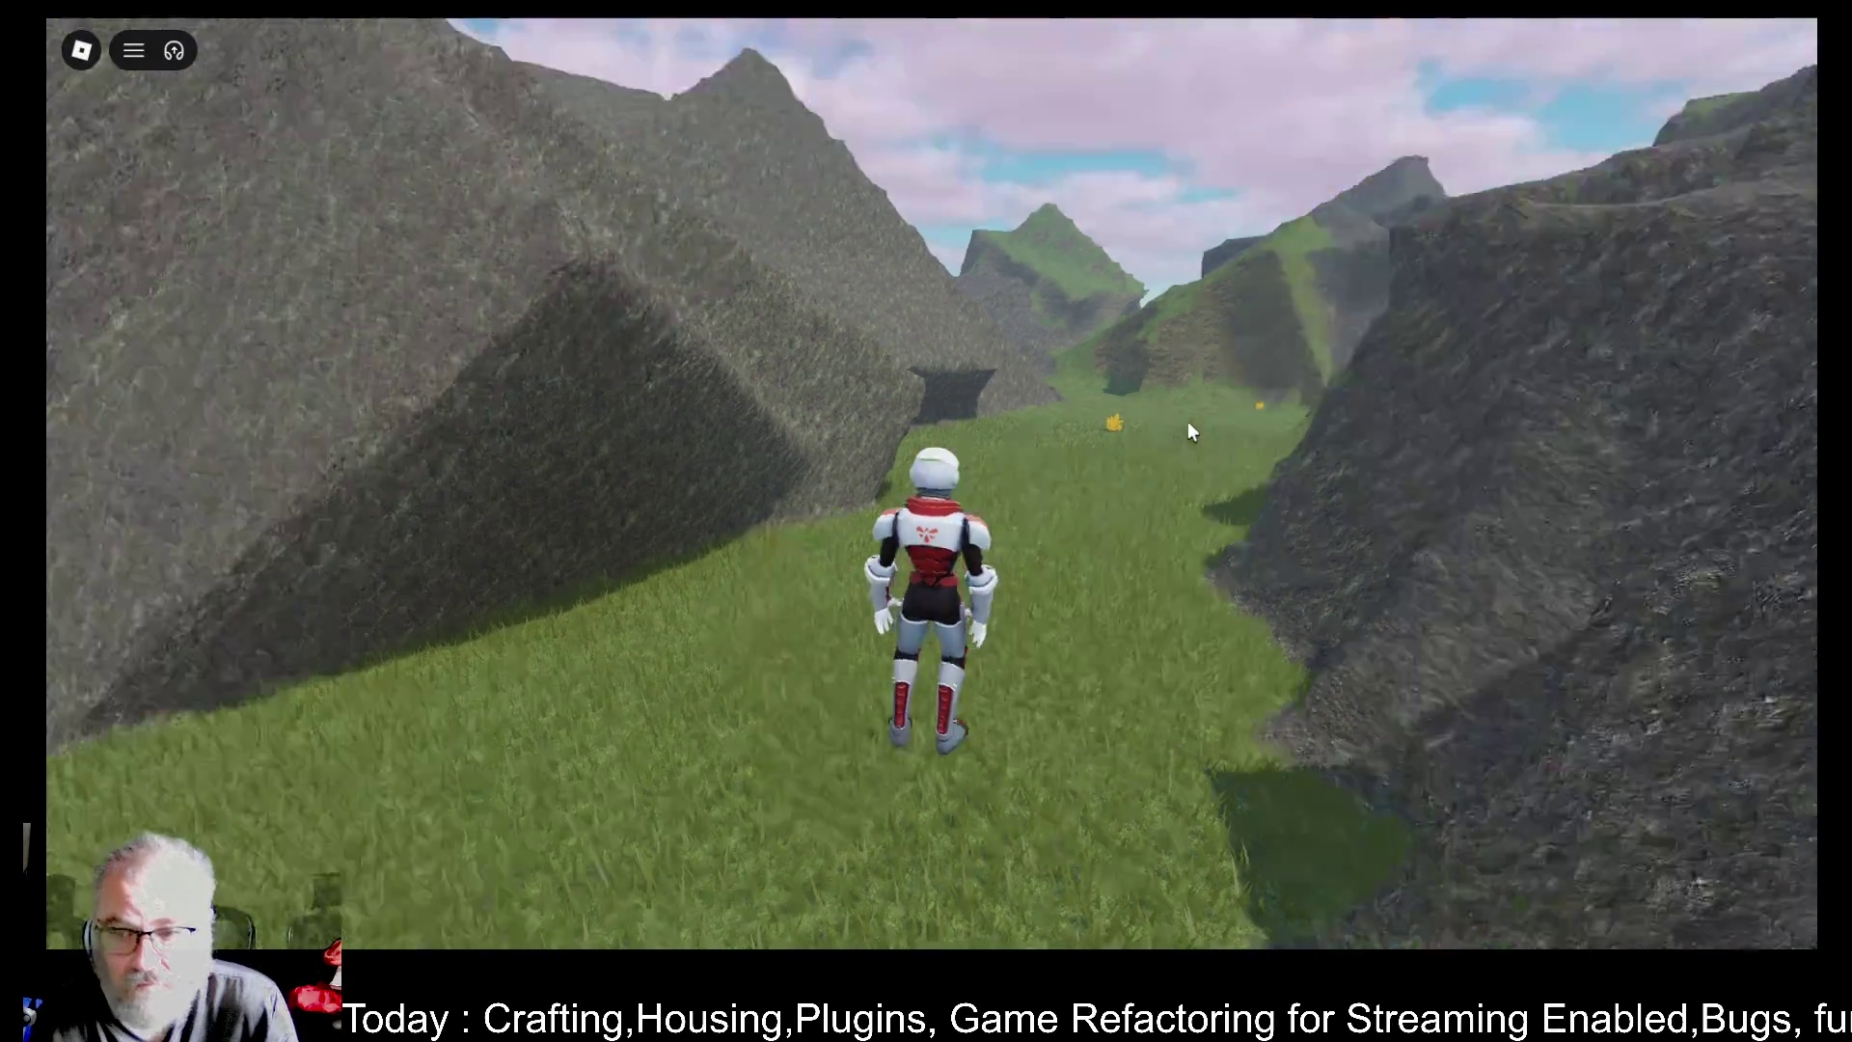
key(space)
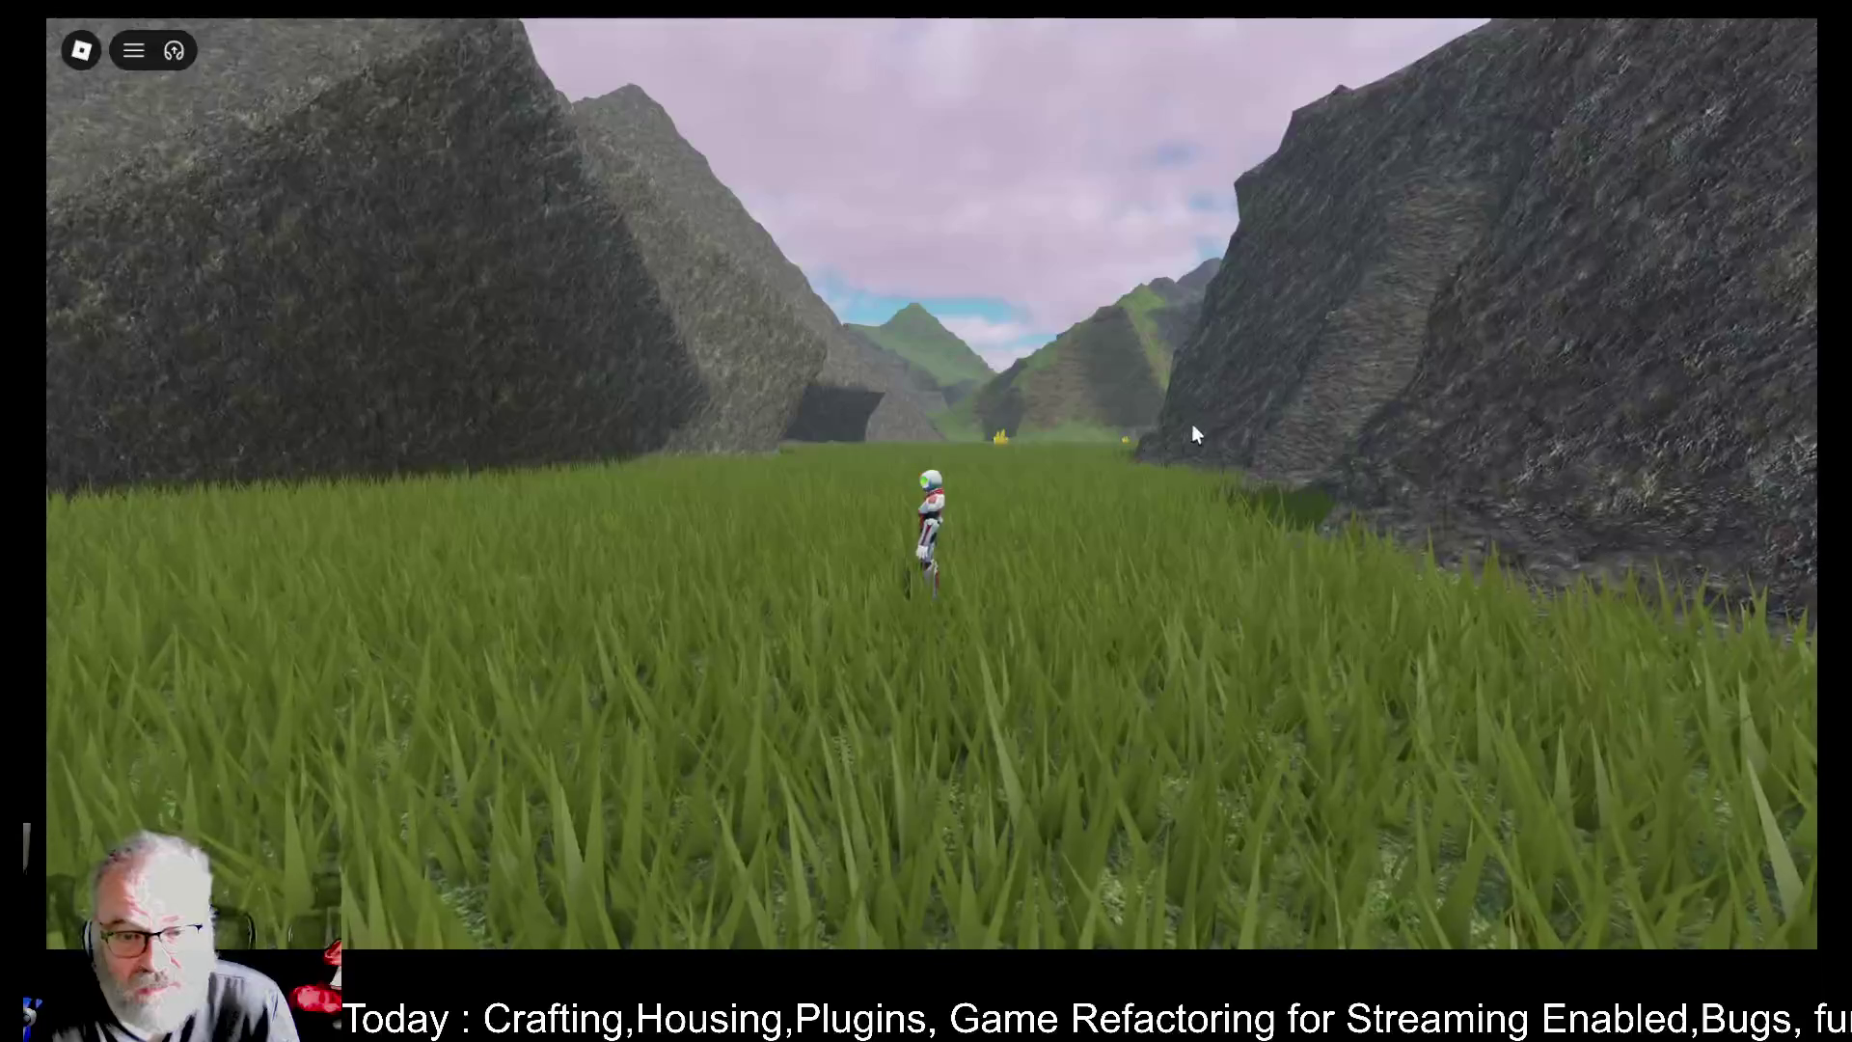
key(d)
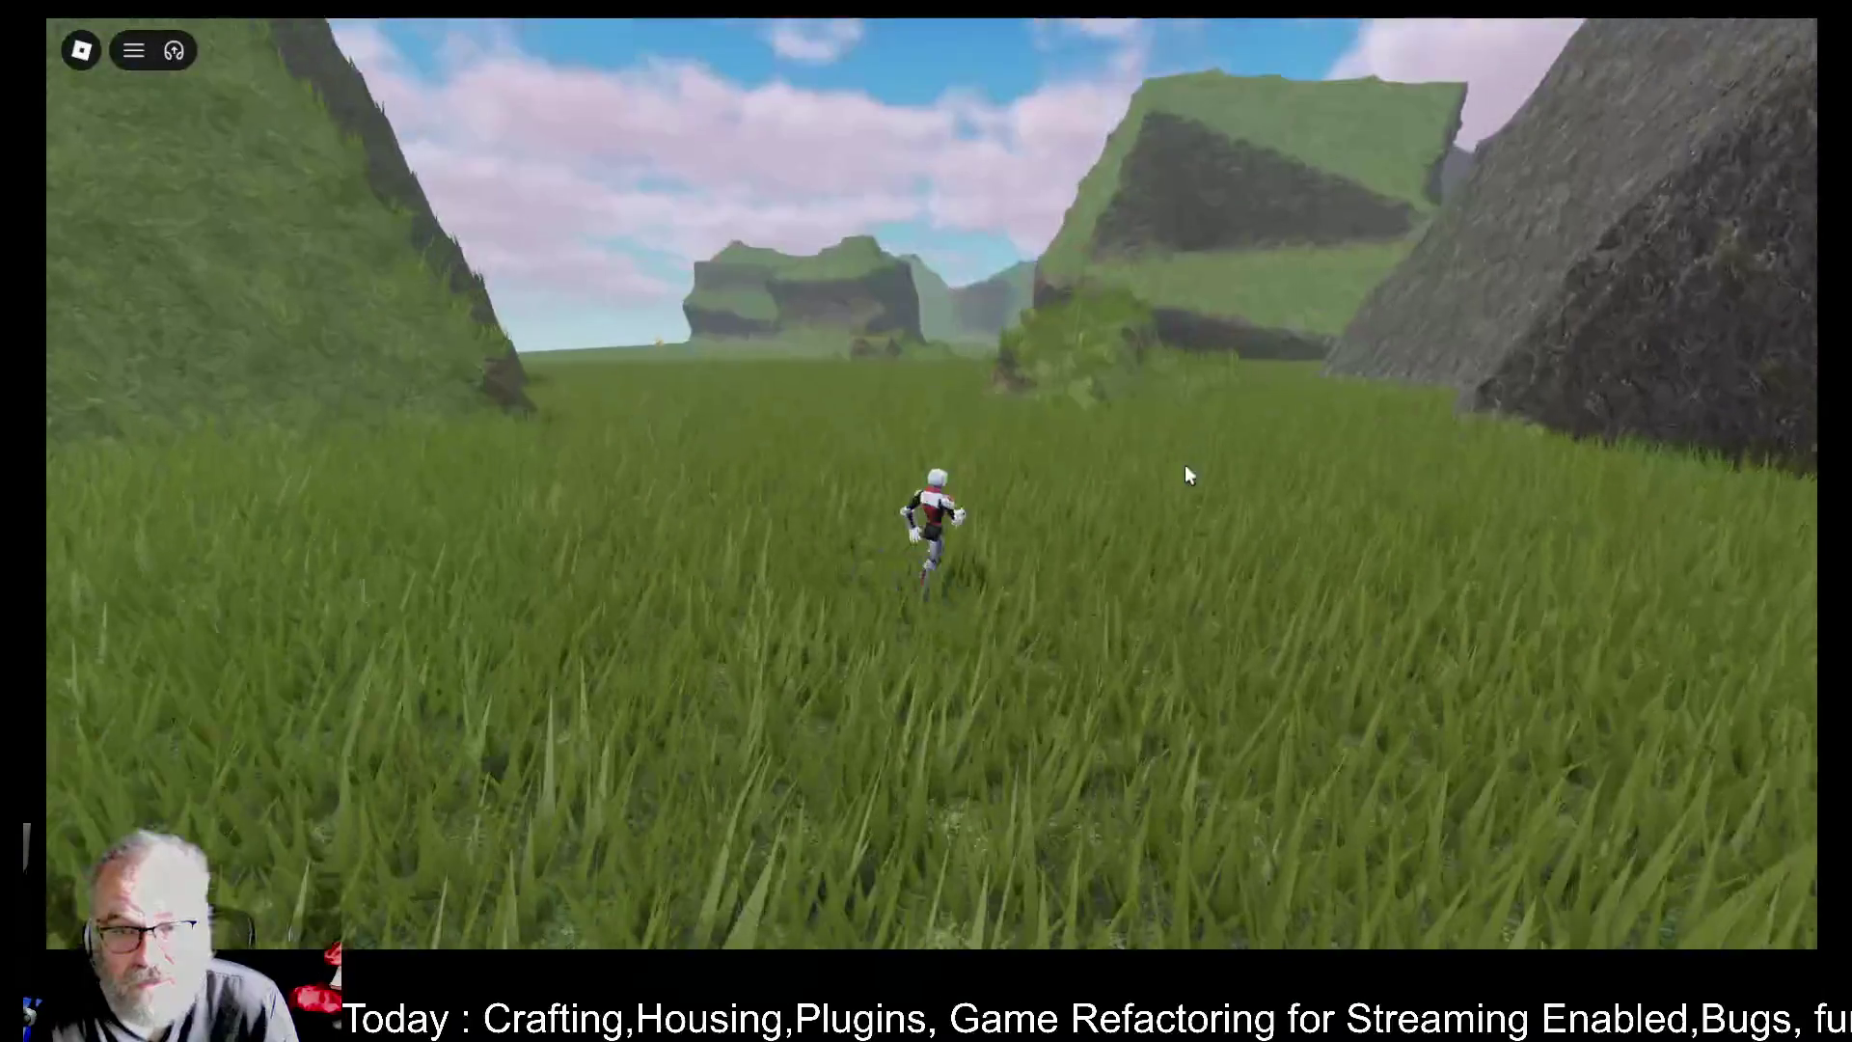
key(a)
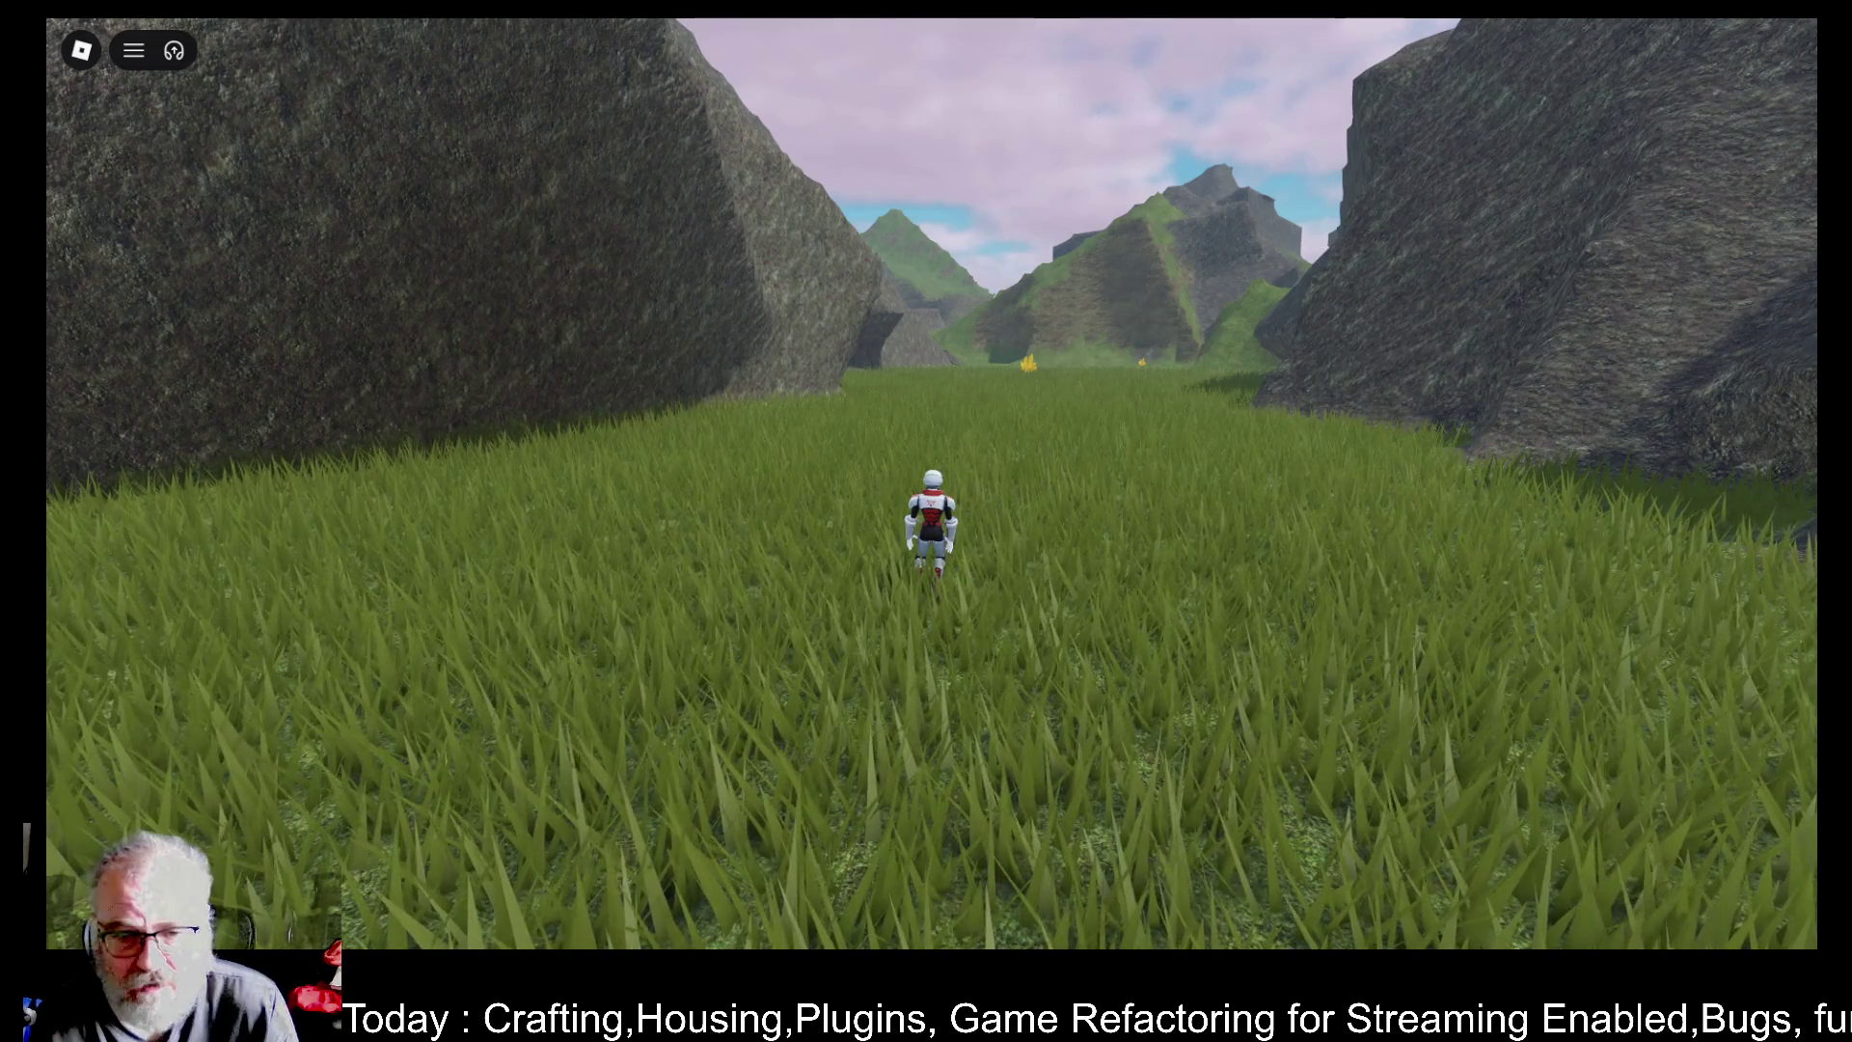
key(F9)
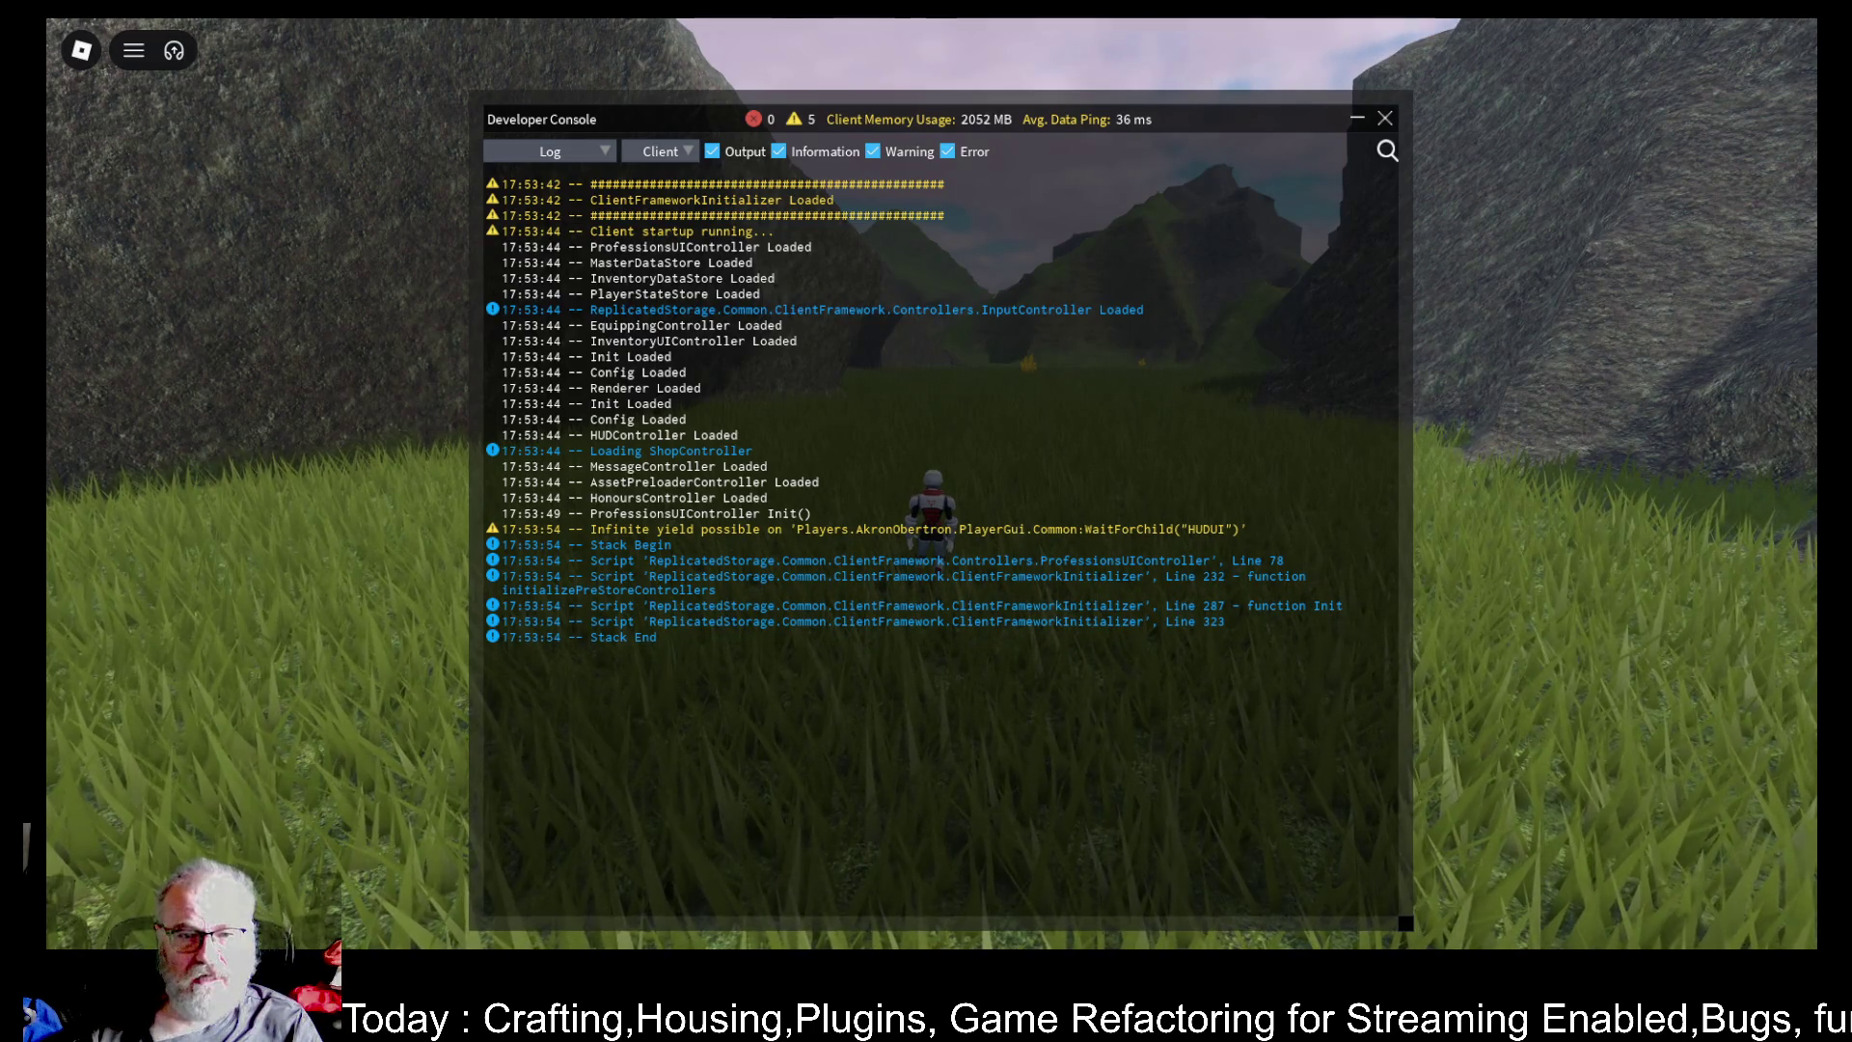
- Close the console, leave the game, and rejoin Struna v4 Alpha from its page
click(1385, 119)
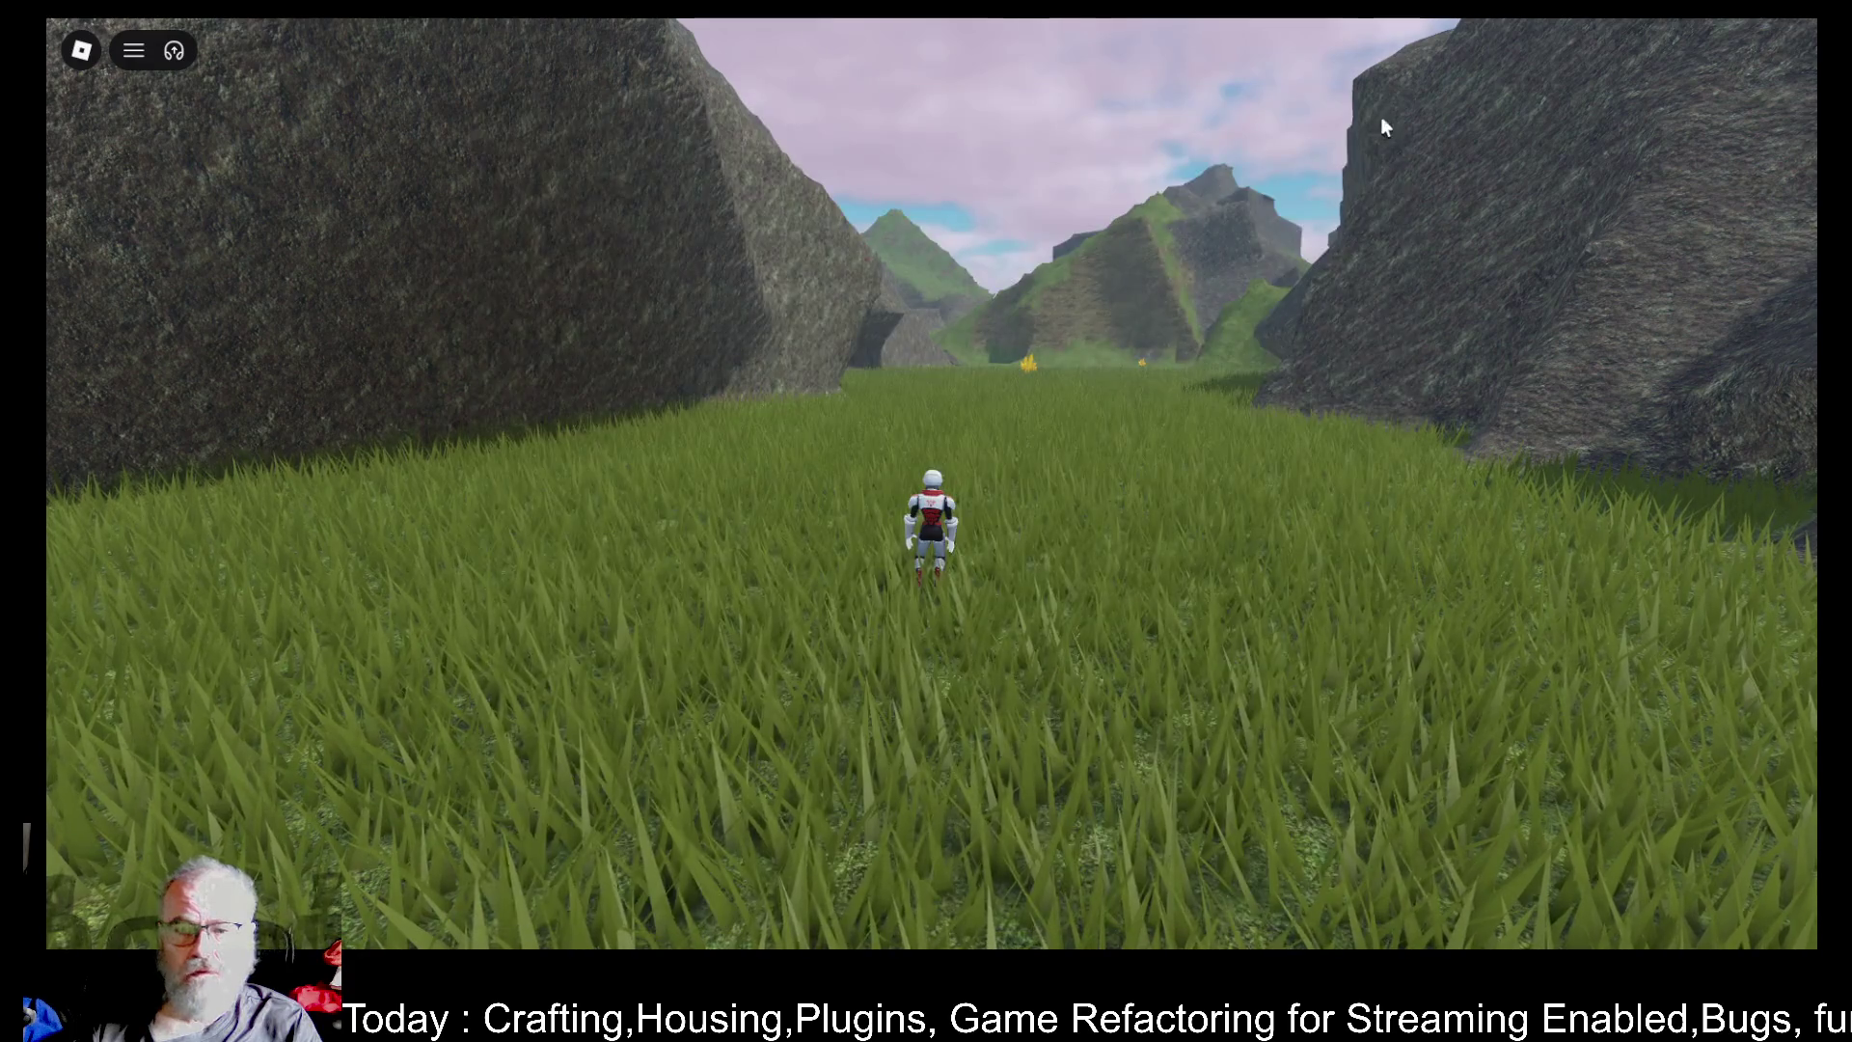
key(Escape)
click(737, 791)
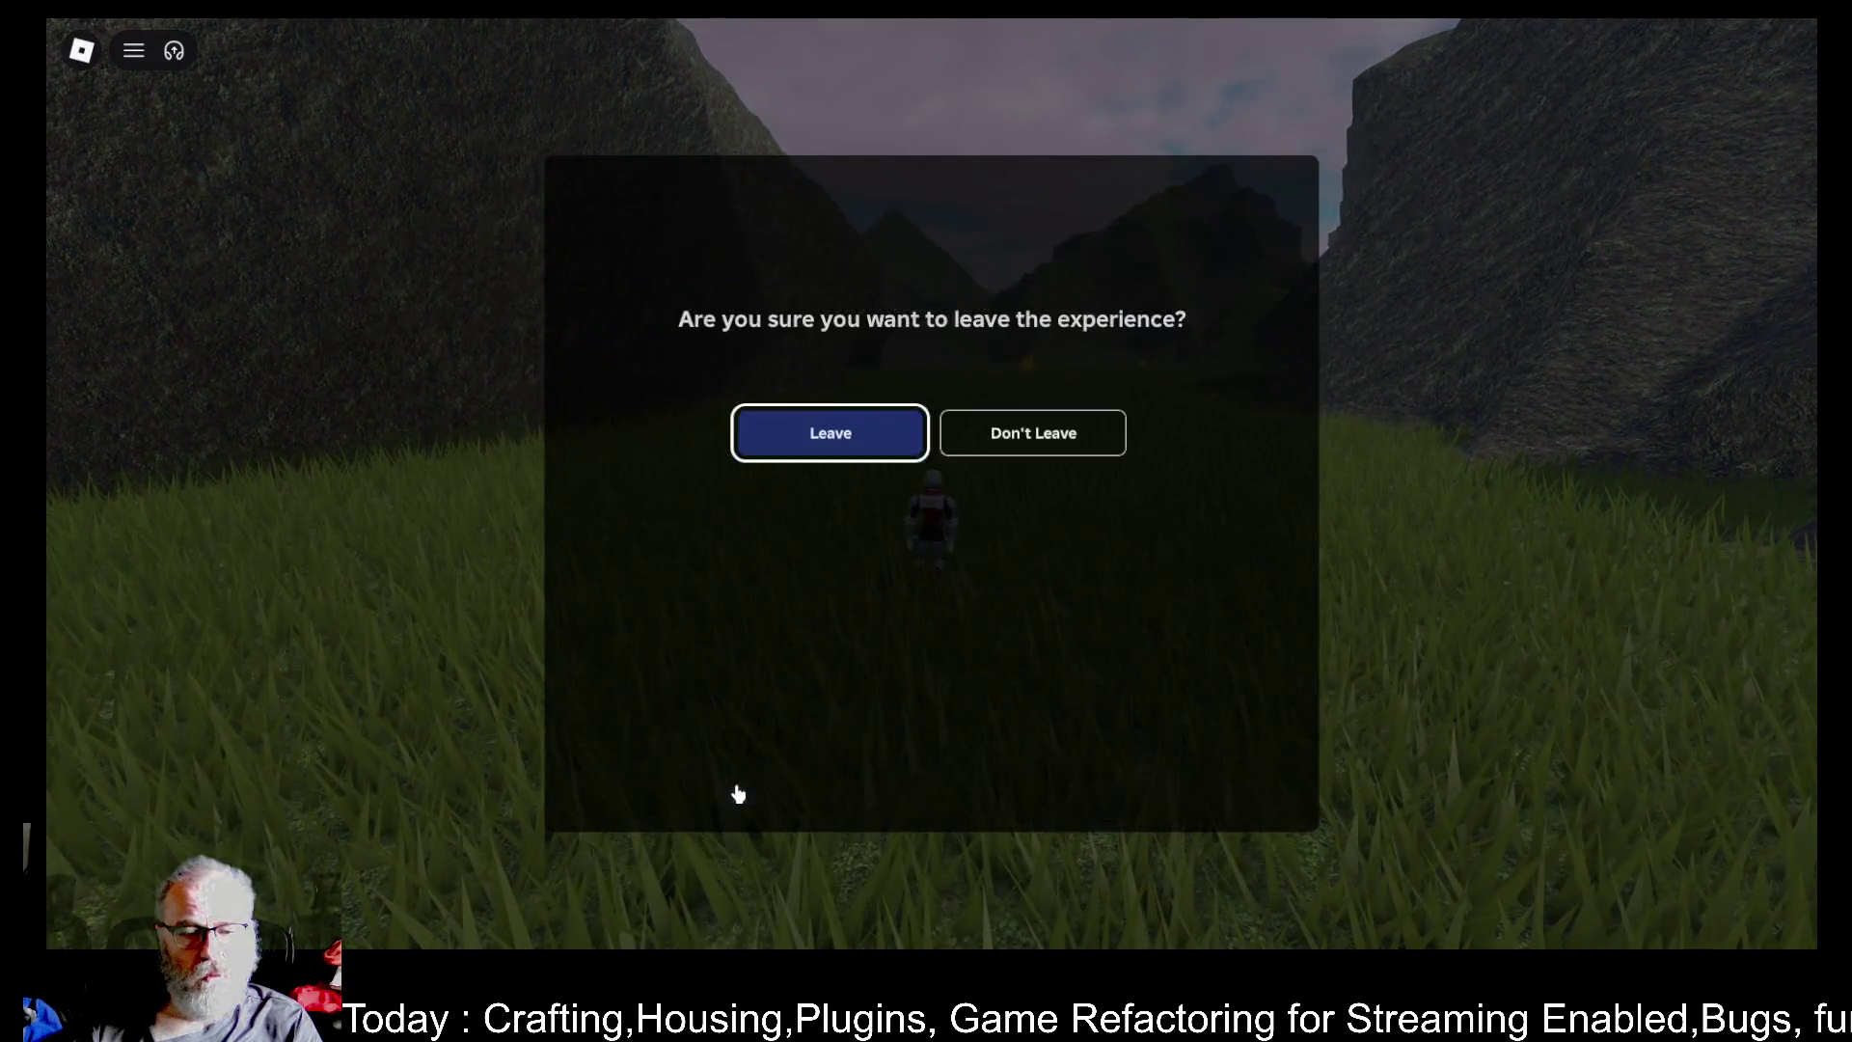
click(885, 453)
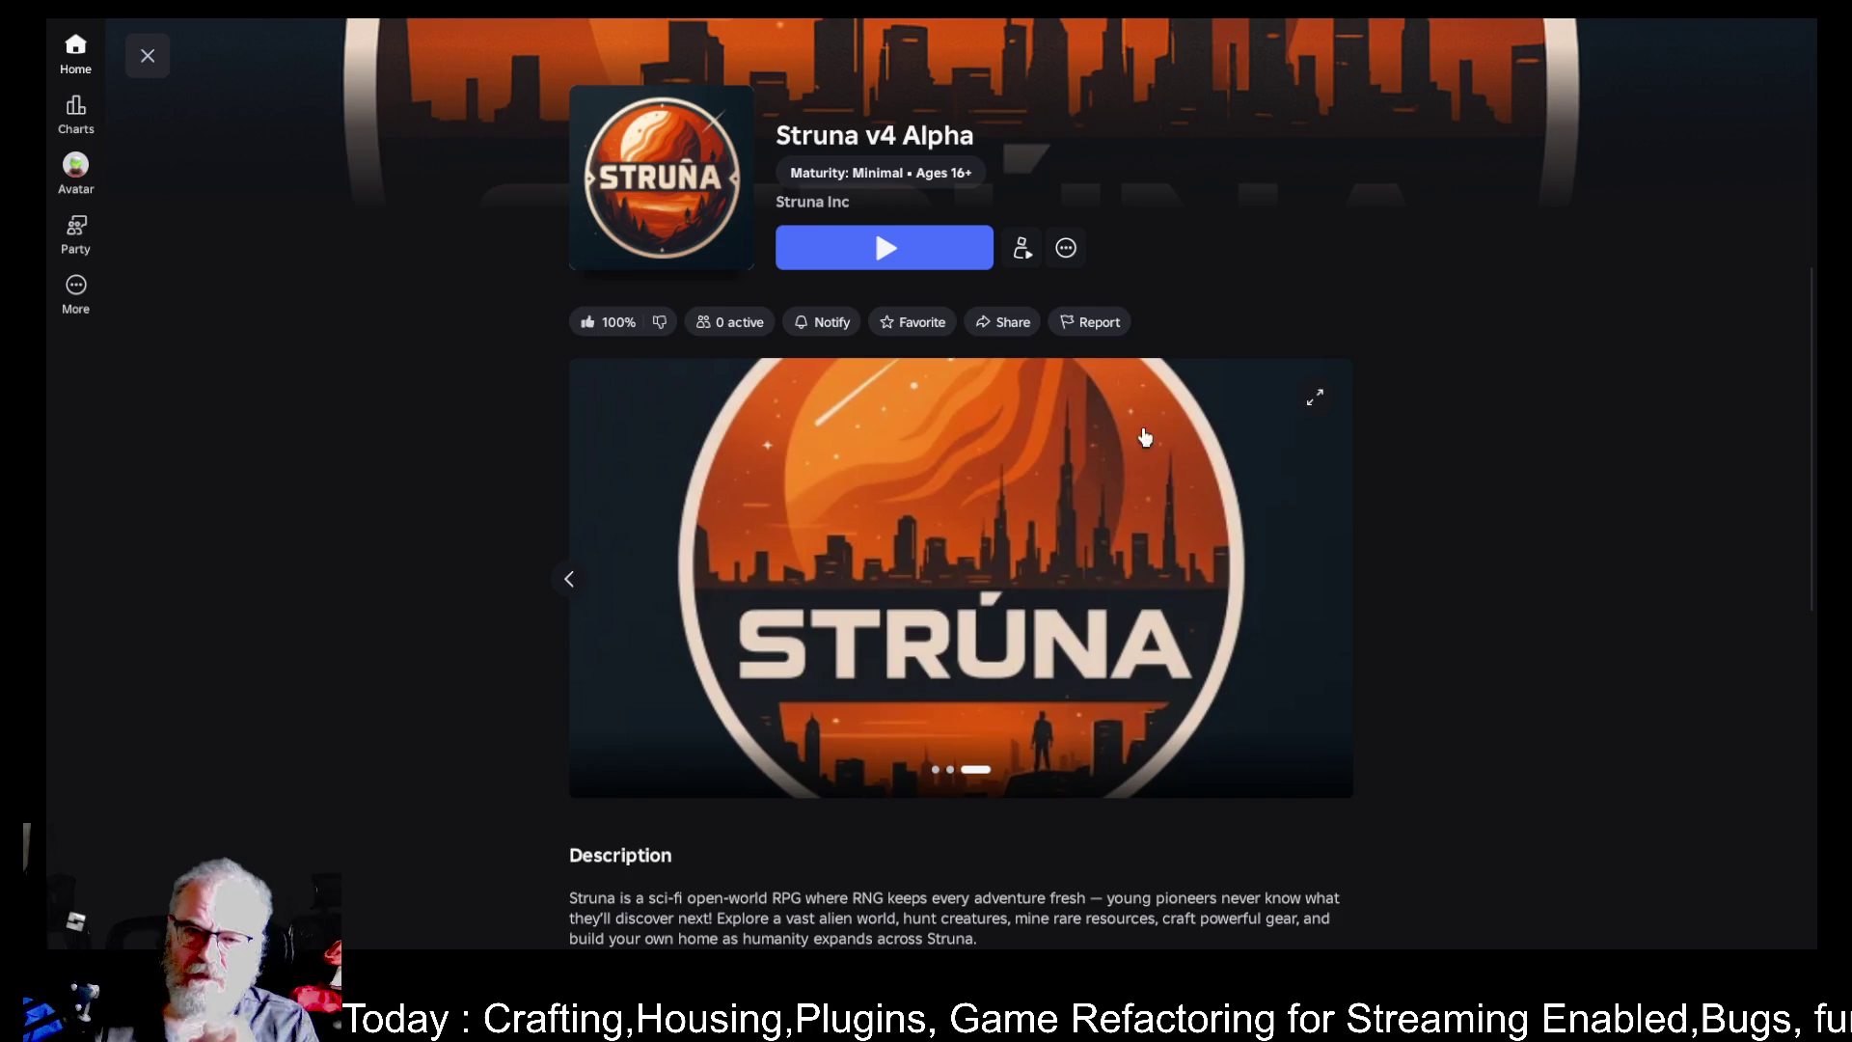
click(949, 262)
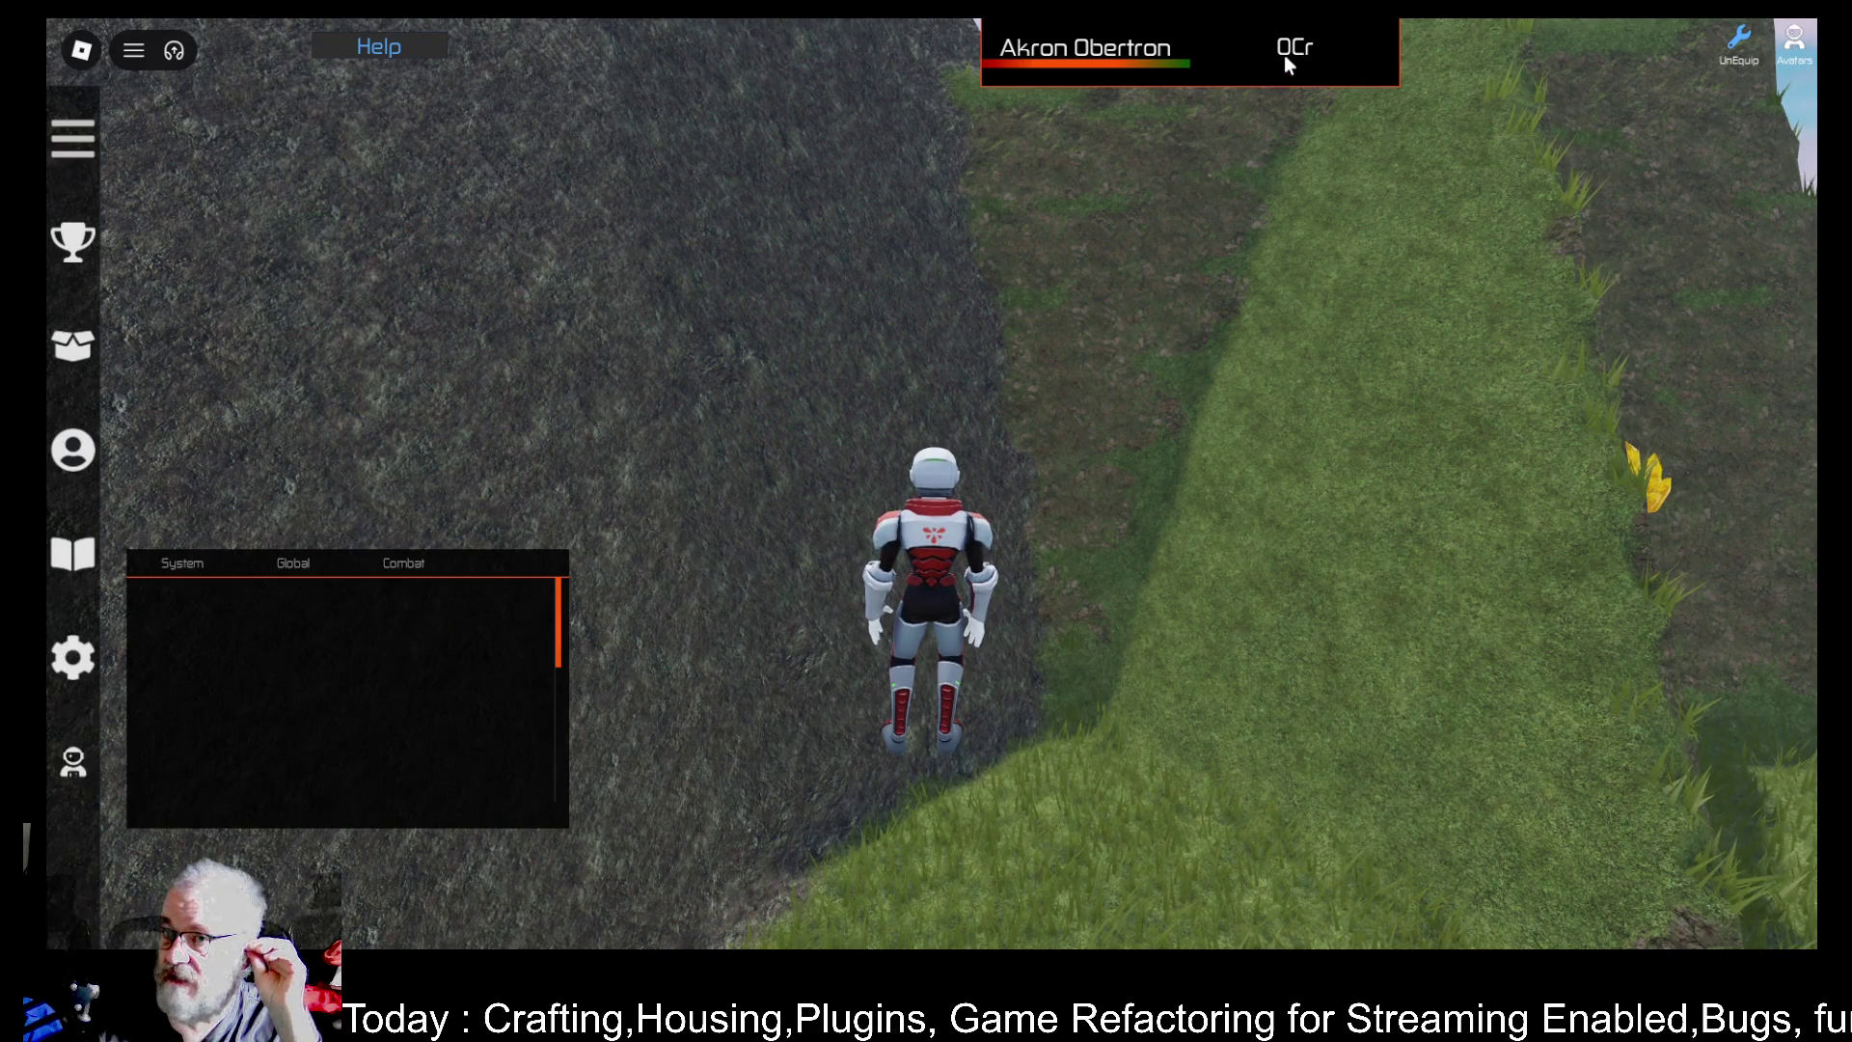
- Run and jump the character into the teleport ring and bring up the Destinations list showing Faros, Bovi, Ceha and Yaxley
drag(1348, 346, 1304, 369)
key(w)
key(space)
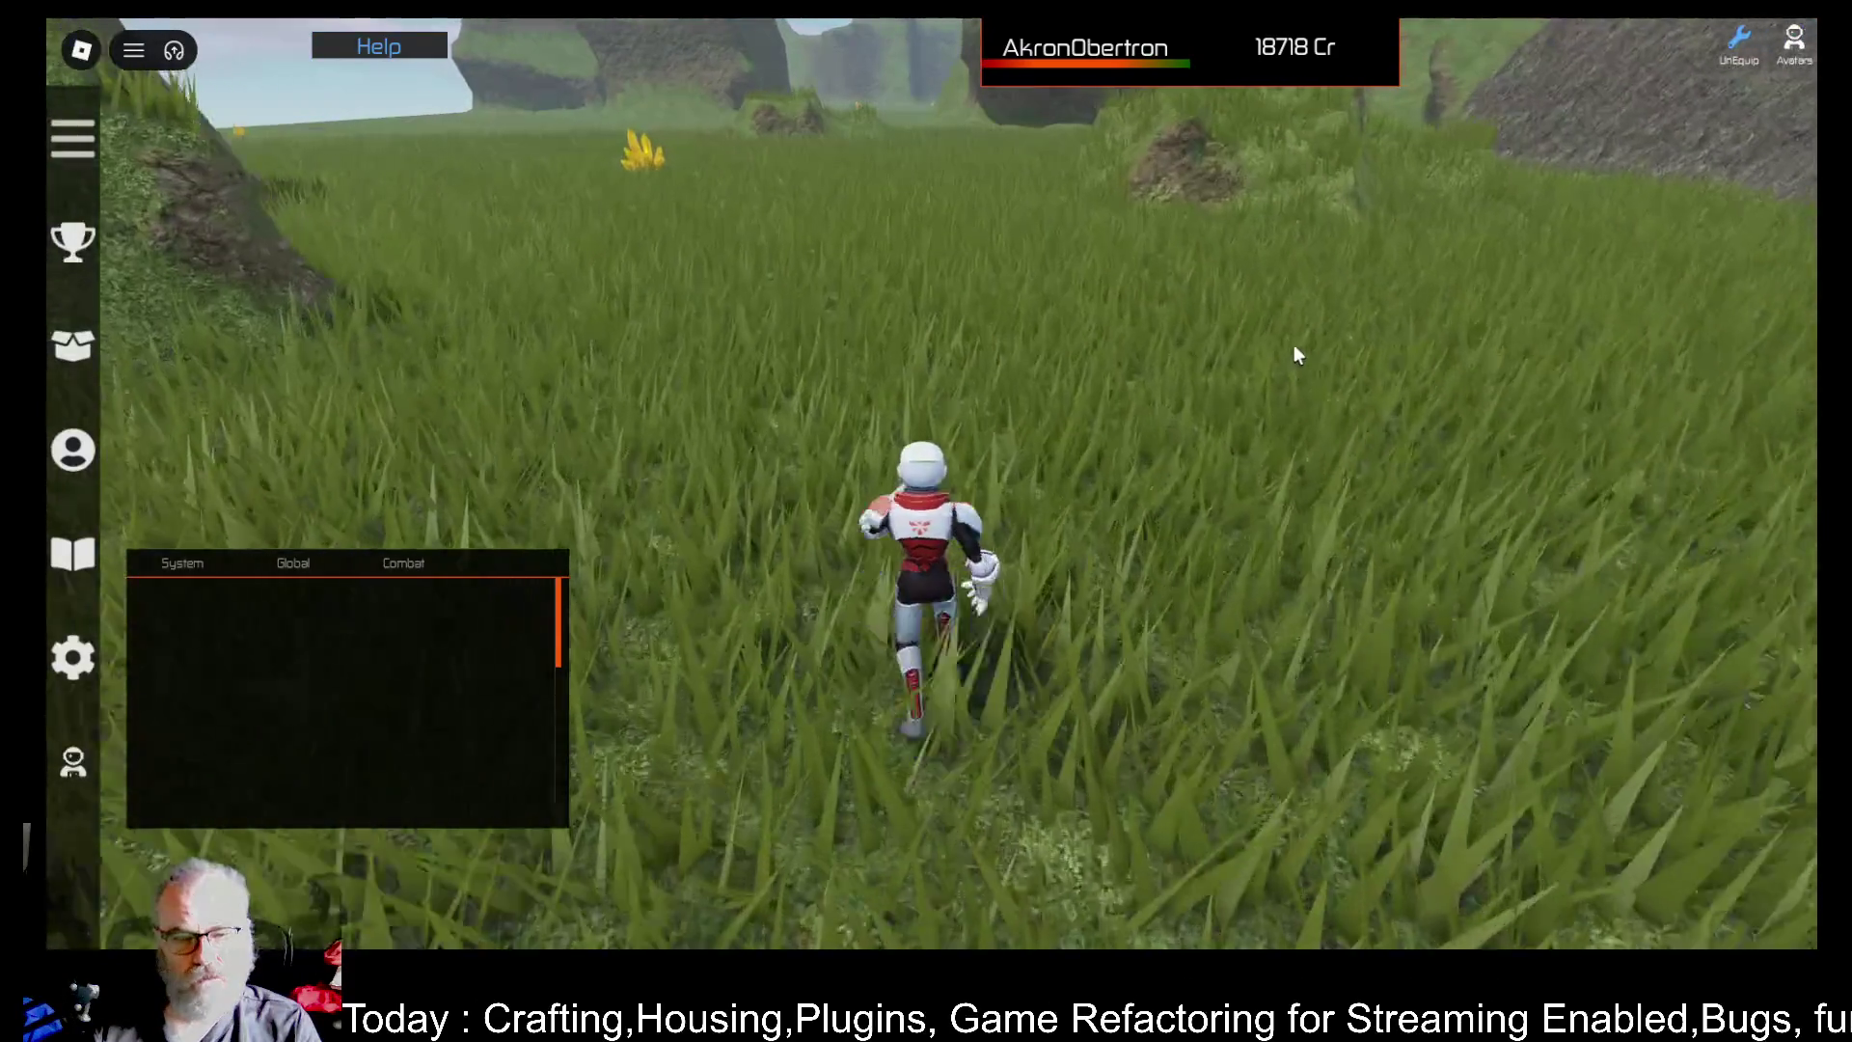
scroll(1294, 345, down, 5)
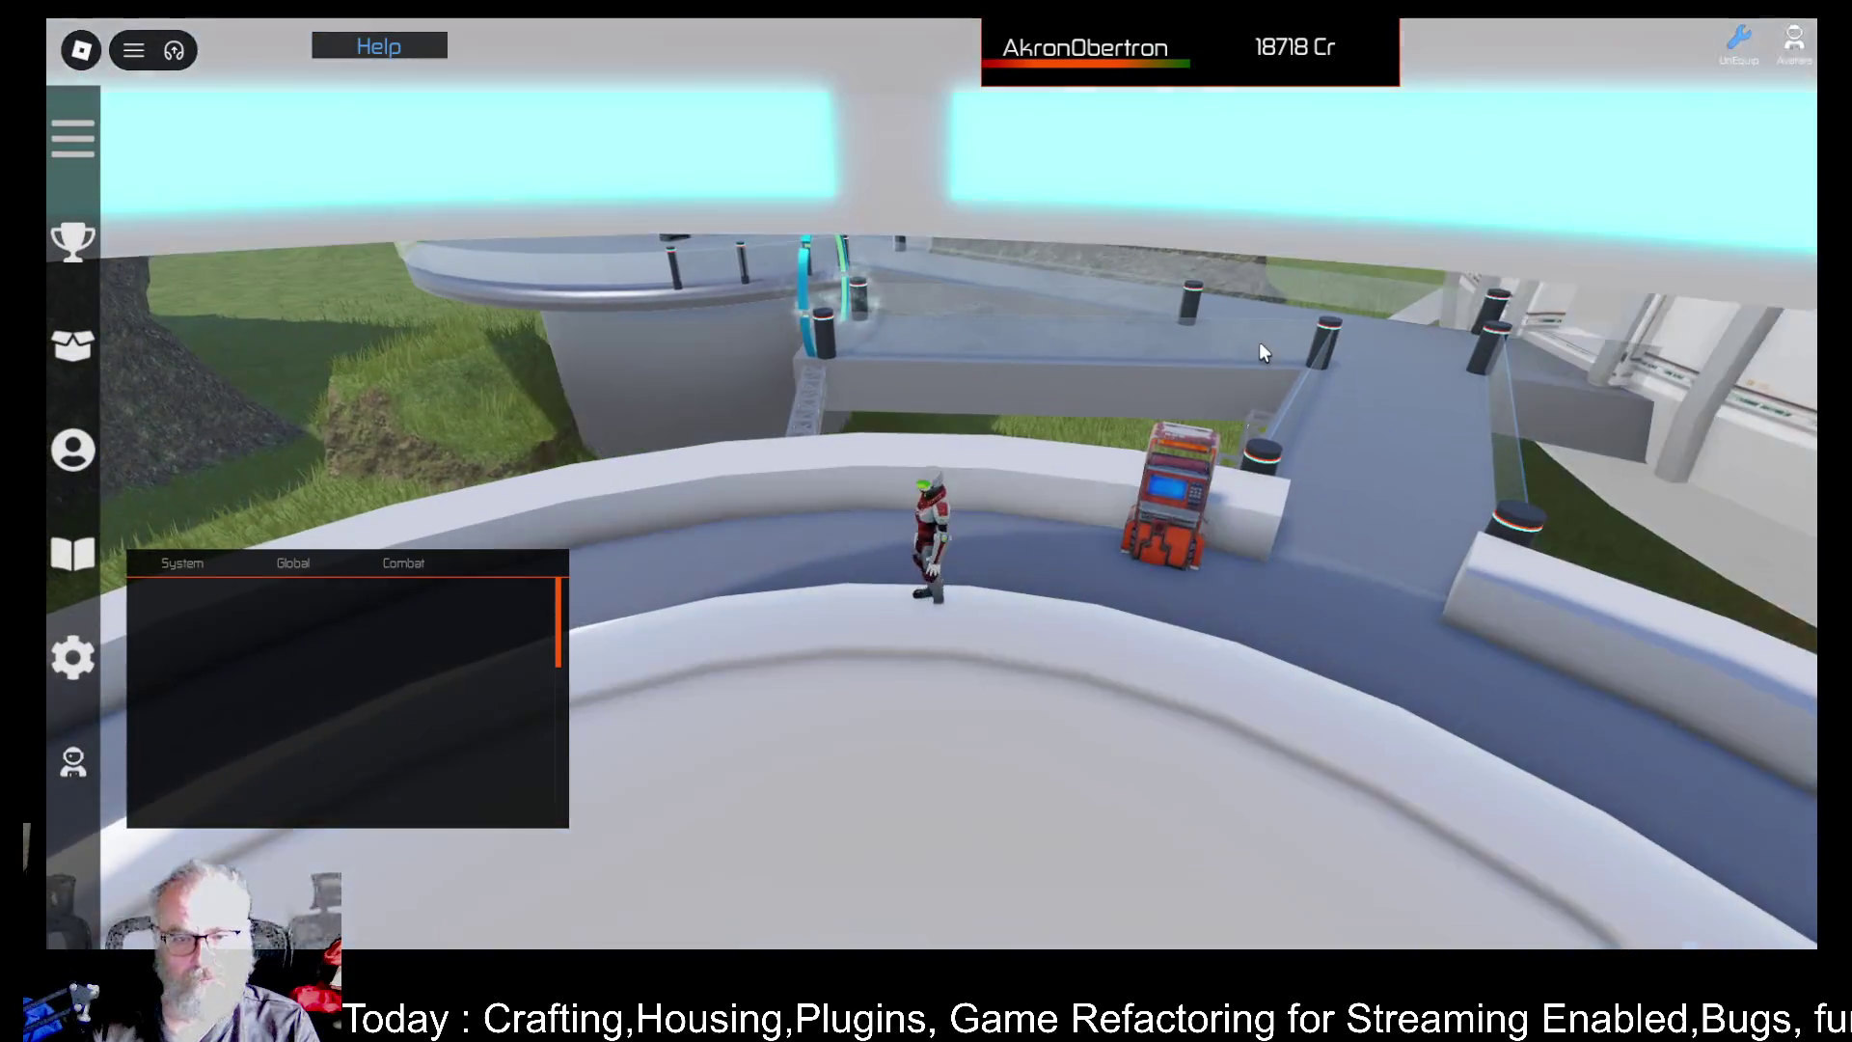
key(w)
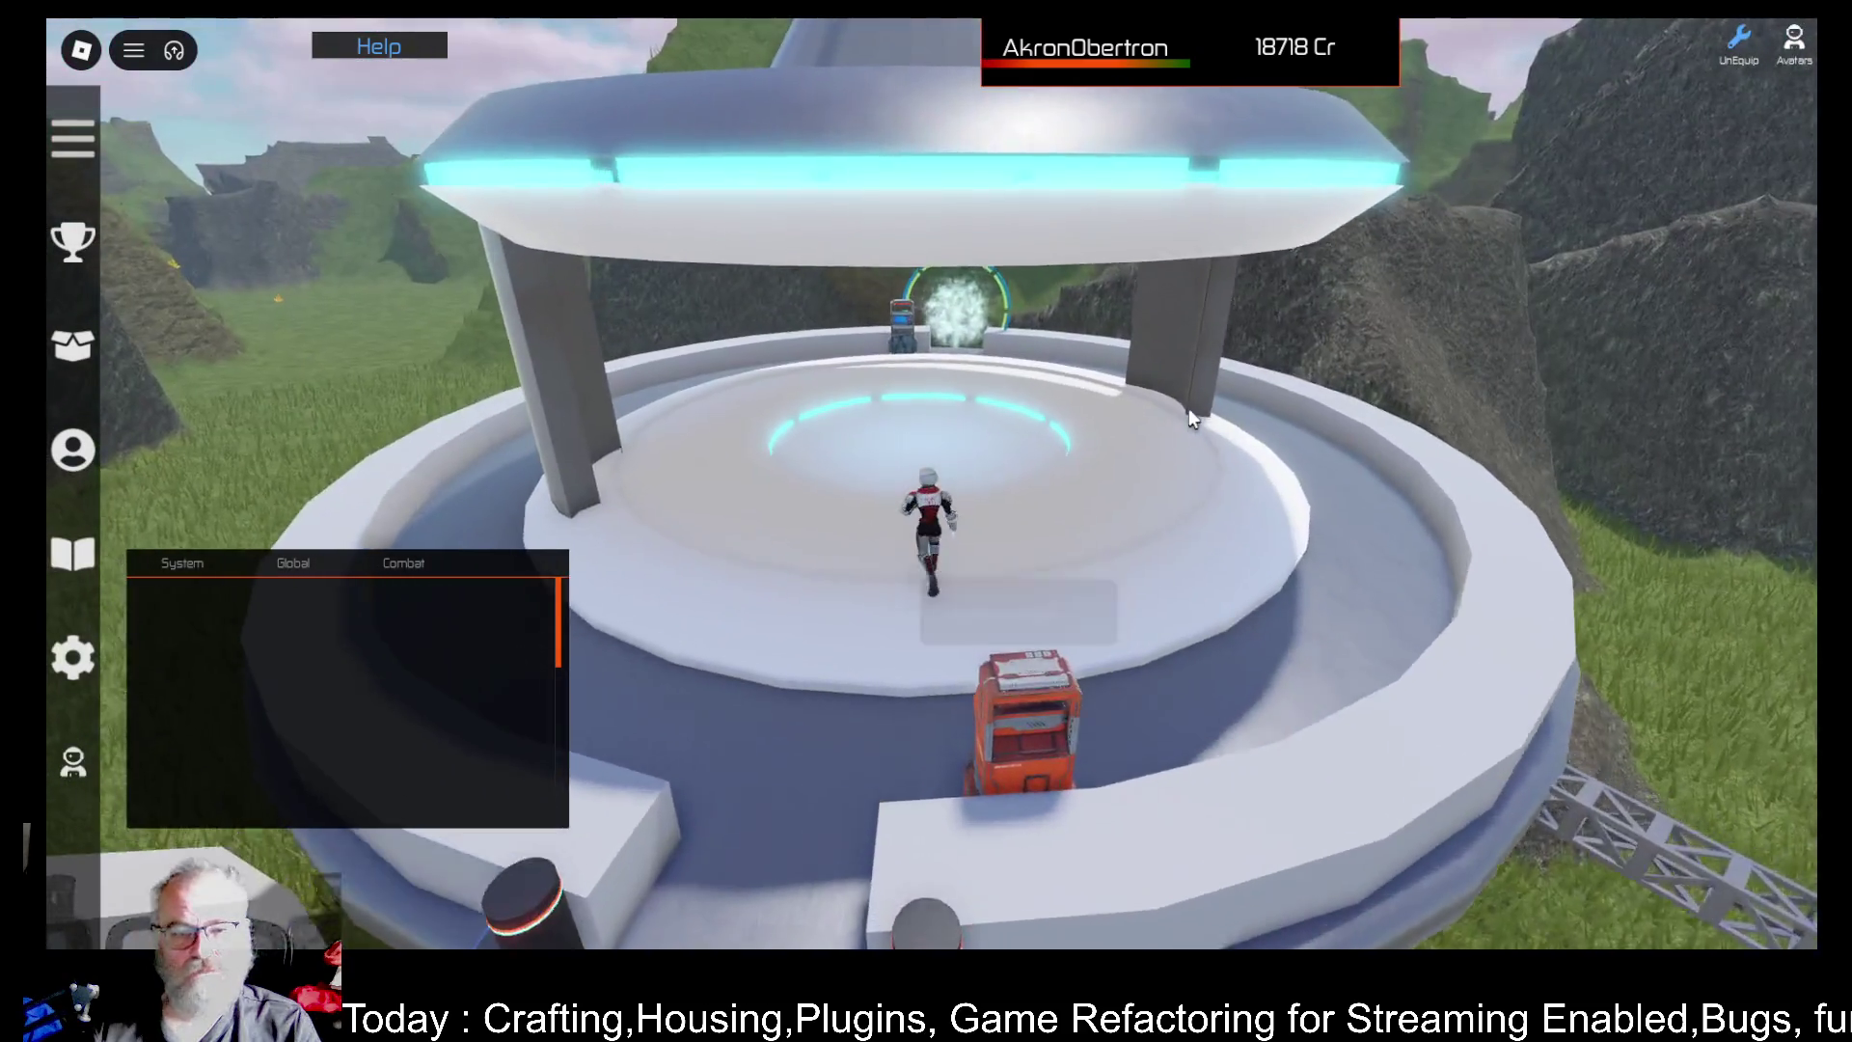
scroll(1165, 407, up, 5)
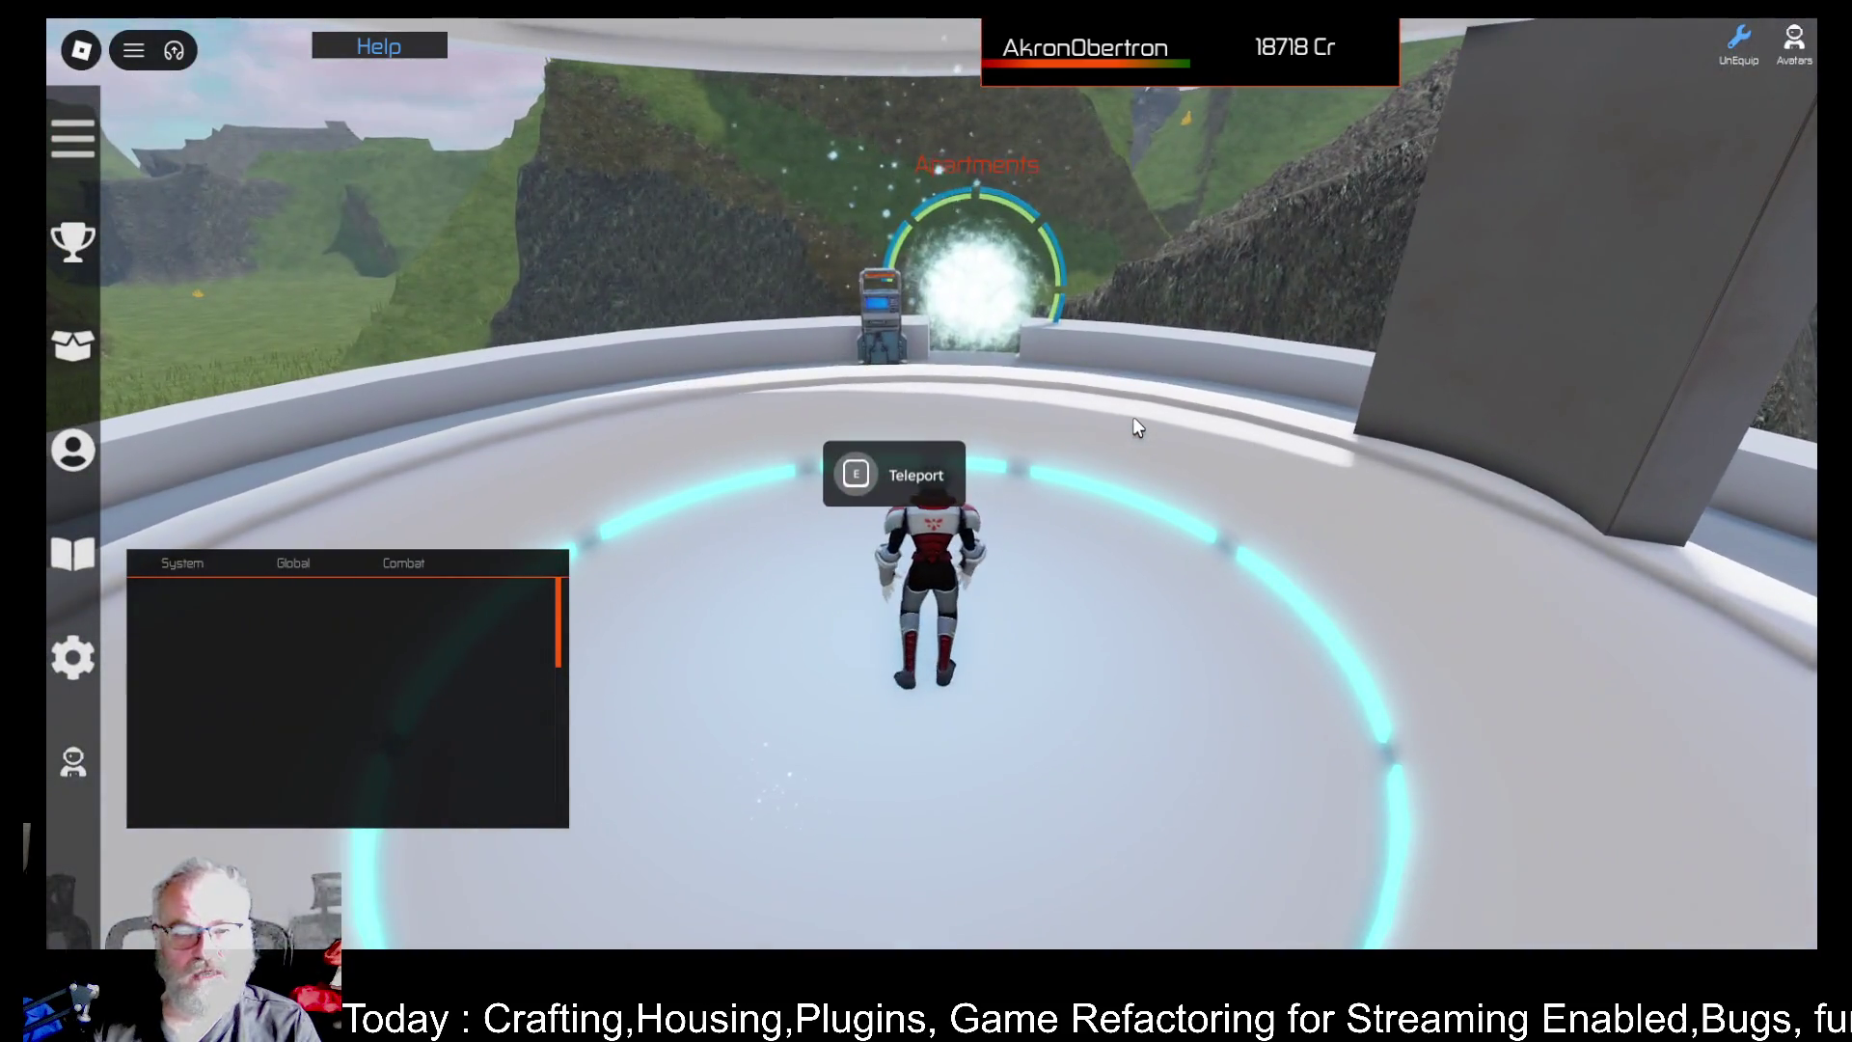
key(e)
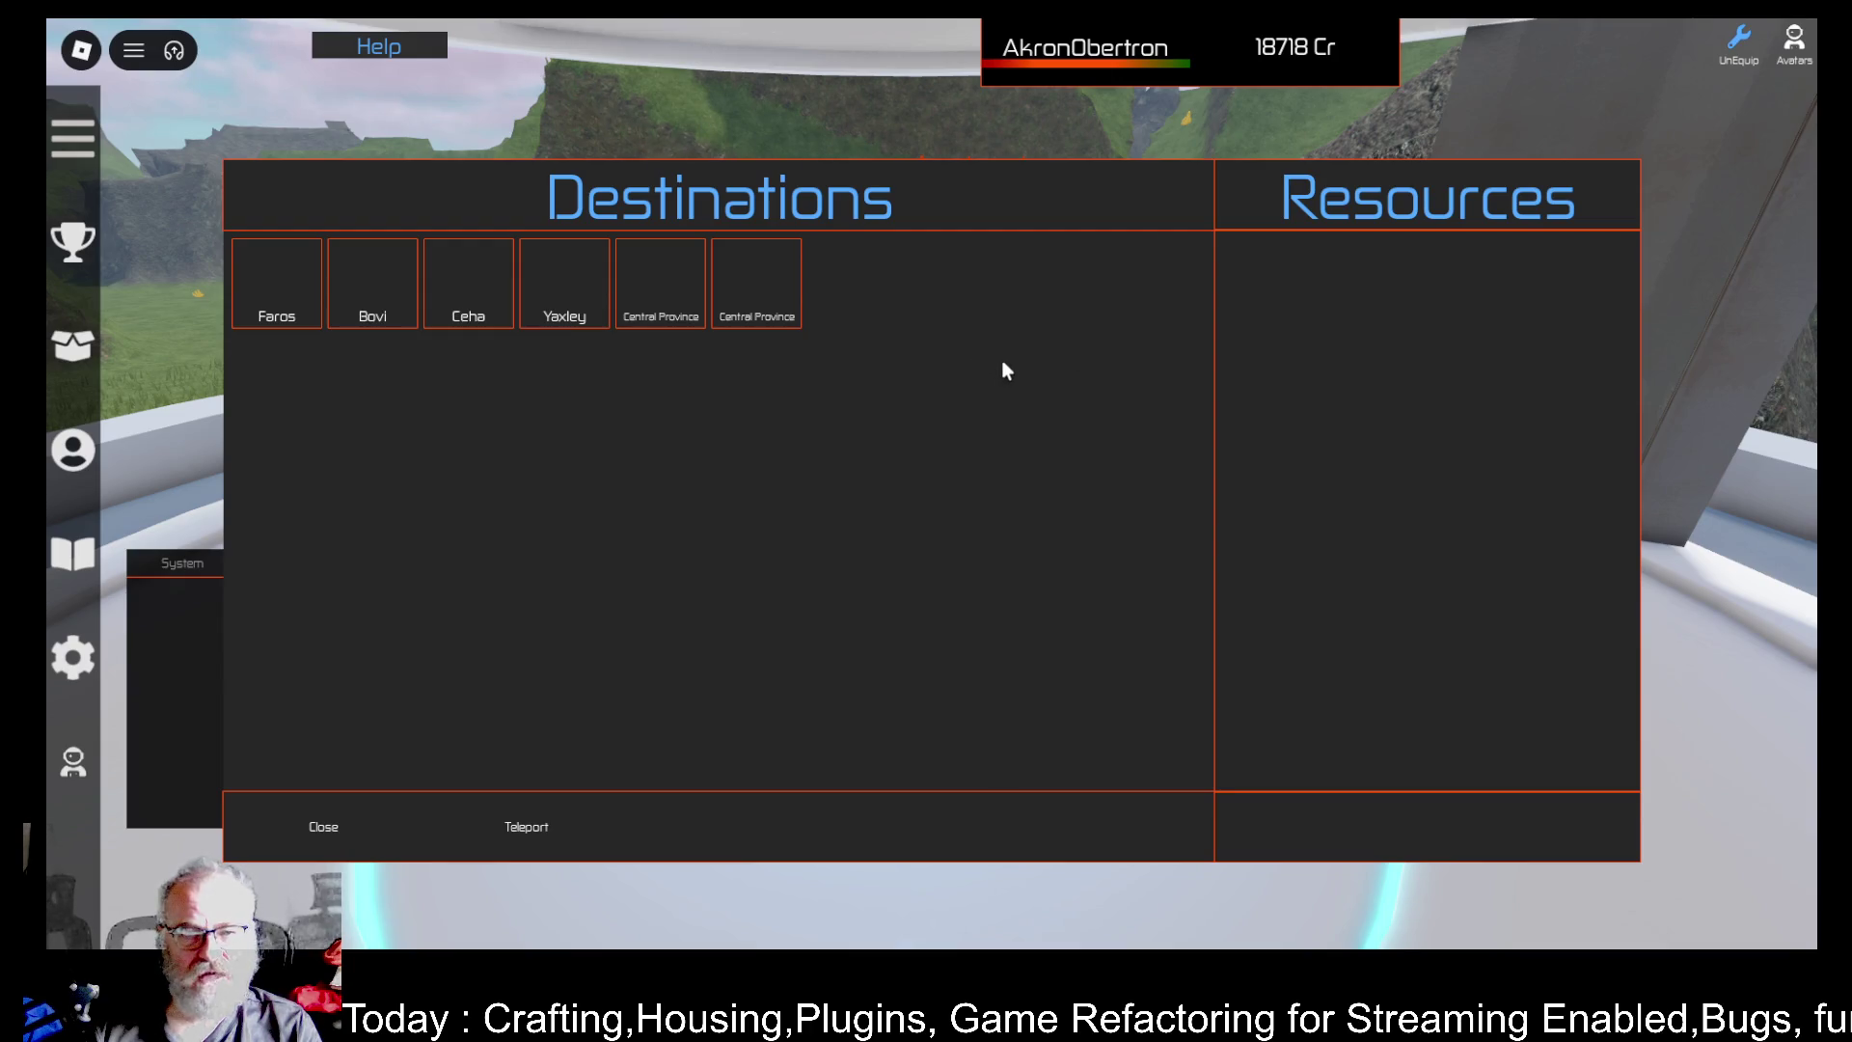
- Open the Developer Console with F9, scroll the client log, then switch to the Server log
key(F9)
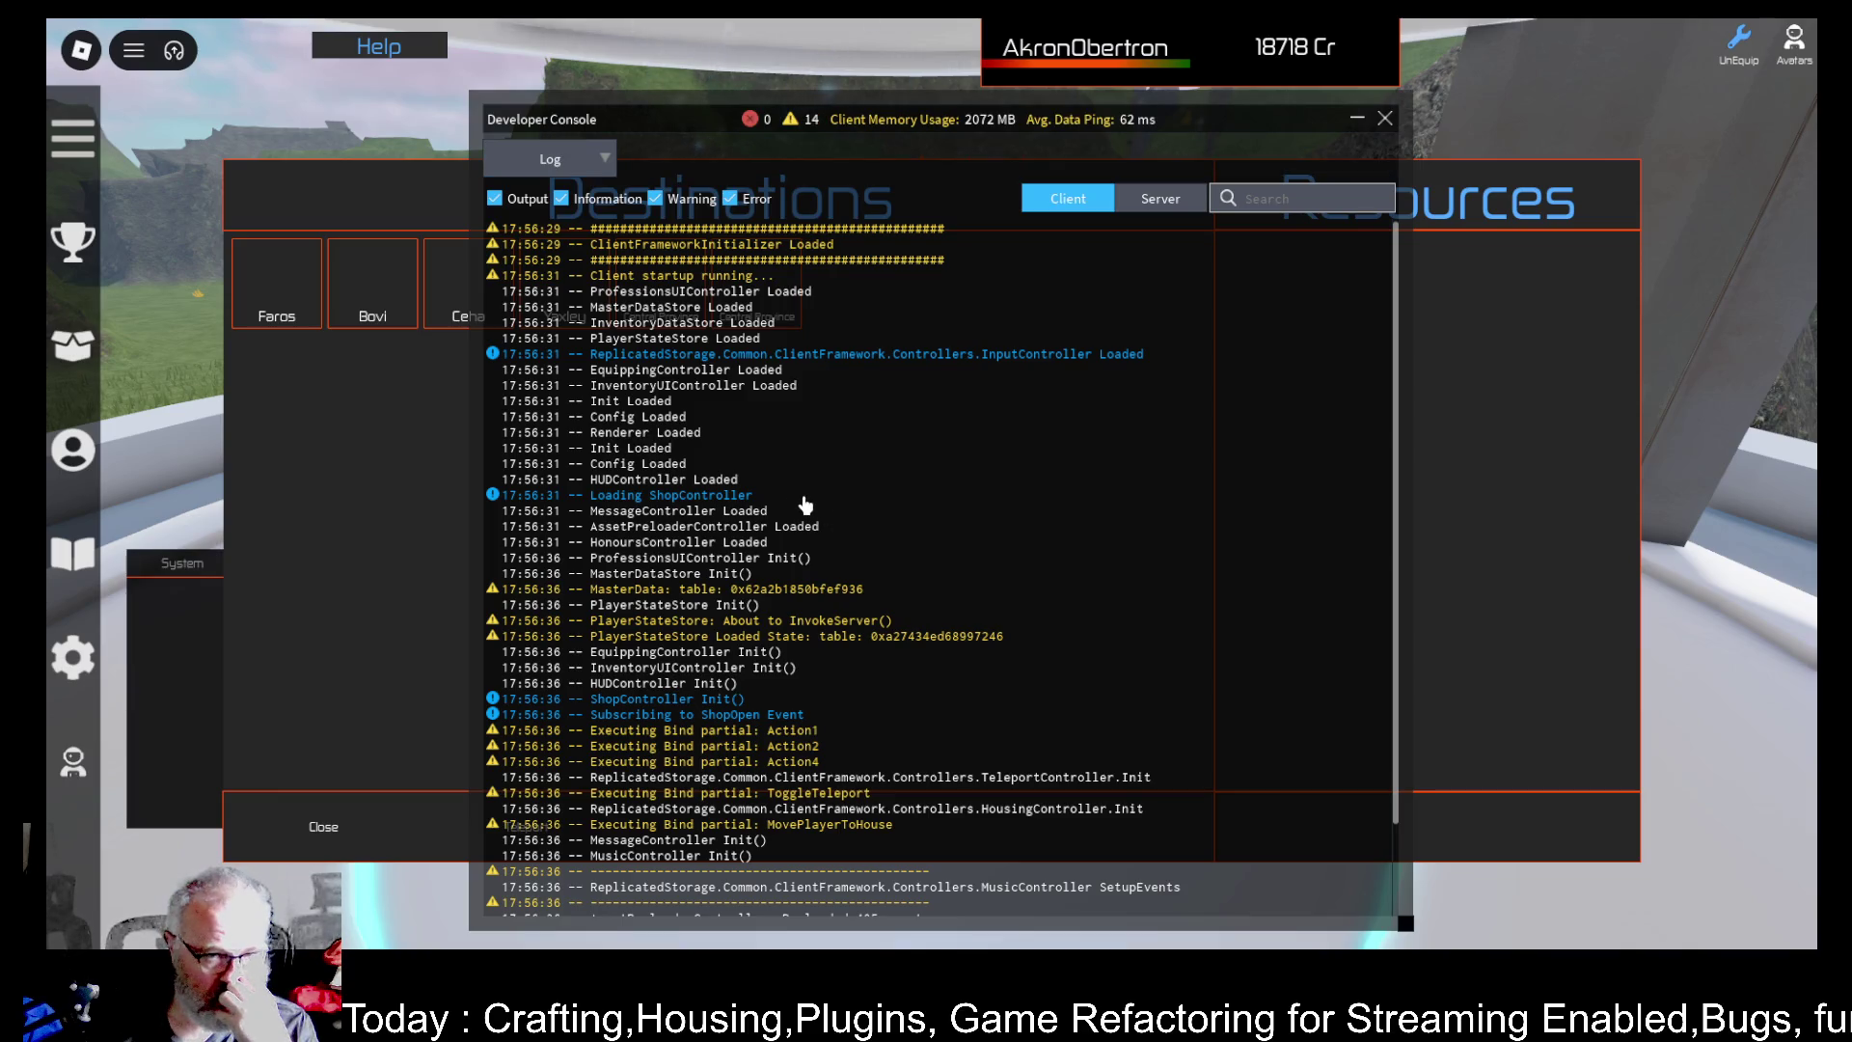
scroll(955, 385, down, 2)
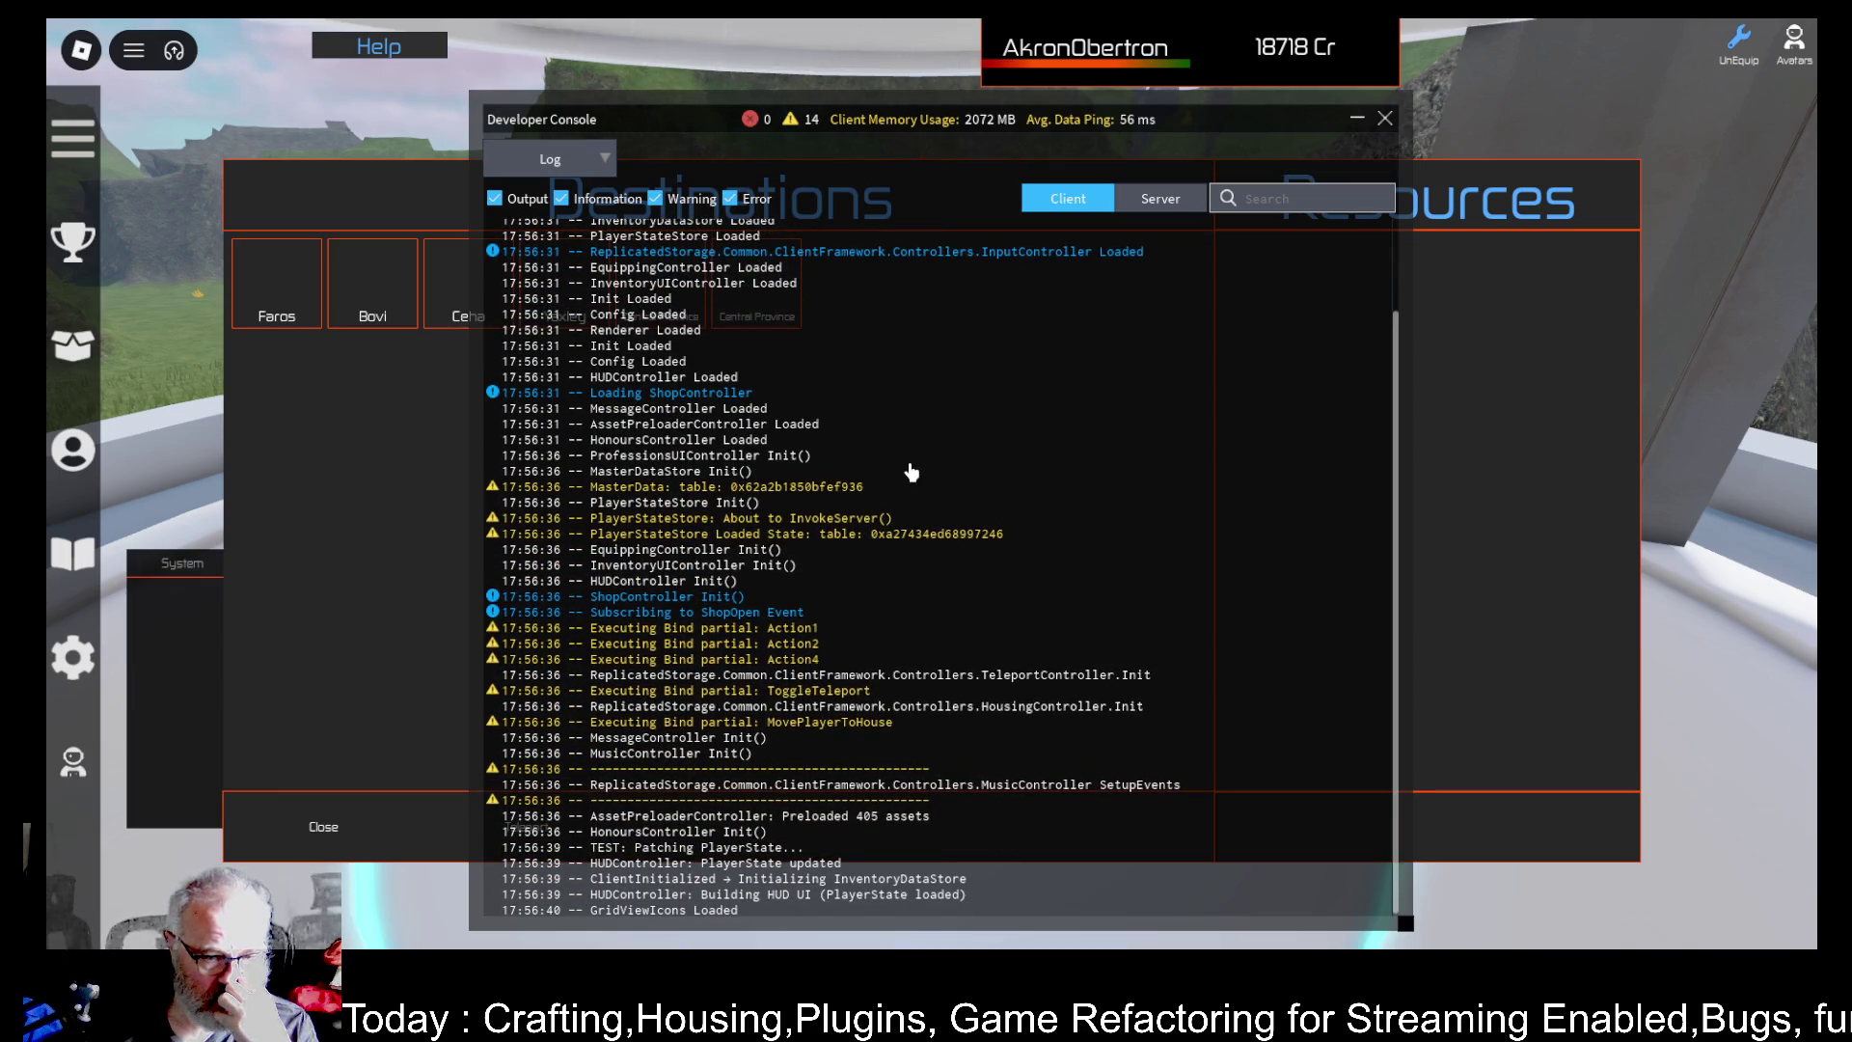
click(1155, 201)
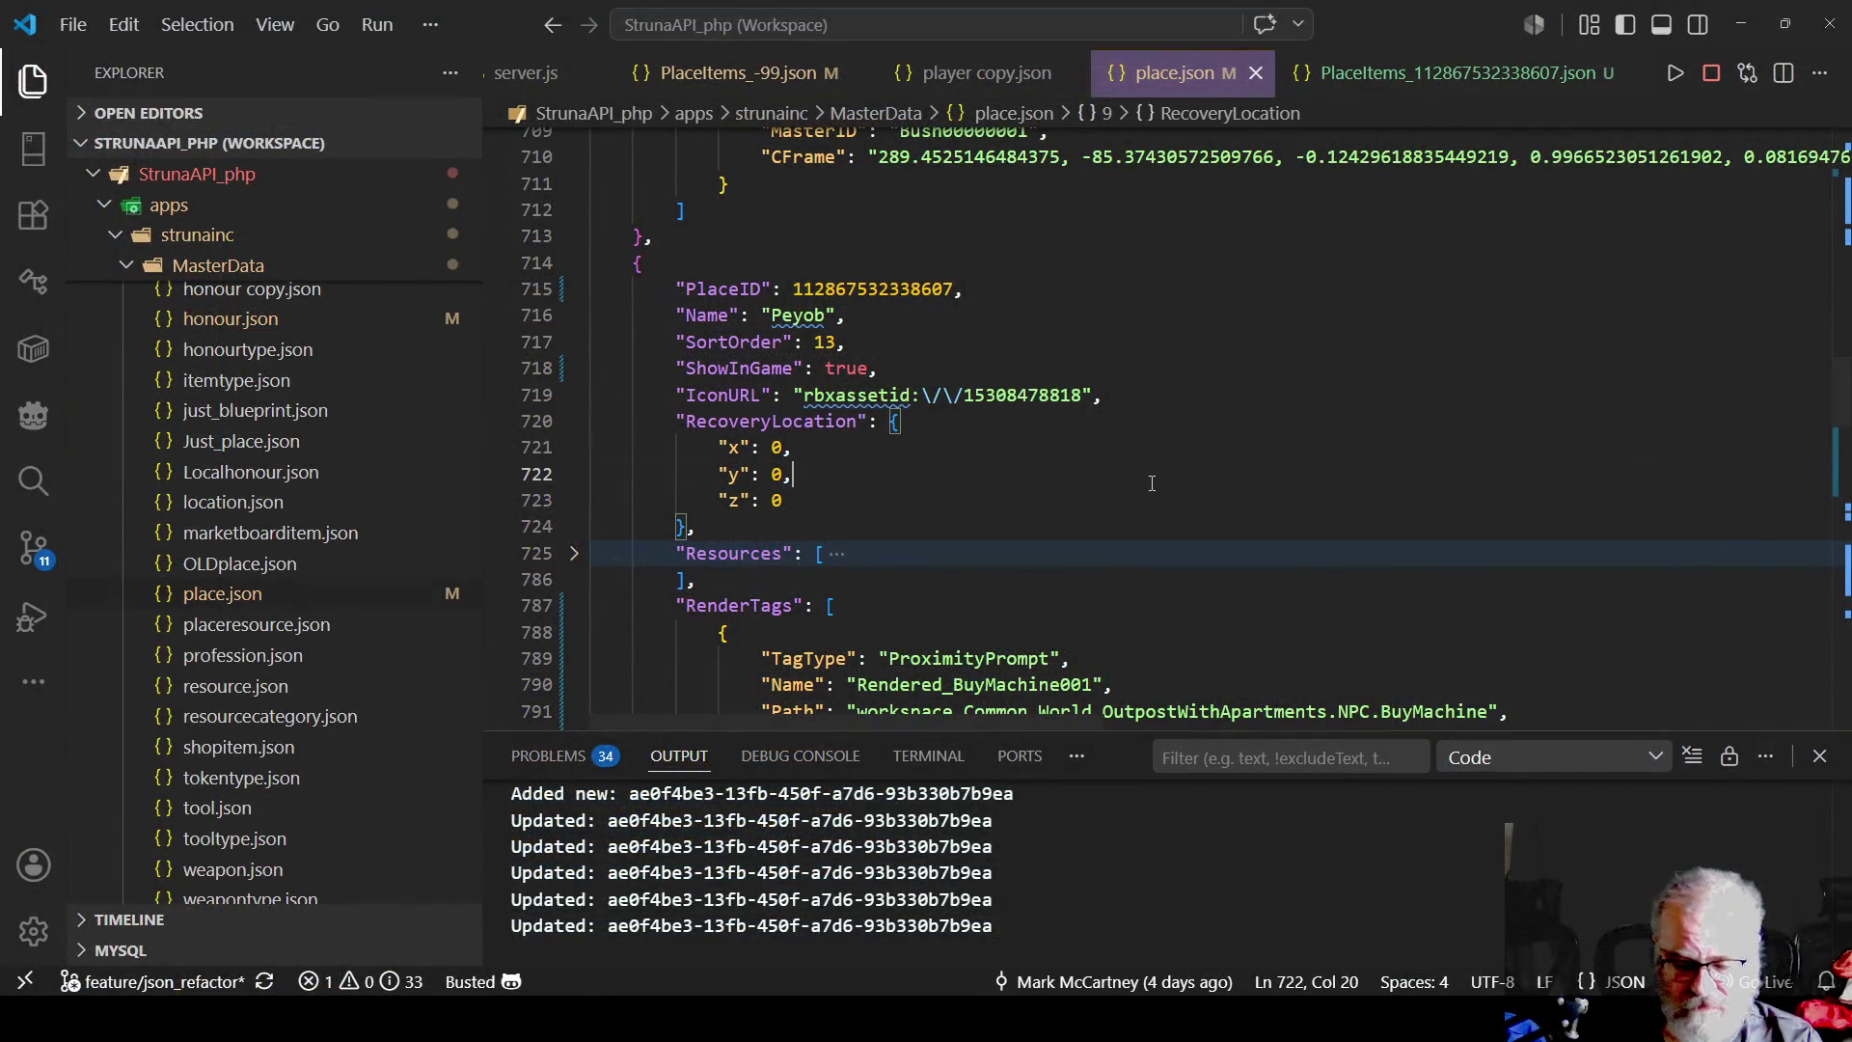
- Search place.json for the place ID fragment 89586, then trim it to 89 to get 76 matches
key(ctrl+f)
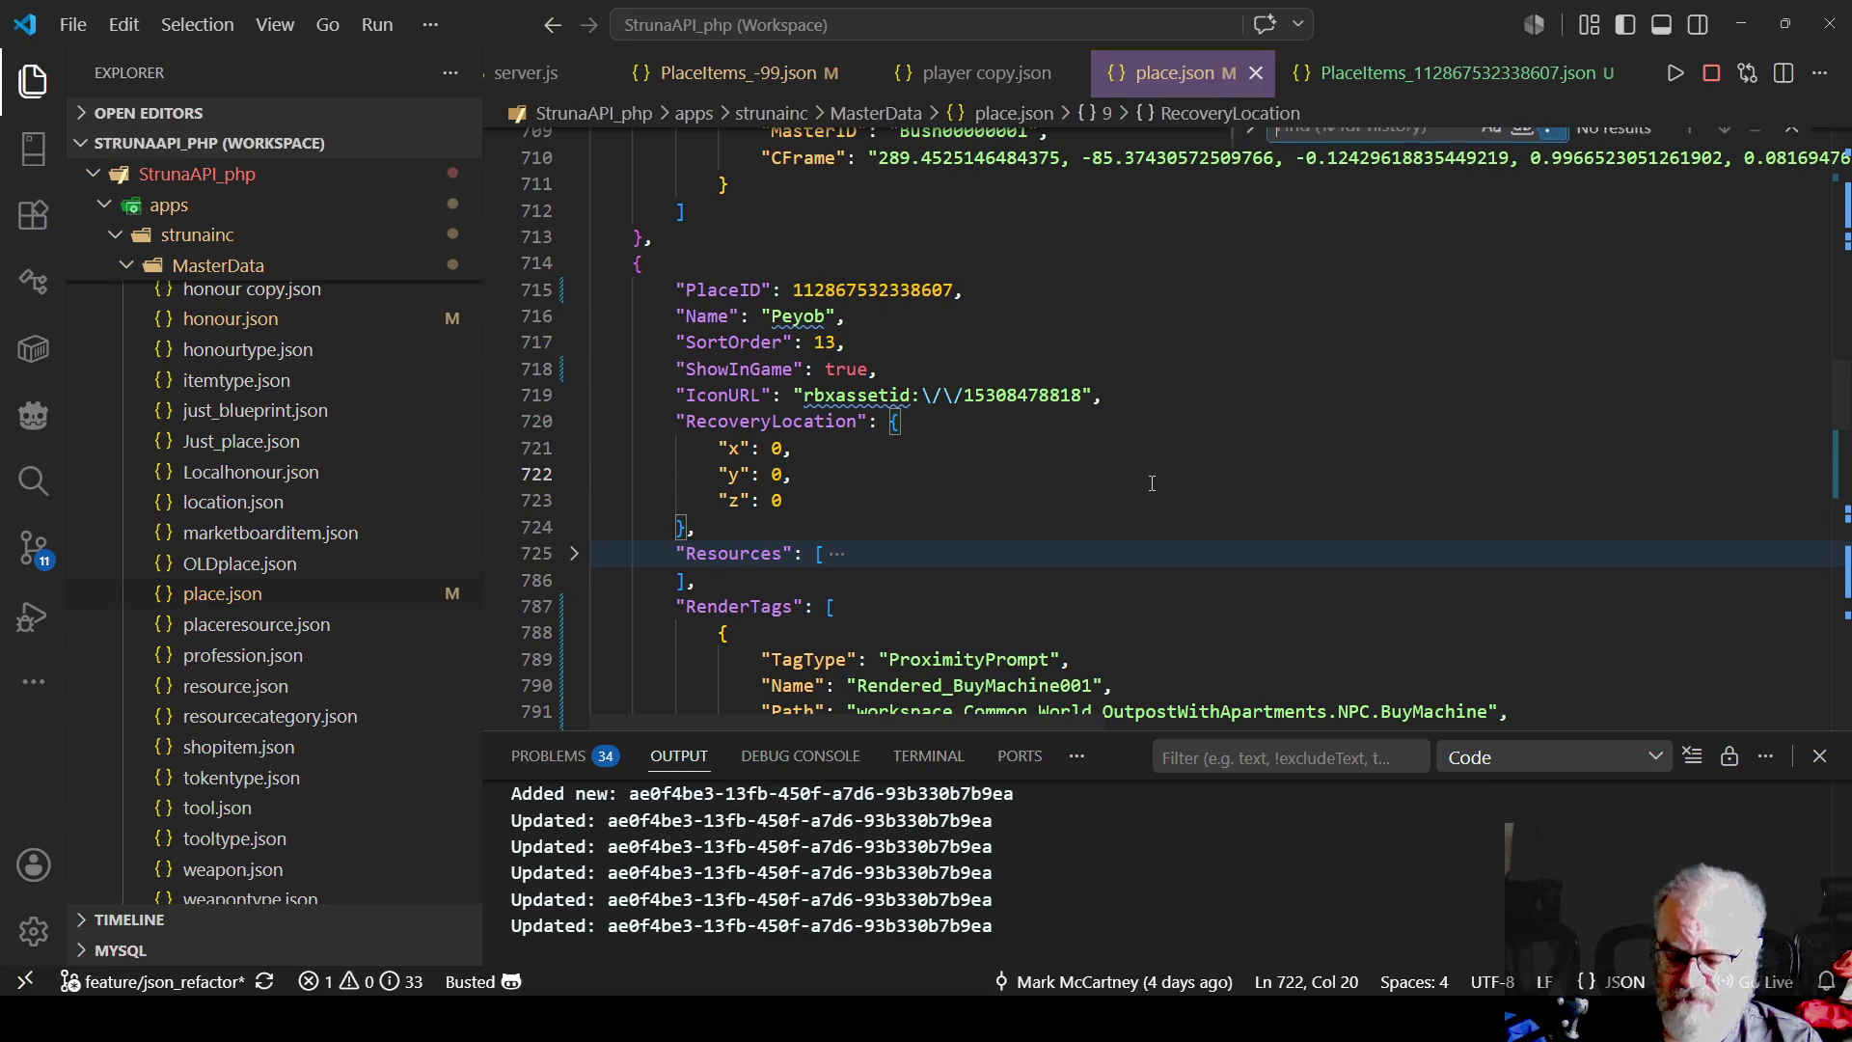
text(986)
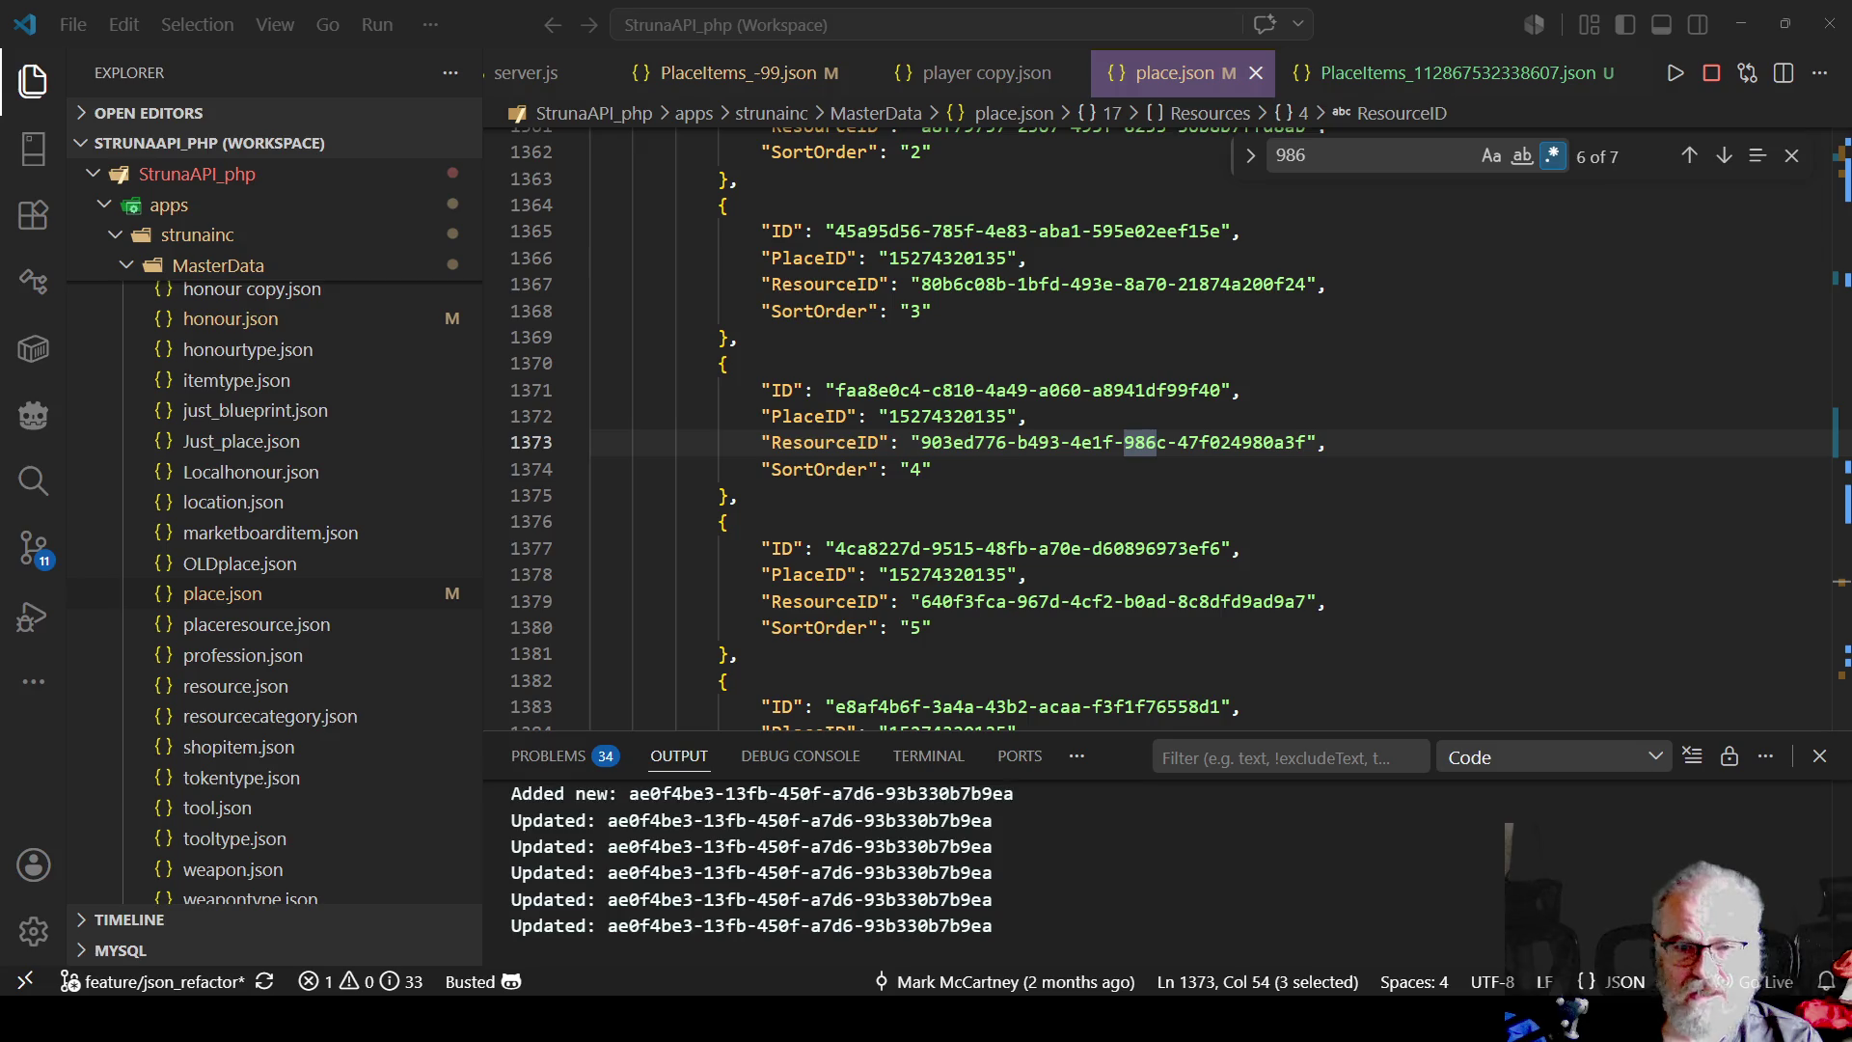
key(alt+Tab)
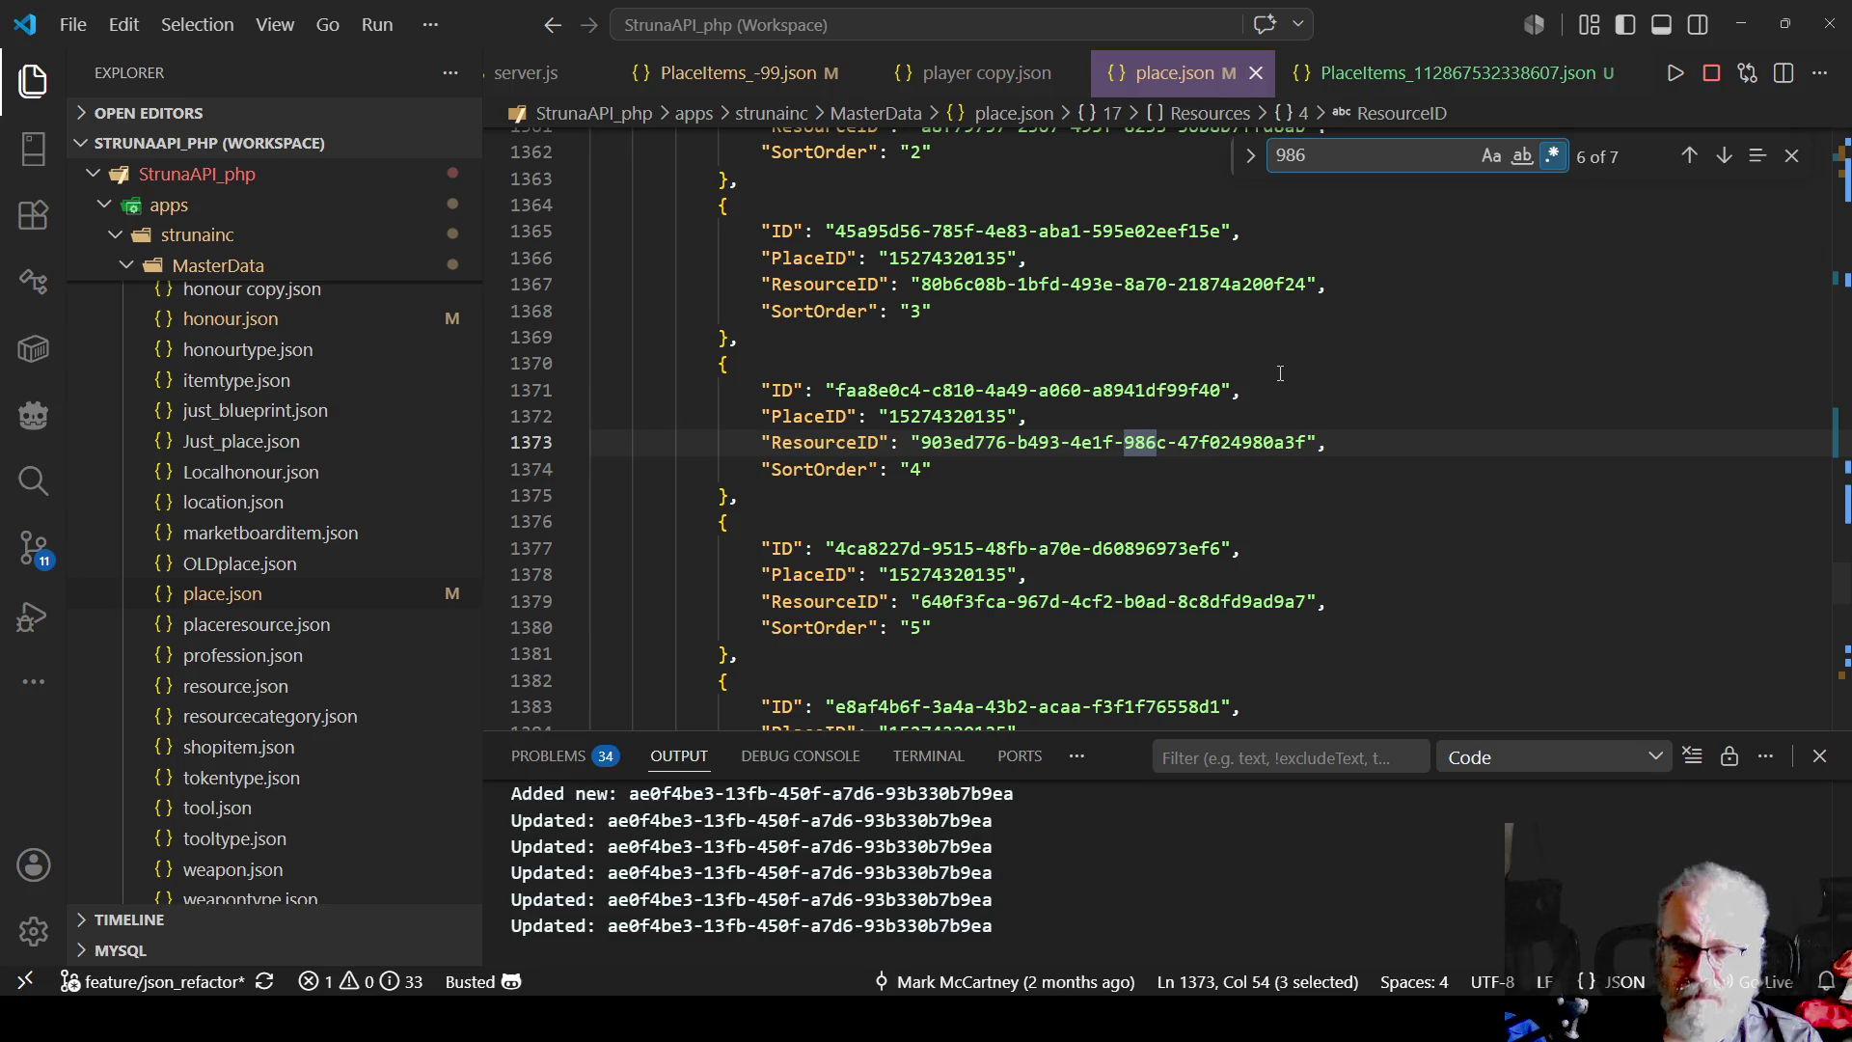
text(89)
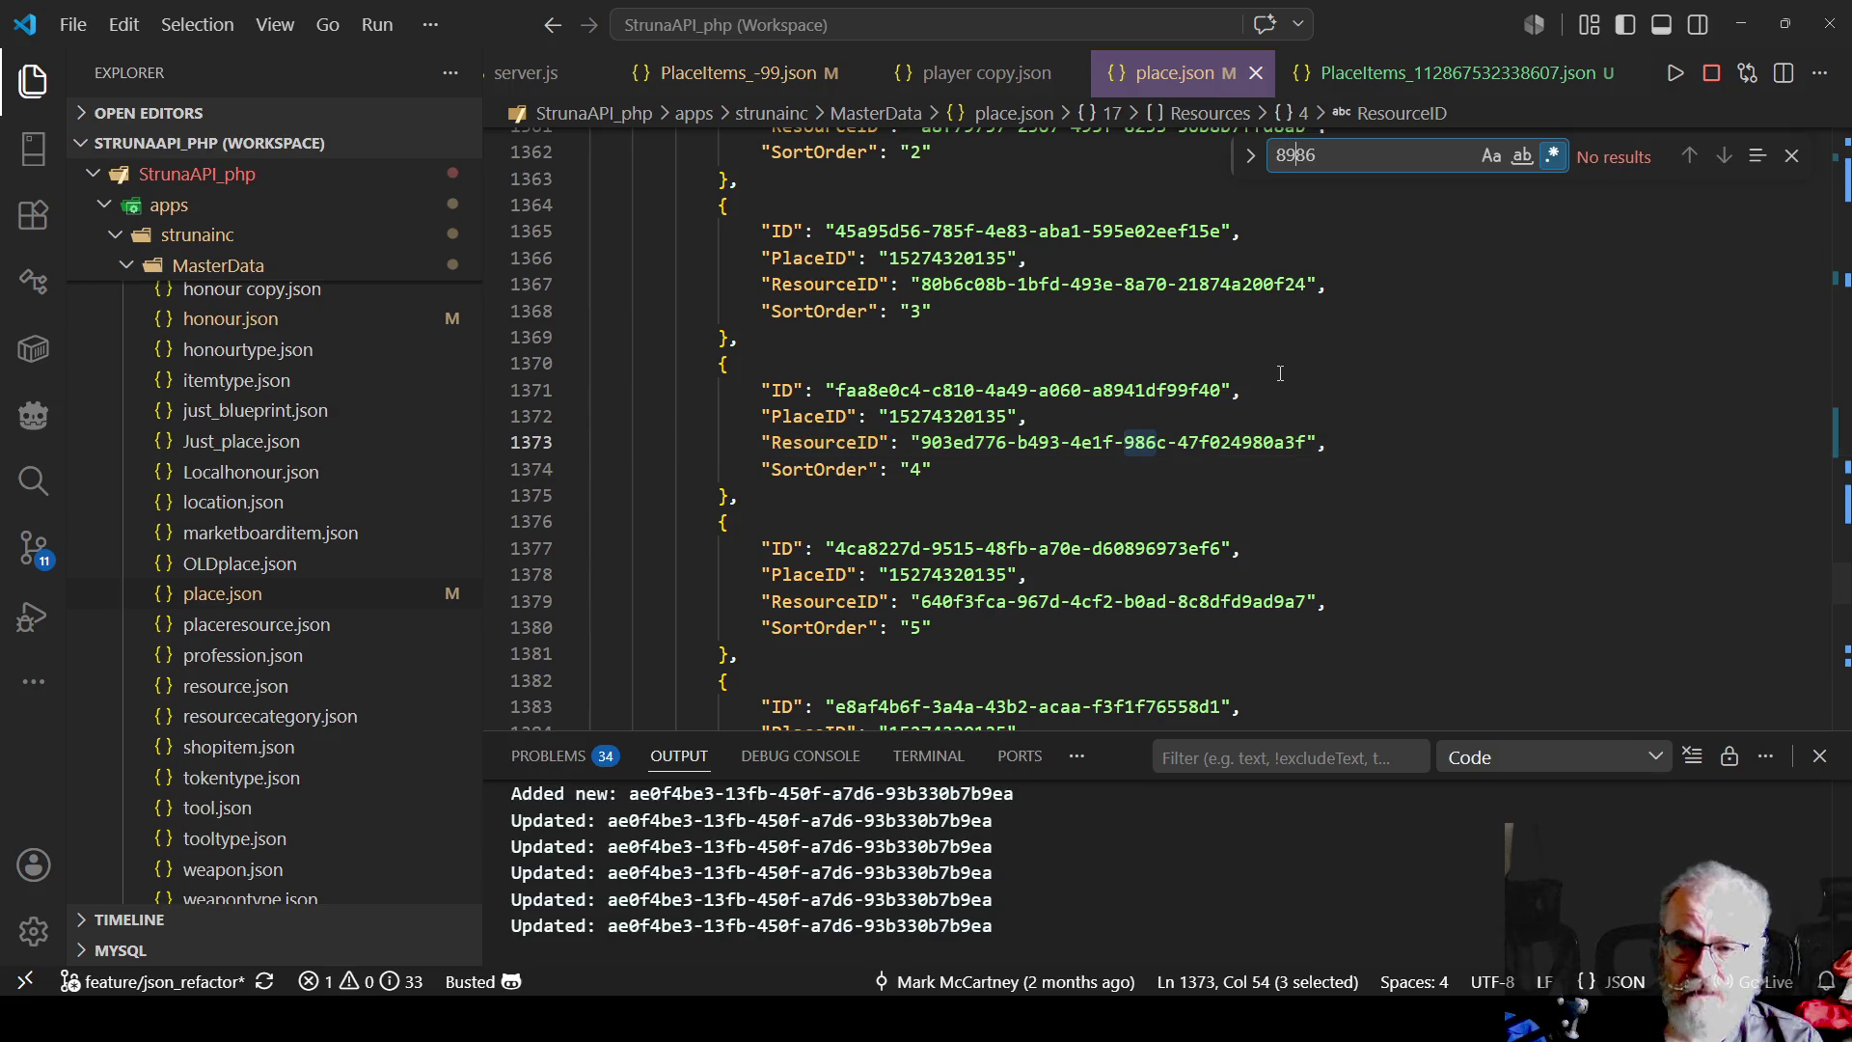
text(5)
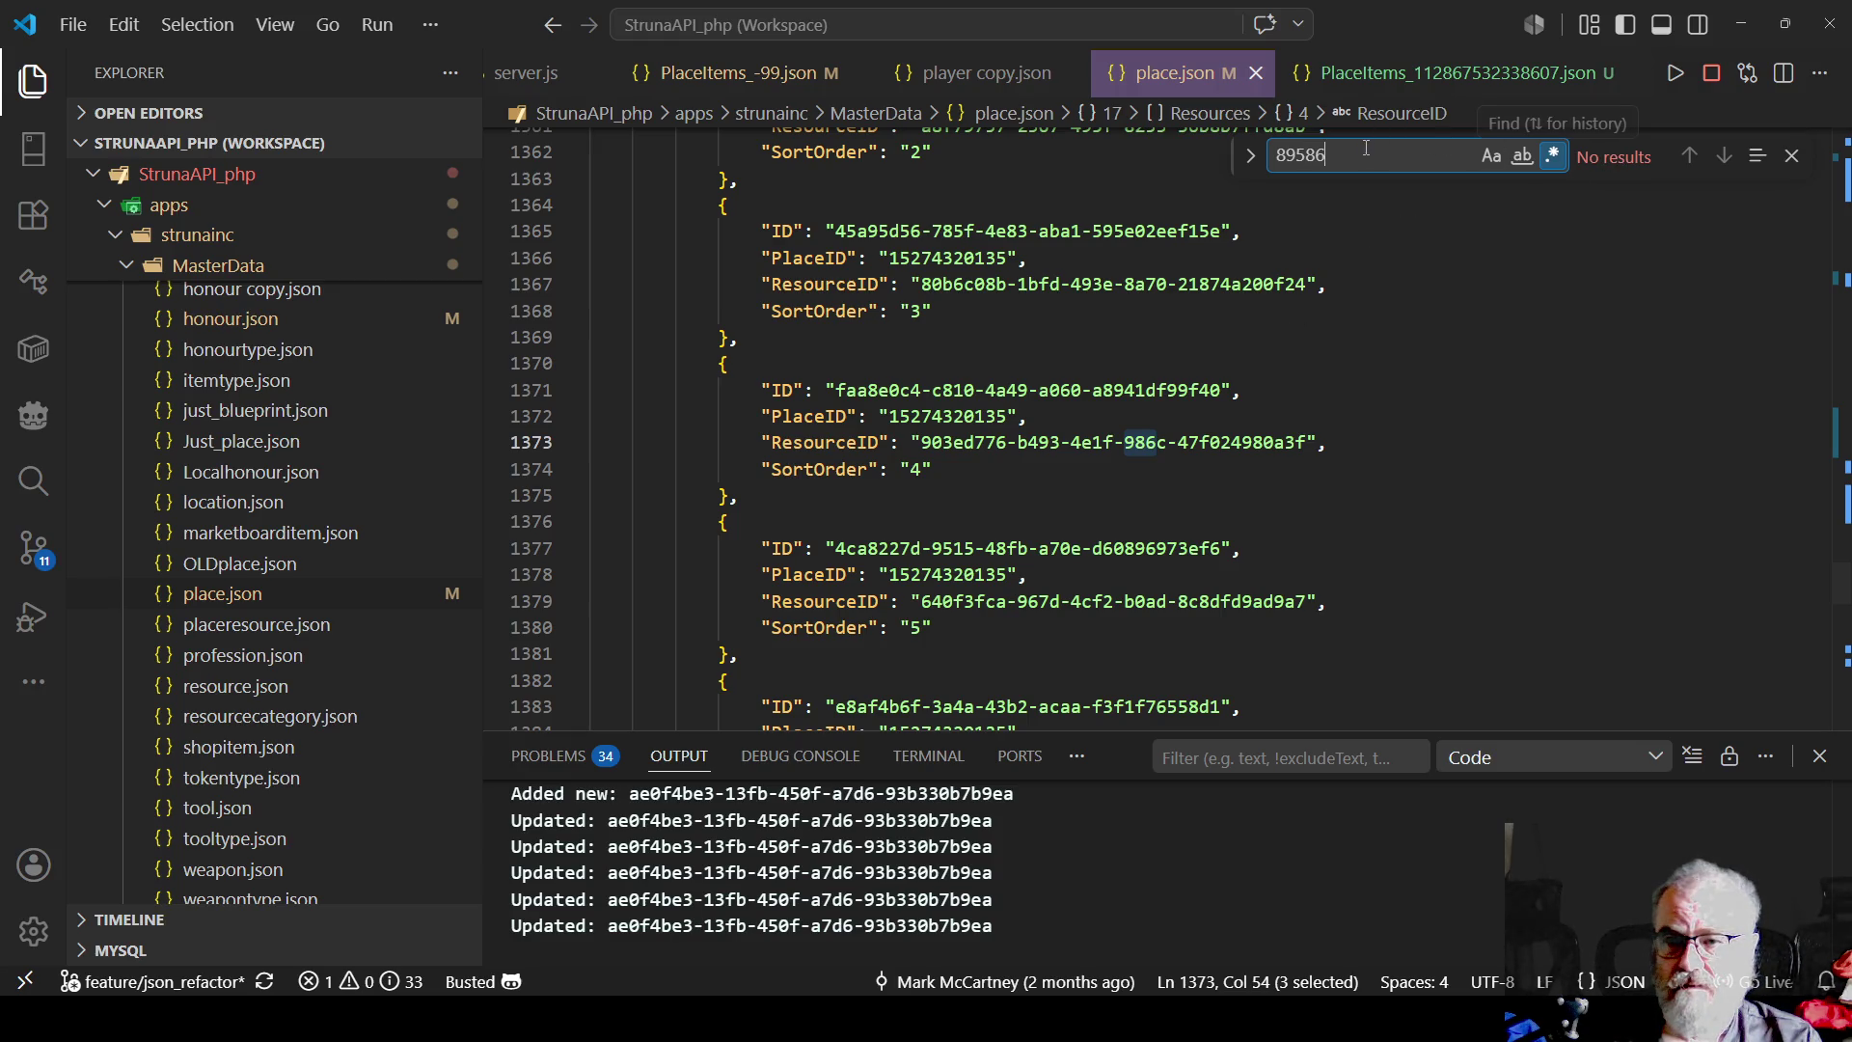
key(alt+Tab)
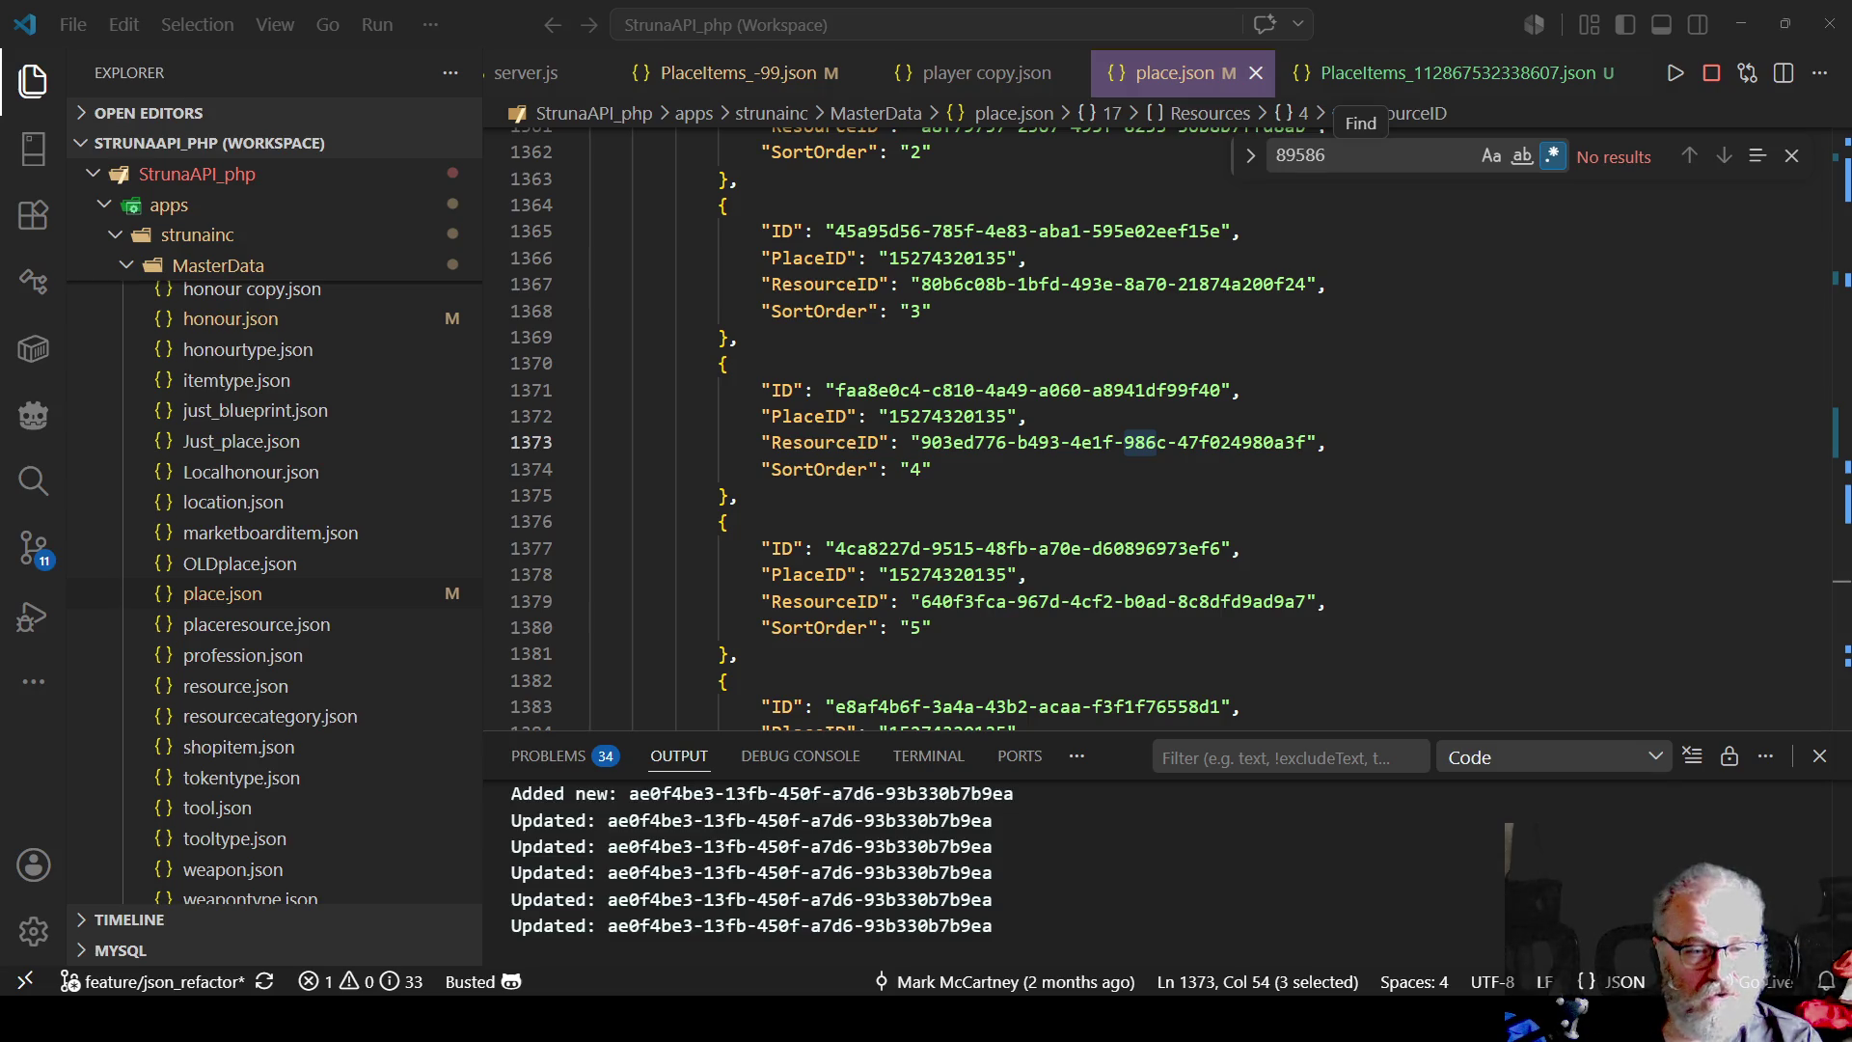
drag(1327, 155, 1301, 155)
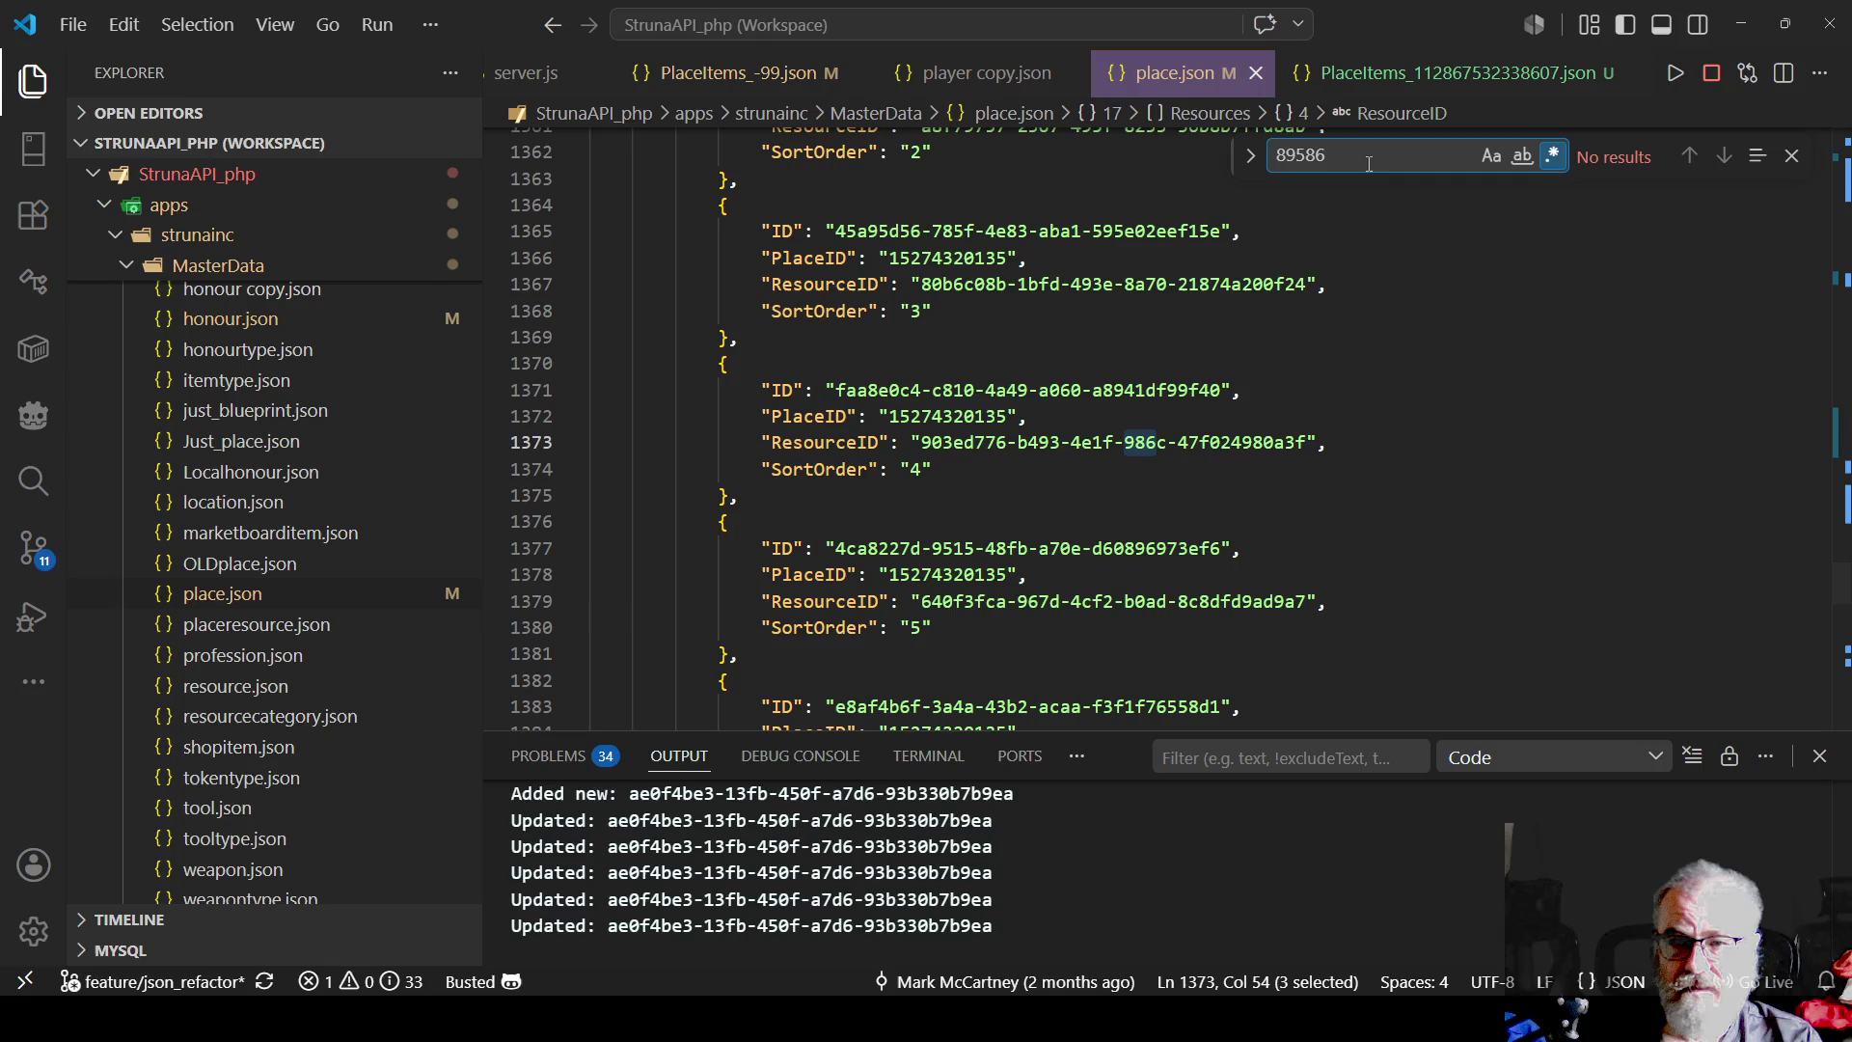
key(BackSpace)
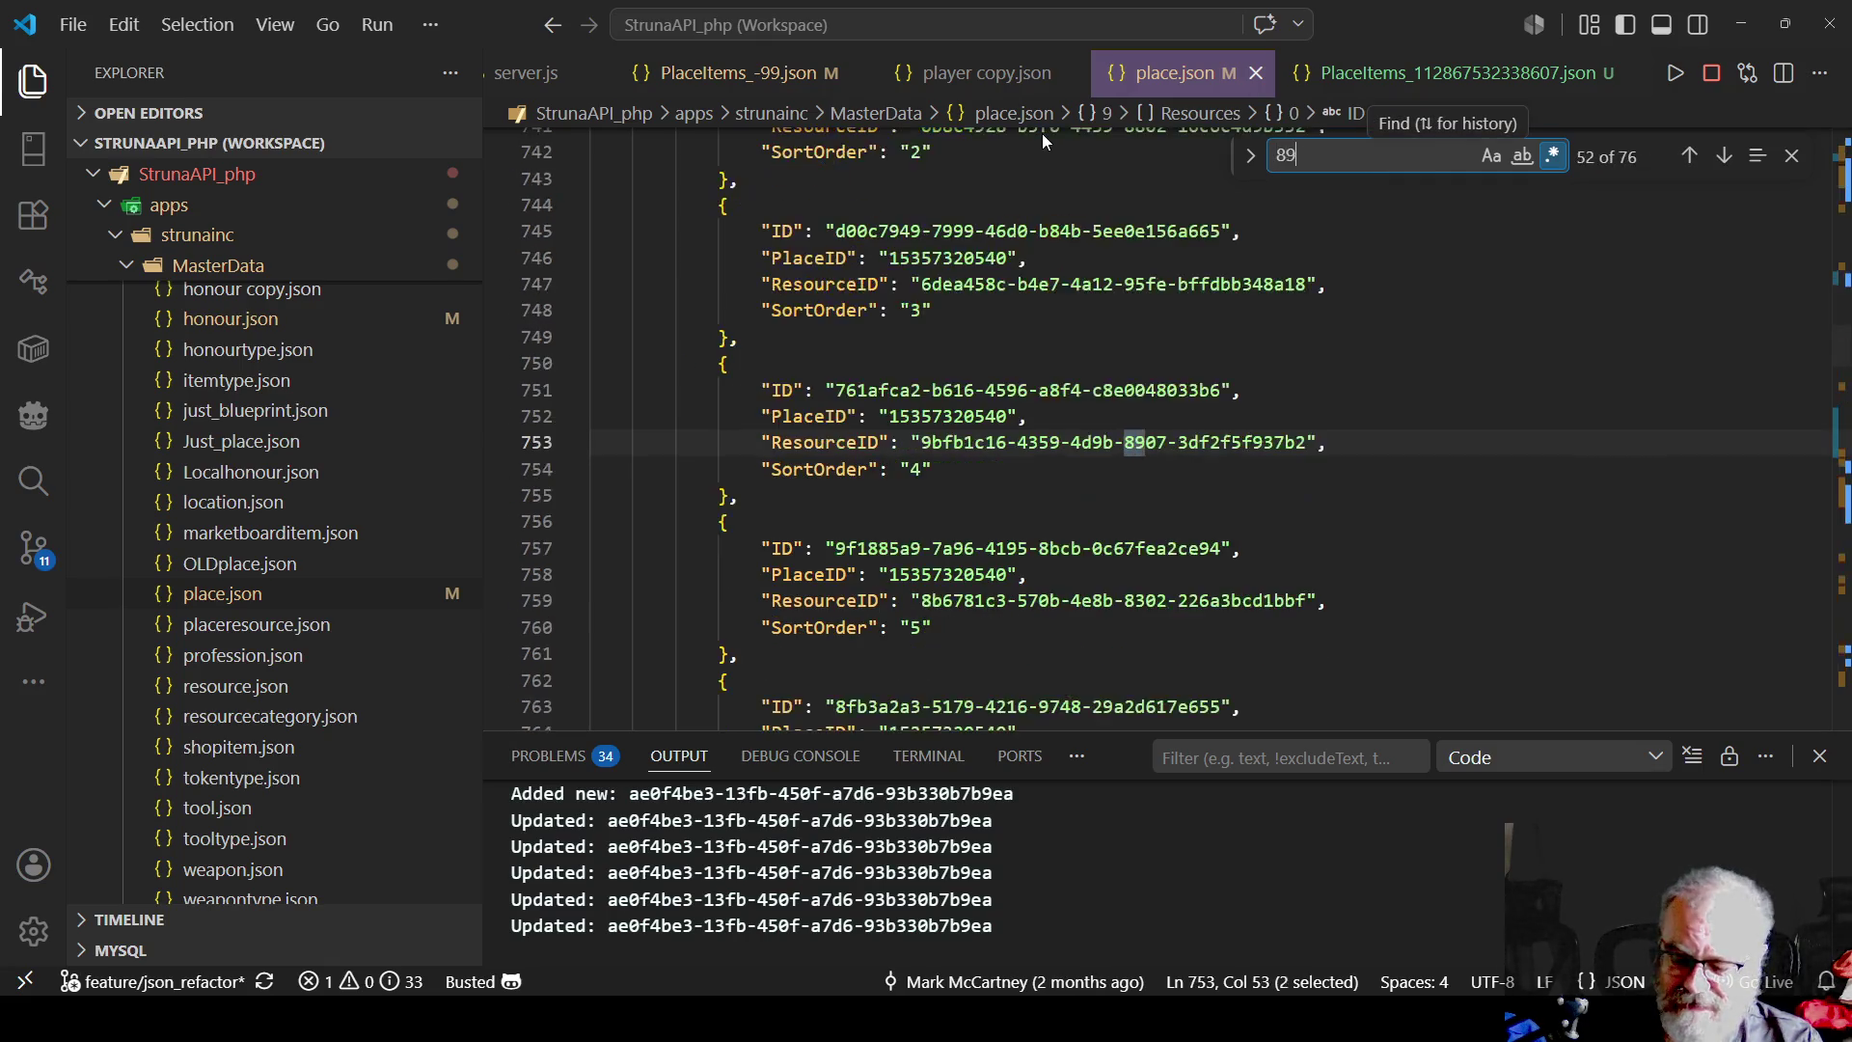
- Search for 8956 and select the Faros entry's TerrainID line for copying
text(56)
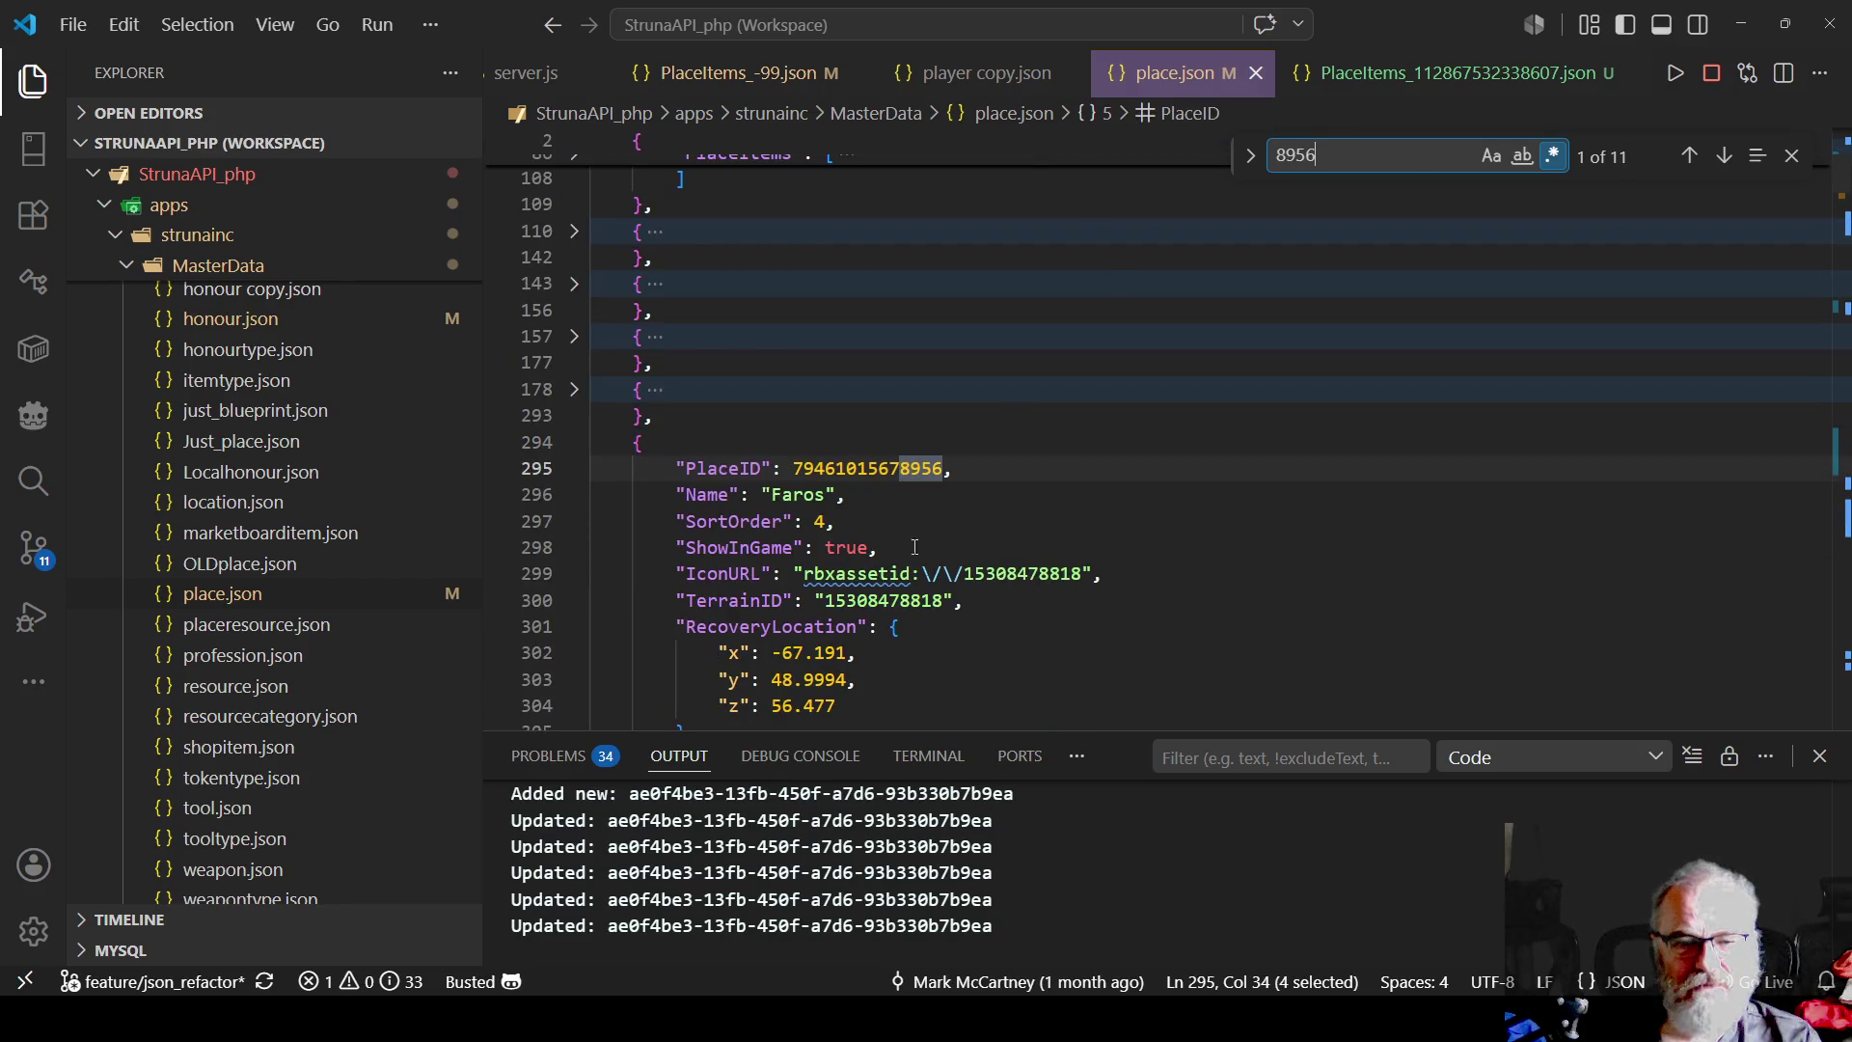
scroll(1107, 508, down, 3)
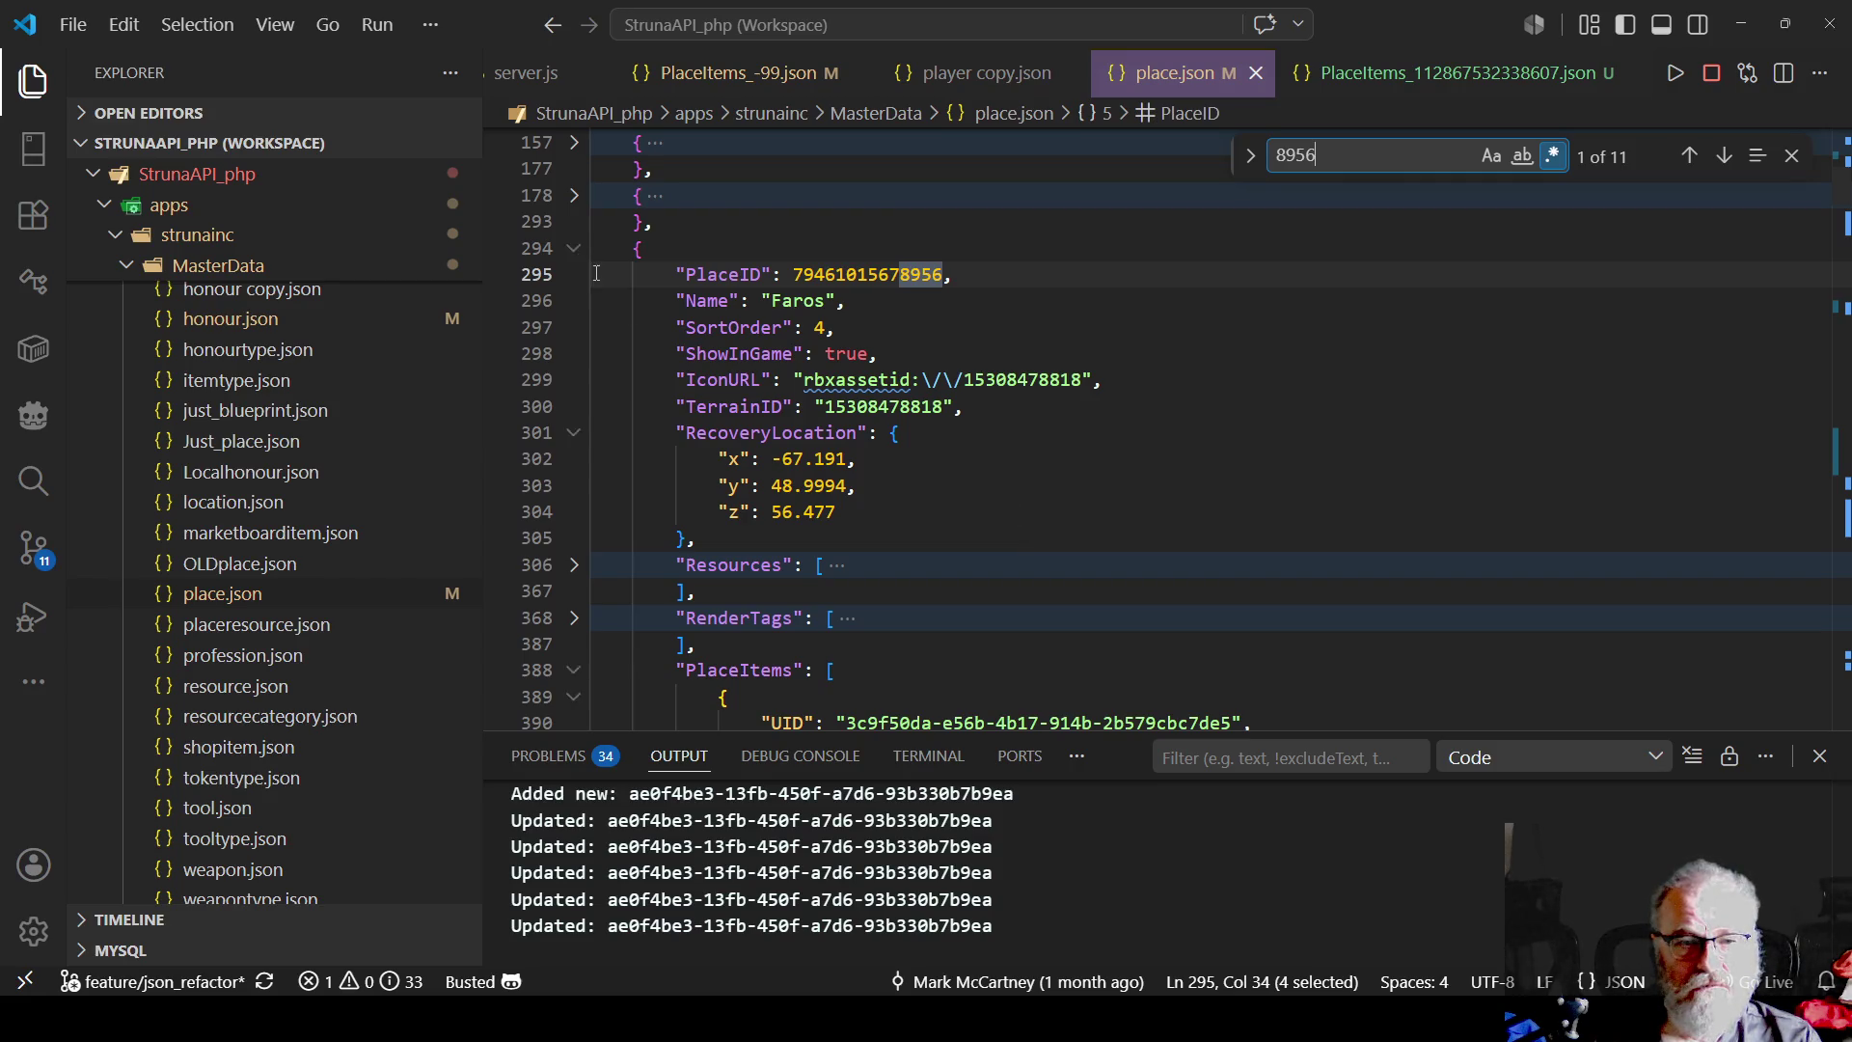
scroll(741, 327, down, 1)
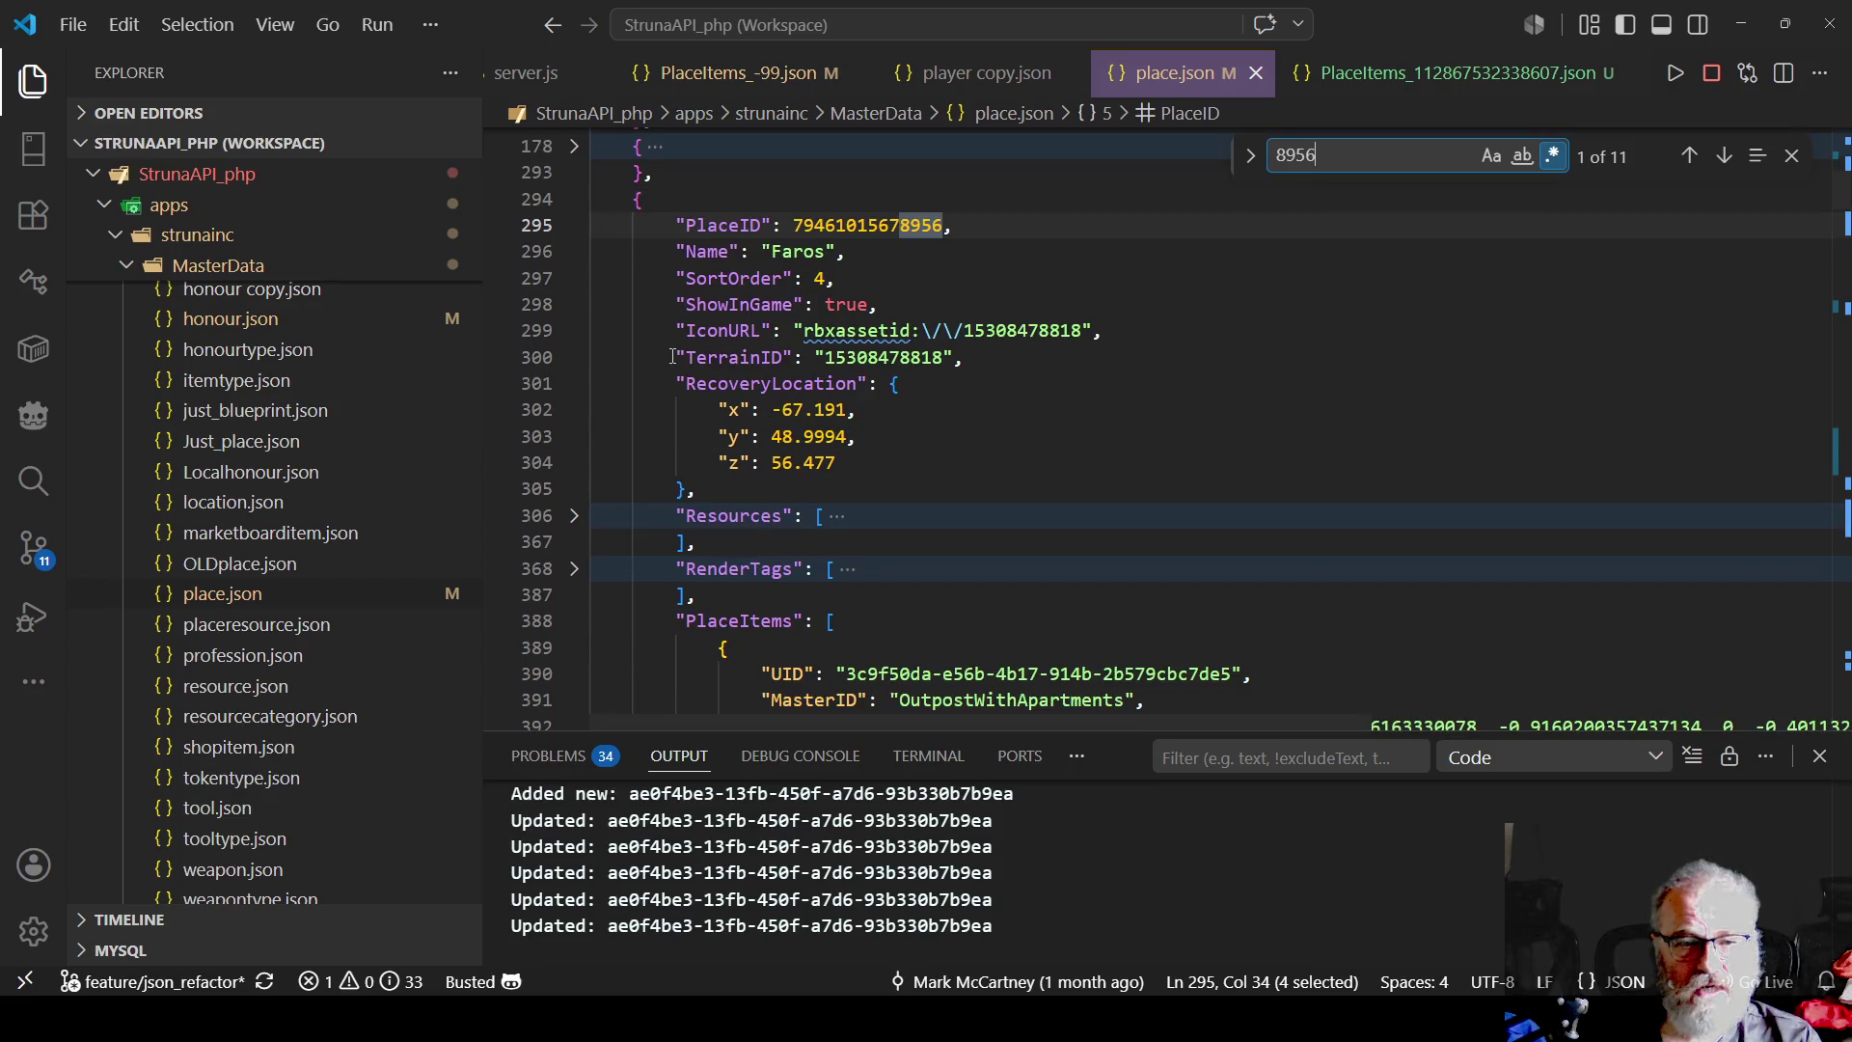
drag(672, 357, 988, 374)
key(ctrl+c)
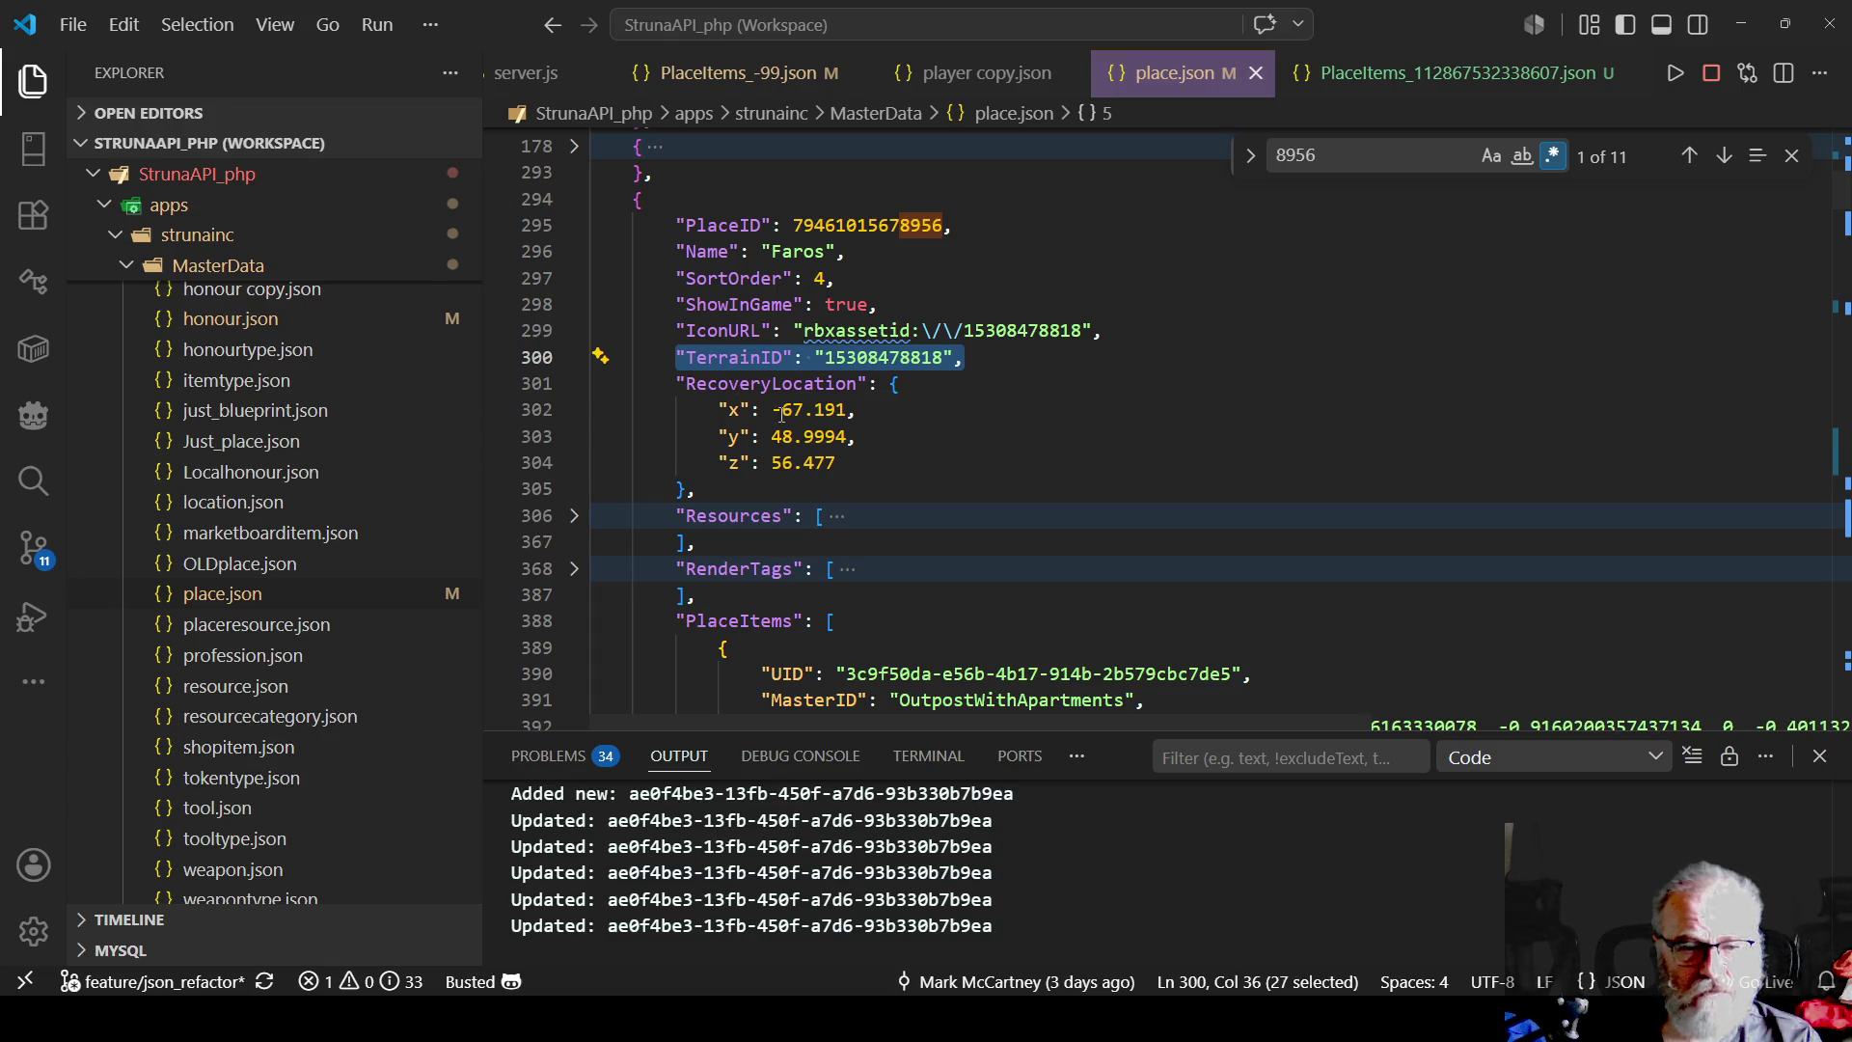
scroll(772, 413, down, 1)
scroll(772, 413, down, 6)
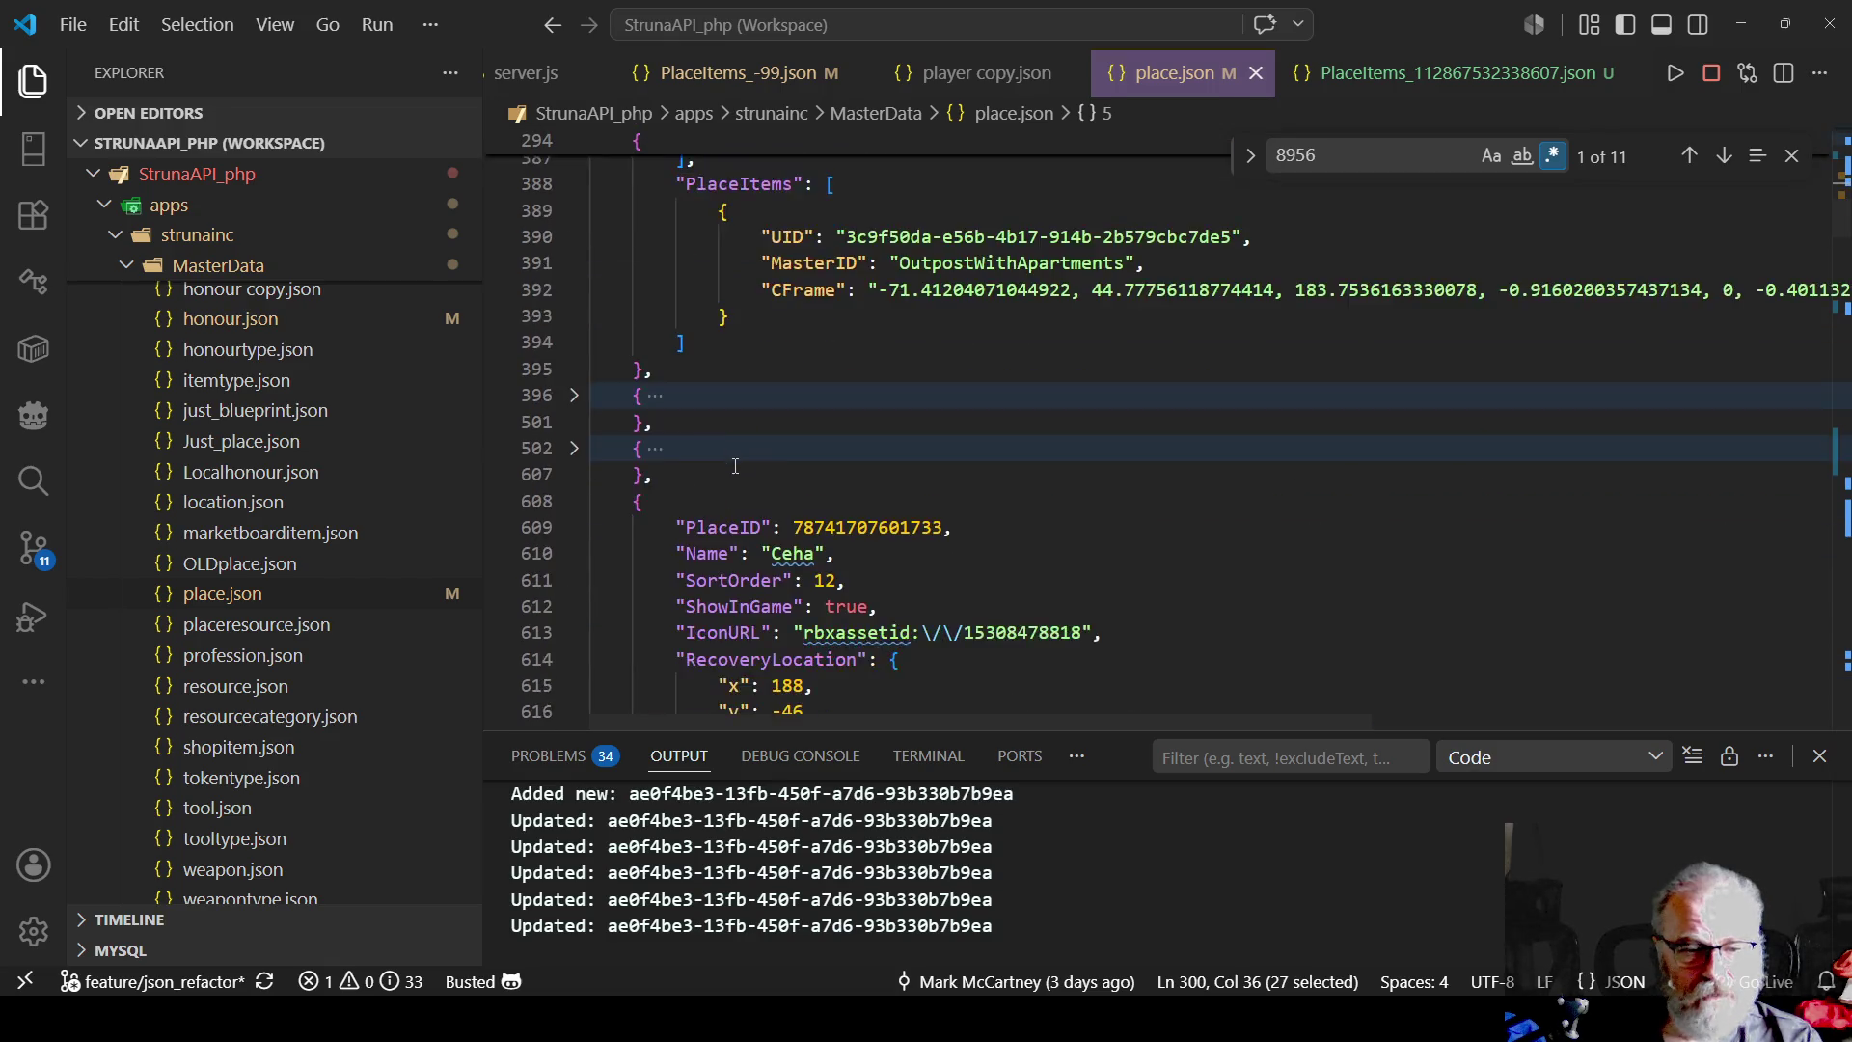
scroll(734, 482, down, 2)
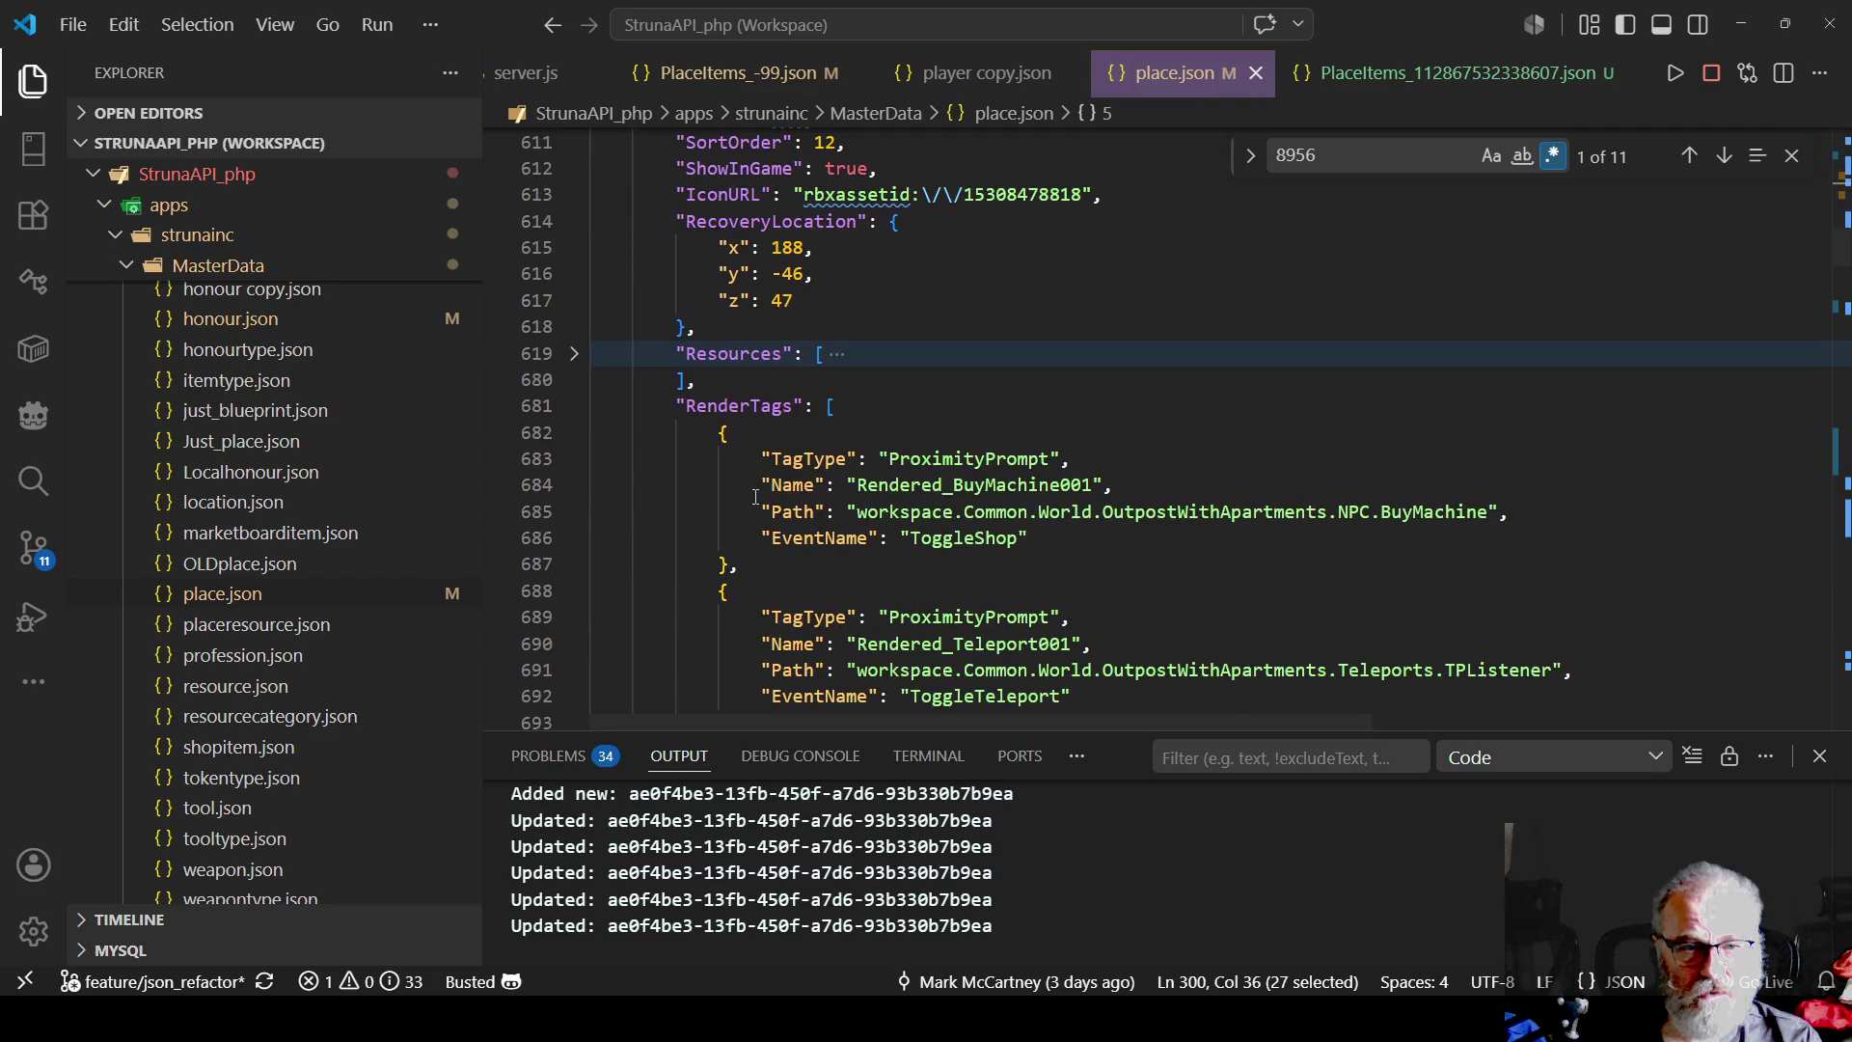
scroll(756, 497, up, 1)
scroll(742, 501, down, 9)
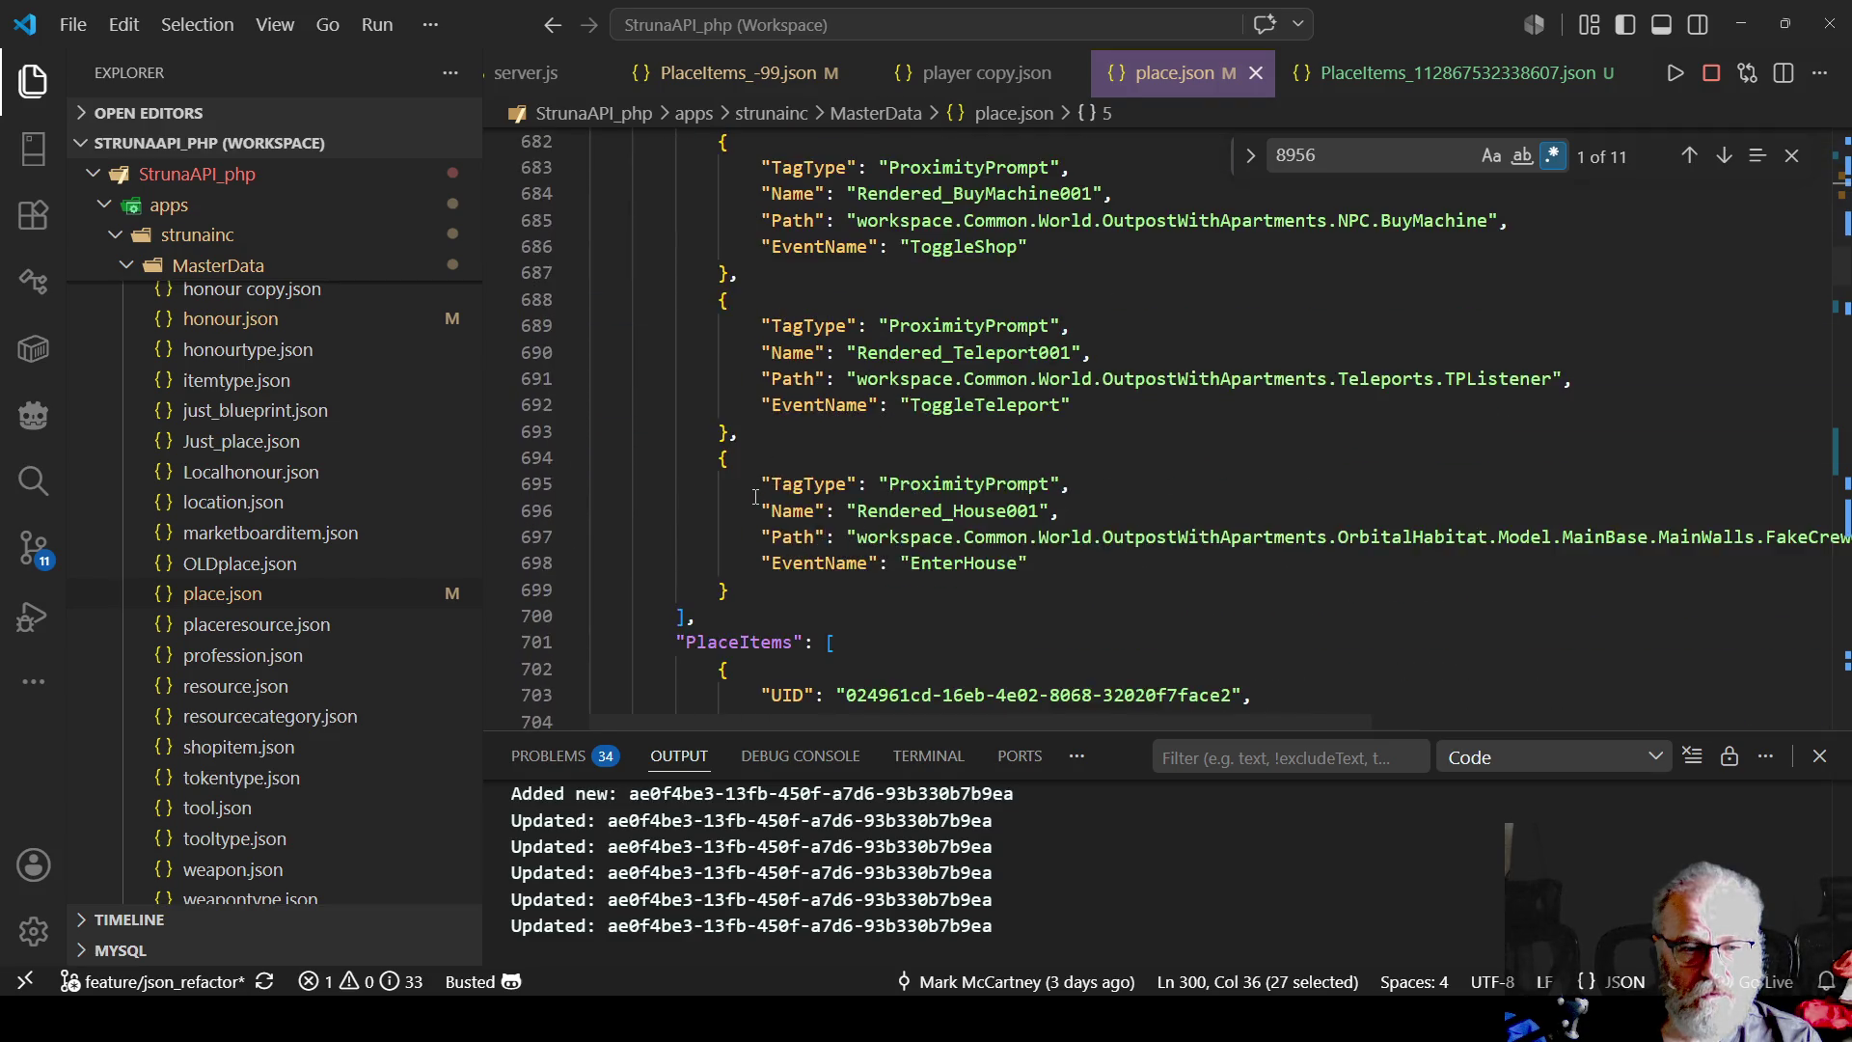
scroll(732, 504, down, 2)
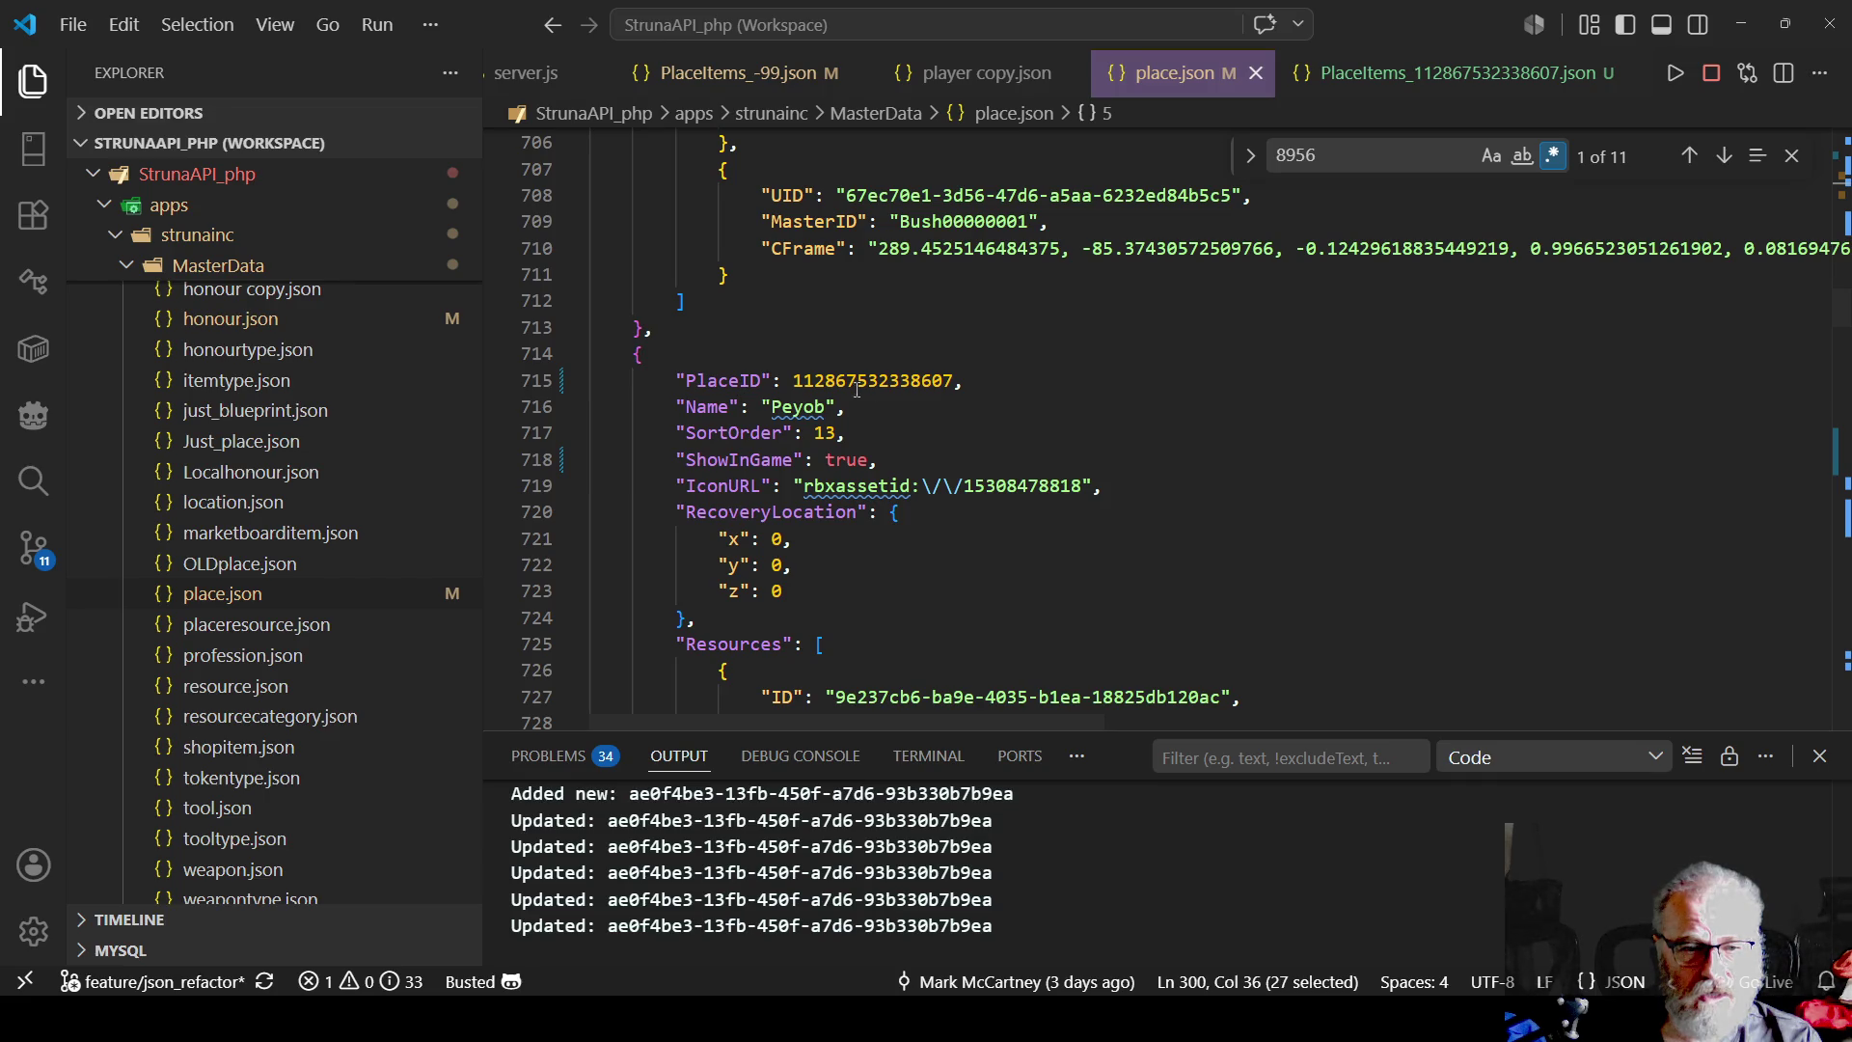
click(1133, 493)
key(Return)
key(ctrl+v)
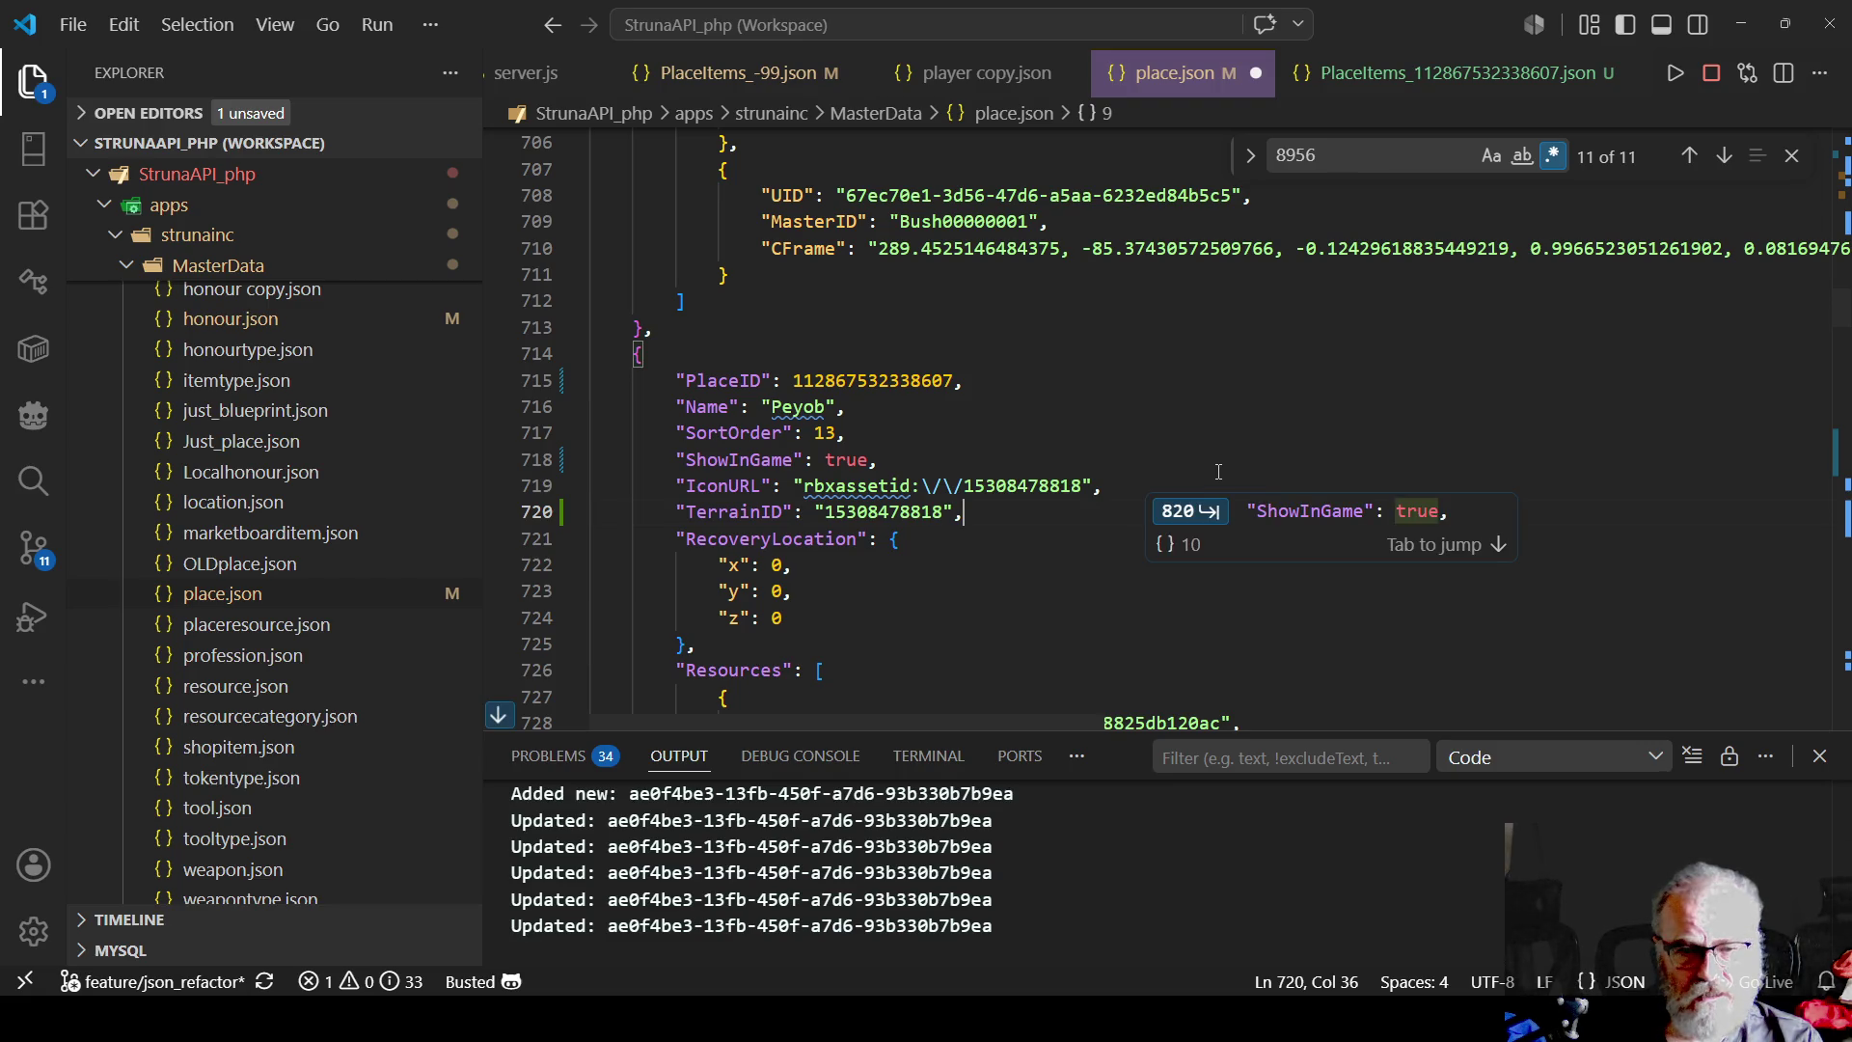
- Save place.json and collapse the Peyob Resources and RenderTags arrays
key(ctrl+s)
scroll(694, 457, down, 3)
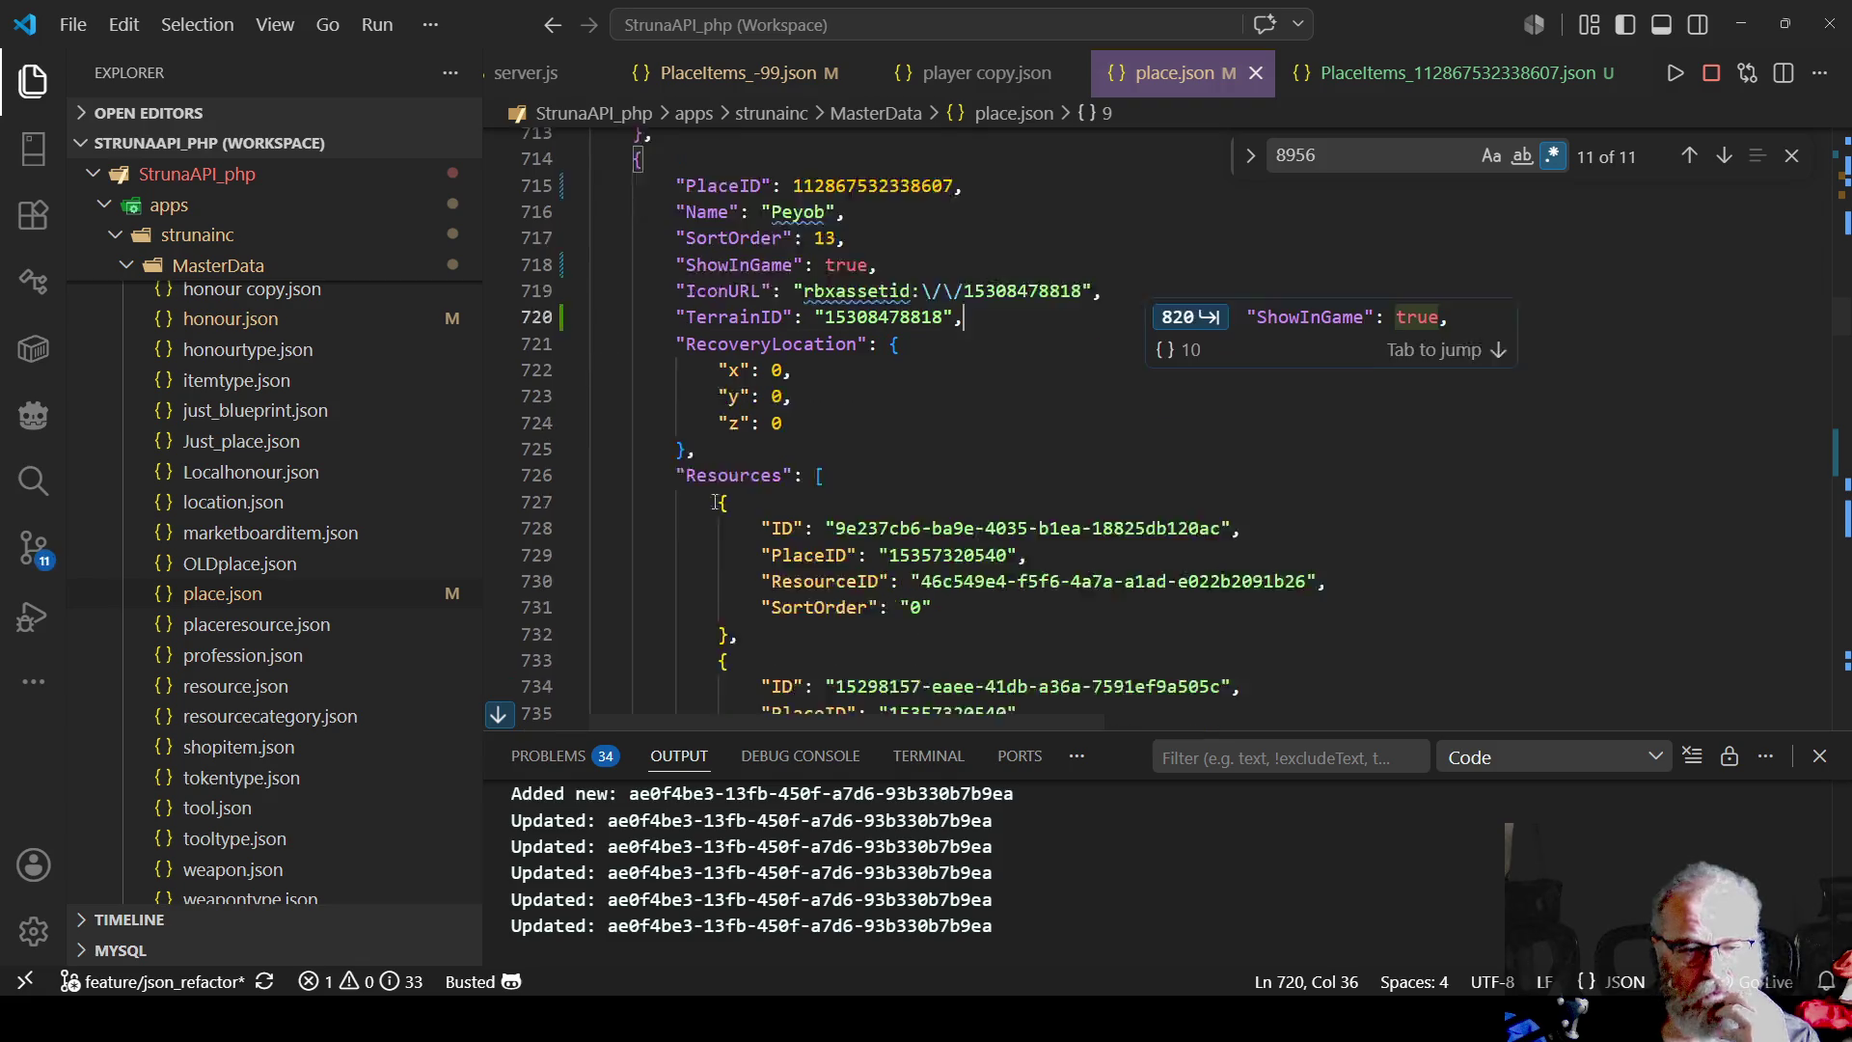
click(577, 434)
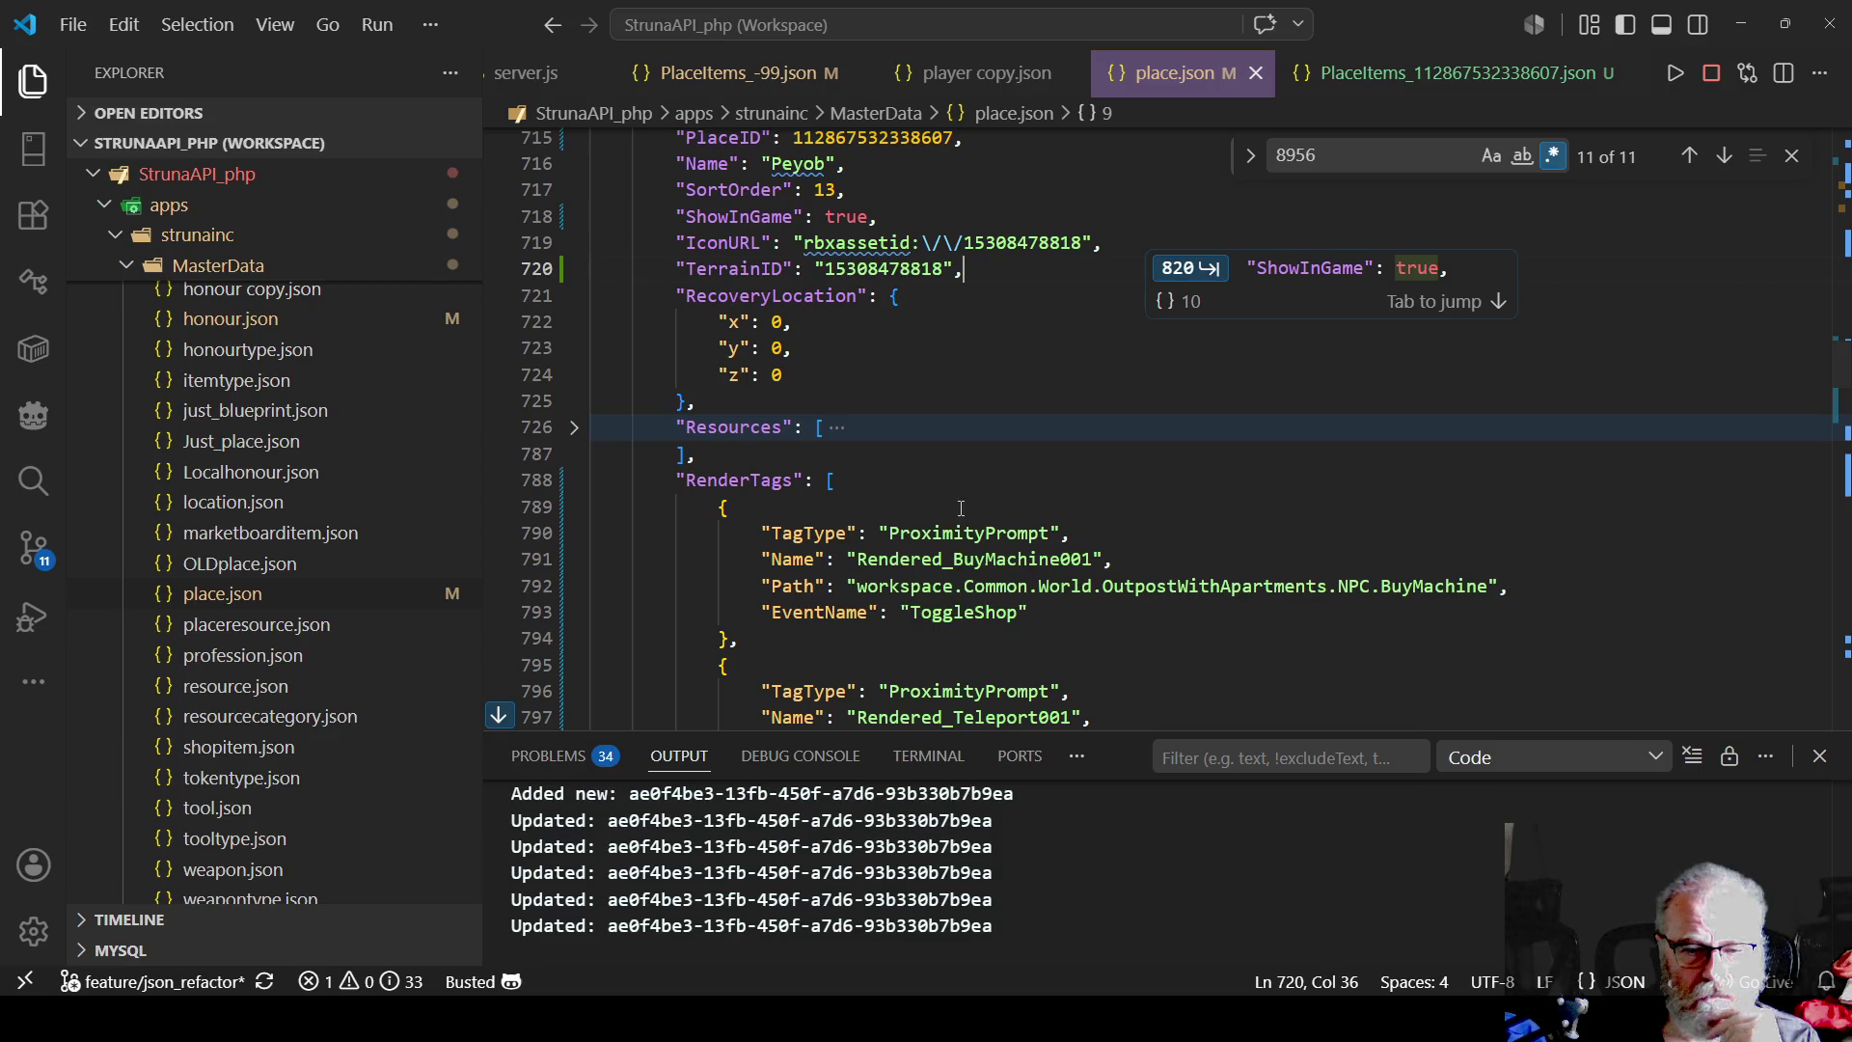
click(576, 482)
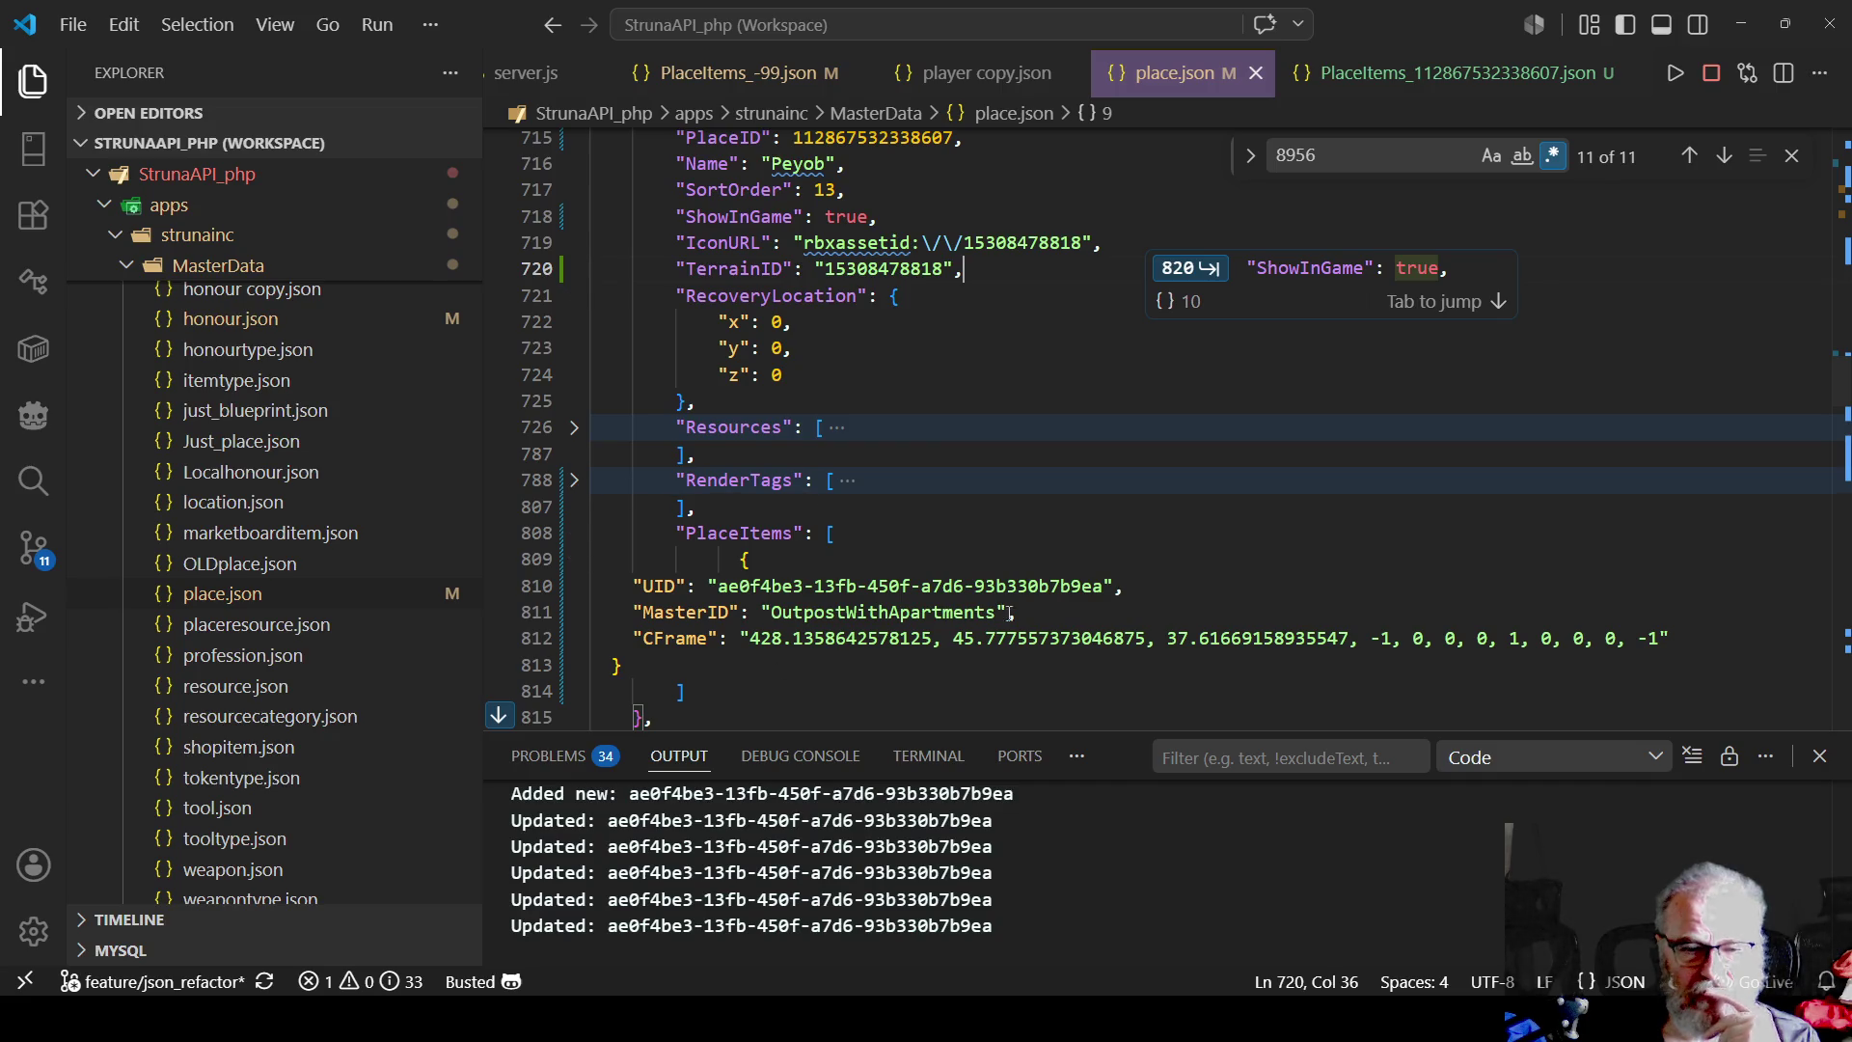
scroll(1032, 595, down, 2)
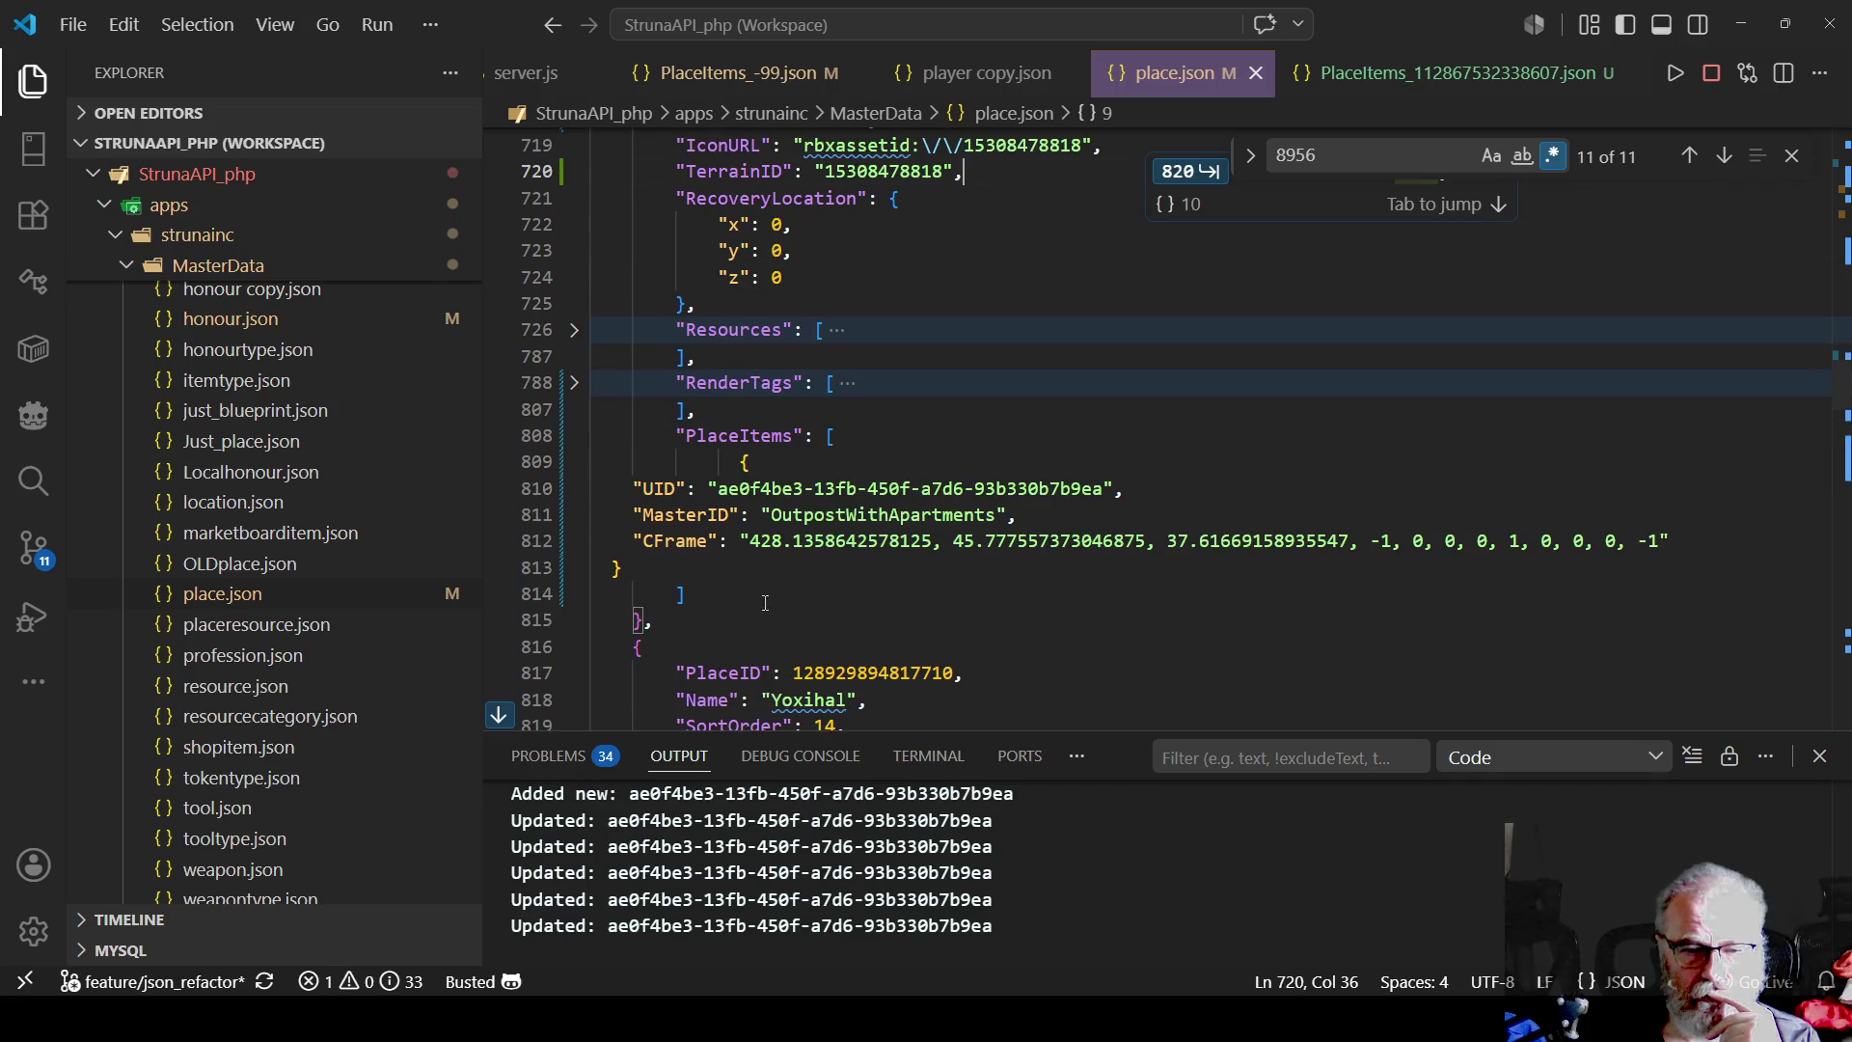
- Run Format Document to re-indent the Peyob PlaceItems block, then save place.json
click(957, 540)
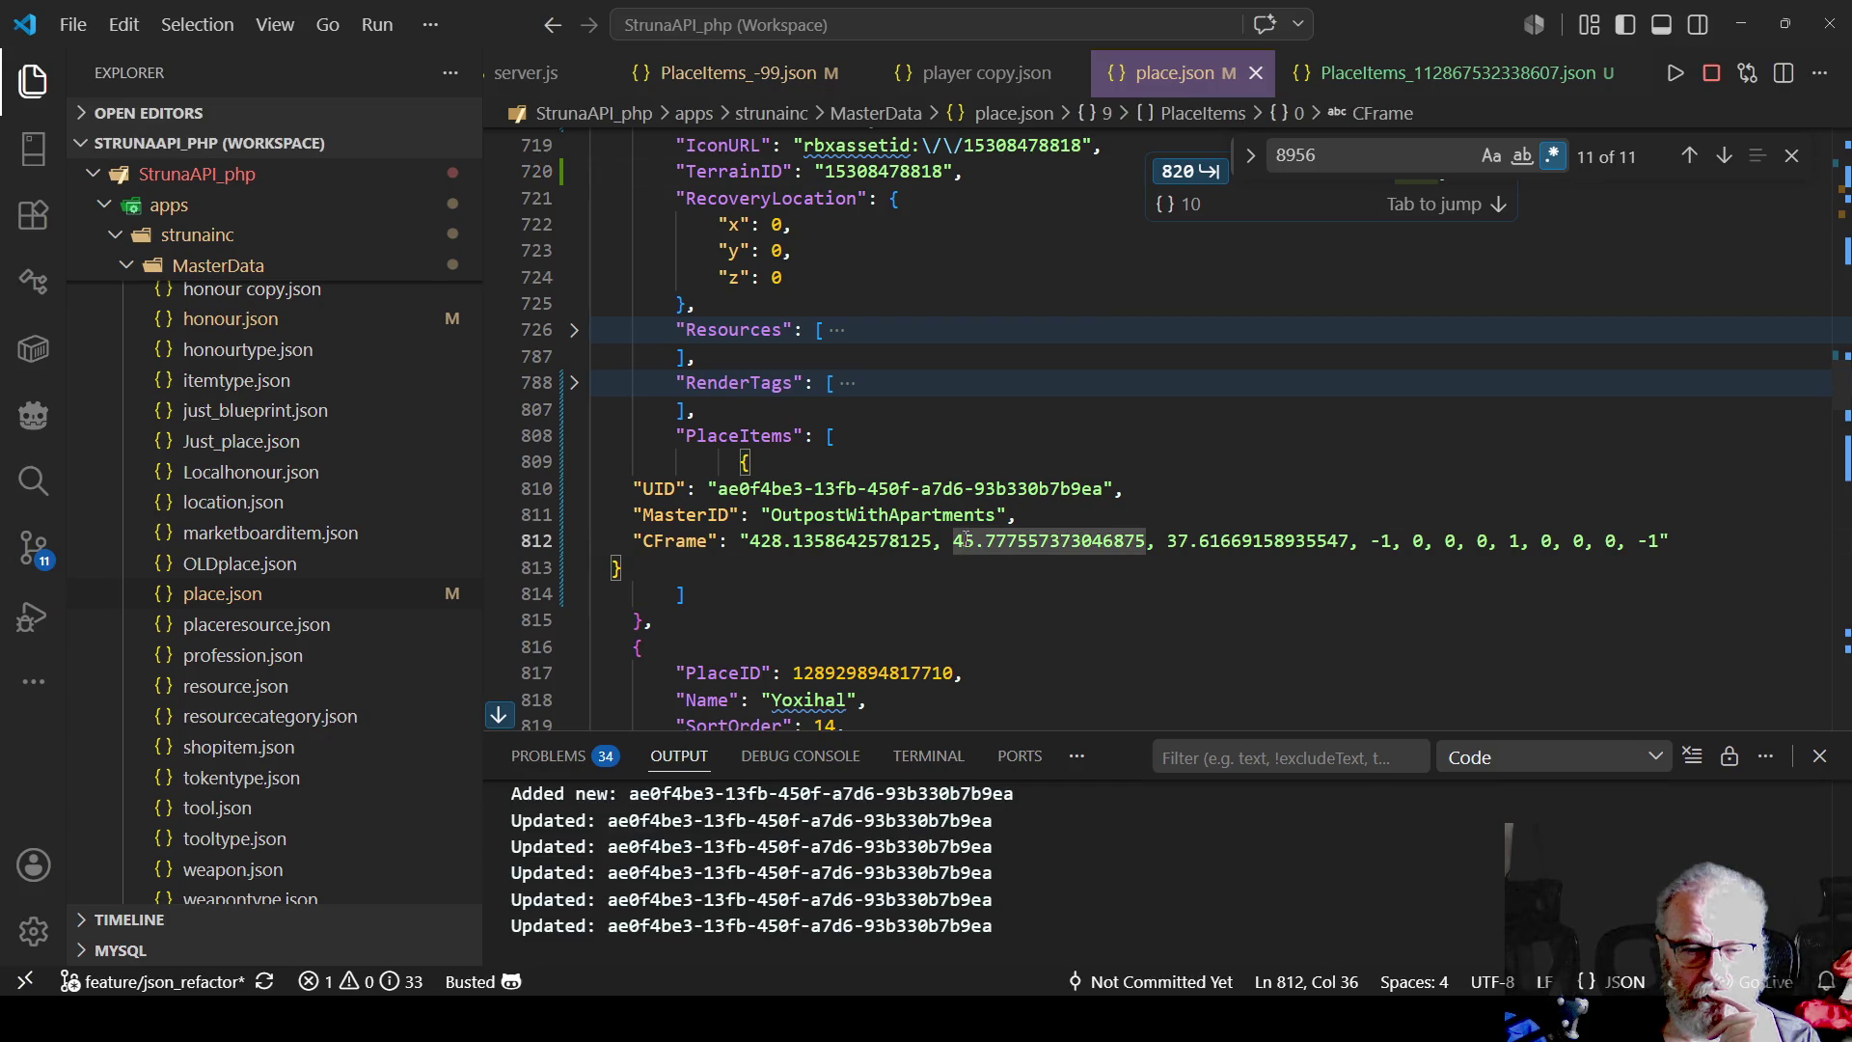
right_click(958, 541)
click(993, 624)
click(942, 620)
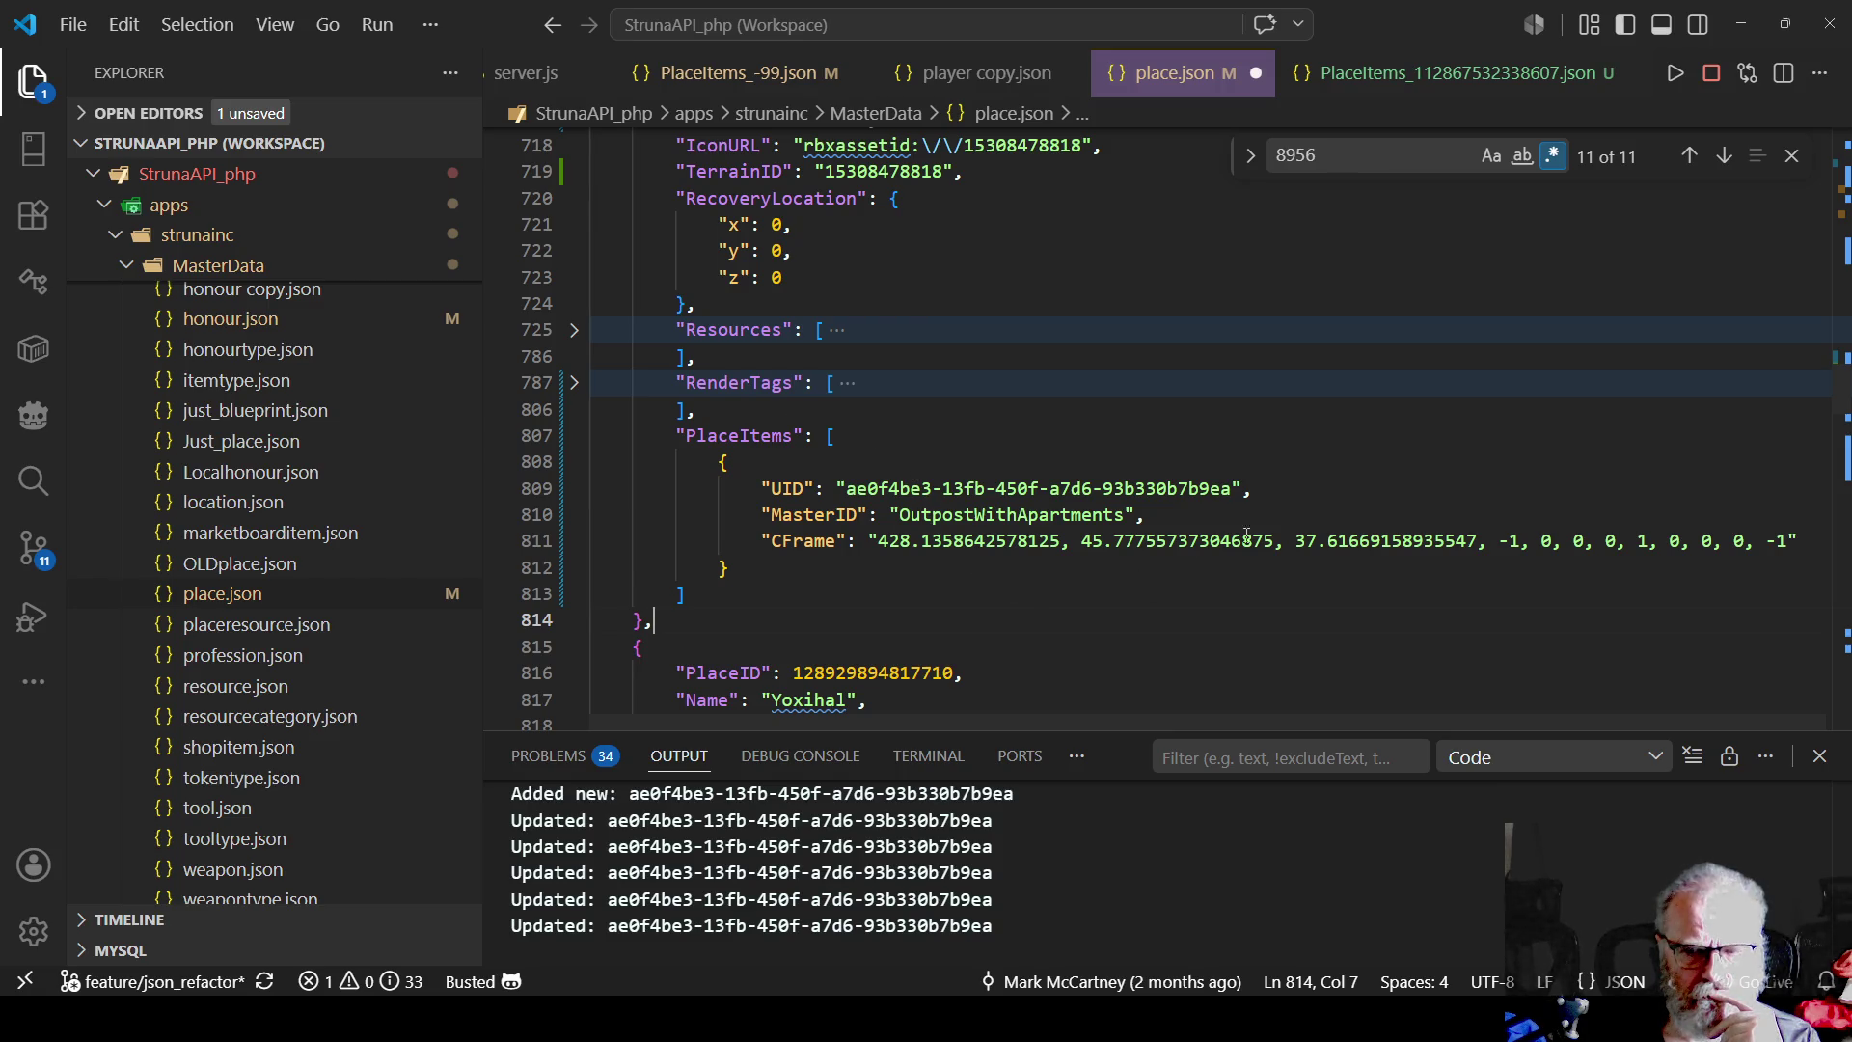
scroll(1020, 469, up, 2)
scroll(1019, 468, up, 2)
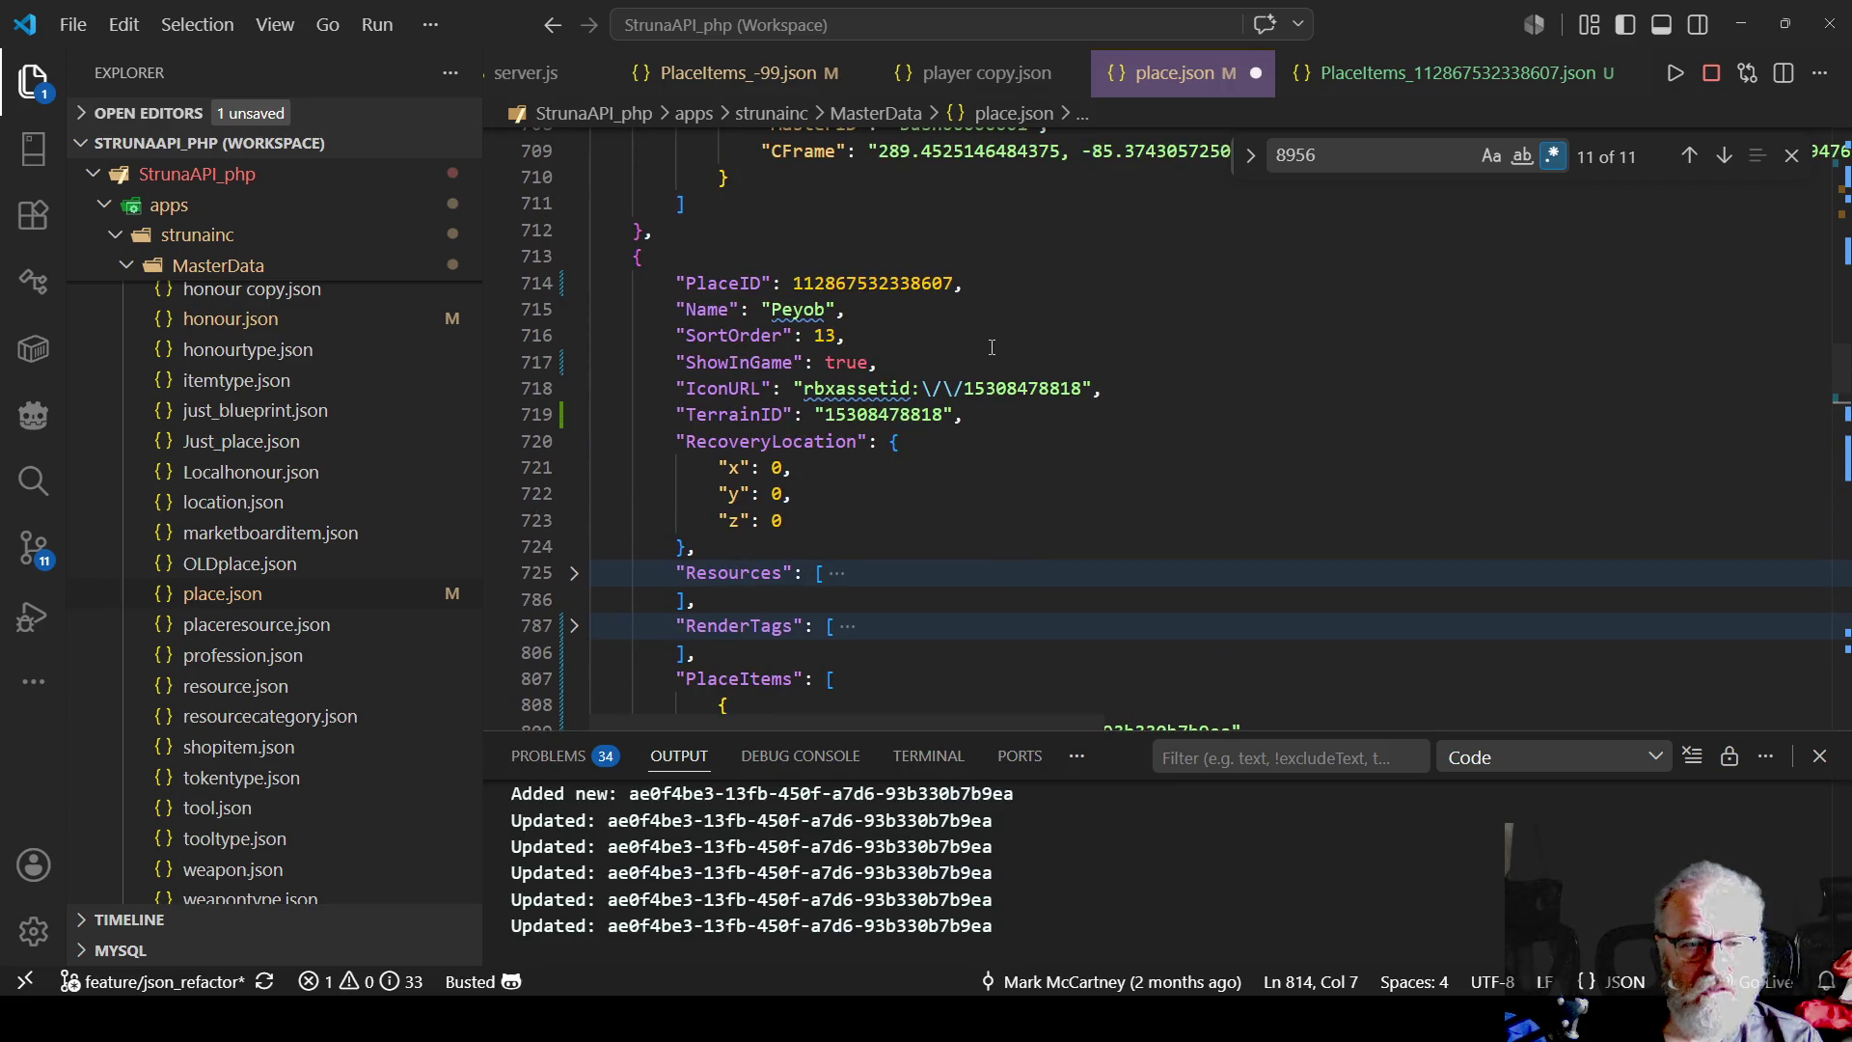
click(991, 348)
key(ctrl+s)
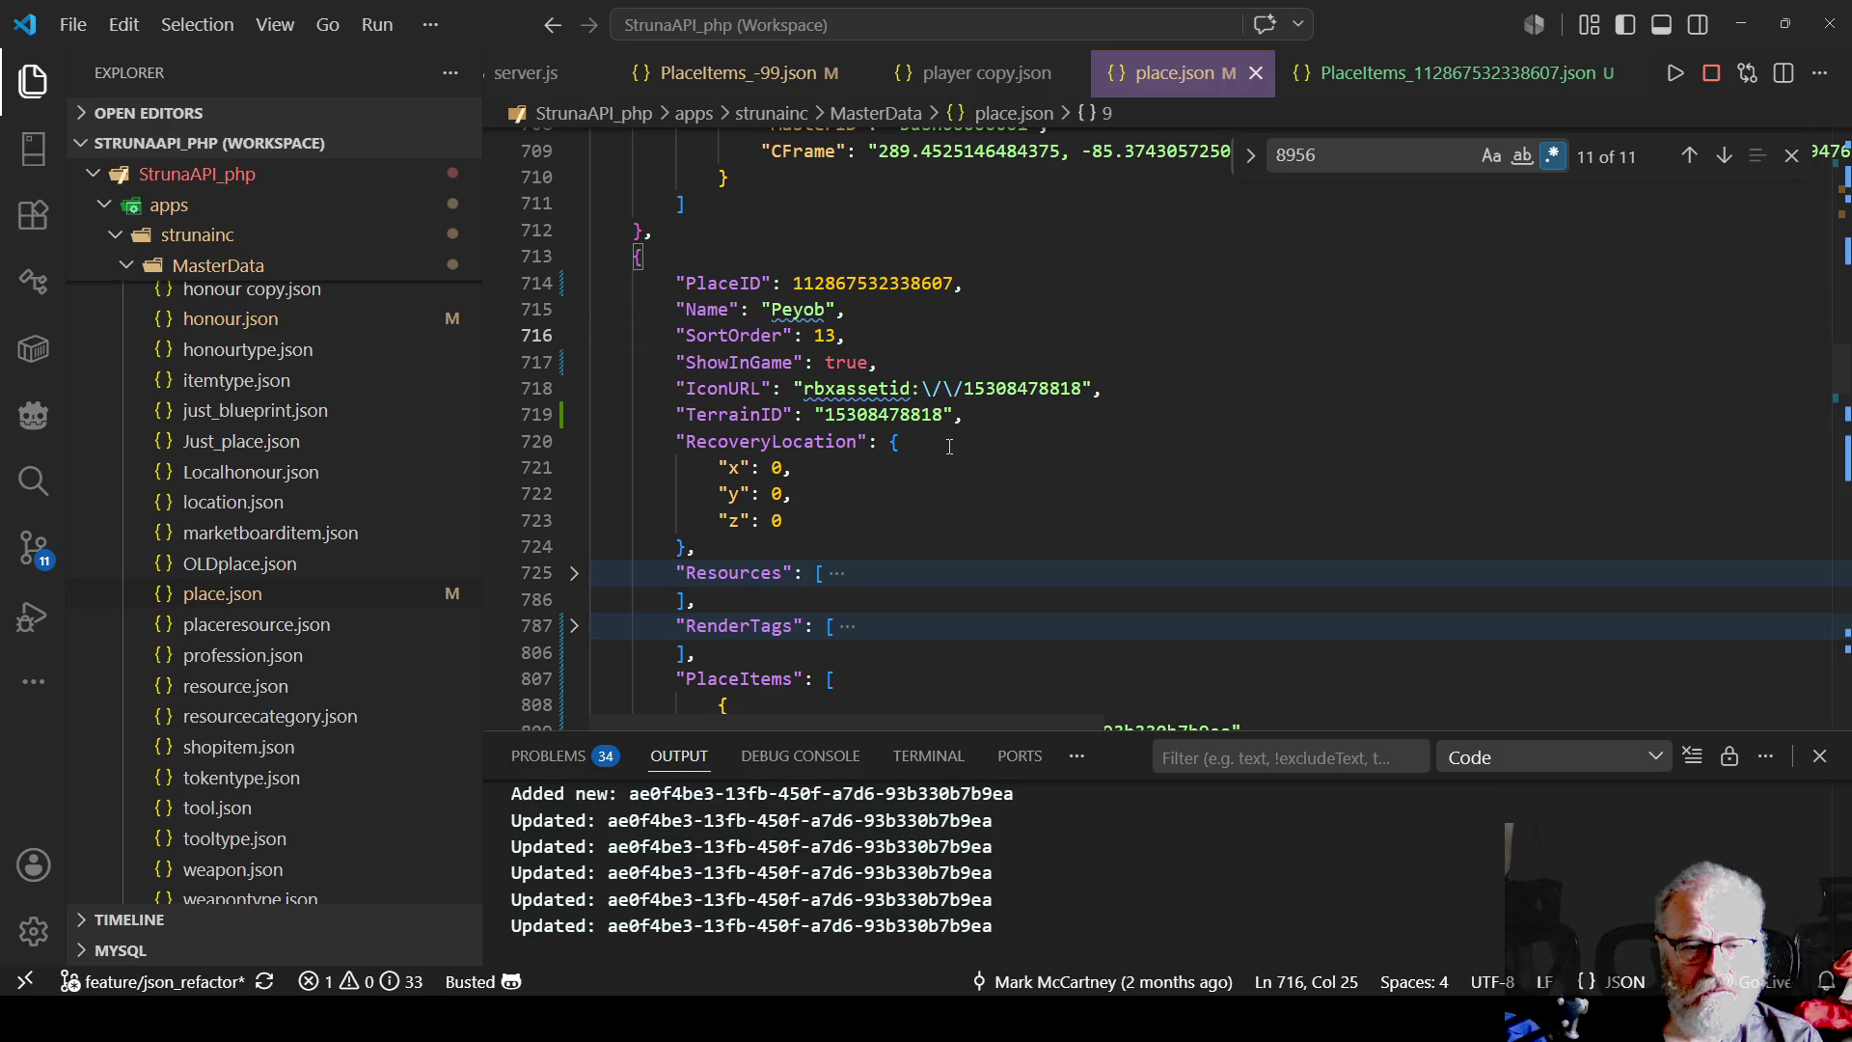
key(alt+Tab)
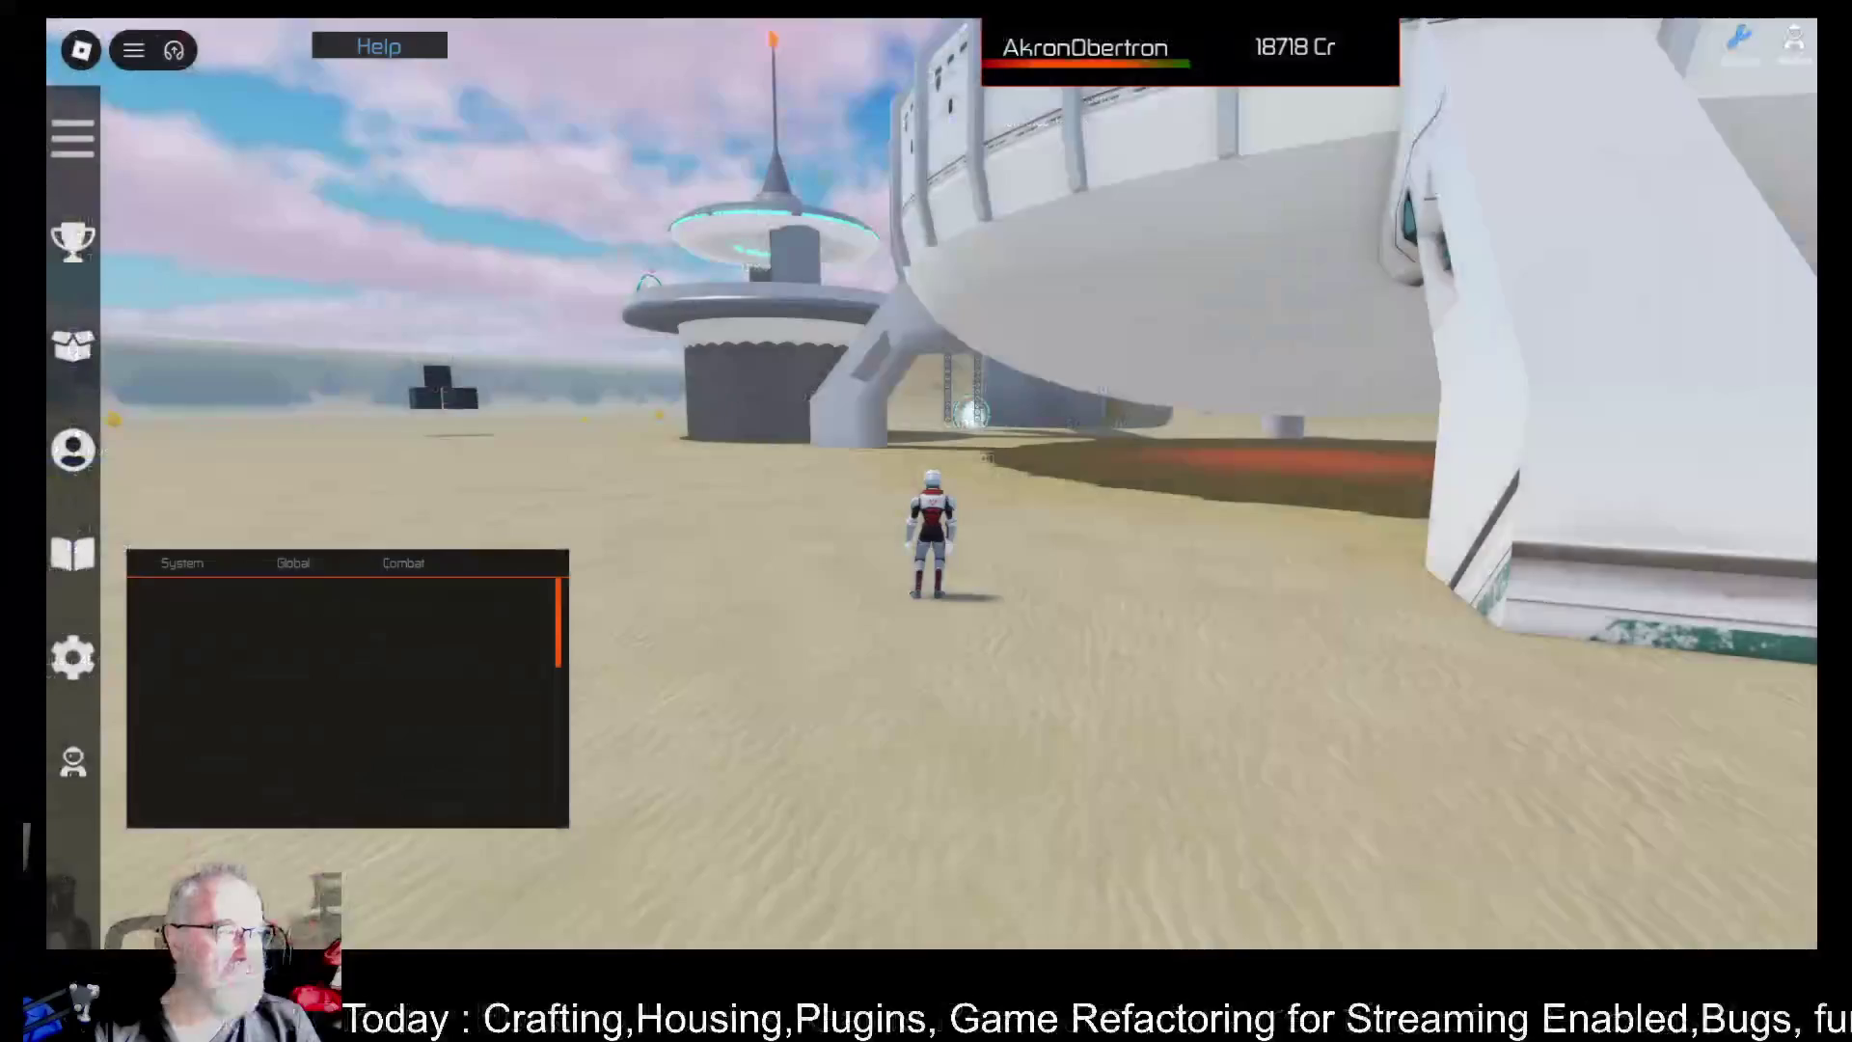
- Run the avatar forward across the desert sand toward the domed tower and ship
key(w)
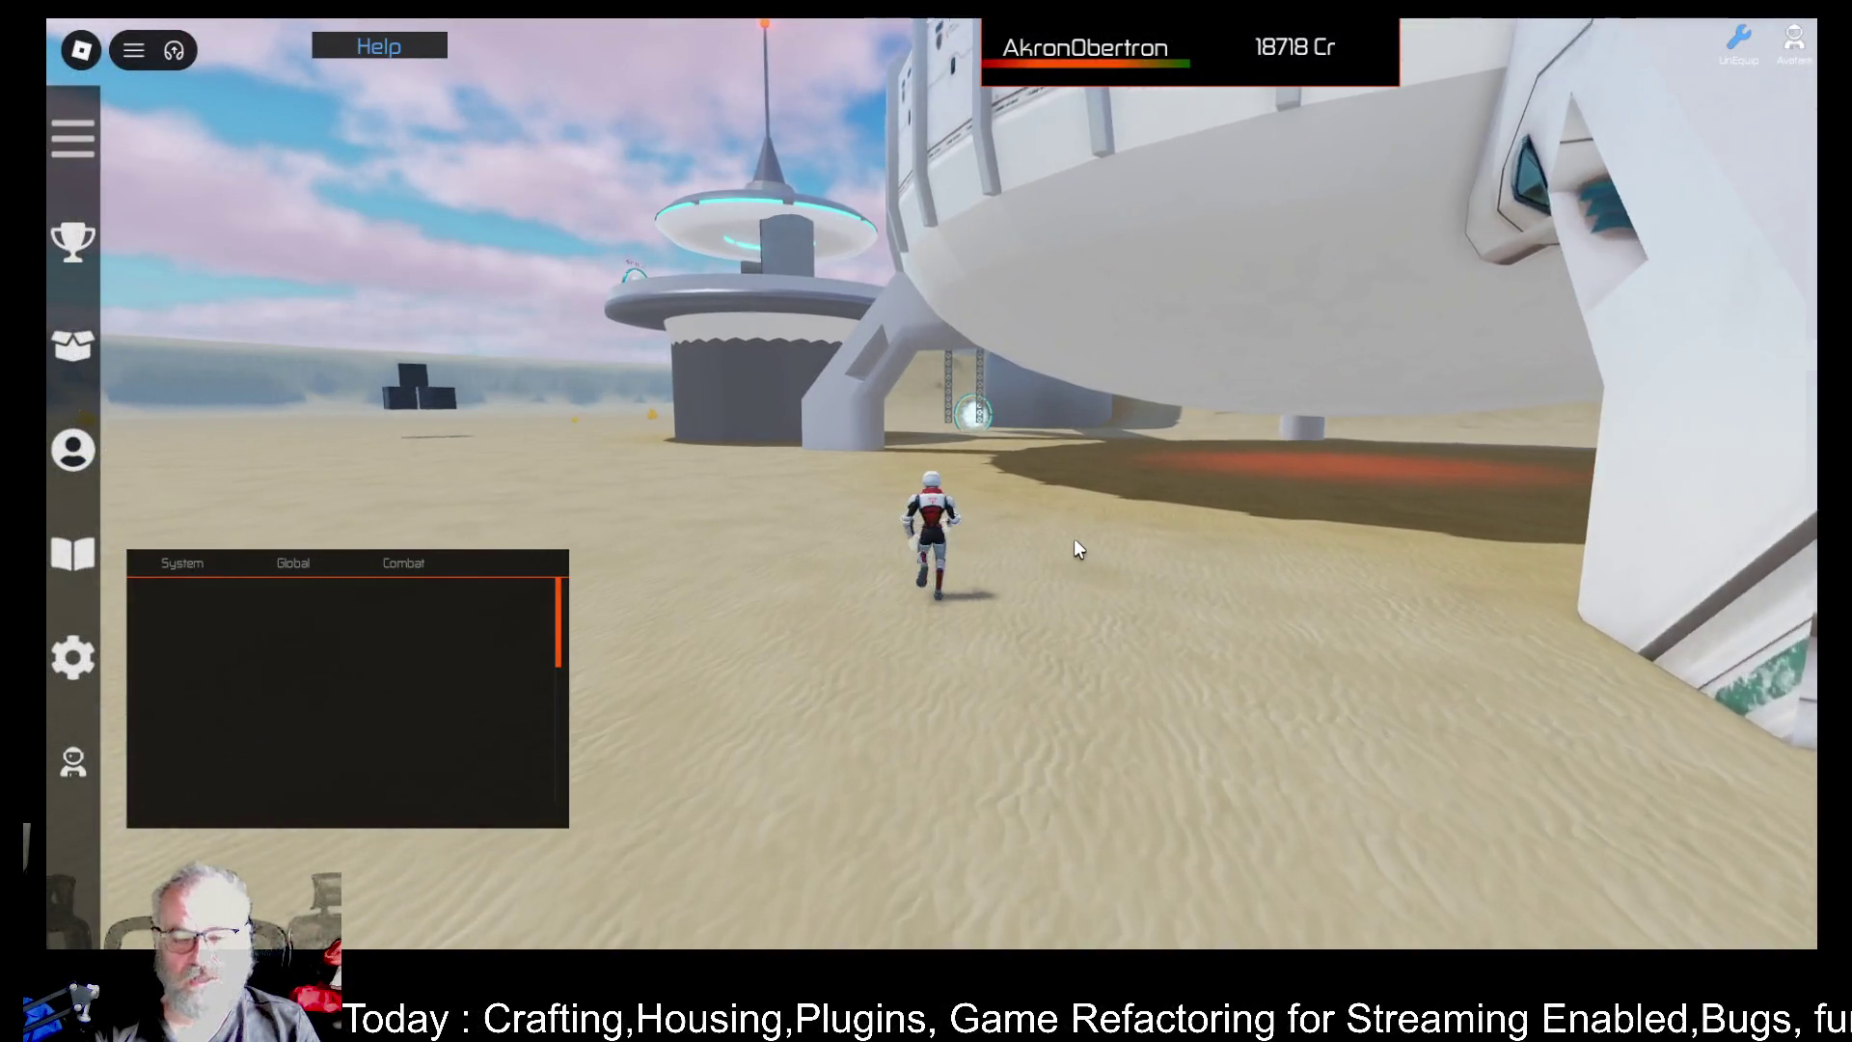